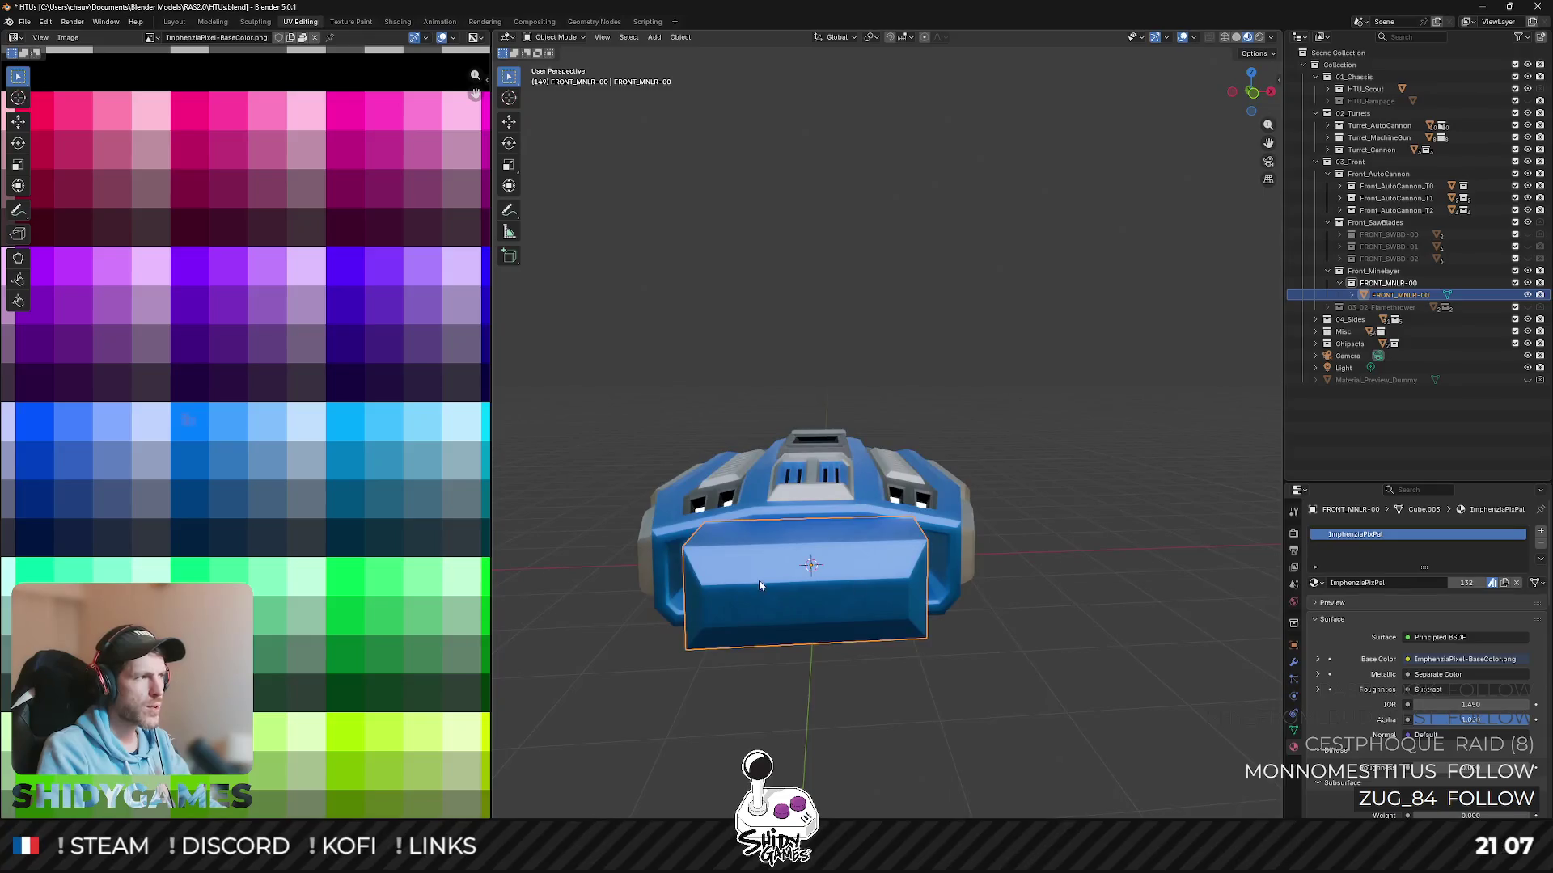
pyautogui.scroll(1, 763, 576)
pyautogui.scroll(1, 772, 633)
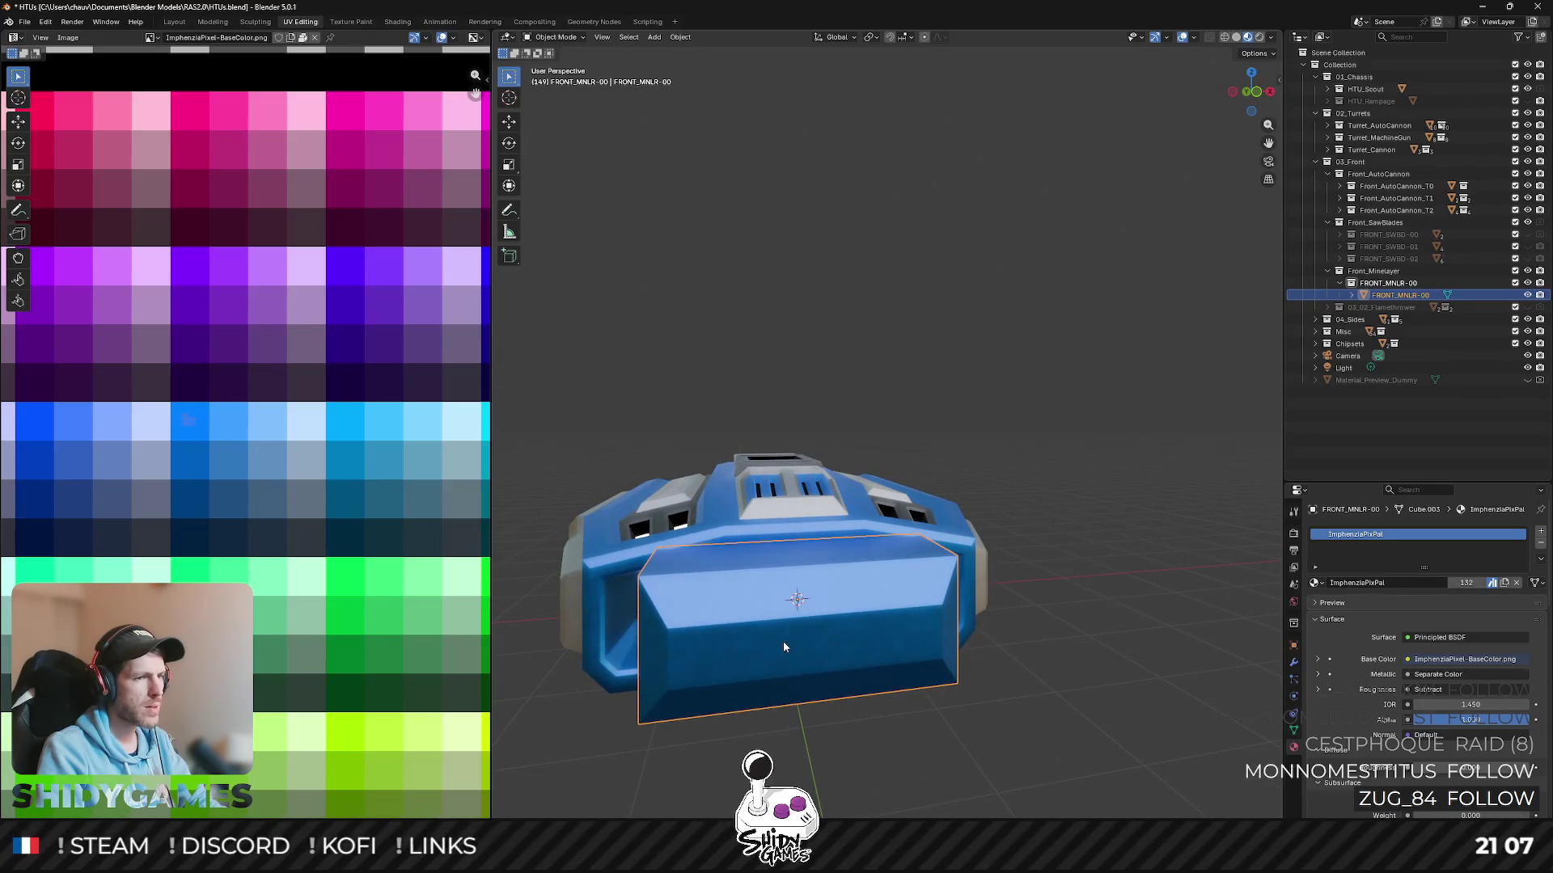
# - Inset the front face of the mini-laser block in Edit Mode
pyautogui.press('Tab')
pyautogui.click(826, 625)
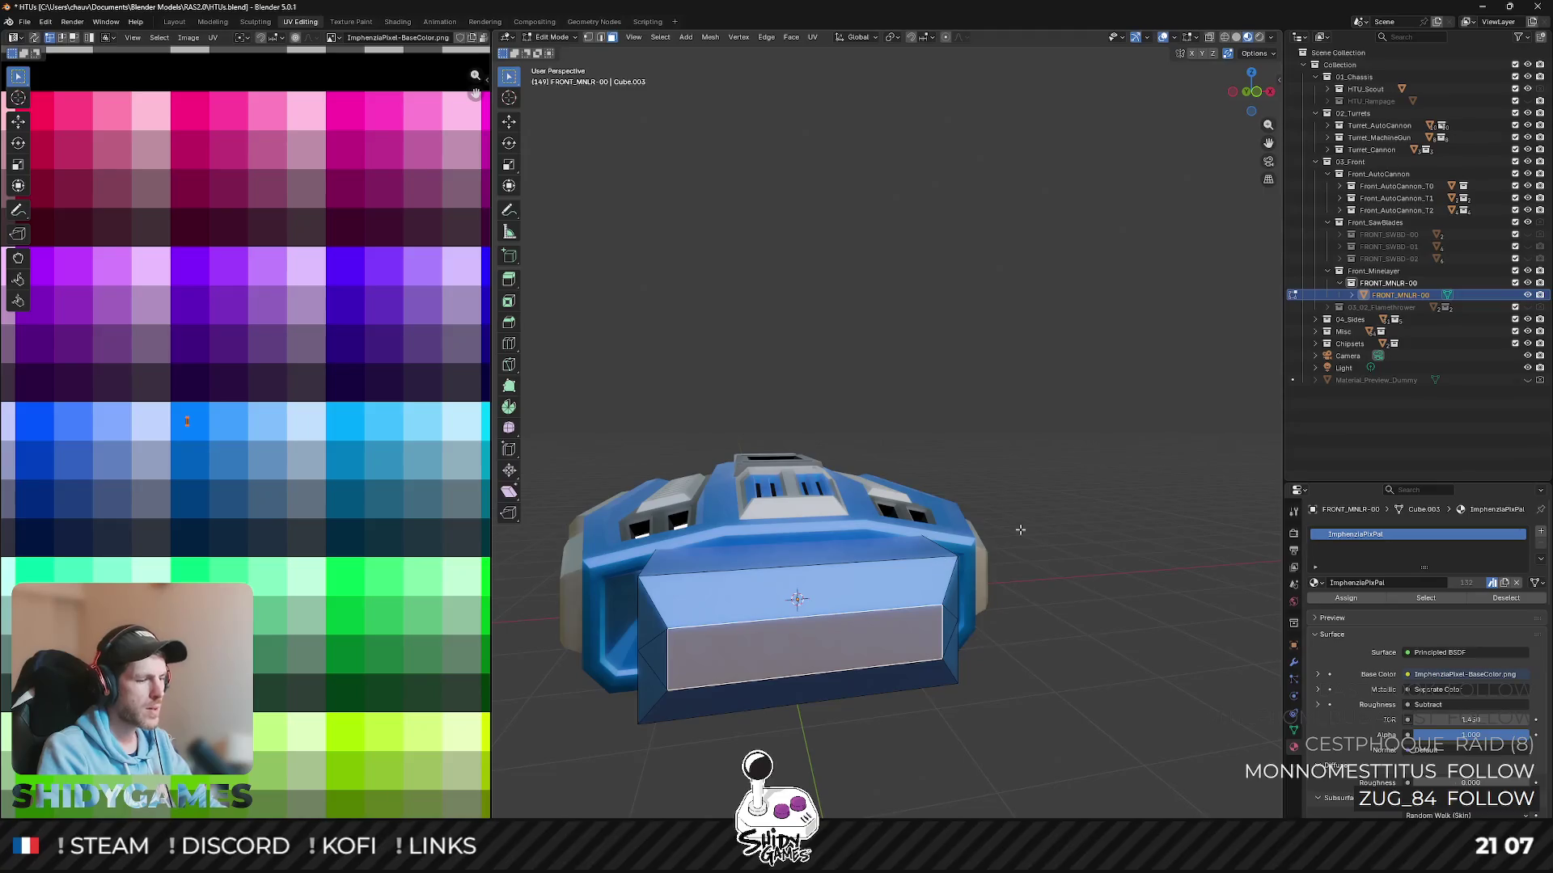
pyautogui.press('i')
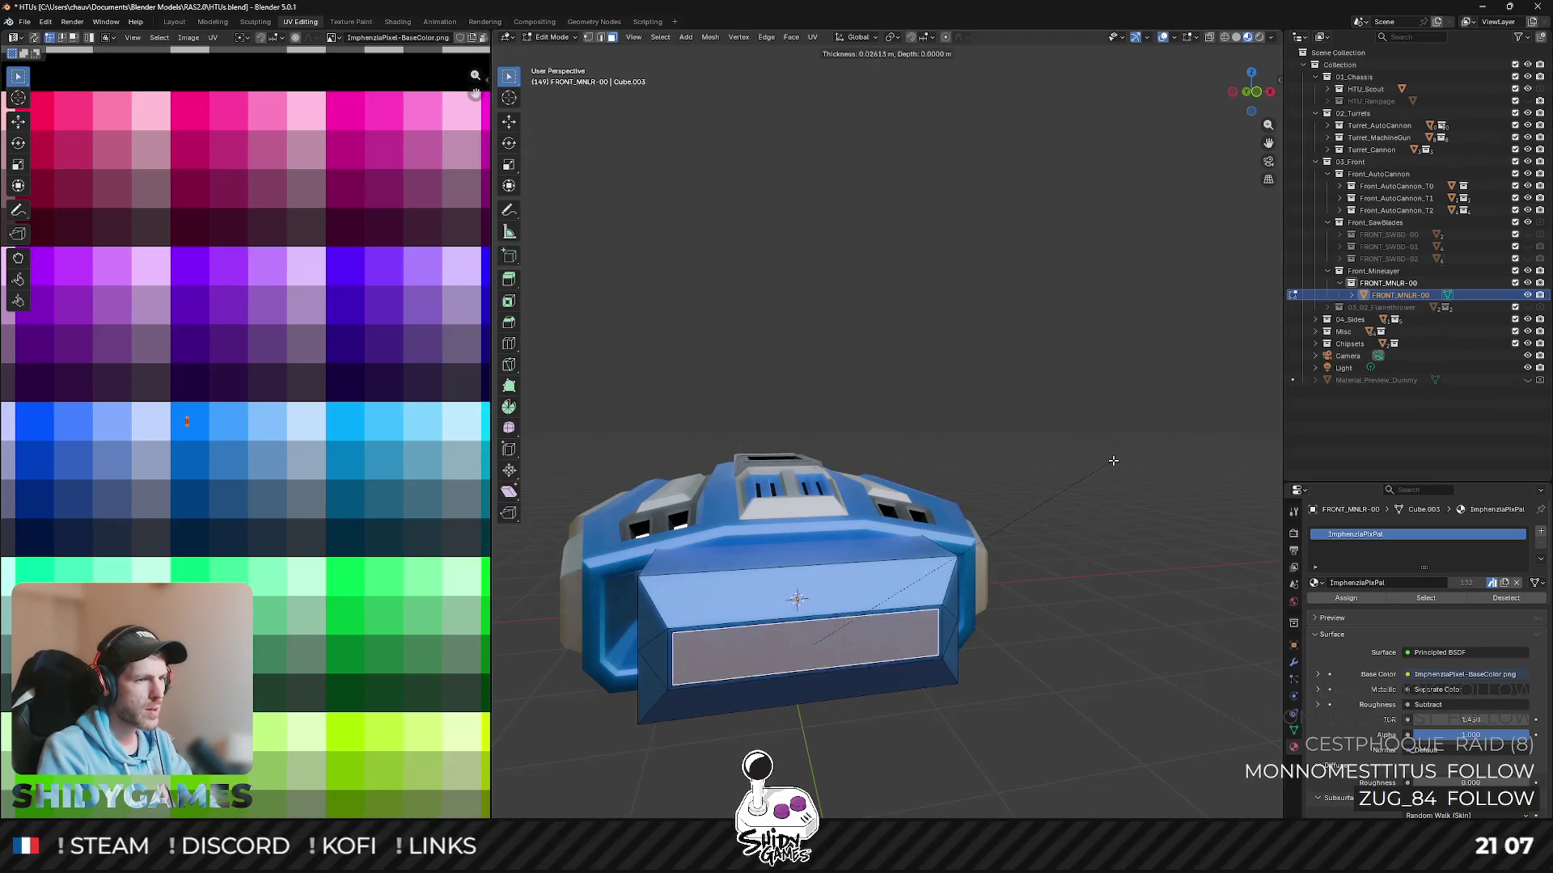
pyautogui.click(1112, 462)
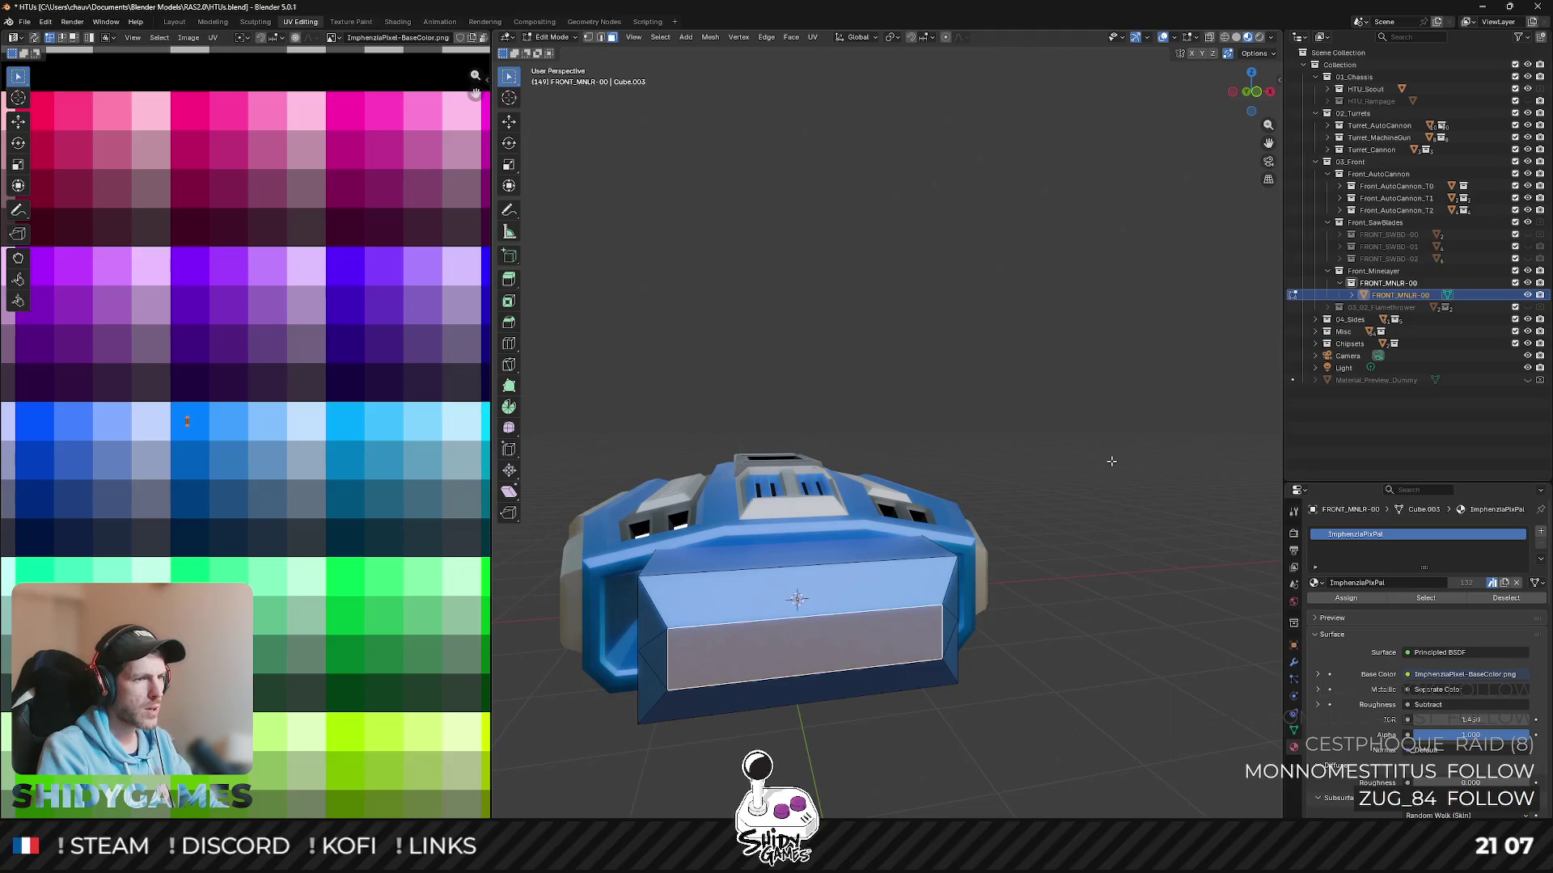
pyautogui.hotkey('ctrl', 'z')
pyautogui.hotkey('ctrl', 'shift', 'z')
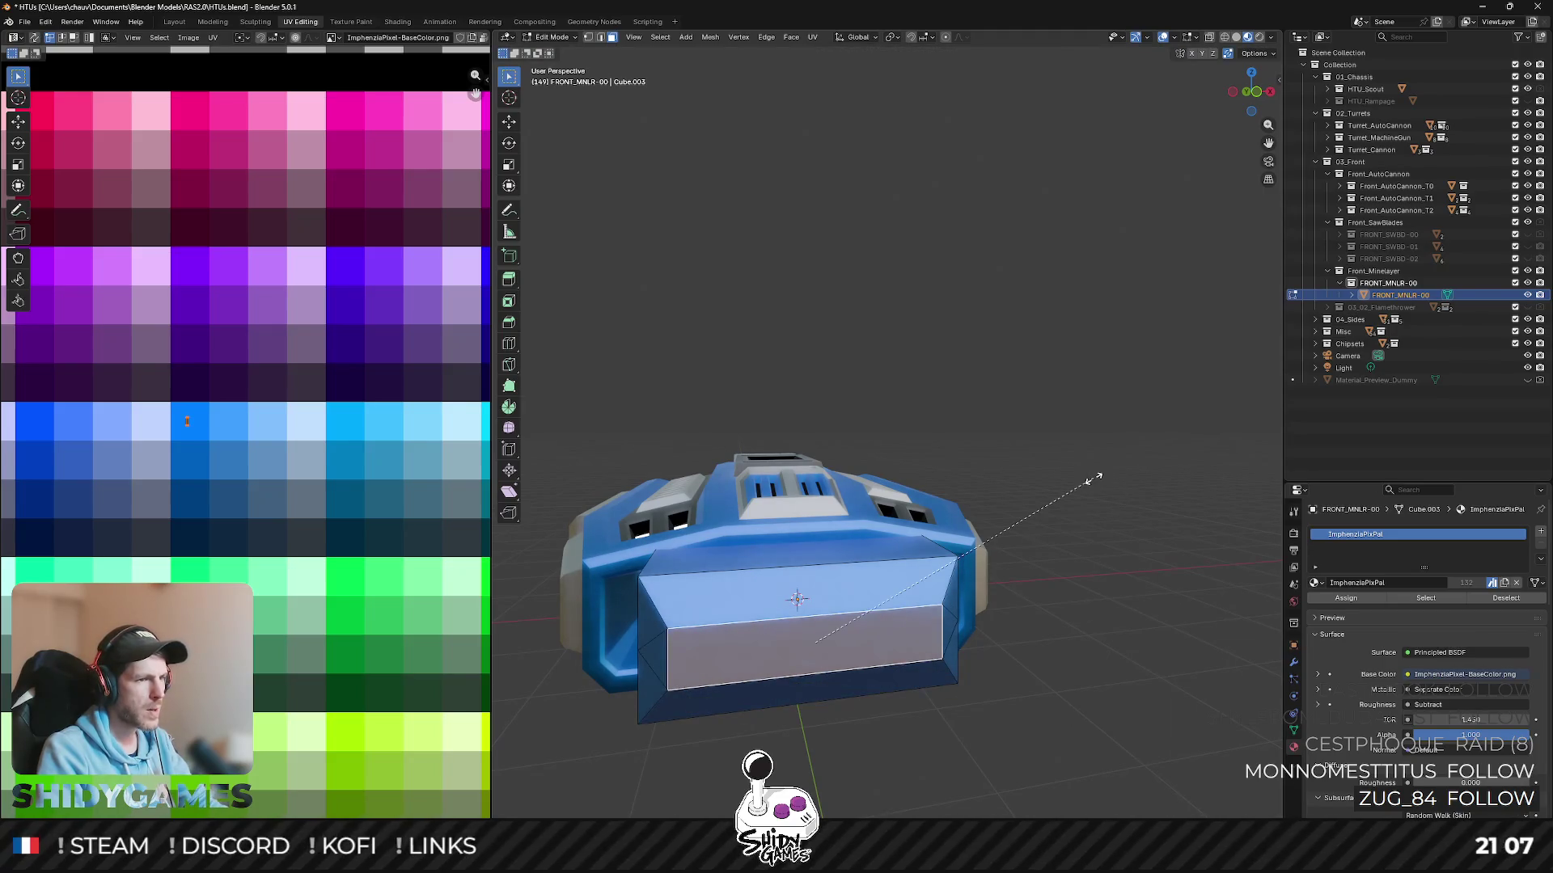
# - Enlarge the inset panel across the front (excluding depth) and make it taller along Z
pyautogui.hotkey('shift', 'y')
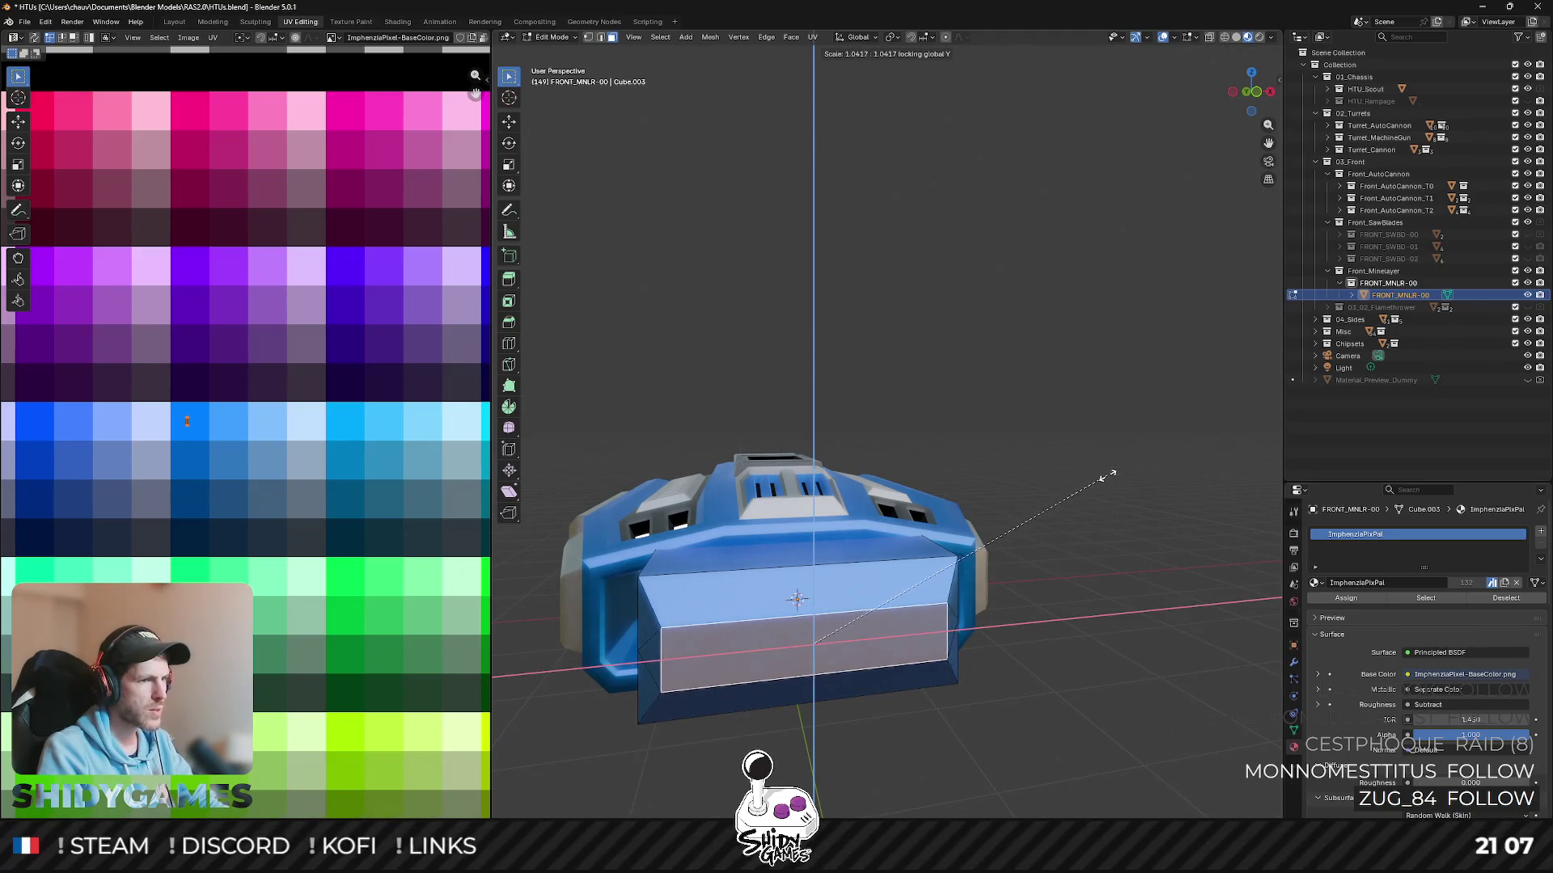
pyautogui.click(1118, 472)
pyautogui.press('s')
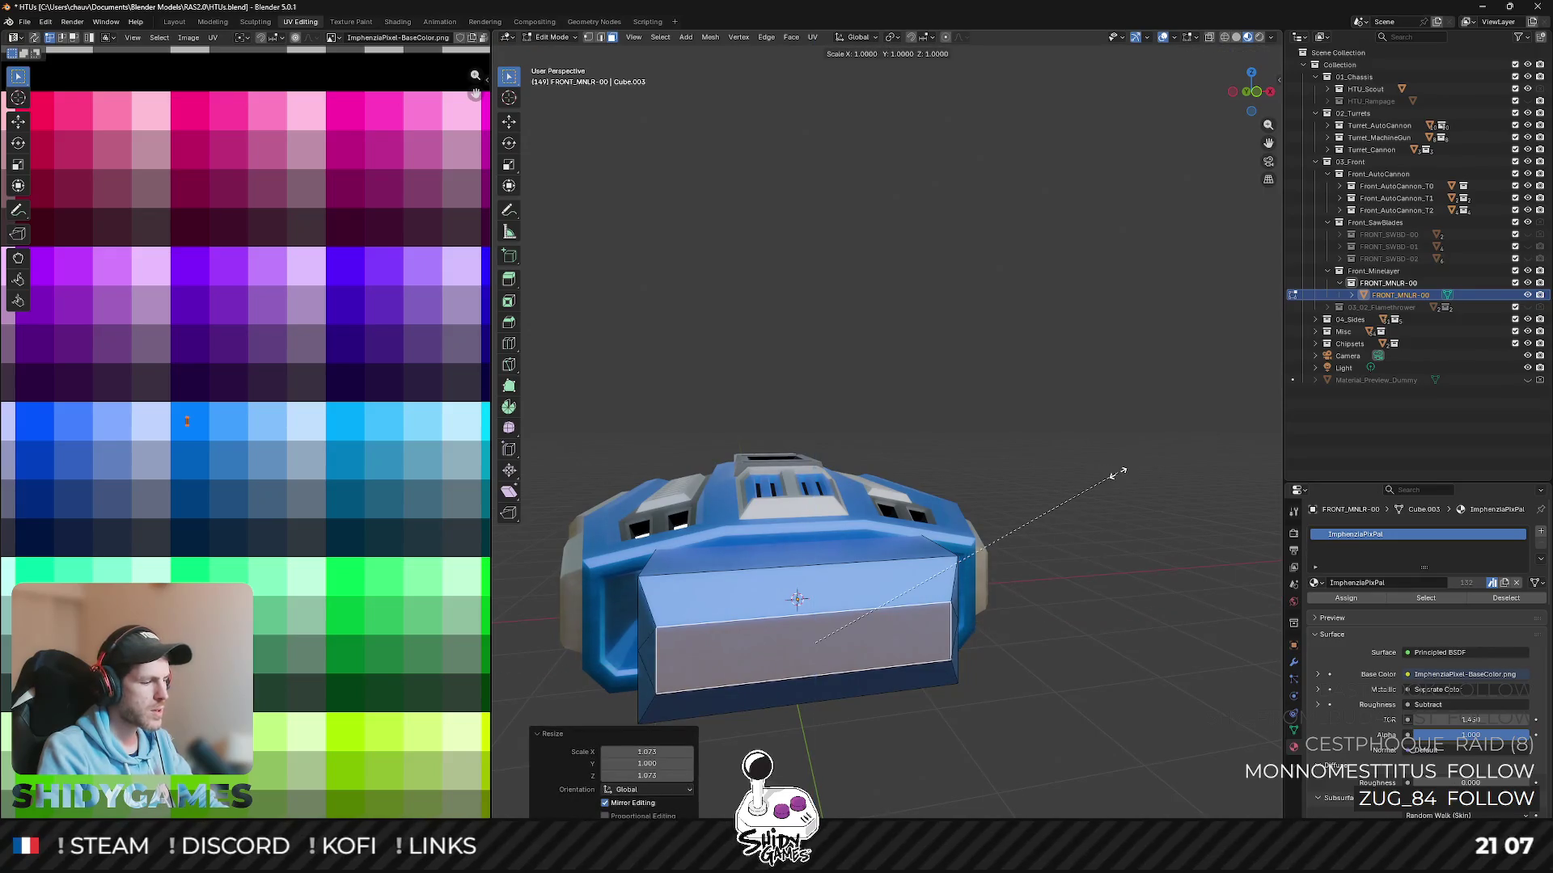
pyautogui.press('z')
# - Inset the front face again and extrude the inner face outward
pyautogui.click(1216, 447)
pyautogui.moveTo(1215, 448); pyautogui.dragTo(1175, 457, button='middle')
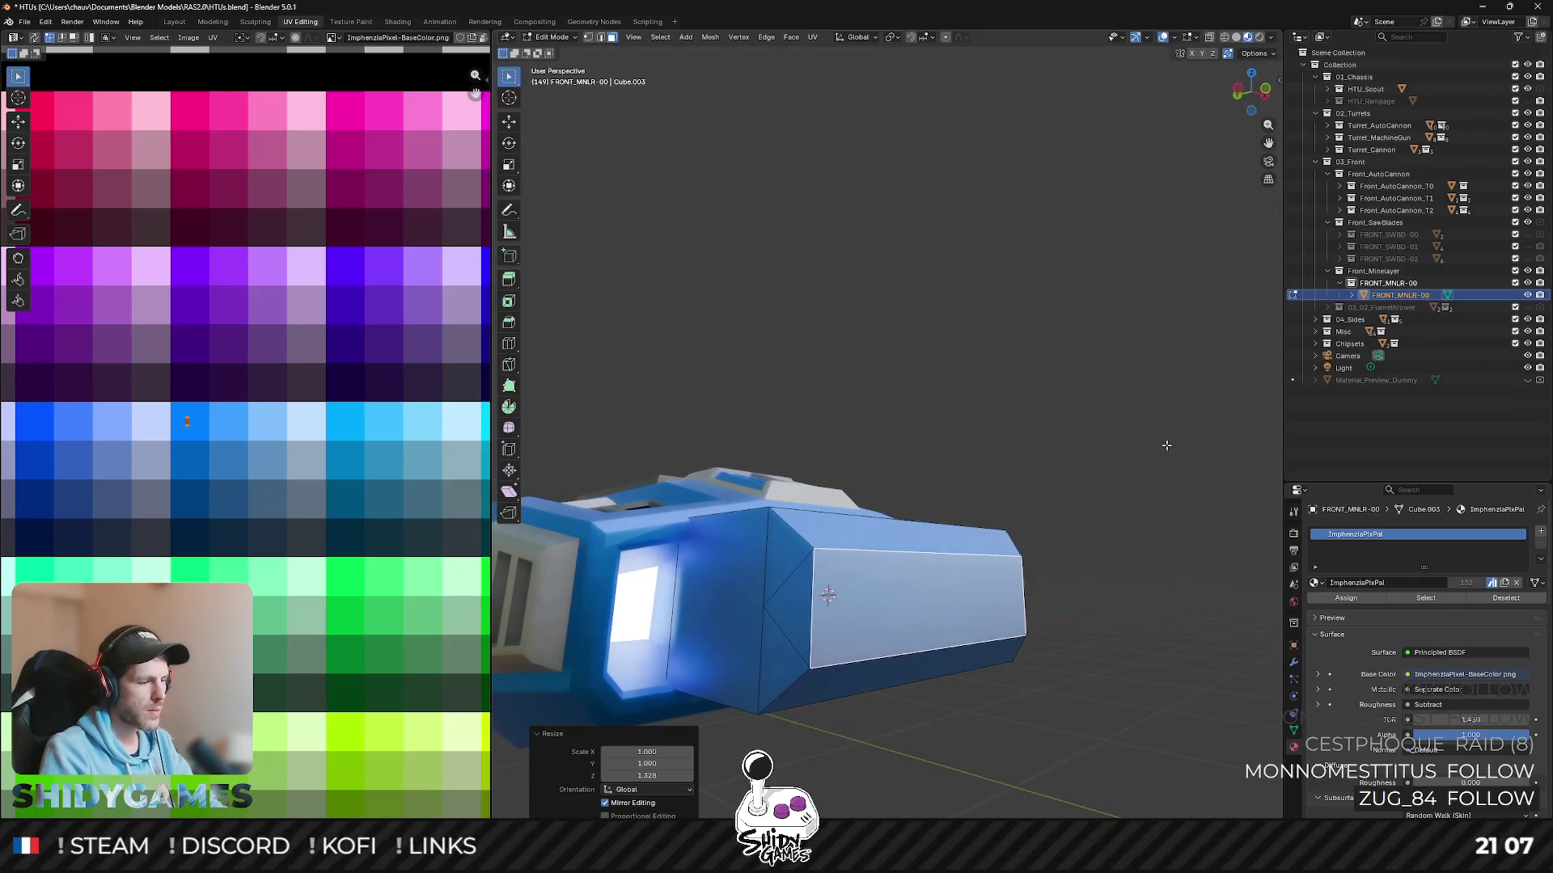
pyautogui.press('i')
pyautogui.click(1146, 443)
pyautogui.moveTo(1146, 443)
pyautogui.mouseDown(button='middle')
pyautogui.moveTo(1183, 476)
pyautogui.moveTo(1167, 418)
pyautogui.mouseUp(button='middle')
pyautogui.press('e')
pyautogui.click(1200, 474)
# - Inset the extruded face and push it inward to form a recessed slot, then view head-on
pyautogui.press('i')
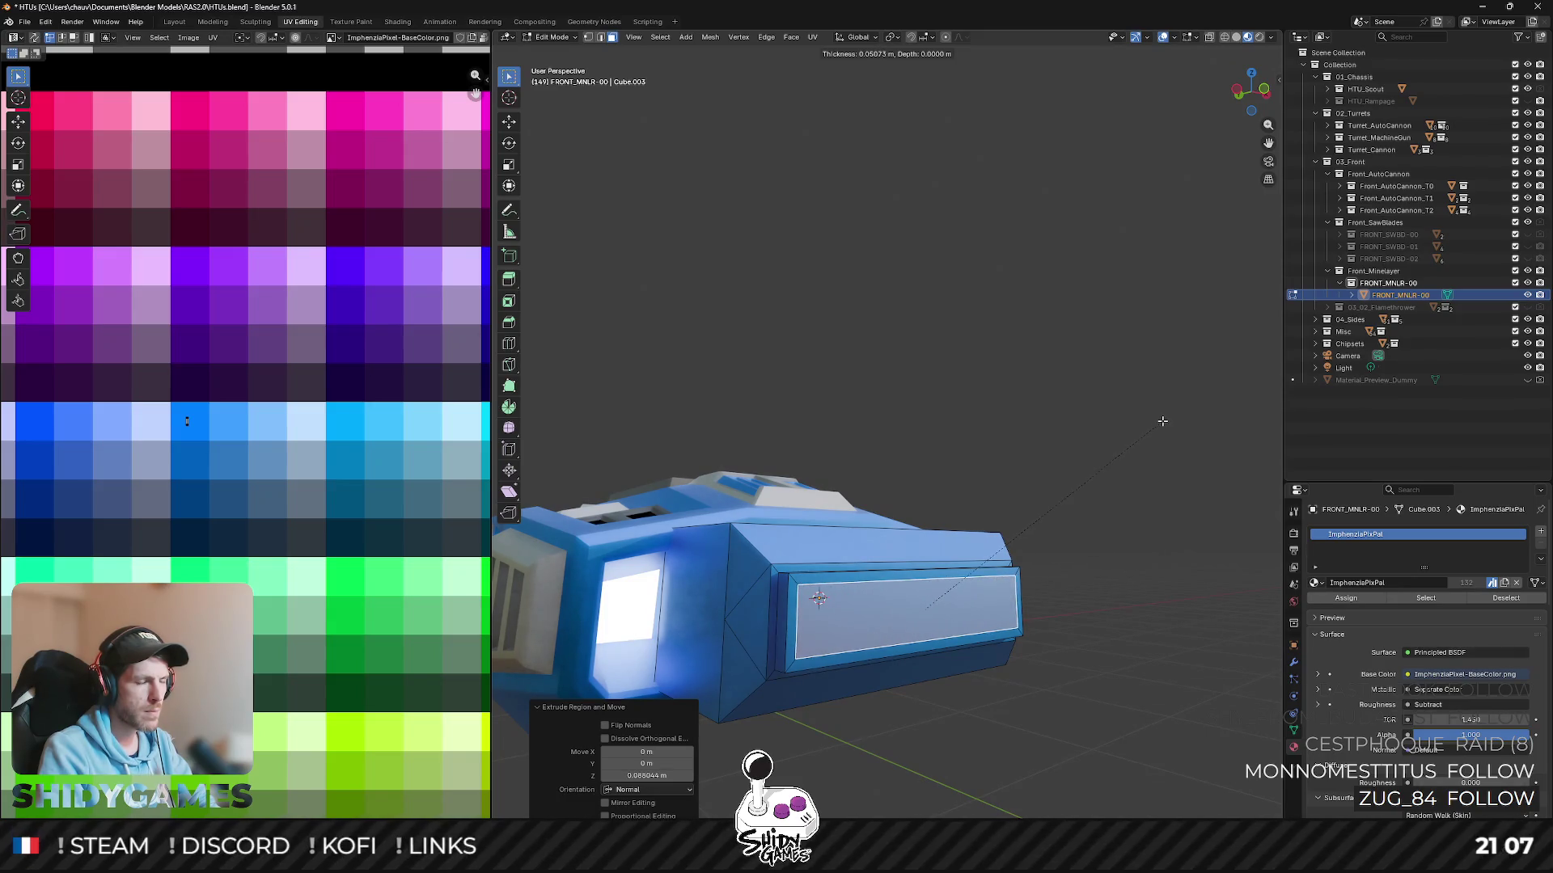
pyautogui.click(1162, 422)
pyautogui.moveTo(1162, 424)
pyautogui.mouseDown(button='middle')
pyautogui.moveTo(1160, 460)
pyautogui.moveTo(1088, 492)
pyautogui.moveTo(1114, 310)
pyautogui.mouseUp(button='middle')
pyautogui.scroll(4, 1088, 491)
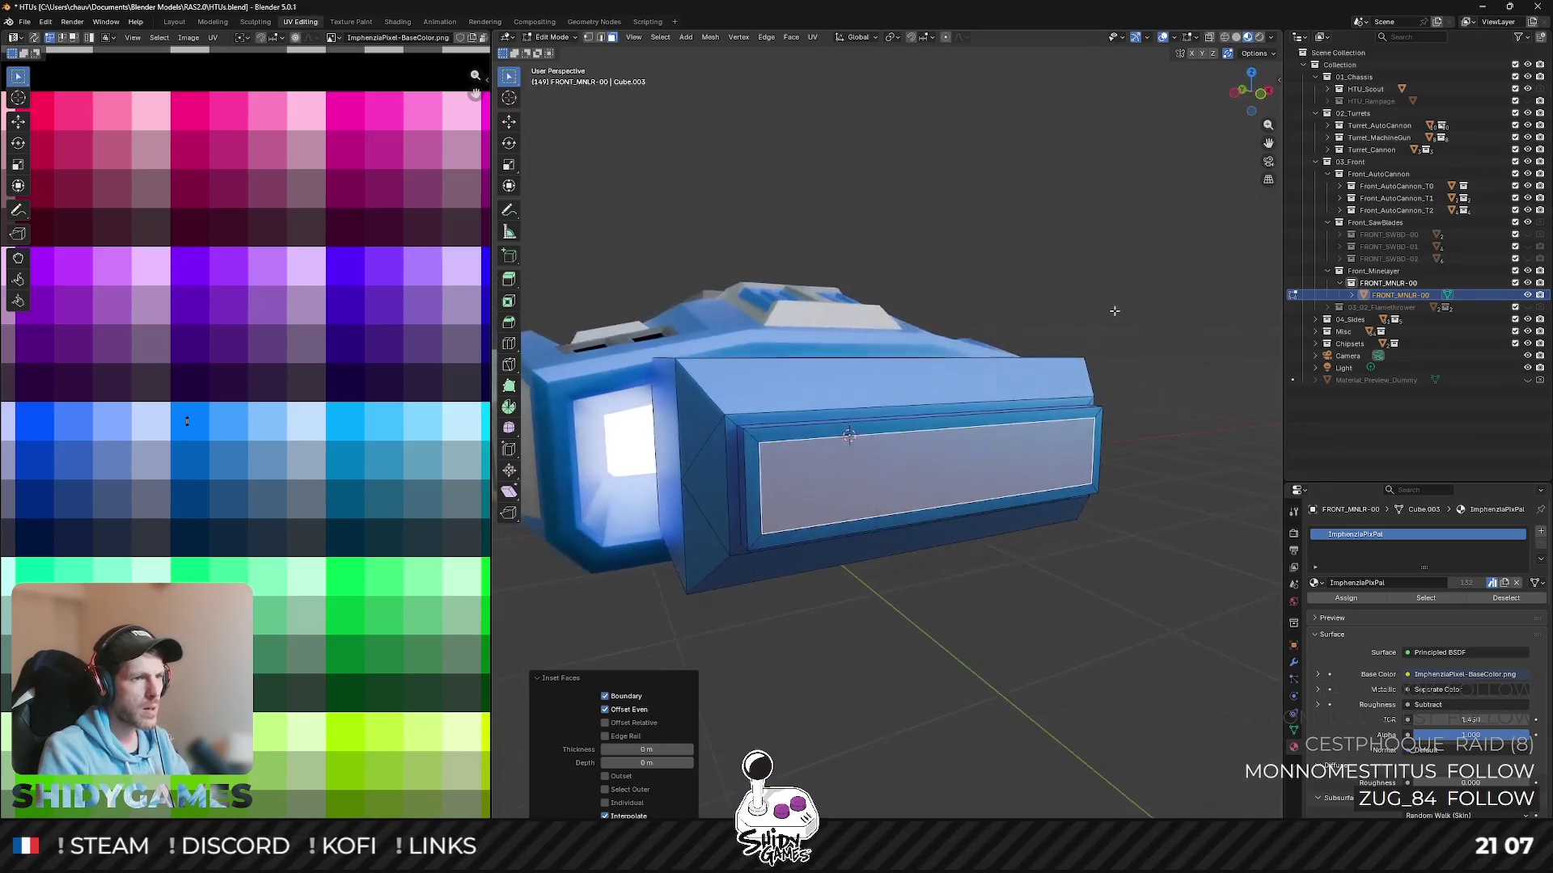
pyautogui.press('e')
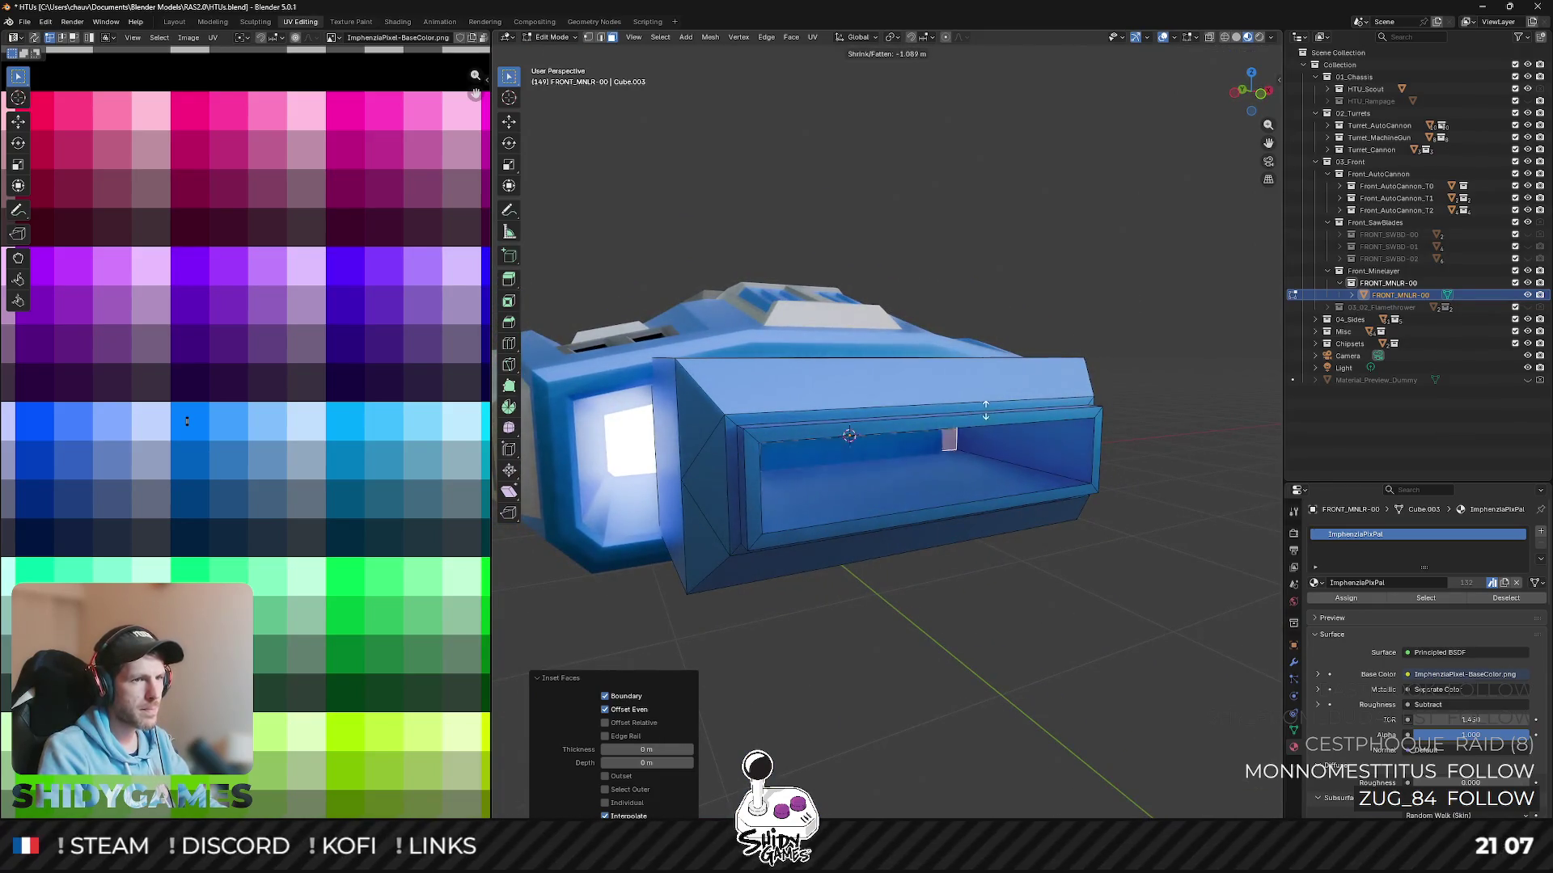
pyautogui.click(1115, 342)
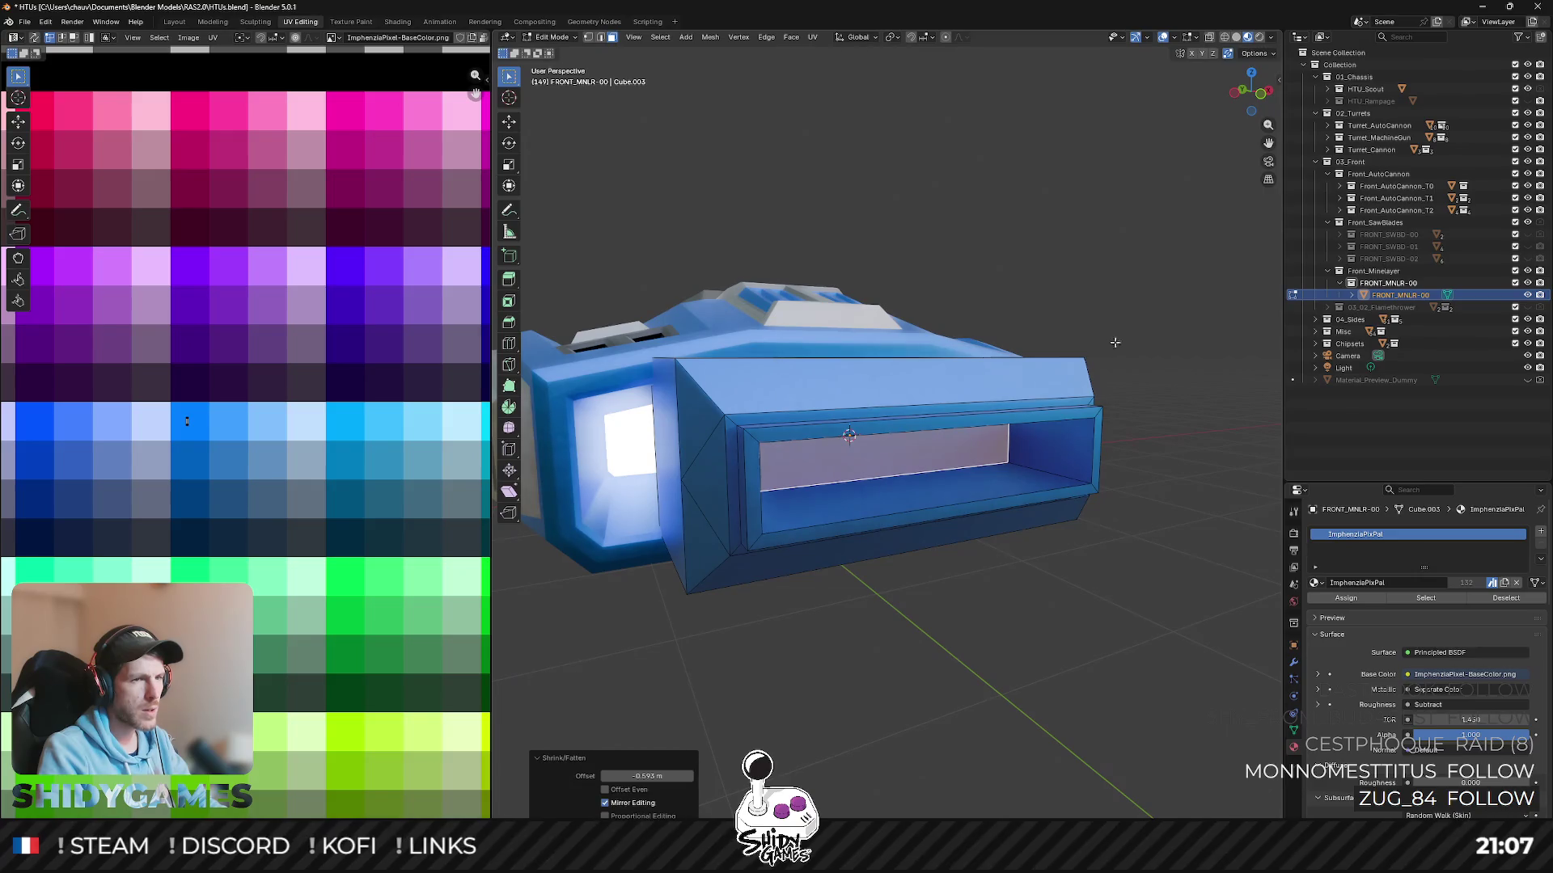
pyautogui.click(1259, 89)
pyautogui.scroll(2, 1118, 299)
pyautogui.scroll(1, 1195, 254)
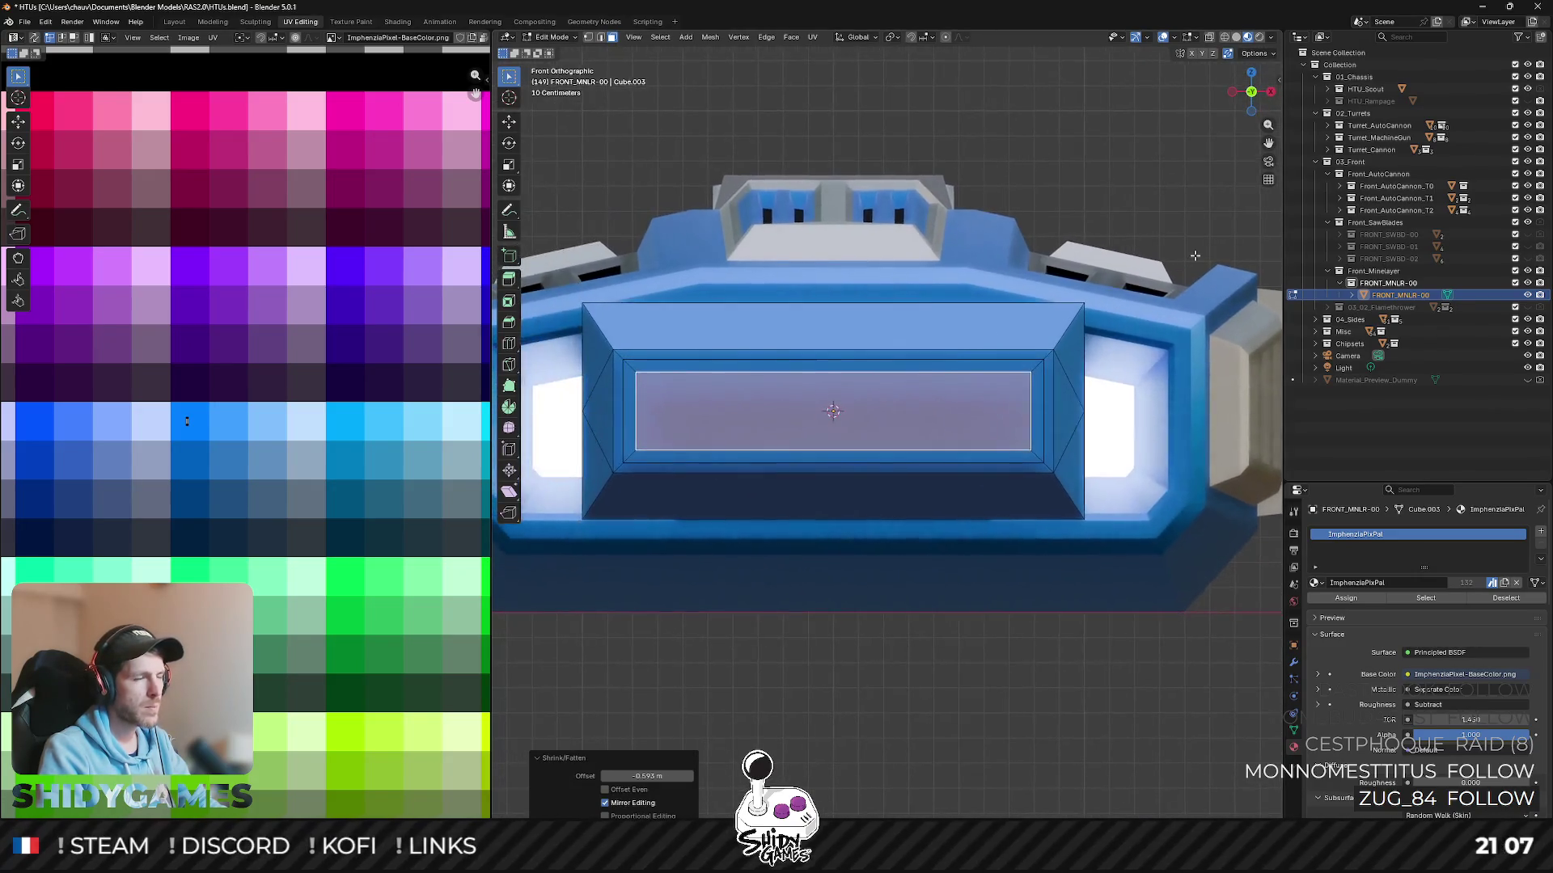
# - Scale the recess's inner face down in X and Z into a thin slit
pyautogui.click(1141, 294)
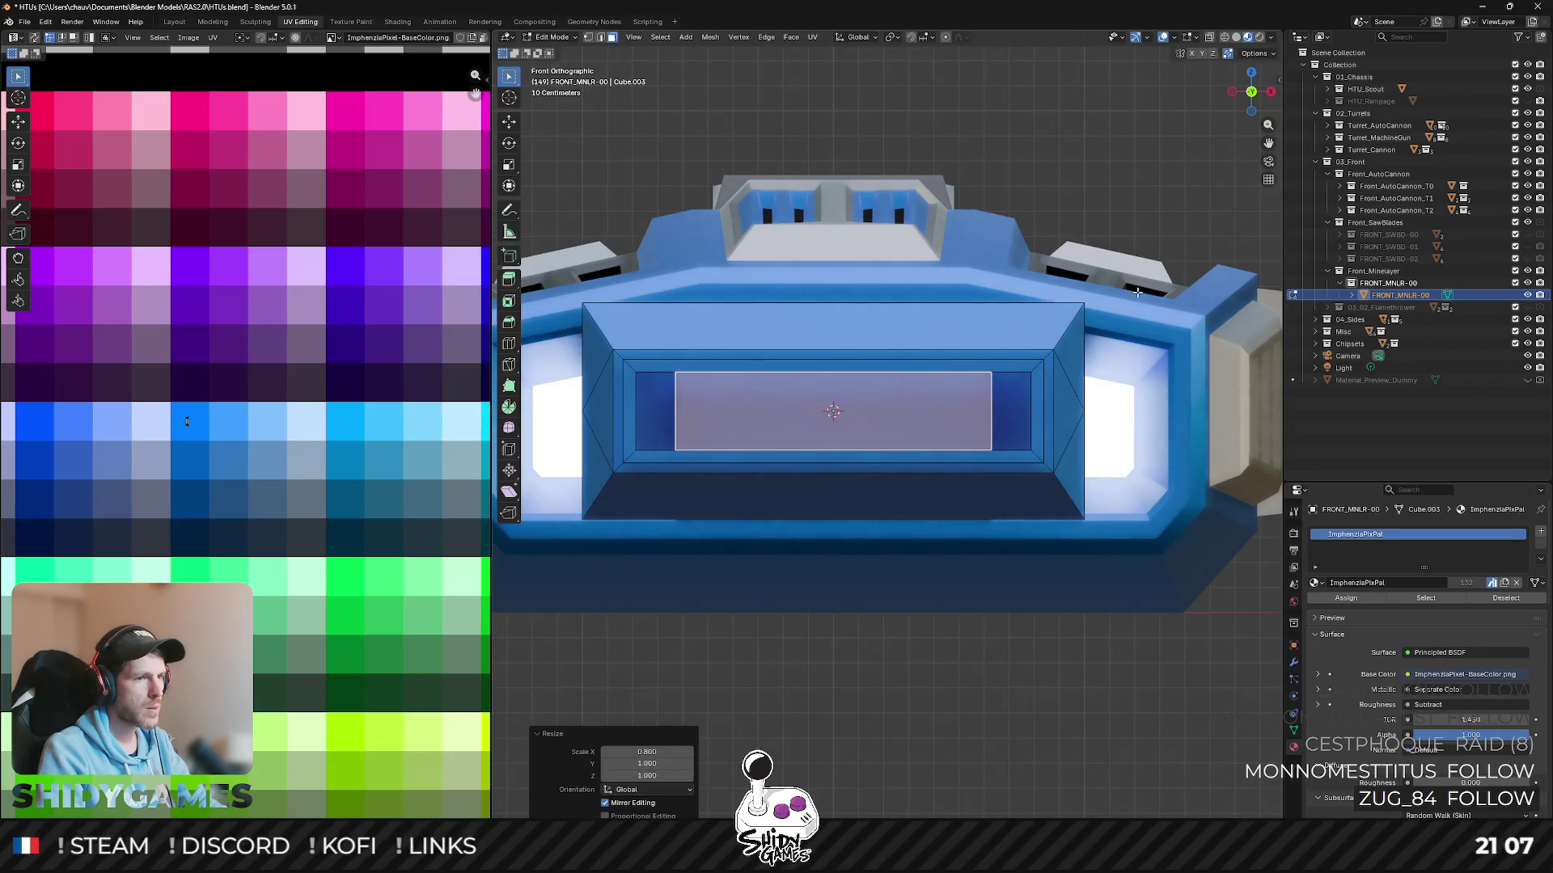
pyautogui.press('s')
pyautogui.press('z')
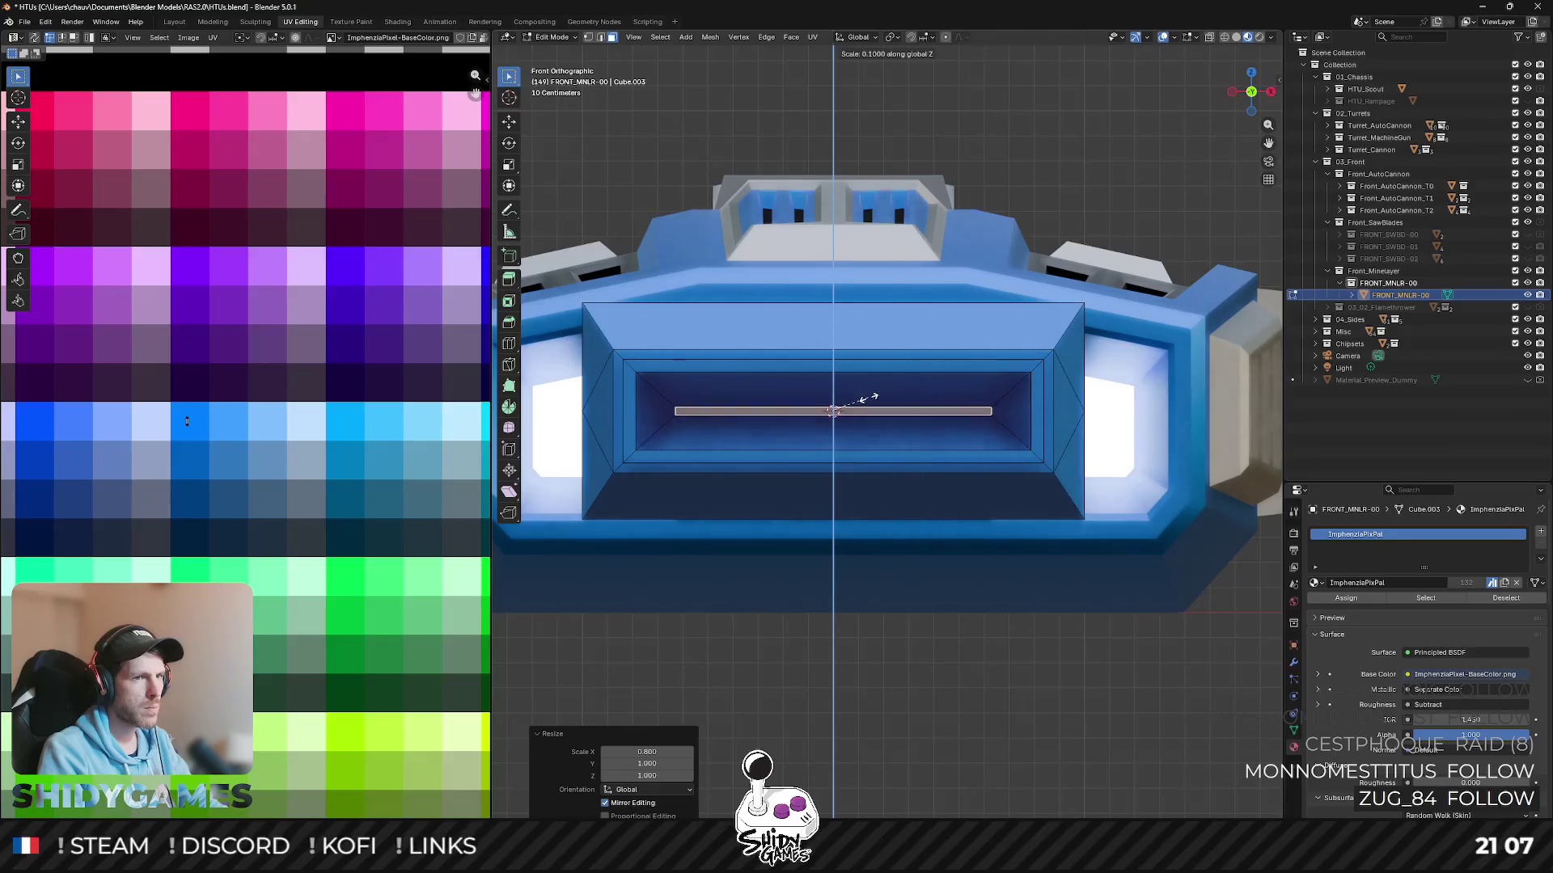
pyautogui.click(907, 390)
pyautogui.moveTo(837, 372); pyautogui.dragTo(848, 539, button='middle')
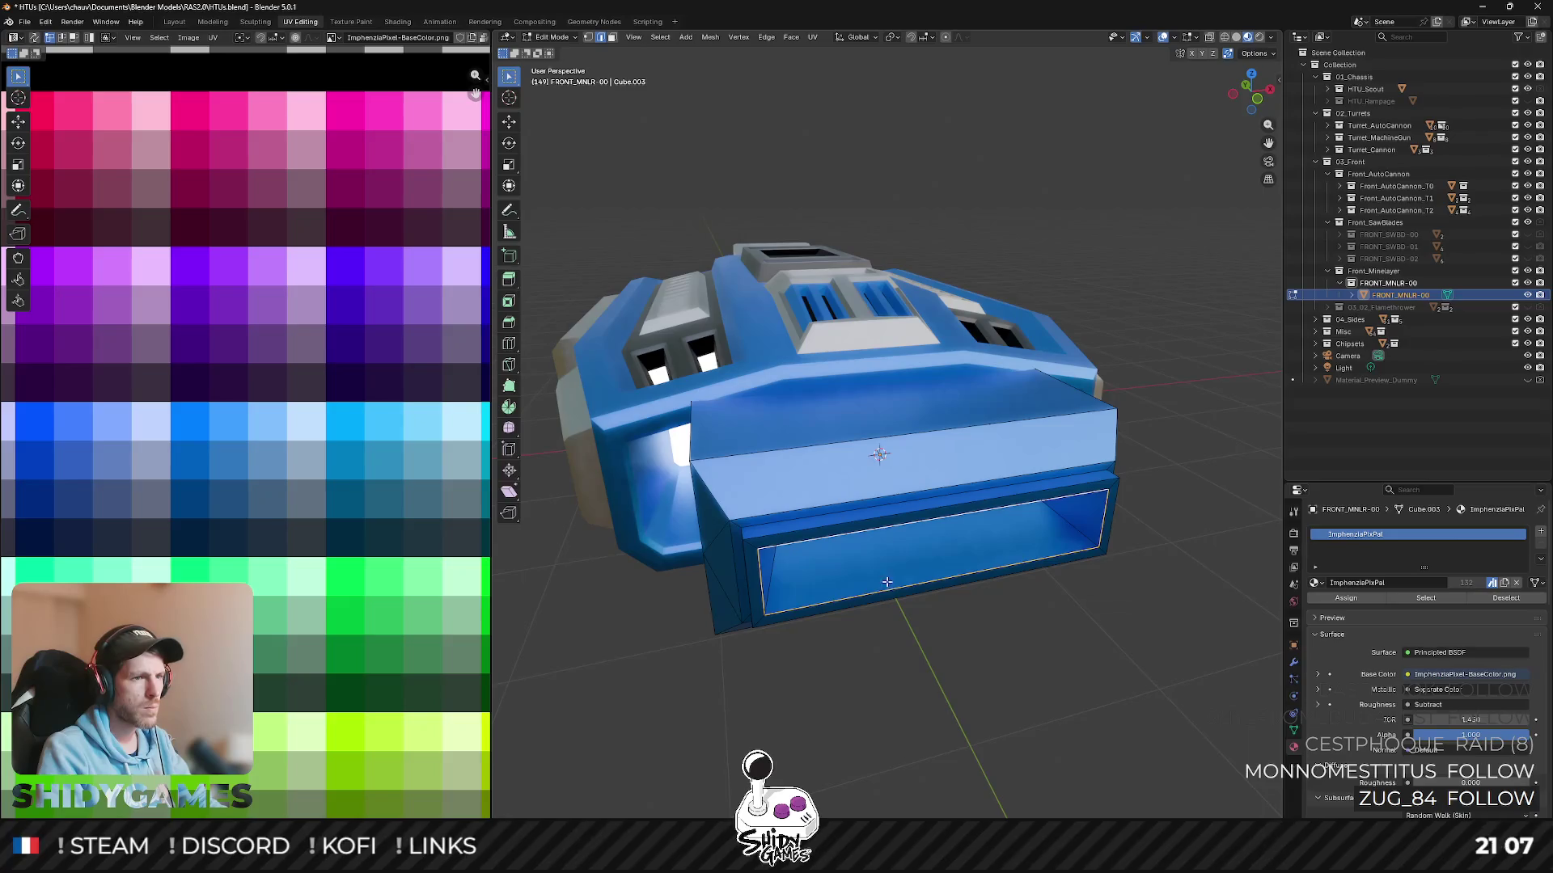
pyautogui.scroll(2, 1001, 369)
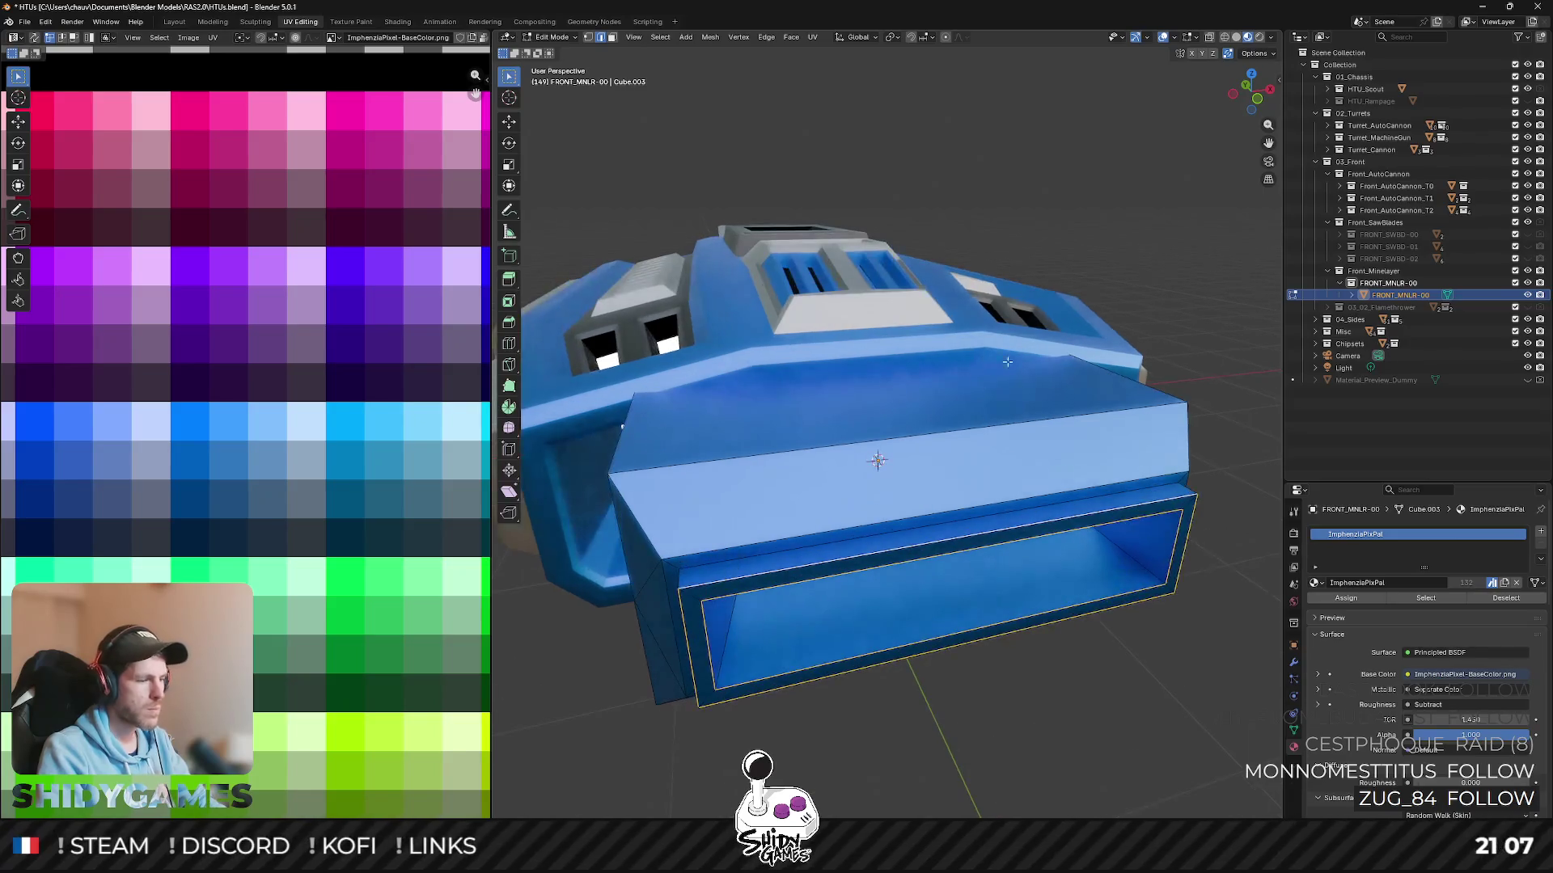
# - Bevel the opening rim, leave Edit Mode and hide the HTU_Scout hull
pyautogui.hotkey('ctrl', 'b')
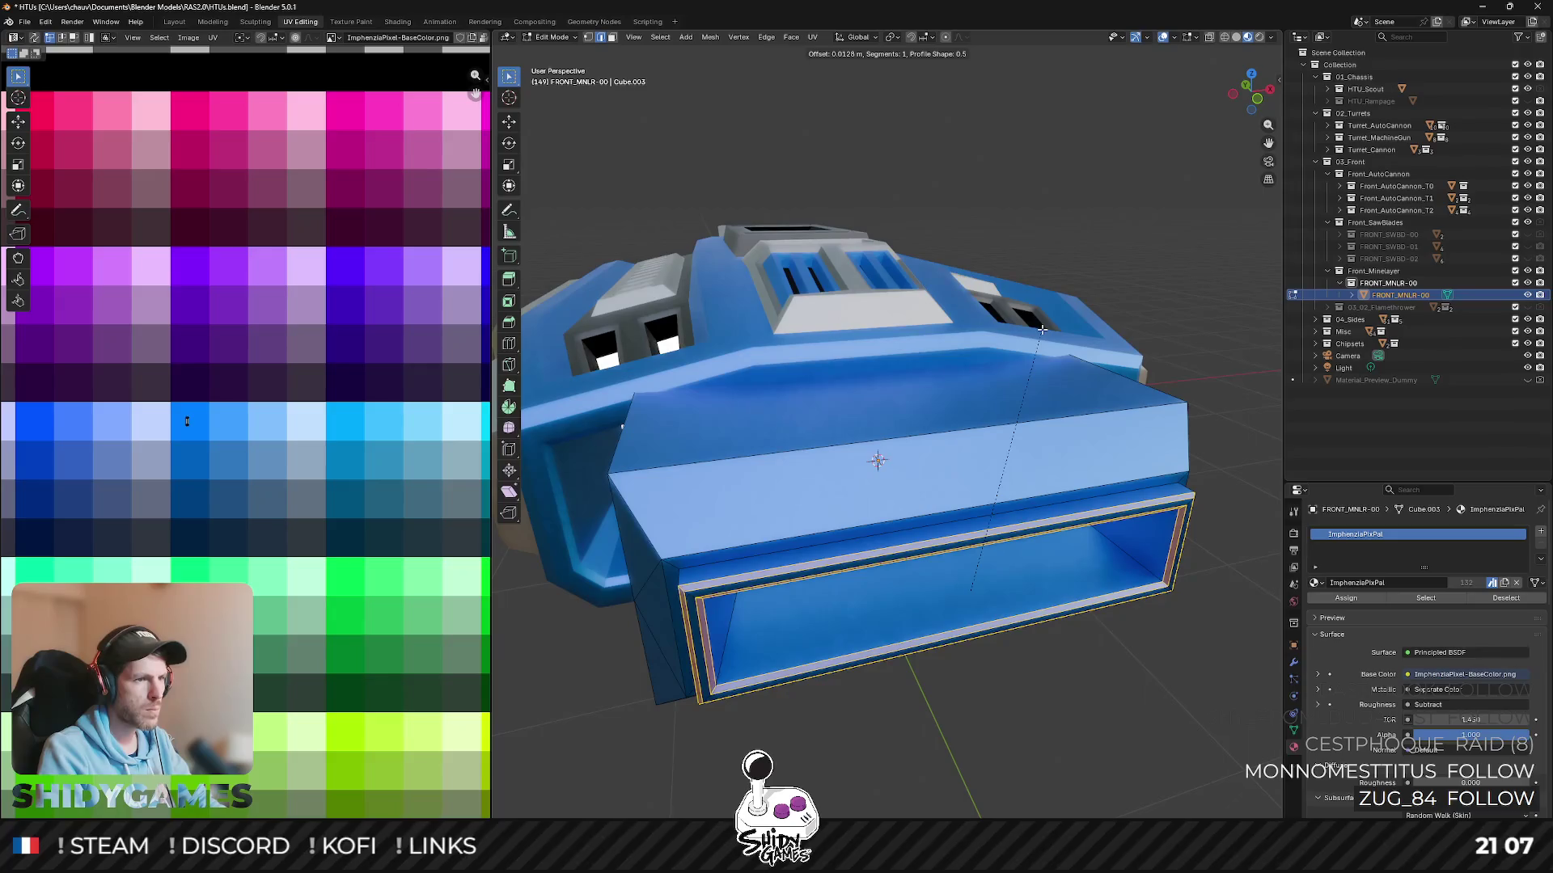
pyautogui.click(1040, 327)
pyautogui.press('Tab')
pyautogui.moveTo(1041, 327)
pyautogui.mouseDown(button='middle')
pyautogui.moveTo(1121, 422)
pyautogui.moveTo(1070, 355)
pyautogui.moveTo(1016, 378)
pyautogui.moveTo(1043, 365)
pyautogui.mouseUp(button='middle')
pyautogui.click(1120, 422)
pyautogui.click(1527, 90)
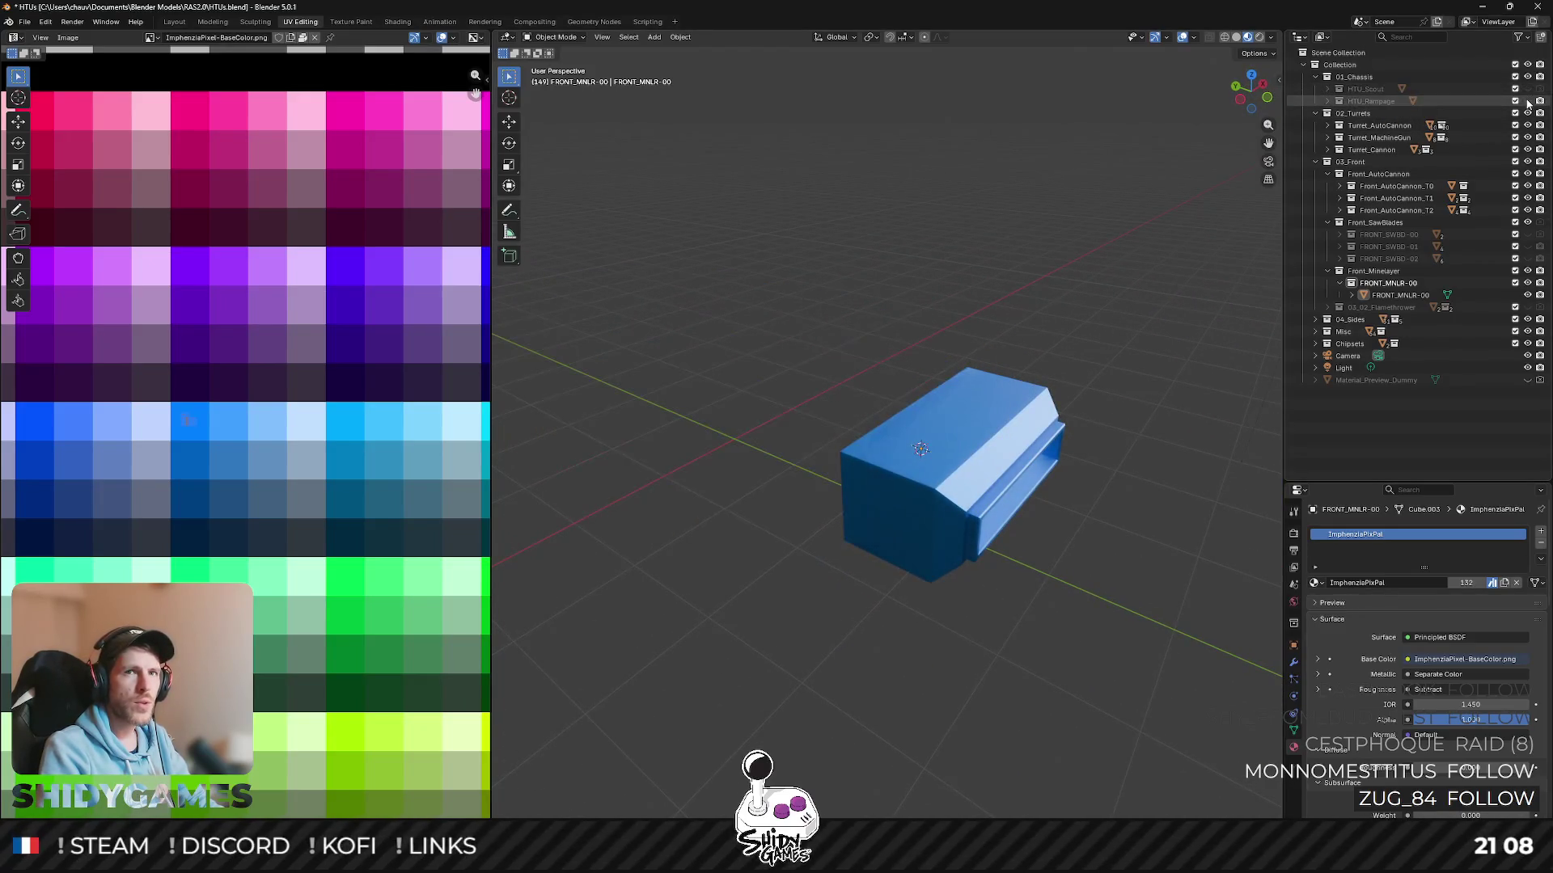
# - Unhide the HTU_Scout hull and enter Edit Mode on the front mini-laser module
pyautogui.click(1526, 101)
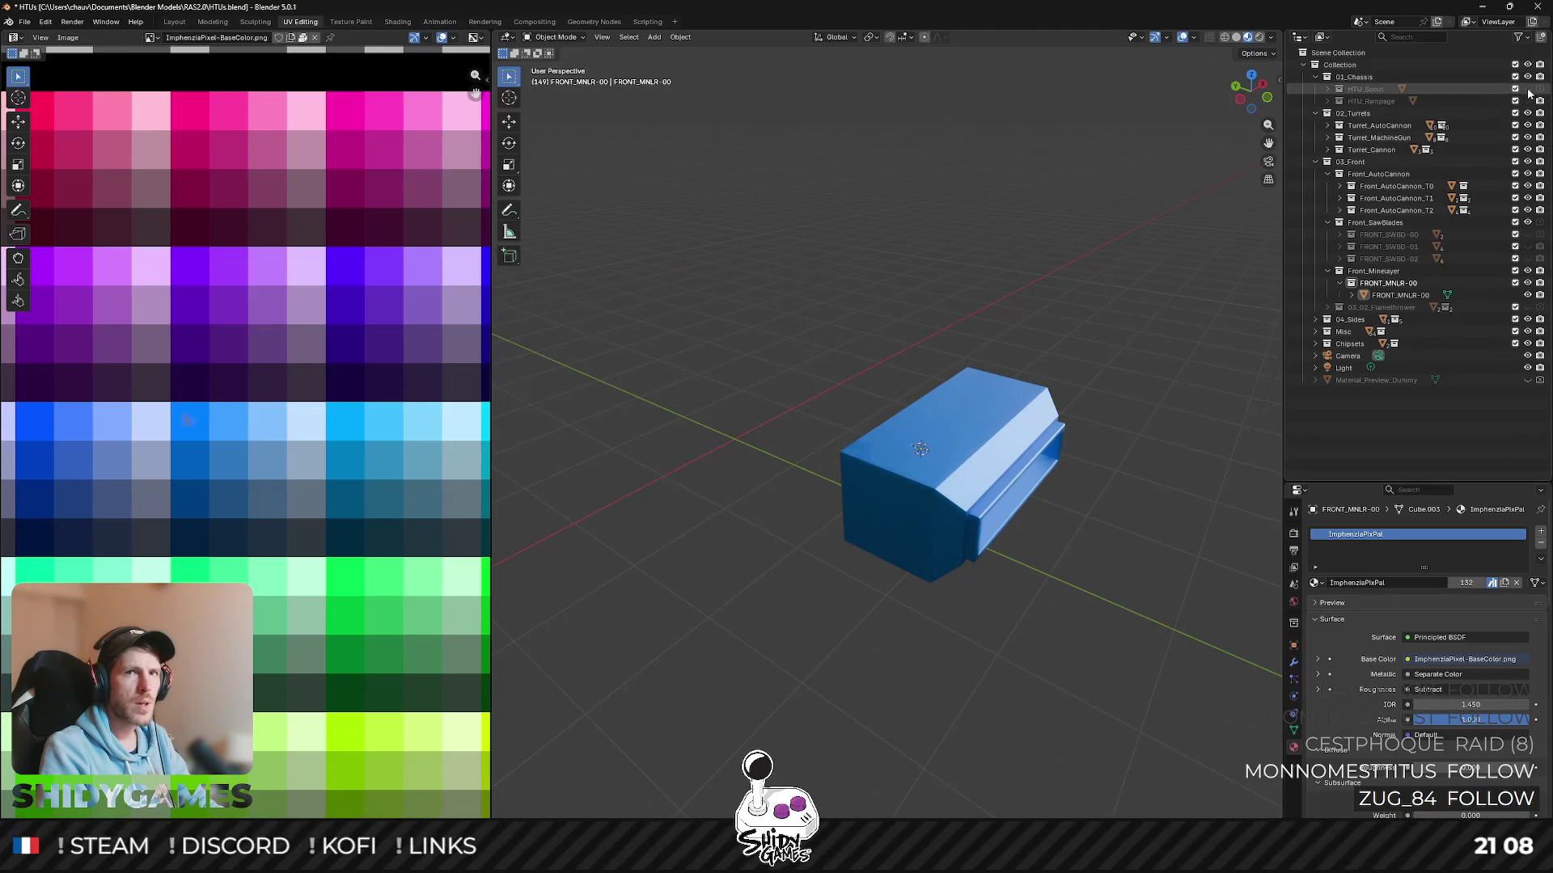
pyautogui.click(1527, 91)
pyautogui.moveTo(922, 364)
pyautogui.mouseDown(button='middle')
pyautogui.moveTo(854, 273)
pyautogui.moveTo(861, 460)
pyautogui.moveTo(881, 412)
pyautogui.moveTo(1006, 419)
pyautogui.mouseUp(button='middle')
pyautogui.click(866, 470)
pyautogui.press('Tab')
# - Select a side face of the module and the small face beside the window
pyautogui.click(886, 449)
pyautogui.moveTo(886, 449)
pyautogui.mouseDown(button='middle')
pyautogui.moveTo(983, 308)
pyautogui.moveTo(982, 409)
pyautogui.mouseUp(button='middle')
pyautogui.click(964, 404)
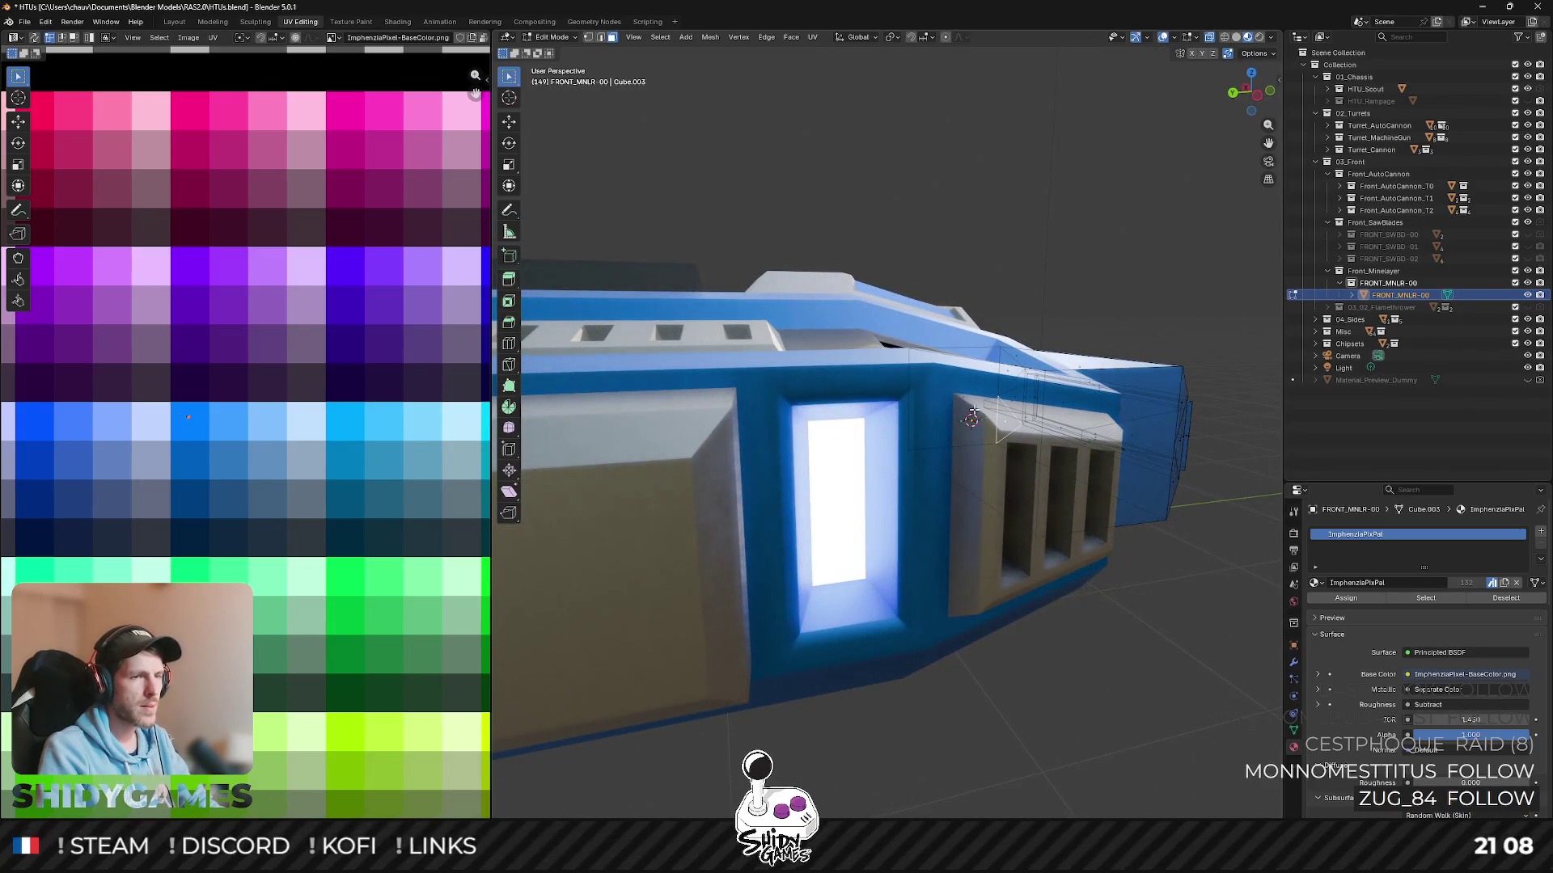
pyautogui.scroll(4, 973, 413)
pyautogui.scroll(-2, 1028, 421)
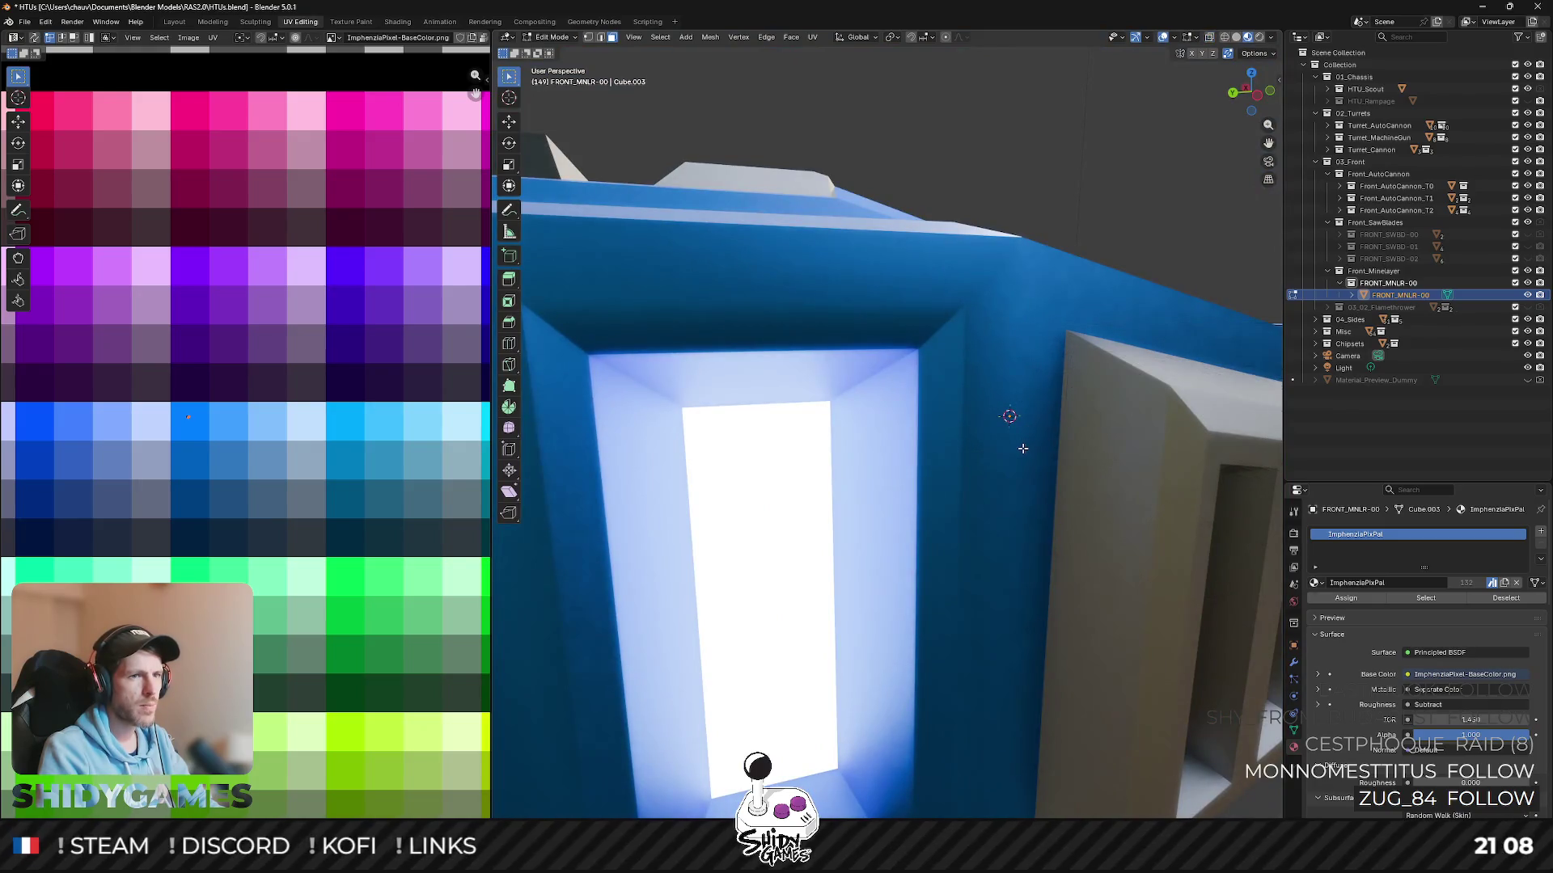
pyautogui.scroll(-4, 1023, 448)
# - Delete the selected hidden faces and clear the selection
pyautogui.press('x')
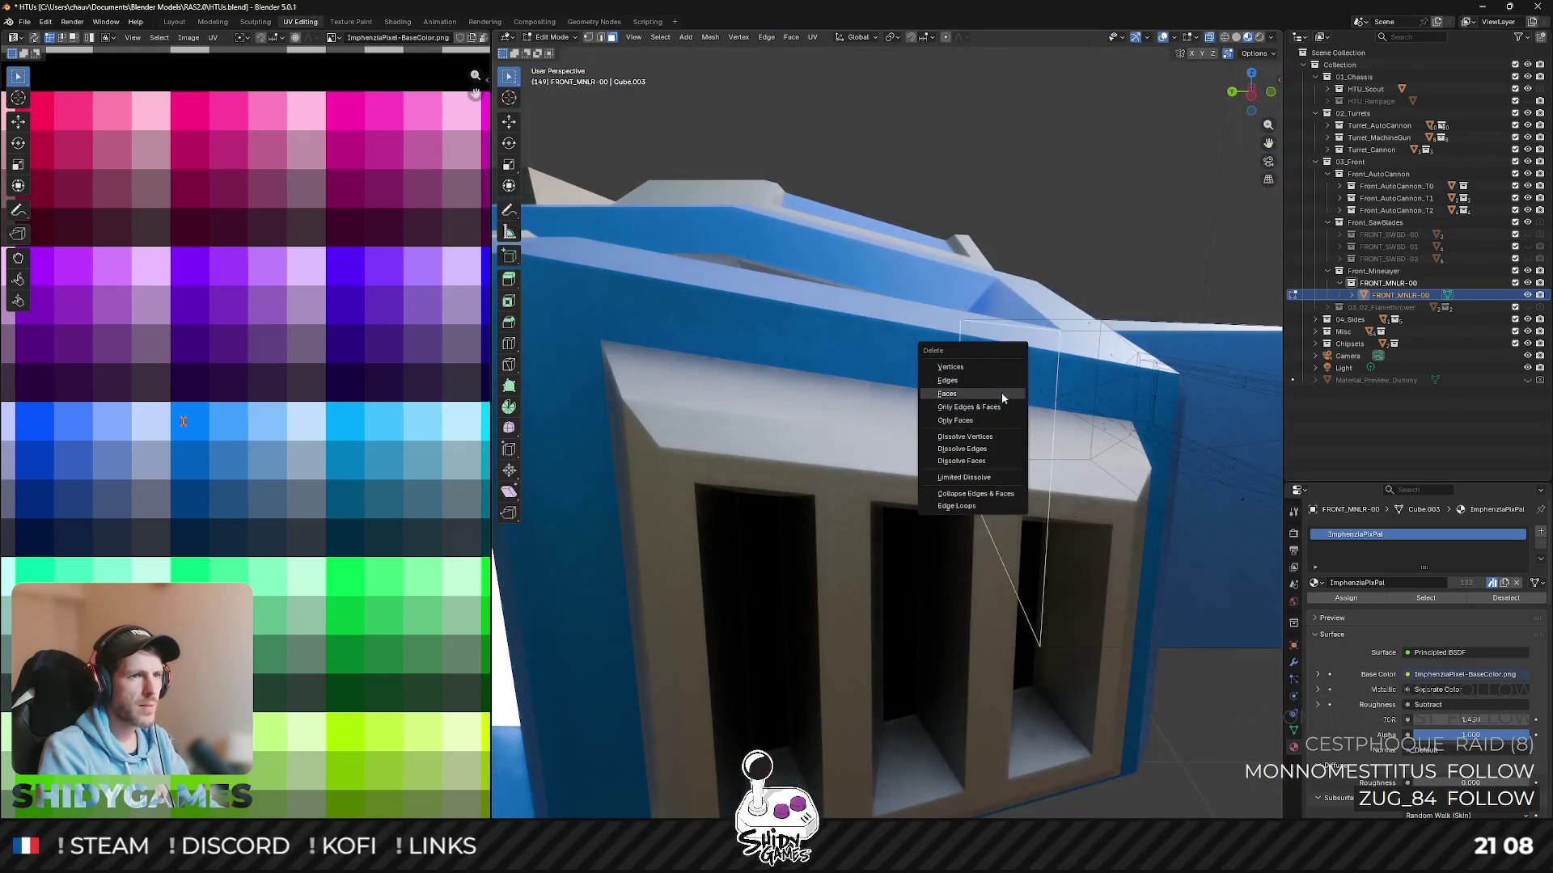
pyautogui.click(947, 393)
pyautogui.scroll(-3, 1007, 406)
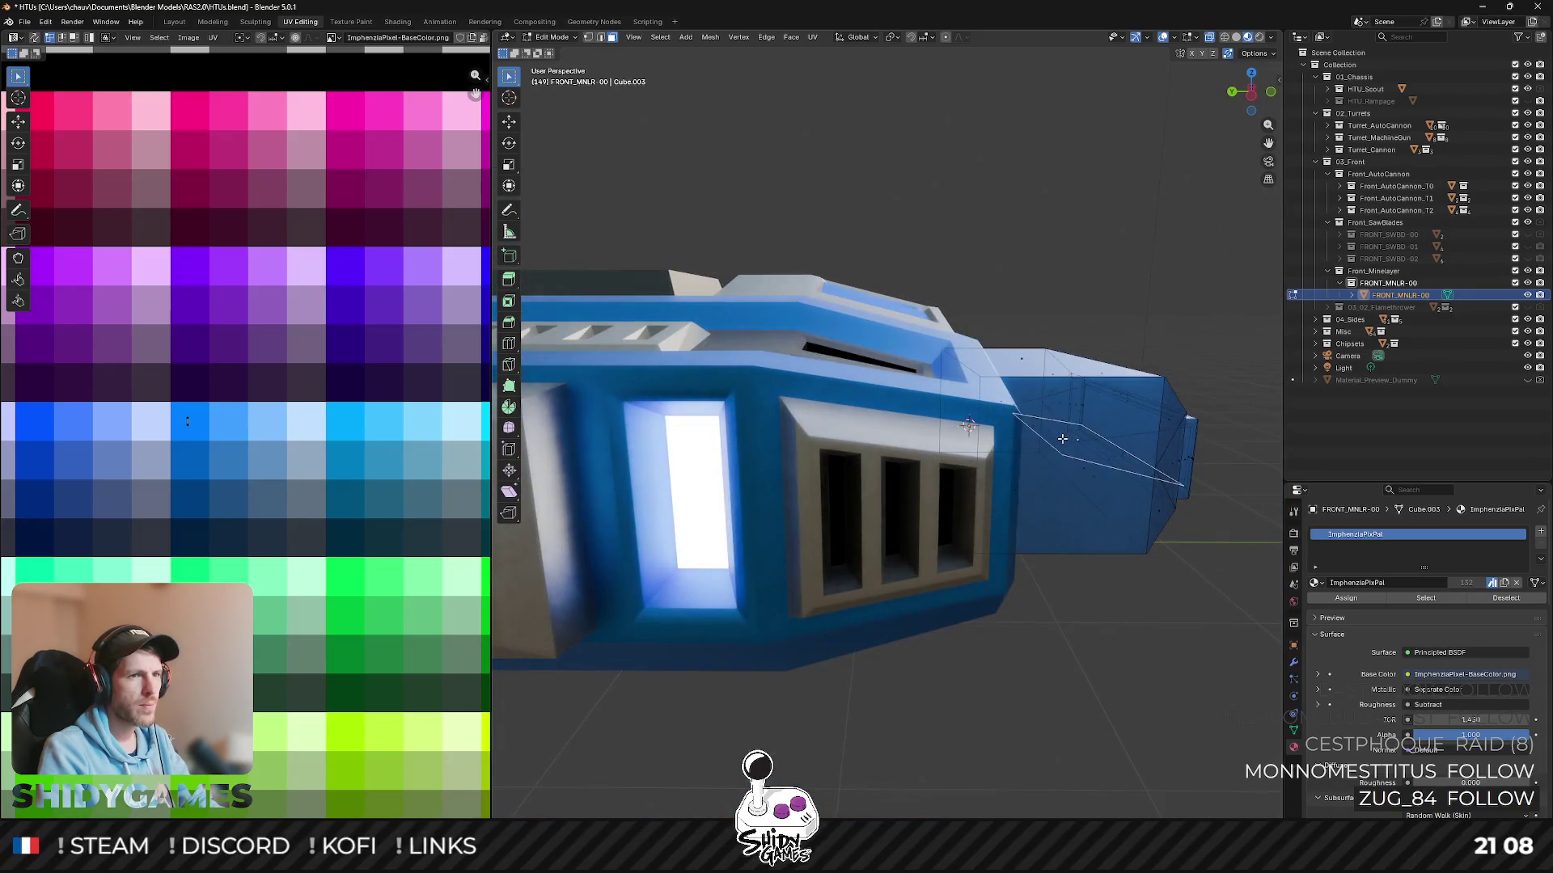
pyautogui.moveTo(1060, 472); pyautogui.dragTo(999, 359, button='middle')
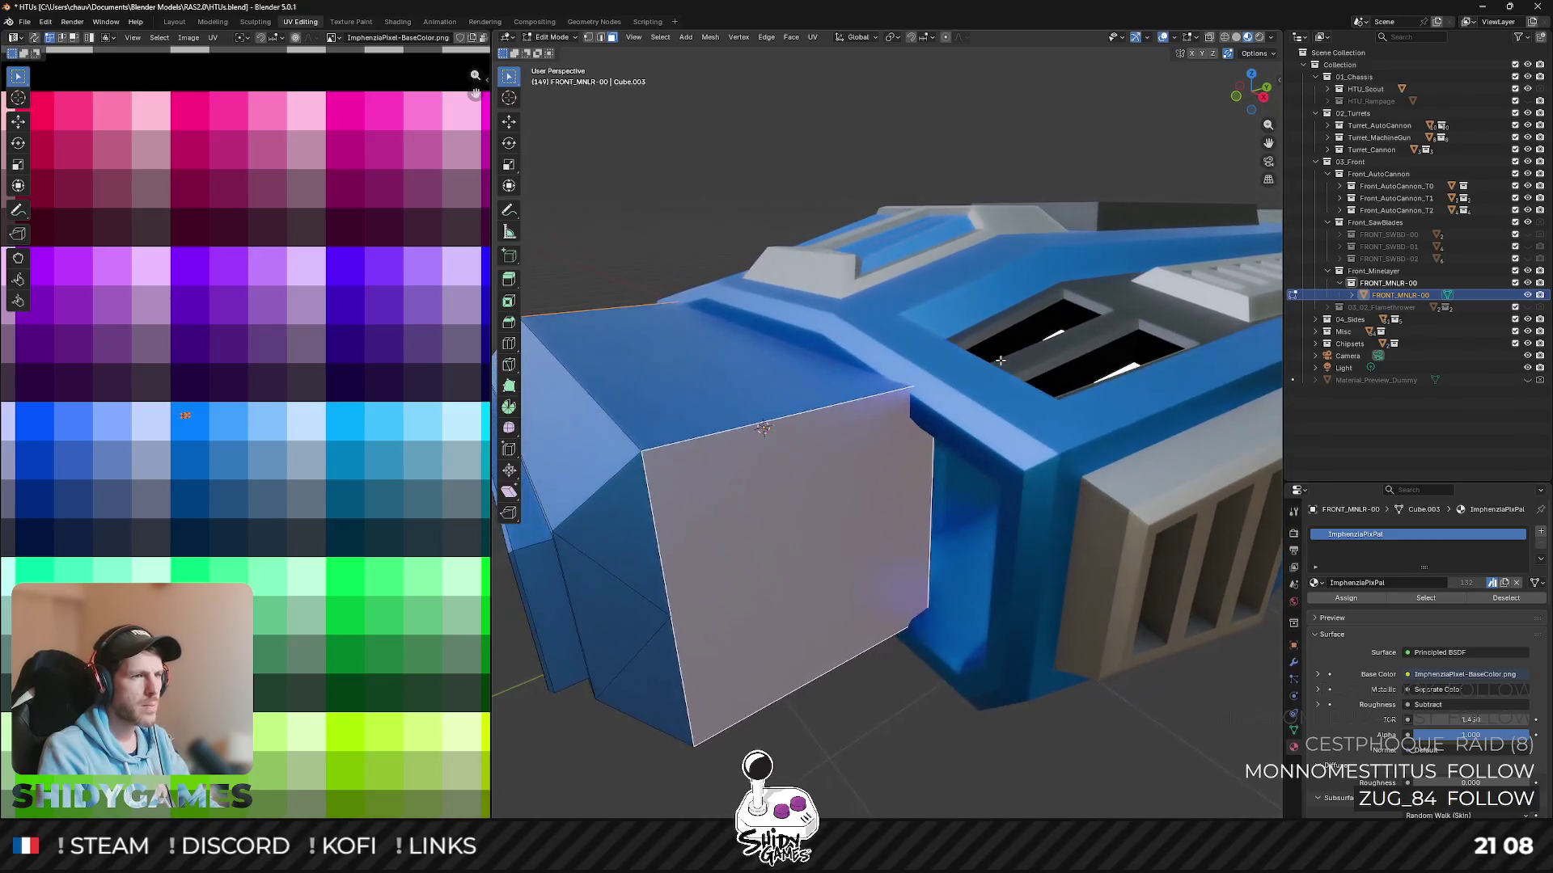
pyautogui.hotkey('alt', 'a')
# - Shrink the block's rear edges in X and Z to taper it against the hull, then view from above
pyautogui.press('s')
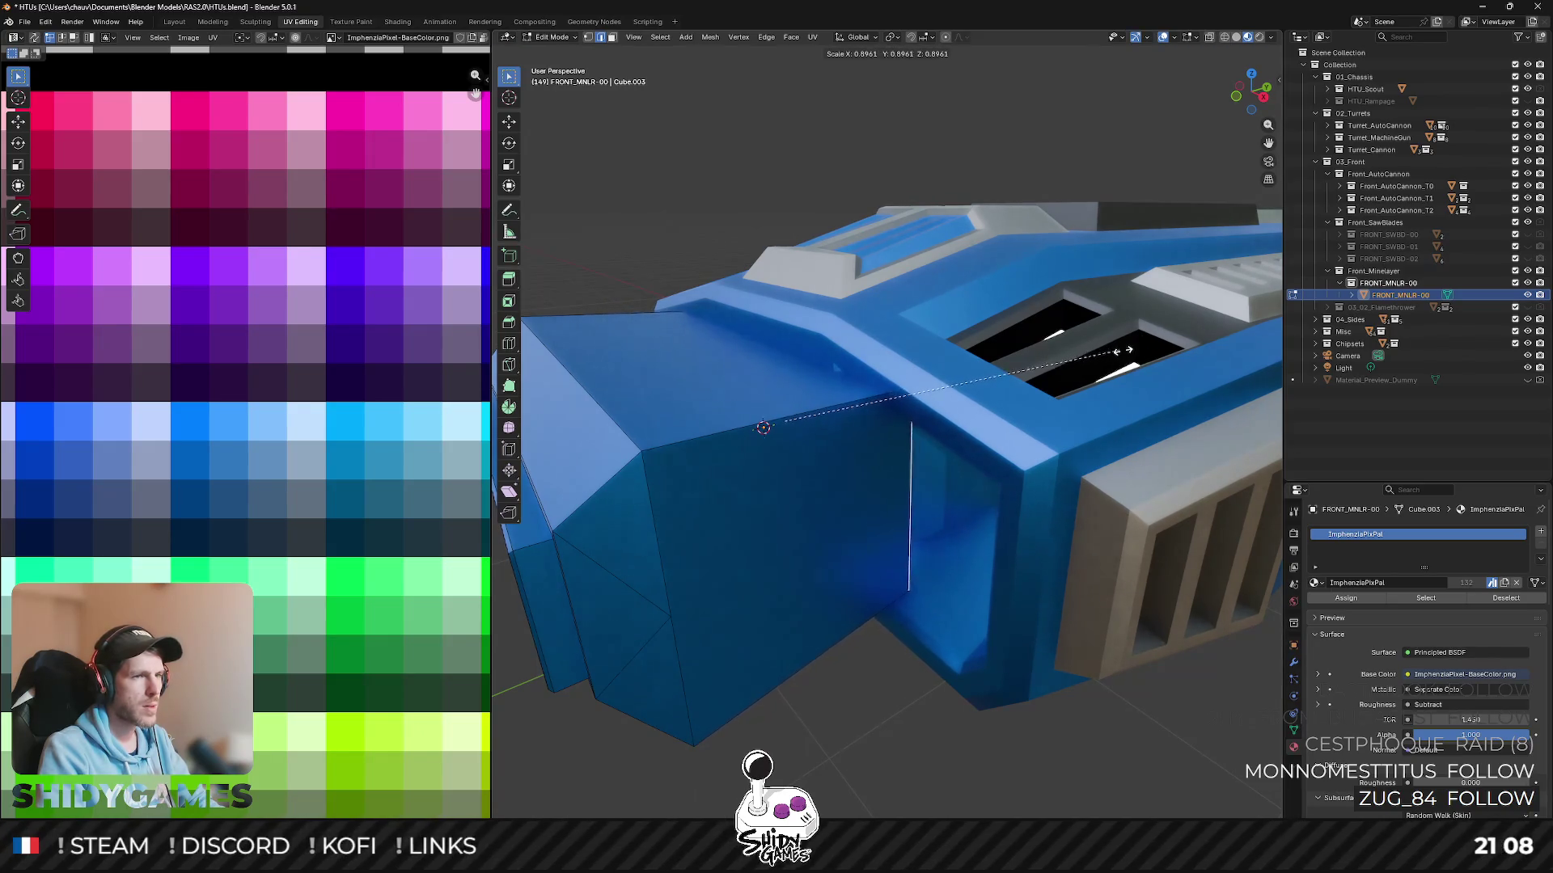
pyautogui.hotkey('shift', 'y')
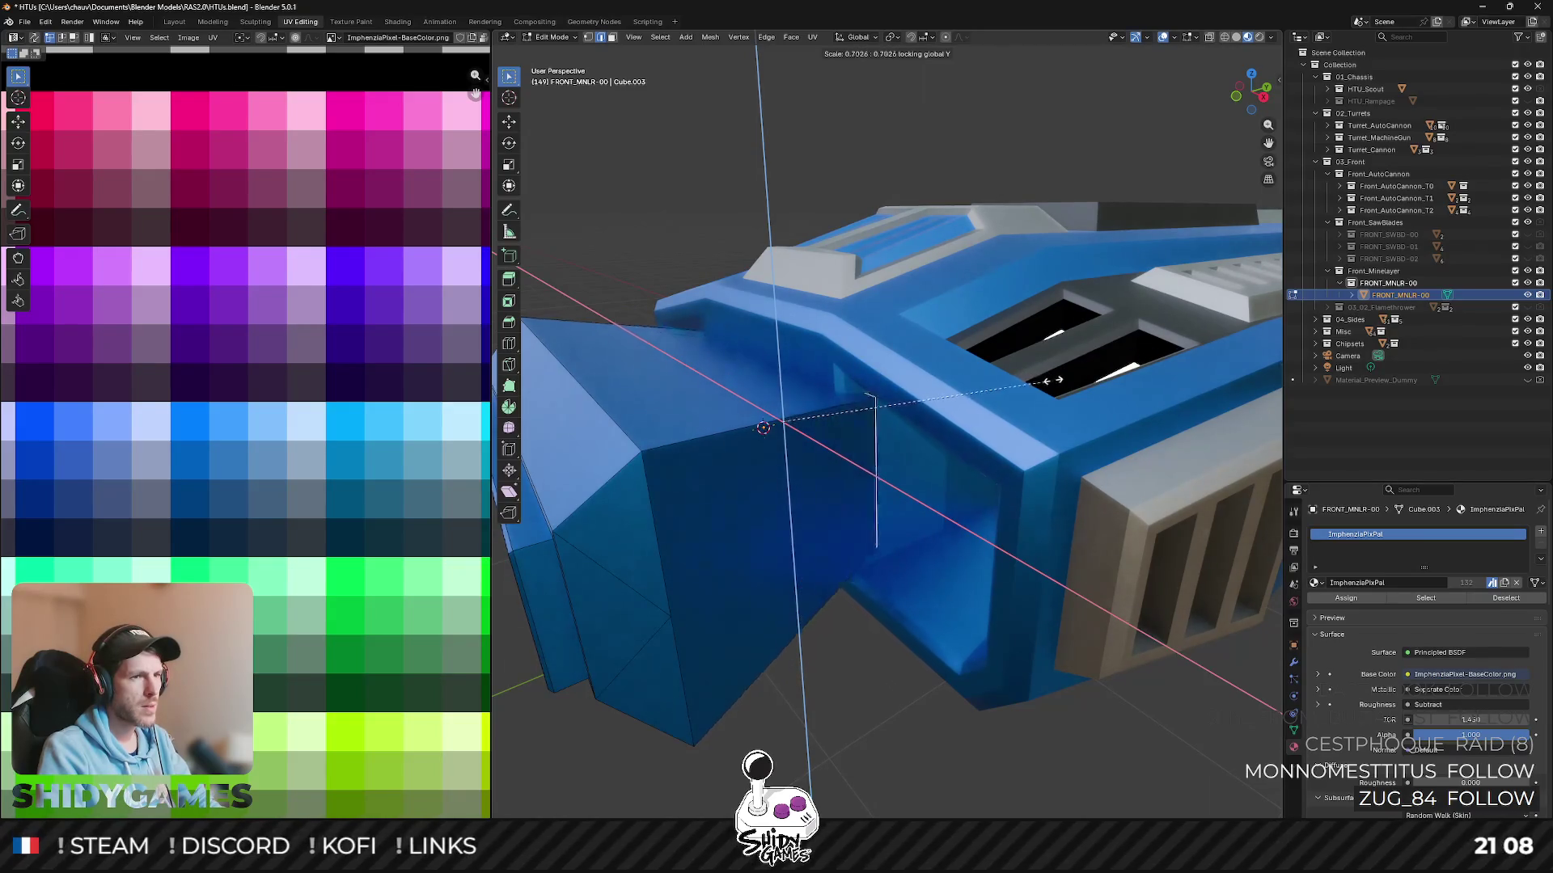
pyautogui.click(1109, 363)
pyautogui.click(1262, 83)
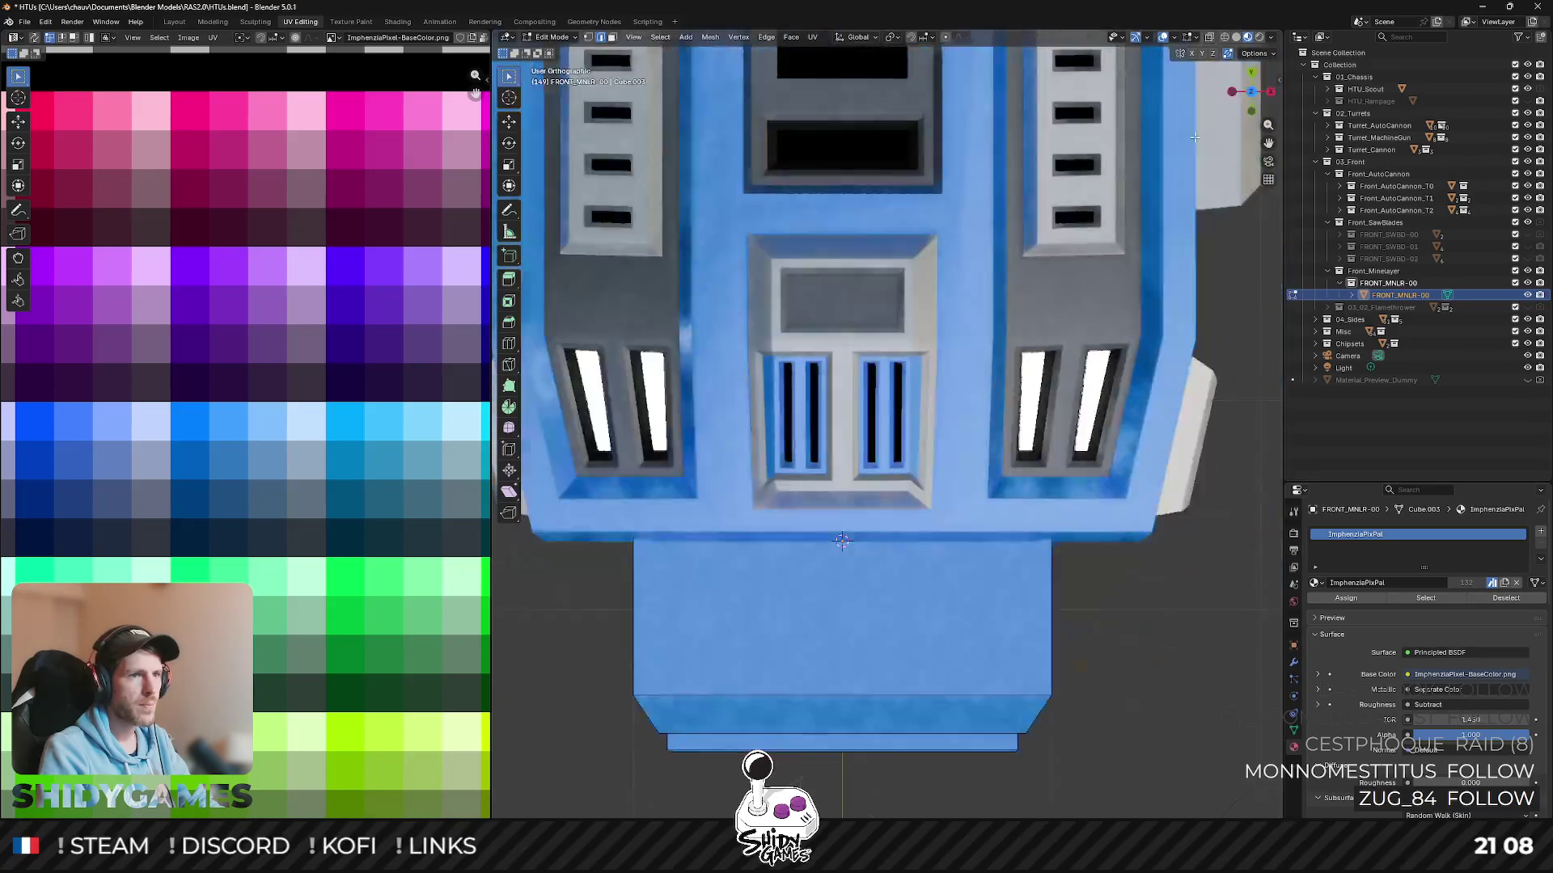
# - Move the front block forward along Y and scale it down, checking from a low side view
pyautogui.press('g')
pyautogui.press('y')
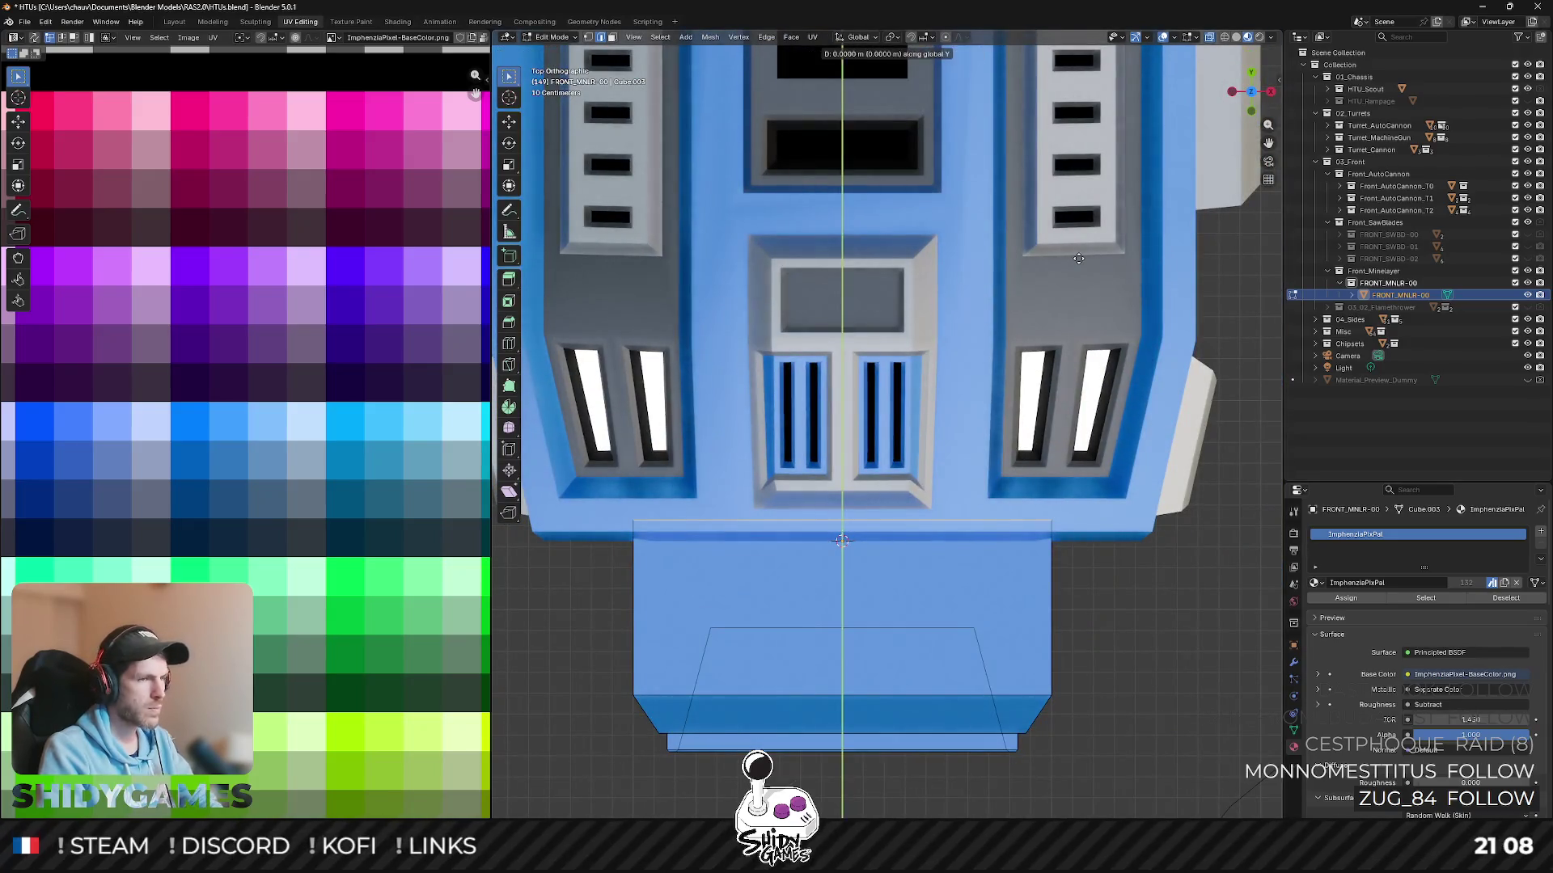
pyautogui.click(842, 540)
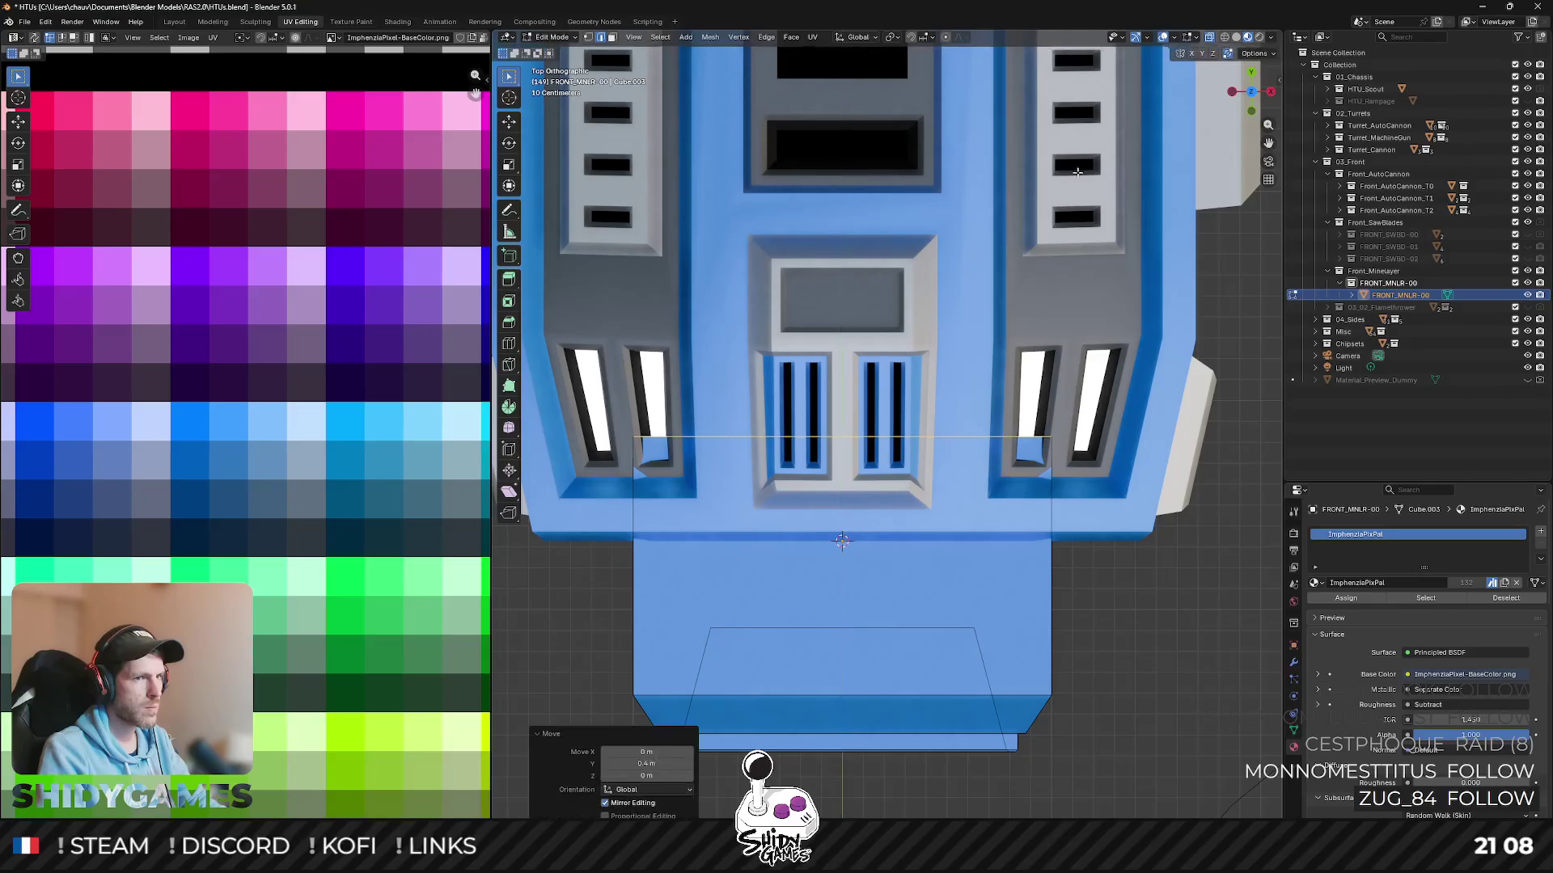
pyautogui.press('s')
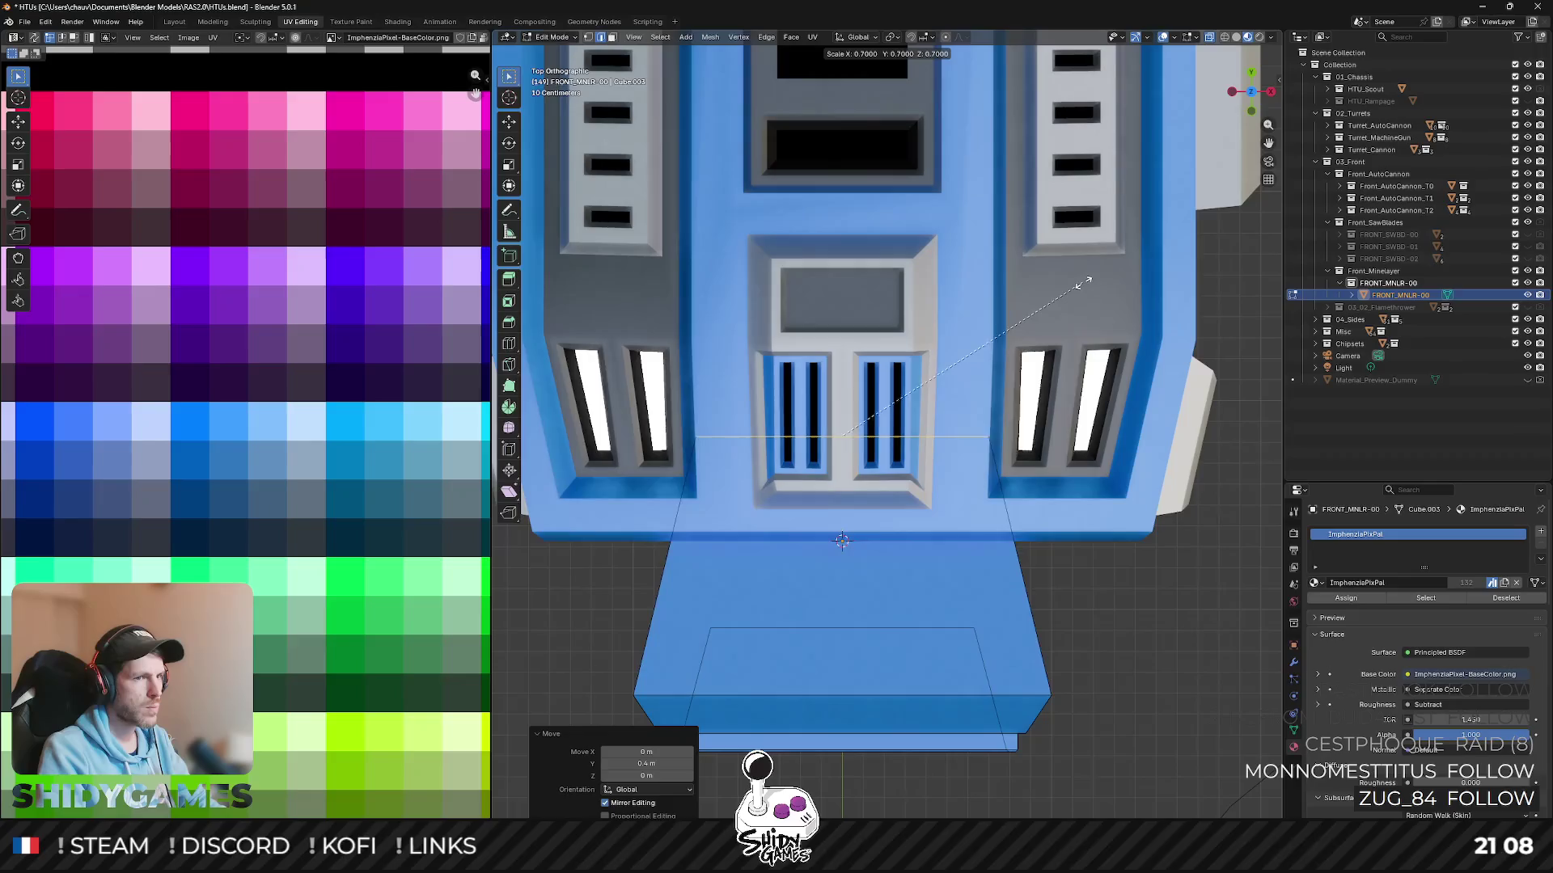
pyautogui.click(1084, 283)
pyautogui.press('Tab')
pyautogui.moveTo(1083, 283); pyautogui.dragTo(983, 309, button='middle')
pyautogui.scroll(-3, 1049, 449)
pyautogui.scroll(-3, 1050, 449)
pyautogui.moveTo(1050, 449)
pyautogui.mouseDown(button='middle')
pyautogui.moveTo(1028, 436)
pyautogui.moveTo(1039, 427)
pyautogui.mouseUp(button='middle')
# - Shrink the block to 0.8, shift it 0.2 m along Y, and leave Edit Mode
pyautogui.press('Tab')
pyautogui.click(1246, 95)
pyautogui.press('s')
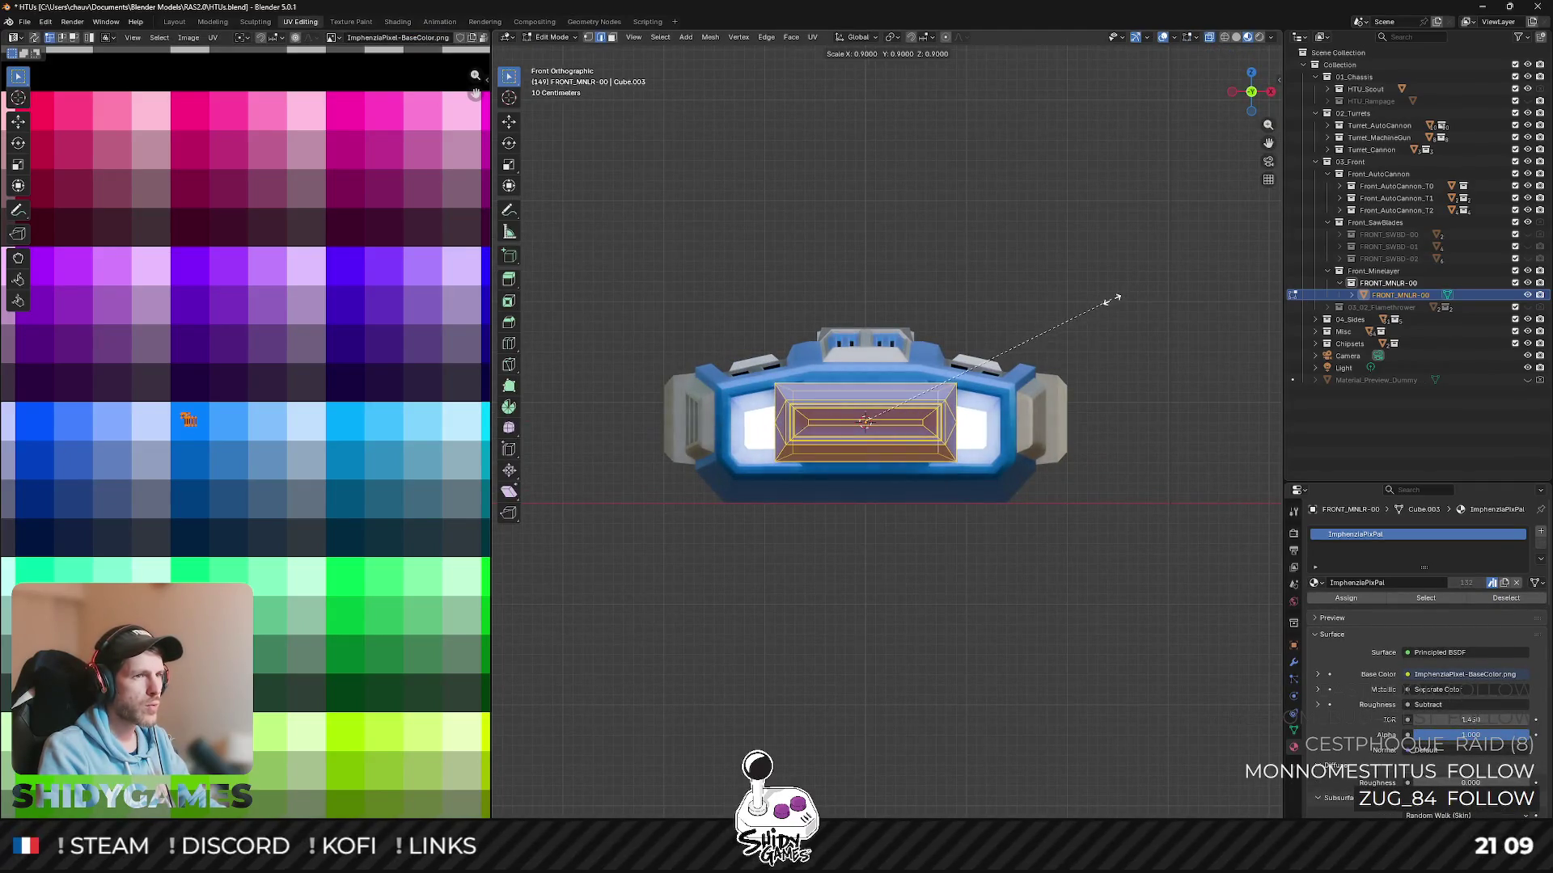
pyautogui.click(1092, 308)
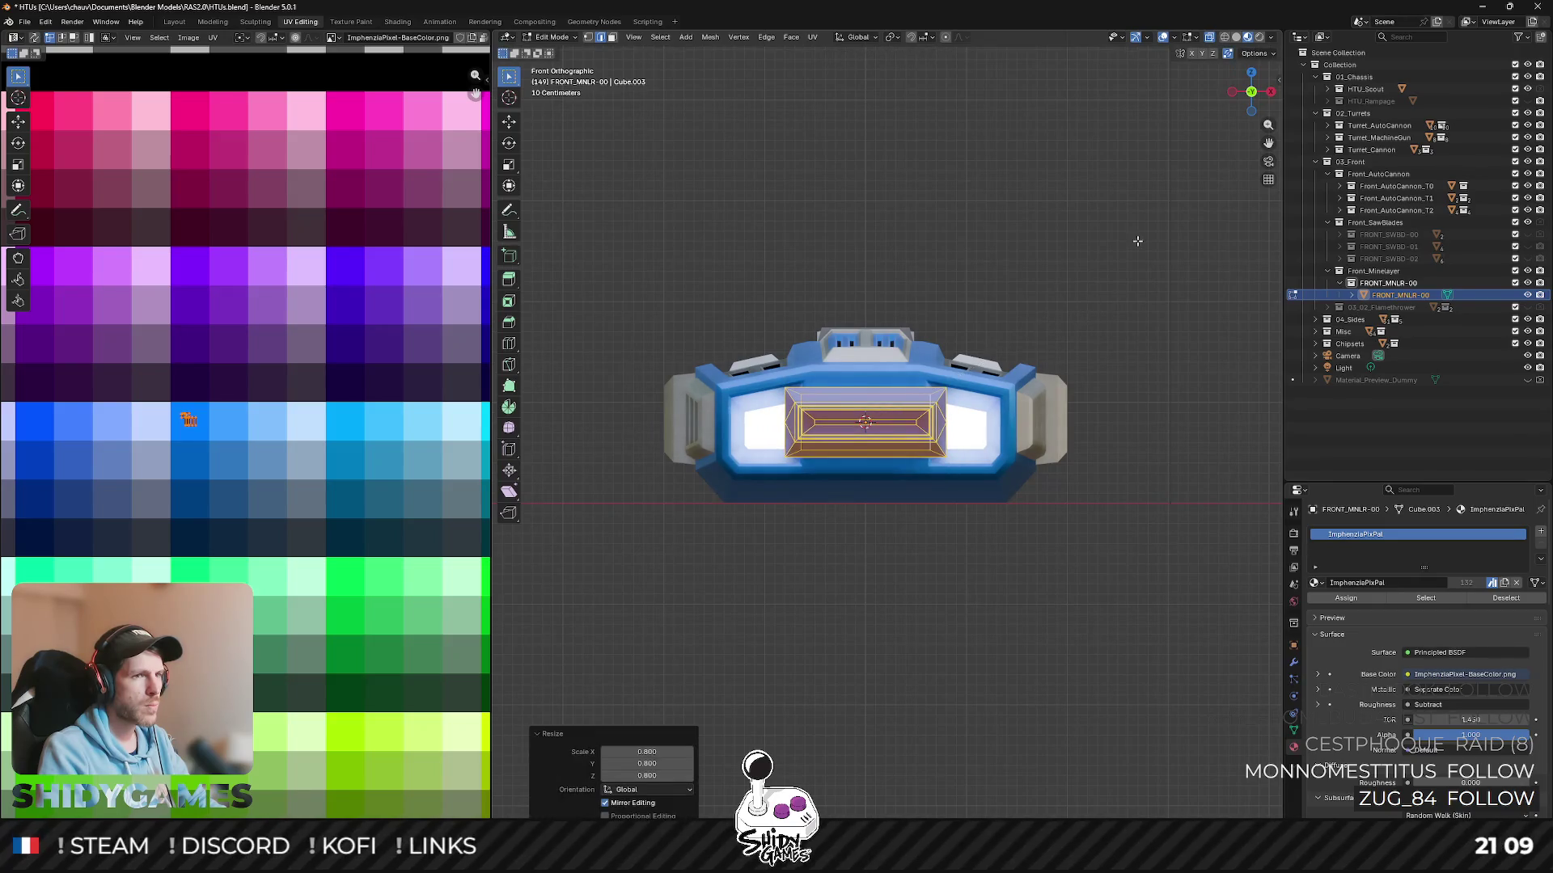
pyautogui.click(1251, 73)
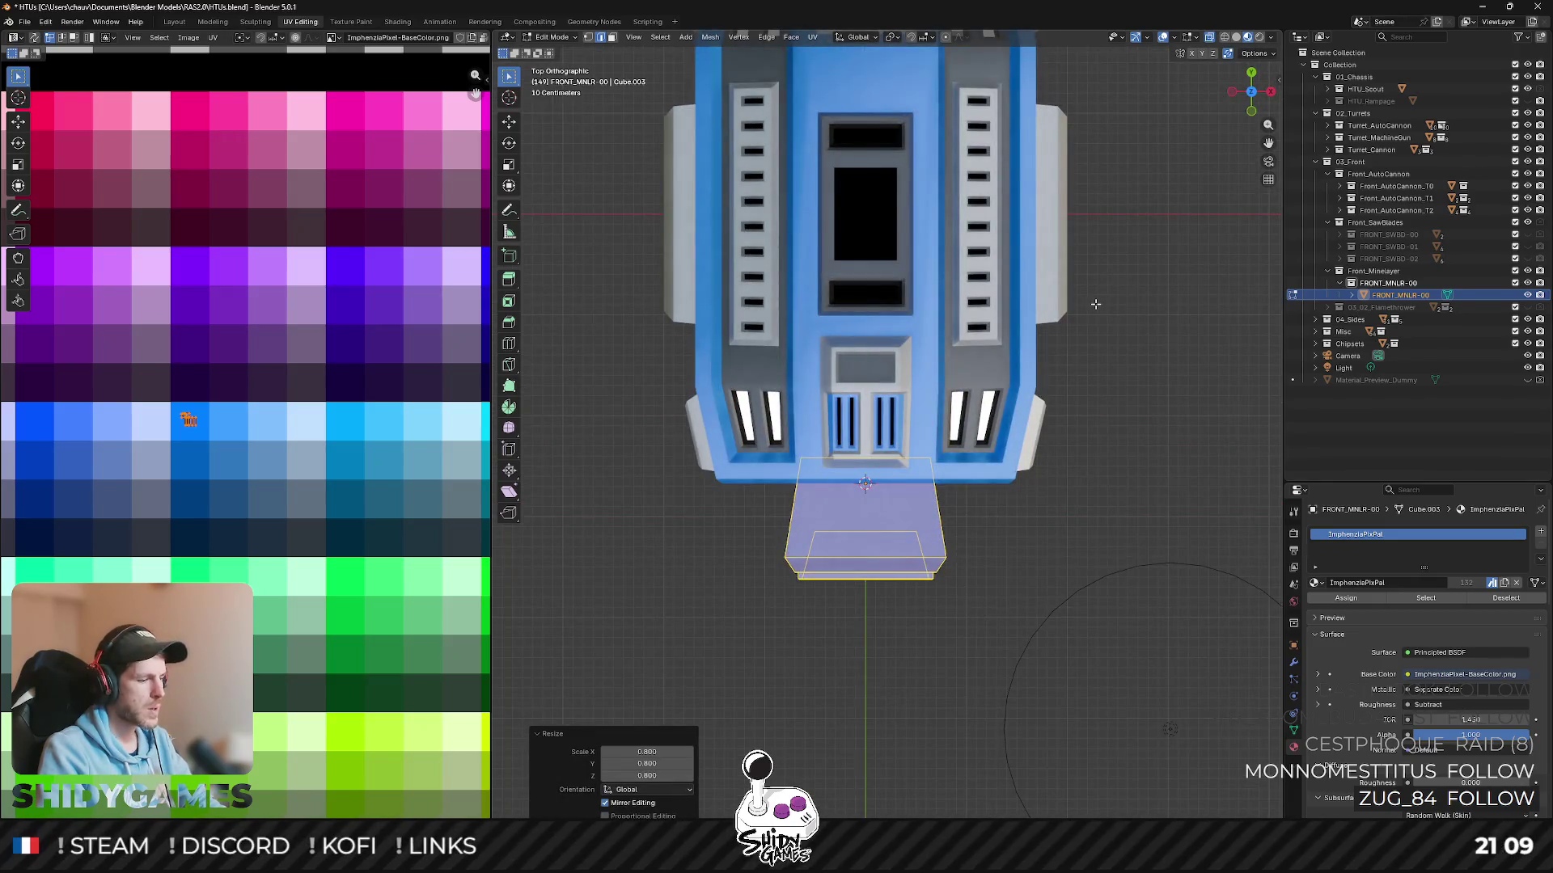
pyautogui.press('g')
pyautogui.press('y')
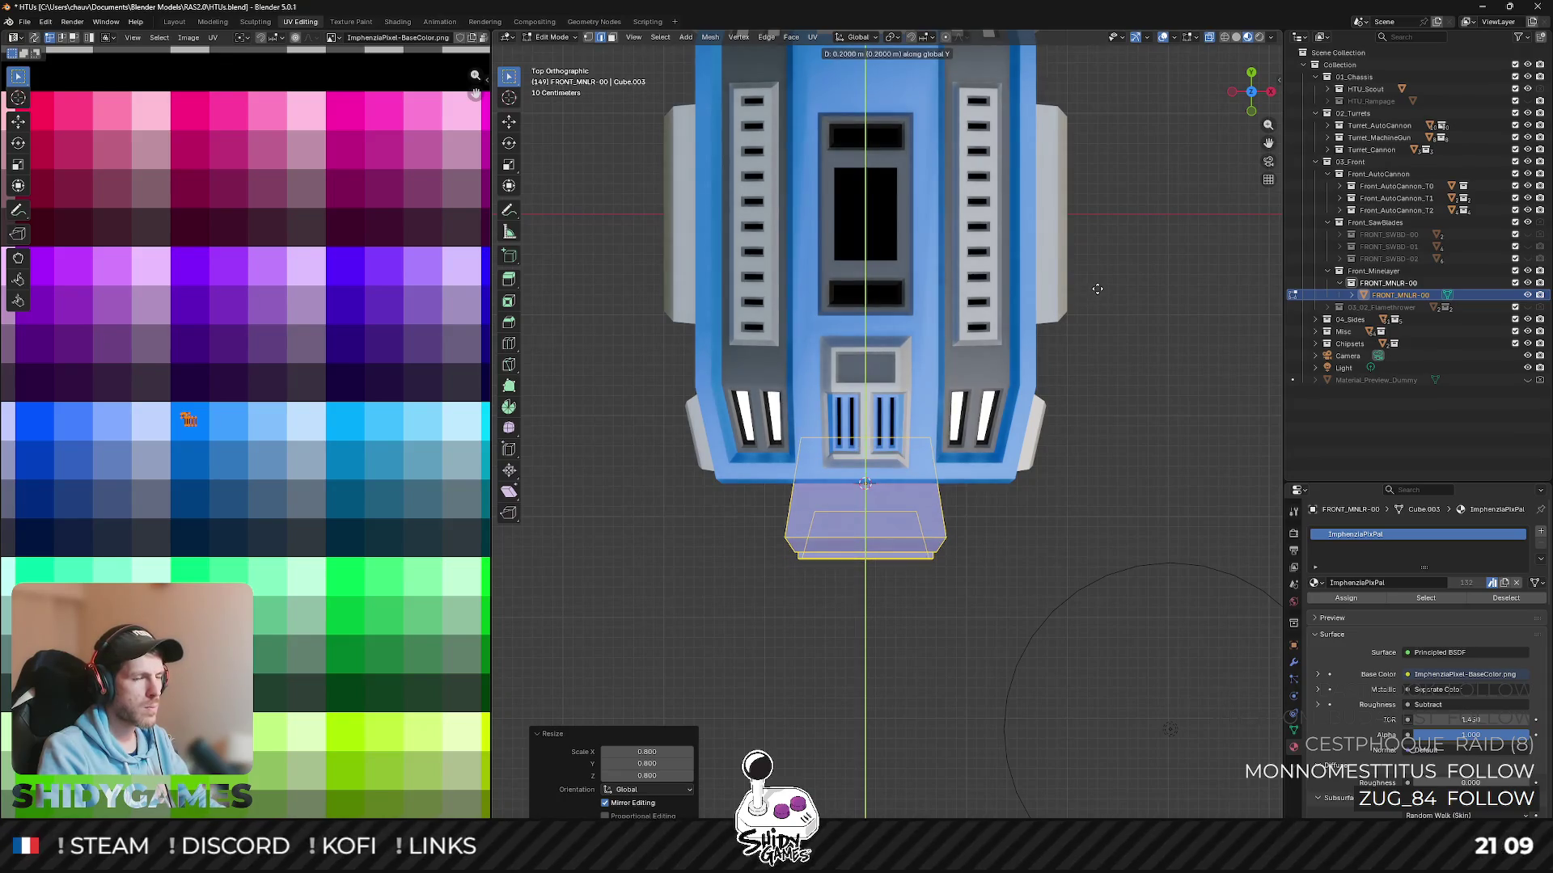
pyautogui.click(1097, 289)
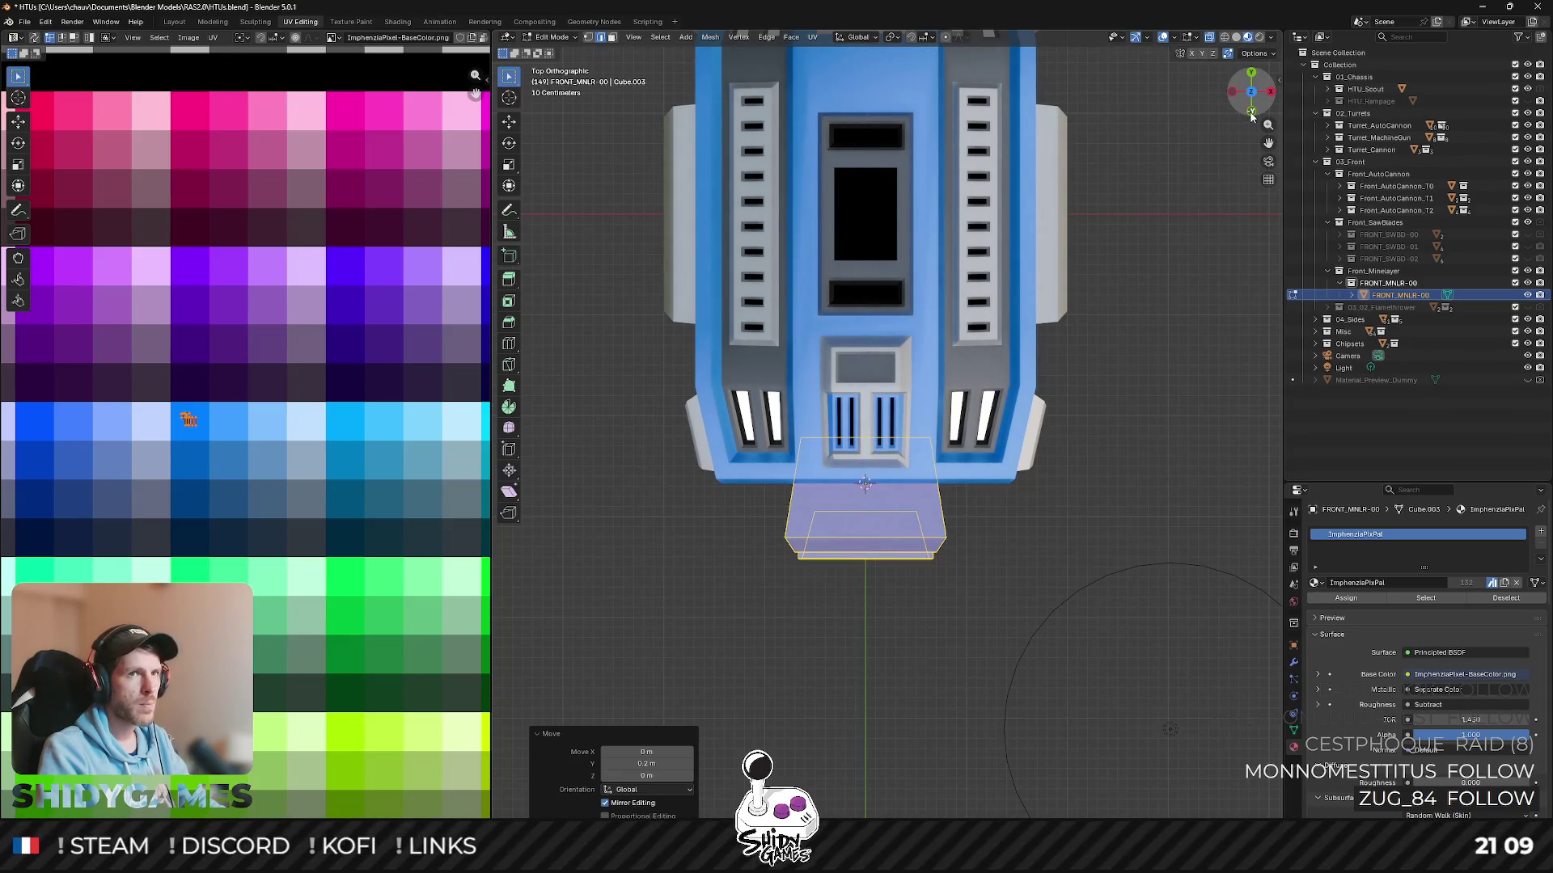
pyautogui.click(1231, 95)
pyautogui.press('Tab')
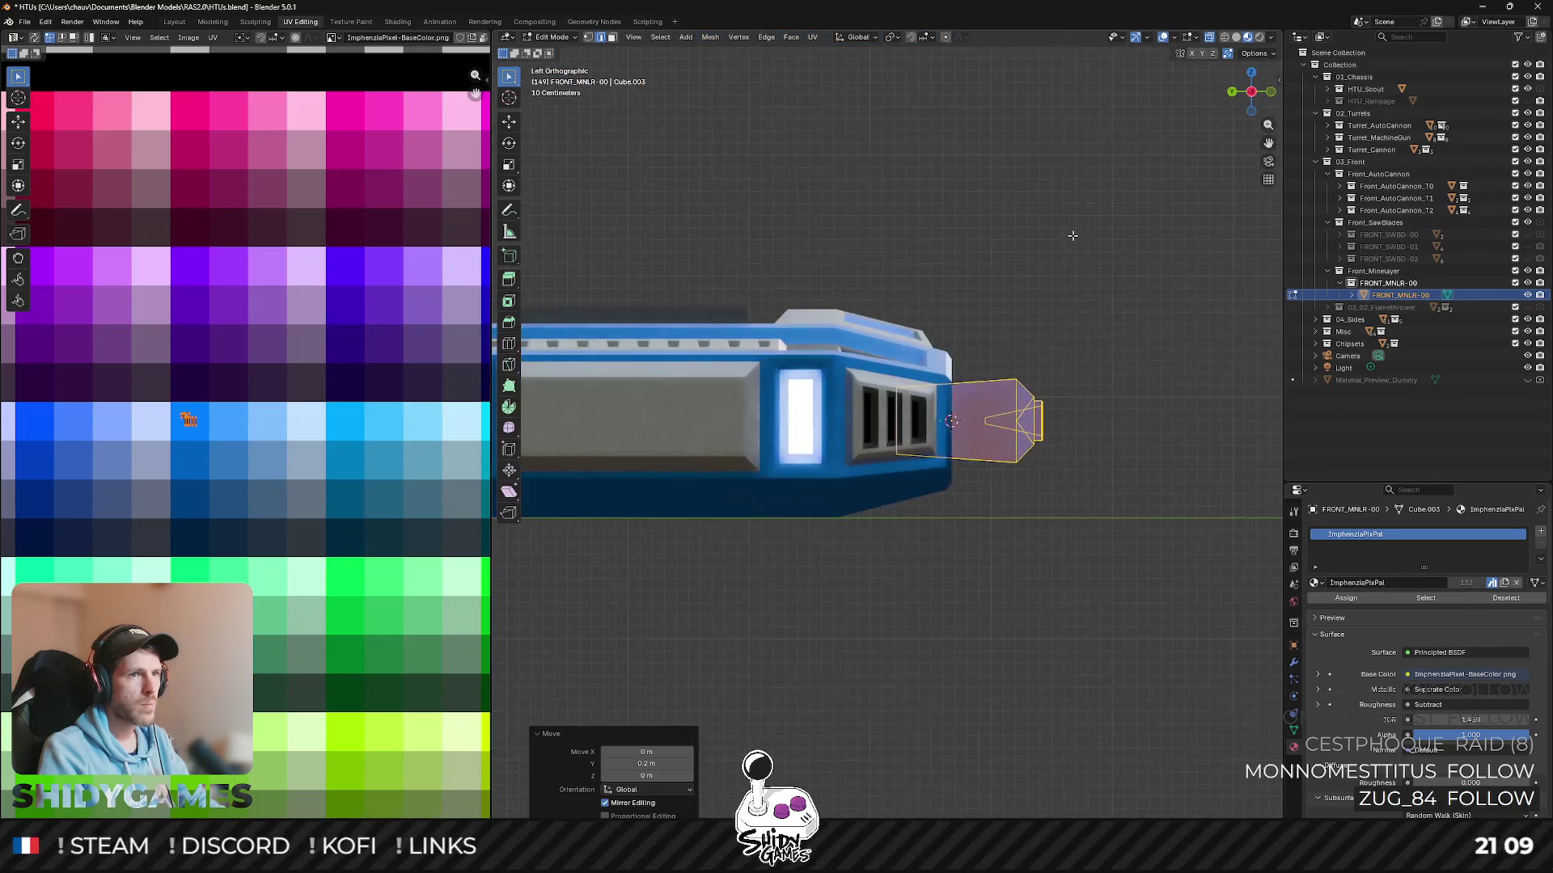
pyautogui.moveTo(1075, 235)
pyautogui.mouseDown(button='middle')
pyautogui.moveTo(996, 302)
pyautogui.moveTo(940, 289)
pyautogui.moveTo(969, 316)
pyautogui.mouseUp(button='middle')
pyautogui.click(995, 302)
pyautogui.scroll(-3, 940, 290)
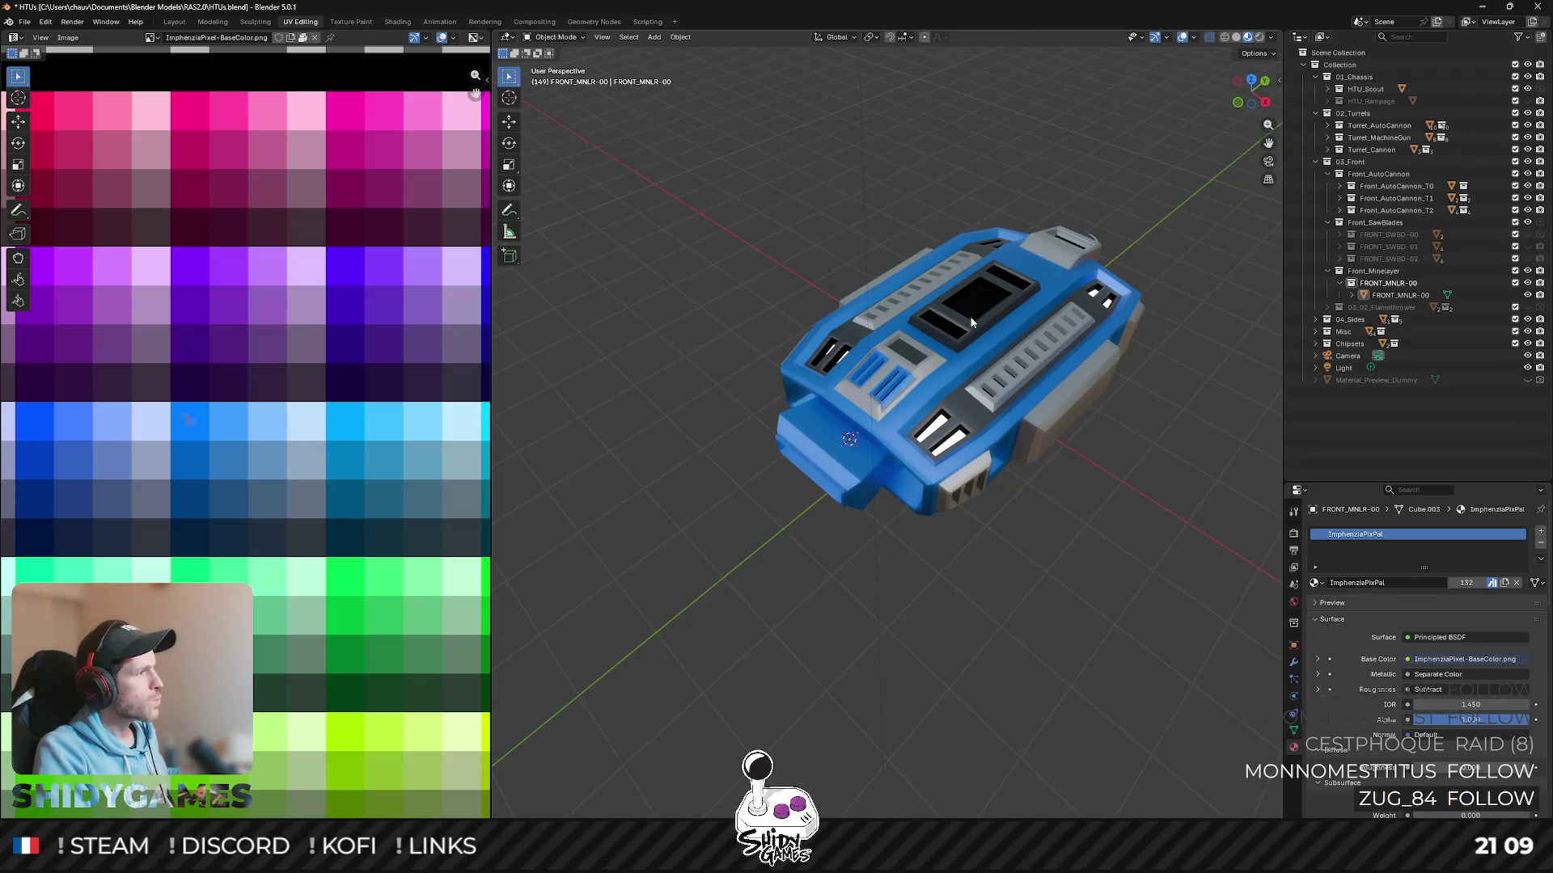
# - Select the front rim loops and inner tunnel faces of the block in Edit Mode
pyautogui.click(837, 485)
pyautogui.press('Tab')
pyautogui.scroll(4, 831, 513)
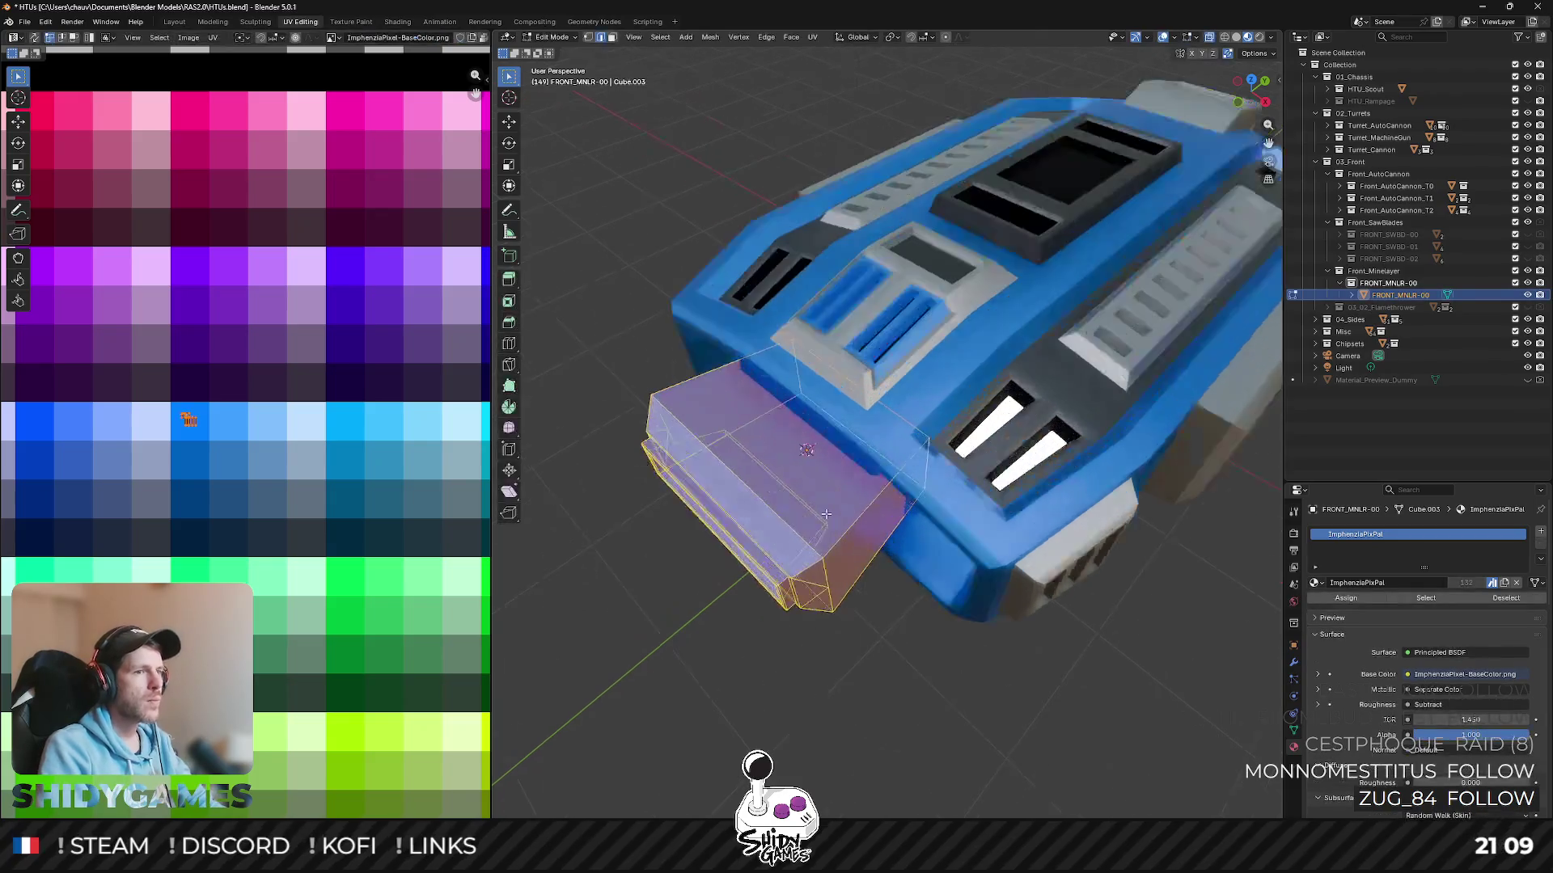
pyautogui.moveTo(830, 514)
pyautogui.mouseDown(button='middle')
pyautogui.moveTo(851, 414)
pyautogui.moveTo(859, 449)
pyautogui.moveTo(893, 456)
pyautogui.moveTo(907, 534)
pyautogui.mouseUp(button='middle')
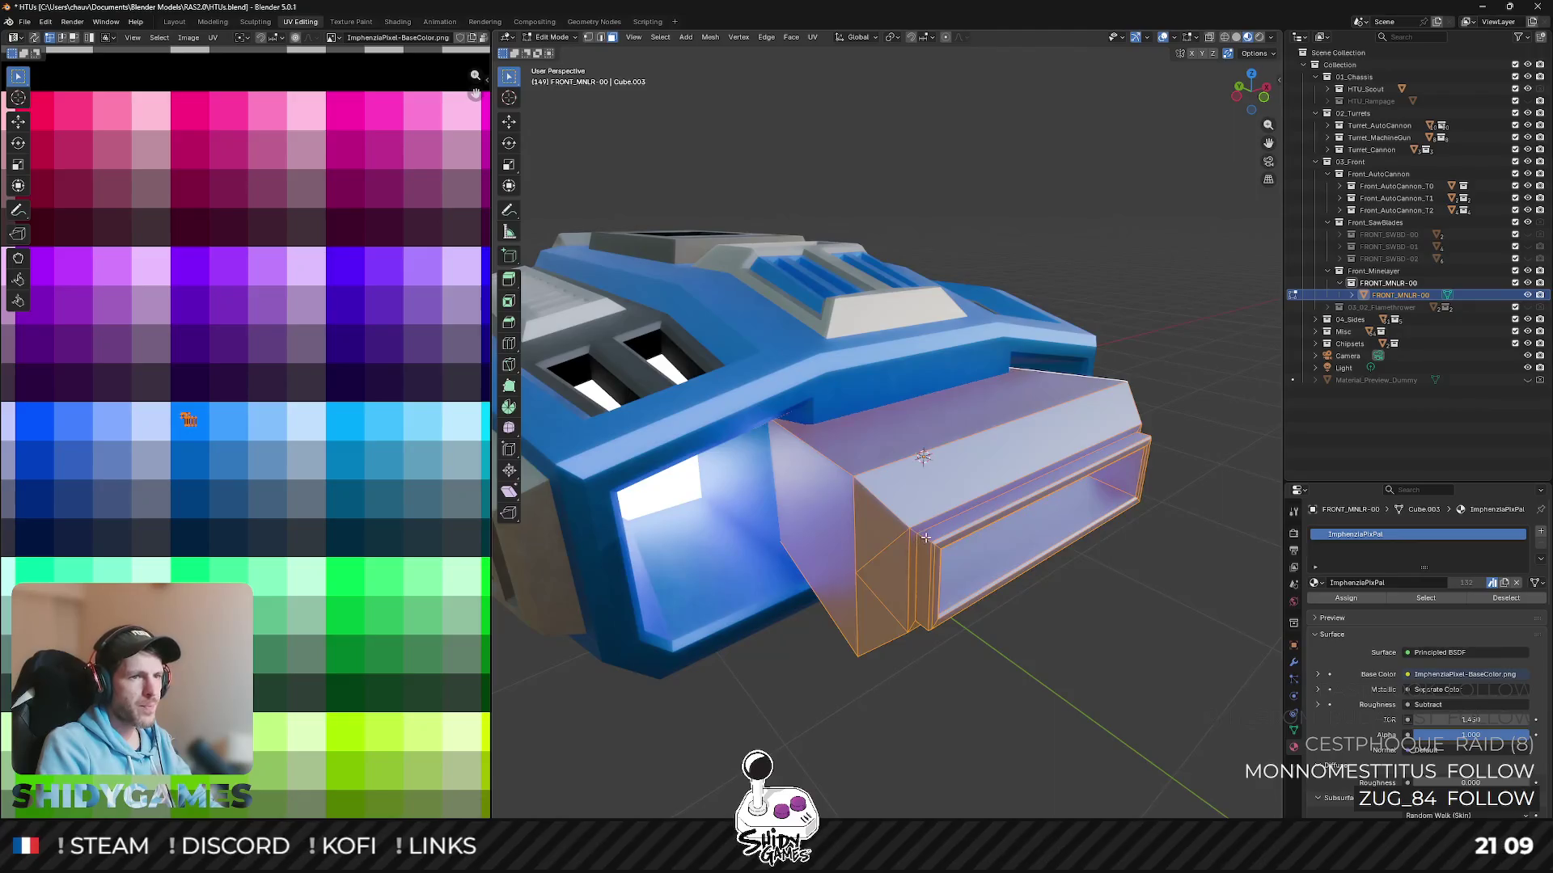
pyautogui.click(925, 538)
pyautogui.scroll(4, 922, 521)
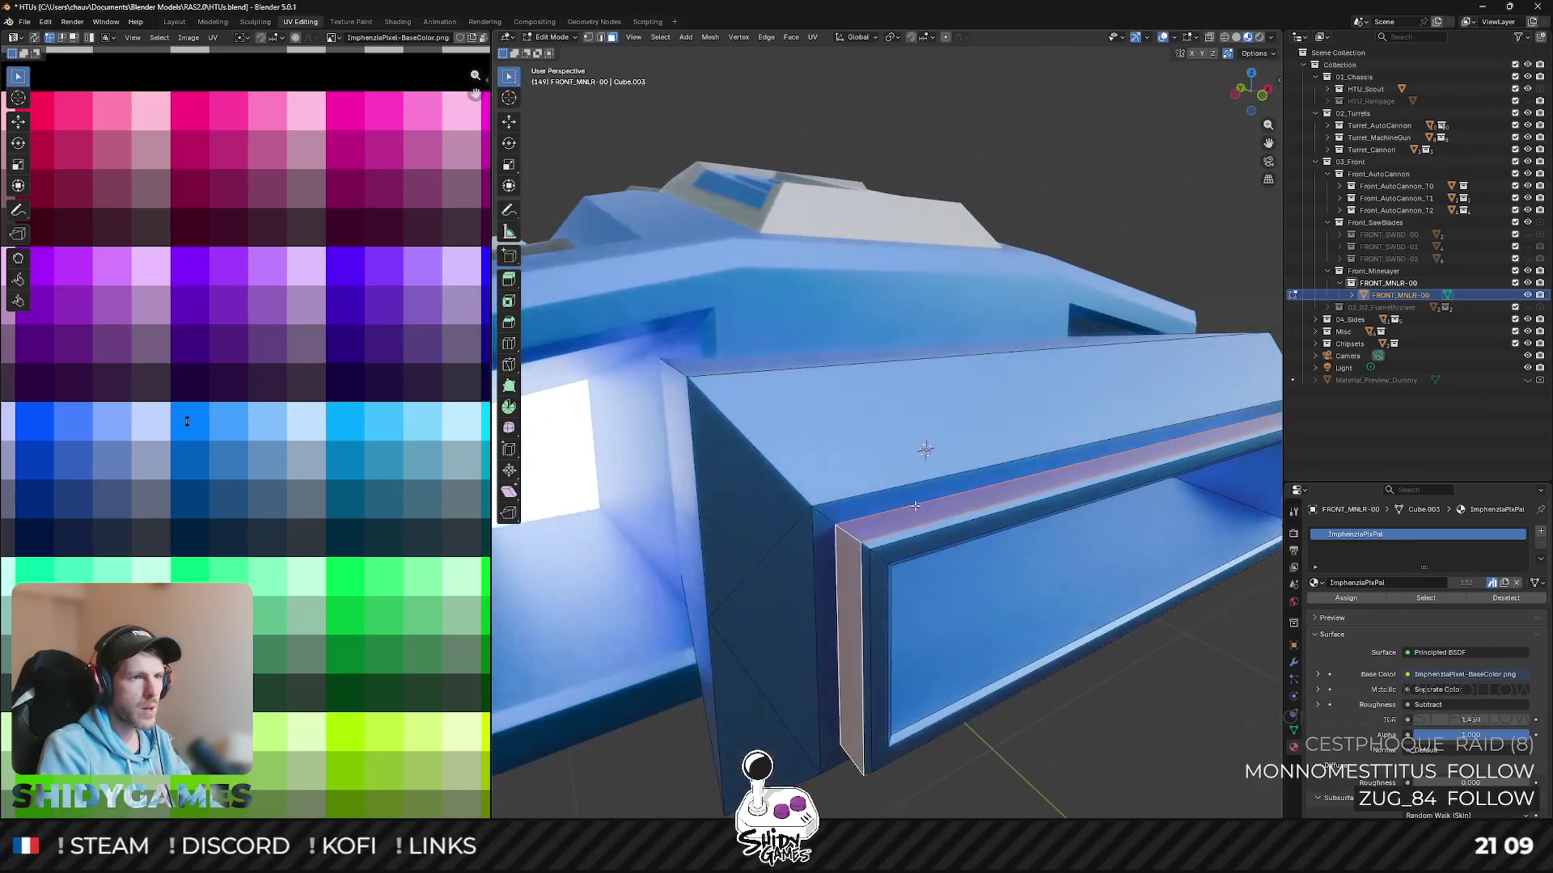
pyautogui.keyDown('alt'); pyautogui.click(866, 547); pyautogui.keyUp('alt')
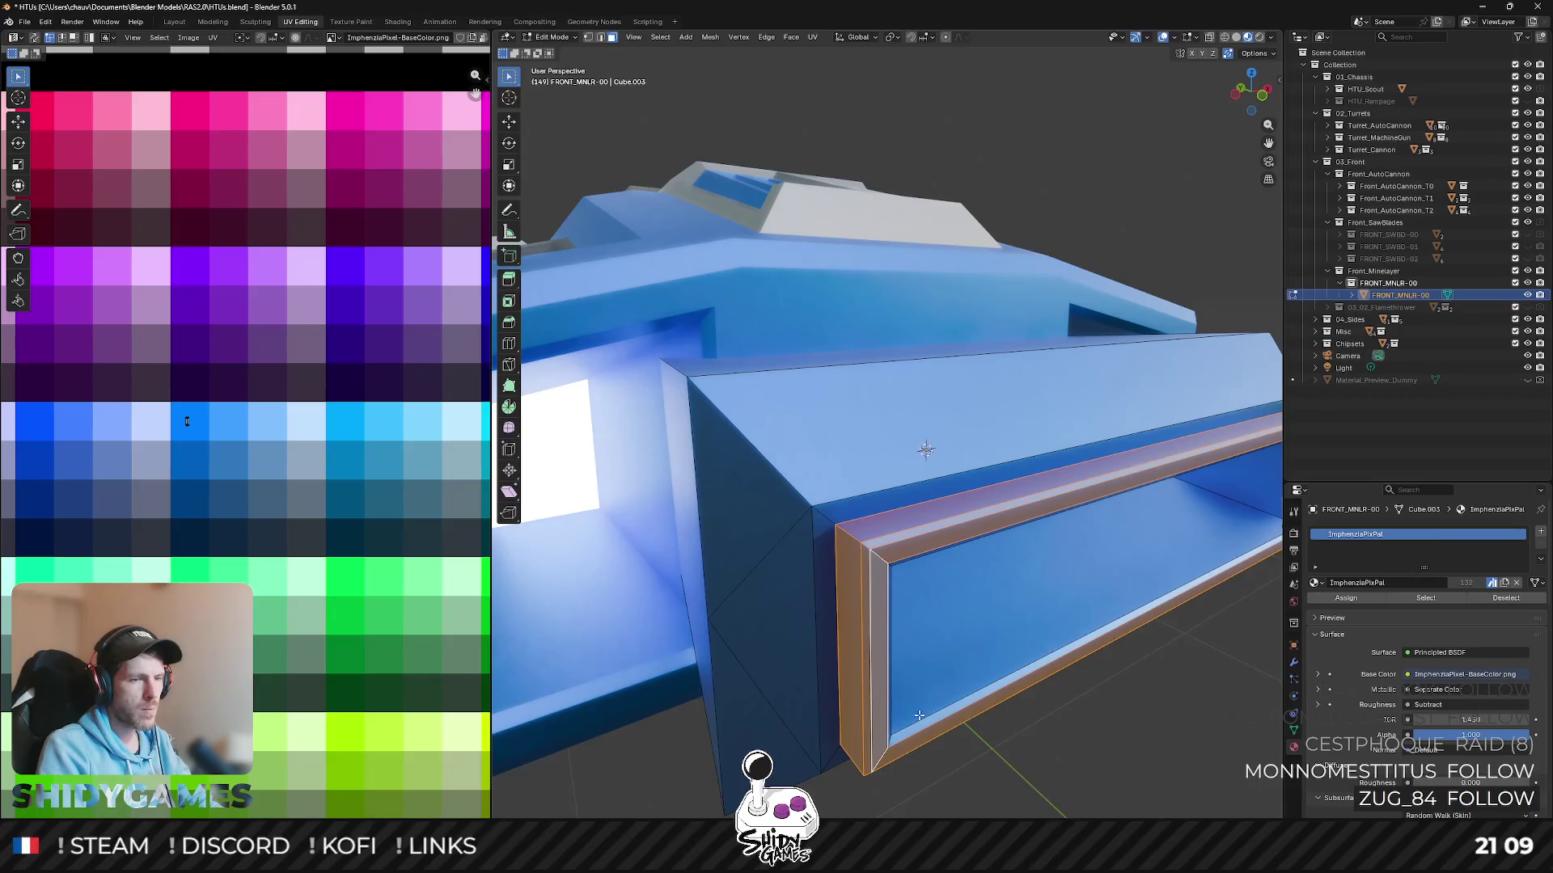
pyautogui.moveTo(908, 720); pyautogui.dragTo(1175, 494, button='middle')
pyautogui.hotkey('alt', 'a')
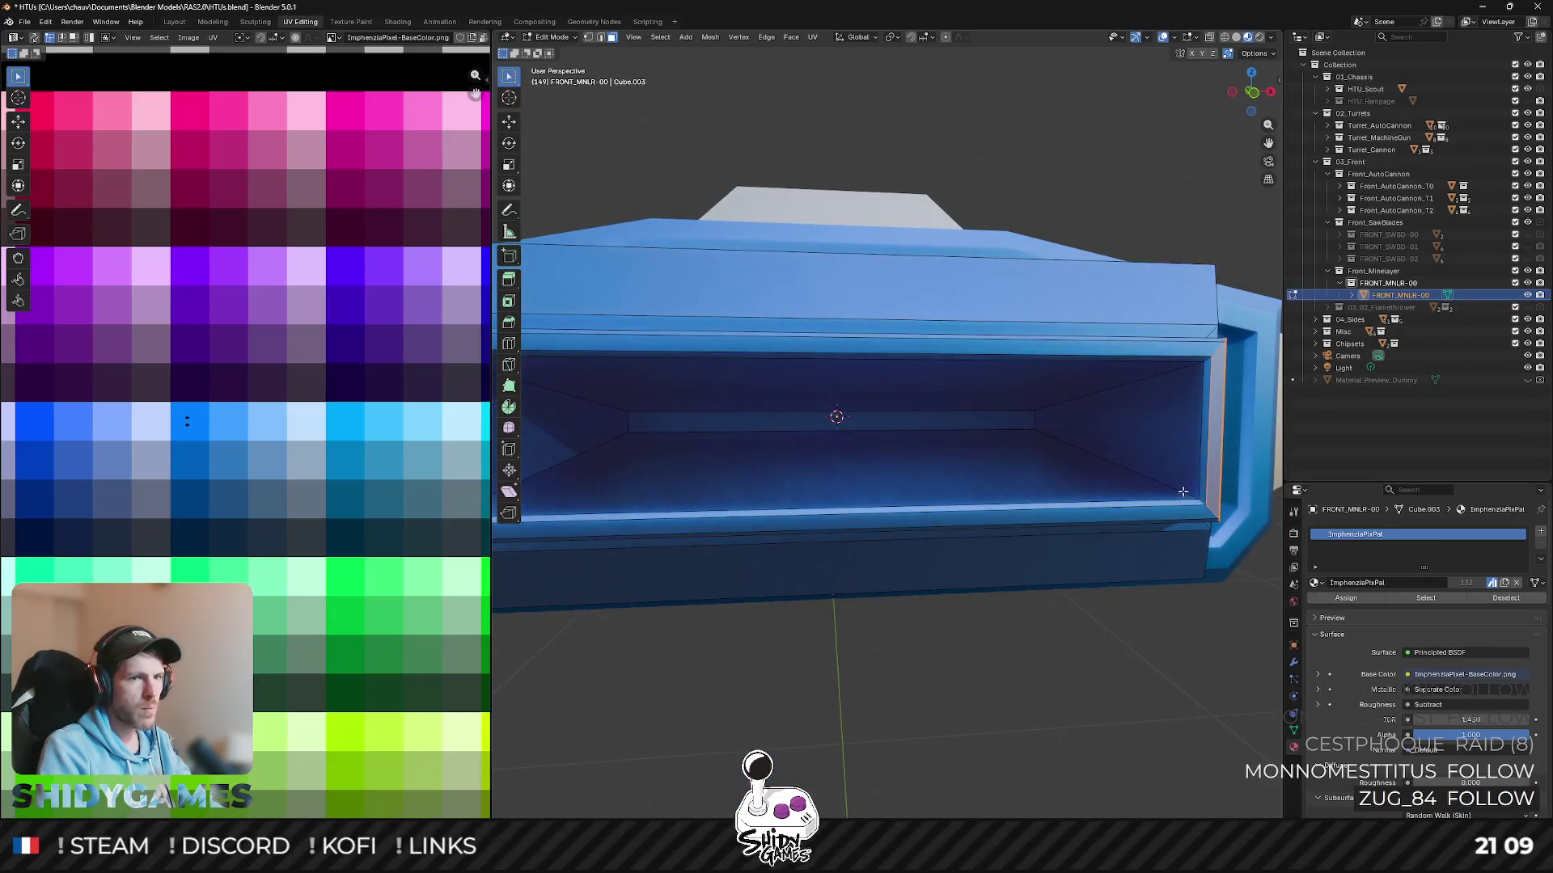
pyautogui.keyDown('alt'); pyautogui.click(1199, 498); pyautogui.keyUp('alt')
pyautogui.keyDown('alt'); pyautogui.keyDown('shift'); pyautogui.click(1202, 498); pyautogui.keyUp('shift'); pyautogui.keyUp('alt')
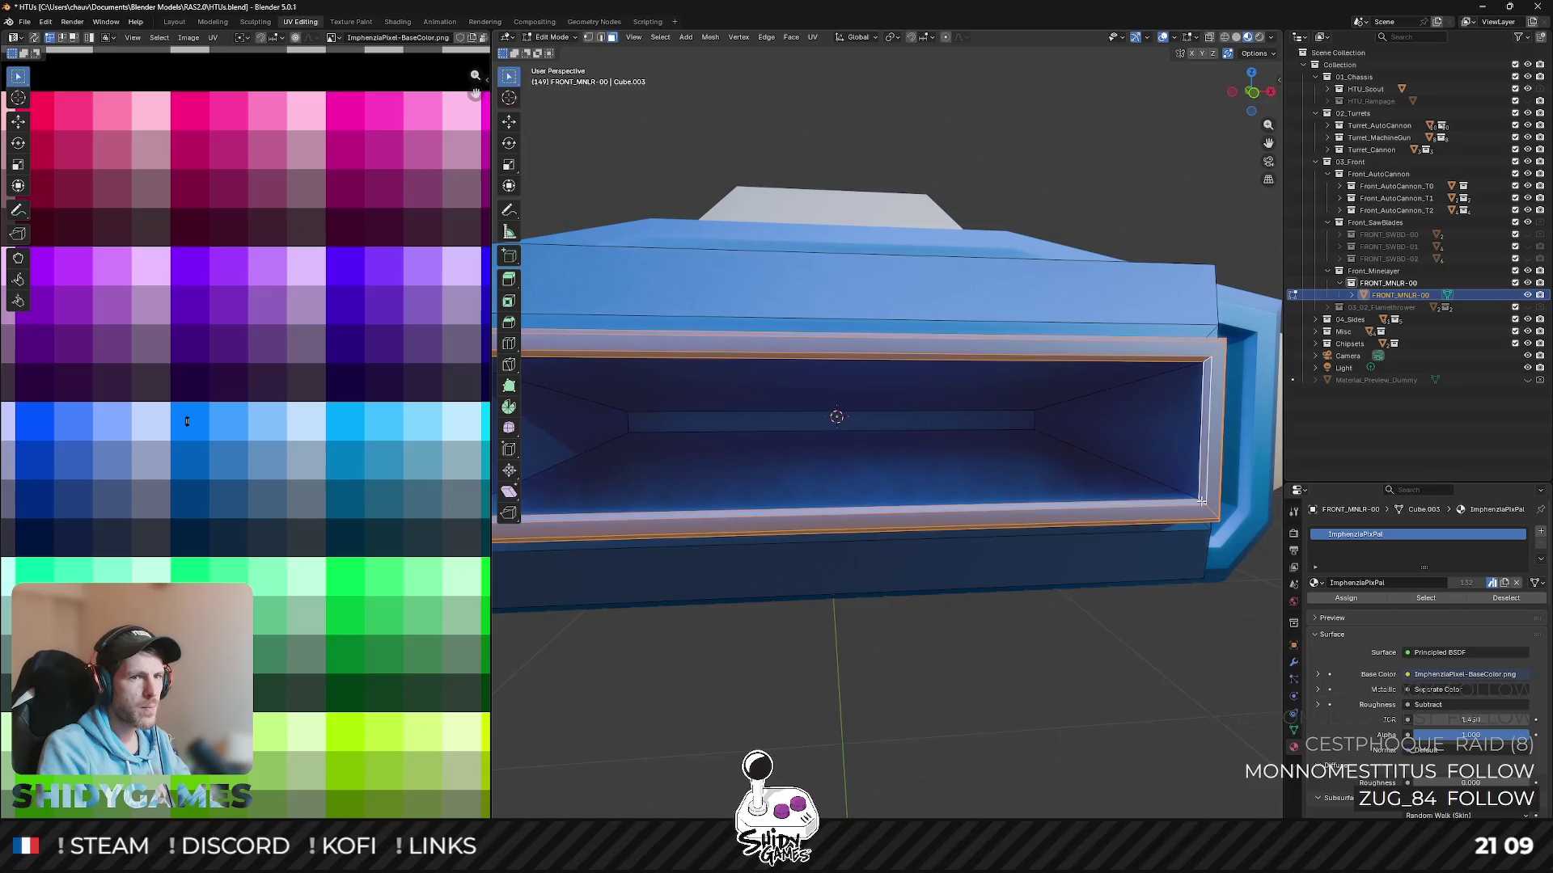
pyautogui.keyDown('alt'); pyautogui.keyDown('shift'); pyautogui.click(1158, 482); pyautogui.keyUp('shift'); pyautogui.keyUp('alt')
pyautogui.scroll(-3, 243, 413)
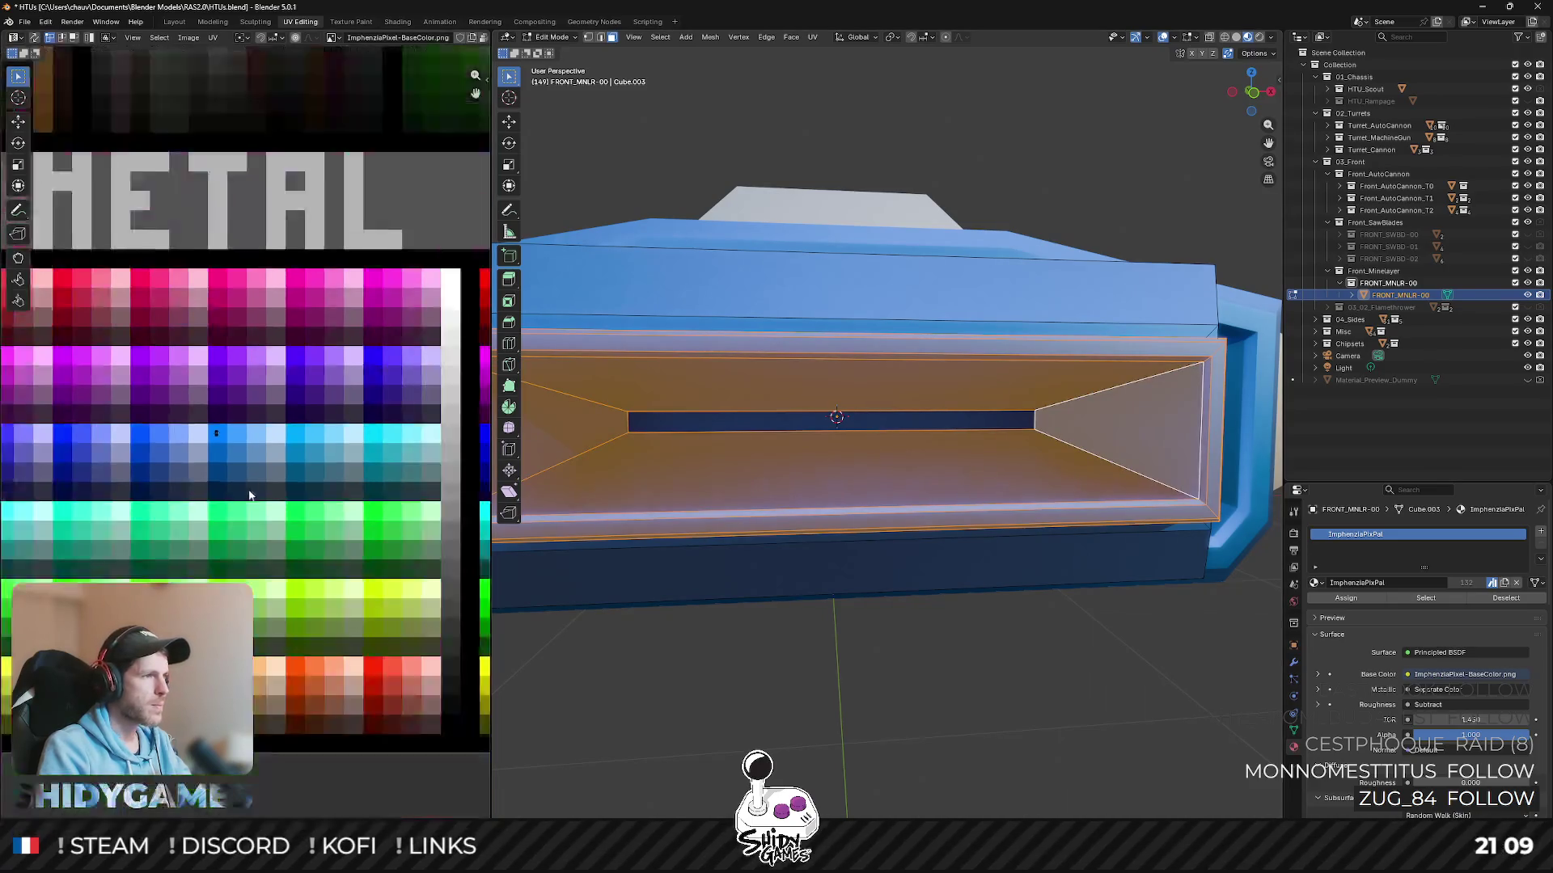
pyautogui.scroll(-3, 242, 413)
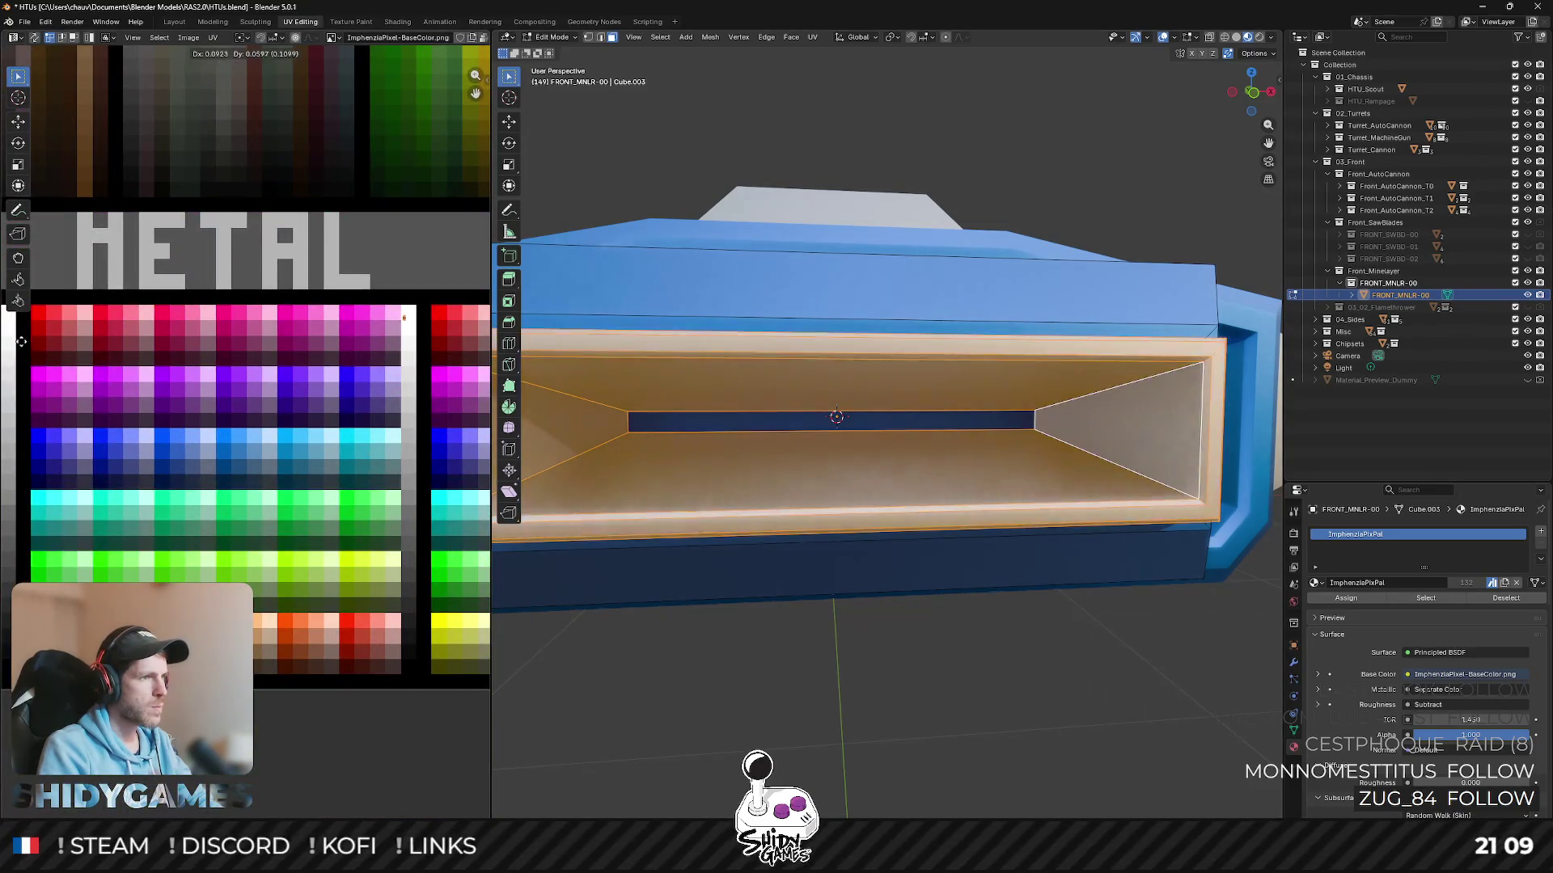
# - Move those faces' UVs onto the metallic grey METAL/SHINY palette swatch
pyautogui.moveTo(397, 393); pyautogui.dragTo(253, 427, button='middle')
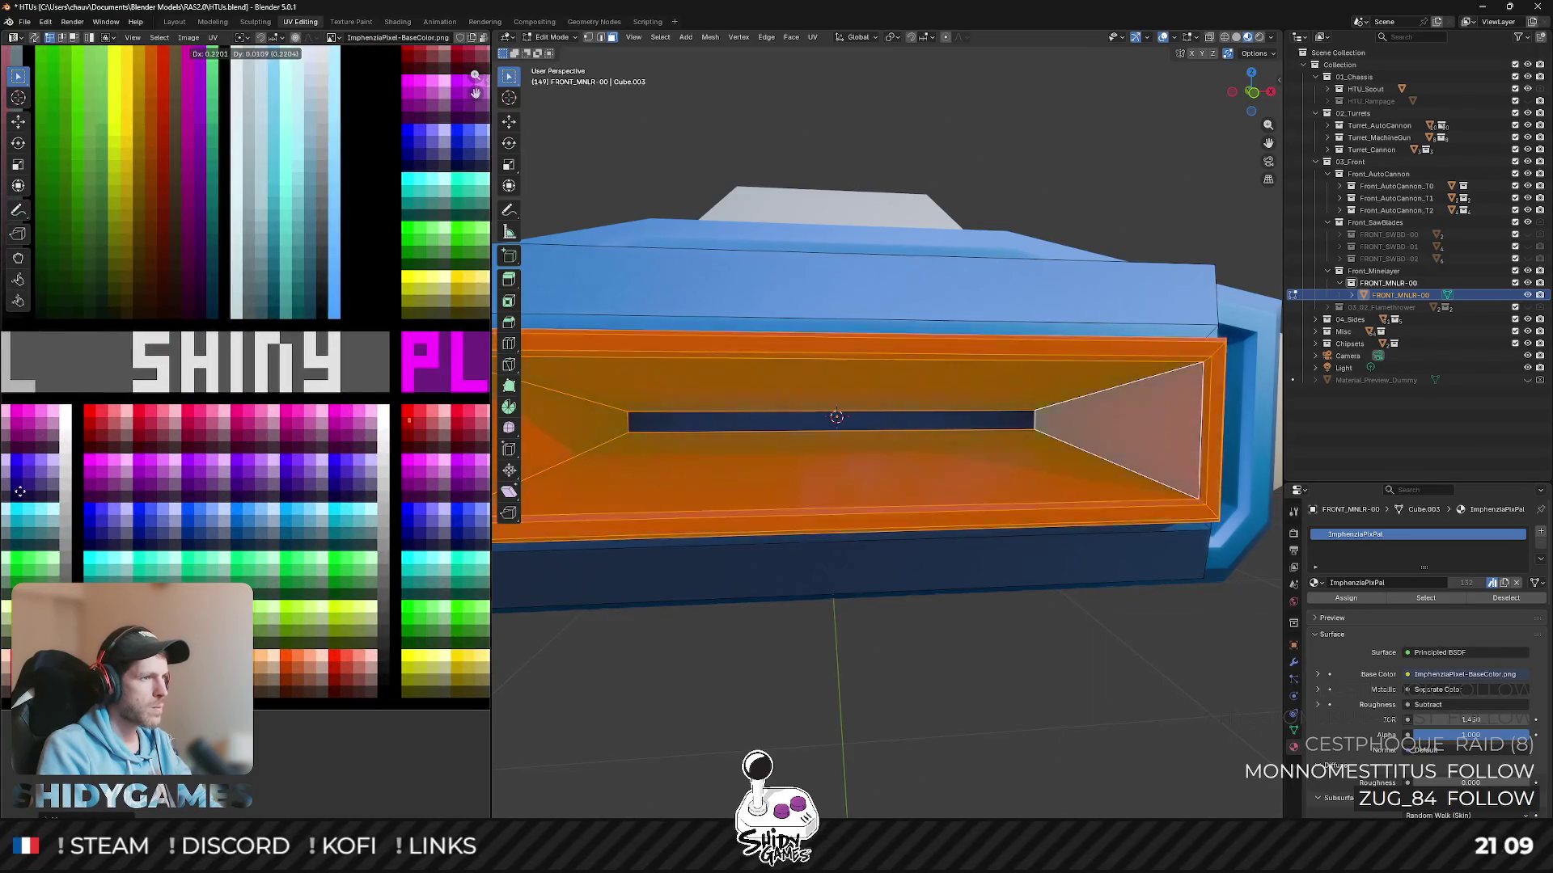
pyautogui.click(178, 481)
pyautogui.scroll(-3, 178, 481)
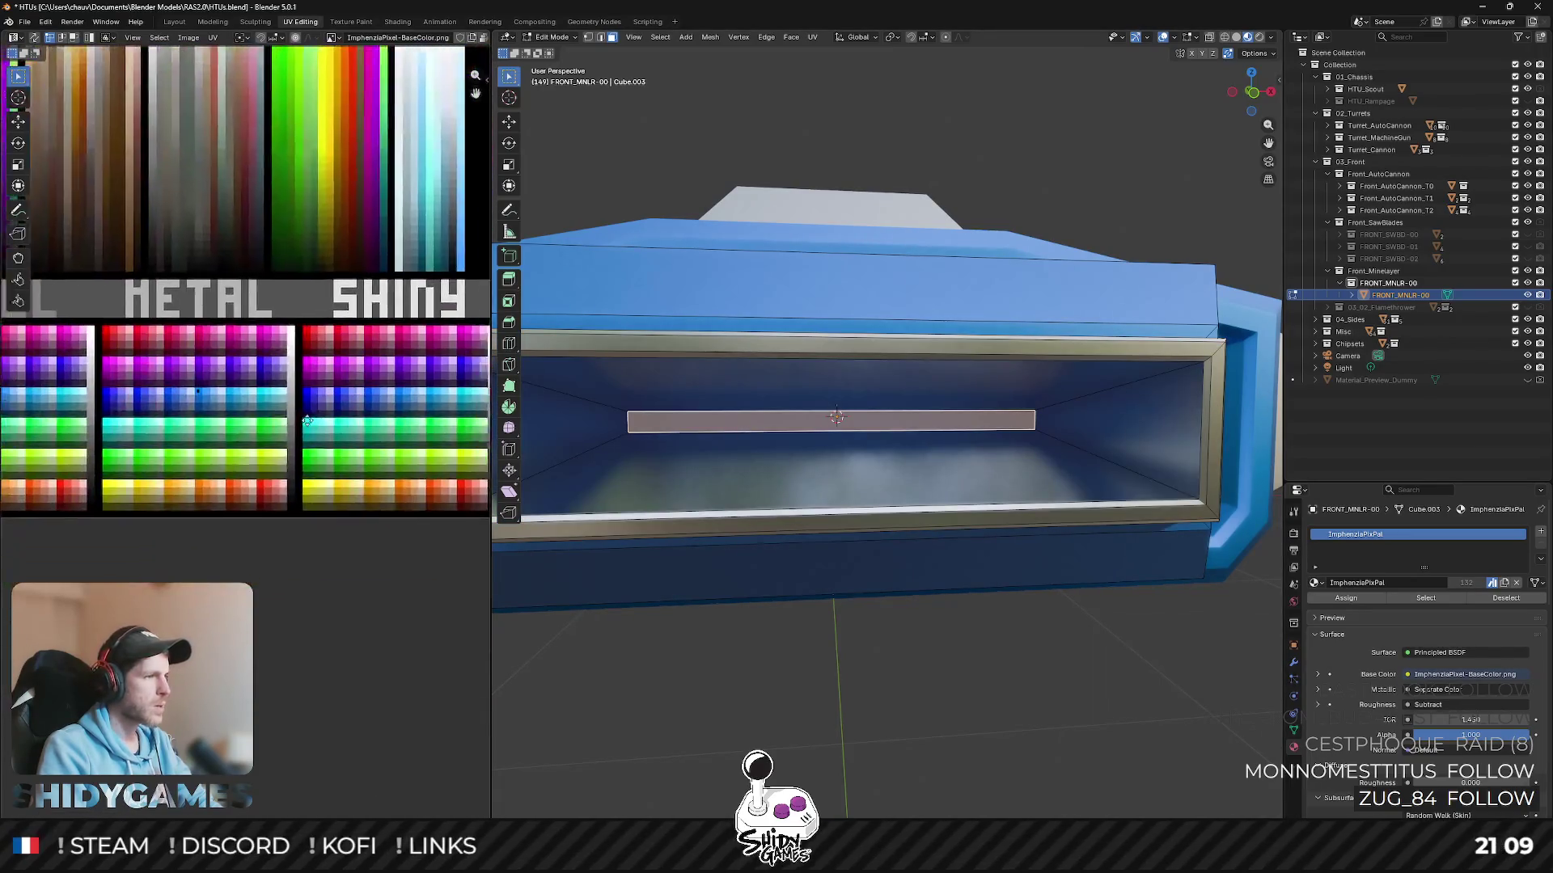
pyautogui.press('g')
pyautogui.click(165, 541)
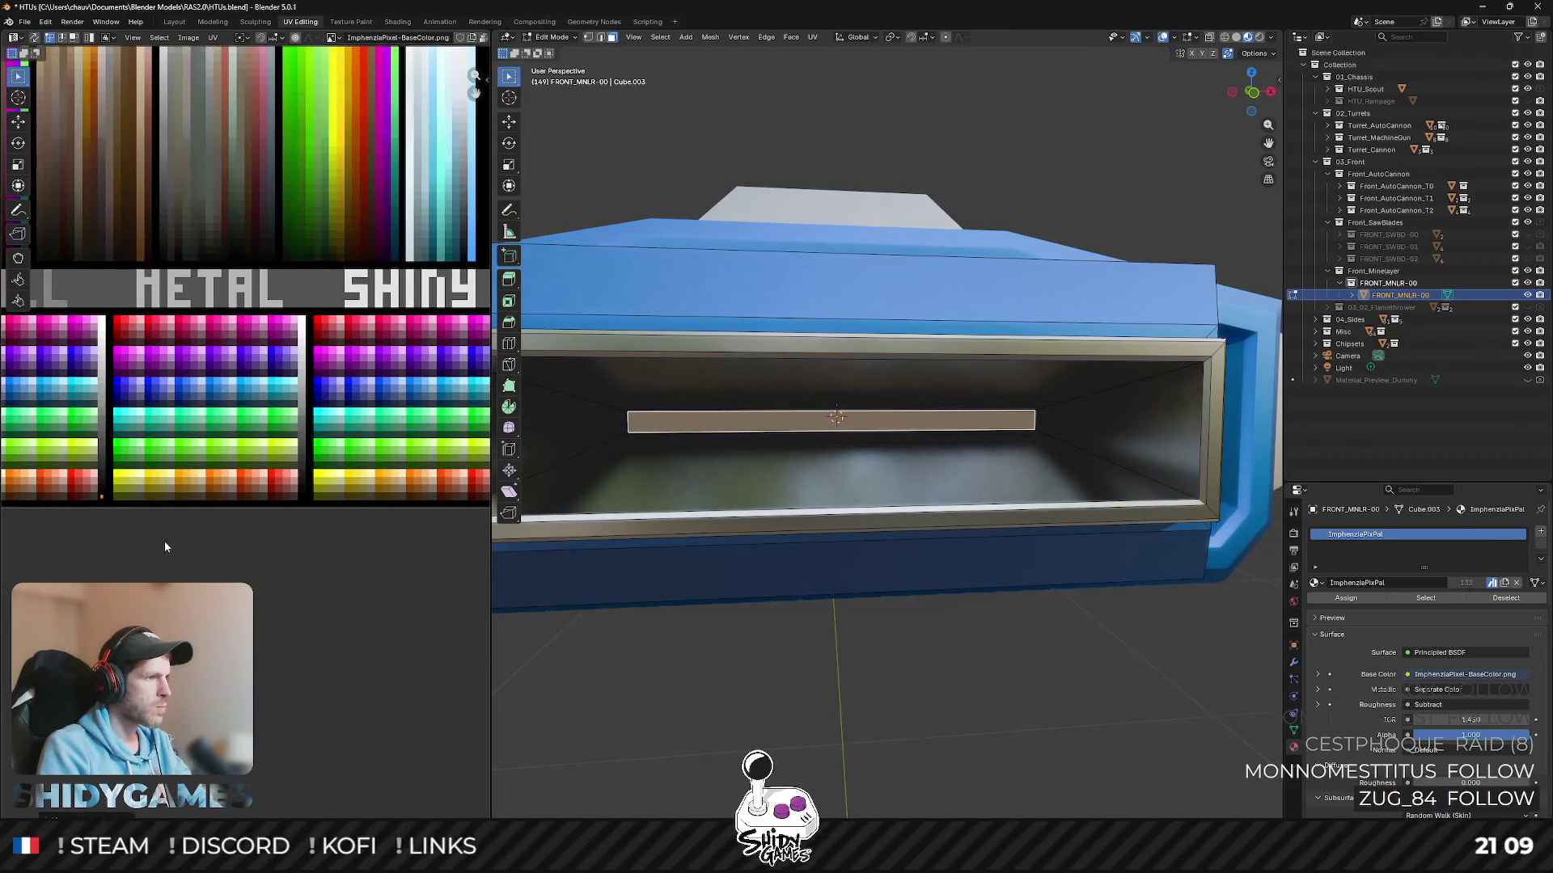
pyautogui.press('Tab')
pyautogui.scroll(-5, 626, 449)
pyautogui.moveTo(804, 632)
pyautogui.mouseDown(button='middle')
pyautogui.moveTo(1001, 611)
pyautogui.moveTo(967, 566)
pyautogui.moveTo(1038, 582)
pyautogui.moveTo(953, 559)
pyautogui.moveTo(986, 554)
pyautogui.moveTo(838, 571)
pyautogui.moveTo(726, 562)
pyautogui.moveTo(818, 554)
pyautogui.mouseUp(button='middle')
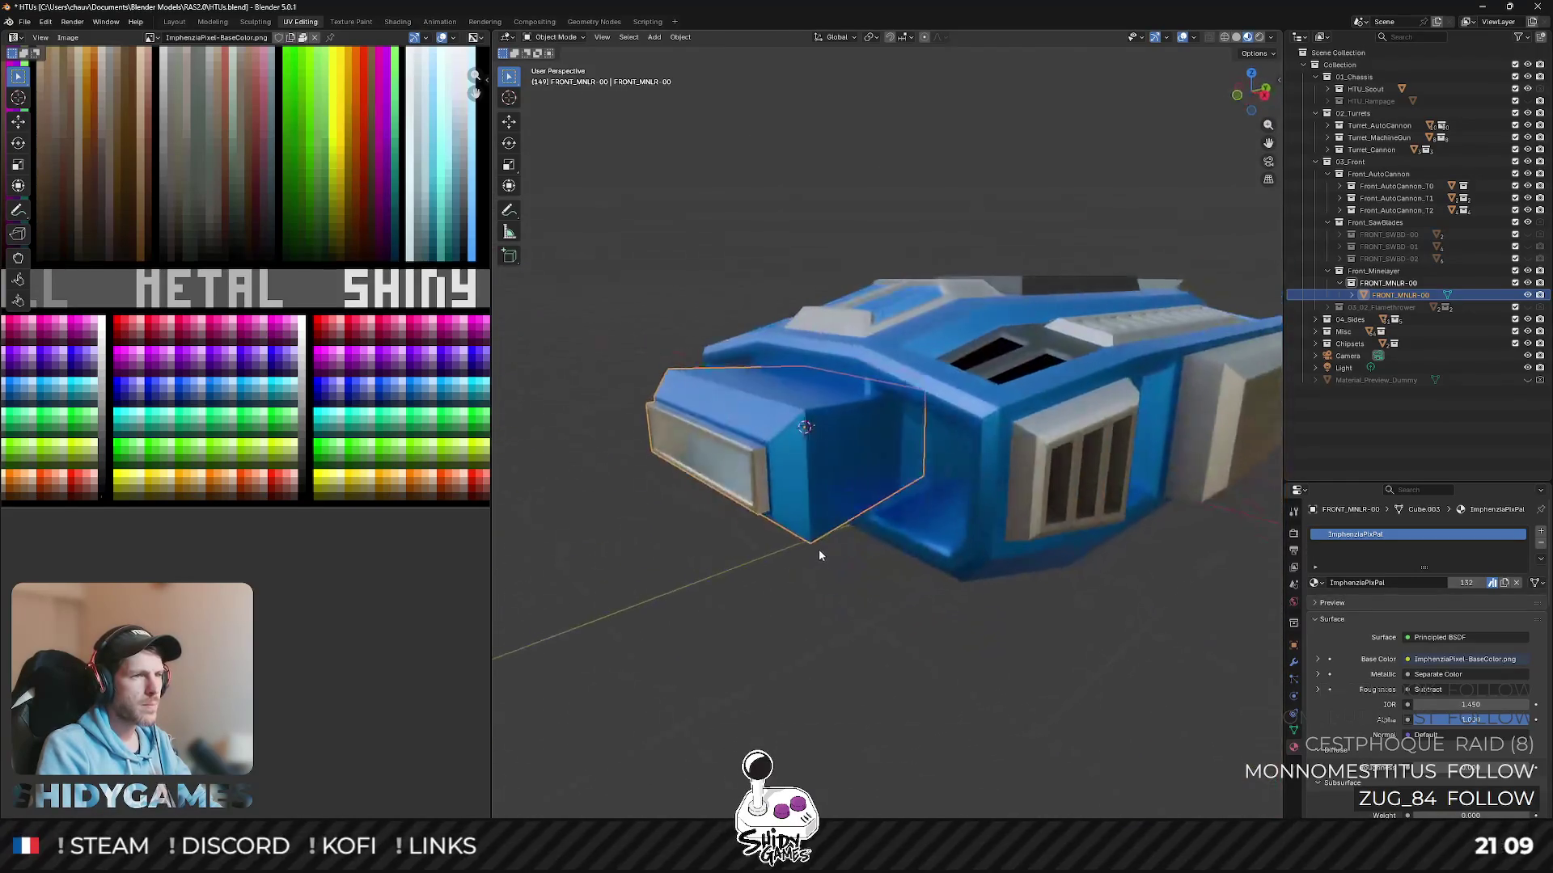
# - Inset the side face of the protruding front block
pyautogui.press('Tab')
pyautogui.moveTo(877, 471)
pyautogui.mouseDown(button='middle')
pyautogui.moveTo(850, 450)
pyautogui.moveTo(951, 400)
pyautogui.mouseUp(button='middle')
pyautogui.click(799, 470)
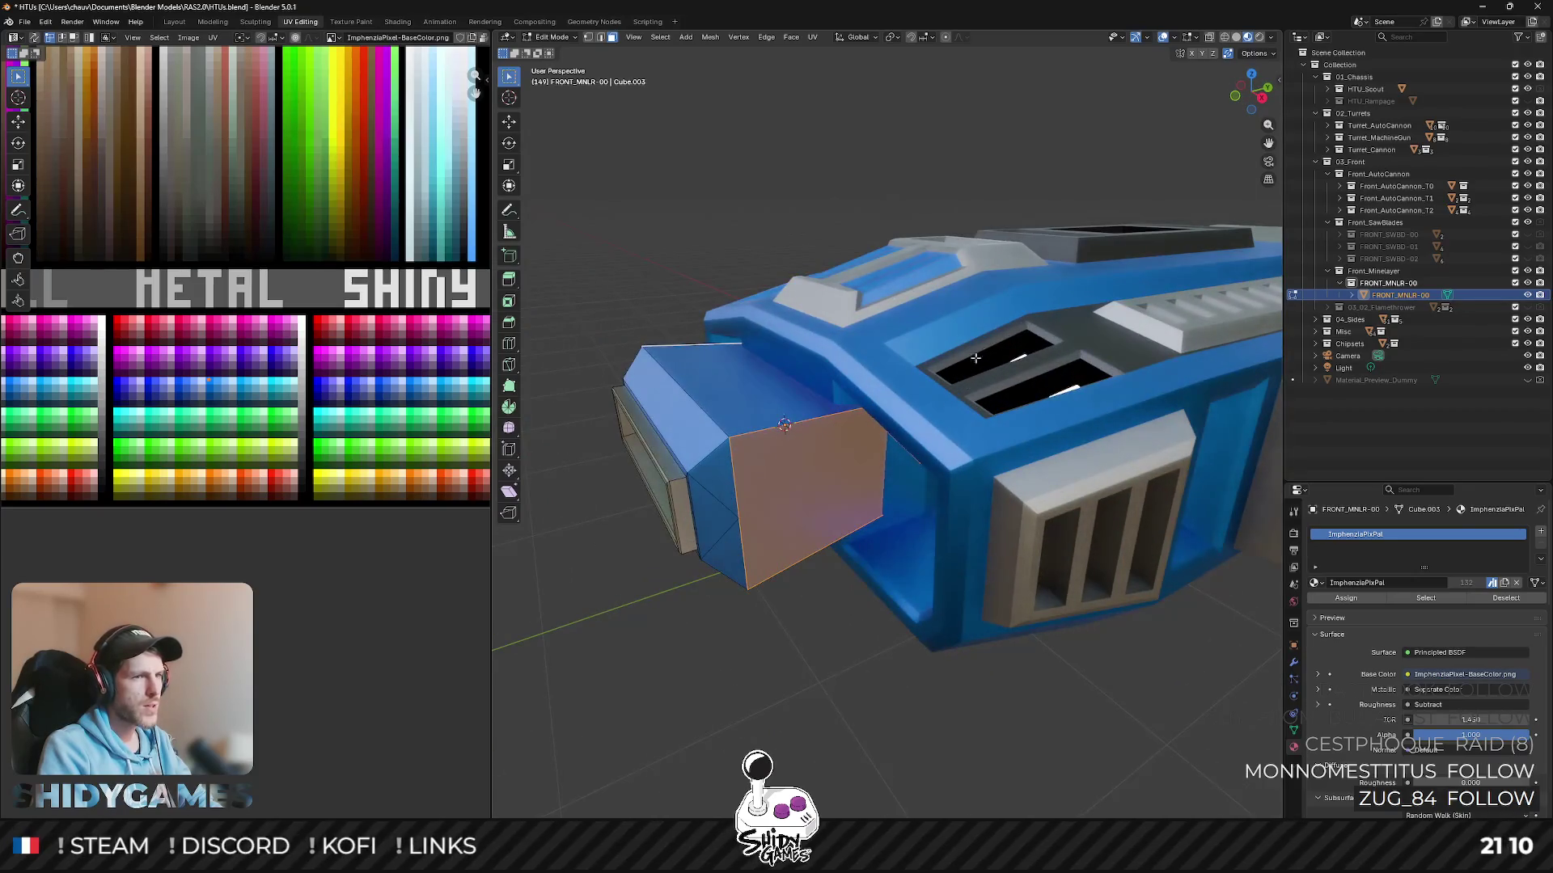
pyautogui.scroll(2, 992, 310)
pyautogui.press('i')
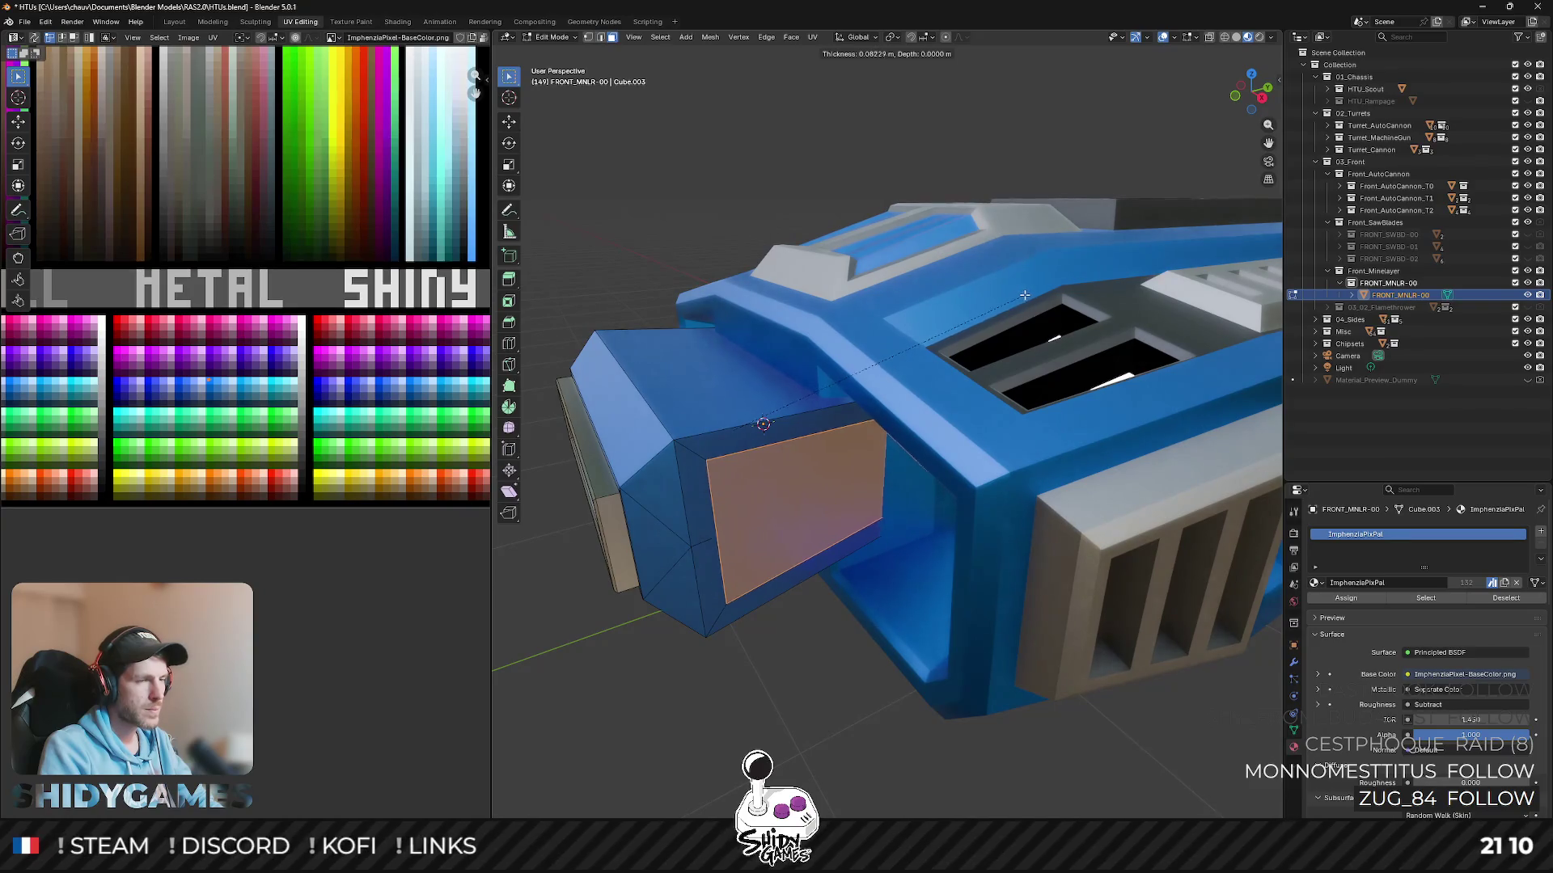
pyautogui.click(1024, 295)
pyautogui.moveTo(1024, 295); pyautogui.dragTo(926, 301, button='middle')
# - Push the inset panel inward with shrink/fatten and shift it along Y, then leave Edit Mode
pyautogui.hotkey('alt', 's')
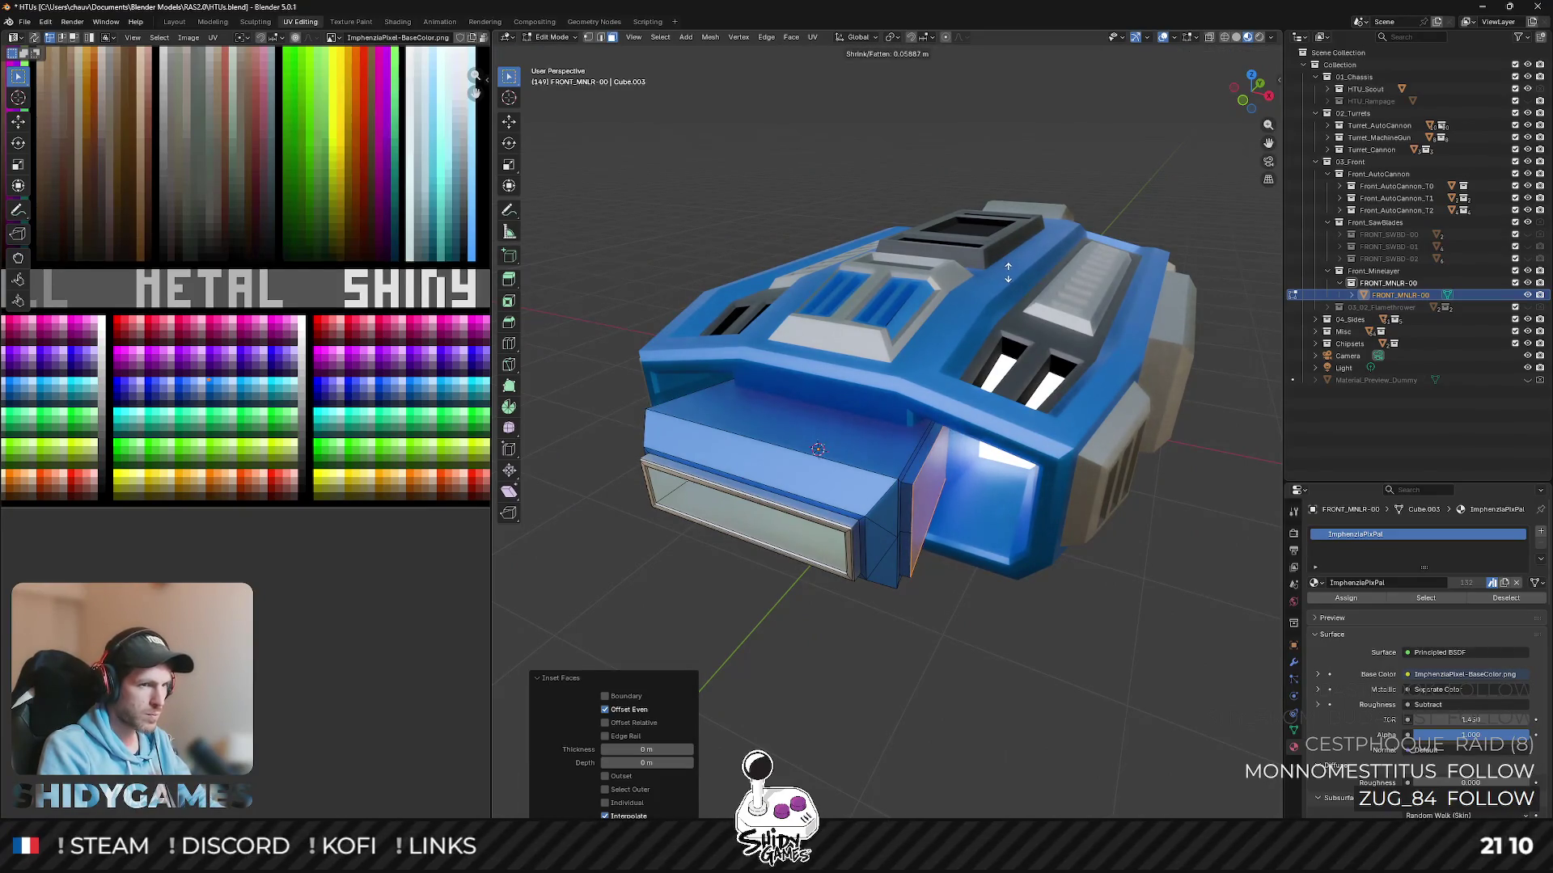
pyautogui.click(1006, 274)
pyautogui.moveTo(907, 281); pyautogui.dragTo(875, 264, button='middle')
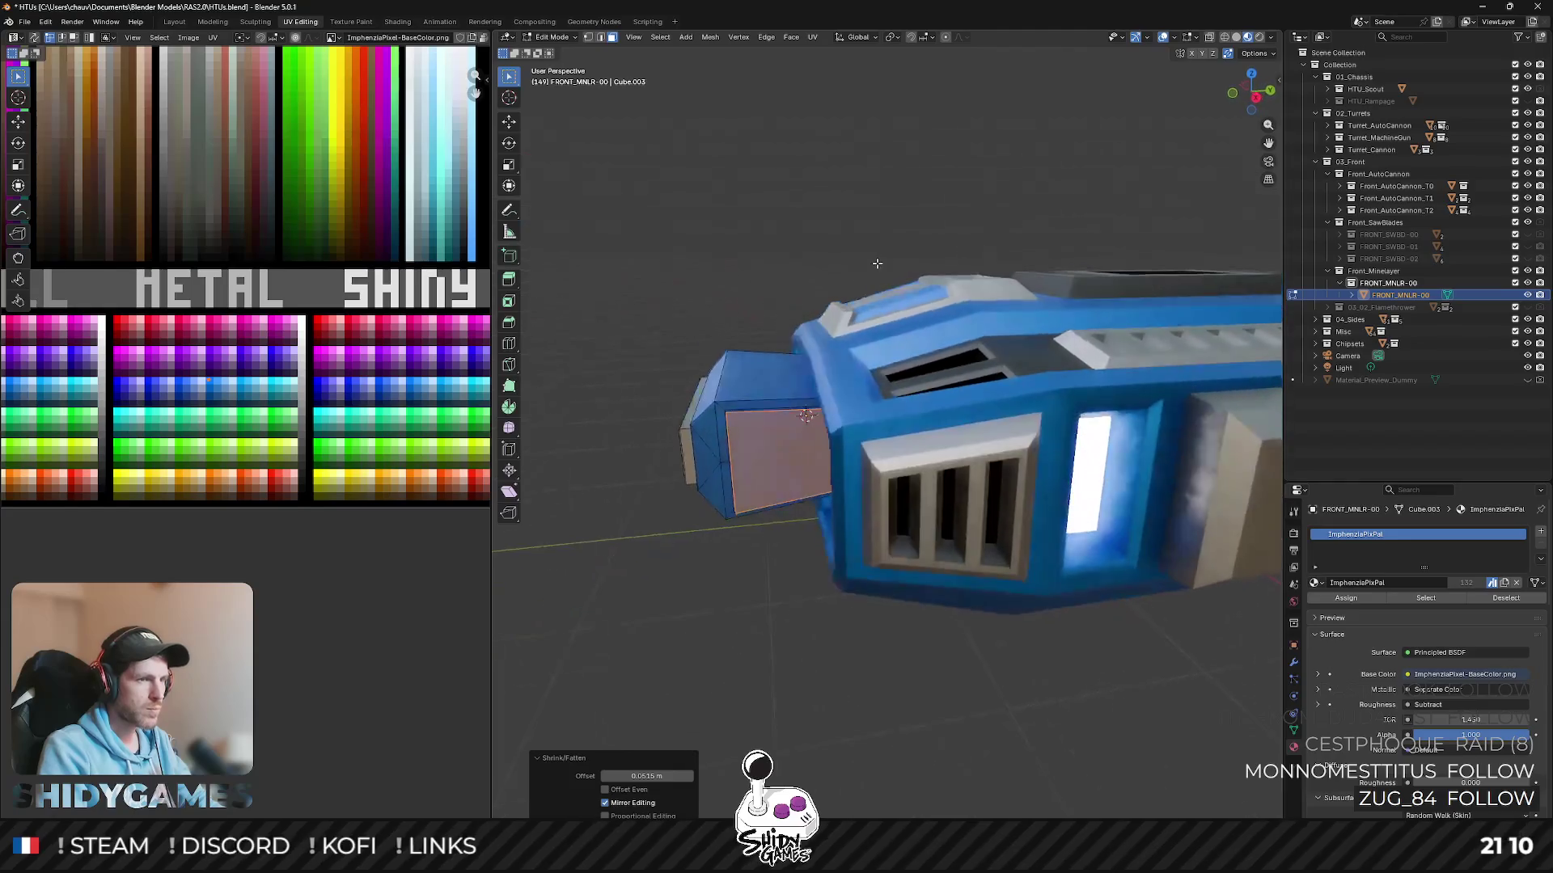
pyautogui.press('g')
pyautogui.press('y')
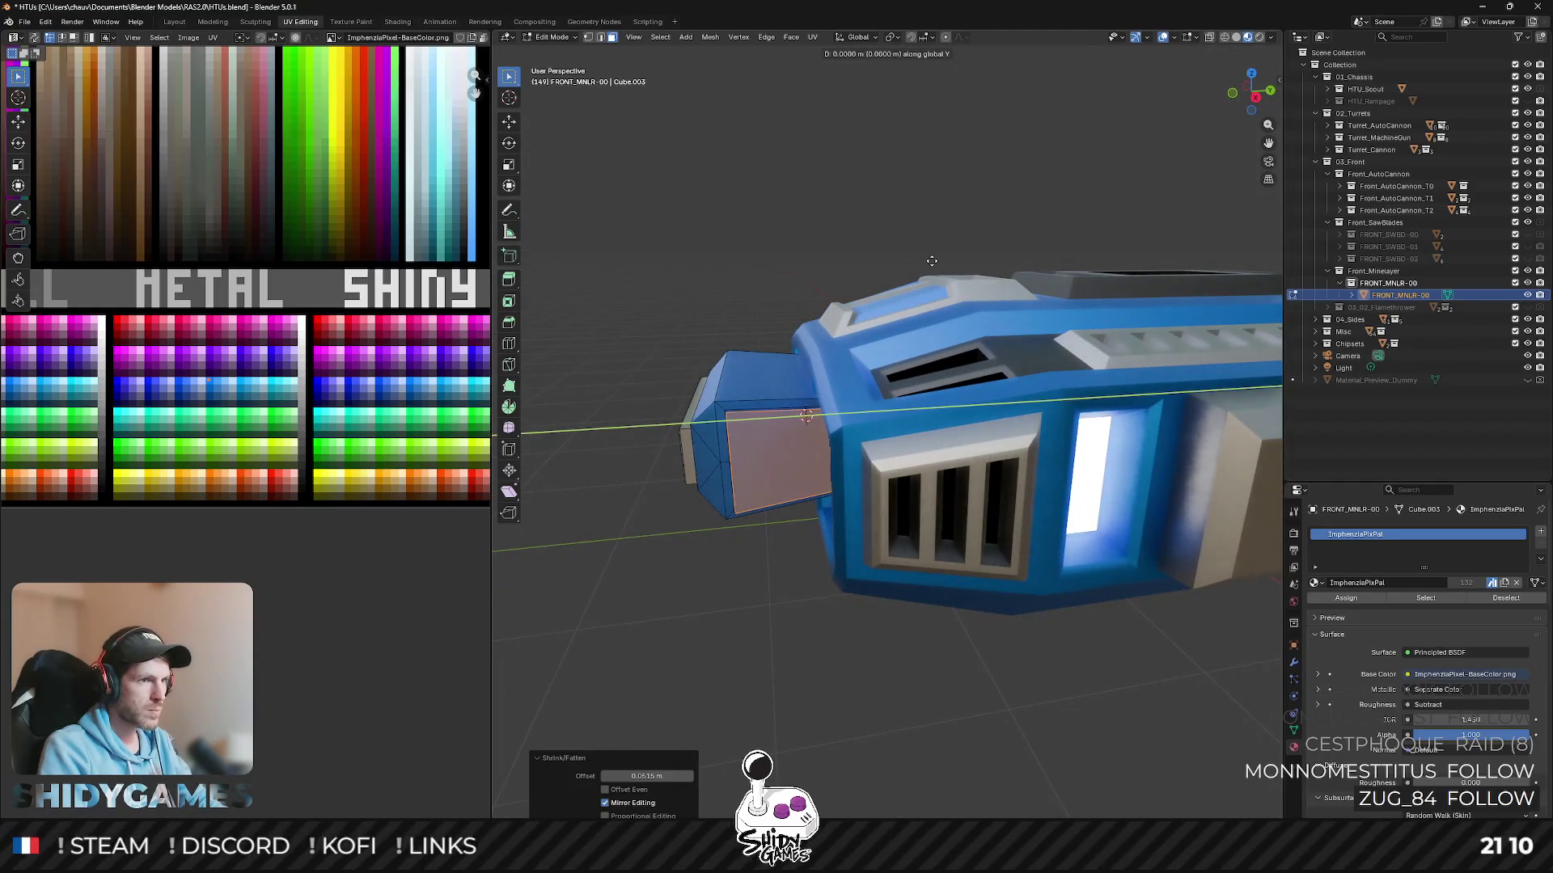
pyautogui.click(892, 270)
pyautogui.moveTo(893, 269)
pyautogui.mouseDown(button='middle')
pyautogui.moveTo(934, 340)
pyautogui.moveTo(909, 291)
pyautogui.mouseUp(button='middle')
pyautogui.press('Tab')
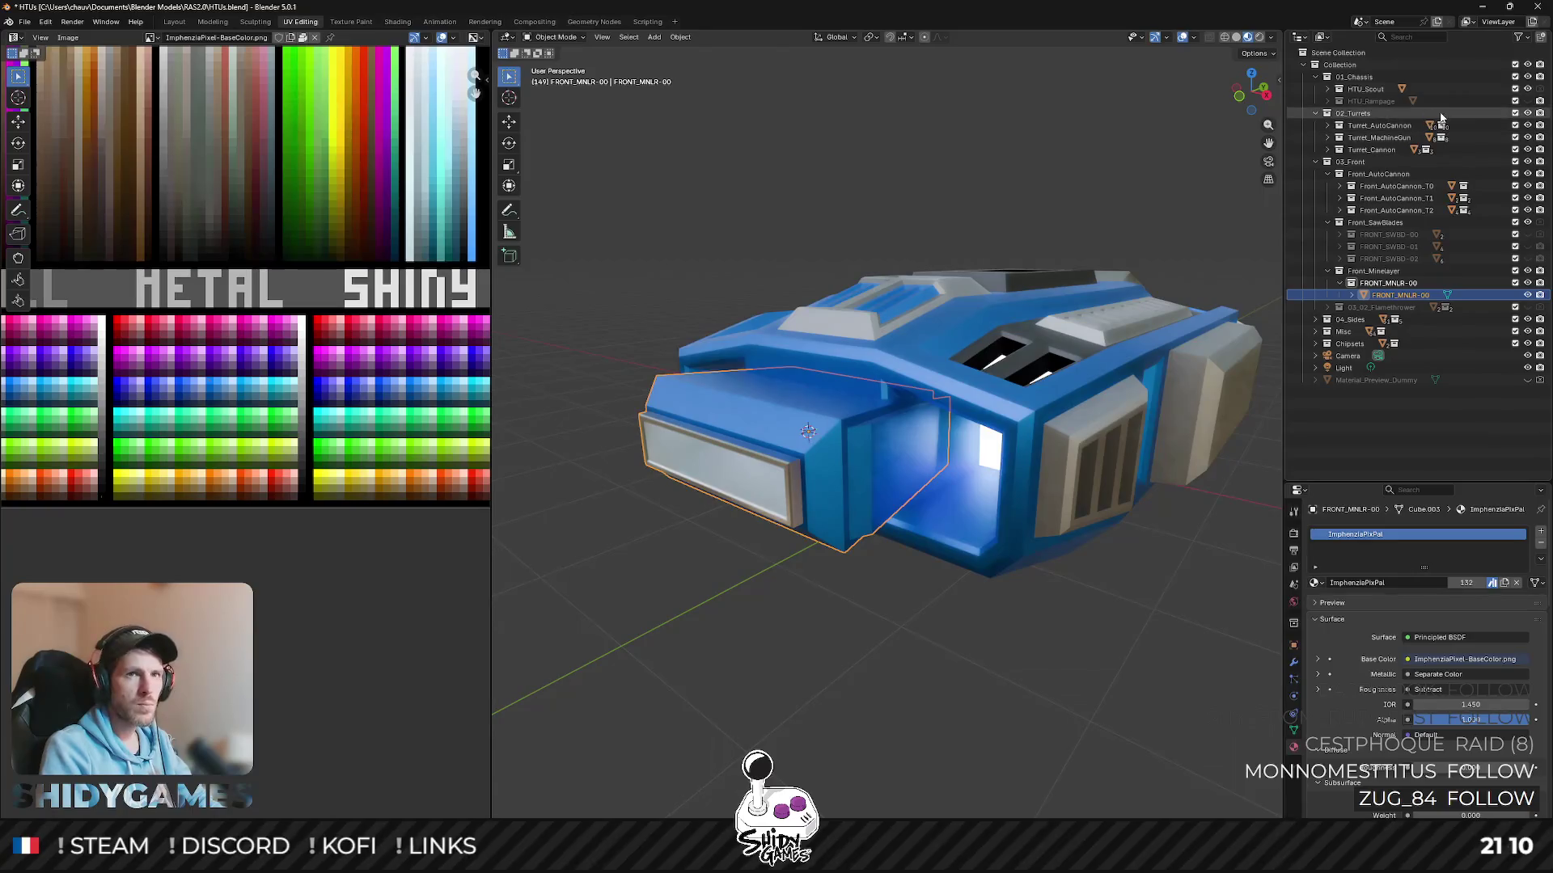
# - Preview the module on the HTU_Rampage hull, then switch back to the HTU_Scout hull
pyautogui.click(1527, 101)
pyautogui.click(1527, 89)
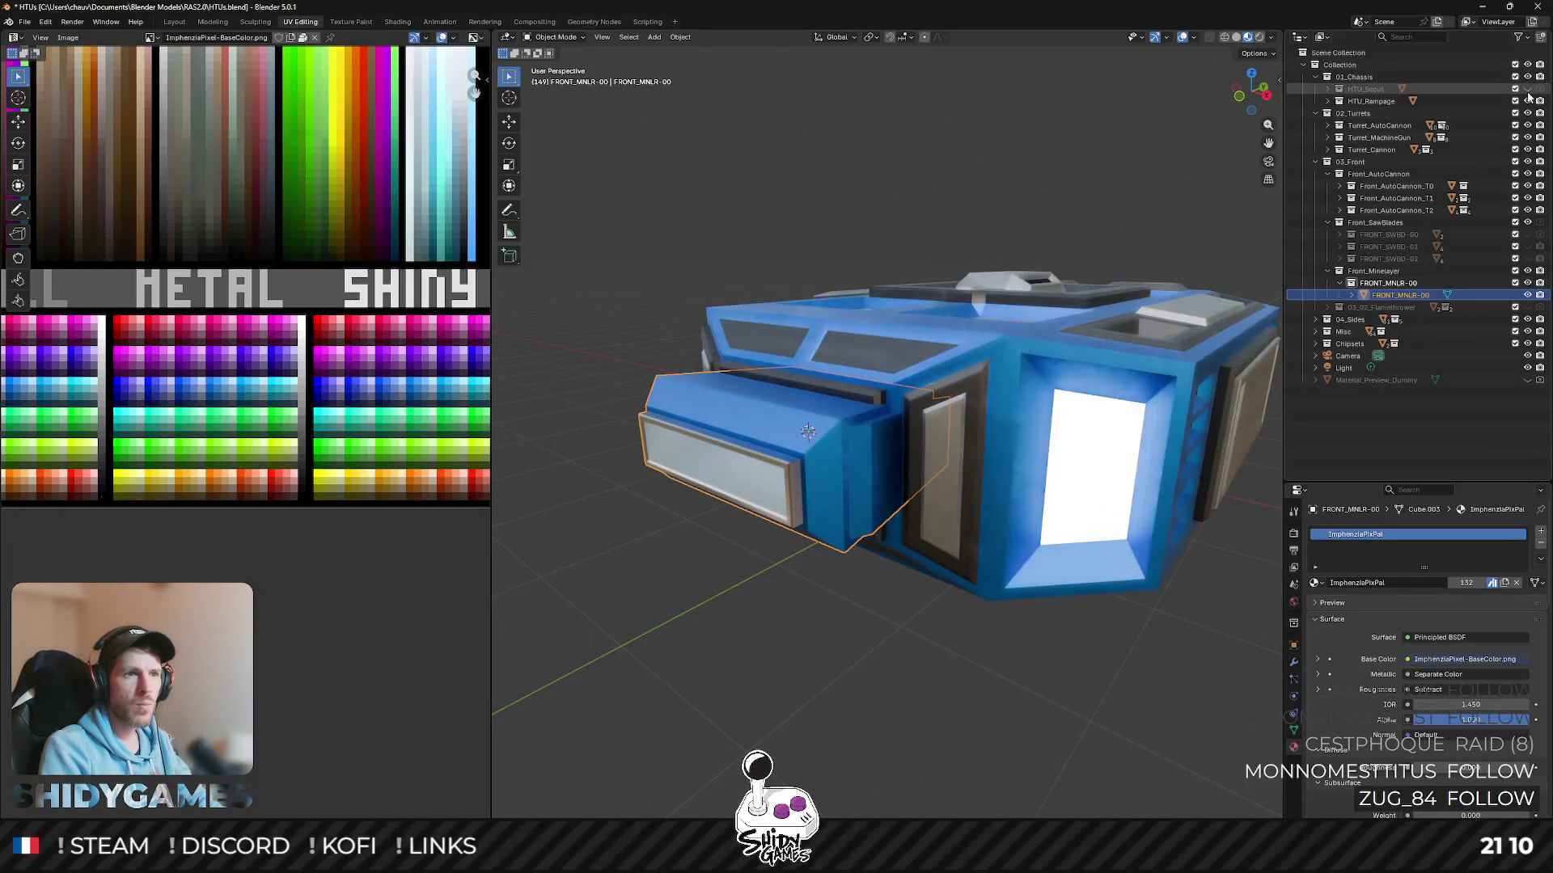
pyautogui.click(1526, 89)
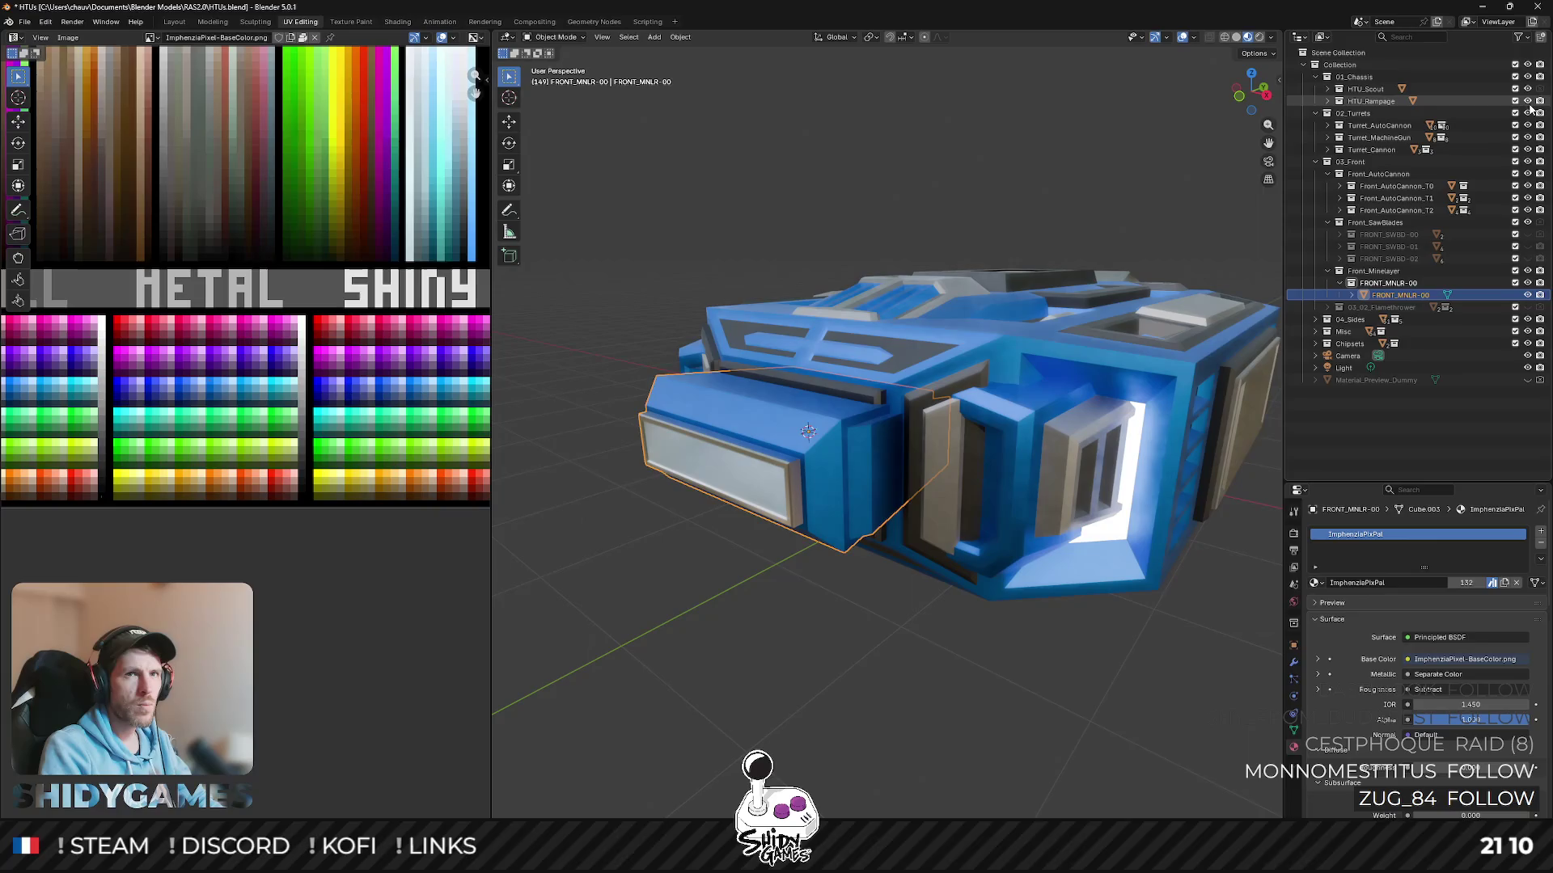
pyautogui.click(1527, 100)
# - Enter Edit Mode and start insetting the opposite side face of the block
pyautogui.moveTo(849, 425)
pyautogui.mouseDown(button='middle')
pyautogui.moveTo(824, 427)
pyautogui.moveTo(1037, 264)
pyautogui.mouseUp(button='middle')
pyautogui.press('Tab')
pyautogui.scroll(3, 922, 365)
pyautogui.press('i')
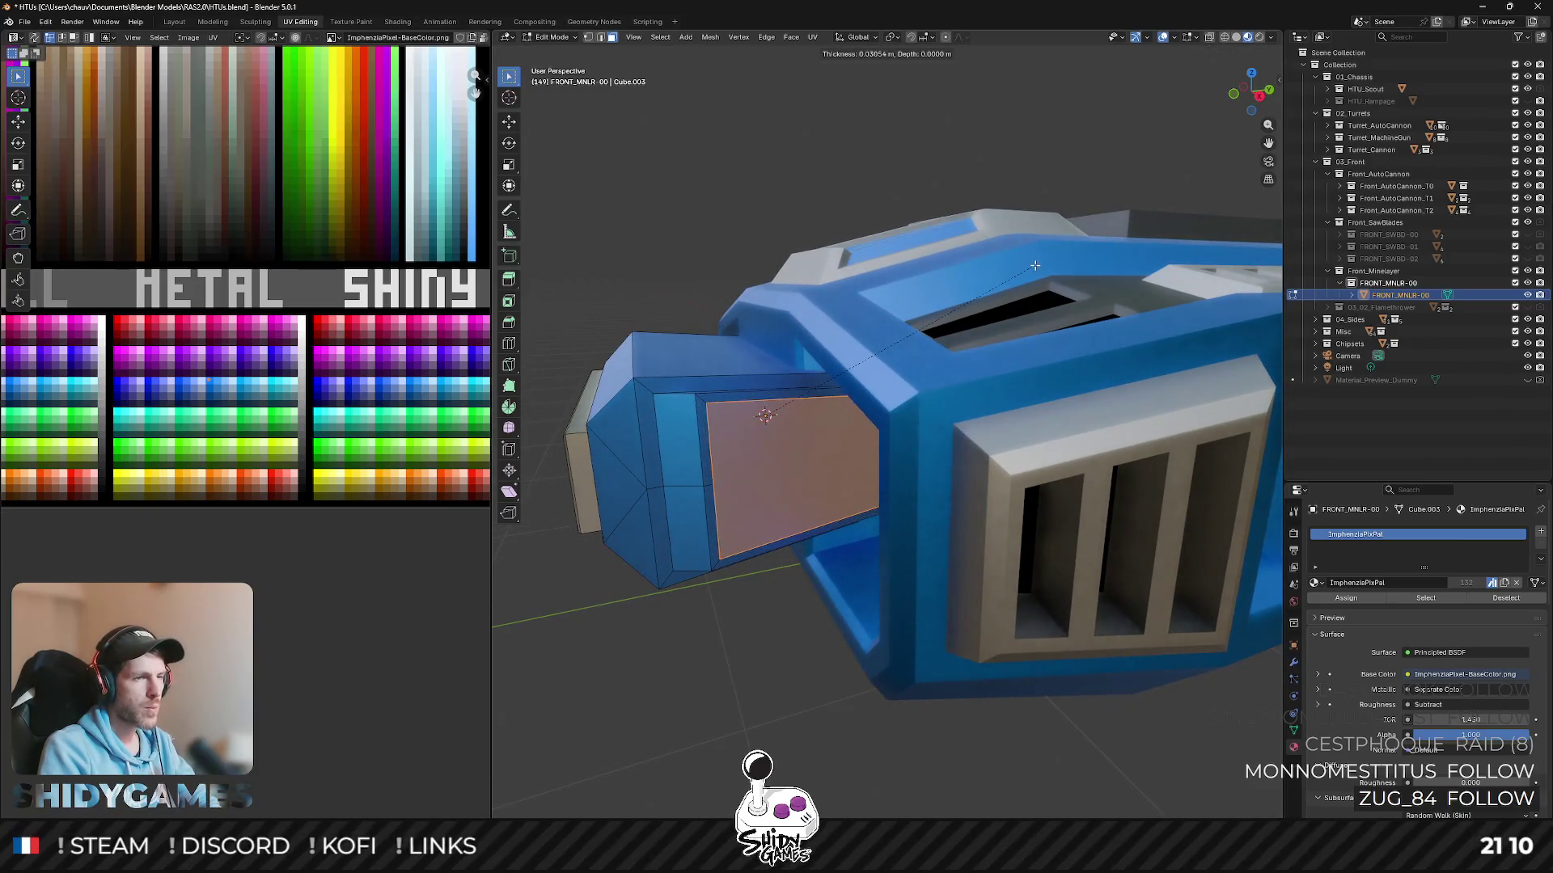
# - Confirm the inset and push the front window face inward to recess it
pyautogui.click(1034, 265)
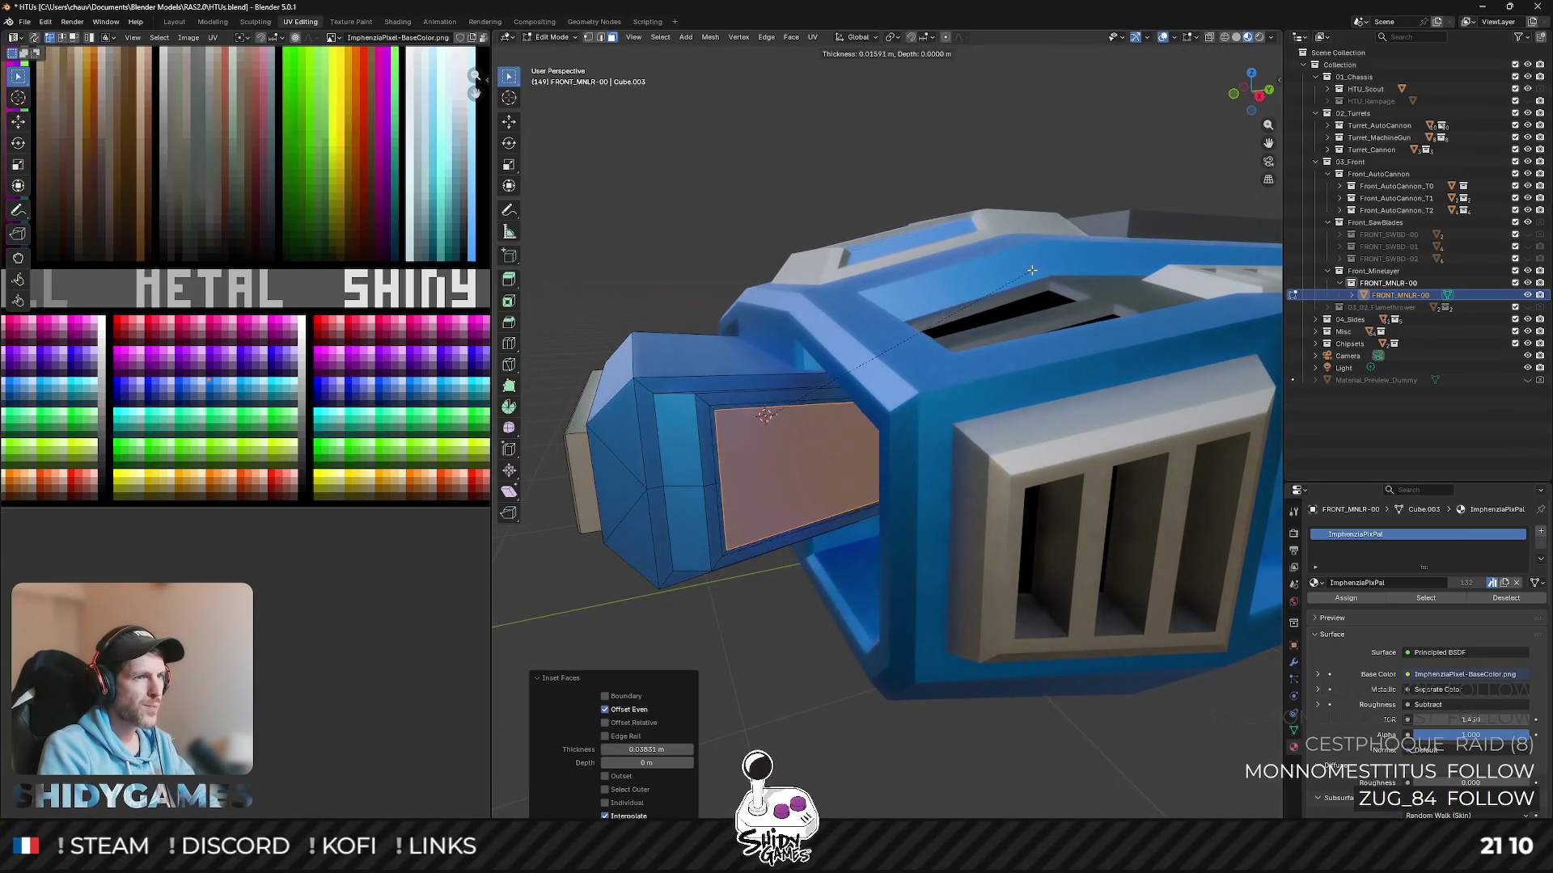
pyautogui.hotkey('alt', 's')
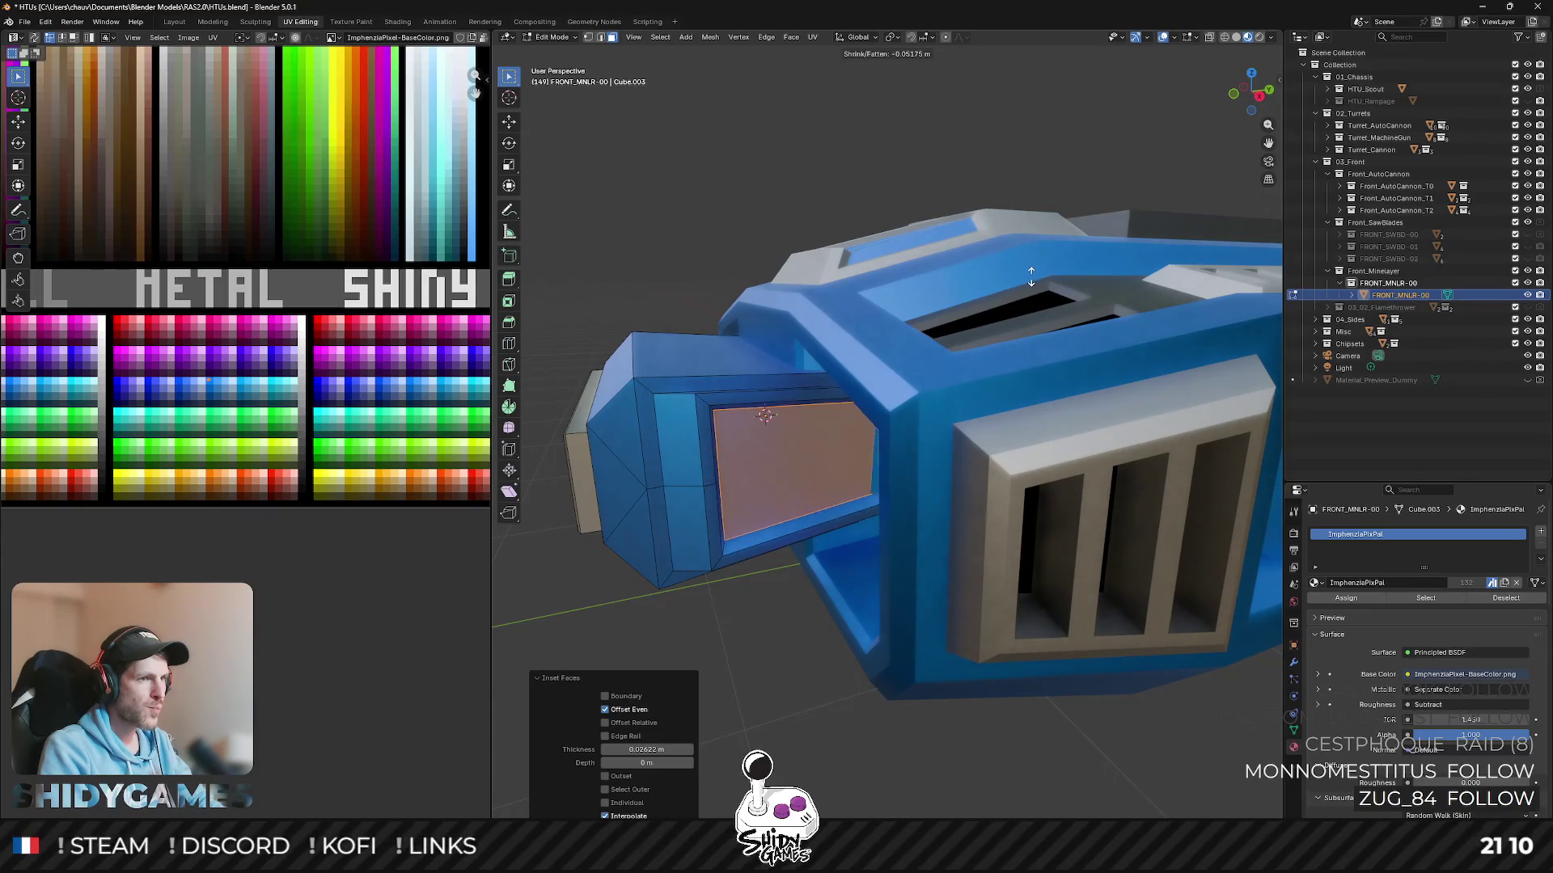
pyautogui.click(1032, 277)
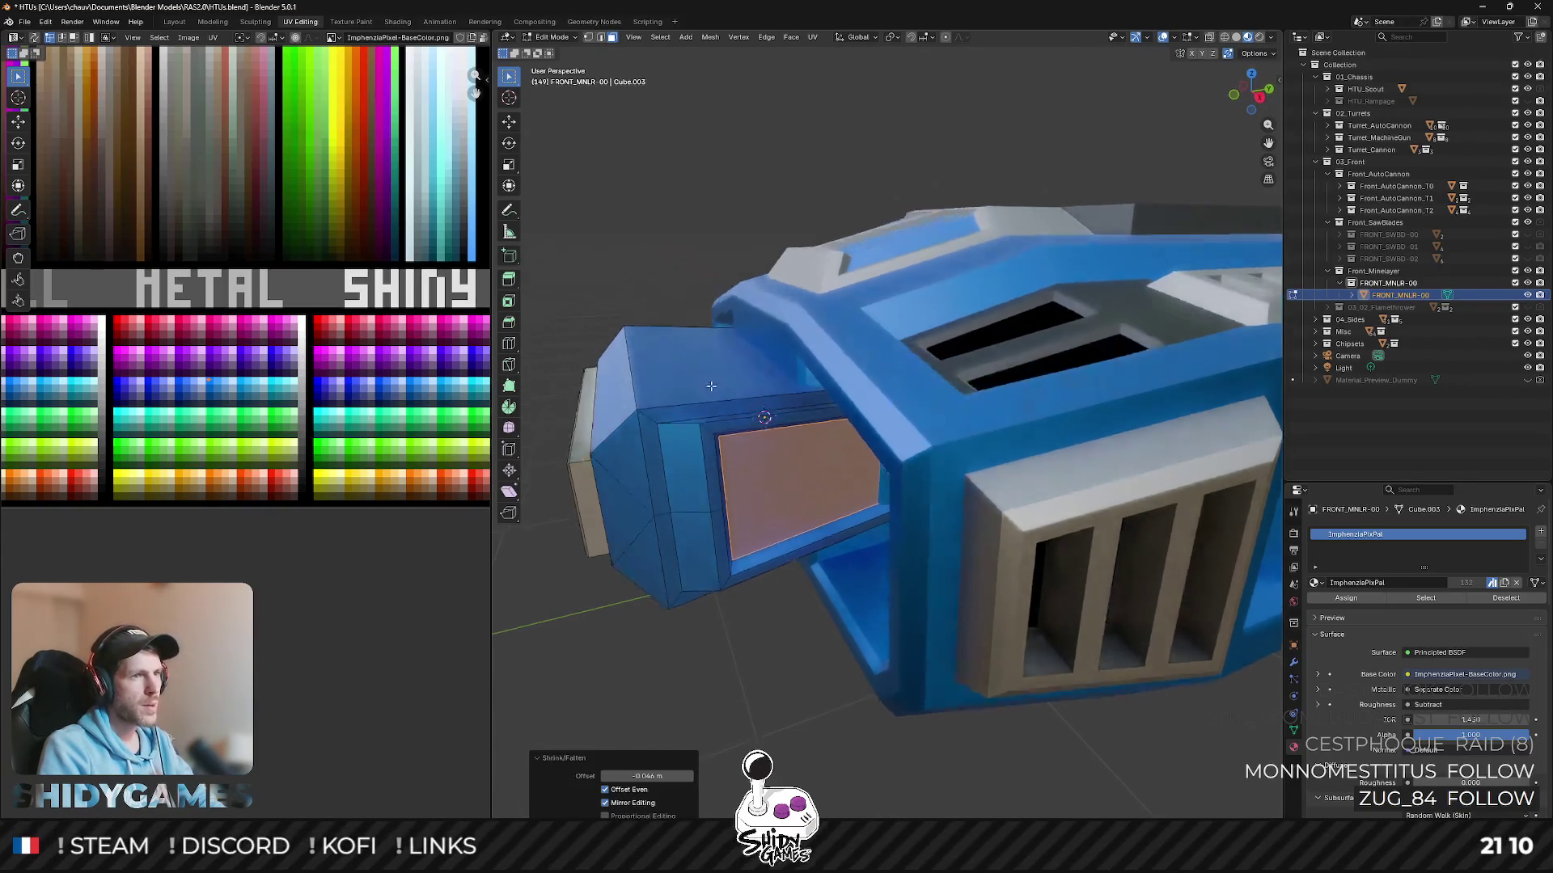
pyautogui.moveTo(661, 417); pyautogui.dragTo(707, 439, button='middle')
# - Select the opening's rim face loops and move their UVs to a cream palette swatch
pyautogui.click(707, 494)
pyautogui.keyDown('alt'); pyautogui.click(731, 500); pyautogui.keyUp('alt')
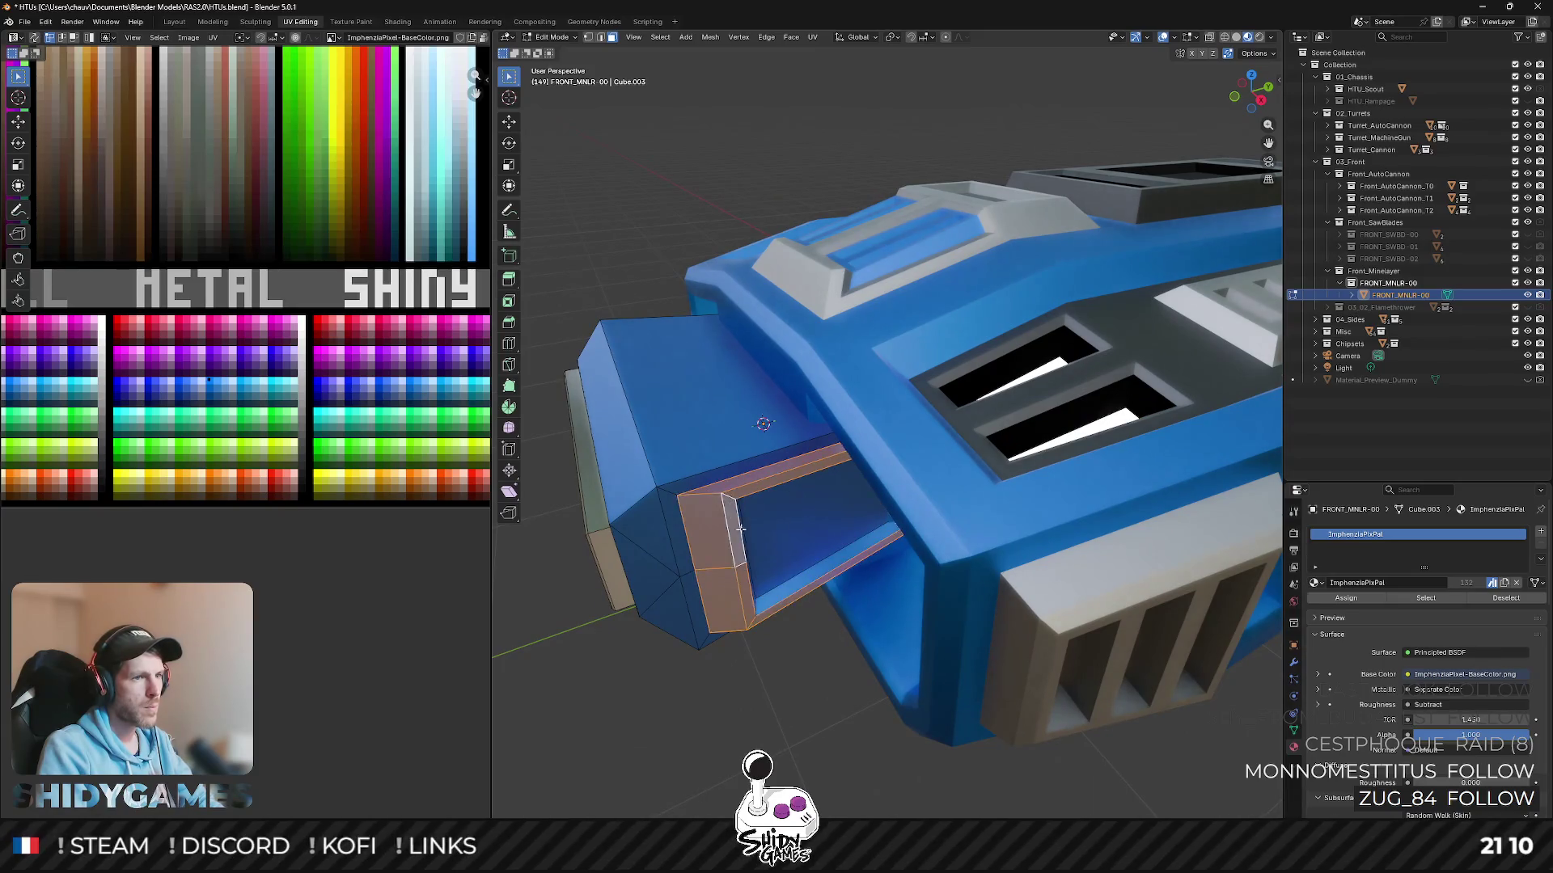
pyautogui.moveTo(732, 500); pyautogui.dragTo(652, 587, button='middle')
pyautogui.moveTo(745, 405); pyautogui.dragTo(1047, 351, button='middle')
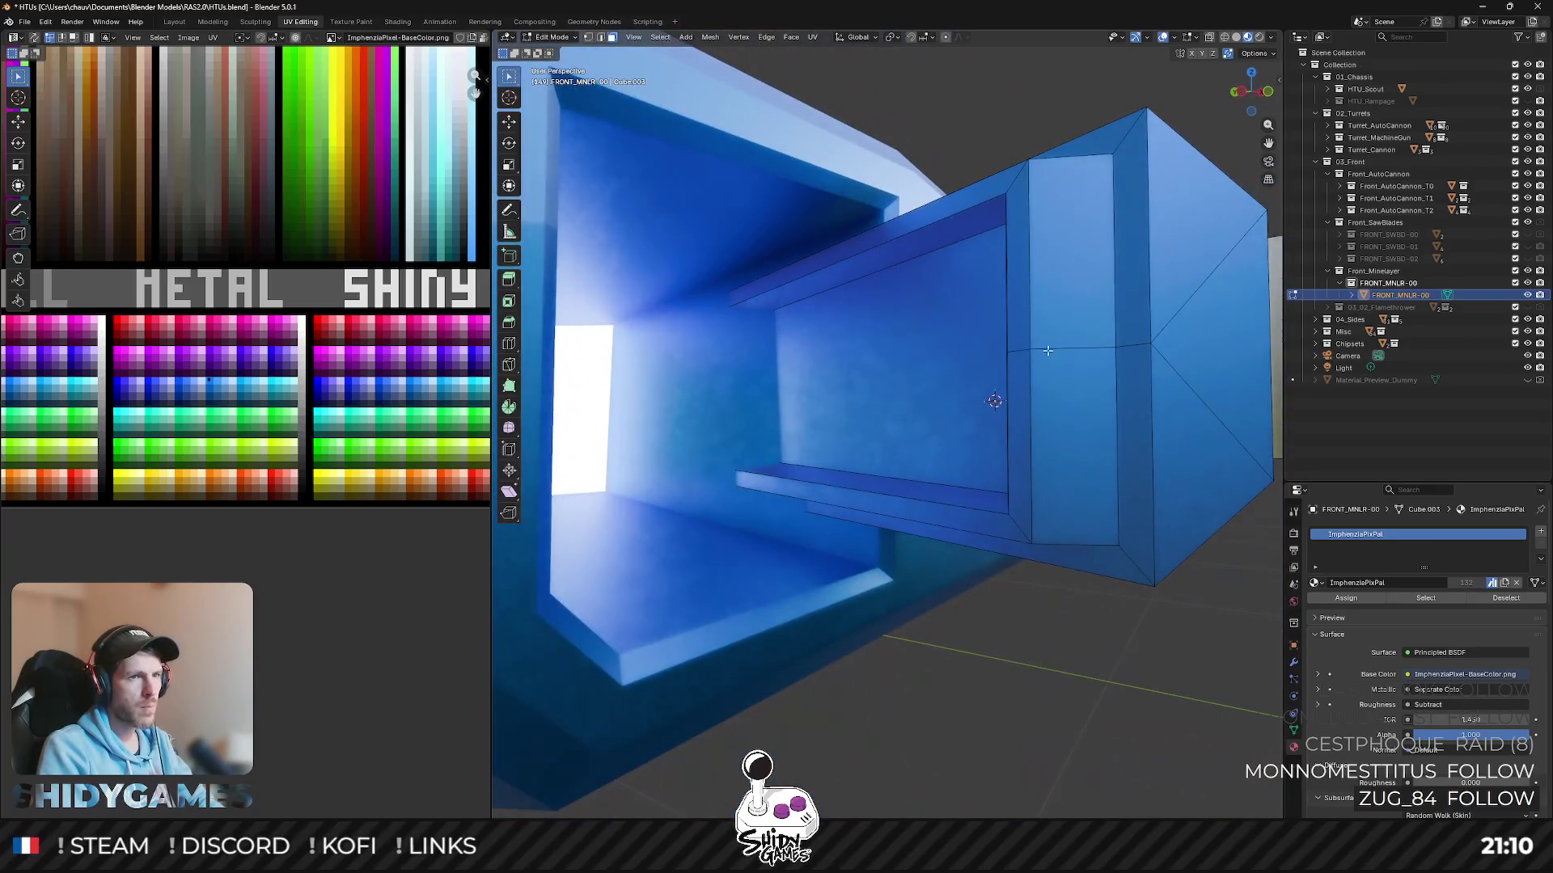
pyautogui.keyDown('alt'); pyautogui.click(1047, 351); pyautogui.keyUp('alt')
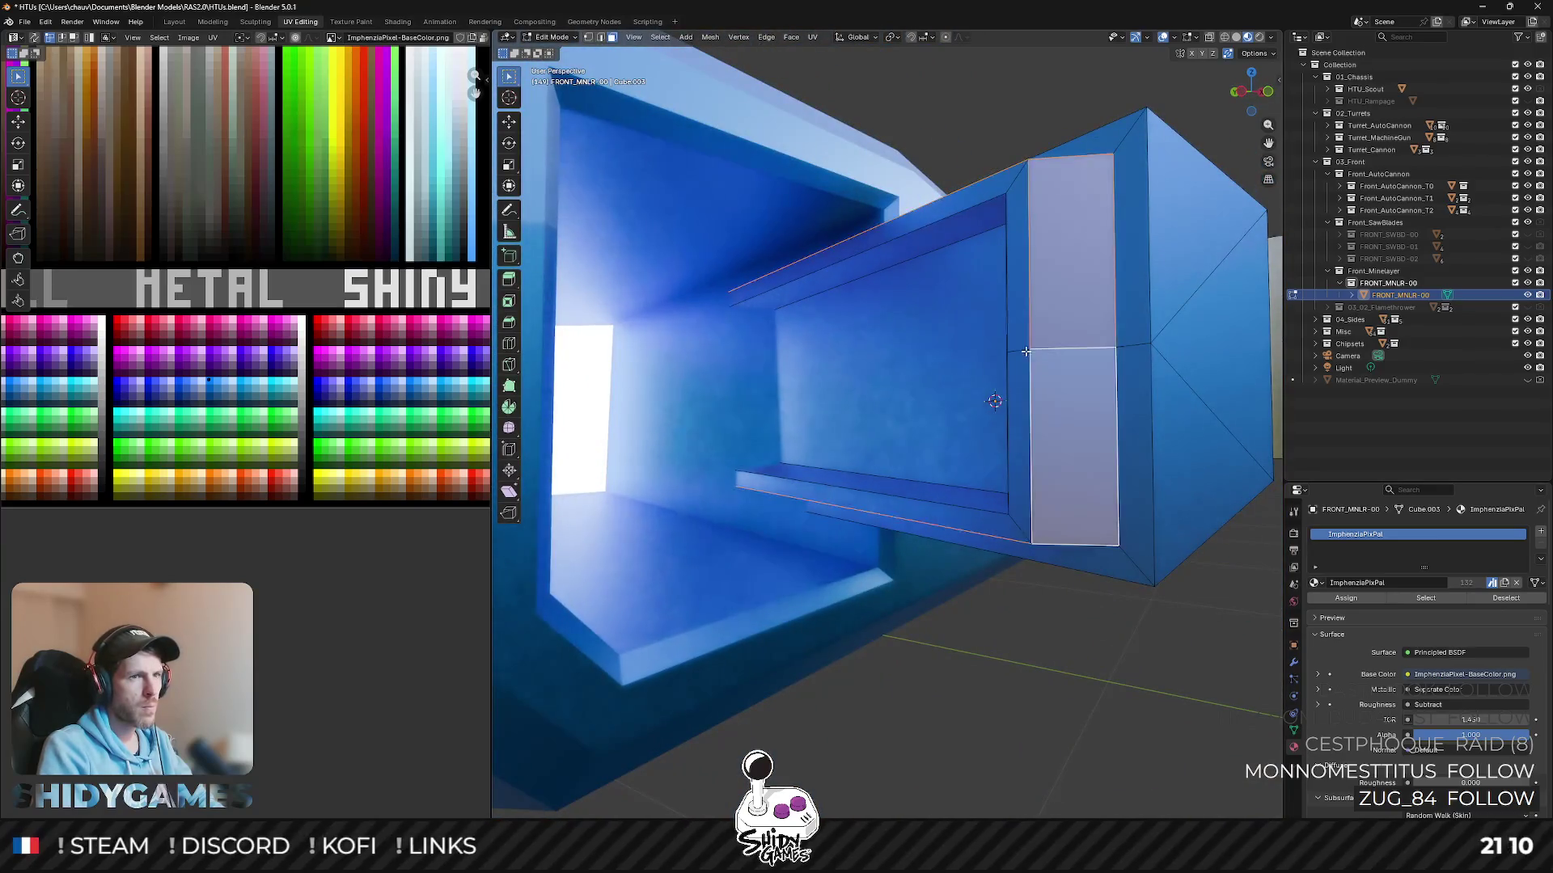
pyautogui.moveTo(899, 298); pyautogui.dragTo(950, 301, button='middle')
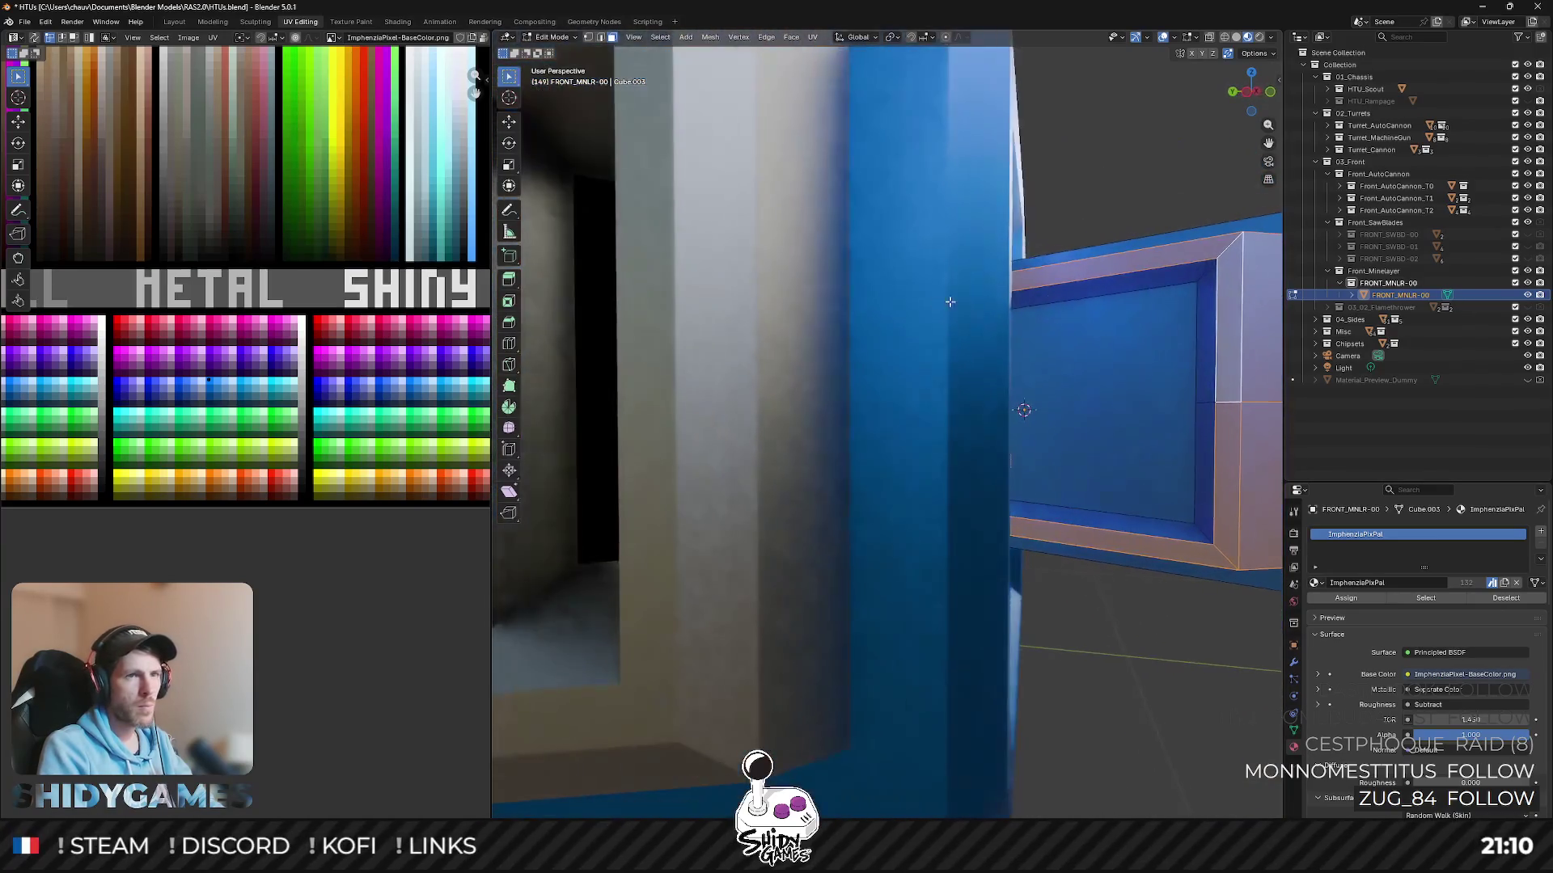
pyautogui.keyDown('alt'); pyautogui.keyDown('shift'); pyautogui.click(1201, 274); pyautogui.keyUp('shift'); pyautogui.keyUp('alt')
pyautogui.scroll(3, 208, 374)
pyautogui.press('g')
pyautogui.click(272, 538)
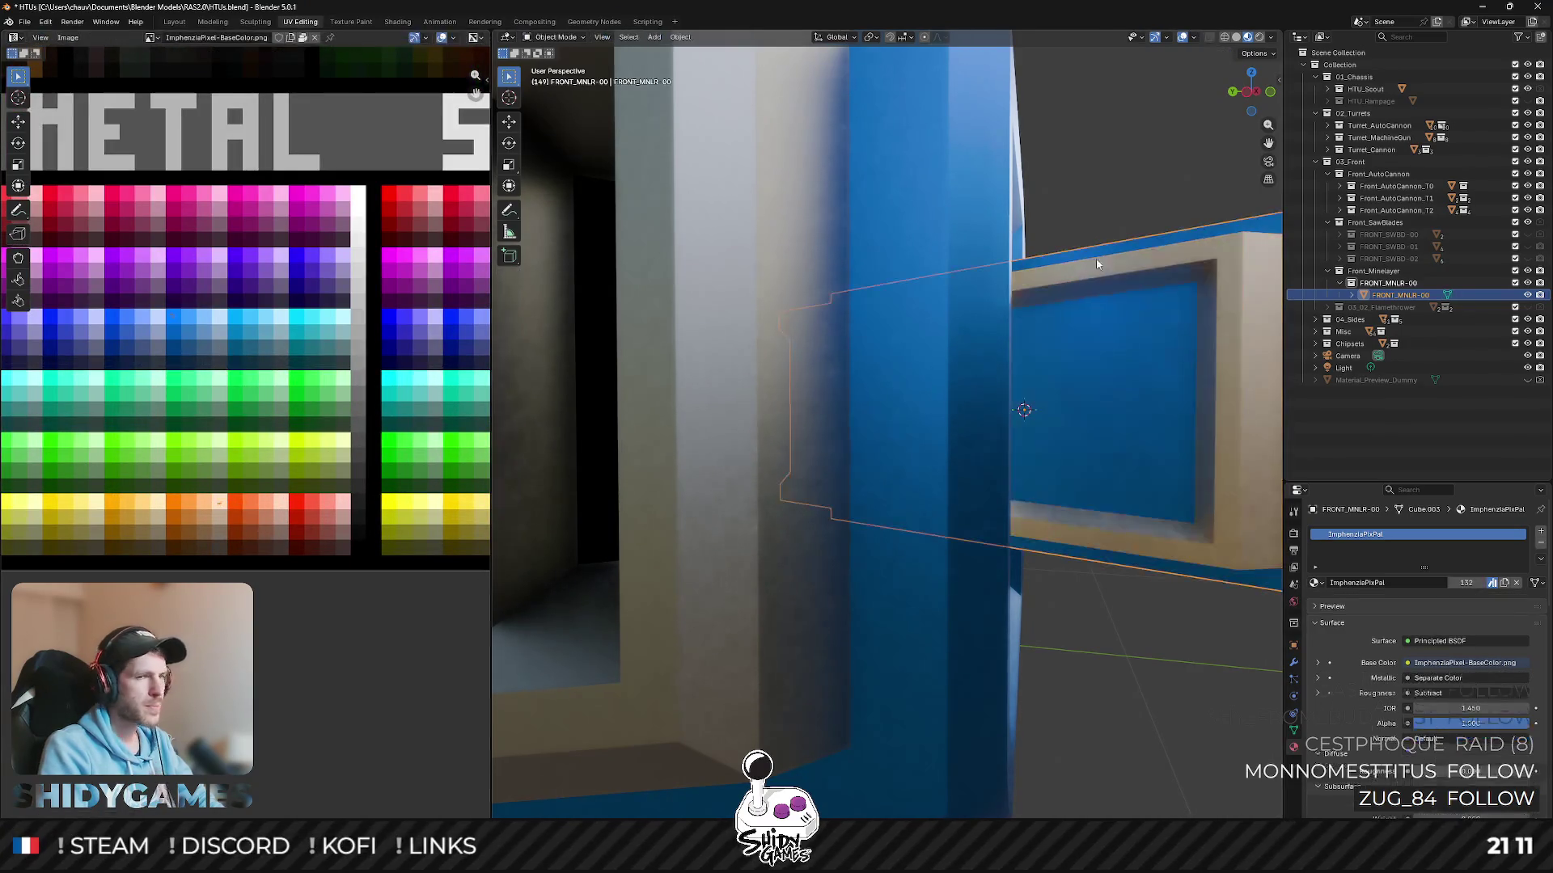
# - Reduce the inner panel's height along Z and reposition it along Y
pyautogui.moveTo(1023, 410)
pyautogui.mouseDown(button='middle')
pyautogui.moveTo(1022, 347)
pyautogui.moveTo(970, 485)
pyautogui.moveTo(947, 442)
pyautogui.moveTo(971, 365)
pyautogui.mouseUp(button='middle')
pyautogui.click(948, 441)
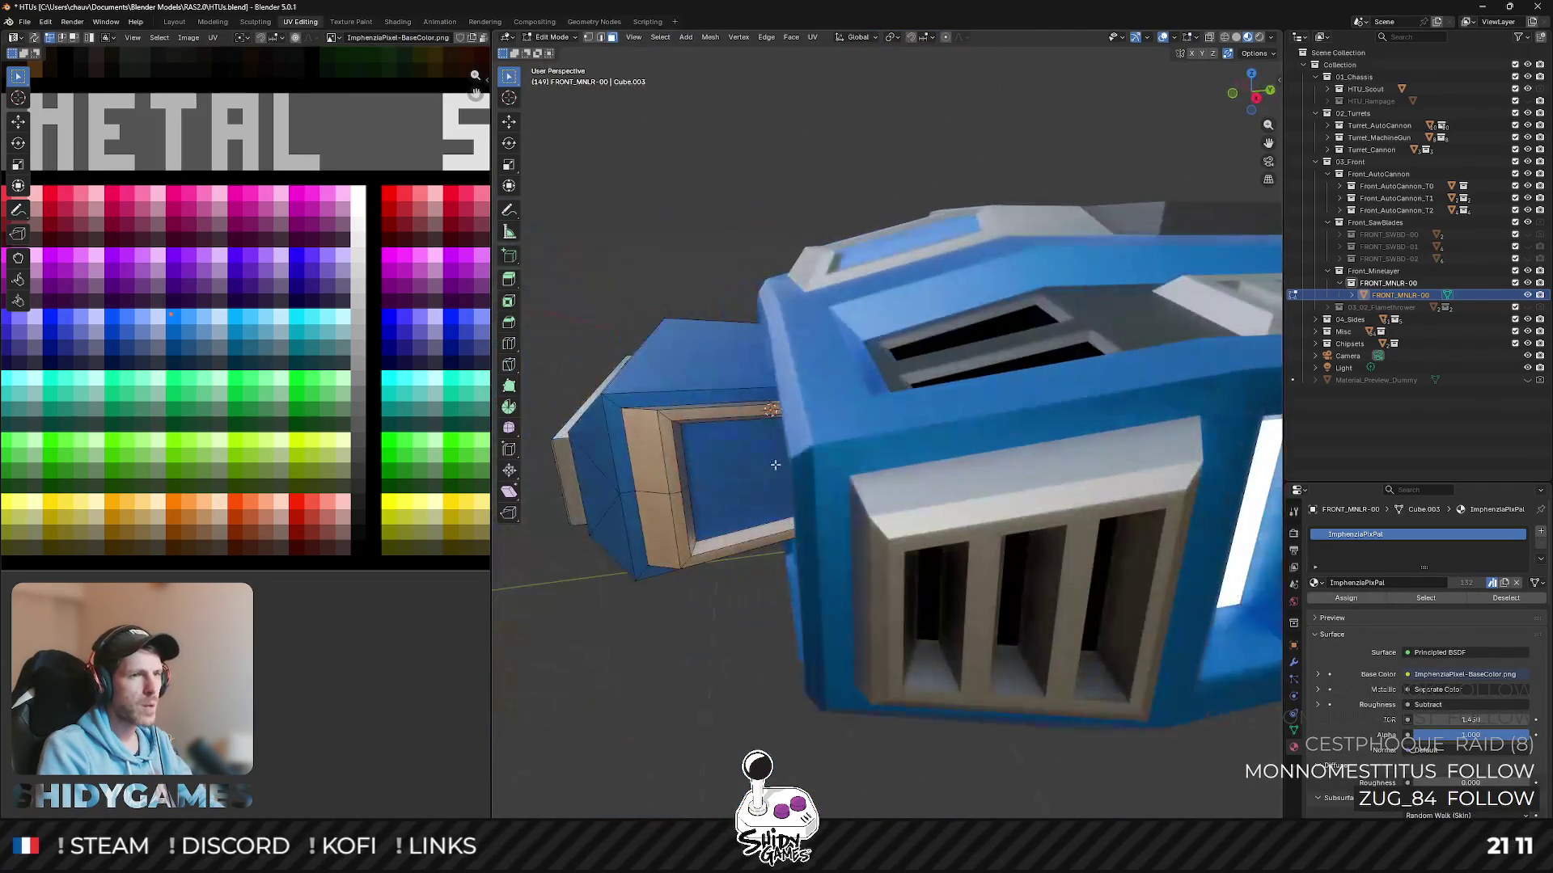
pyautogui.press('s')
pyautogui.press('z')
pyautogui.click(918, 344)
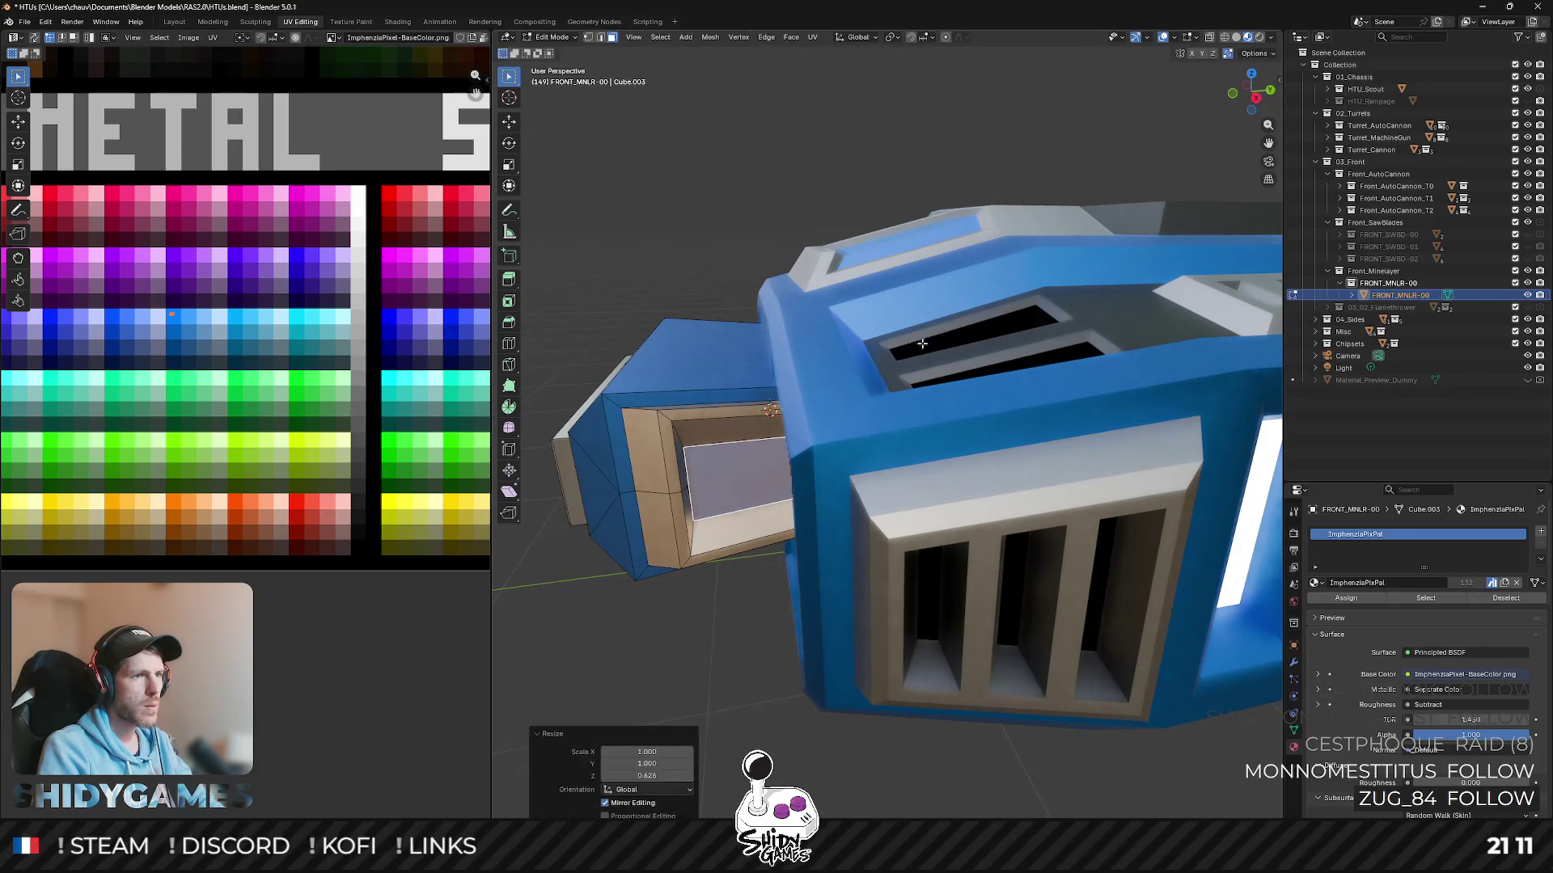
pyautogui.press('g')
pyautogui.press('y')
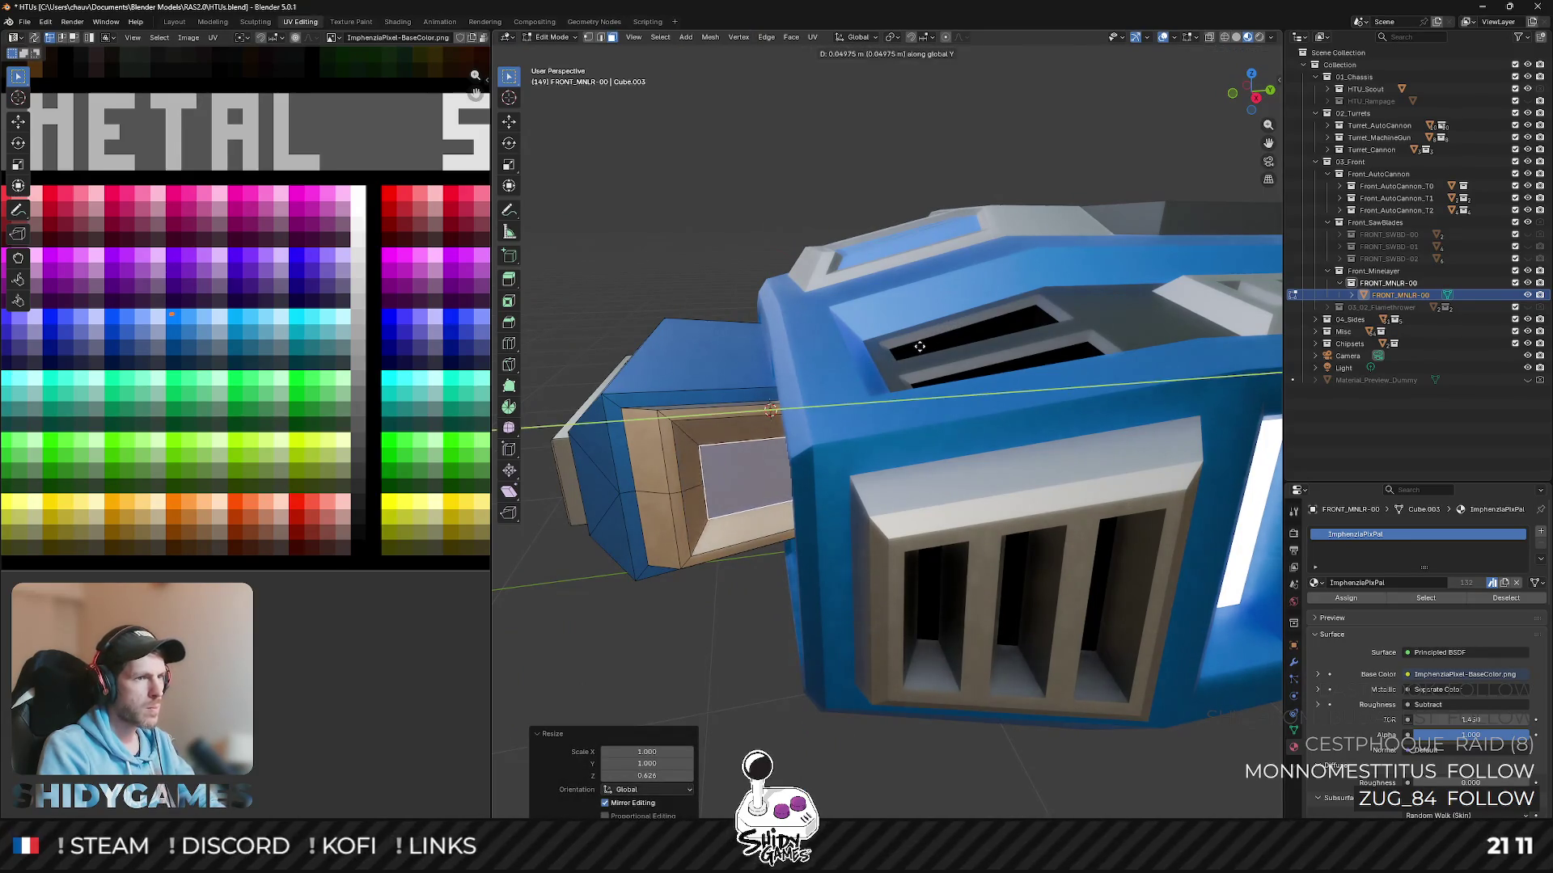
pyautogui.click(917, 346)
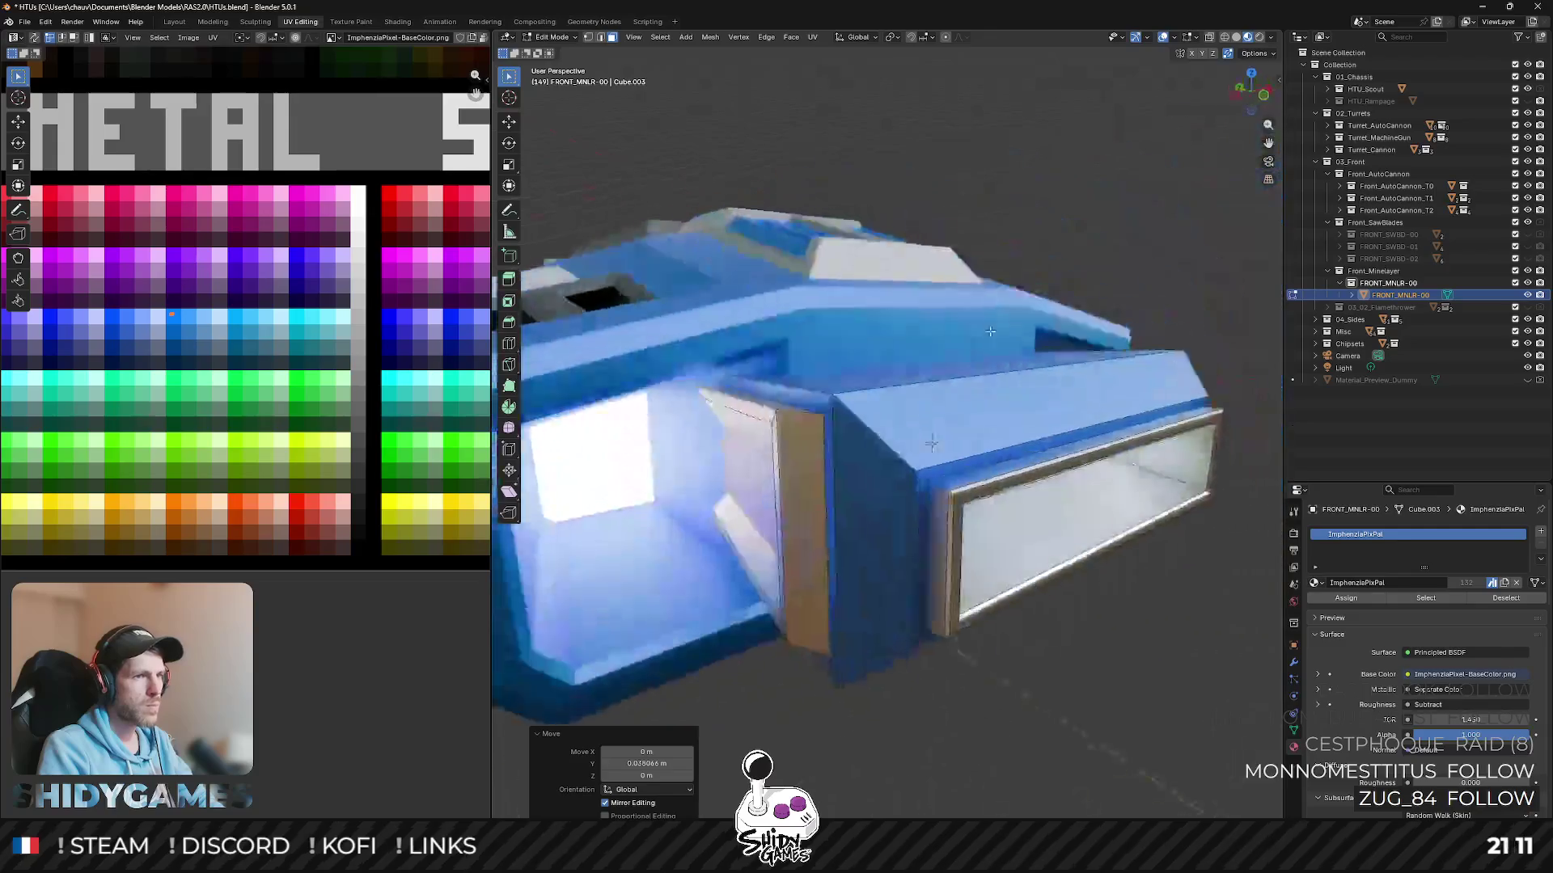
# - Move the inner panel's UVs to the gold swatches and leave Edit Mode
pyautogui.moveTo(917, 346); pyautogui.dragTo(1018, 323, button='middle')
pyautogui.scroll(-1, 297, 383)
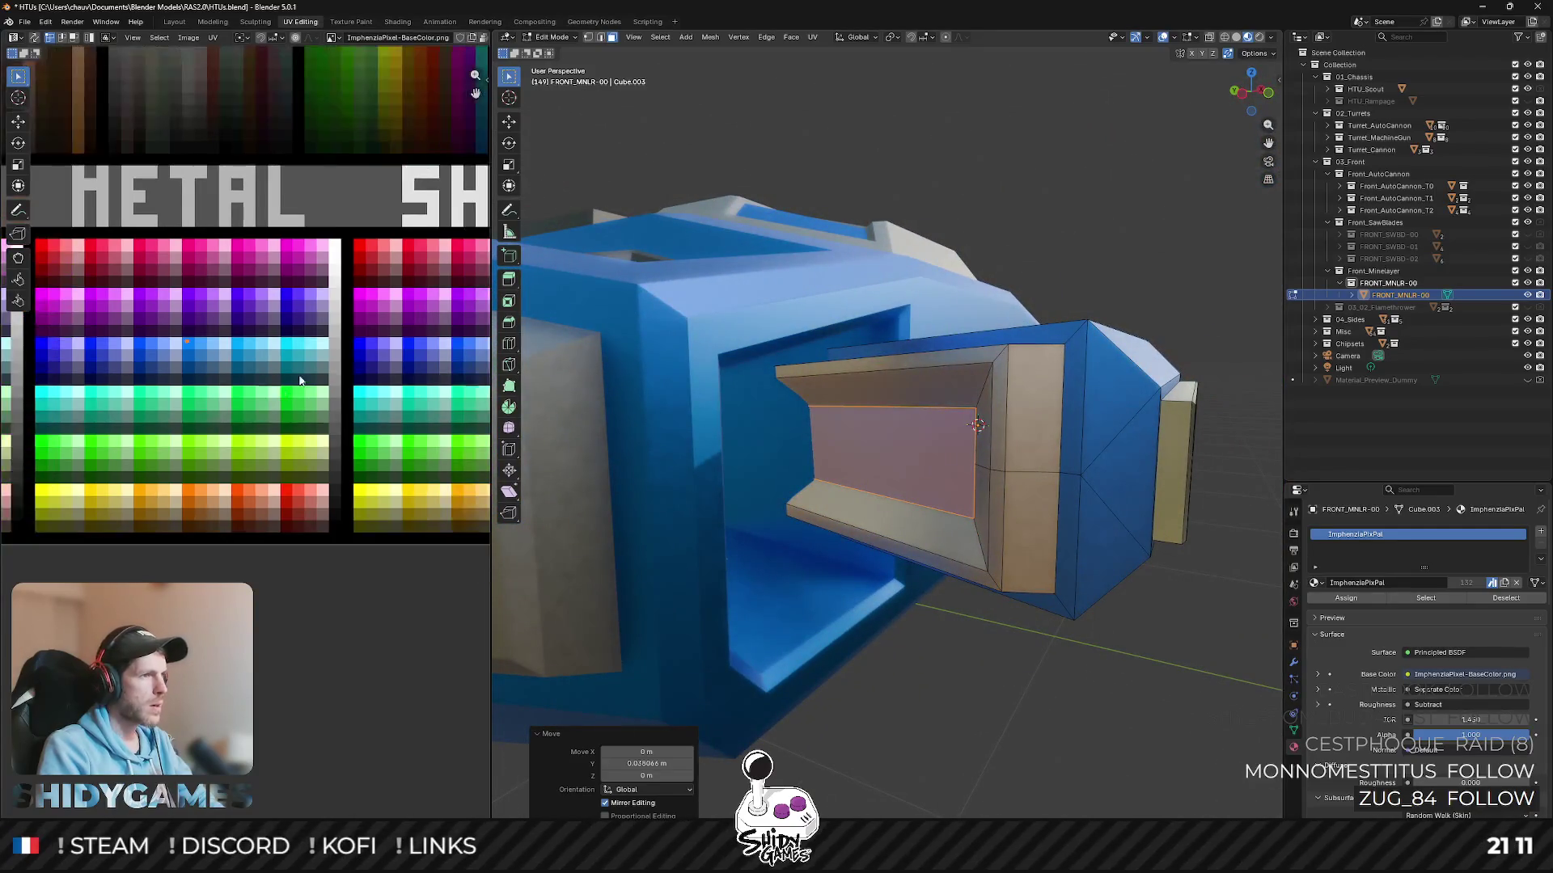
pyautogui.click(266, 403)
pyautogui.press('g')
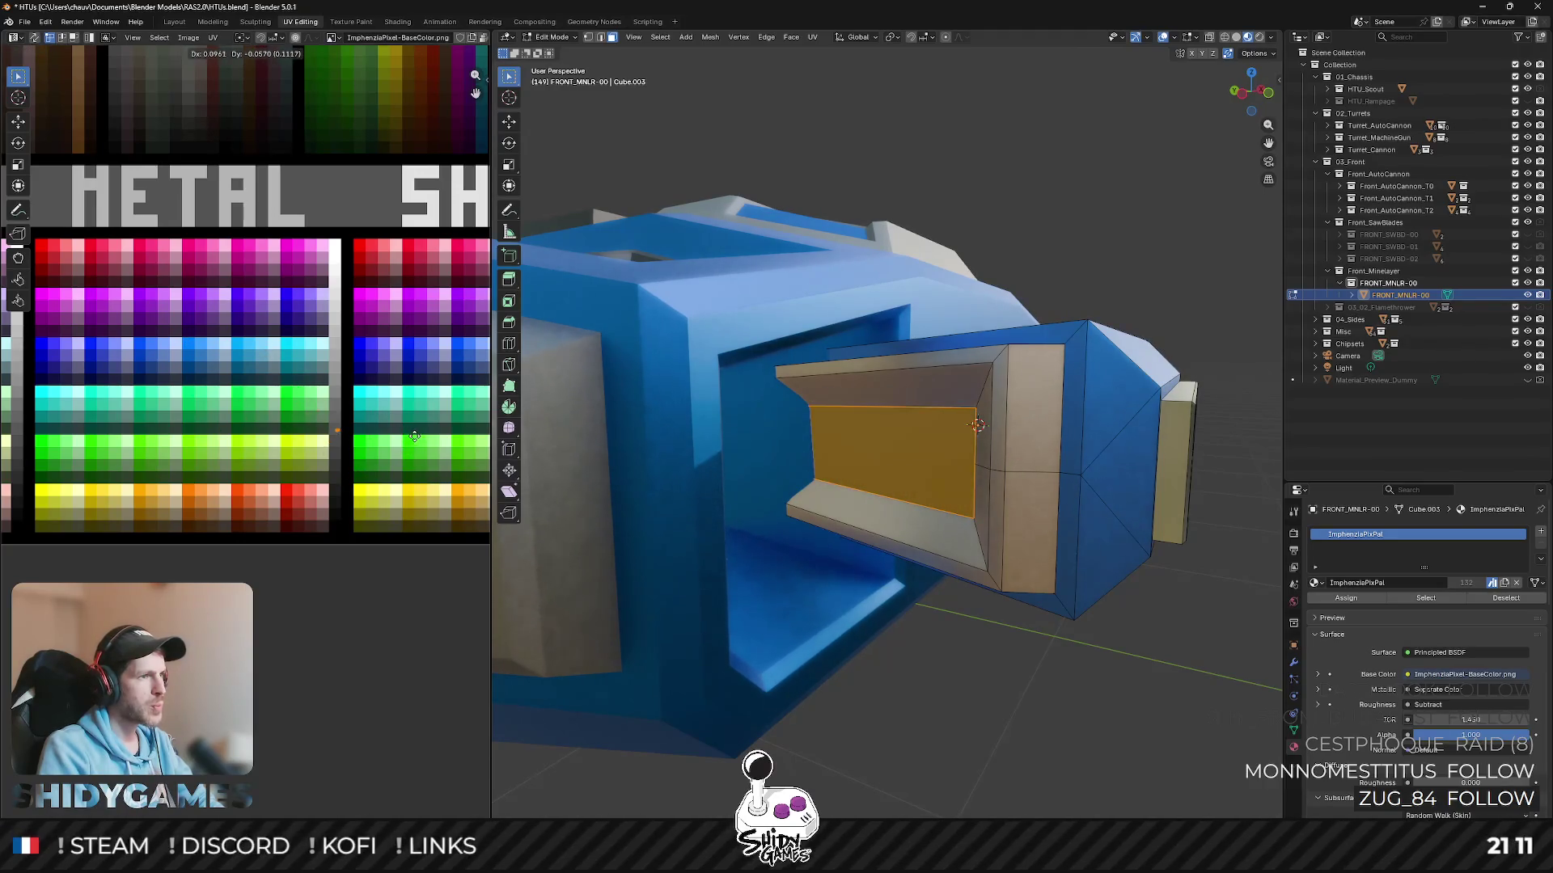
pyautogui.press('Tab')
pyautogui.scroll(-2, 1167, 299)
pyautogui.moveTo(1092, 364)
pyautogui.mouseDown(button='middle')
pyautogui.moveTo(1168, 299)
pyautogui.moveTo(1132, 334)
pyautogui.moveTo(965, 351)
pyautogui.moveTo(936, 332)
pyautogui.mouseUp(button='middle')
pyautogui.scroll(-2, 1156, 302)
pyautogui.scroll(2, 964, 351)
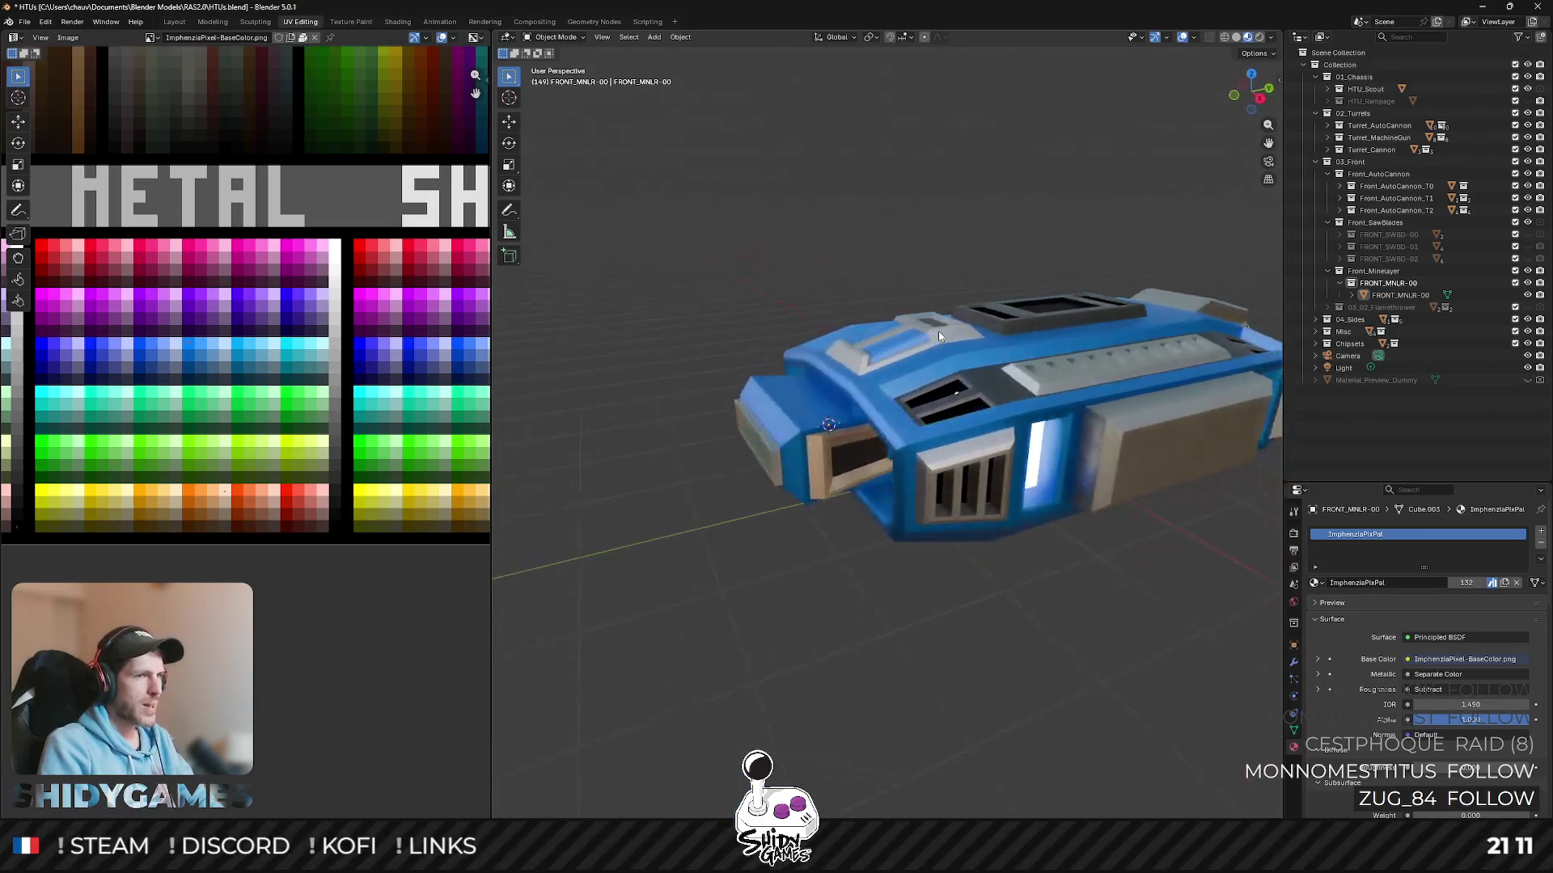
# - Inset the gold side panels individually and push their centres inward for a bevelled border
pyautogui.press('Tab')
pyautogui.scroll(3, 846, 383)
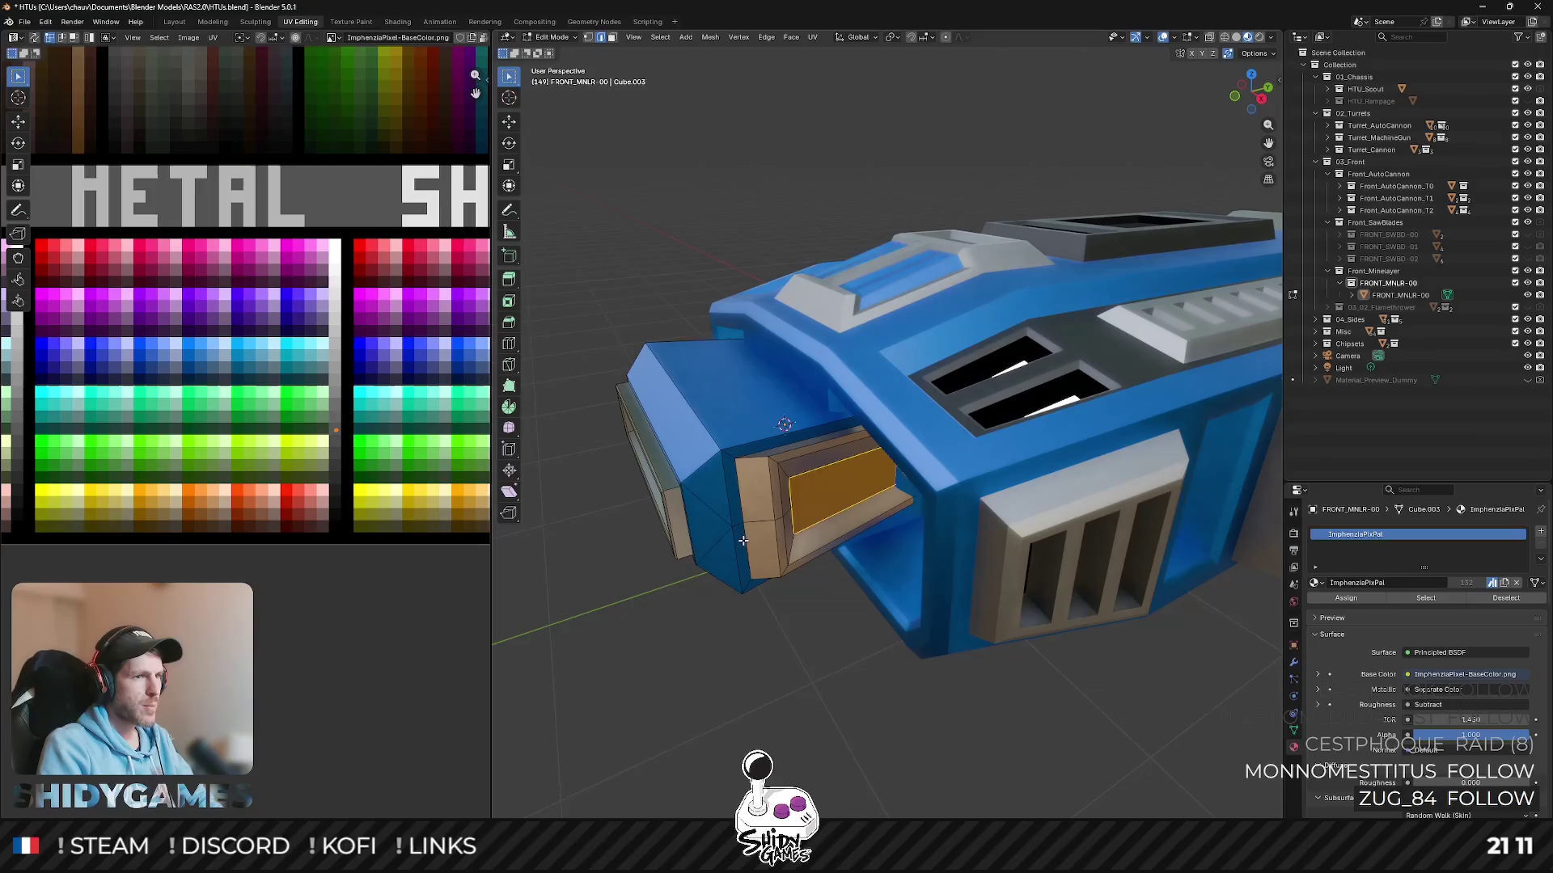
pyautogui.moveTo(752, 555)
pyautogui.mouseDown(button='middle')
pyautogui.moveTo(862, 454)
pyautogui.moveTo(922, 425)
pyautogui.moveTo(1020, 301)
pyautogui.mouseUp(button='middle')
pyautogui.press('i')
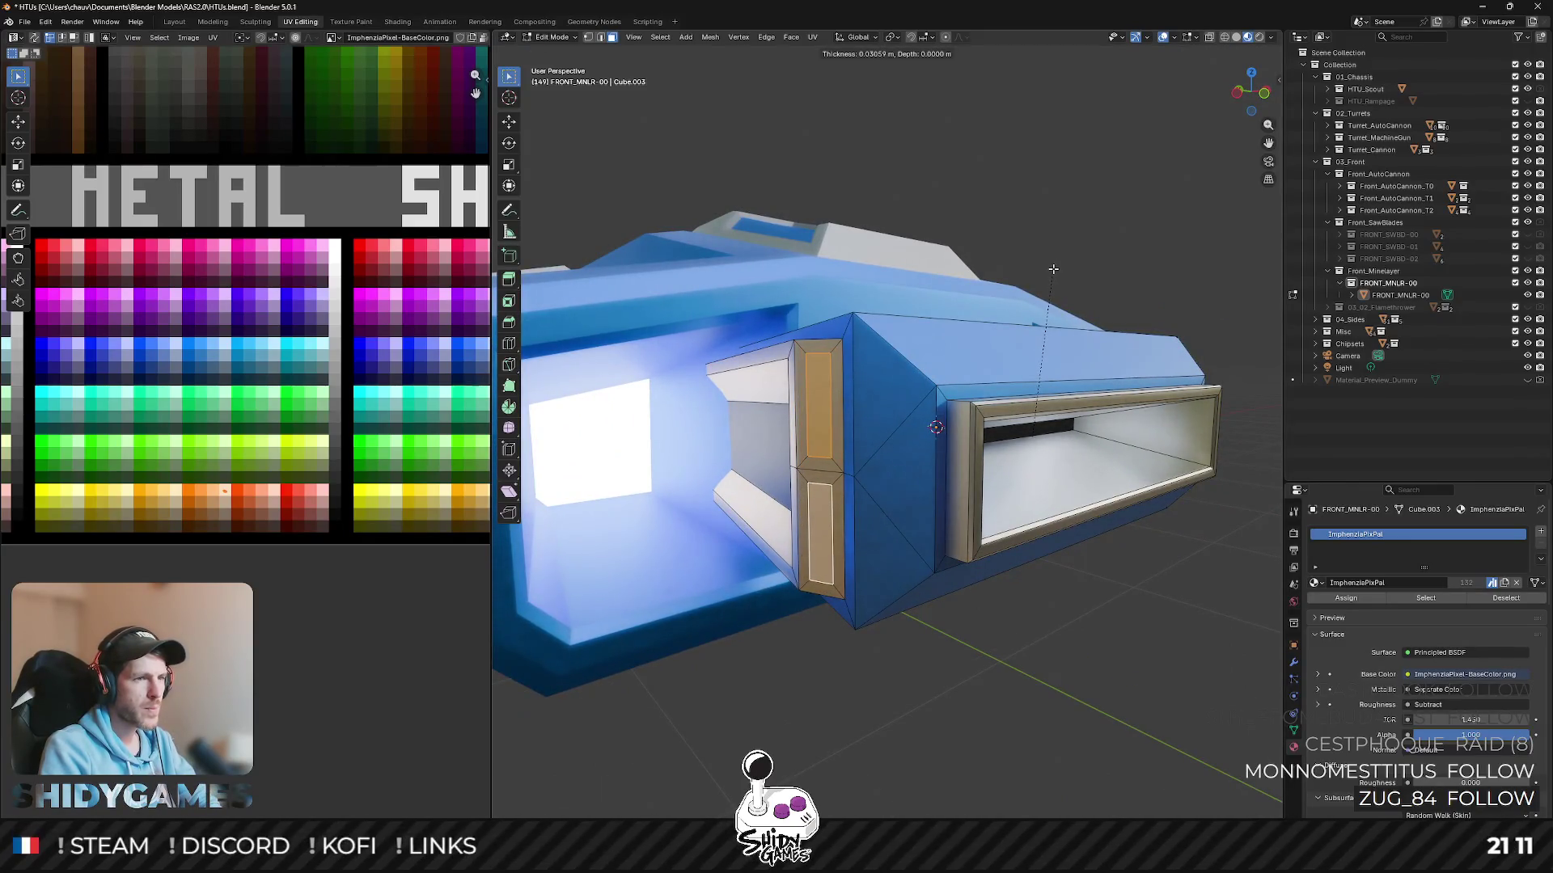
pyautogui.click(1055, 268)
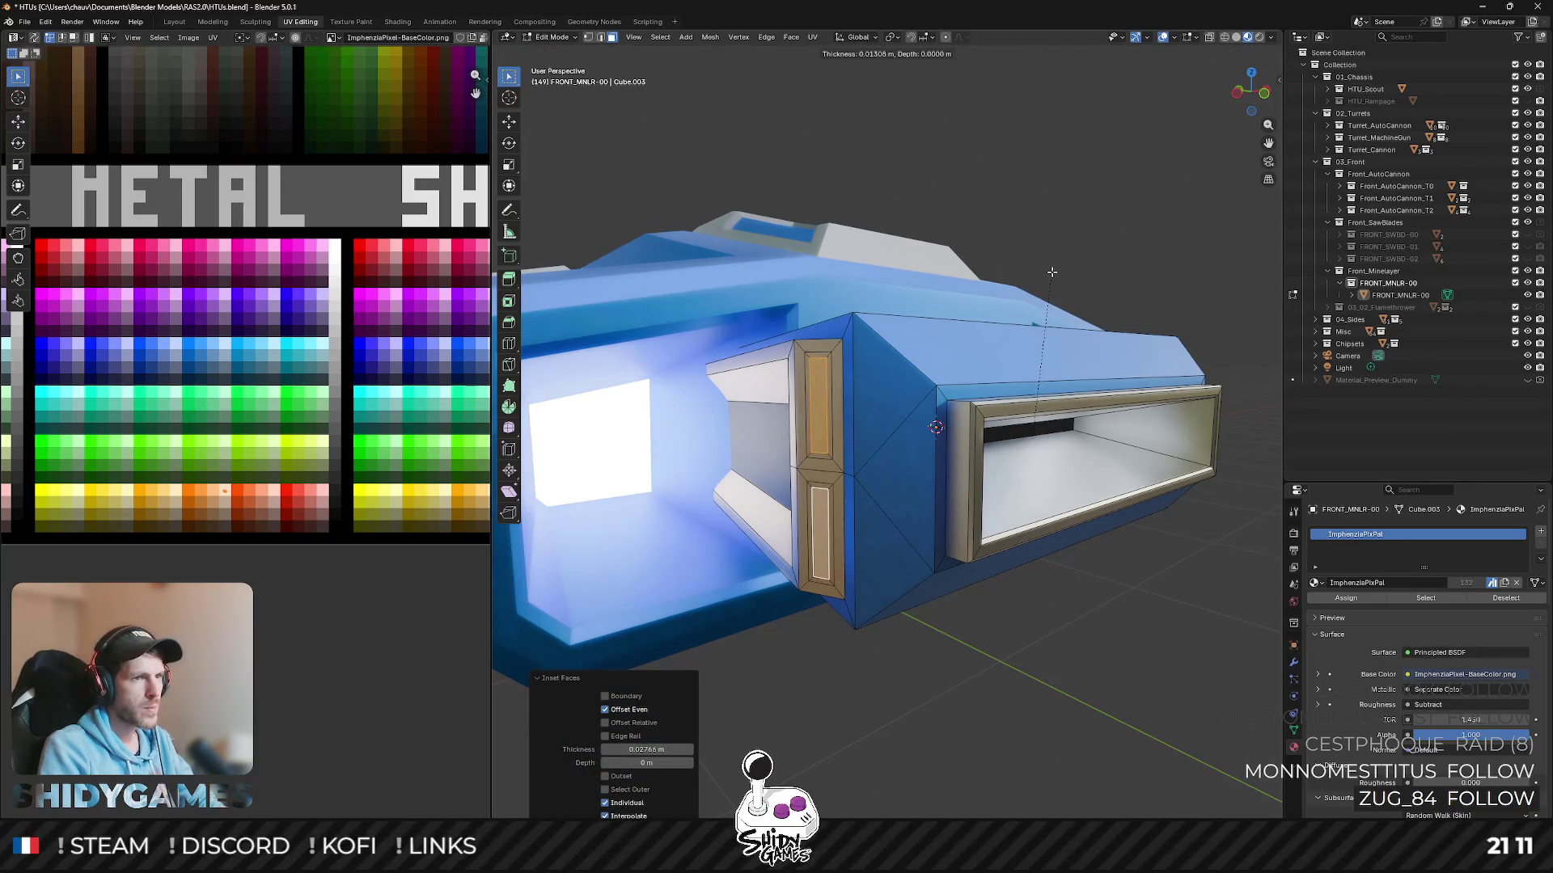
pyautogui.click(1048, 269)
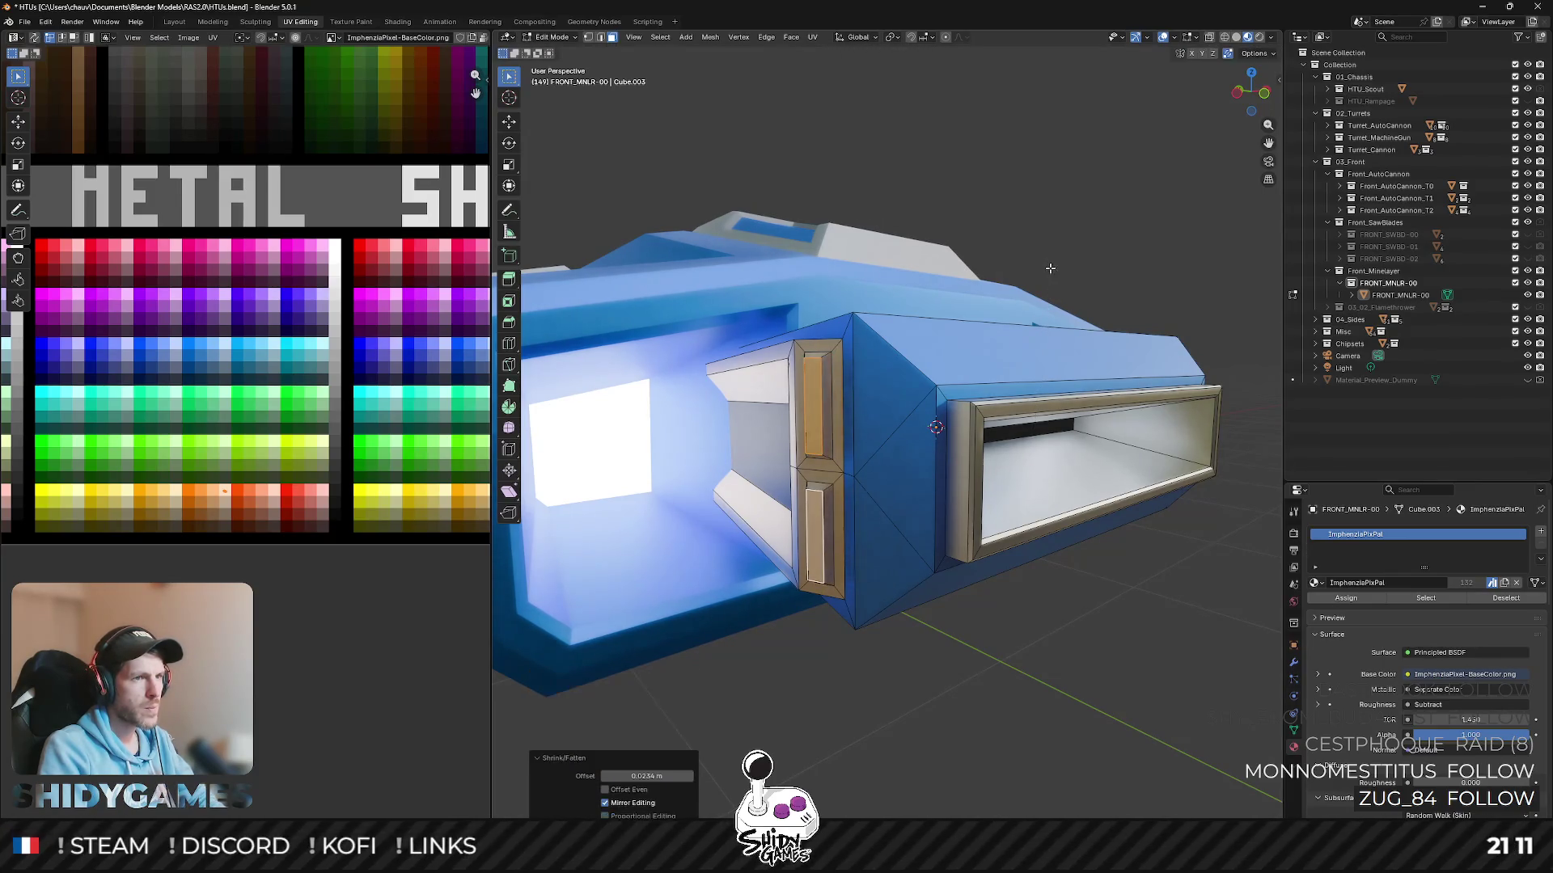
# - Move both gold panels' UVs onto a lighter orange swatch in the palette
pyautogui.keyDown('shift'); pyautogui.click(824, 483); pyautogui.keyUp('shift')
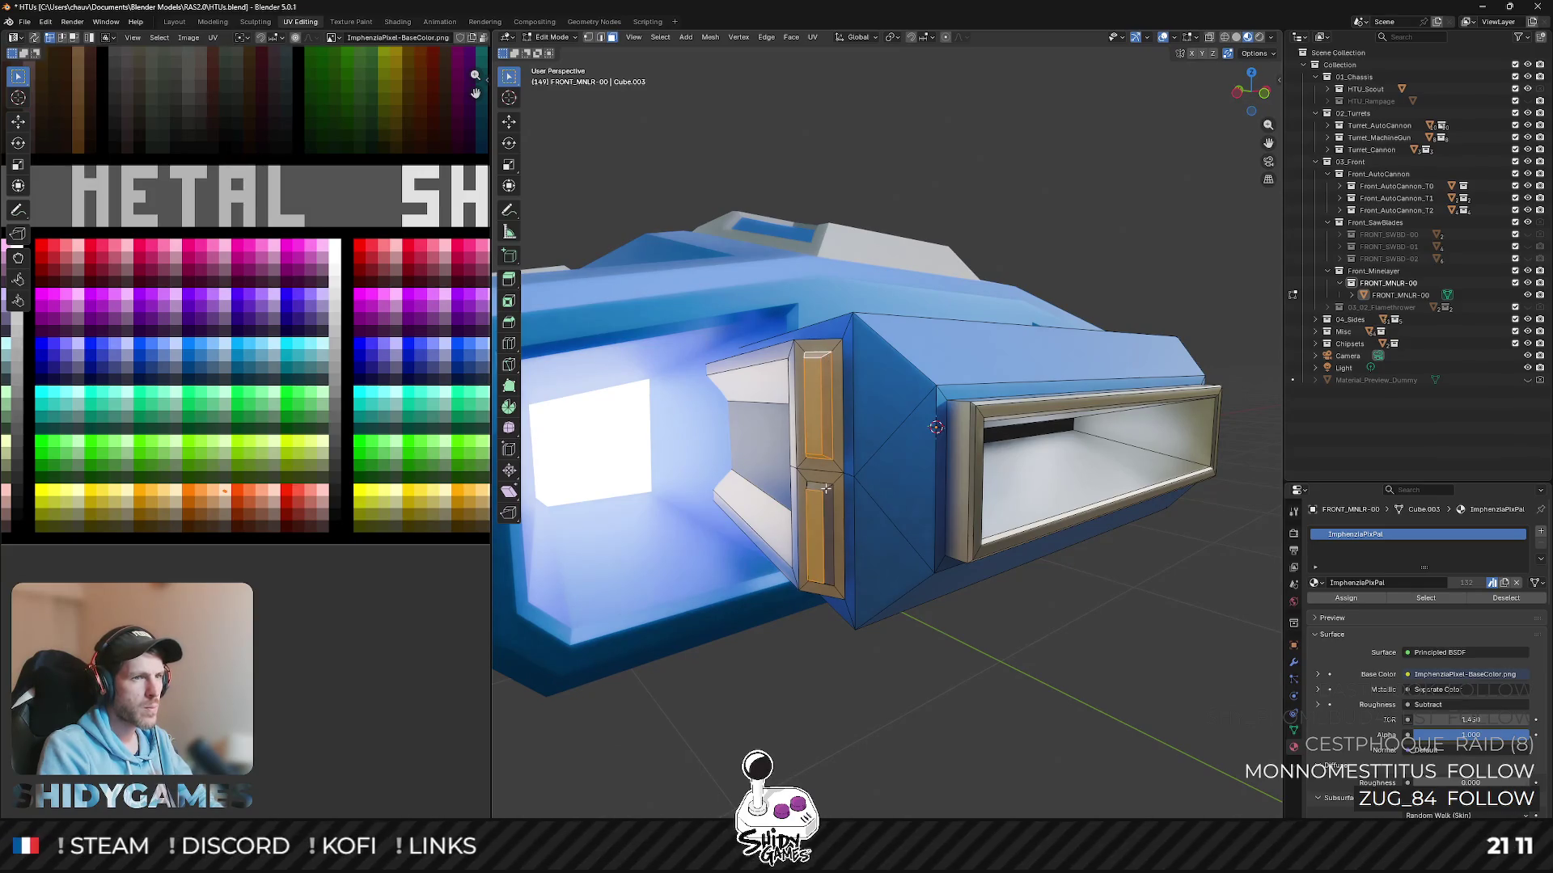
pyautogui.moveTo(824, 489); pyautogui.dragTo(861, 464, button='middle')
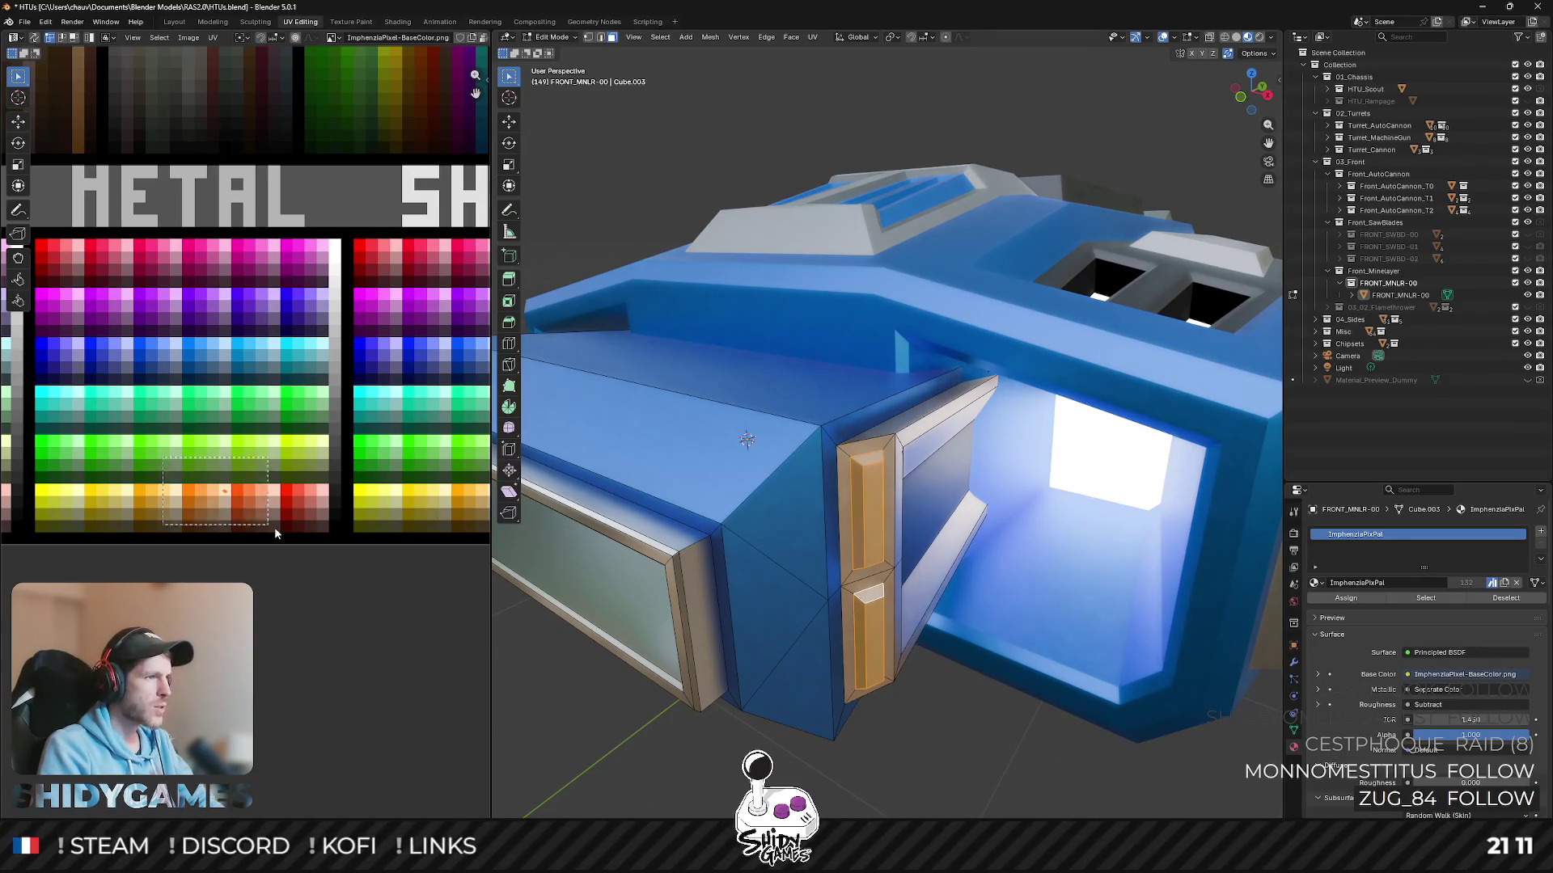
pyautogui.scroll(-2, 243, 516)
pyautogui.moveTo(242, 517); pyautogui.dragTo(243, 364, button='middle')
pyautogui.scroll(3, 243, 364)
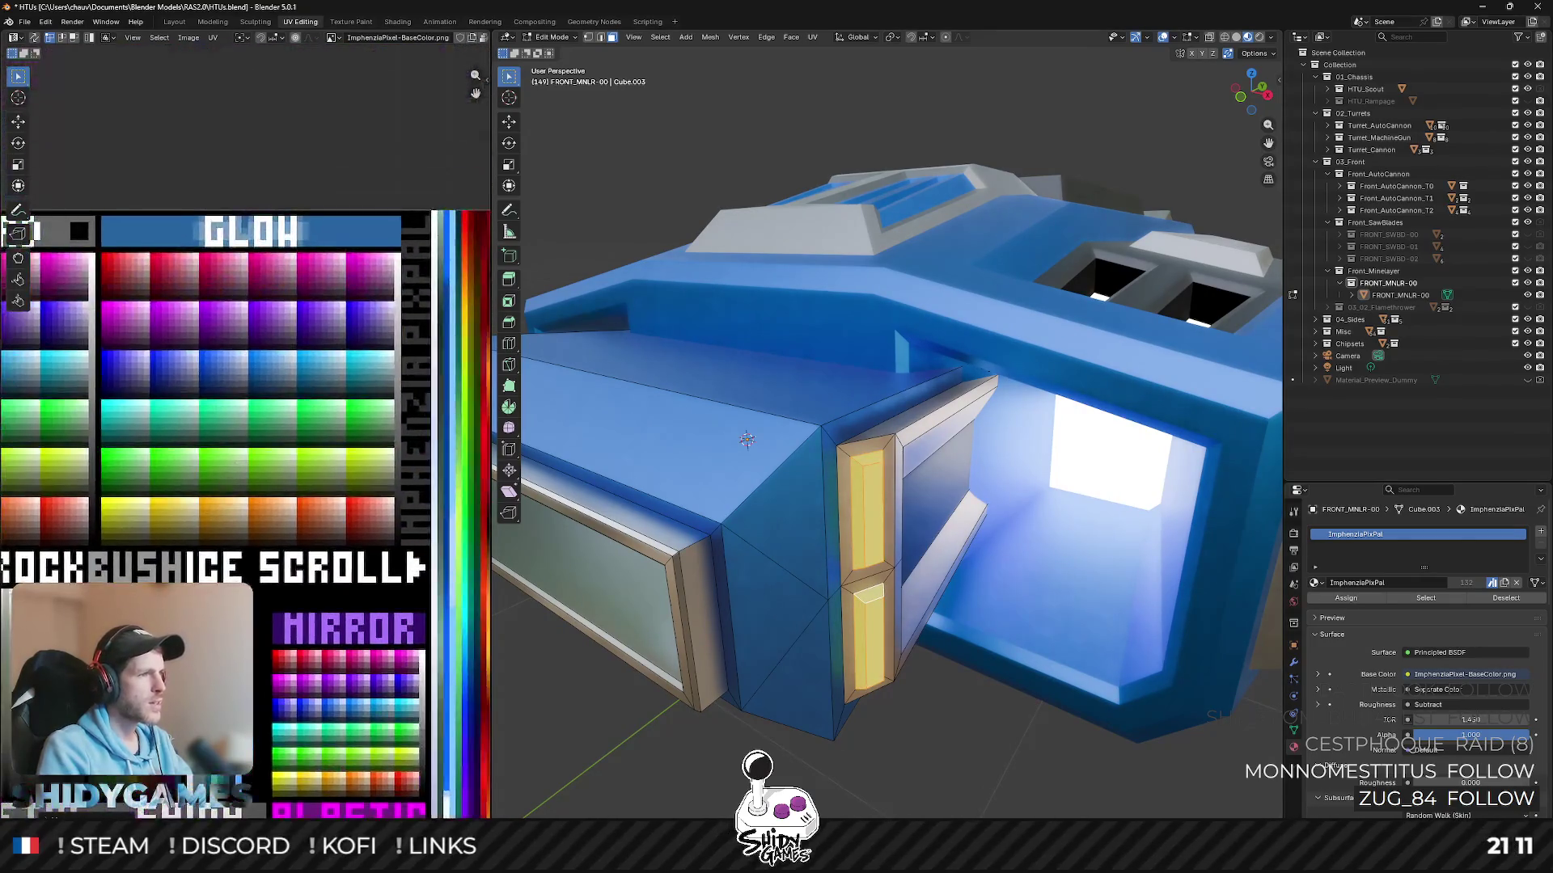
pyautogui.scroll(1, 225, 531)
pyautogui.scroll(2, 325, 430)
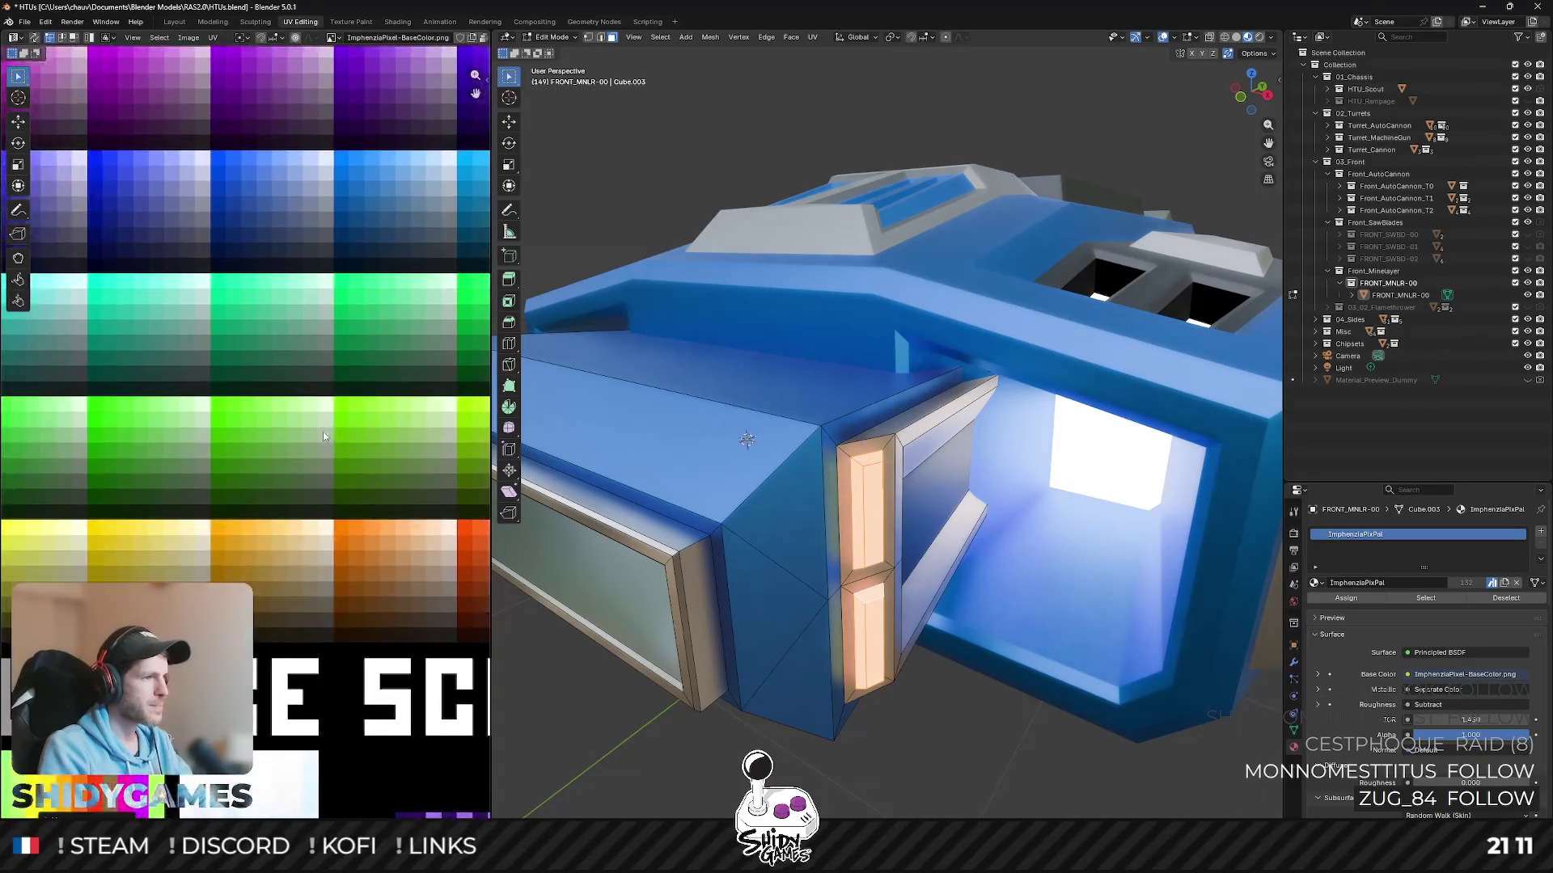
pyautogui.press('g')
pyautogui.press('Tab')
pyautogui.scroll(-5, 841, 422)
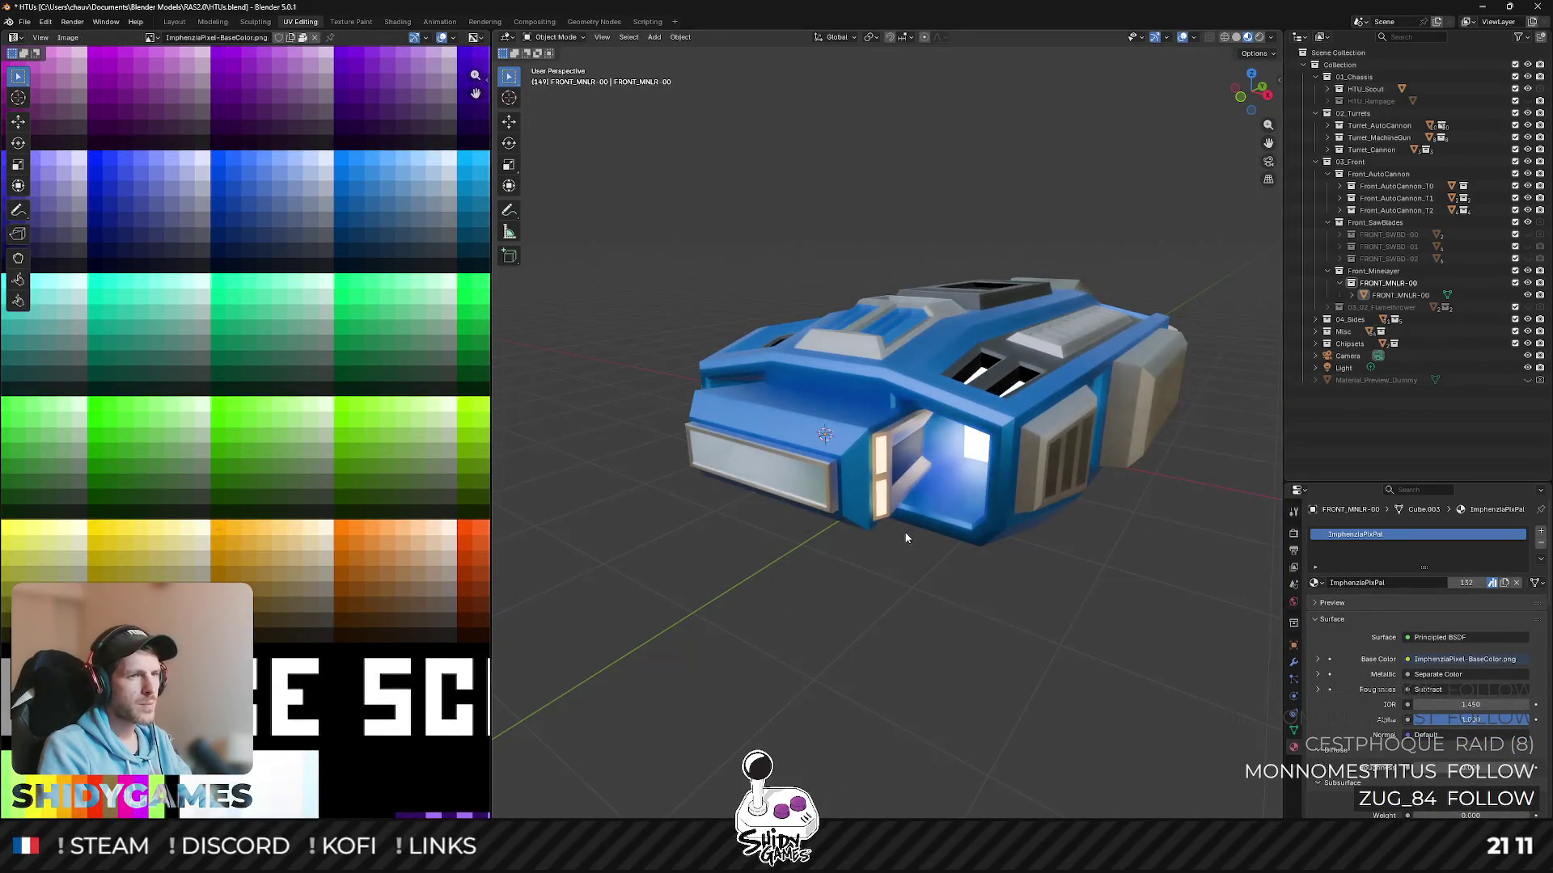
# - Select the front module's top face and inset it
pyautogui.moveTo(906, 533); pyautogui.dragTo(982, 569, button='middle')
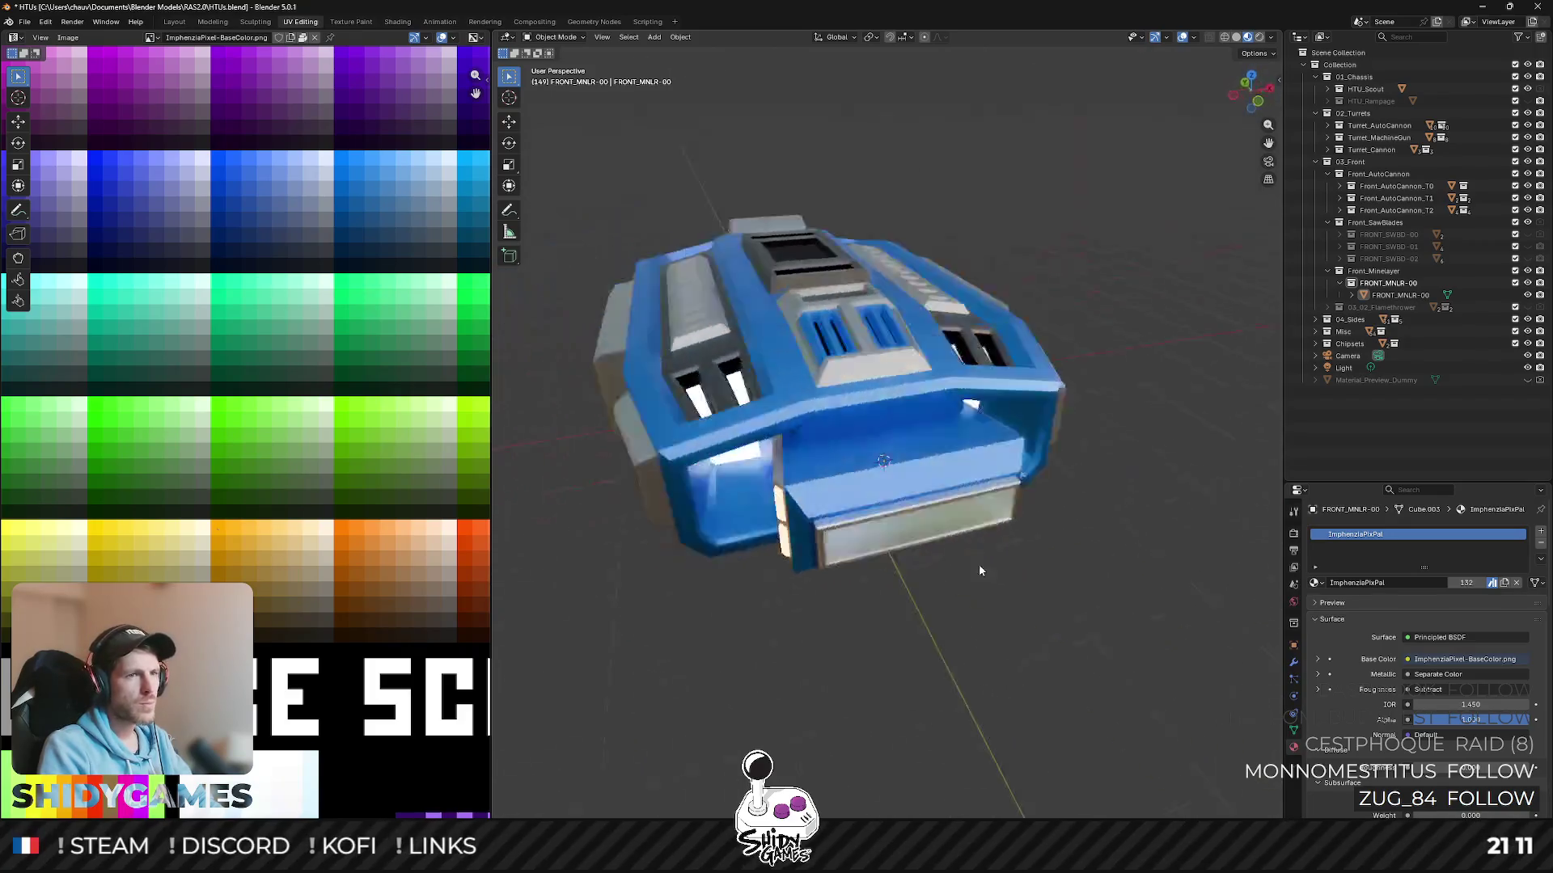
pyautogui.moveTo(982, 568); pyautogui.dragTo(906, 553, button='middle')
pyautogui.click(831, 467)
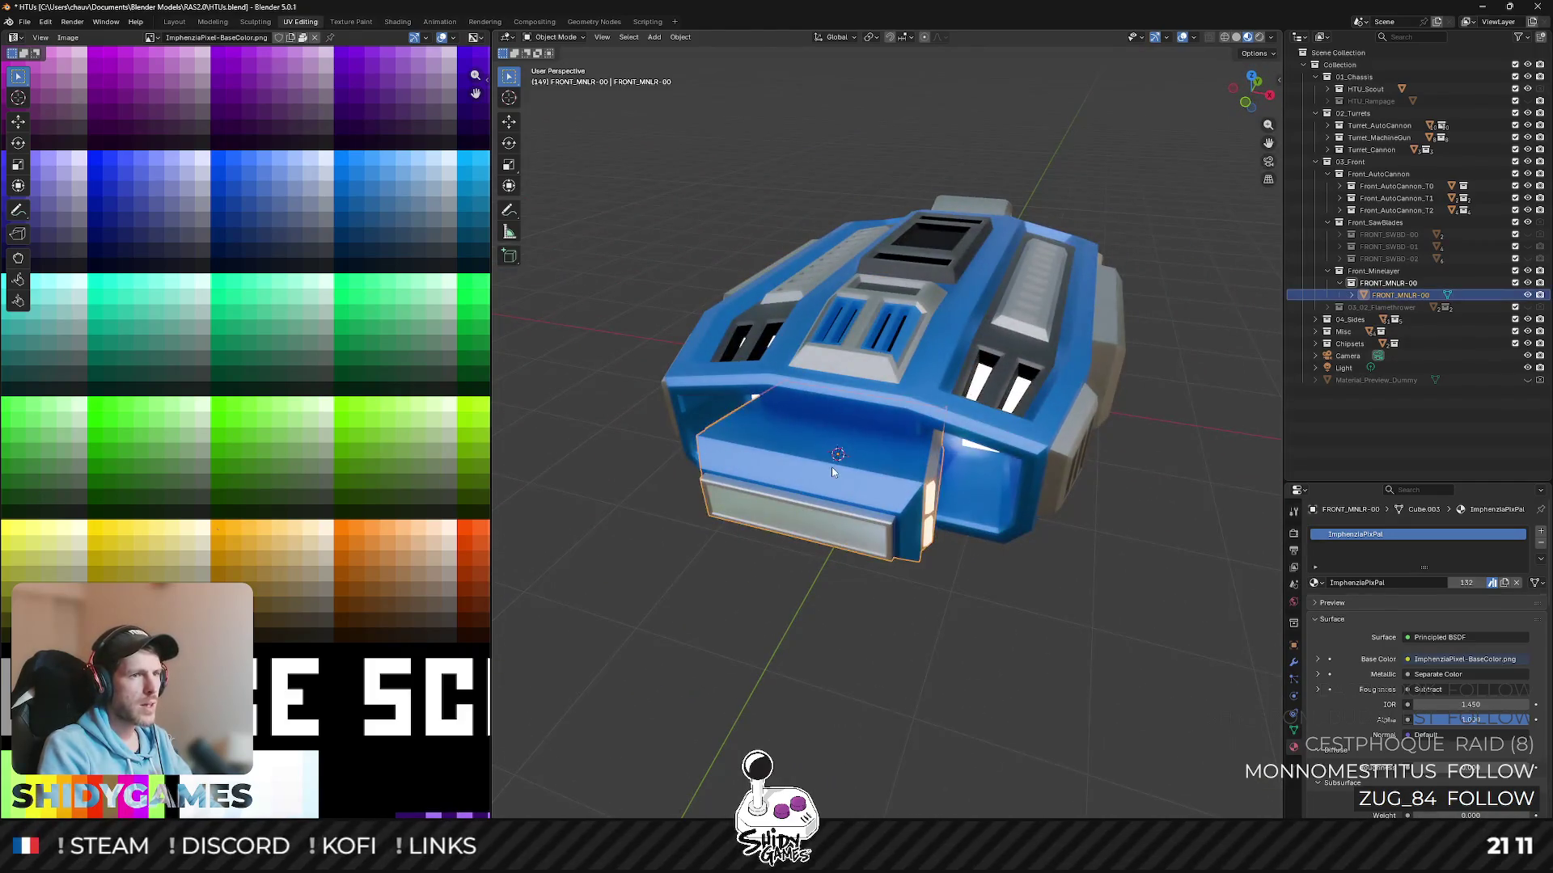
pyautogui.press('Tab')
pyautogui.scroll(3, 831, 468)
pyautogui.click(789, 455)
pyautogui.scroll(2, 789, 455)
pyautogui.scroll(2, 1000, 376)
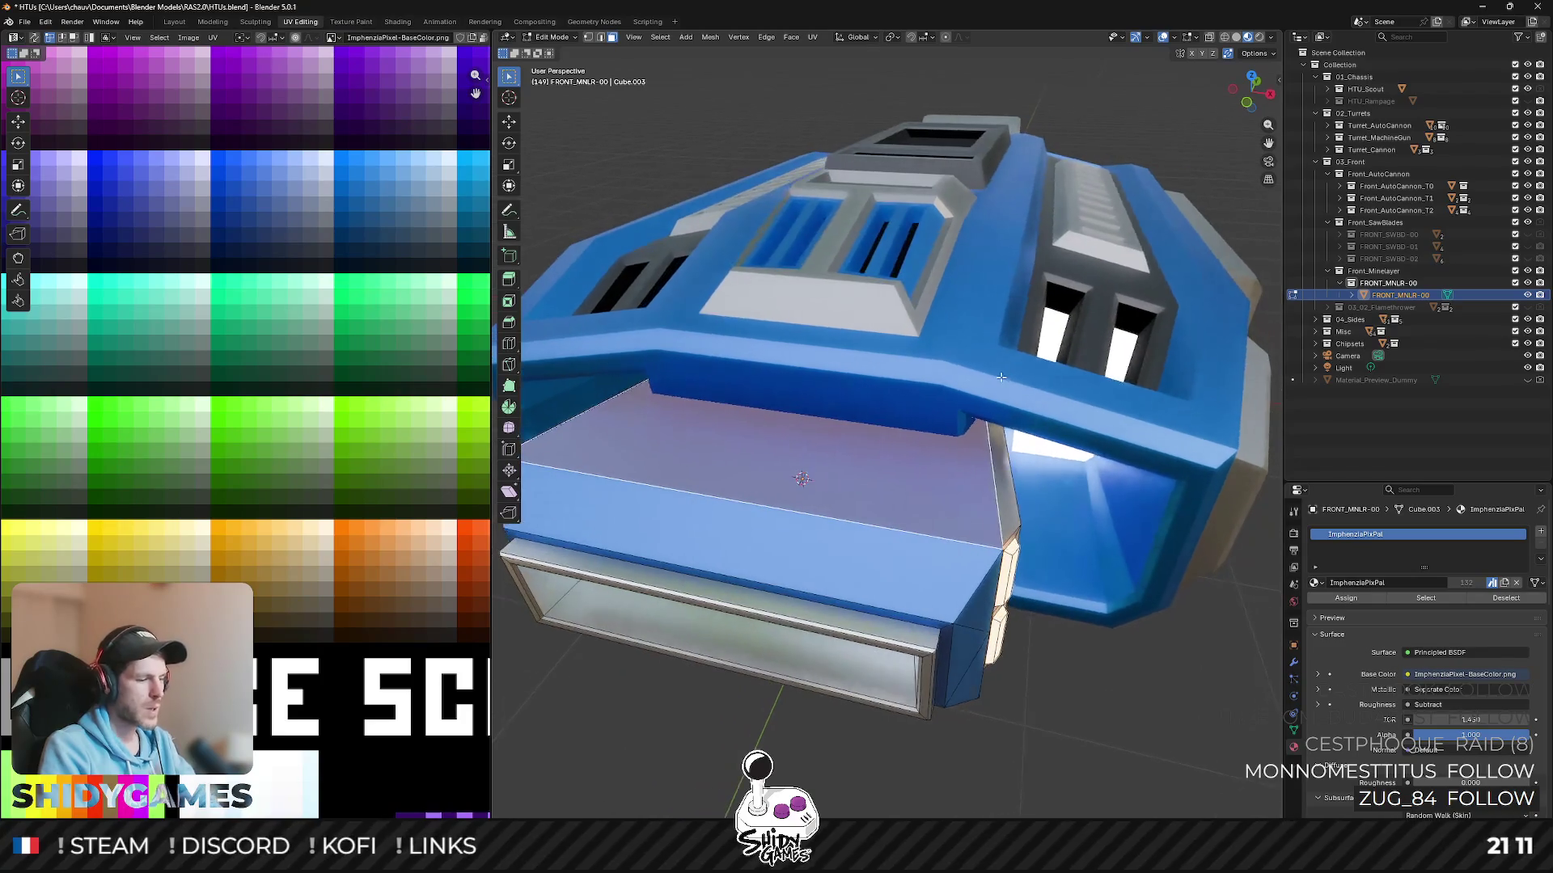
pyautogui.press('i')
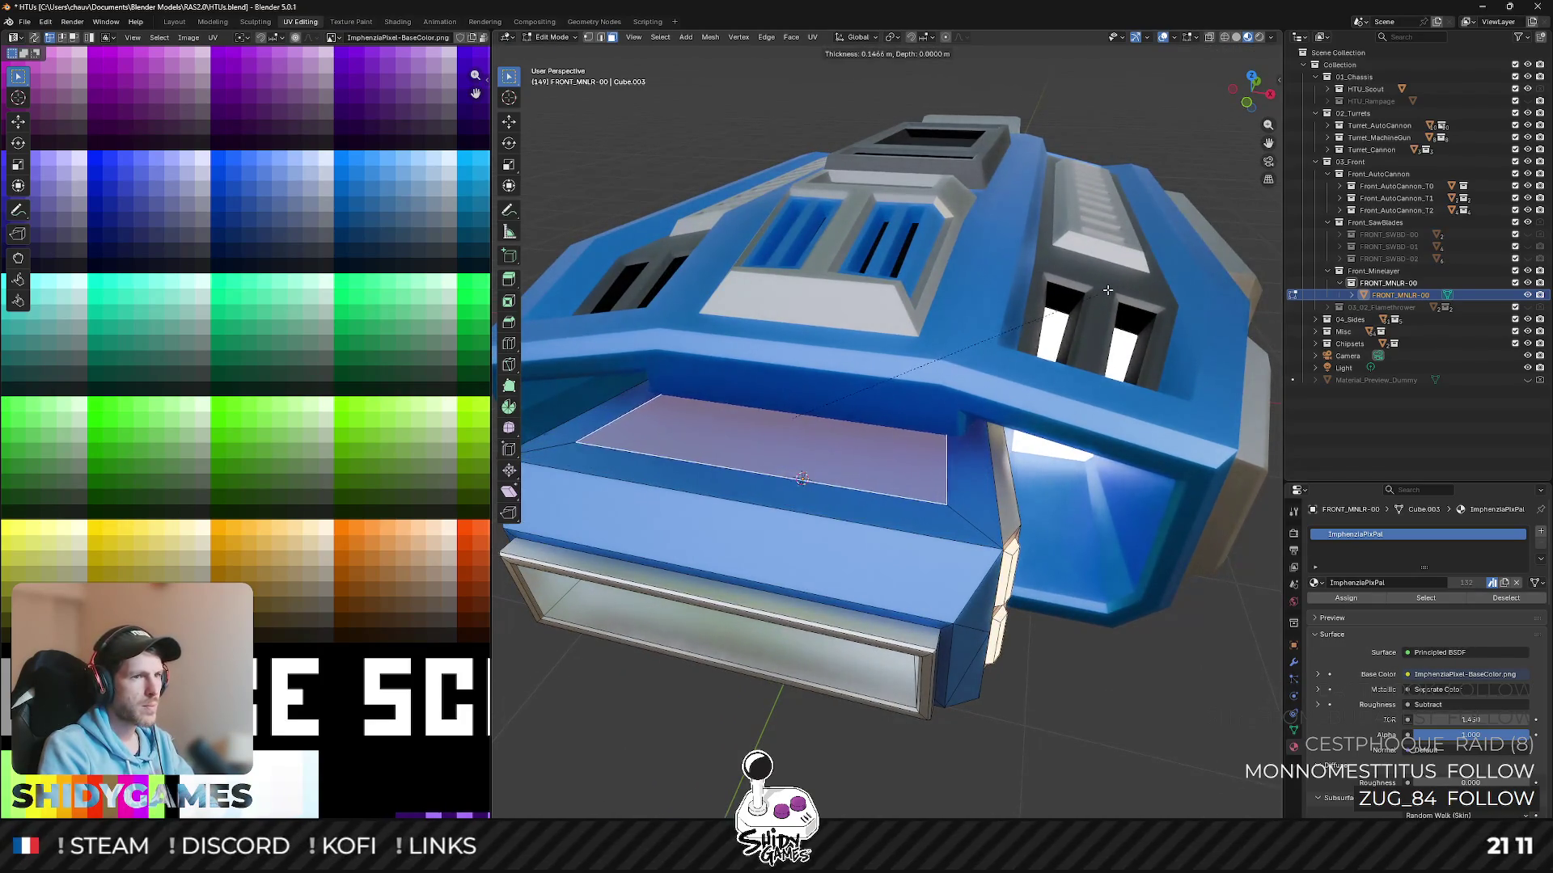
pyautogui.click(1109, 288)
# - Narrow the inset top face across its width and raise it along Z
pyautogui.moveTo(1109, 287); pyautogui.dragTo(1168, 559, button='middle')
pyautogui.press('s')
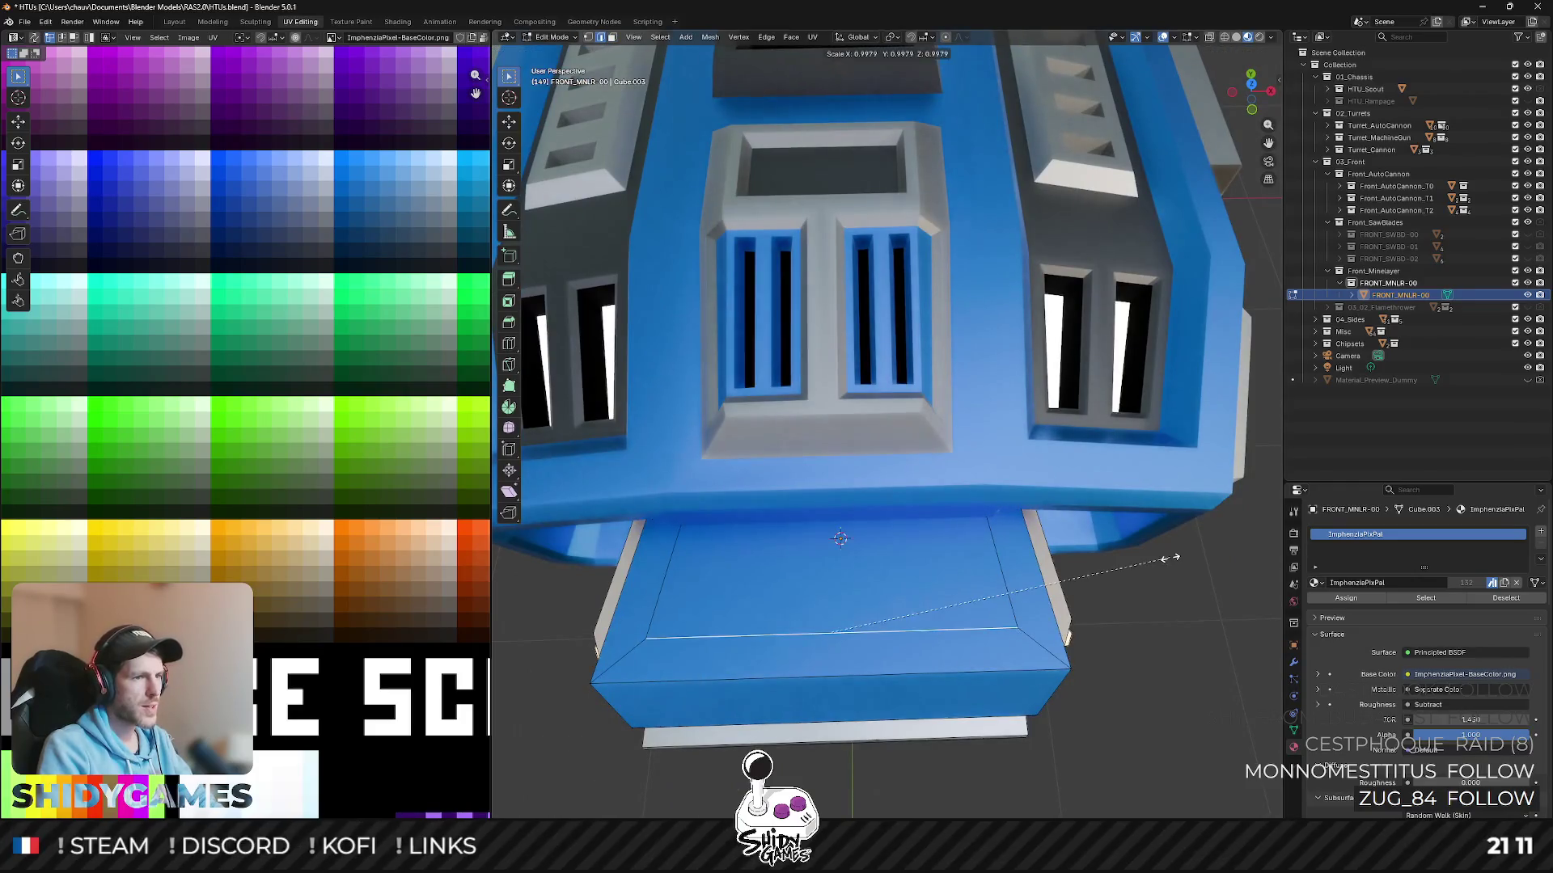
pyautogui.click(1007, 574)
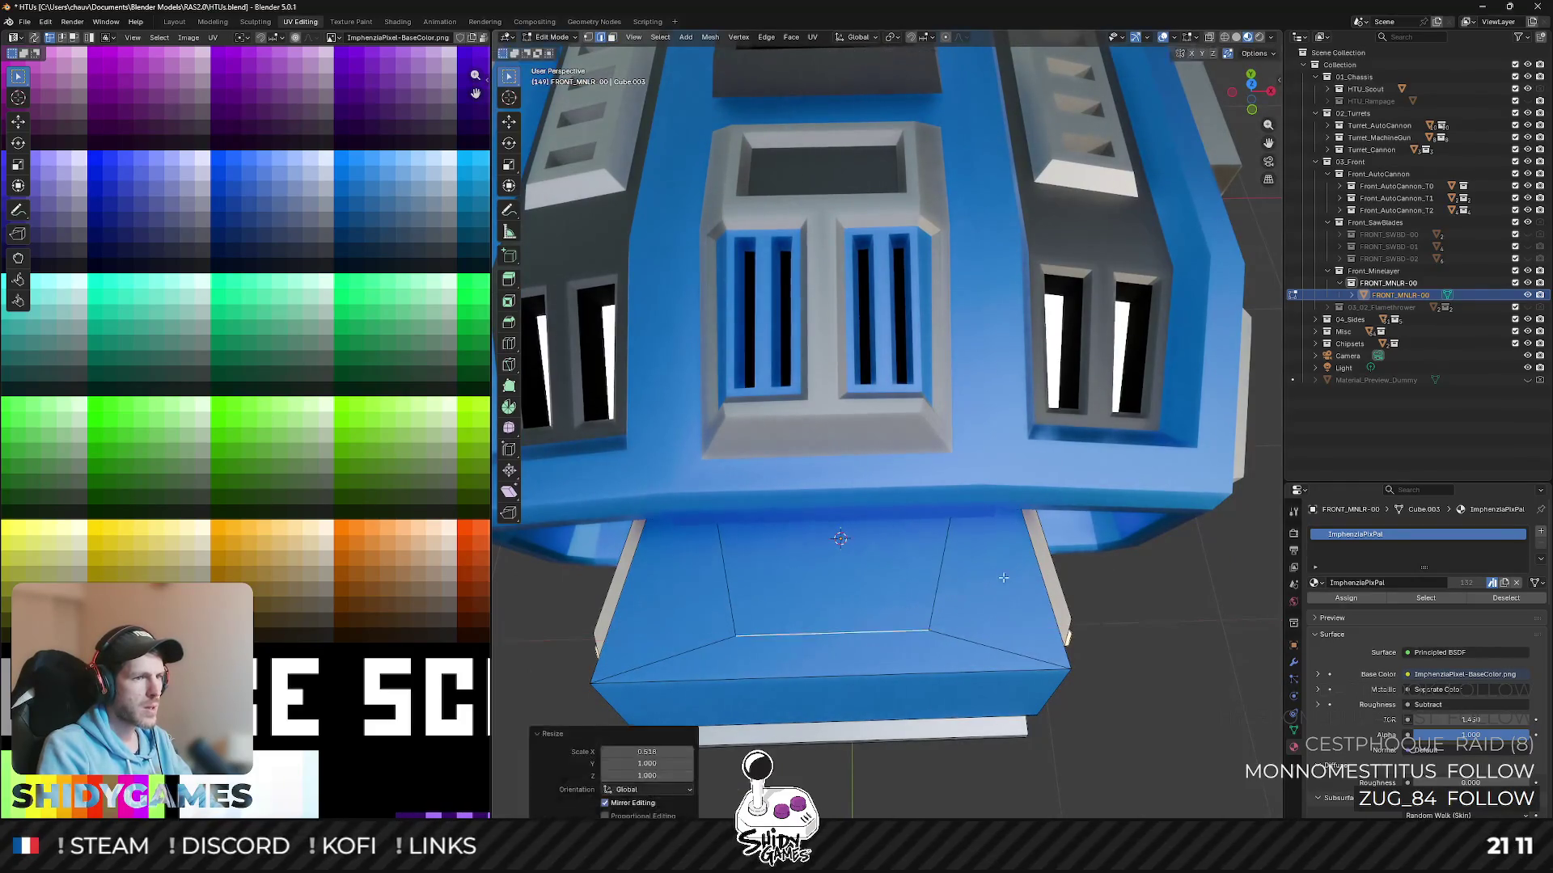
pyautogui.moveTo(1007, 574); pyautogui.dragTo(921, 366, button='middle')
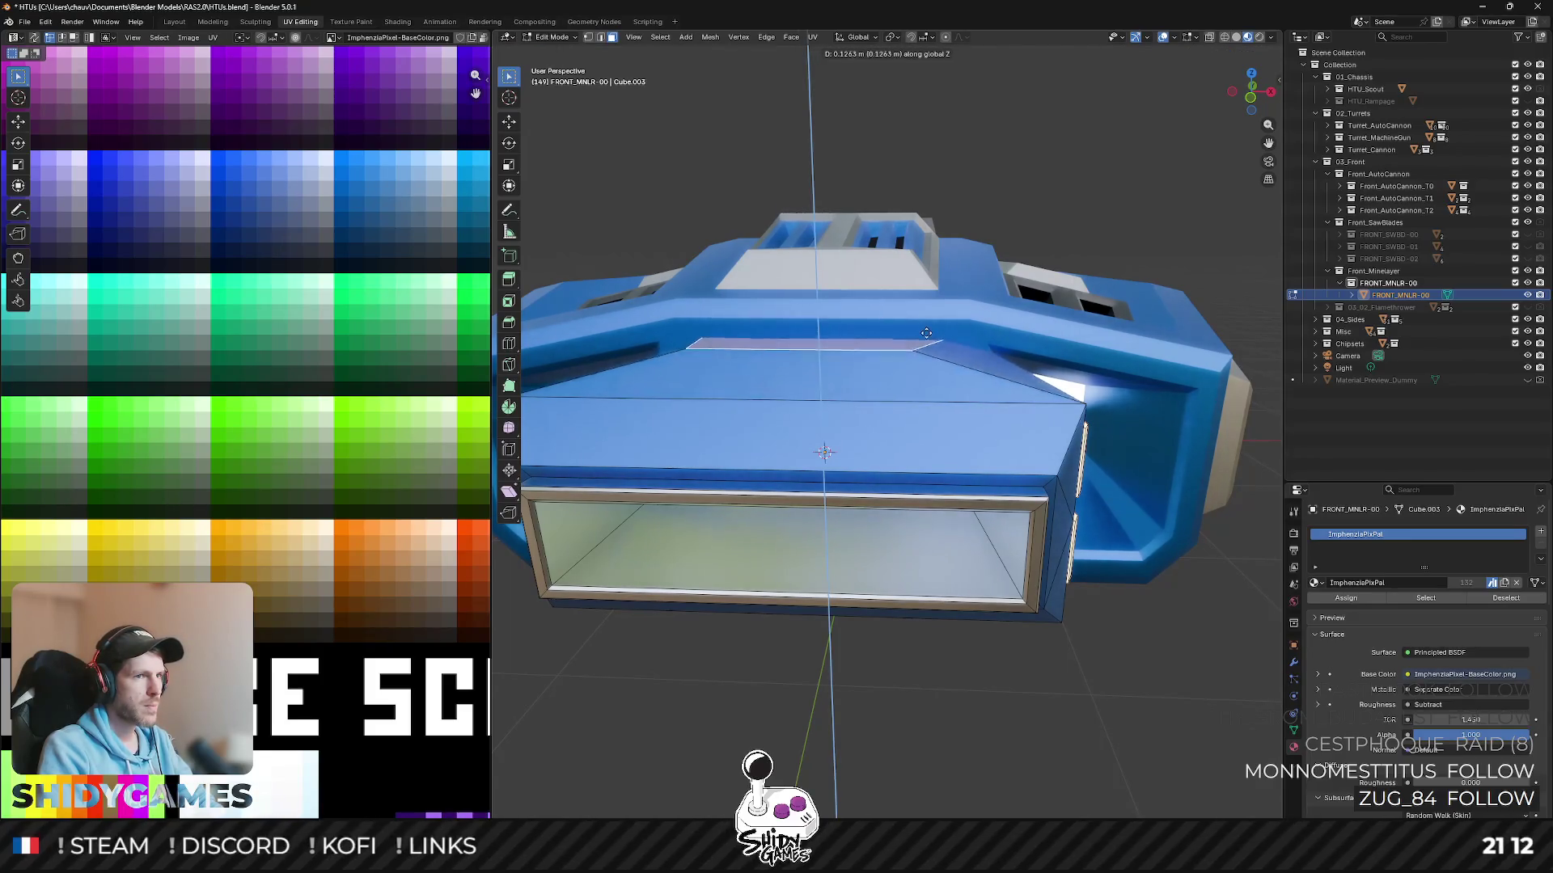
pyautogui.click(952, 328)
# - Try sliding an edge loop along the top face, then undo it
pyautogui.moveTo(951, 329)
pyautogui.mouseDown(button='middle')
pyautogui.moveTo(899, 326)
pyautogui.moveTo(976, 335)
pyautogui.moveTo(1126, 269)
pyautogui.moveTo(1116, 386)
pyautogui.mouseUp(button='middle')
pyautogui.press('g')
pyautogui.press('g')
pyautogui.click(1122, 367)
pyautogui.moveTo(1123, 367); pyautogui.dragTo(1065, 409, button='middle')
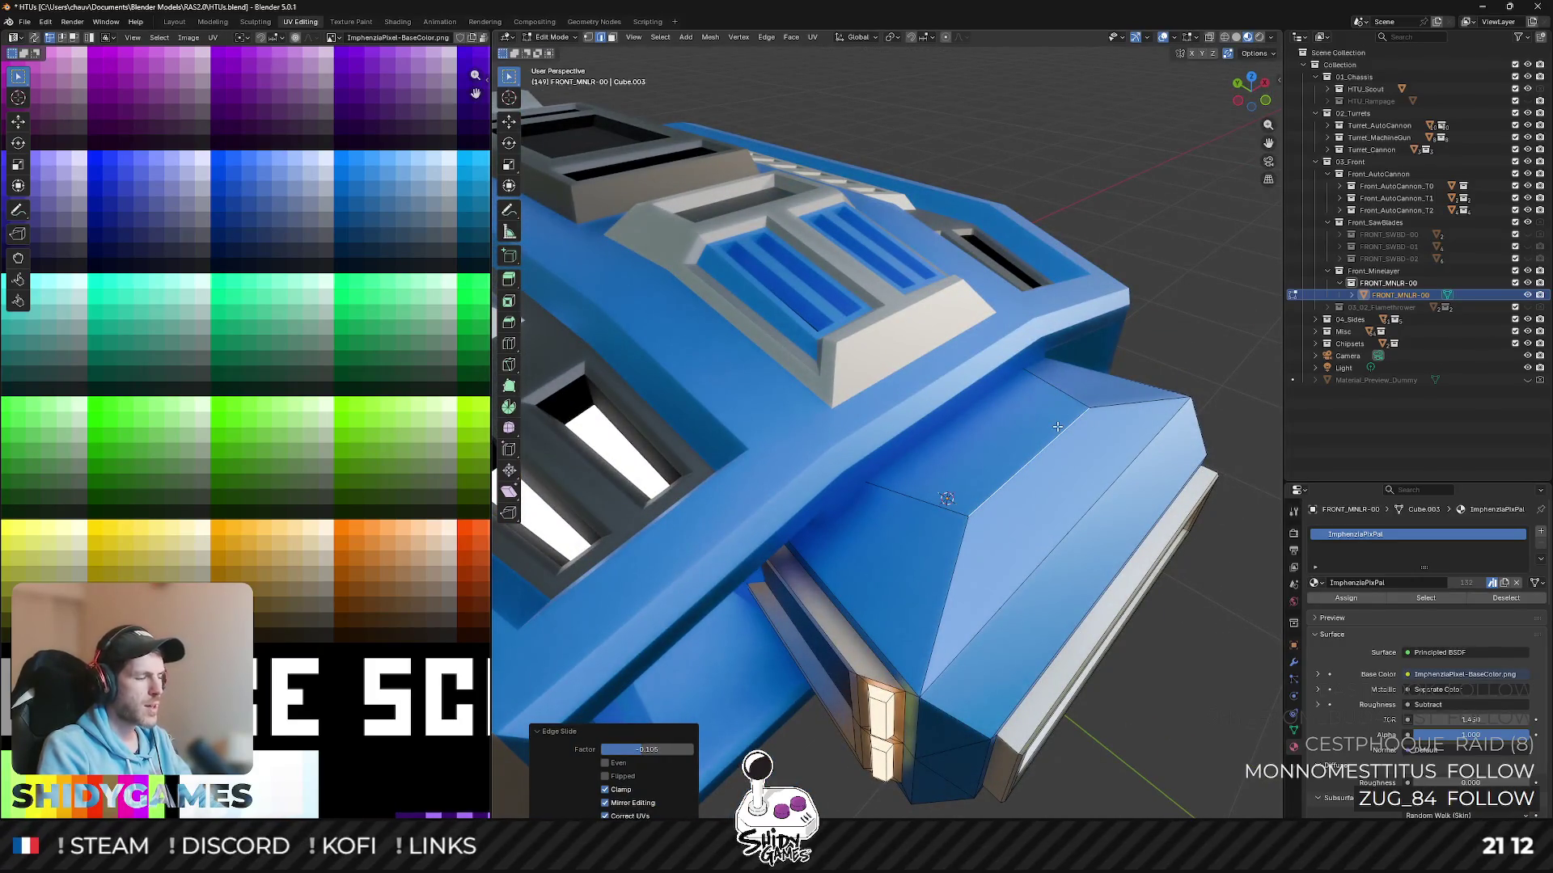
pyautogui.hotkey('ctrl', 'z')
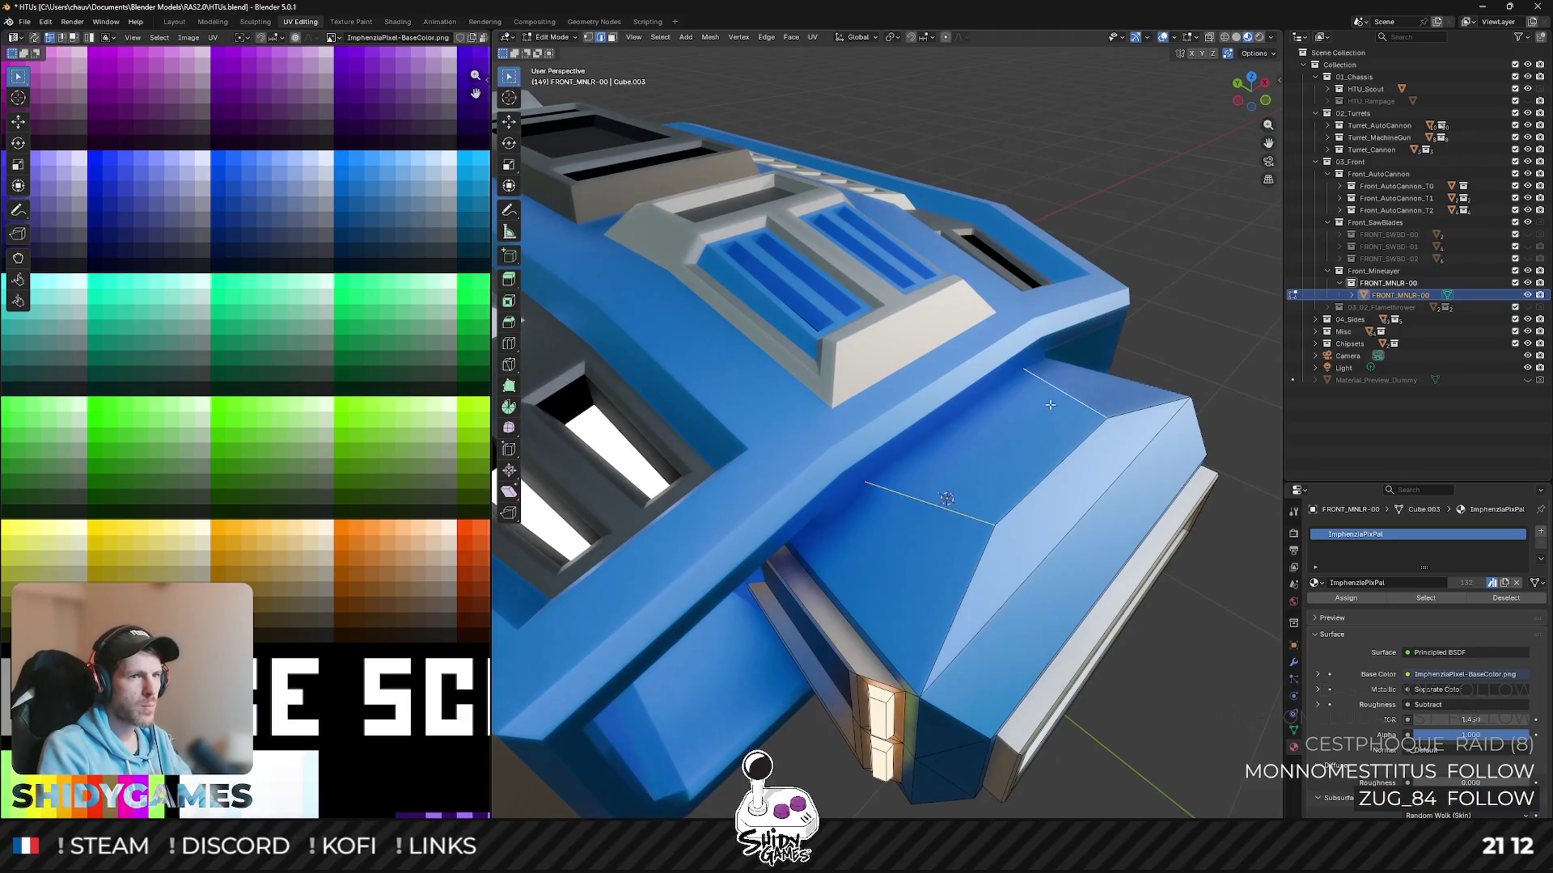
# - Subdivide the sloped top face into sections via the edge menu
pyautogui.hotkey('ctrl', 'e')
pyautogui.click(1030, 405)
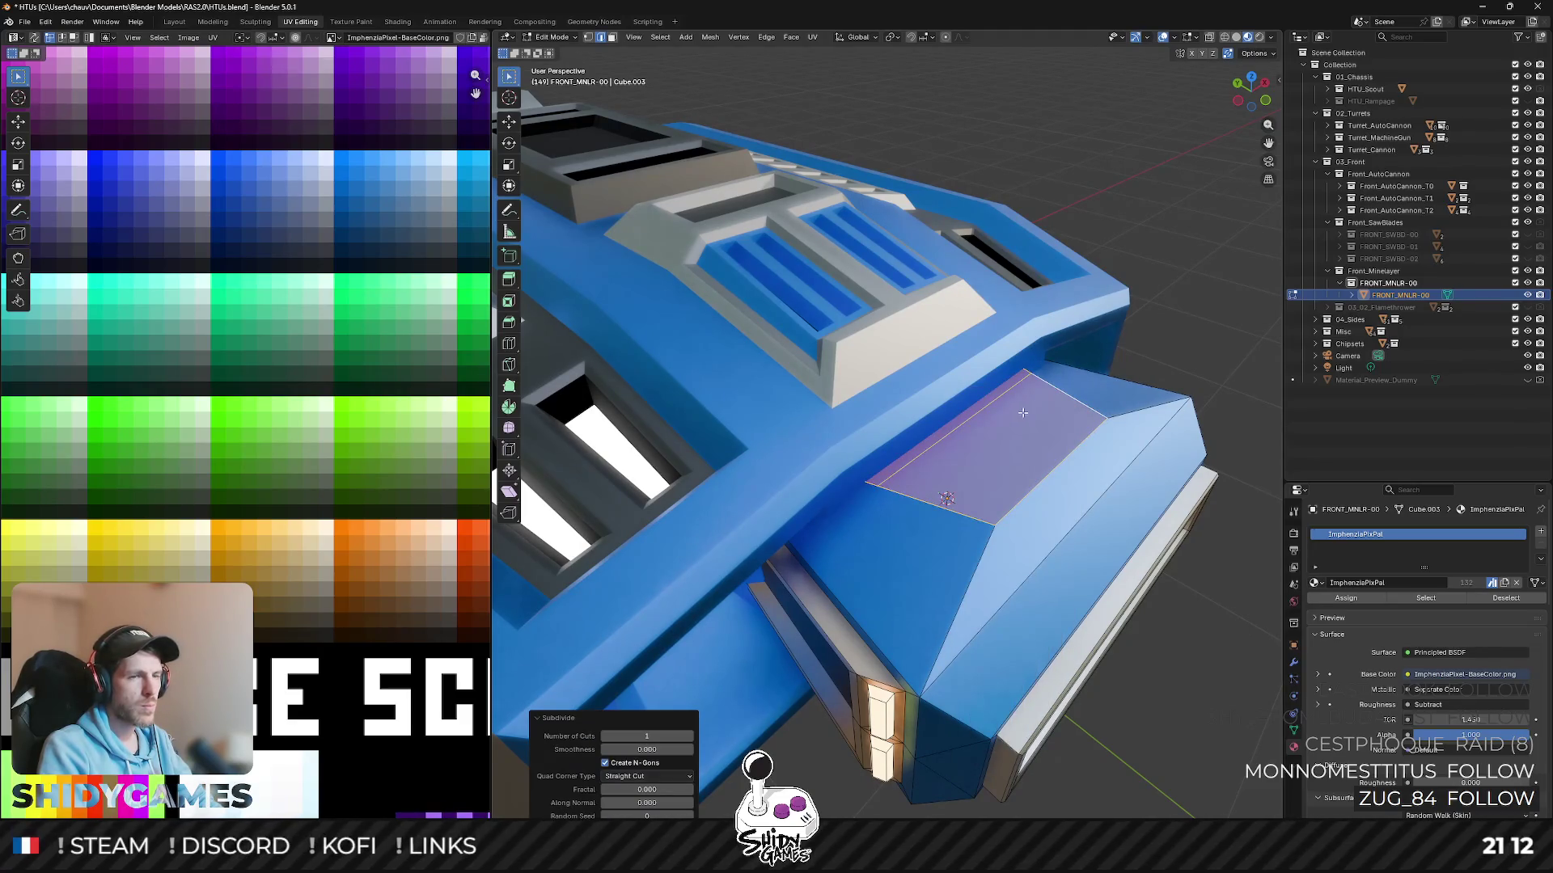
pyautogui.click(1515, 100)
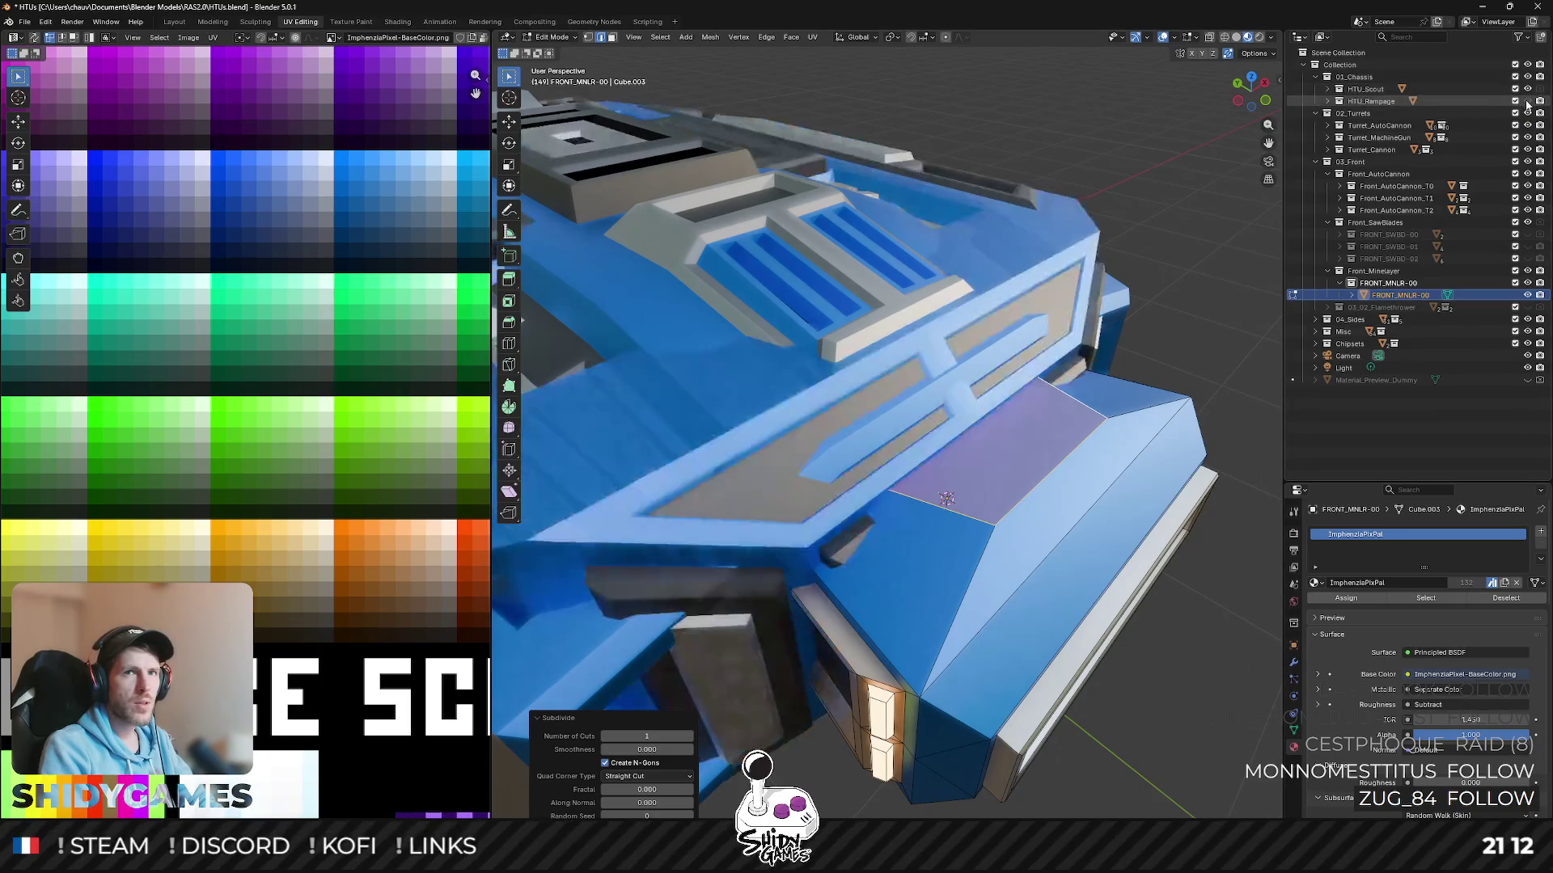
# - Split the sloped top face into two strips and select both
pyautogui.click(1514, 101)
pyautogui.moveTo(970, 510); pyautogui.dragTo(1023, 514, button='middle')
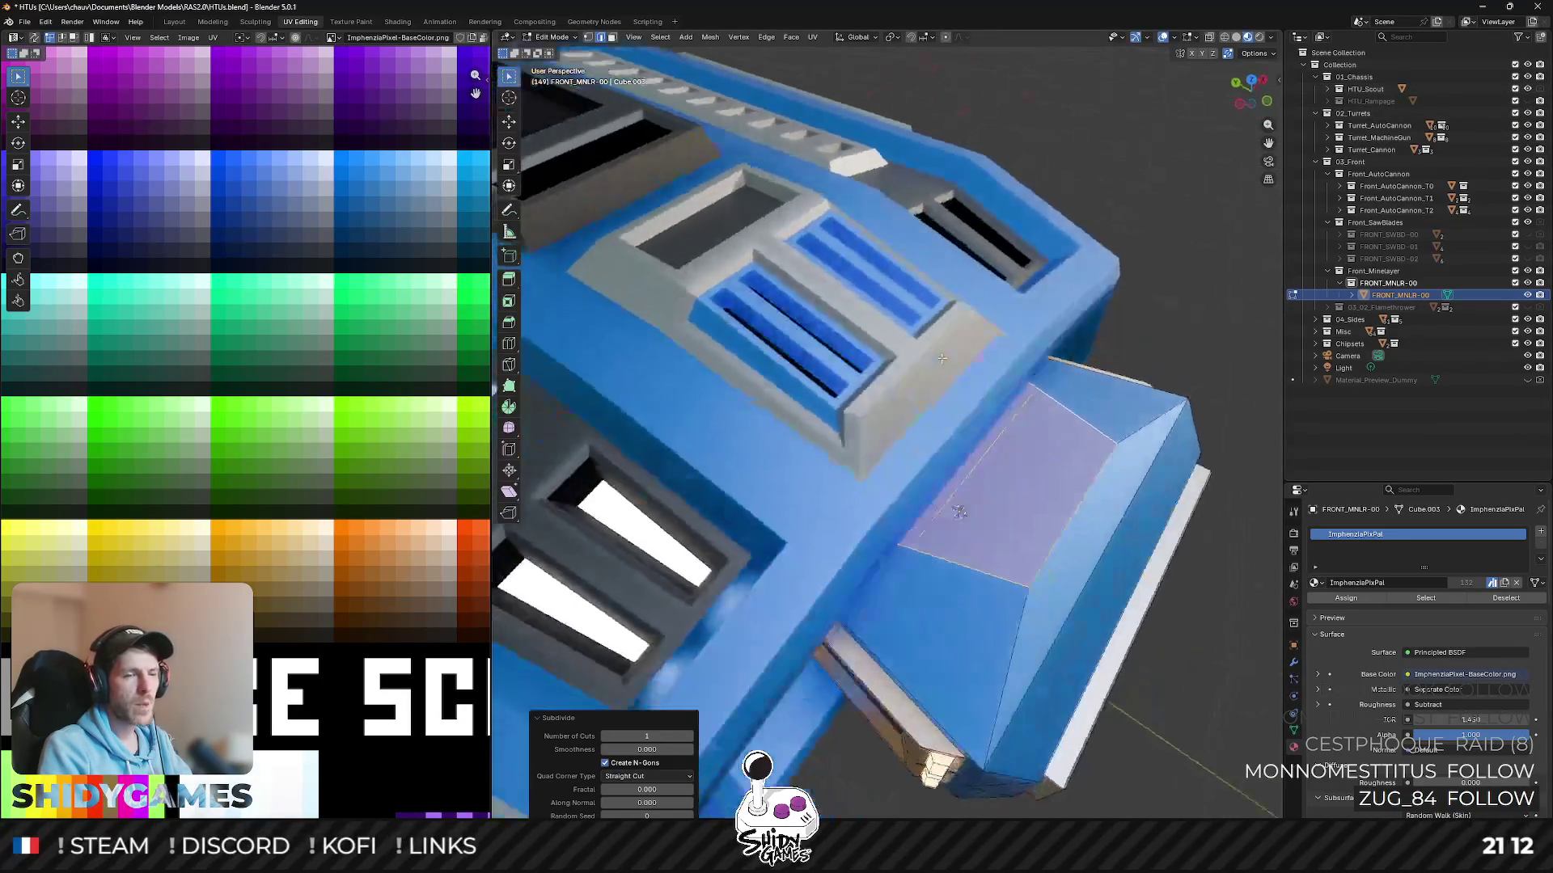
pyautogui.scroll(2, 1023, 514)
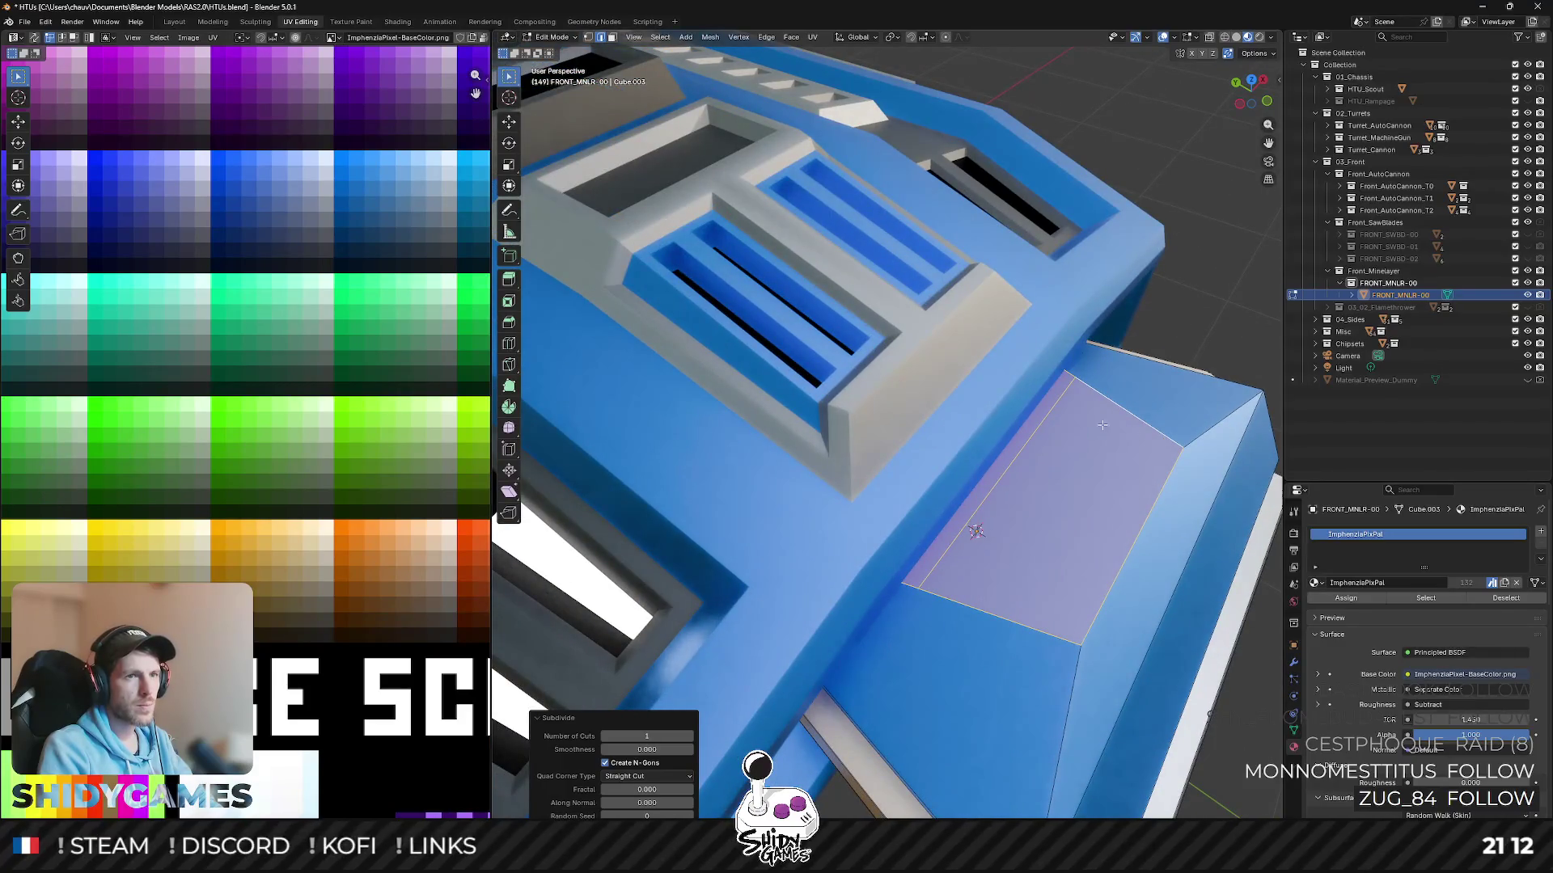
pyautogui.click(1107, 435)
pyautogui.rightClick(1060, 525)
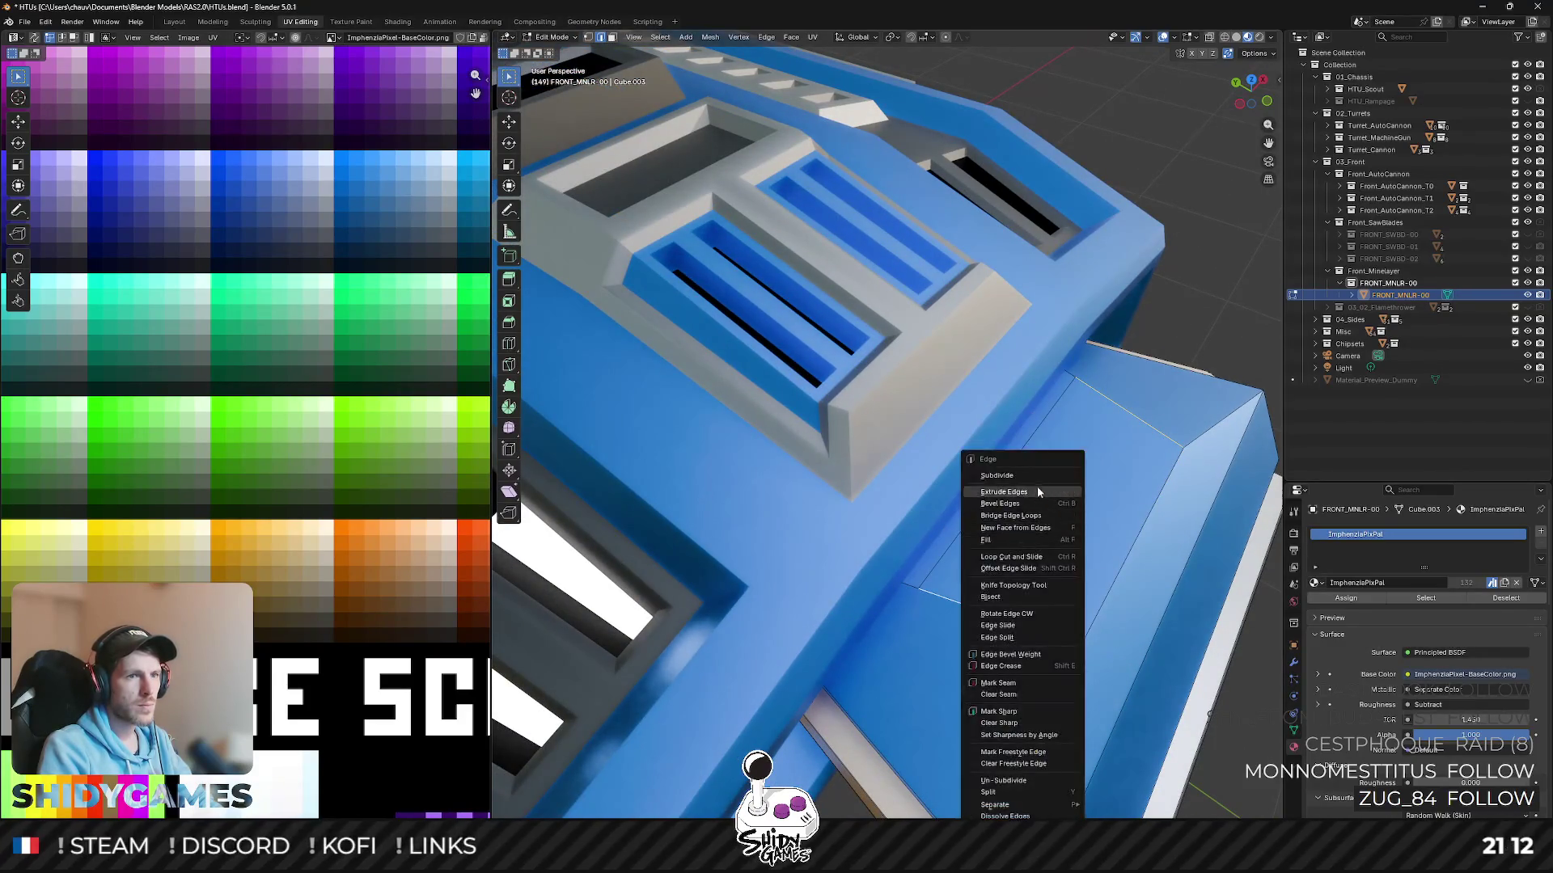
pyautogui.click(1031, 475)
pyautogui.click(1072, 530)
pyautogui.keyDown('shift'); pyautogui.click(1008, 519); pyautogui.keyUp('shift')
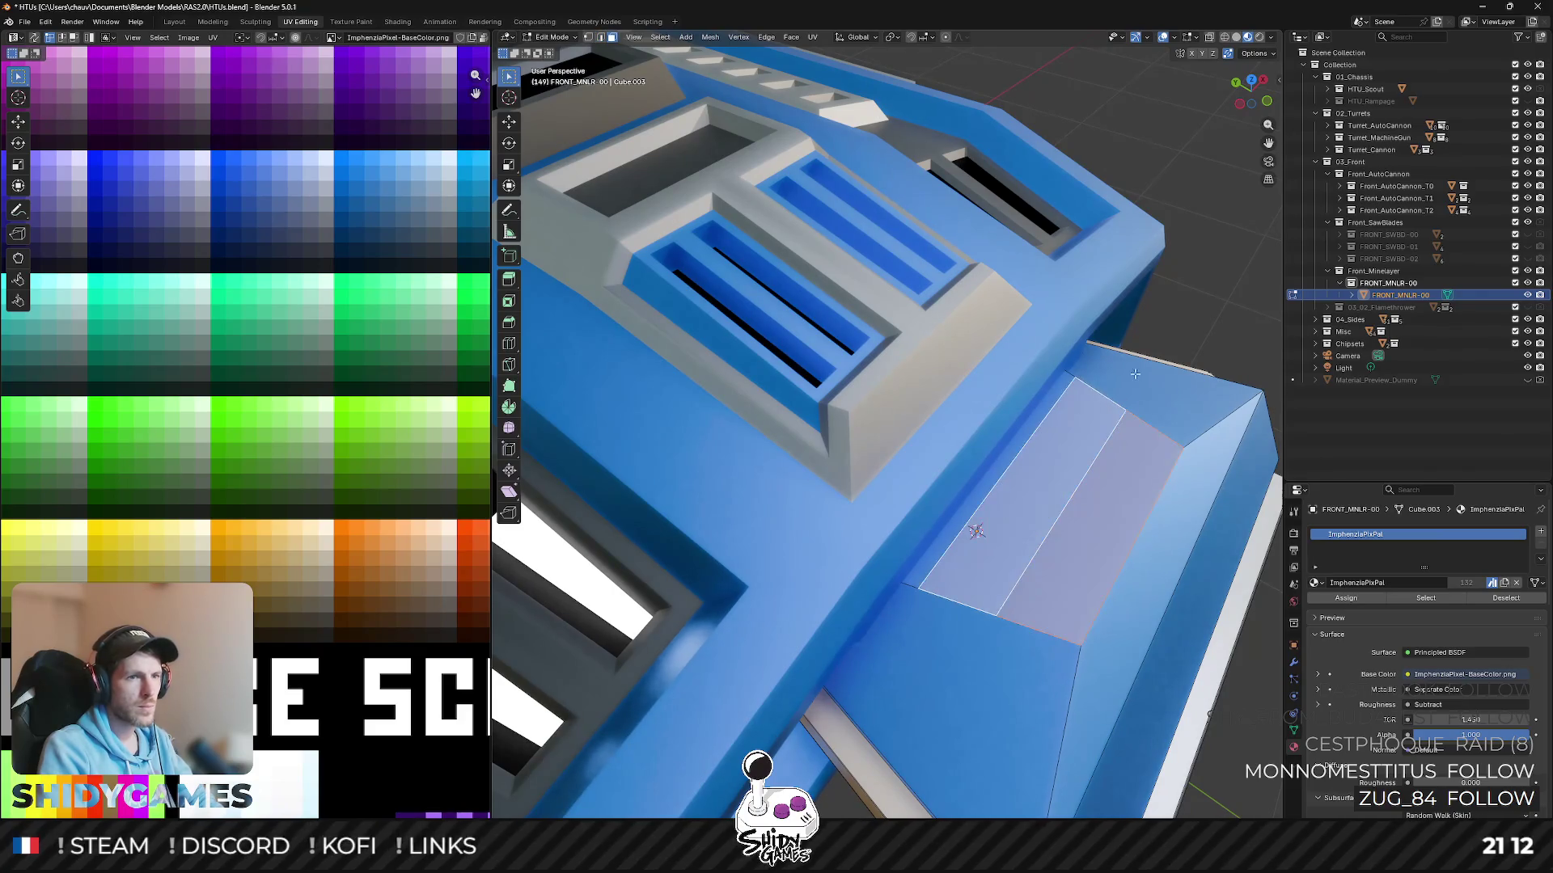
# - Inset both strips individually and sink them inward along their normals
pyautogui.press('i')
pyautogui.press('i')
pyautogui.click(1212, 249)
pyautogui.press('i')
pyautogui.hotkey('alt', 's')
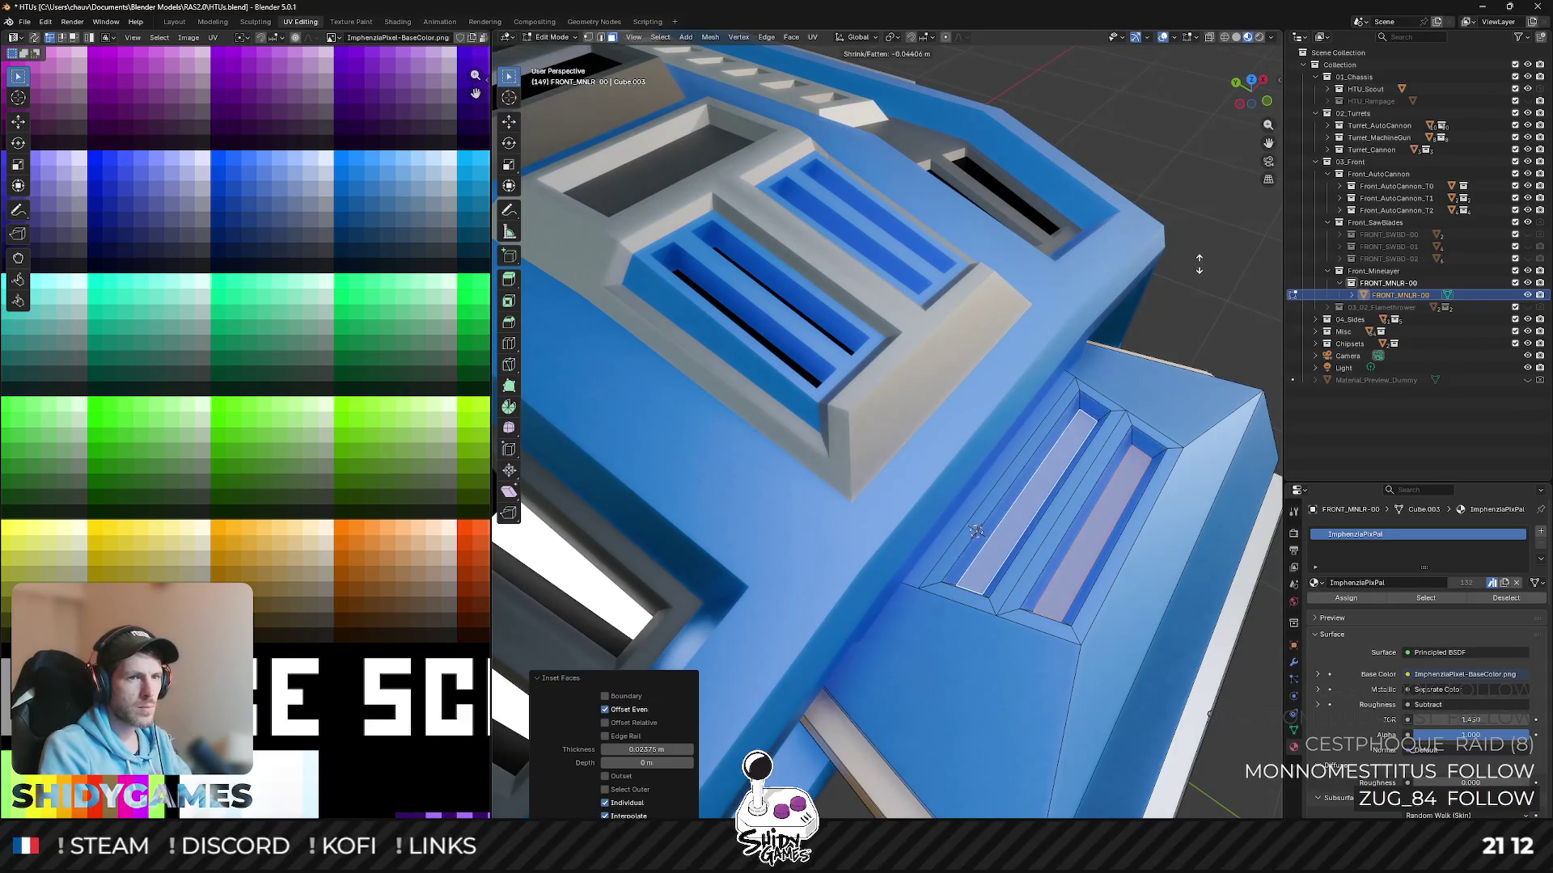
pyautogui.press('Return')
pyautogui.scroll(-5, 221, 413)
pyautogui.scroll(2, 220, 412)
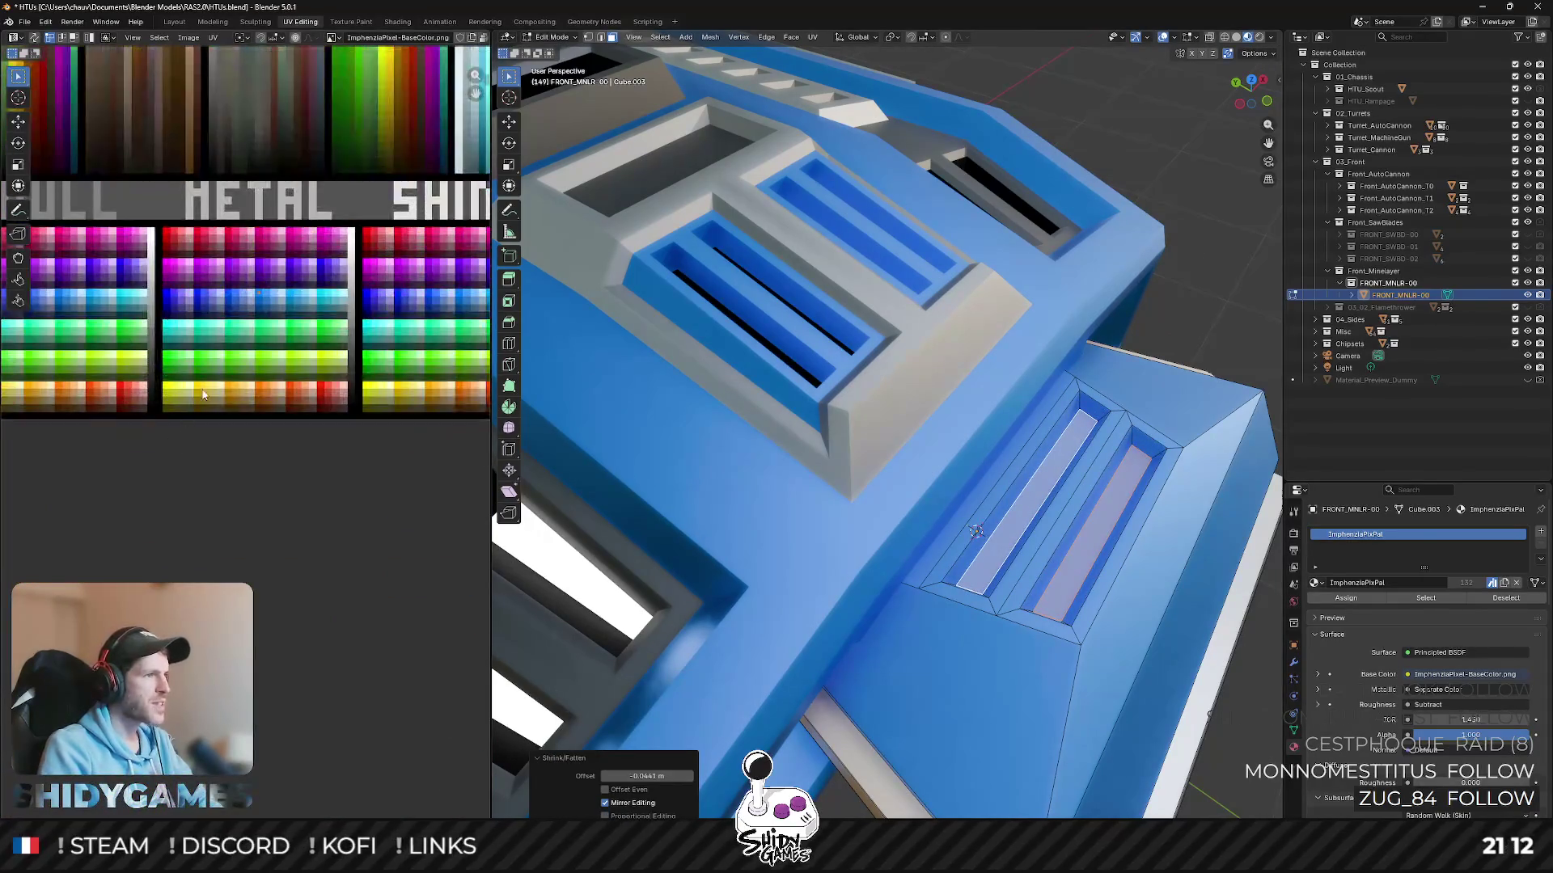
pyautogui.scroll(2, 305, 287)
# - Move the strips' UVs onto orange in the palette and leave edit mode
pyautogui.press('g')
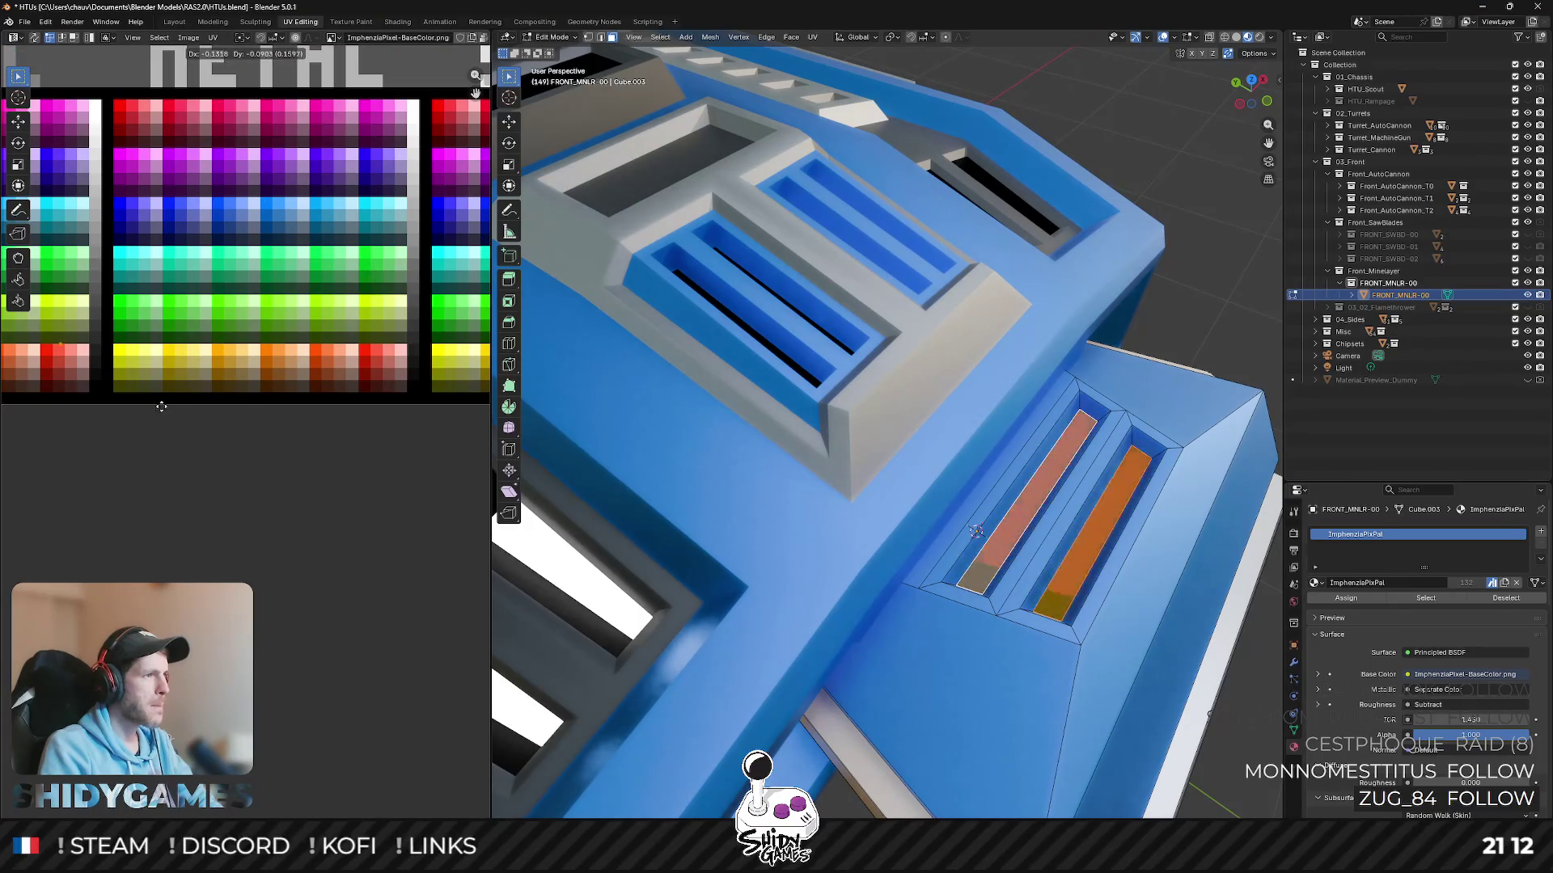
pyautogui.press('Tab')
pyautogui.scroll(-5, 929, 380)
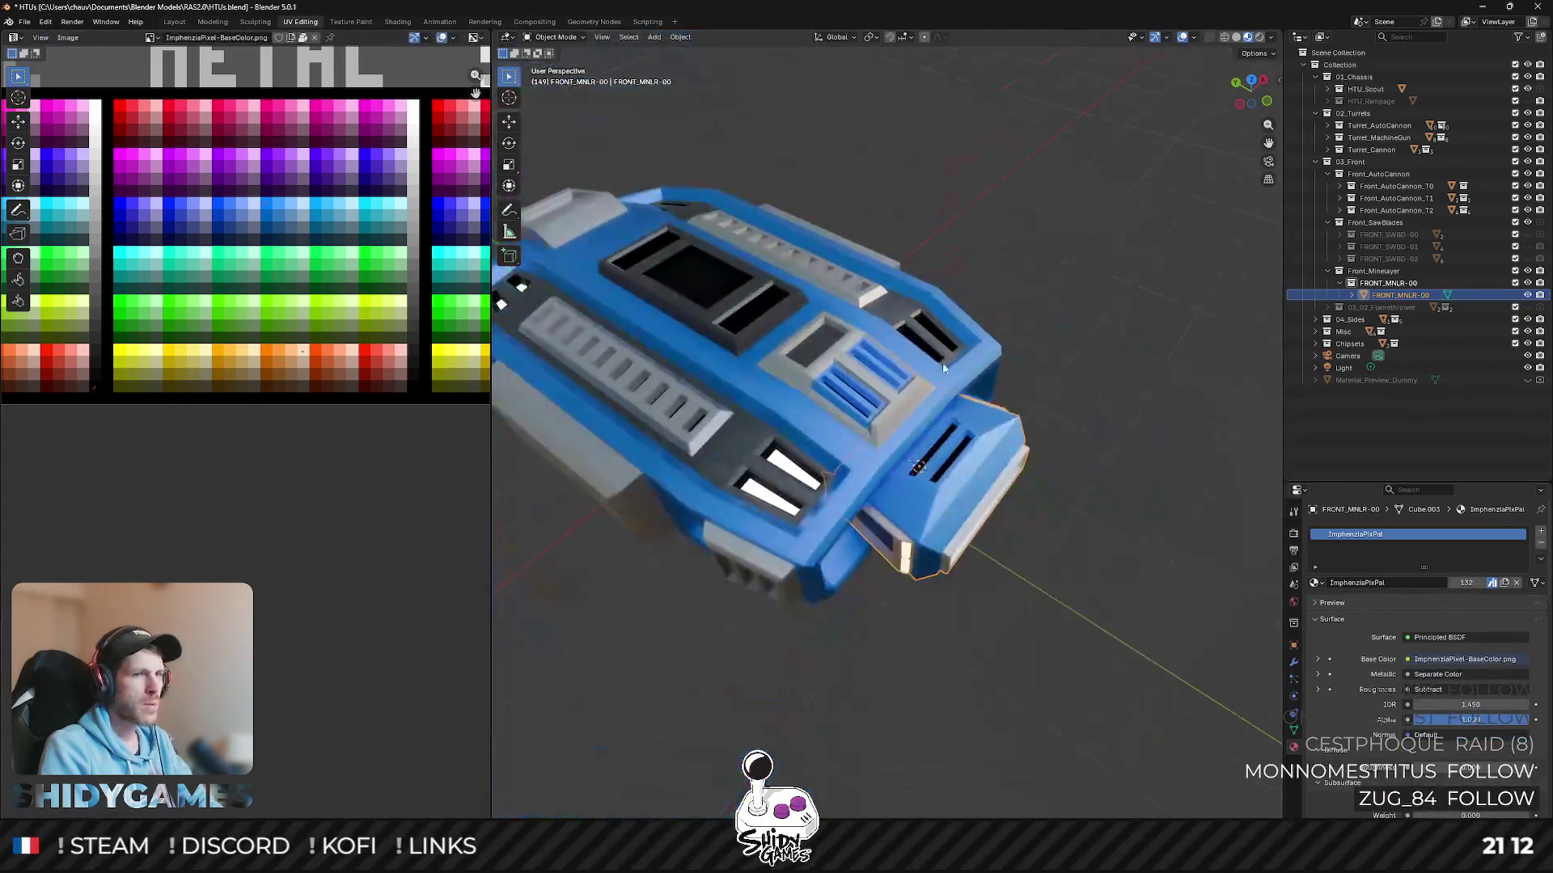
# - Orbit around the whole ship to inspect the front module from each side
pyautogui.moveTo(1089, 336)
pyautogui.mouseDown(button='middle')
pyautogui.moveTo(920, 255)
pyautogui.moveTo(967, 289)
pyautogui.mouseUp(button='middle')
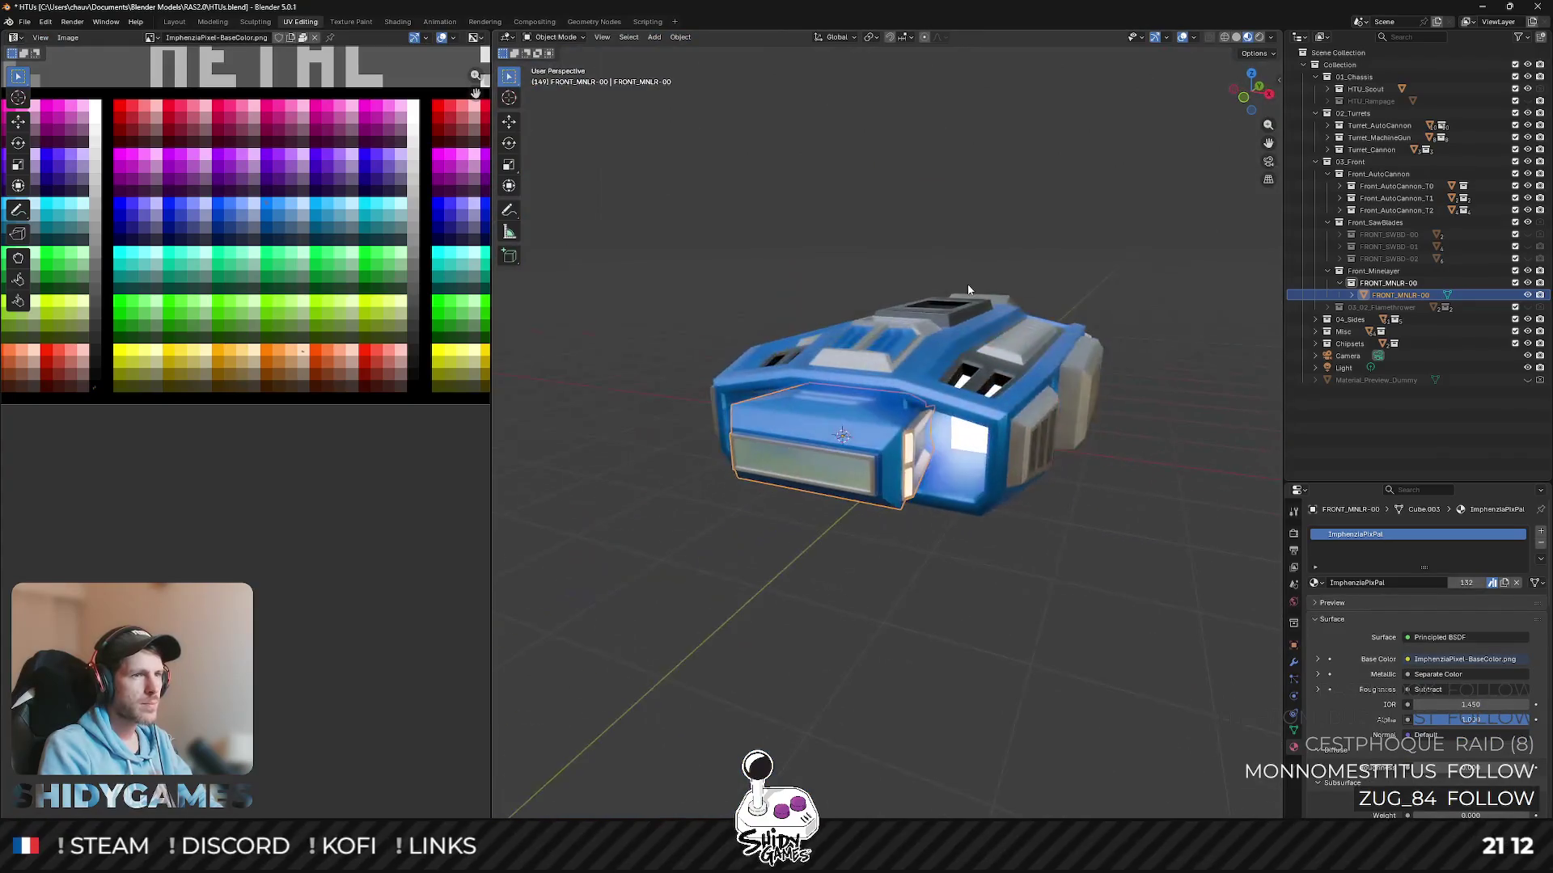
pyautogui.scroll(2, 774, 441)
pyautogui.rightClick(816, 430)
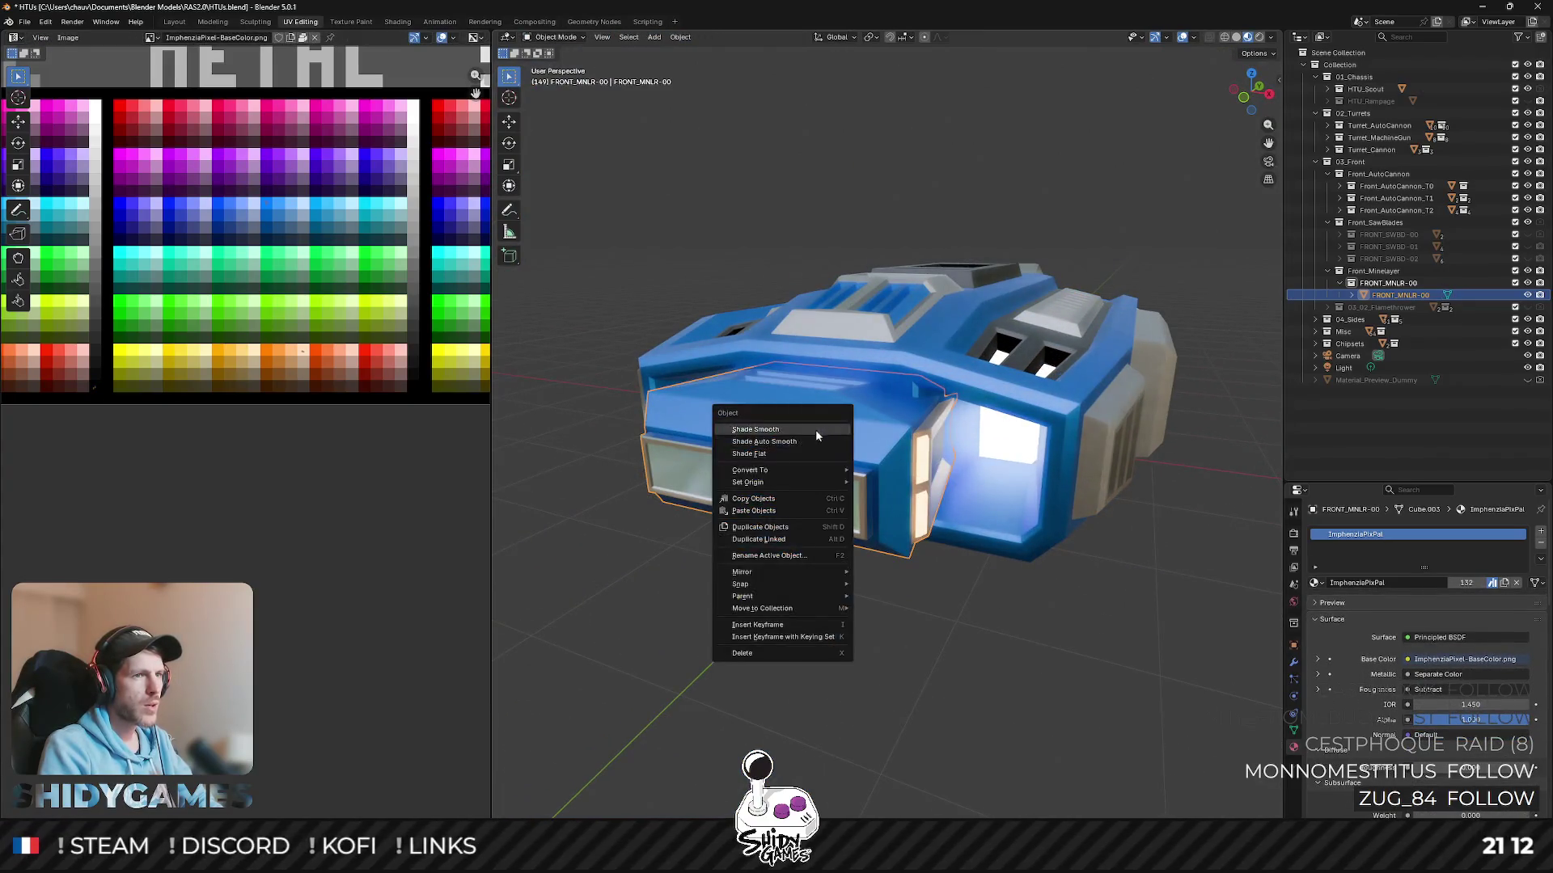
pyautogui.click(810, 448)
pyautogui.moveTo(809, 448); pyautogui.dragTo(1019, 427, button='middle')
pyautogui.press('Tab')
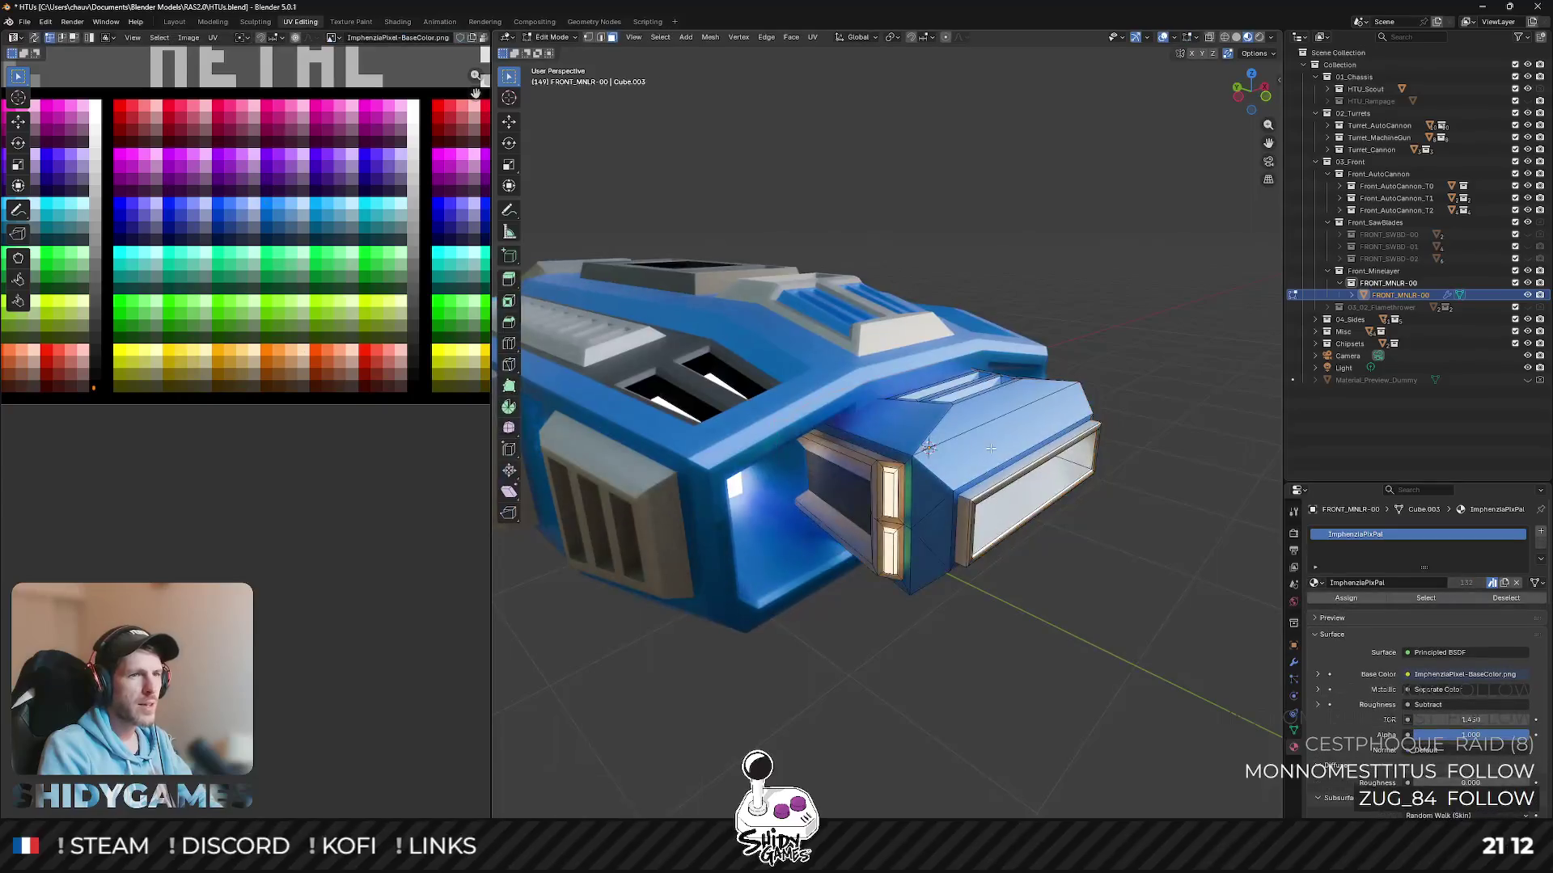
pyautogui.scroll(2, 1019, 427)
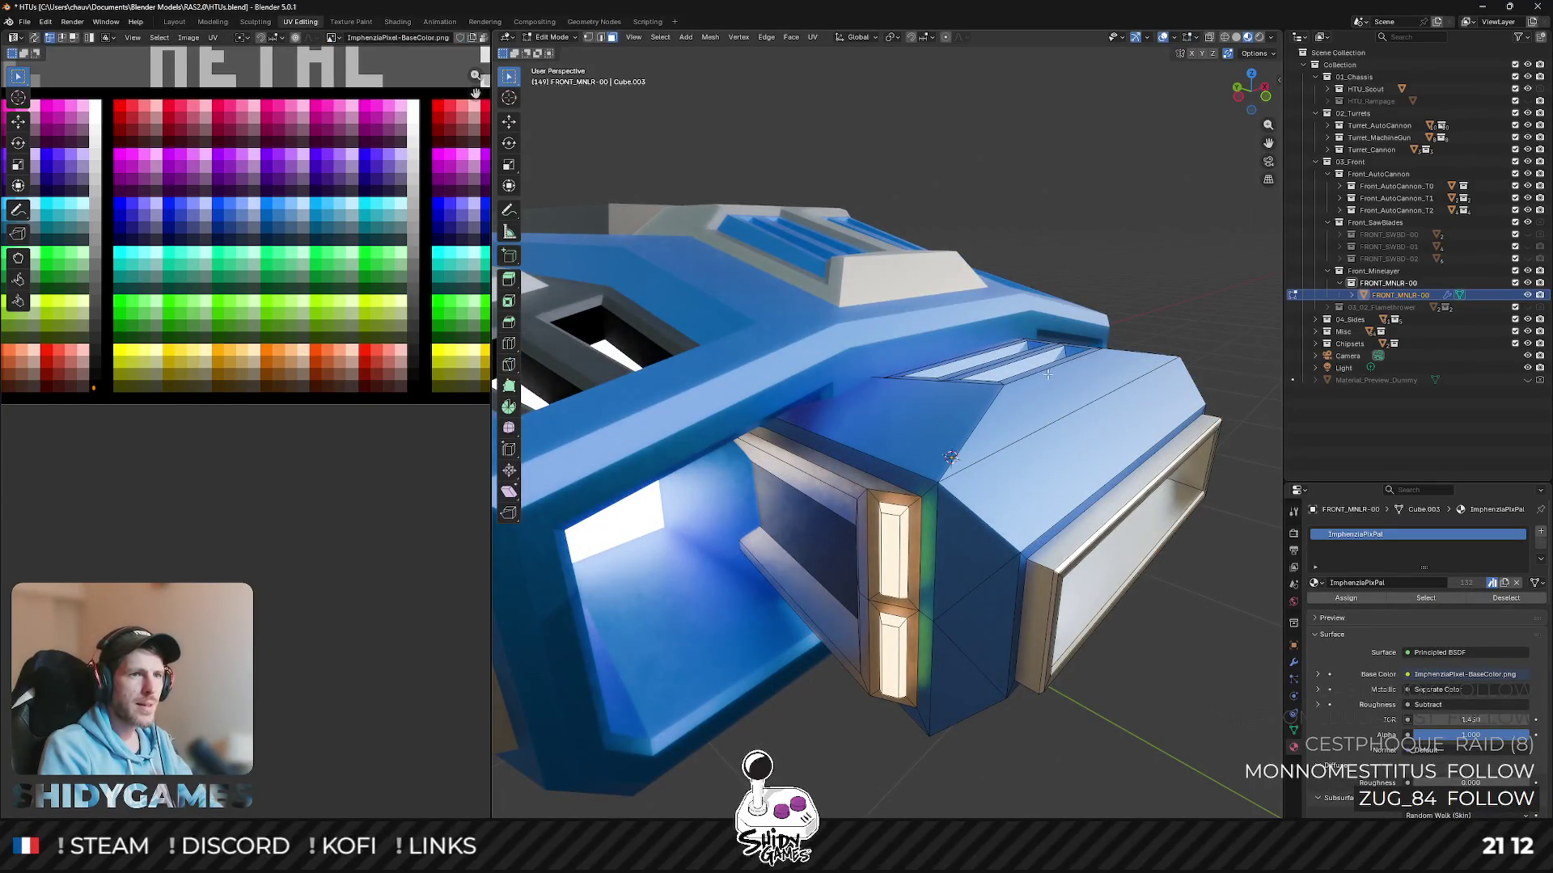
pyautogui.moveTo(1046, 374); pyautogui.dragTo(1082, 361, button='middle')
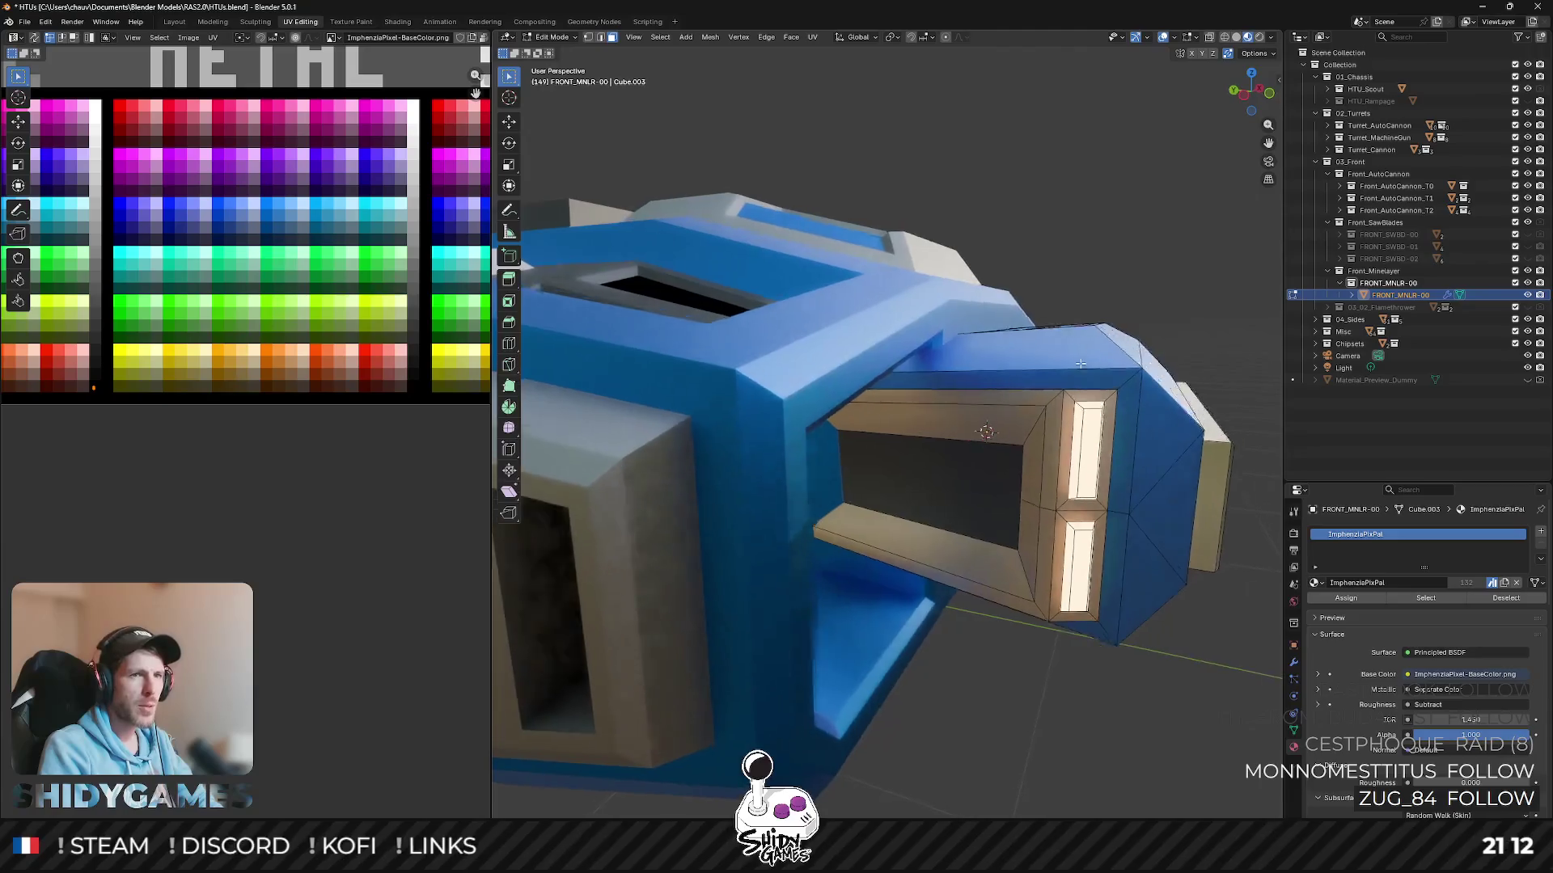
pyautogui.scroll(-4, 1082, 362)
pyautogui.press('Tab')
pyautogui.moveTo(1050, 370)
pyautogui.mouseDown(button='middle')
pyautogui.moveTo(1033, 399)
pyautogui.moveTo(958, 378)
pyautogui.moveTo(858, 399)
pyautogui.moveTo(810, 519)
pyautogui.mouseUp(button='middle')
# - Return to edit mode, select a front edge and bring up the edge operations
pyautogui.press('Tab')
pyautogui.click(810, 516)
pyautogui.hotkey('ctrl', 'e')
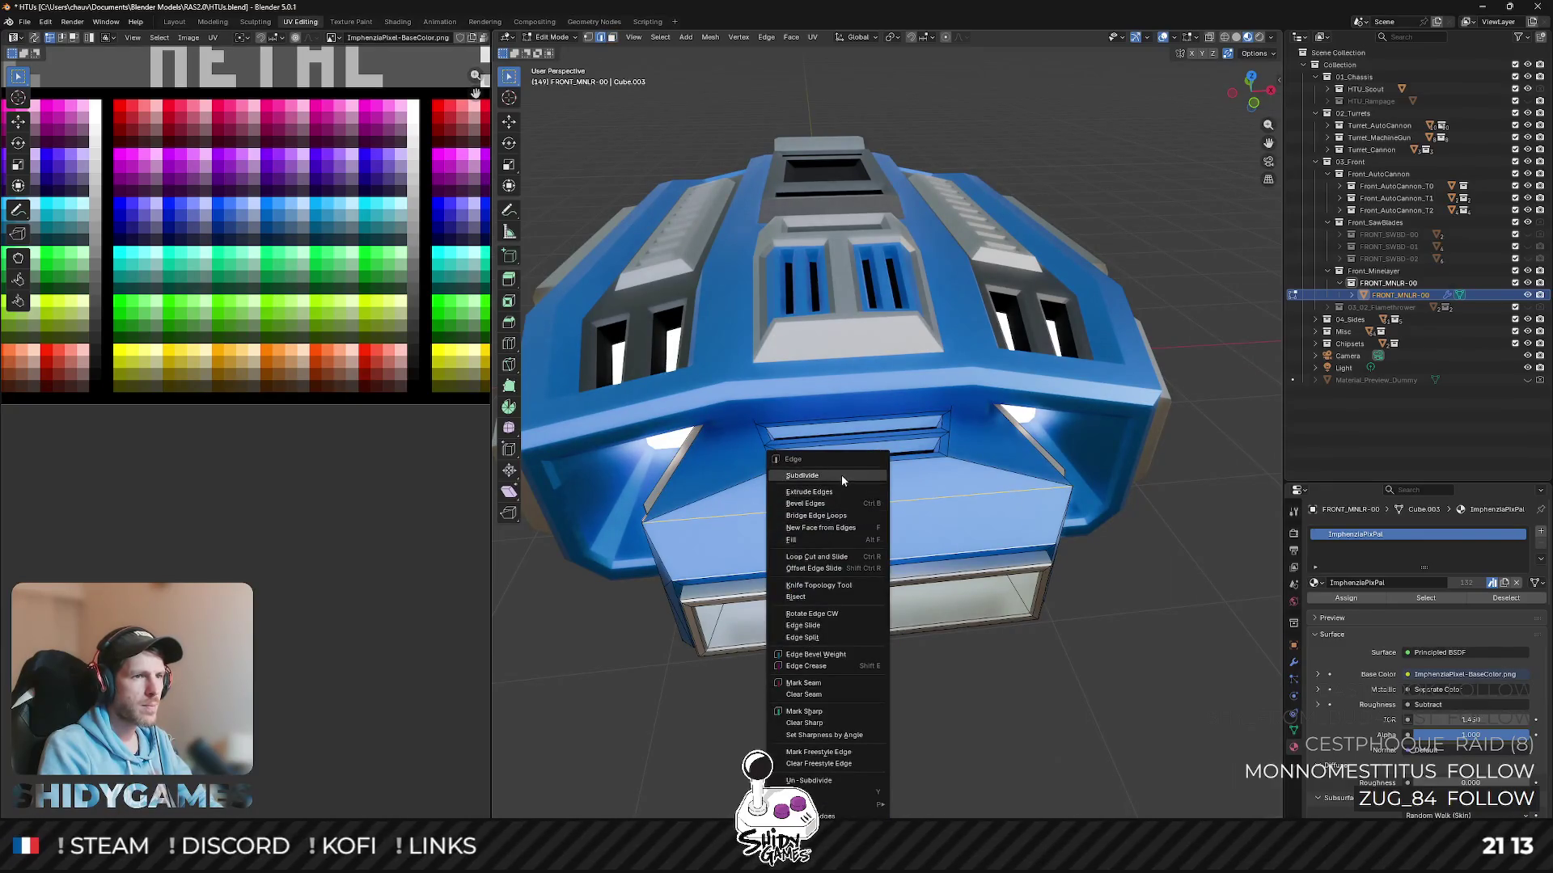
# - Subdivide the module's front face and select the whole row of four panel faces
pyautogui.click(840, 477)
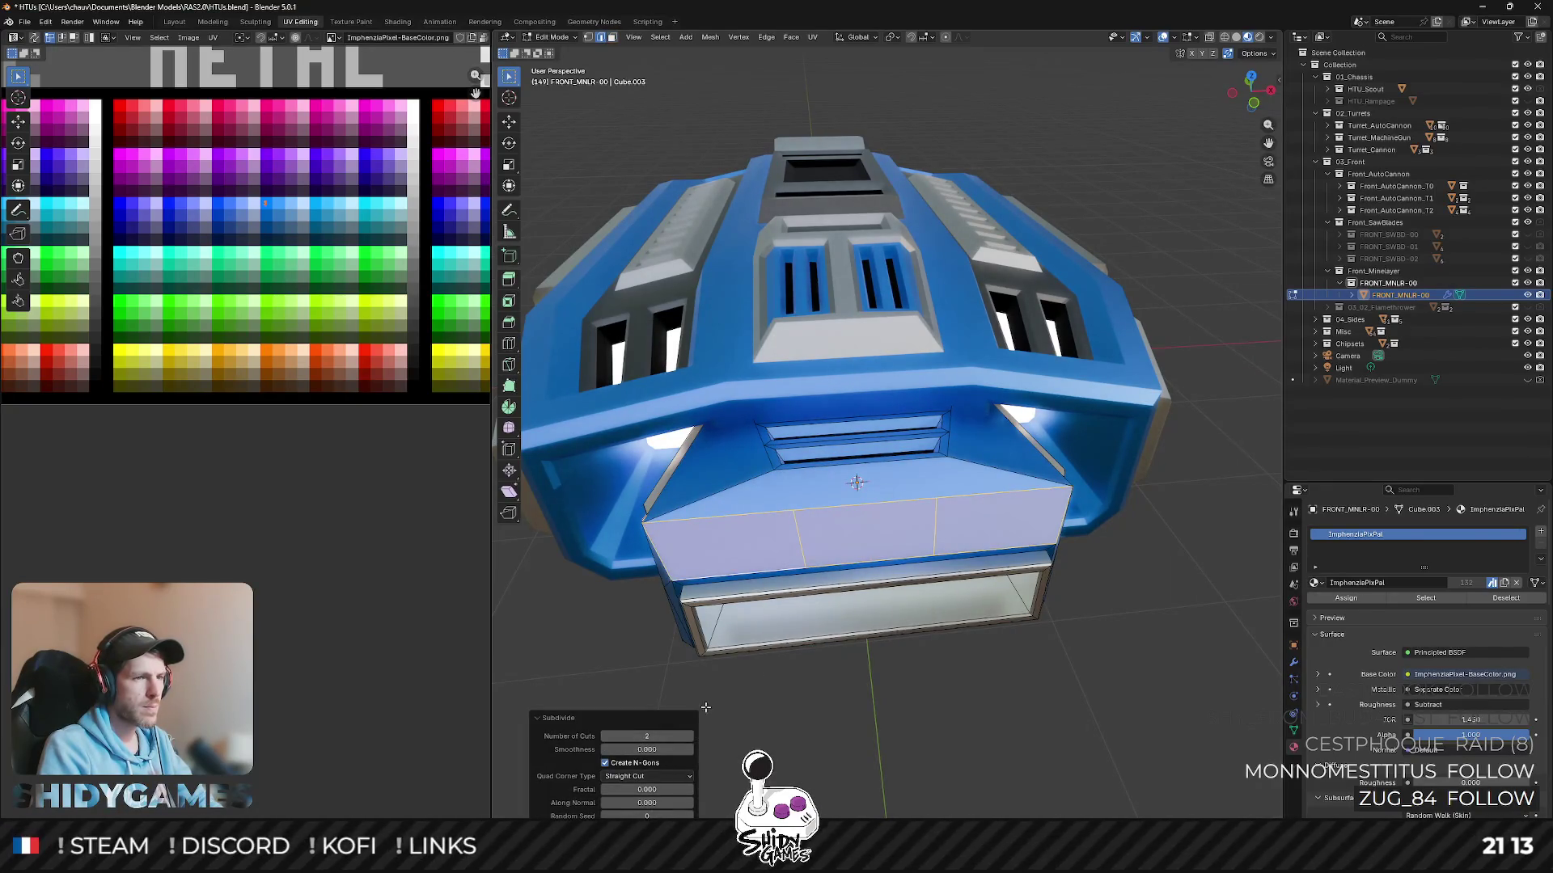
pyautogui.moveTo(857, 481)
pyautogui.mouseDown(button='middle')
pyautogui.moveTo(840, 458)
pyautogui.moveTo(894, 457)
pyautogui.mouseUp(button='middle')
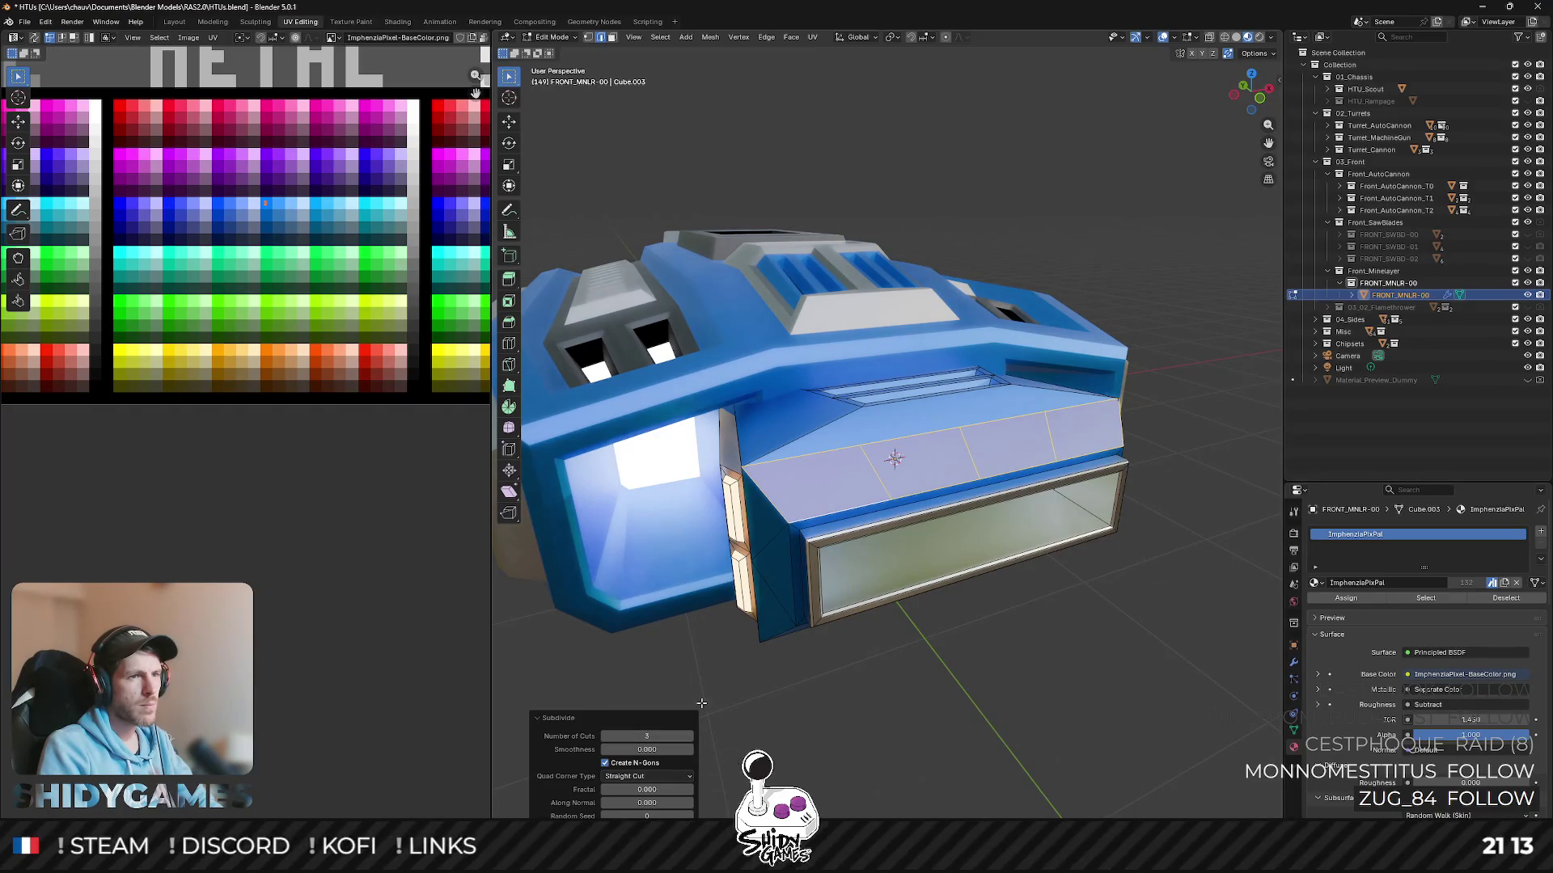
pyautogui.click(893, 457)
pyautogui.click(895, 457)
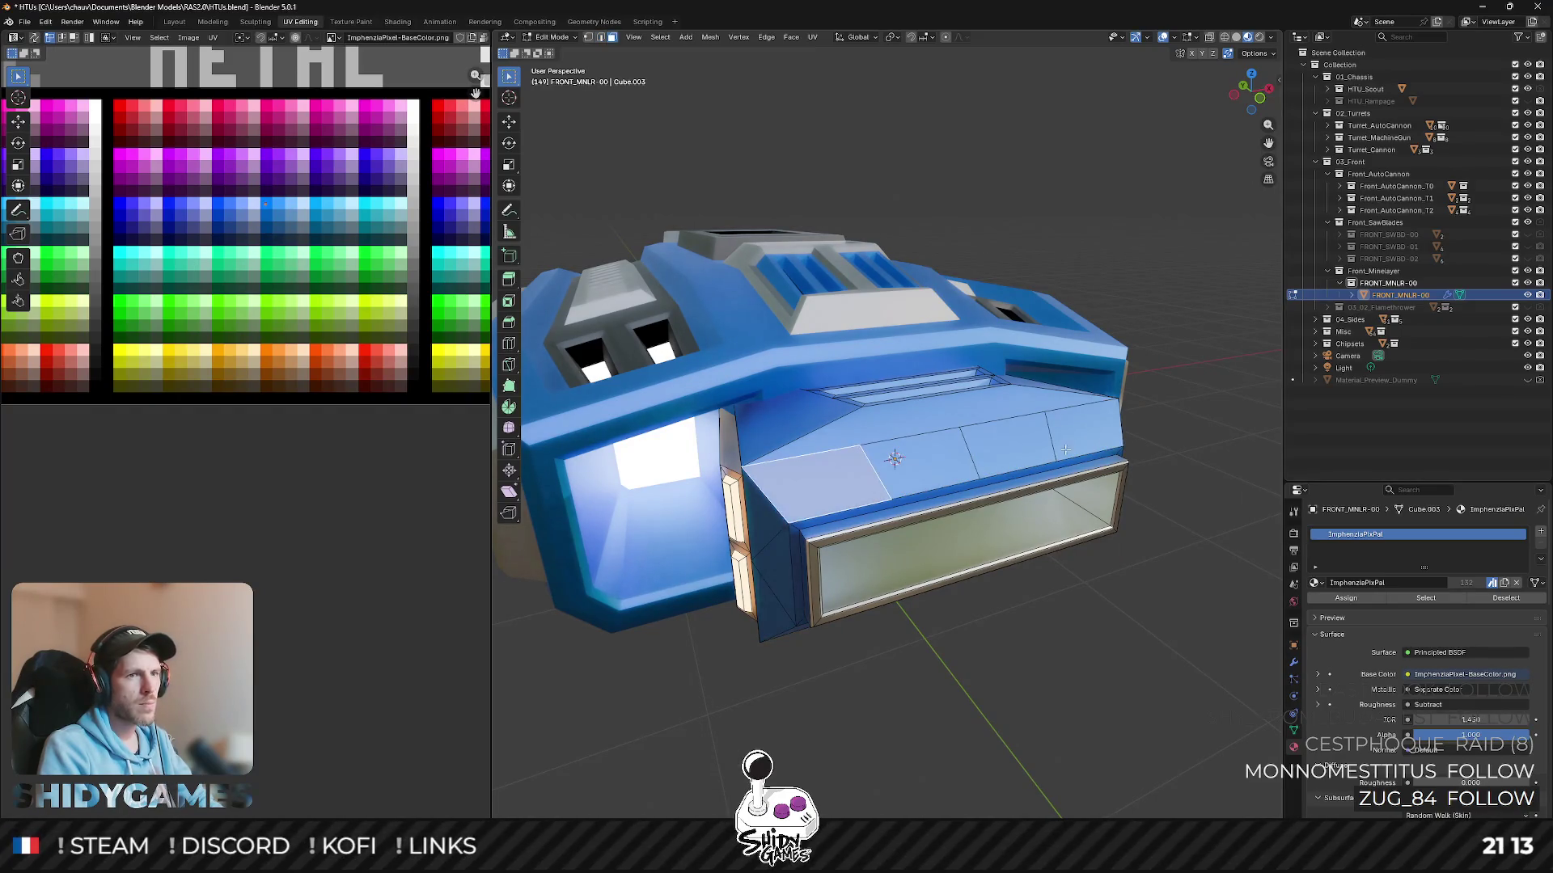
pyautogui.keyDown('ctrl'); pyautogui.click(1114, 435); pyautogui.keyUp('ctrl')
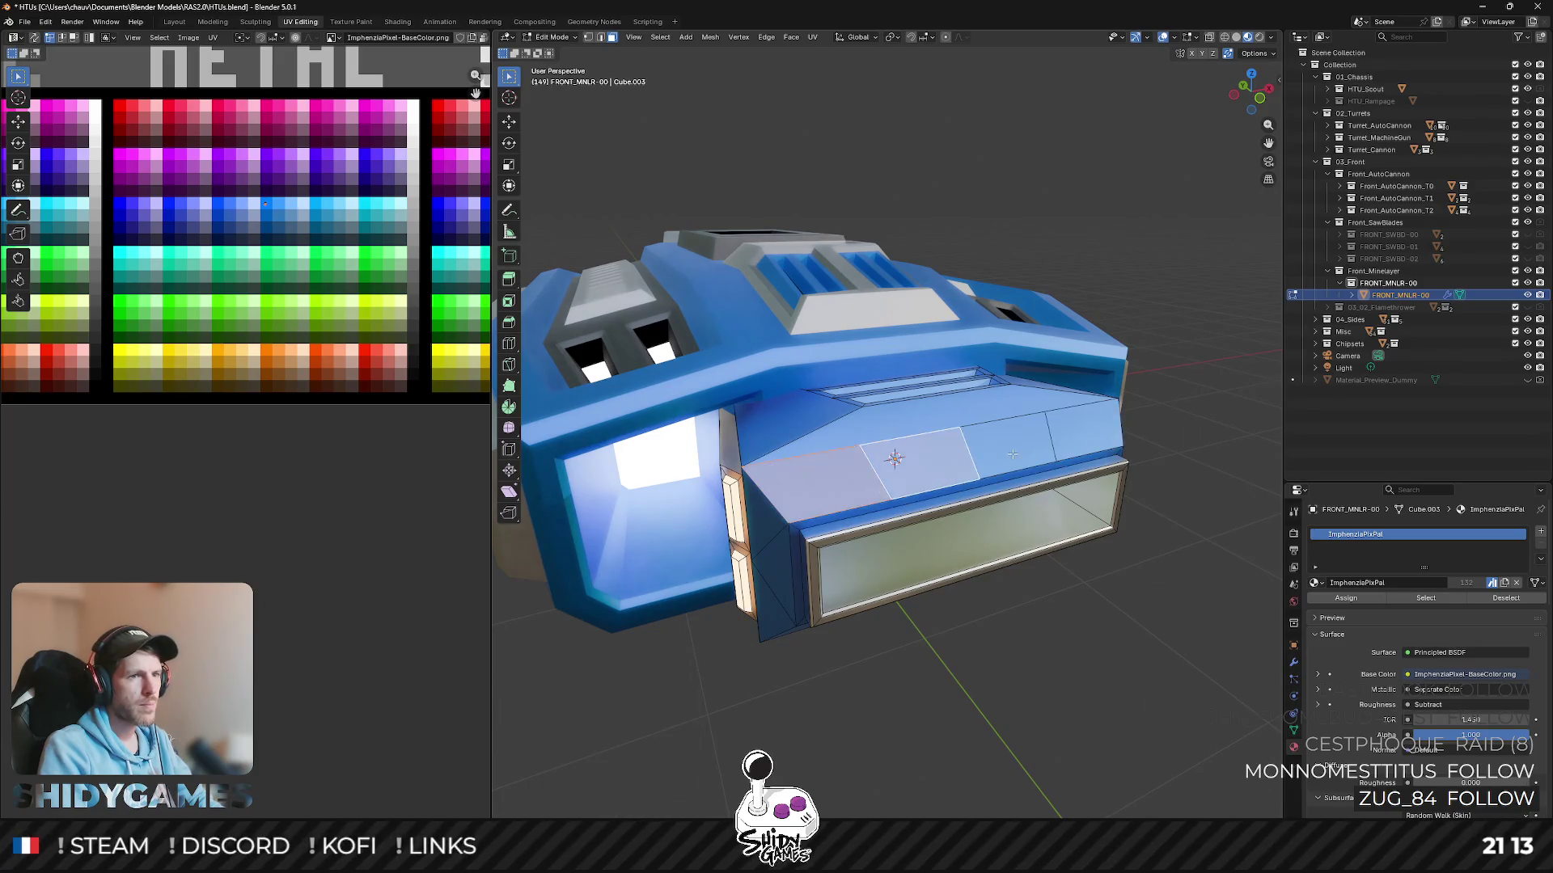
pyautogui.moveTo(893, 457); pyautogui.dragTo(853, 472, button='middle')
# - Inset the four front panels individually and recess them inward
pyautogui.press('i')
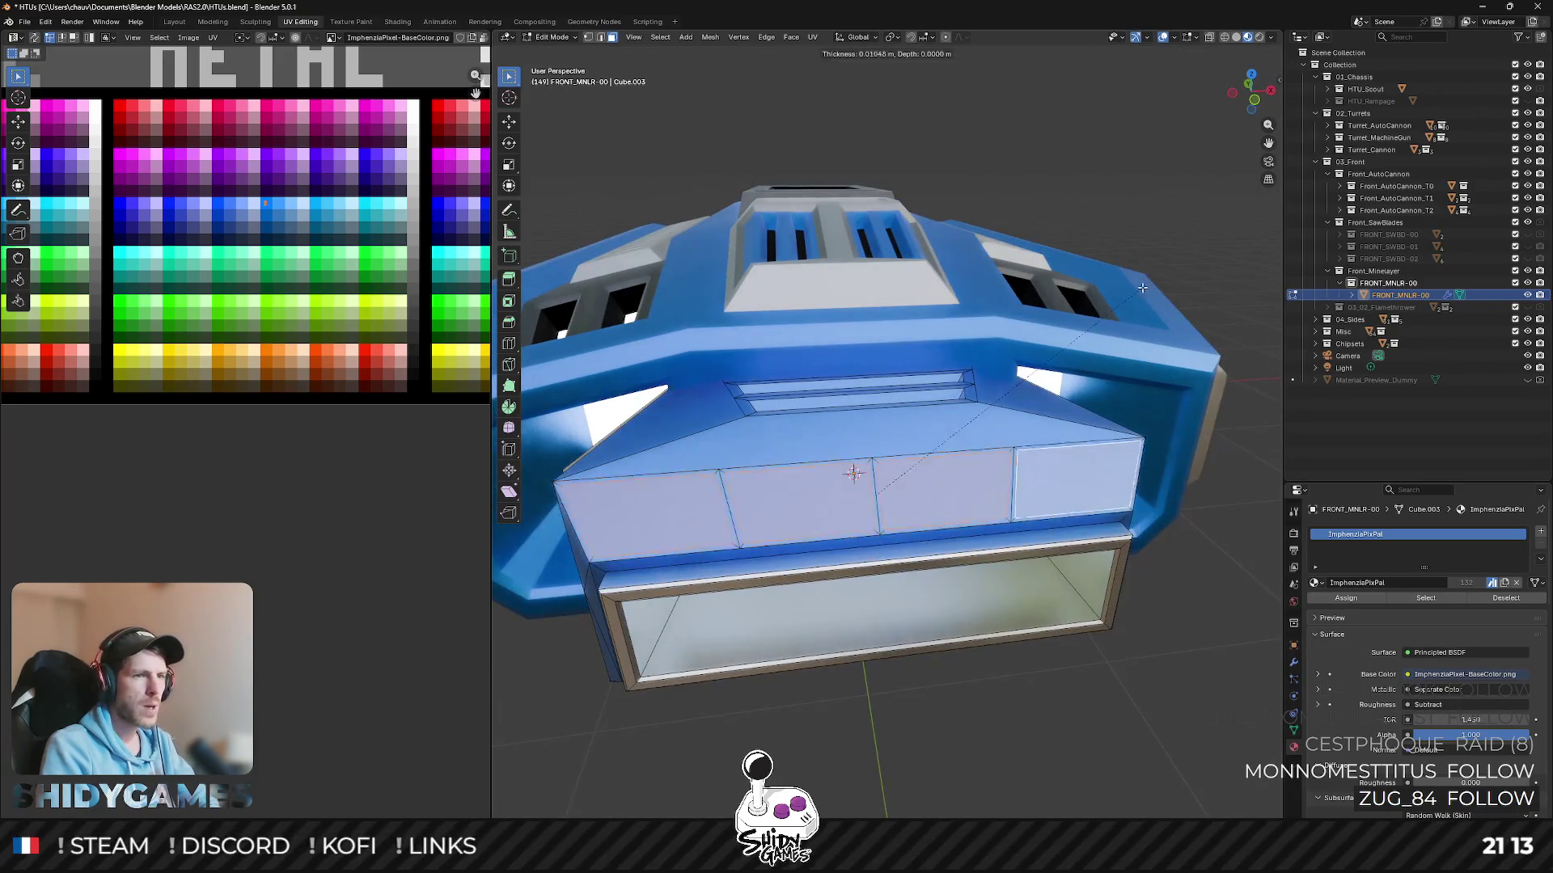
pyautogui.click(1136, 294)
pyautogui.press('i')
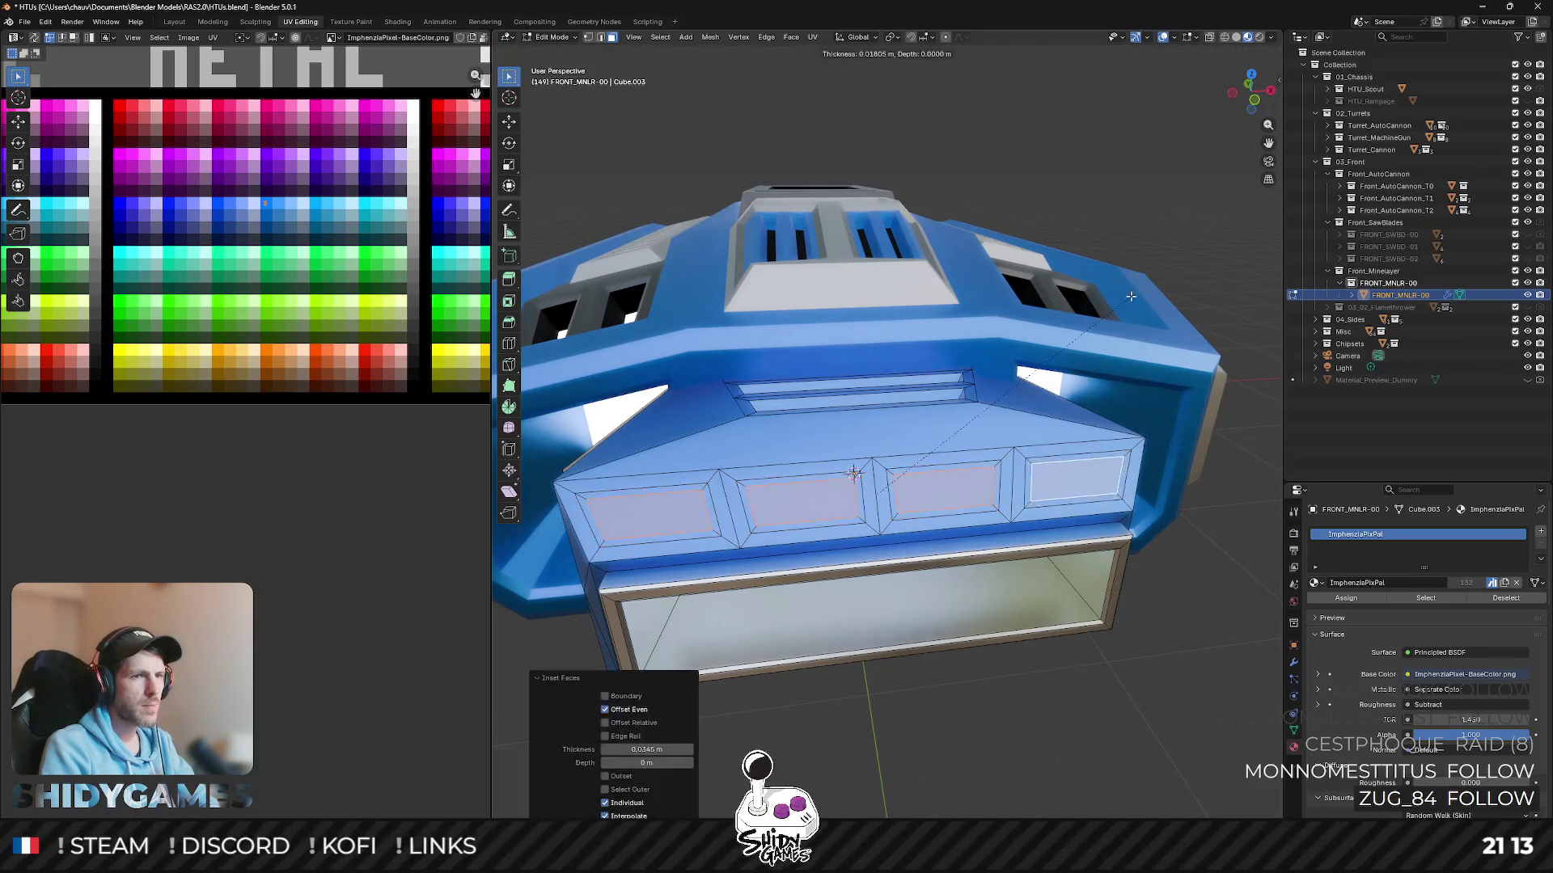
pyautogui.click(1054, 444)
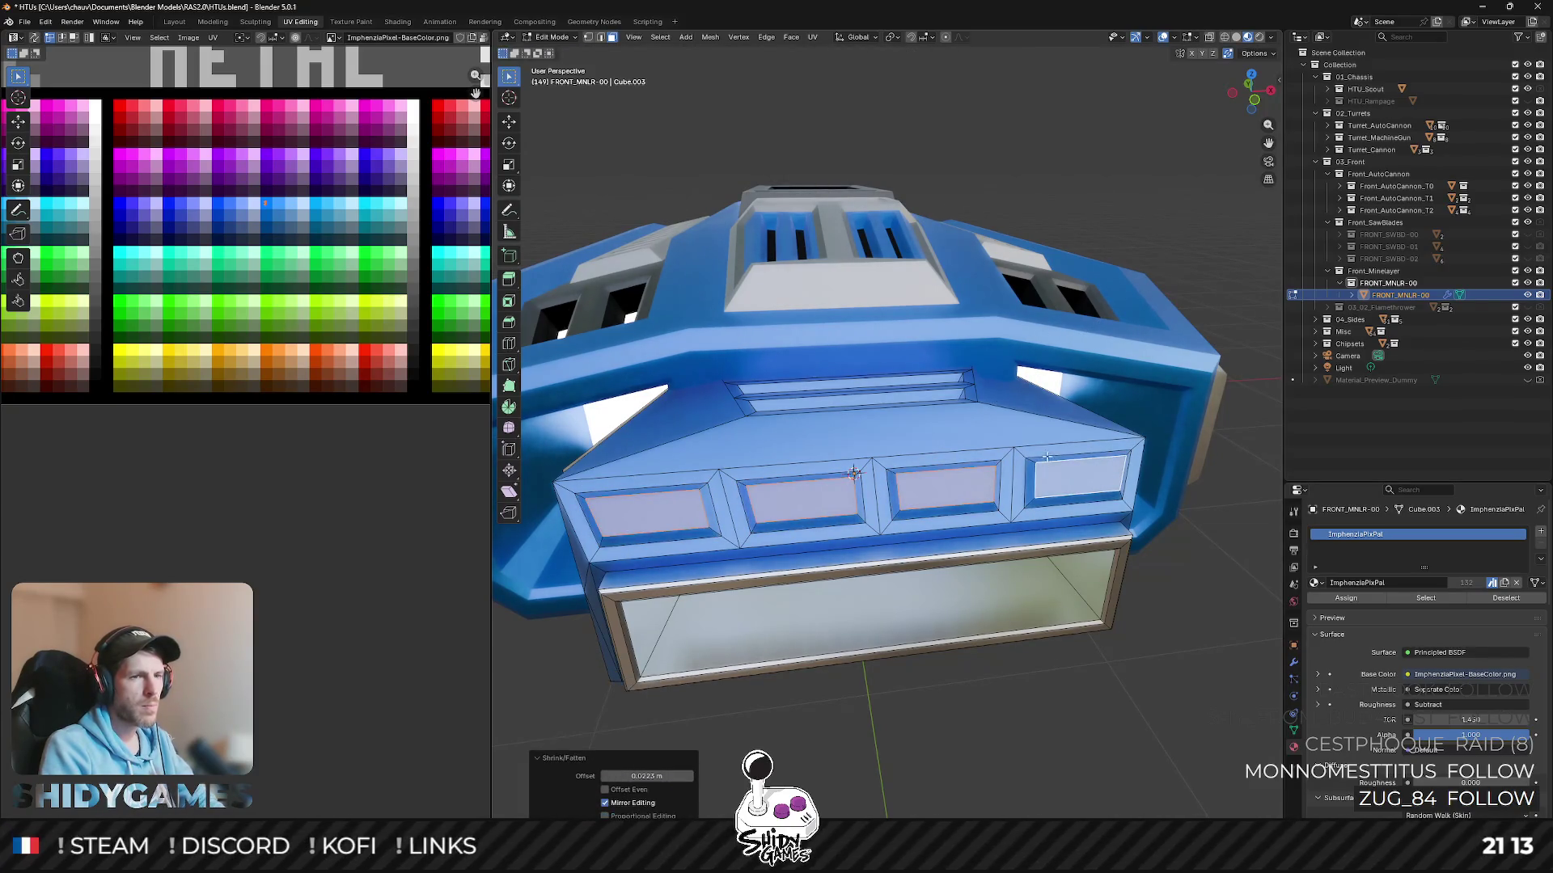
pyautogui.keyDown('shift'); pyautogui.click(1026, 499); pyautogui.keyUp('shift')
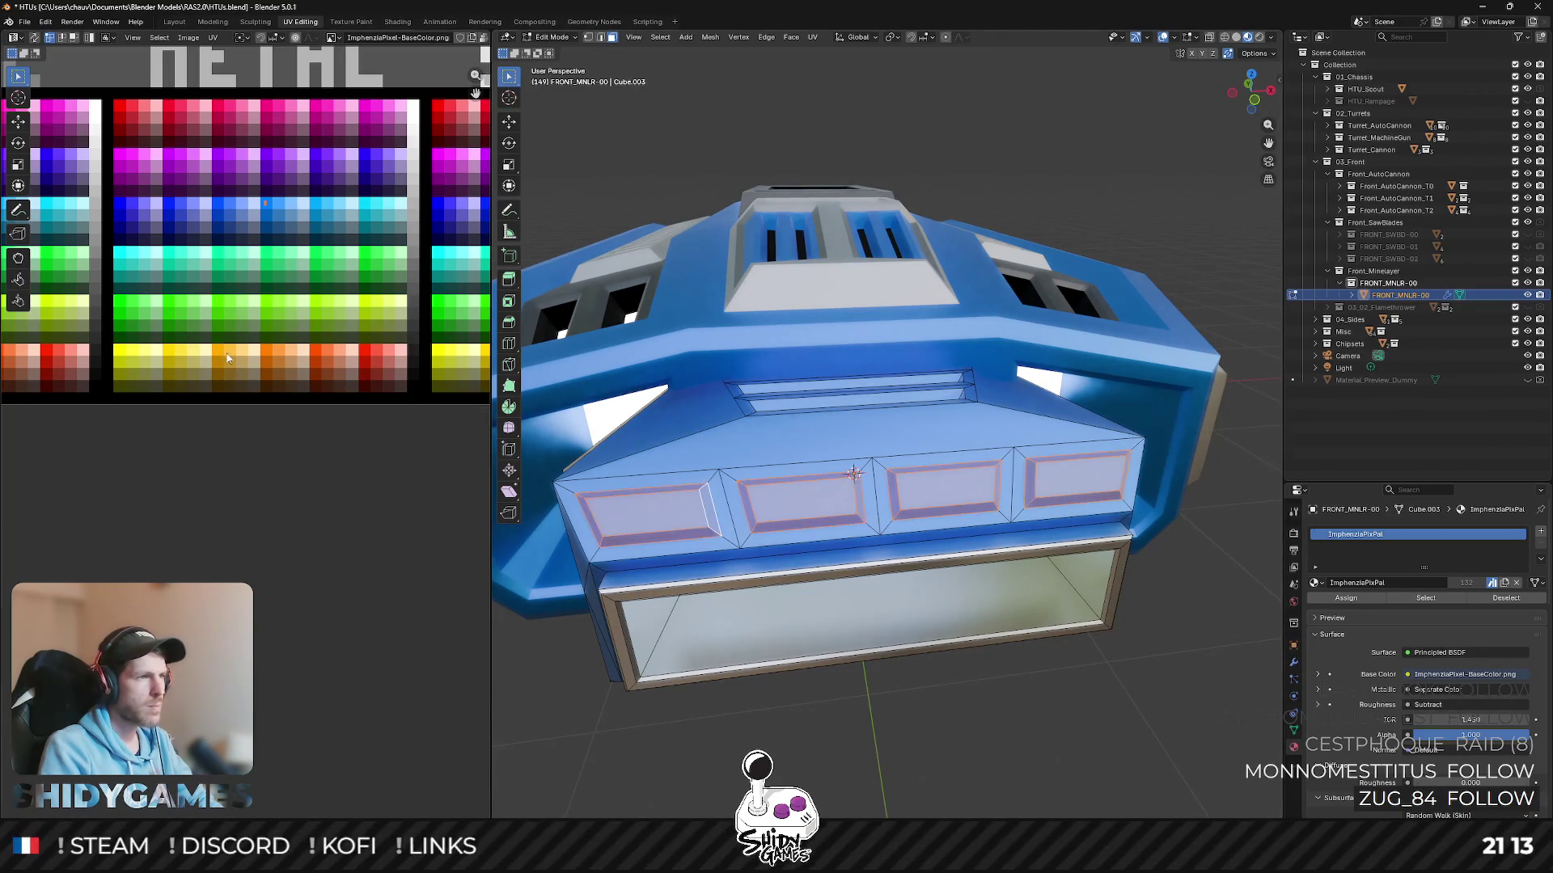
# - Move the panels' UVs onto the orange swatch and review the ship in object mode
pyautogui.moveTo(274, 258); pyautogui.dragTo(261, 289, button='middle')
pyautogui.press('g')
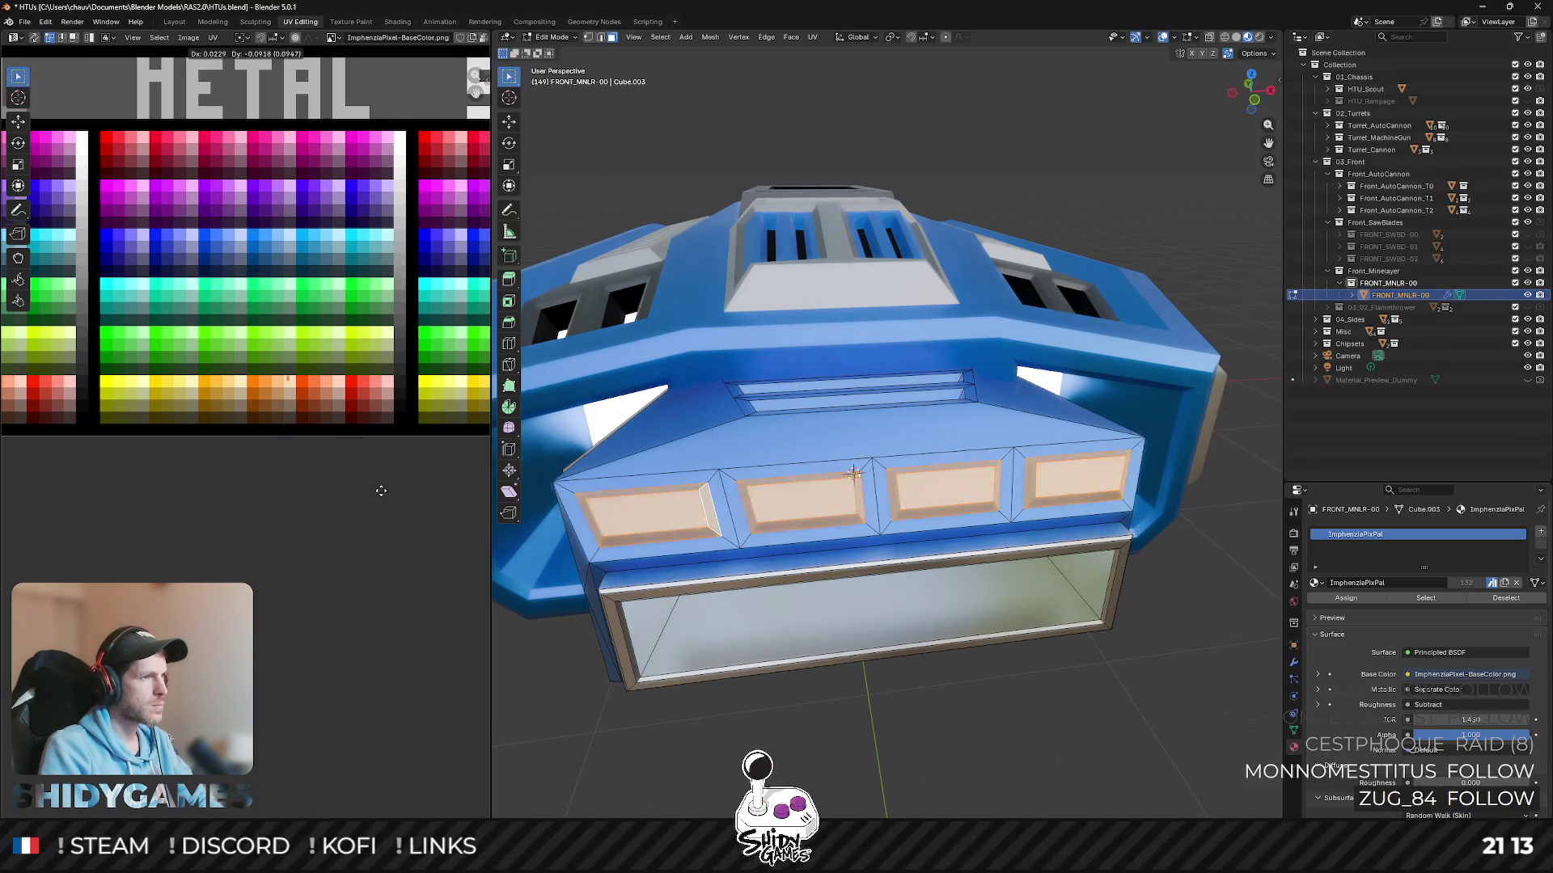
pyautogui.click(381, 491)
pyautogui.press('Tab')
pyautogui.scroll(-3, 849, 485)
pyautogui.moveTo(850, 485)
pyautogui.mouseDown(button='middle')
pyautogui.moveTo(889, 474)
pyautogui.moveTo(1033, 510)
pyautogui.moveTo(995, 485)
pyautogui.mouseUp(button='middle')
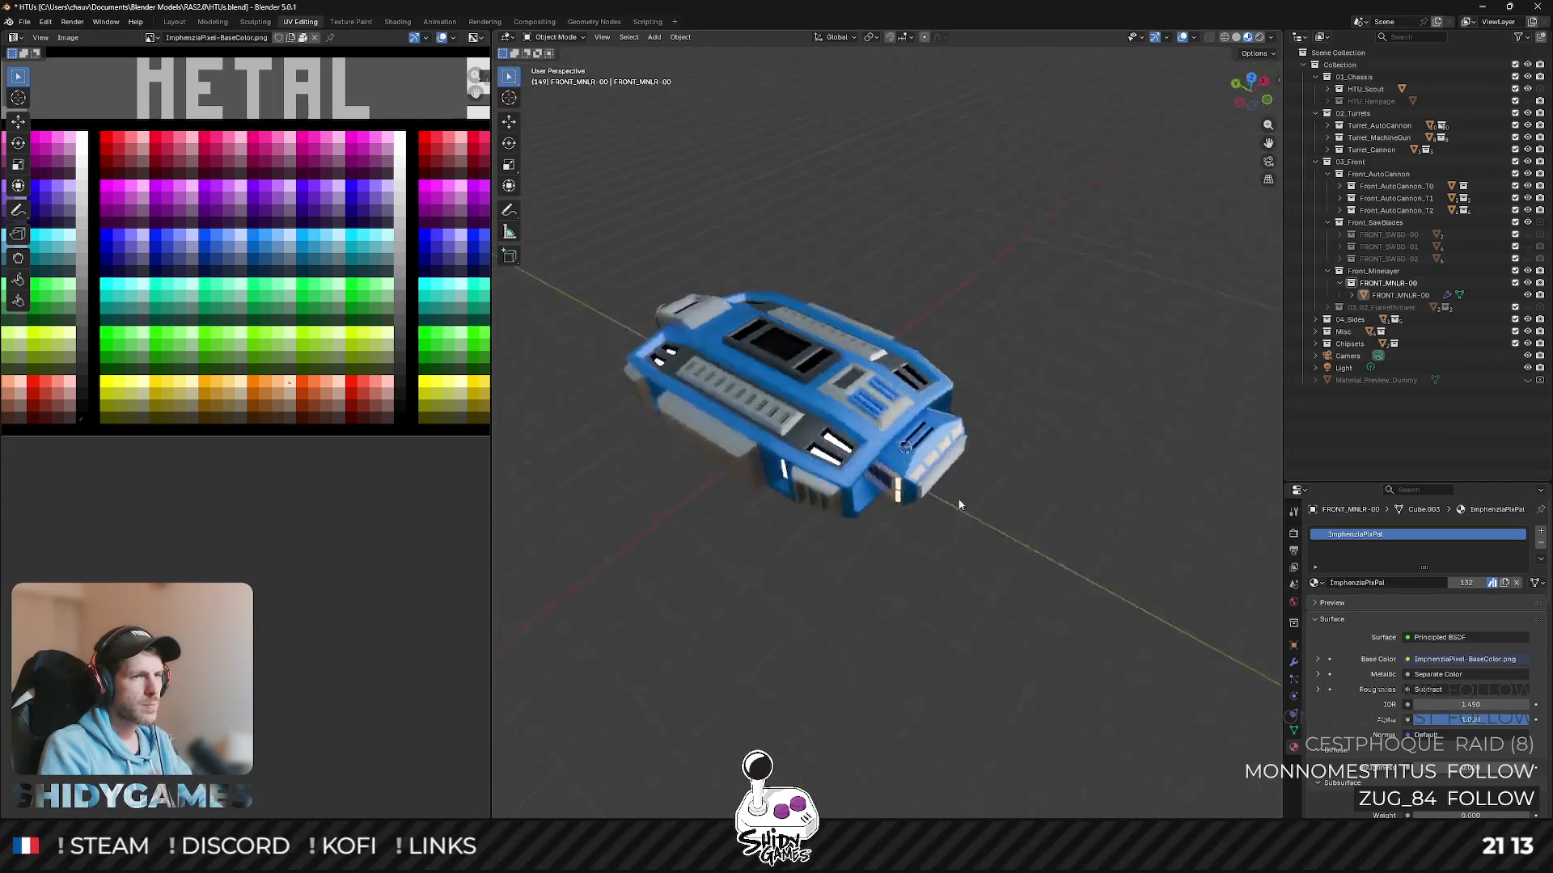
# - Swap chassis visibility to HTU_Rampage and back to HTU_Scout, select FRONT_MNLR-00 and view from top
pyautogui.moveTo(995, 486)
pyautogui.mouseDown(button='middle')
pyautogui.moveTo(945, 416)
pyautogui.moveTo(998, 437)
pyautogui.moveTo(965, 507)
pyautogui.mouseUp(button='middle')
pyautogui.click(1526, 89)
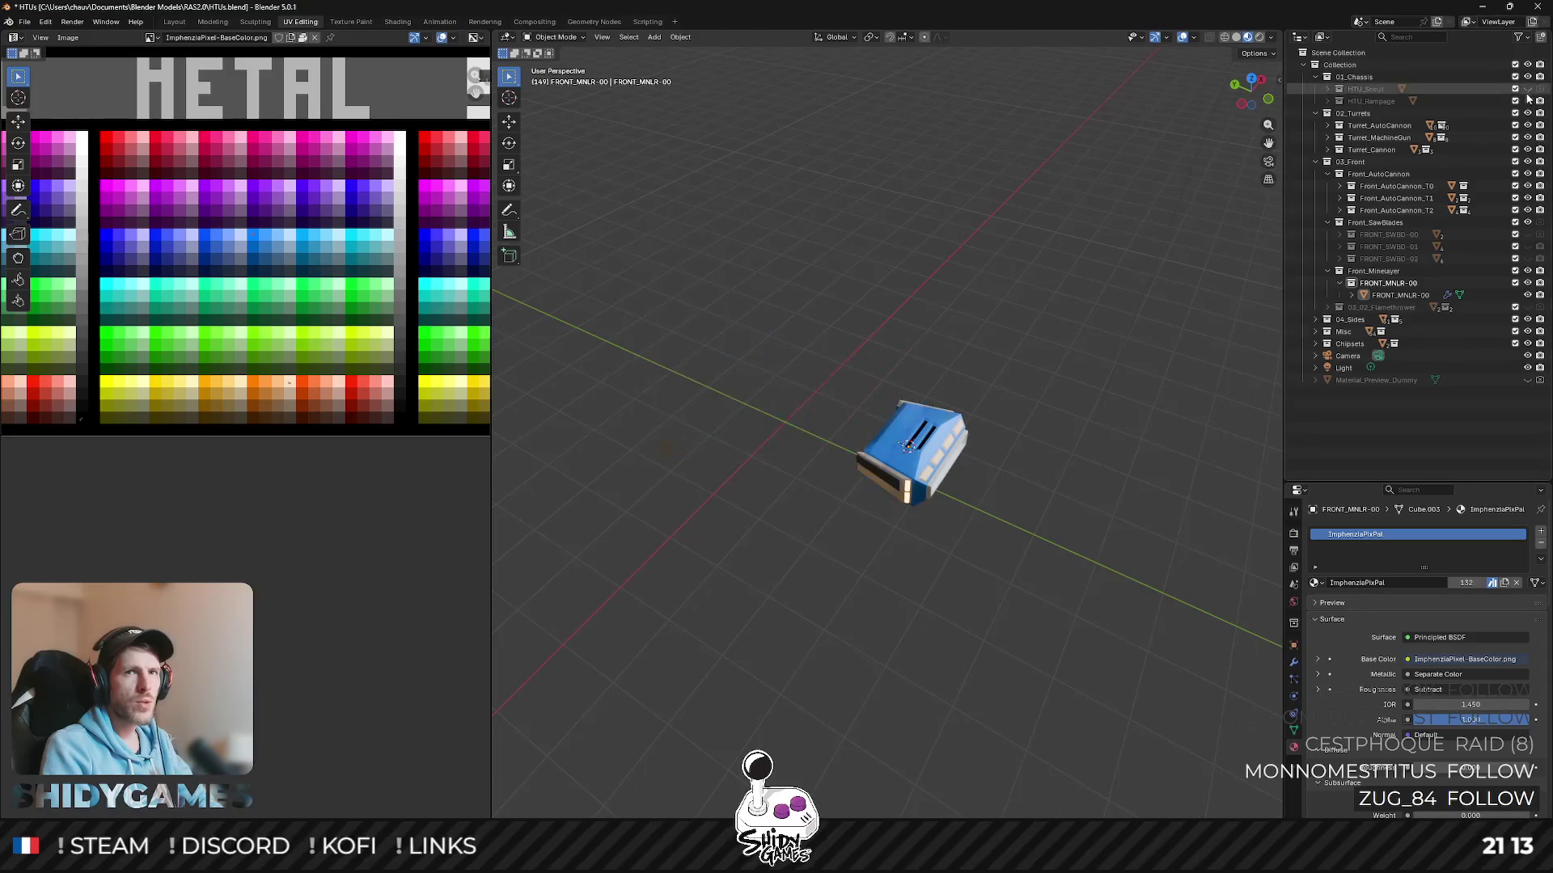
pyautogui.moveTo(1097, 328)
pyautogui.mouseDown(button='middle')
pyautogui.moveTo(911, 343)
pyautogui.moveTo(996, 304)
pyautogui.mouseUp(button='middle')
pyautogui.click(1526, 88)
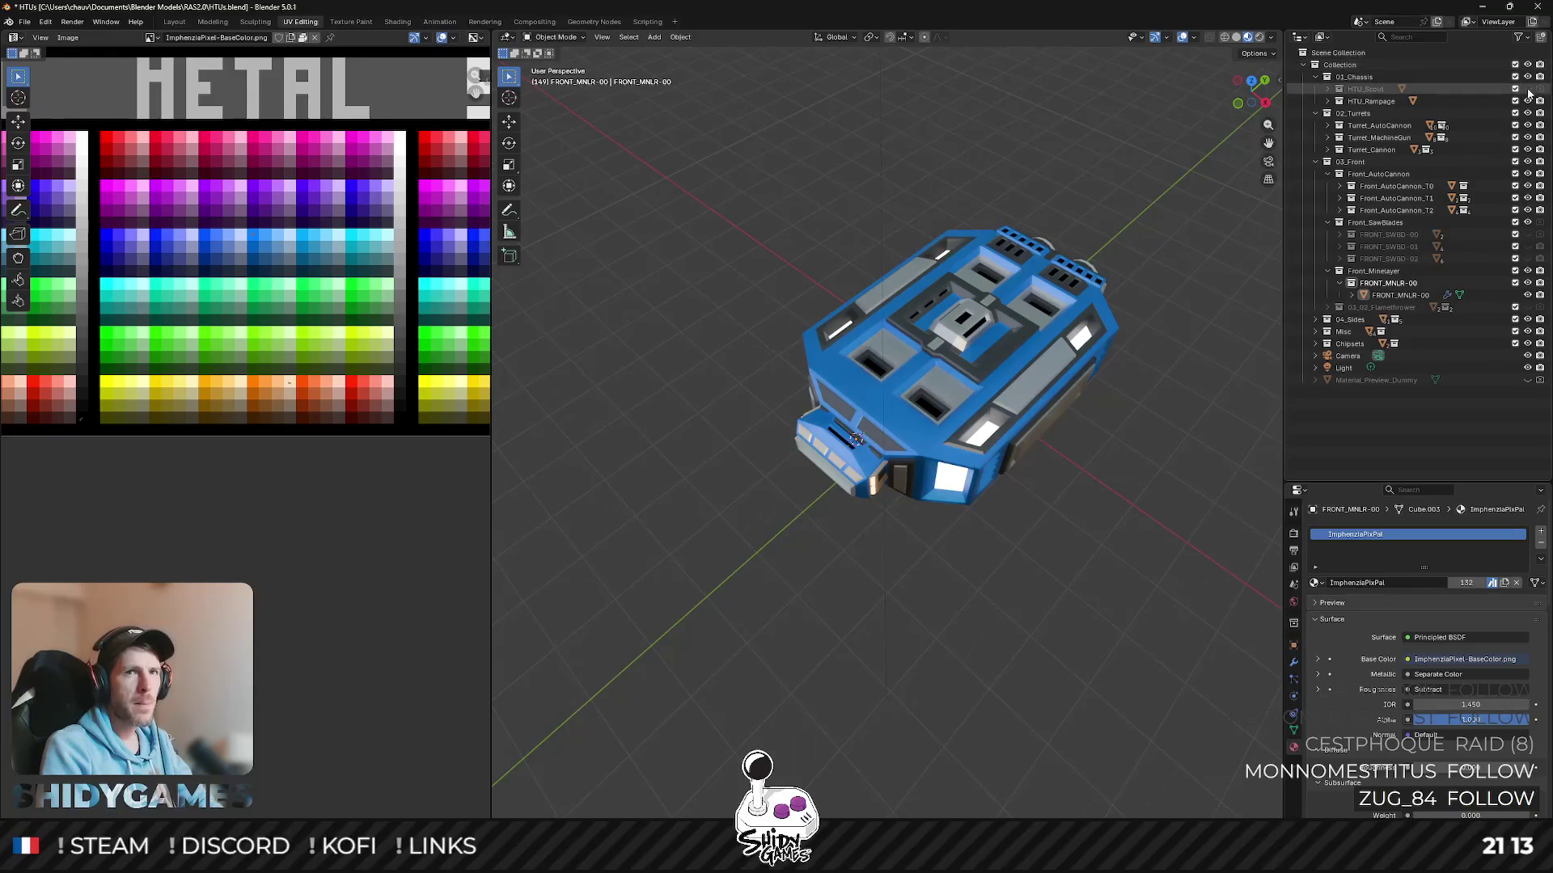
pyautogui.click(1401, 295)
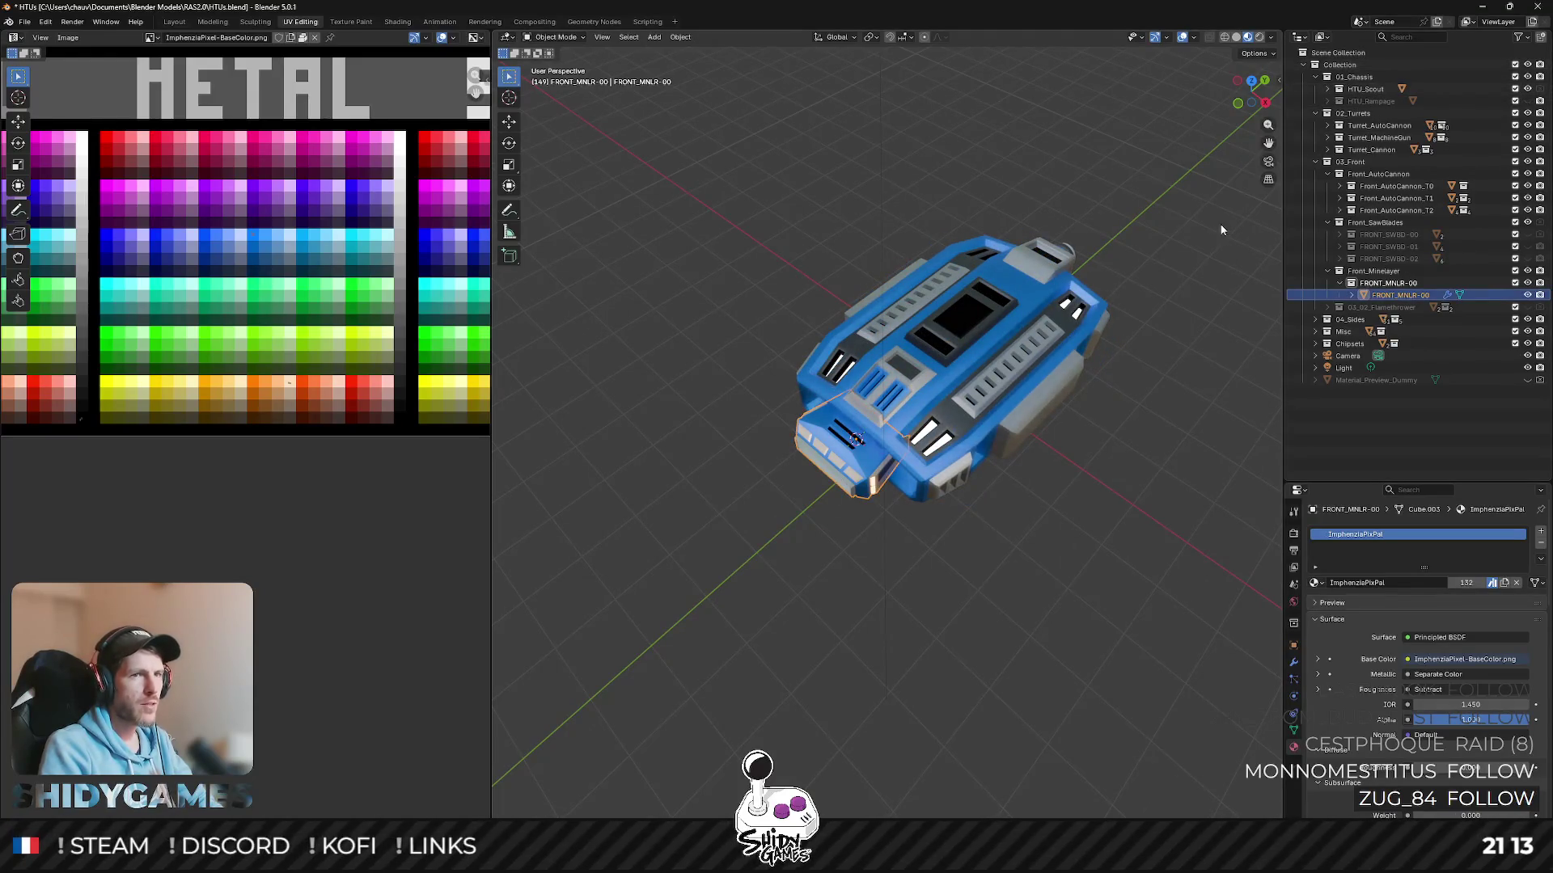
pyautogui.click(1250, 80)
pyautogui.scroll(5, 984, 349)
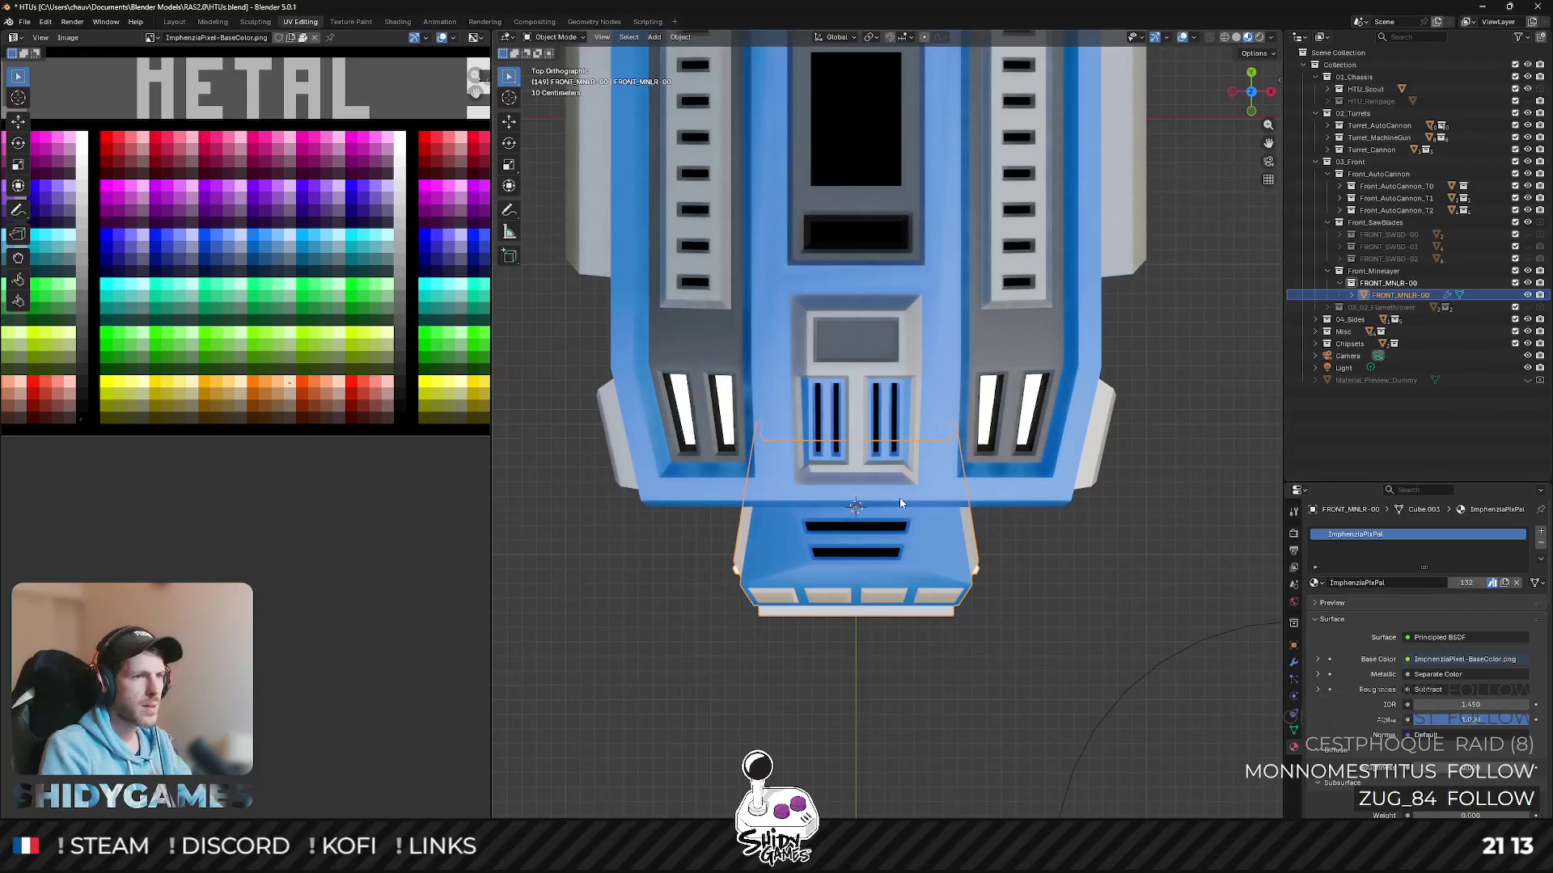
# - Move all of the laser's geometry back along Y to fit the Scout front
pyautogui.press('Tab')
pyautogui.press('a')
pyautogui.press('g')
pyautogui.press('y')
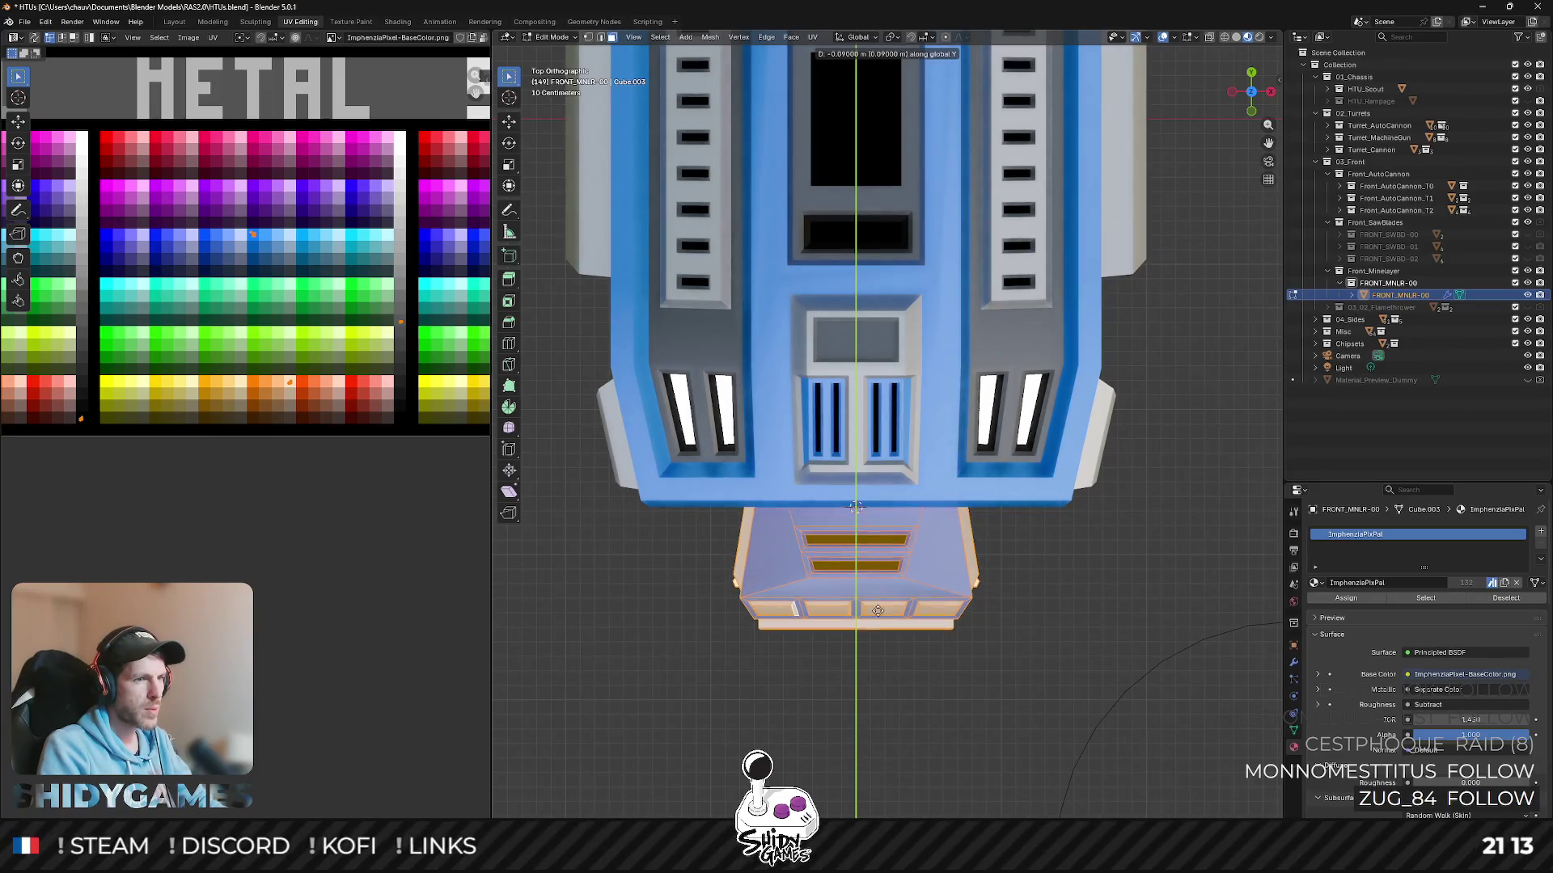
pyautogui.click(876, 601)
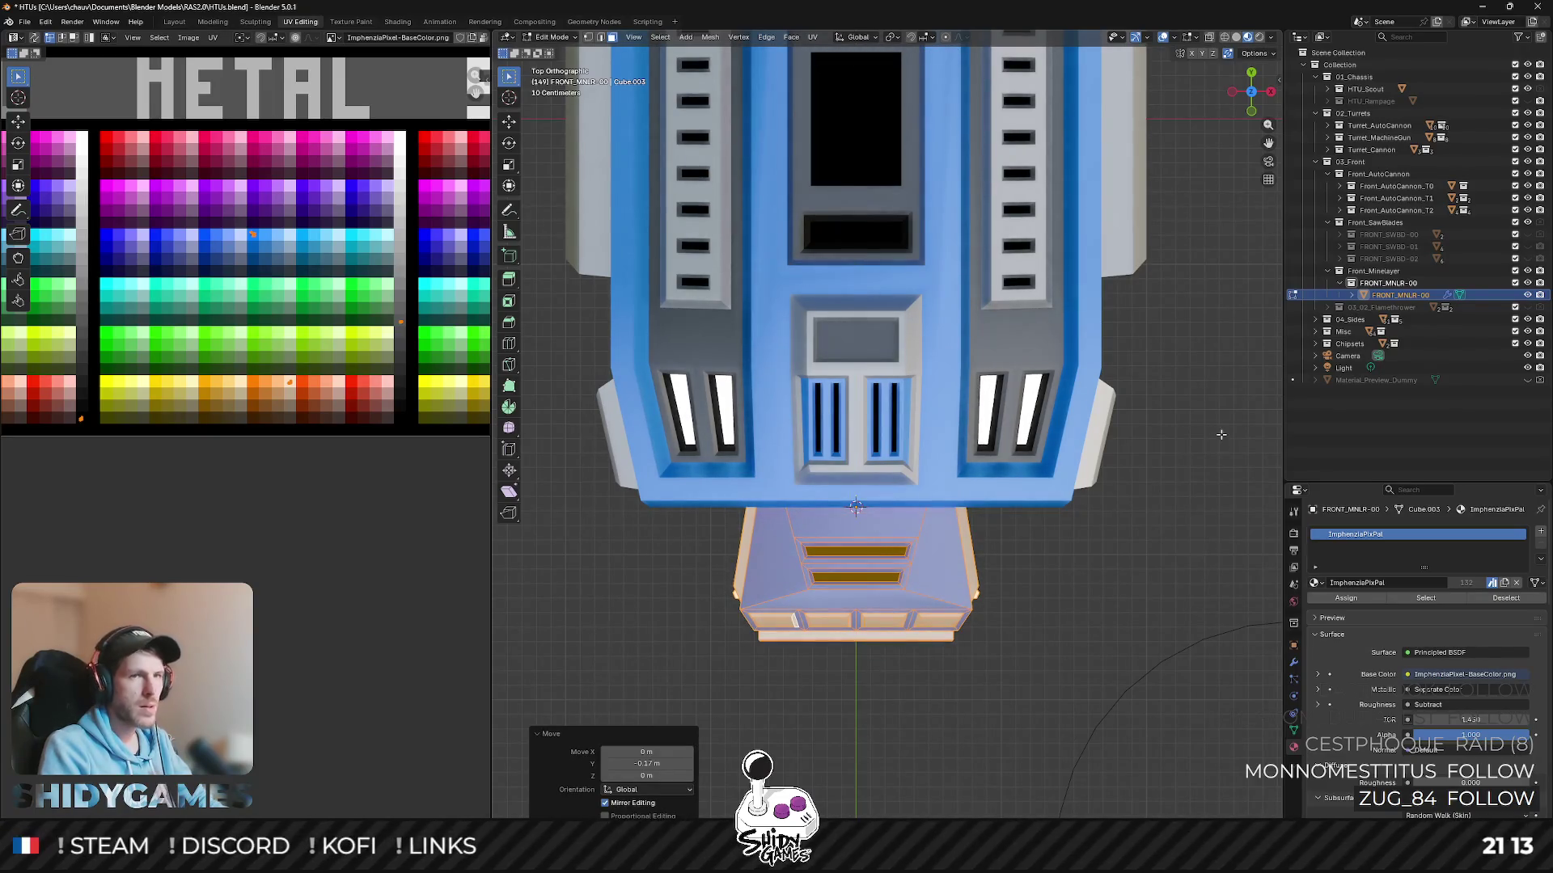
pyautogui.press('Tab')
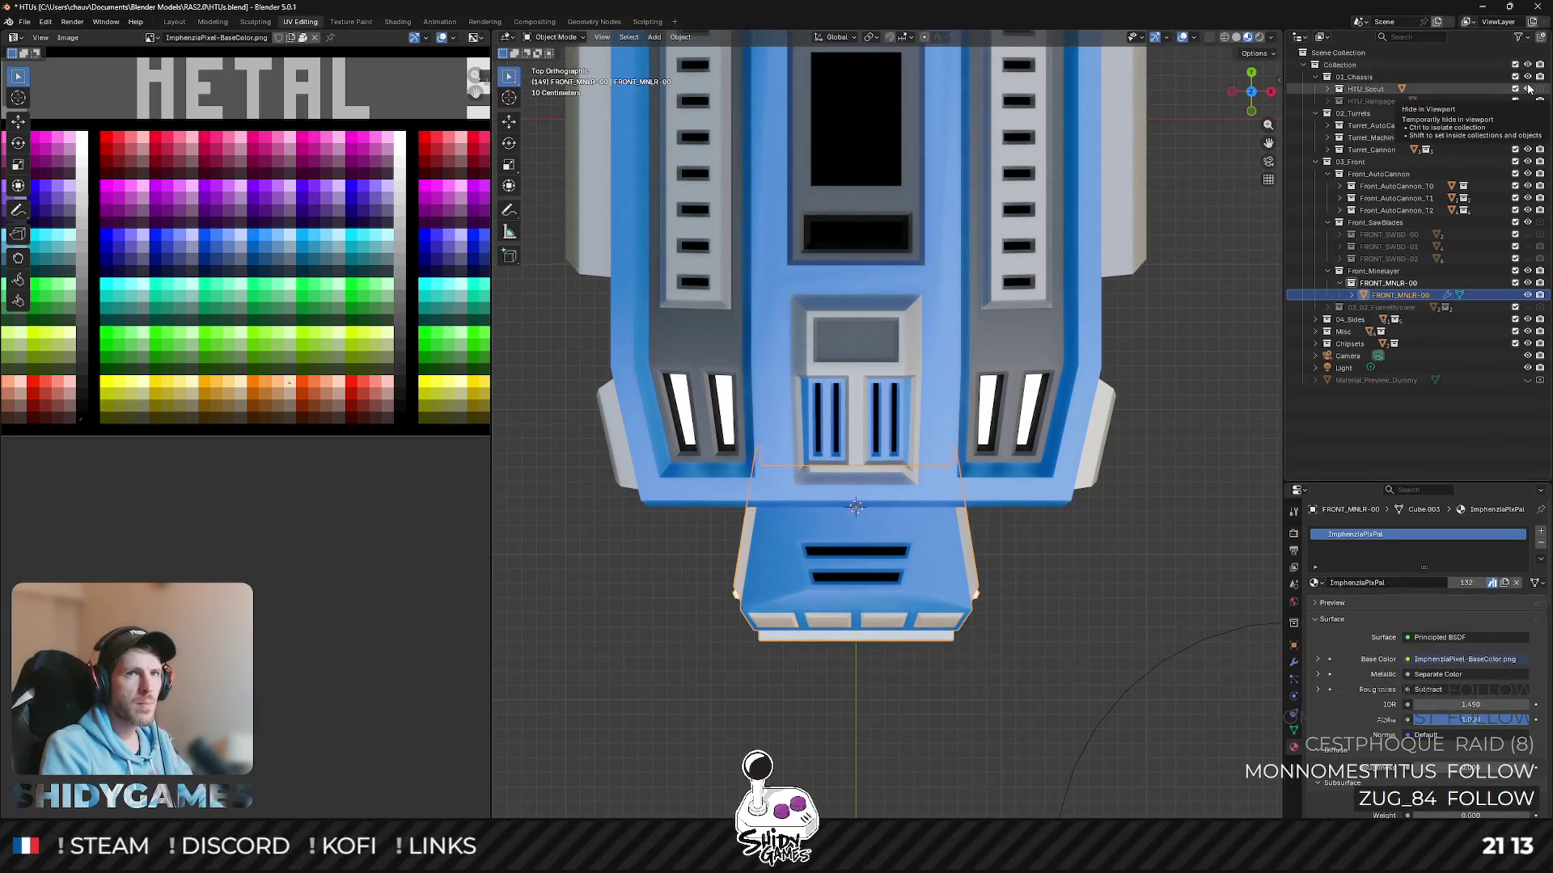
# - Show the Rampage chassis and adjust the laser's height along Z from the left view
pyautogui.click(1527, 89)
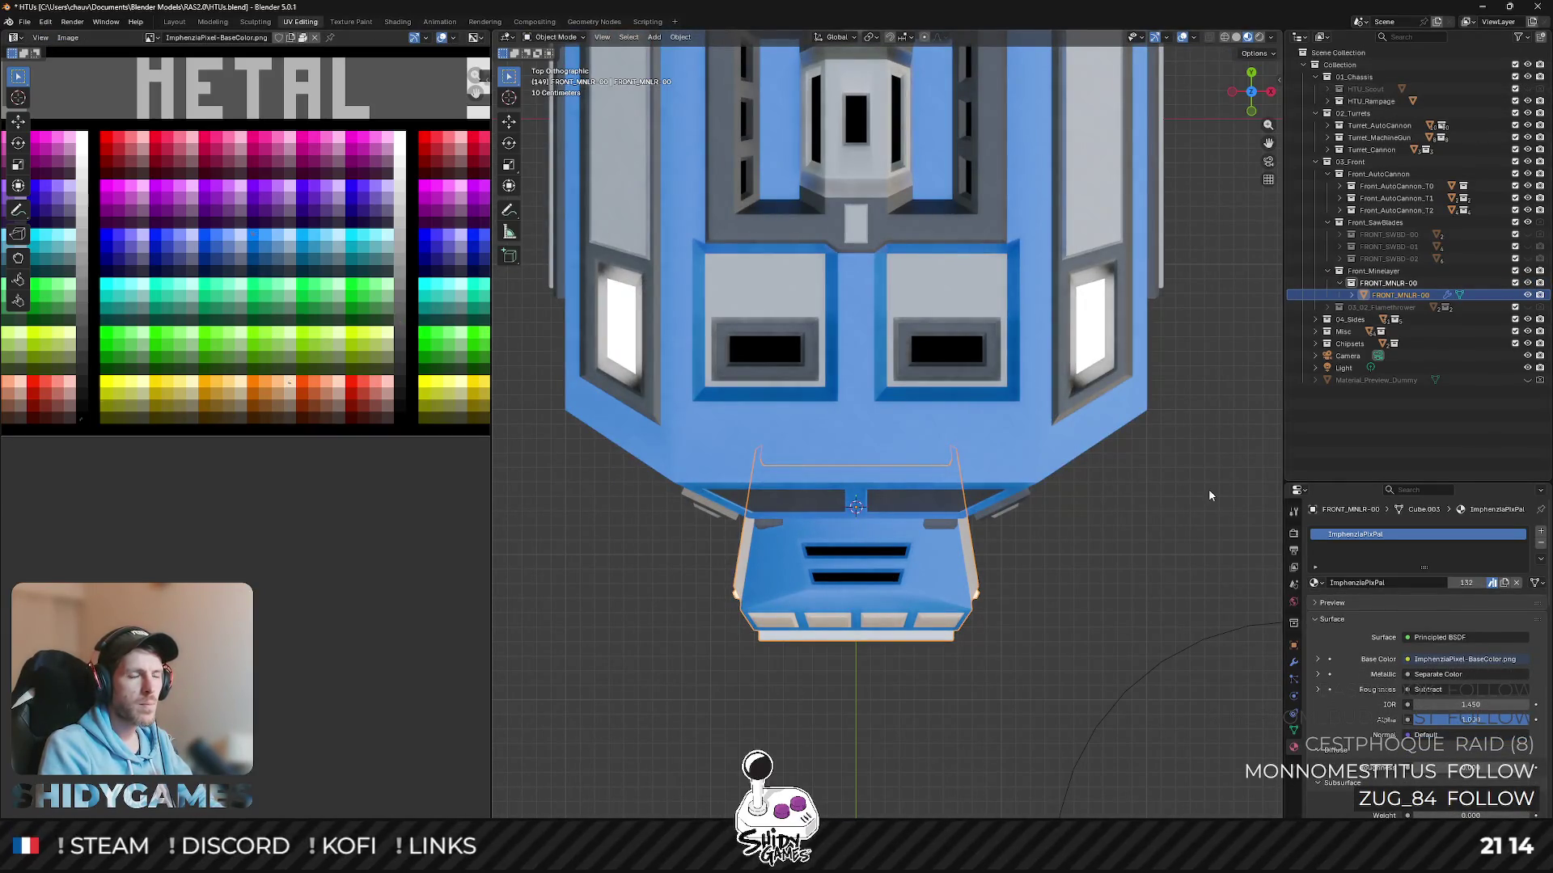
pyautogui.click(1208, 489)
pyautogui.moveTo(1209, 489); pyautogui.dragTo(1138, 404, button='middle')
pyautogui.scroll(-5, 1138, 404)
pyautogui.moveTo(1150, 341)
pyautogui.mouseDown(button='middle')
pyautogui.moveTo(1024, 331)
pyautogui.moveTo(1081, 326)
pyautogui.moveTo(1039, 325)
pyautogui.mouseUp(button='middle')
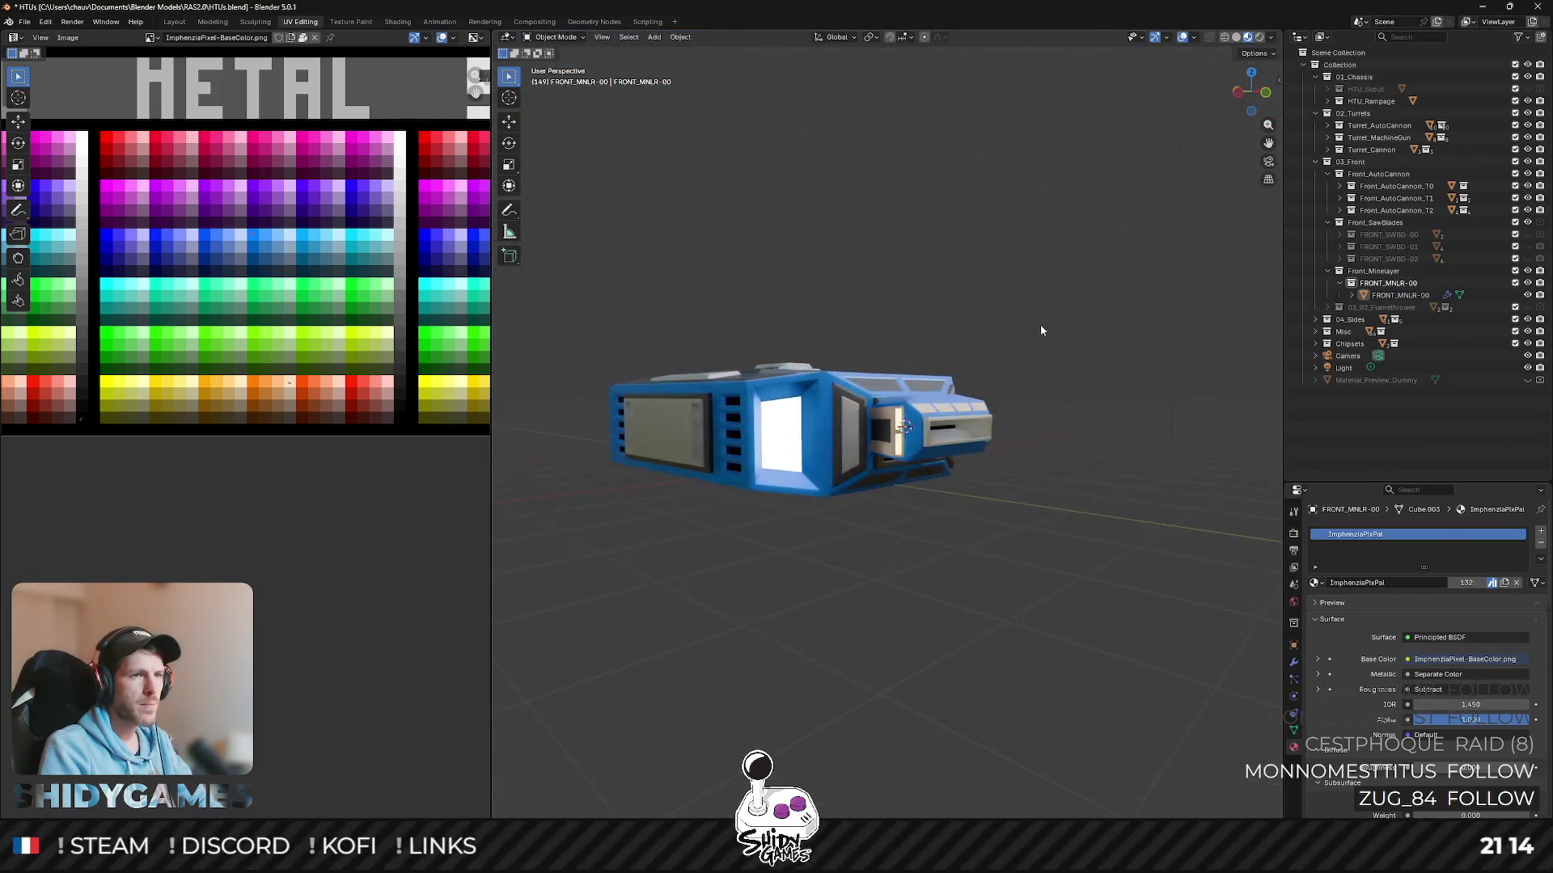
pyautogui.click(981, 444)
pyautogui.press('Tab')
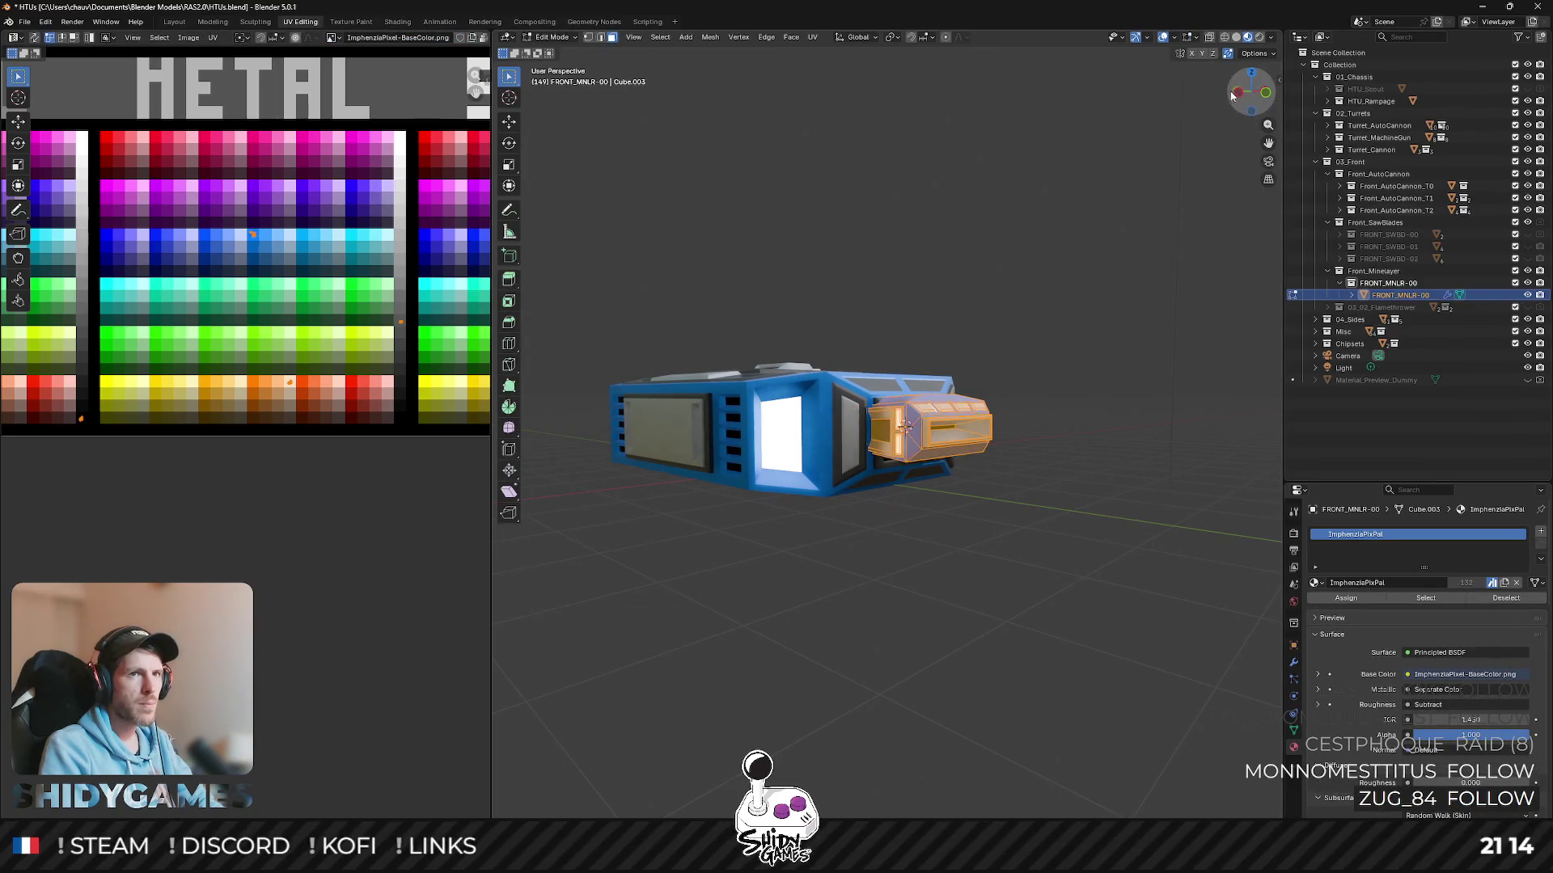
pyautogui.click(1241, 96)
pyautogui.press('g')
pyautogui.press('z')
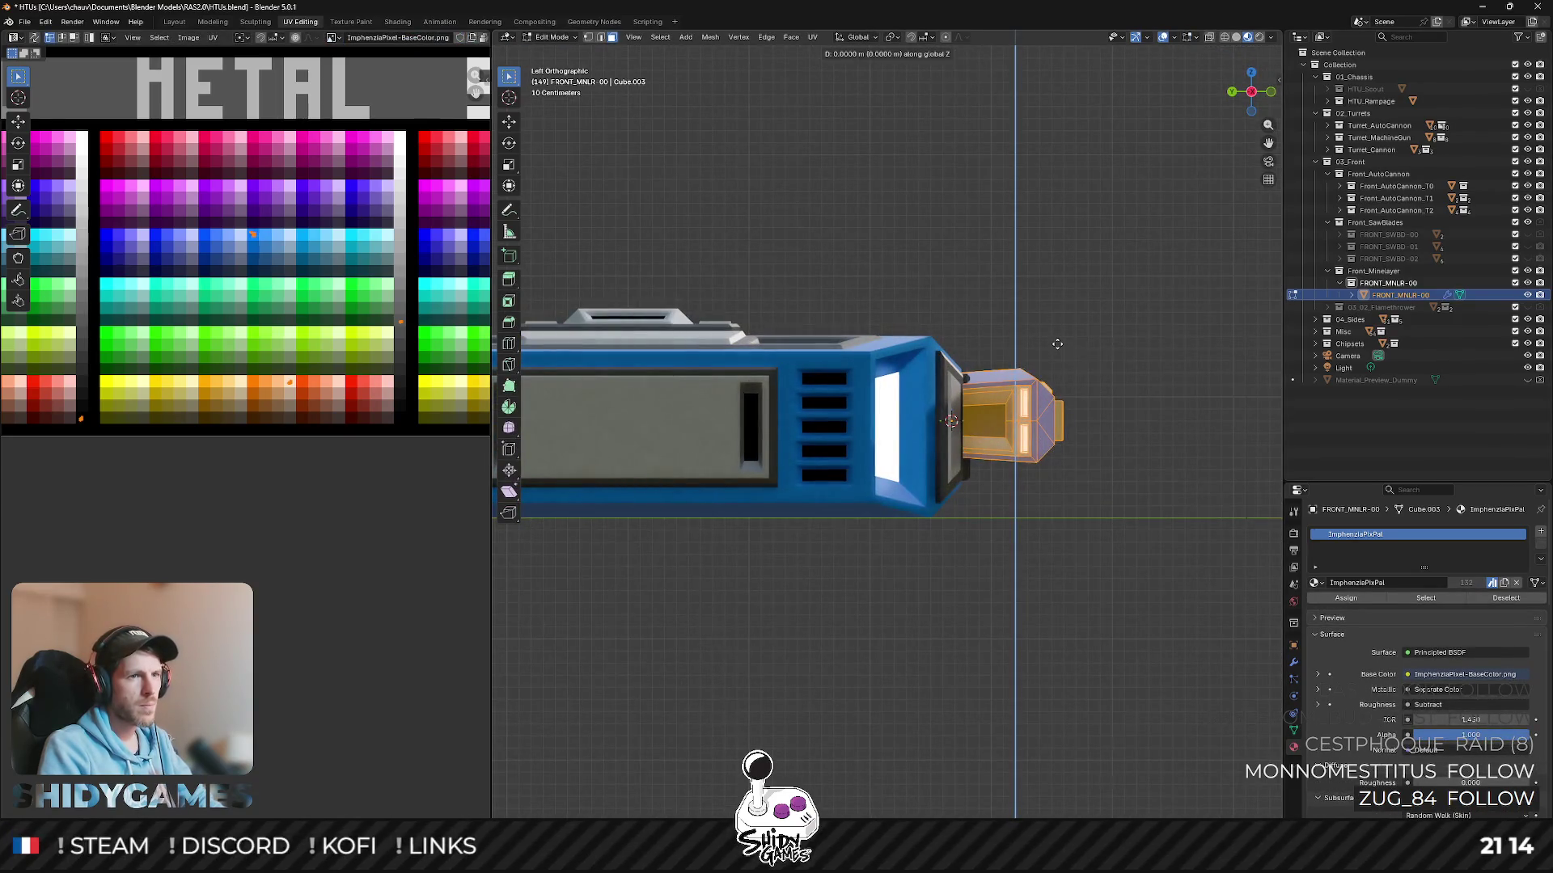
pyautogui.click(1056, 352)
pyautogui.moveTo(1055, 353); pyautogui.dragTo(1128, 401, button='middle')
pyautogui.press('Tab')
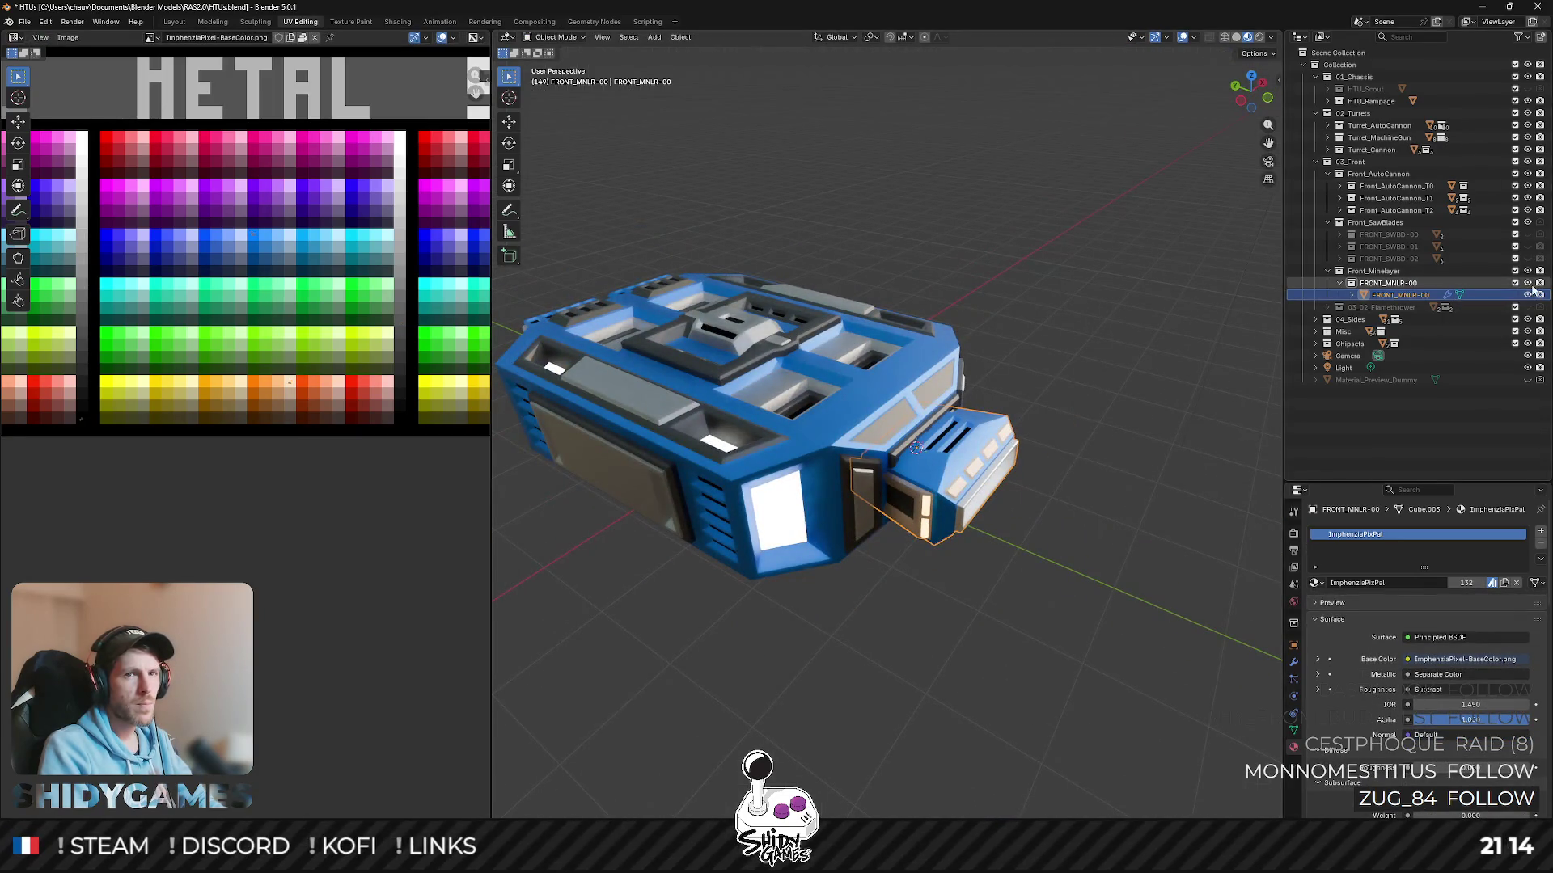
# - Toggle between the Scout and Rampage chassis to check the fit on both
pyautogui.click(1529, 101)
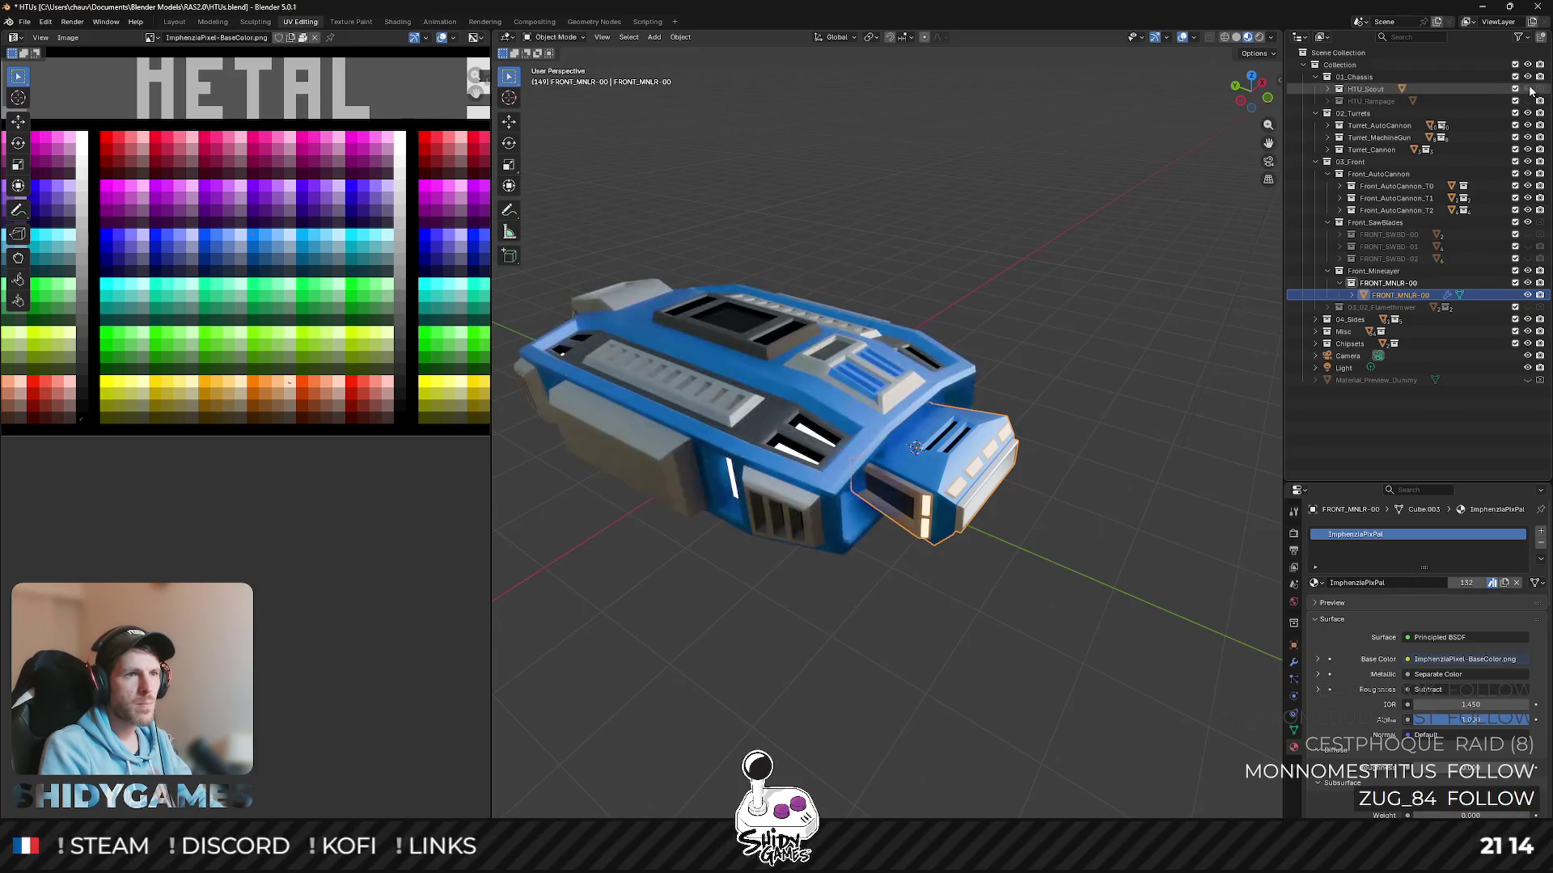
pyautogui.click(1528, 88)
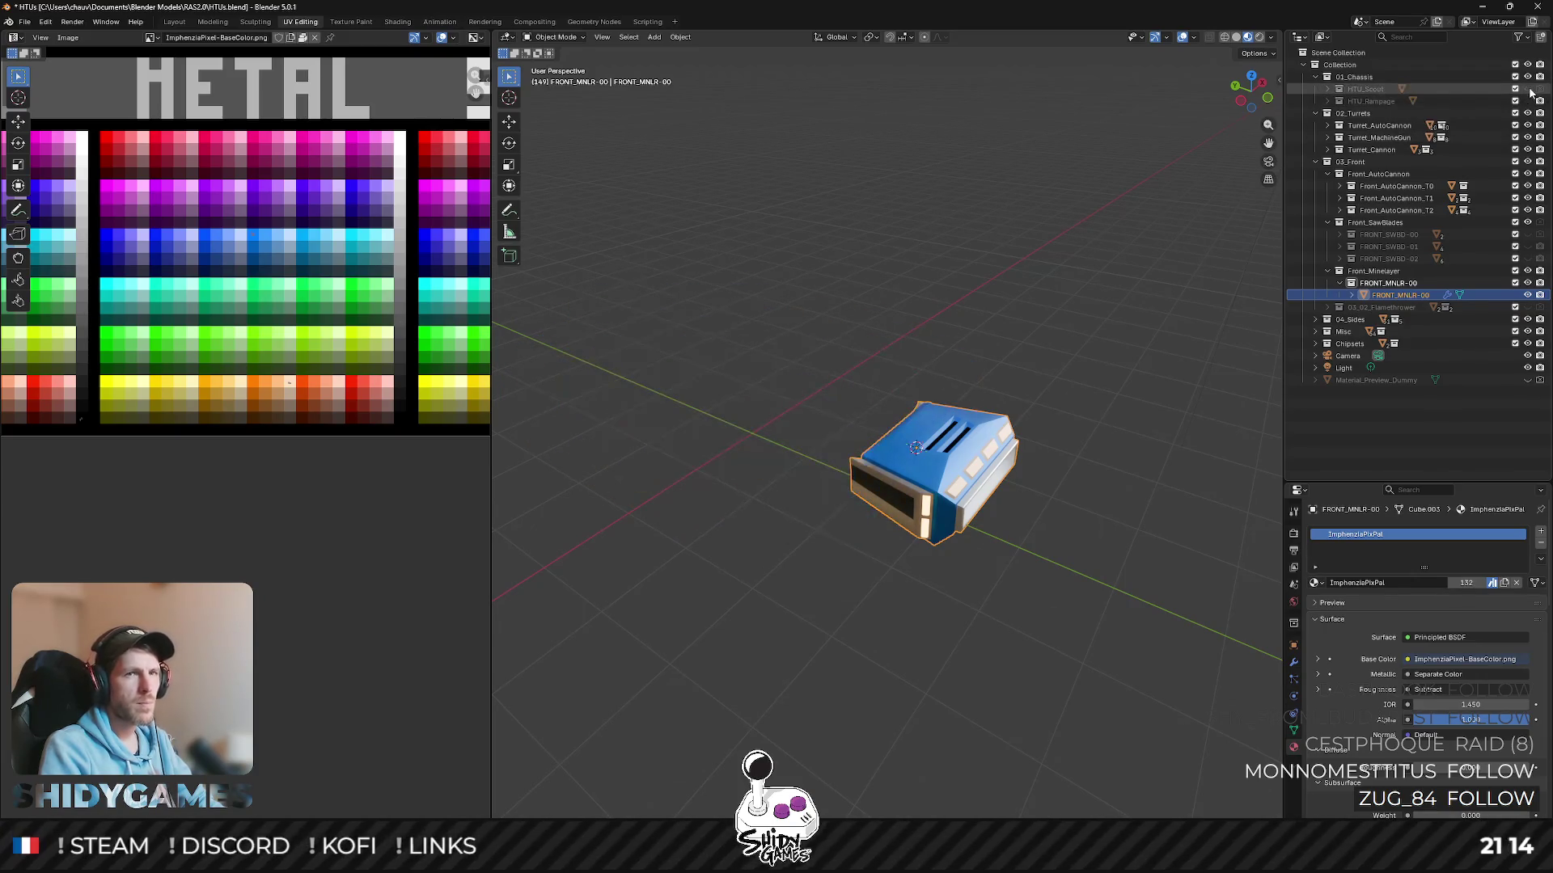
pyautogui.click(1529, 101)
# - Orbit around the Rampage vehicle to view the laser from below and the front
pyautogui.click(1113, 243)
pyautogui.moveTo(1112, 242)
pyautogui.mouseDown(button='middle')
pyautogui.moveTo(1103, 303)
pyautogui.moveTo(932, 288)
pyautogui.moveTo(1033, 231)
pyautogui.mouseUp(button='middle')
pyautogui.scroll(-4, 1103, 304)
pyautogui.scroll(2, 965, 300)
pyautogui.scroll(3, 973, 446)
pyautogui.scroll(2, 973, 446)
pyautogui.moveTo(974, 445); pyautogui.dragTo(984, 386, button='middle')
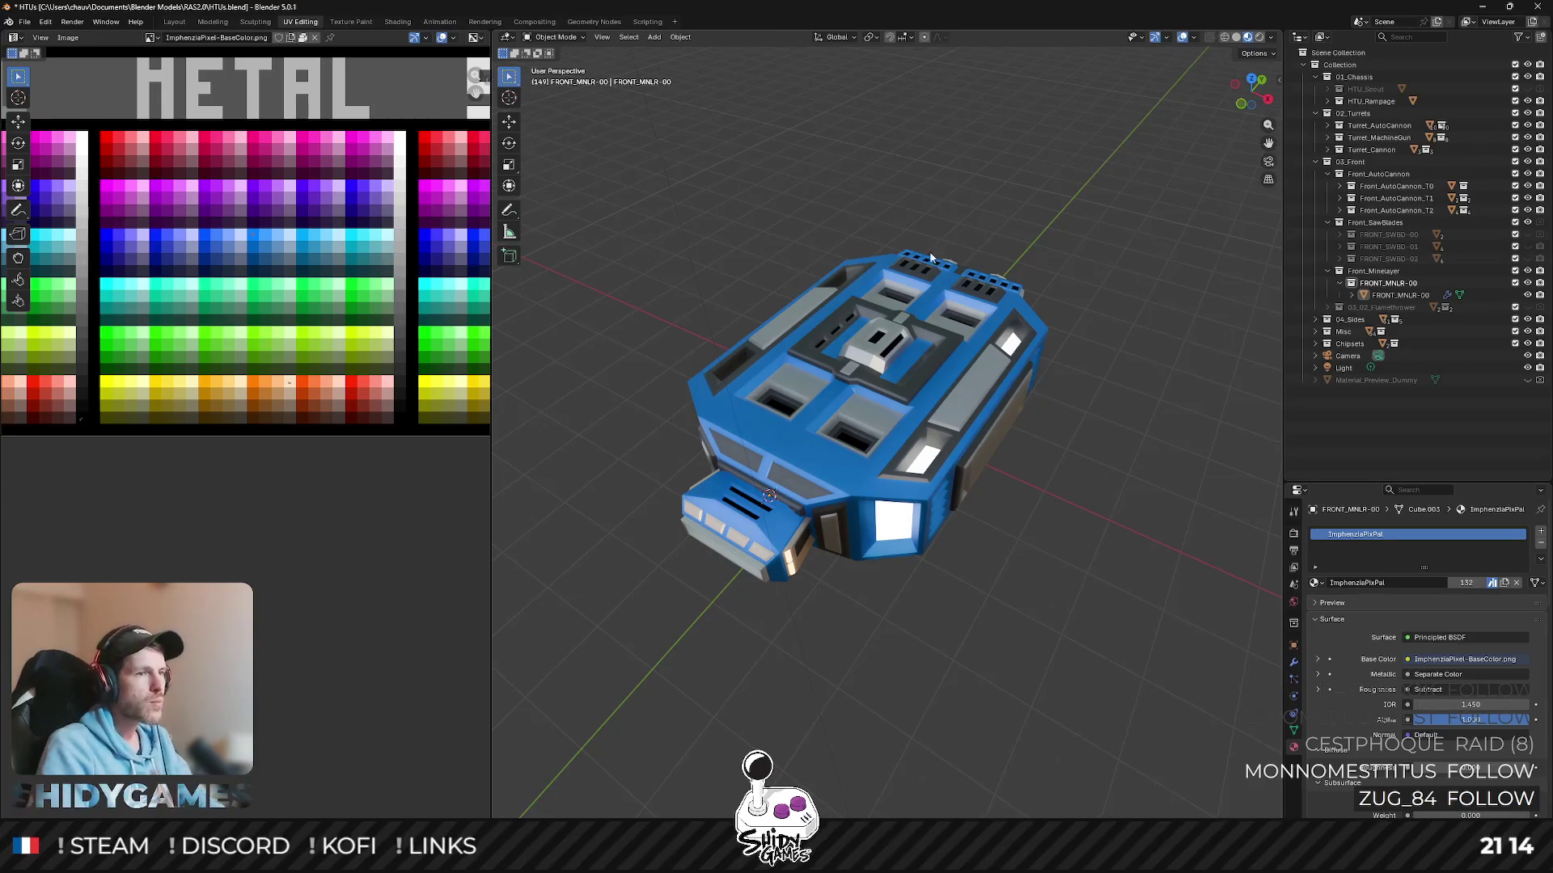
pyautogui.moveTo(989, 387)
pyautogui.mouseDown(button='middle')
pyautogui.moveTo(799, 367)
pyautogui.moveTo(811, 346)
pyautogui.moveTo(875, 407)
pyautogui.moveTo(753, 456)
pyautogui.moveTo(693, 420)
pyautogui.mouseUp(button='middle')
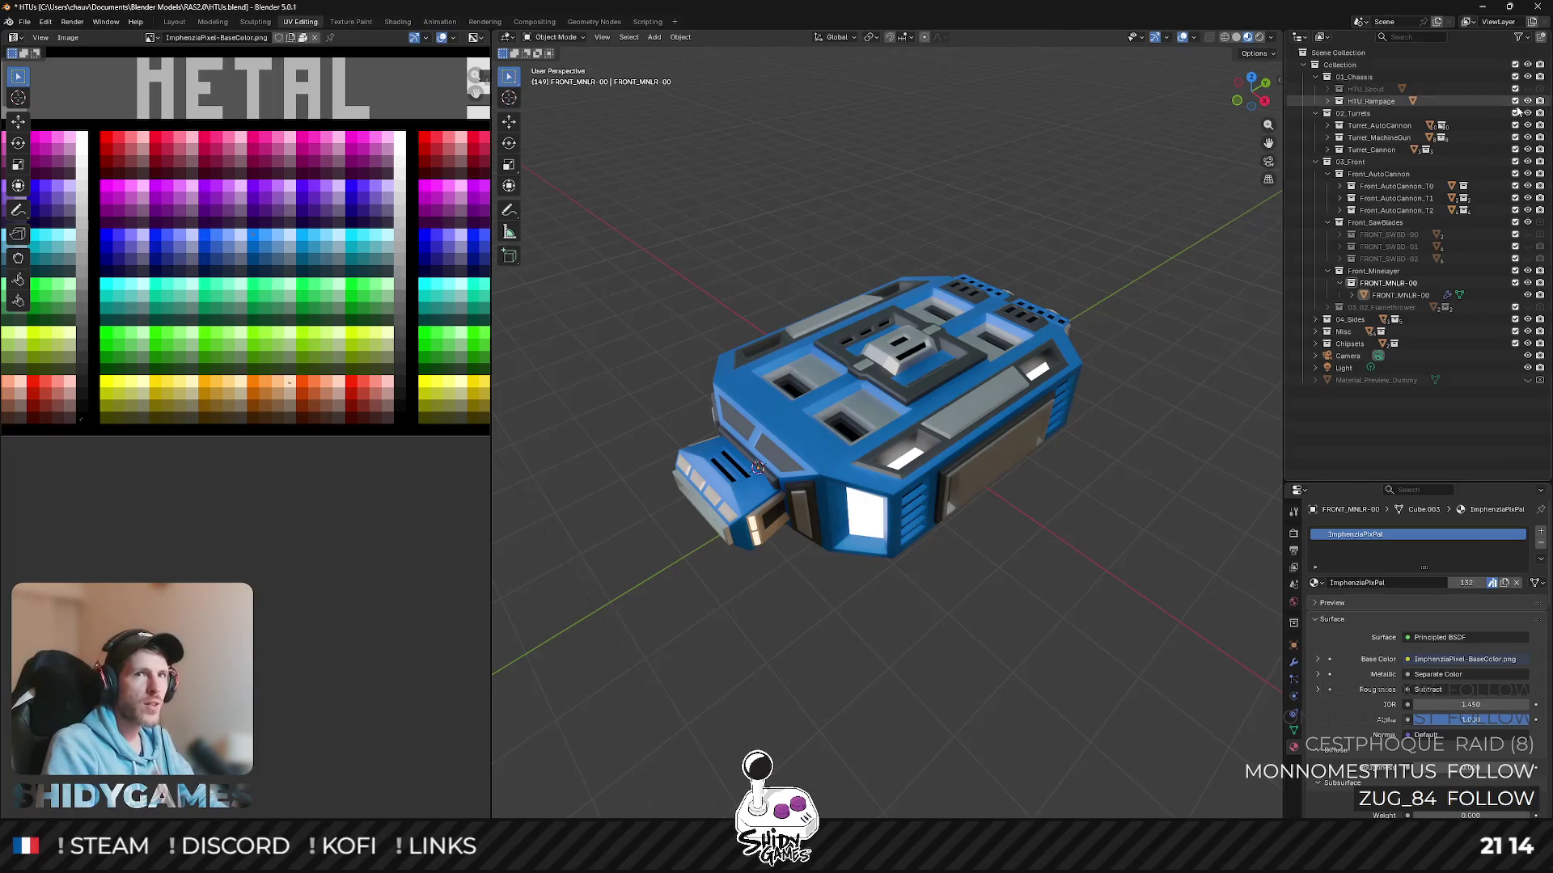
# - Isolate the front mini-laser with Shift+H, hiding both hulls, and enter edit mode
pyautogui.hotkey('shift', 'h')
pyautogui.click(806, 504)
pyautogui.moveTo(798, 346)
pyautogui.mouseDown(button='middle')
pyautogui.moveTo(1017, 261)
pyautogui.moveTo(676, 469)
pyautogui.moveTo(920, 489)
pyautogui.moveTo(1001, 302)
pyautogui.mouseUp(button='middle')
pyautogui.scroll(2, 920, 489)
pyautogui.scroll(2, 1001, 302)
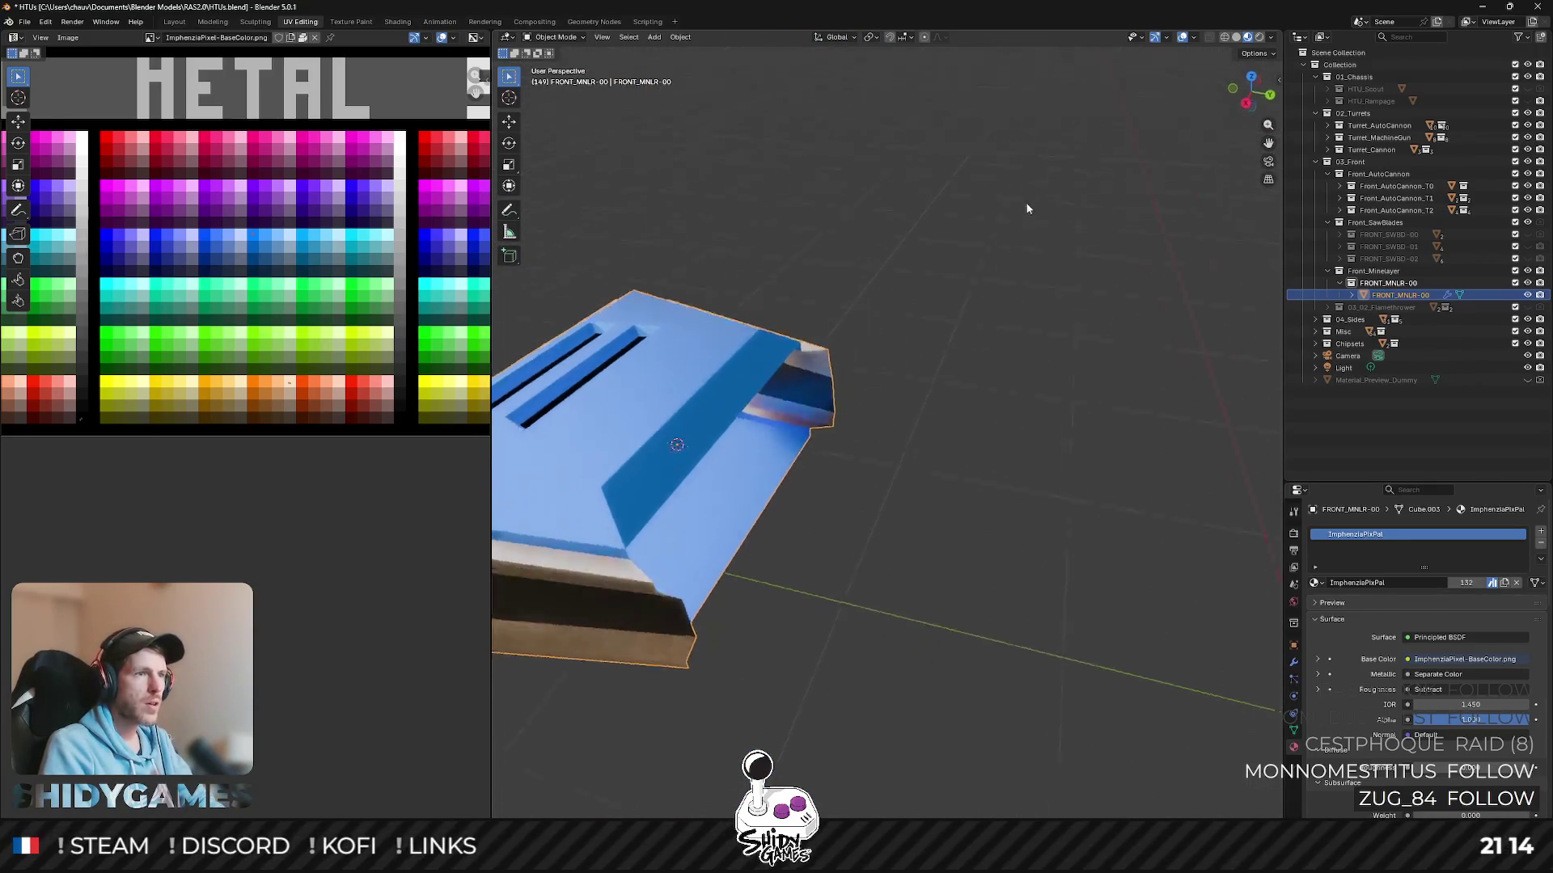
pyautogui.press('Tab')
# - Select the back faces of the top shell, inspect all sides, then switch to top view
pyautogui.moveTo(819, 297); pyautogui.dragTo(950, 301, button='middle')
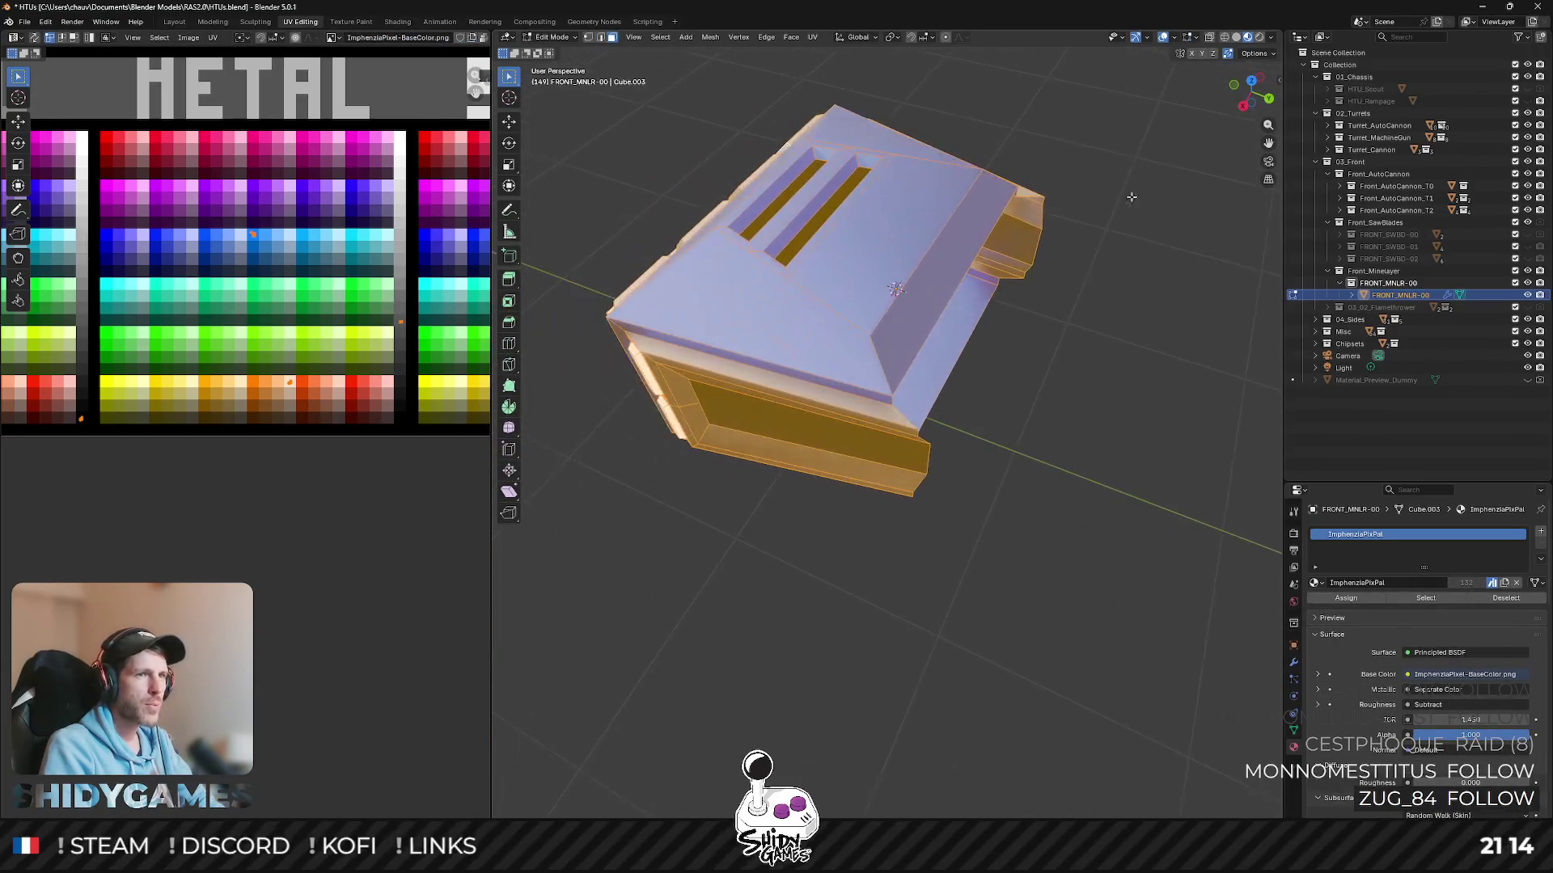
pyautogui.scroll(3, 950, 302)
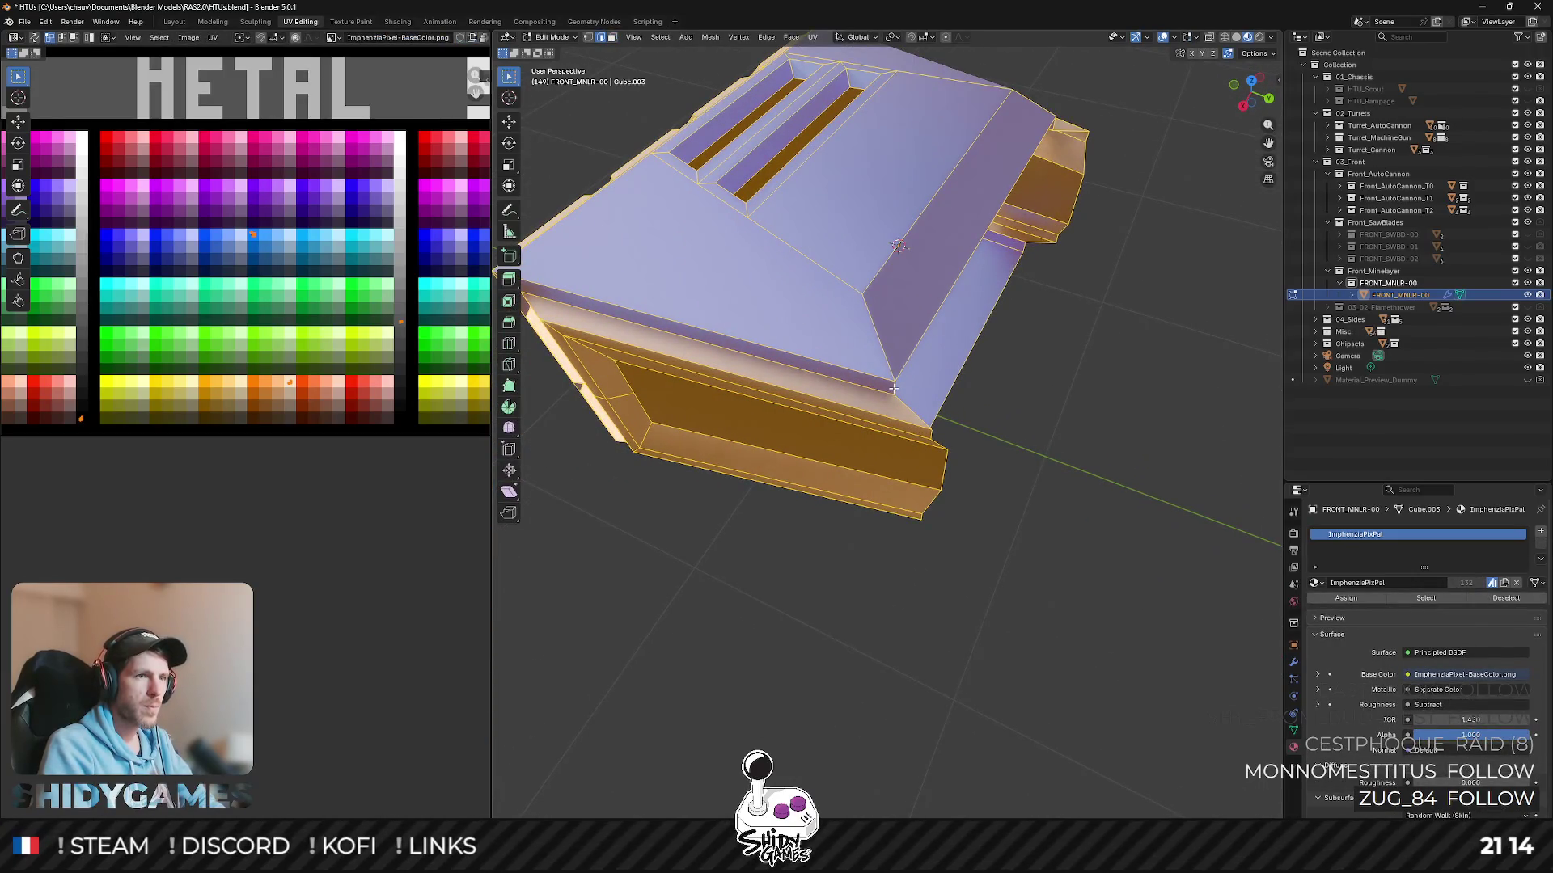
pyautogui.keyDown('ctrl'); pyautogui.click(891, 388); pyautogui.keyUp('ctrl')
pyautogui.moveTo(892, 388)
pyautogui.mouseDown(button='middle')
pyautogui.moveTo(1151, 392)
pyautogui.moveTo(553, 242)
pyautogui.mouseUp(button='middle')
pyautogui.scroll(3, 552, 243)
pyautogui.scroll(2, 552, 243)
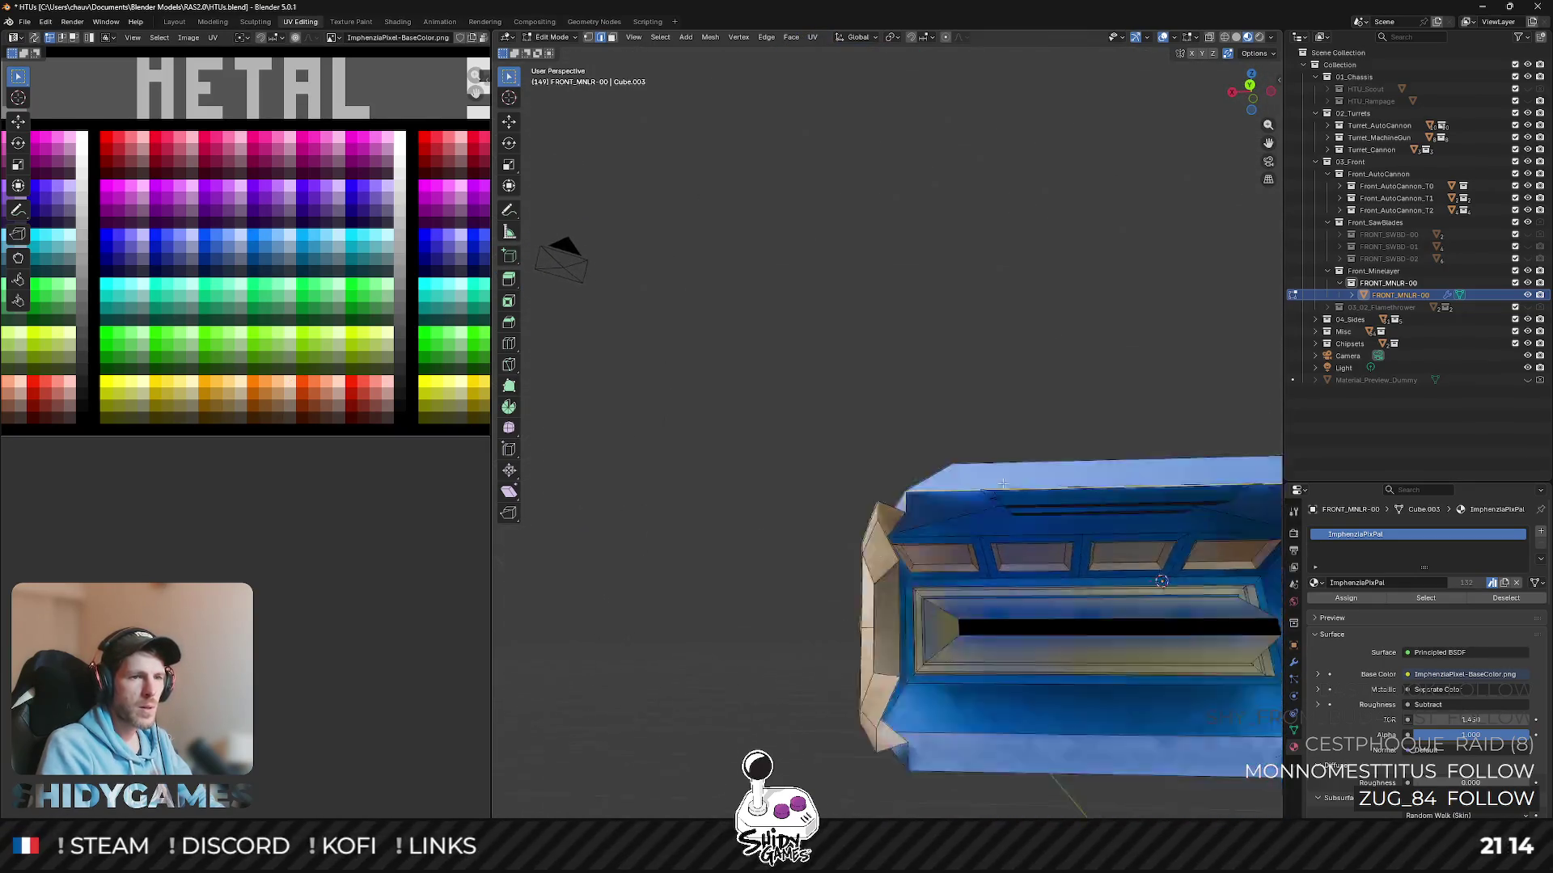
pyautogui.scroll(3, 545, 236)
pyautogui.scroll(-4, 815, 307)
pyautogui.scroll(-3, 814, 307)
pyautogui.scroll(3, 756, 473)
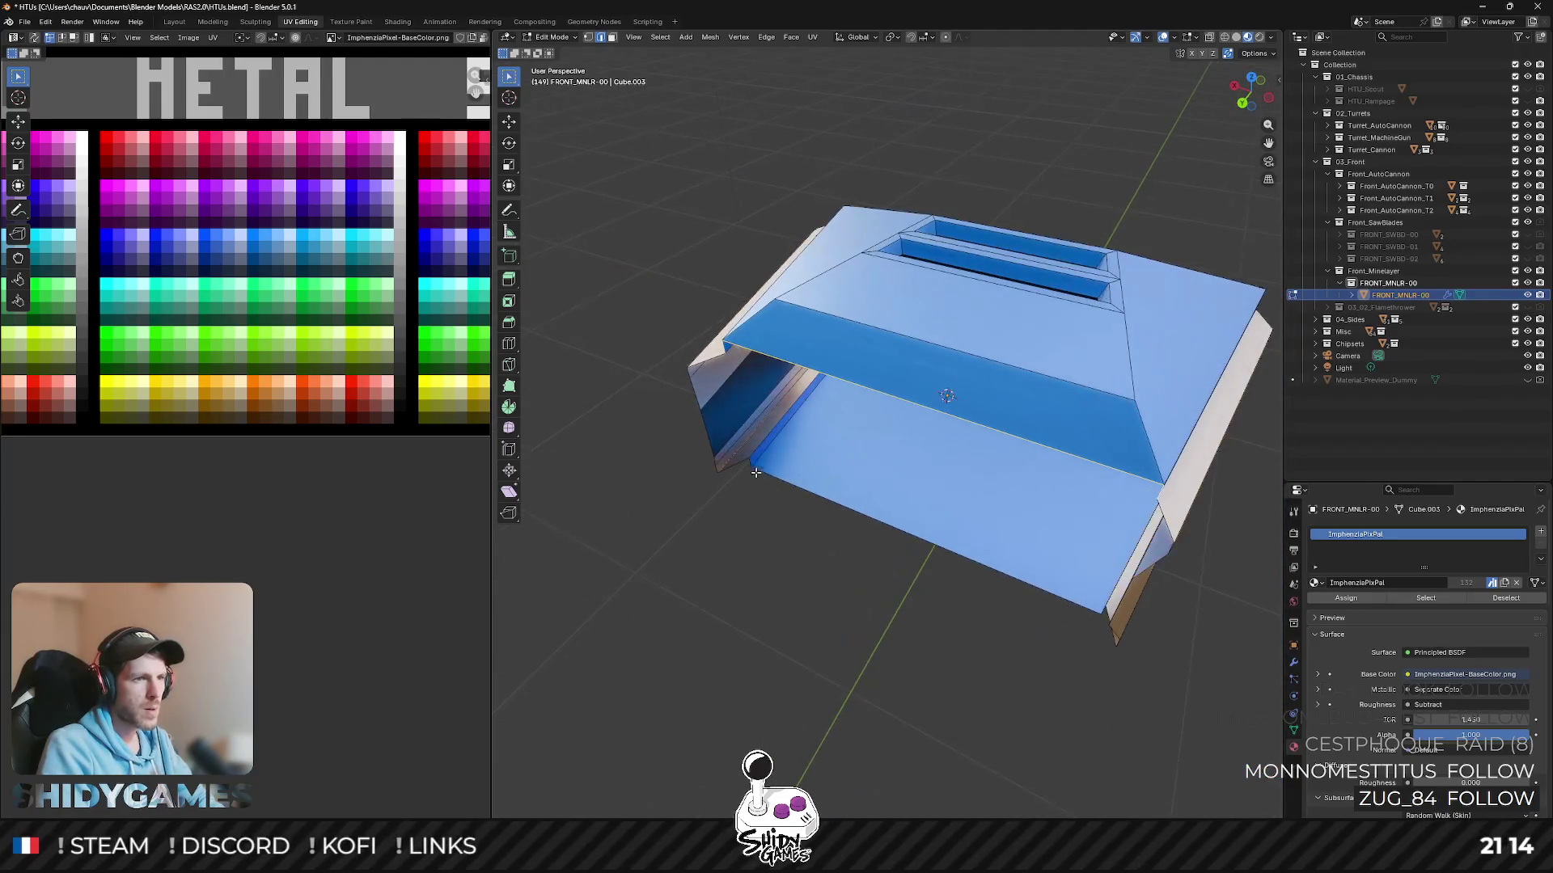
pyautogui.moveTo(761, 470); pyautogui.dragTo(1088, 452, button='middle')
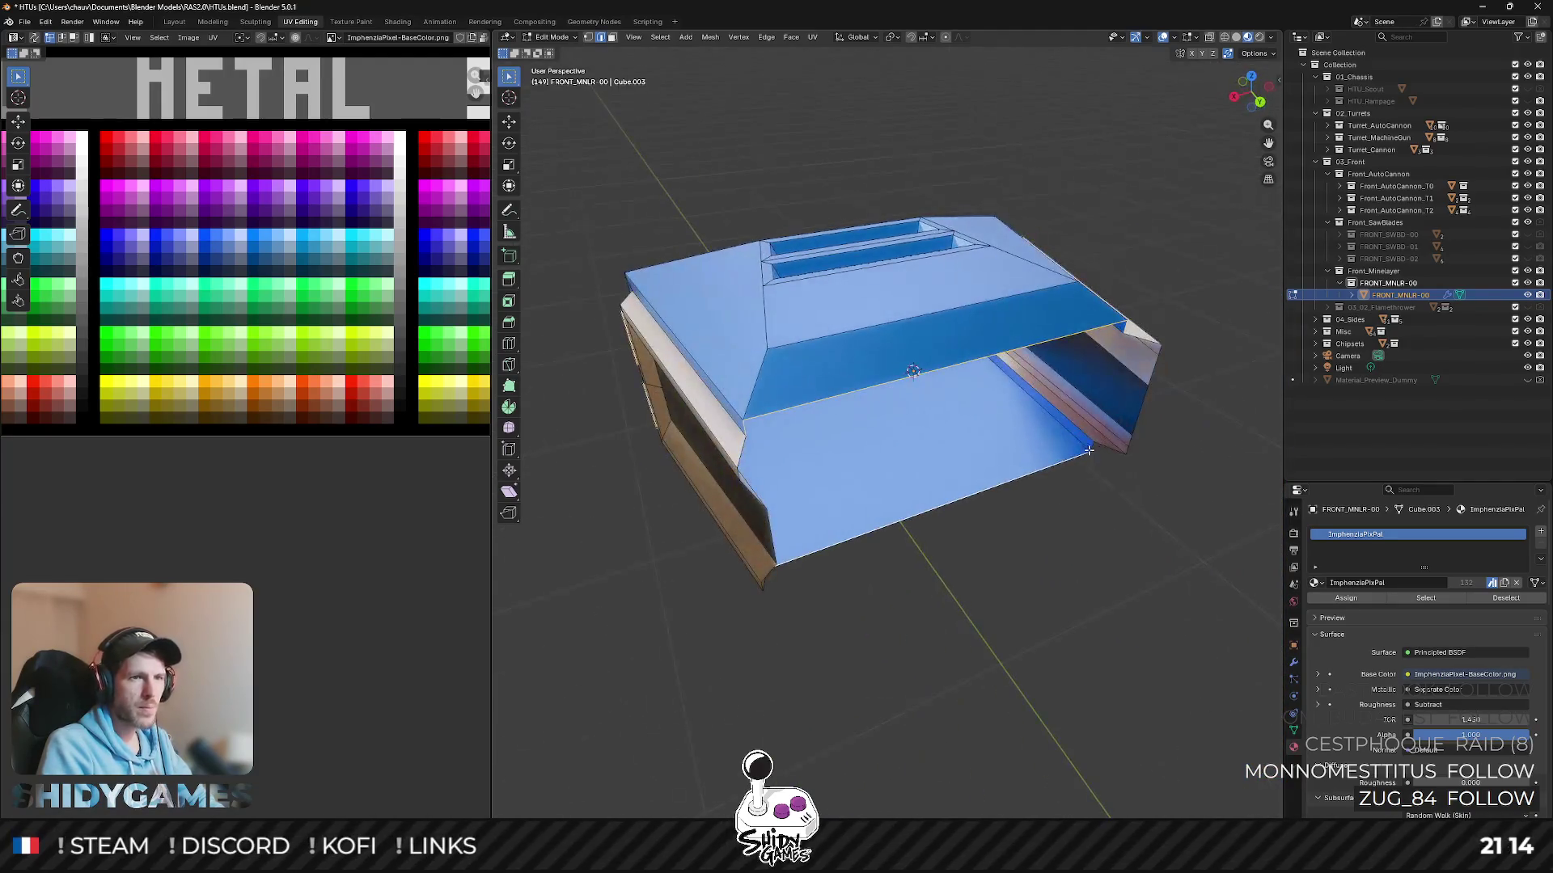
pyautogui.click(1254, 79)
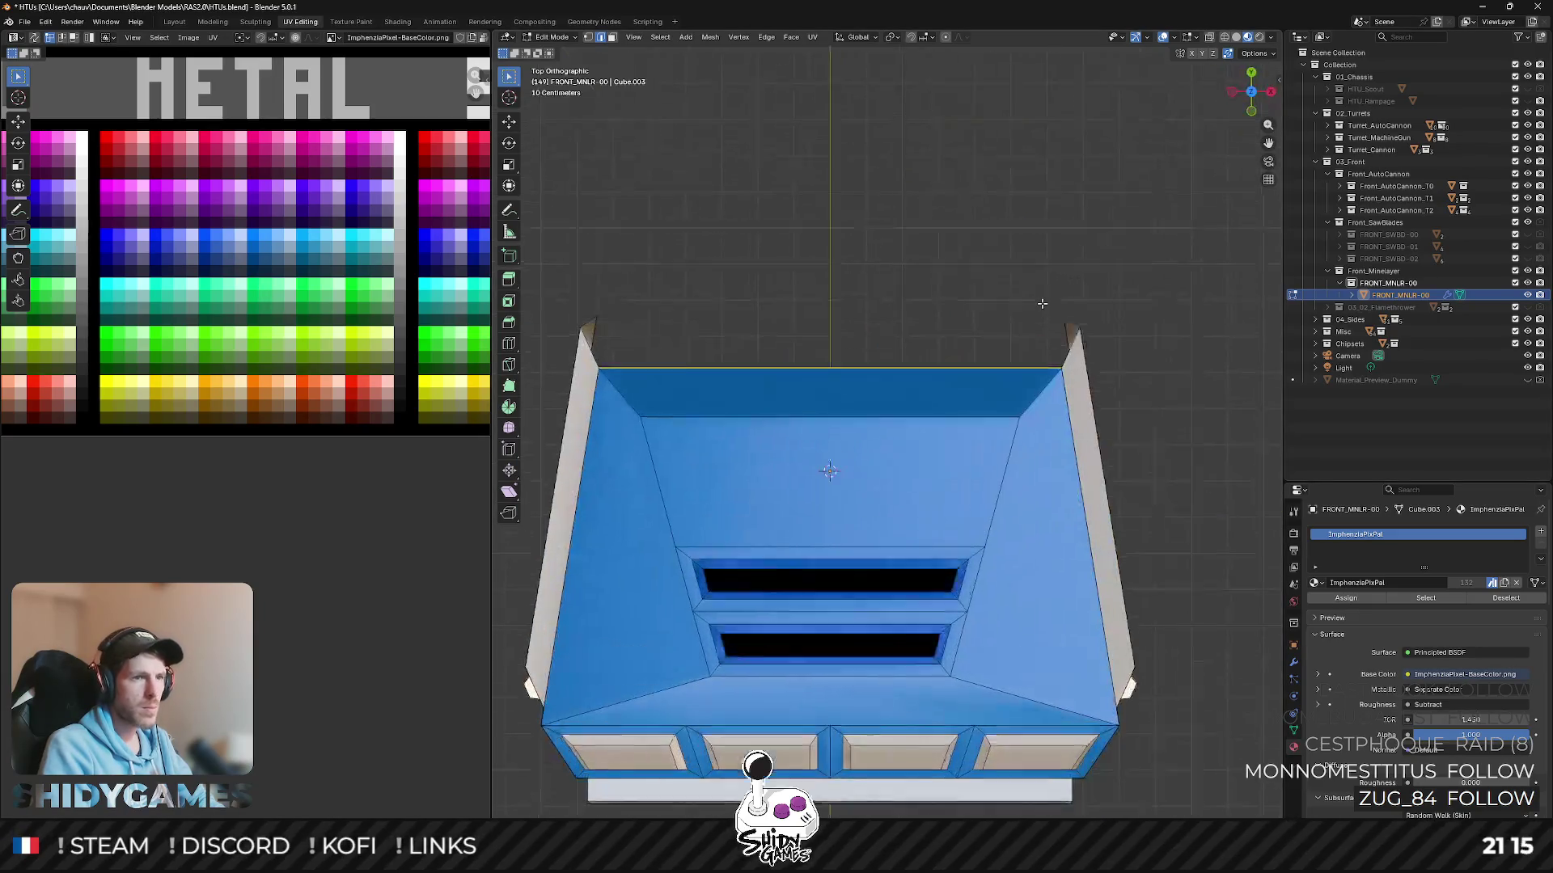
# - Extend the top shell's back edge further back along Y
pyautogui.press('g')
pyautogui.press('y')
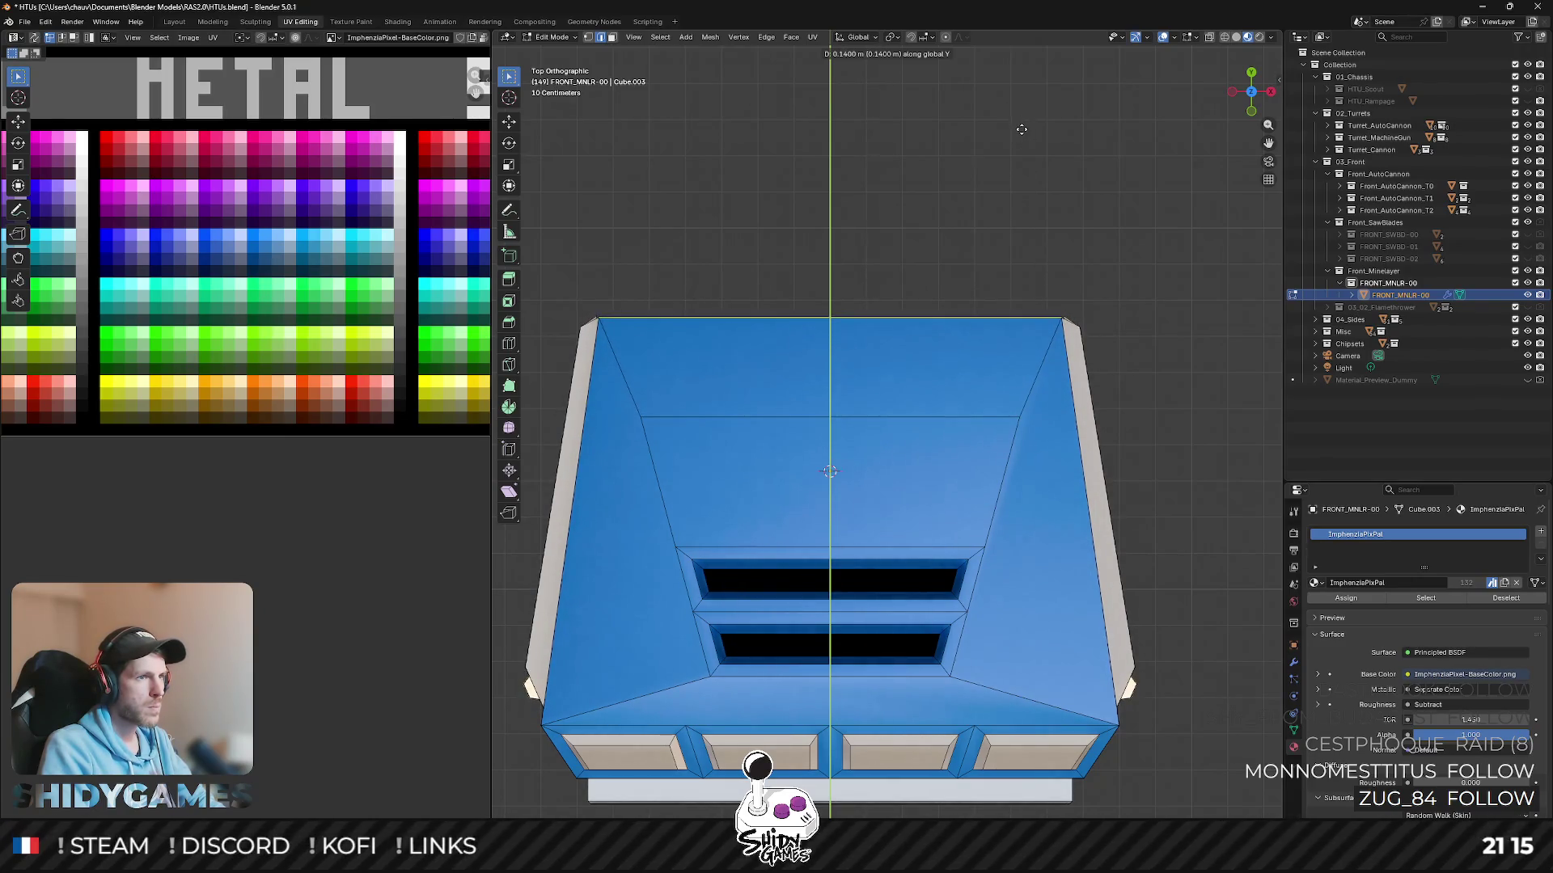
pyautogui.click(1023, 126)
pyautogui.moveTo(1068, 181)
pyautogui.mouseDown(button='middle')
pyautogui.moveTo(932, 174)
pyautogui.moveTo(901, 67)
pyautogui.moveTo(838, 309)
pyautogui.moveTo(868, 392)
pyautogui.moveTo(839, 384)
pyautogui.mouseUp(button='middle')
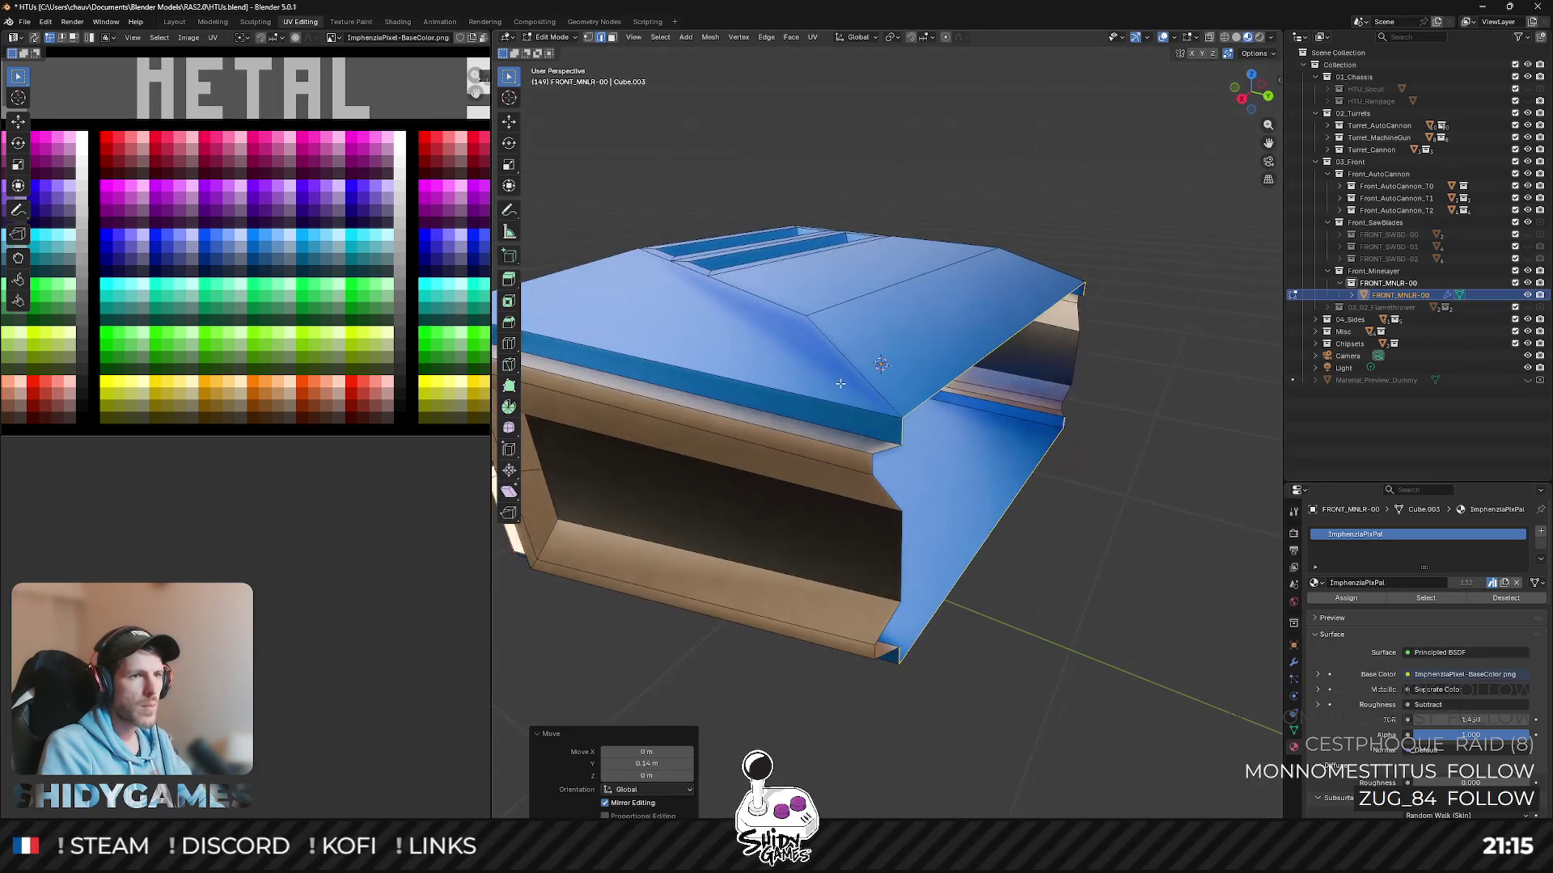
# - Move the brown side panel's top edge back along Y from the top view
pyautogui.click(891, 448)
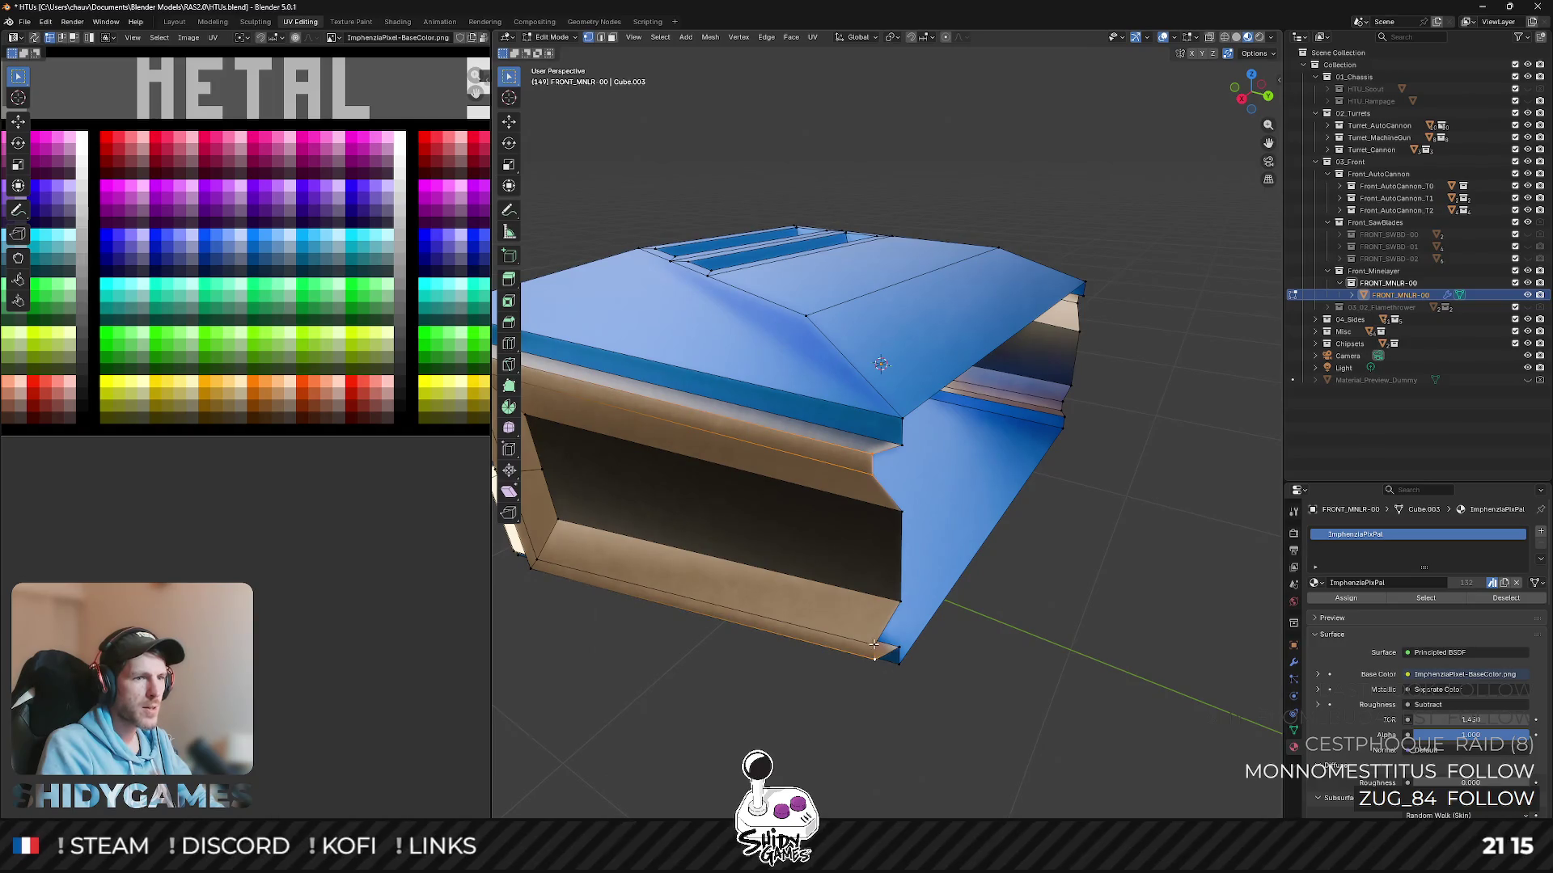
pyautogui.moveTo(1186, 397)
pyautogui.mouseDown(button='middle')
pyautogui.moveTo(707, 402)
pyautogui.moveTo(897, 302)
pyautogui.mouseUp(button='middle')
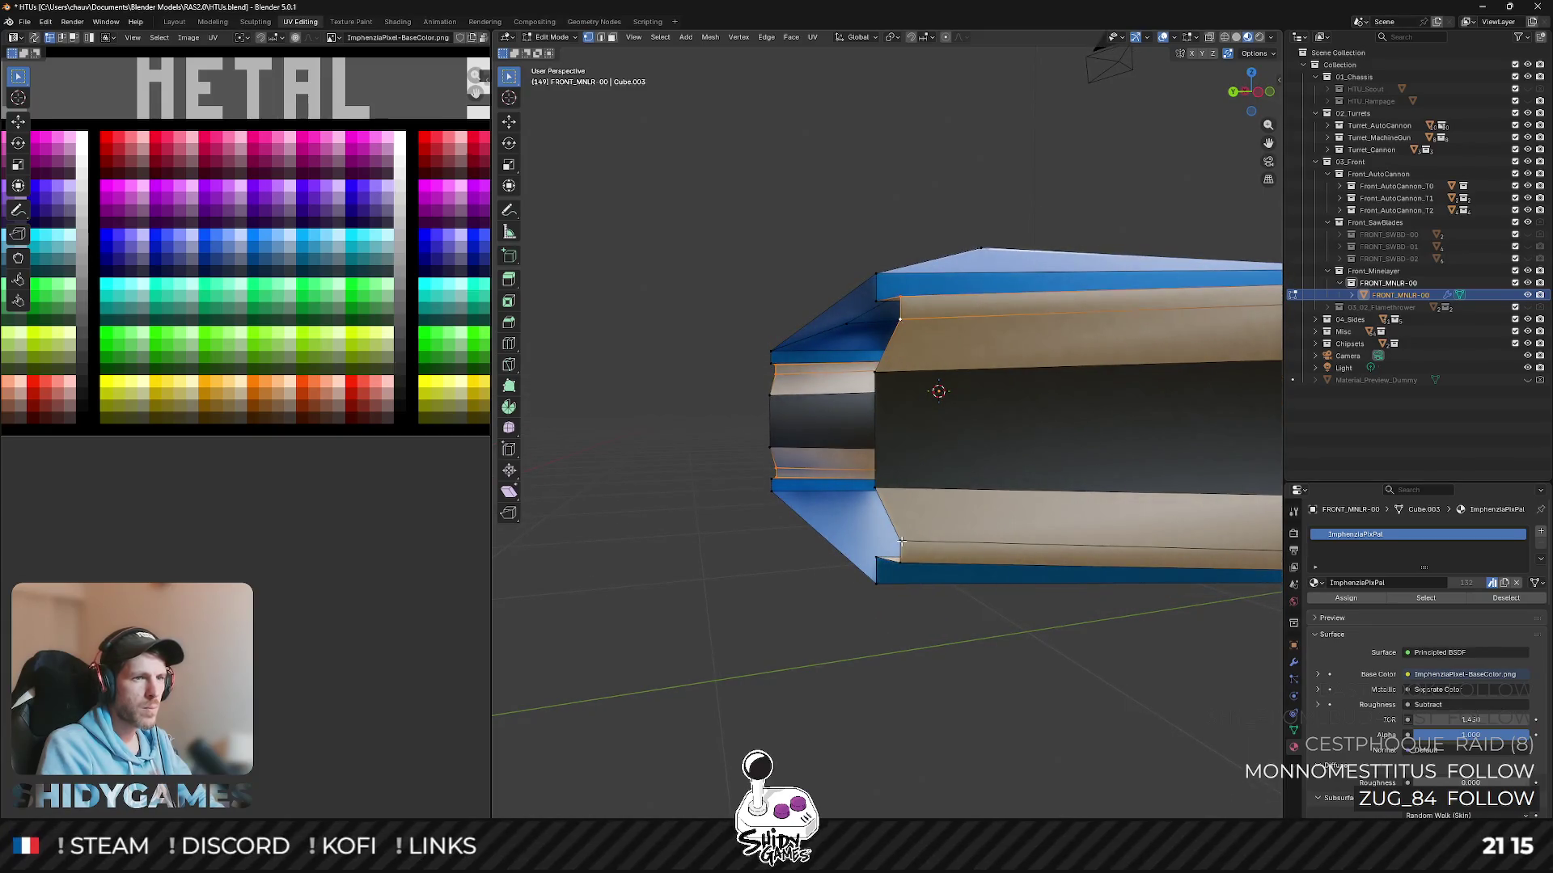
pyautogui.click(1255, 77)
pyautogui.press('g')
pyautogui.press('y')
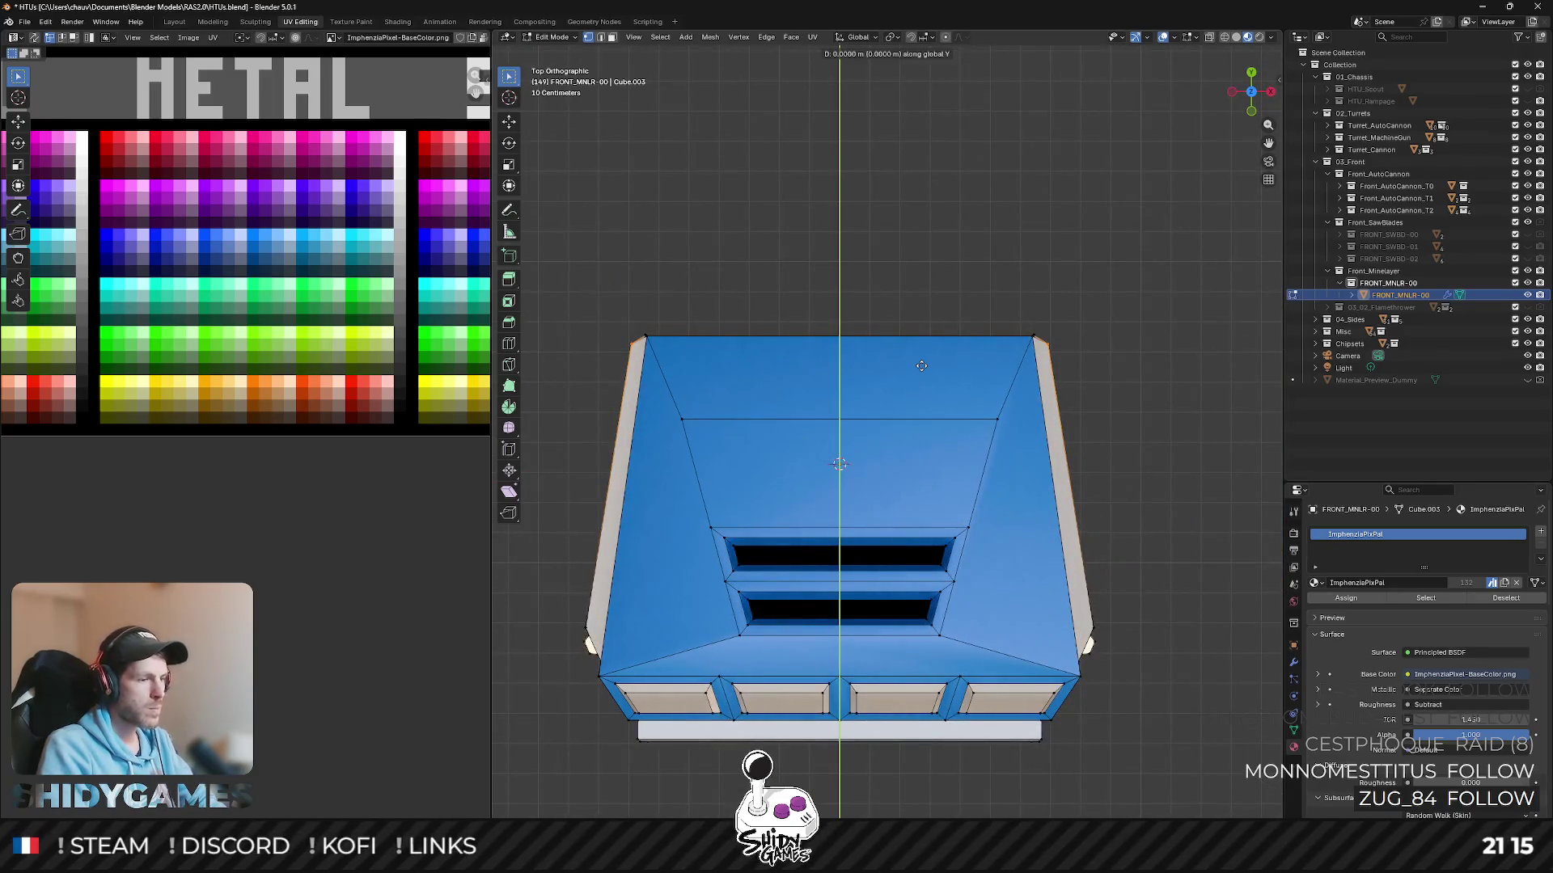
pyautogui.click(898, 400)
pyautogui.moveTo(898, 400)
pyautogui.mouseDown(button='middle')
pyautogui.moveTo(798, 181)
pyautogui.moveTo(883, 278)
pyautogui.moveTo(973, 283)
pyautogui.moveTo(1005, 323)
pyautogui.moveTo(1018, 295)
pyautogui.moveTo(1077, 308)
pyautogui.moveTo(1088, 337)
pyautogui.moveTo(1057, 338)
pyautogui.moveTo(927, 495)
pyautogui.moveTo(897, 485)
pyautogui.moveTo(939, 509)
pyautogui.moveTo(927, 421)
pyautogui.moveTo(922, 475)
pyautogui.moveTo(1027, 397)
pyautogui.mouseUp(button='middle')
# - Re-enter edit mode in face select, pick the laser's bottom face and inset it
pyautogui.press('Tab')
pyautogui.scroll(-3, 1006, 323)
pyautogui.click(988, 347)
pyautogui.scroll(2, 927, 495)
pyautogui.click(938, 509)
pyautogui.press('Tab')
pyautogui.press('3')
pyautogui.click(929, 478)
pyautogui.press('i')
pyautogui.click(1120, 359)
# - Scale the inset front face along X to about 0.92, adjusting its width twice
pyautogui.press('s')
pyautogui.press('x')
pyautogui.click(1009, 412)
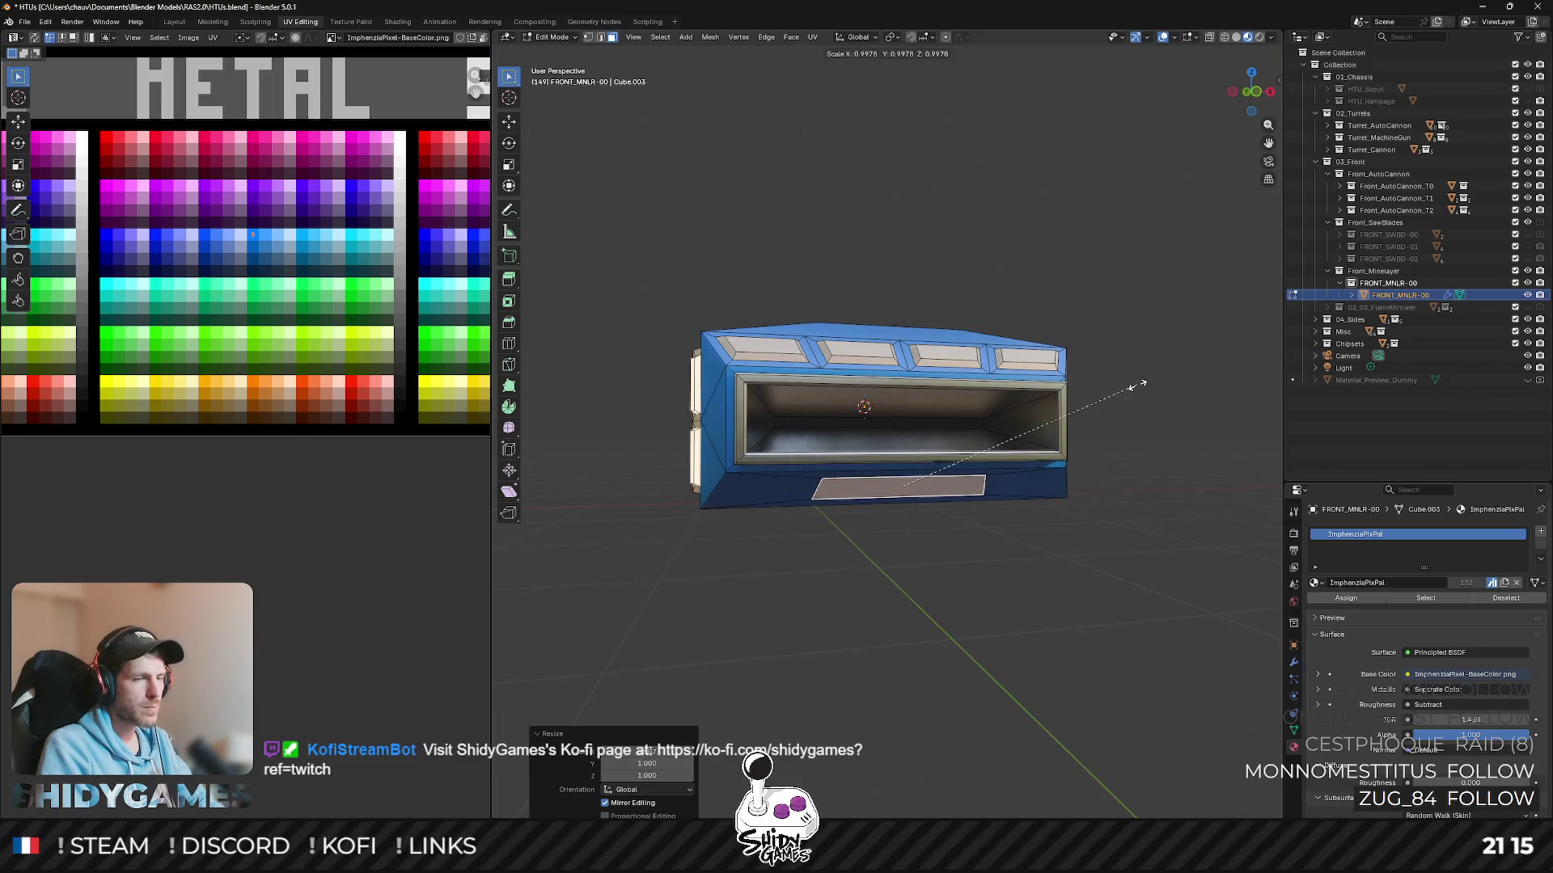
pyautogui.click(1075, 405)
pyautogui.press('s')
pyautogui.press('x')
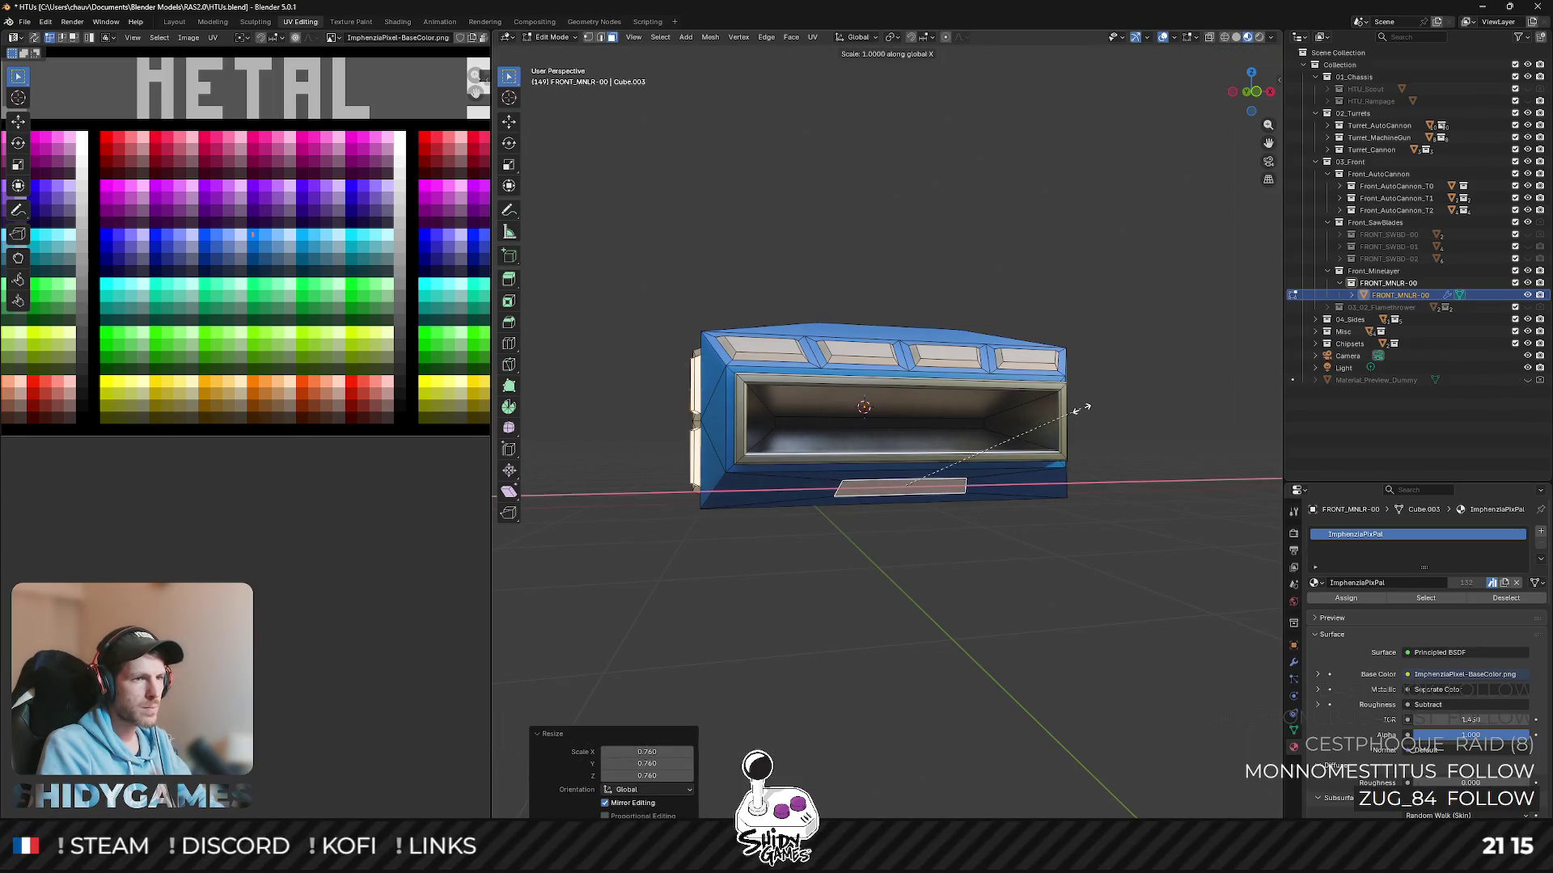
pyautogui.click(1130, 407)
# - Narrow the module's bottom edge loop along the width axis from a front view
pyautogui.click(1252, 82)
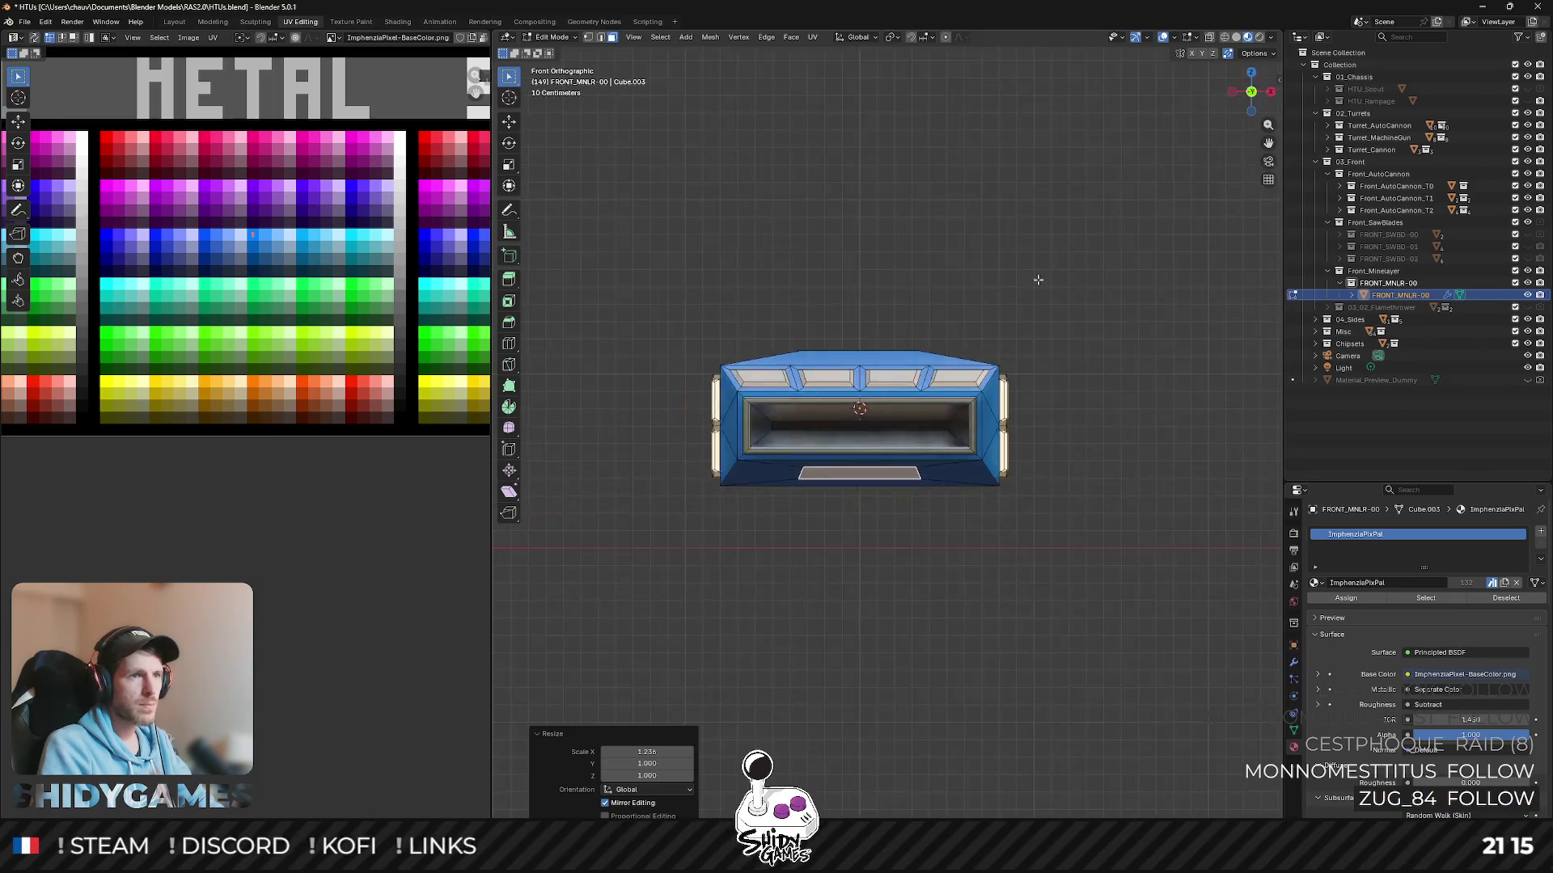
pyautogui.scroll(3, 1068, 242)
pyautogui.keyDown('alt'); pyautogui.click(682, 548); pyautogui.keyUp('alt')
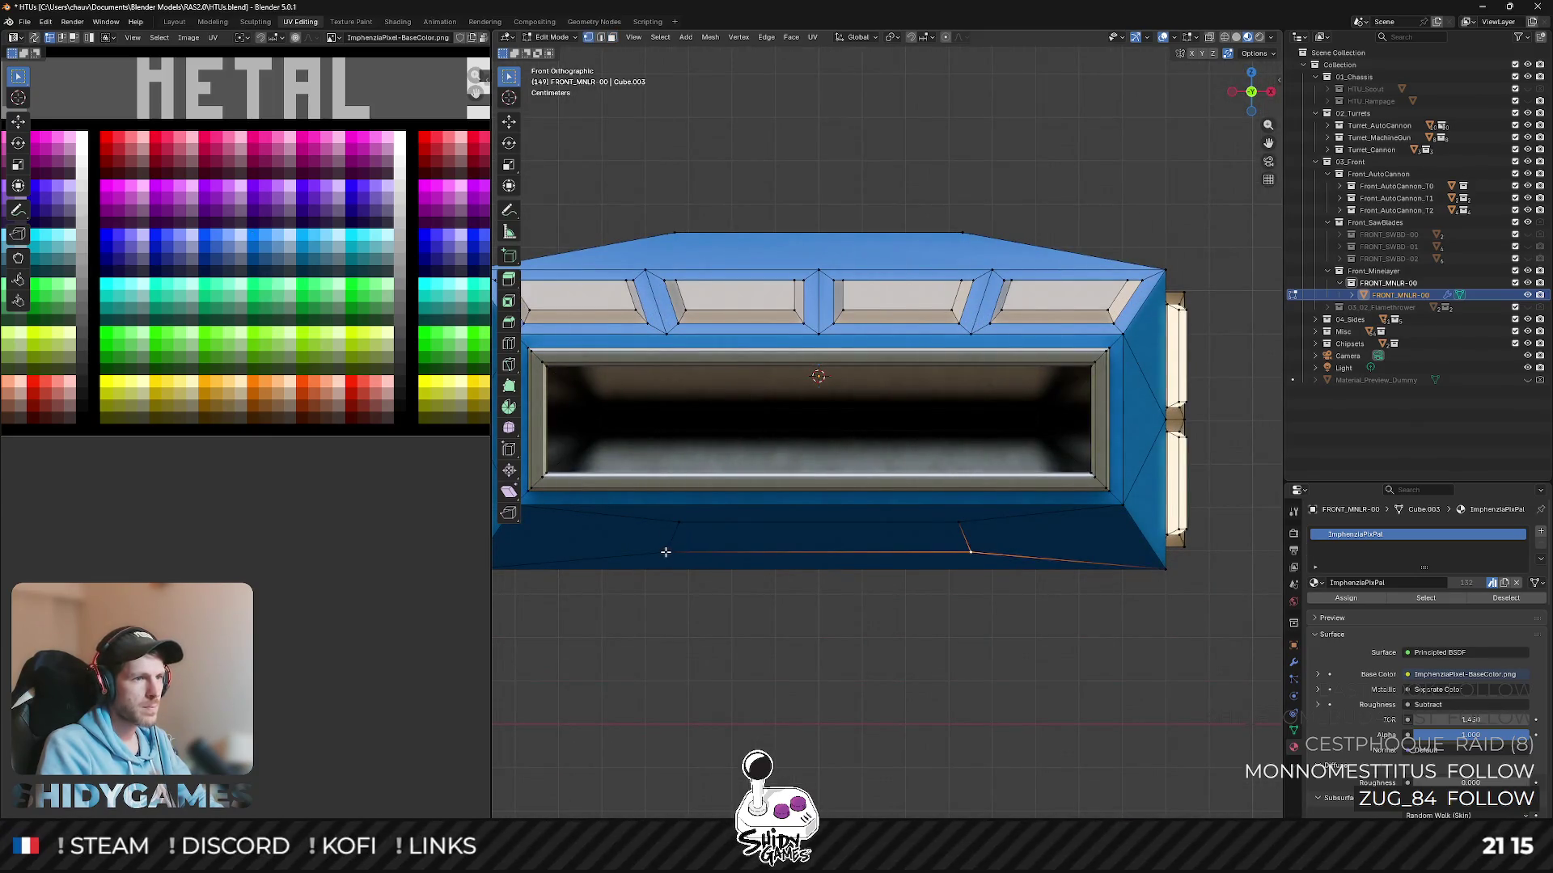
pyautogui.press('s')
pyautogui.press('x')
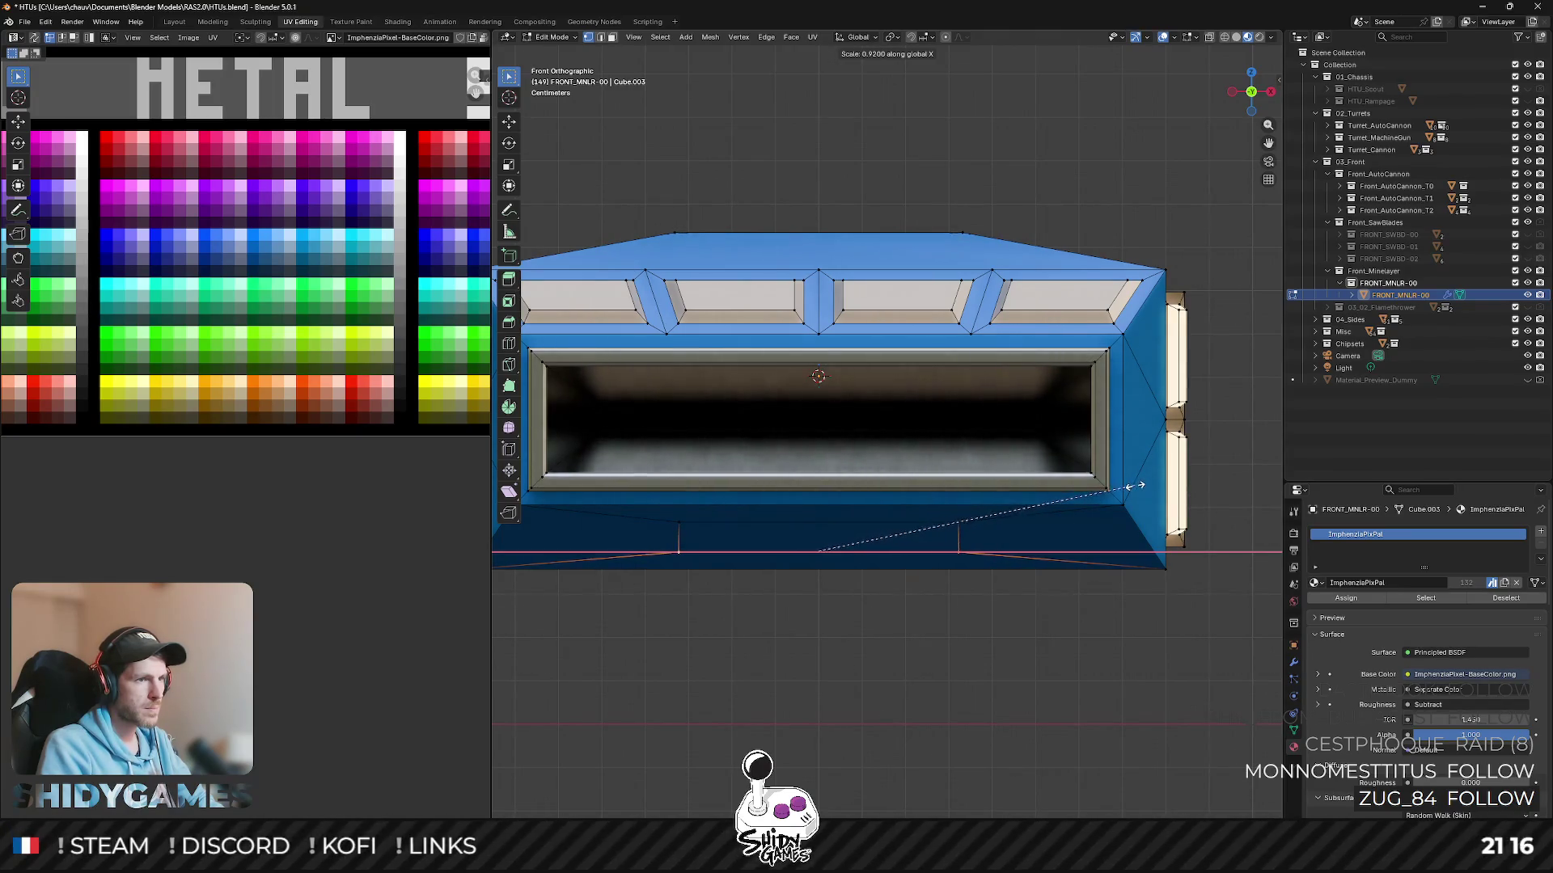
pyautogui.click(1135, 485)
pyautogui.moveTo(1134, 485)
pyautogui.mouseDown(button='middle')
pyautogui.moveTo(963, 502)
pyautogui.moveTo(1065, 470)
pyautogui.mouseUp(button='middle')
pyautogui.scroll(-5, 965, 502)
pyautogui.scroll(2, 965, 503)
# - Extrude the plate's bottom face in place, leaving the new extrusion flush and unmoved
pyautogui.press('3')
pyautogui.click(927, 488)
pyautogui.press('e')
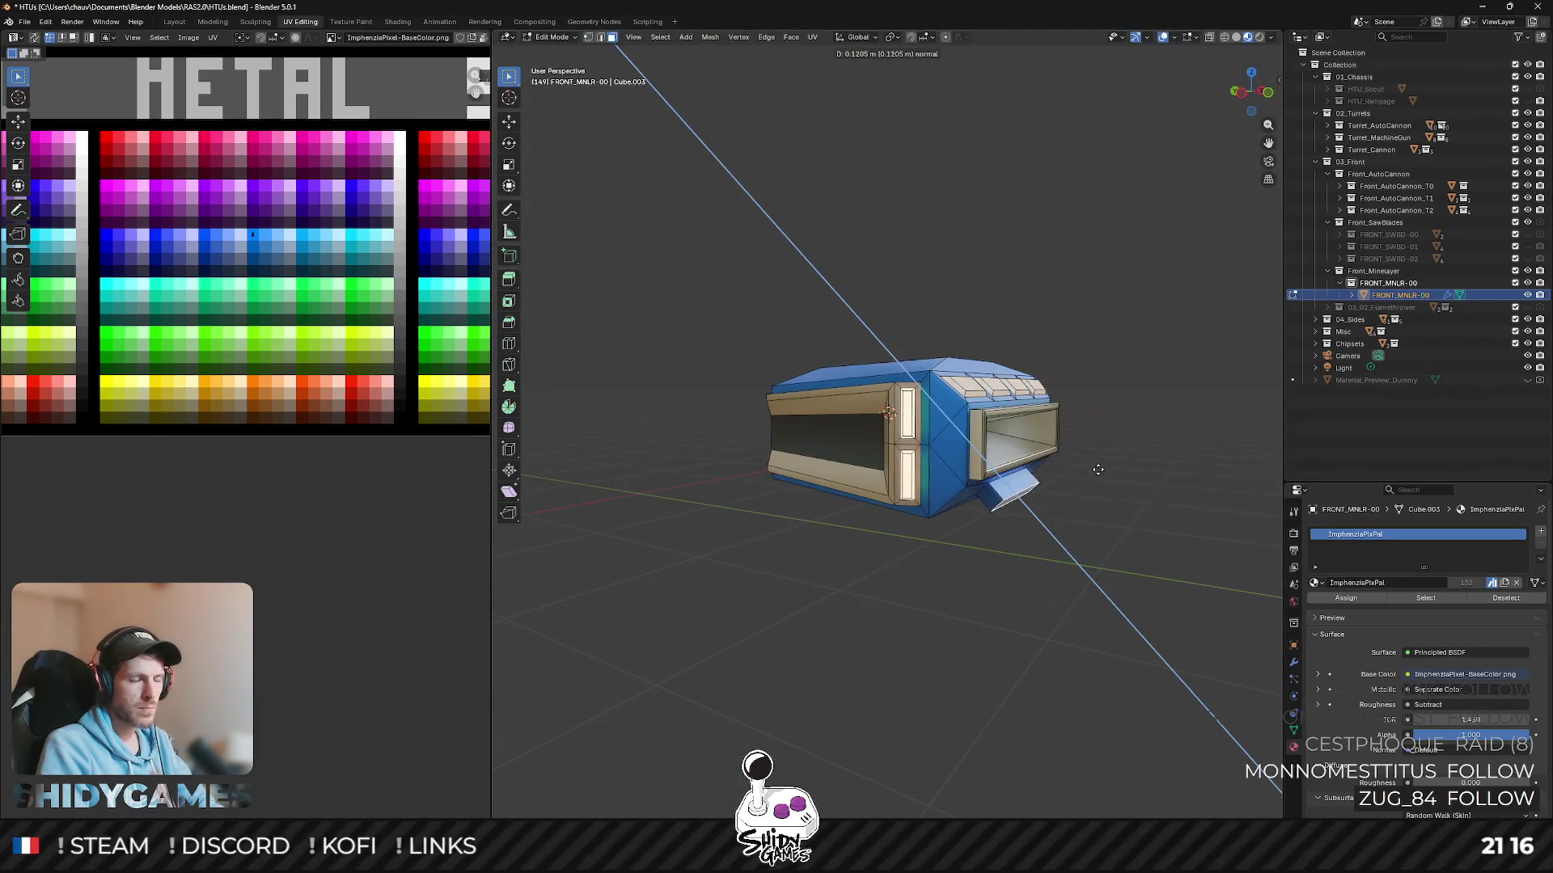
pyautogui.rightClick(1092, 470)
# - Move the extruded bottom face forward along Y so it forms a shelf under the housing
pyautogui.press('z')
pyautogui.rightClick(1155, 479)
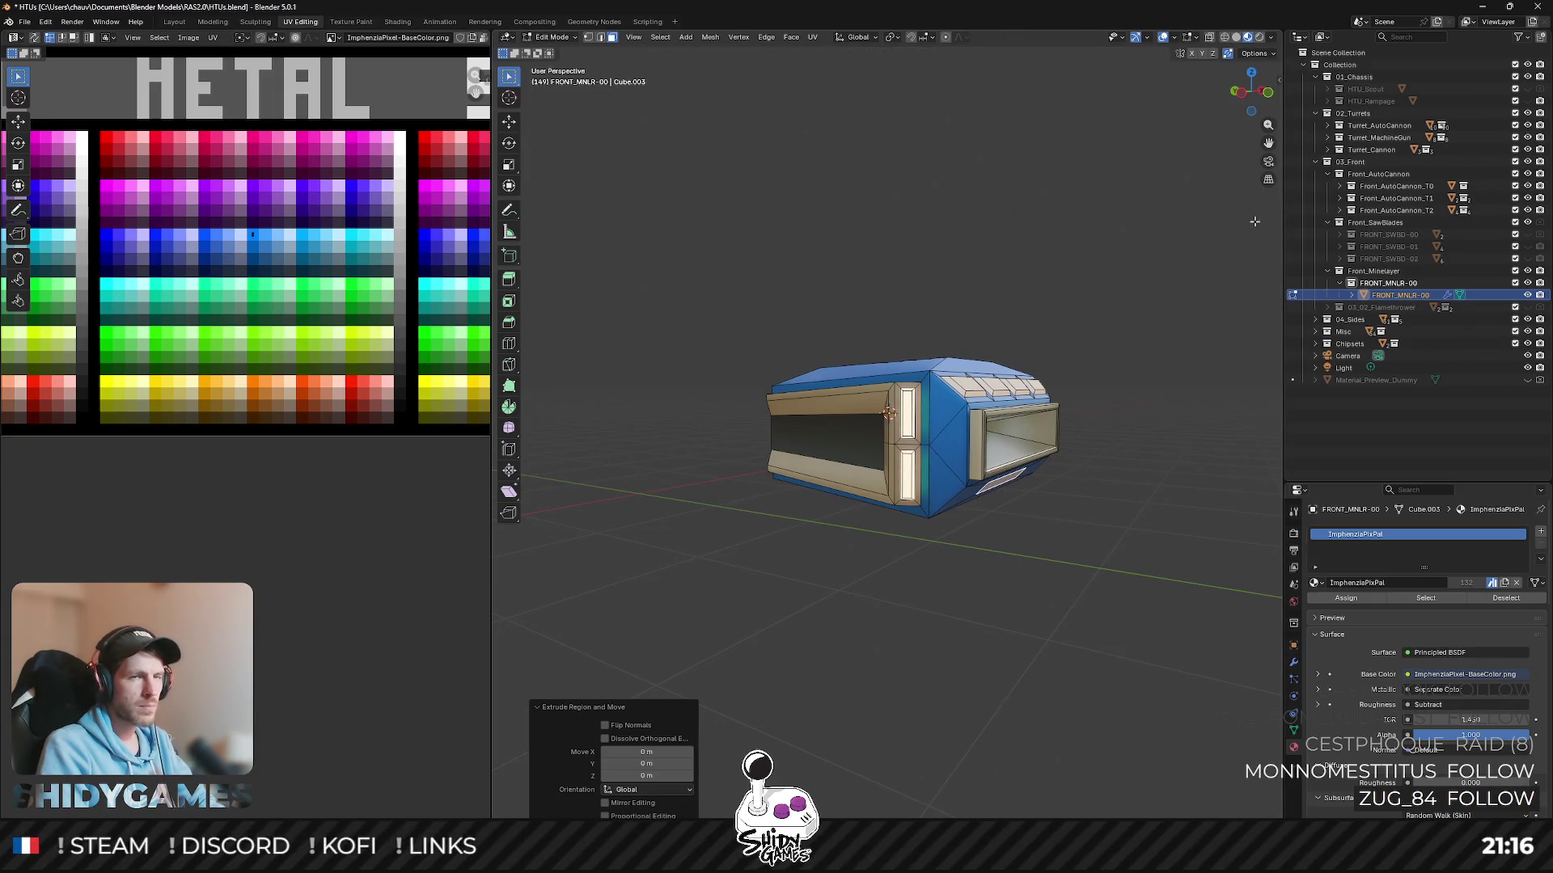
pyautogui.click(1234, 95)
pyautogui.scroll(2, 683, 355)
pyautogui.scroll(2, 683, 355)
pyautogui.press('g')
pyautogui.press('y')
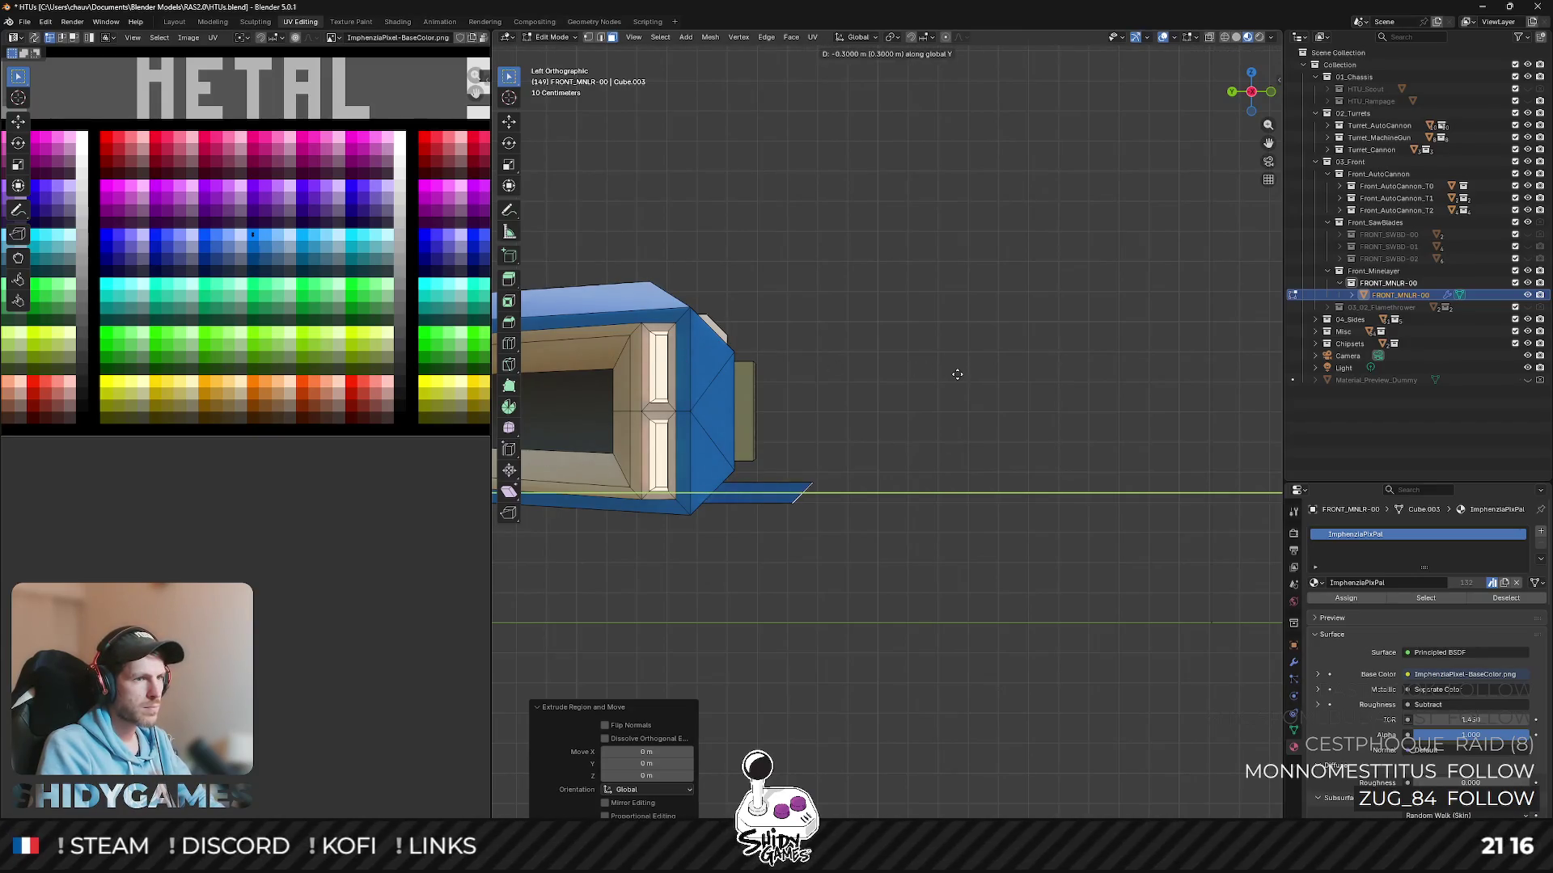
pyautogui.click(1086, 364)
pyautogui.moveTo(1085, 364); pyautogui.dragTo(1001, 249, button='middle')
# - Scale the shelf to half its width along X and half its height along Z
pyautogui.press('s')
pyautogui.press('x')
pyautogui.click(894, 328)
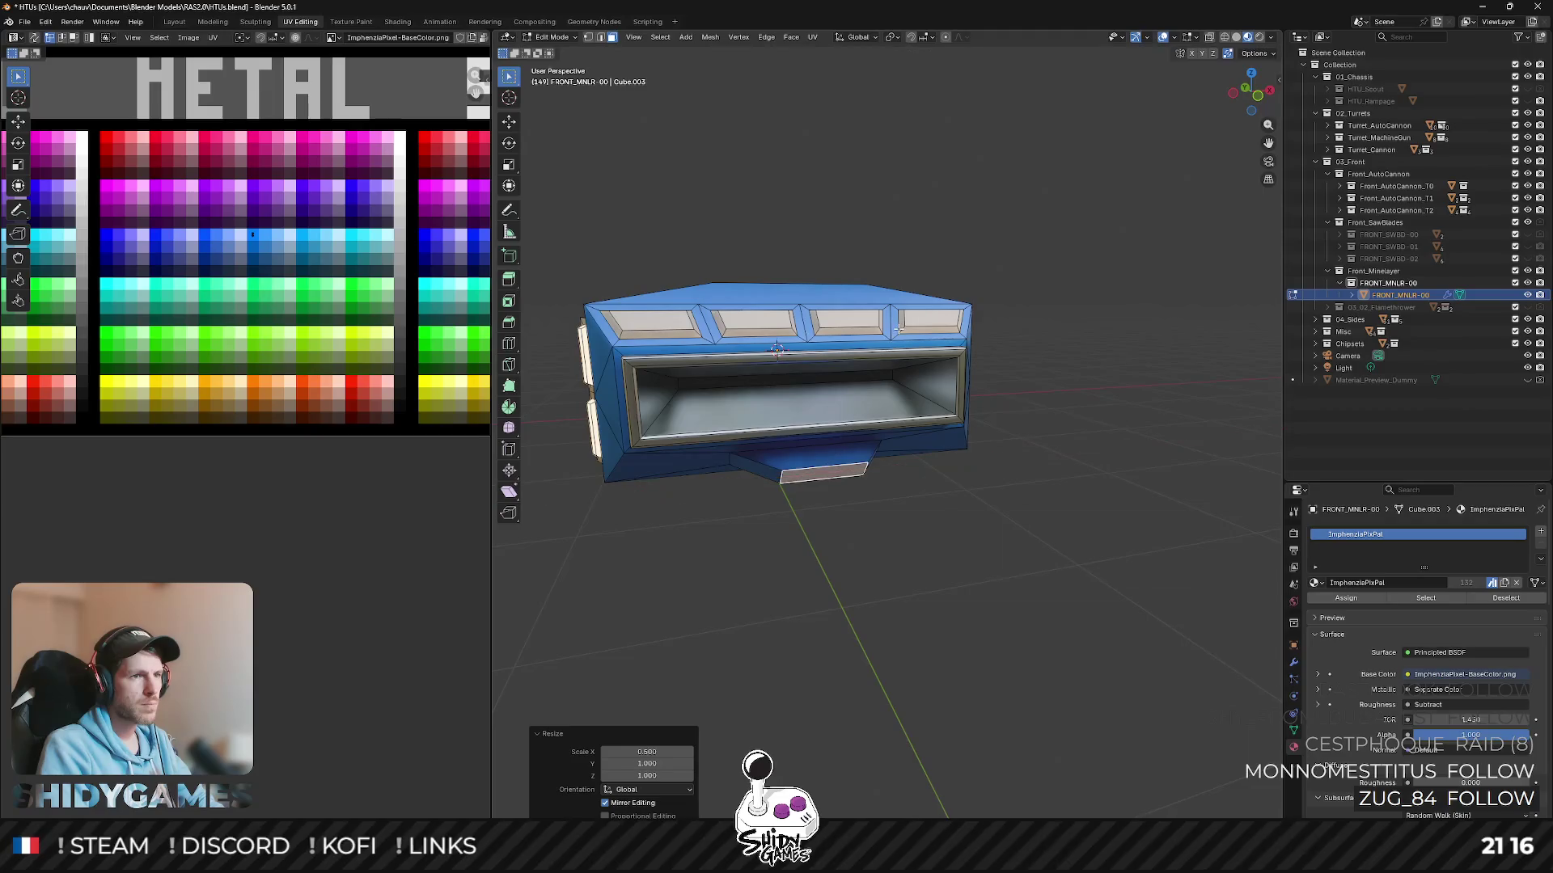
pyautogui.press('s')
pyautogui.press('z')
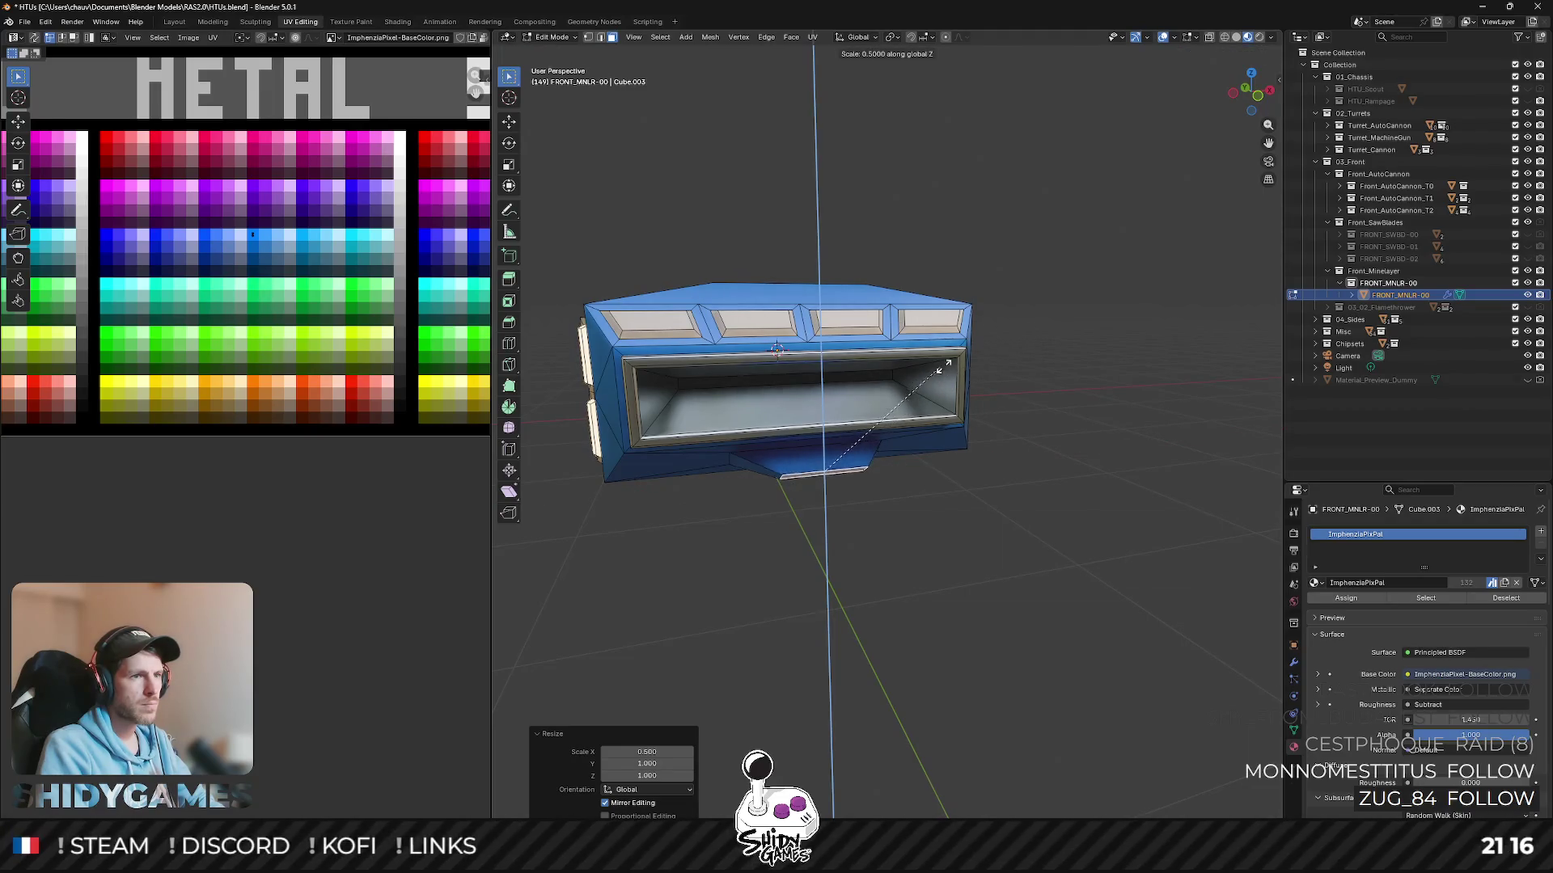
pyautogui.click(976, 355)
pyautogui.moveTo(977, 356); pyautogui.dragTo(813, 490, button='middle')
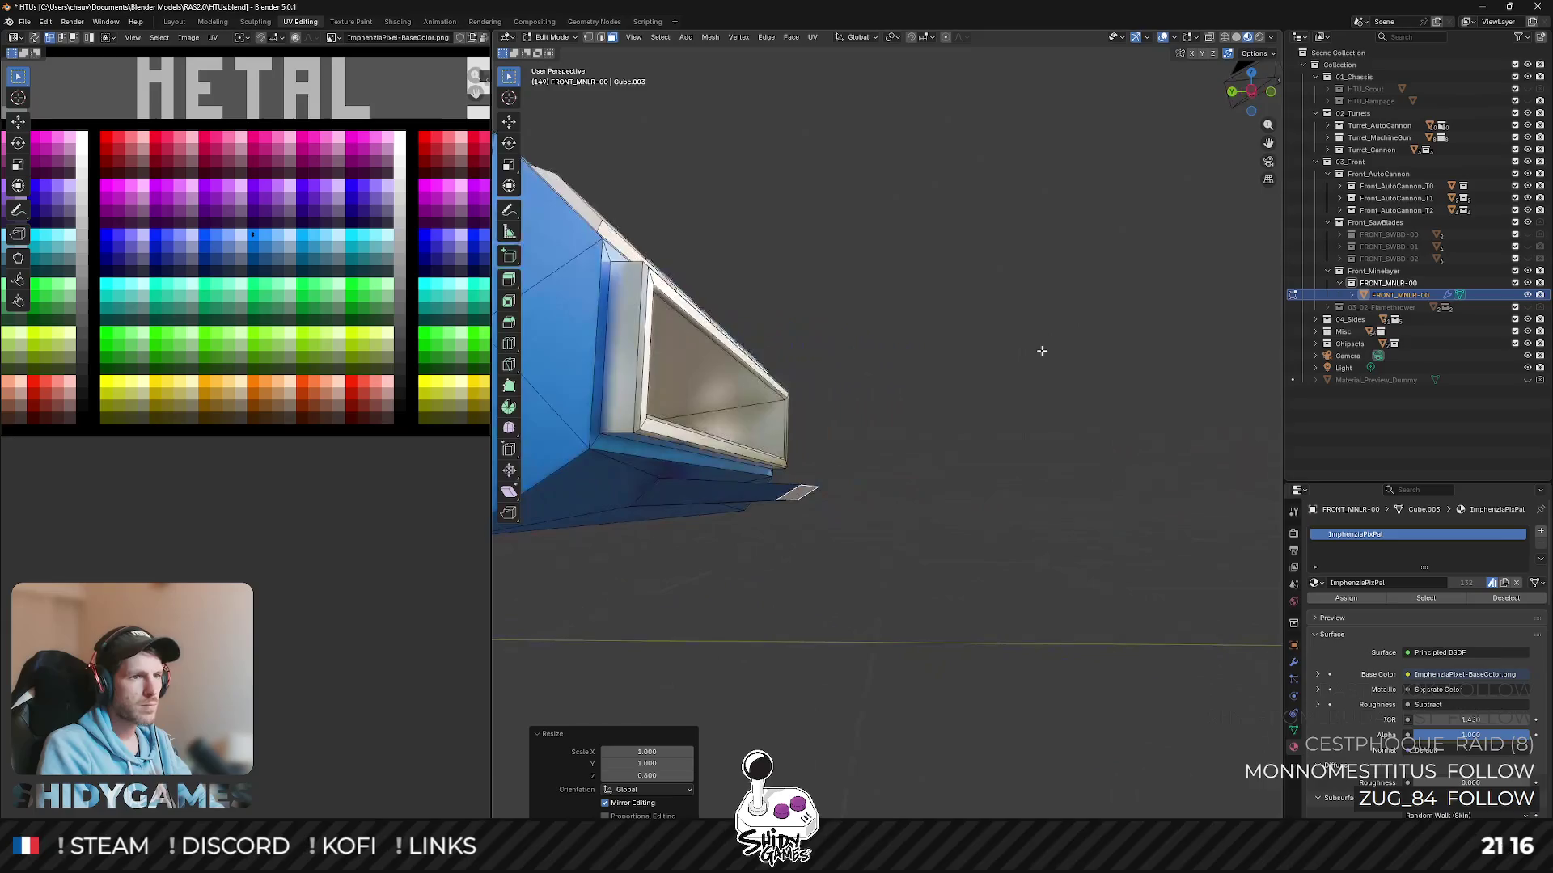
# - Reposition the shelf along Y from the side view and return to Object Mode
pyautogui.click(1233, 102)
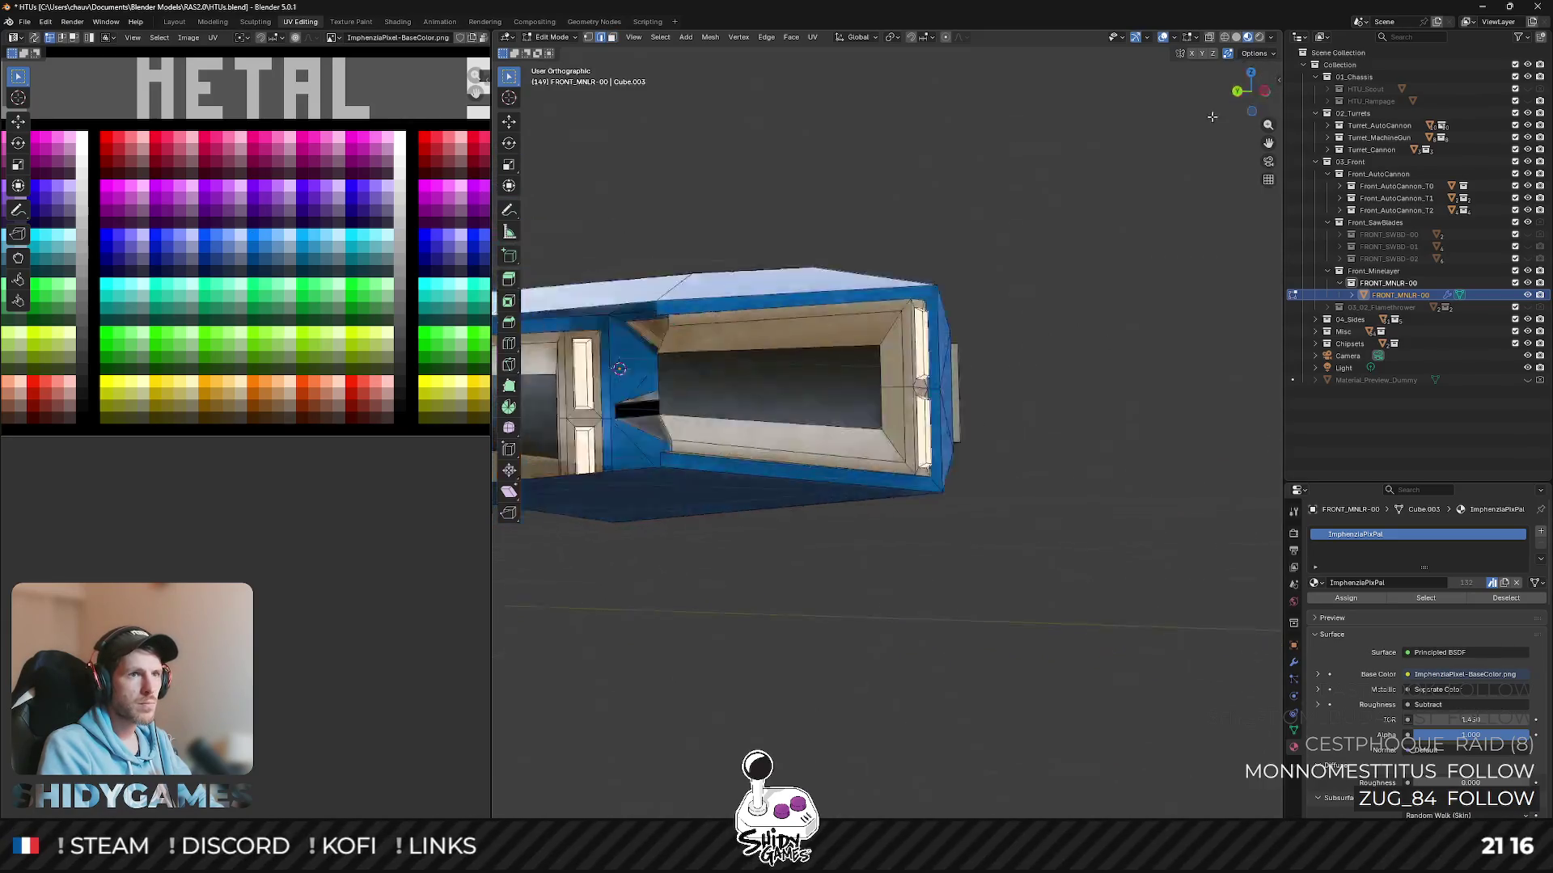
pyautogui.click(1268, 97)
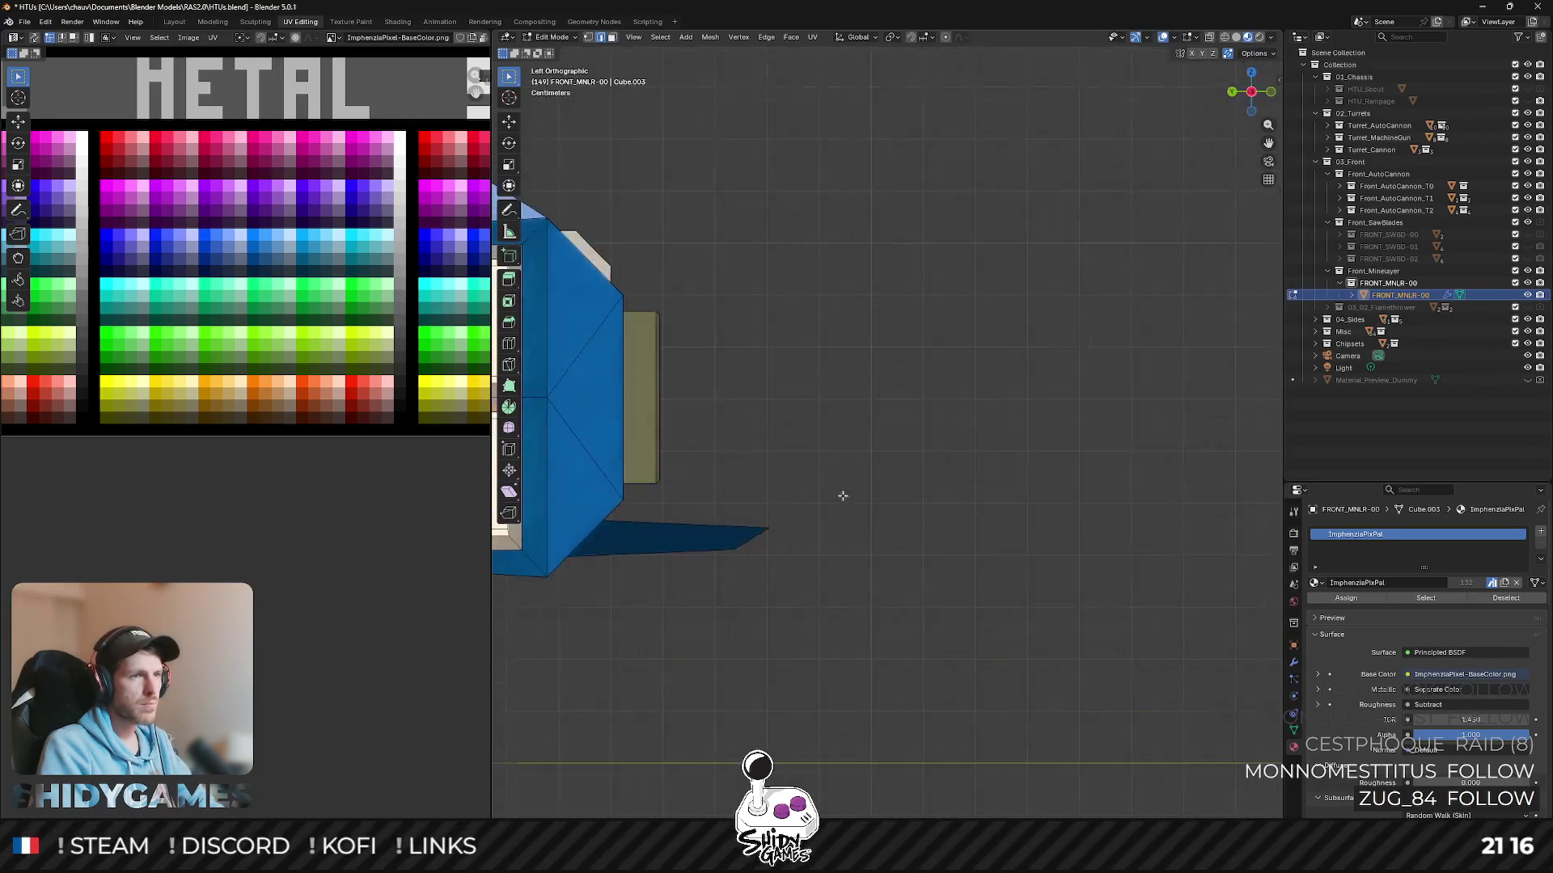
pyautogui.press('g')
pyautogui.press('y')
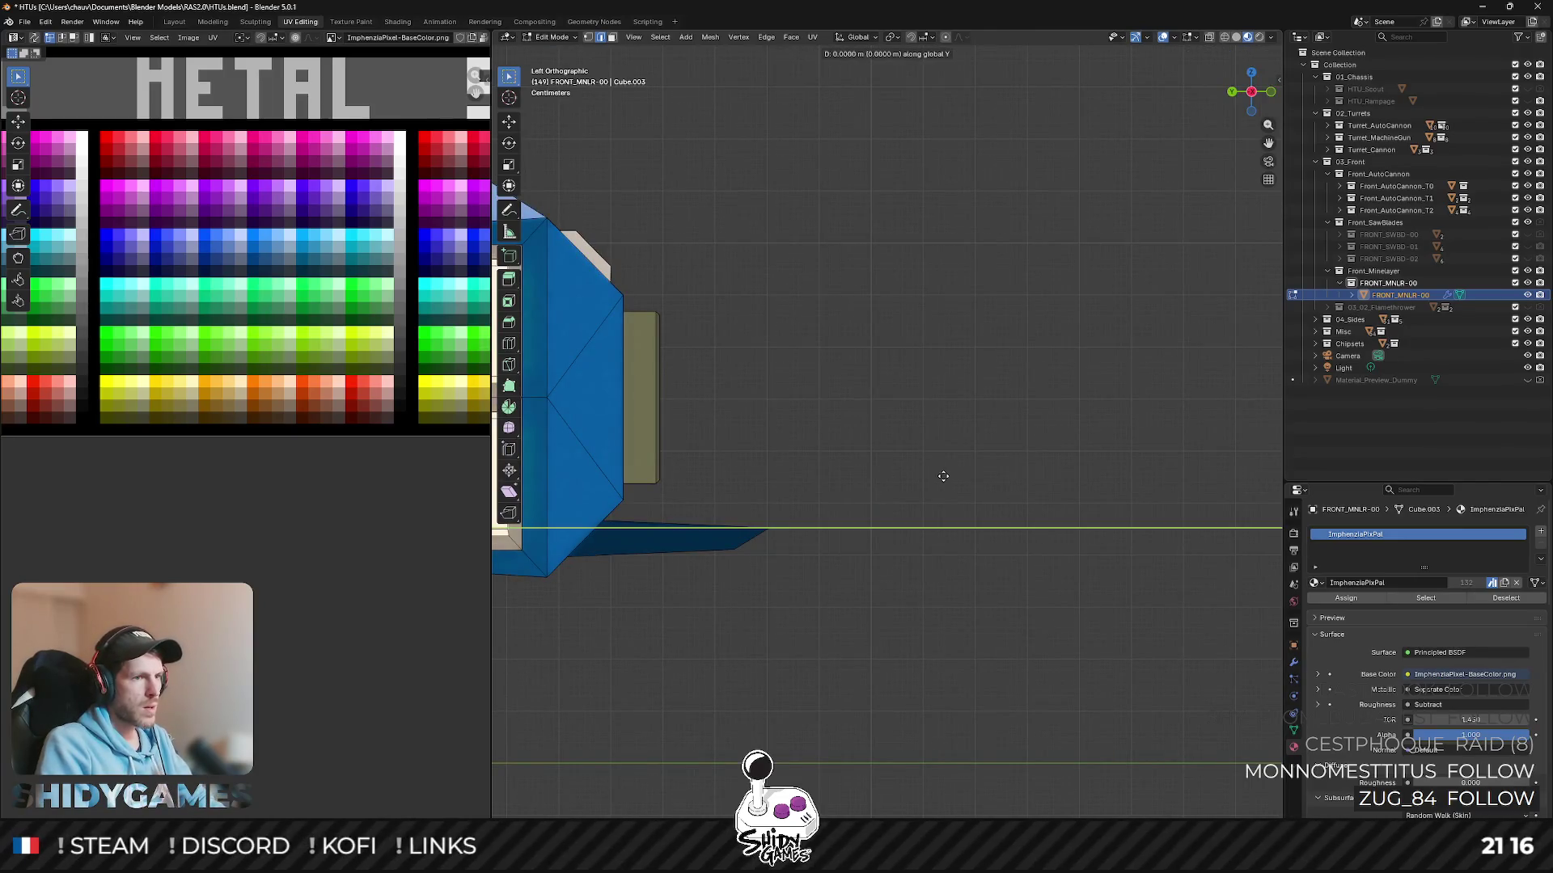
pyautogui.click(899, 474)
pyautogui.moveTo(894, 472); pyautogui.dragTo(751, 472, button='middle')
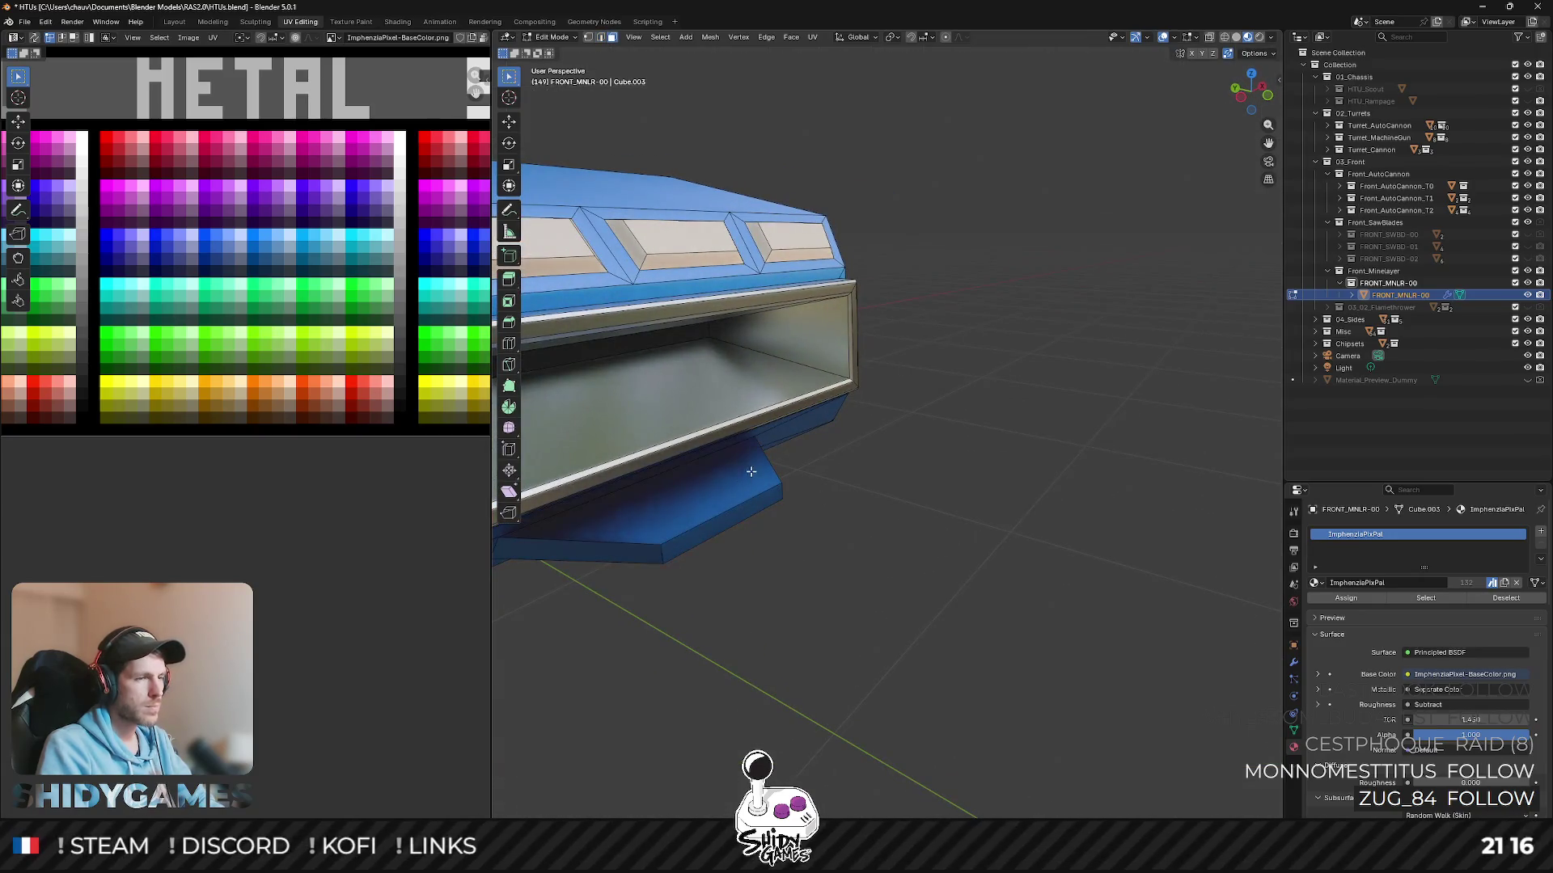
pyautogui.scroll(1, 762, 484)
pyautogui.scroll(2, 807, 502)
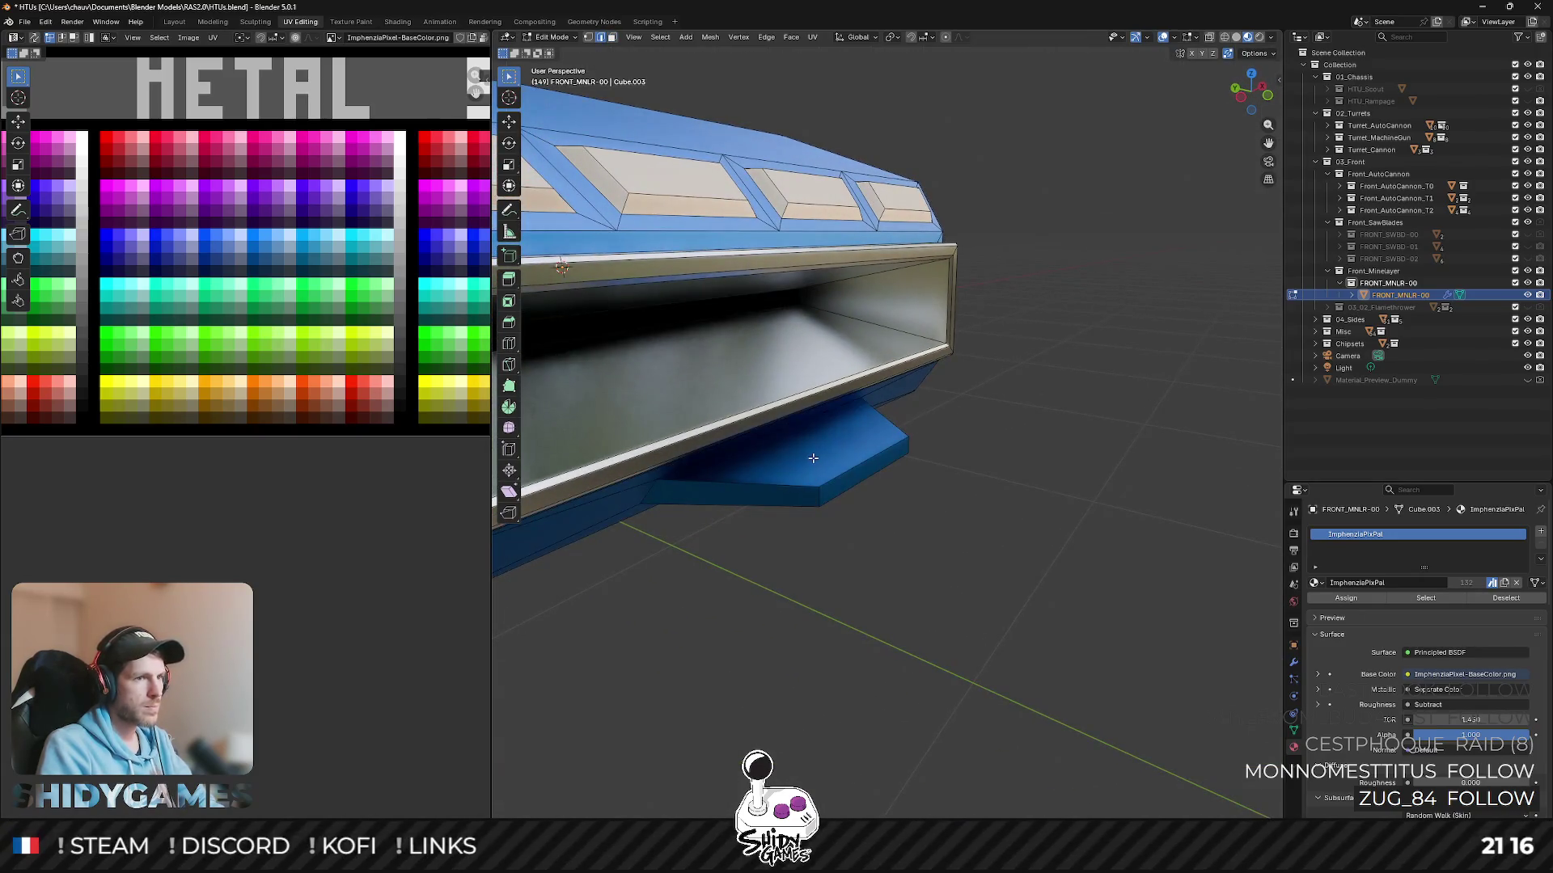
pyautogui.press('l')
pyautogui.moveTo(789, 484)
pyautogui.mouseDown(button='middle')
pyautogui.moveTo(828, 448)
pyautogui.moveTo(185, 325)
pyautogui.mouseUp(button='middle')
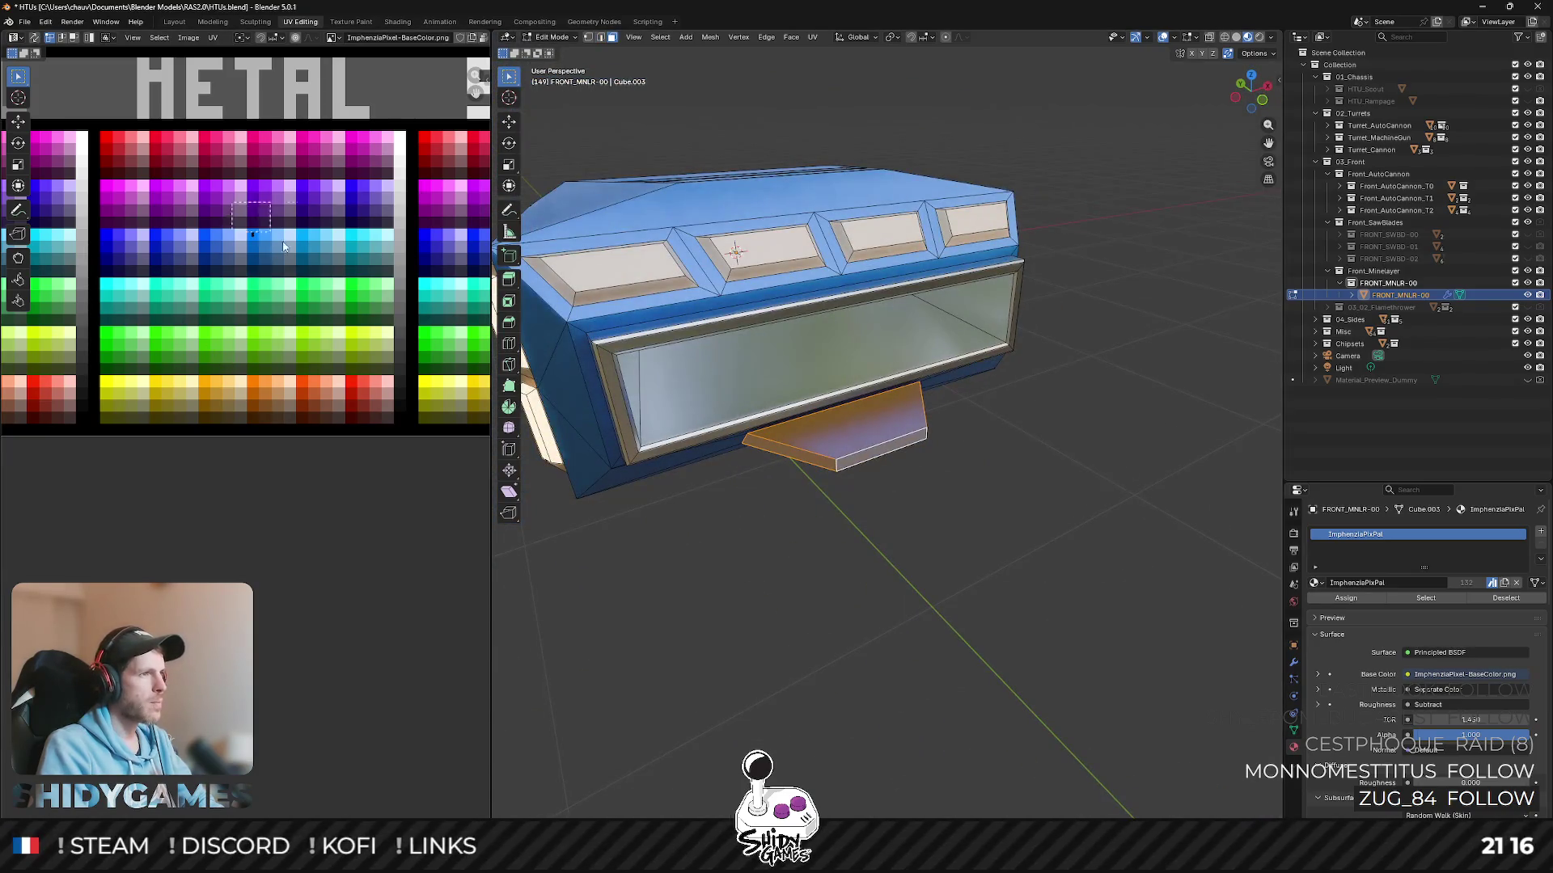
pyautogui.press('Tab')
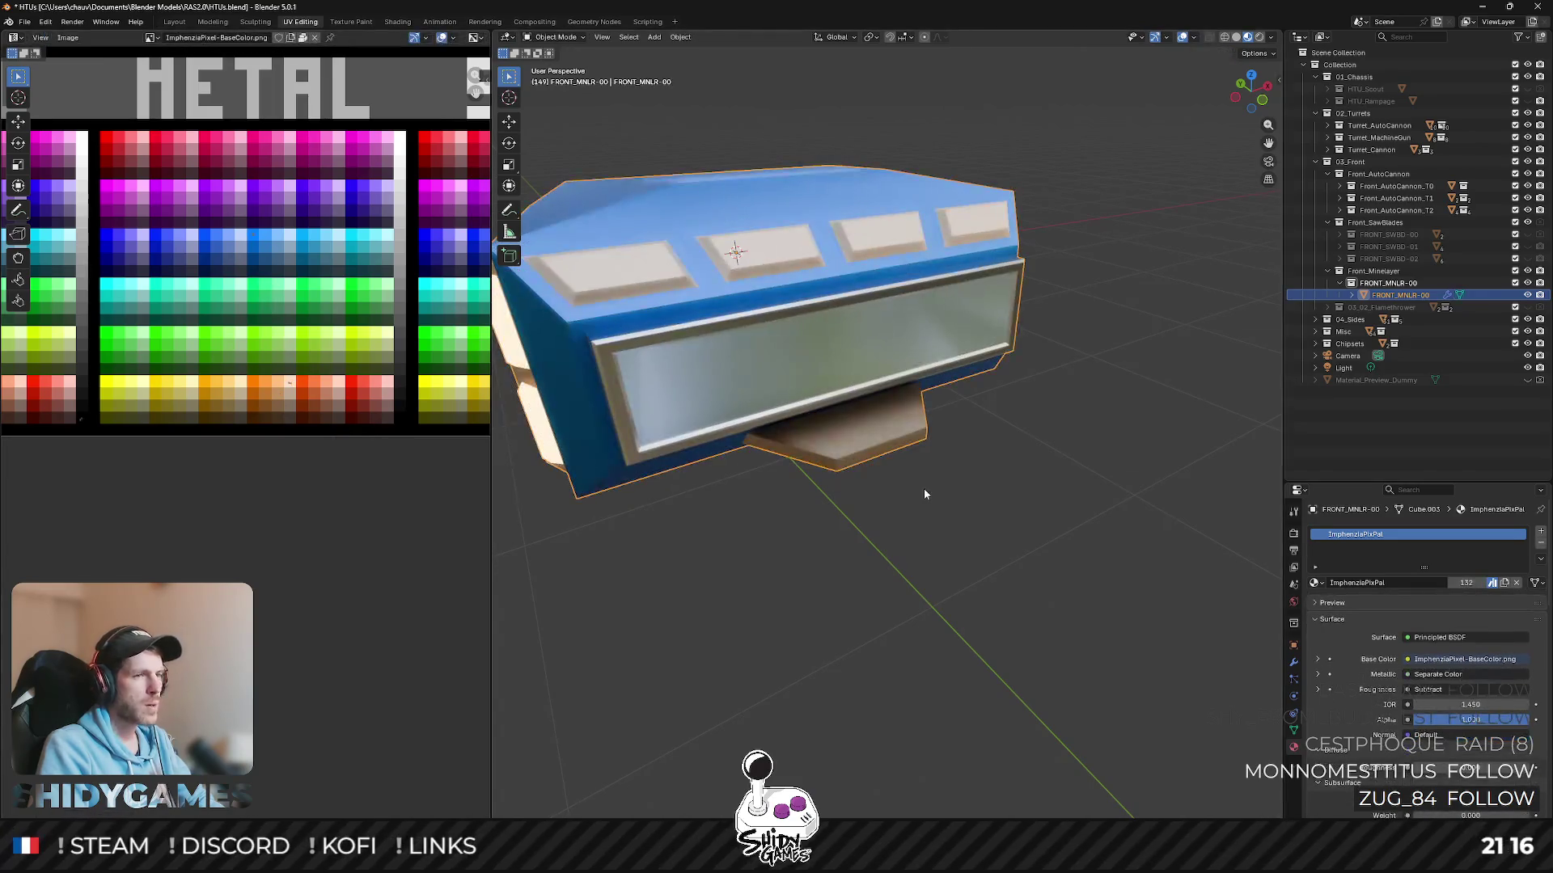
# - Reselect the laser module and move the shelf's front part further forward along Y
pyautogui.click(933, 514)
pyautogui.scroll(-5, 929, 515)
pyautogui.moveTo(1002, 395); pyautogui.dragTo(831, 438, button='middle')
pyautogui.click(898, 364)
pyautogui.scroll(5, 897, 364)
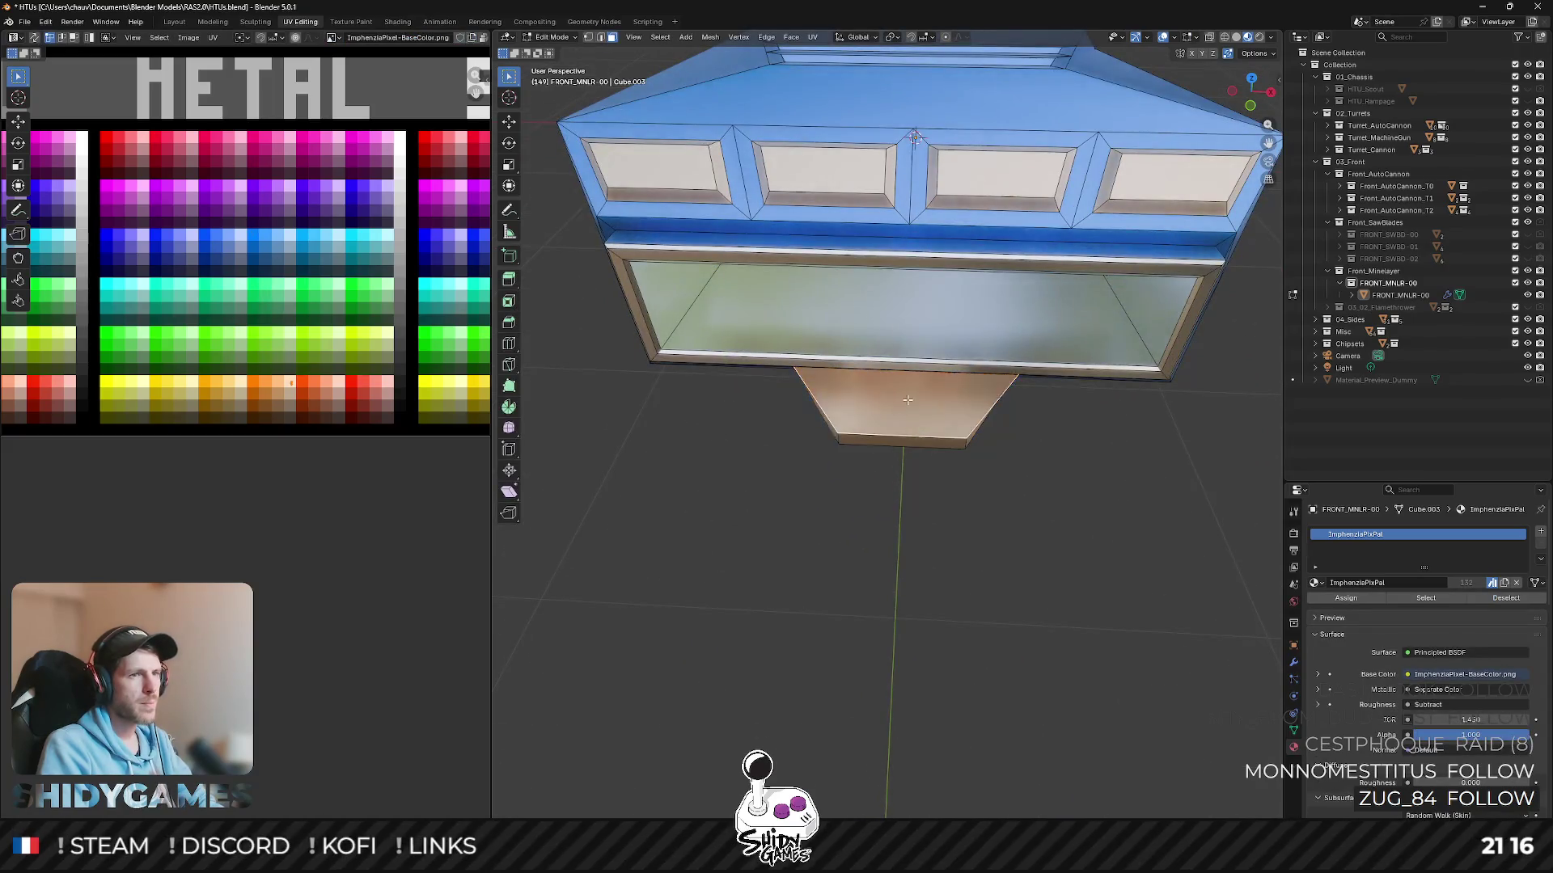
pyautogui.press('Tab')
pyautogui.scroll(3, 920, 400)
pyautogui.scroll(-3, 920, 401)
pyautogui.moveTo(919, 401); pyautogui.dragTo(969, 438, button='middle')
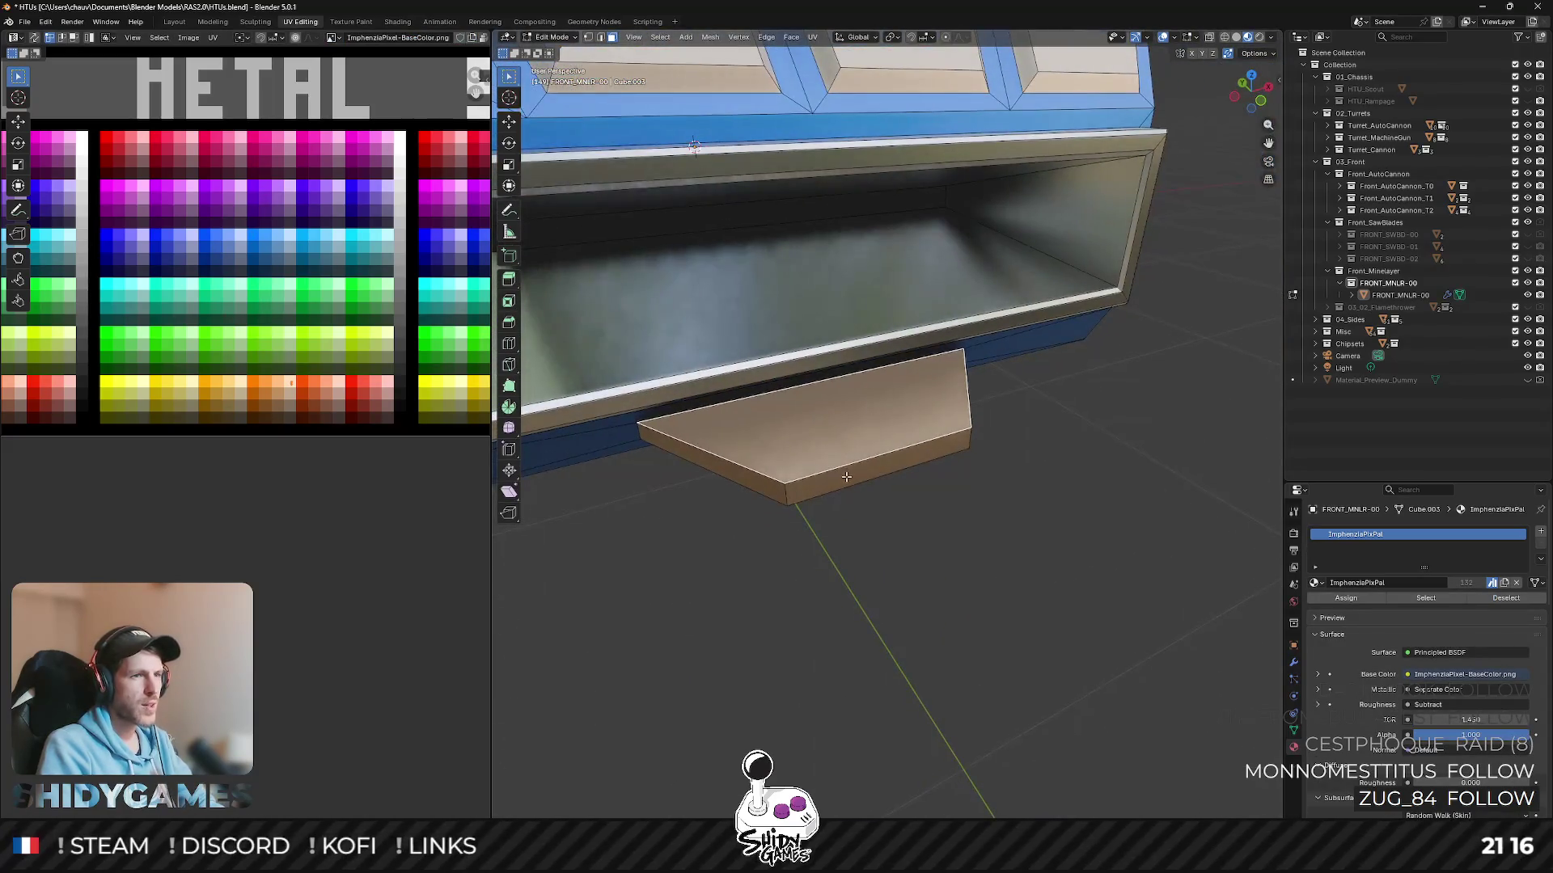
pyautogui.press('g')
pyautogui.press('y')
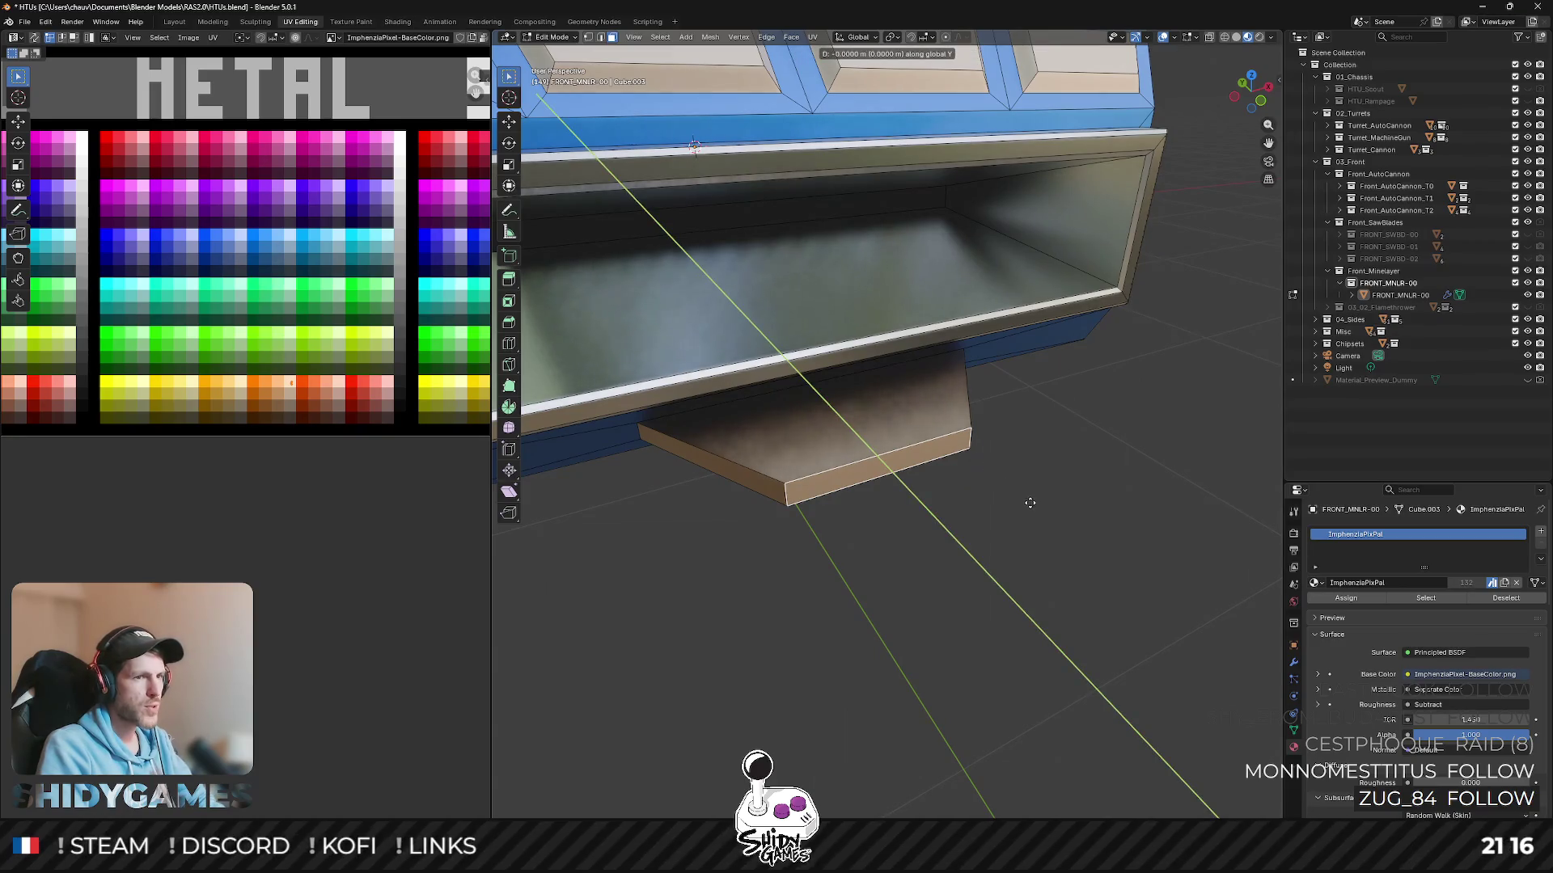
pyautogui.click(1031, 522)
# - From the top view, extend the shelf edge along Y again and select its bottom face
pyautogui.press('KP_7')
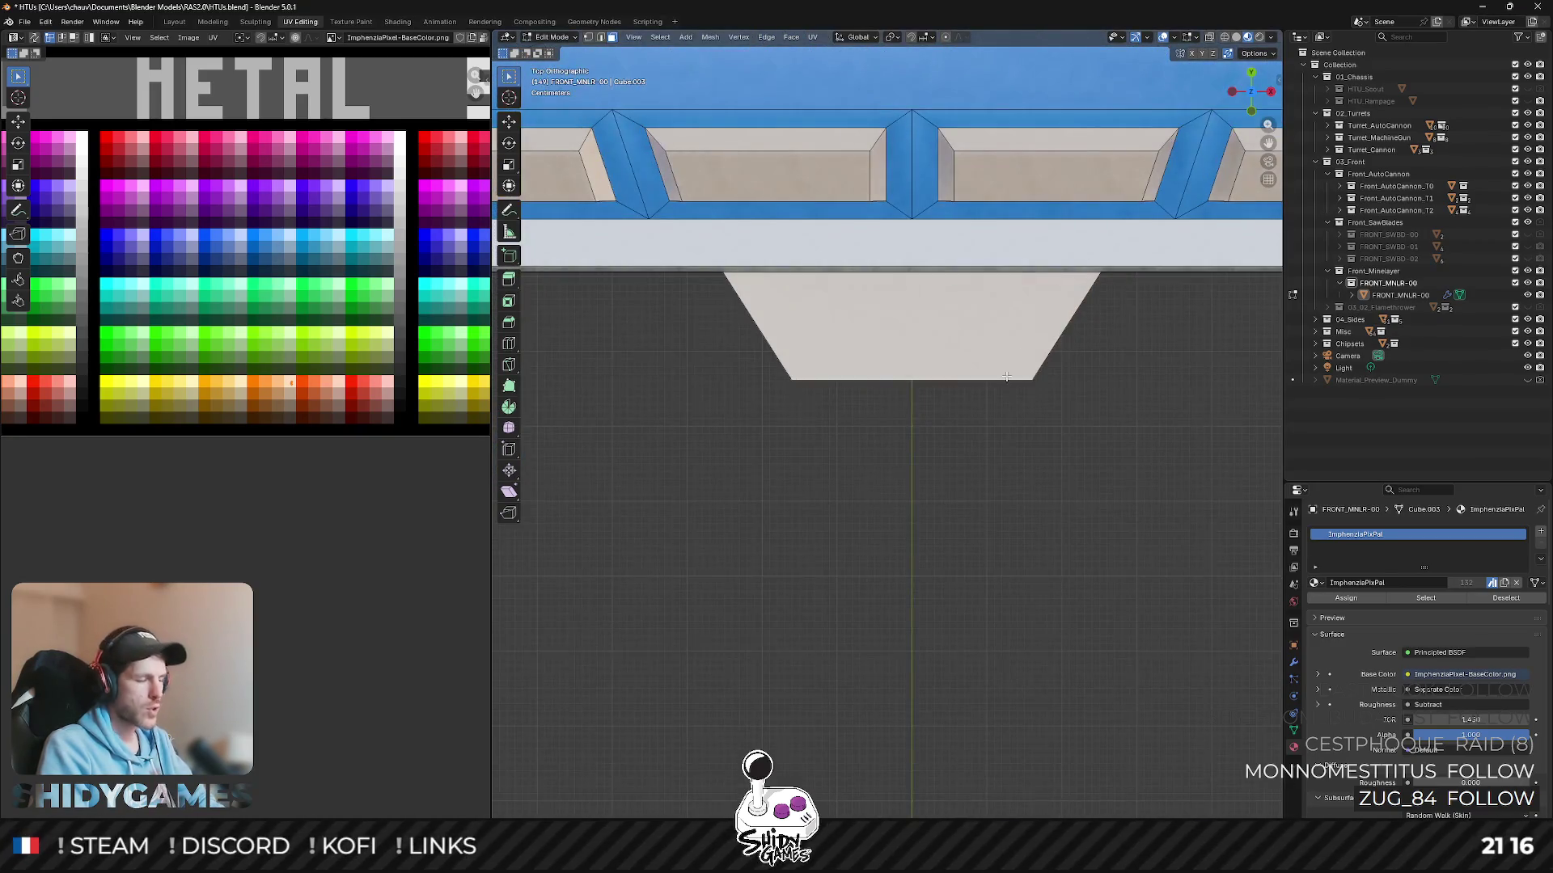
pyautogui.press('g')
pyautogui.press('y')
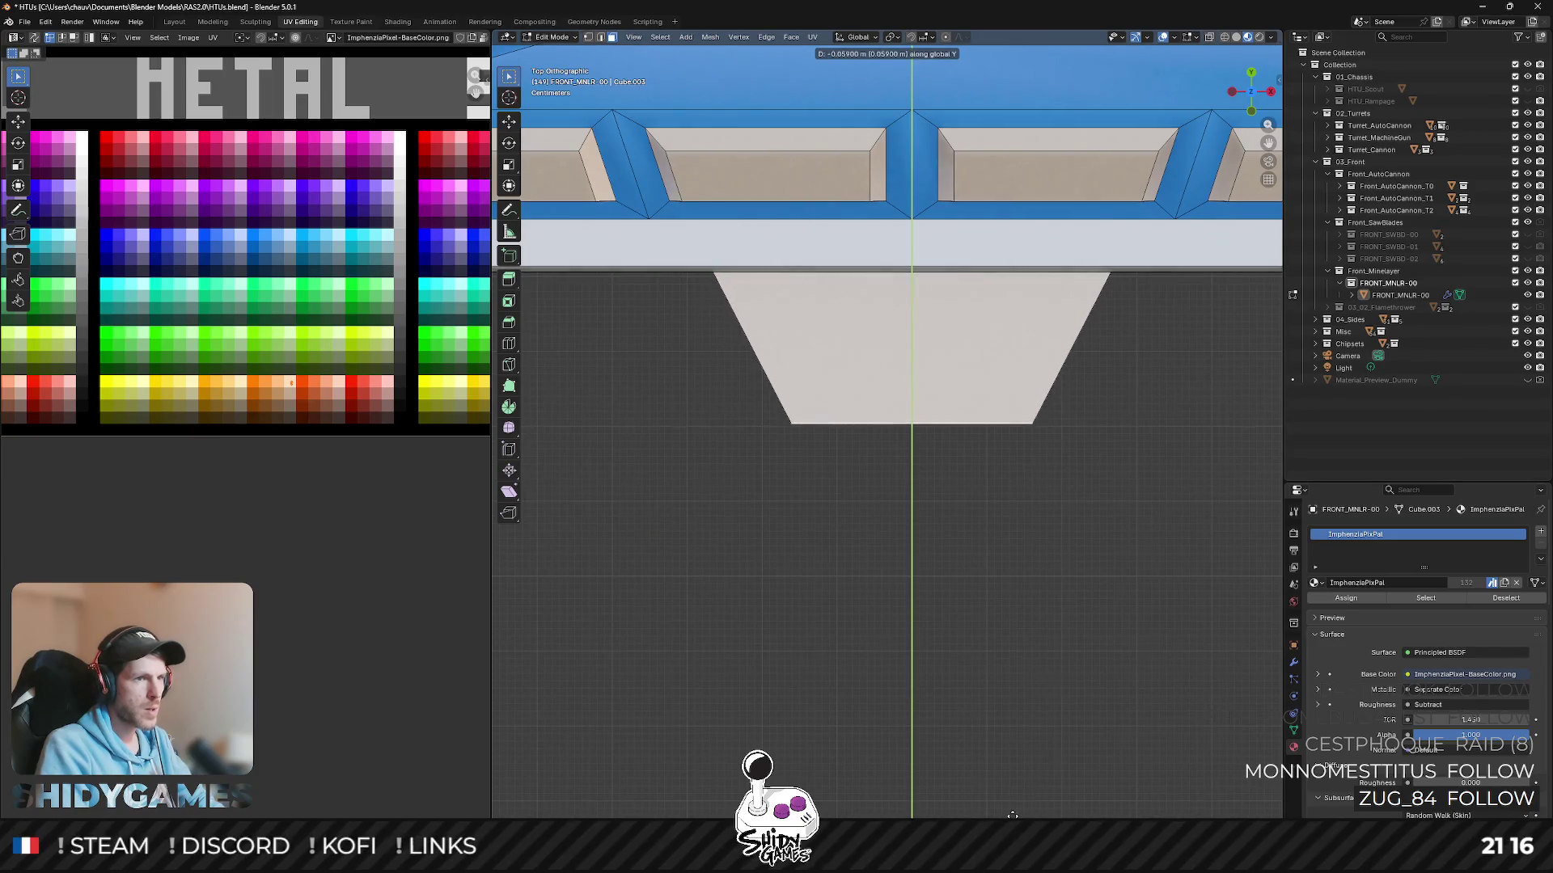
pyautogui.click(1015, 49)
pyautogui.moveTo(935, 339); pyautogui.dragTo(829, 412, button='middle')
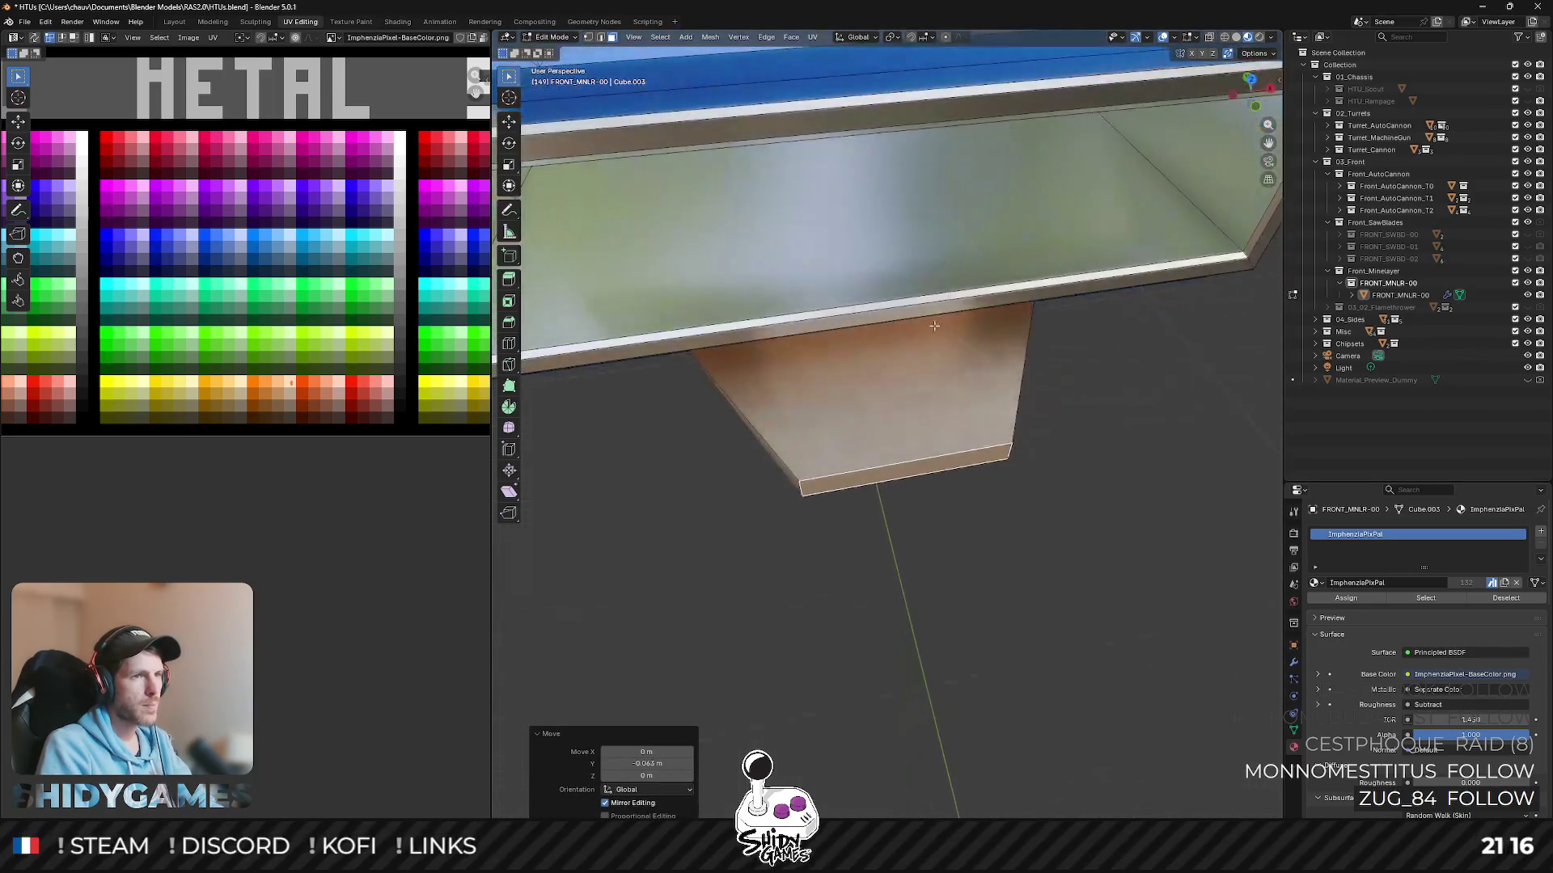
pyautogui.press('a')
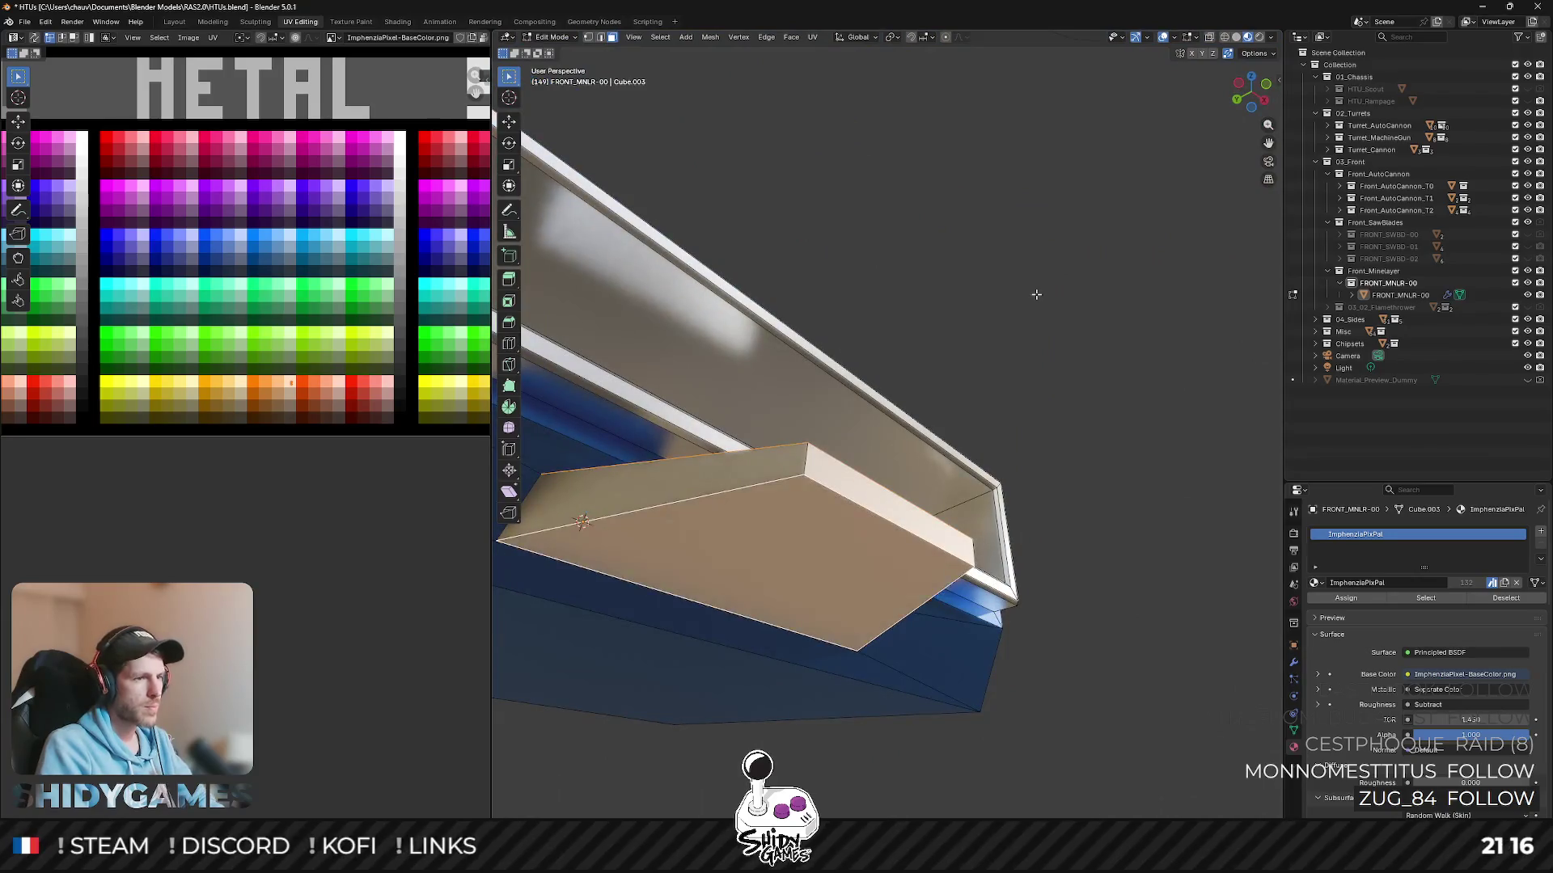
# - Inset the shelf's bottom face and delete the inner face to leave a border
pyautogui.press('i')
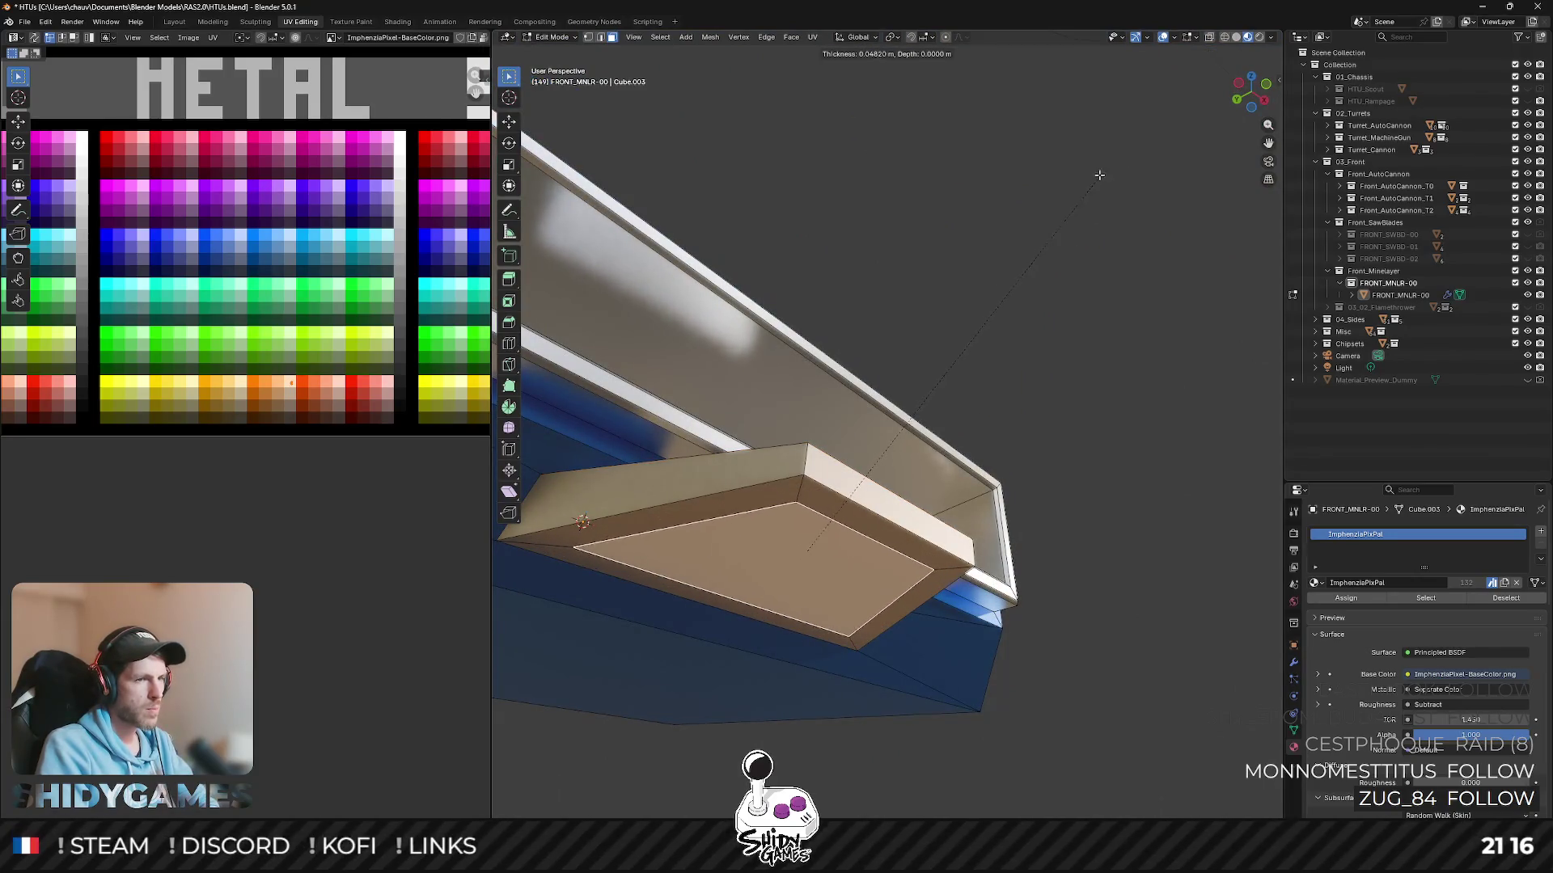
pyautogui.click(1087, 182)
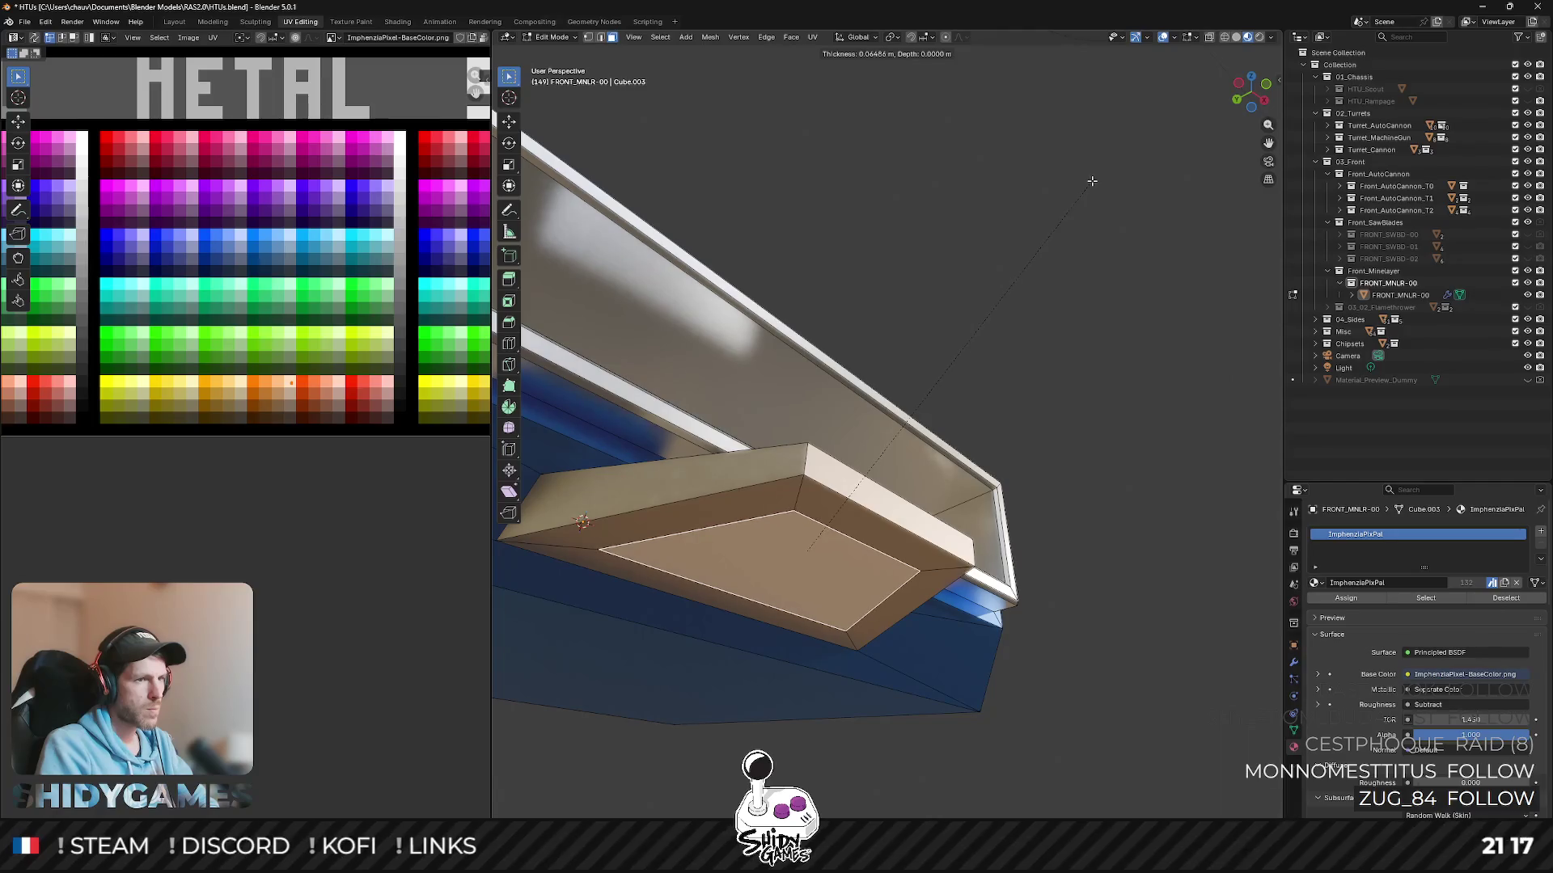
pyautogui.moveTo(1087, 182); pyautogui.dragTo(1029, 334, button='middle')
pyautogui.press('x')
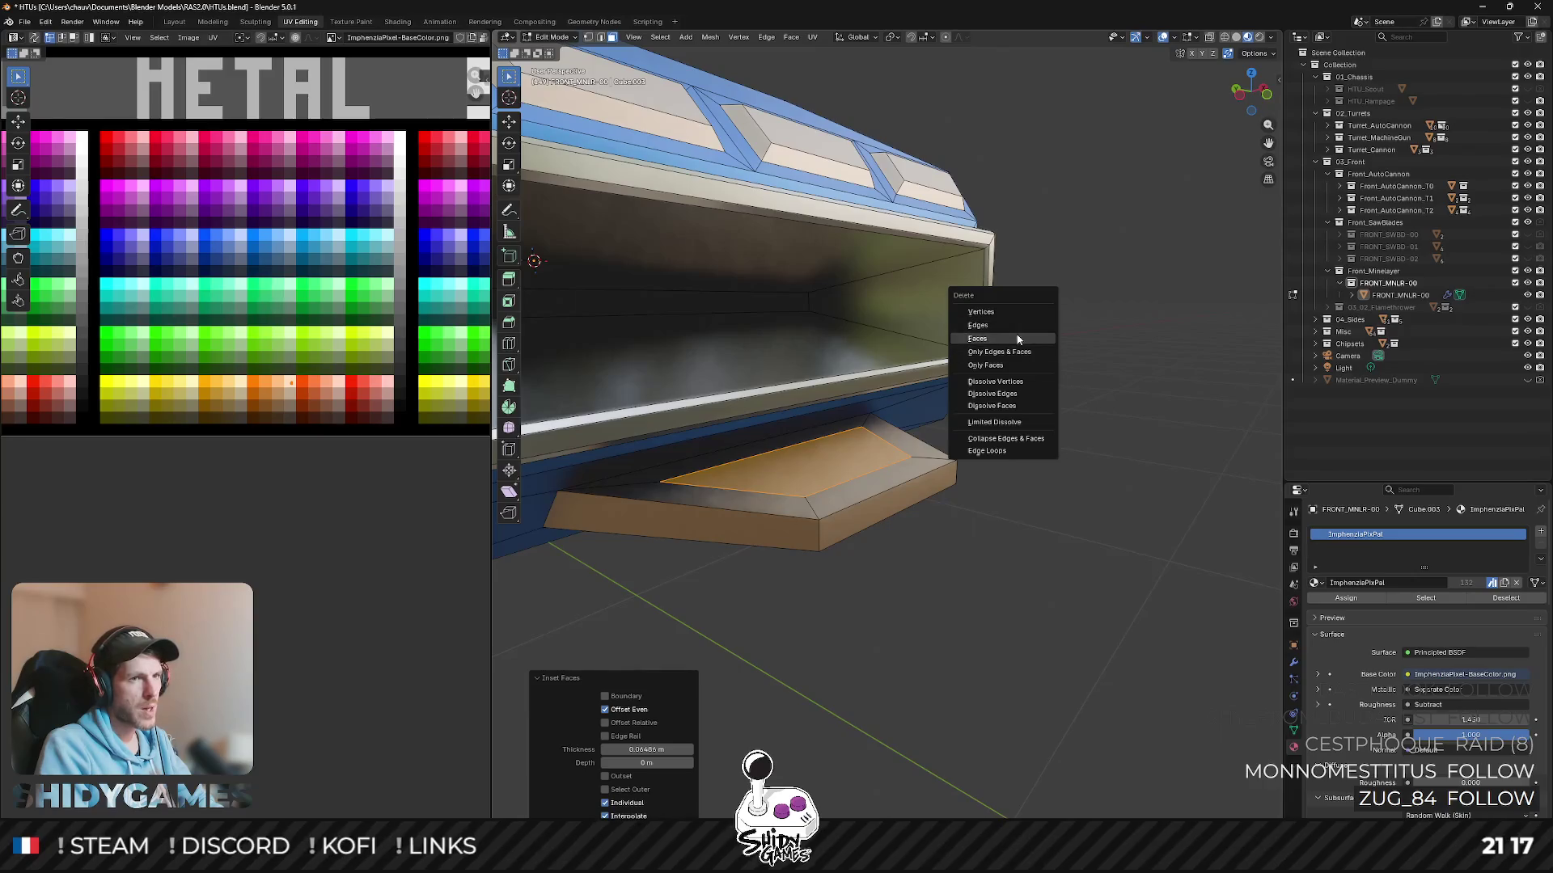
pyautogui.click(1017, 340)
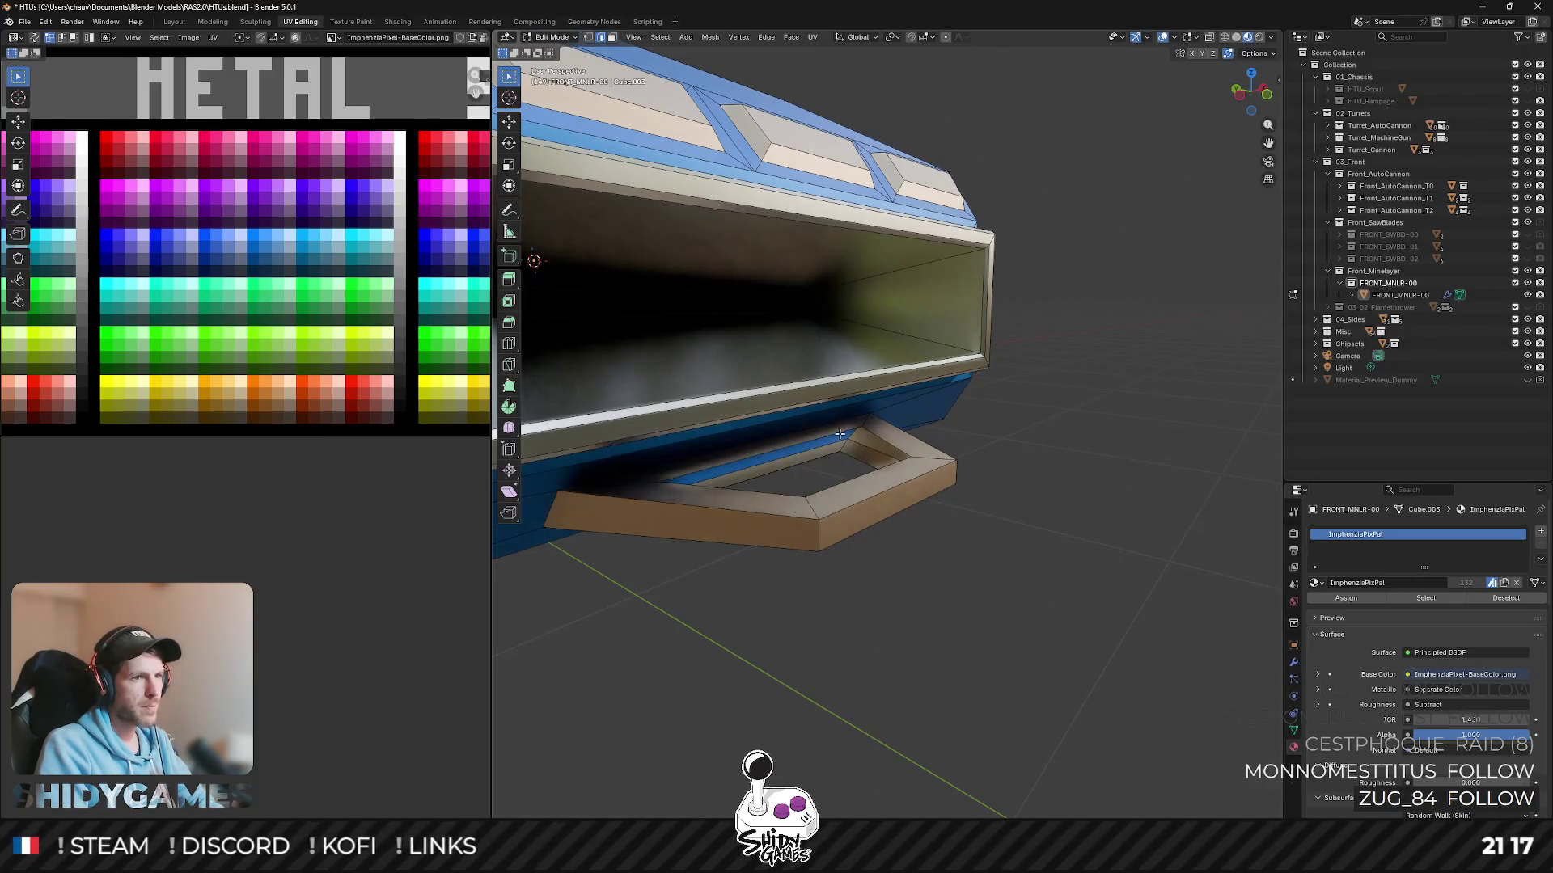
# - Bridge the hole's edge loops through the shelf to make an open frame, then leave Edit Mode
pyautogui.hotkey('ctrl', 'e')
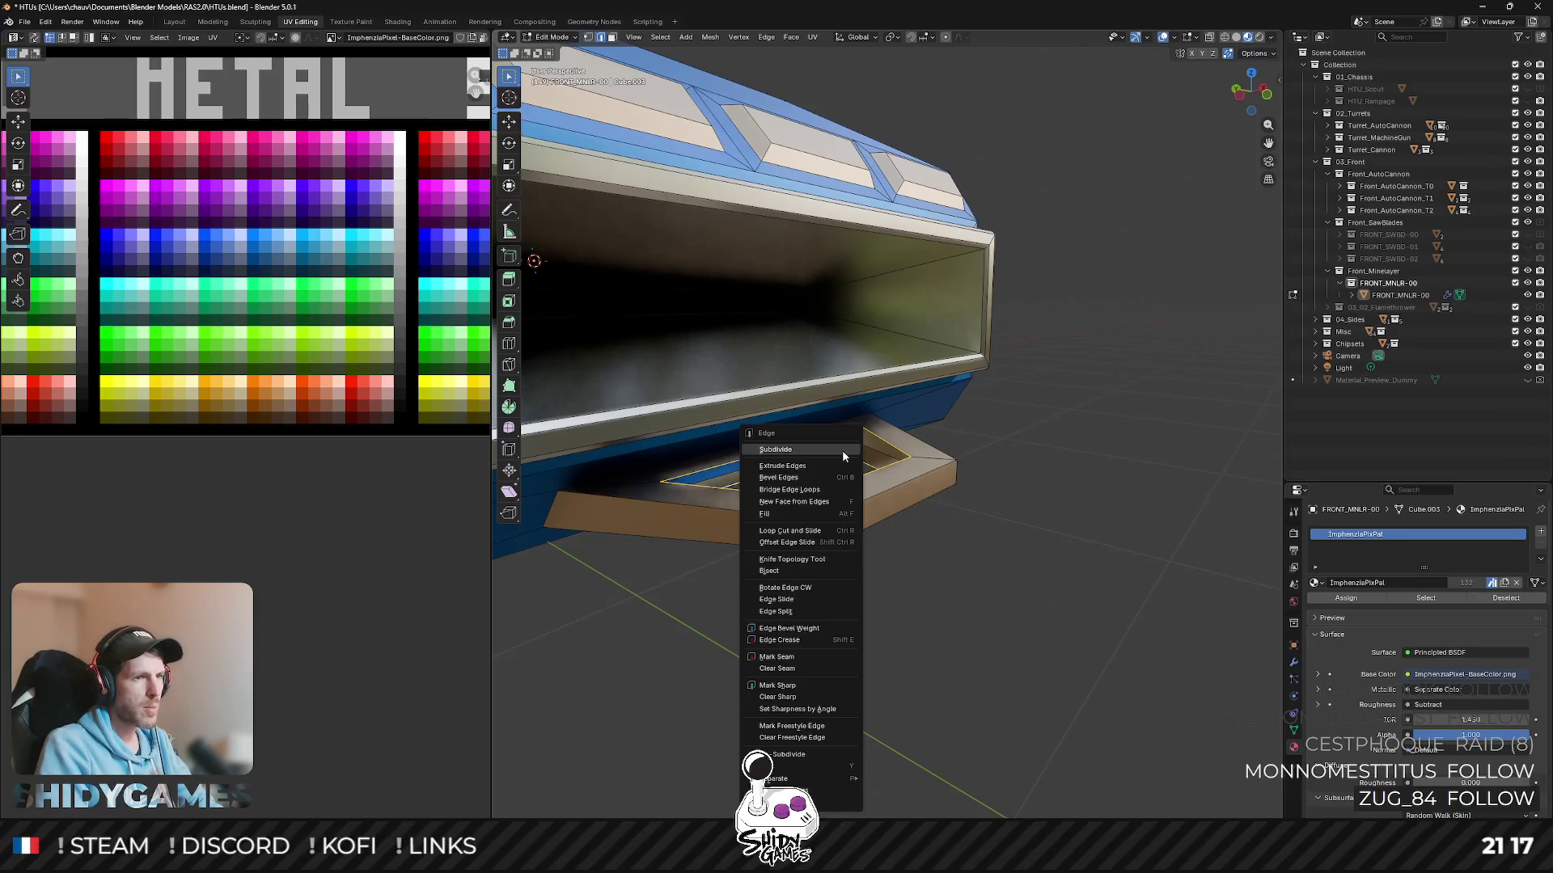
pyautogui.click(818, 490)
pyautogui.press('Tab')
pyautogui.moveTo(817, 491)
pyautogui.mouseDown(button='middle')
pyautogui.moveTo(822, 473)
pyautogui.moveTo(755, 420)
pyautogui.moveTo(745, 441)
pyautogui.moveTo(818, 506)
pyautogui.moveTo(973, 506)
pyautogui.moveTo(1039, 545)
pyautogui.moveTo(947, 488)
pyautogui.mouseUp(button='middle')
pyautogui.scroll(-5, 1008, 502)
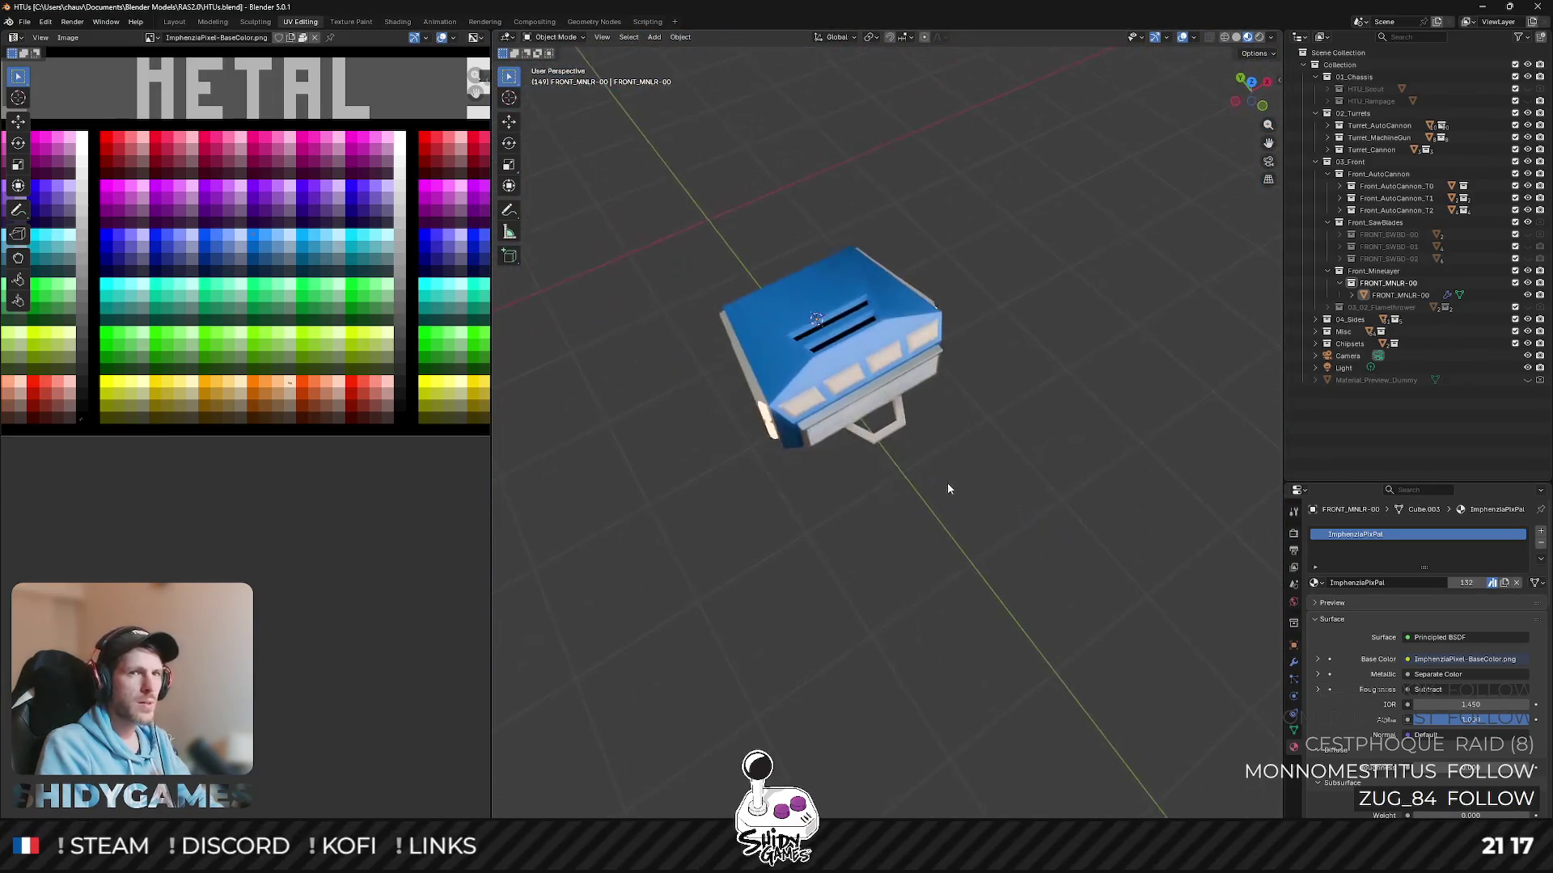
# - Unhide the chassis collection and orbit to check the laser module's fit at the front
pyautogui.click(1527, 102)
pyautogui.moveTo(923, 364)
pyautogui.mouseDown(button='middle')
pyautogui.moveTo(935, 291)
pyautogui.moveTo(971, 267)
pyautogui.moveTo(952, 233)
pyautogui.moveTo(1005, 268)
pyautogui.moveTo(947, 304)
pyautogui.moveTo(857, 319)
pyautogui.moveTo(873, 353)
pyautogui.mouseUp(button='middle')
pyautogui.scroll(2, 951, 232)
pyautogui.scroll(-3, 946, 303)
pyautogui.scroll(2, 874, 352)
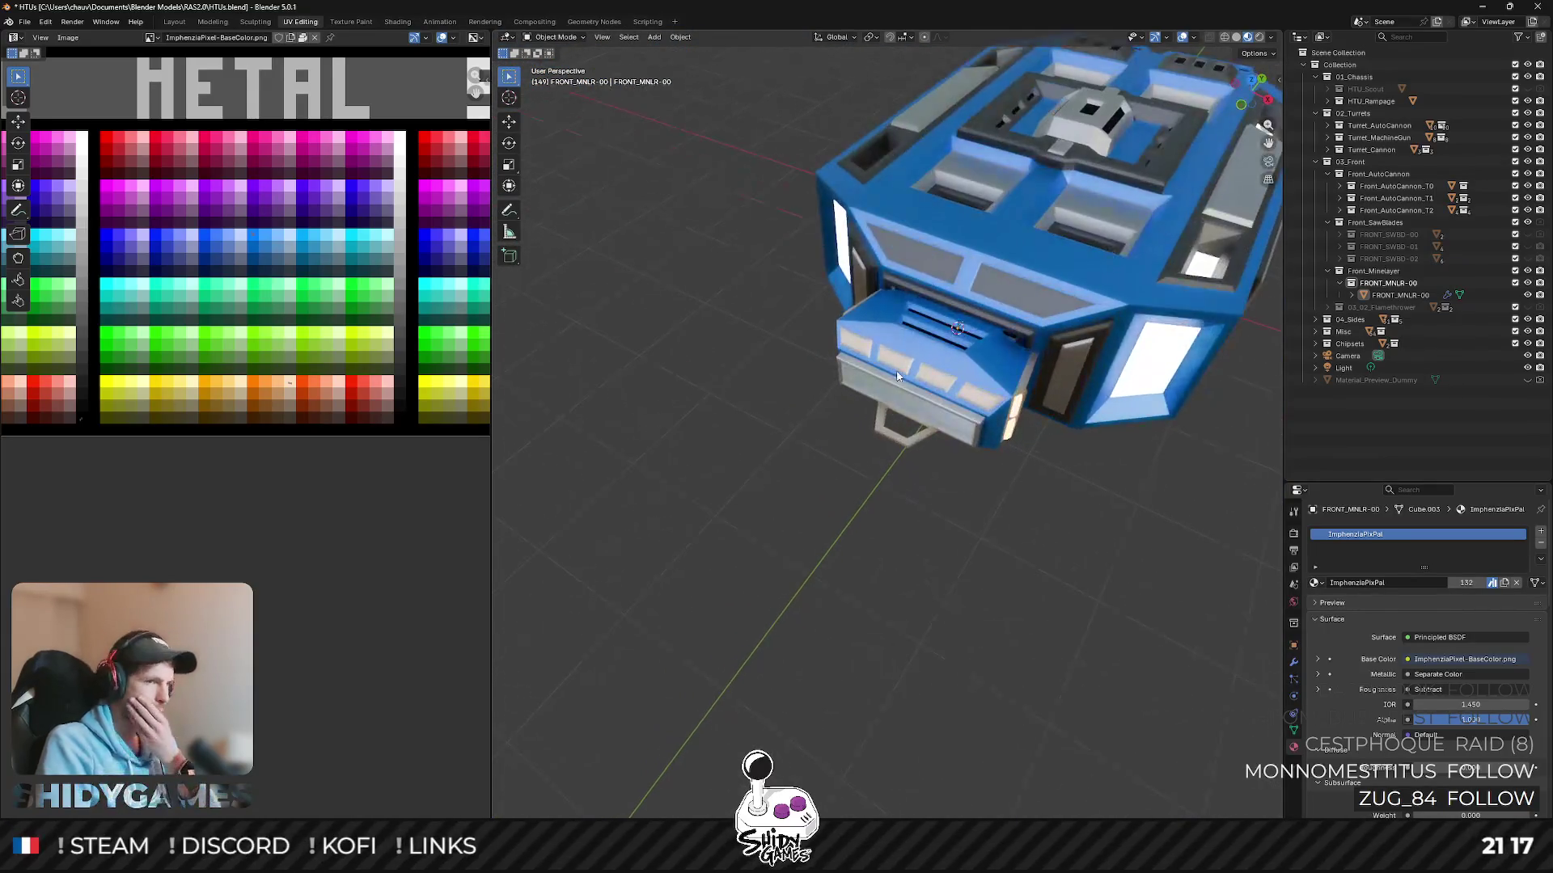
pyautogui.scroll(2, 885, 365)
pyautogui.scroll(2, 903, 376)
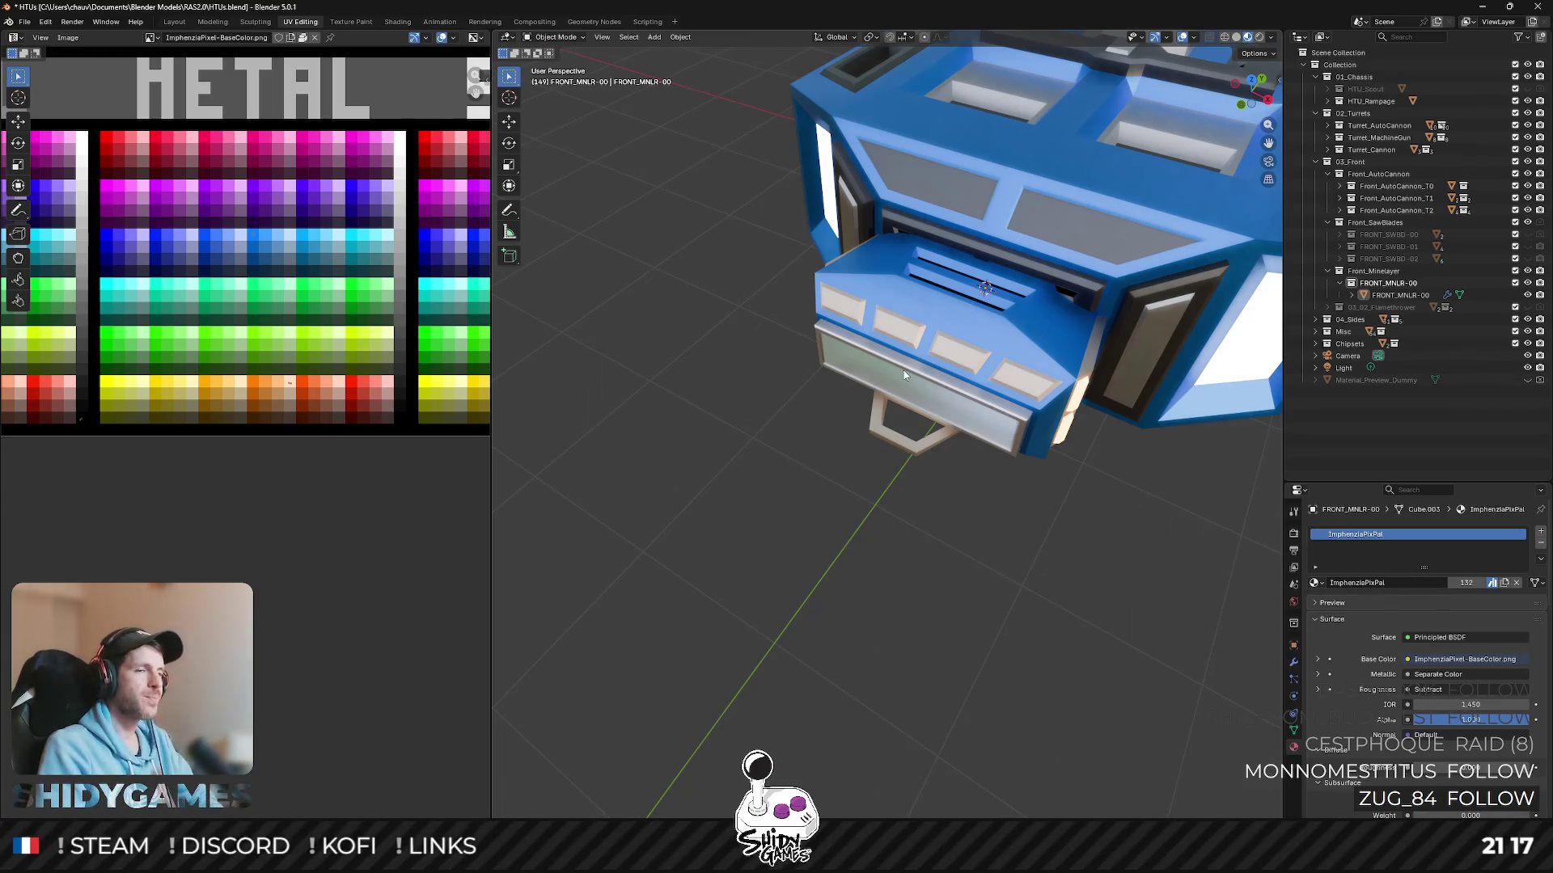
pyautogui.press('Tab')
# - Slide a top vertex of the front panel along its edge and raise it along Z into a peak
pyautogui.moveTo(988, 362); pyautogui.dragTo(945, 230, button='middle')
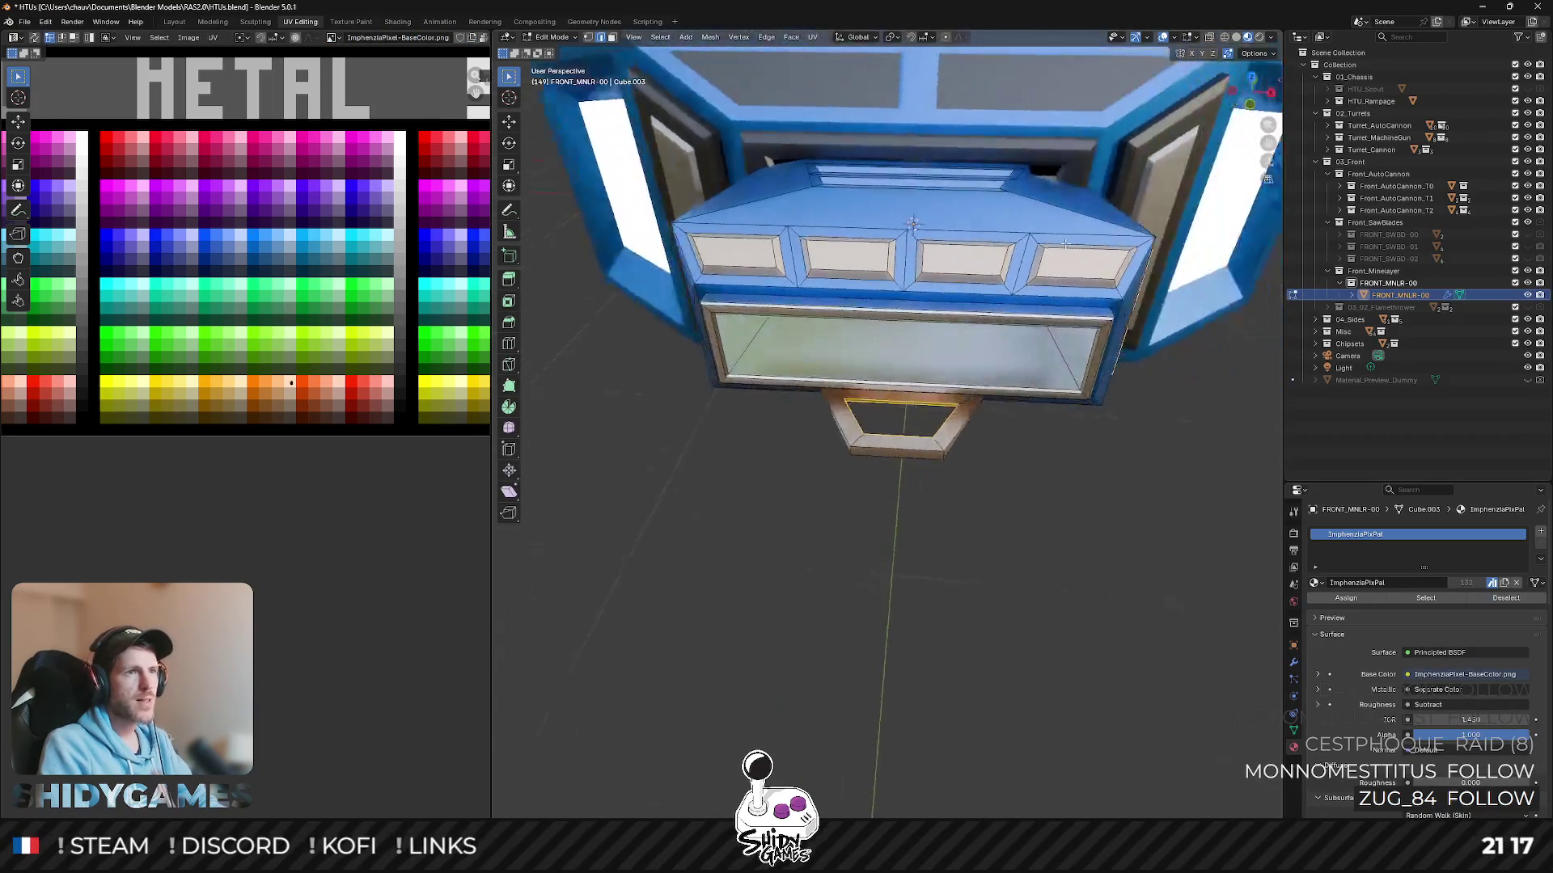
pyautogui.scroll(2, 945, 221)
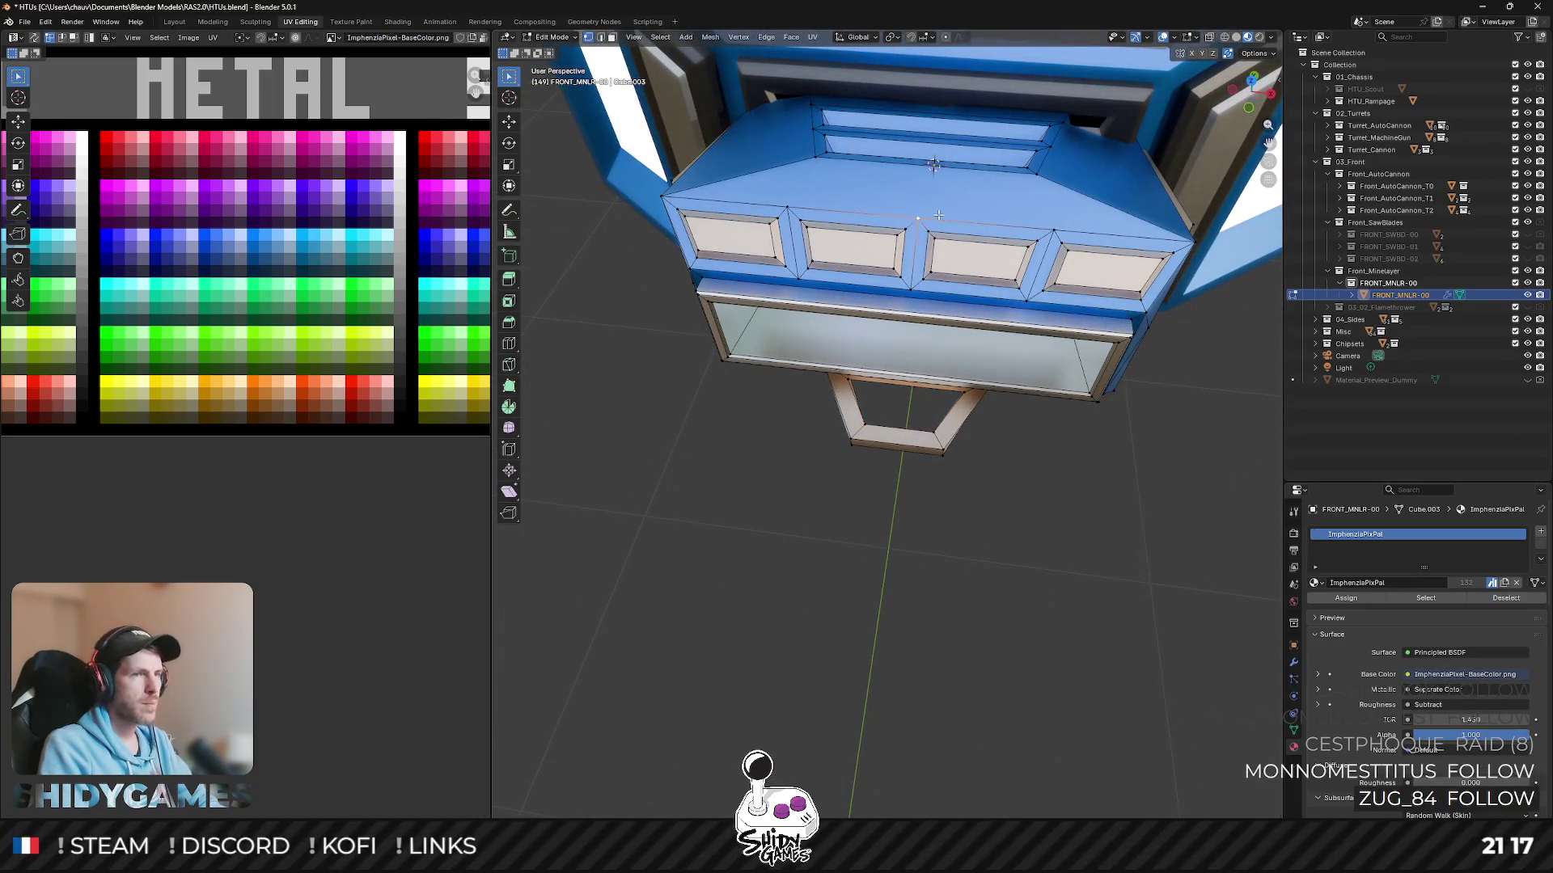
pyautogui.hotkey('shift', 'v')
pyautogui.click(936, 169)
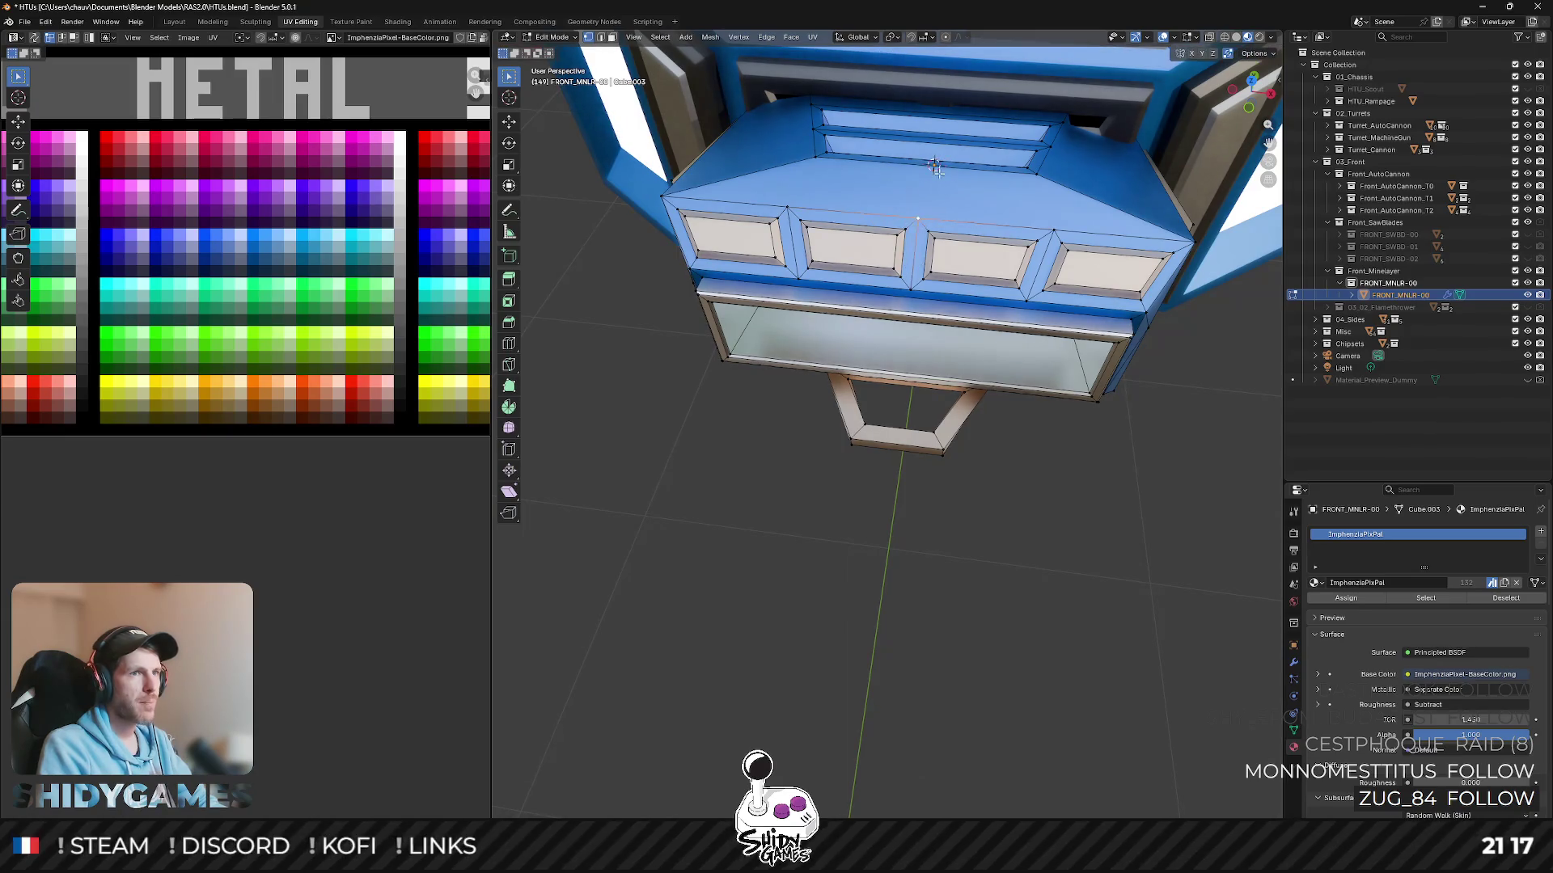
pyautogui.press('g')
pyautogui.press('z')
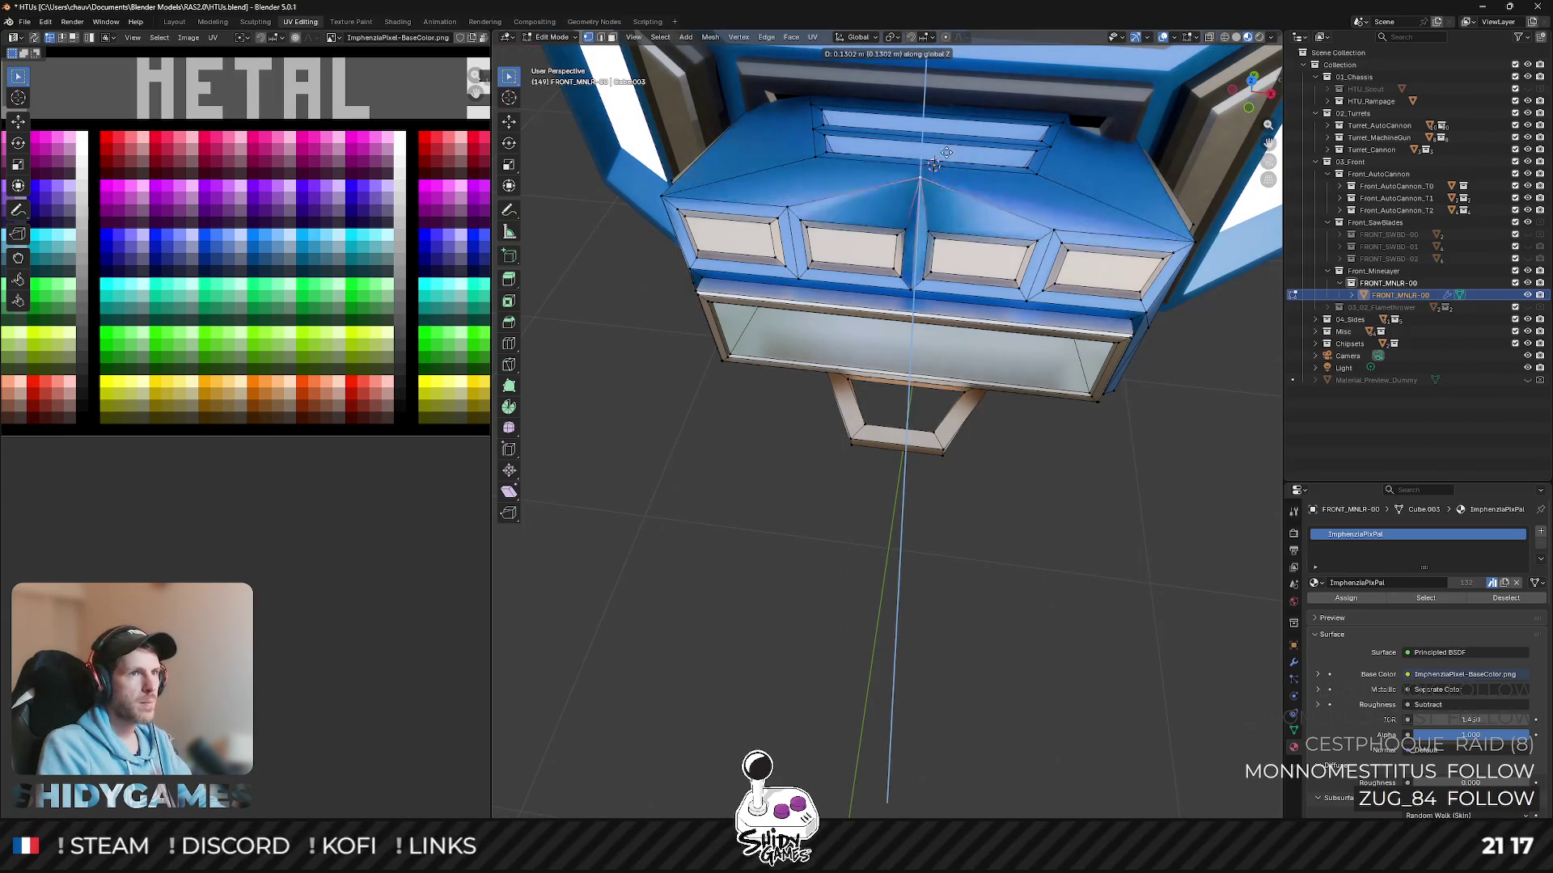
pyautogui.click(937, 169)
pyautogui.moveTo(936, 169)
pyautogui.mouseDown(button='middle')
pyautogui.moveTo(870, 174)
pyautogui.moveTo(927, 168)
pyautogui.mouseUp(button='middle')
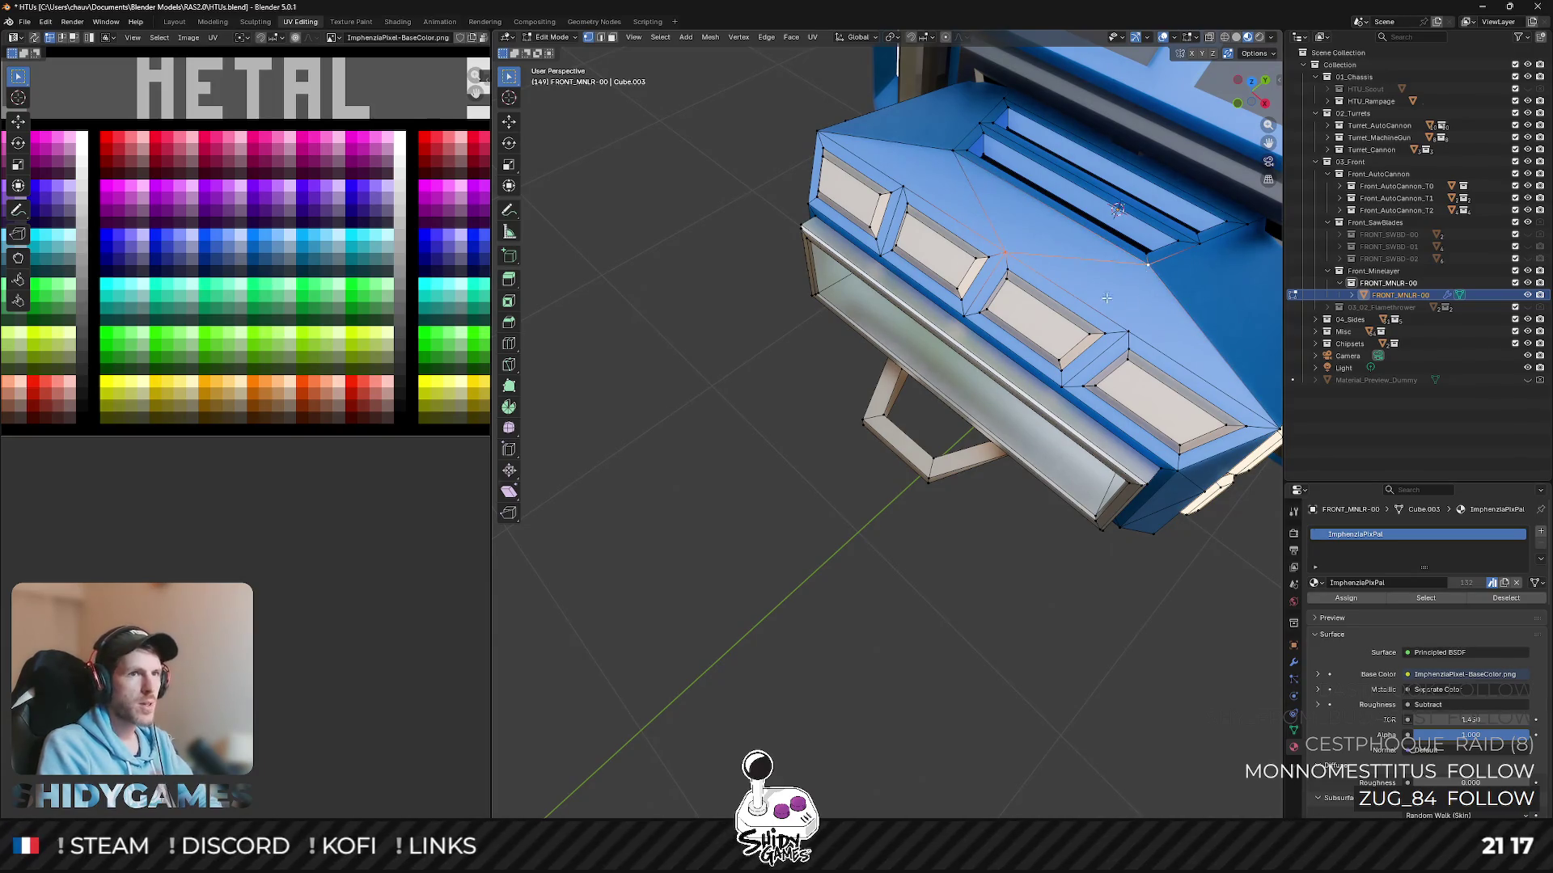
# - Slide a second top vertex along its edge to finish the peaked panel and return to Object Mode
pyautogui.press('g')
pyautogui.press('g')
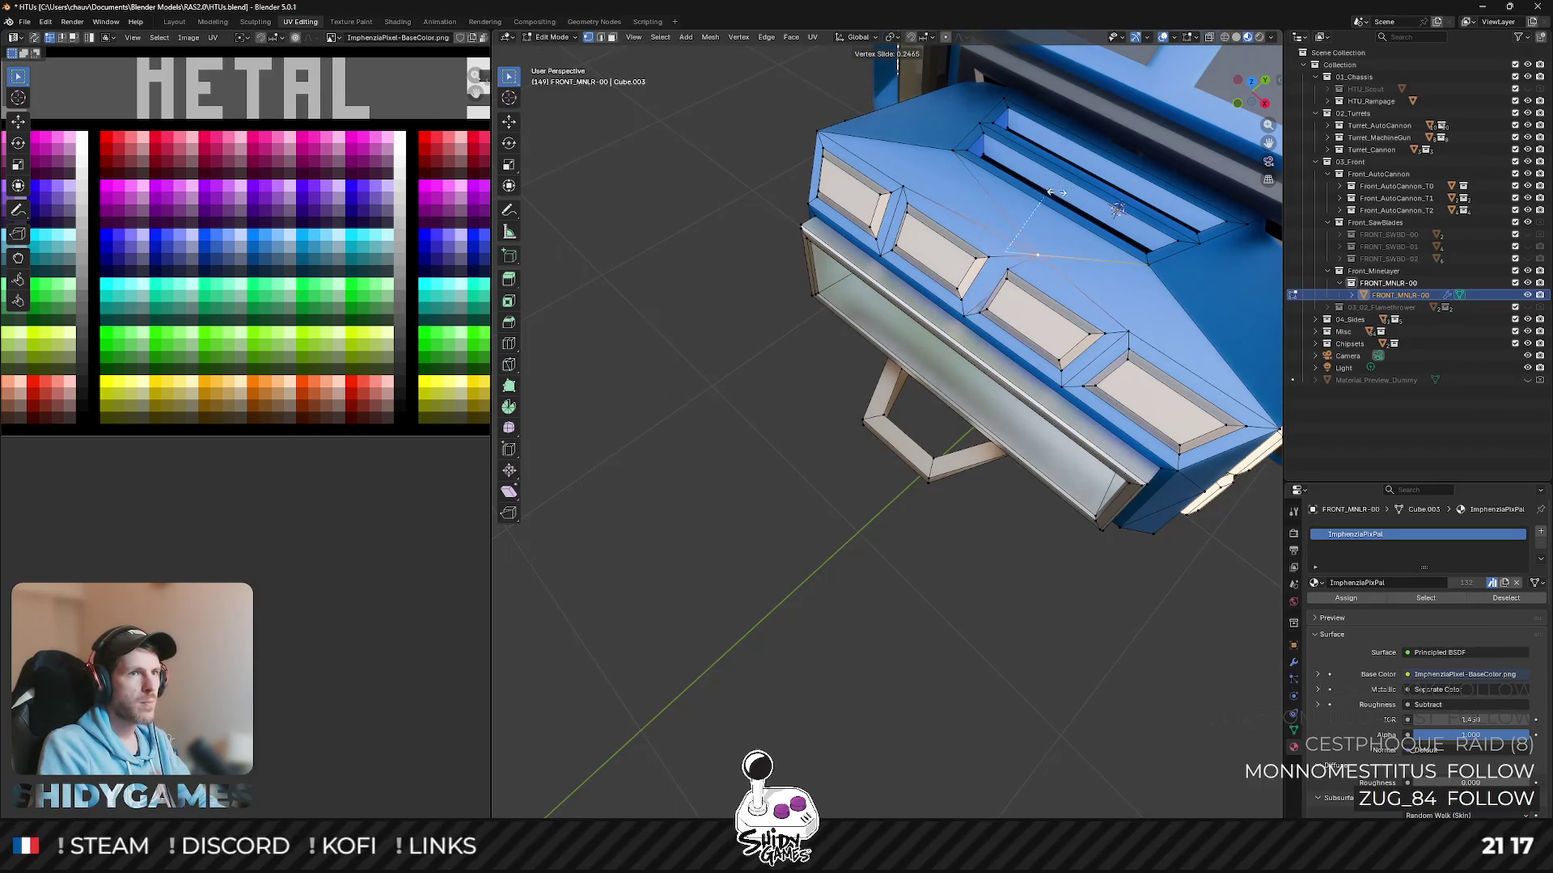
pyautogui.click(1029, 180)
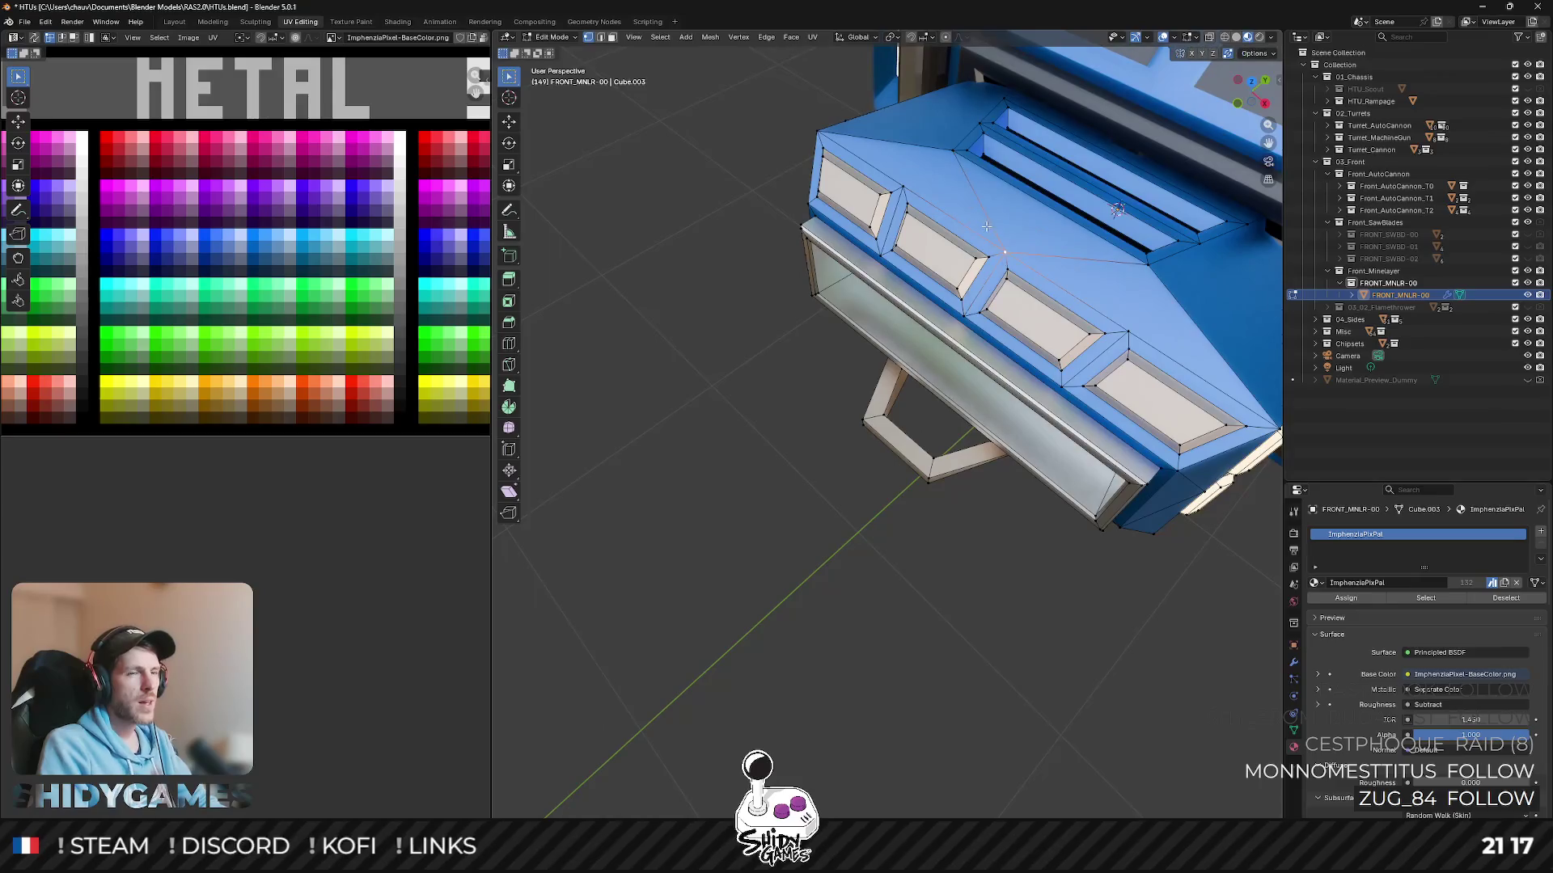
pyautogui.moveTo(1028, 182); pyautogui.dragTo(1051, 211, button='middle')
pyautogui.press('Tab')
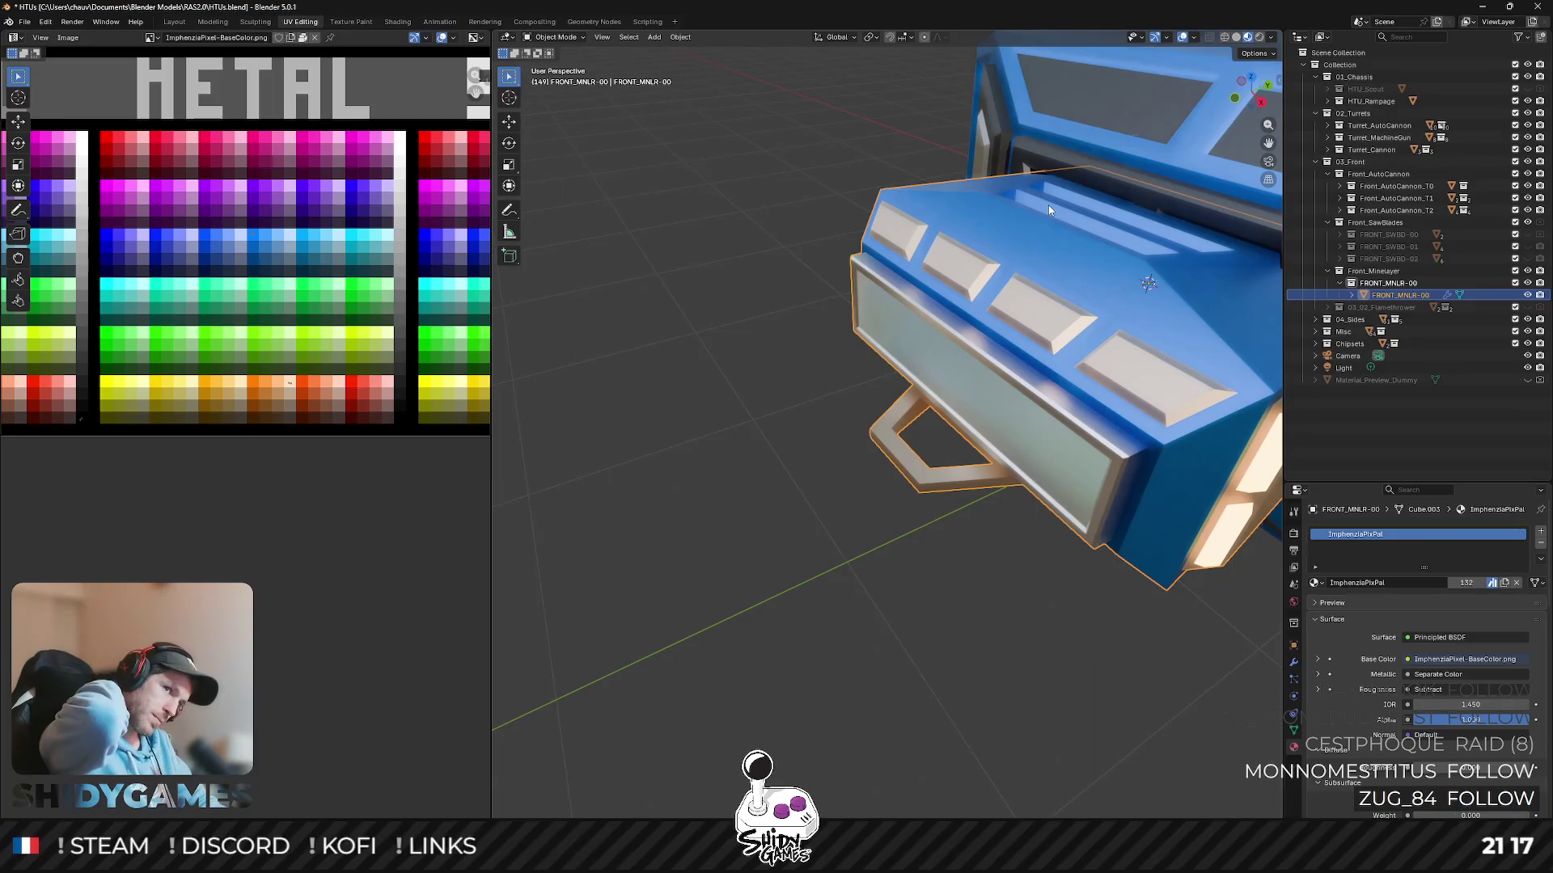
pyautogui.moveTo(1050, 212)
pyautogui.mouseDown(button='middle')
pyautogui.moveTo(960, 448)
pyautogui.moveTo(1027, 399)
pyautogui.moveTo(1025, 488)
pyautogui.moveTo(860, 338)
pyautogui.moveTo(926, 360)
pyautogui.mouseUp(button='middle')
pyautogui.scroll(-3, 961, 448)
pyautogui.scroll(3, 961, 447)
pyautogui.scroll(-3, 961, 448)
pyautogui.scroll(3, 1025, 489)
pyautogui.scroll(-3, 858, 338)
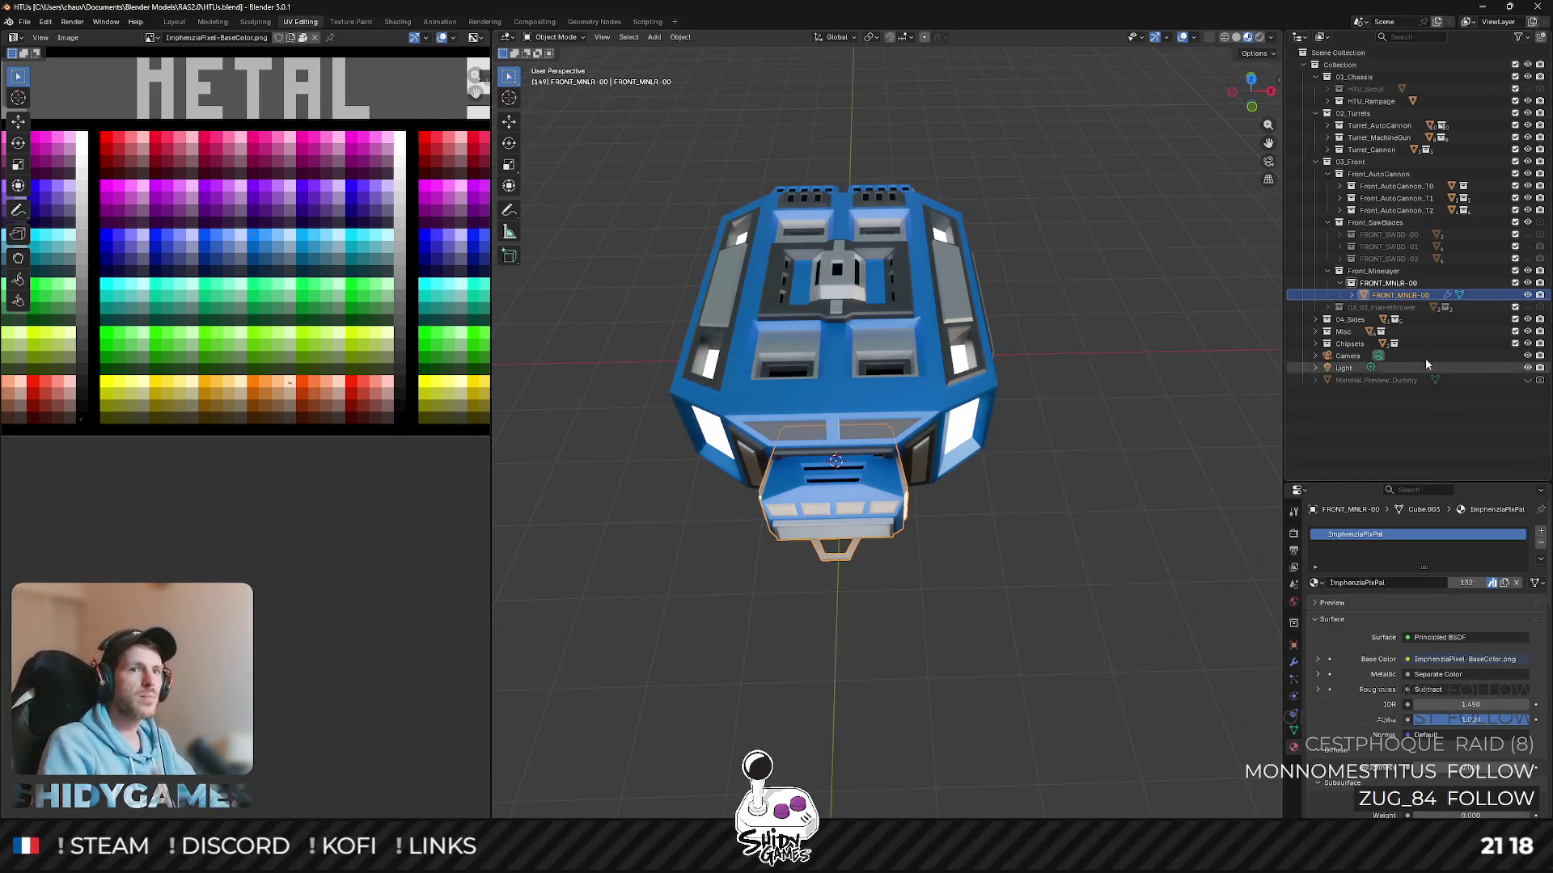
# - Create a new collection inside Misc and rename it Mines
pyautogui.click(1327, 331)
pyautogui.click(1317, 332)
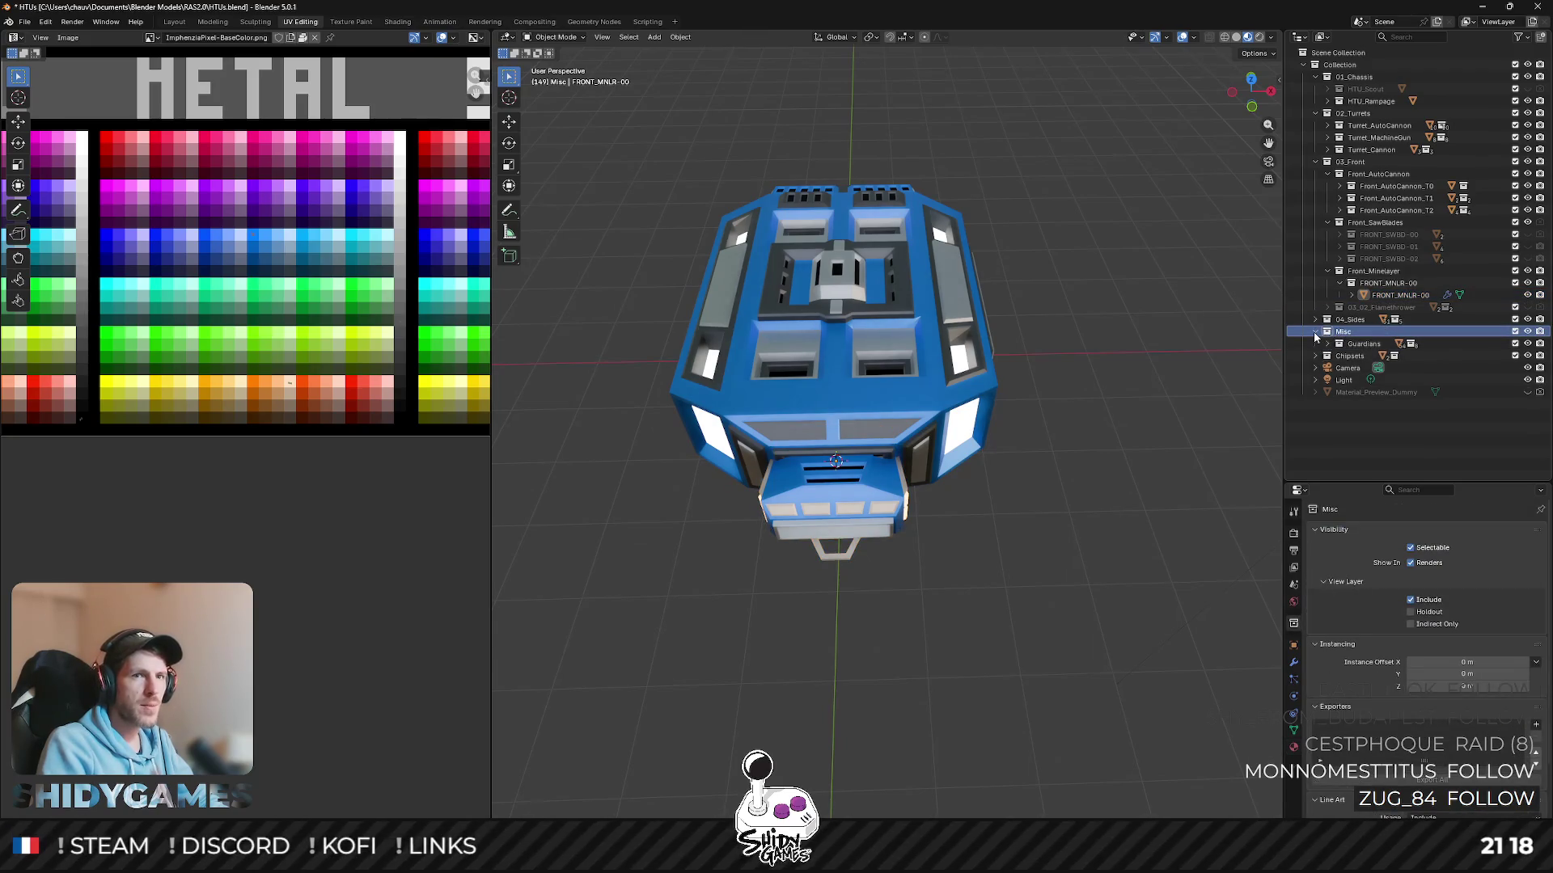
pyautogui.rightClick(1291, 333)
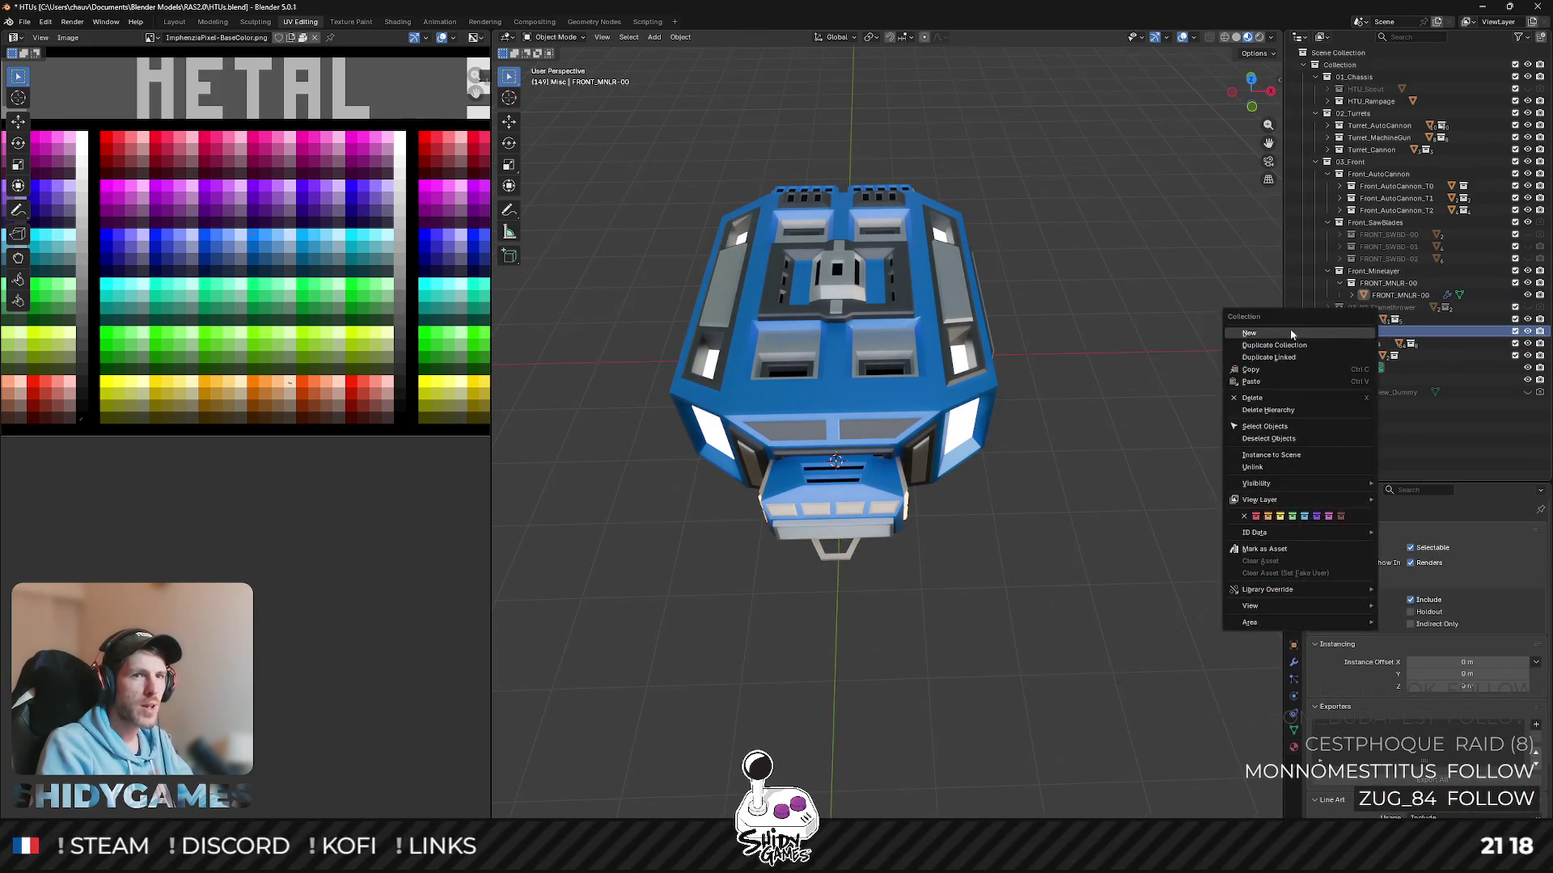
pyautogui.click(1294, 338)
pyautogui.doubleClick(1355, 356)
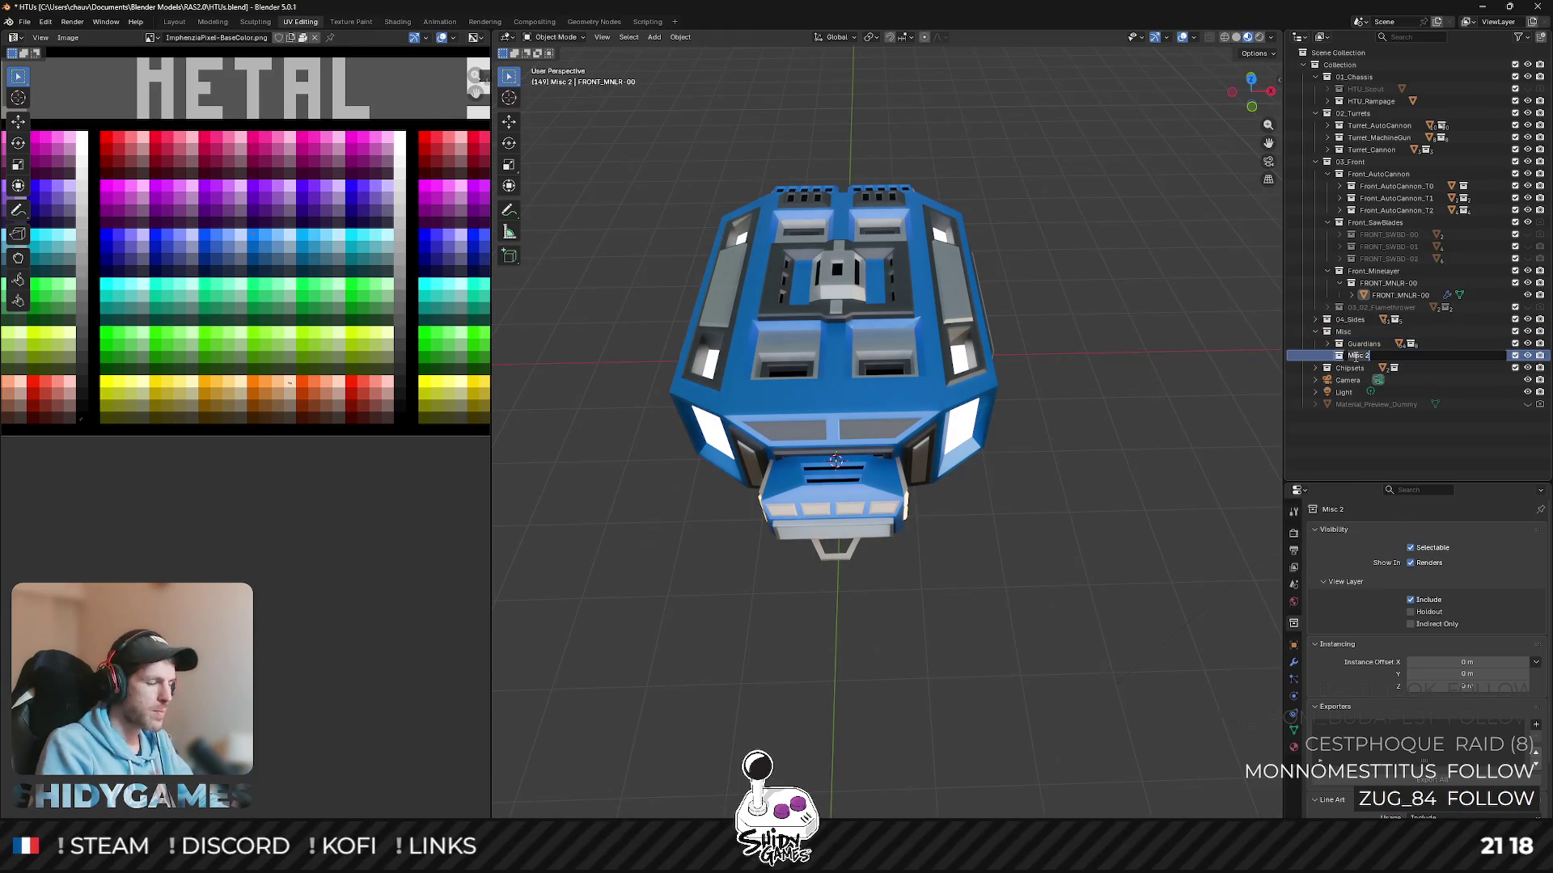
pyautogui.write('Mines')
pyautogui.press('Return')
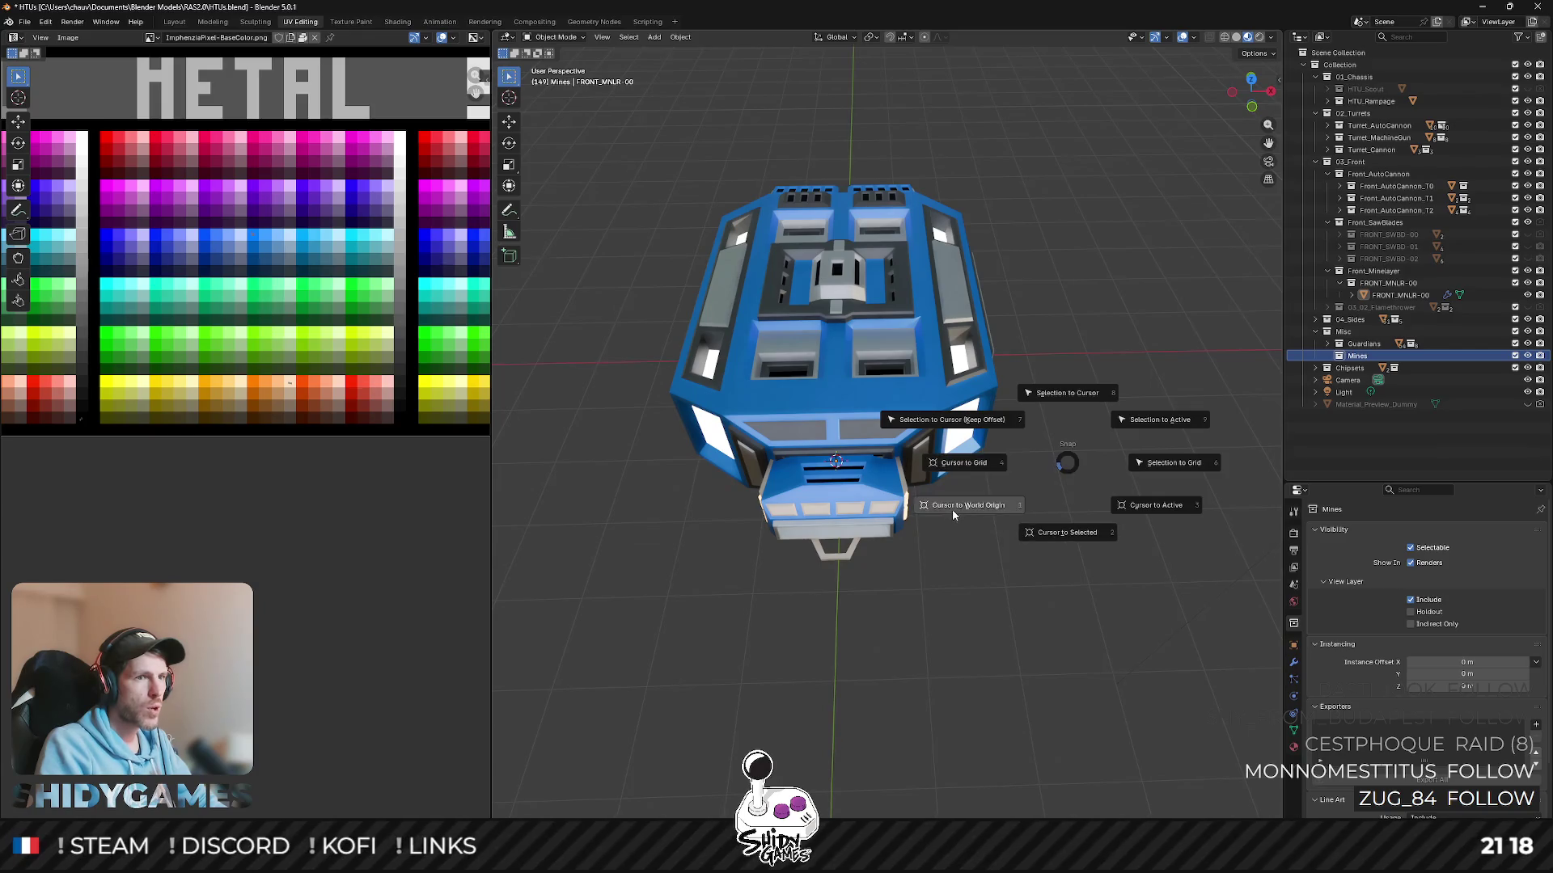
# - Snap the 3D cursor to the world origin and hide the main chassis, keeping the front part shown
pyautogui.click(956, 524)
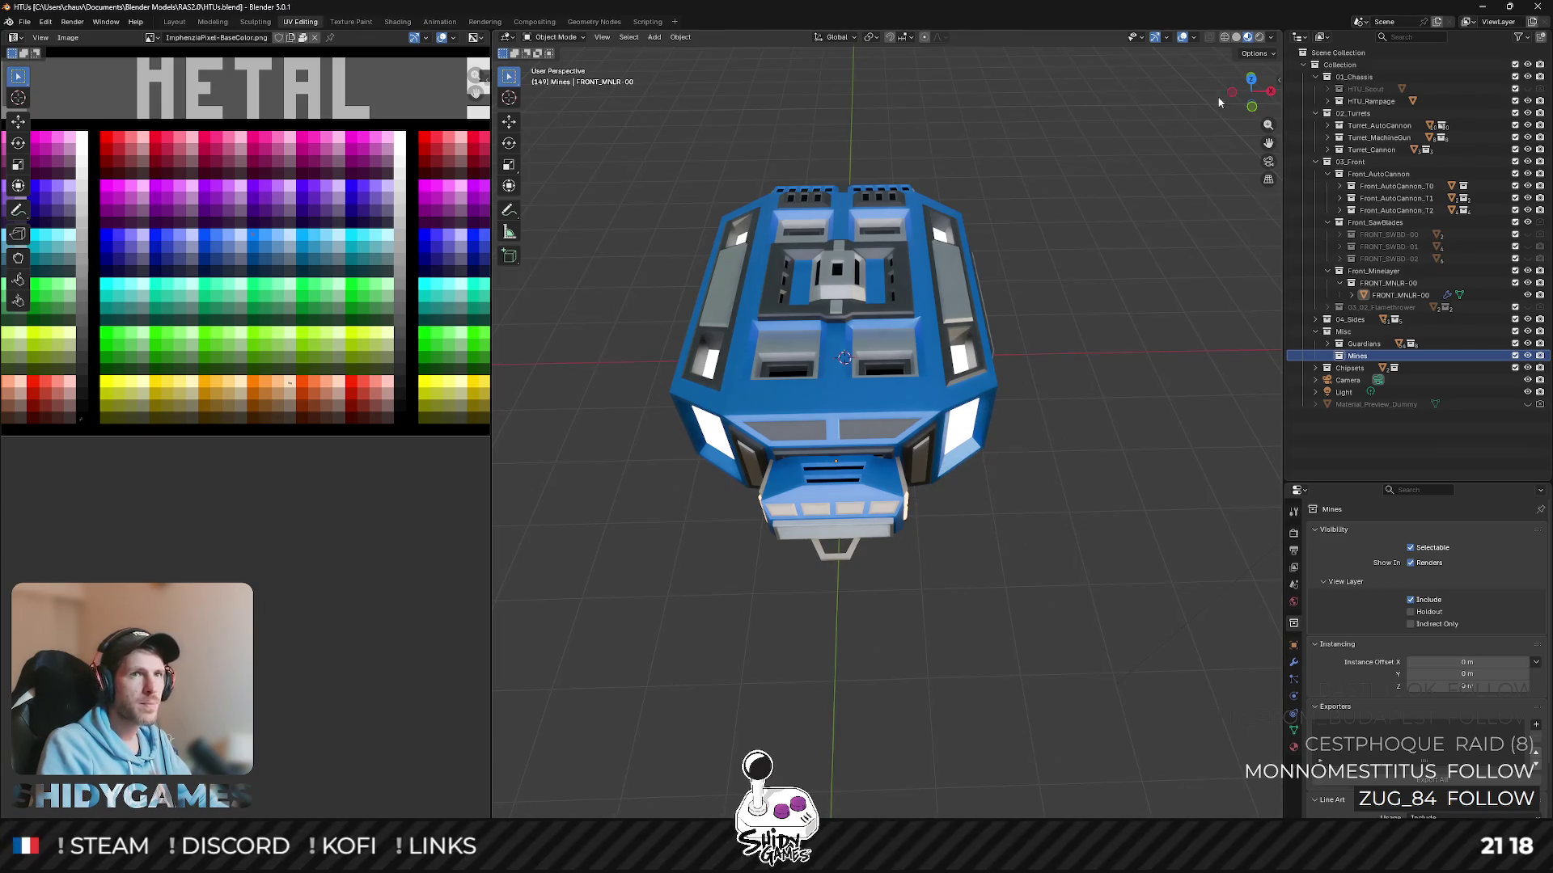
pyautogui.click(1530, 272)
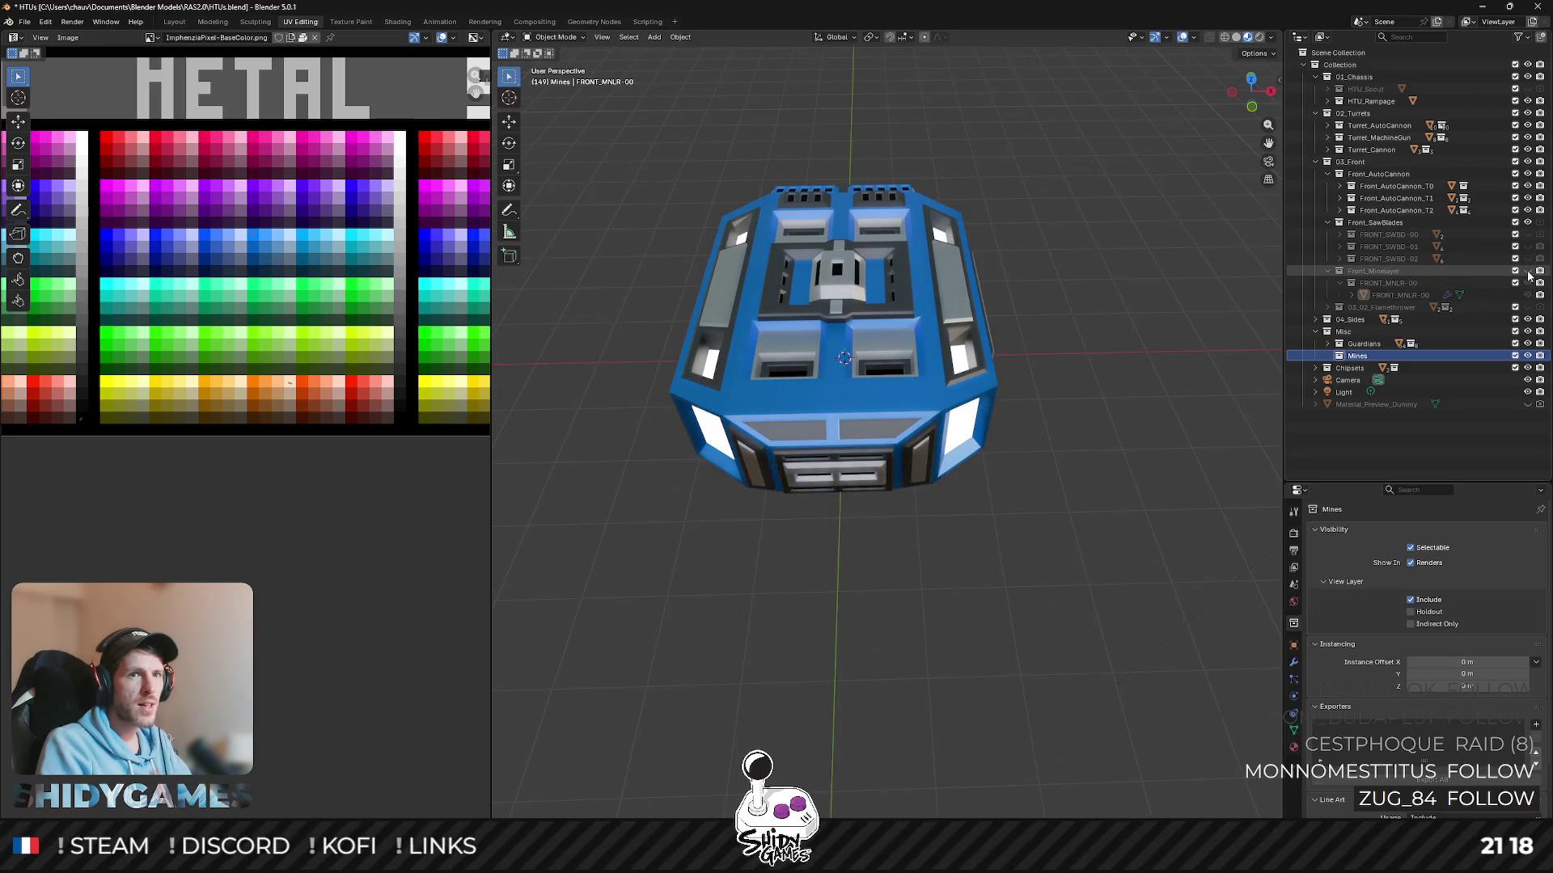
pyautogui.click(1531, 272)
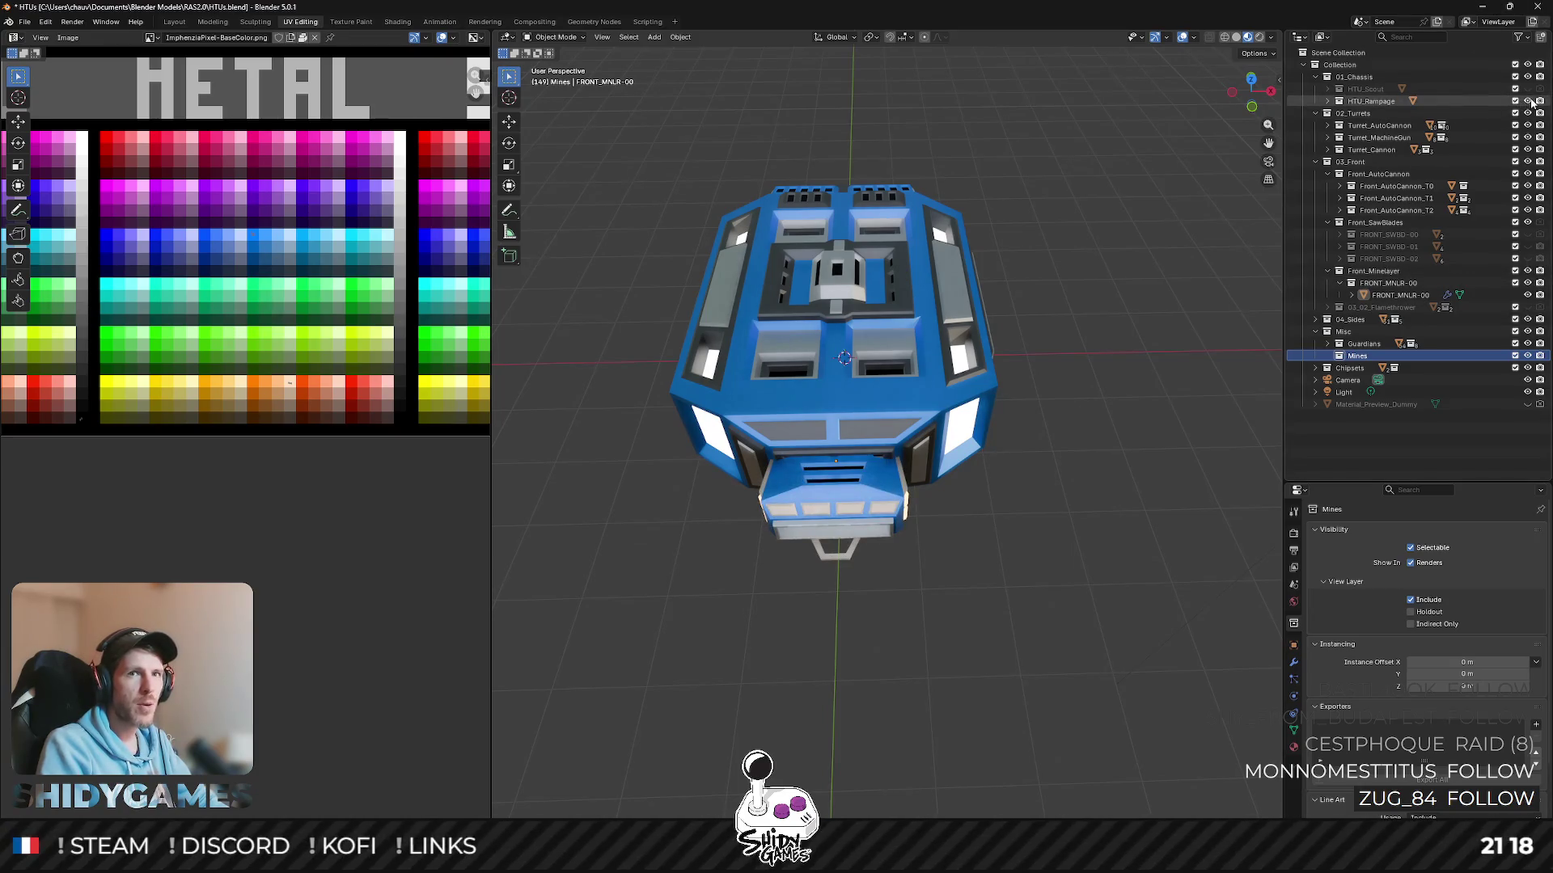
pyautogui.click(1531, 101)
pyautogui.moveTo(942, 302)
pyautogui.mouseDown(button='middle')
pyautogui.moveTo(948, 223)
pyautogui.moveTo(815, 308)
pyautogui.moveTo(703, 231)
pyautogui.moveTo(890, 329)
pyautogui.mouseUp(button='middle')
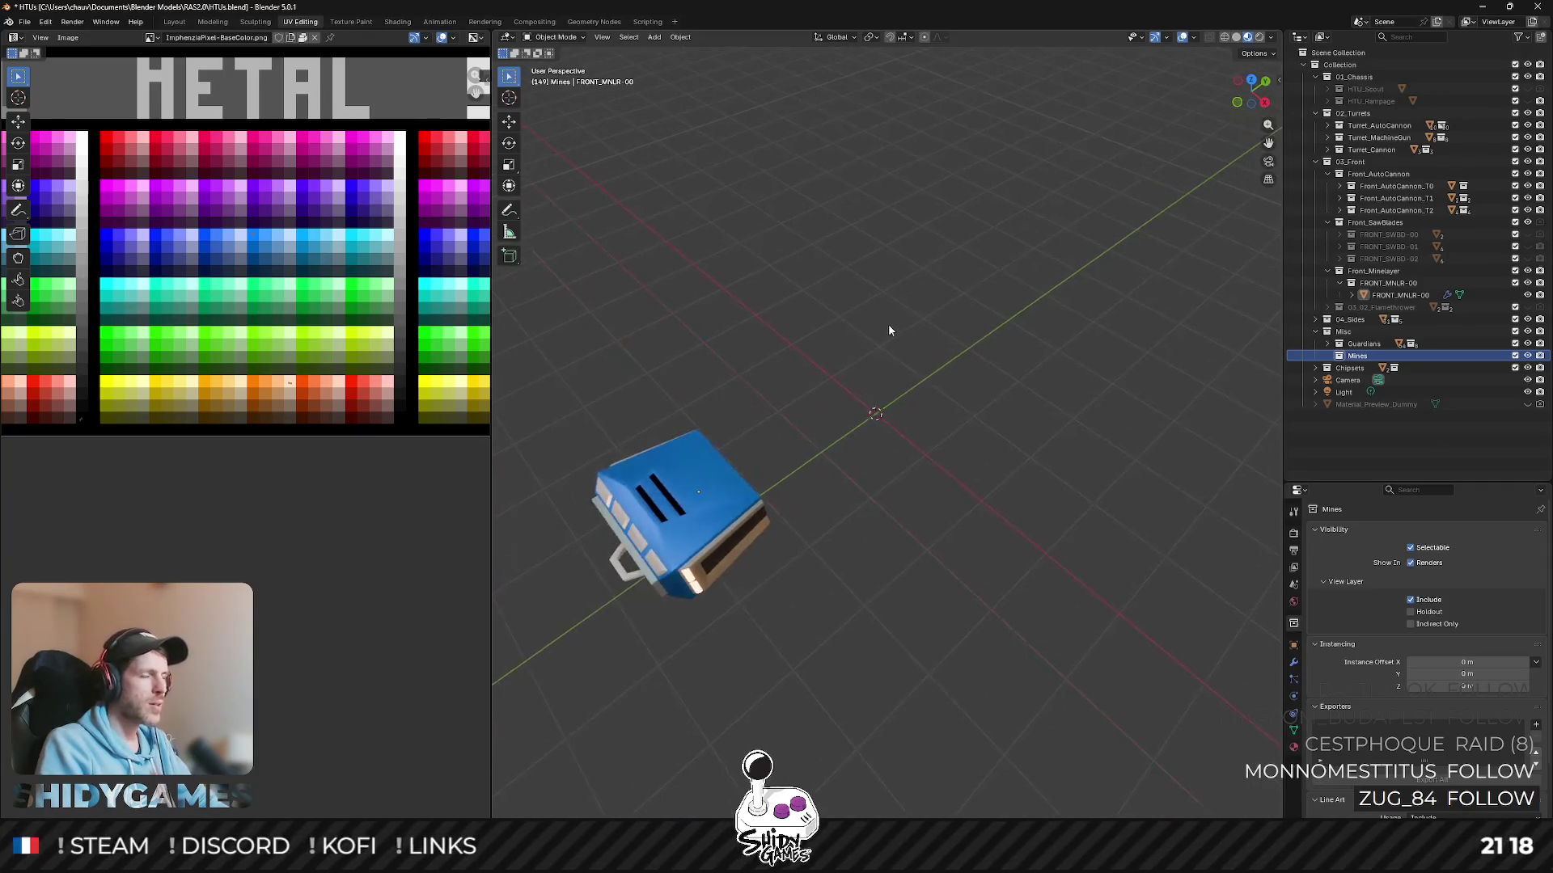
pyautogui.scroll(2, 896, 401)
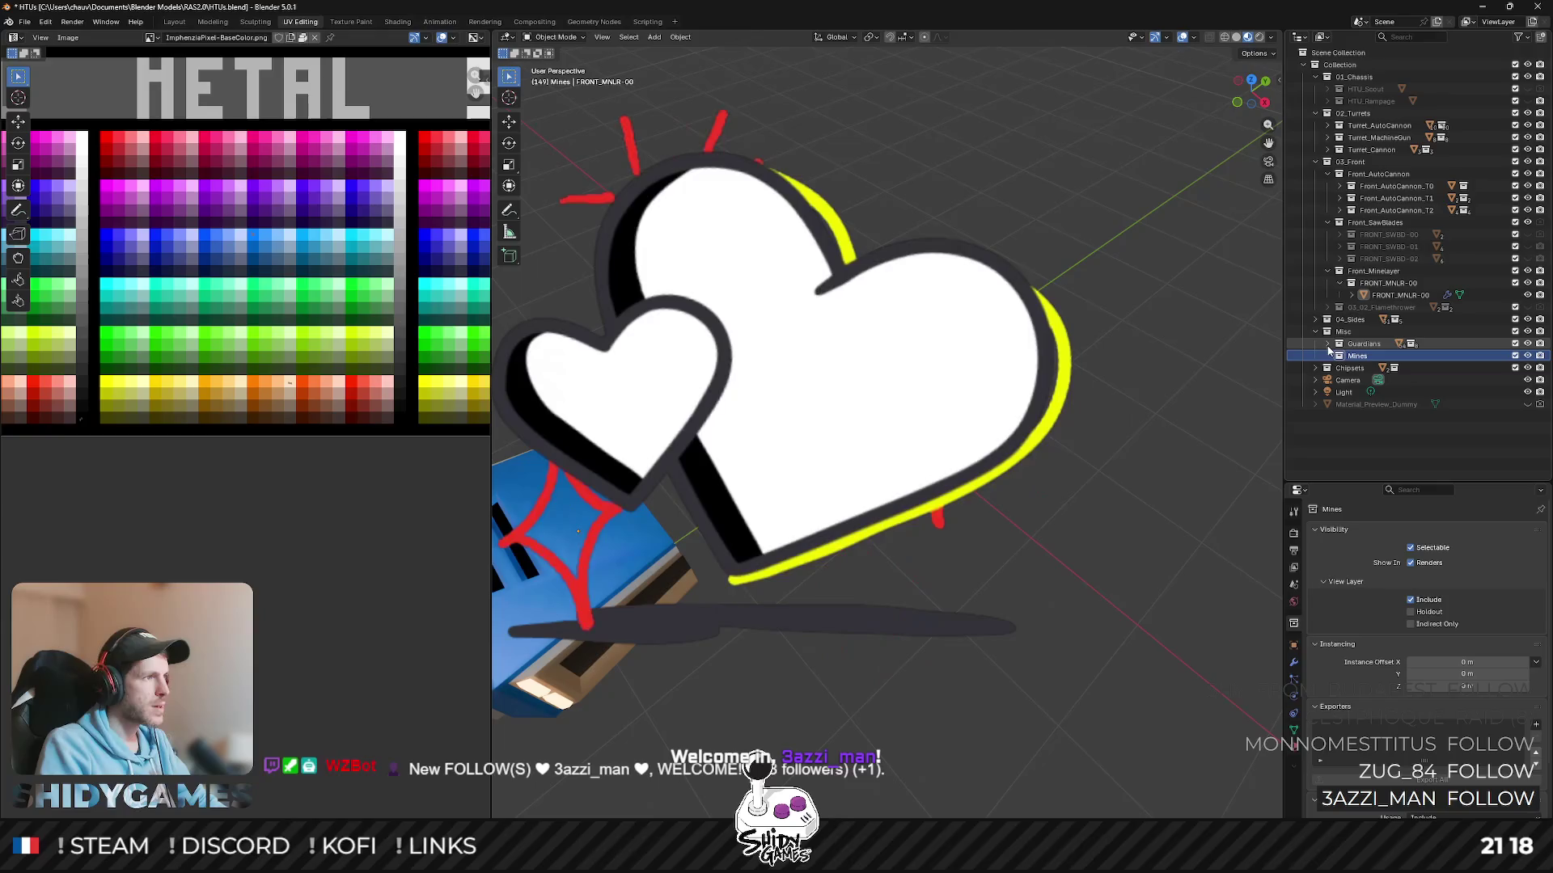
# - Select the Guardians collection and peek at its contents in the Outliner
pyautogui.click(1322, 346)
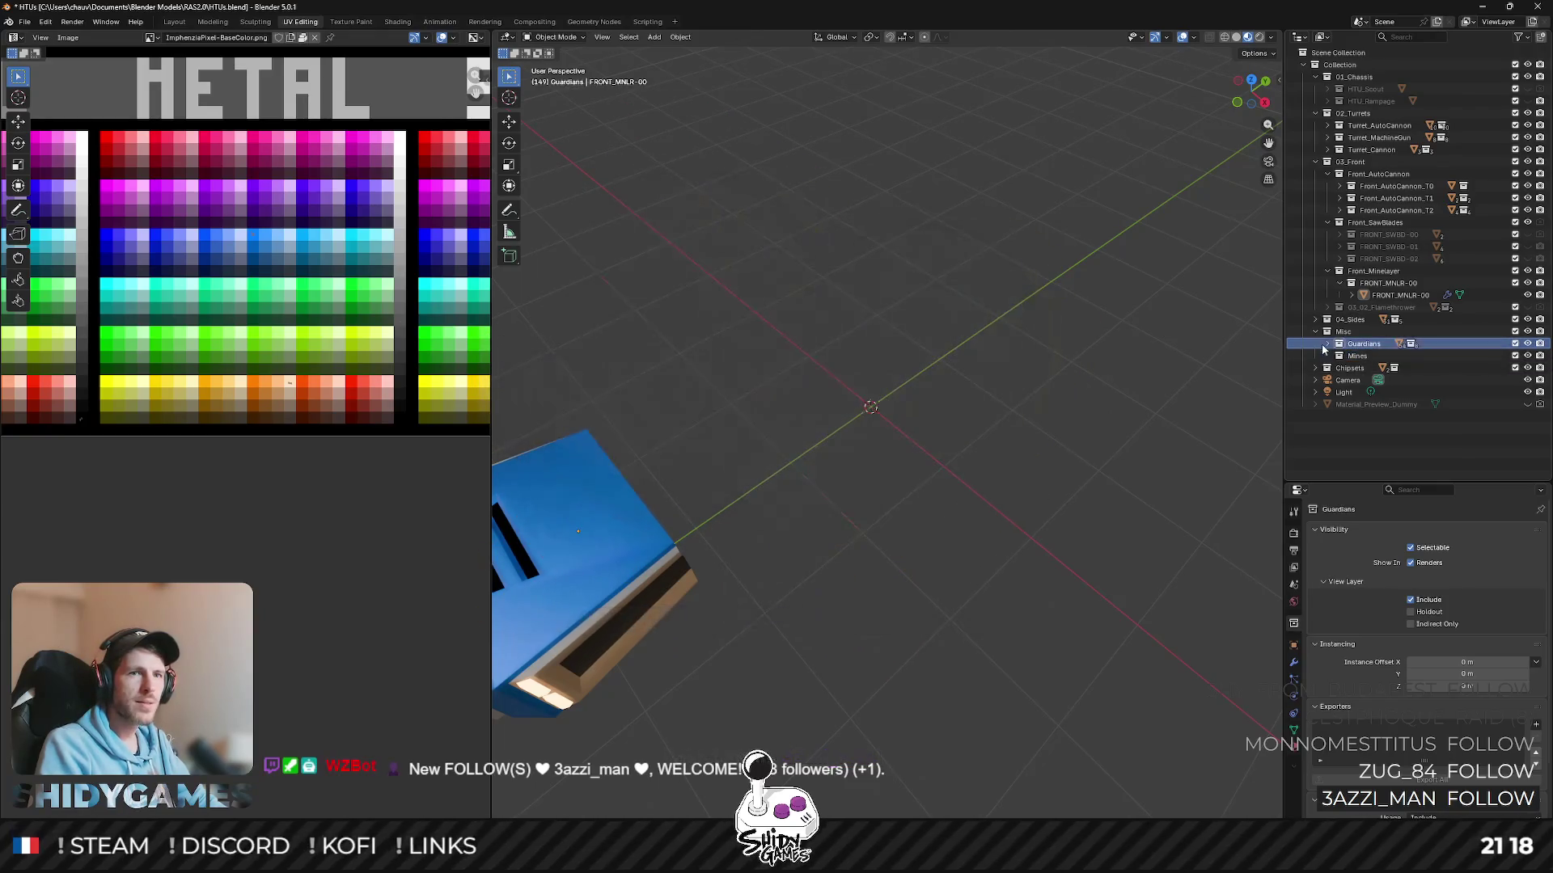
pyautogui.click(1326, 346)
pyautogui.click(1326, 344)
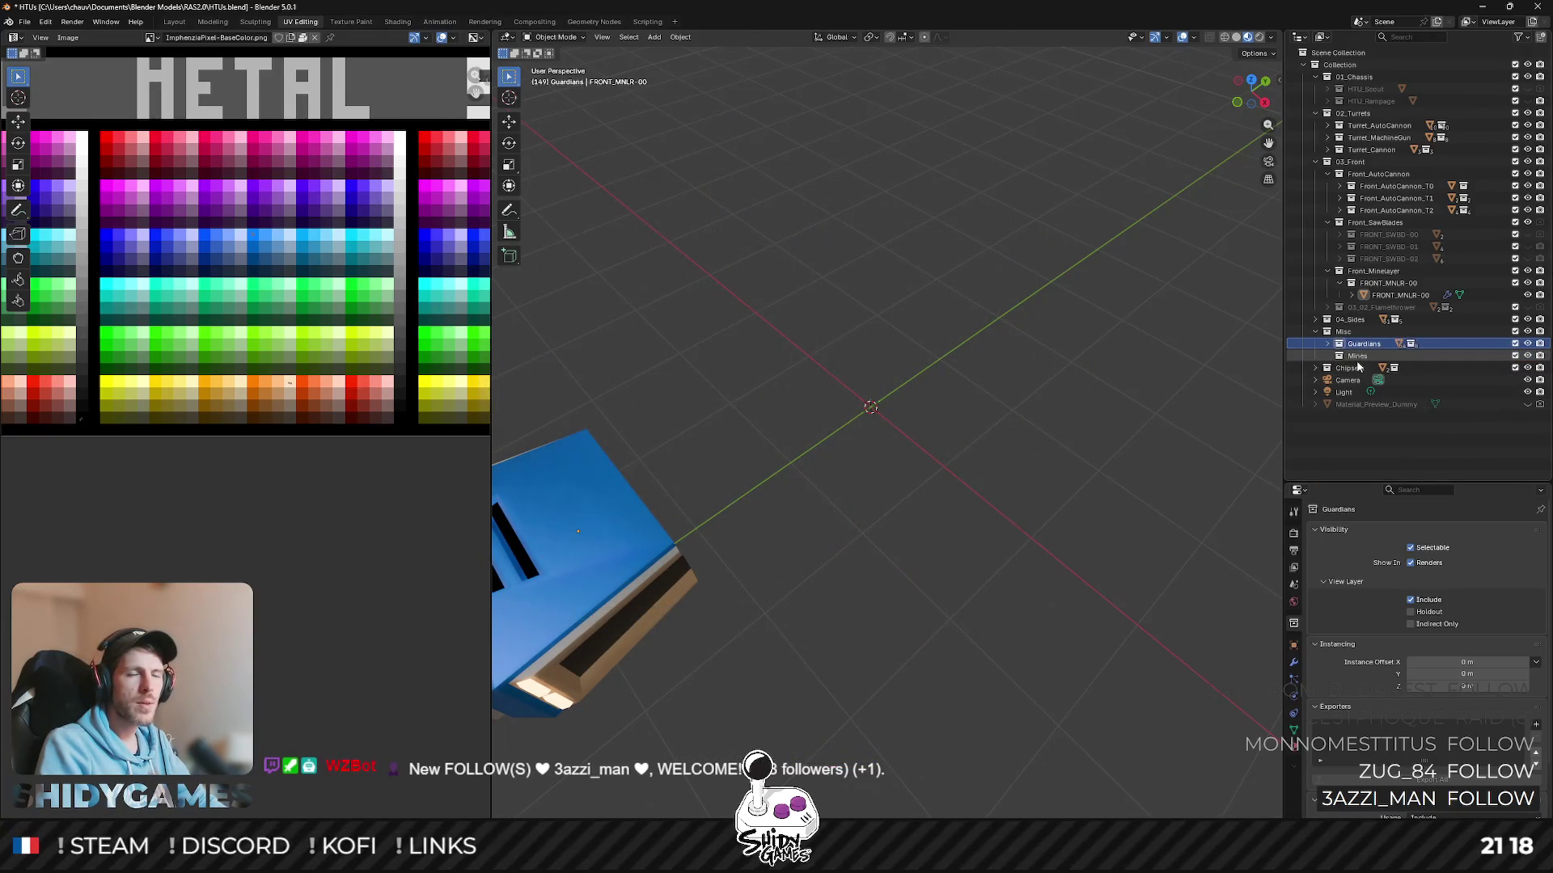
# - Create a collection inside Mines named ExplosiveMine and bring up the Add object menu
pyautogui.rightClick(1359, 361)
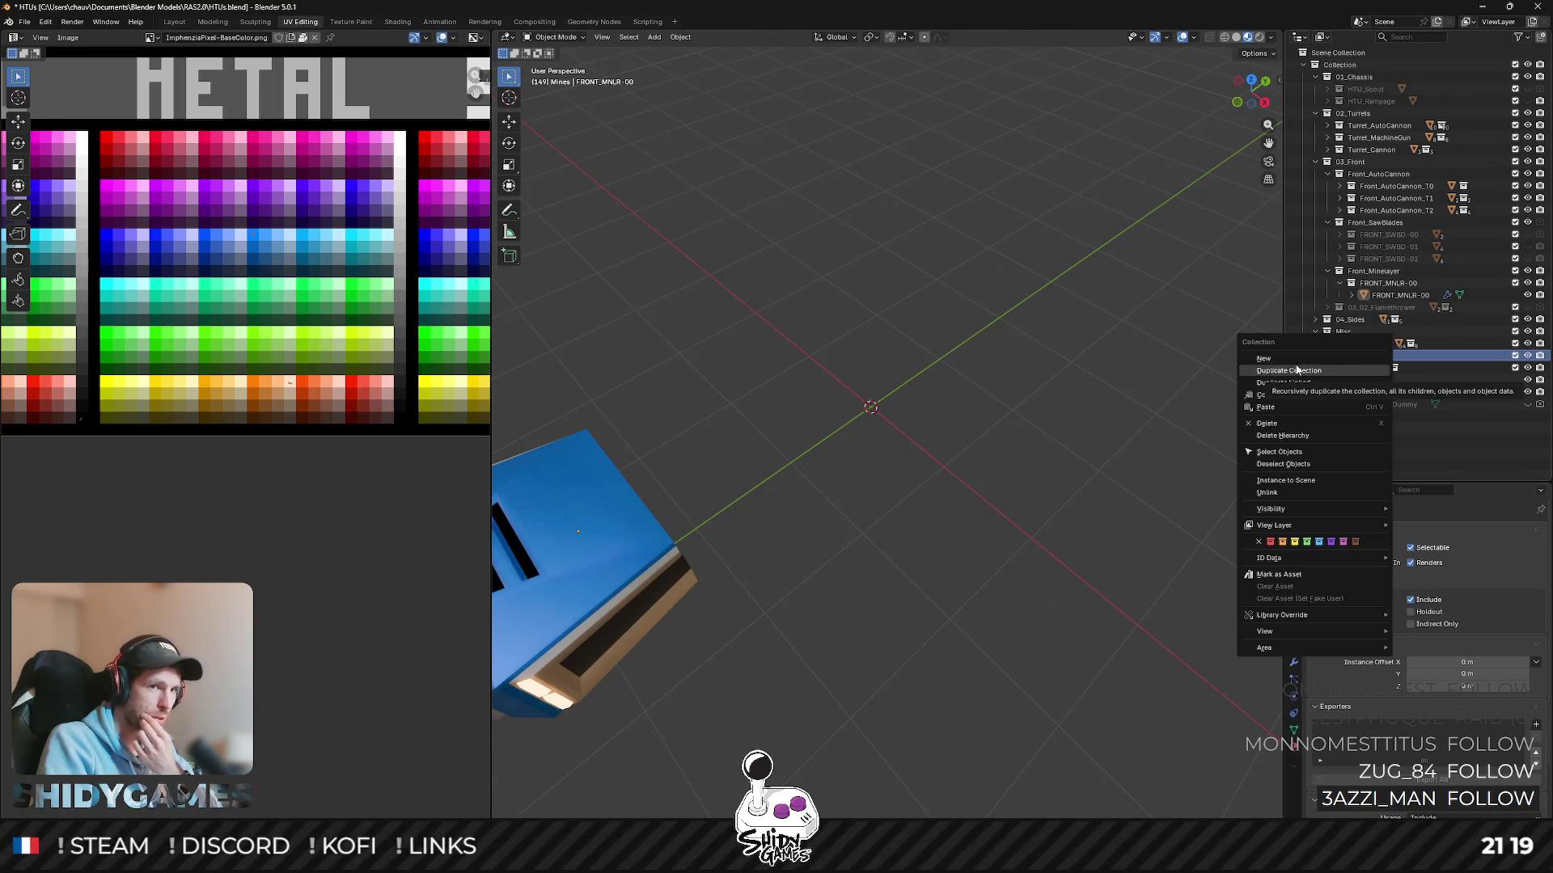
pyautogui.click(1288, 359)
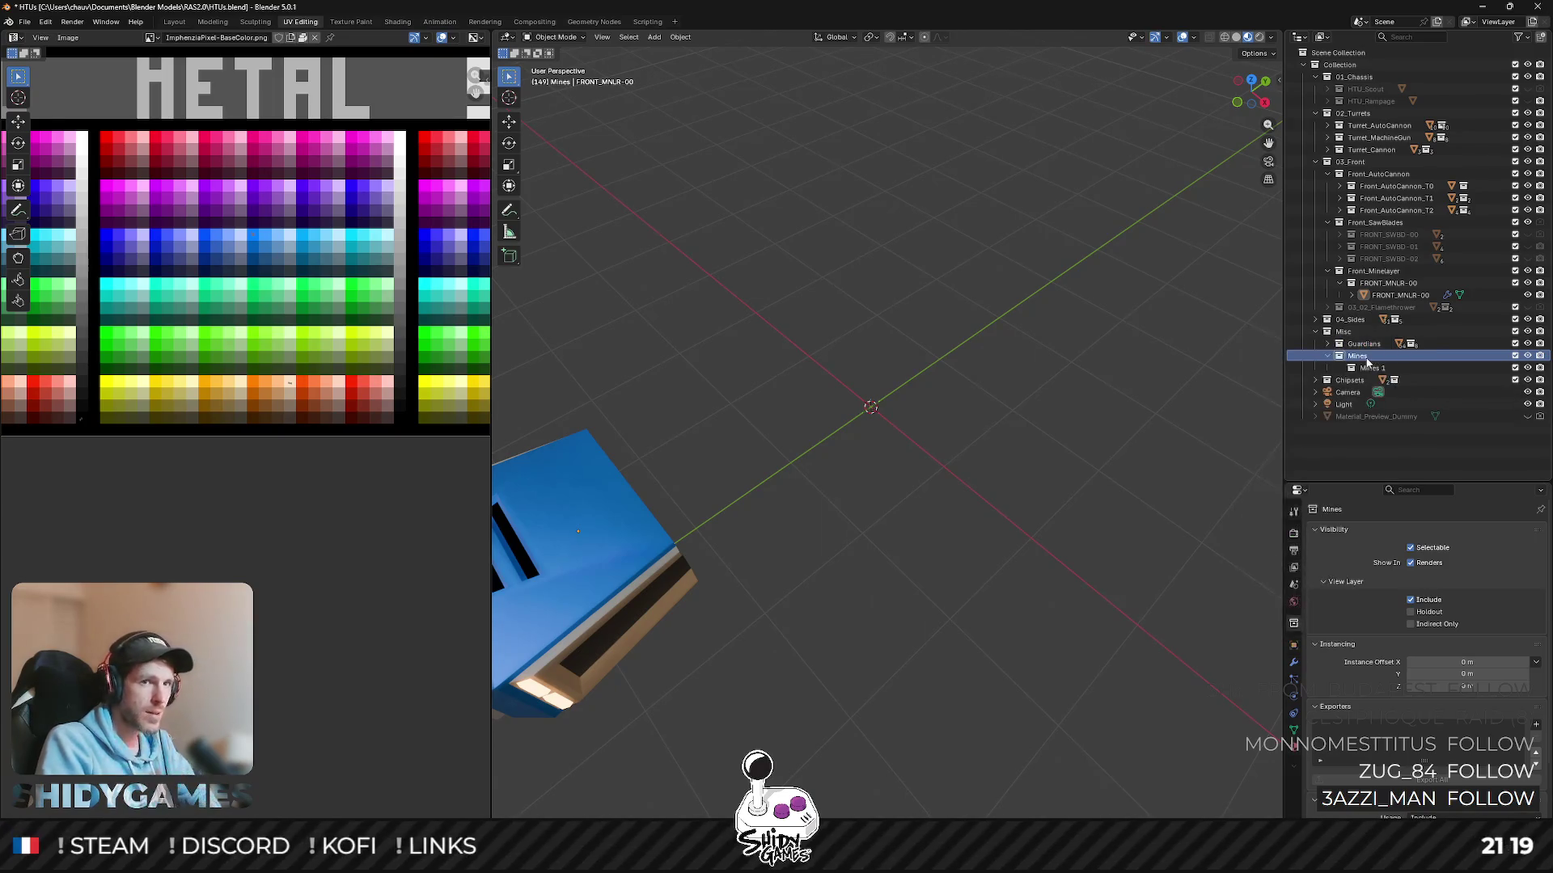
pyautogui.doubleClick(1371, 367)
pyautogui.write('Exp')
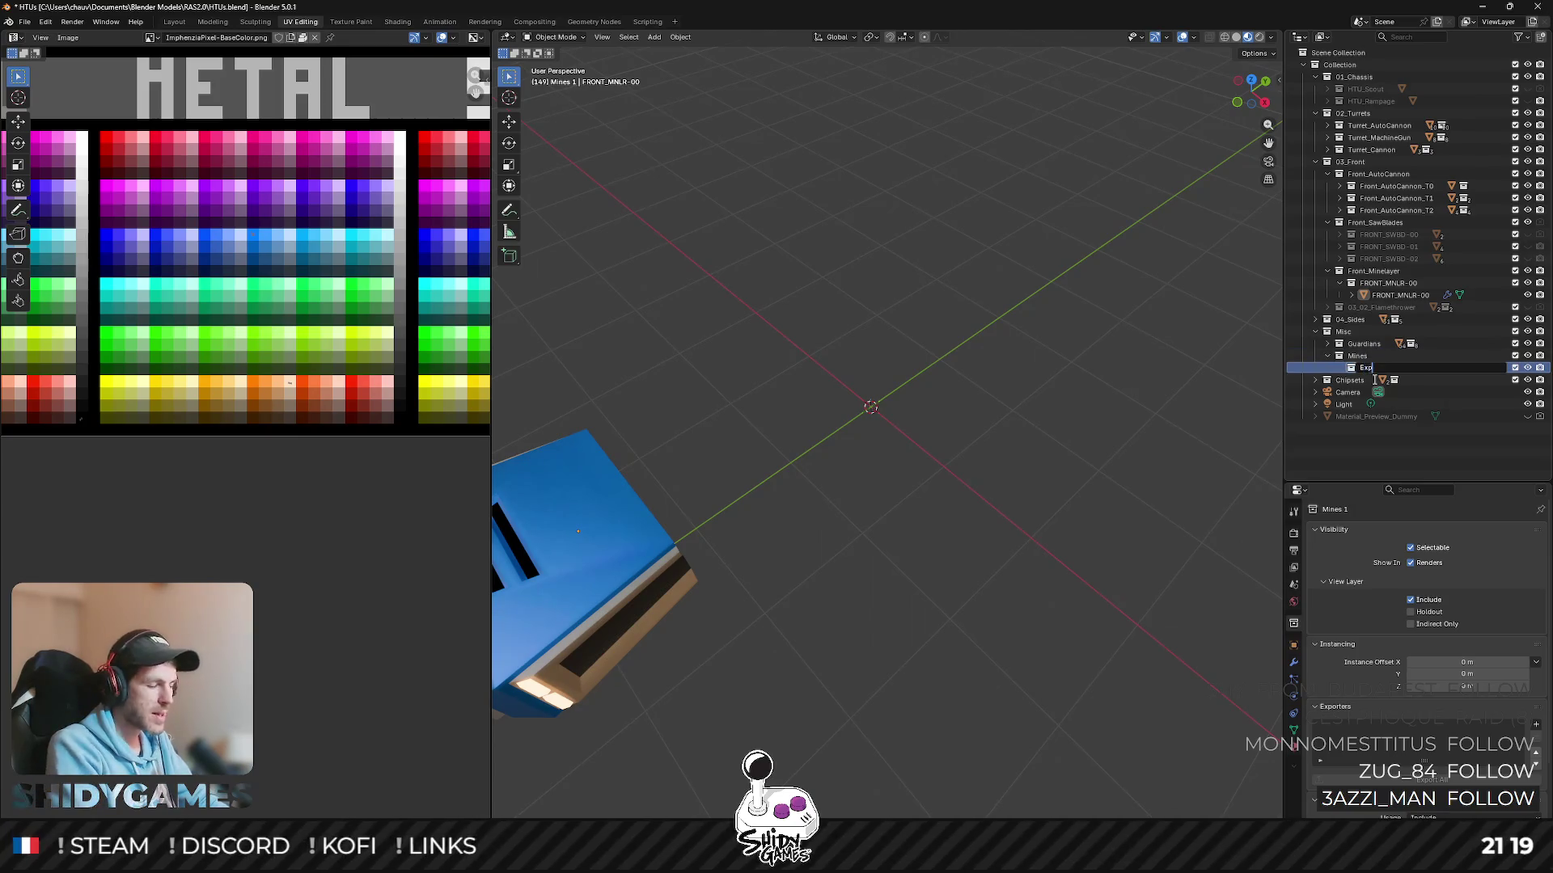
pyautogui.write('es')
pyautogui.press('Return')
pyautogui.doubleClick(1414, 368)
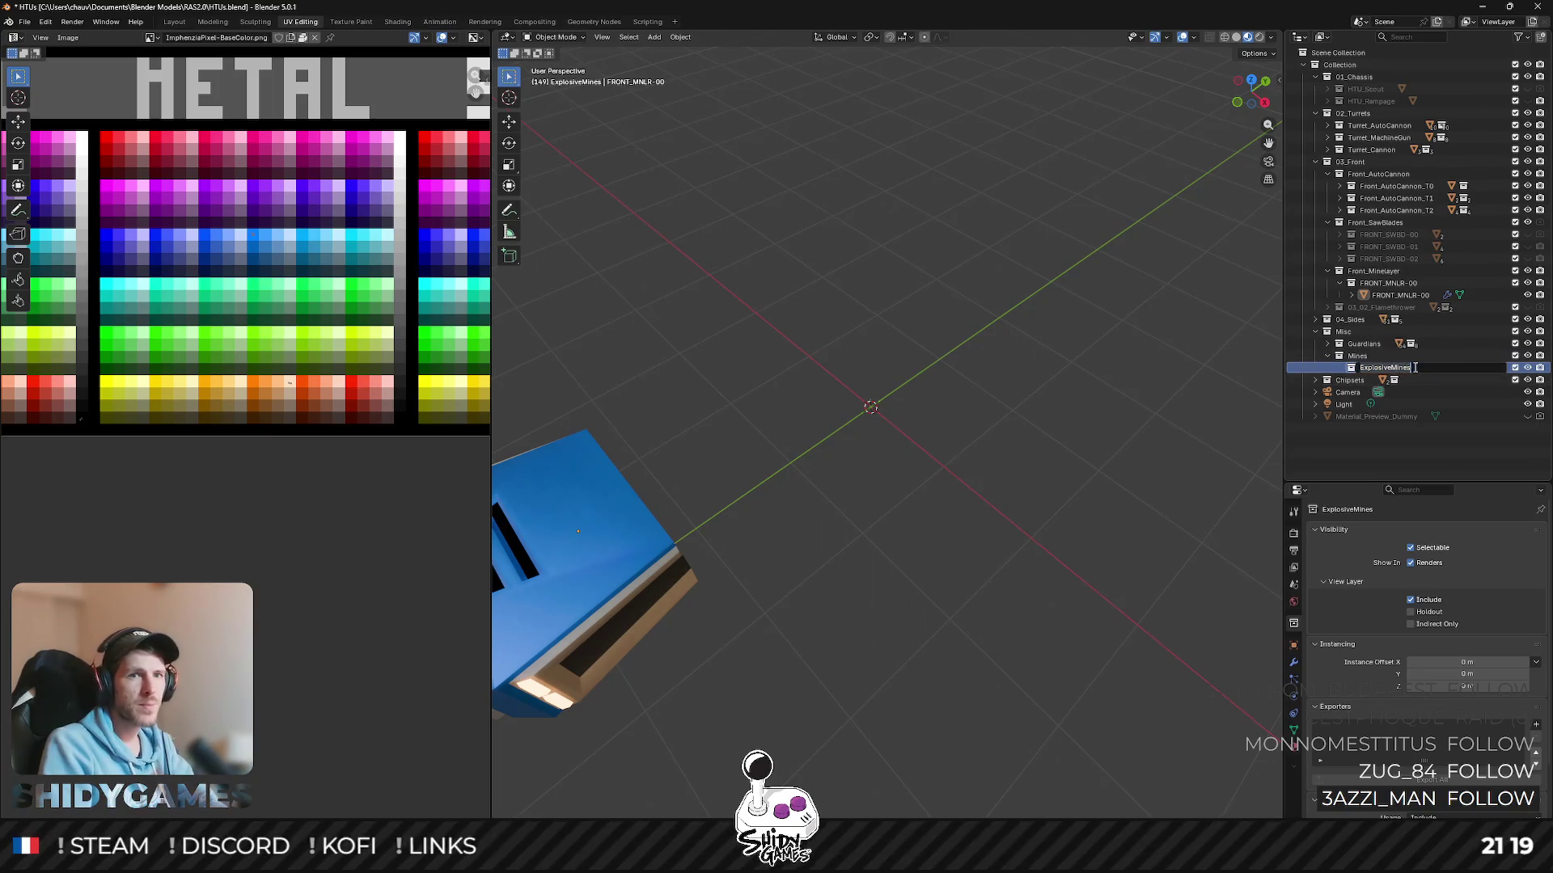
pyautogui.press('Return')
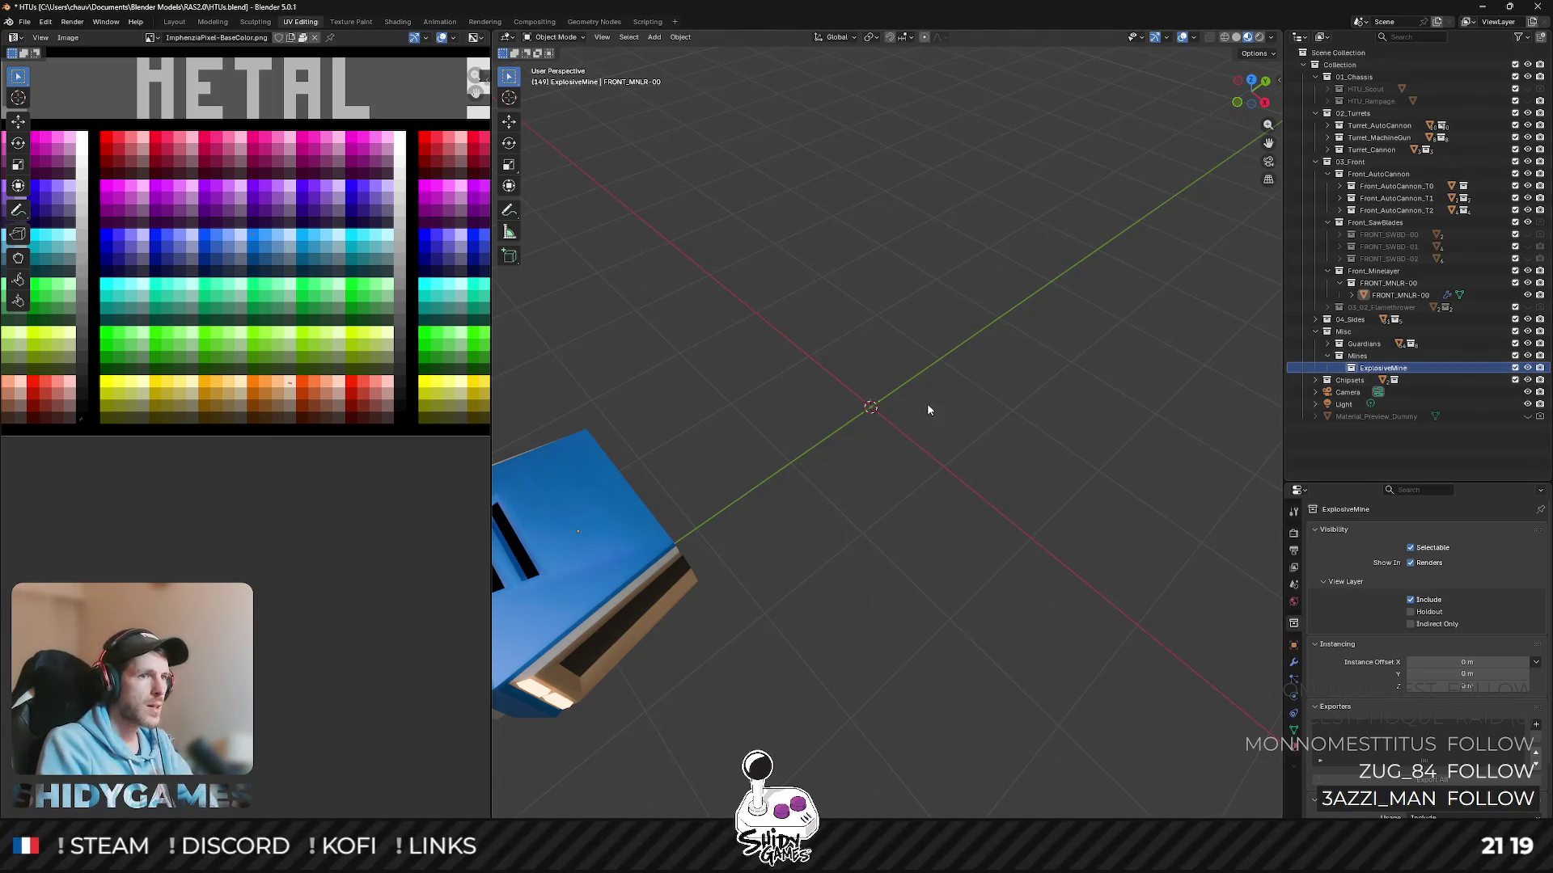
pyautogui.hotkey('shift', 'a')
pyautogui.moveTo(829, 385)
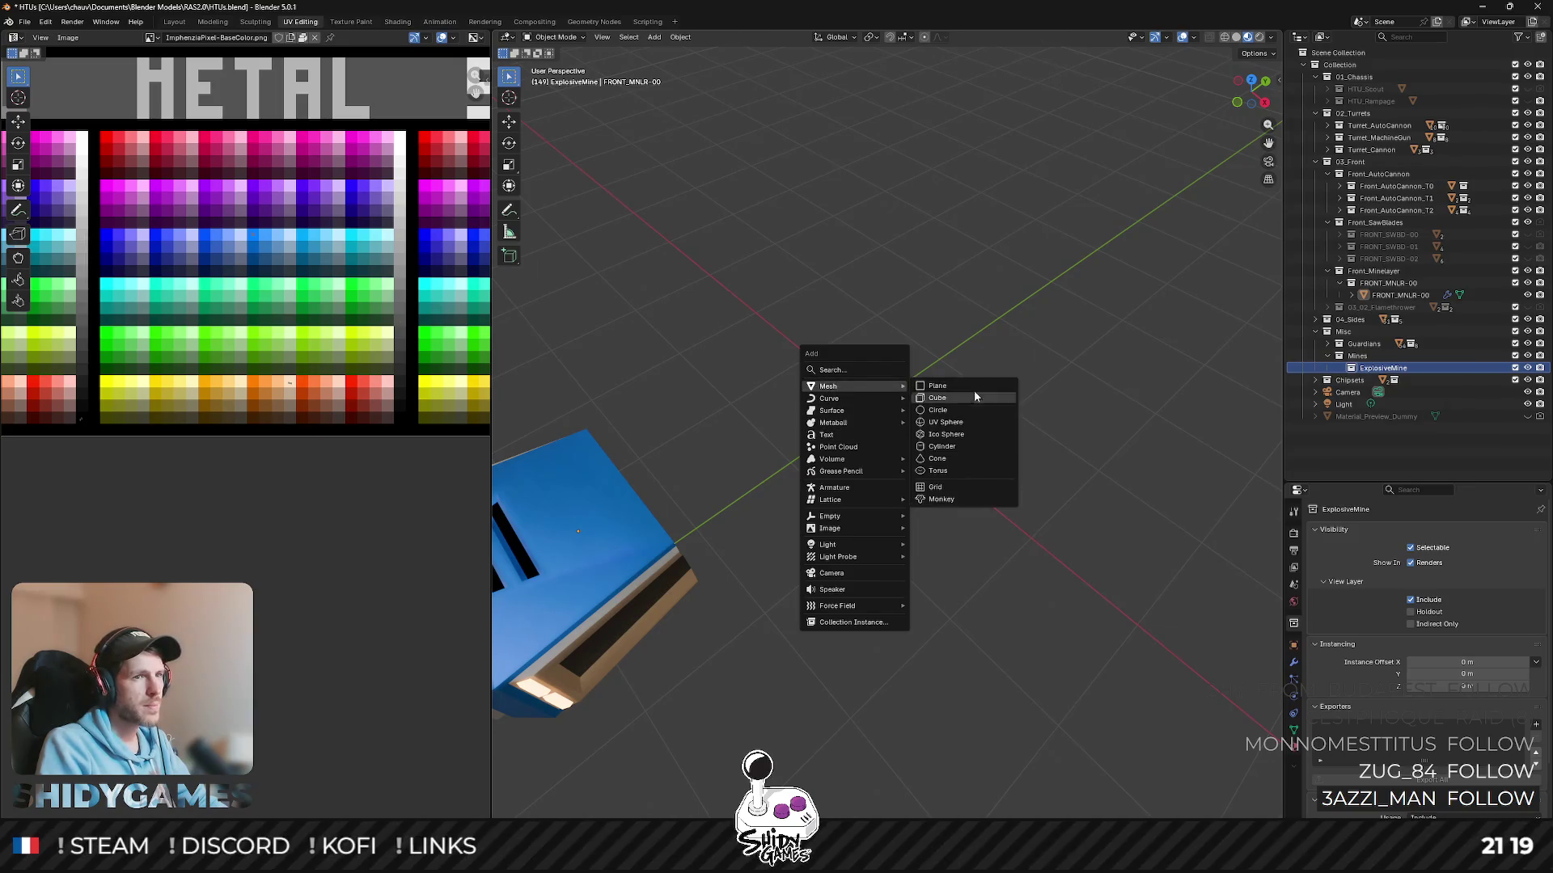
# - Add a 16-sided cylinder at the origin for the mine and leave only it selected
pyautogui.click(976, 452)
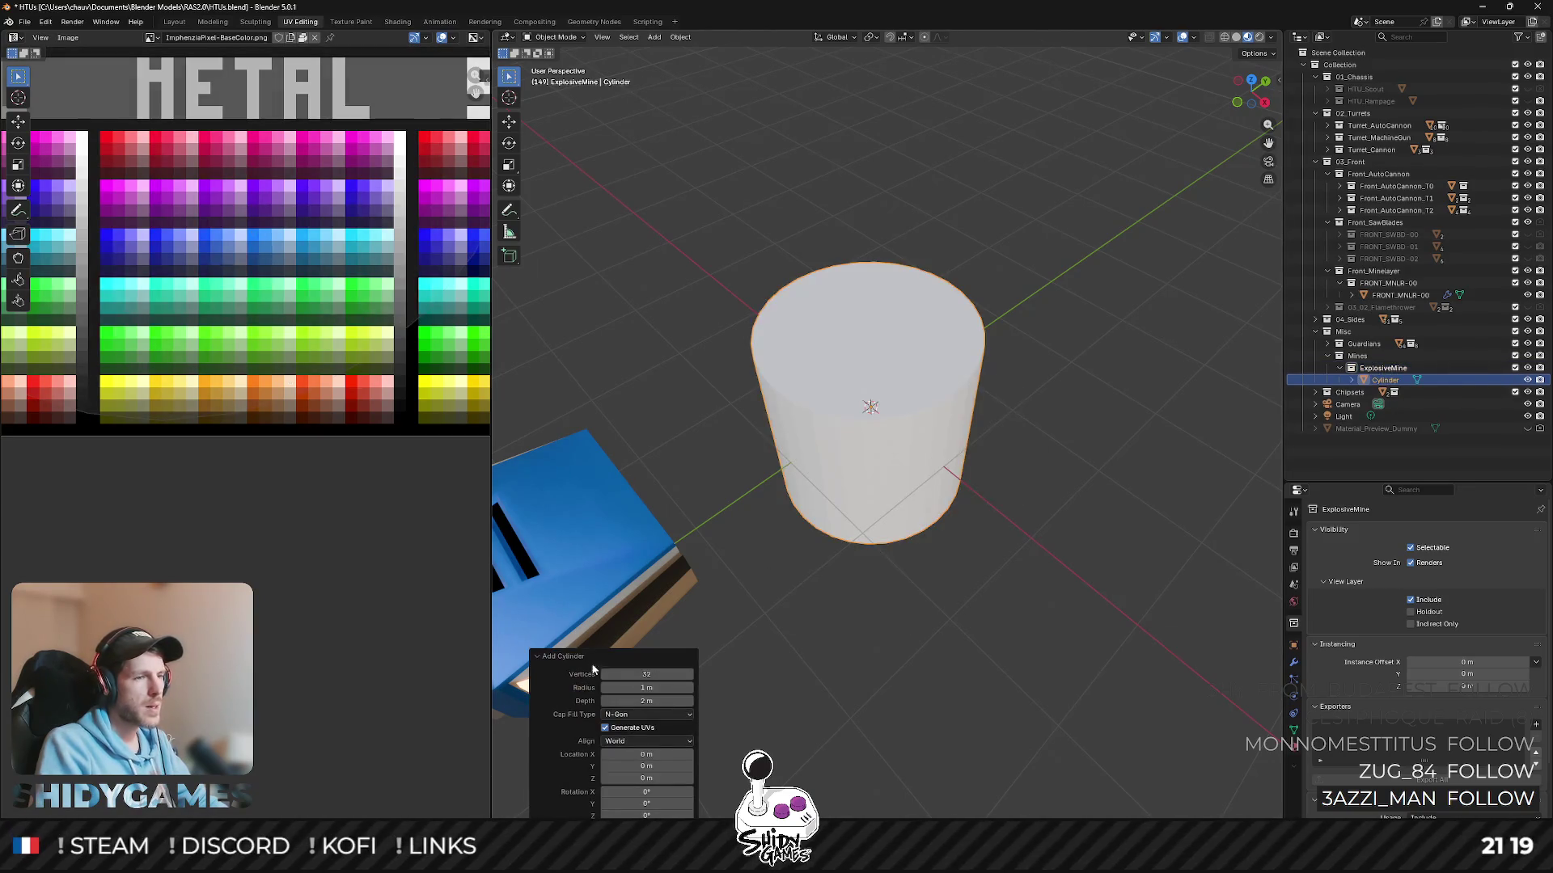
pyautogui.write('16')
pyautogui.press('Return')
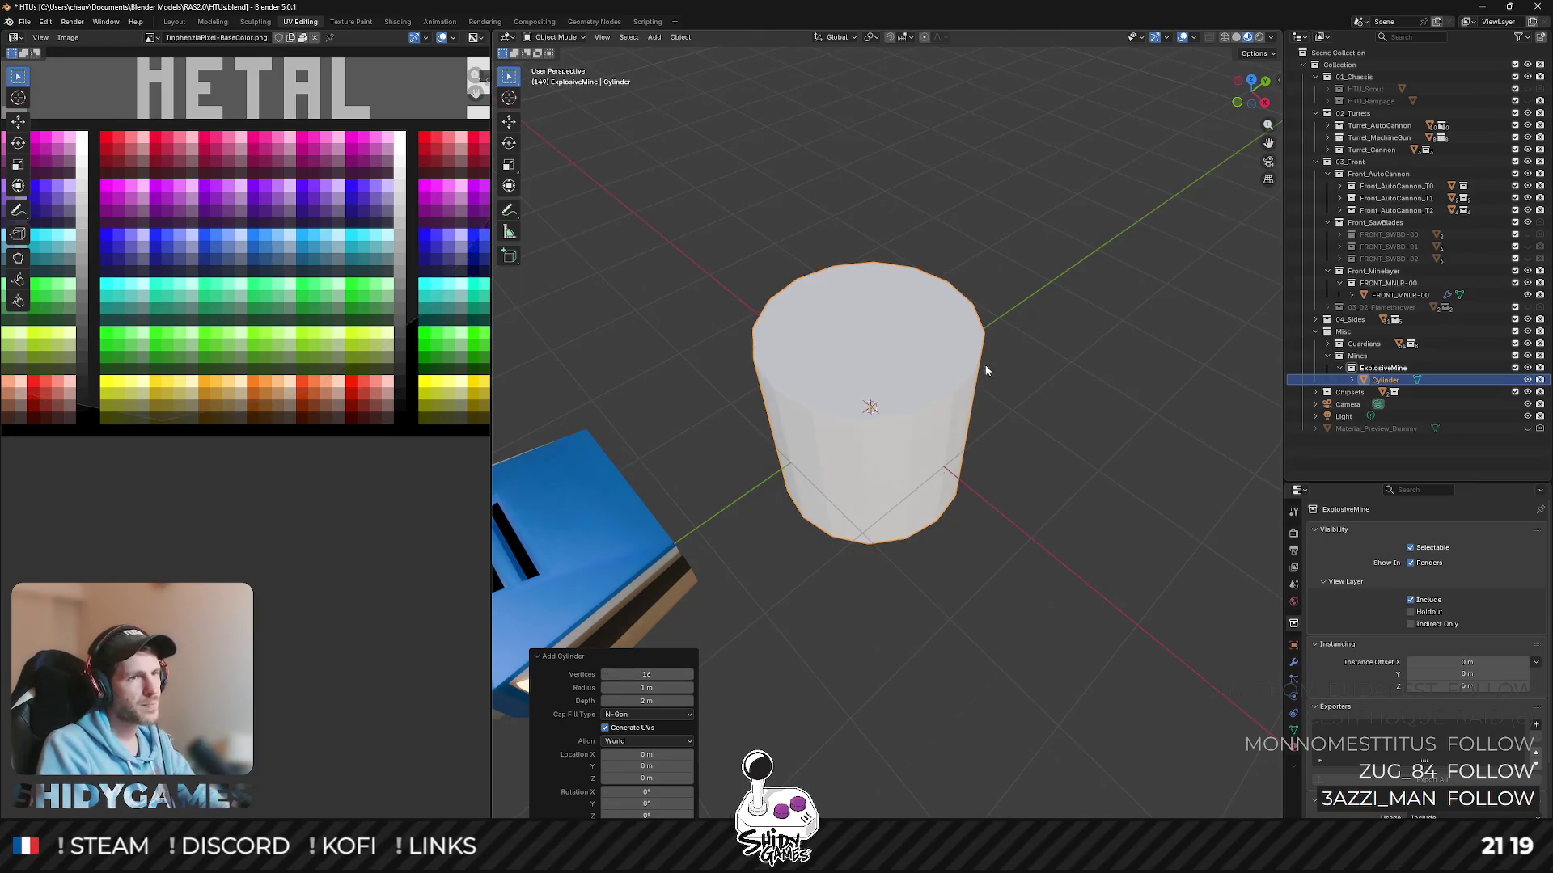
pyautogui.press('Tab')
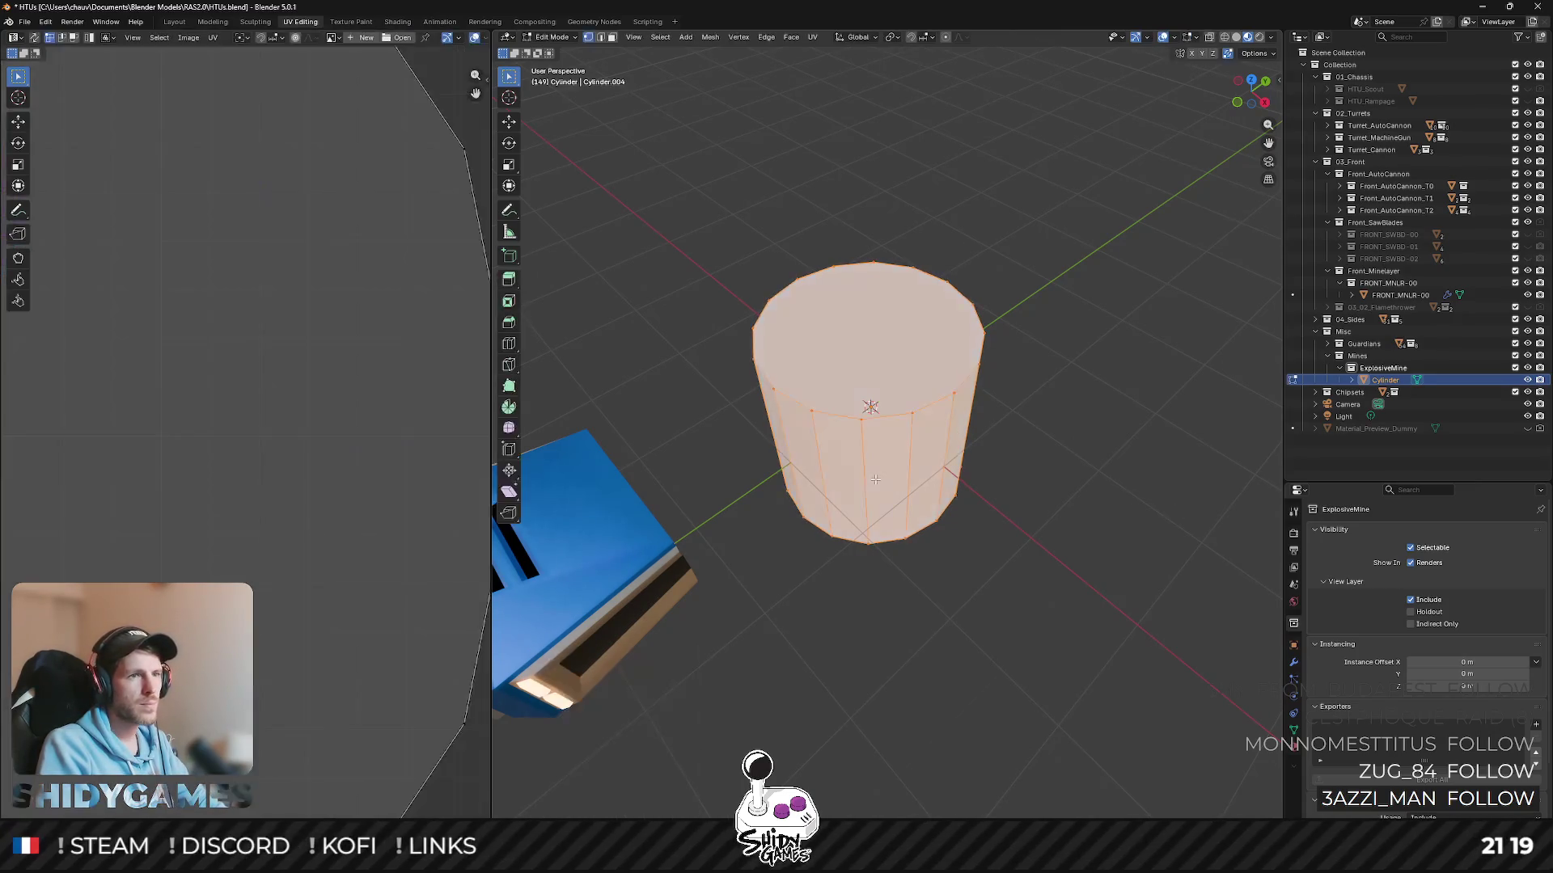
pyautogui.hotkey('alt', 'a')
pyautogui.press('Tab')
pyautogui.click(897, 506)
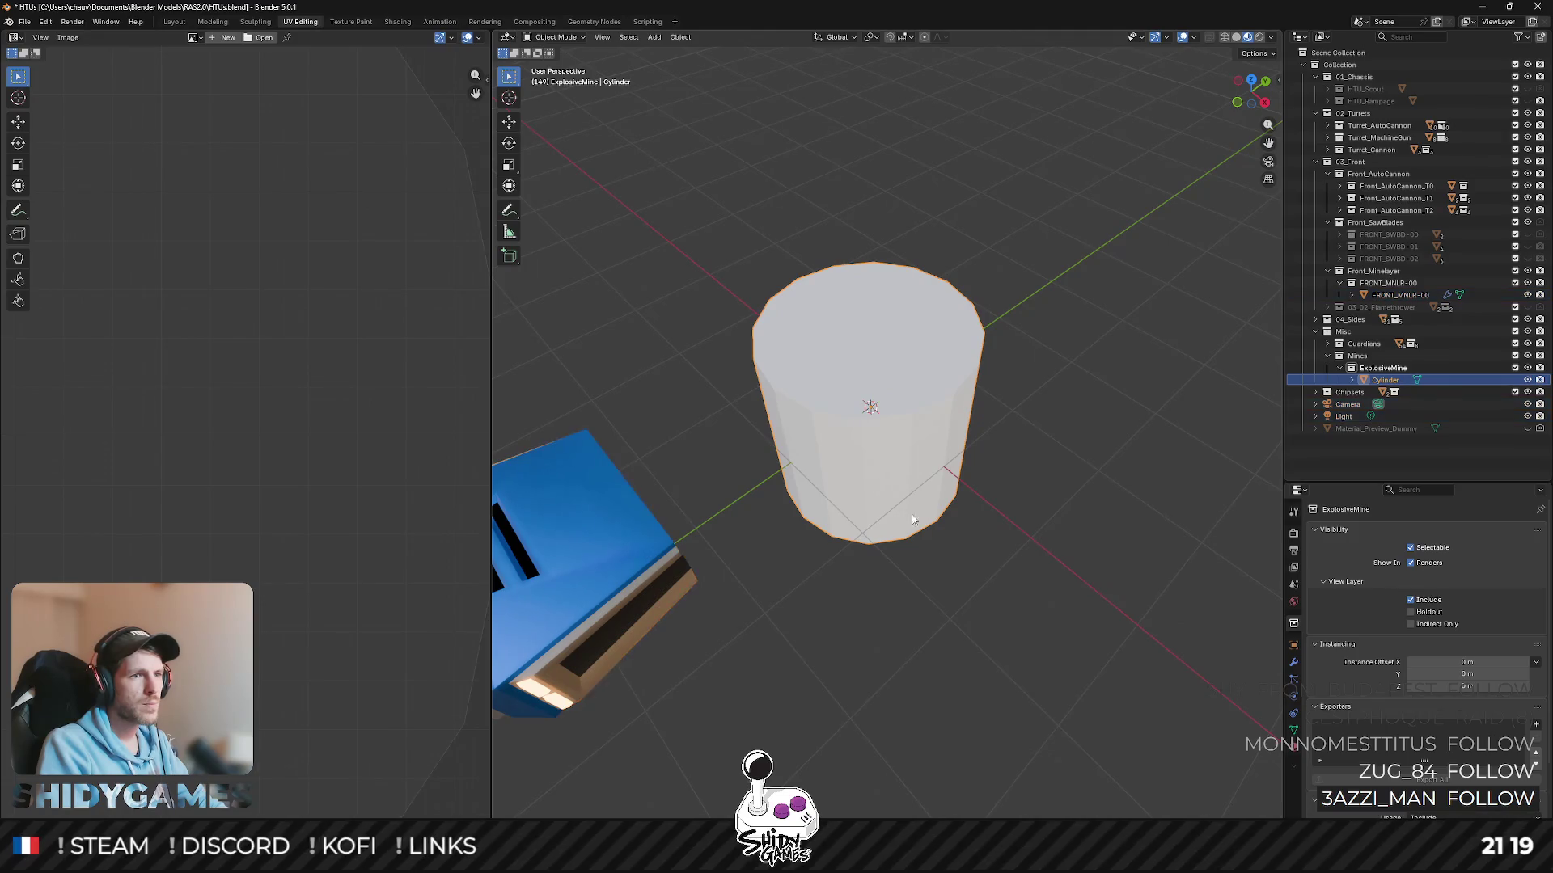
# - Assign the ImphenziaPixPal palette material to the cylinder and enter Edit Mode
pyautogui.click(1293, 729)
pyautogui.click(1316, 584)
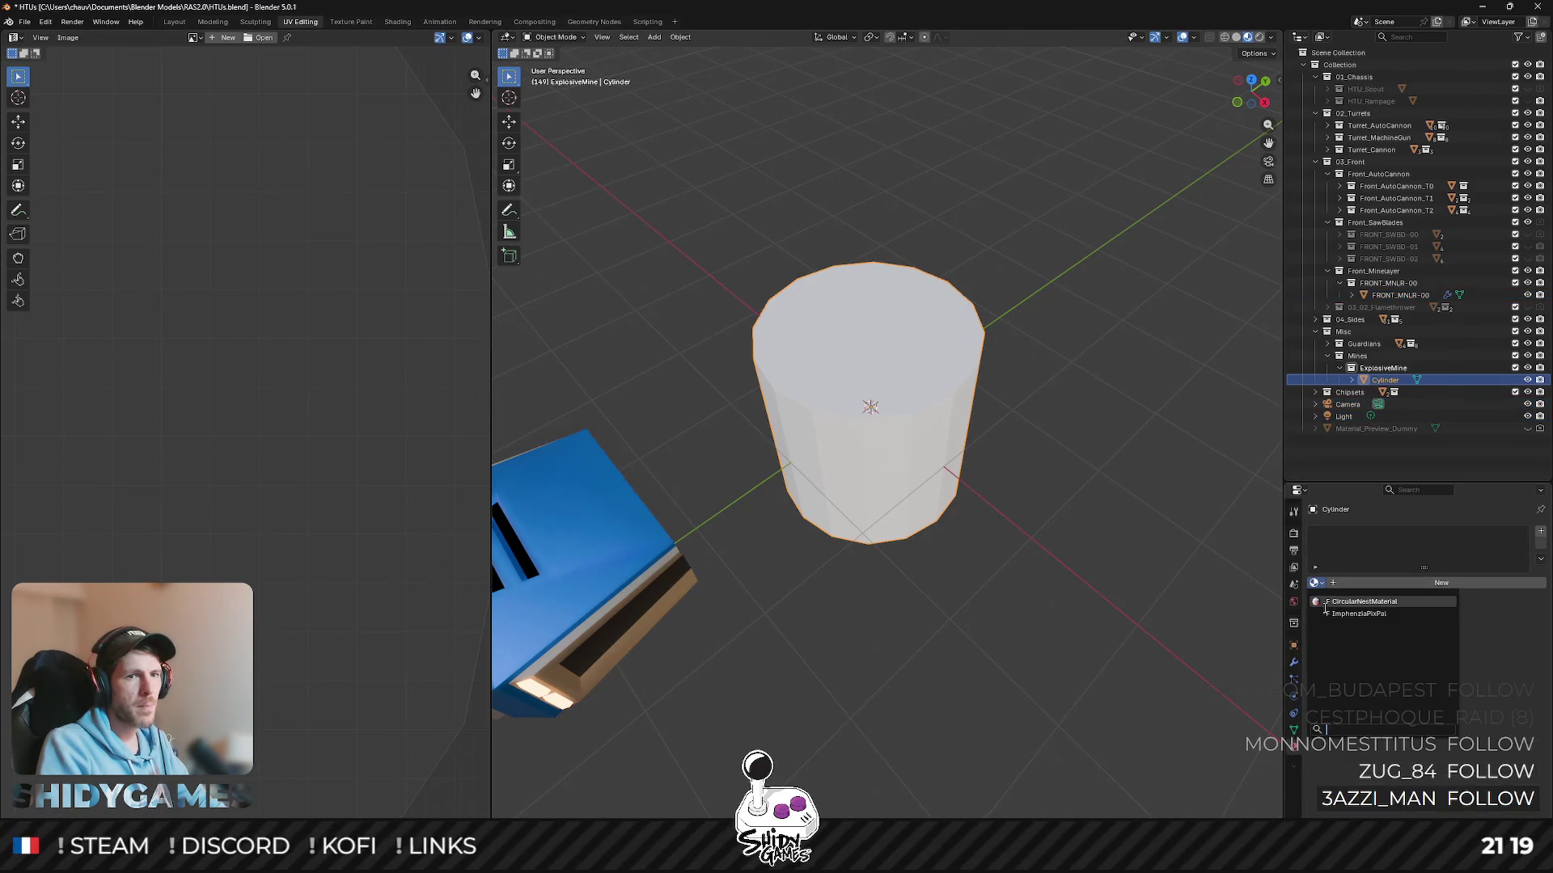
pyautogui.click(1358, 619)
pyautogui.press('Tab')
pyautogui.moveTo(1032, 530); pyautogui.dragTo(1032, 413, button='middle')
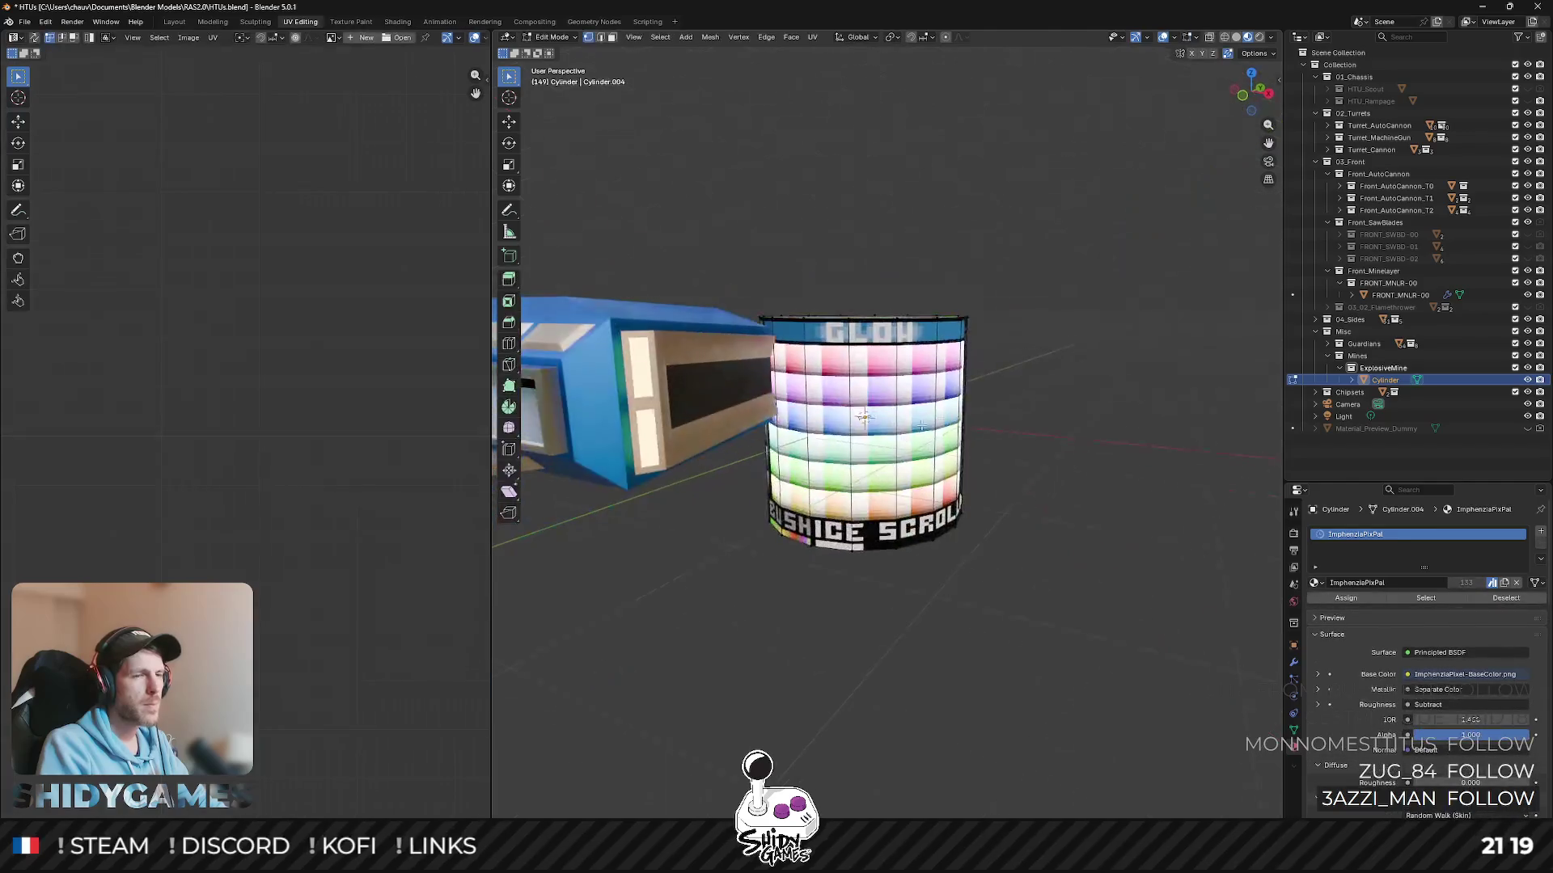
# - Smart UV Project all faces of the mine cylinder
pyautogui.press('a')
pyautogui.moveTo(886, 364); pyautogui.dragTo(885, 437, button='middle')
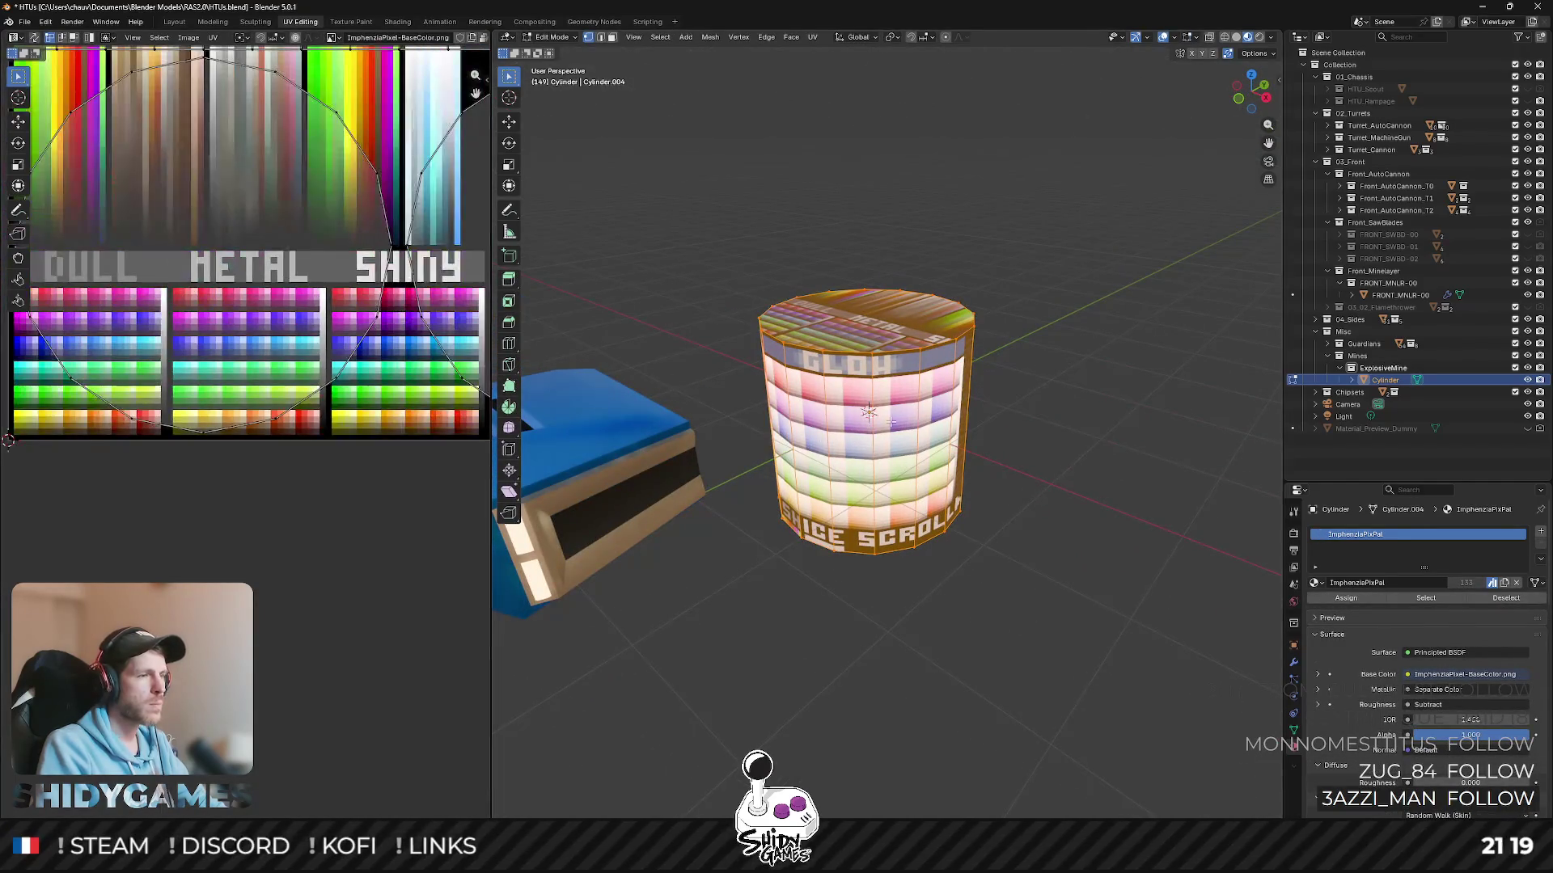
pyautogui.press('u')
pyautogui.click(774, 374)
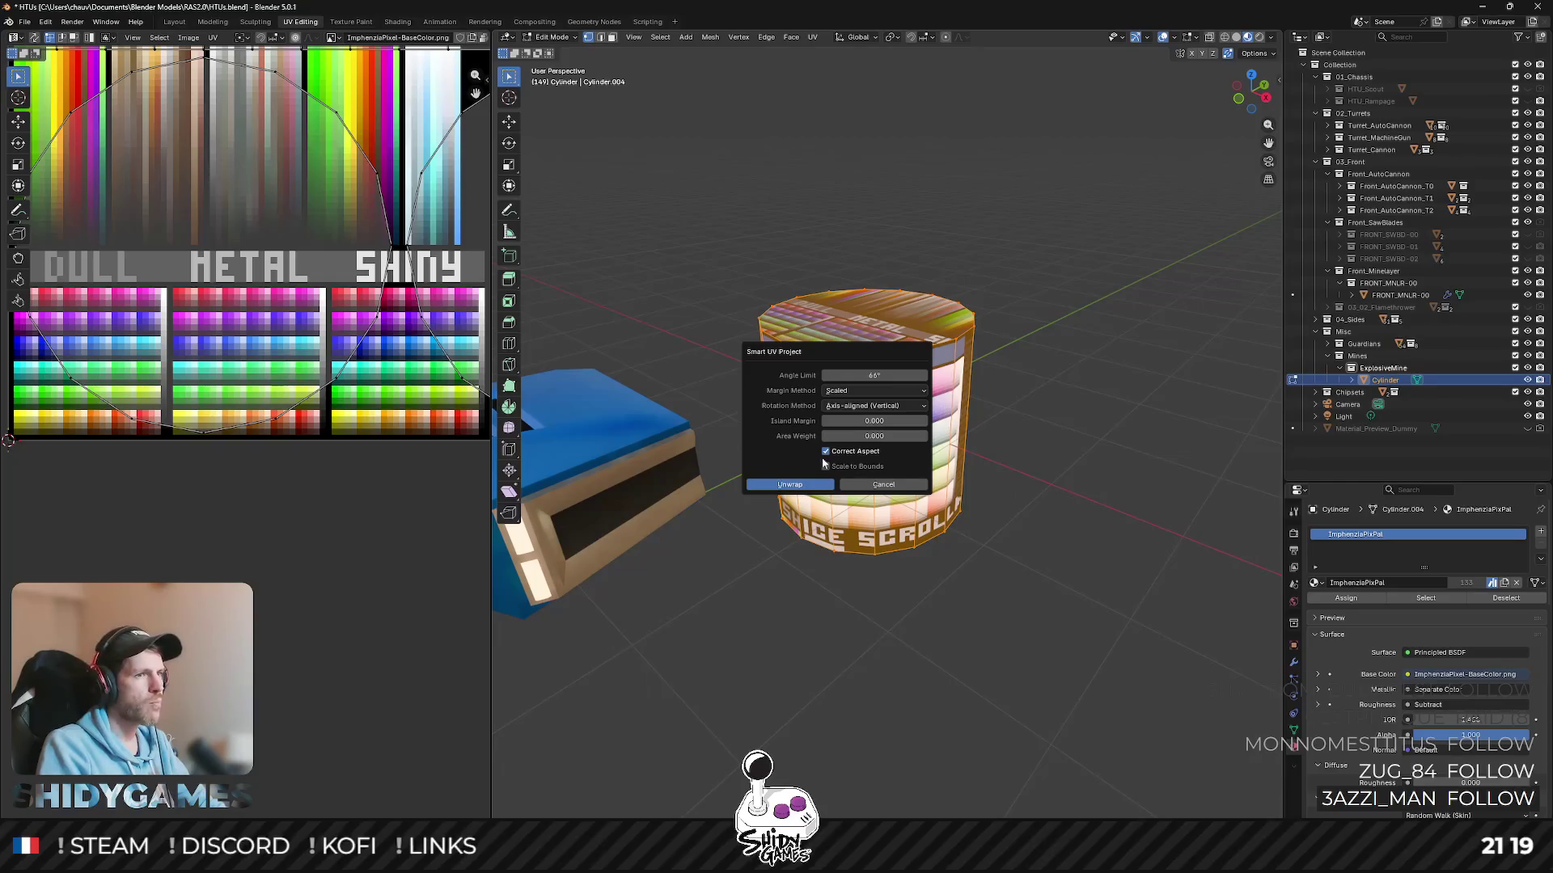
pyautogui.click(790, 485)
pyautogui.scroll(-3, 801, 490)
pyautogui.scroll(-4, 304, 364)
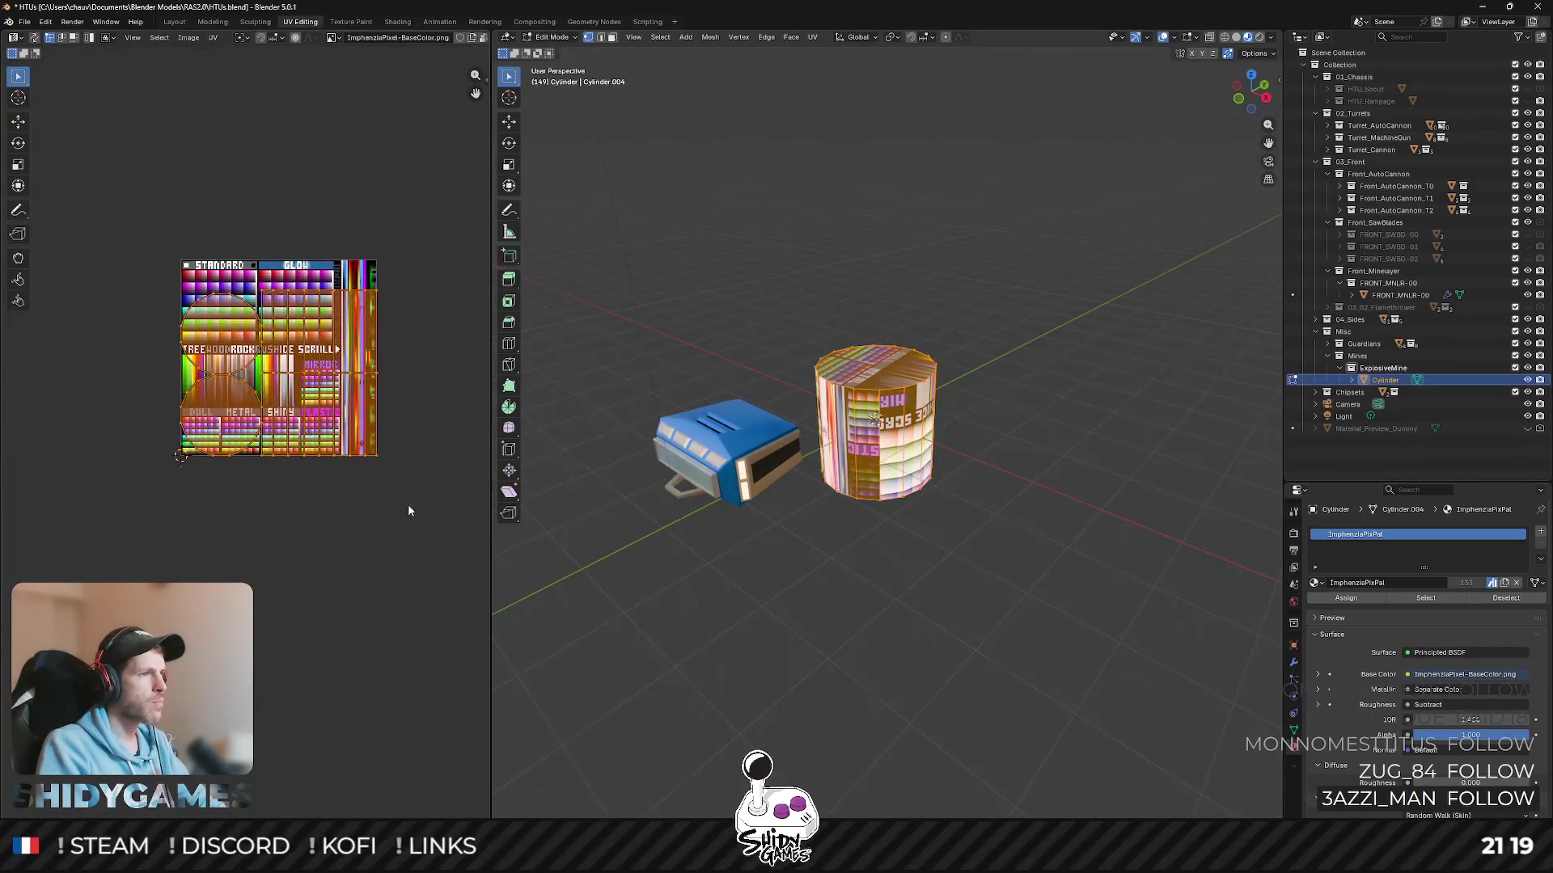
# - Shrink the UV islands and park them on a blue palette swatch, then leave Edit Mode
pyautogui.press('g')
pyautogui.click(262, 482)
pyautogui.scroll(3, 255, 481)
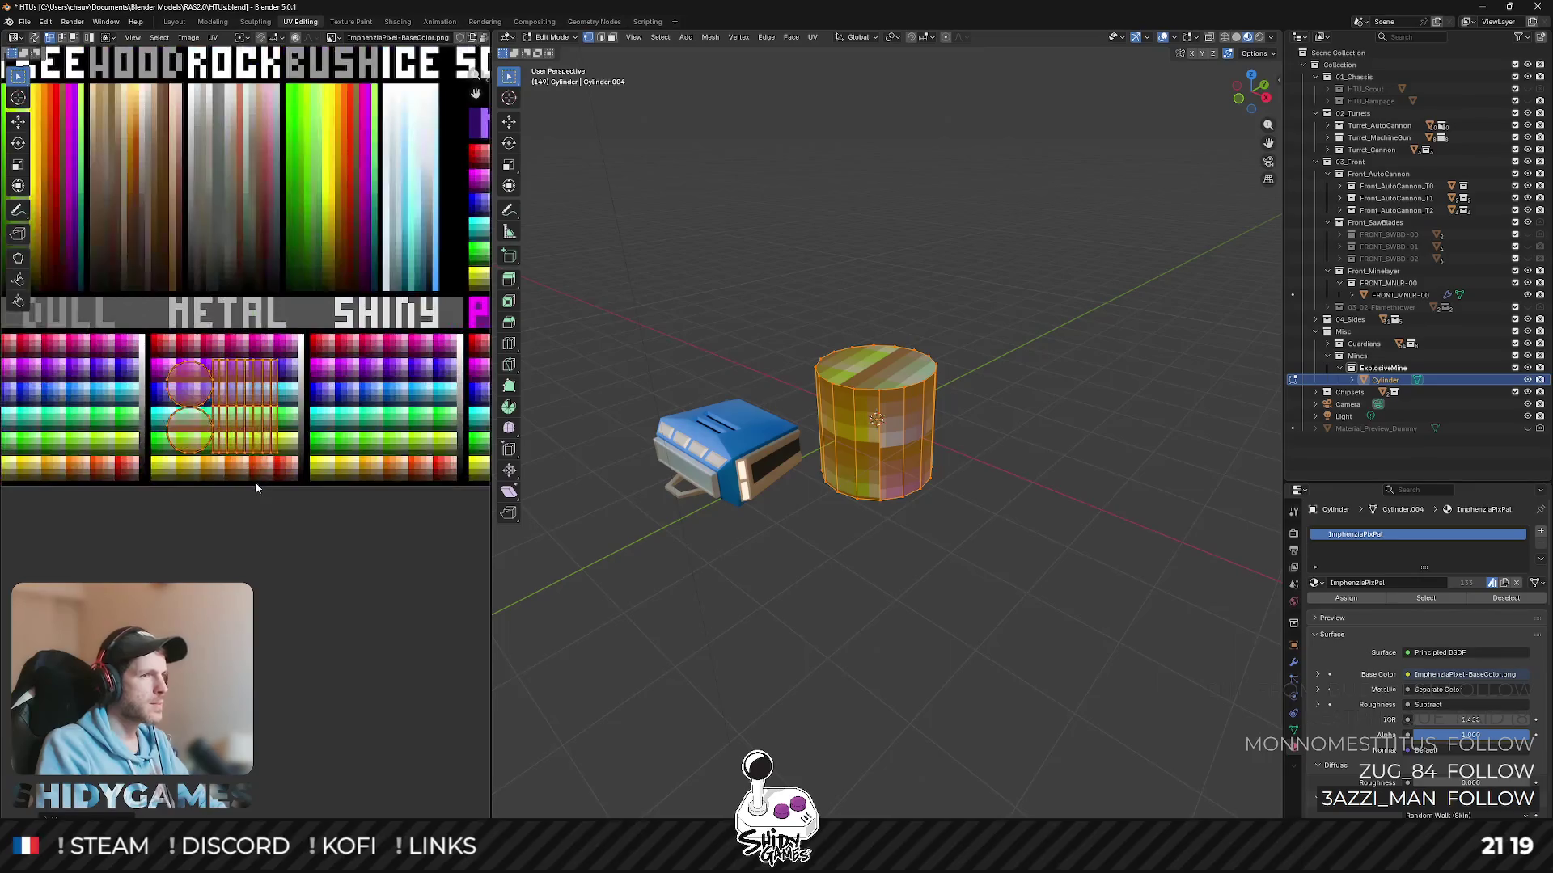
pyautogui.scroll(2, 313, 502)
pyautogui.press('s')
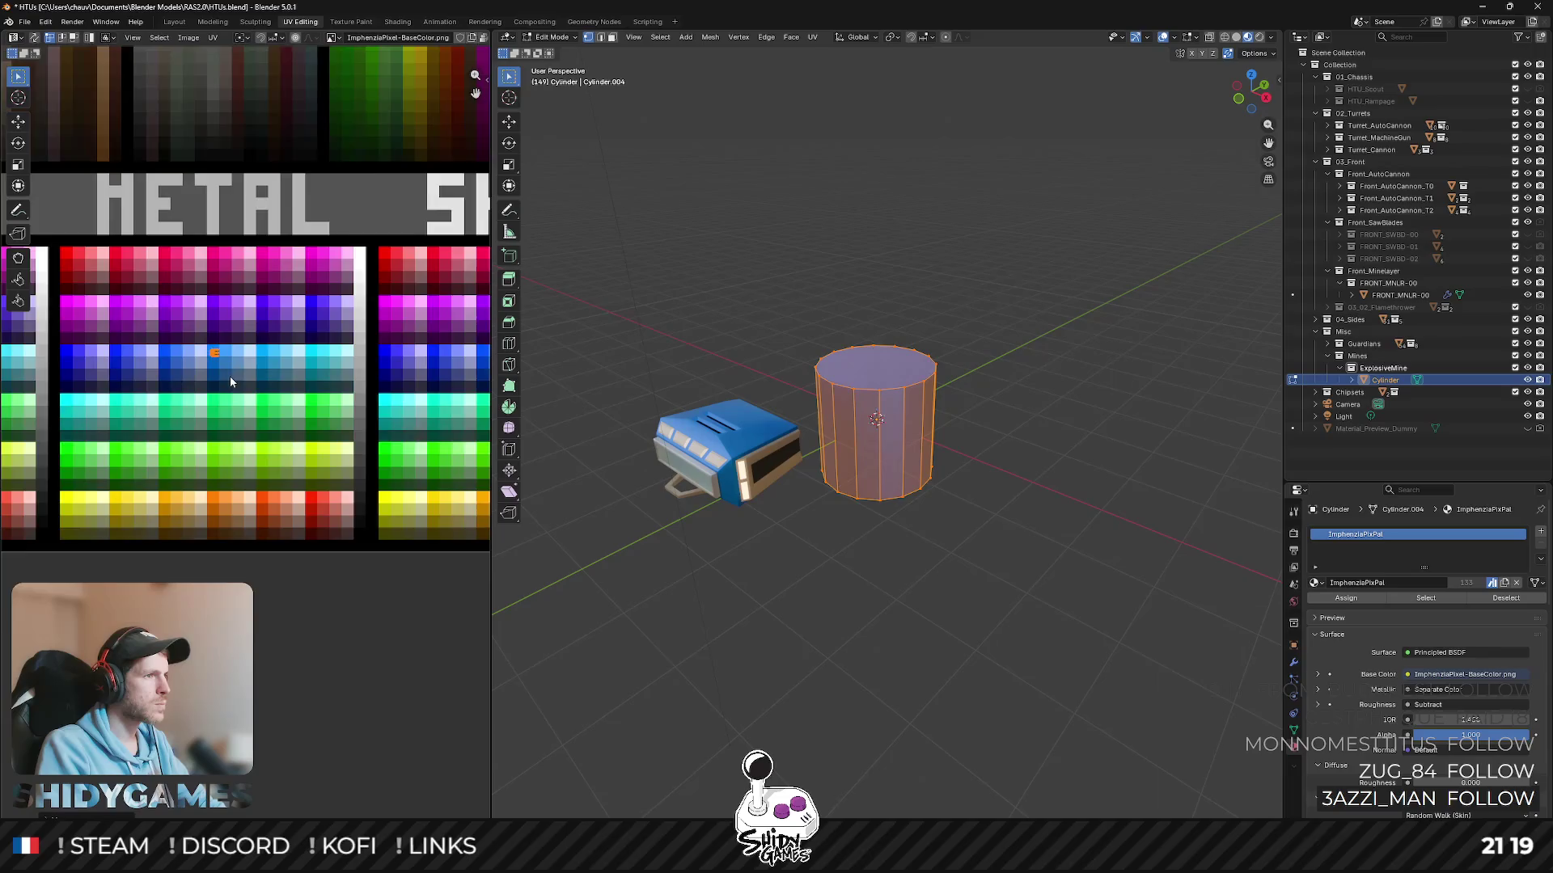
pyautogui.scroll(2, 232, 374)
pyautogui.press('g')
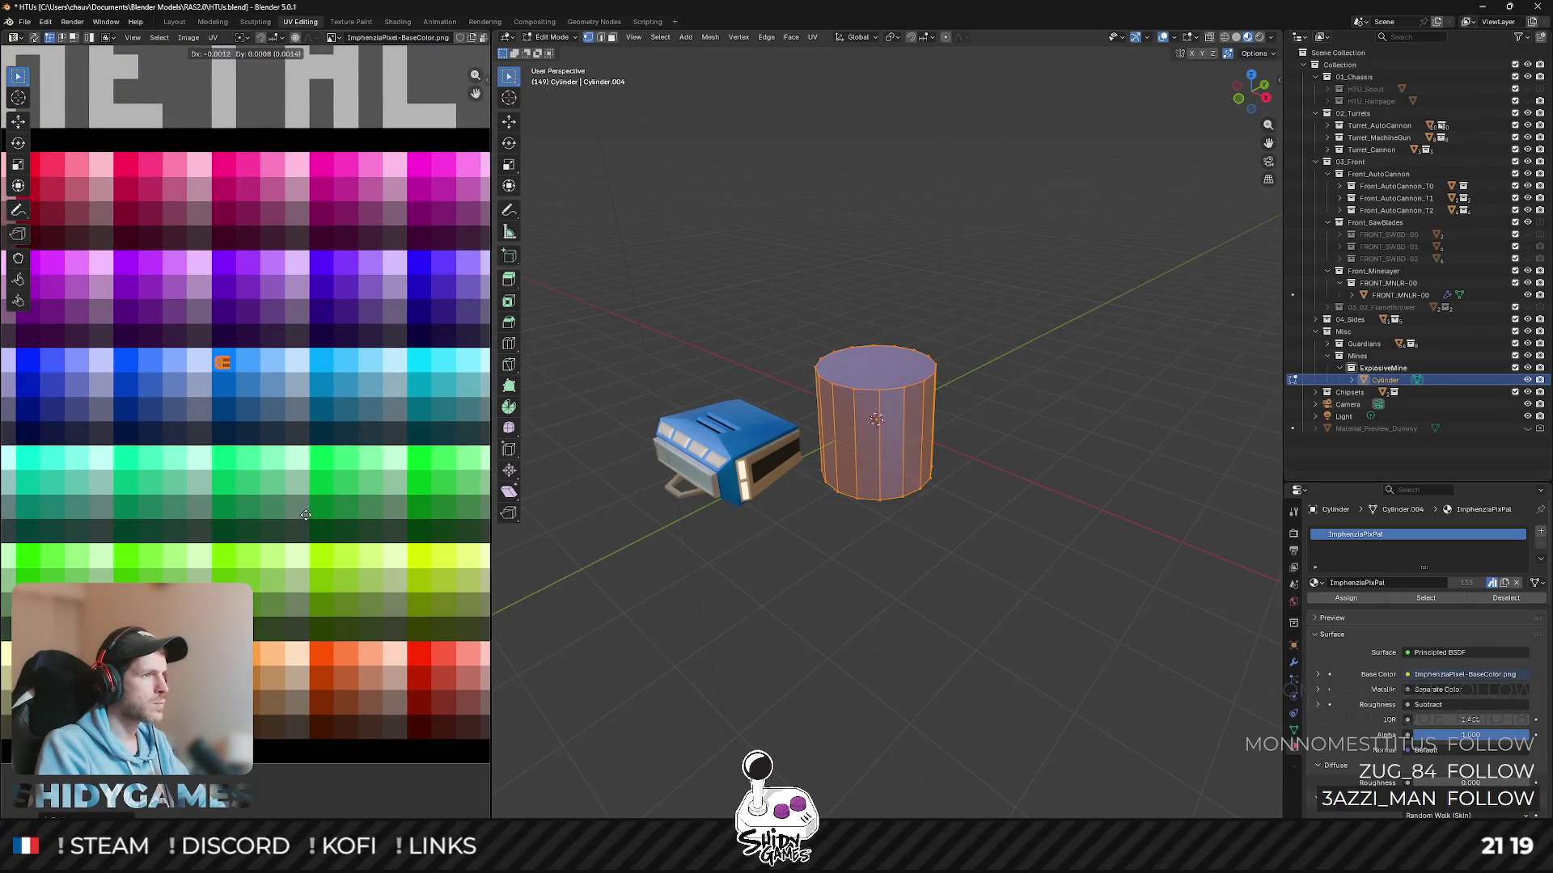
pyautogui.click(305, 515)
pyautogui.press('Tab')
# - Give the blue cylinder smooth shading
pyautogui.moveTo(943, 525)
pyautogui.mouseDown(button='middle')
pyautogui.moveTo(851, 438)
pyautogui.moveTo(935, 490)
pyautogui.mouseUp(button='middle')
pyautogui.rightClick(851, 437)
pyautogui.click(852, 445)
pyautogui.scroll(4, 939, 422)
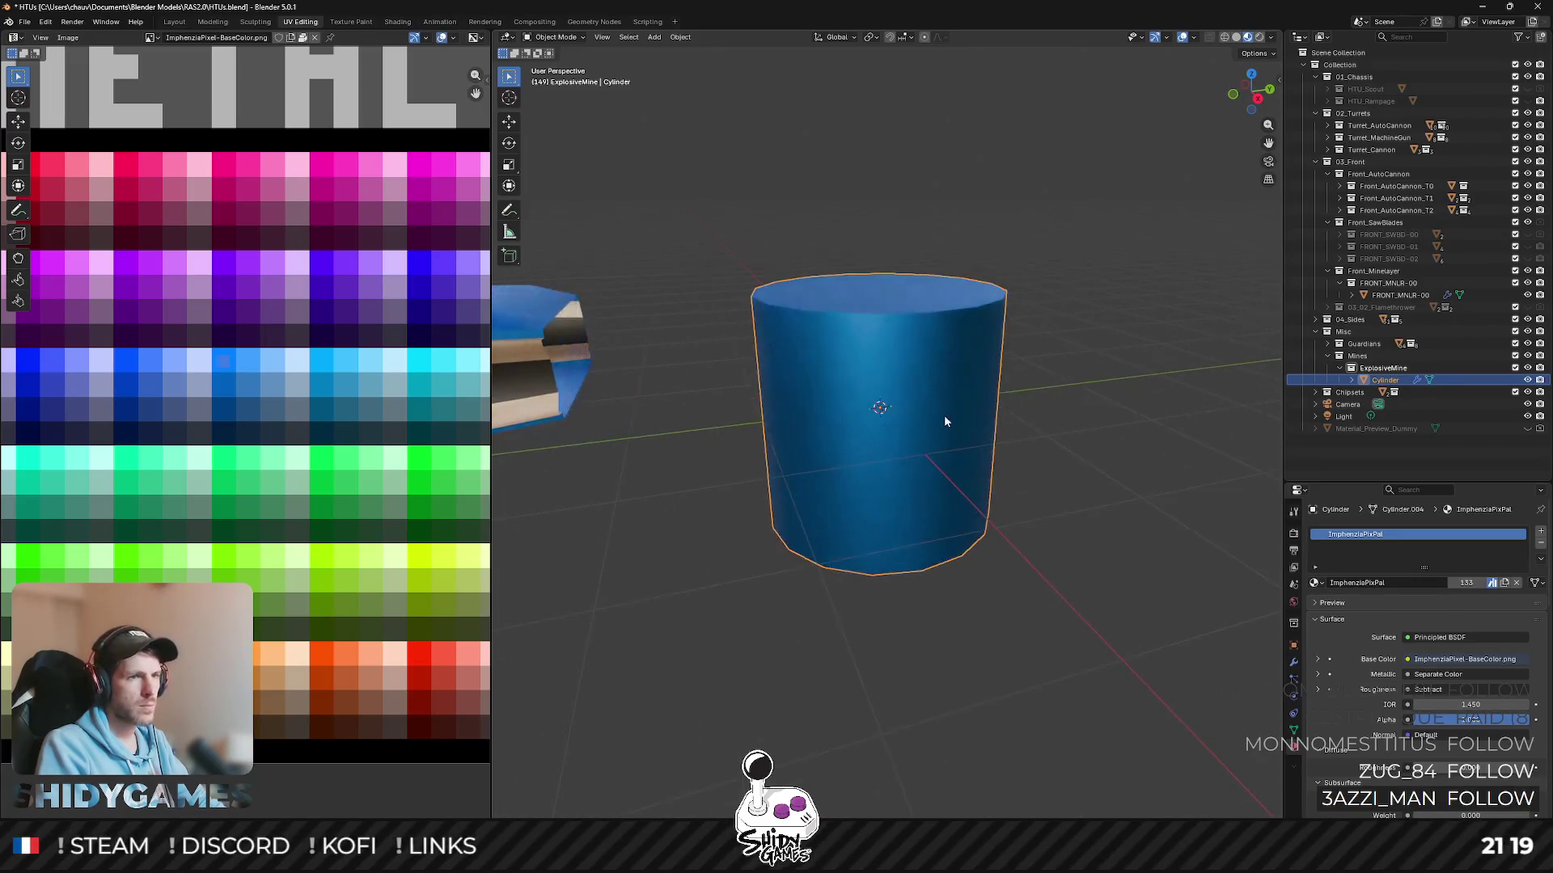
# - Squash the cylinder mesh to 0.2 of its height along Z in side view
pyautogui.moveTo(939, 421); pyautogui.dragTo(963, 445, button='middle')
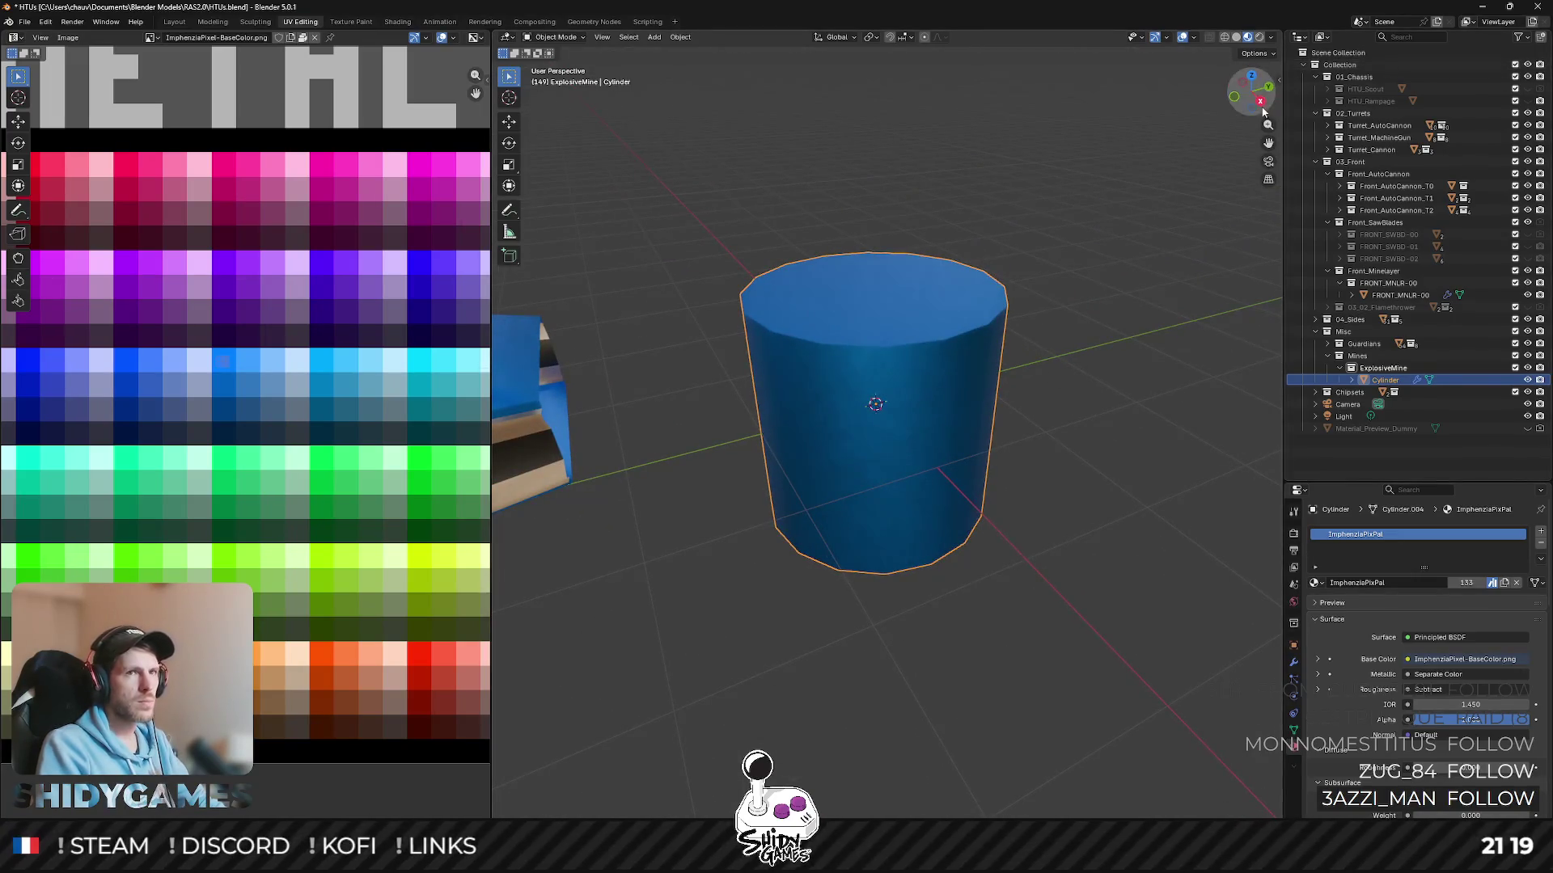
pyautogui.press('KP_3')
pyautogui.press('Tab')
pyautogui.press('s')
pyautogui.press('z')
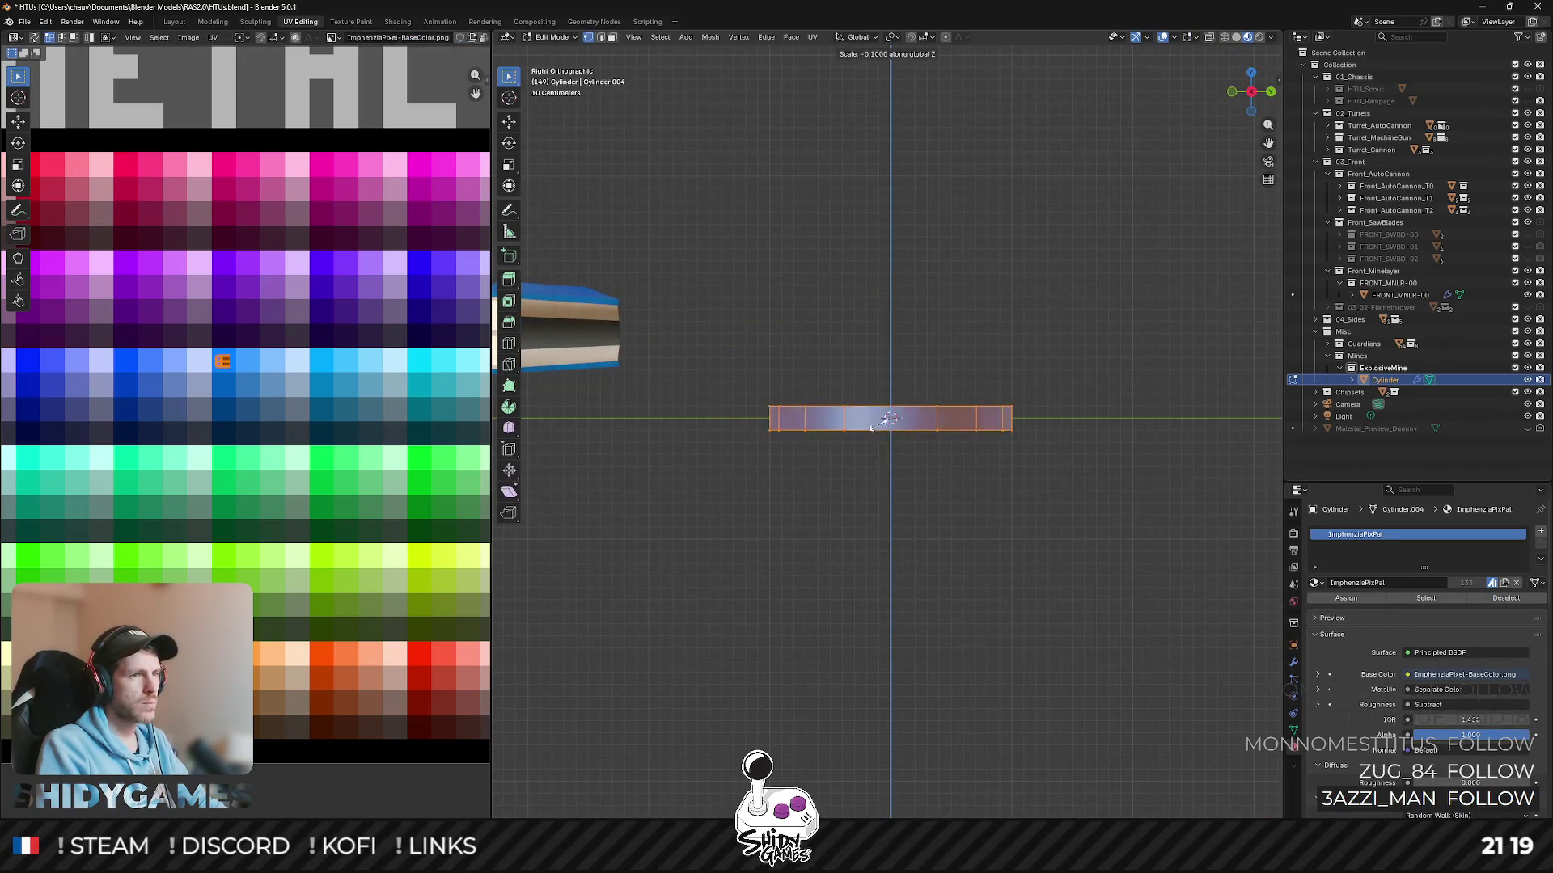
pyautogui.press('Escape')
pyautogui.press('s')
pyautogui.write('z')
pyautogui.write('0.2')
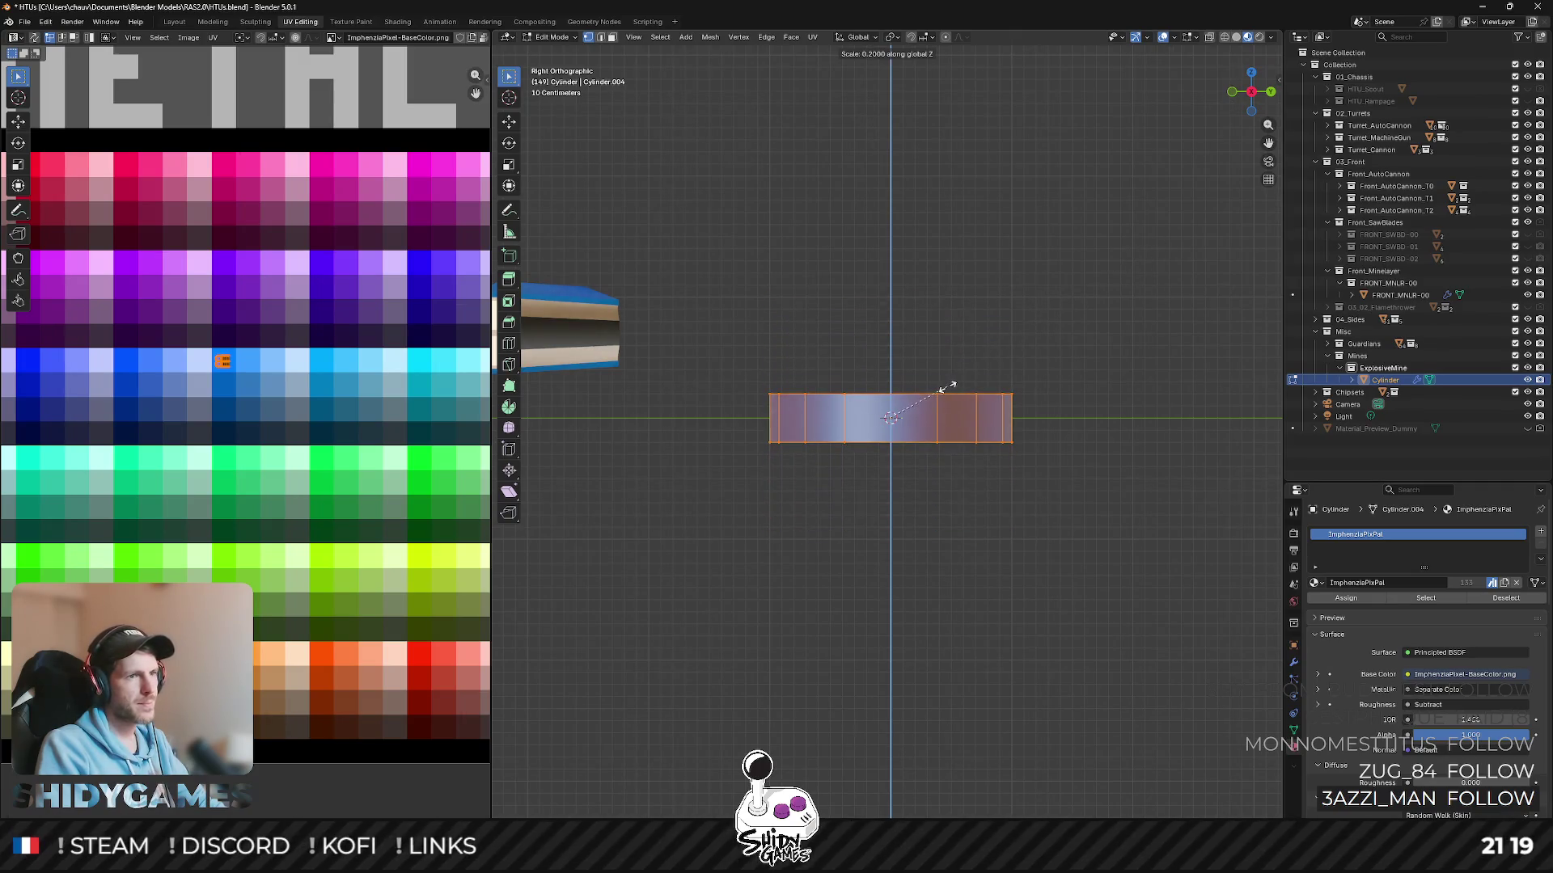
pyautogui.press('Return')
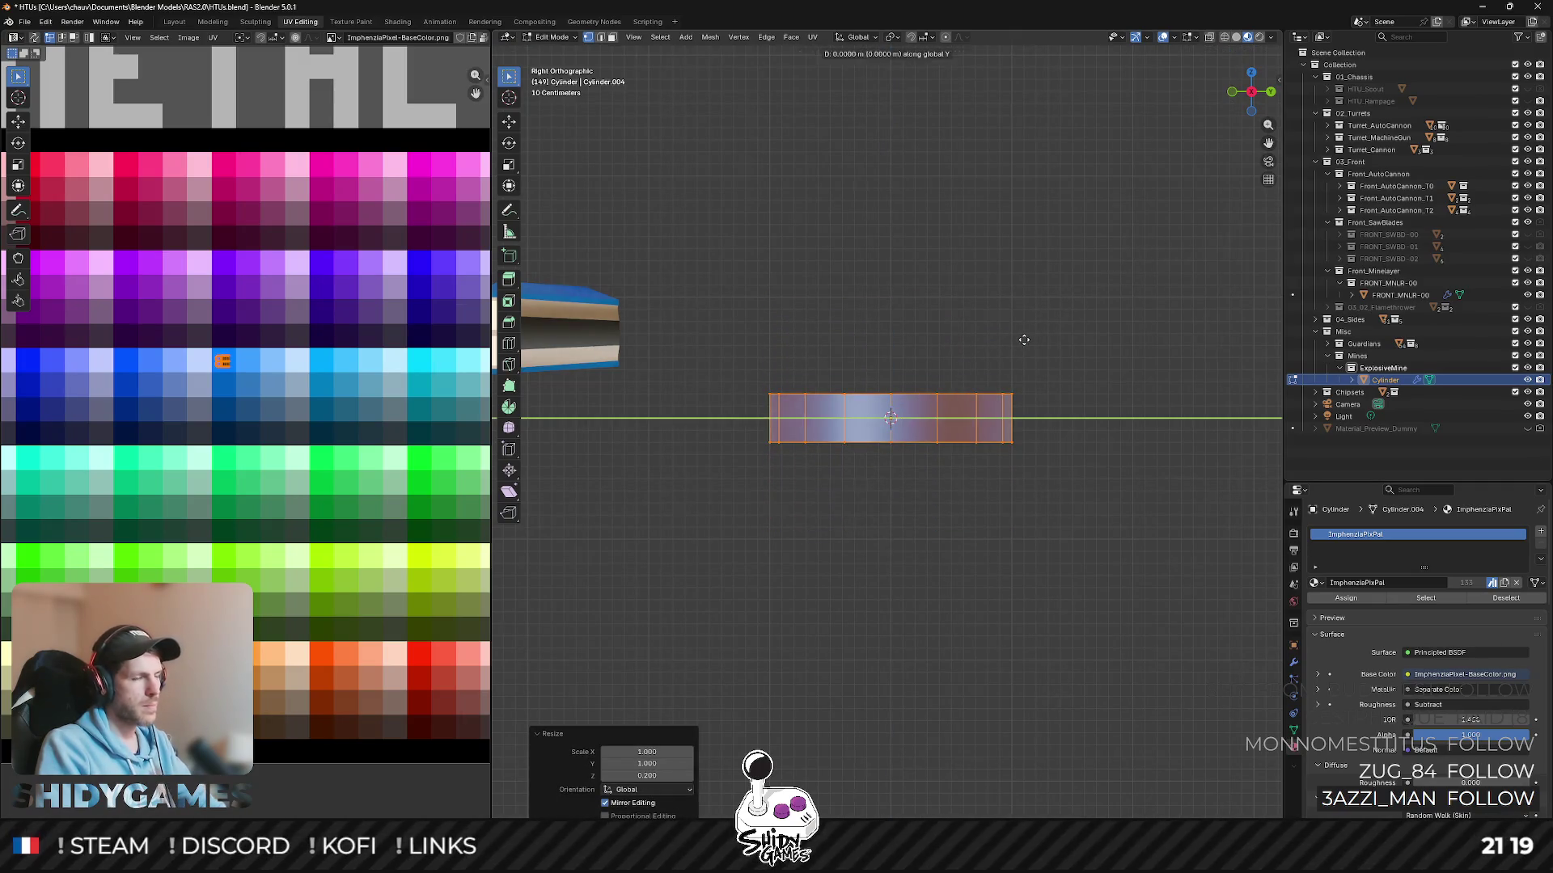
# - Raise the flattened cylinder 0.2 m along Z and line it up in front view
pyautogui.press('g')
pyautogui.press('z')
pyautogui.press('Return')
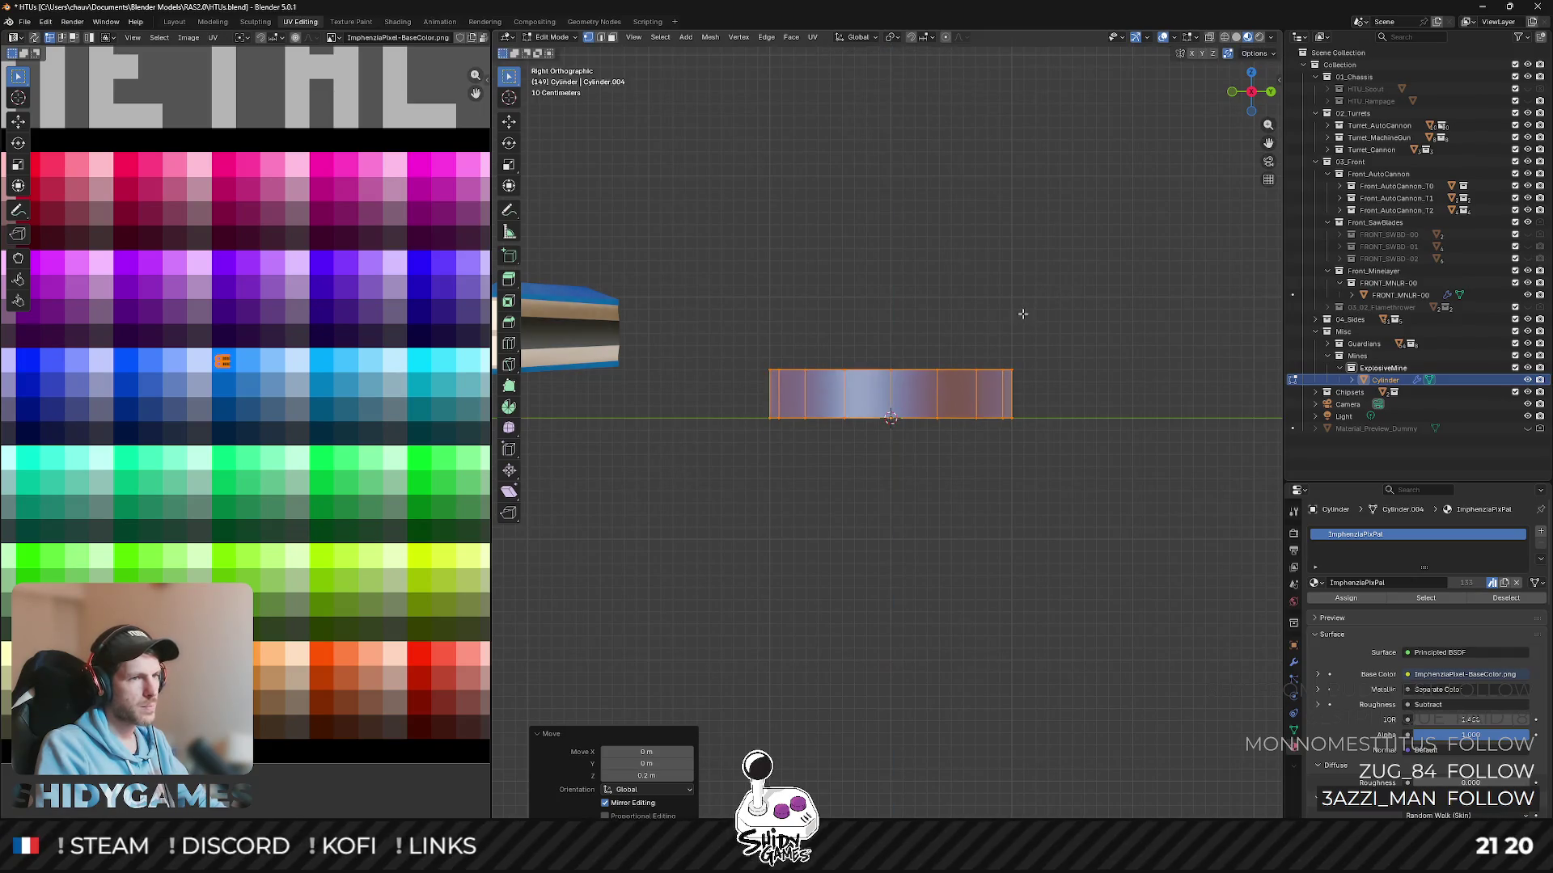
pyautogui.moveTo(1022, 319); pyautogui.dragTo(1252, 124, button='middle')
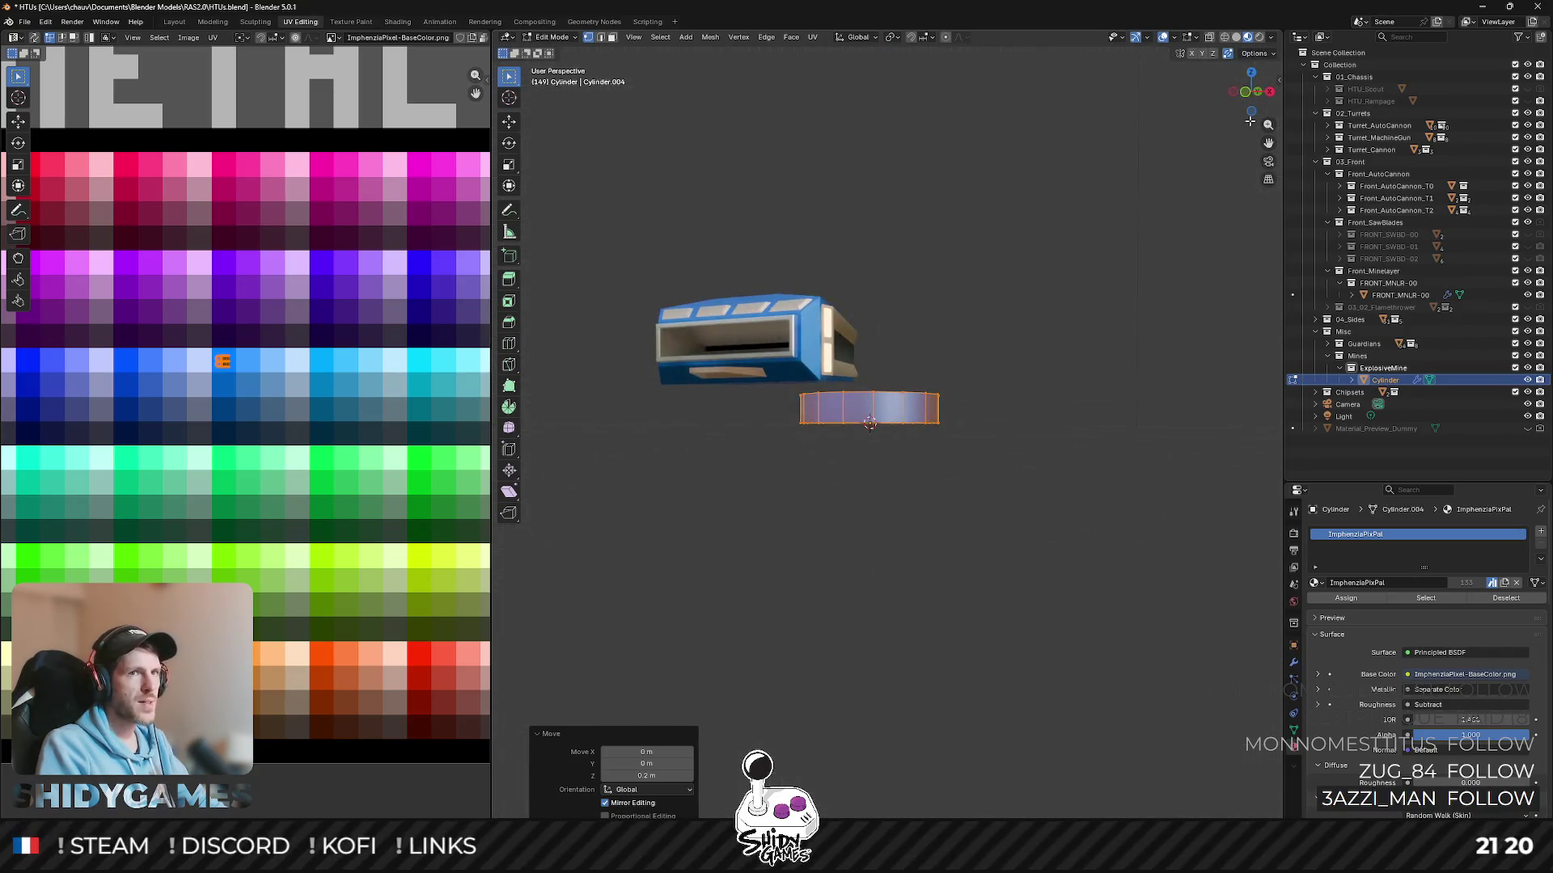
pyautogui.click(1232, 93)
pyautogui.click(1255, 103)
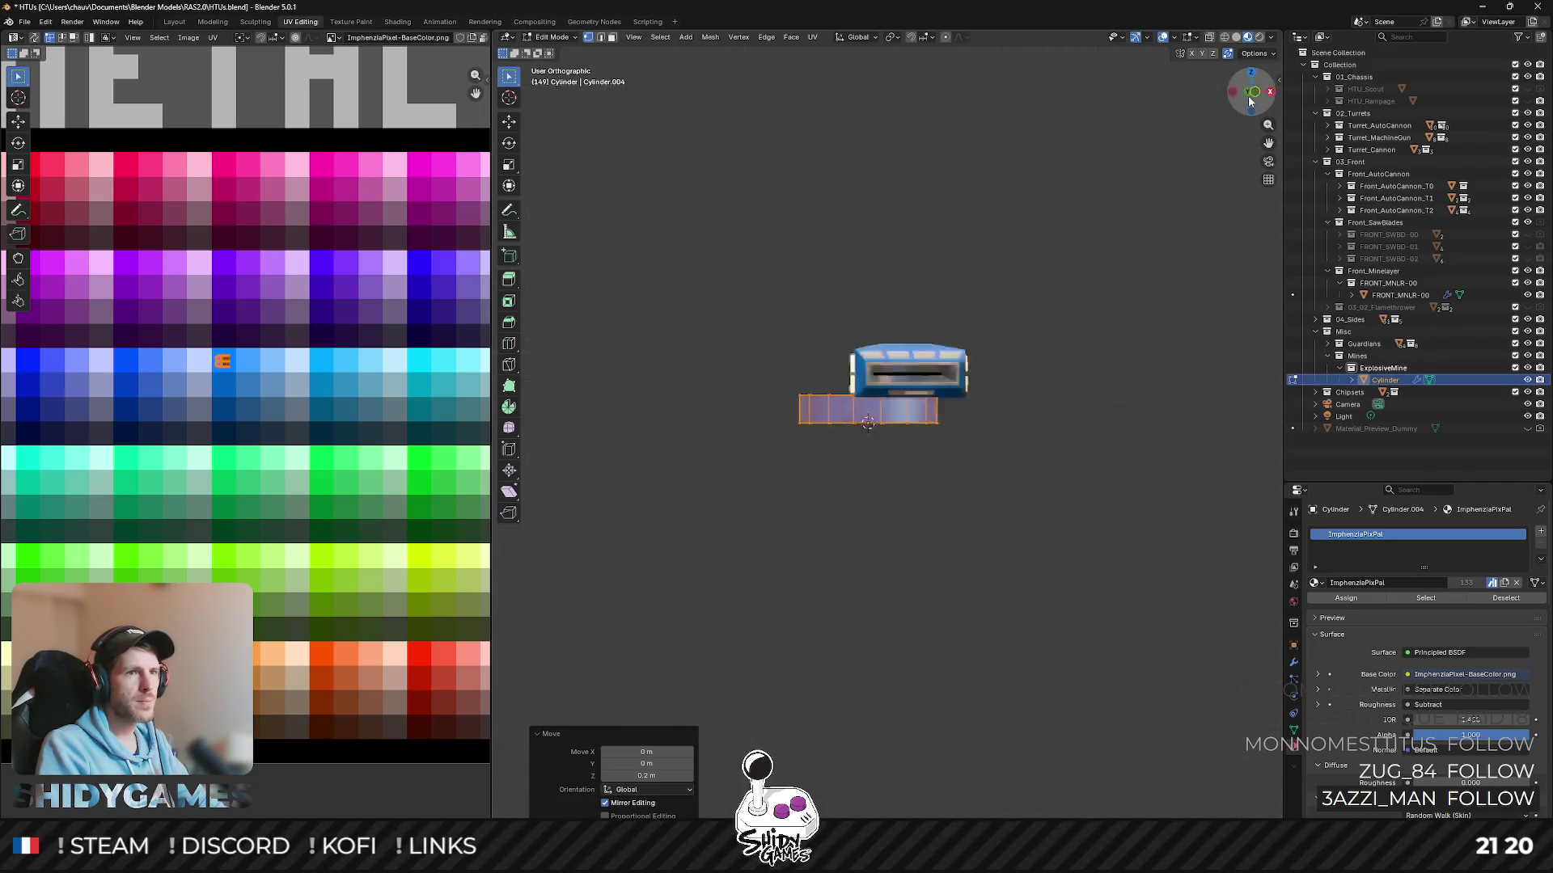
pyautogui.click(1234, 93)
pyautogui.scroll(2, 1194, 119)
# - Halve the cylinder's width with a Shift+Z scale of 0.5, keeping its height
pyautogui.press('s')
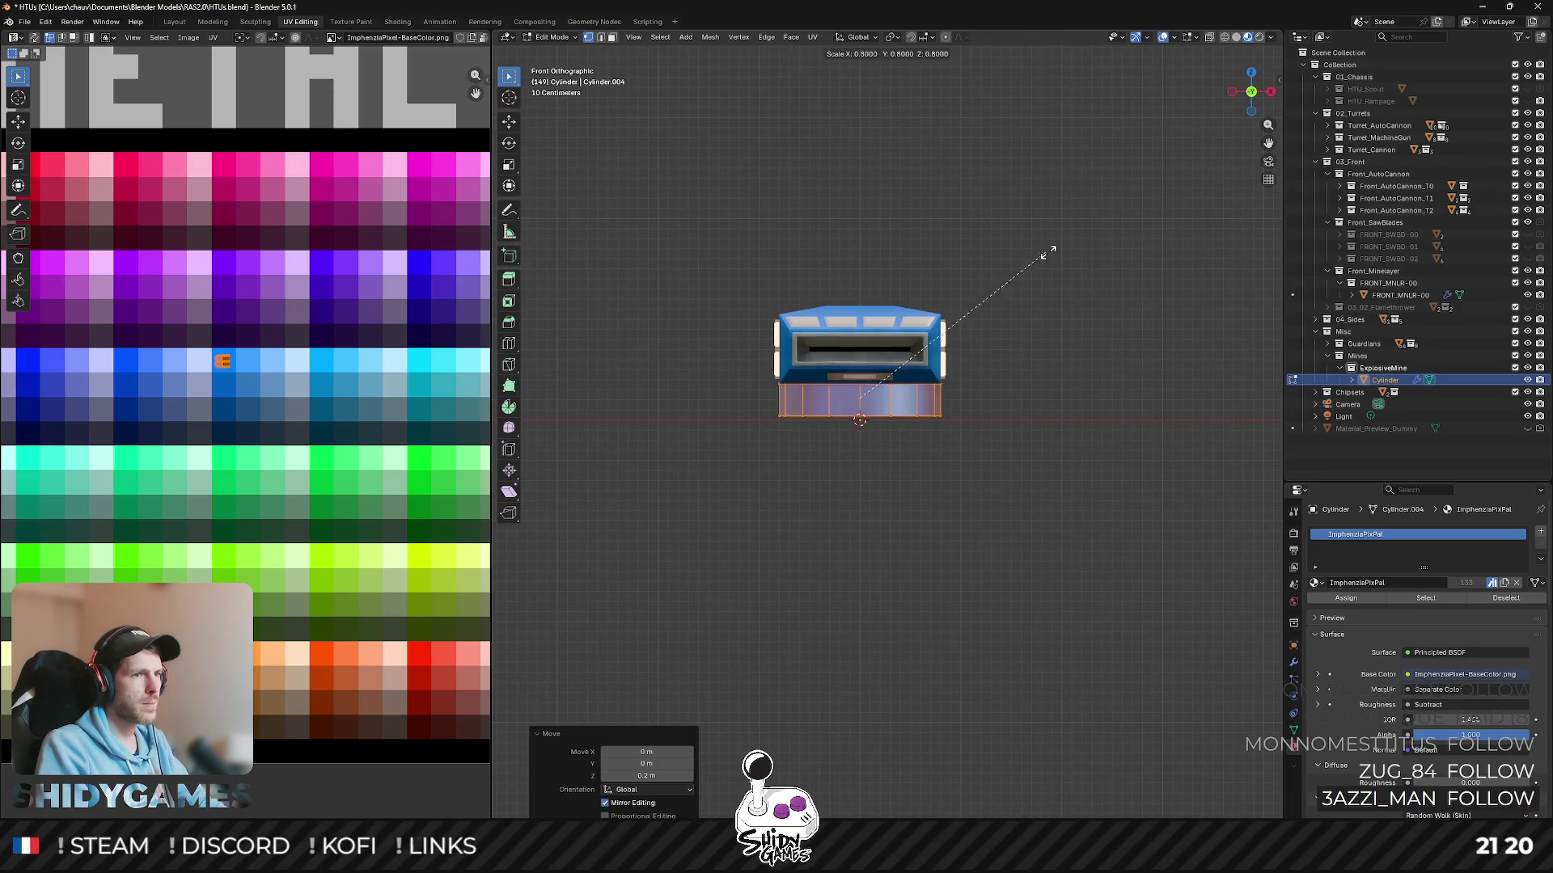
pyautogui.press('z')
pyautogui.hotkey('shift', 'z')
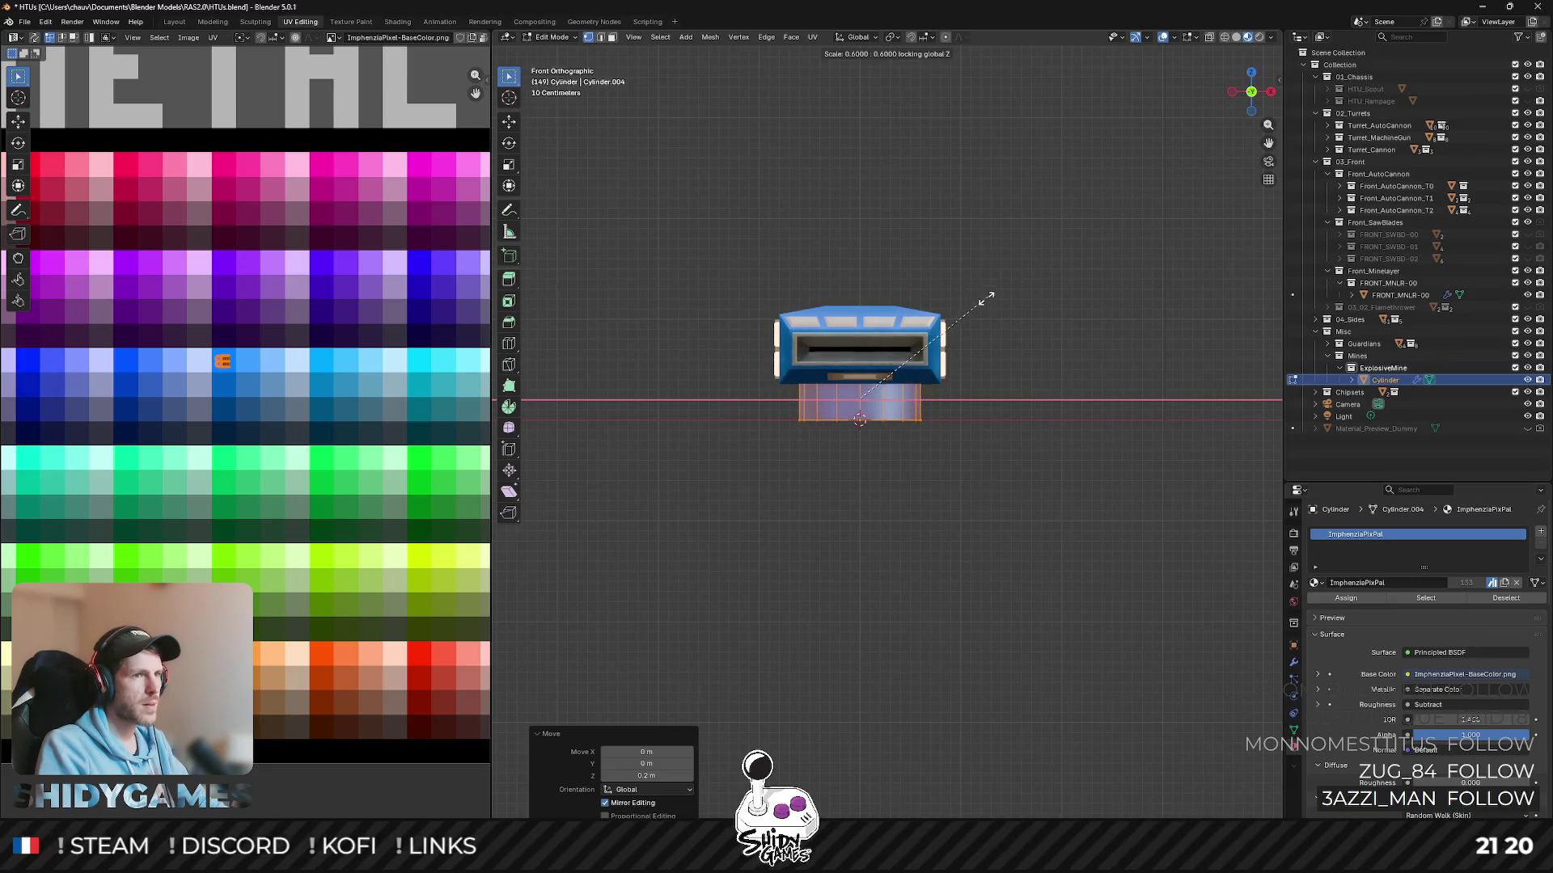
pyautogui.click(960, 316)
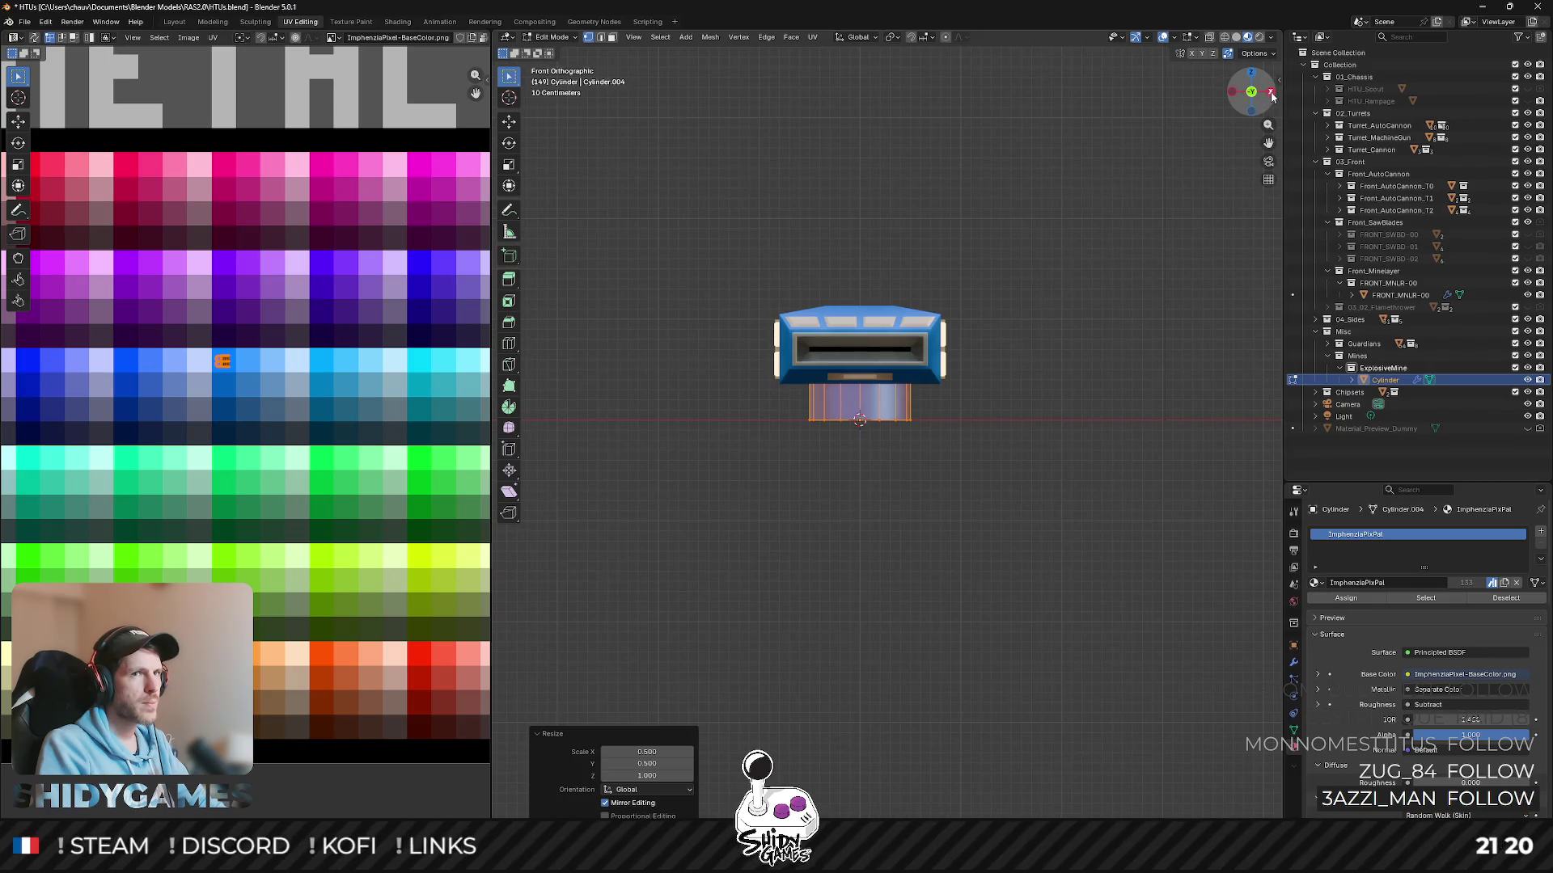
pyautogui.moveTo(1270, 95); pyautogui.dragTo(1271, 103)
pyautogui.hotkey('alt', 'a')
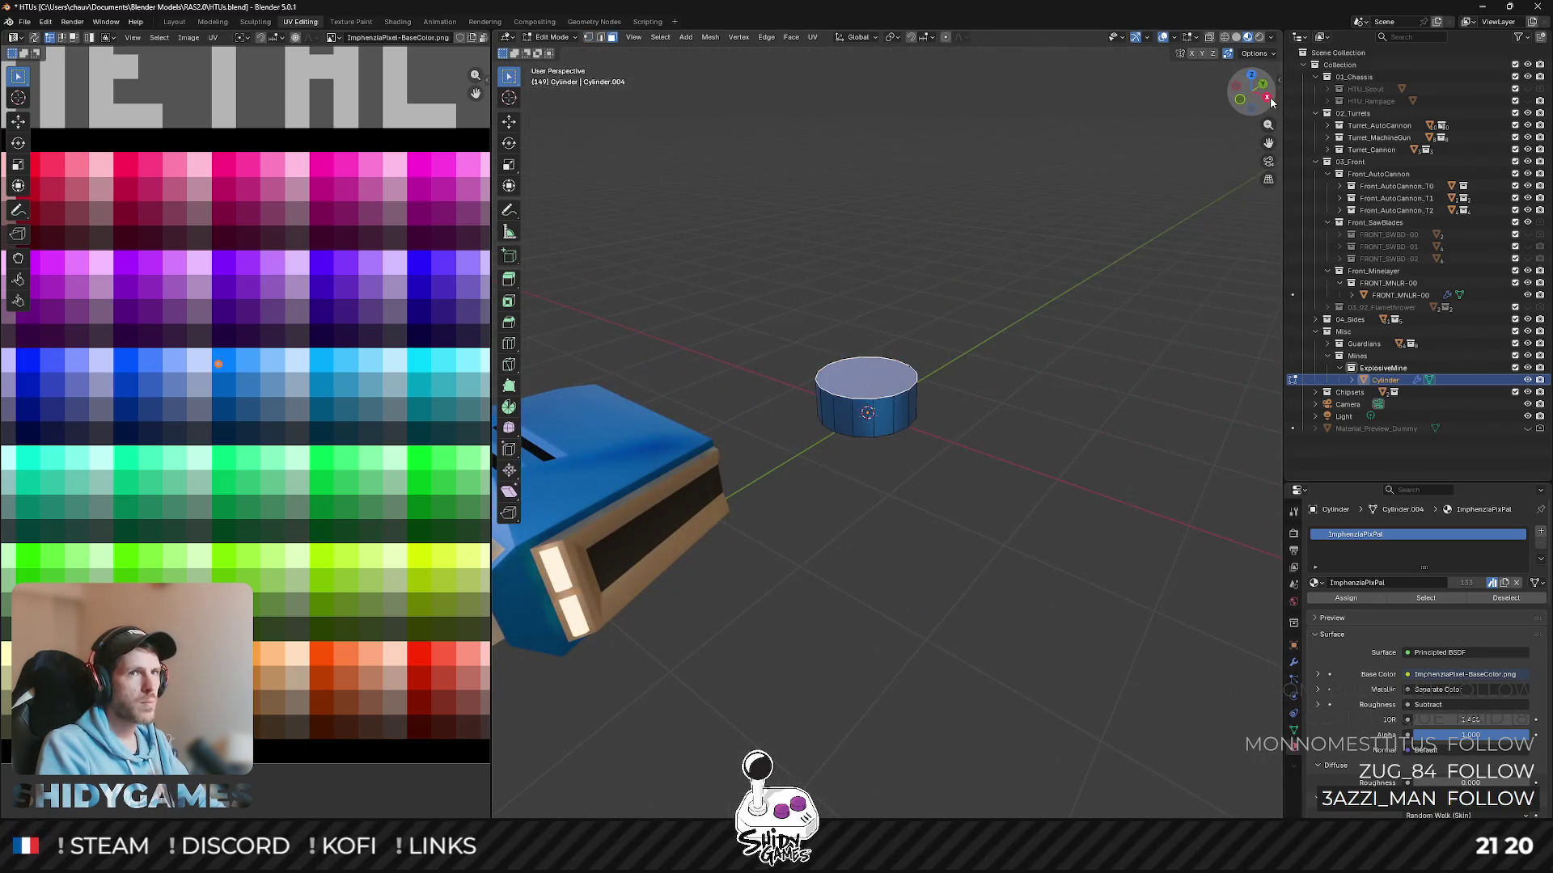
# - Settle the disc's vertical position in side view and select its whole mesh
pyautogui.click(1268, 99)
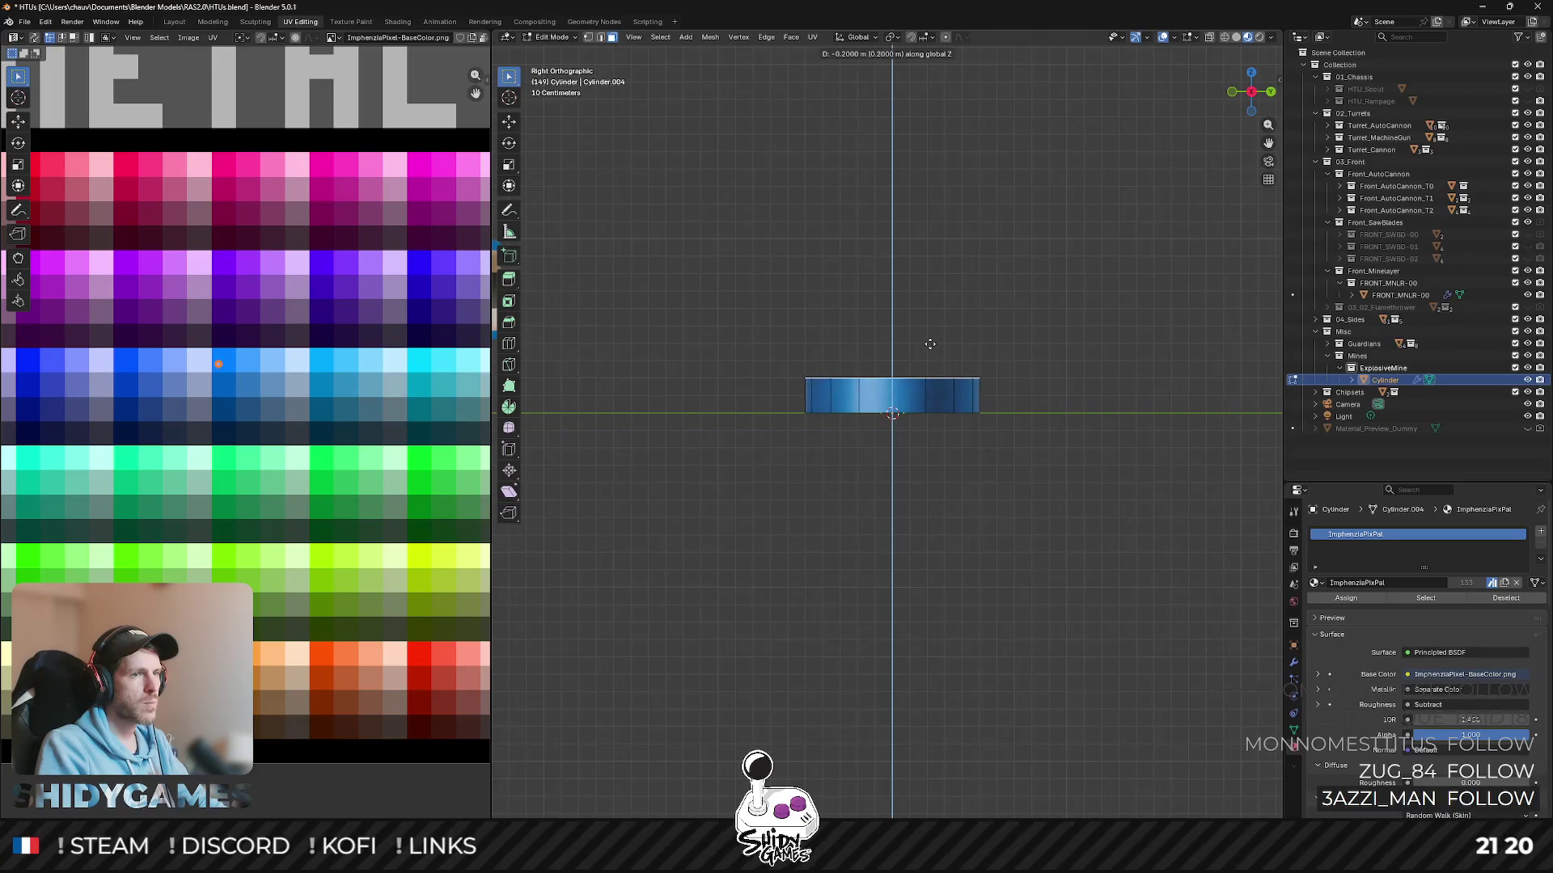
pyautogui.click(929, 343)
pyautogui.moveTo(929, 344)
pyautogui.mouseDown(button='middle')
pyautogui.moveTo(923, 369)
pyautogui.moveTo(984, 315)
pyautogui.moveTo(900, 296)
pyautogui.moveTo(902, 416)
pyautogui.mouseUp(button='middle')
pyautogui.scroll(3, 901, 417)
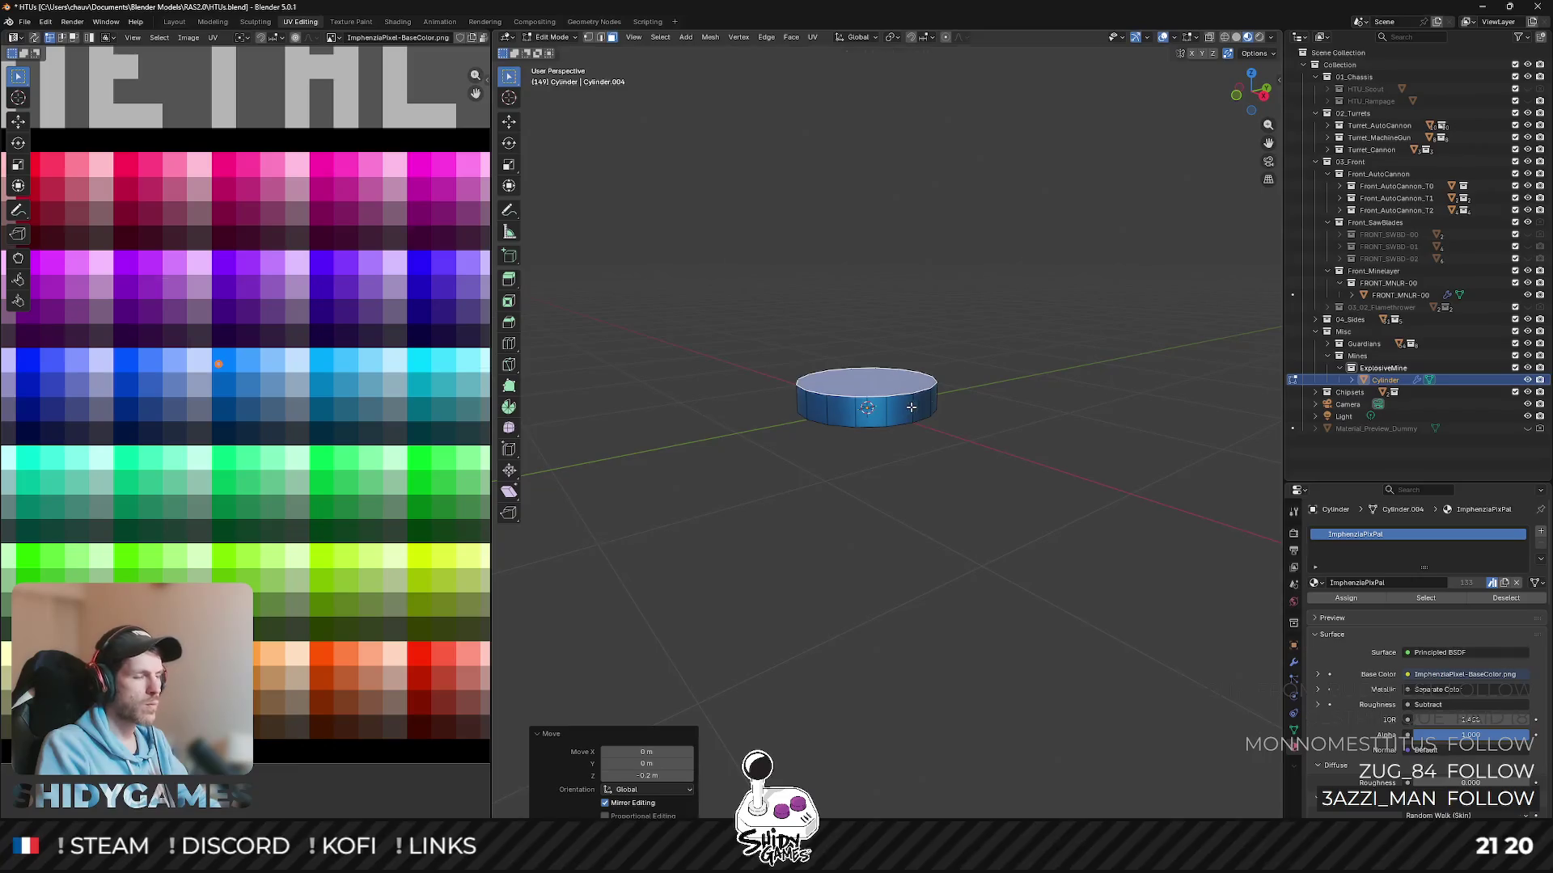
pyautogui.press('a')
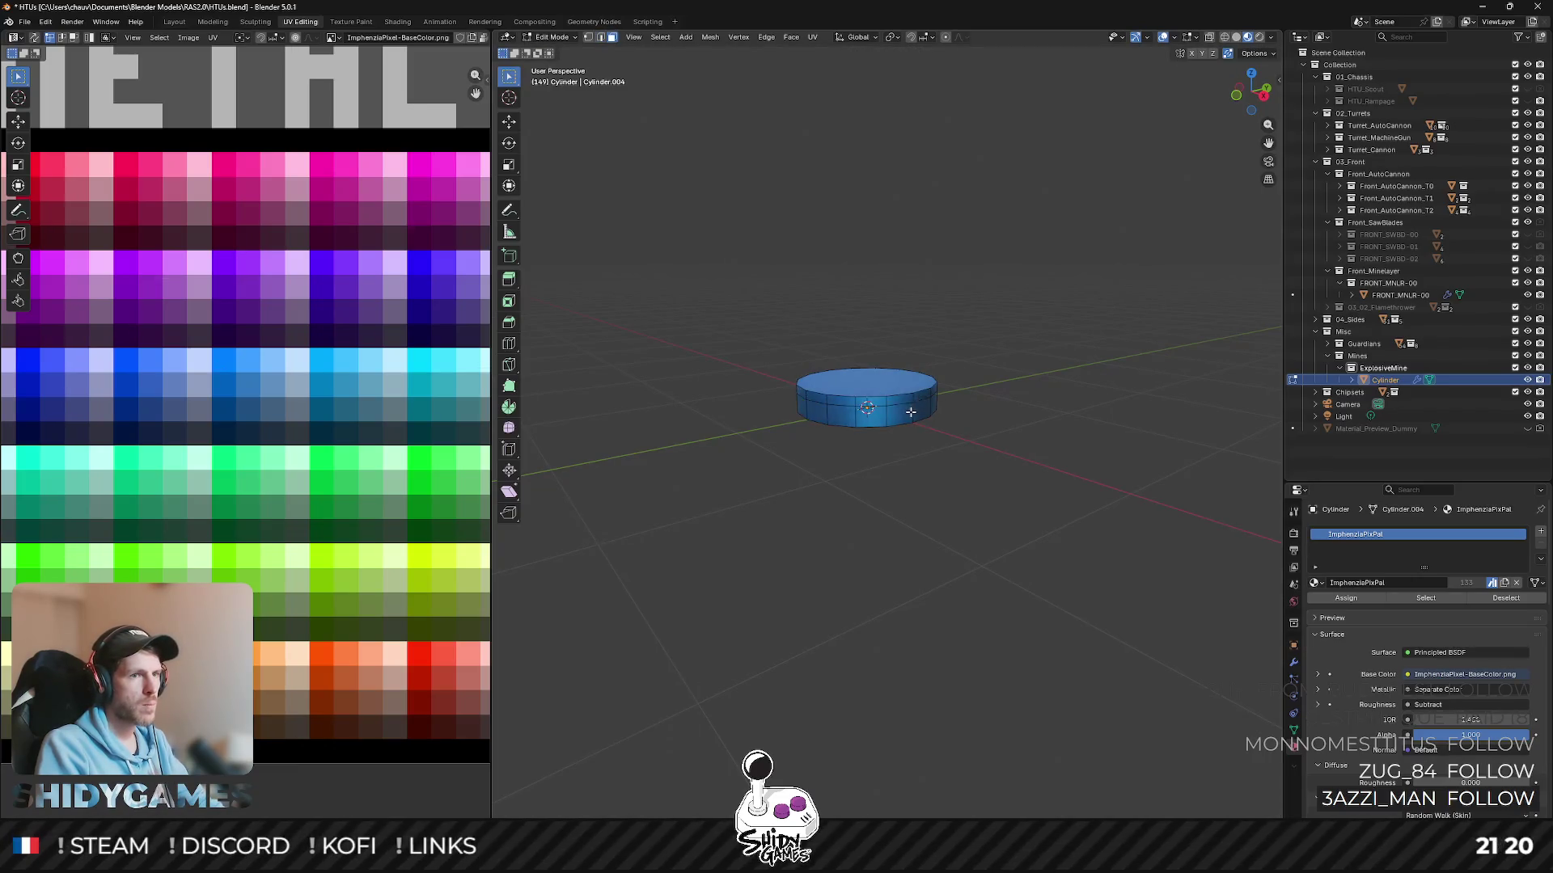
# - Scale the disc up uniformly in front view to widen its footprint
pyautogui.moveTo(910, 412); pyautogui.dragTo(1021, 297, button='middle')
pyautogui.press('KP_1')
pyautogui.press('s')
pyautogui.click(1084, 323)
# - Inspect the widened disc in Object Mode, then return to editing it
pyautogui.press('Tab')
pyautogui.moveTo(1100, 313); pyautogui.dragTo(1020, 375, button='middle')
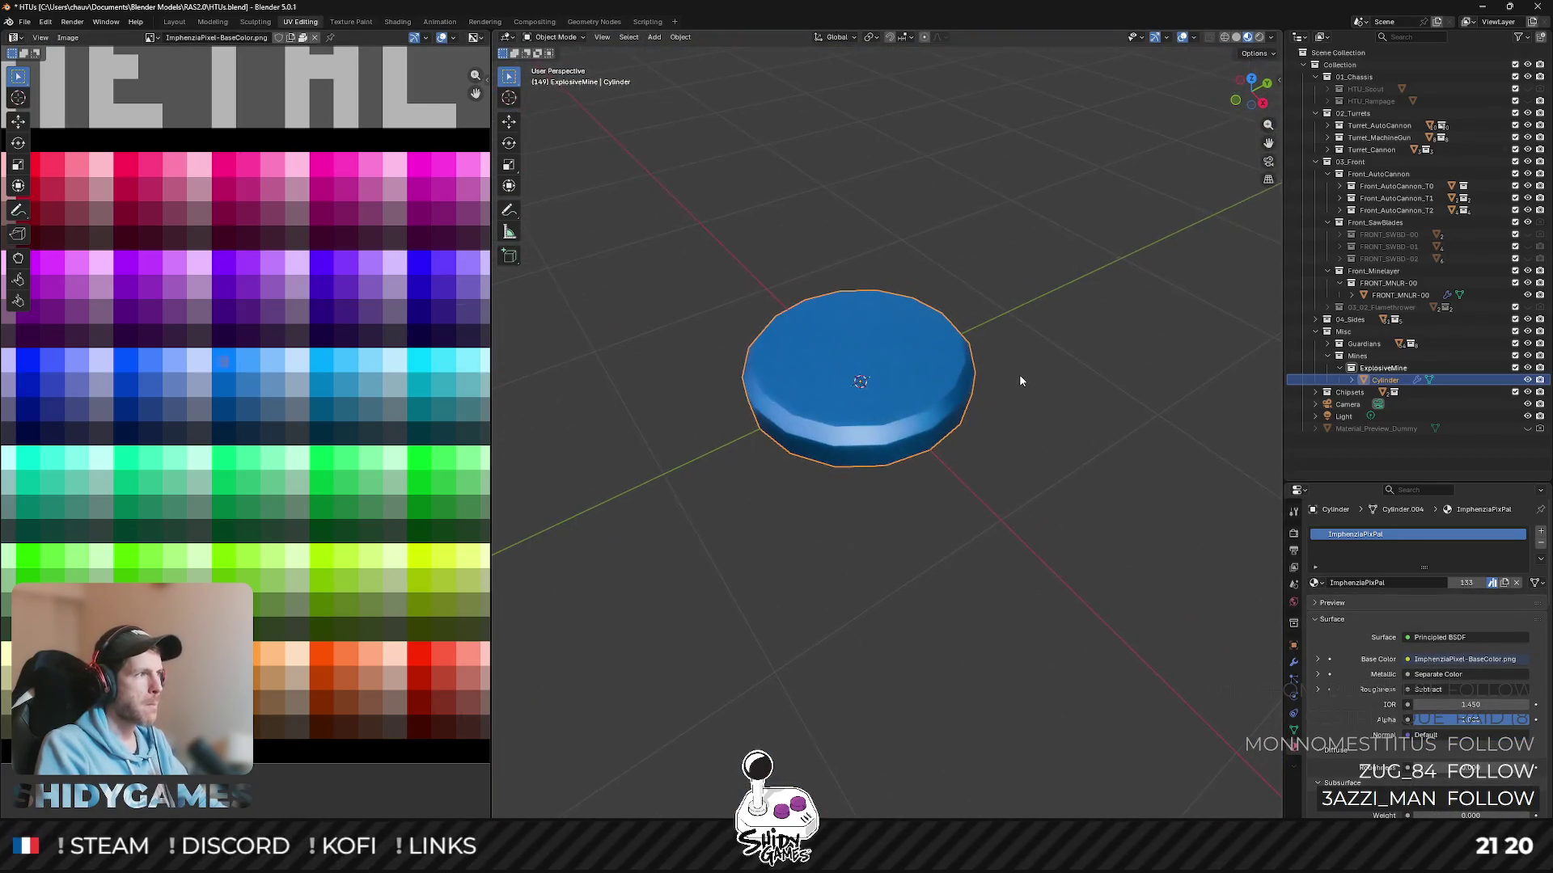
pyautogui.press('Tab')
pyautogui.moveTo(881, 430)
pyautogui.mouseDown(button='middle')
pyautogui.moveTo(832, 306)
pyautogui.moveTo(868, 355)
pyautogui.moveTo(856, 361)
pyautogui.mouseUp(button='middle')
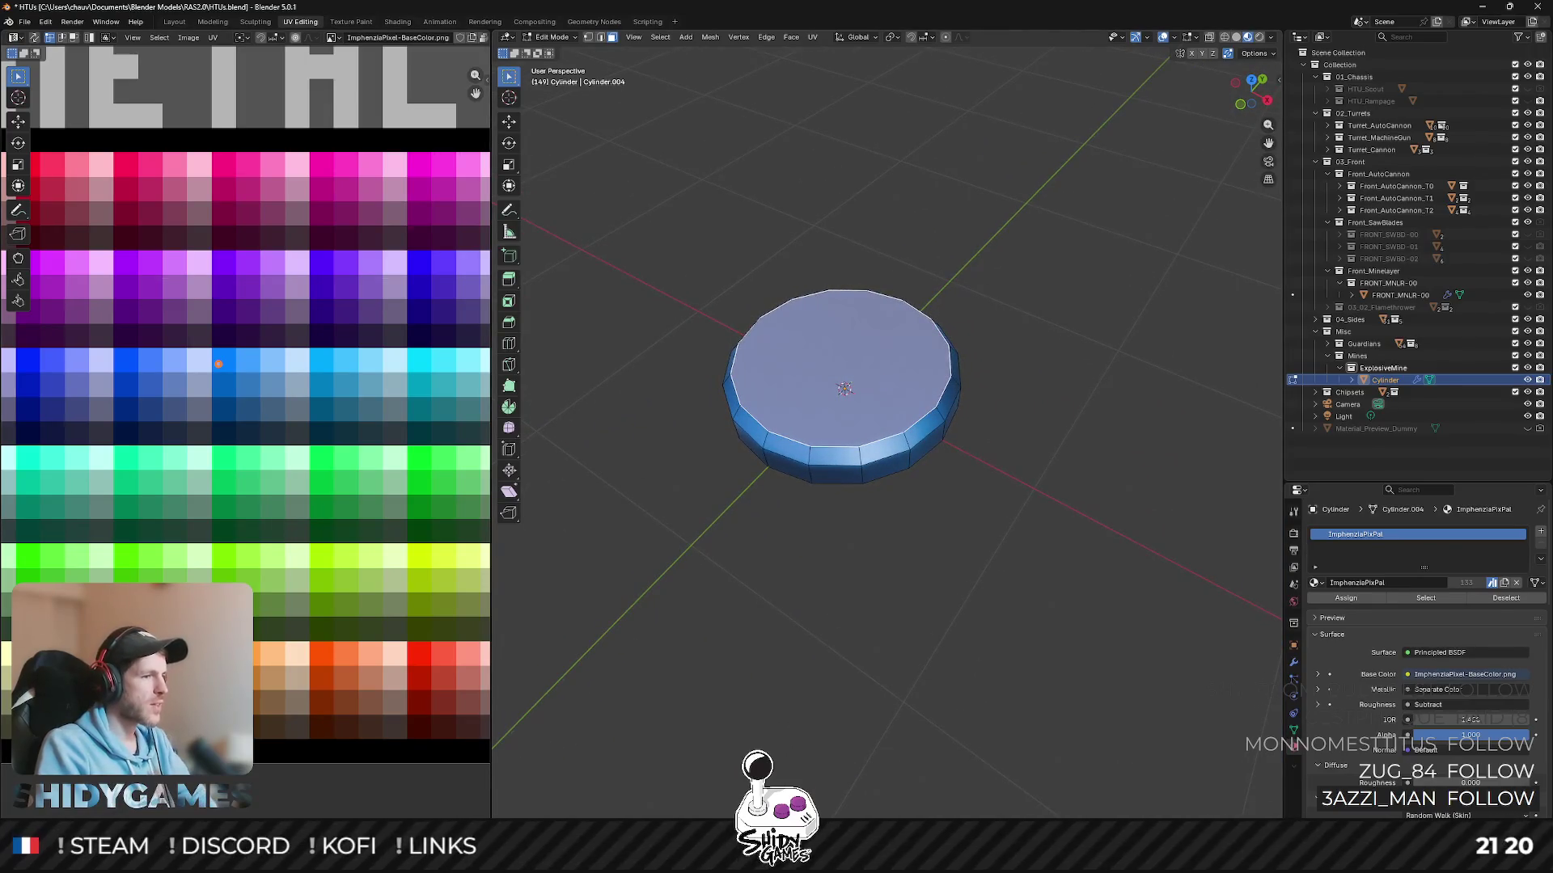
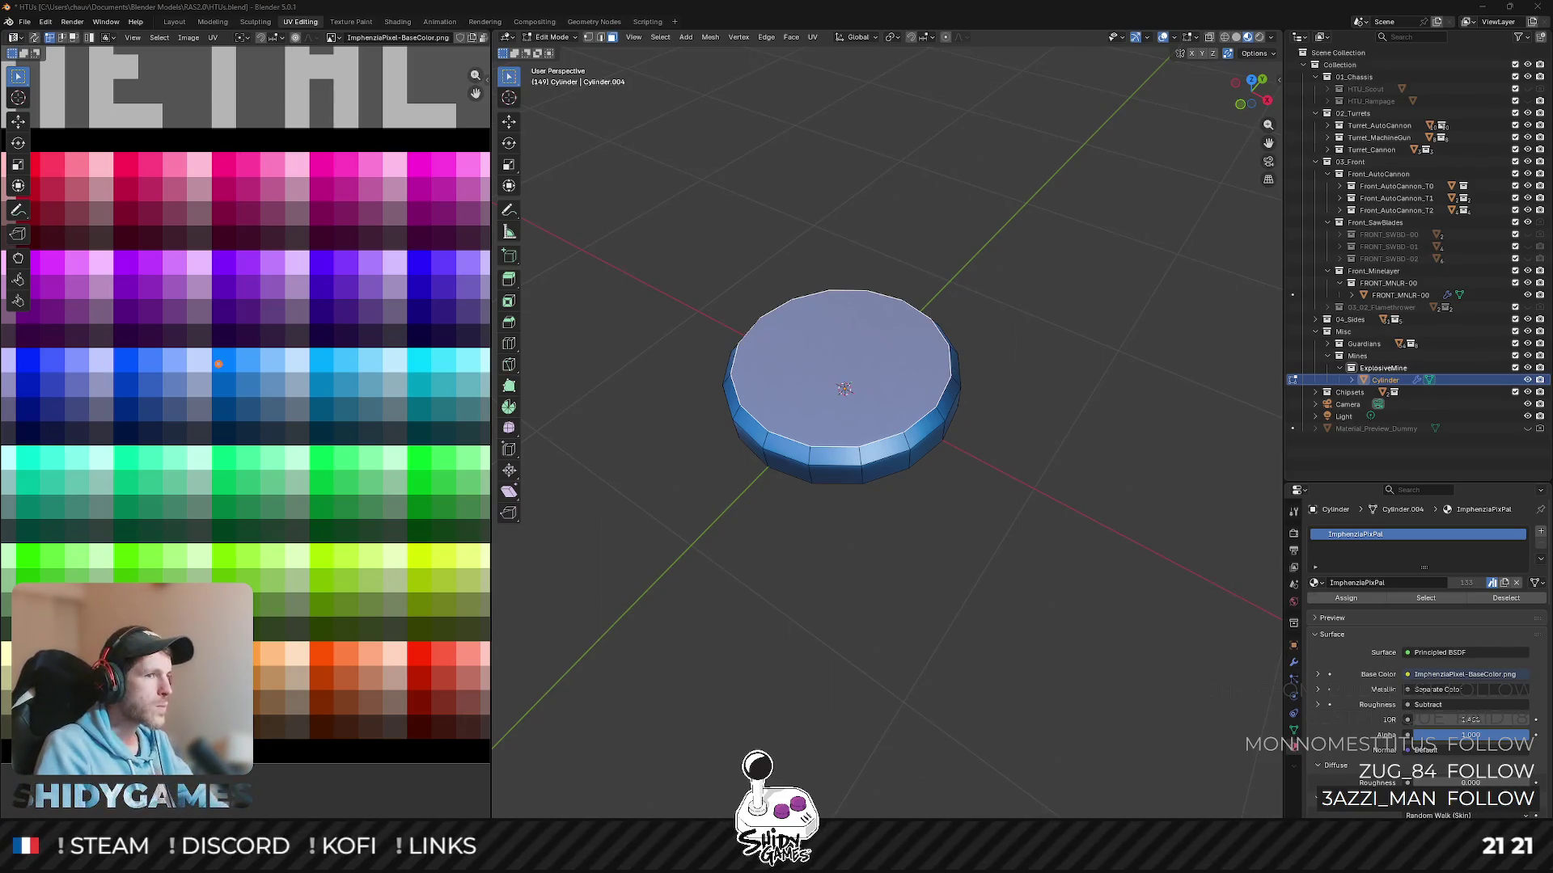
pyautogui.scroll(3, 677, 352)
# - Inset the cylinder's top face, then inset each outer ring face individually into separate panels
pyautogui.moveTo(677, 352); pyautogui.dragTo(1044, 266, button='middle')
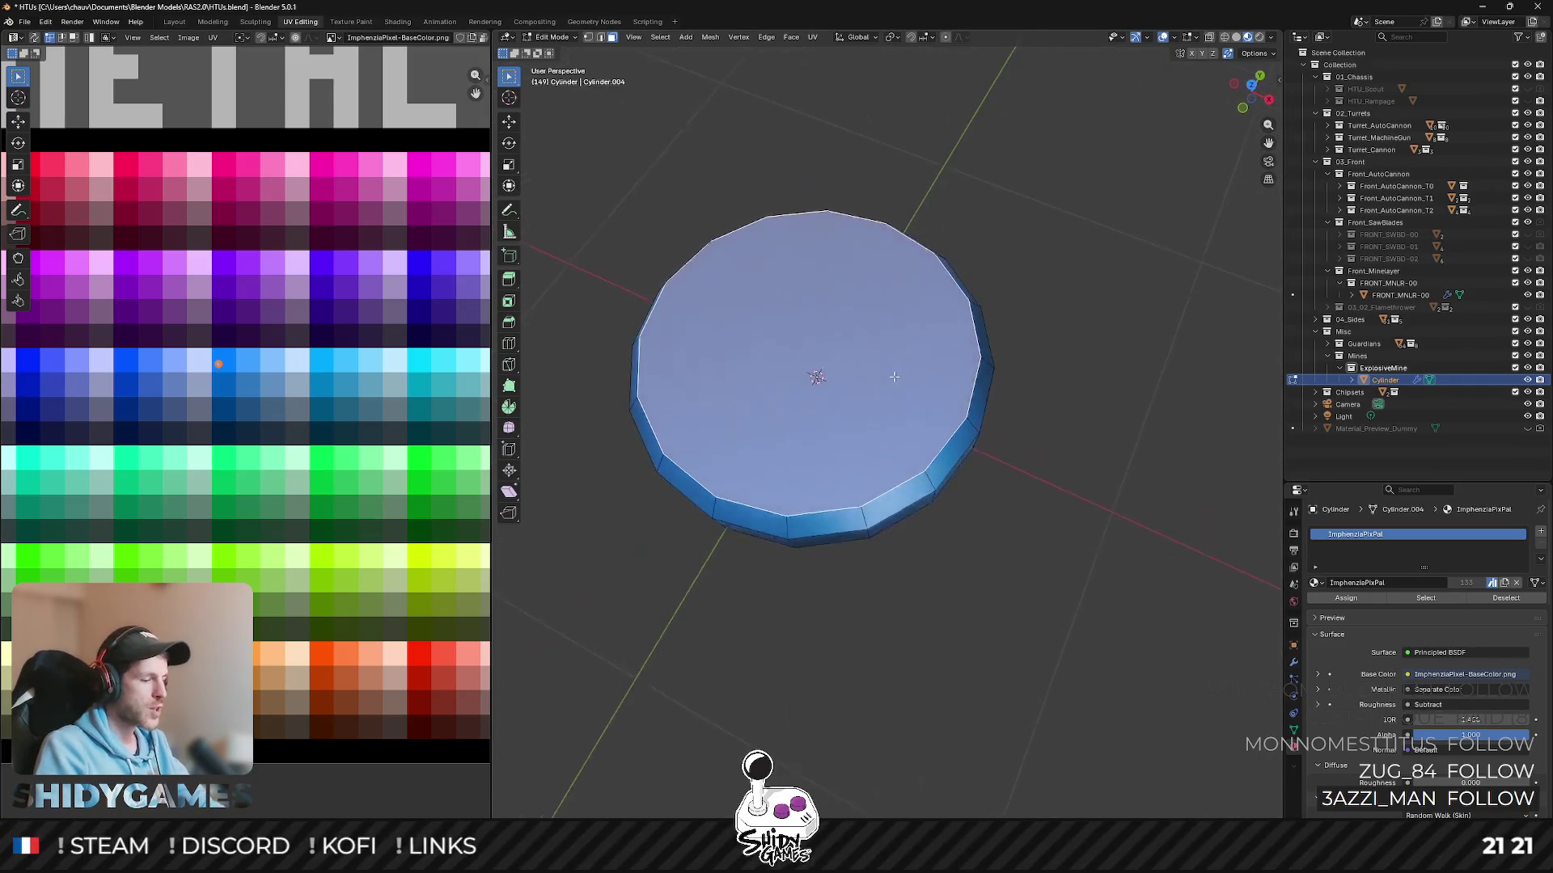
pyautogui.press('i')
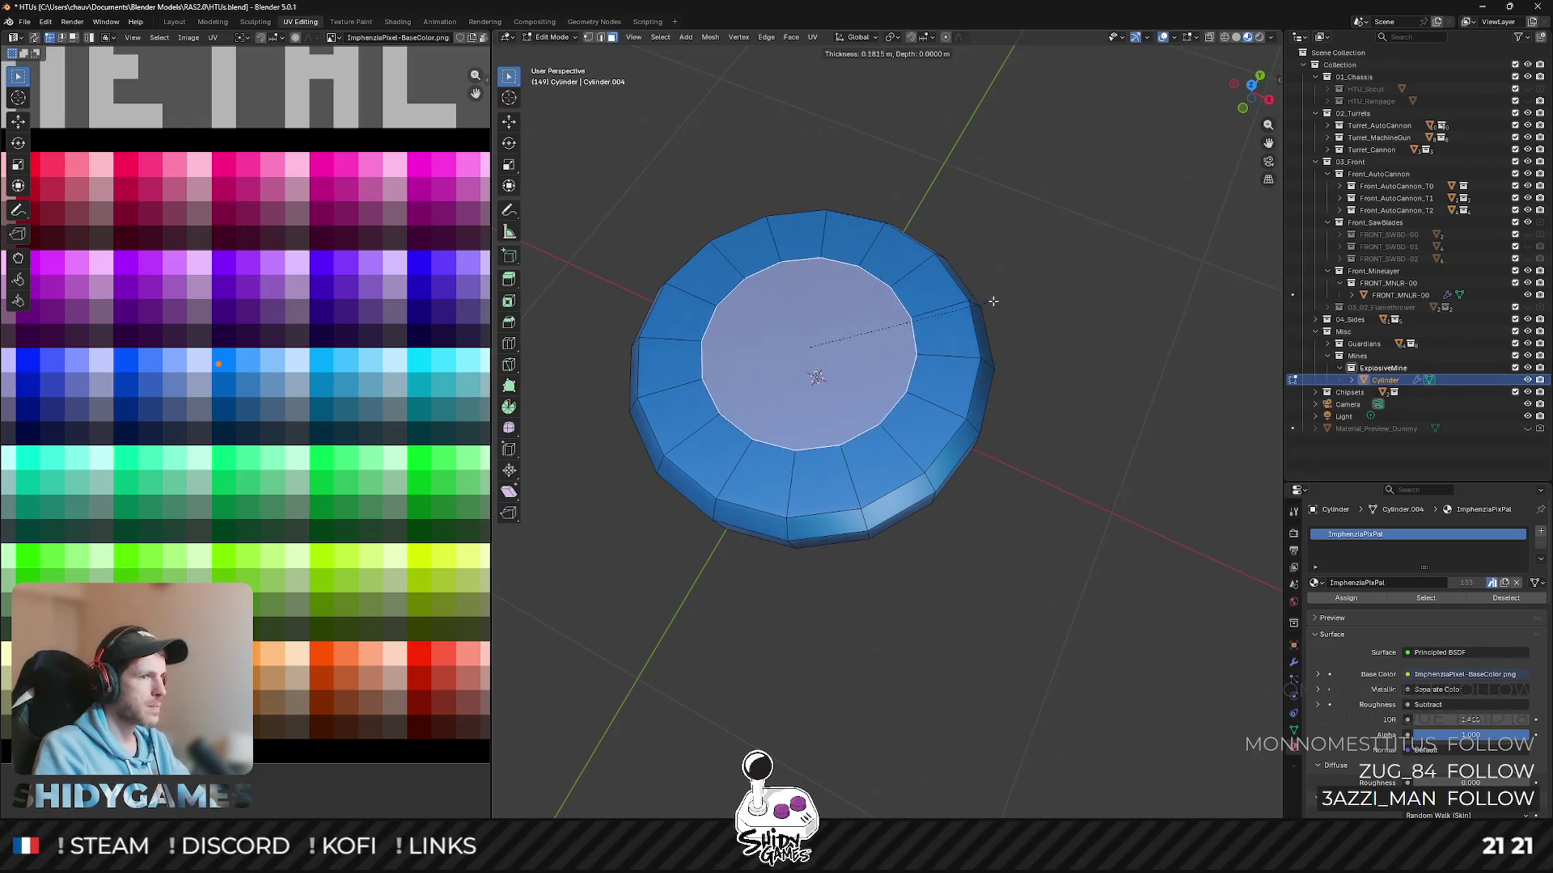
pyautogui.click(979, 309)
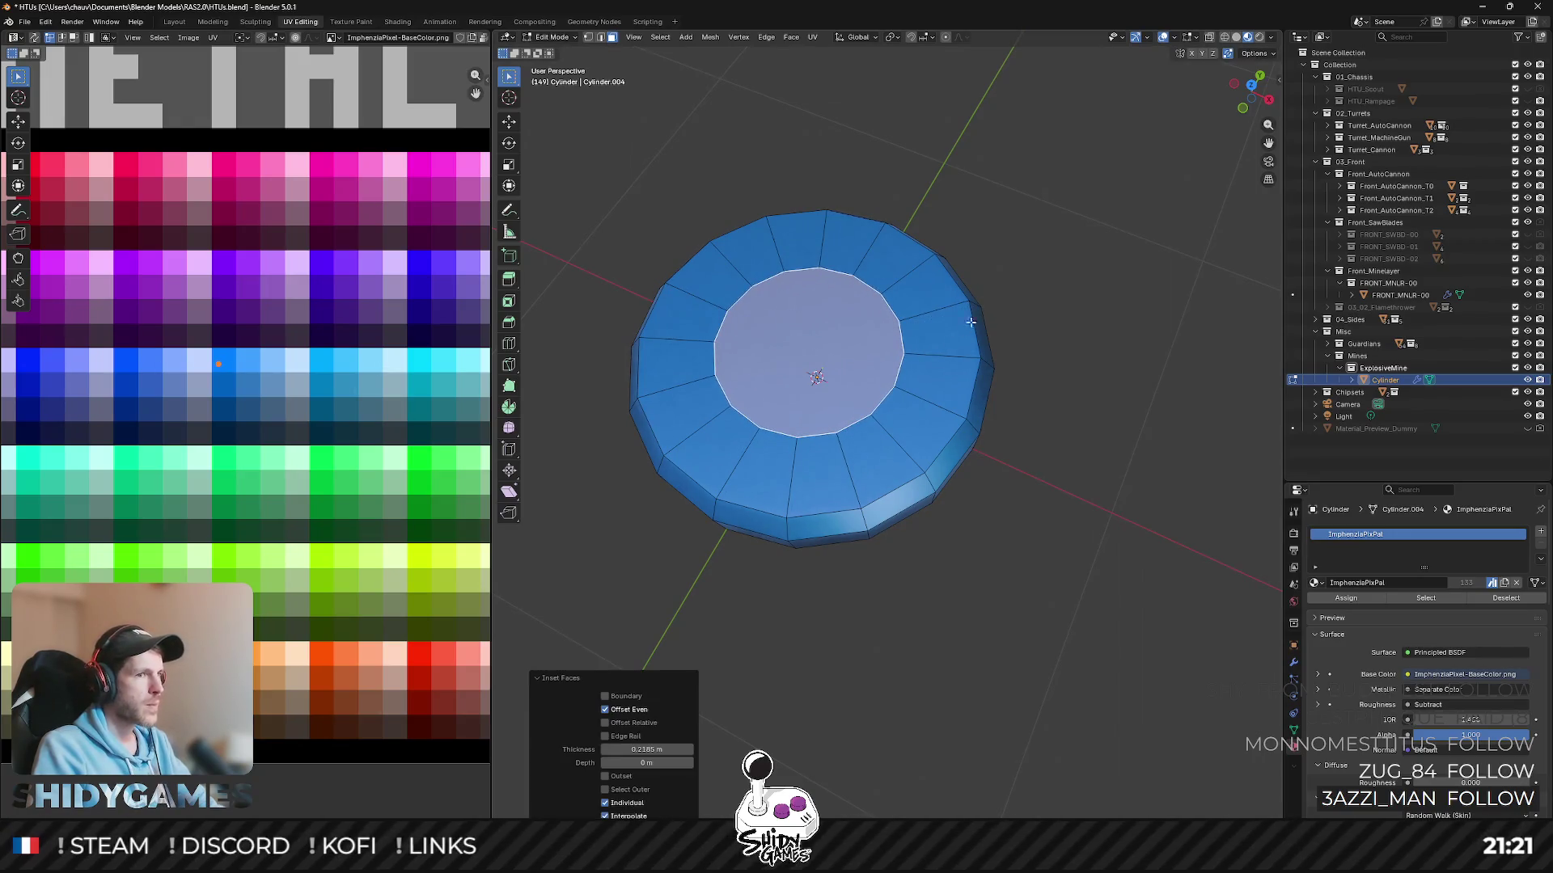
pyautogui.keyDown('alt'); pyautogui.click(897, 446); pyautogui.keyUp('alt')
pyautogui.scroll(2, 1129, 271)
pyautogui.press('i')
pyautogui.press('i')
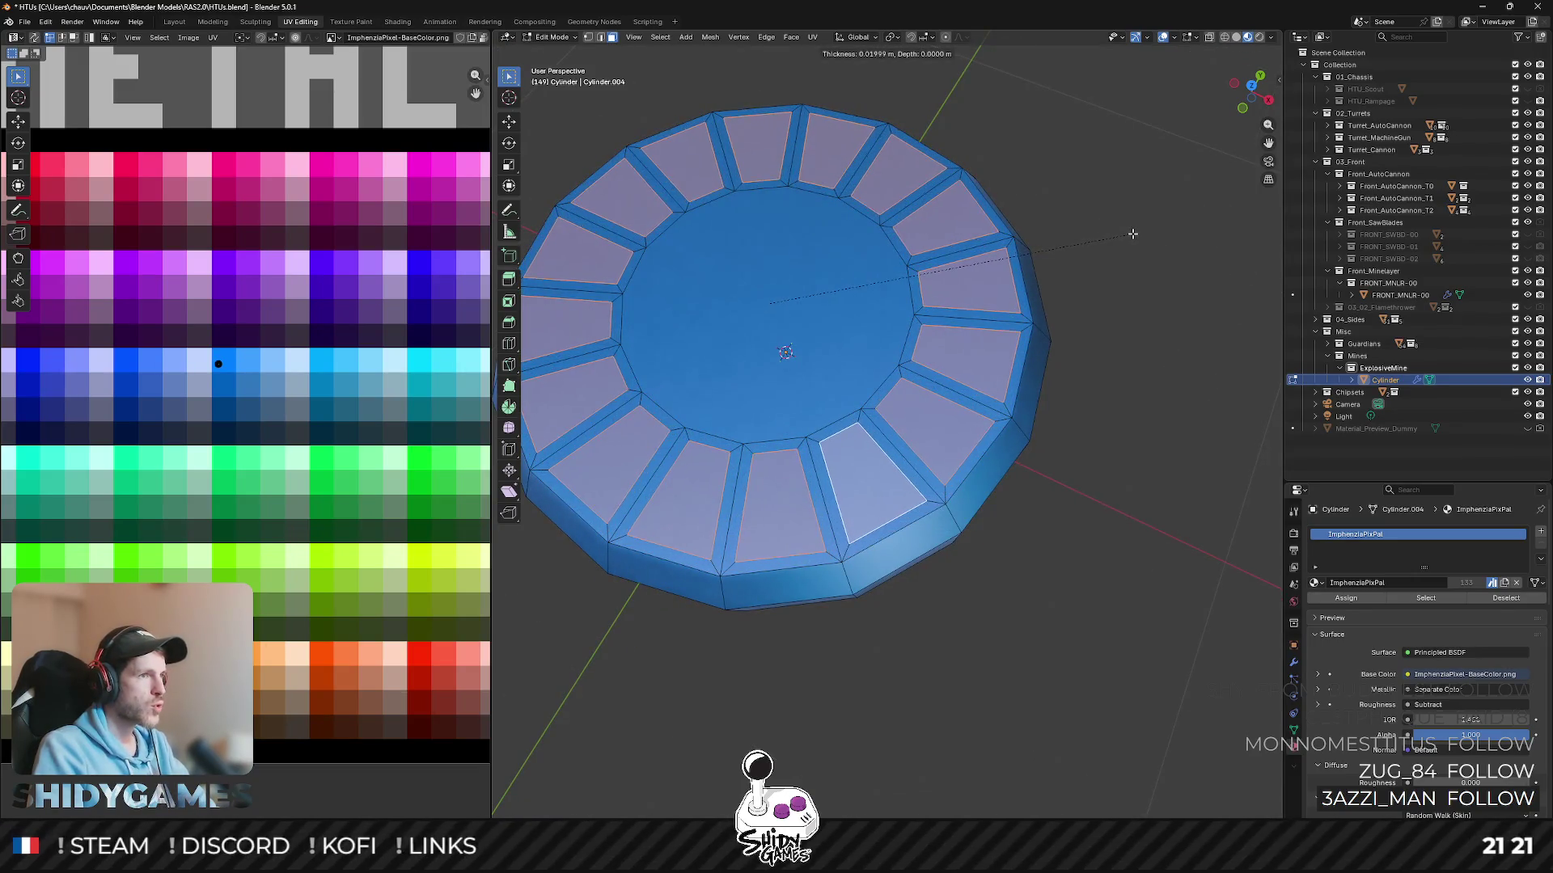
pyautogui.click(1128, 235)
# - Shrink the inset panels inward to recess them and shift their UVs to another palette colour
pyautogui.hotkey('alt', 's')
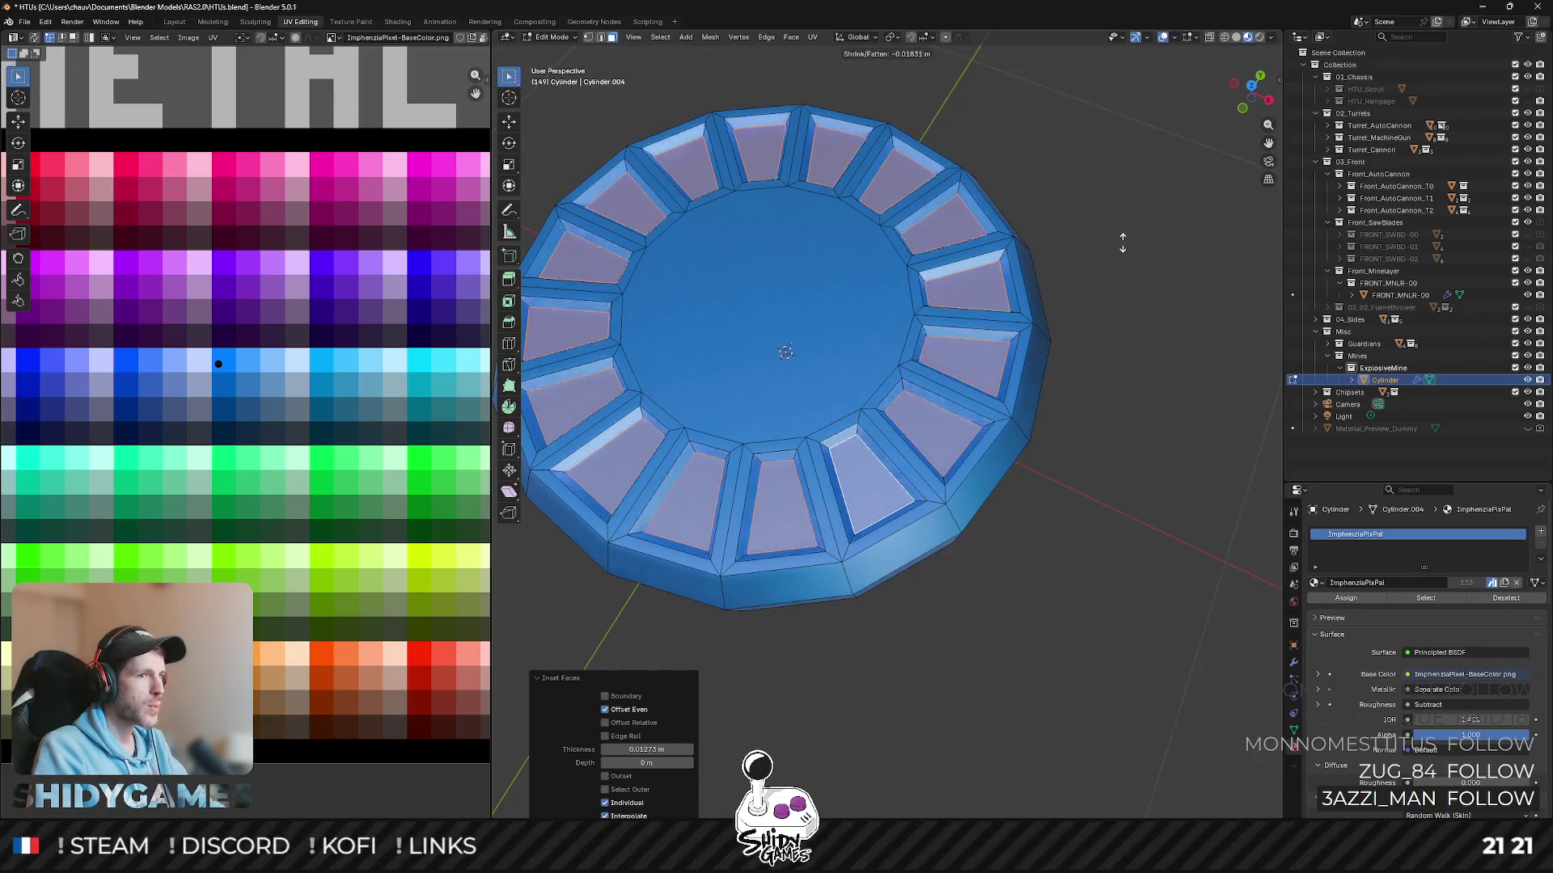
pyautogui.click(1122, 242)
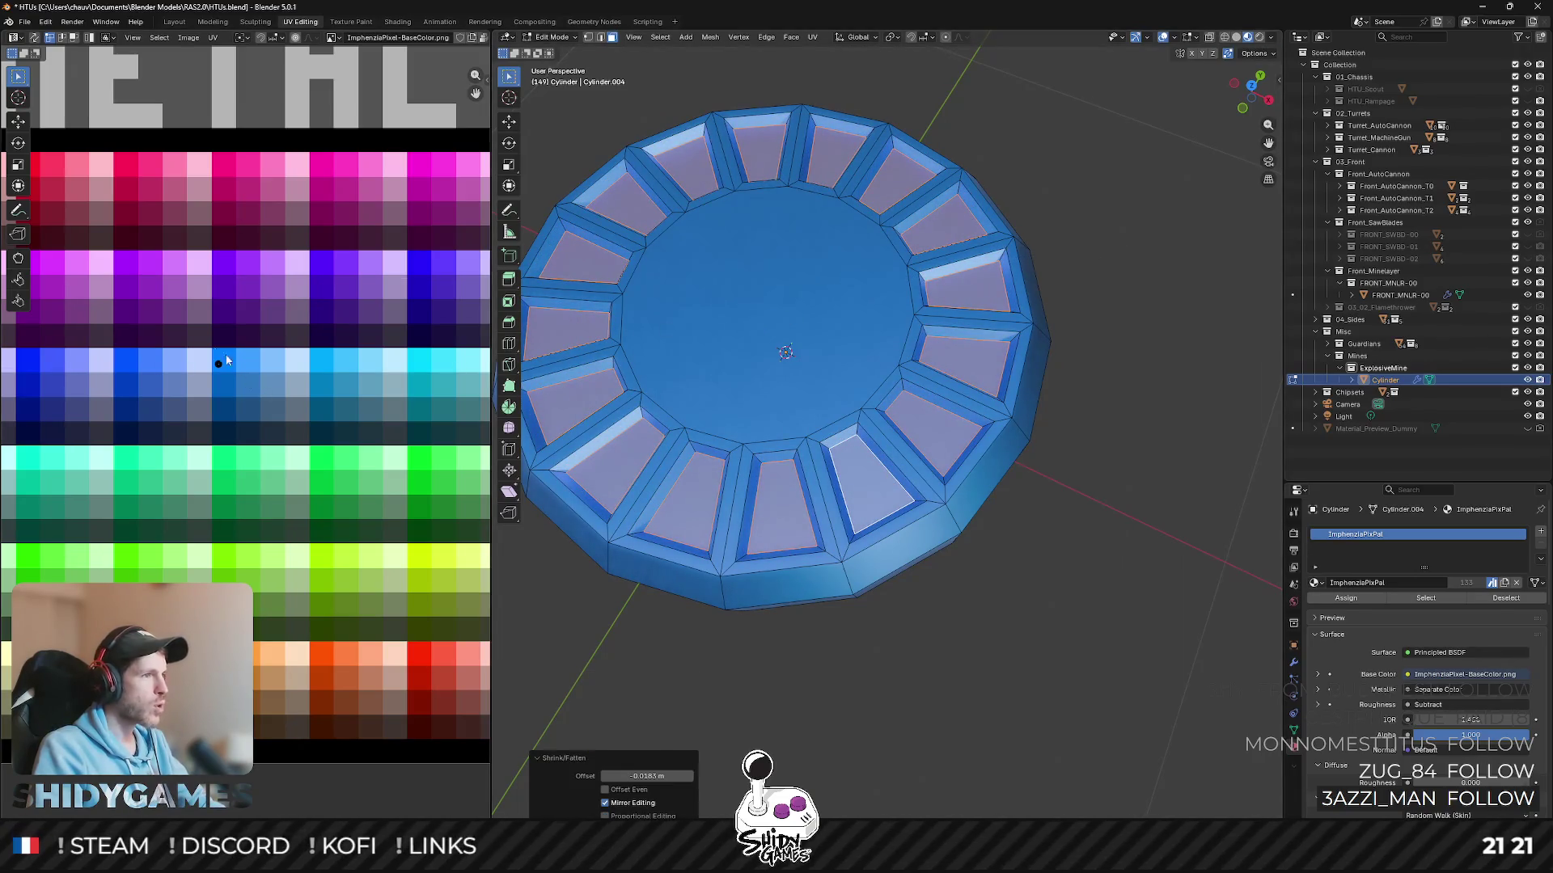
pyautogui.scroll(-1, 236, 367)
pyautogui.press('g')
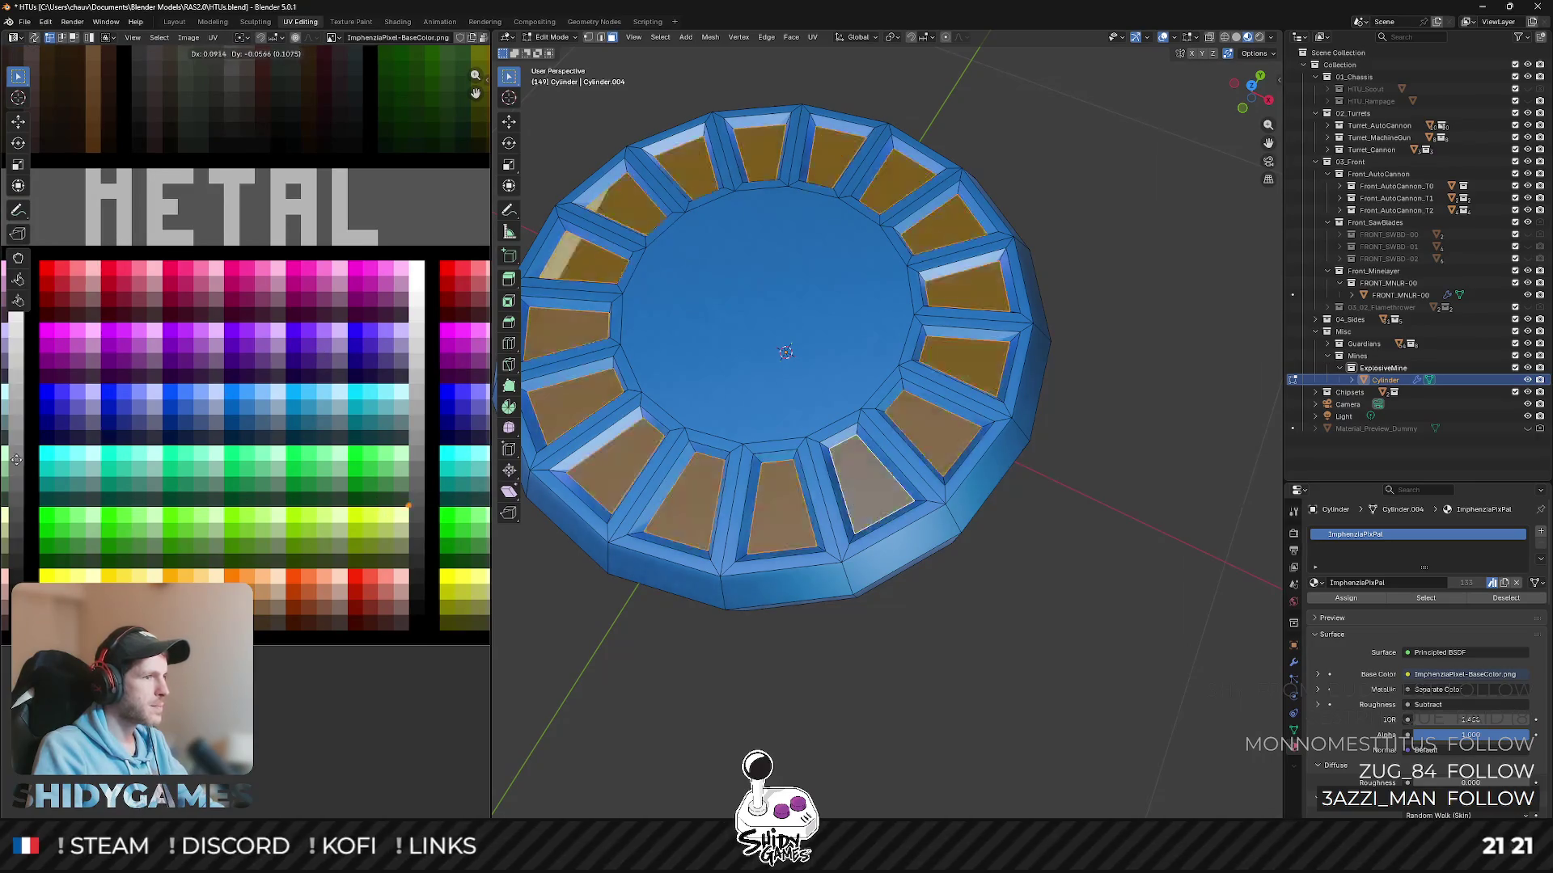
# - Confirm the panels' dark palette colour and review the mine as a whole object from several angles
pyautogui.click(27, 514)
pyautogui.press('Tab')
pyautogui.moveTo(763, 347)
pyautogui.mouseDown(button='middle')
pyautogui.moveTo(702, 304)
pyautogui.moveTo(720, 301)
pyautogui.mouseUp(button='middle')
pyautogui.press('Tab')
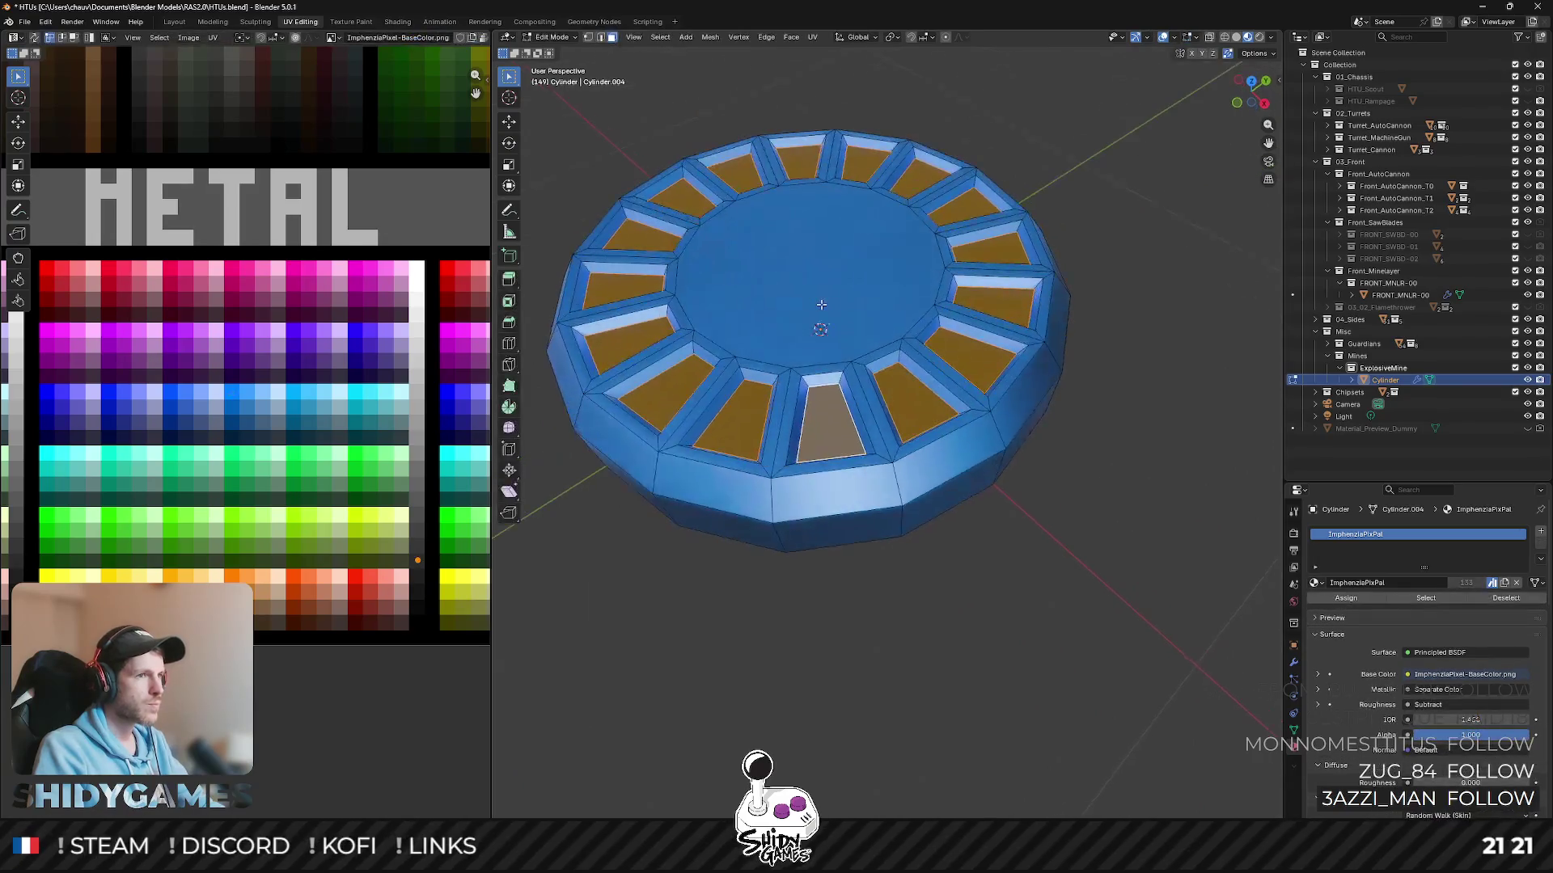
pyautogui.scroll(-2, 821, 305)
pyautogui.scroll(-3, 821, 304)
pyautogui.moveTo(821, 304)
pyautogui.mouseDown(button='middle')
pyautogui.moveTo(863, 314)
pyautogui.moveTo(874, 378)
pyautogui.mouseUp(button='middle')
pyautogui.press('Tab')
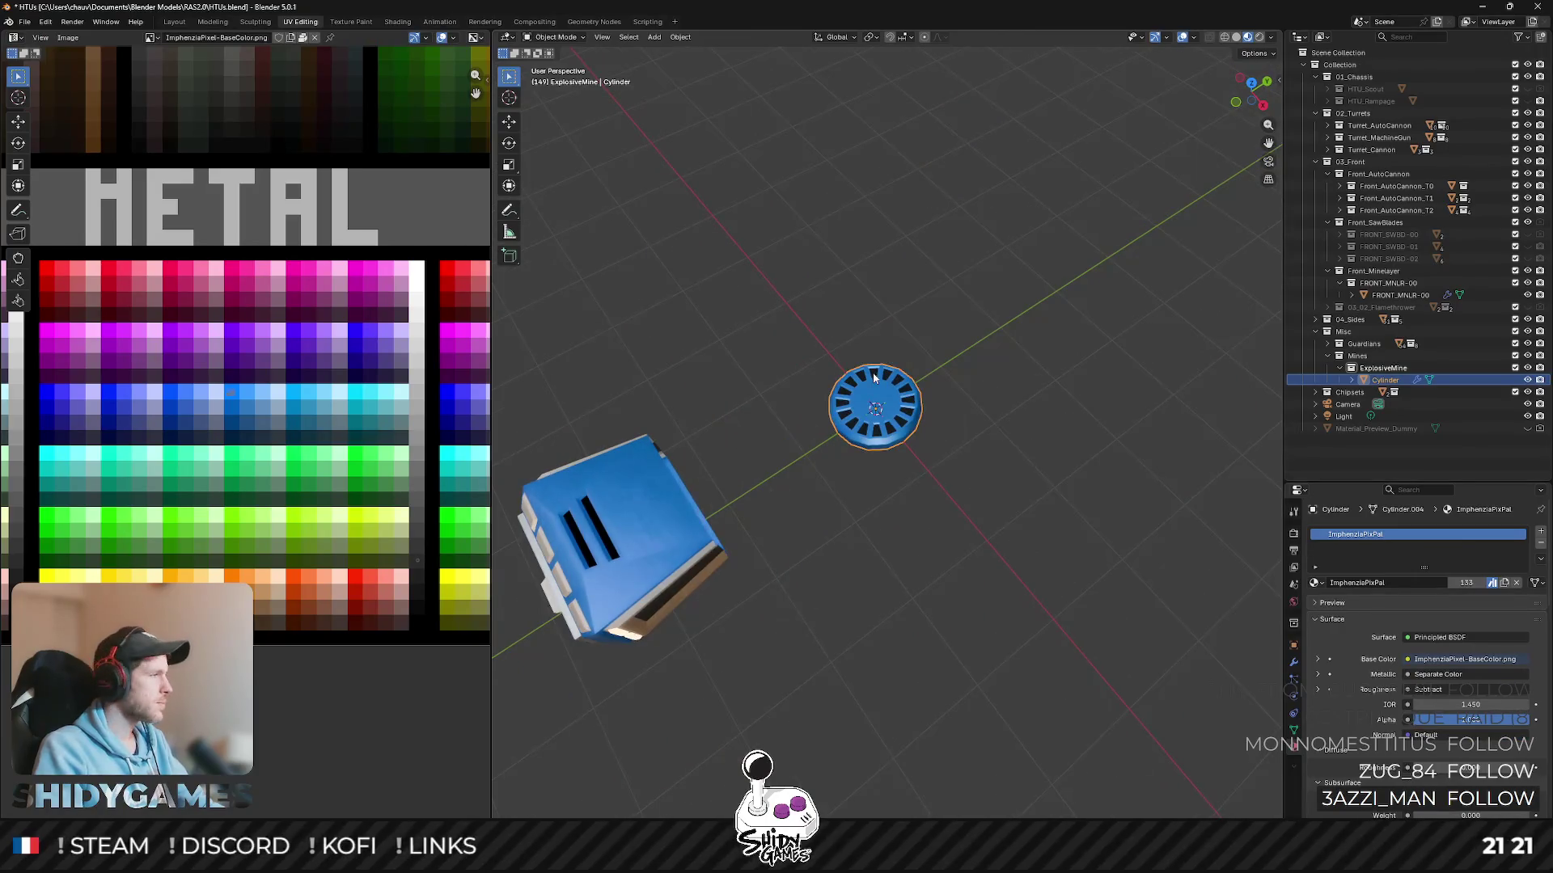
pyautogui.press('Tab')
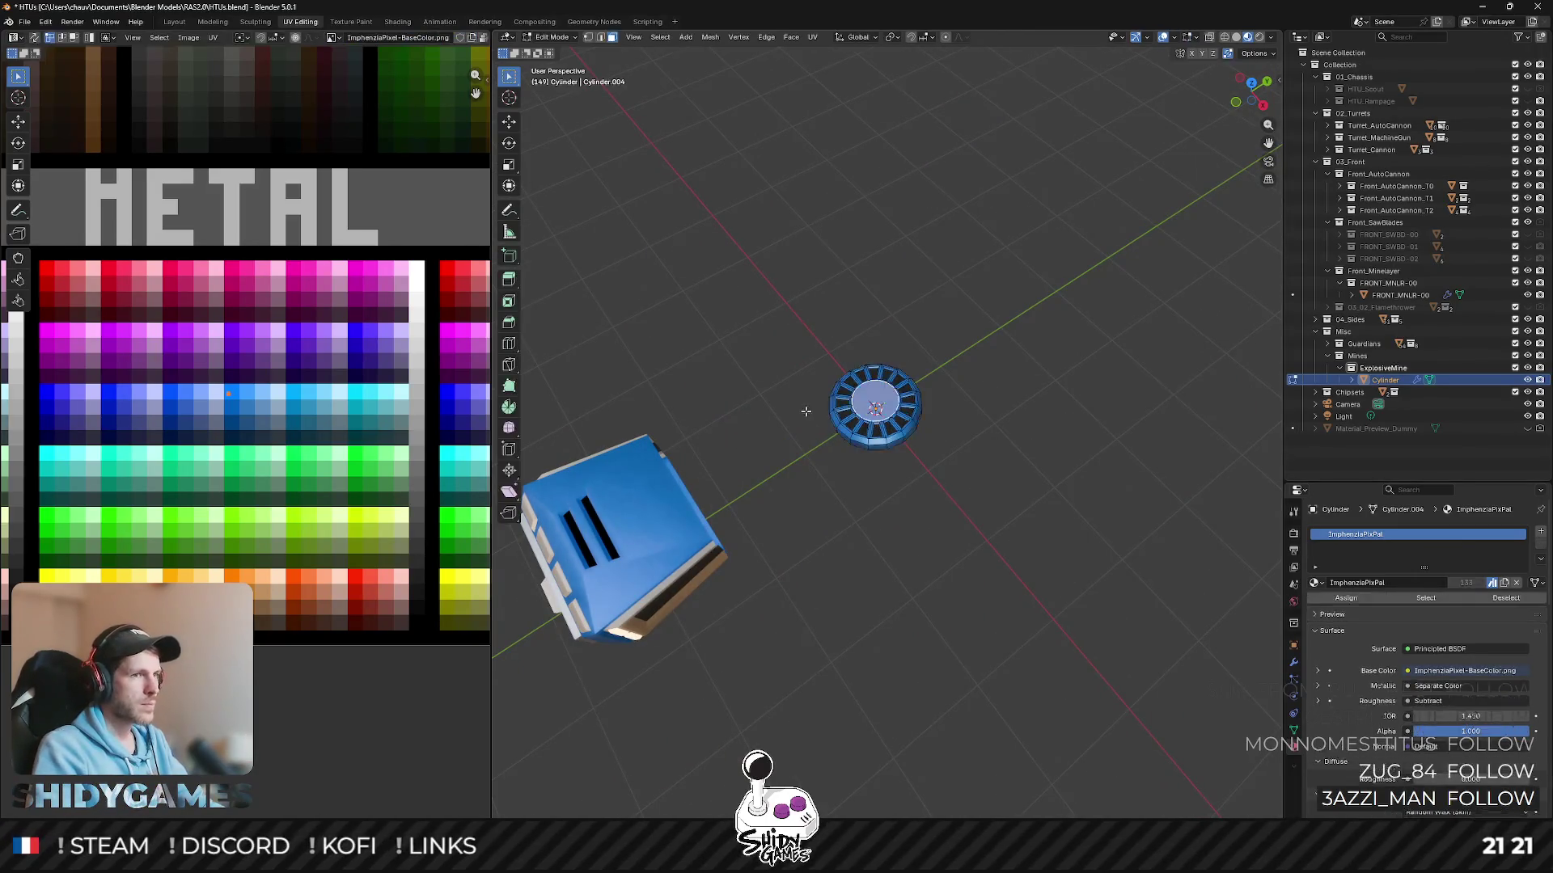
# - Frame the cylinder in Edit Mode and cancel a tentative vertical move of the top
pyautogui.press('KP_Decimal')
pyautogui.press('g')
pyautogui.press('z')
pyautogui.press('Escape')
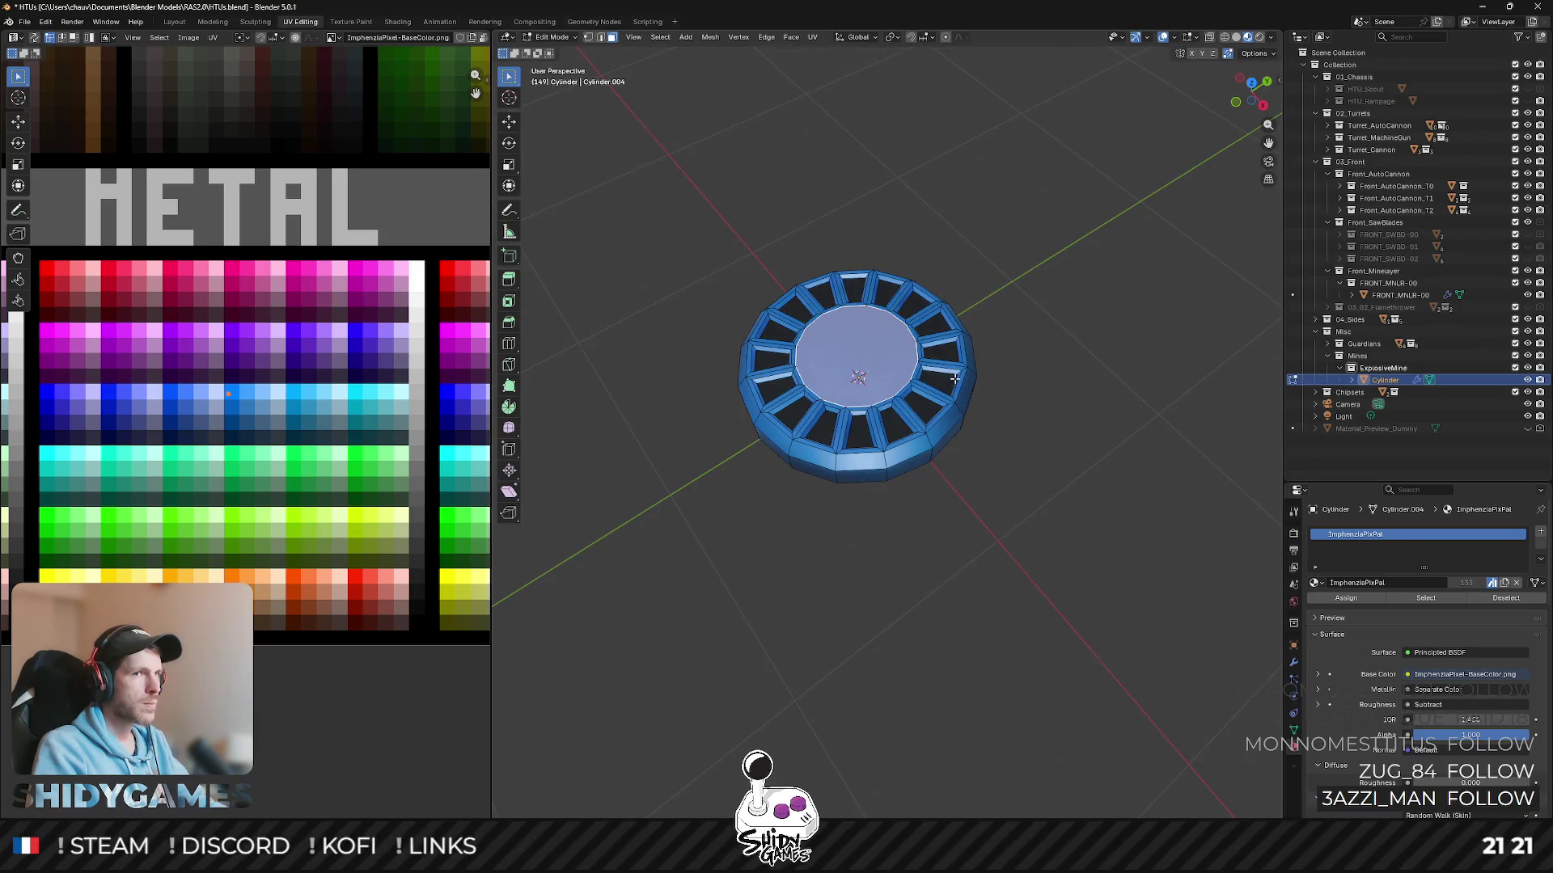
# - Raise the central top disc slightly along Z above the slotted ring
pyautogui.moveTo(953, 379); pyautogui.dragTo(907, 347, button='middle')
pyautogui.scroll(3, 908, 349)
pyautogui.scroll(-3, 908, 348)
pyautogui.press('g')
pyautogui.press('z')
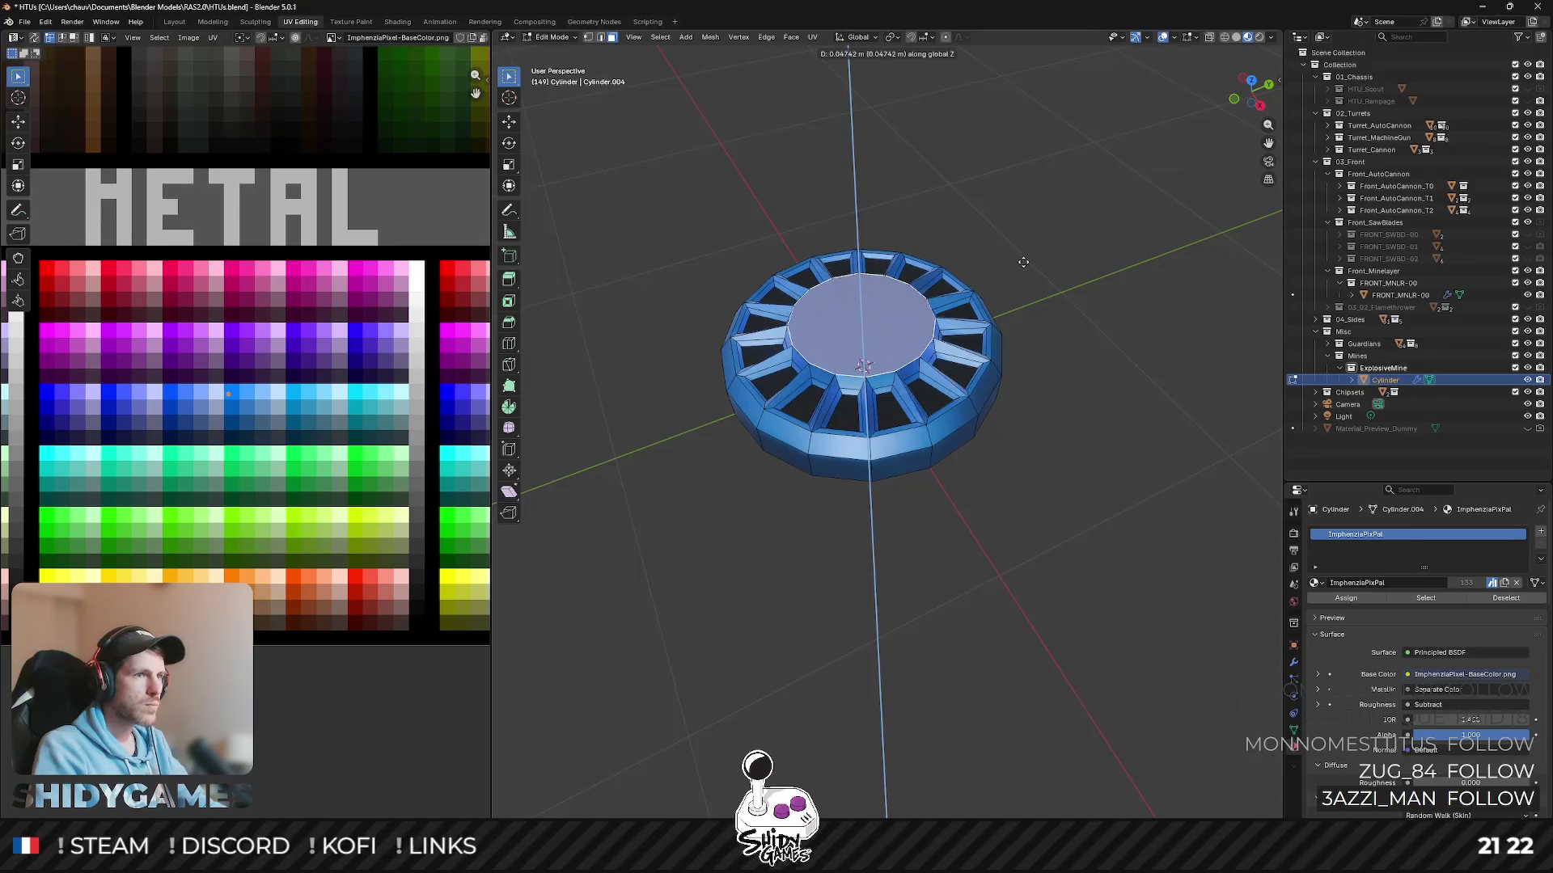
pyautogui.click(1023, 264)
pyautogui.scroll(4, 1023, 263)
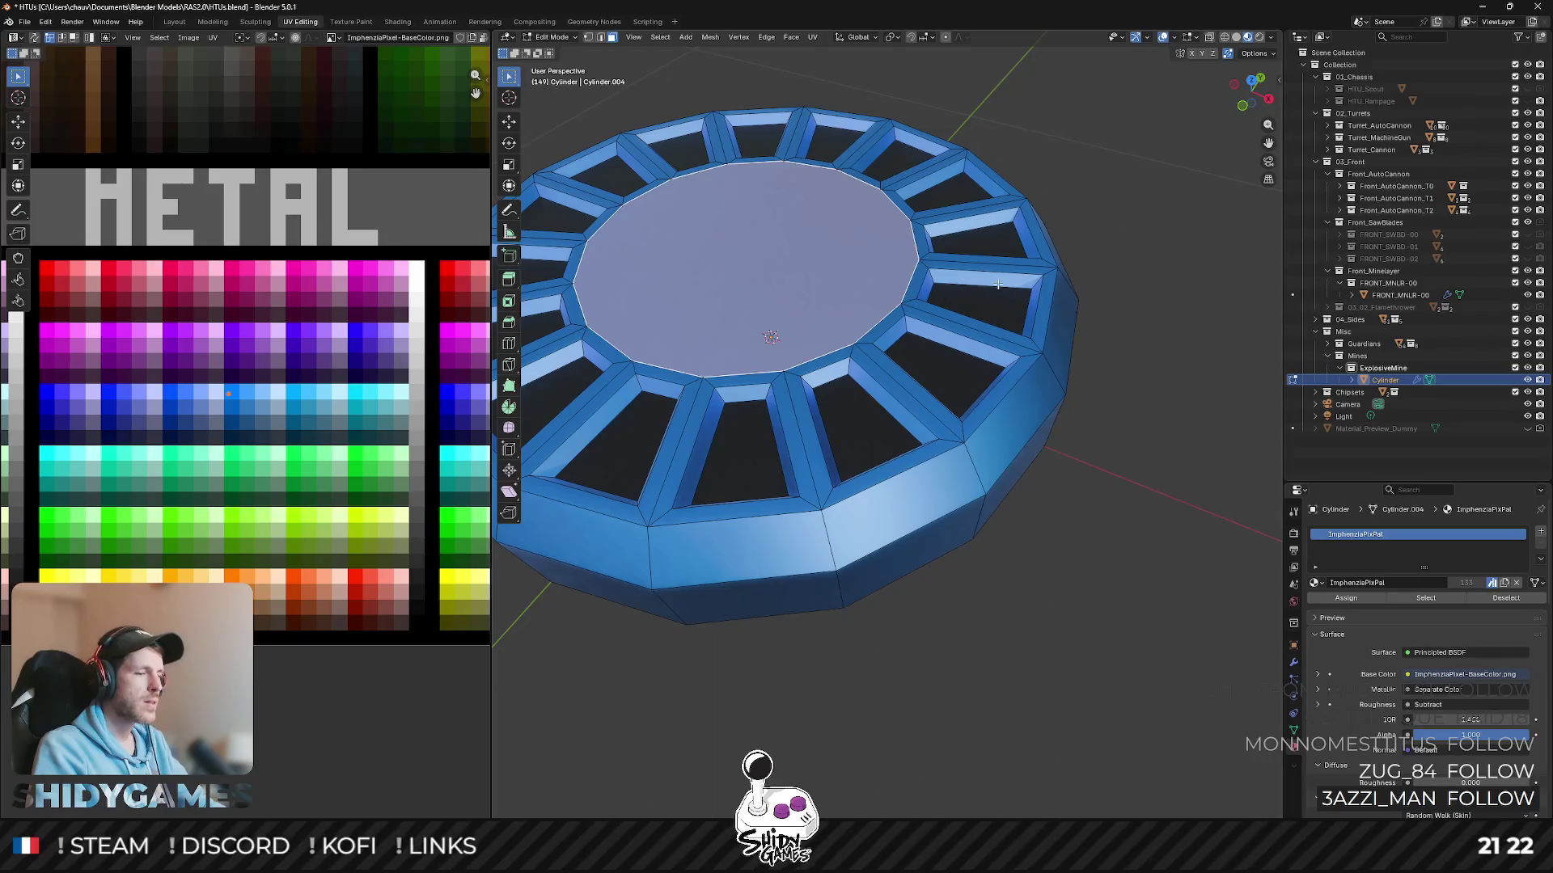
pyautogui.scroll(-3, 984, 259)
# - Try a proportional-falloff move on the top from a side view and cancel it
pyautogui.moveTo(984, 260); pyautogui.dragTo(986, 192, button='middle')
pyautogui.scroll(-2, 986, 192)
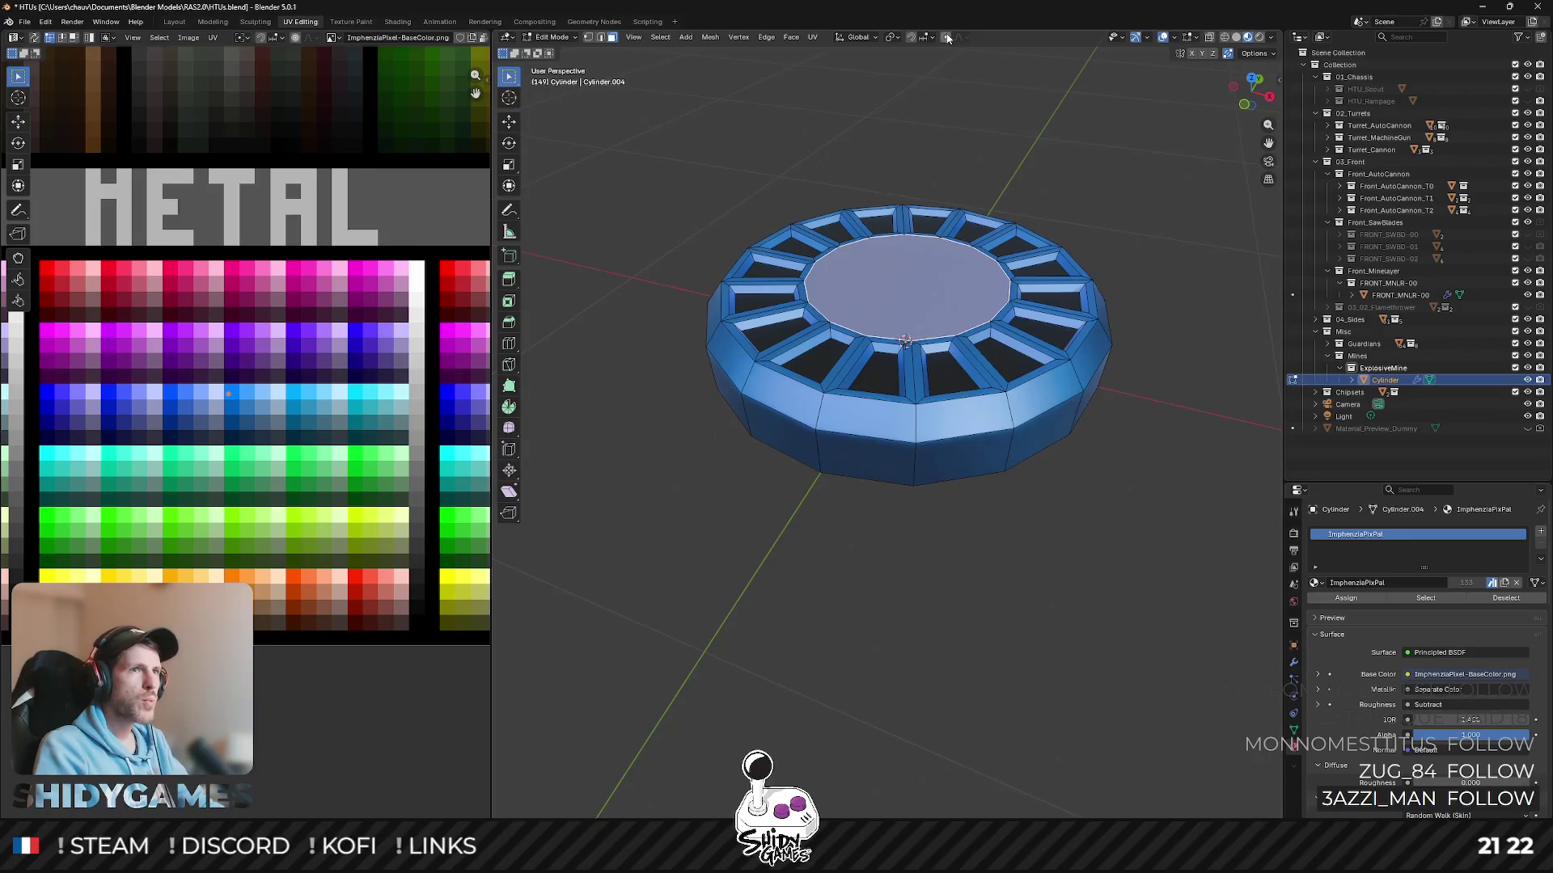
pyautogui.press('g')
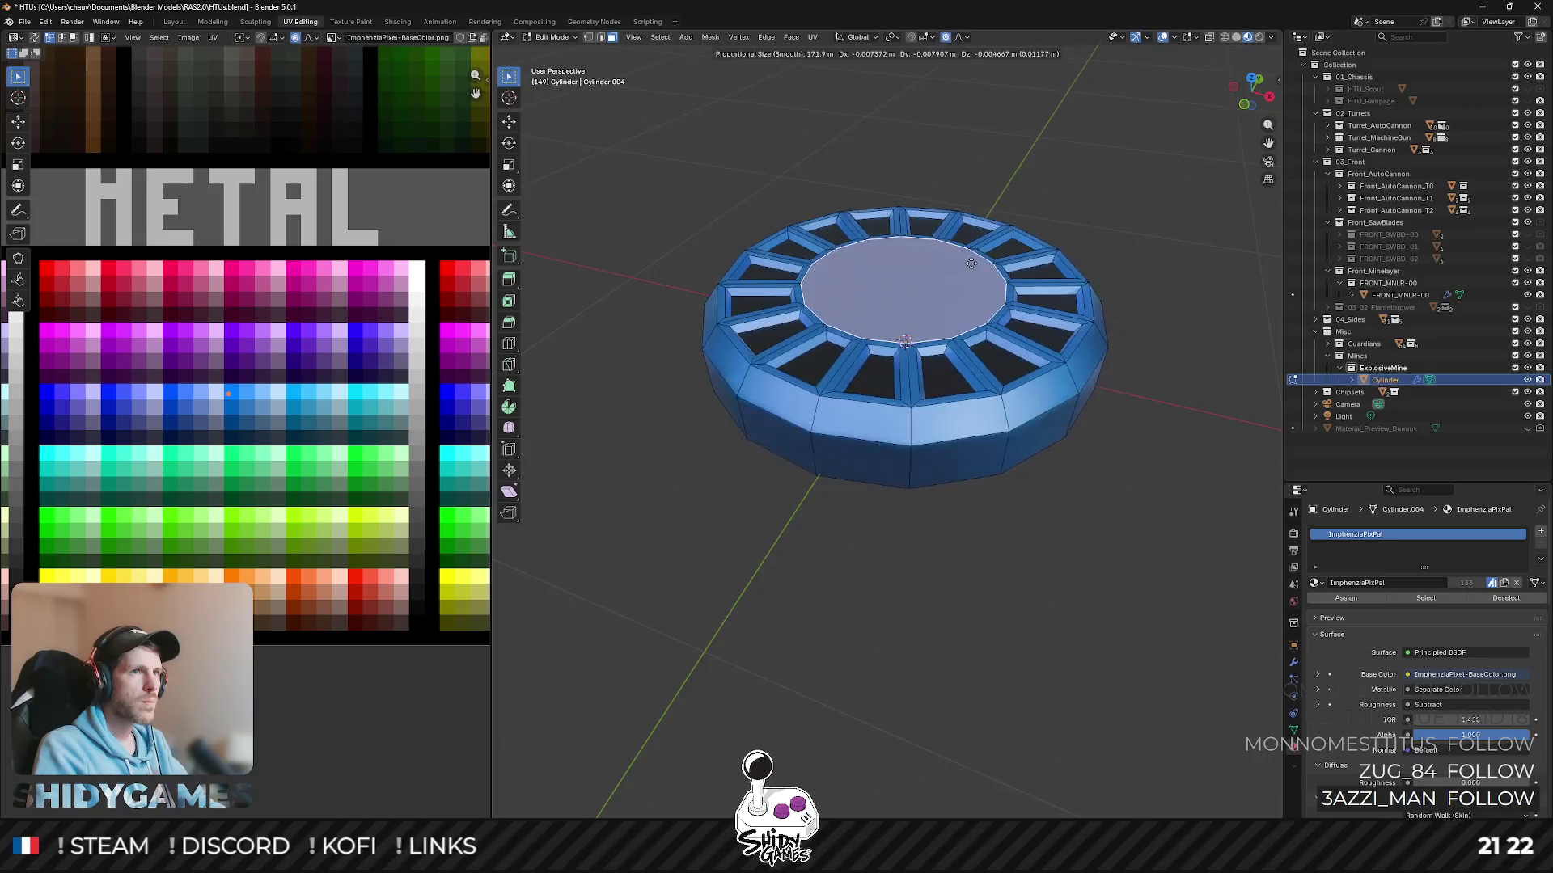
pyautogui.press('Escape')
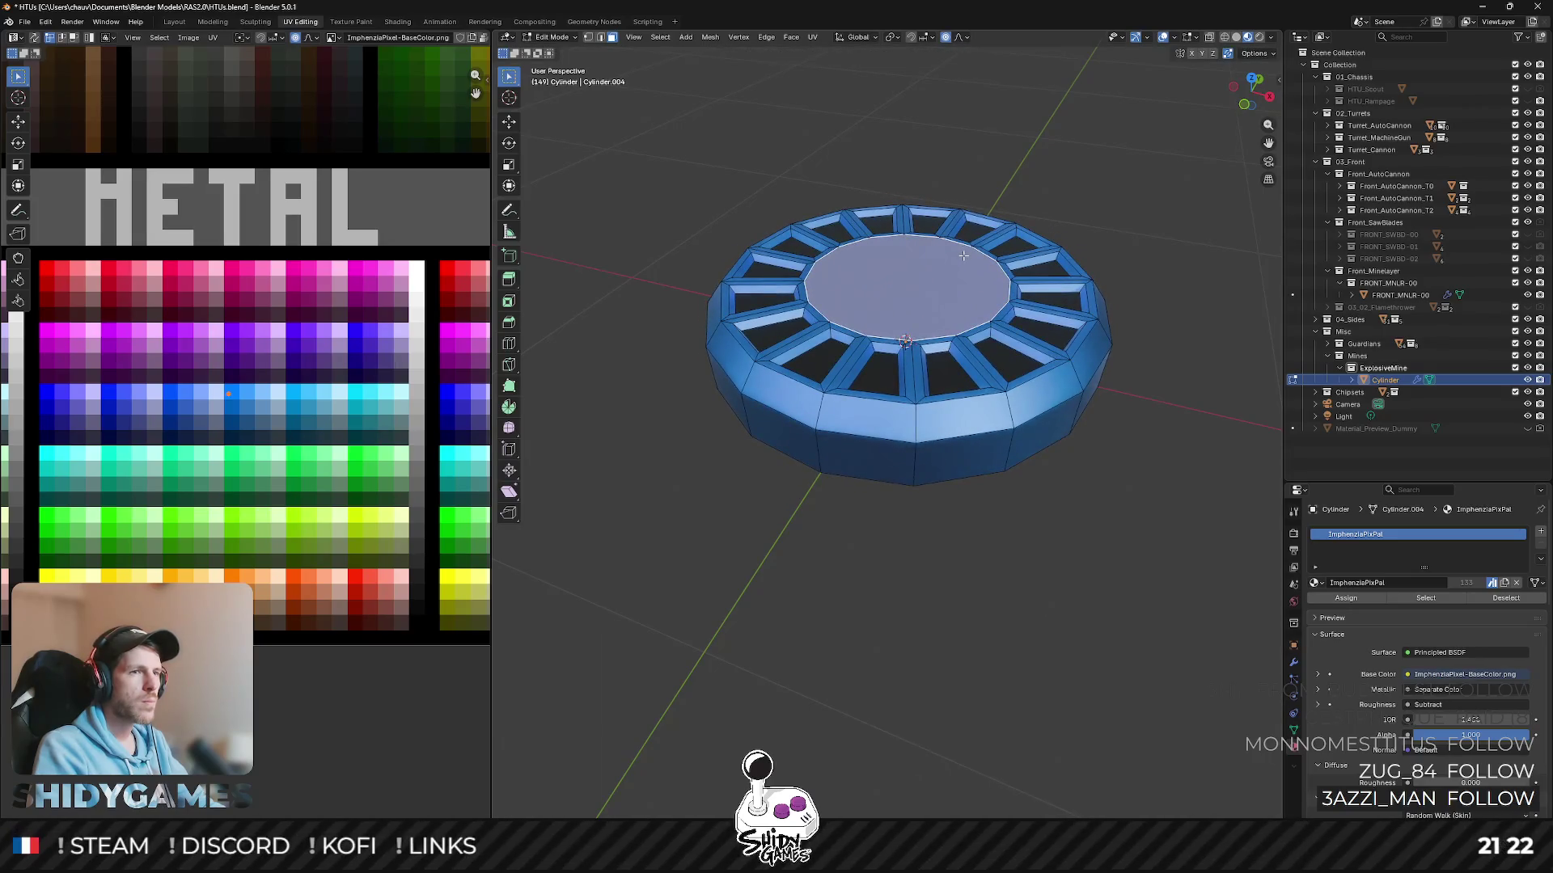
pyautogui.scroll(-10, 962, 254)
pyautogui.scroll(3, 922, 359)
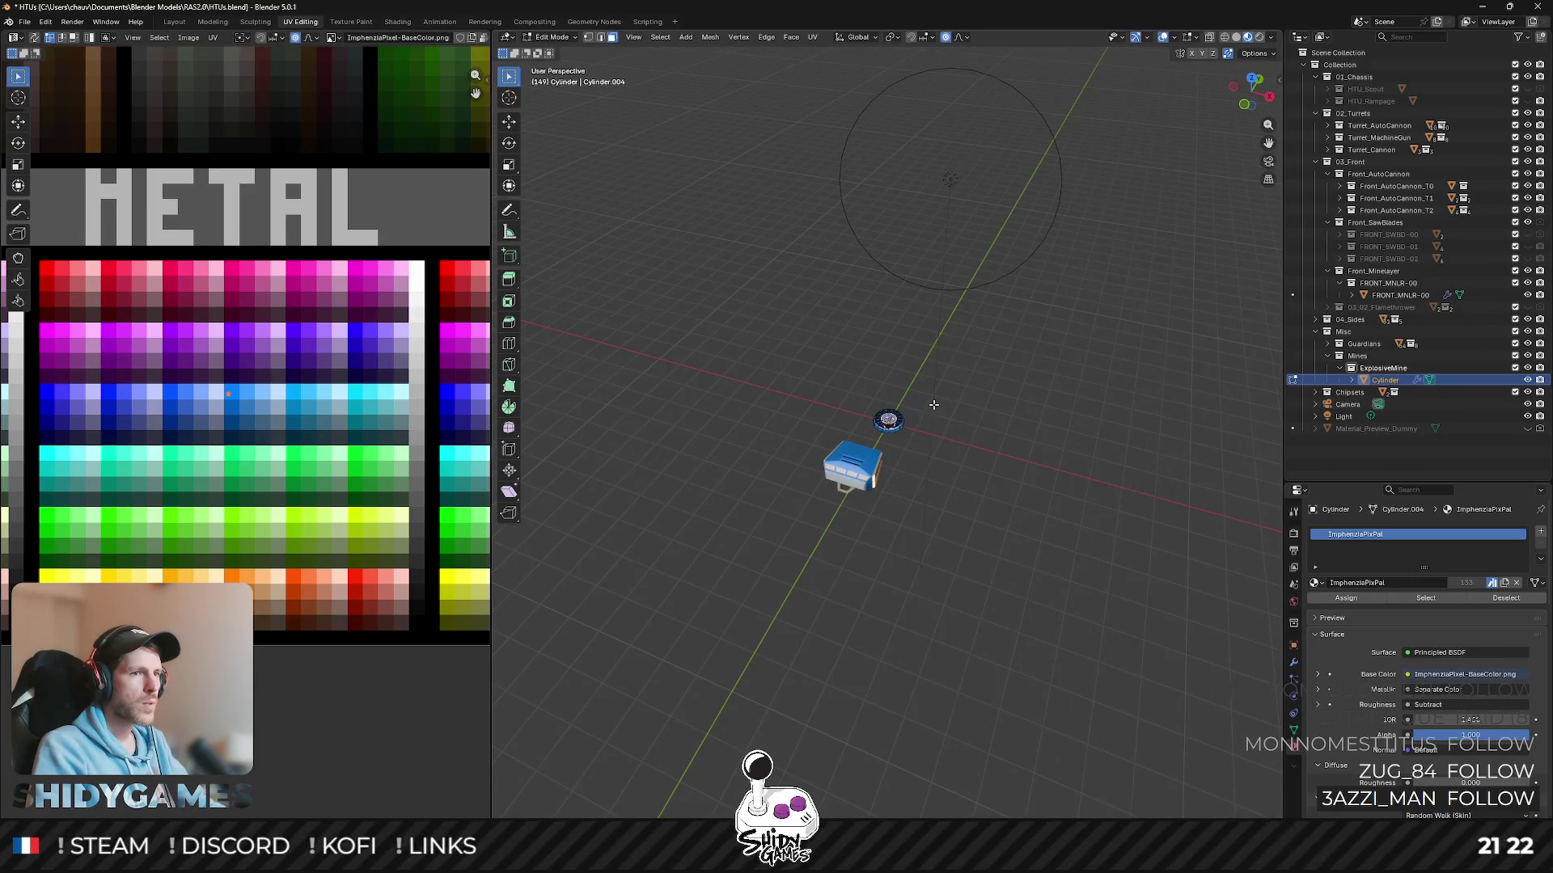
# - End a soft-falloff move on the central top and frame the cylinder in view
pyautogui.press('g')
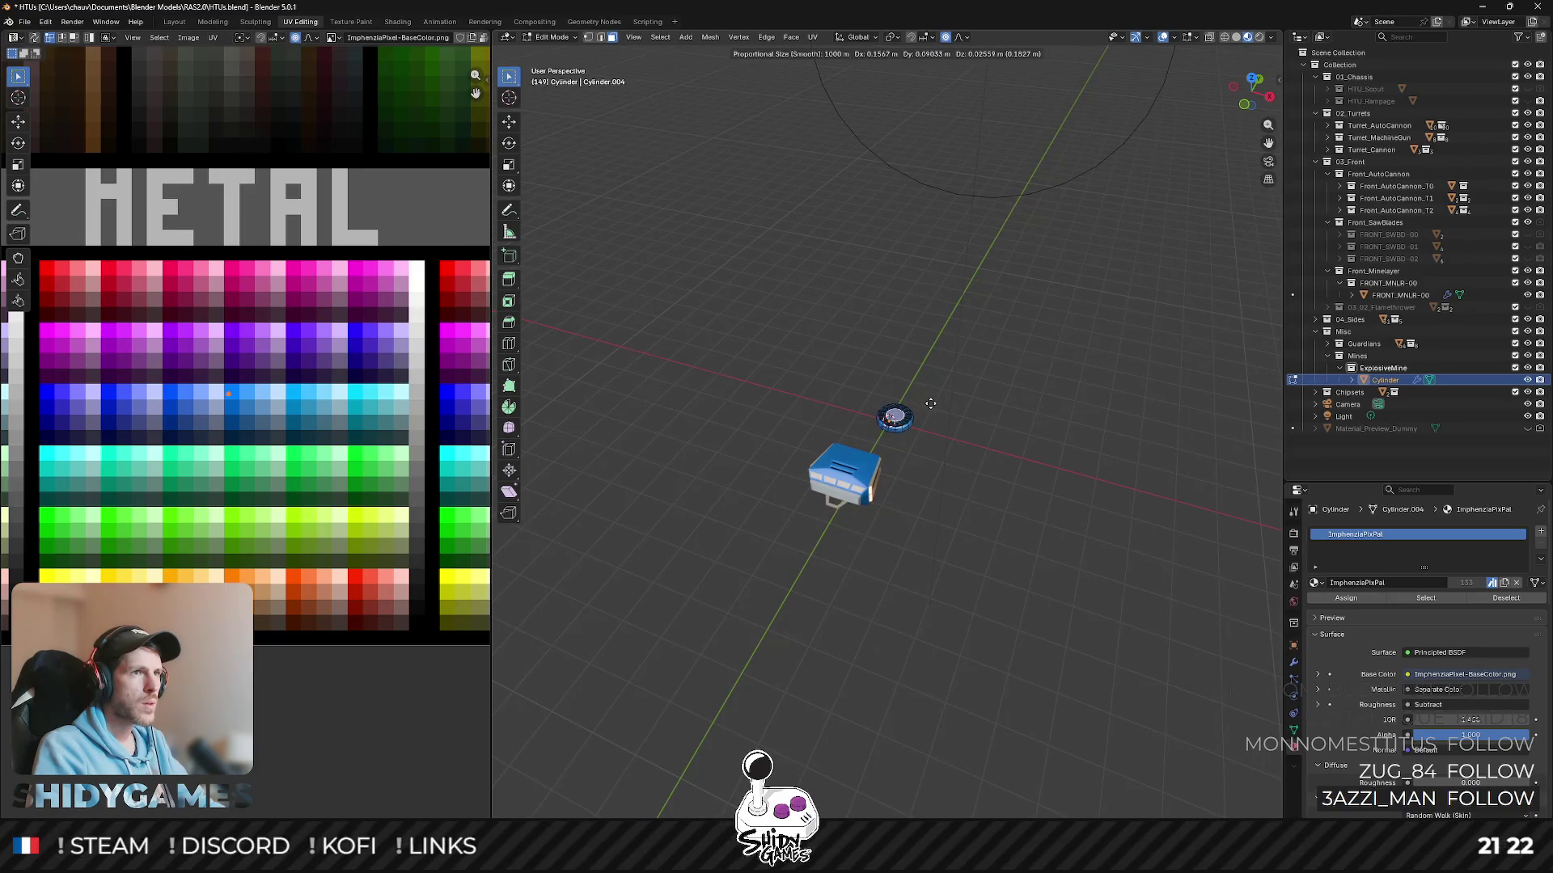
pyautogui.scroll(-3, 929, 401)
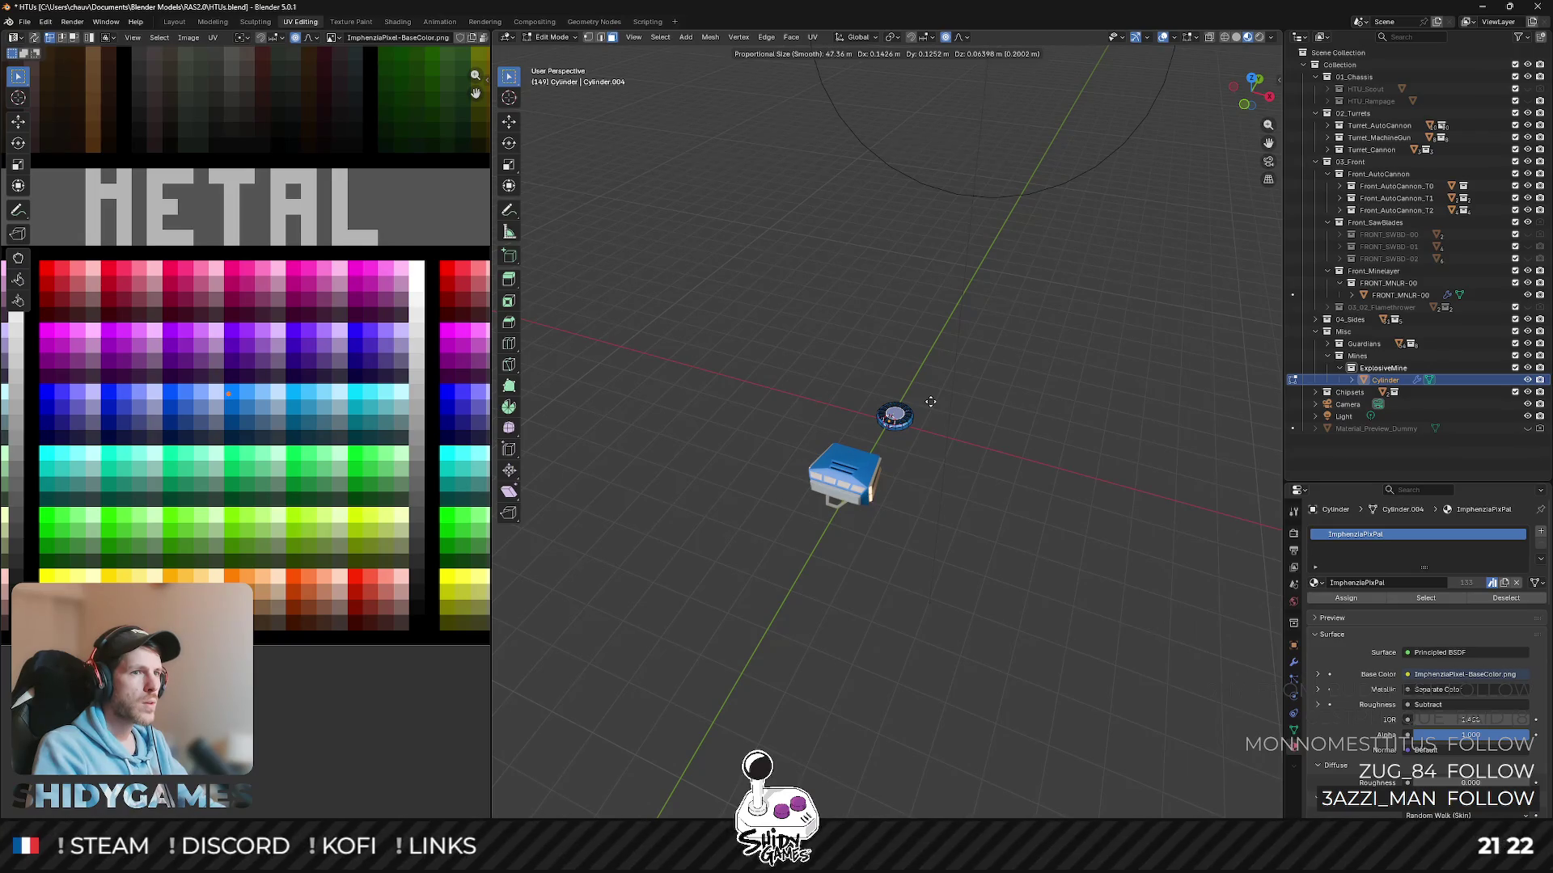
pyautogui.click(929, 402)
pyautogui.press('KP_Decimal')
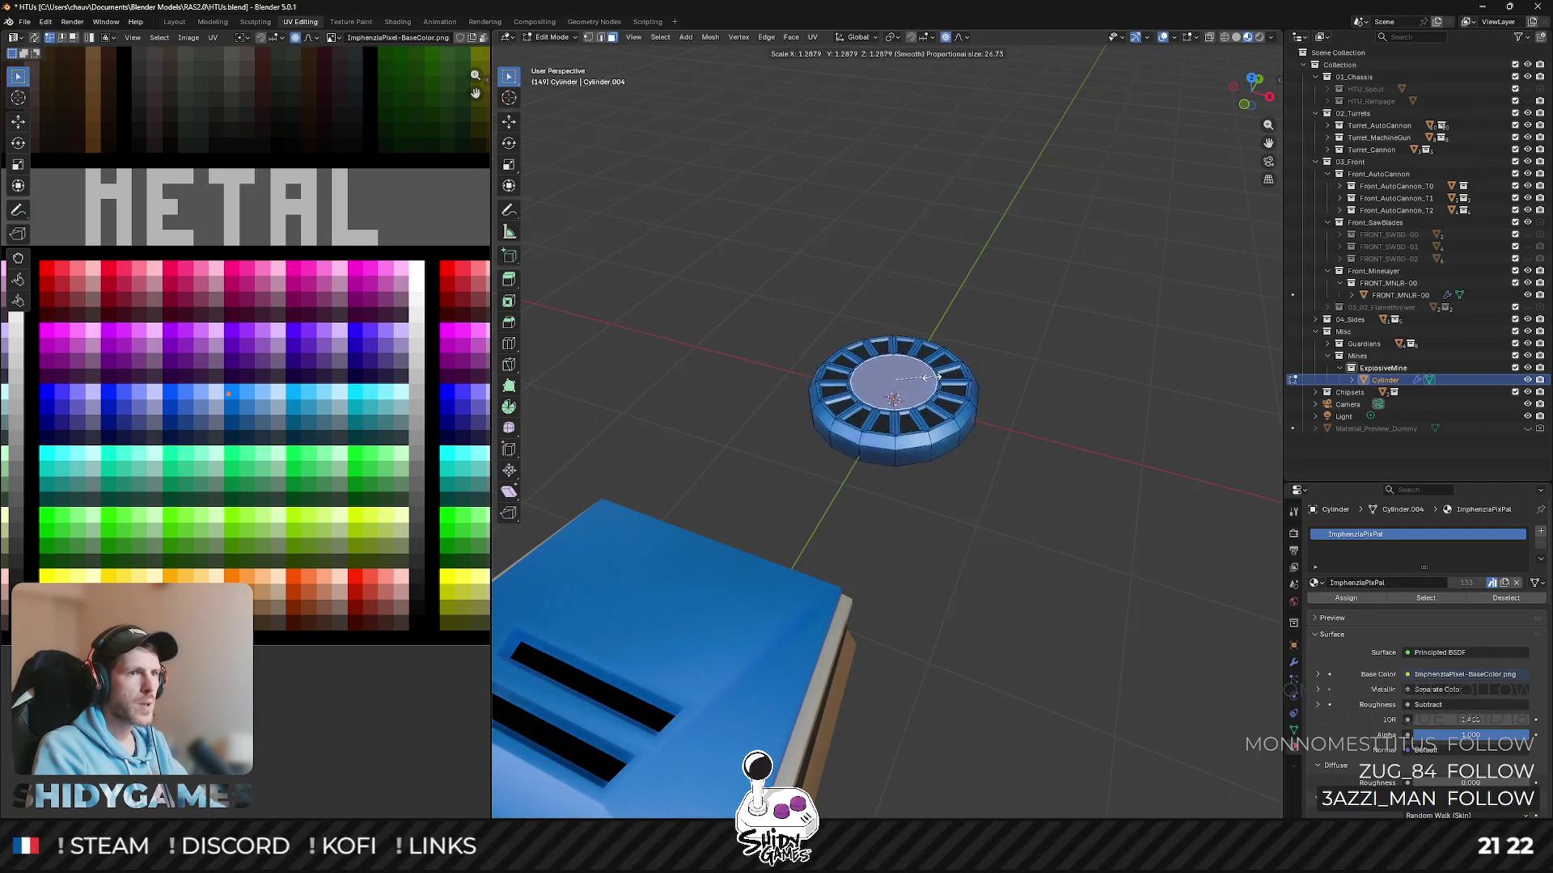
# - Slightly shrink the central top with proportional scaling, then cancel another soft-falloff move
pyautogui.press('s')
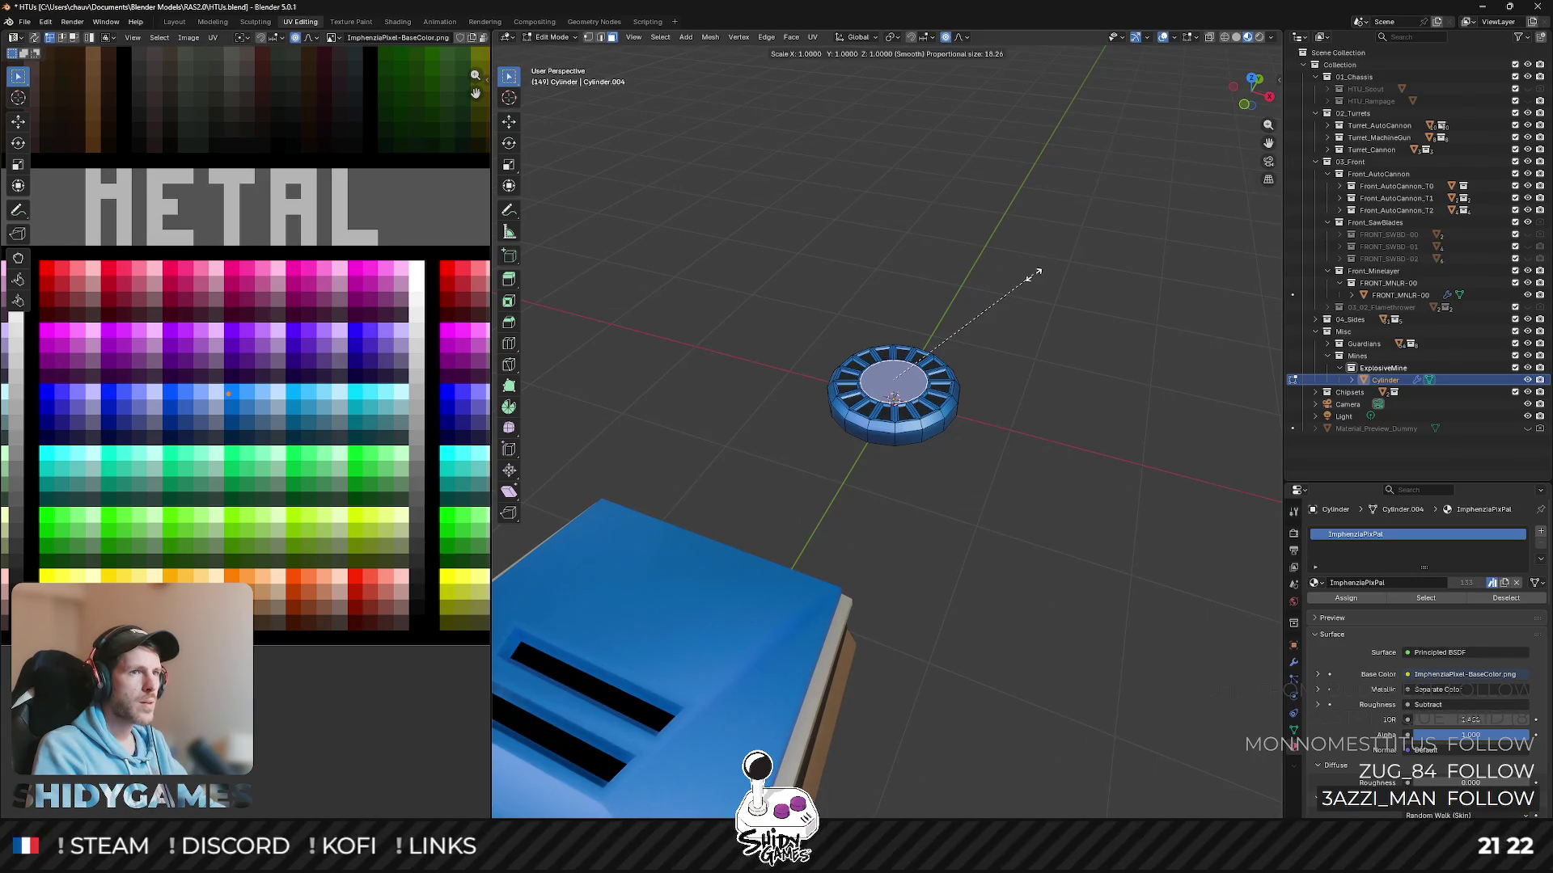
pyautogui.scroll(4, 1032, 275)
pyautogui.scroll(8, 1032, 275)
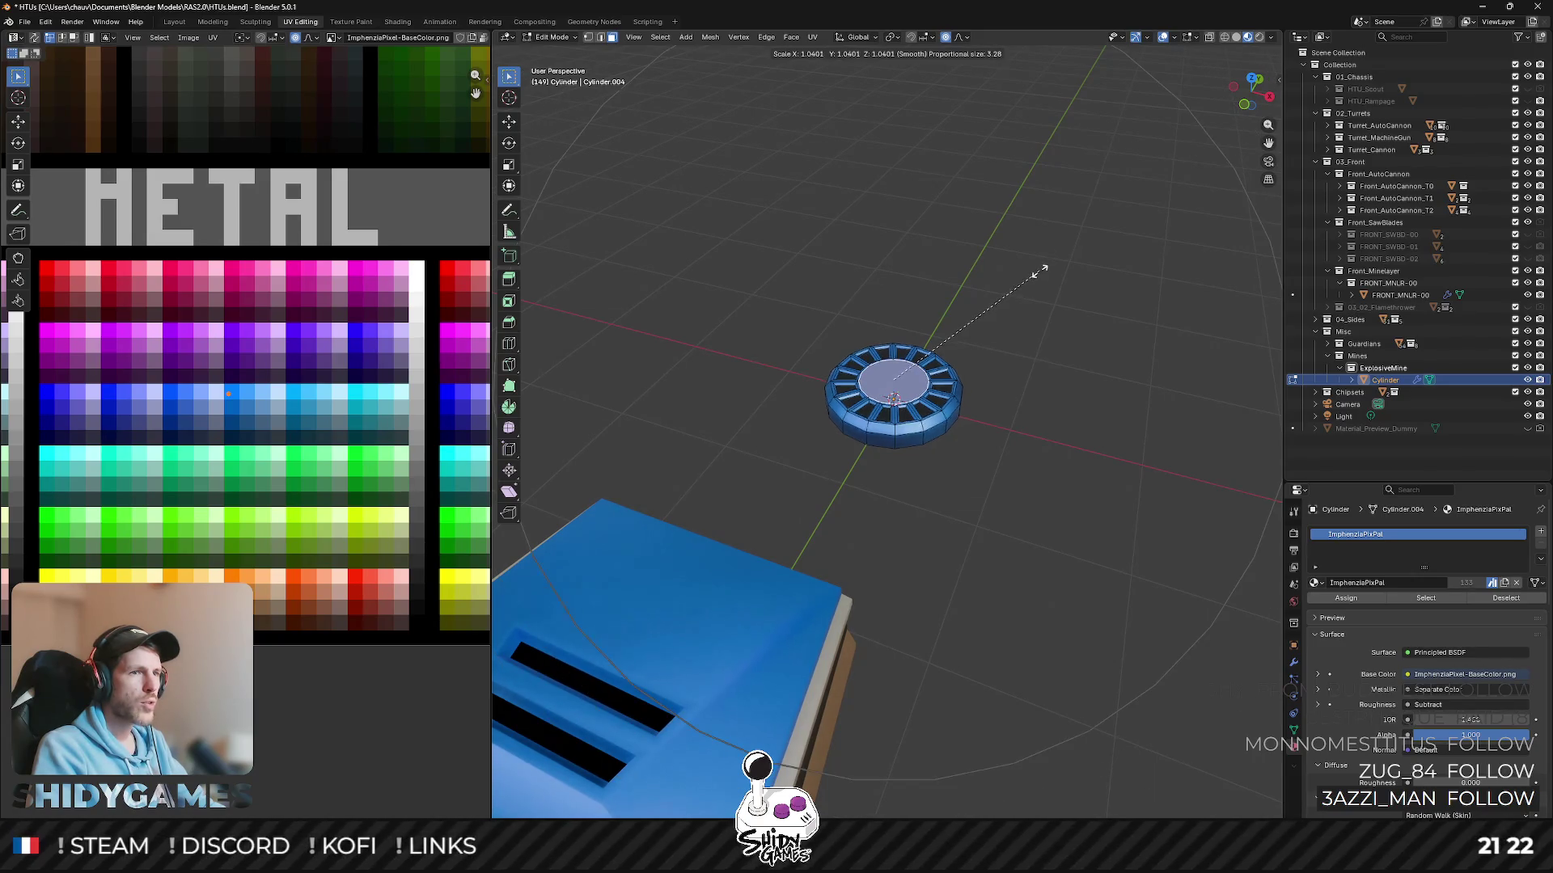
pyautogui.scroll(10, 1031, 281)
pyautogui.scroll(9, 1030, 284)
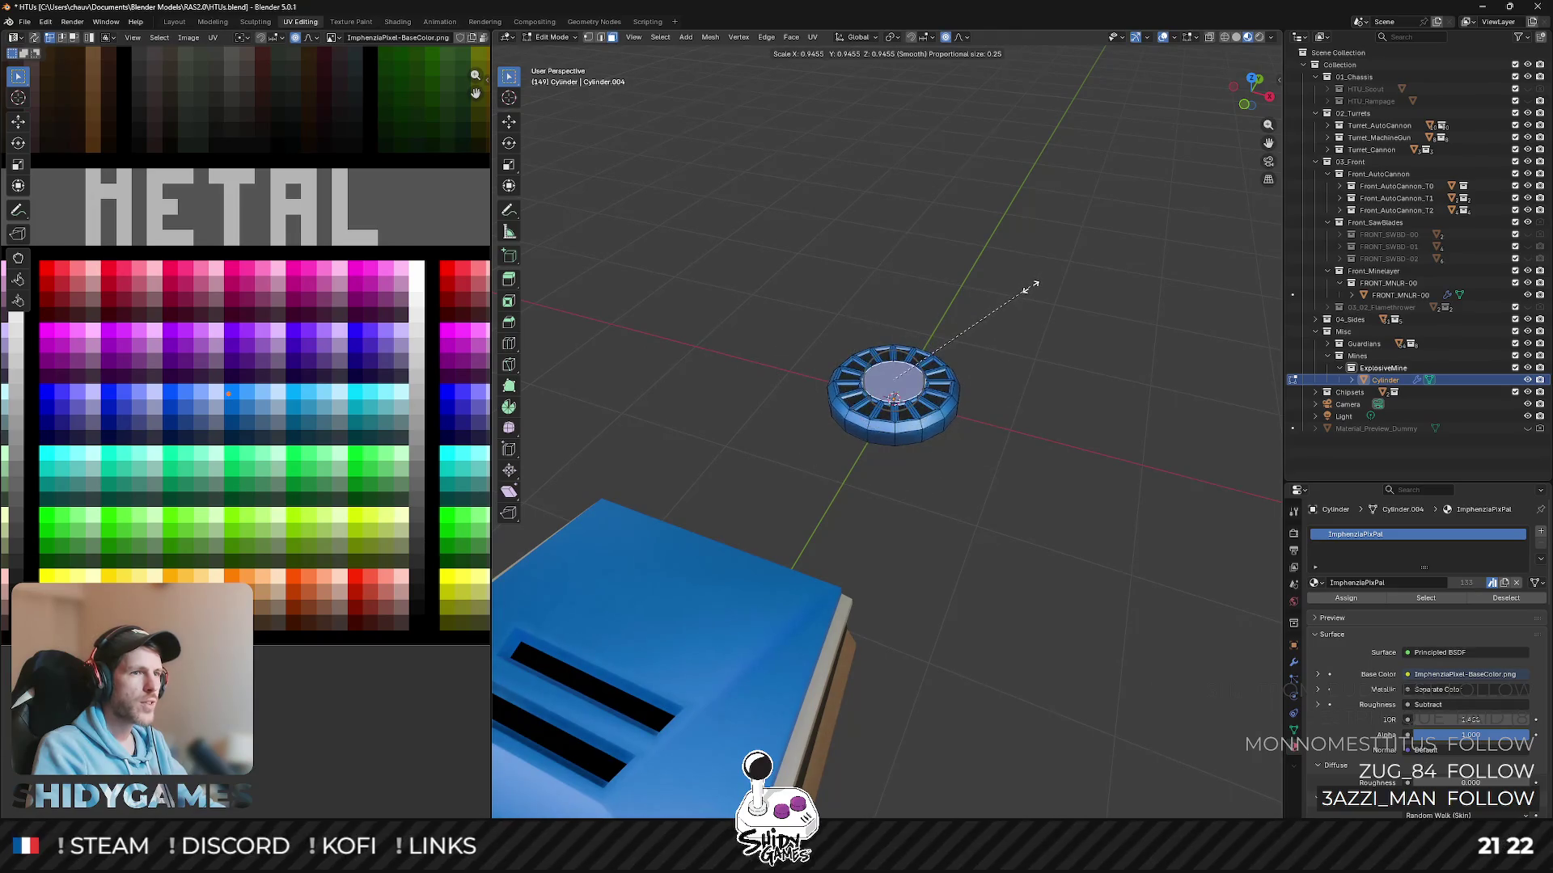
pyautogui.click(1029, 277)
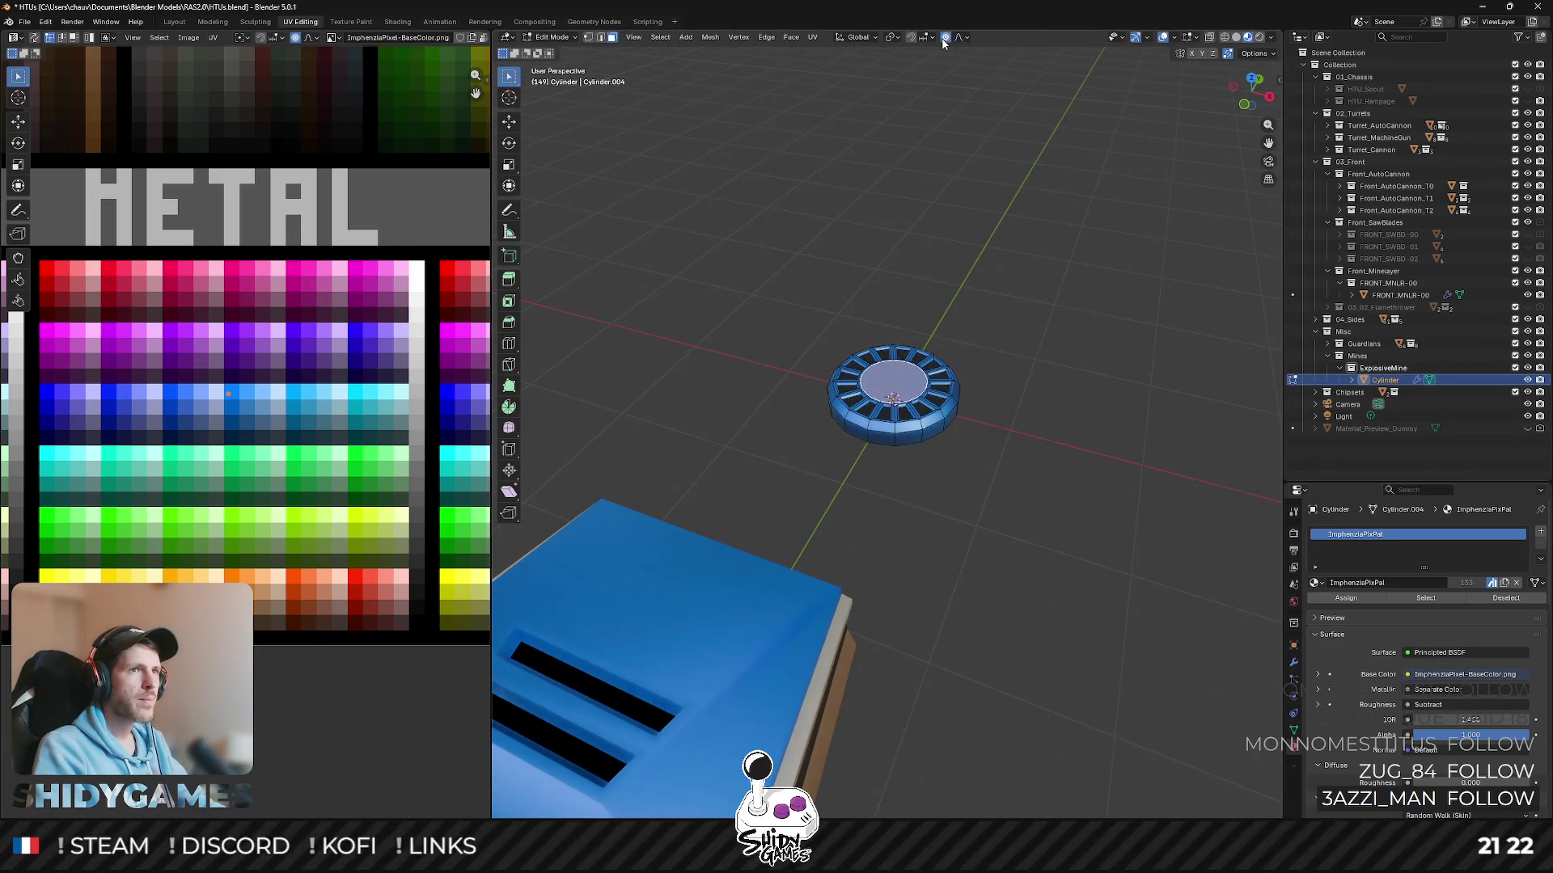
pyautogui.scroll(5, 974, 304)
pyautogui.press('g')
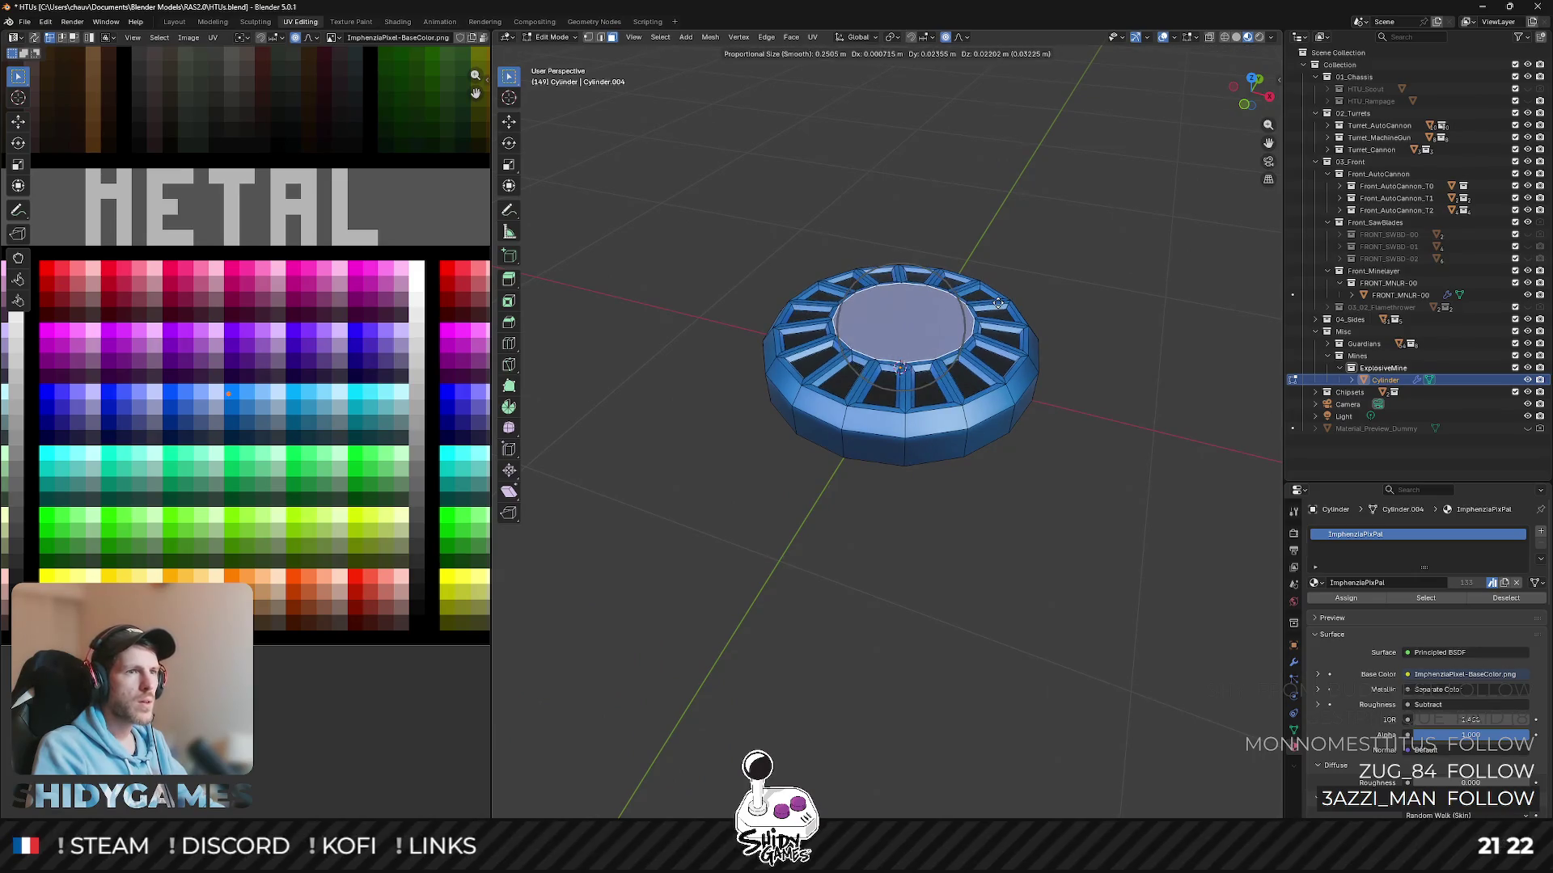
pyautogui.press('Escape')
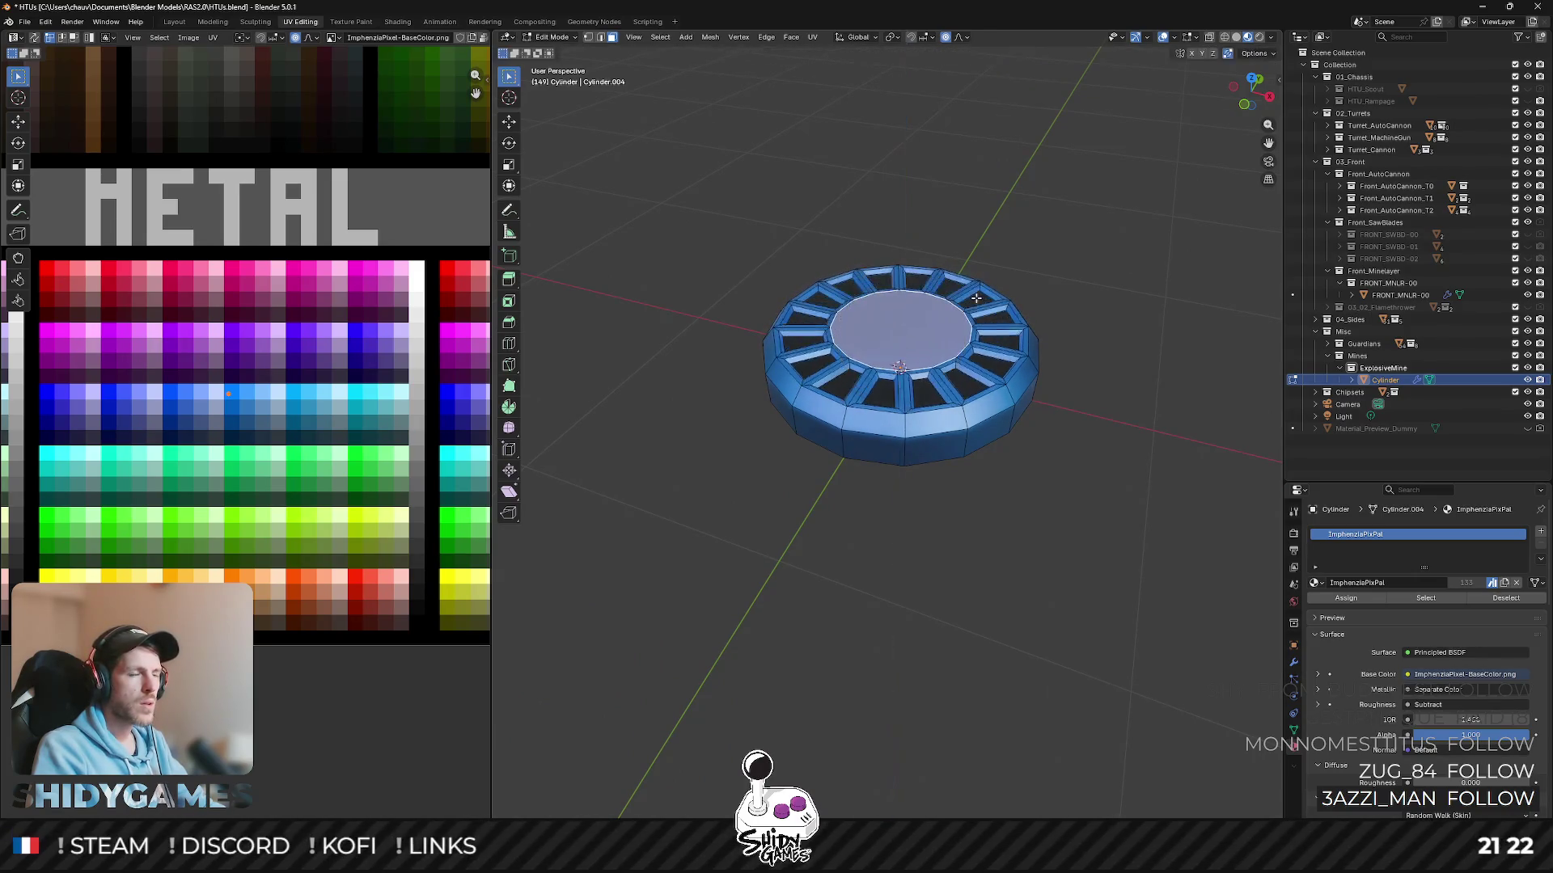
# - Apply a vertical soft-falloff move to the central top from a steeper view
pyautogui.moveTo(1001, 289); pyautogui.dragTo(1091, 248, button='middle')
pyautogui.press('g')
pyautogui.press('z')
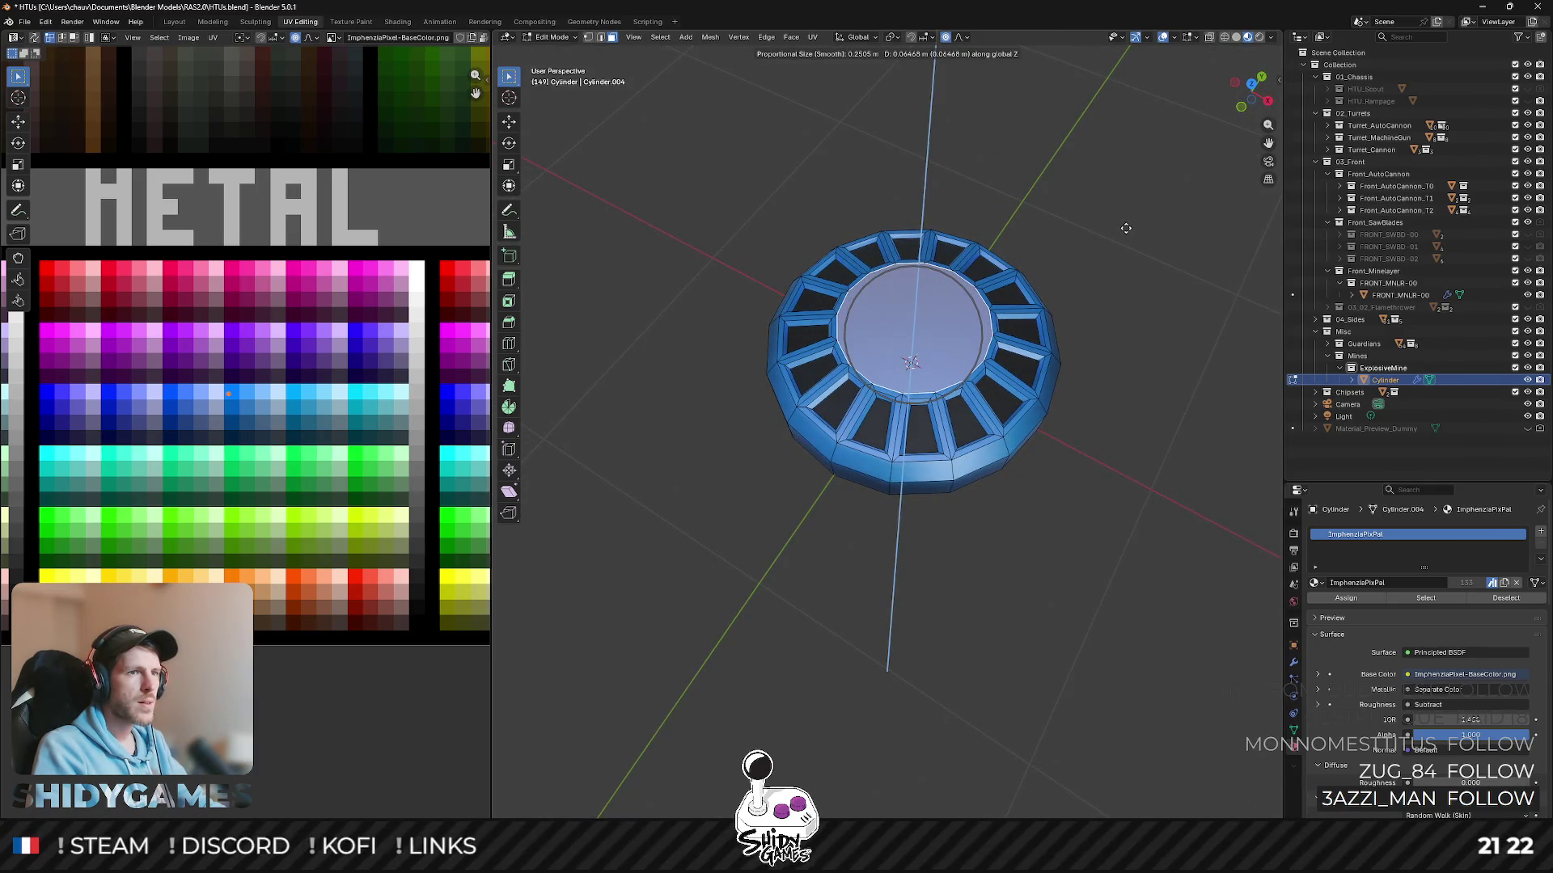
pyautogui.scroll(-1, 1126, 227)
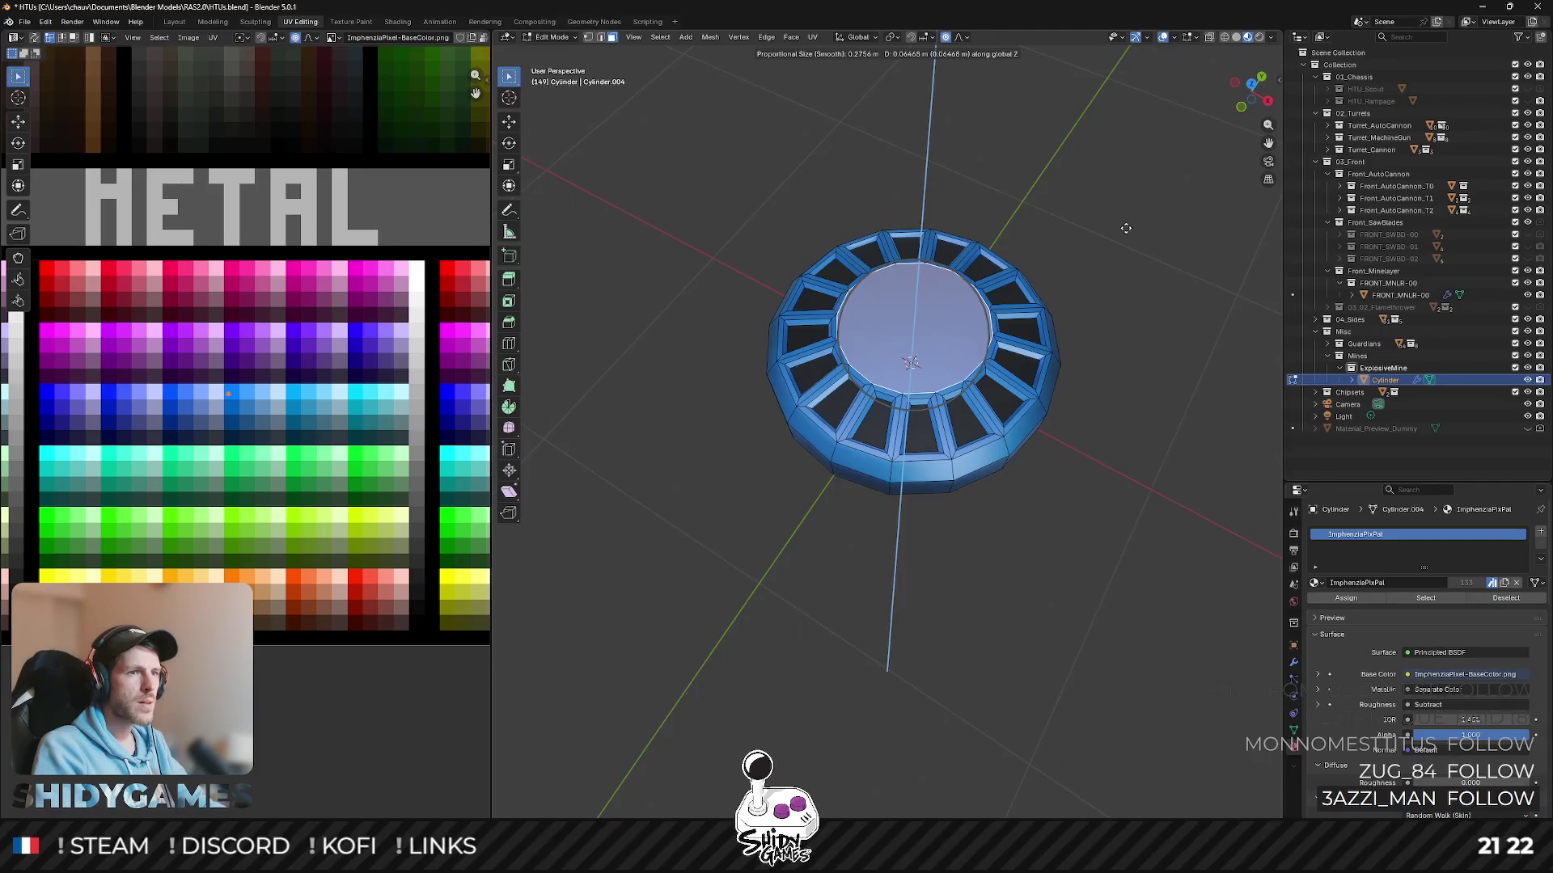
pyautogui.click(1126, 227)
pyautogui.moveTo(1126, 226)
pyautogui.mouseDown(button='middle')
pyautogui.moveTo(1032, 151)
pyautogui.moveTo(1027, 213)
pyautogui.moveTo(1082, 264)
pyautogui.mouseUp(button='middle')
# - Review the mine as a whole object from the side, then resume mesh editing with the cylinder centred
pyautogui.press('Tab')
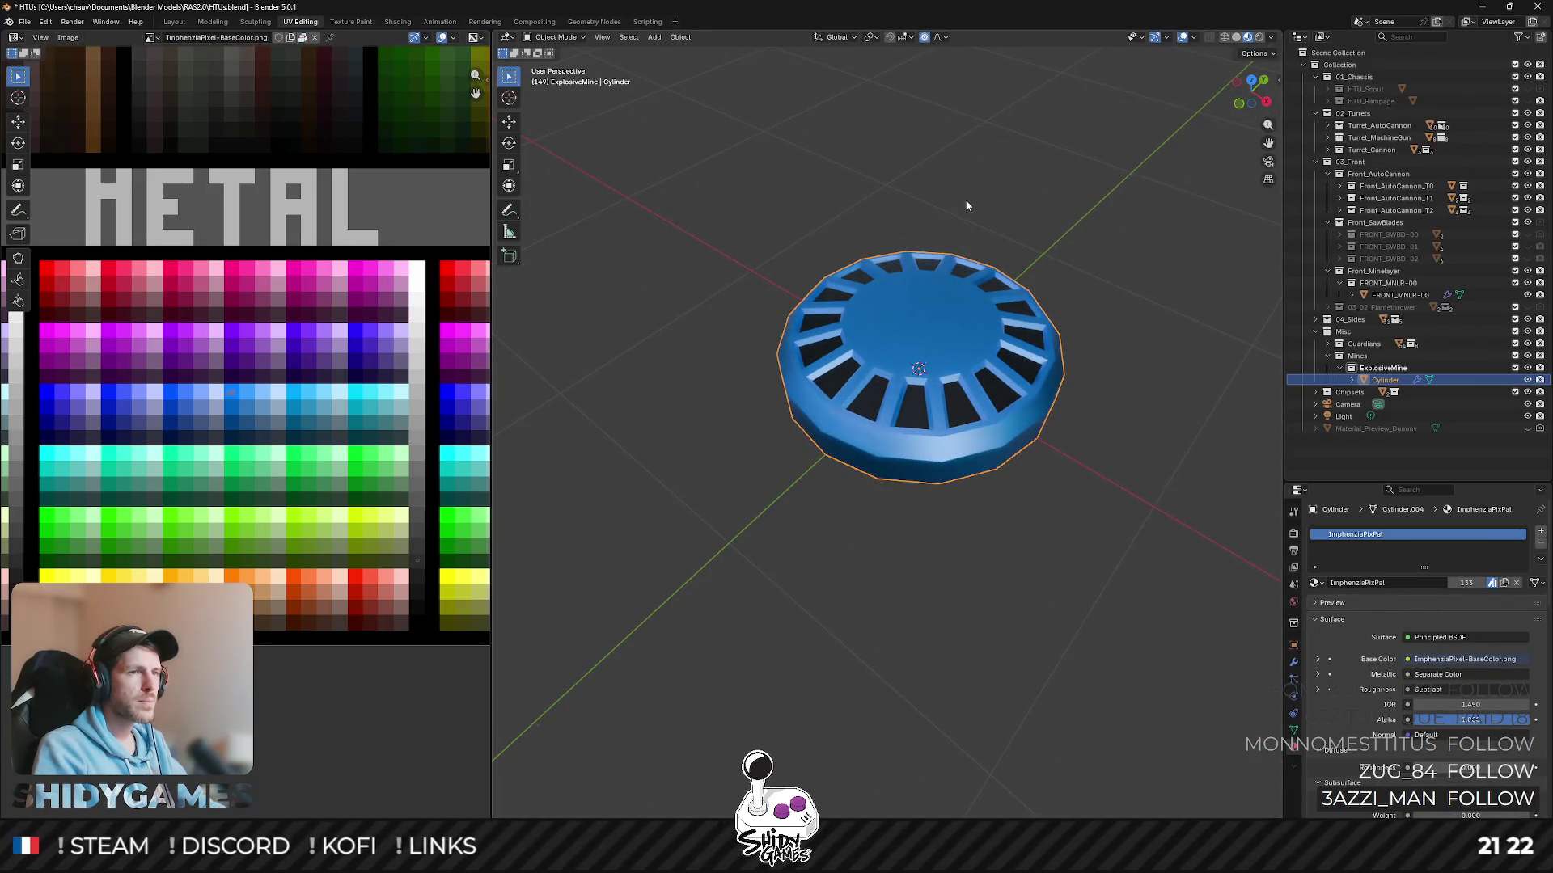
pyautogui.press('Tab')
pyautogui.press('Tab')
pyautogui.press('Tab')
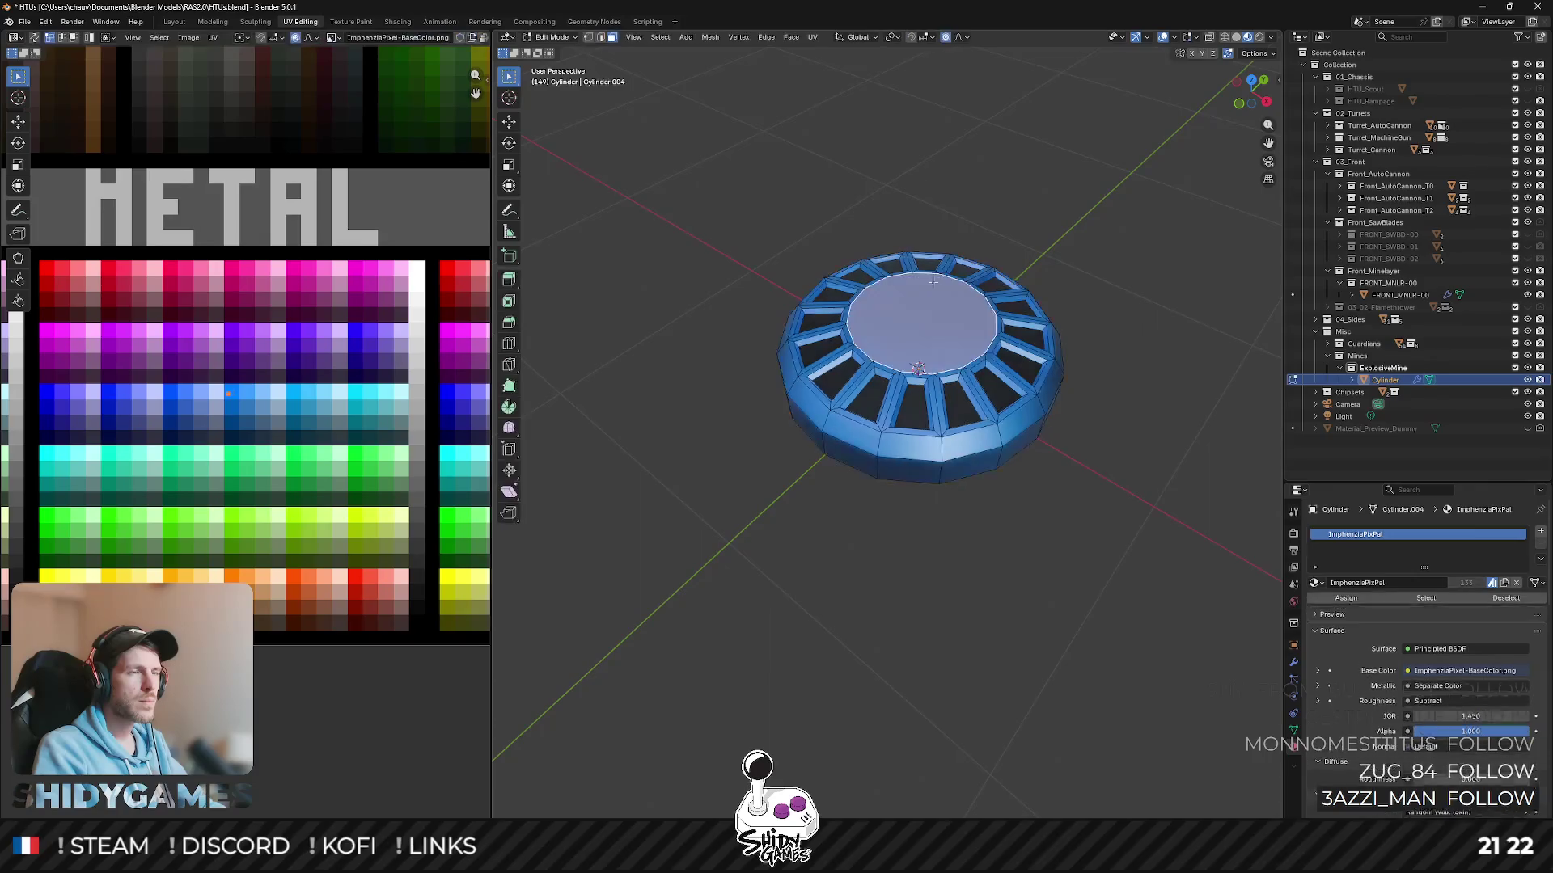
pyautogui.press('Tab')
pyautogui.moveTo(951, 351)
pyautogui.mouseDown(button='middle')
pyautogui.moveTo(941, 192)
pyautogui.moveTo(939, 240)
pyautogui.moveTo(976, 264)
pyautogui.mouseUp(button='middle')
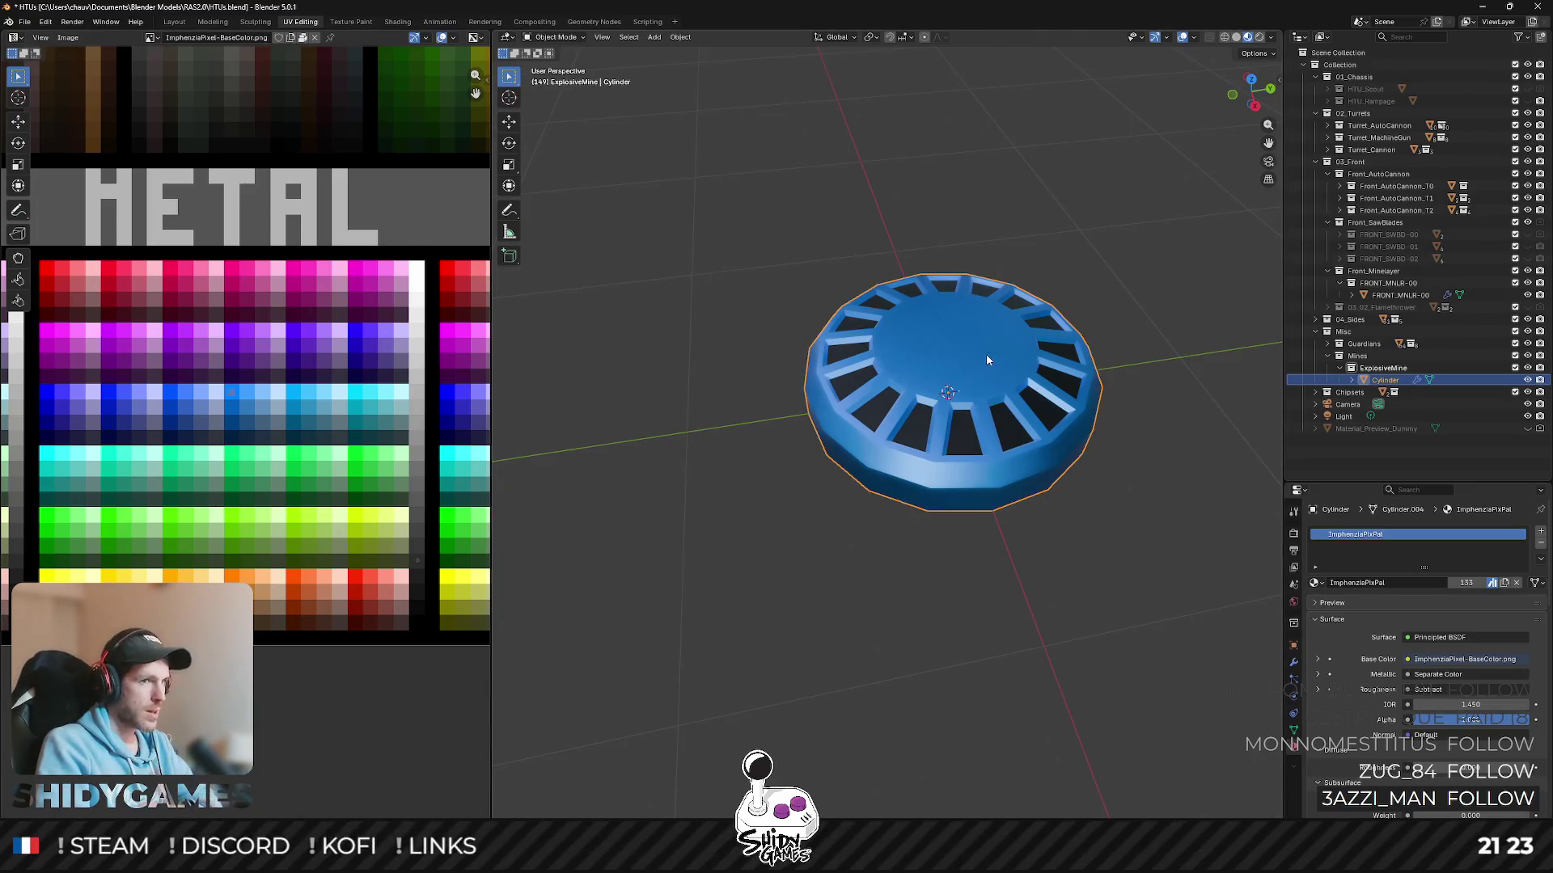
pyautogui.press('Tab')
pyautogui.scroll(2, 988, 325)
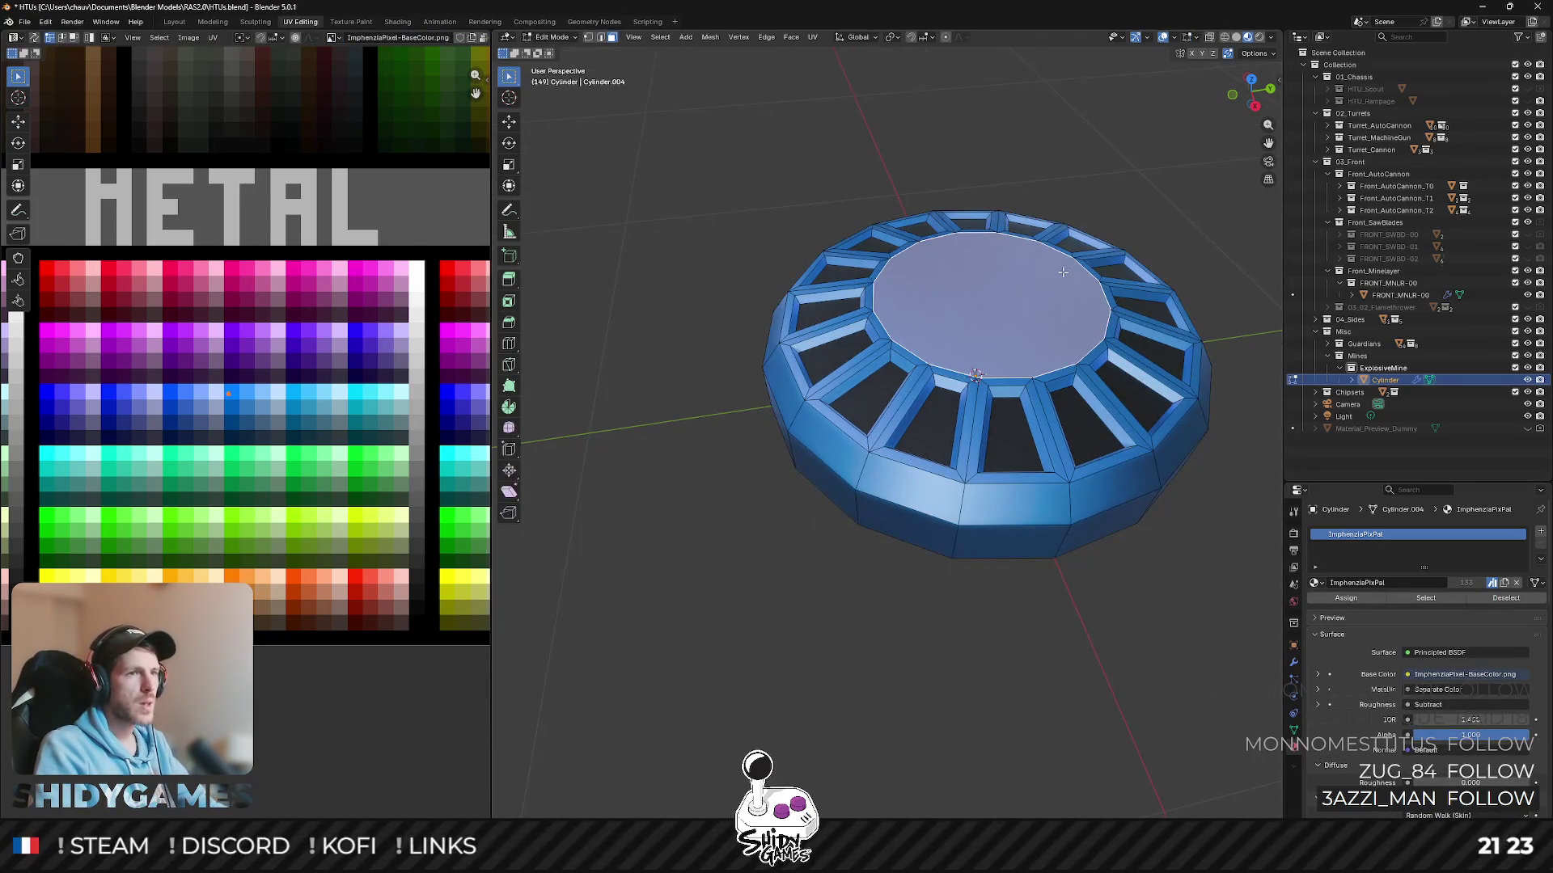
pyautogui.keyDown('shift'); pyautogui.moveTo(1069, 266); pyautogui.dragTo(980, 273, button='middle'); pyautogui.keyUp('shift')
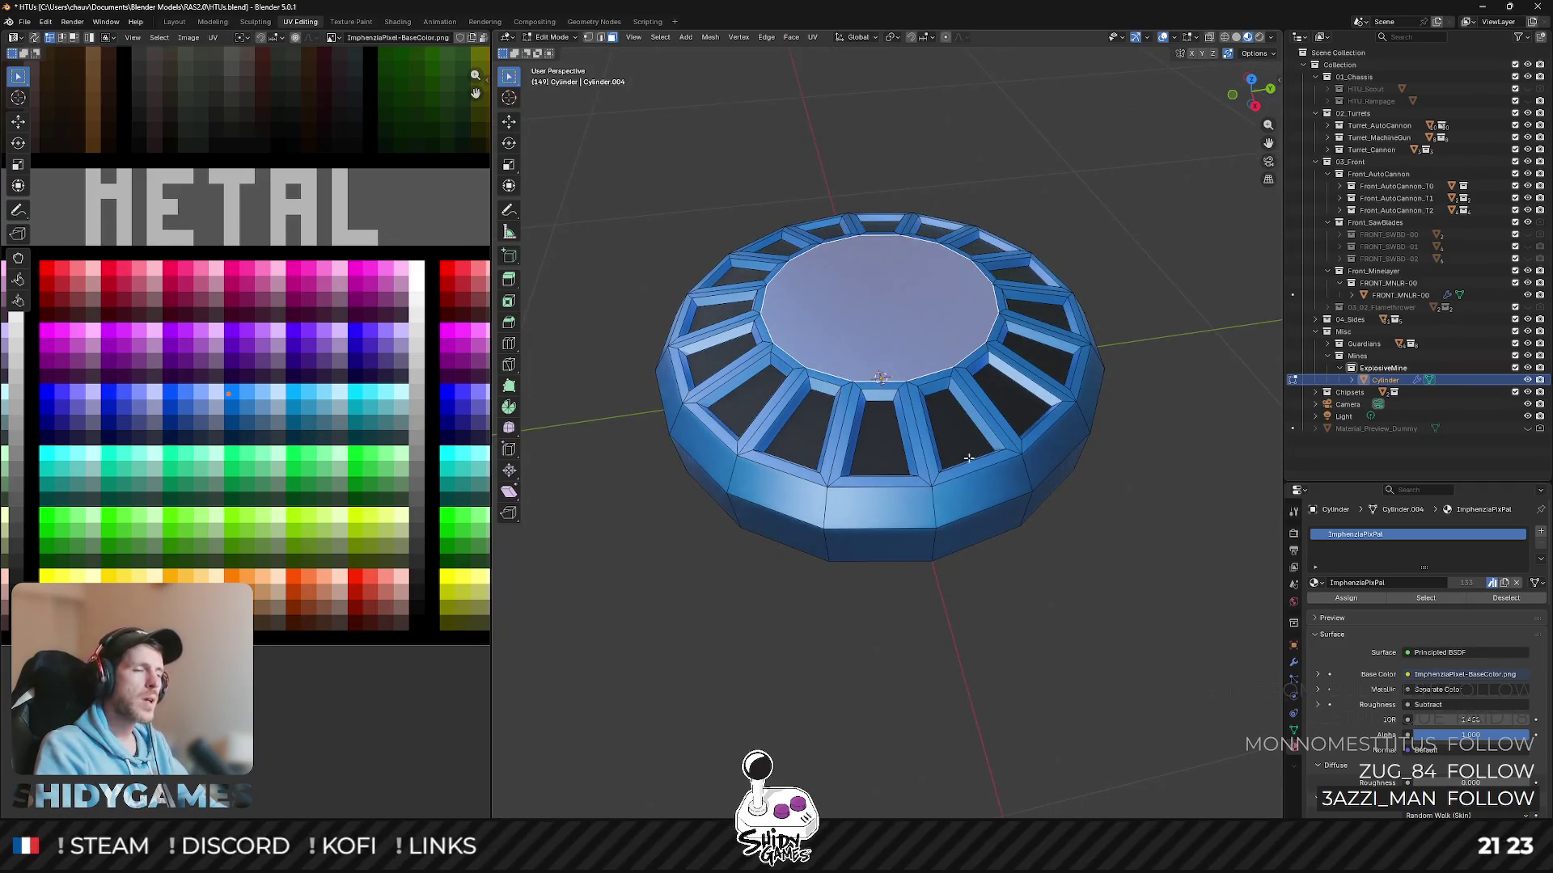
# - Inset and extrude the top face into a first step and recolour its surrounding collar dark grey
pyautogui.press('i')
pyautogui.click(1082, 205)
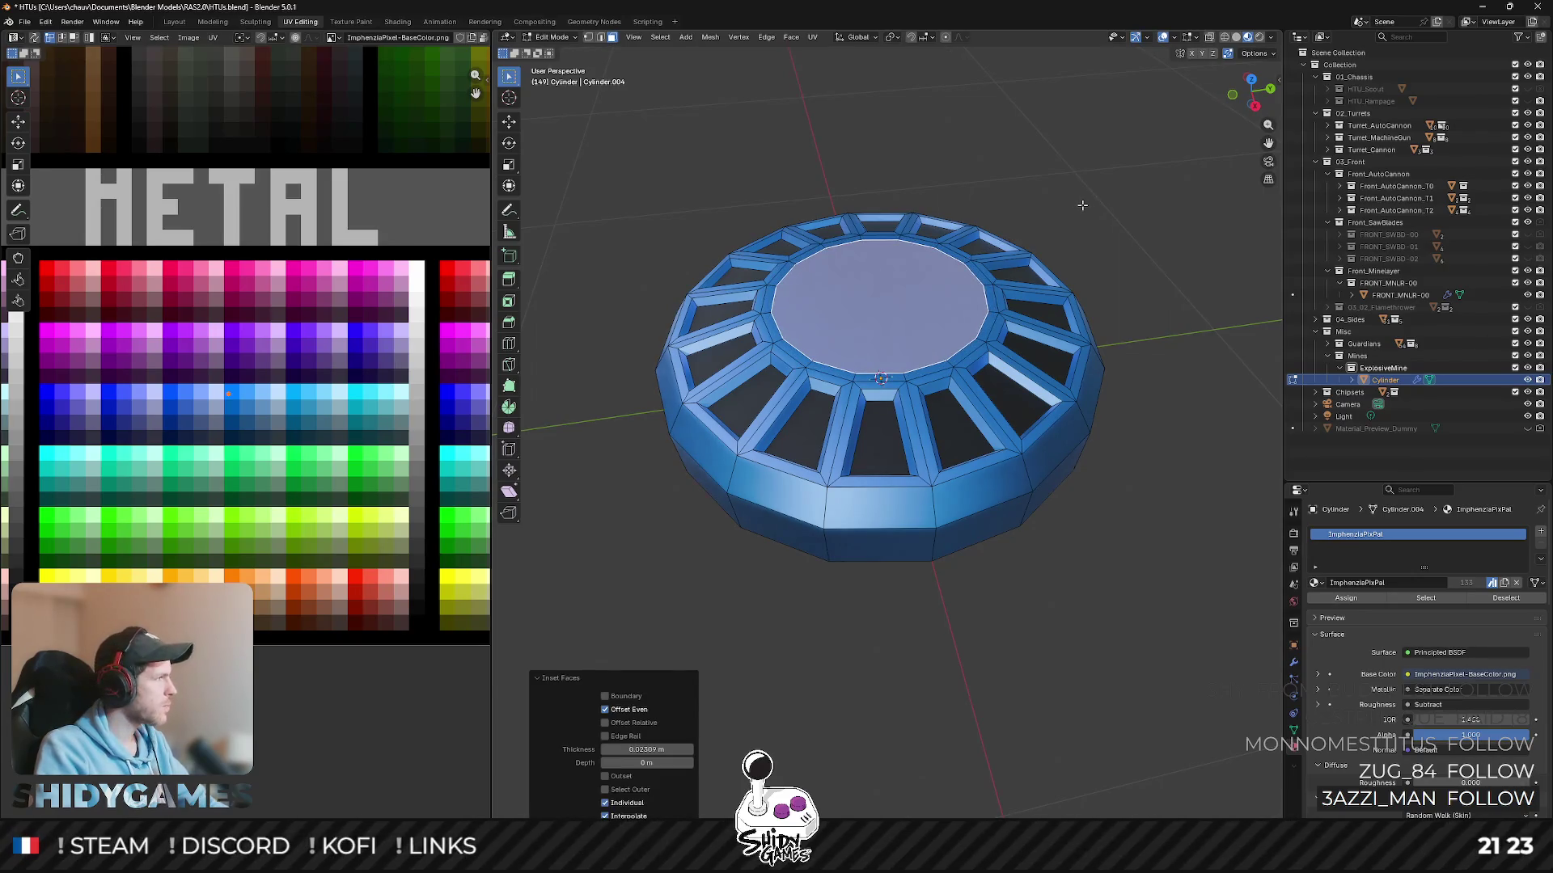
pyautogui.press('e')
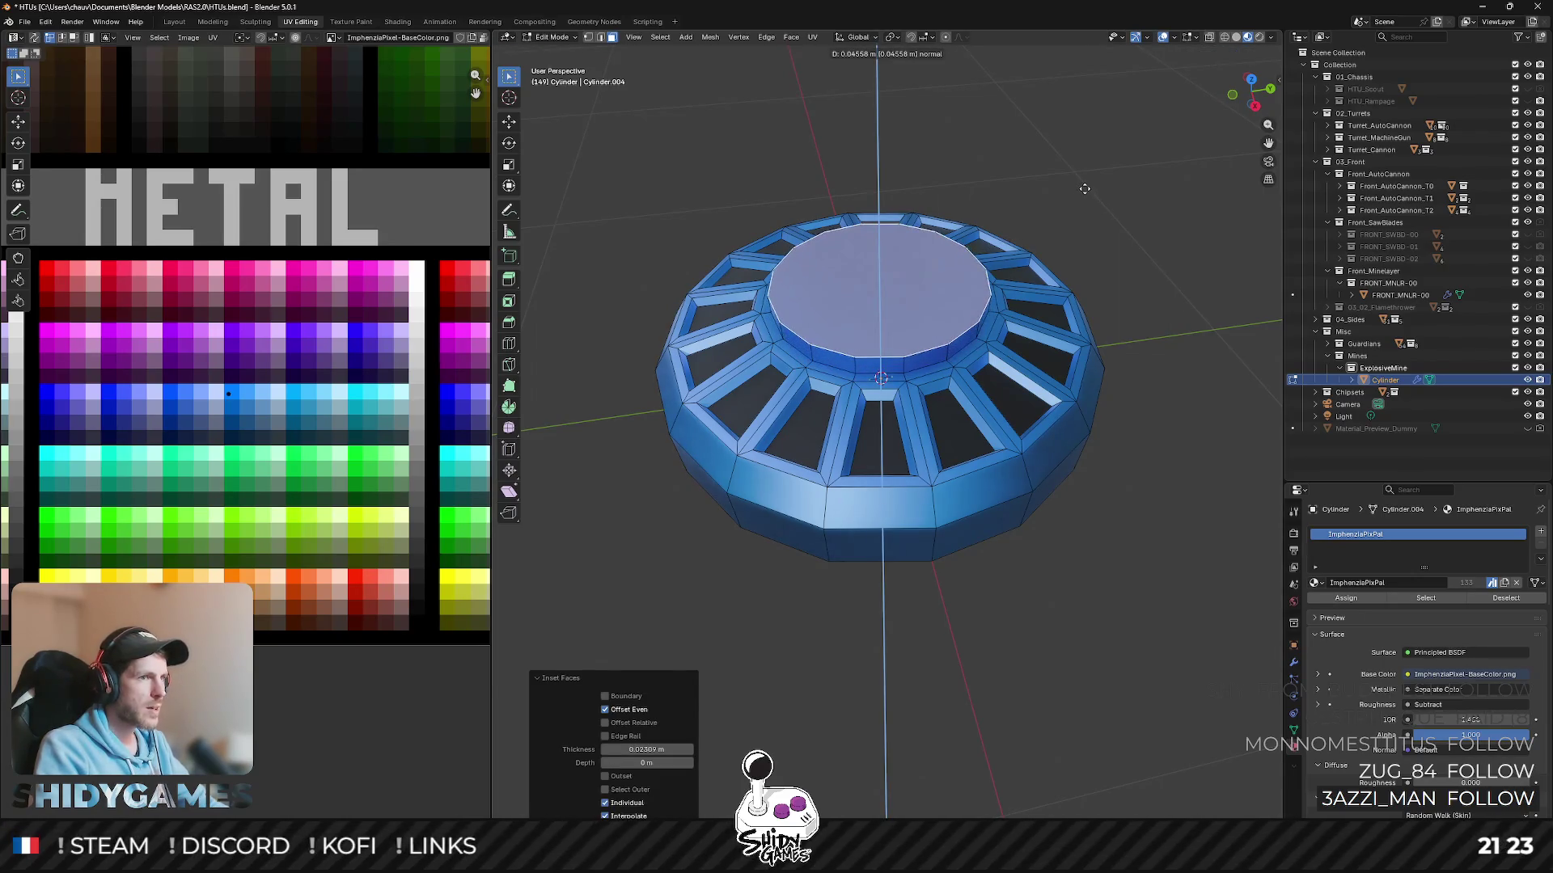
pyautogui.click(1084, 189)
pyautogui.hotkey('alt', 'a')
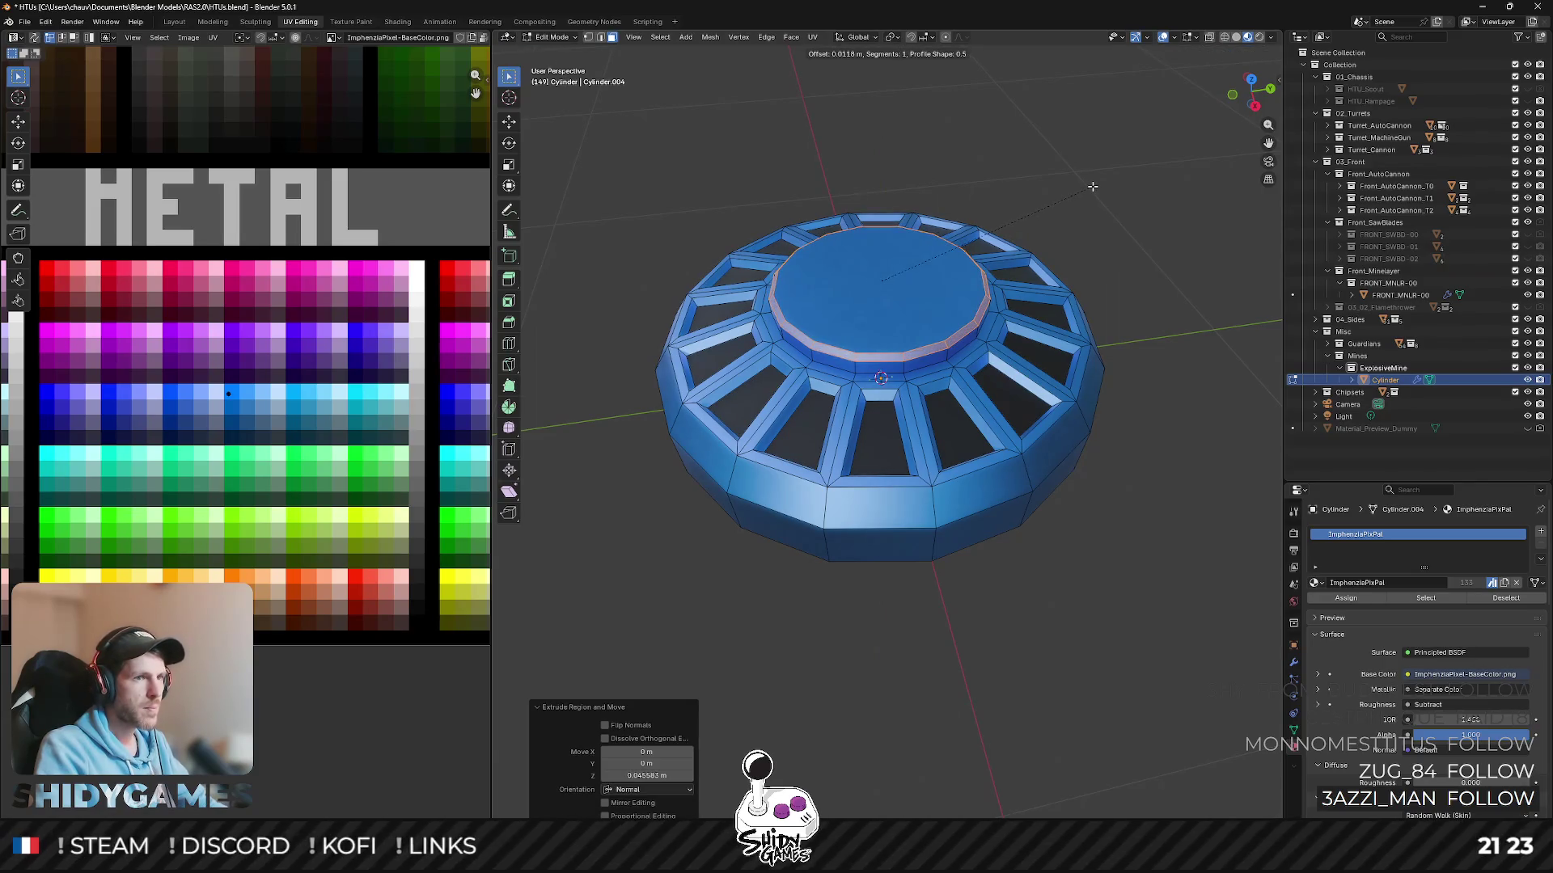
pyautogui.keyDown('alt'); pyautogui.click(905, 355); pyautogui.keyUp('alt')
pyautogui.press('g')
pyautogui.click(454, 529)
# - Inset and extrude the top again, shrinking the raised face into a second step
pyautogui.press('Tab')
pyautogui.press('Tab')
pyautogui.press('i')
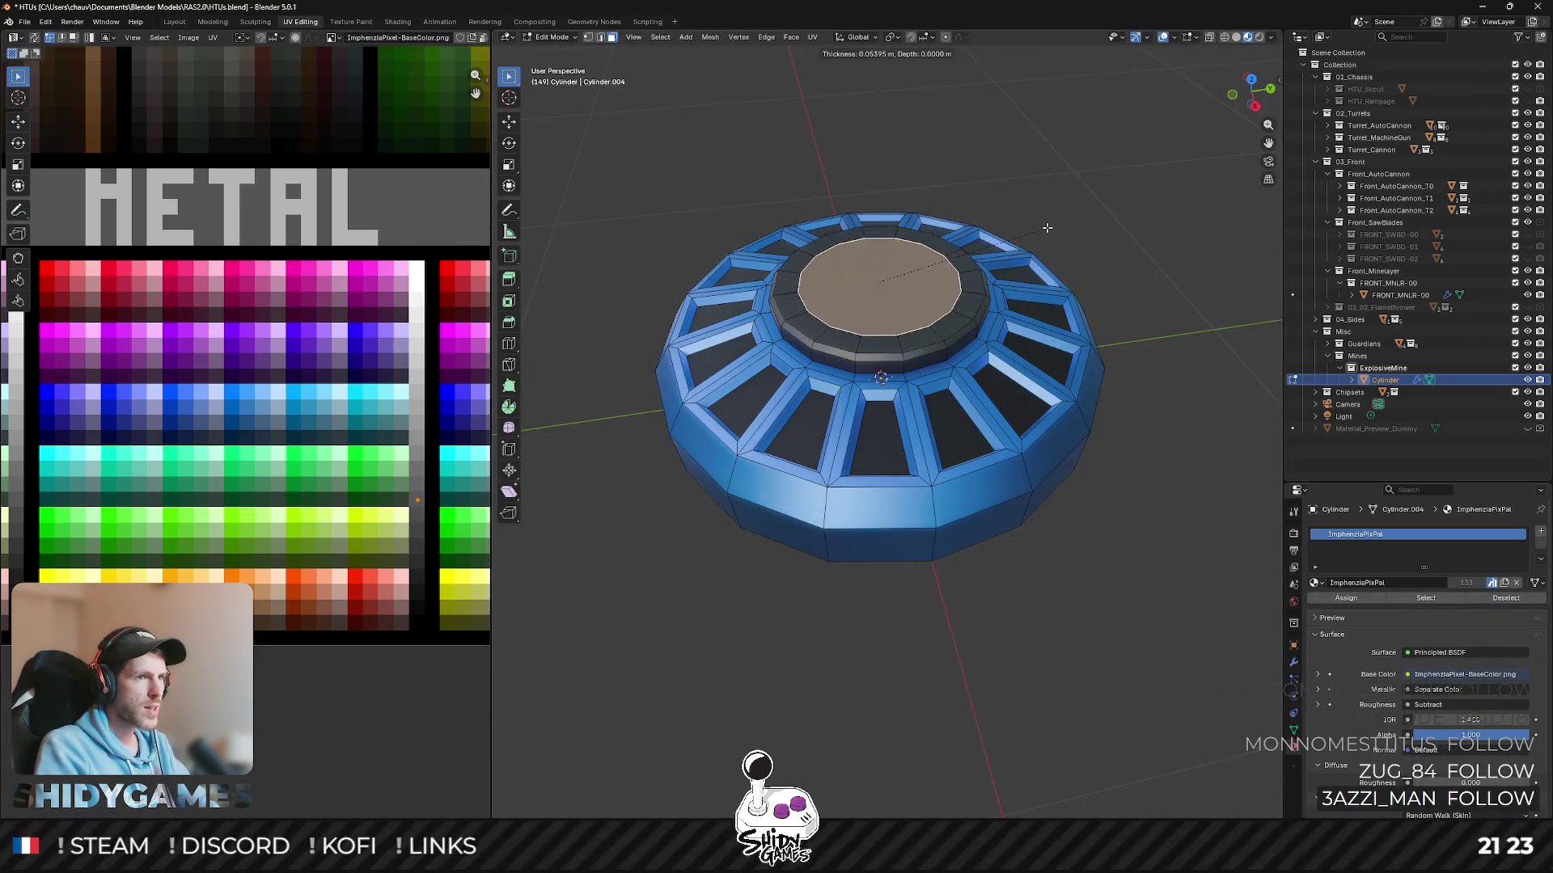
pyautogui.click(1043, 228)
pyautogui.press('e')
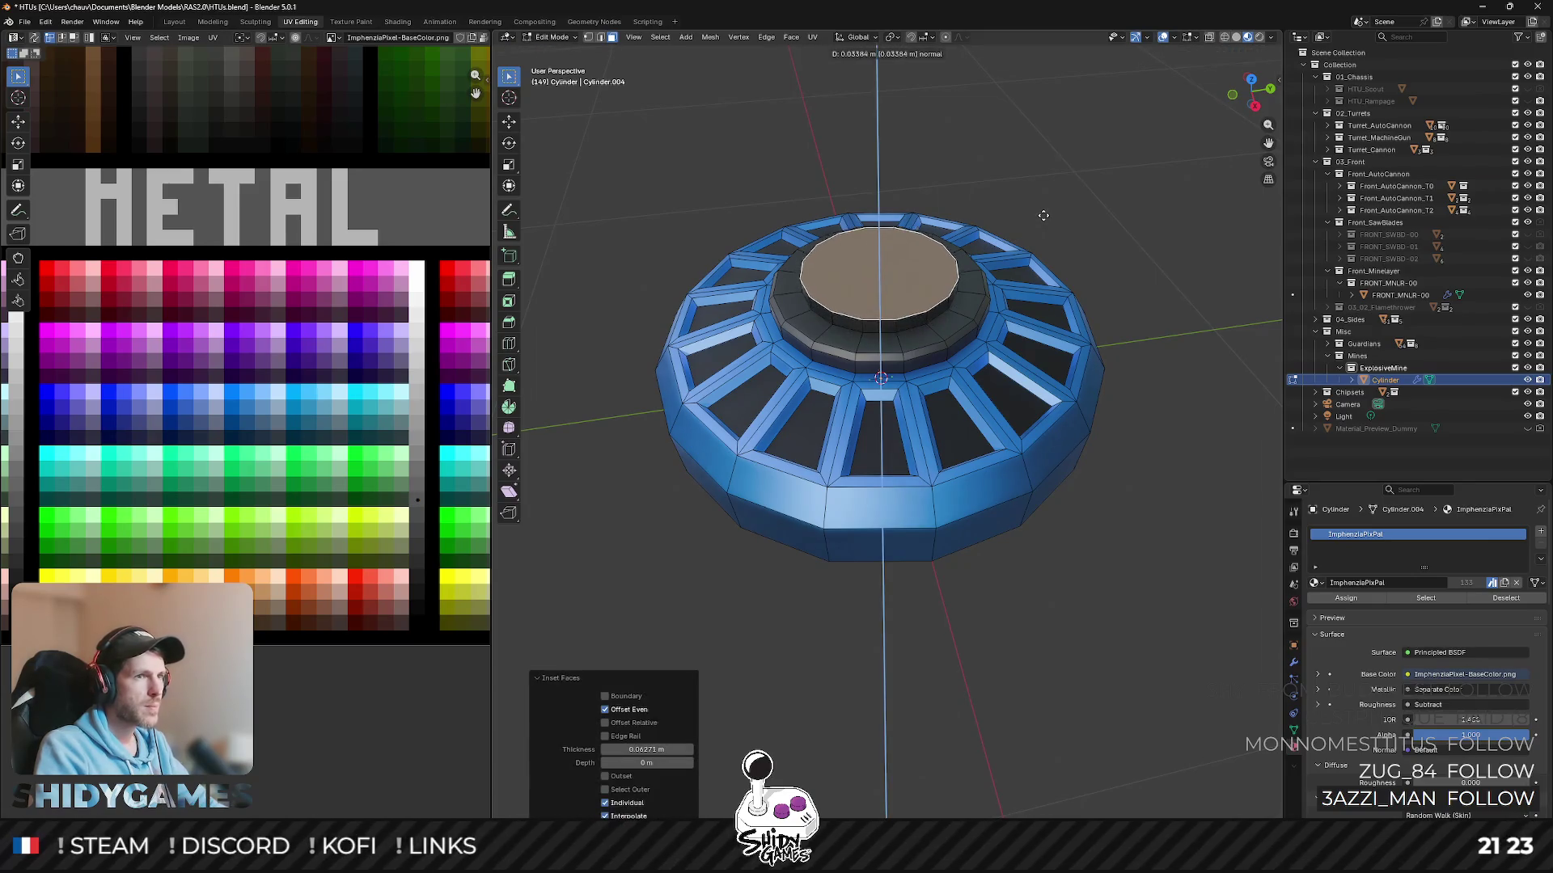
pyautogui.click(1046, 219)
pyautogui.press('s')
pyautogui.click(1041, 210)
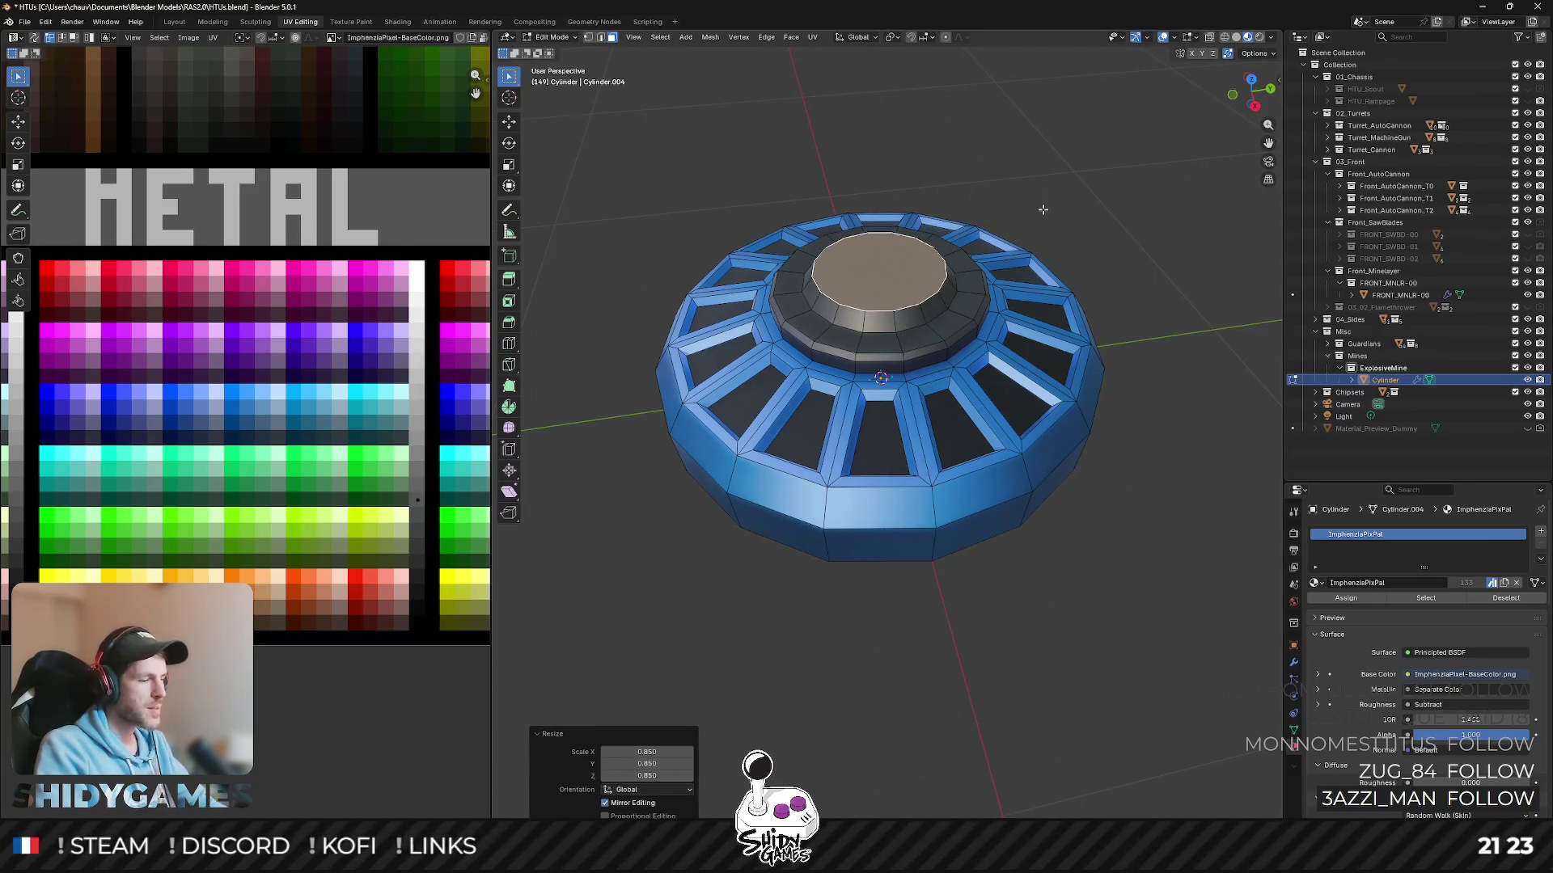
# - Inset the top slightly and raise it along Z into a dome cap, then select the dome faces with the palette in view
pyautogui.press('i')
pyautogui.click(1033, 211)
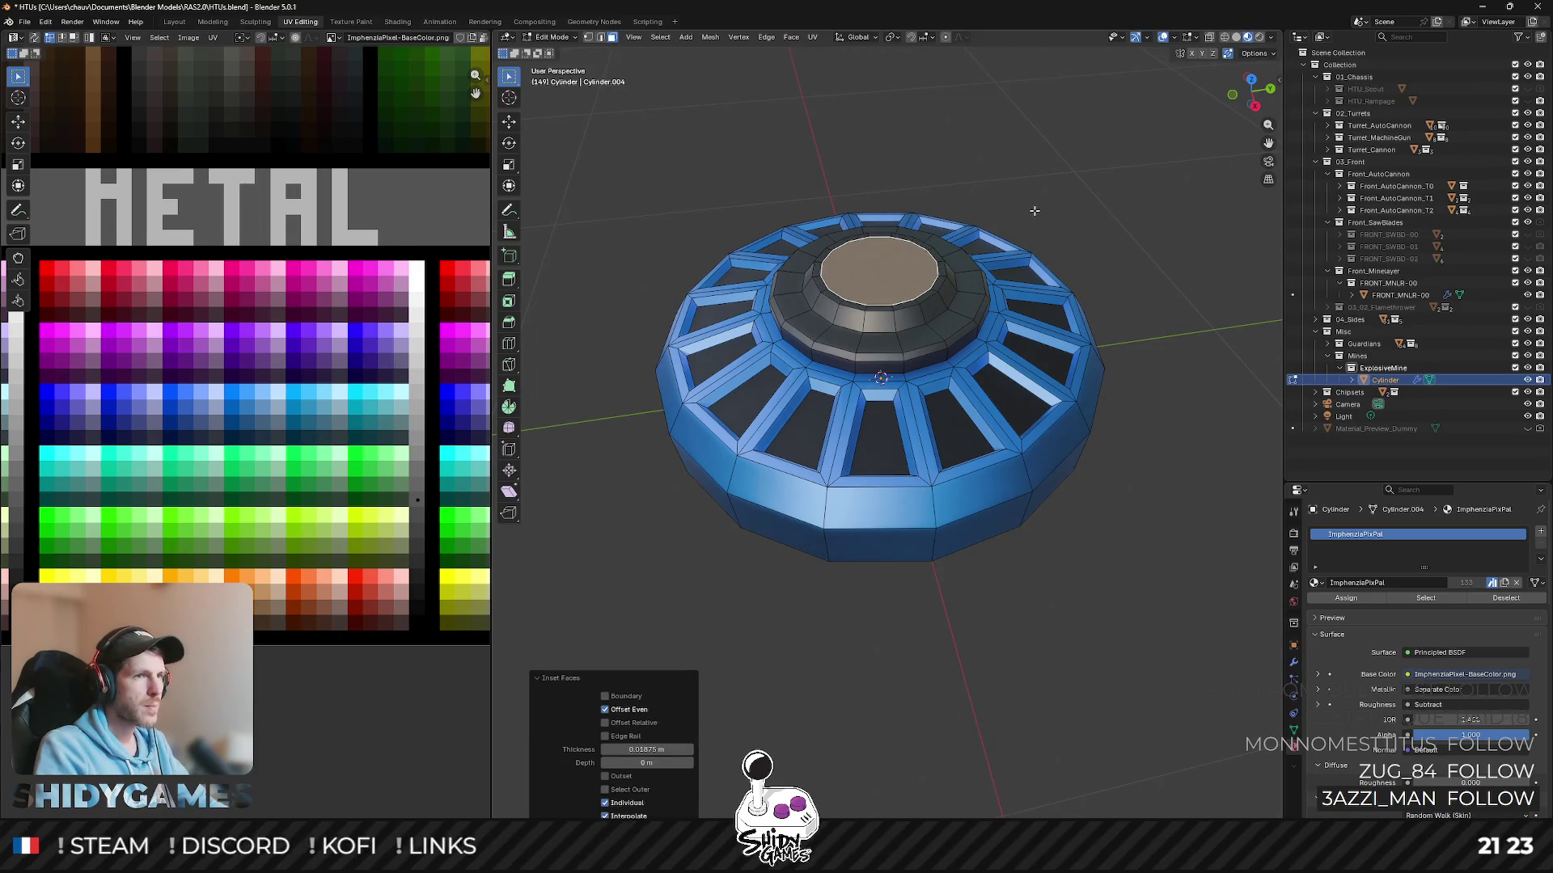
pyautogui.press('g')
pyautogui.press('z')
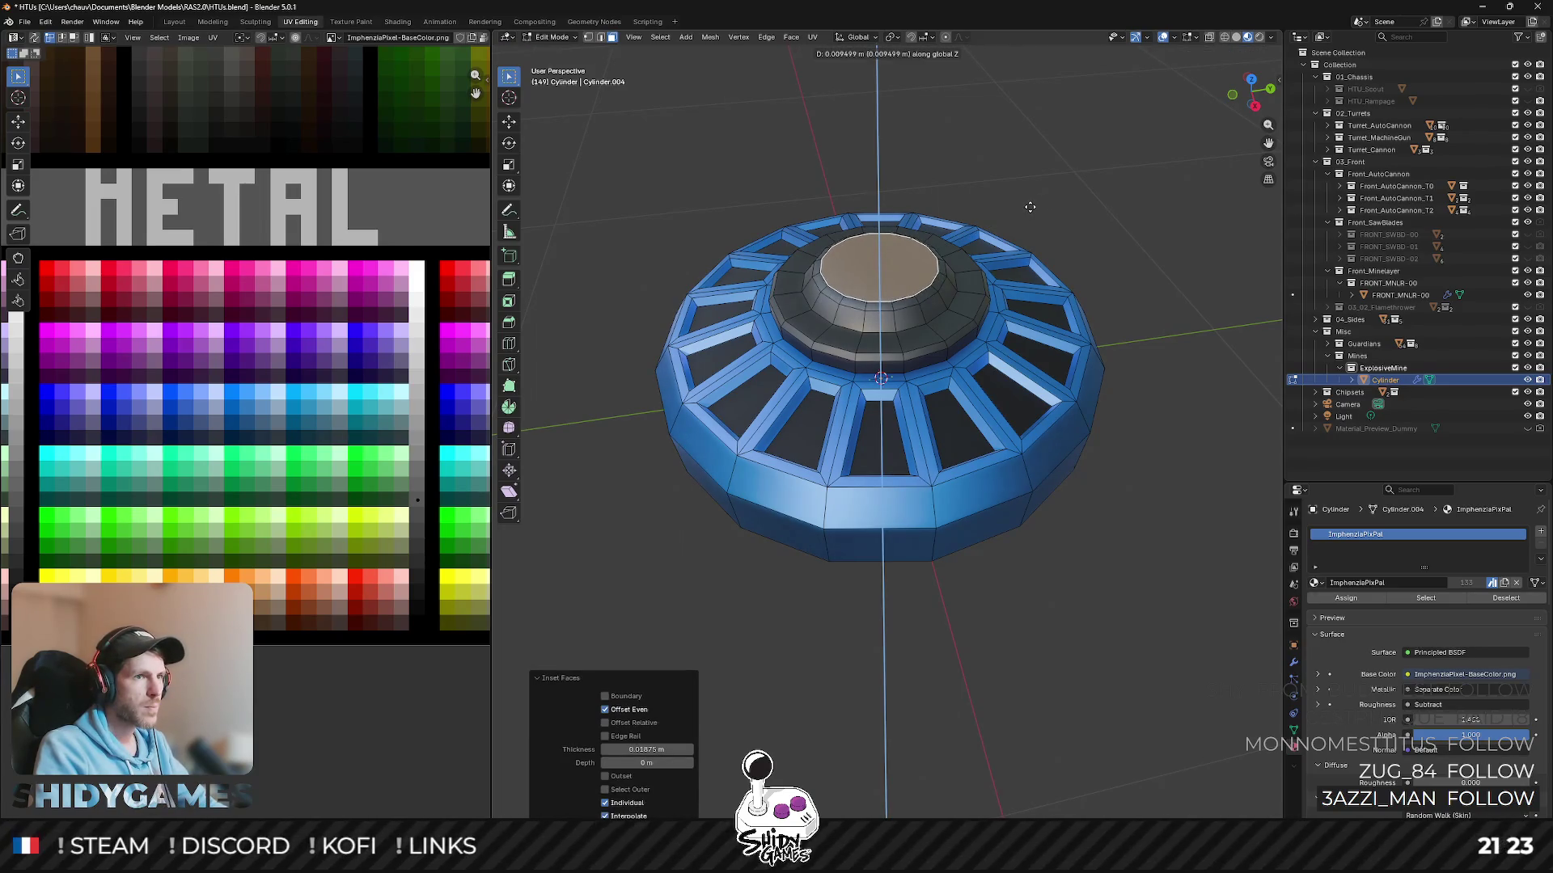
pyautogui.click(1013, 220)
pyautogui.keyDown('alt'); pyautogui.click(916, 297); pyautogui.keyUp('alt')
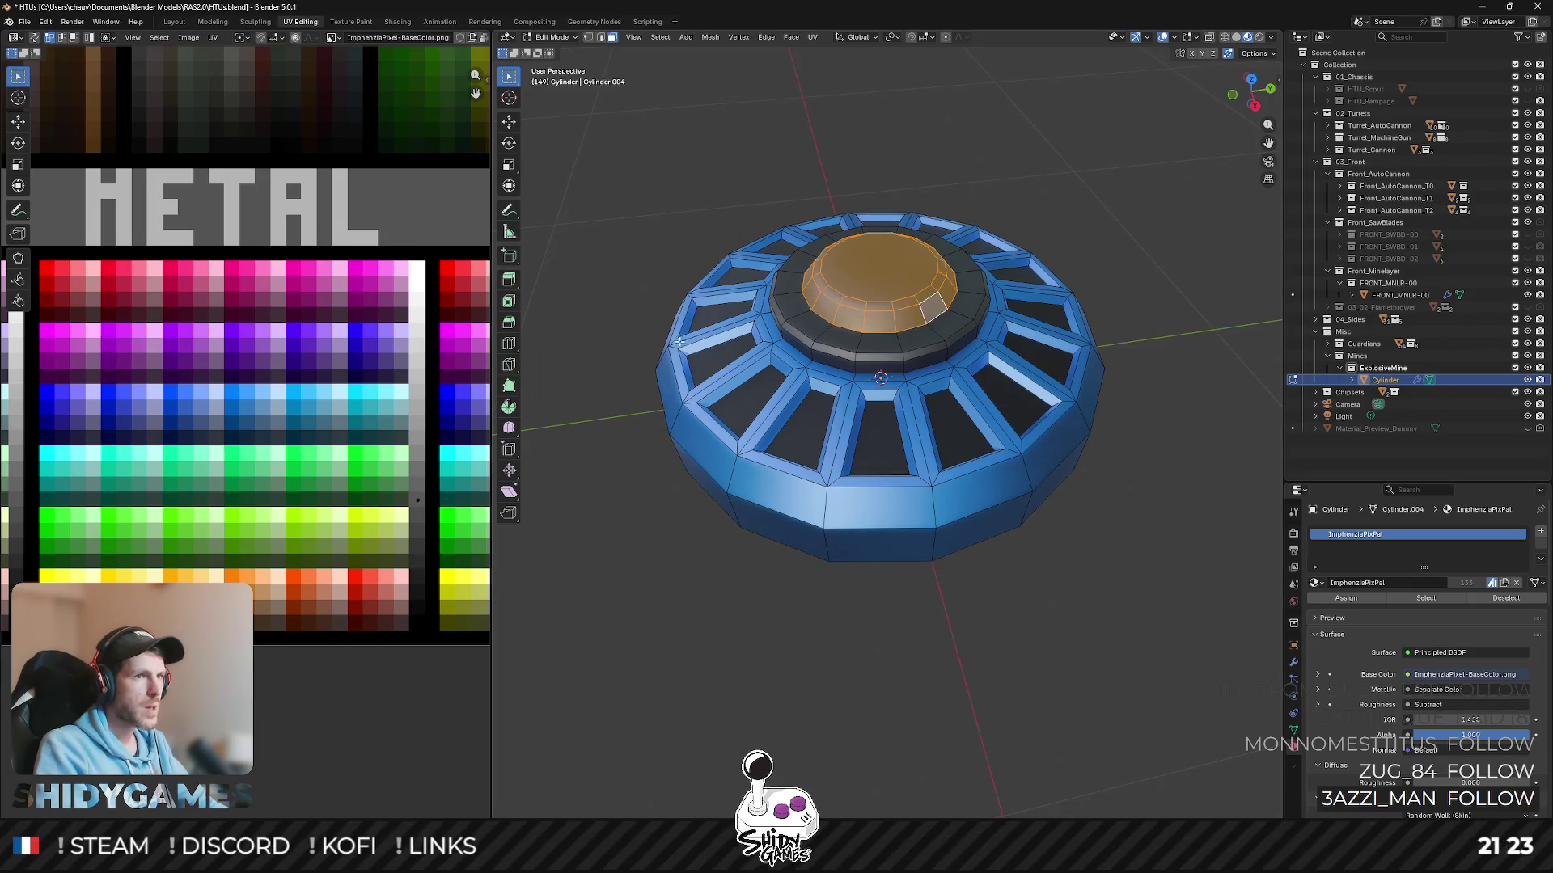
pyautogui.scroll(-4, 380, 509)
pyautogui.moveTo(379, 509); pyautogui.dragTo(234, 713, button='middle')
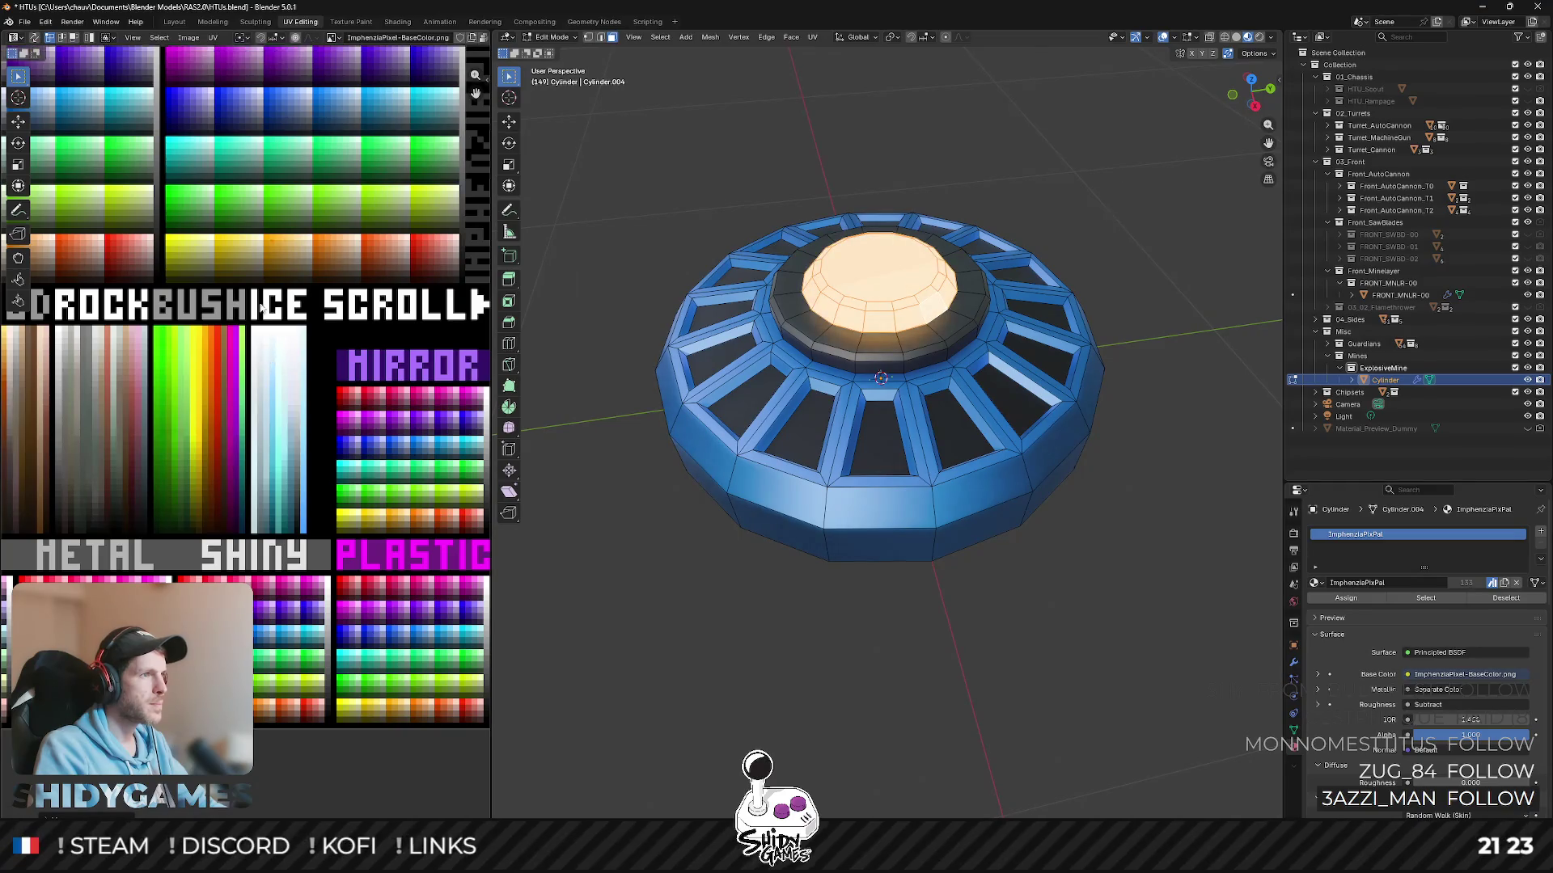
pyautogui.scroll(3, 250, 559)
# - Shift the dome faces' UVs onto a pale cream colour and review the mine in Object Mode
pyautogui.press('g')
pyautogui.click(362, 302)
pyautogui.press('Tab')
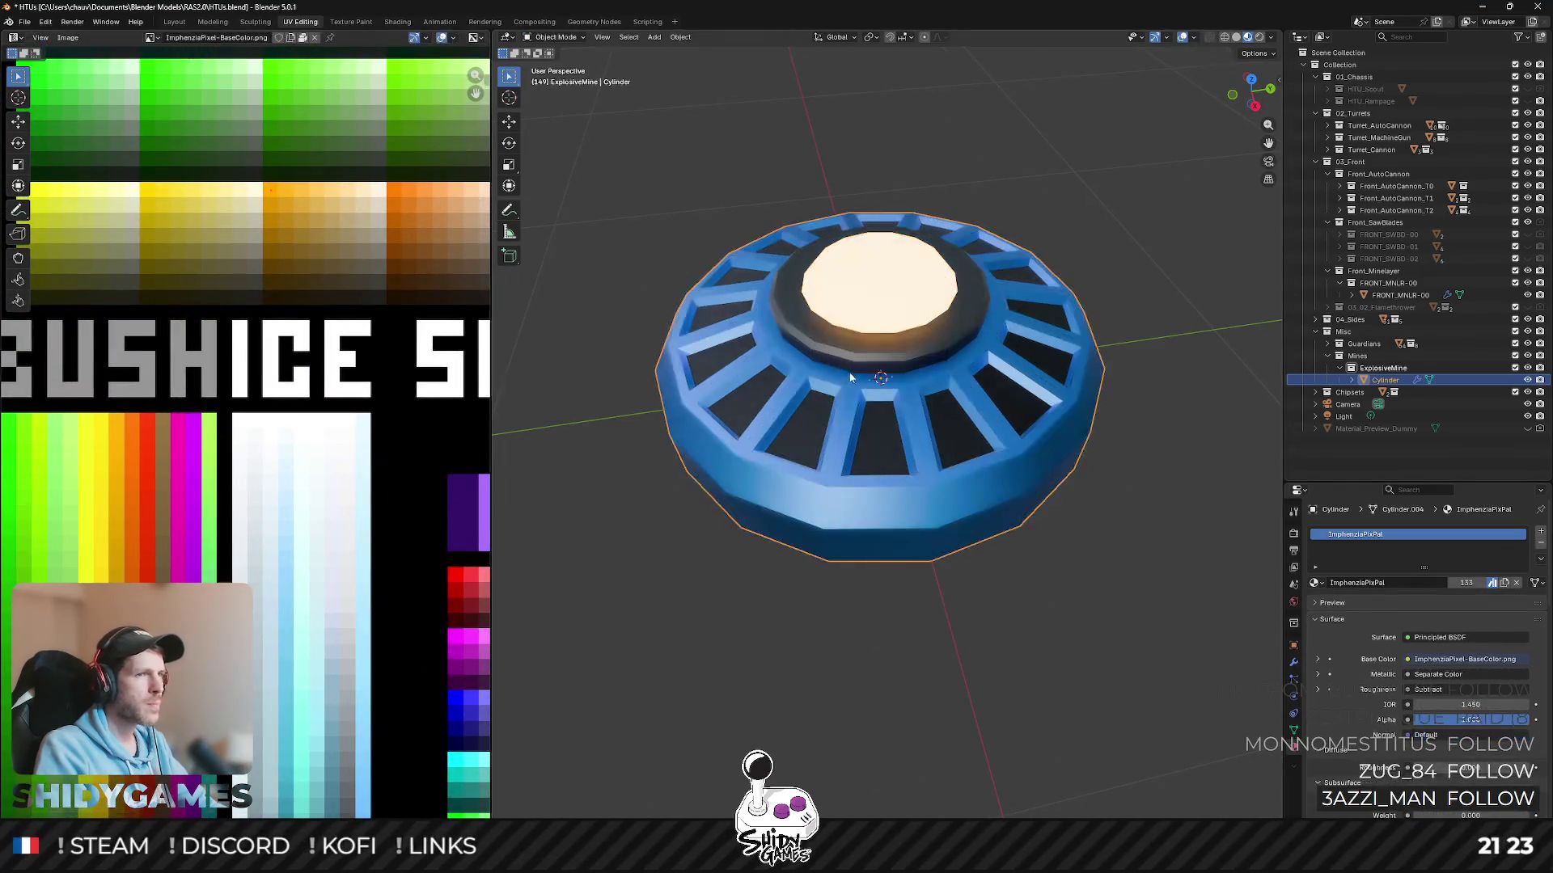
pyautogui.scroll(-4, 977, 558)
pyautogui.scroll(-3, 876, 479)
pyautogui.moveTo(902, 523); pyautogui.dragTo(935, 507, button='middle')
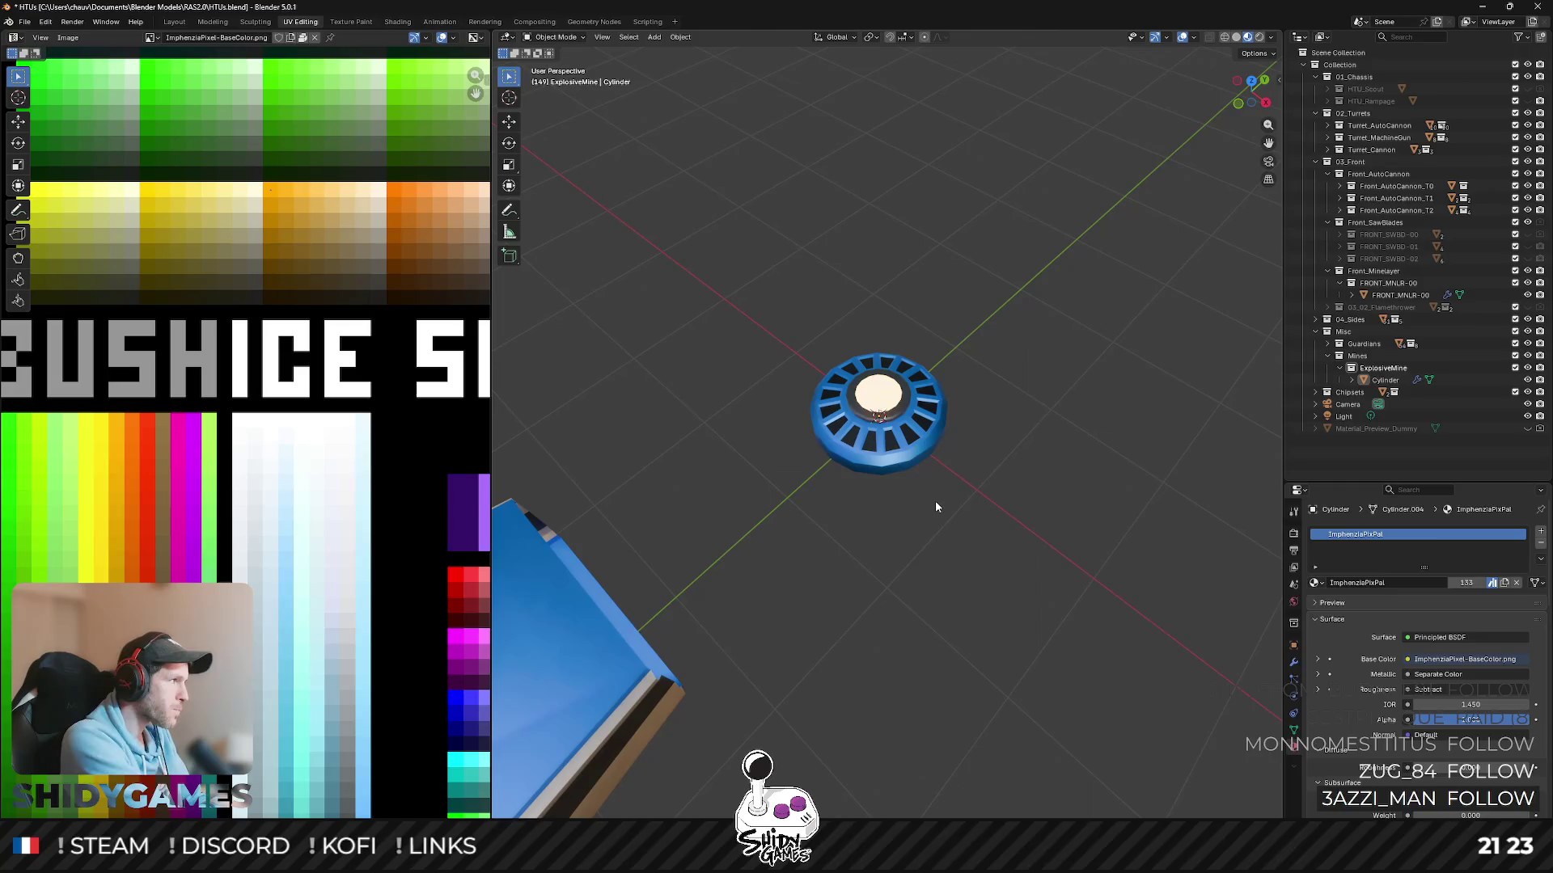
# - Select the mine cylinder, frame it and return to editing its mesh
pyautogui.click(883, 456)
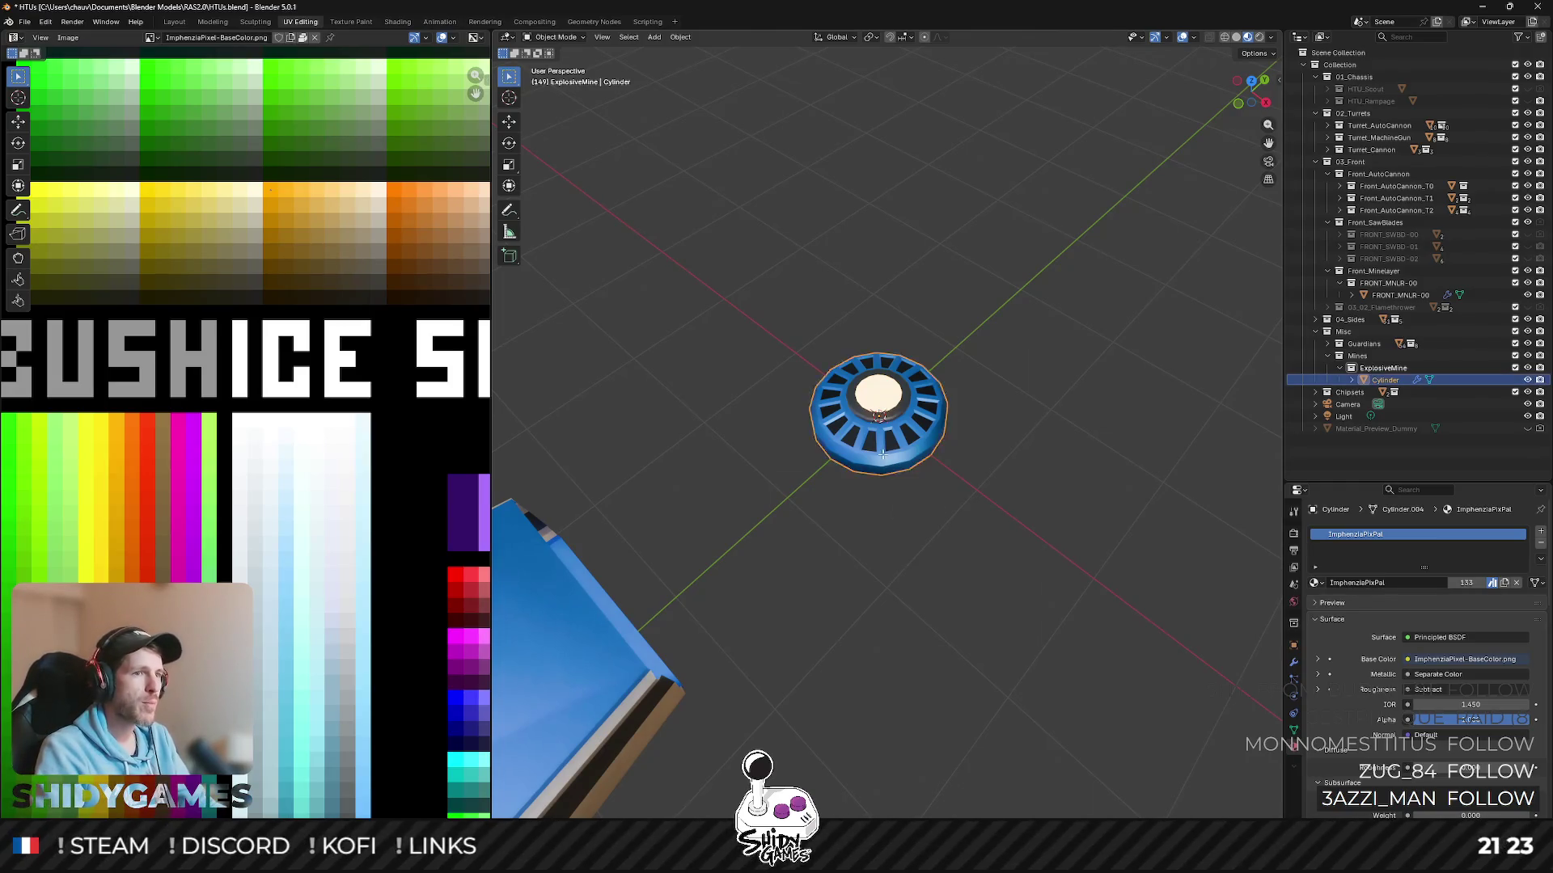
pyautogui.press('KP_Decimal')
pyautogui.press('Tab')
# - Select the band of lower side faces around the cylinder
pyautogui.click(836, 505)
pyautogui.moveTo(836, 505)
pyautogui.mouseDown(button='middle')
pyautogui.moveTo(934, 468)
pyautogui.moveTo(922, 448)
pyautogui.mouseUp(button='middle')
pyautogui.click(938, 464)
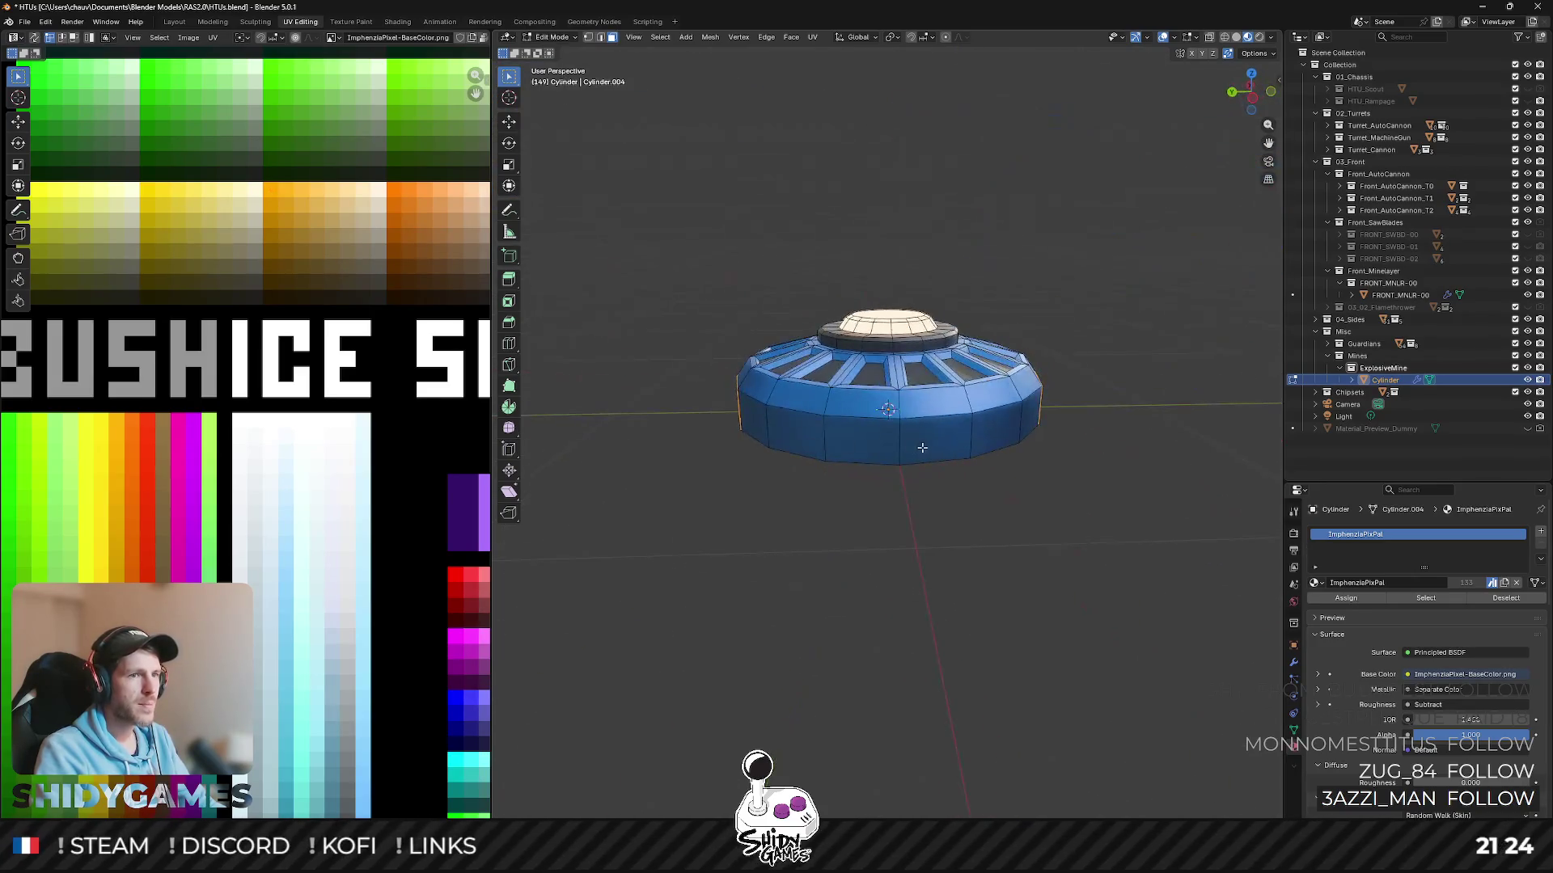
pyautogui.moveTo(928, 457); pyautogui.dragTo(928, 458)
pyautogui.moveTo(928, 458); pyautogui.dragTo(1117, 538, button='middle')
# - Extrude the lower side faces in place and scale them outward into a protruding rim
pyautogui.press('e')
pyautogui.rightClick(1117, 538)
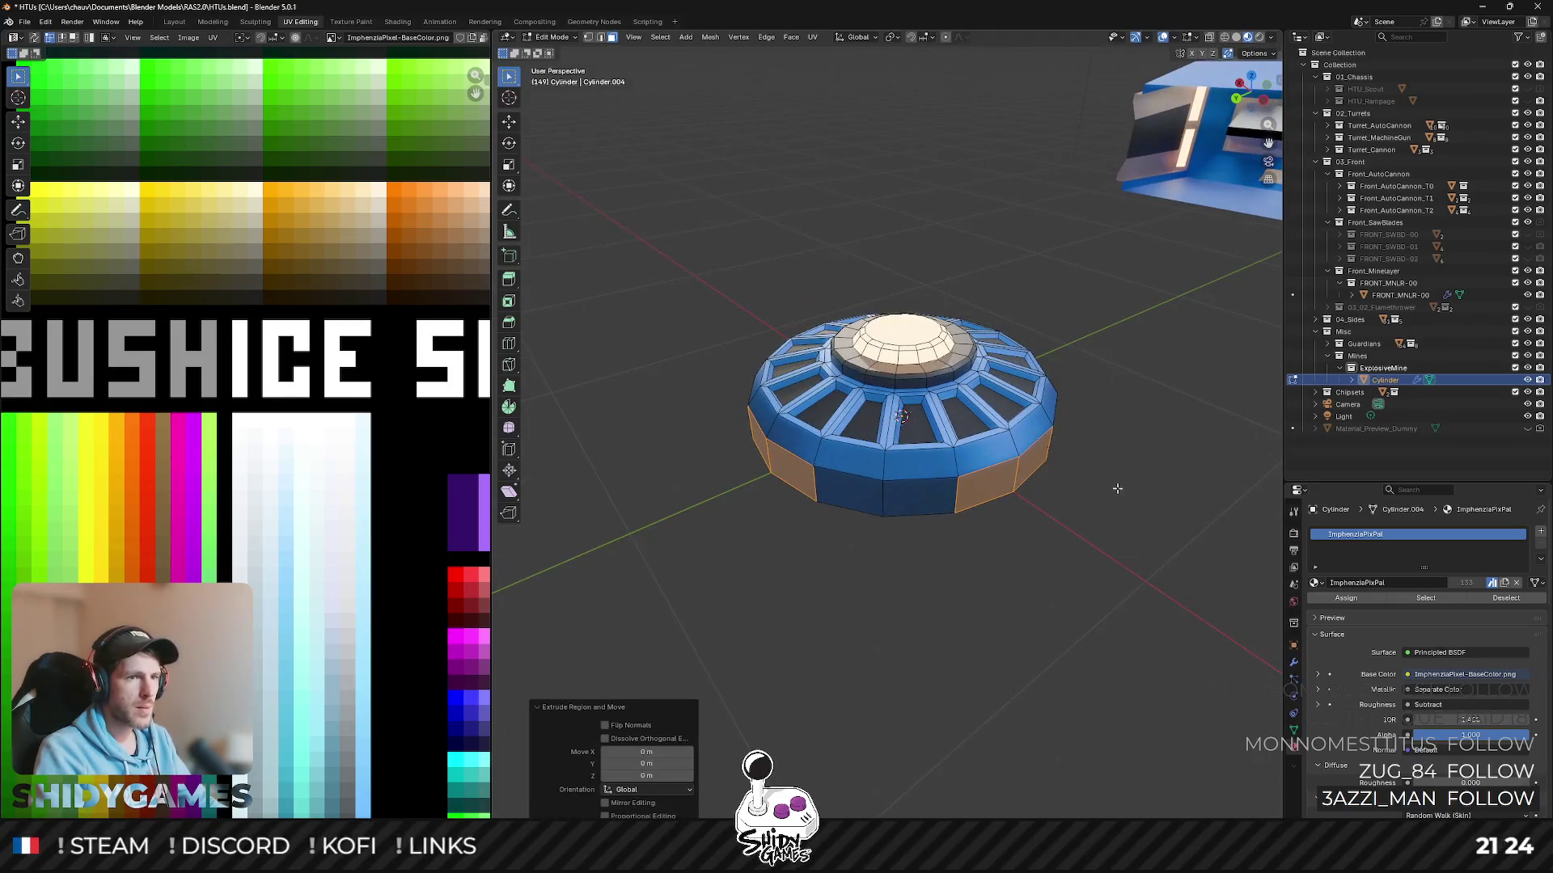
pyautogui.press('s')
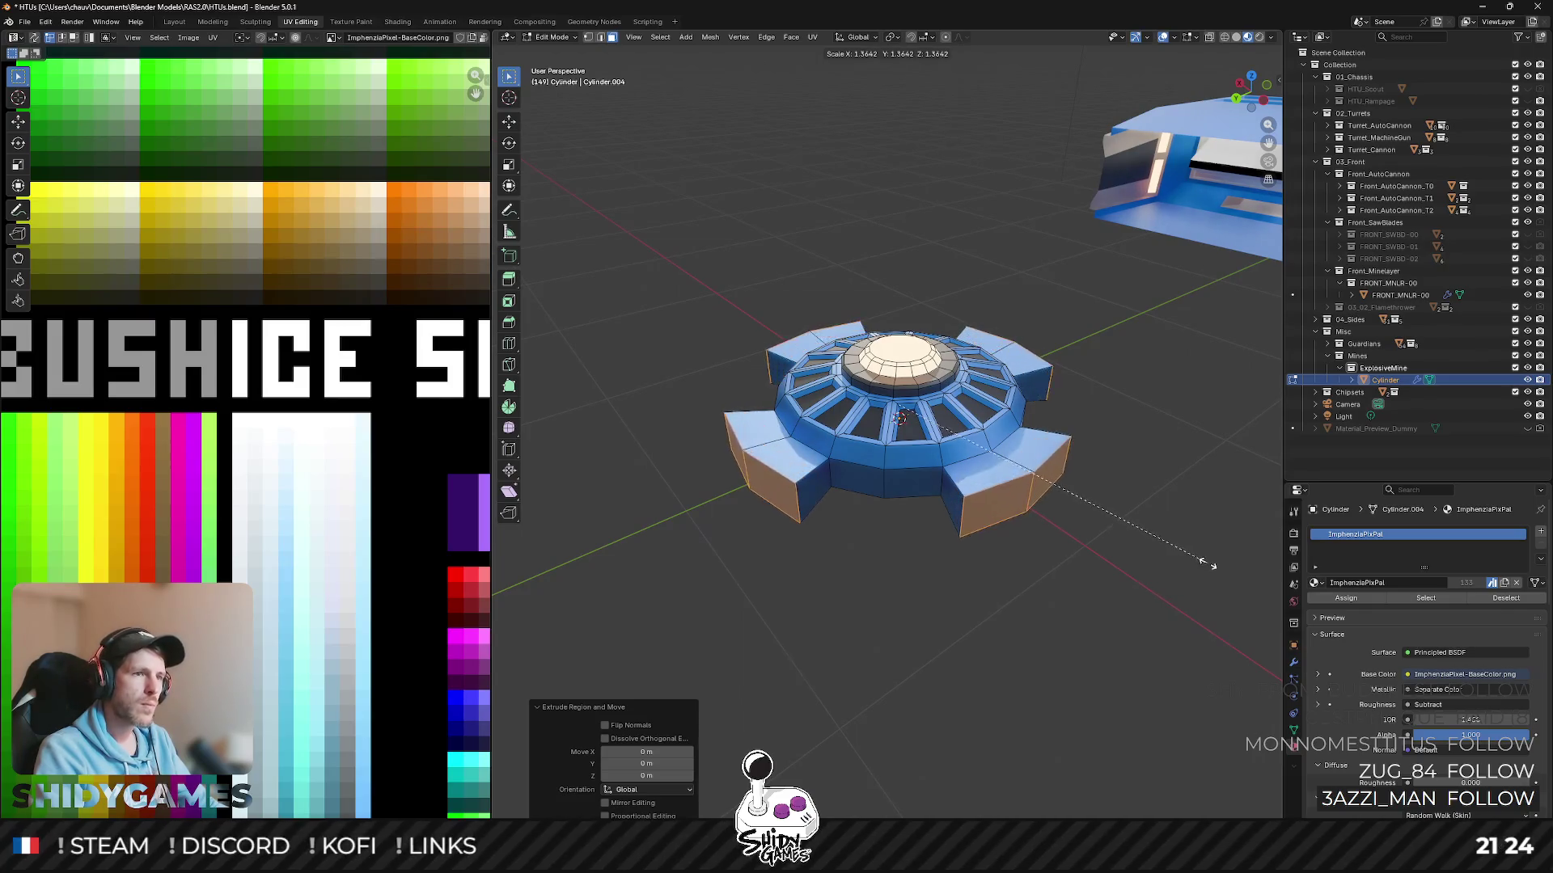
pyautogui.click(1140, 547)
pyautogui.moveTo(1141, 546); pyautogui.dragTo(880, 499, button='middle')
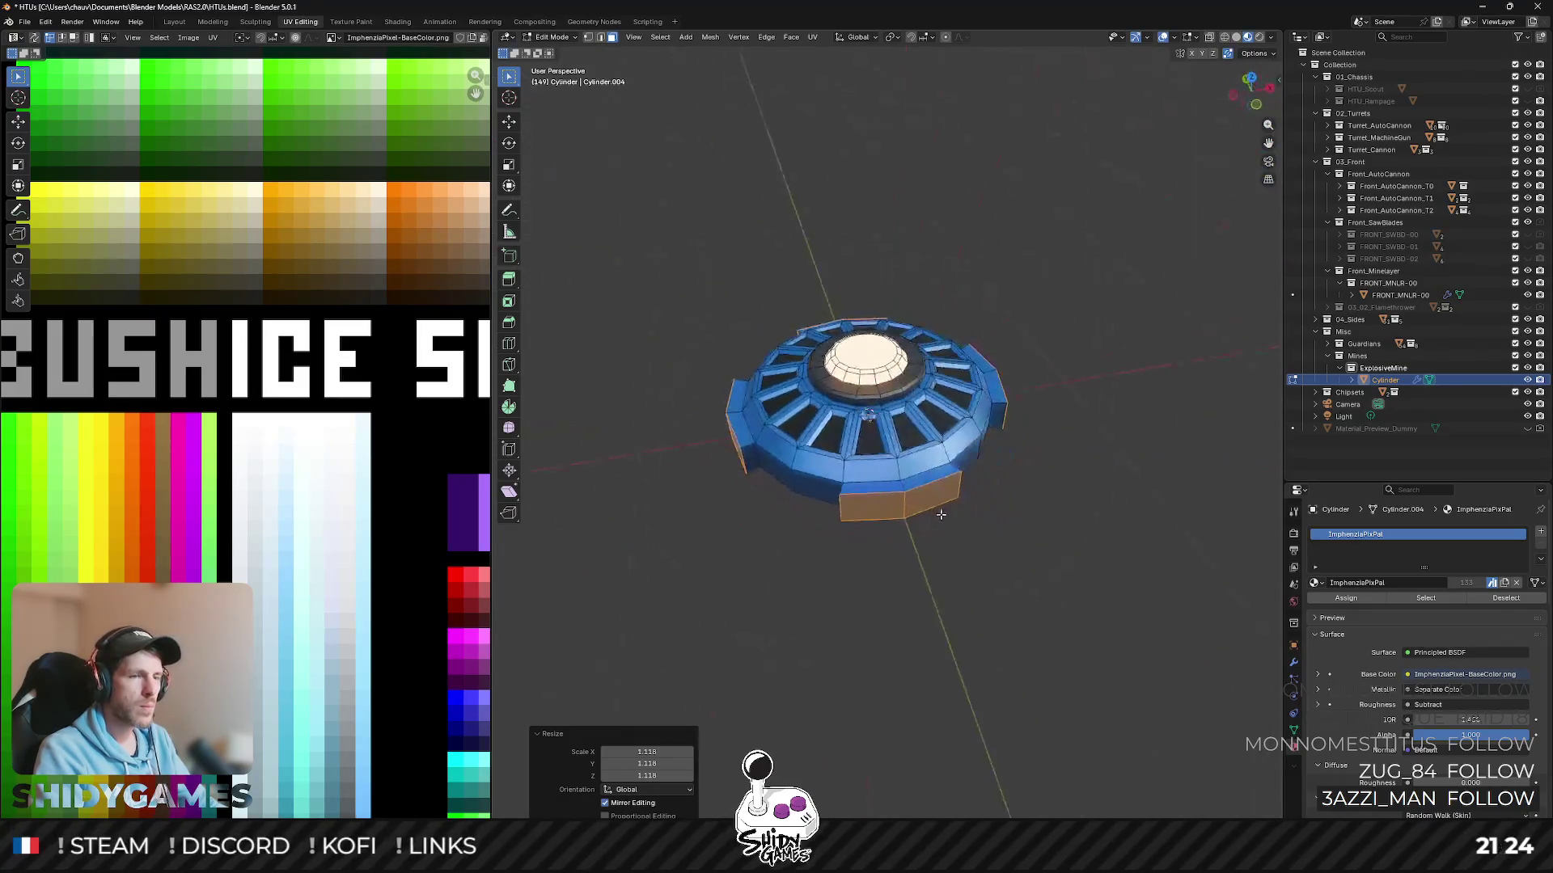
# - Set Transform Orientation to Normal, test a scale and undo it
pyautogui.click(874, 42)
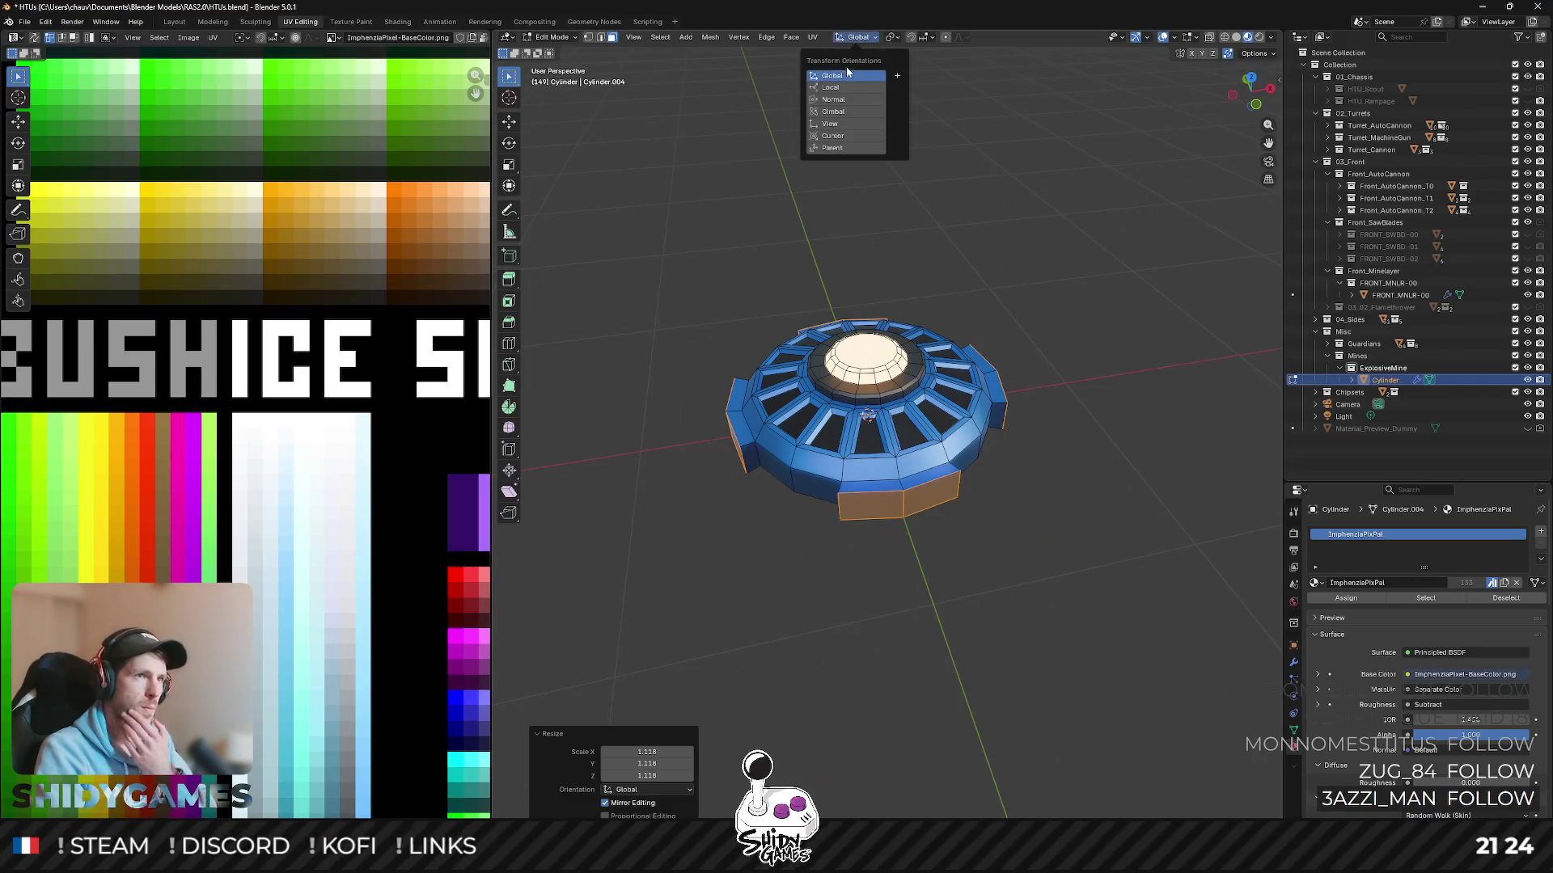
pyautogui.click(837, 99)
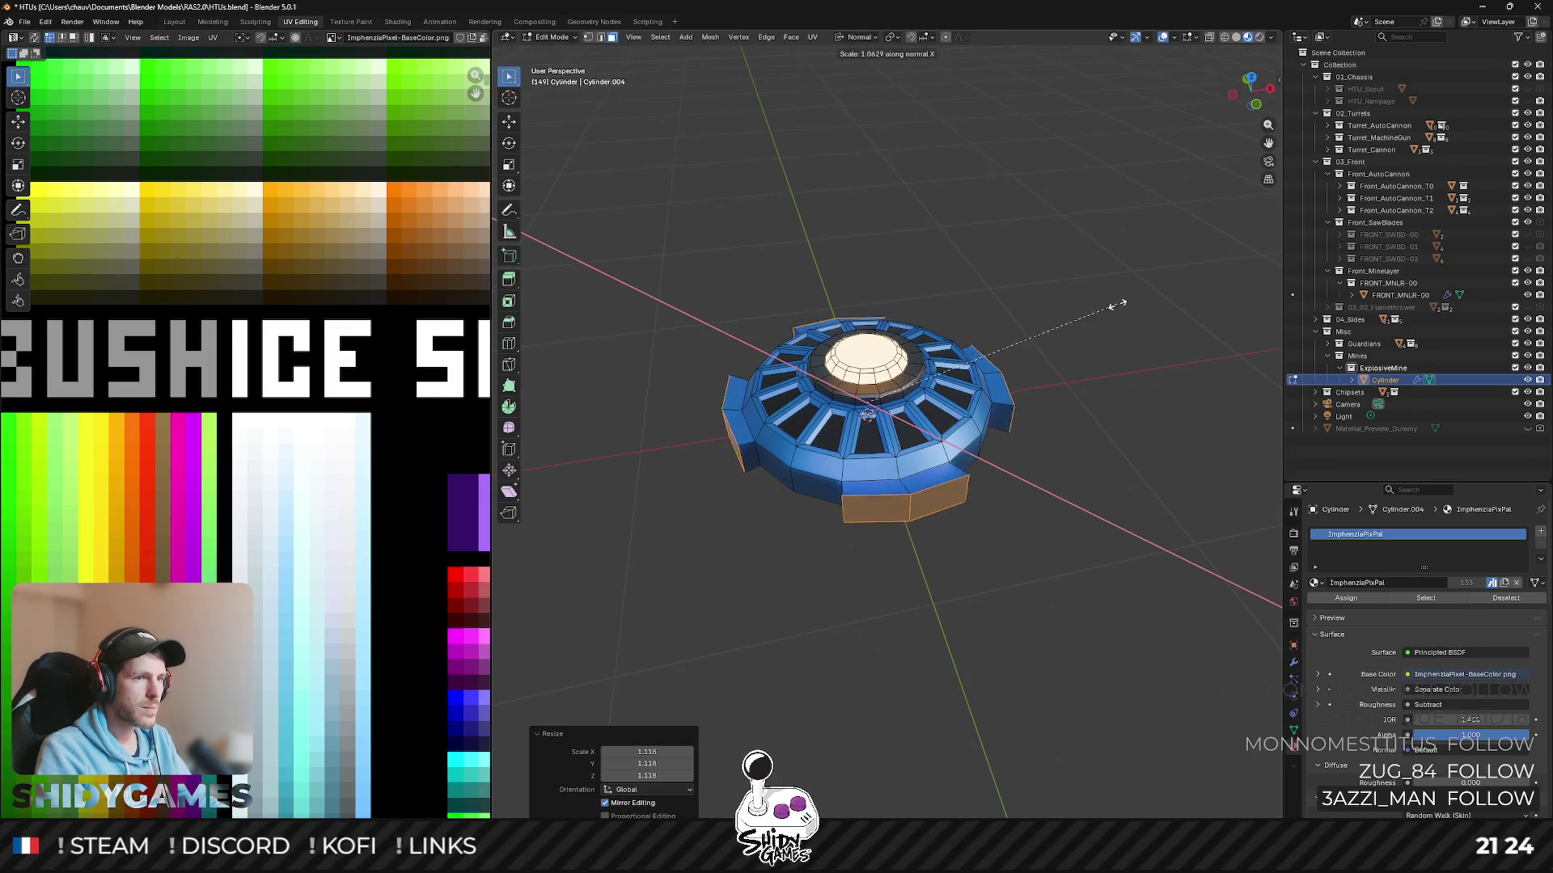
pyautogui.press('s')
pyautogui.click(1051, 234)
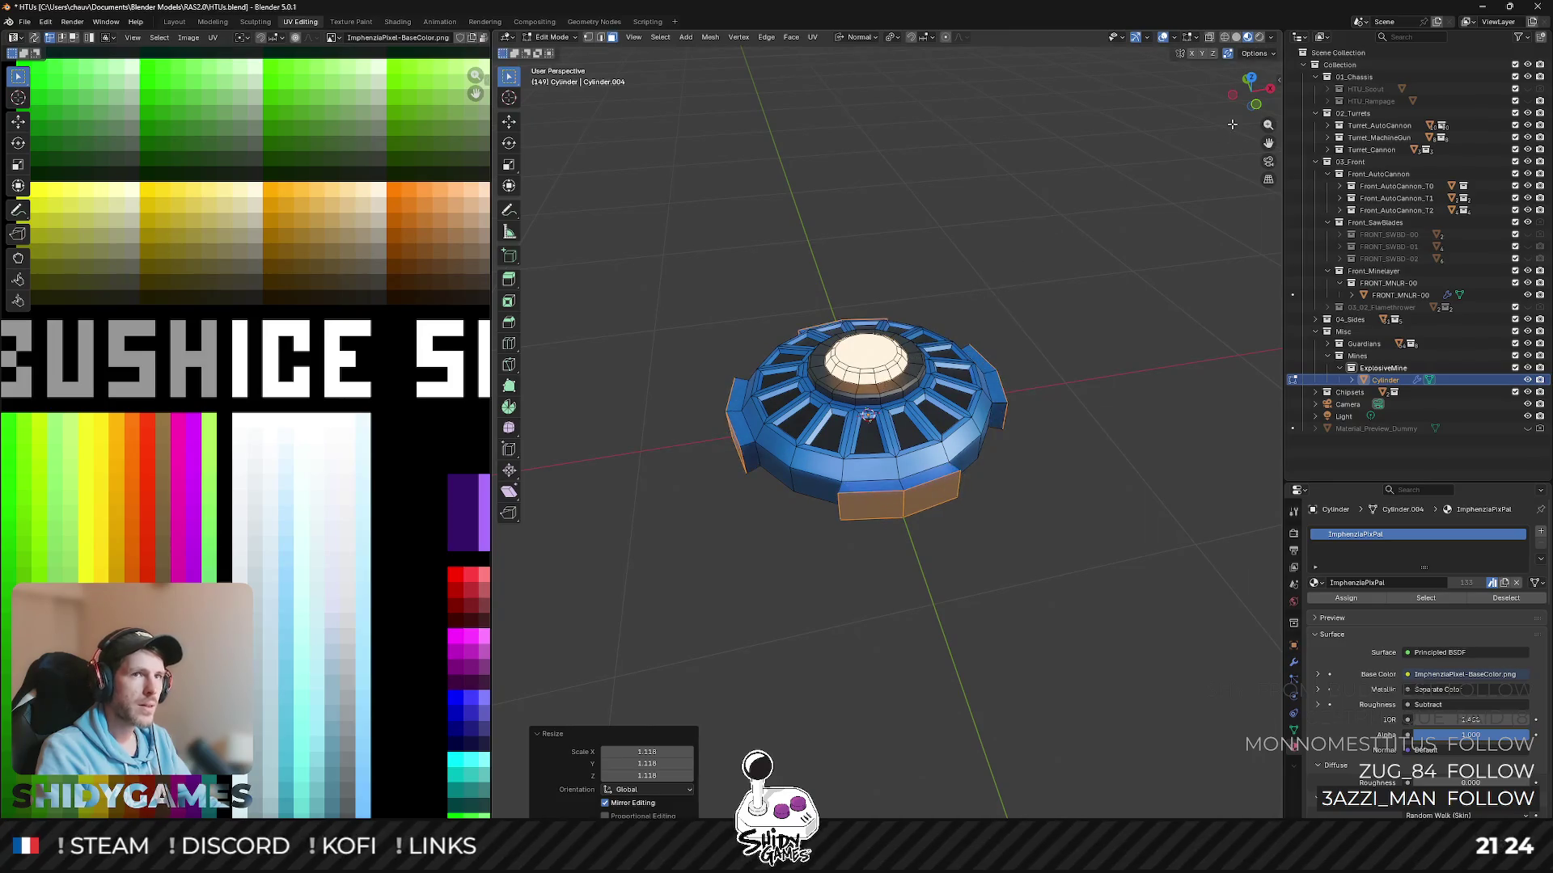
pyautogui.hotkey('ctrl', 'z')
pyautogui.hotkey('ctrl', 'z')
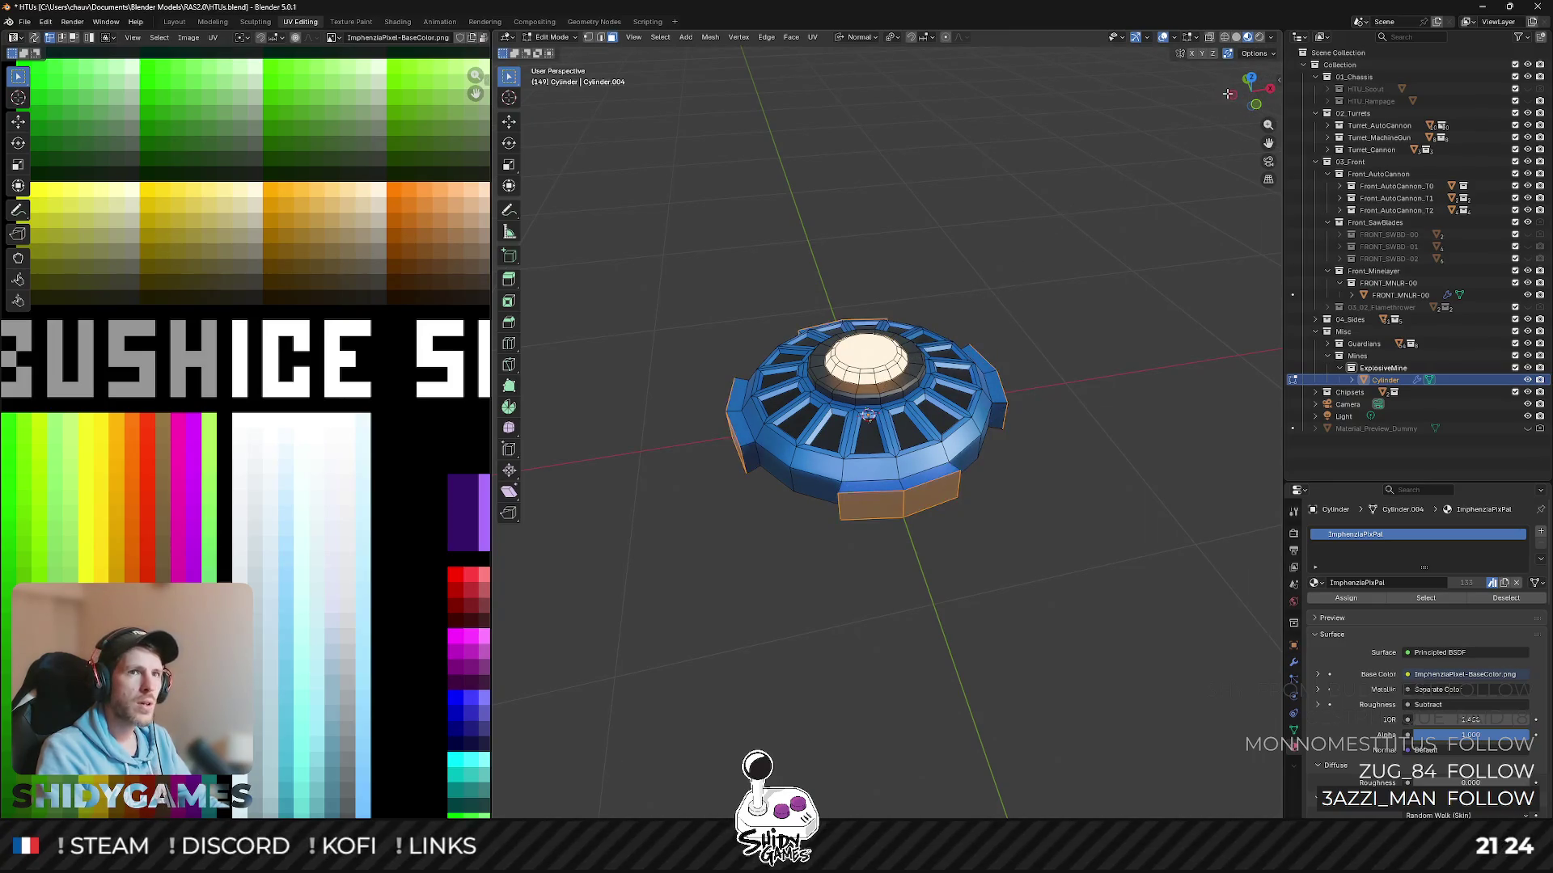
# - From Left Orthographic view, scale the protruding side faces back flush with the body
pyautogui.click(1234, 97)
pyautogui.press('s')
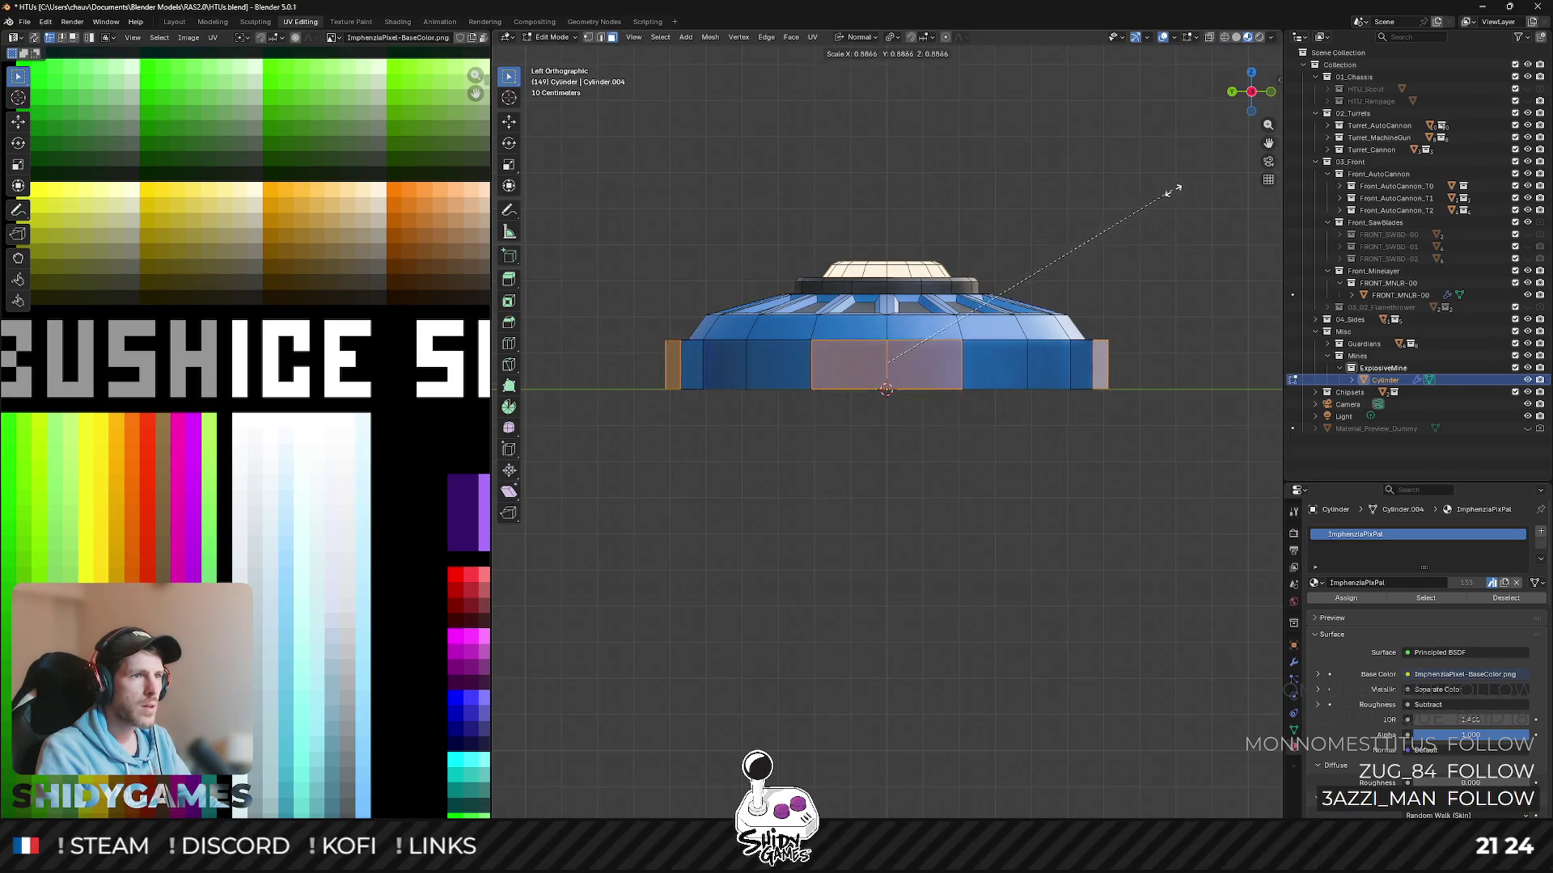
pyautogui.click(1182, 188)
pyautogui.hotkey('ctrl', 'z')
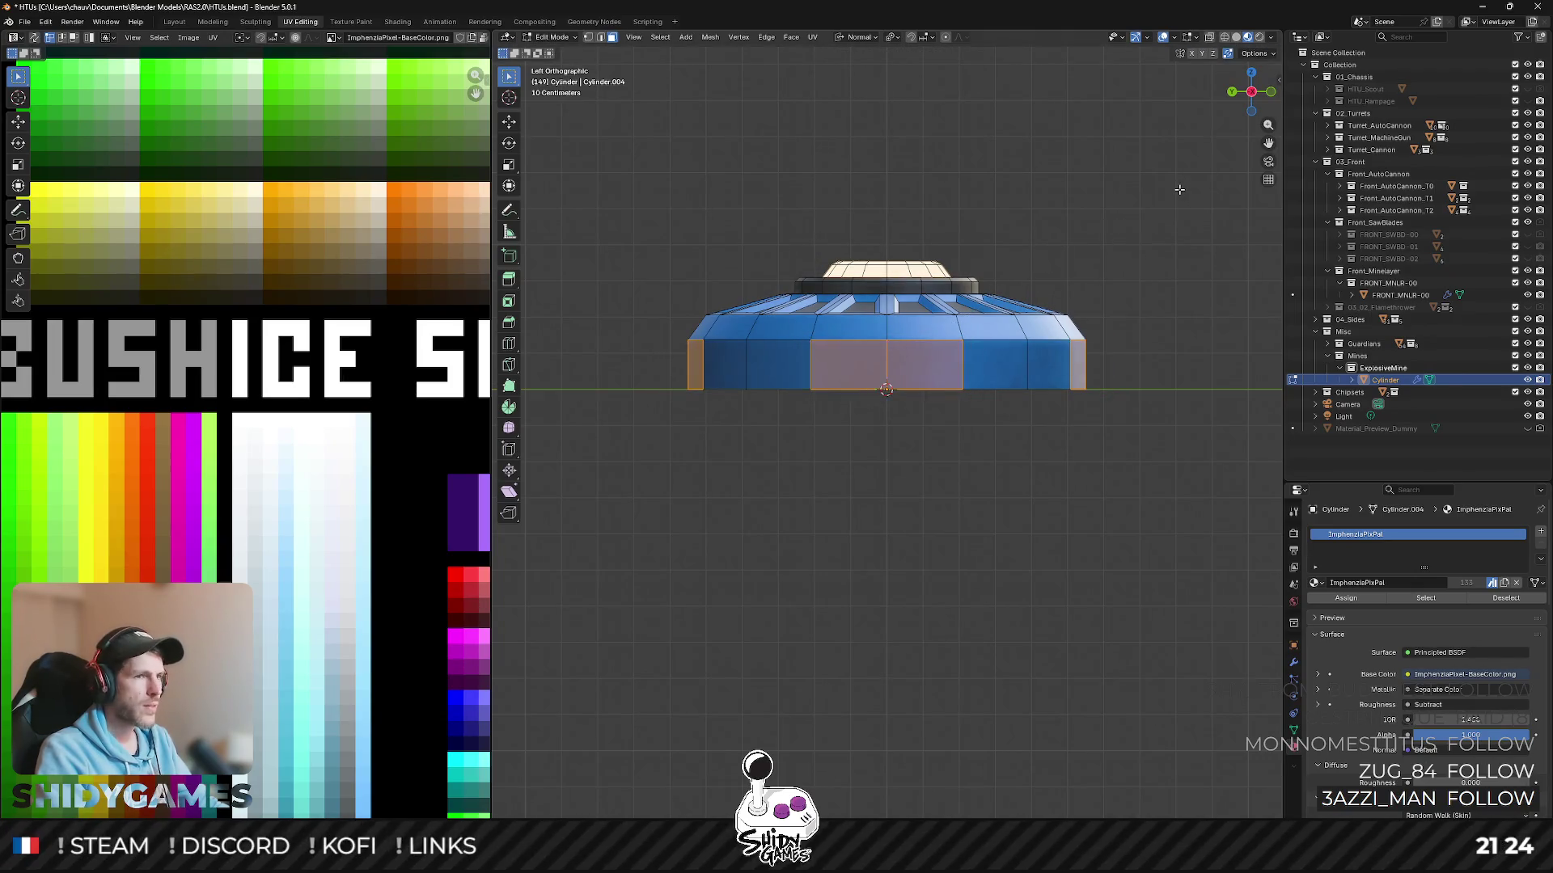
pyautogui.press('s')
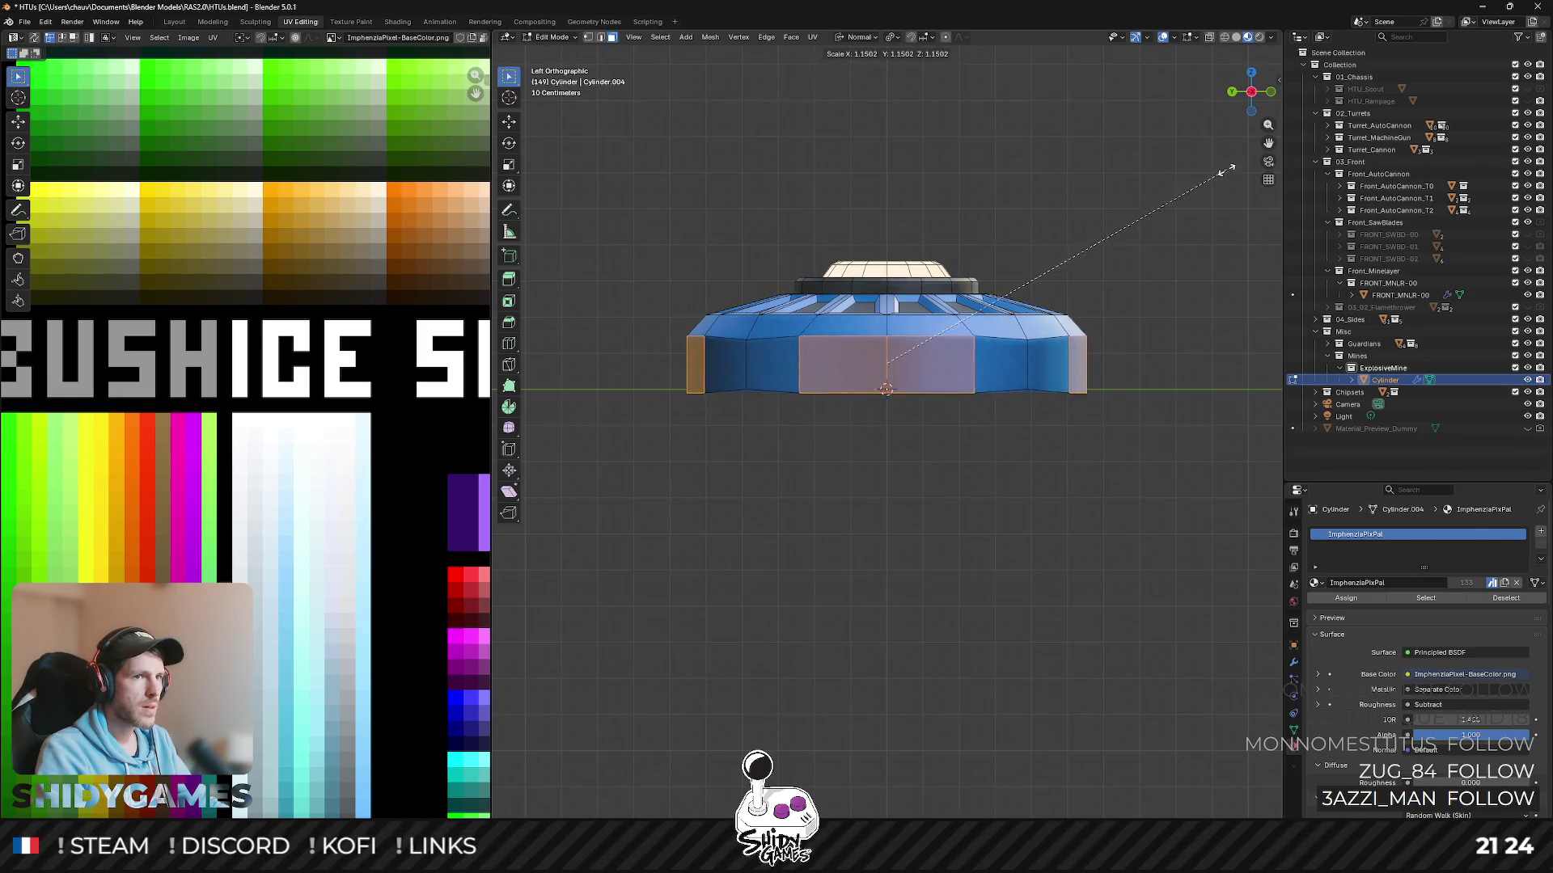
pyautogui.press('Escape')
# - Extrude the side faces again and test scaling and moving them along their normals
pyautogui.press('g')
pyautogui.press('z')
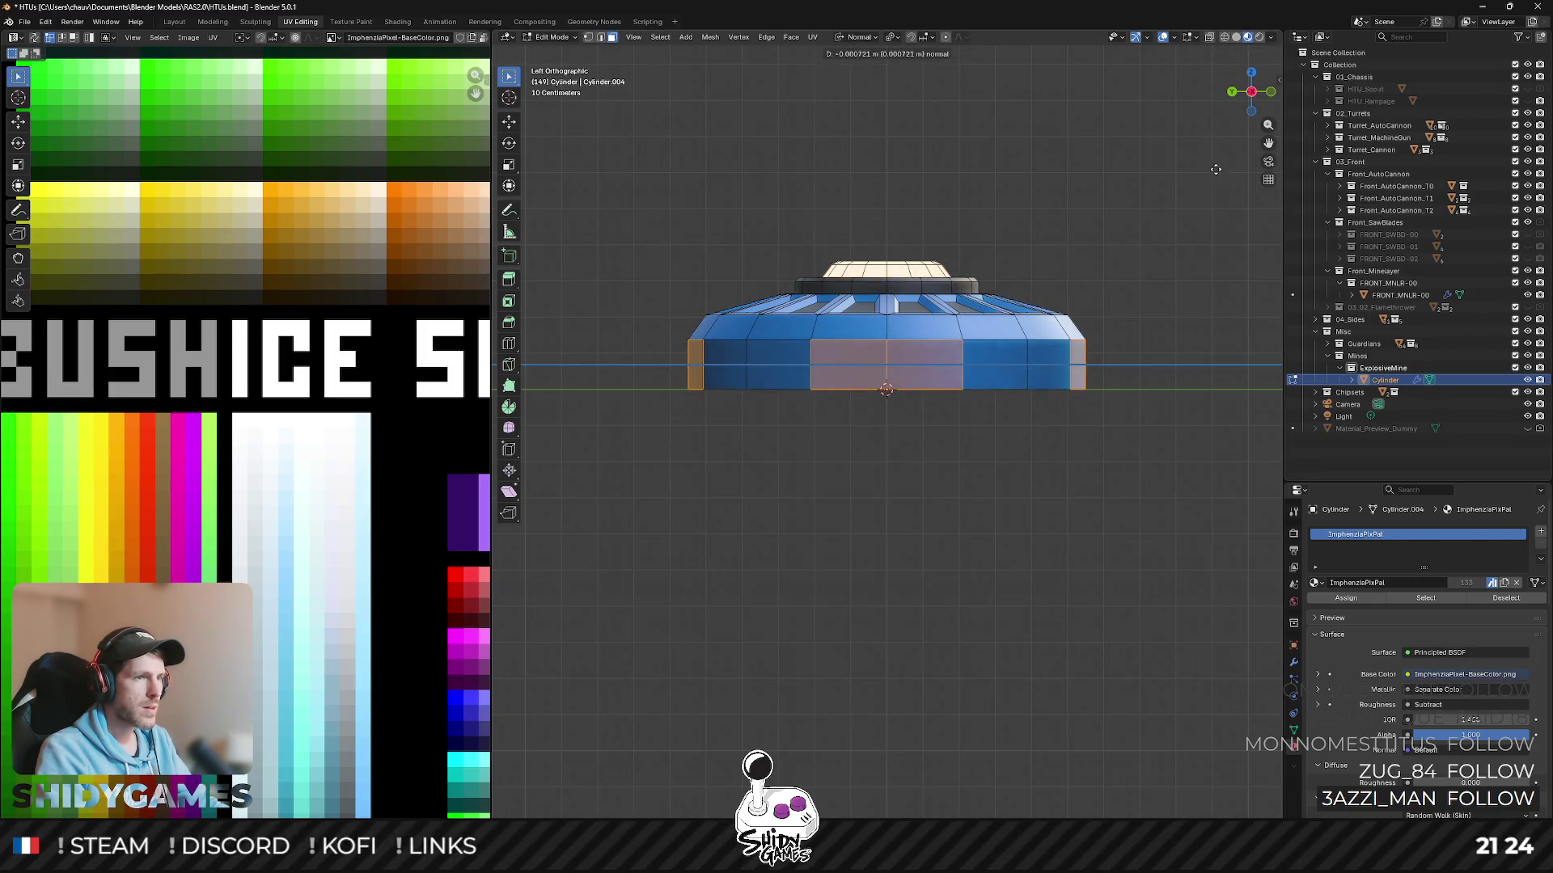
pyautogui.press('Escape')
pyautogui.press('s')
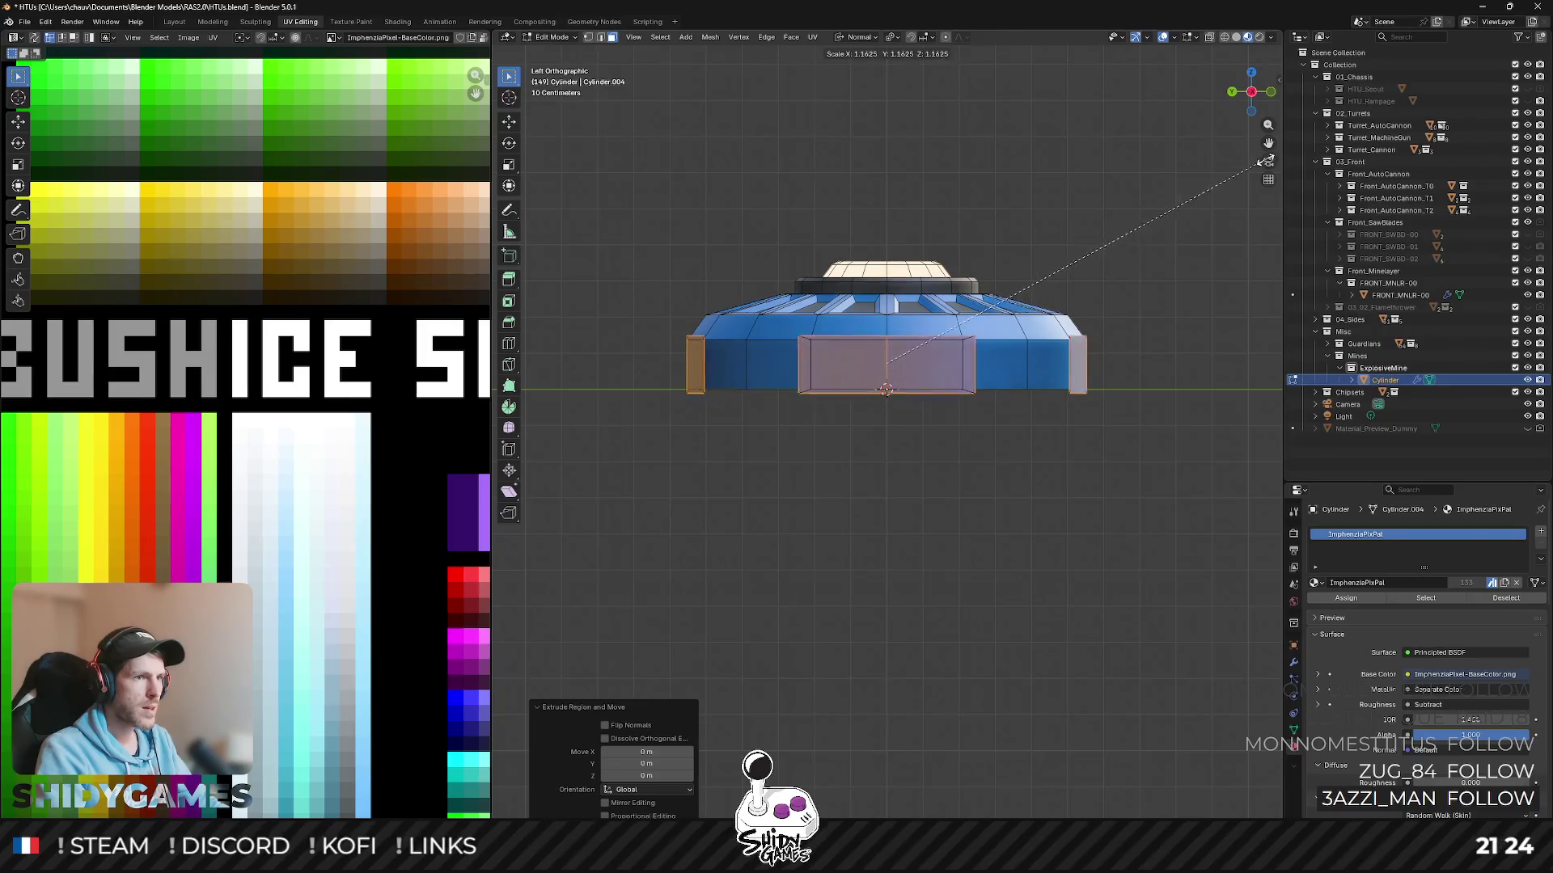
pyautogui.press('Escape')
pyautogui.press('g')
pyautogui.press('z')
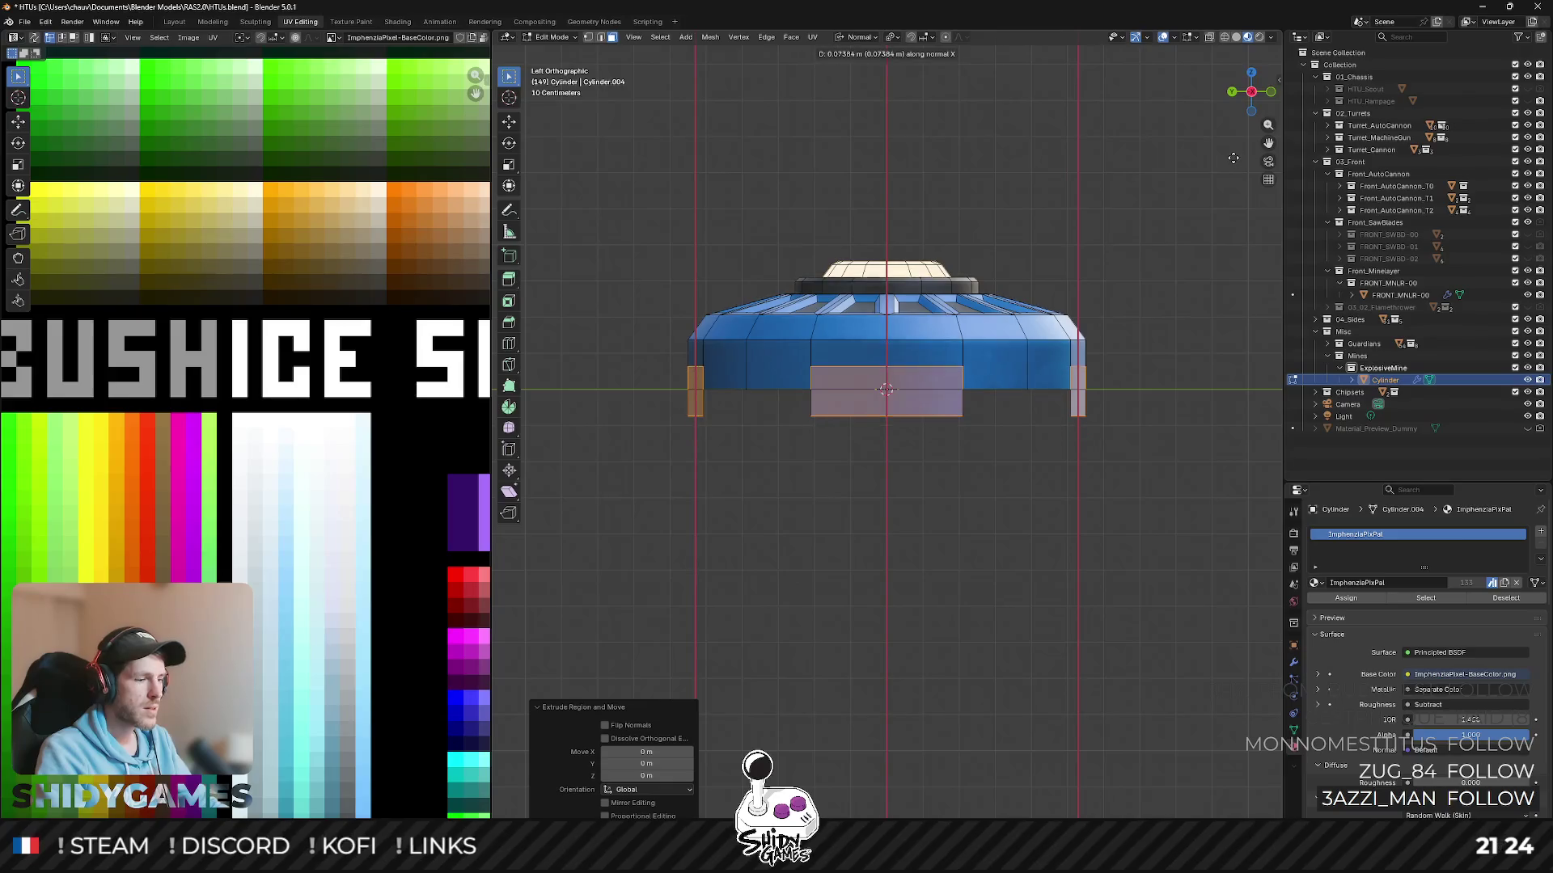
pyautogui.press('y')
pyautogui.press('y')
pyautogui.moveTo(1194, 175); pyautogui.dragTo(1166, 326, button='middle')
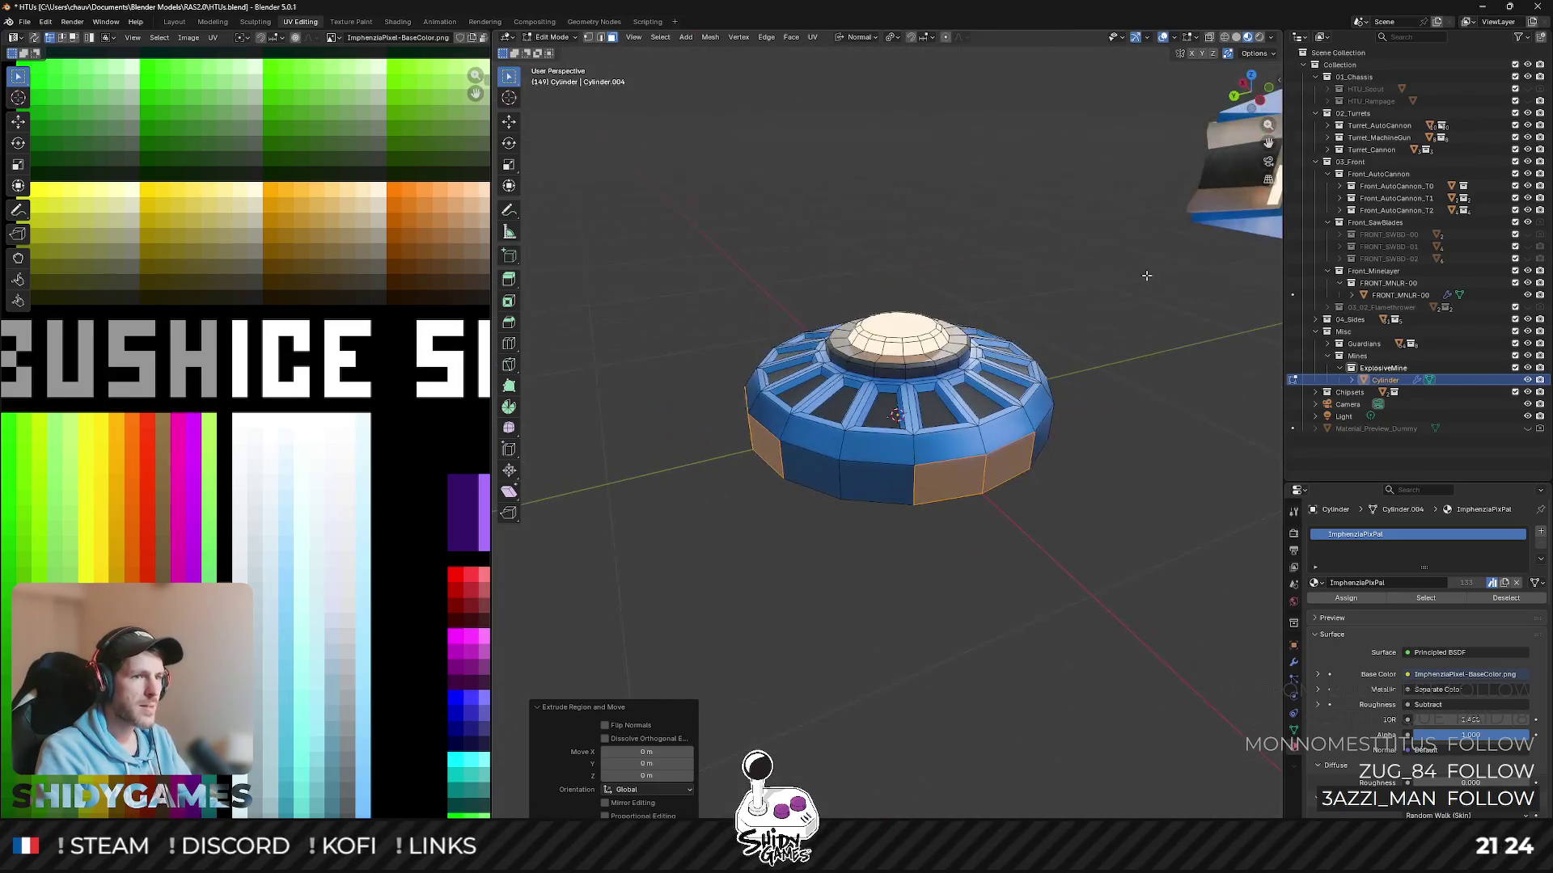
# - Try and cancel several scale attempts on the orange side faces, including one constrained to the normal
pyautogui.press('Escape')
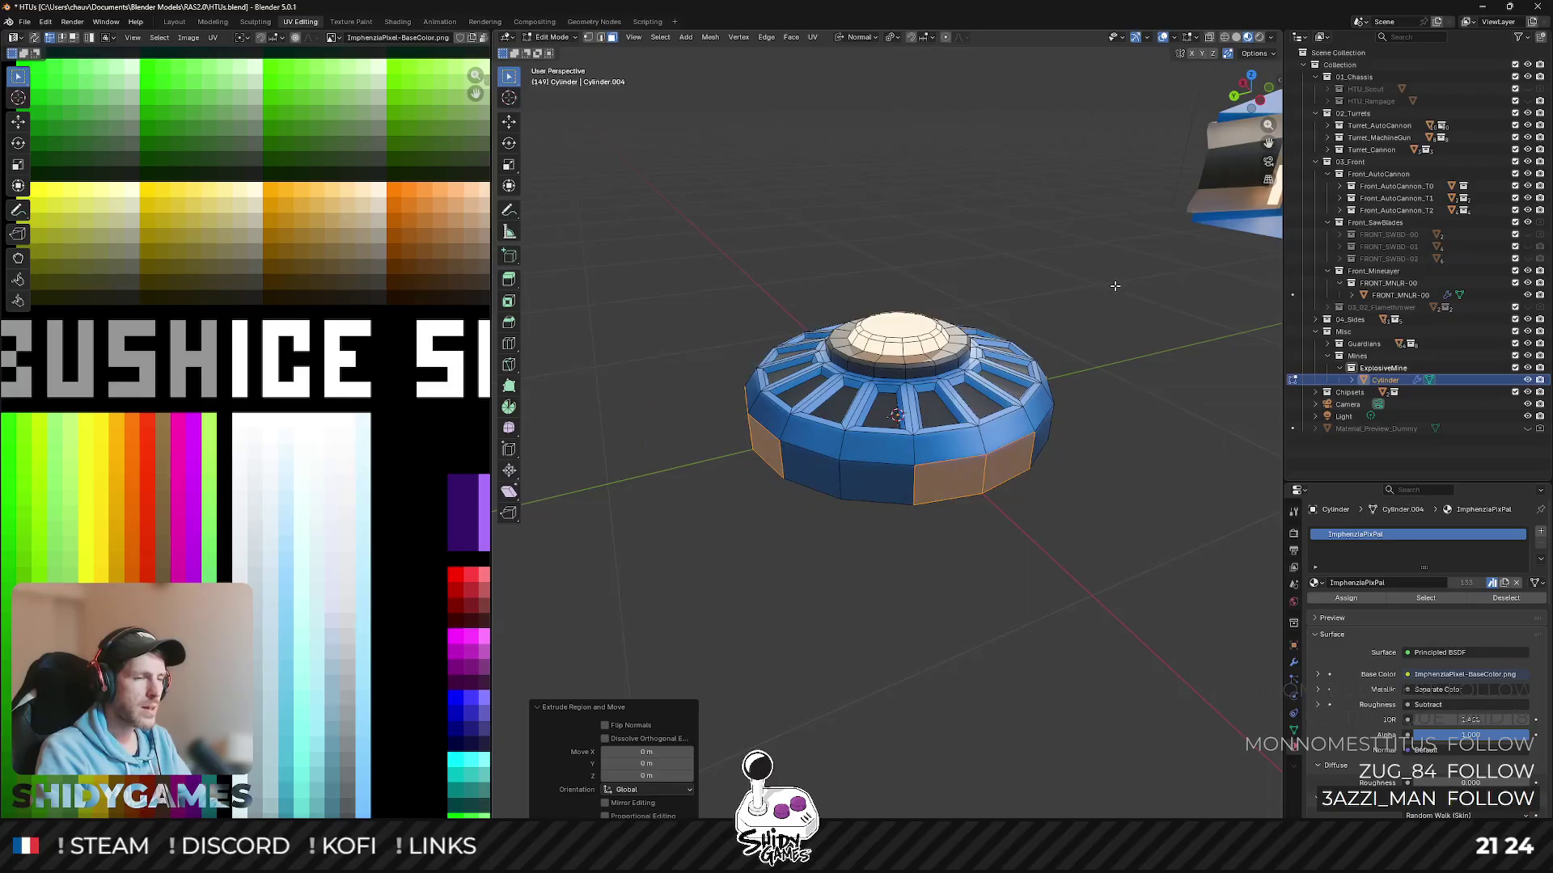
pyautogui.press('s')
pyautogui.press('Escape')
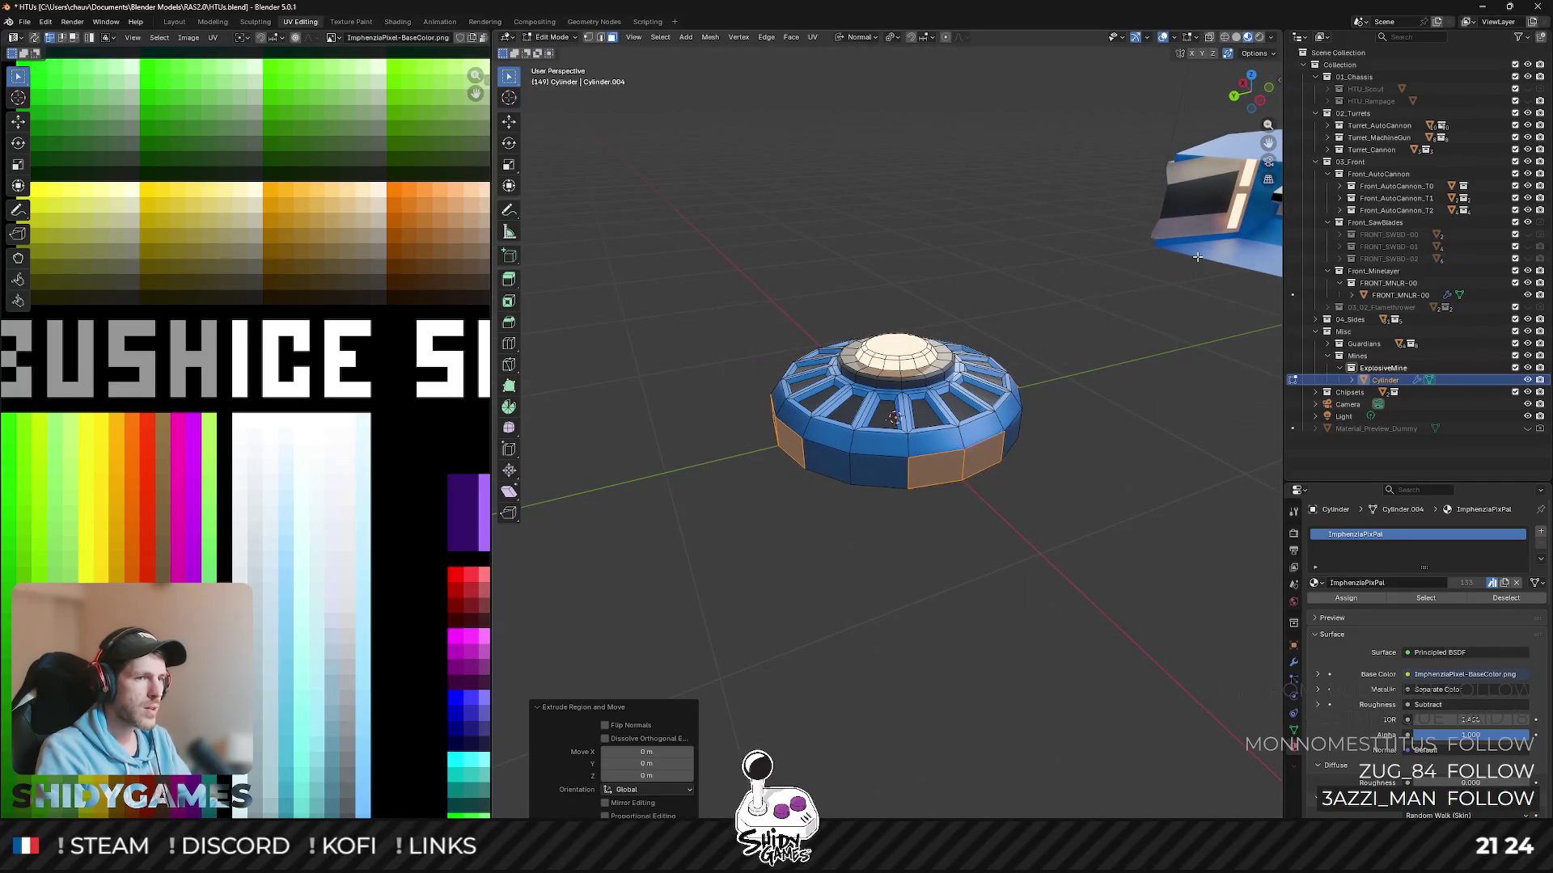
pyautogui.press('s')
pyautogui.hotkey('shift', 'z')
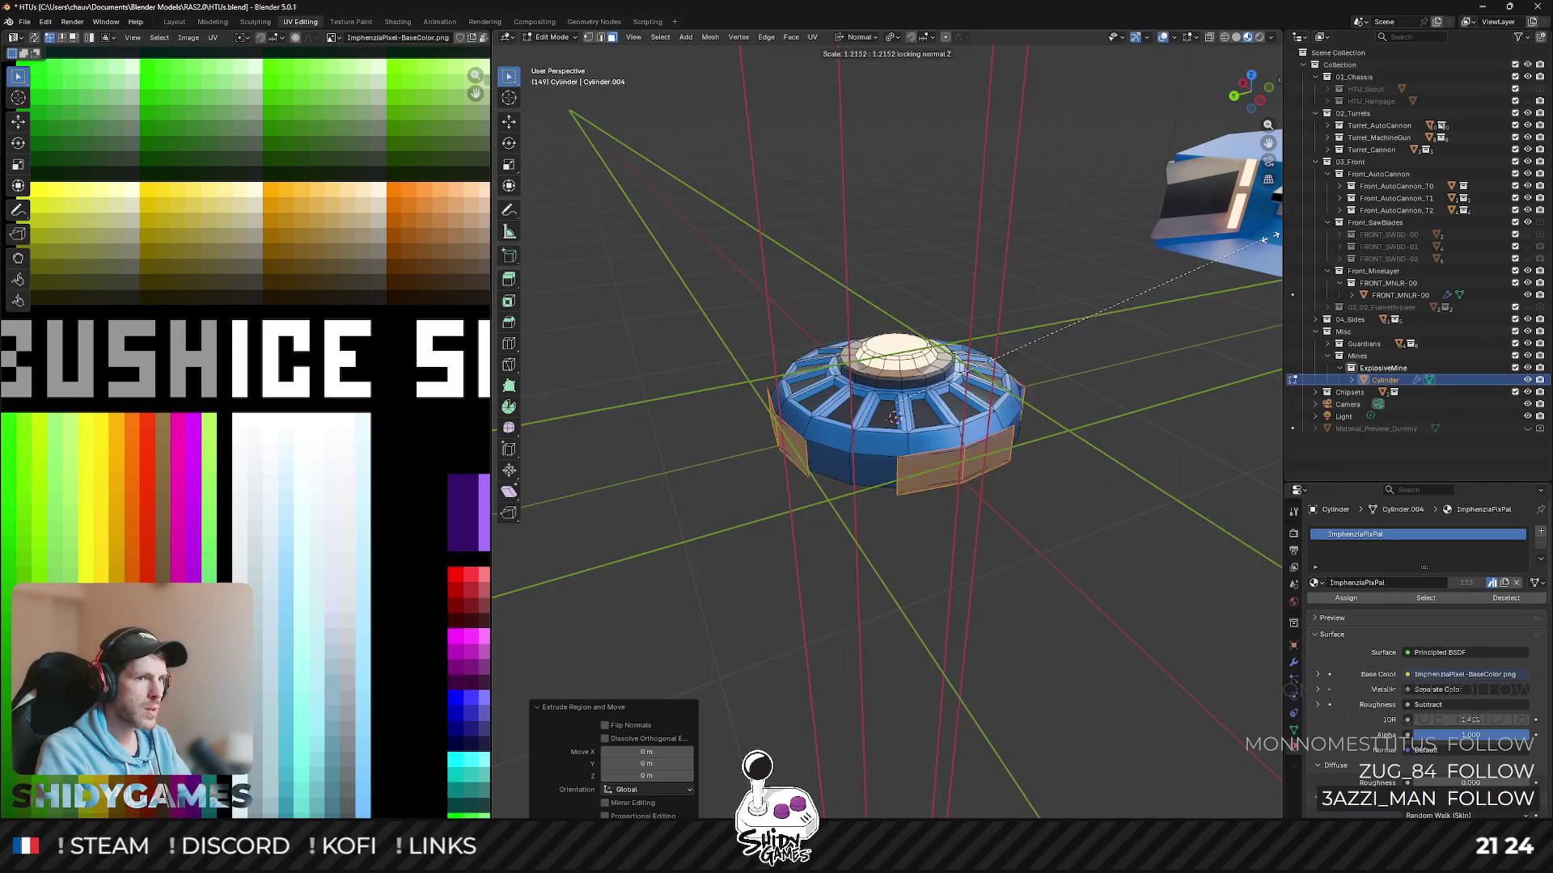
pyautogui.press('Escape')
pyautogui.press('s')
pyautogui.press('z')
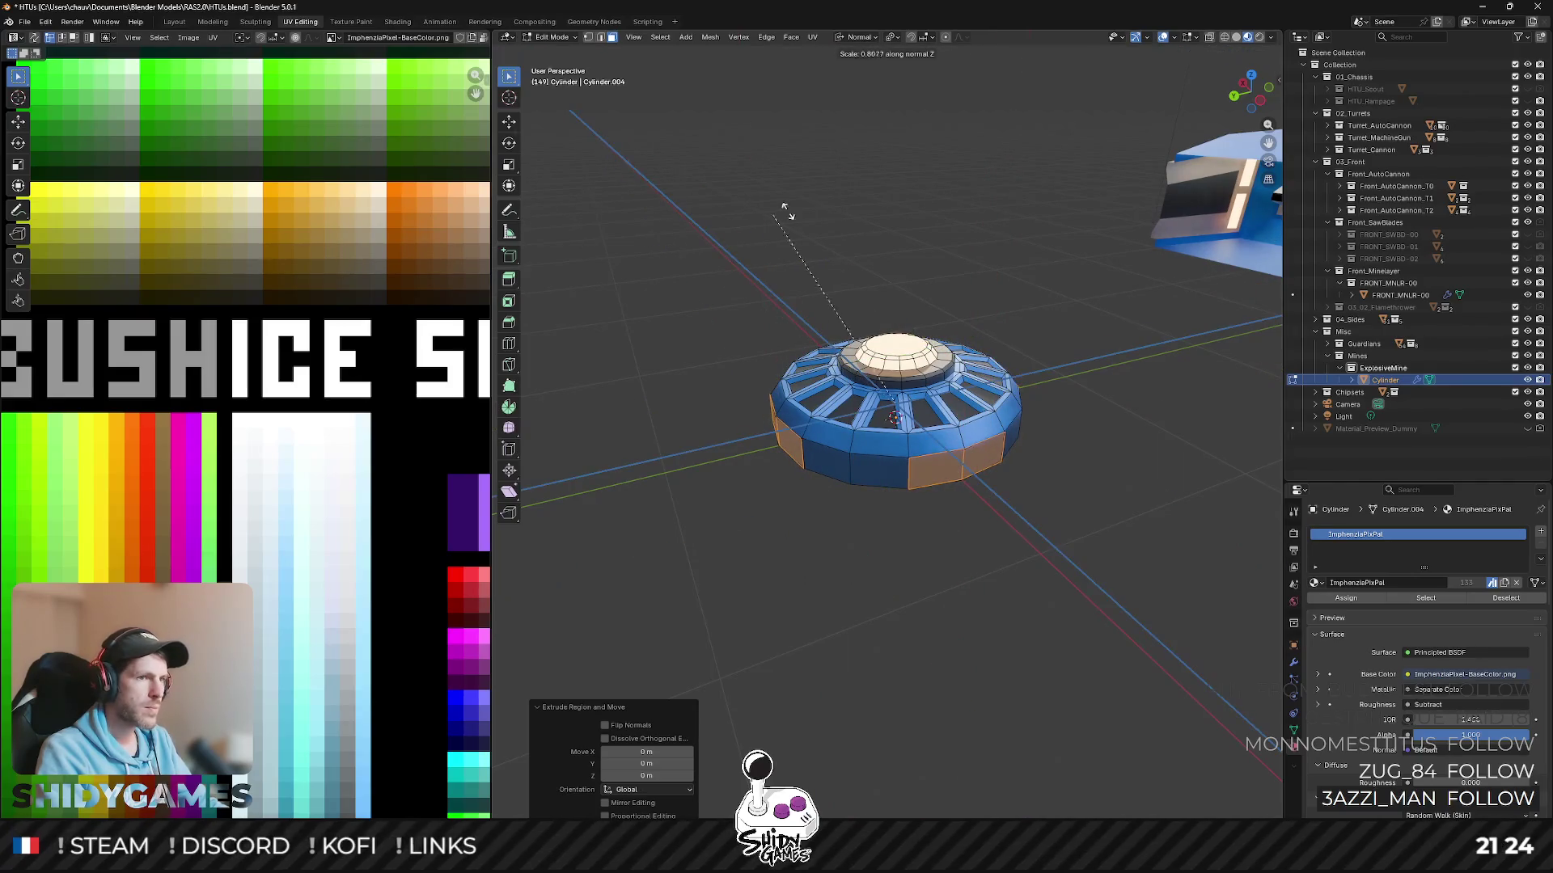
pyautogui.press('Escape')
# - Move the orange faces outward along their normal into protruding blocks and view the mine from behind
pyautogui.press('g')
pyautogui.press('z')
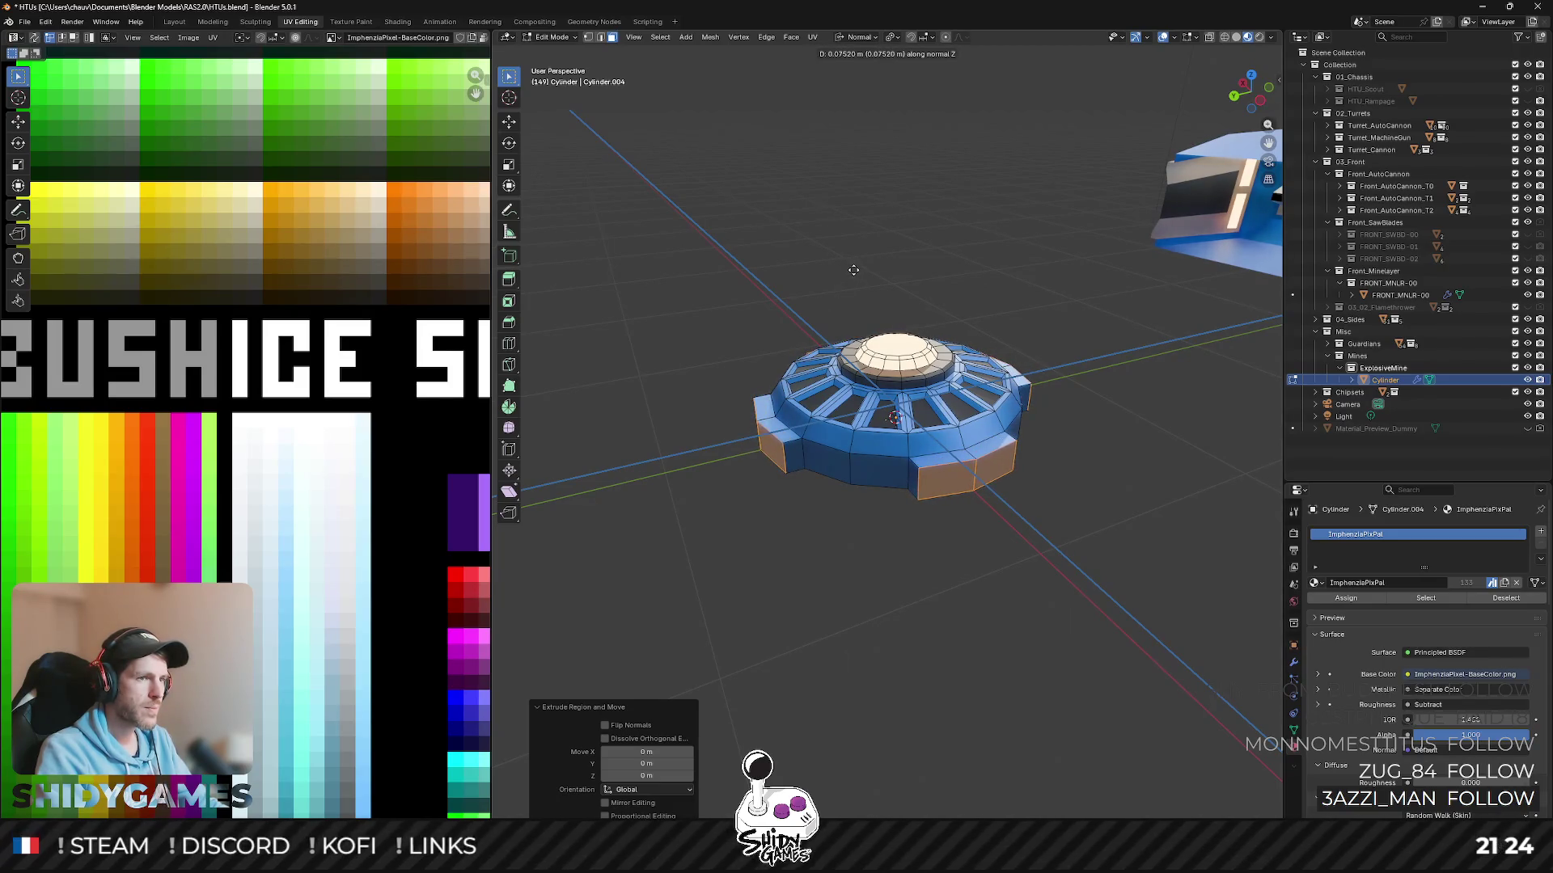
pyautogui.click(853, 272)
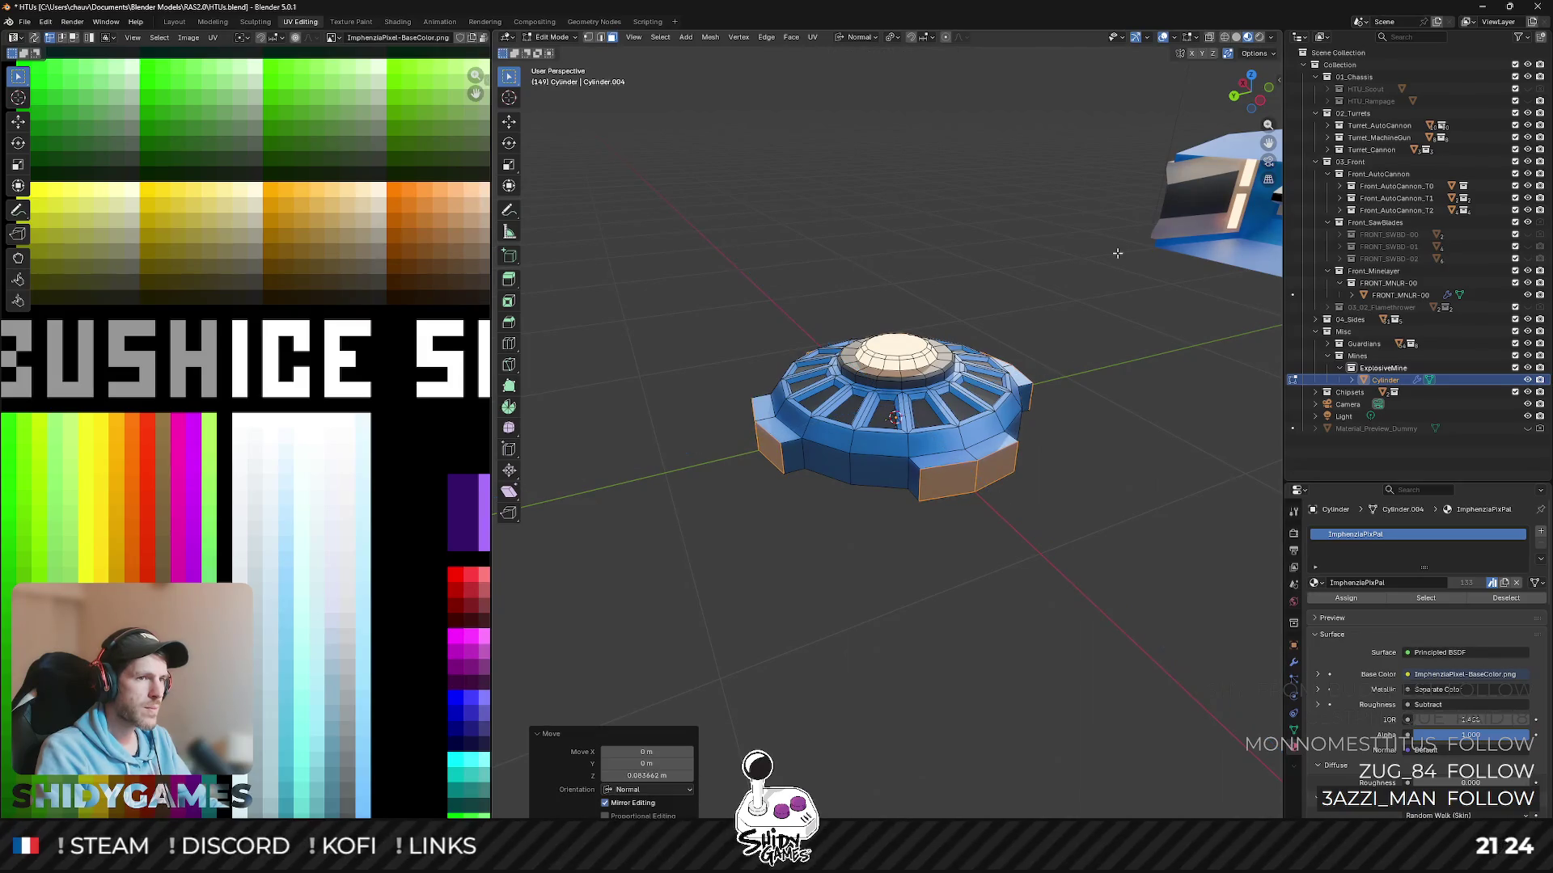
pyautogui.click(1237, 108)
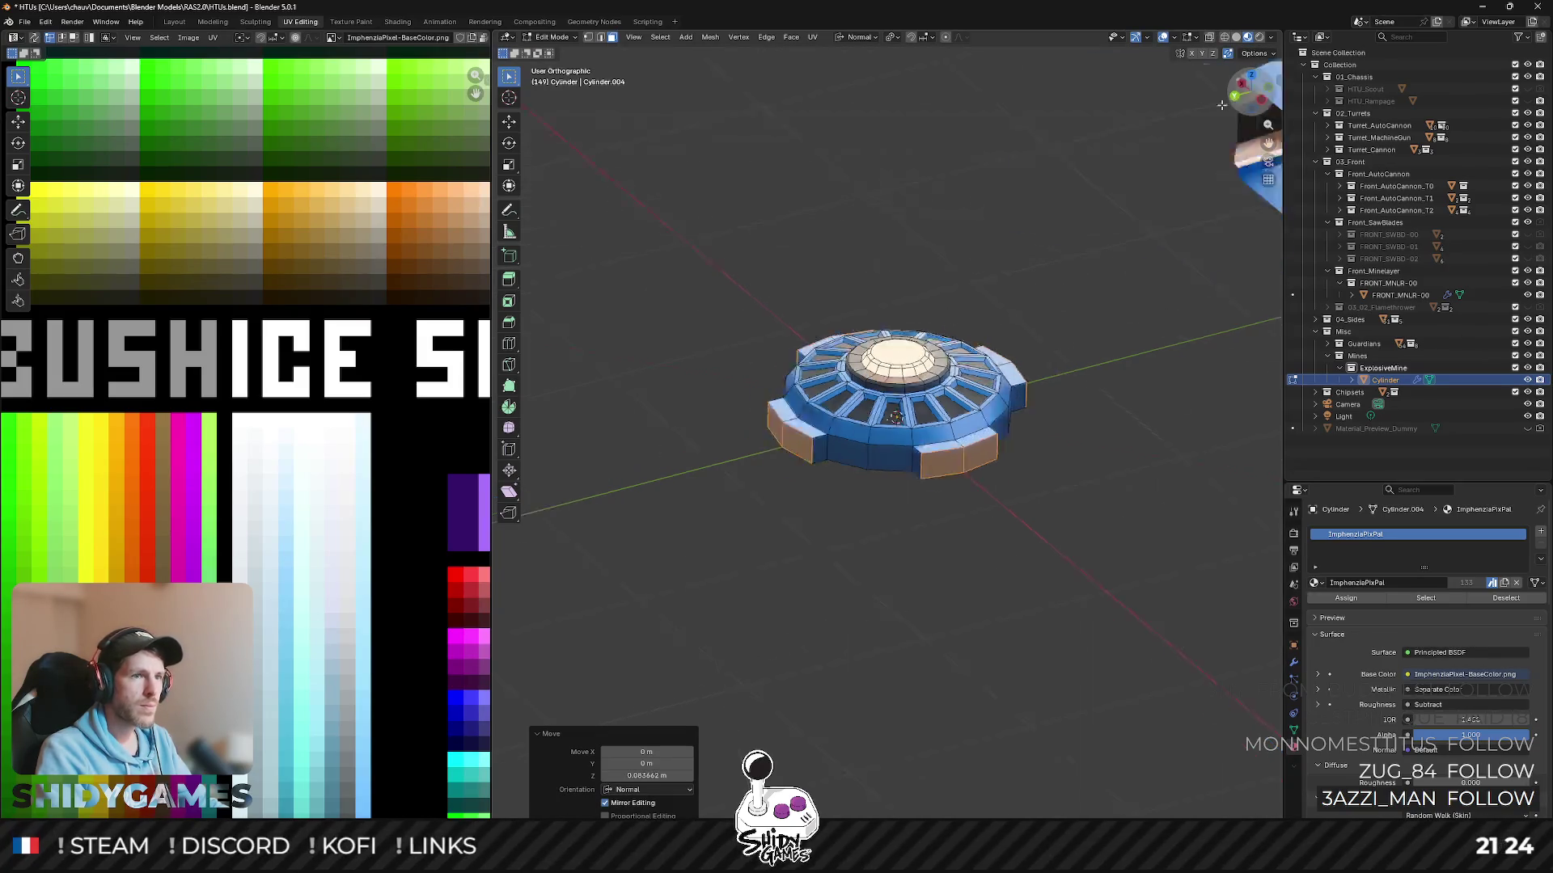
# - Taper the mine's protruding orange blocks with a scale constrained off the normal direction
pyautogui.press('s')
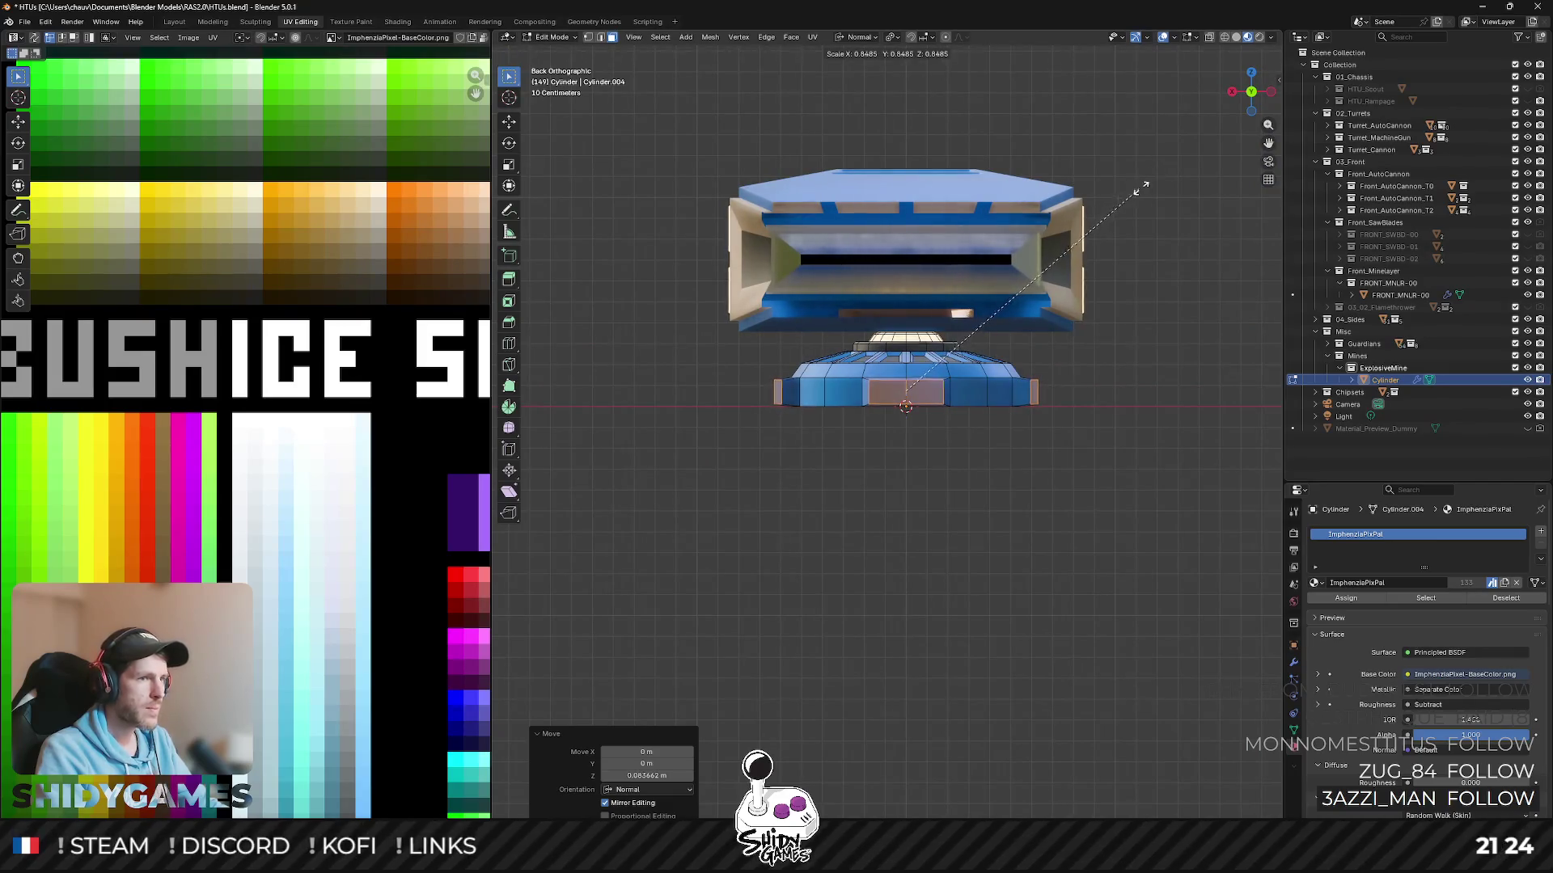
pyautogui.hotkey('shift', 'z')
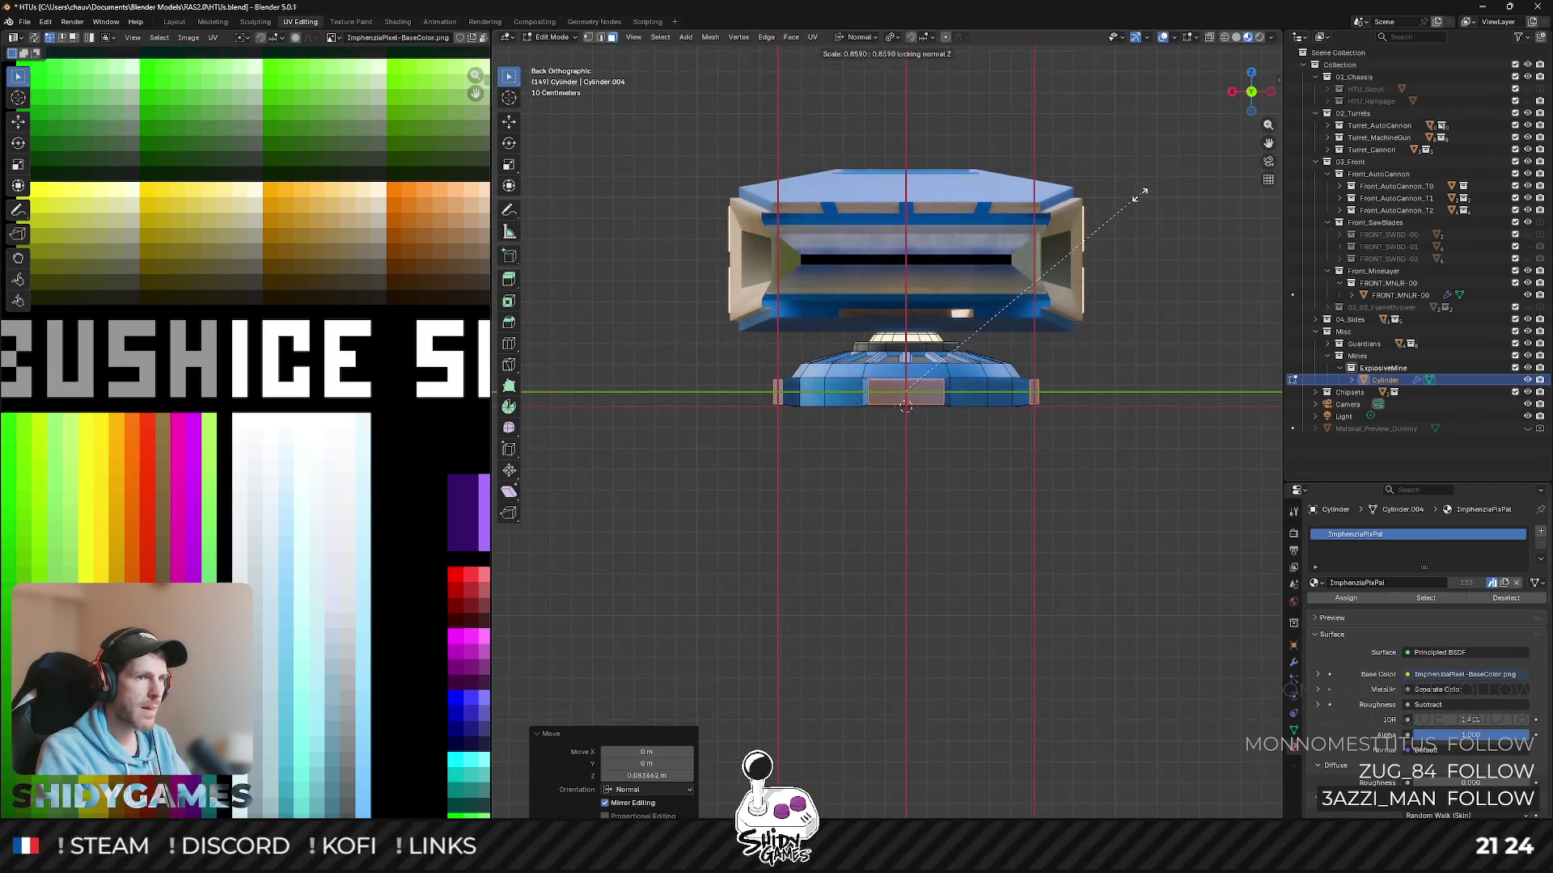
pyautogui.press('z')
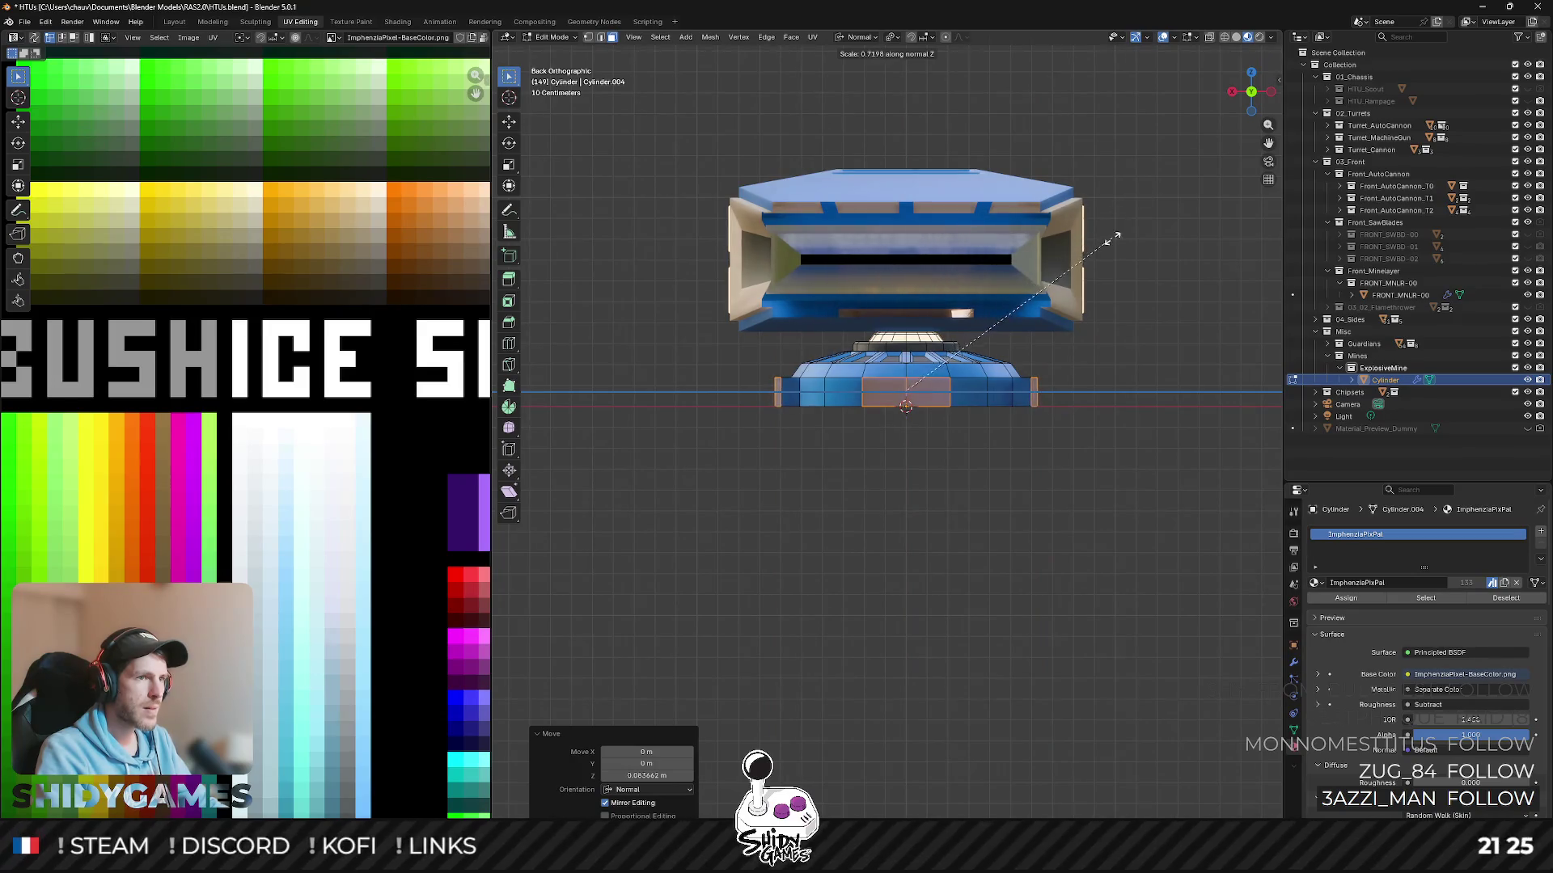
pyautogui.moveTo(1108, 239); pyautogui.dragTo(1096, 269, button='middle')
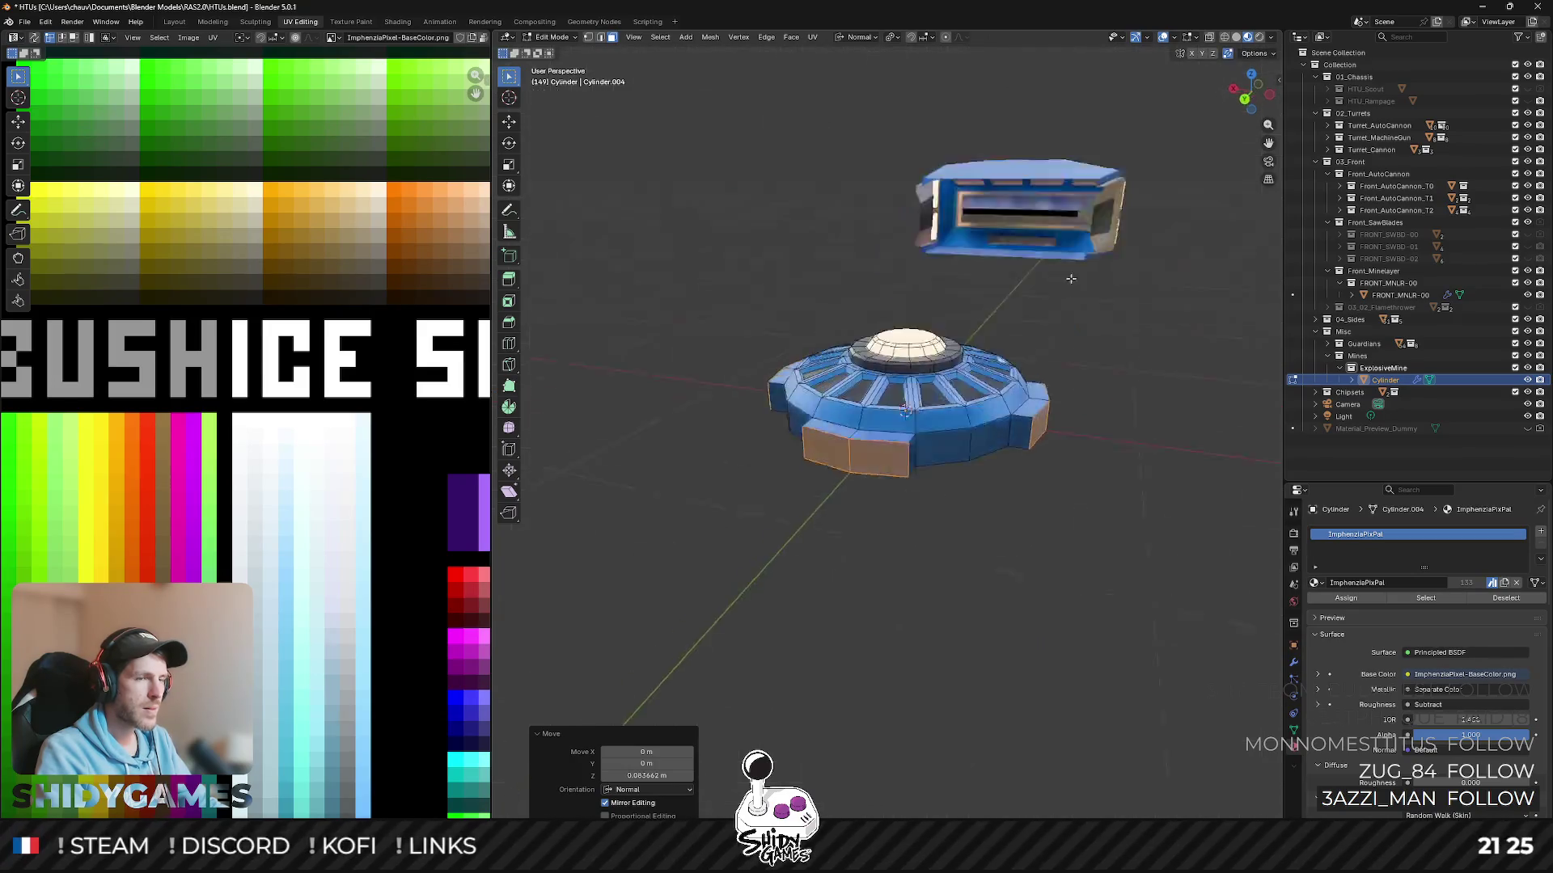
pyautogui.click(1021, 306)
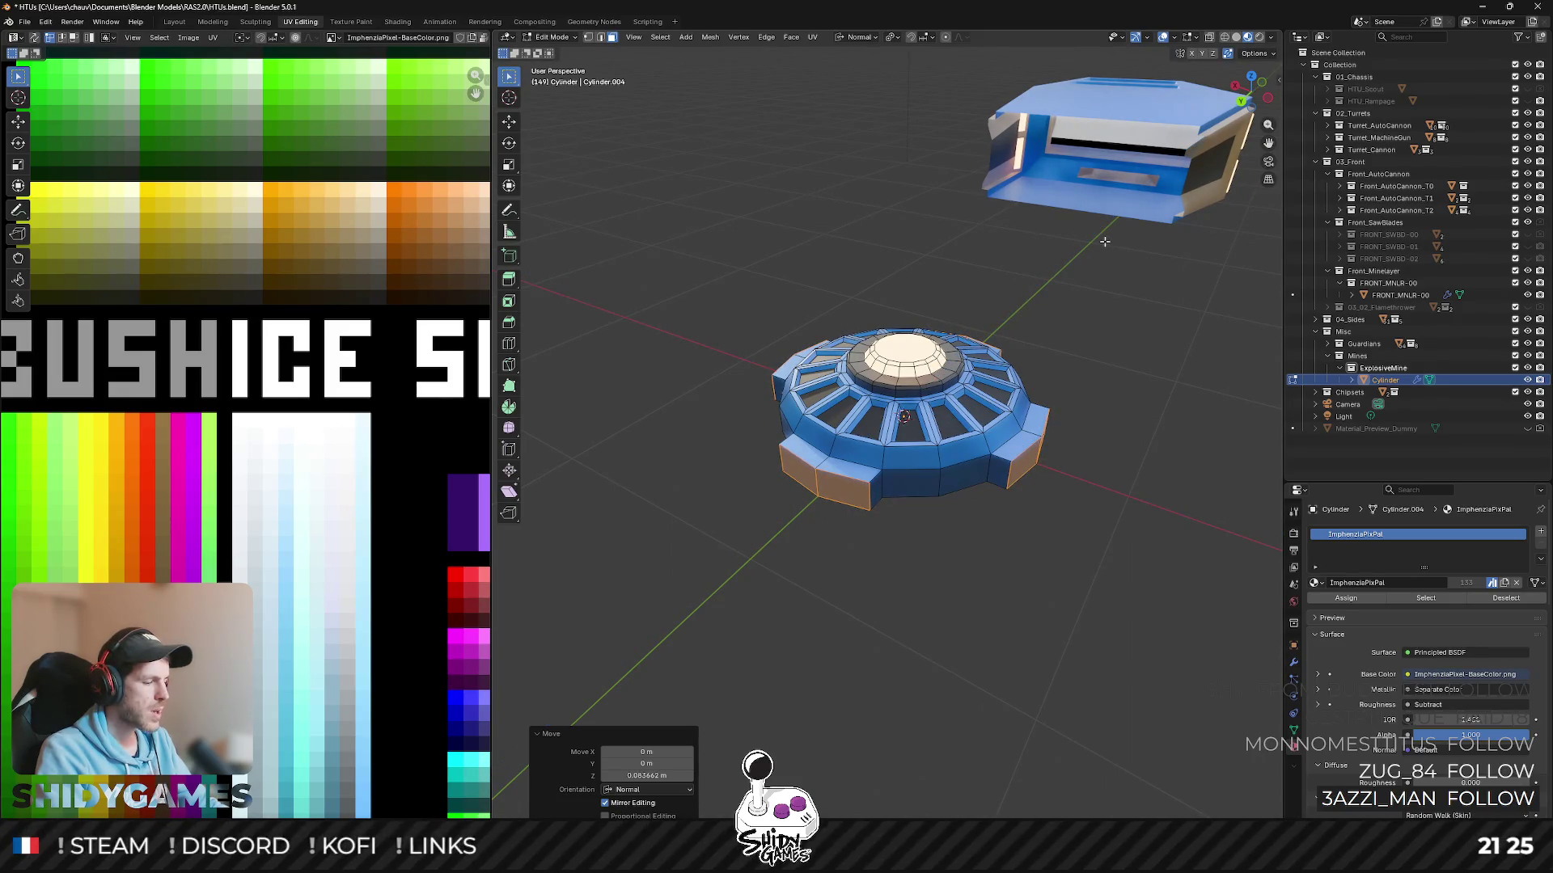
# - Narrow the blocks by scaling them along the Y side axis, then orbit to check
pyautogui.press('s')
pyautogui.press('x')
pyautogui.press('x')
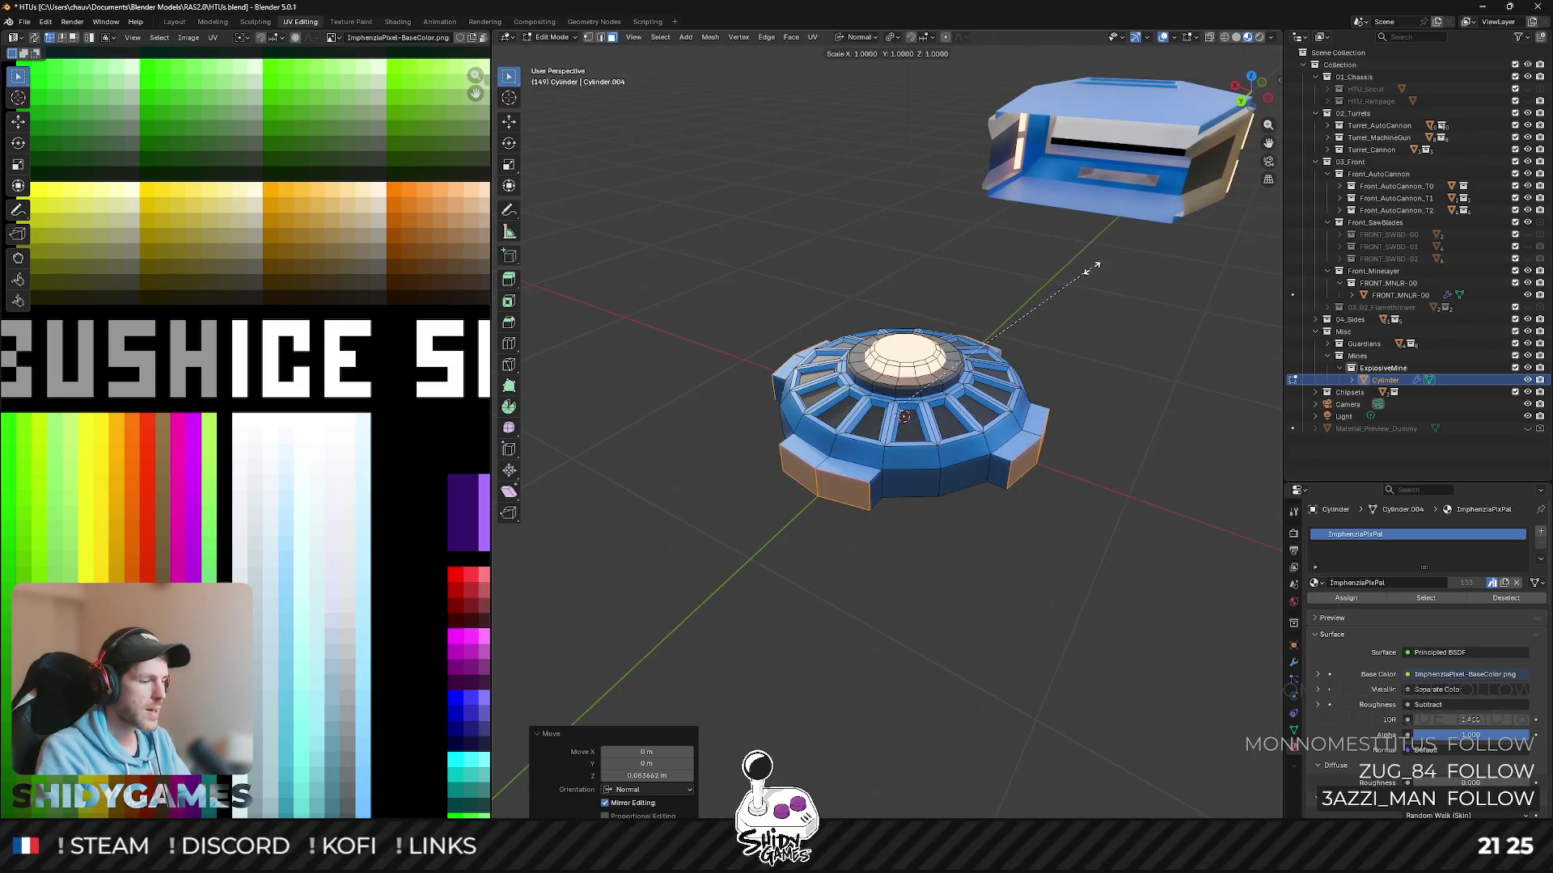
pyautogui.press('y')
pyautogui.click(1053, 294)
pyautogui.moveTo(1054, 293); pyautogui.dragTo(841, 409, button='middle')
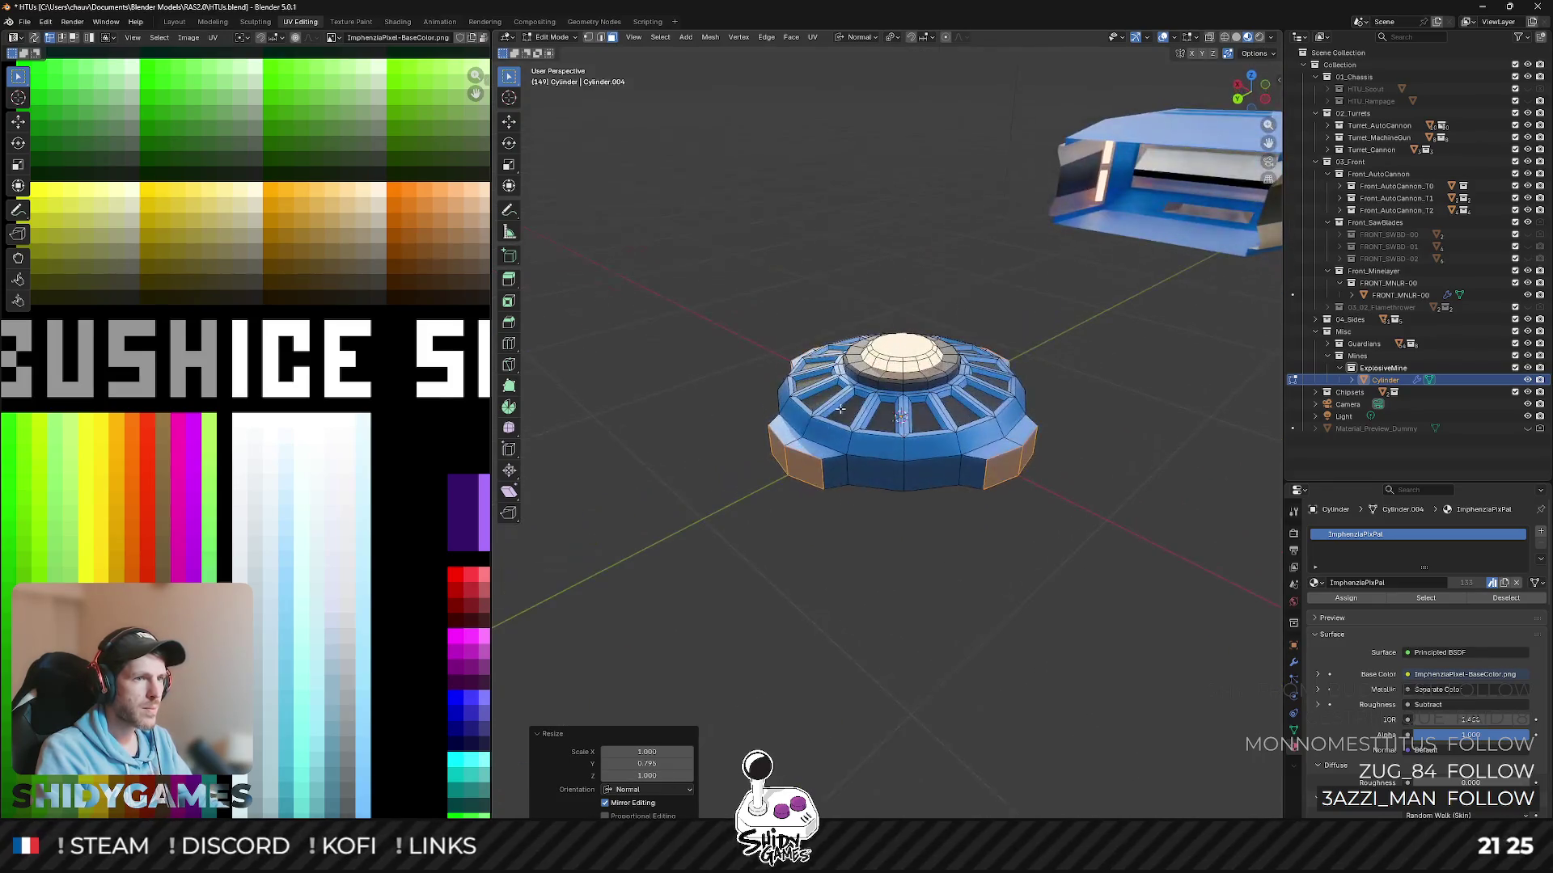
pyautogui.moveTo(977, 460)
pyautogui.mouseDown(button='middle')
pyautogui.moveTo(934, 394)
pyautogui.moveTo(977, 409)
pyautogui.mouseUp(button='middle')
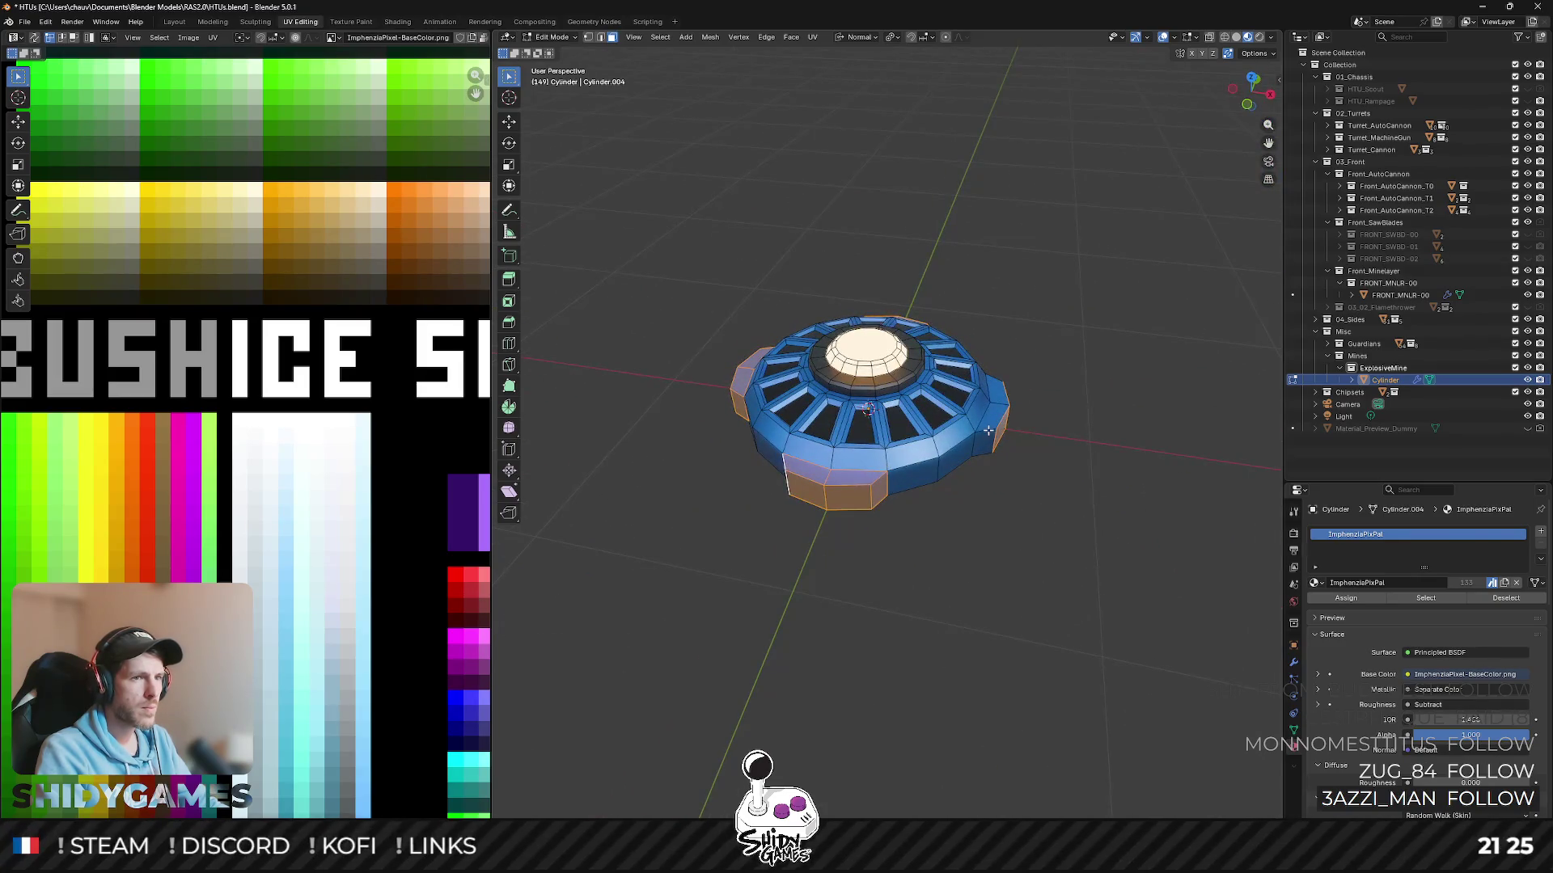
pyautogui.scroll(-3, 206, 552)
# - Move the blocks' UVs onto a new METAL palette colour, leave Edit Mode and view the mine beside the vehicle
pyautogui.moveTo(205, 552); pyautogui.dragTo(182, 341, button='middle')
pyautogui.scroll(3, 152, 520)
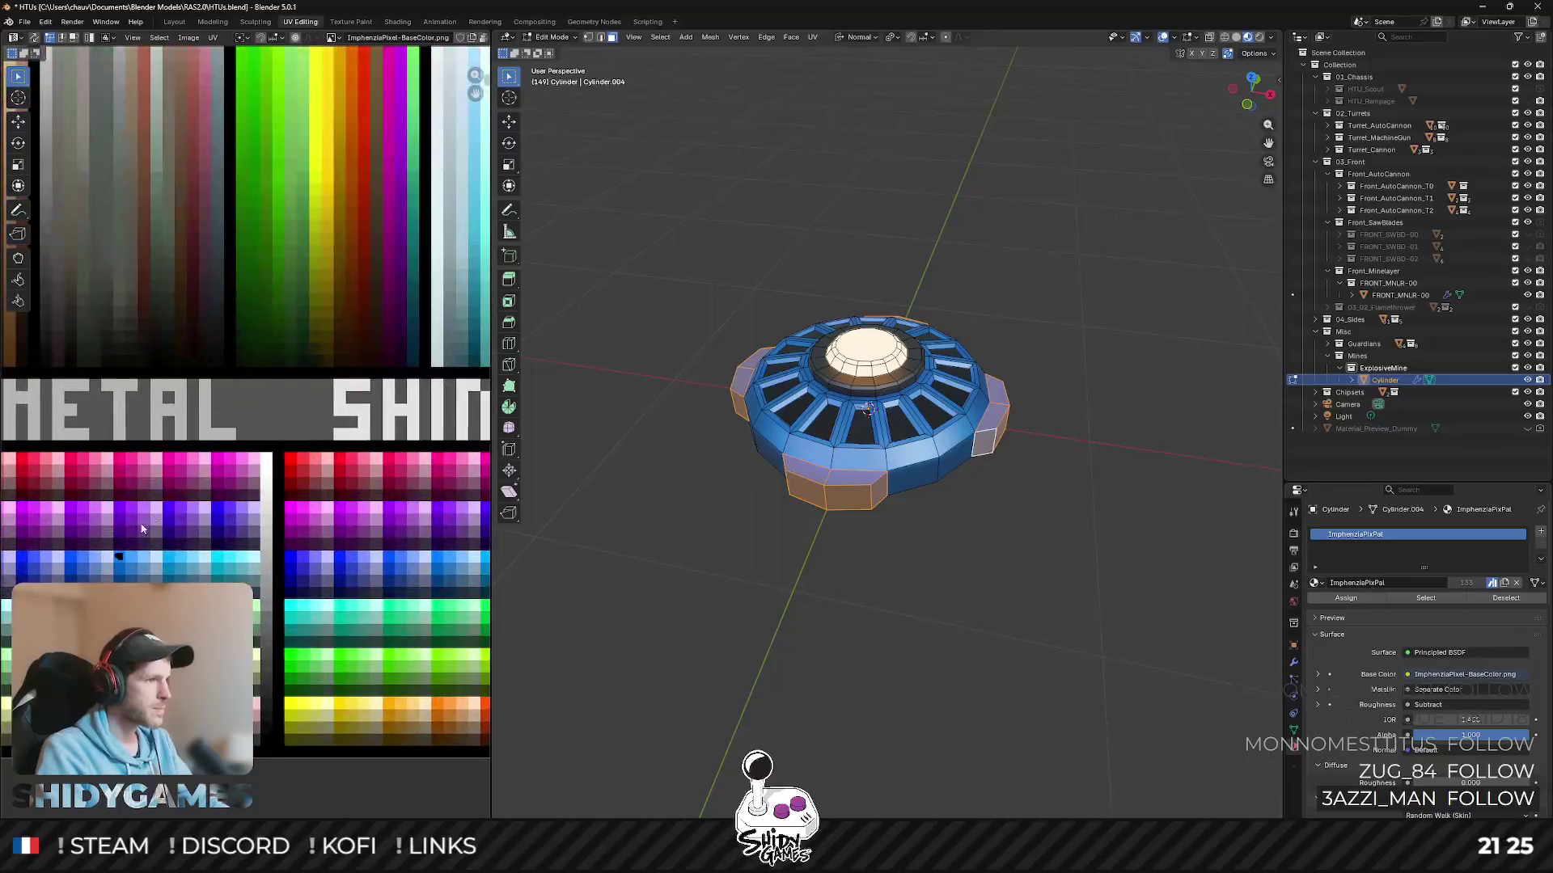
pyautogui.press('g')
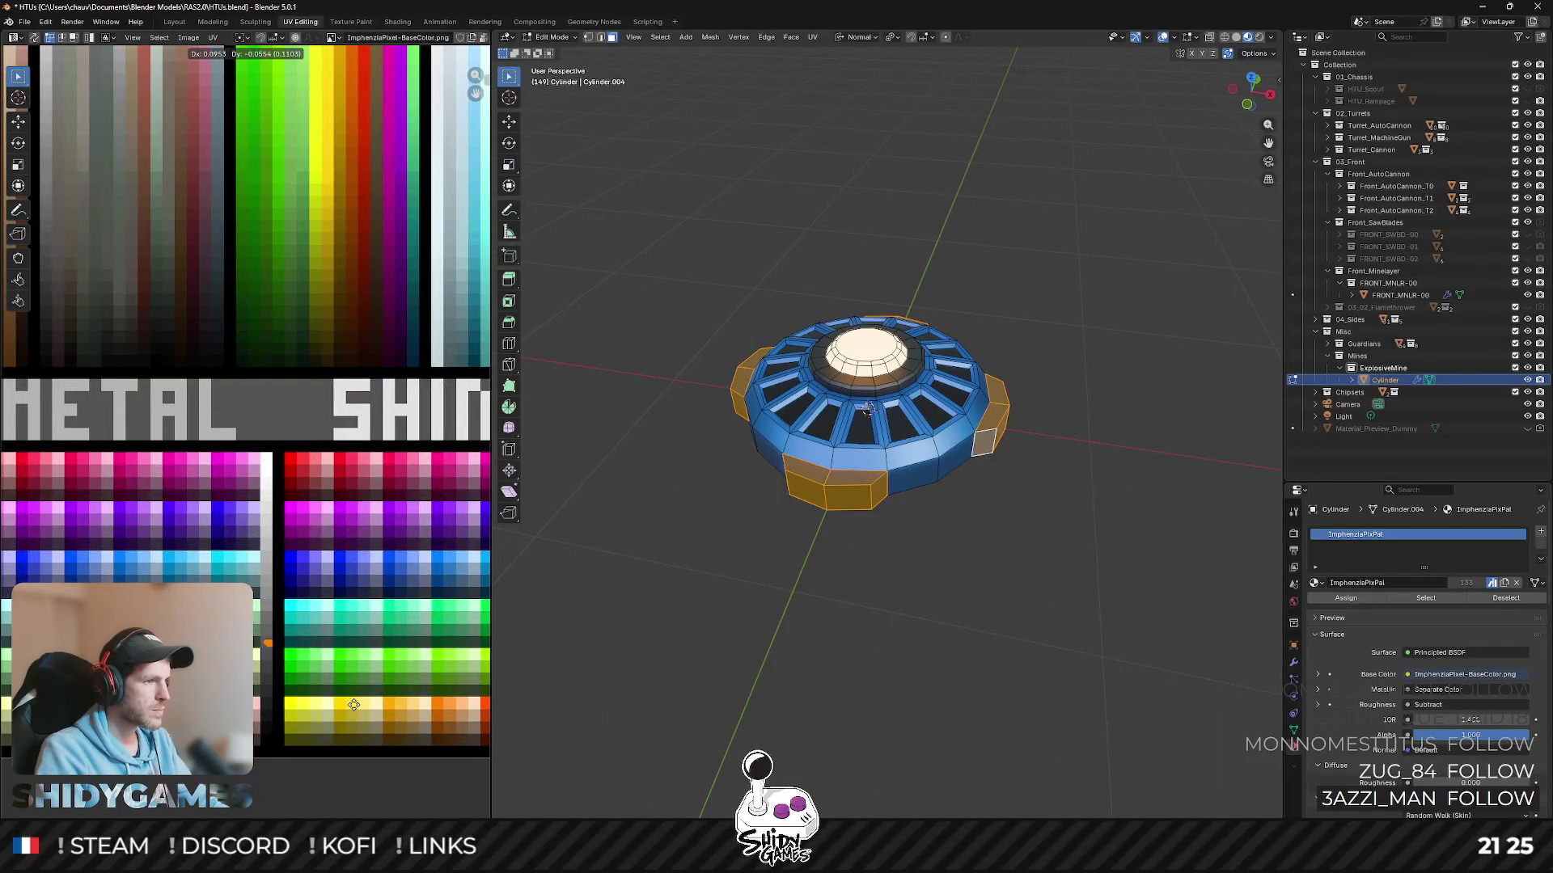
pyautogui.click(351, 704)
pyautogui.press('Tab')
pyautogui.moveTo(849, 570)
pyautogui.mouseDown(button='middle')
pyautogui.moveTo(782, 561)
pyautogui.moveTo(800, 502)
pyautogui.moveTo(943, 527)
pyautogui.moveTo(1054, 477)
pyautogui.moveTo(998, 493)
pyautogui.moveTo(965, 421)
pyautogui.moveTo(1015, 455)
pyautogui.moveTo(897, 438)
pyautogui.moveTo(858, 477)
pyautogui.moveTo(855, 532)
pyautogui.moveTo(866, 490)
pyautogui.mouseUp(button='middle')
pyautogui.click(1055, 476)
# - Review the mine's viewport shading, mesh editing and visibility settings in Edit Mode, then return to Object Mode
pyautogui.click(870, 450)
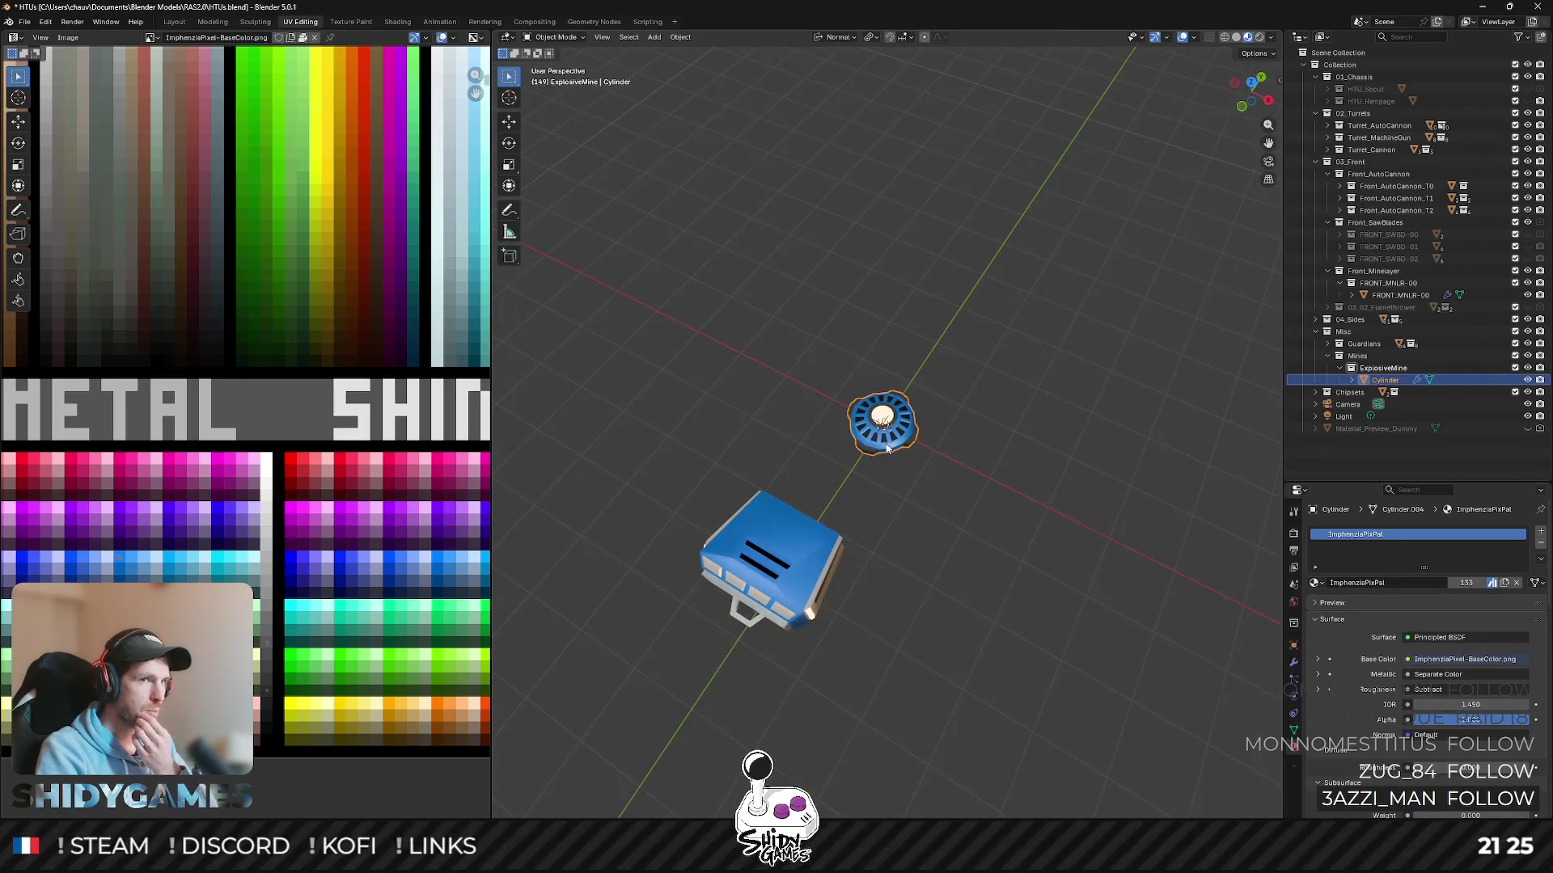
pyautogui.click(1247, 54)
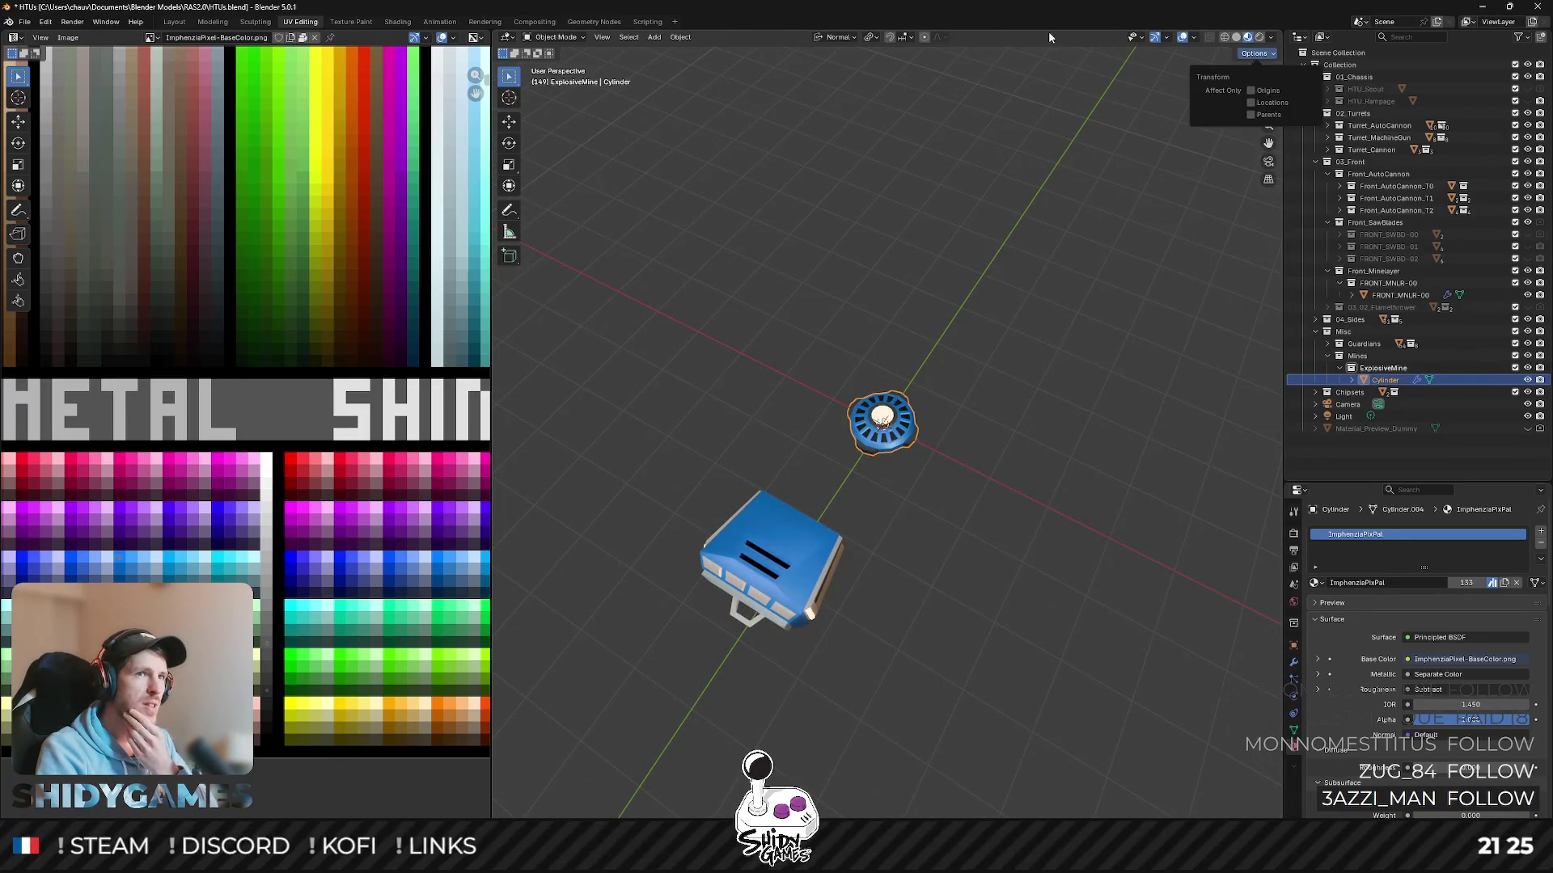
pyautogui.click(1273, 41)
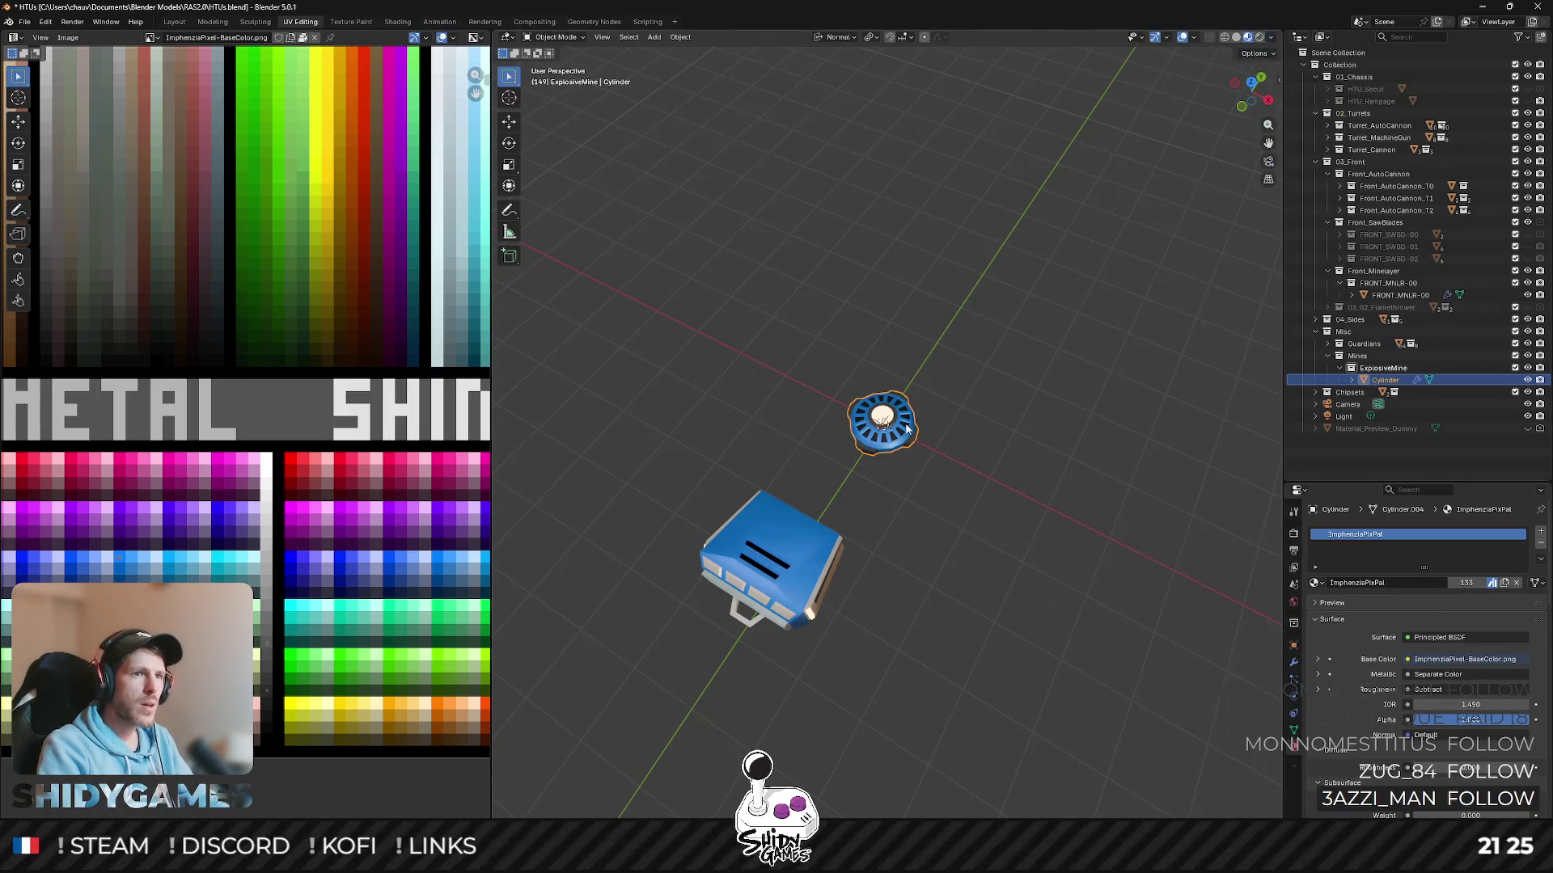
pyautogui.press('Tab')
pyautogui.press('a')
pyautogui.click(1273, 37)
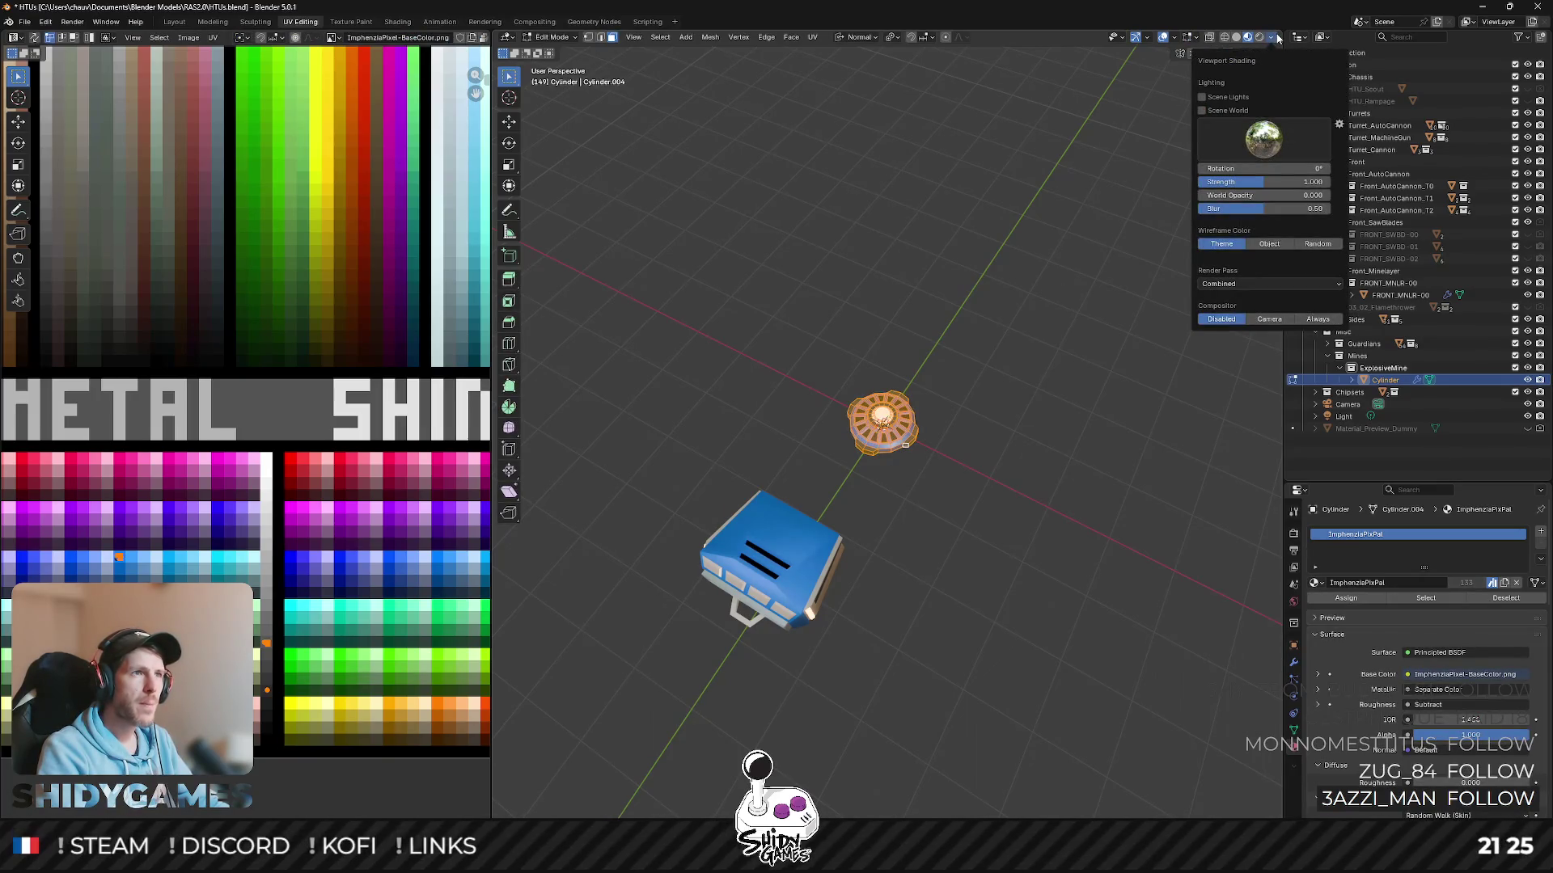
pyautogui.click(1273, 56)
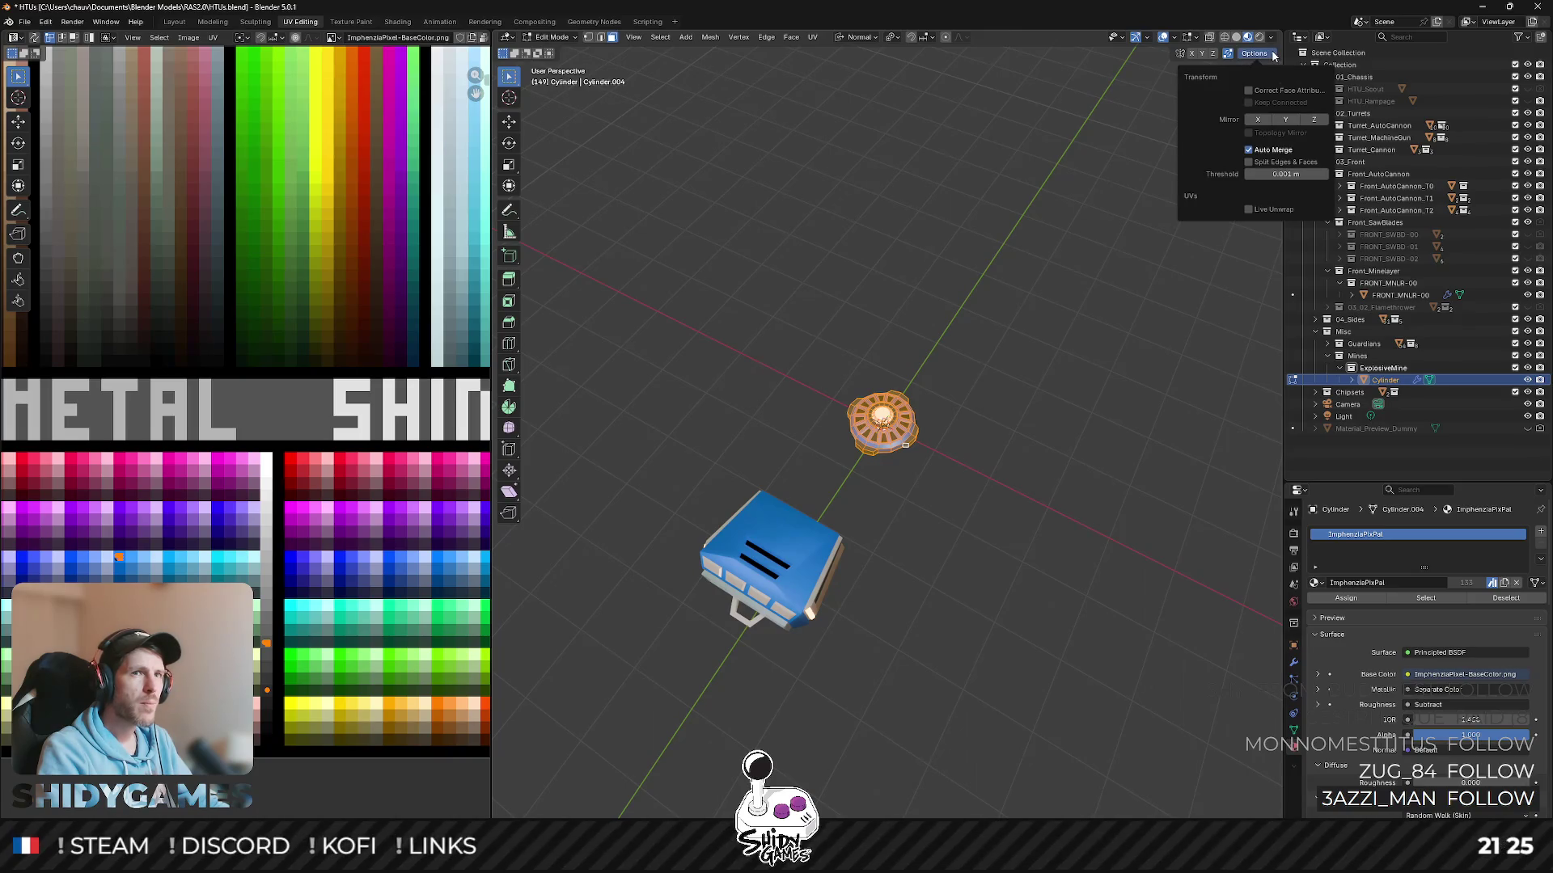
pyautogui.click(1124, 39)
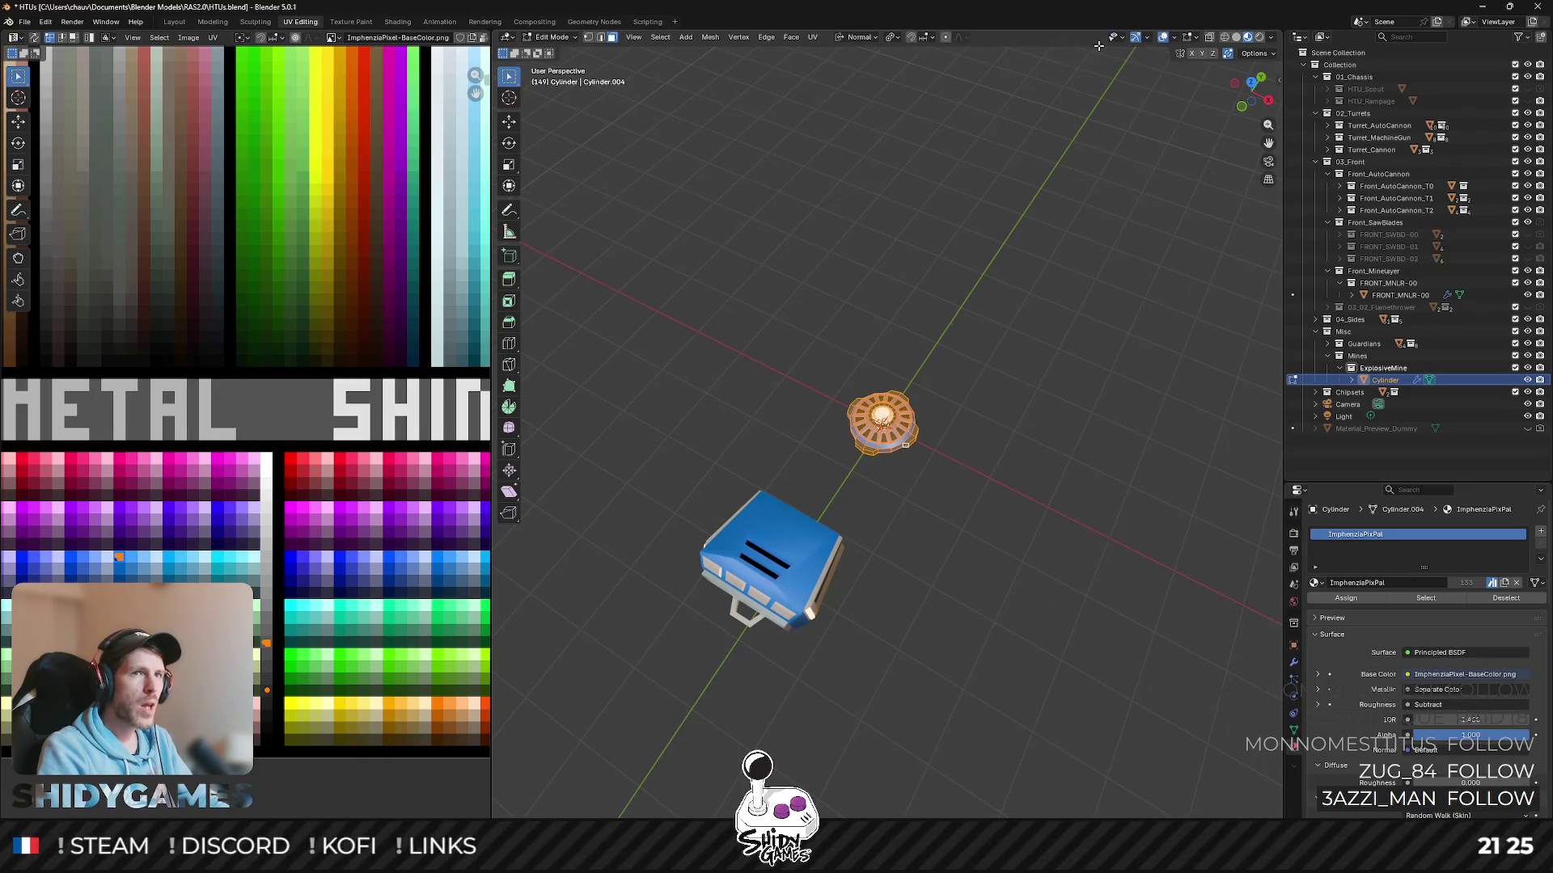
pyautogui.click(1272, 43)
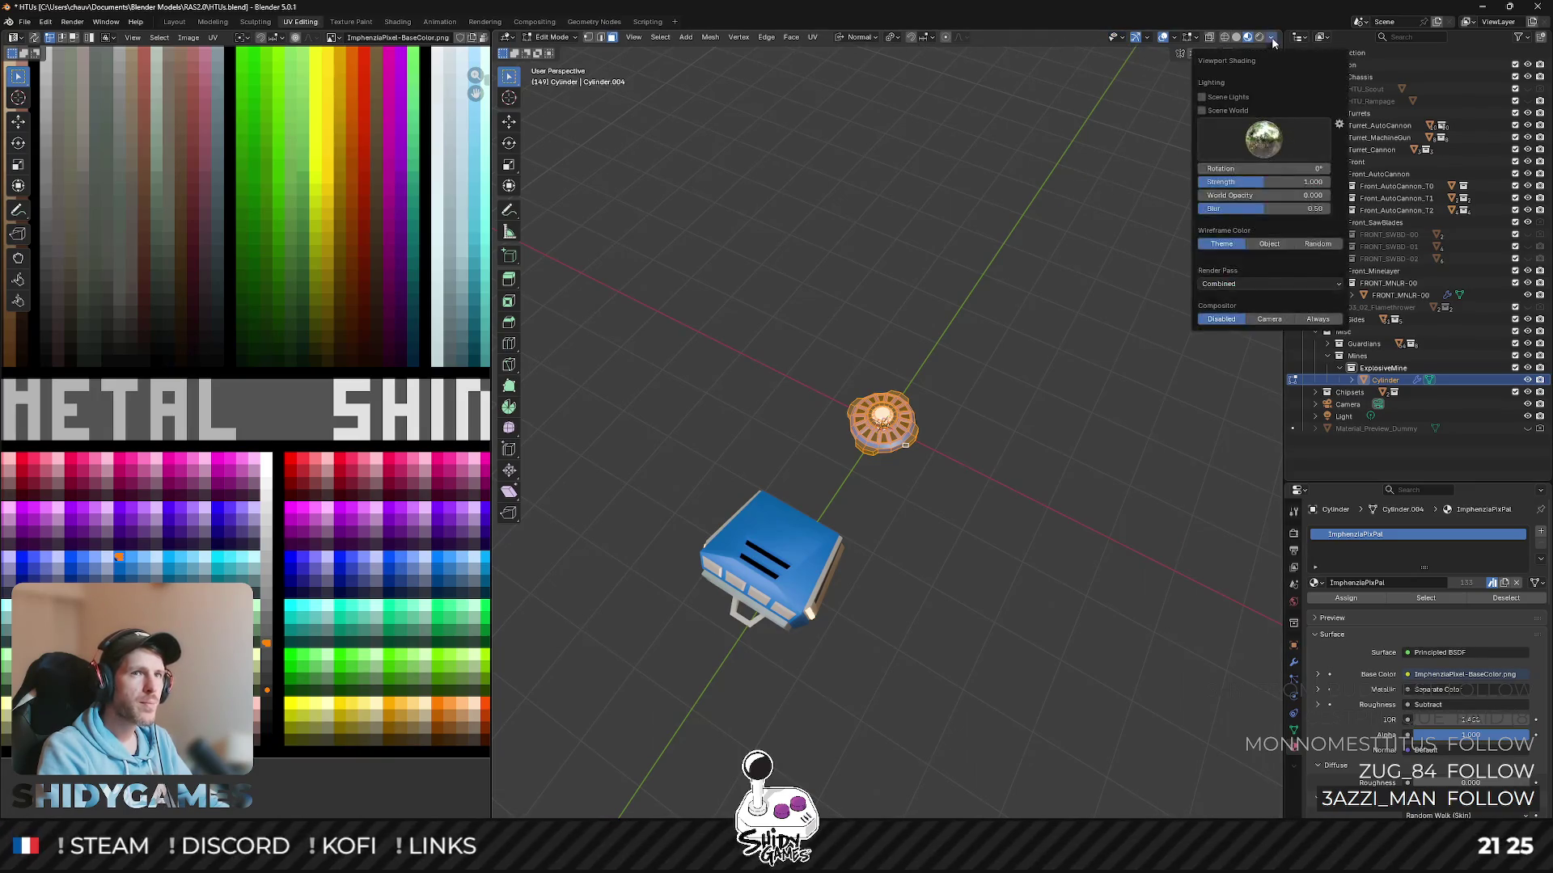
pyautogui.click(1273, 53)
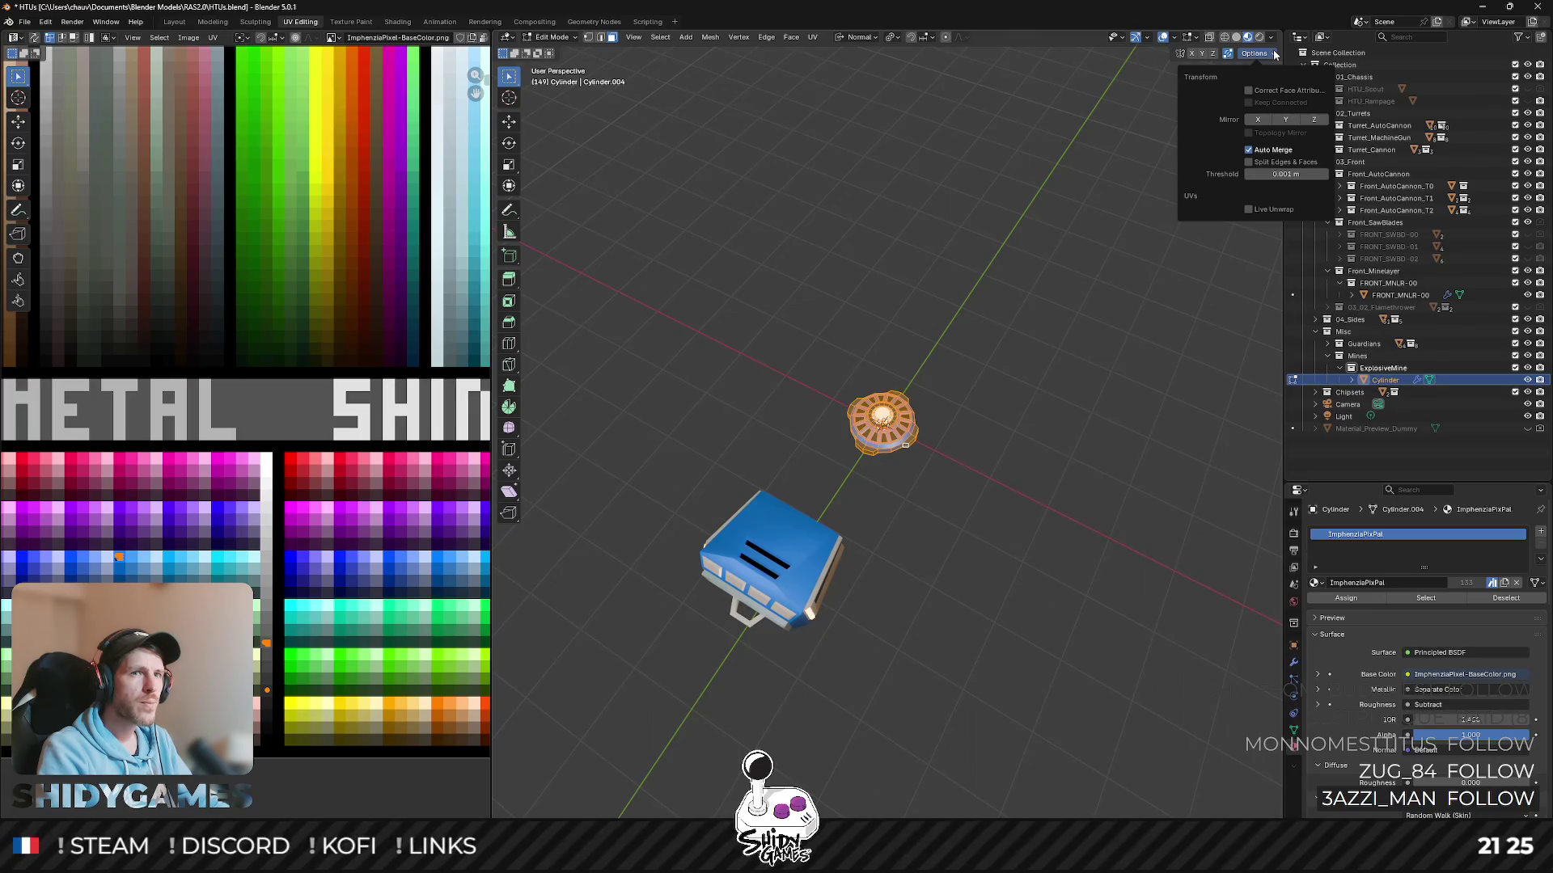
pyautogui.click(1272, 39)
pyautogui.press('Tab')
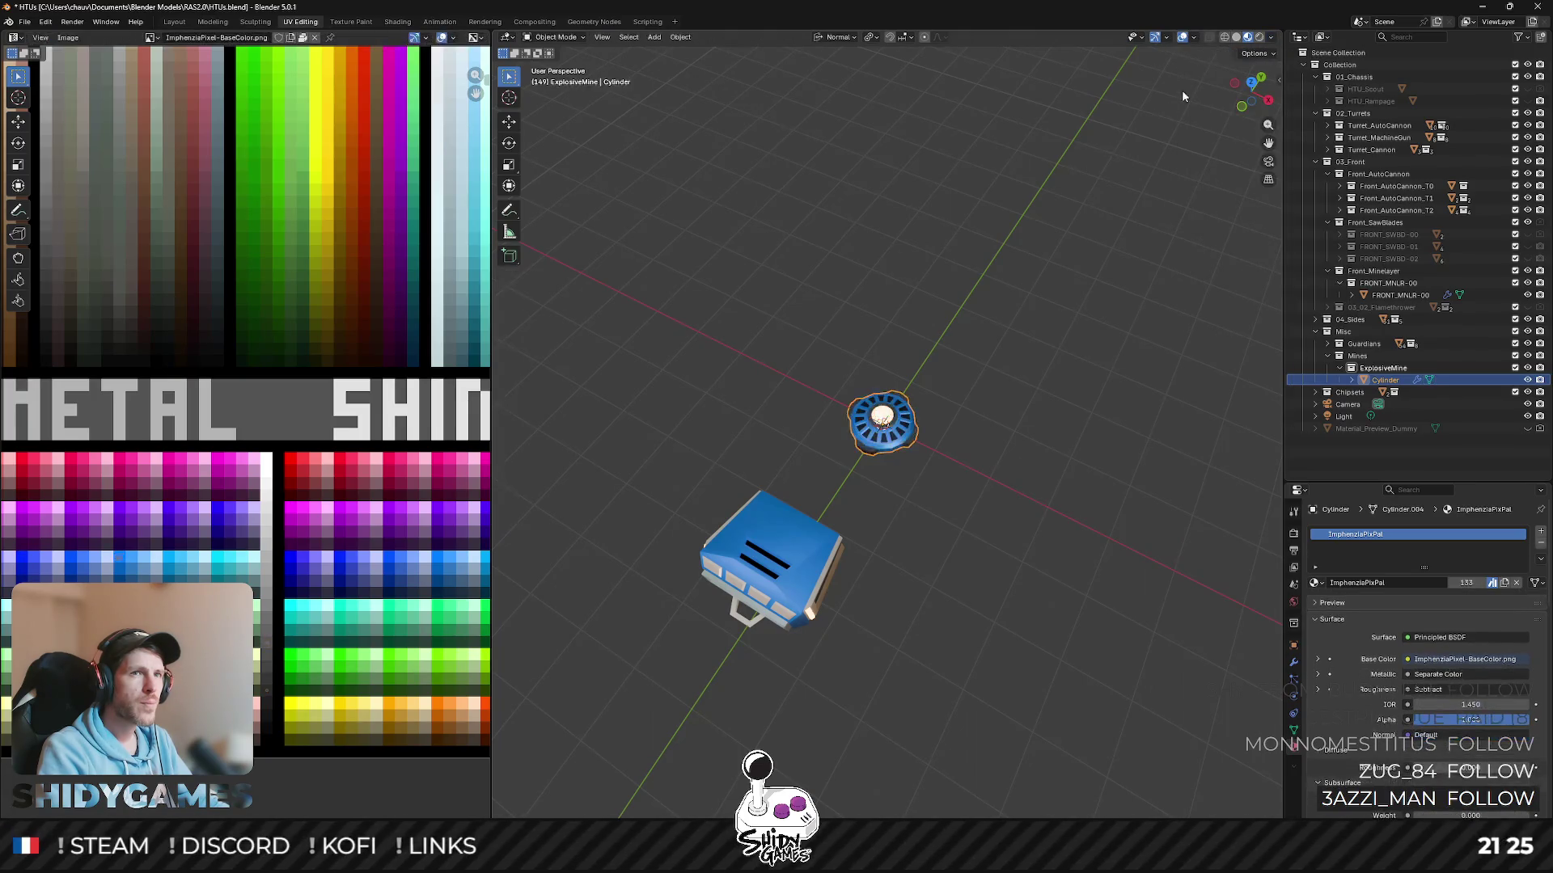
# - Select the ExplosiveMine parent for the mine, then select the front weapon box on the vehicle
pyautogui.click(1254, 53)
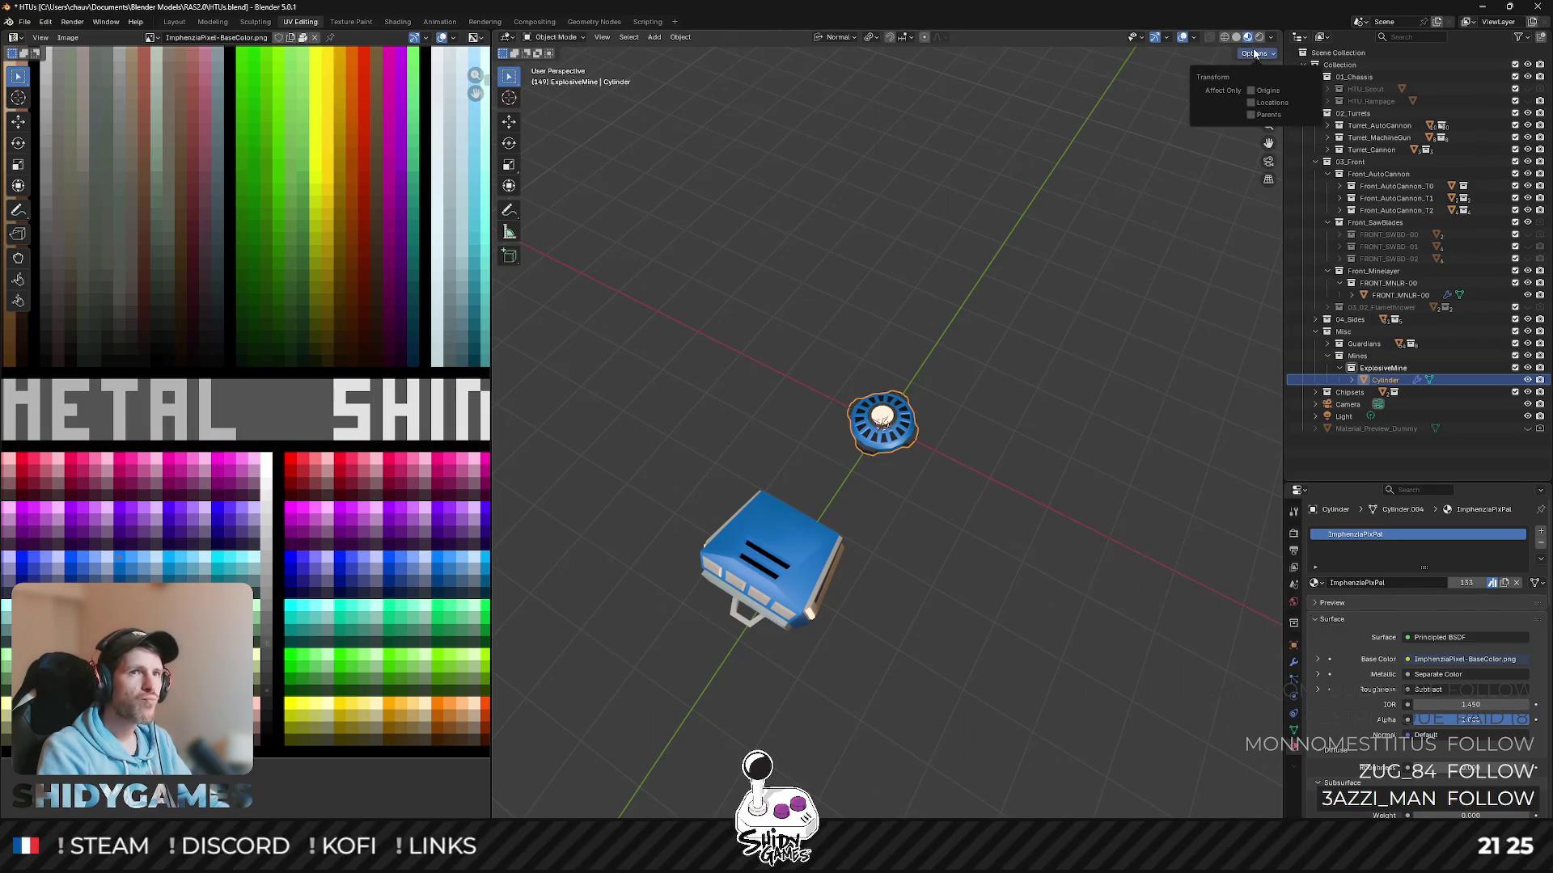
pyautogui.click(1274, 36)
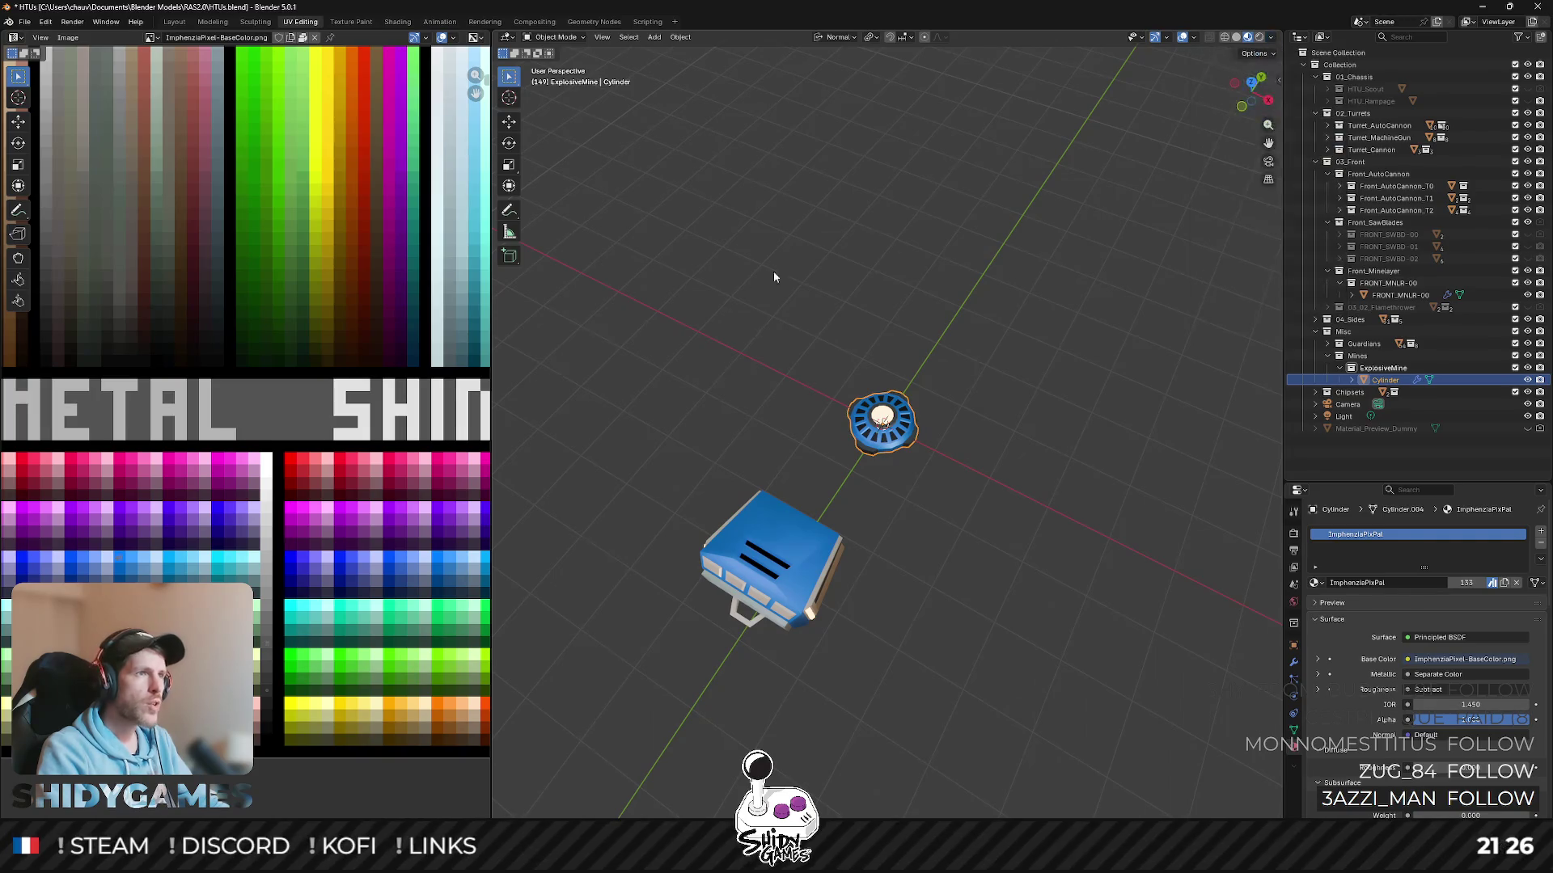
pyautogui.moveTo(788, 270); pyautogui.dragTo(799, 291, button='middle')
pyautogui.click(880, 422)
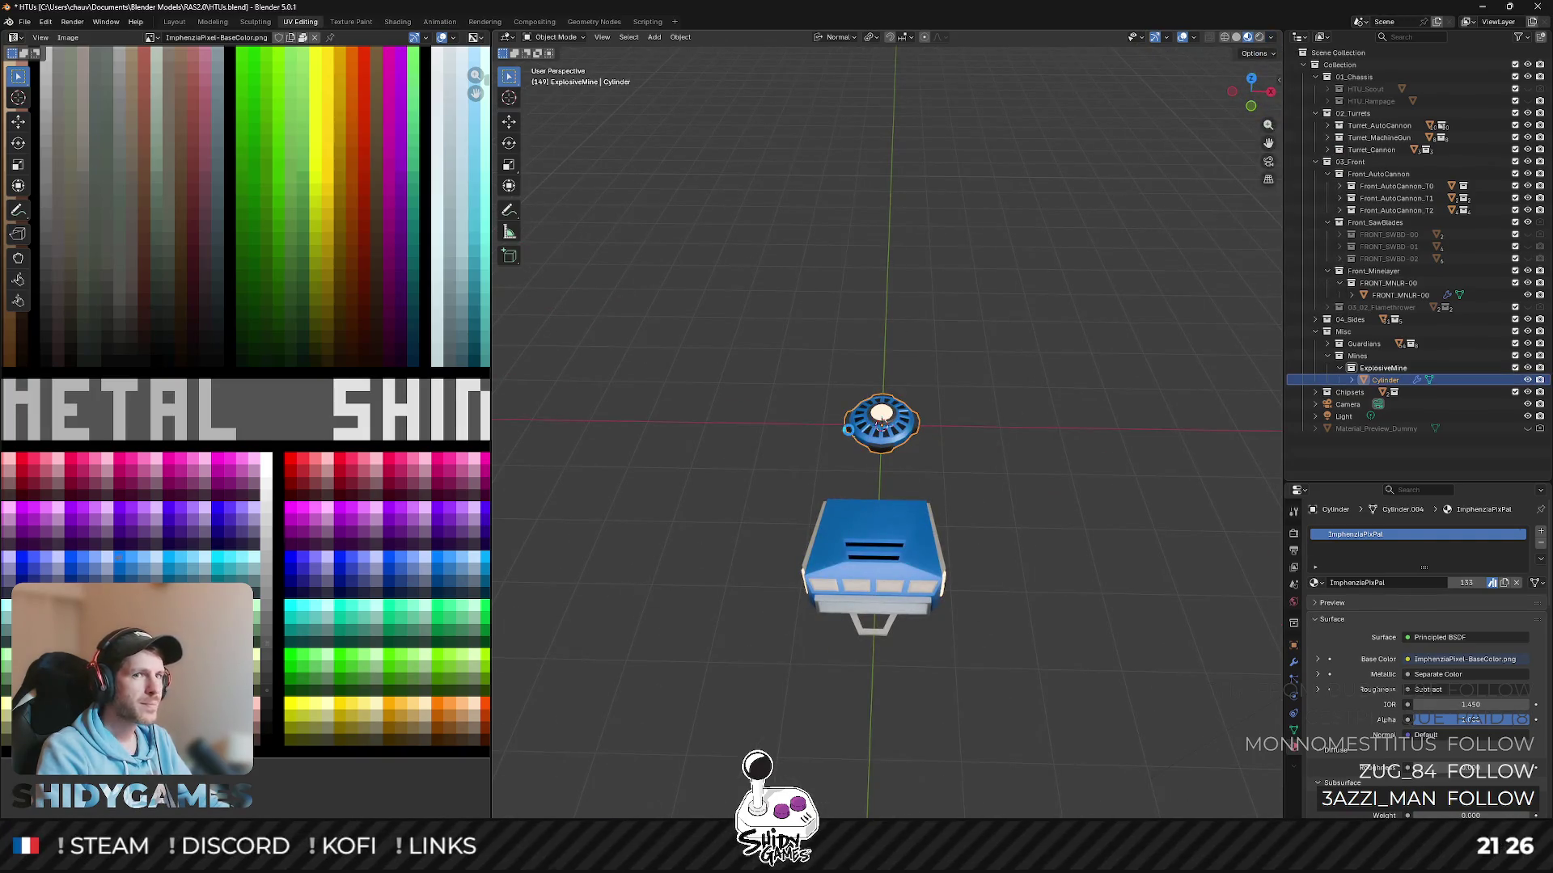
pyautogui.click(1386, 369)
pyautogui.moveTo(850, 304); pyautogui.dragTo(933, 420, button='middle')
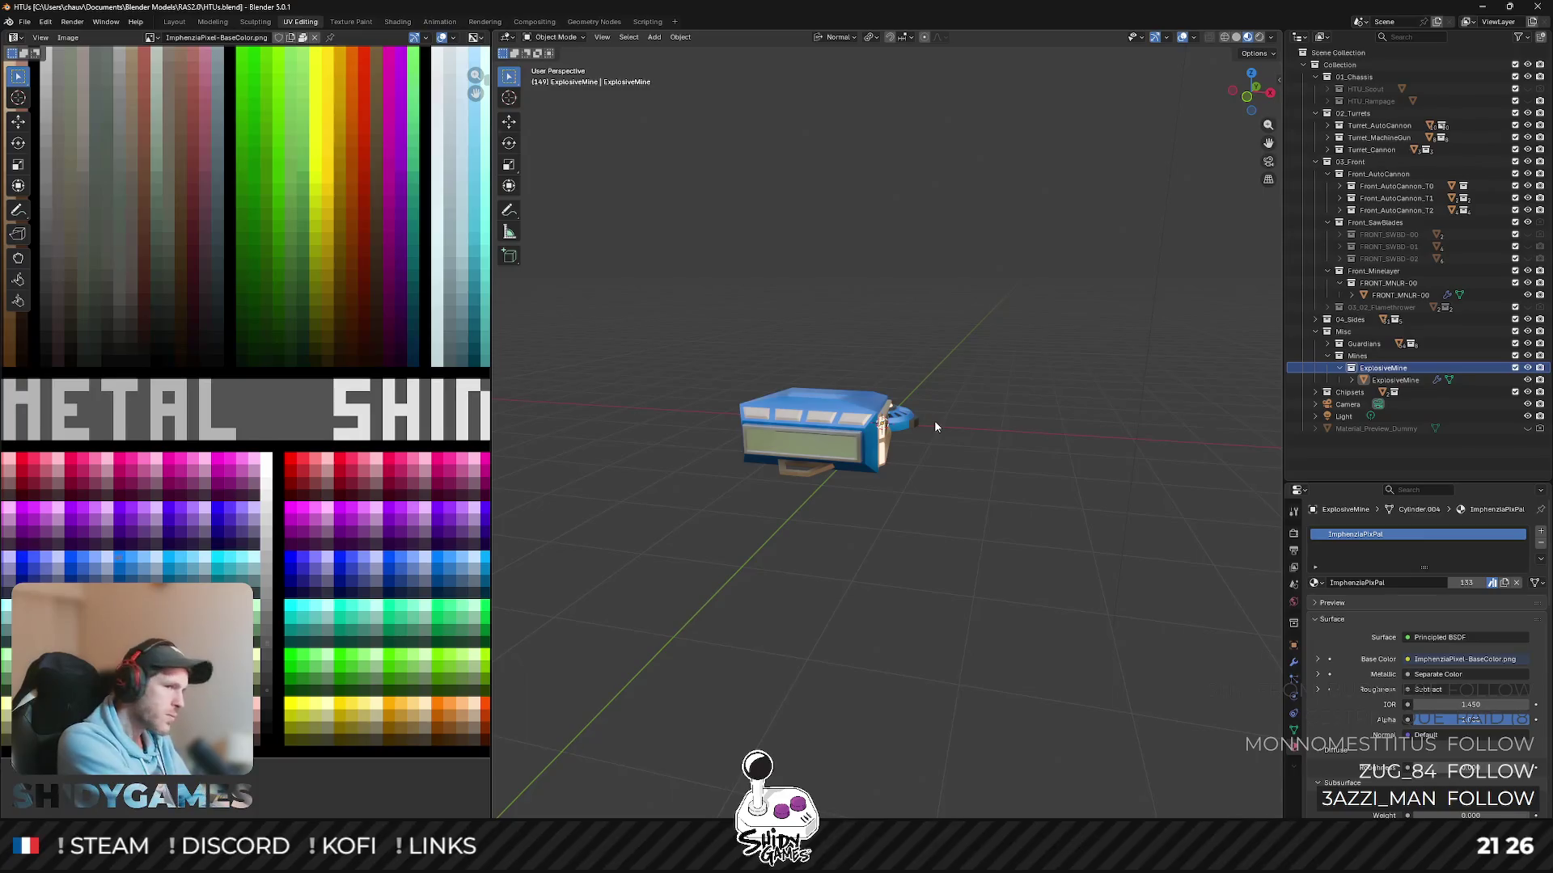
pyautogui.click(818, 461)
pyautogui.moveTo(817, 461); pyautogui.dragTo(849, 582, button='middle')
# - In Edit Mode with X-ray on, try moving the bracket's bottom faces along their normal and cancel twice
pyautogui.press('Tab')
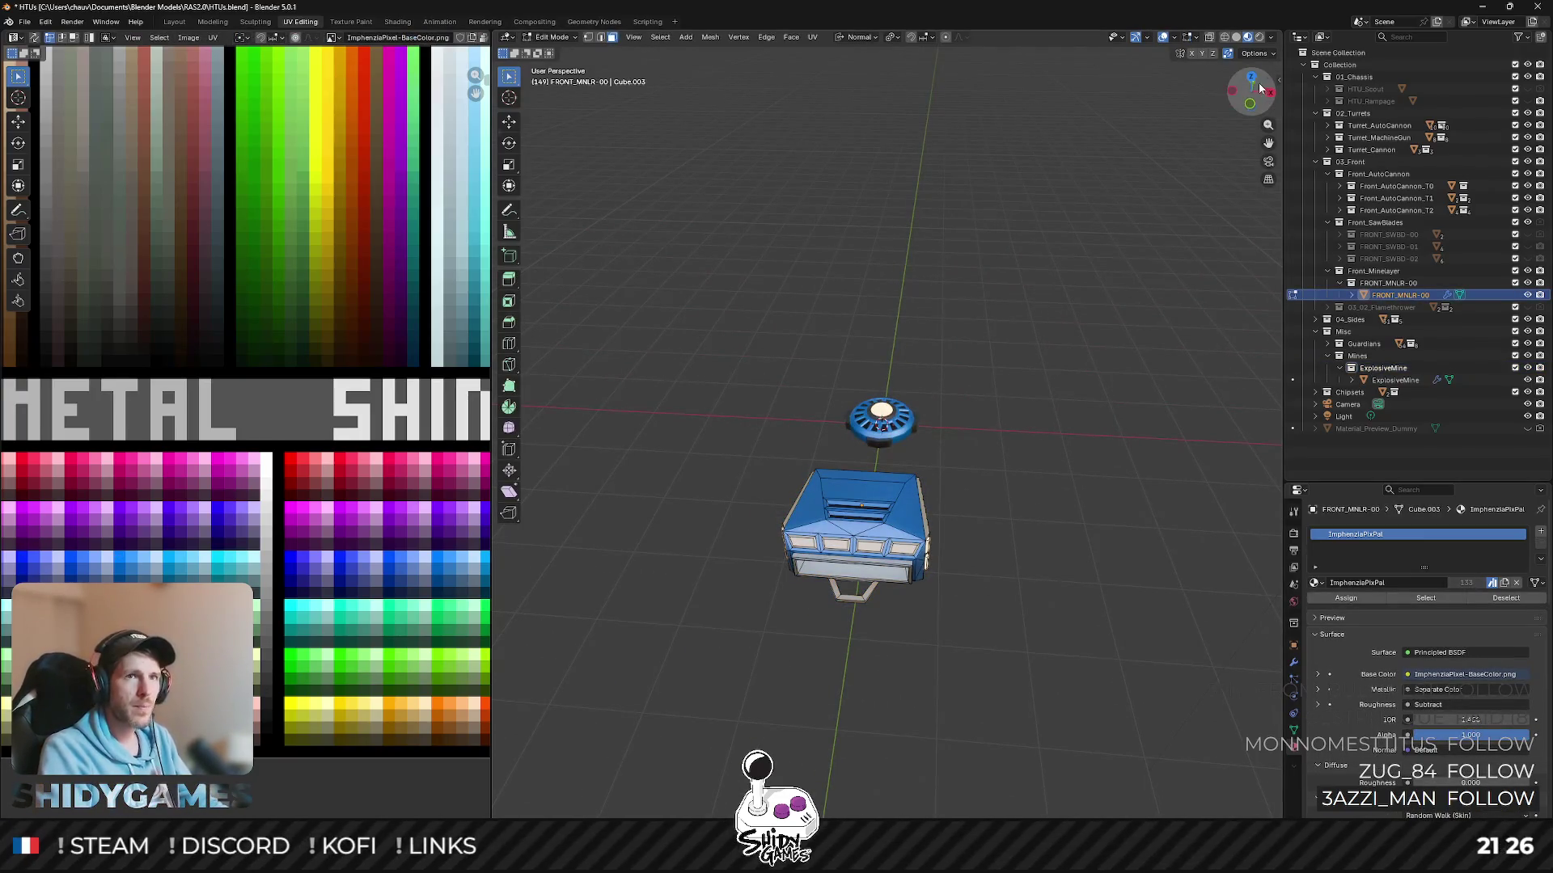
pyautogui.click(1253, 80)
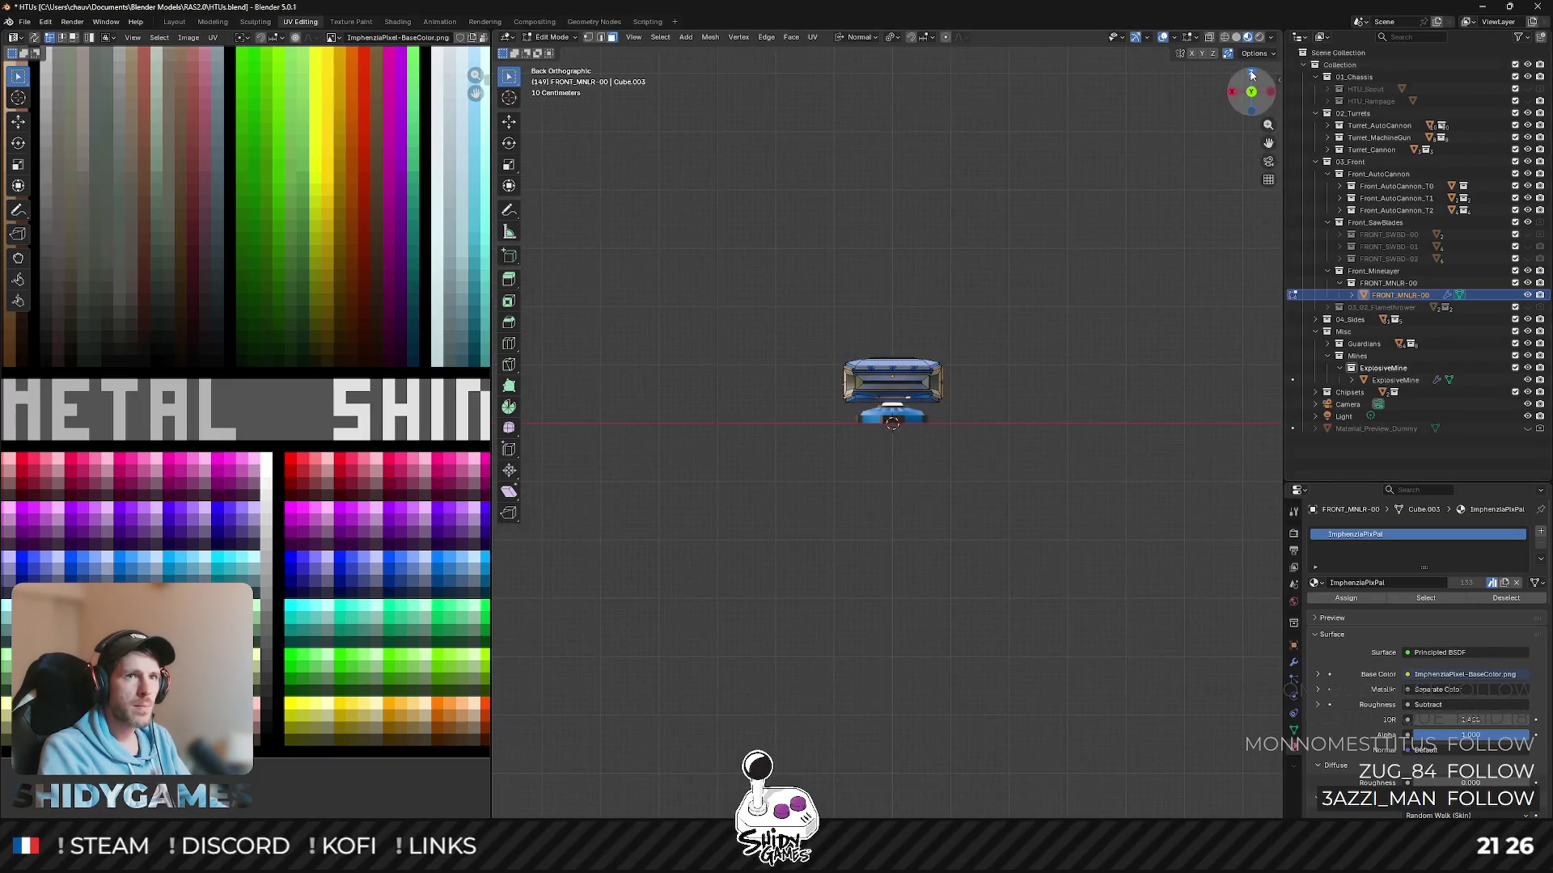
pyautogui.scroll(5, 985, 368)
pyautogui.keyDown('shift'); pyautogui.scroll(-5, 859, 380); pyautogui.keyUp('shift')
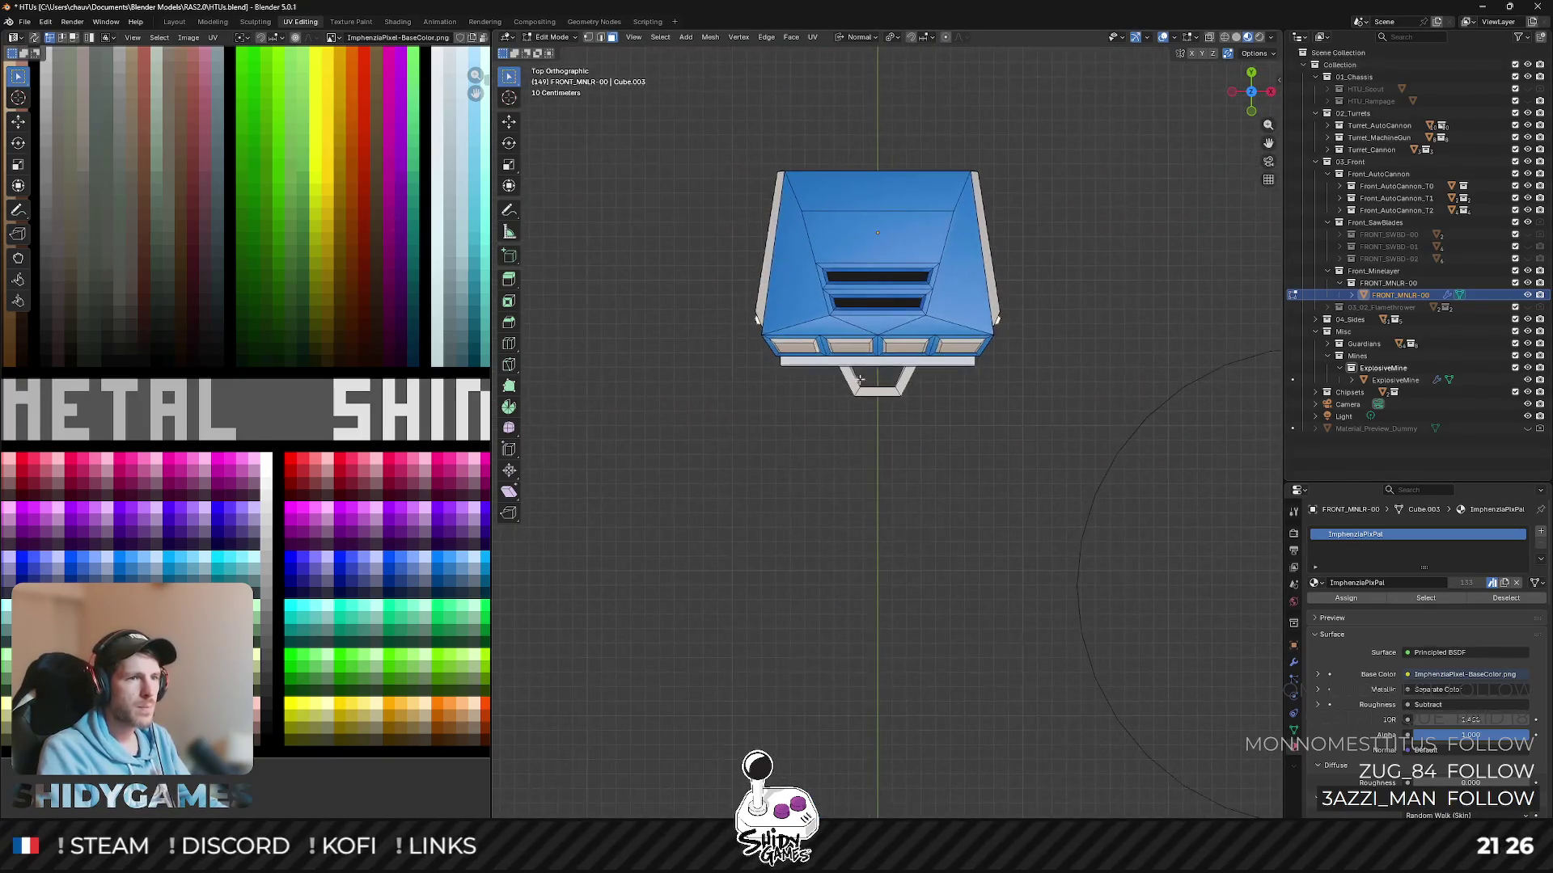
pyautogui.hotkey('alt', 'z')
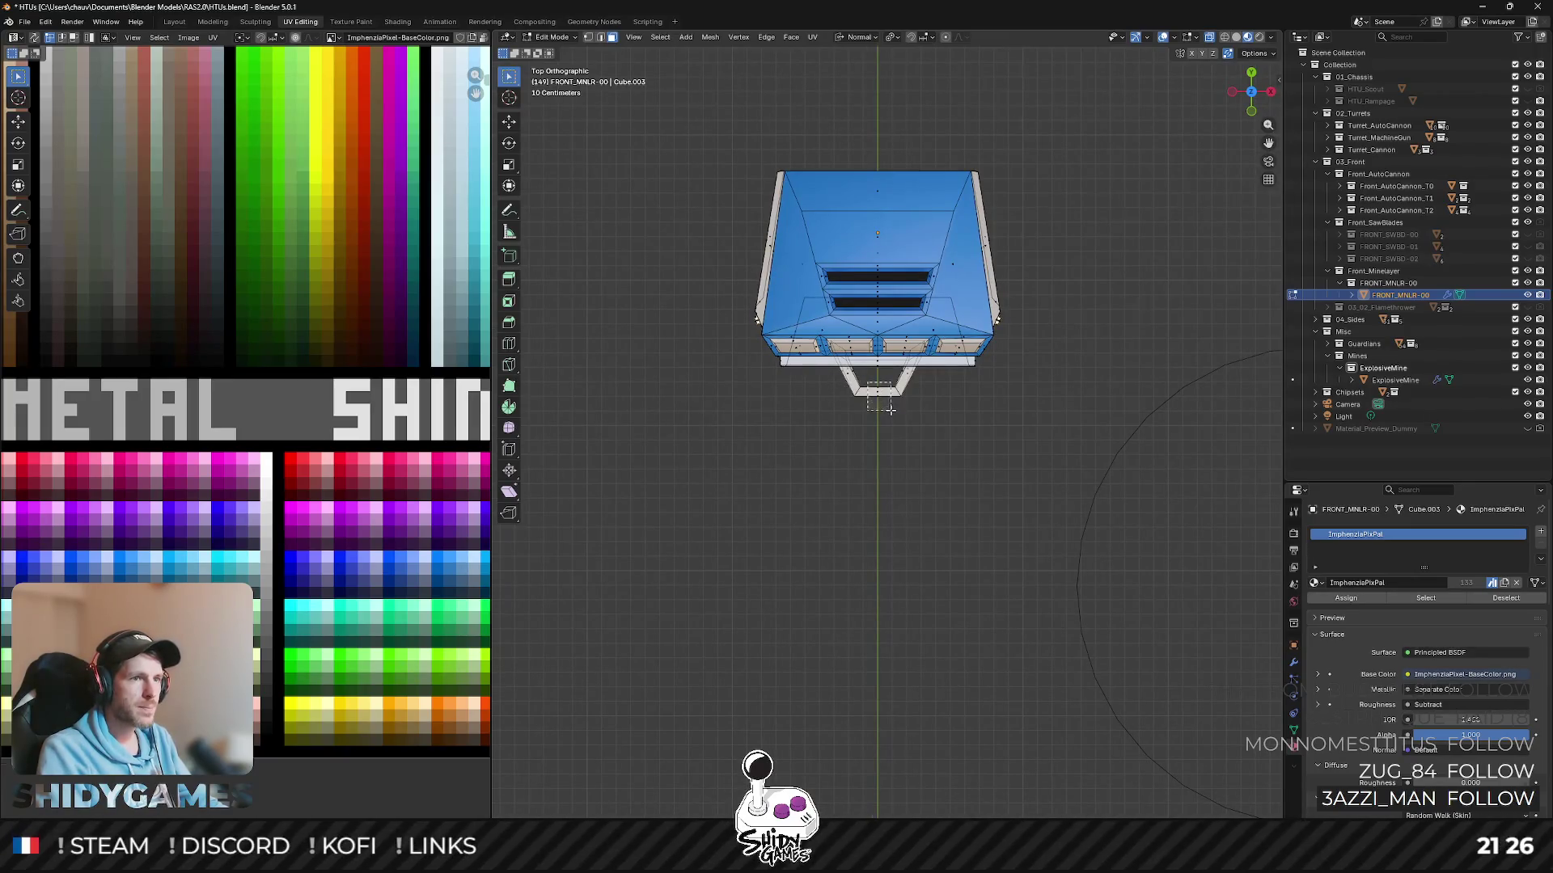
pyautogui.press('g')
pyautogui.press('z')
pyautogui.press('z')
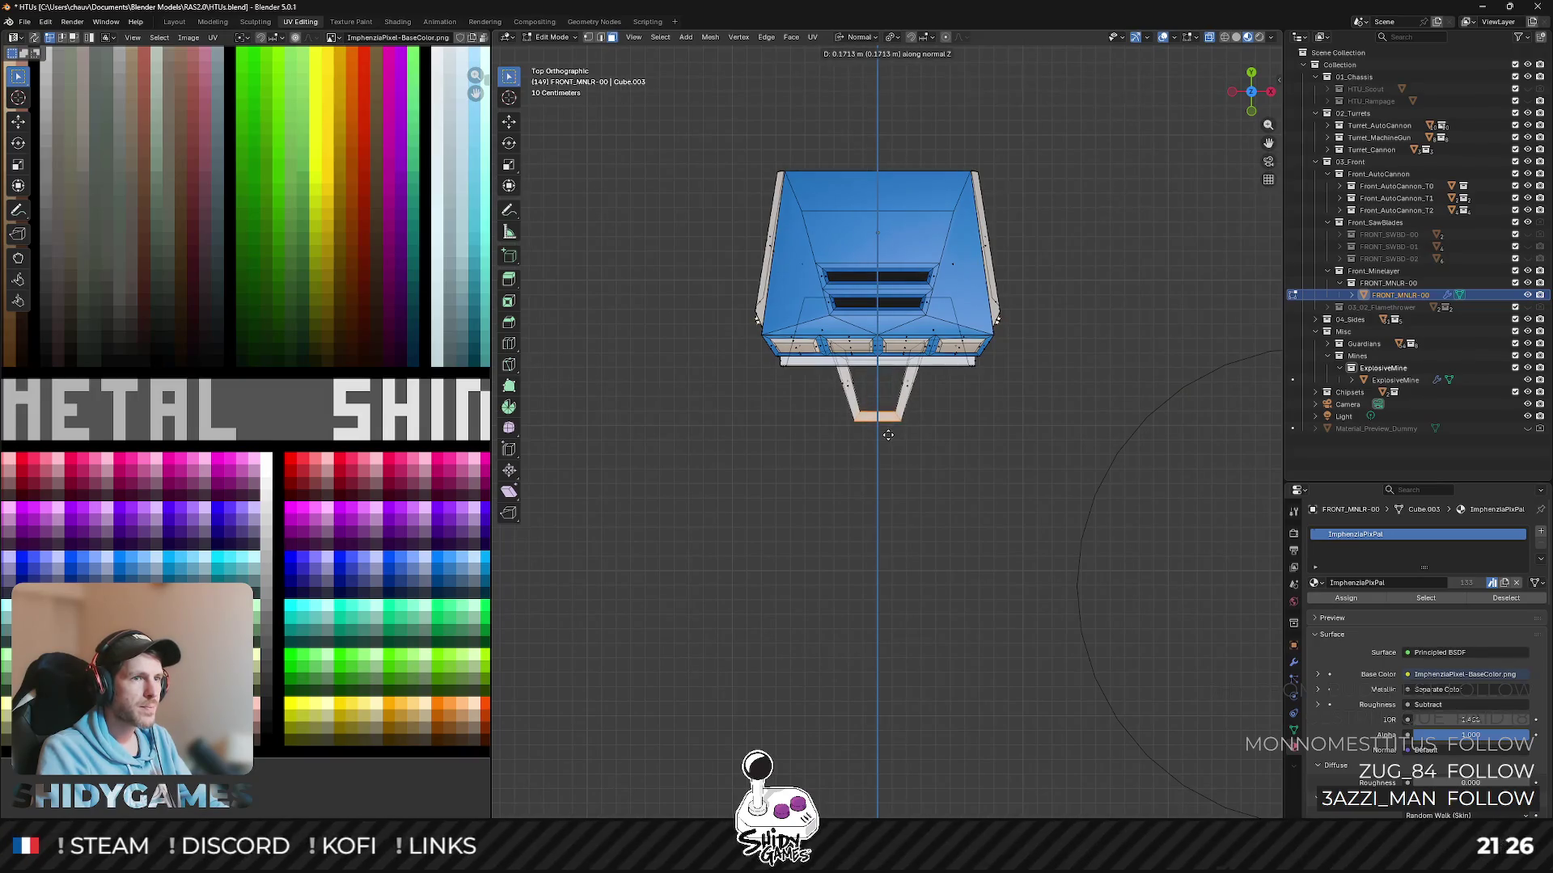
pyautogui.press('Escape')
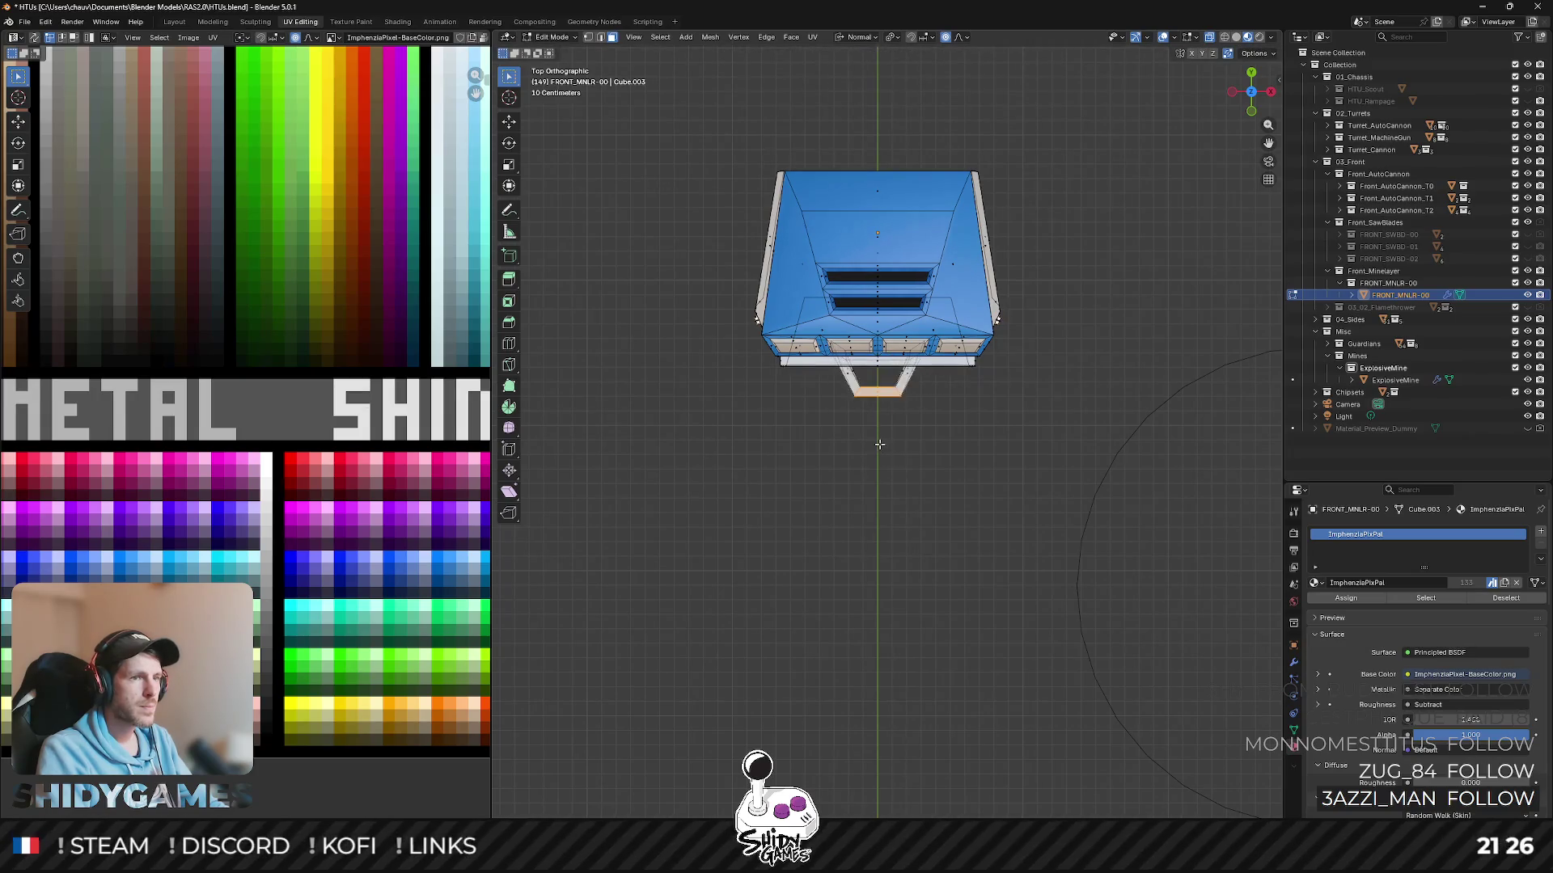
pyautogui.scroll(4, 880, 423)
pyautogui.press('g')
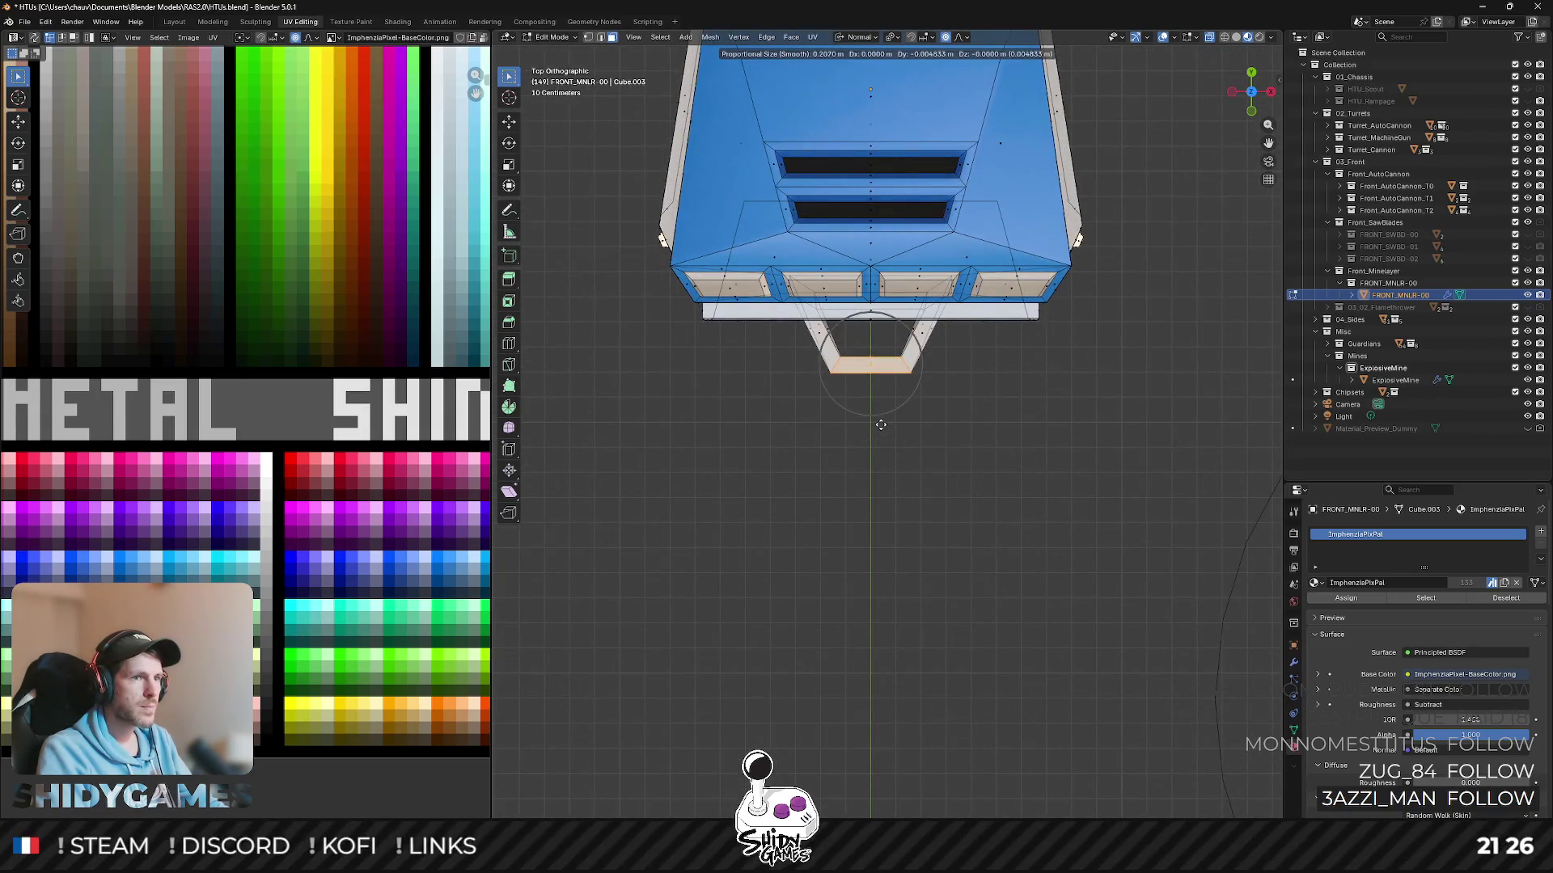
pyautogui.press('y')
pyautogui.press('y')
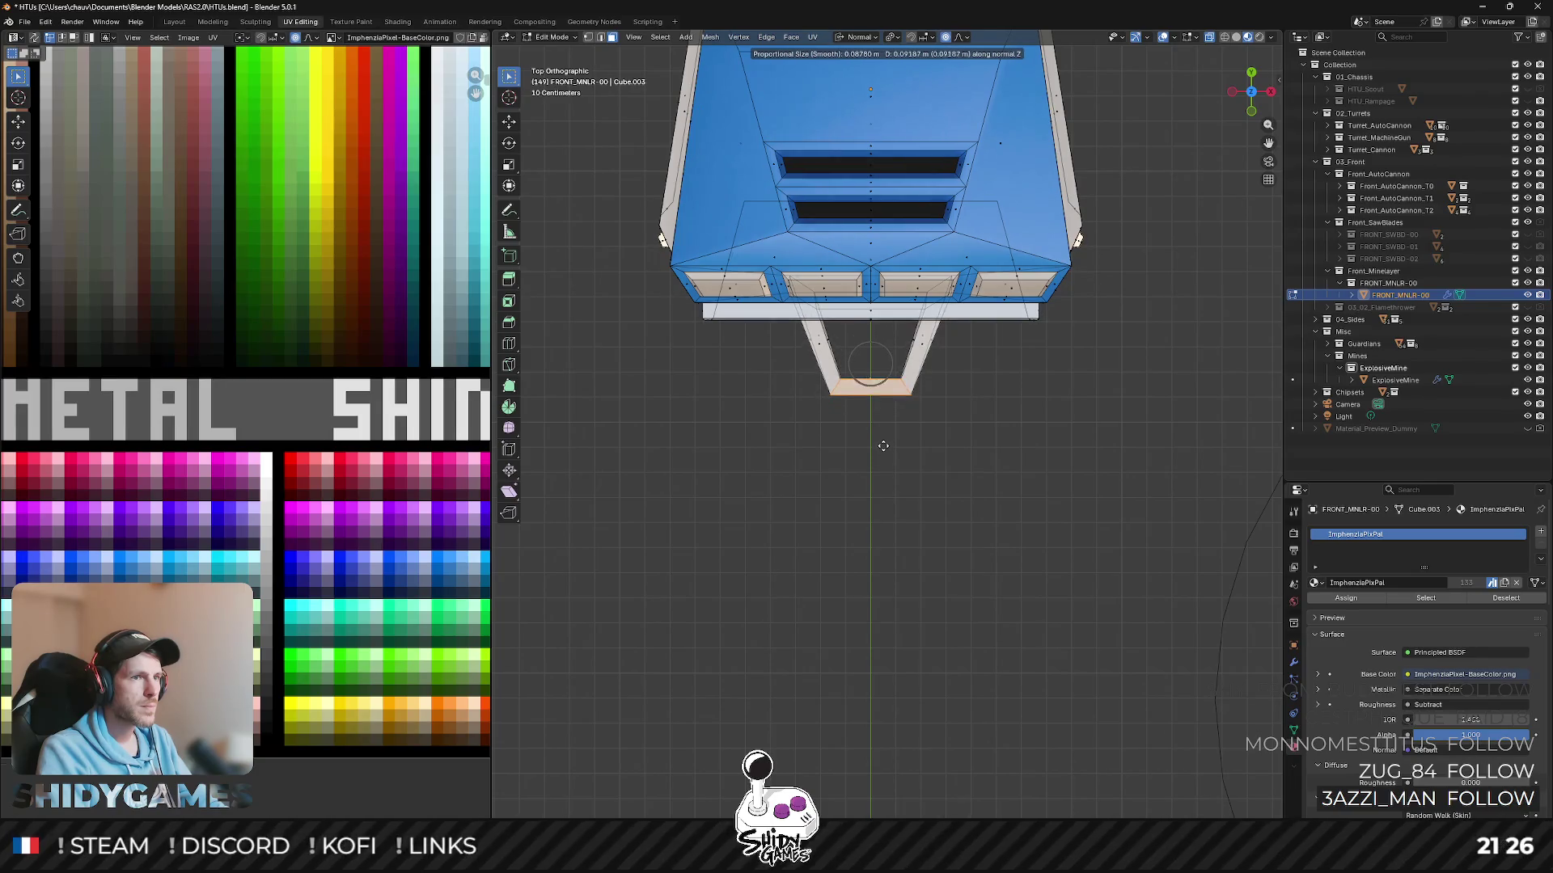
pyautogui.scroll(-5, 877, 486)
pyautogui.scroll(-3, 876, 497)
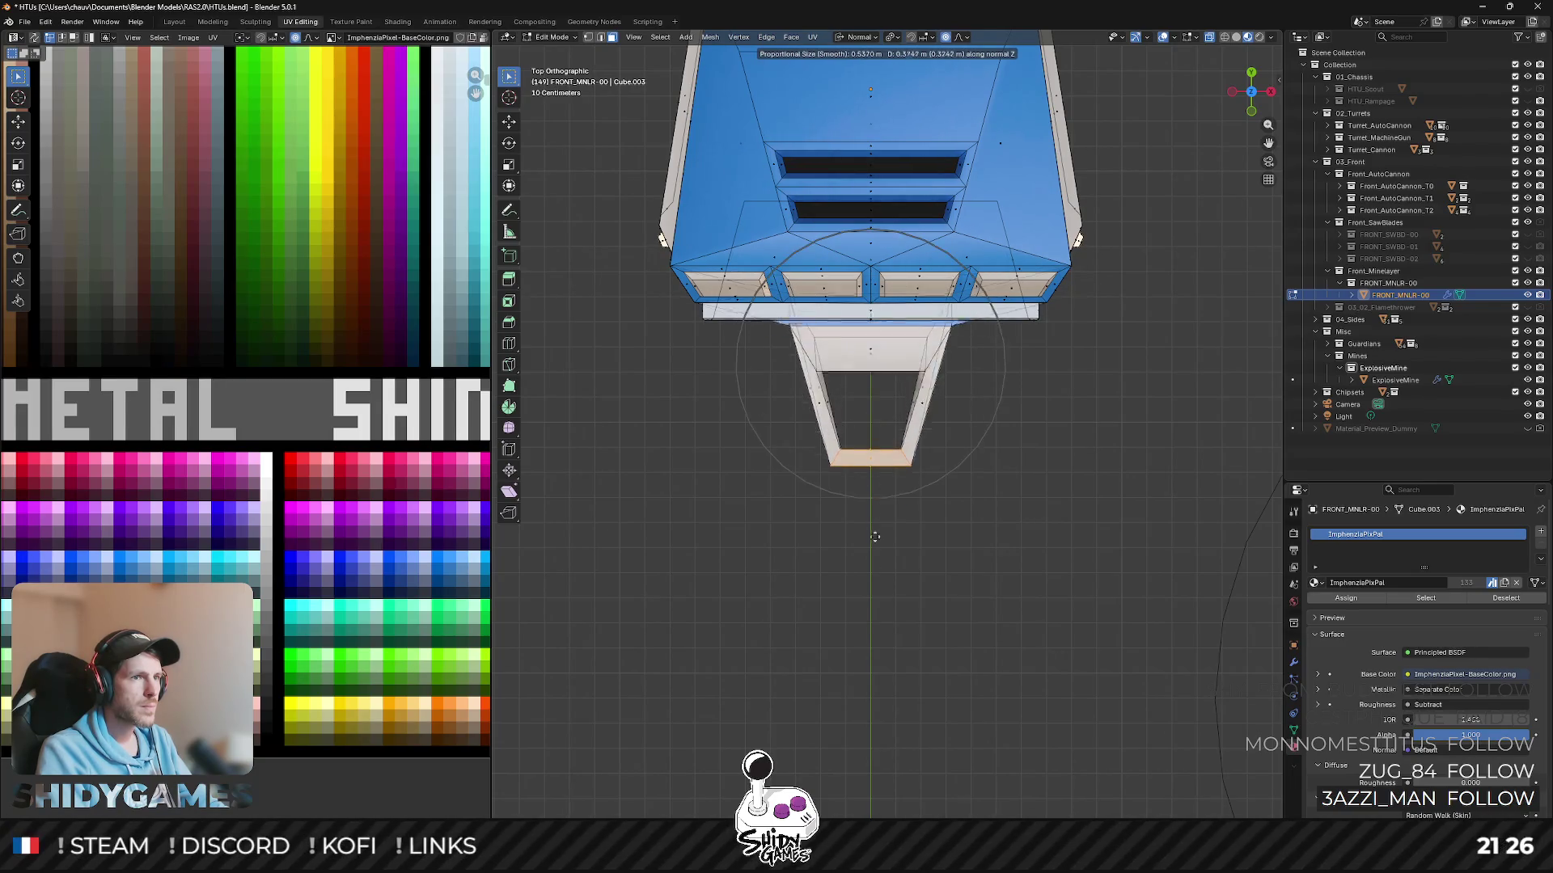
pyautogui.scroll(-3, 874, 535)
pyautogui.scroll(10, 874, 538)
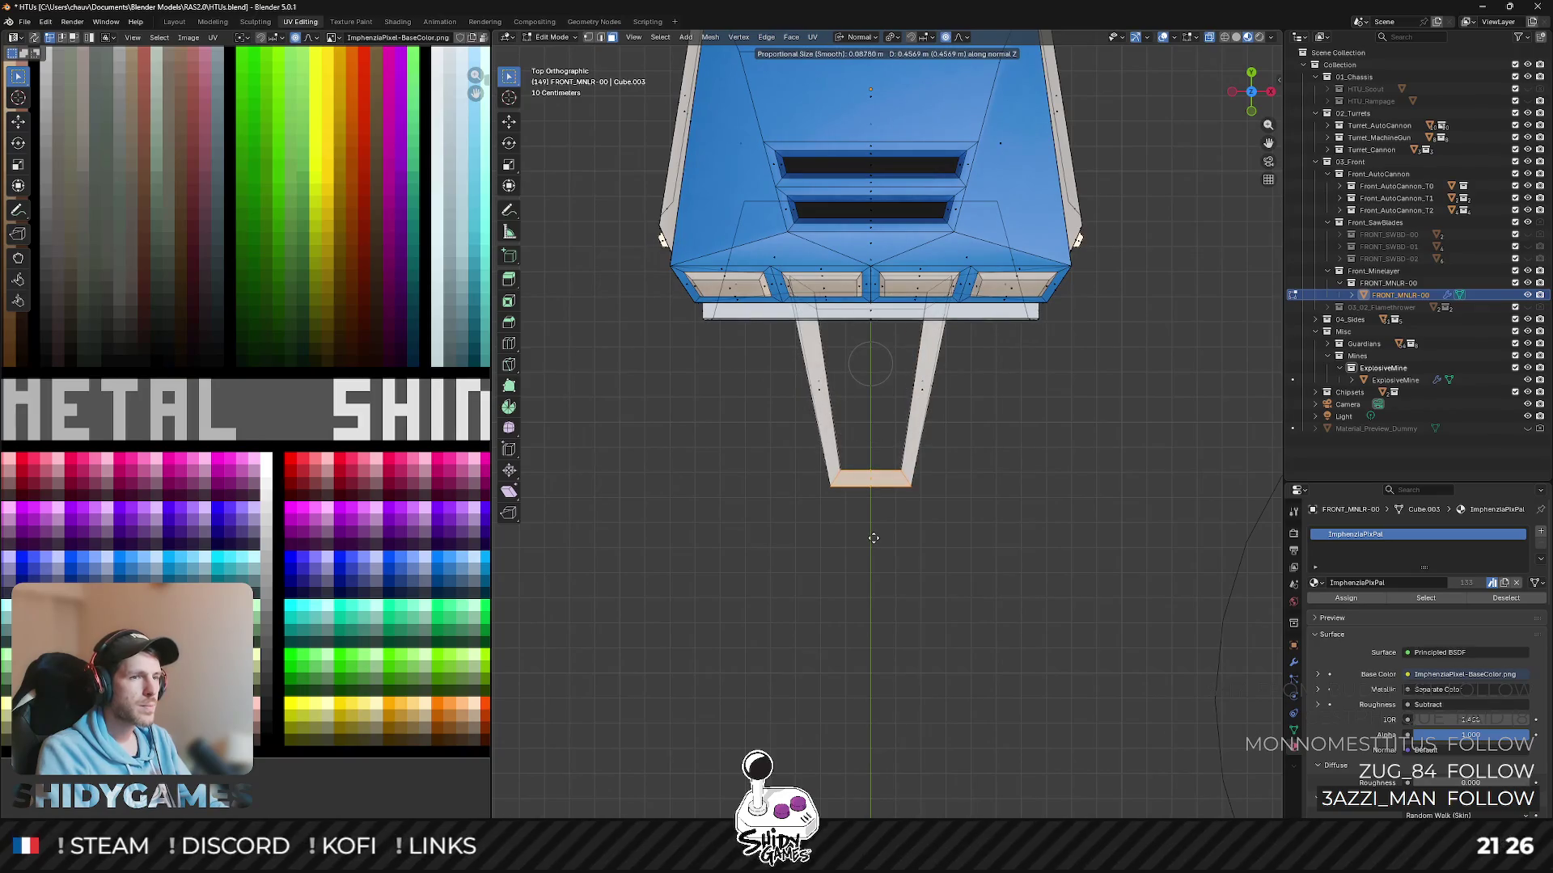
pyautogui.press('Escape')
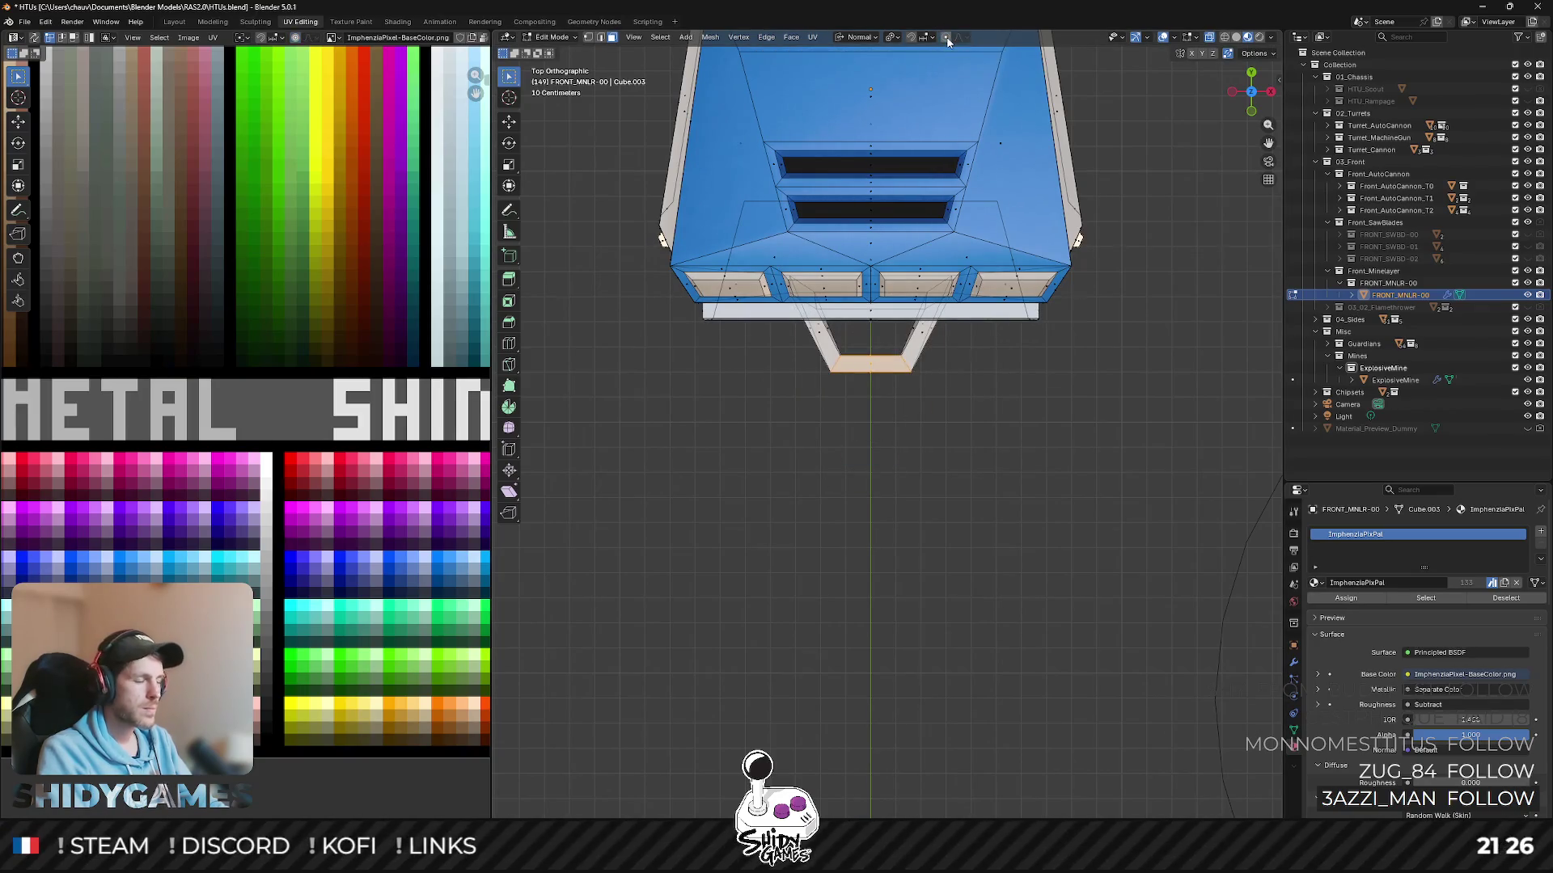
# - Shift the bottom faces down slightly, switch to Global orientation and lower them 0.1 m along Y, then leave Edit Mode
pyautogui.press('g')
pyautogui.press('y')
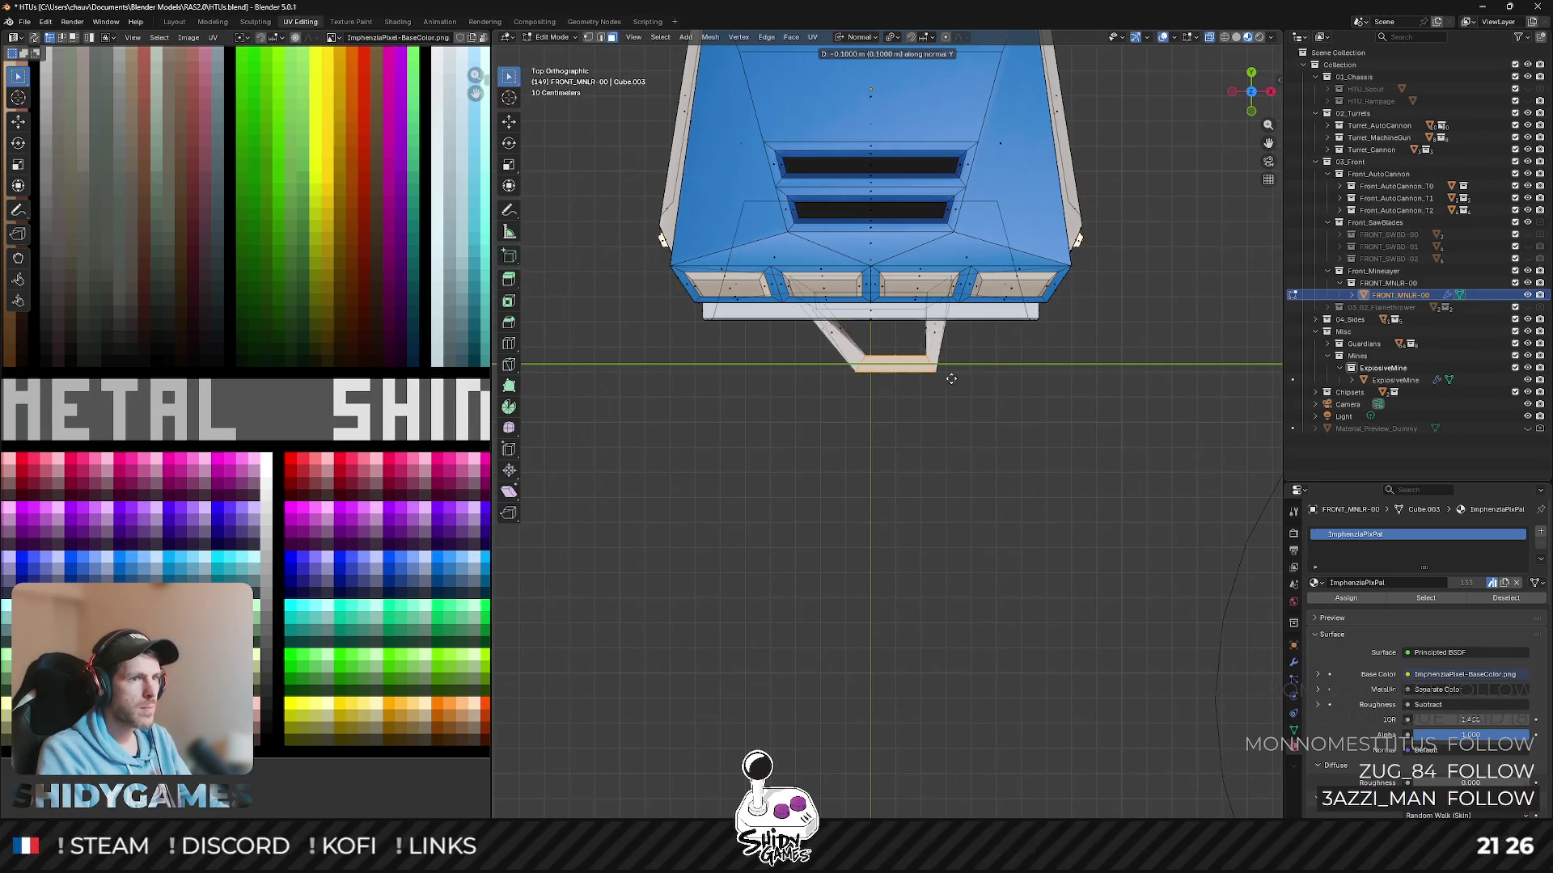
pyautogui.press('Return')
pyautogui.click(875, 38)
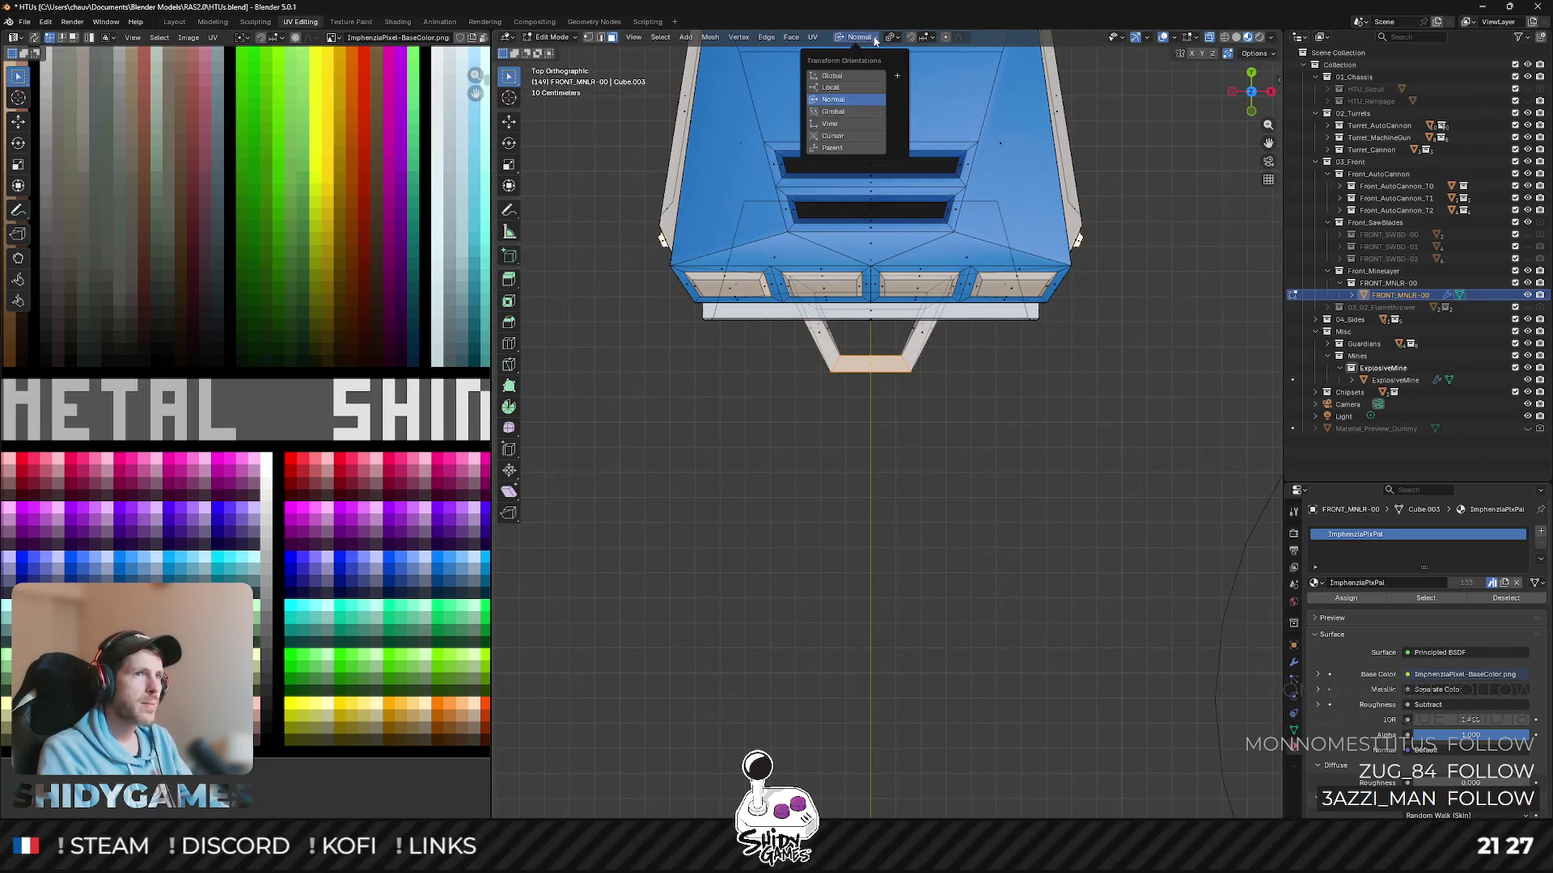
pyautogui.click(893, 37)
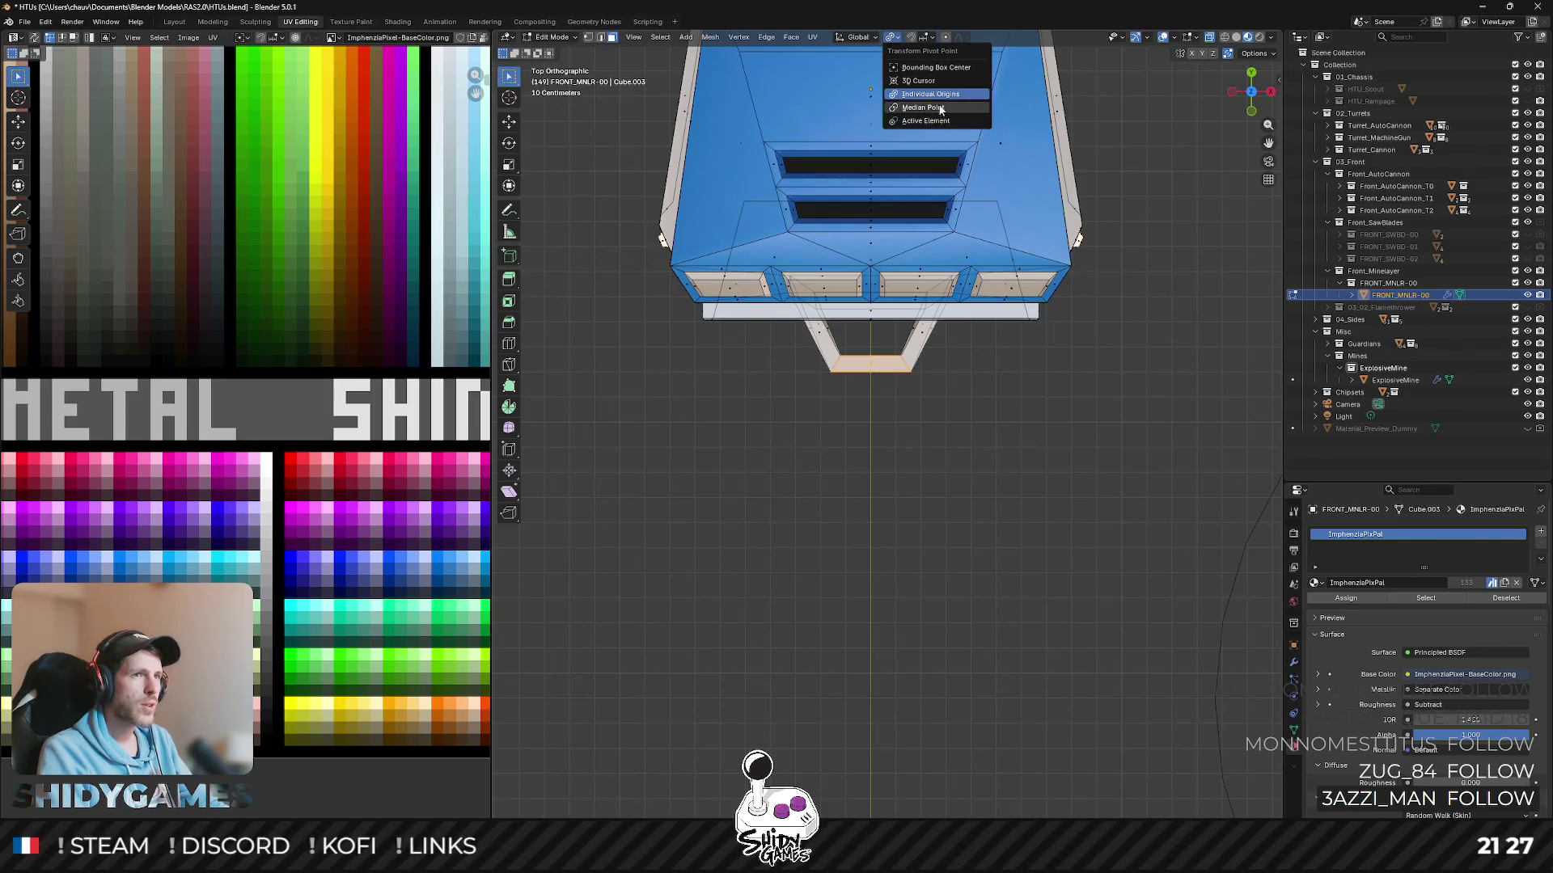
pyautogui.click(939, 109)
pyautogui.press('g')
pyautogui.press('y')
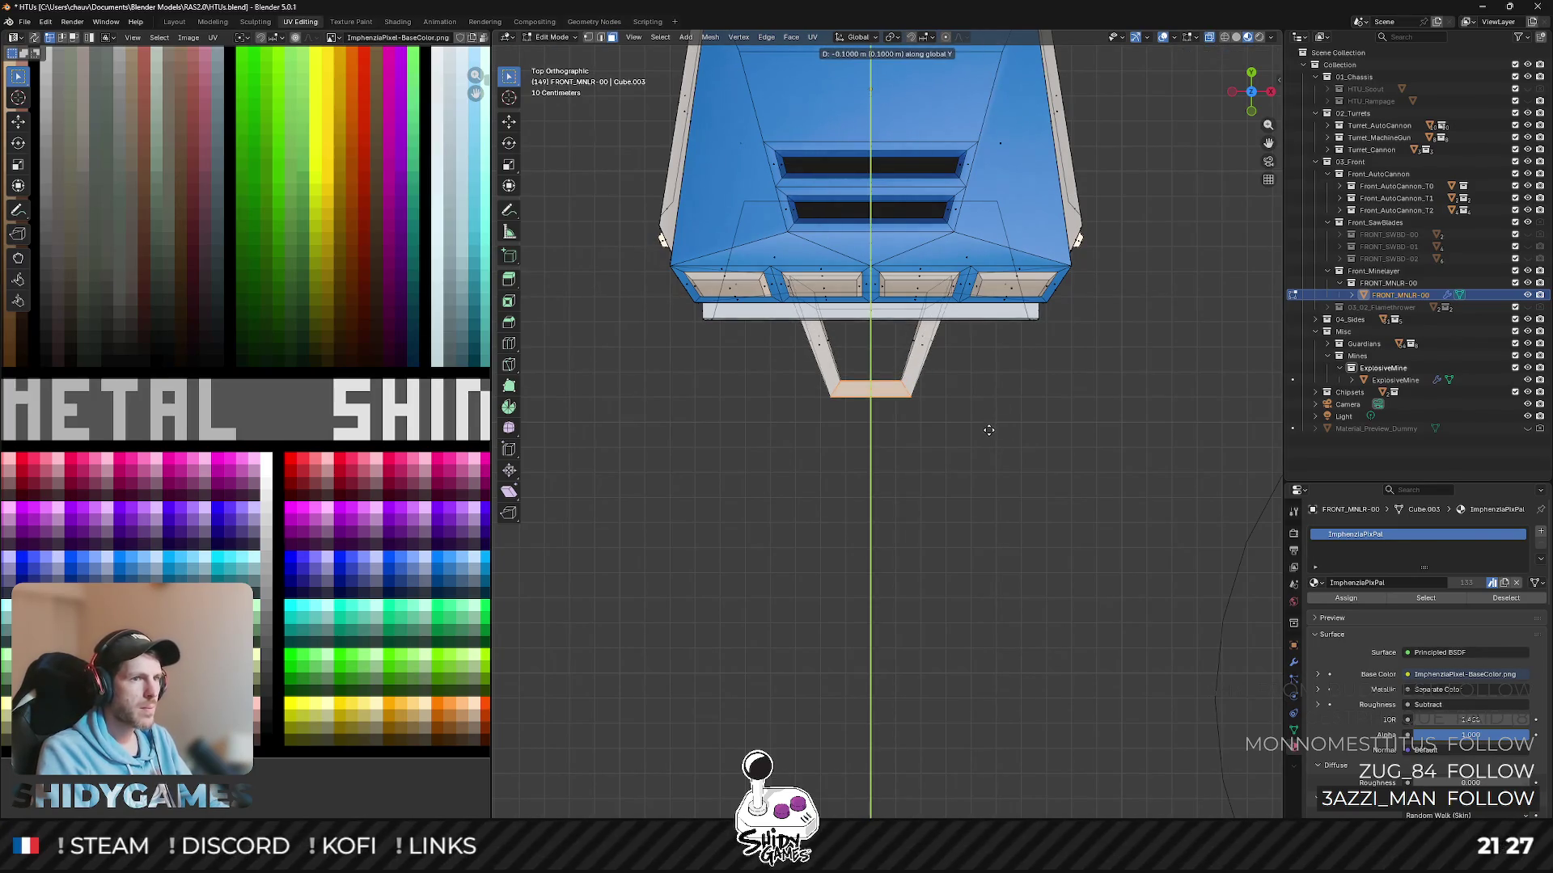
pyautogui.press('Return')
pyautogui.press('Tab')
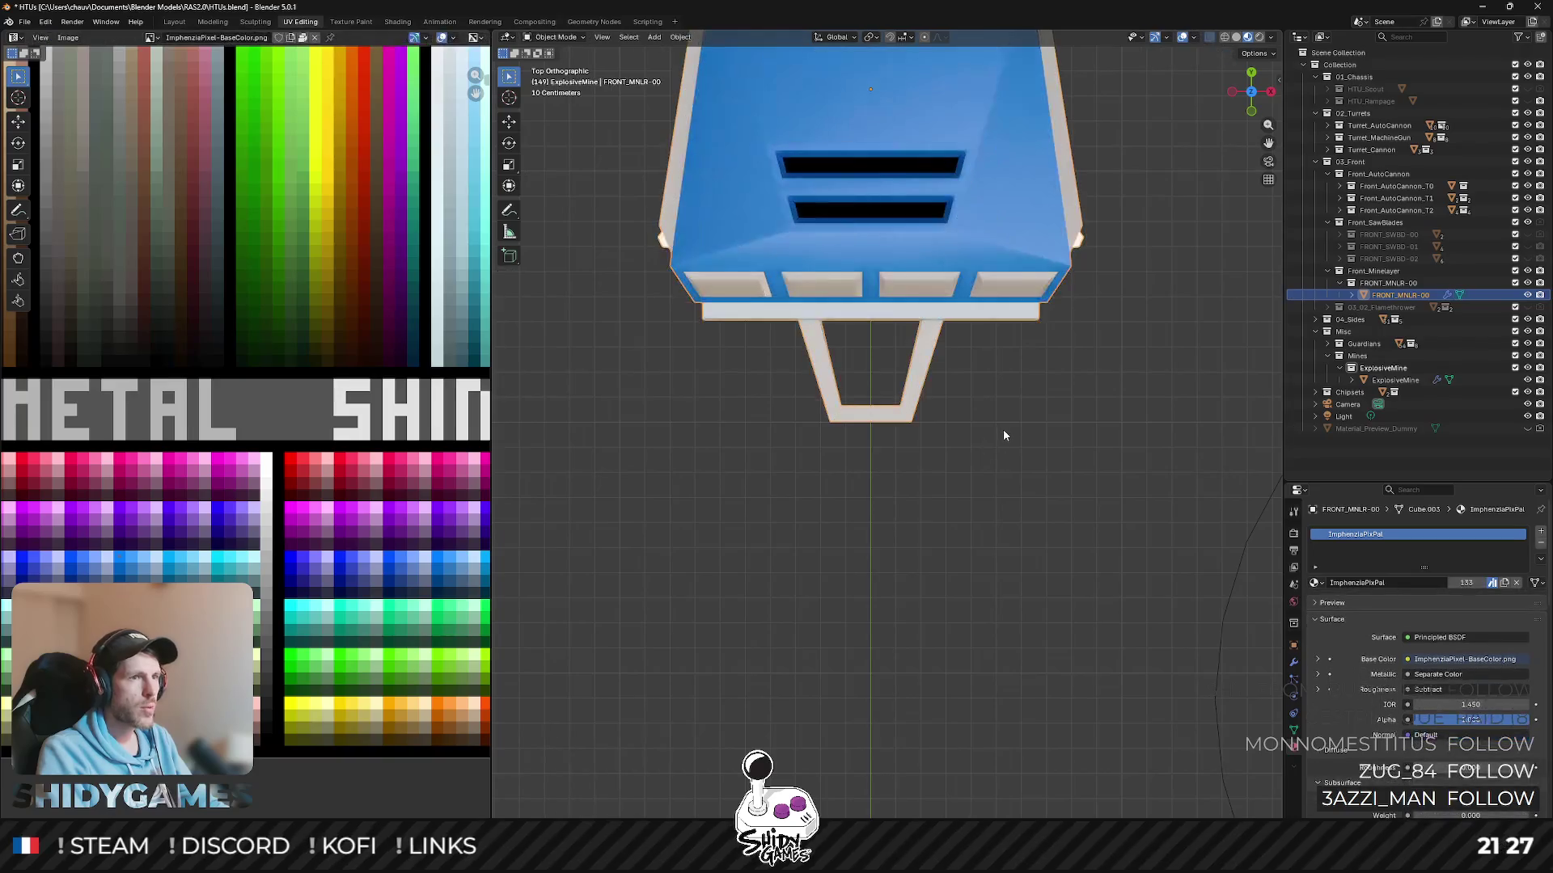
pyautogui.click(1004, 430)
# - Orbit to inspect the front part, unhide the HTU_Rampage hull and select the Minelayer front
pyautogui.moveTo(1002, 426); pyautogui.dragTo(1008, 364, button='middle')
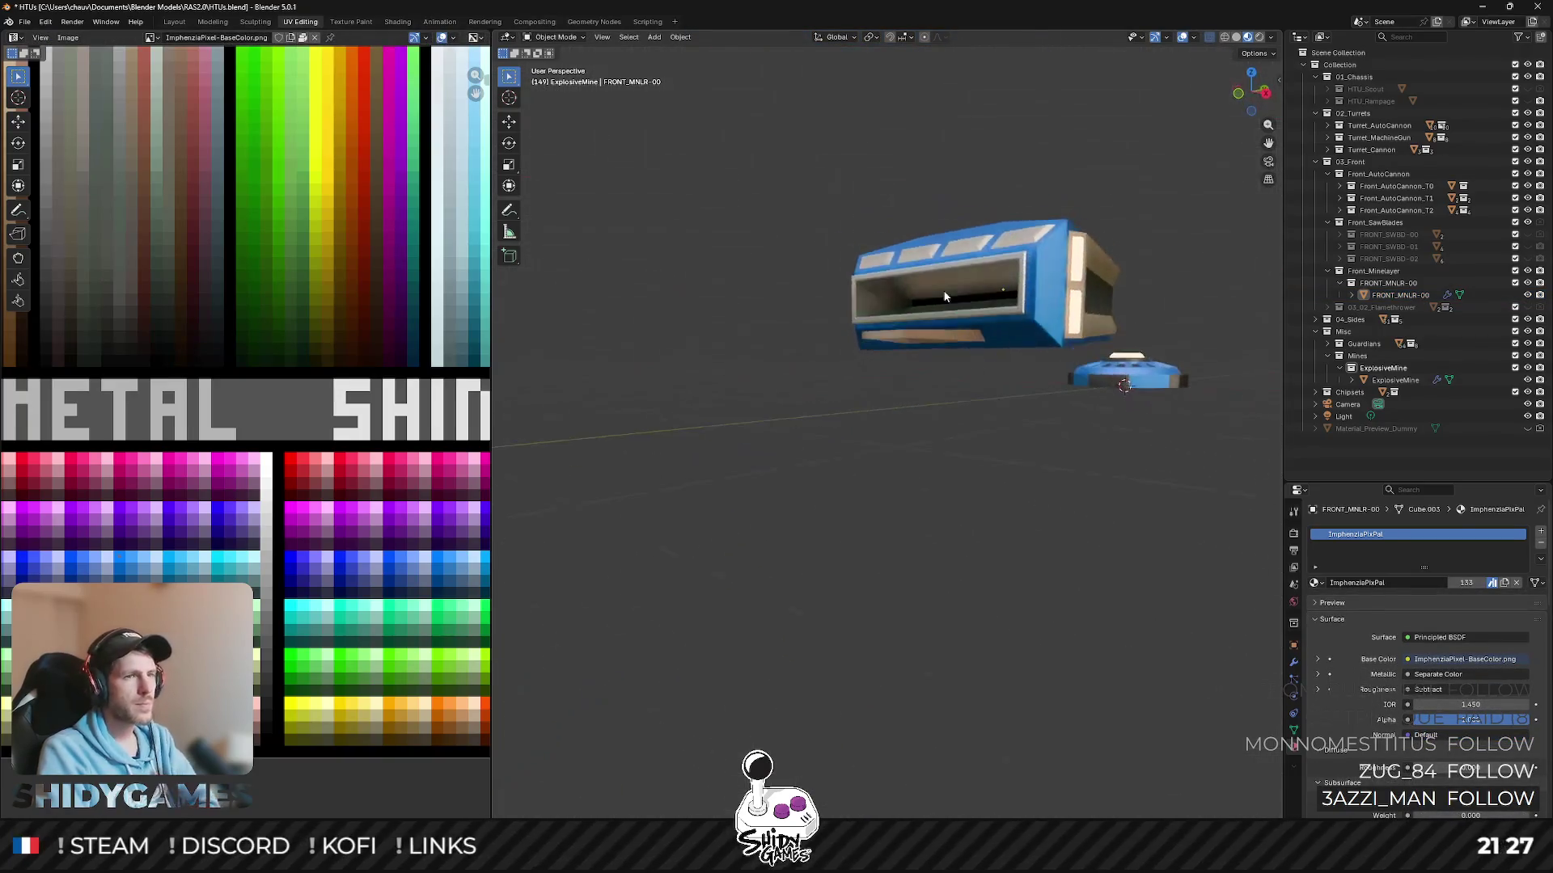
pyautogui.moveTo(1021, 399)
pyautogui.mouseDown(button='middle')
pyautogui.moveTo(1086, 357)
pyautogui.moveTo(1042, 294)
pyautogui.moveTo(1053, 370)
pyautogui.mouseUp(button='middle')
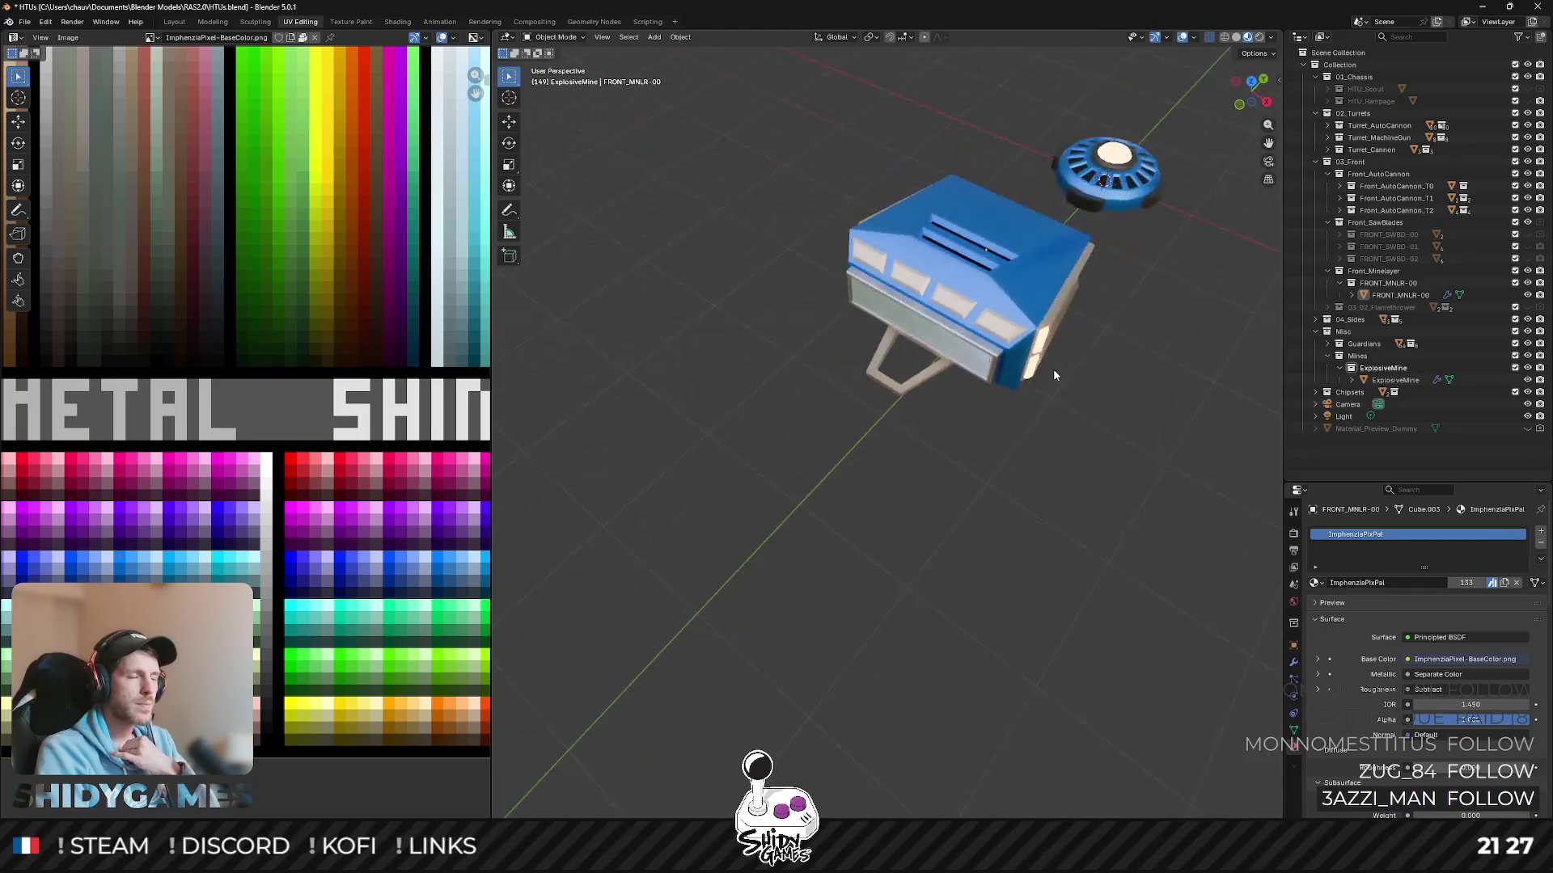
pyautogui.scroll(-3, 1053, 370)
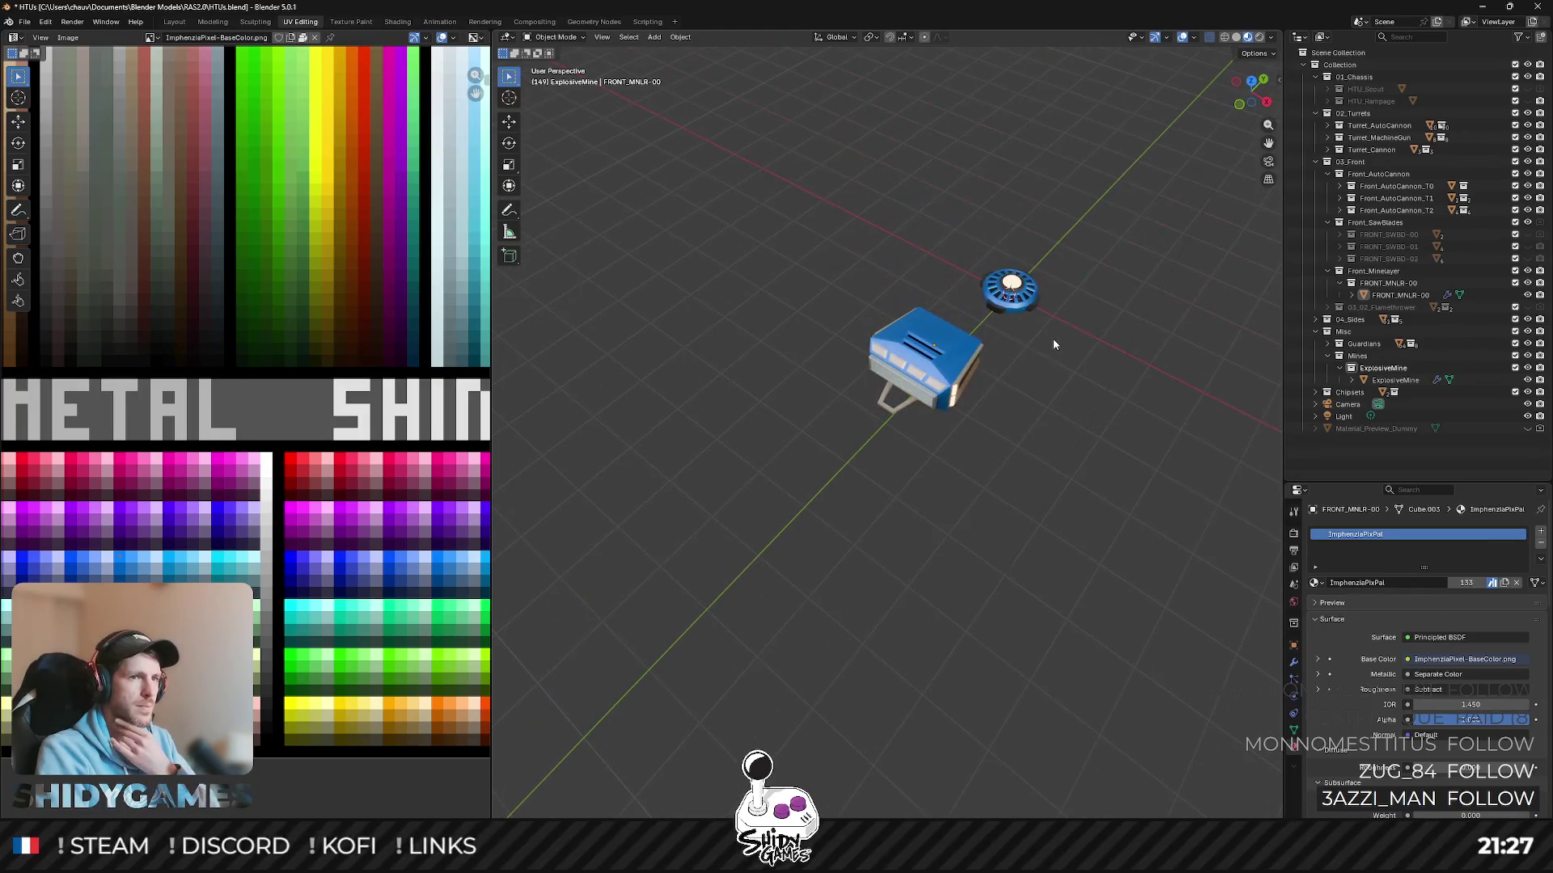
pyautogui.click(1527, 100)
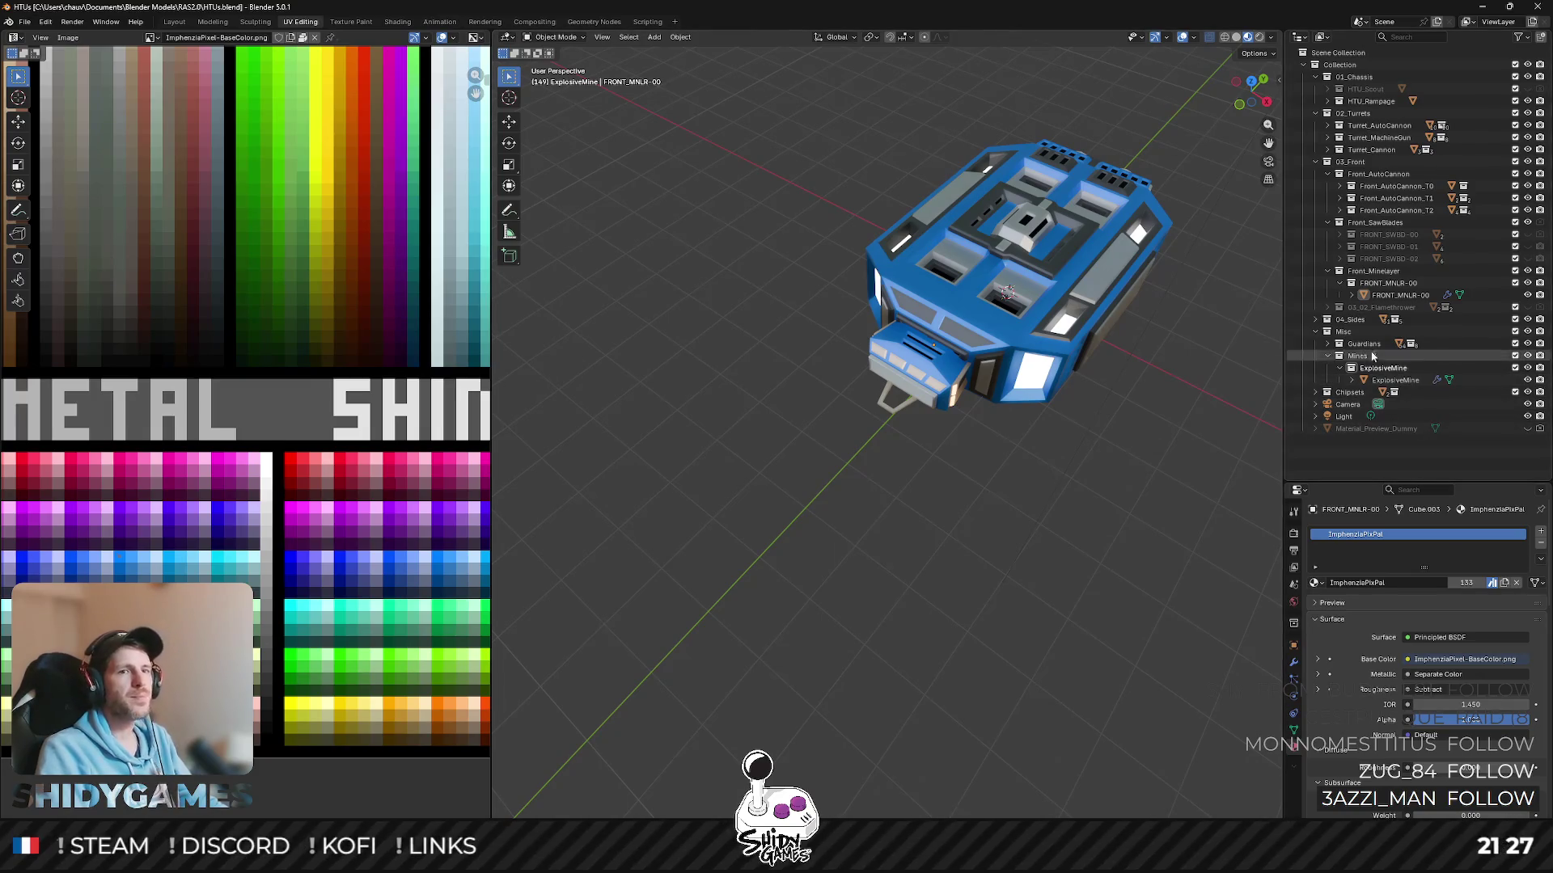
pyautogui.click(921, 381)
# - Browse the FBX export dialog from the 2.0 bookmark into Player/Imports/03_Front
pyautogui.click(1386, 283)
pyautogui.click(120, 343)
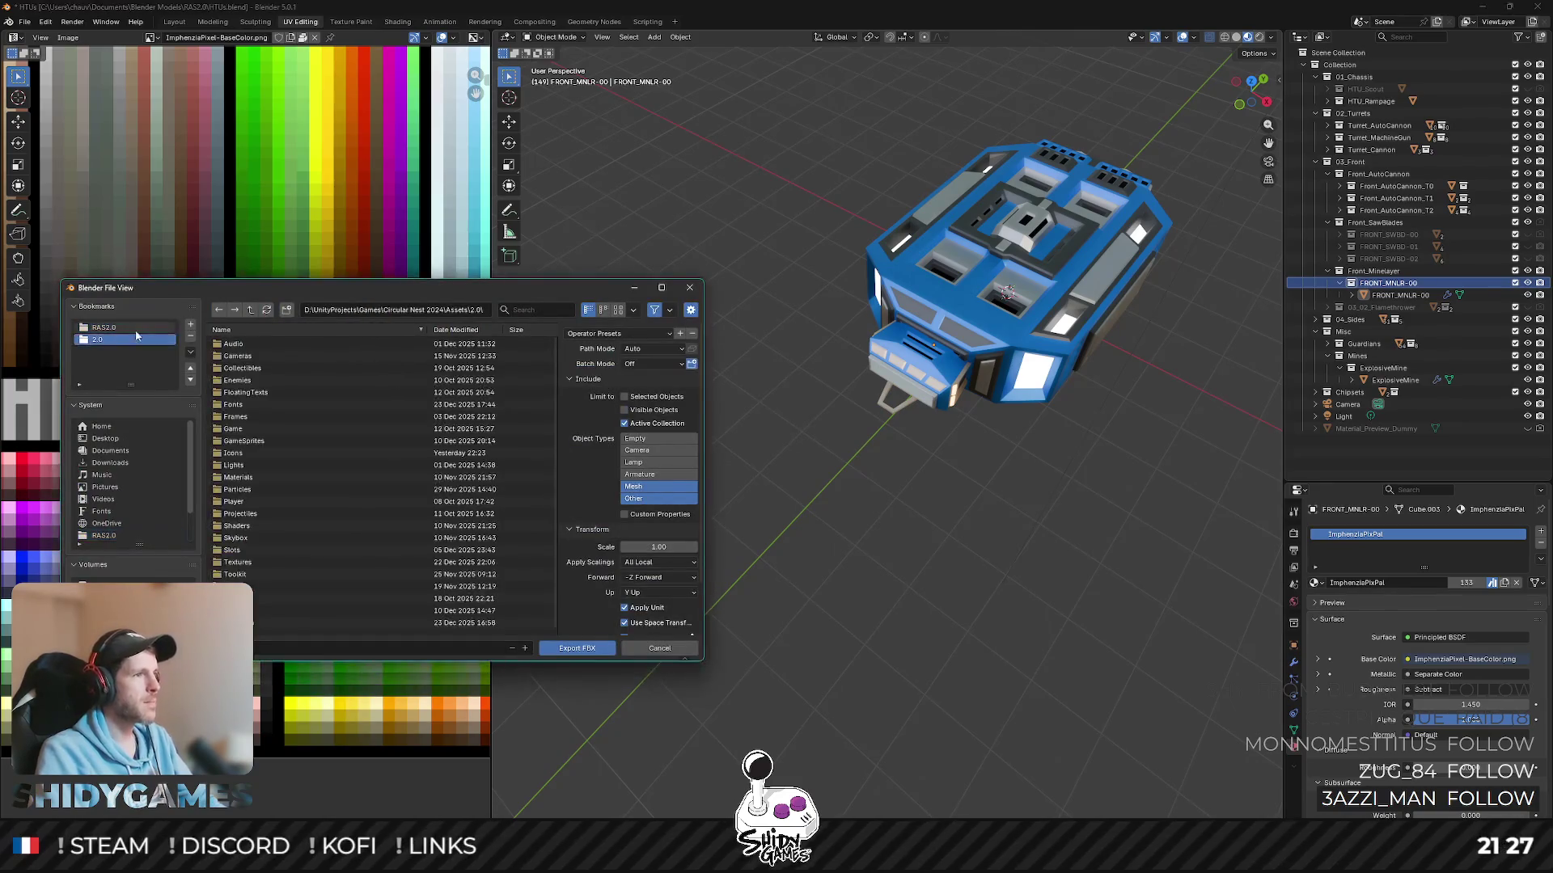
pyautogui.moveTo(363, 292); pyautogui.dragTo(676, 315)
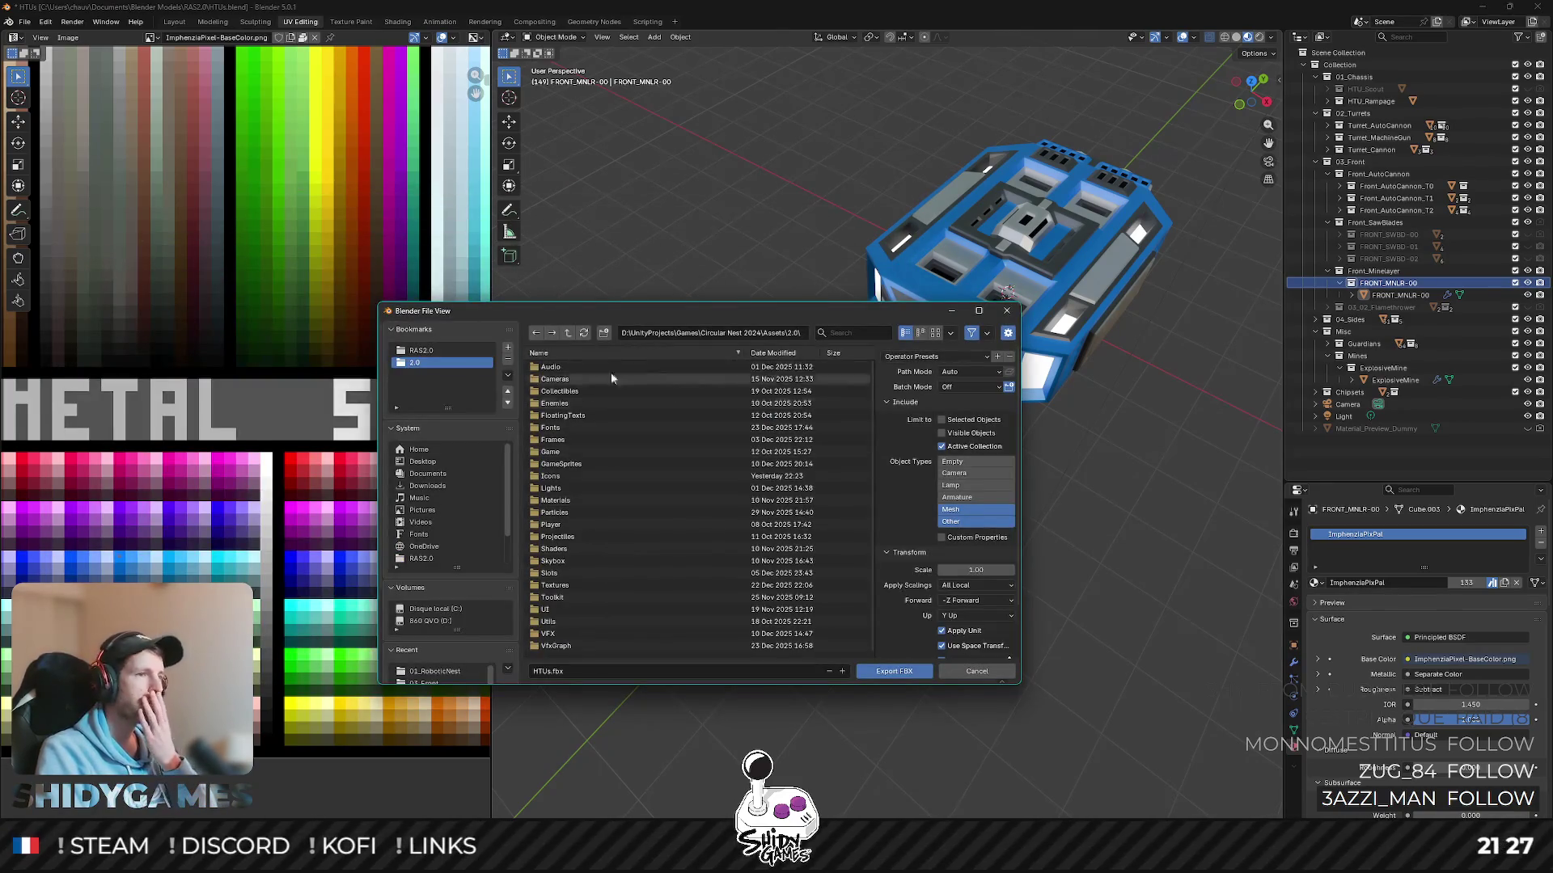
pyautogui.click(562, 524)
pyautogui.click(564, 368)
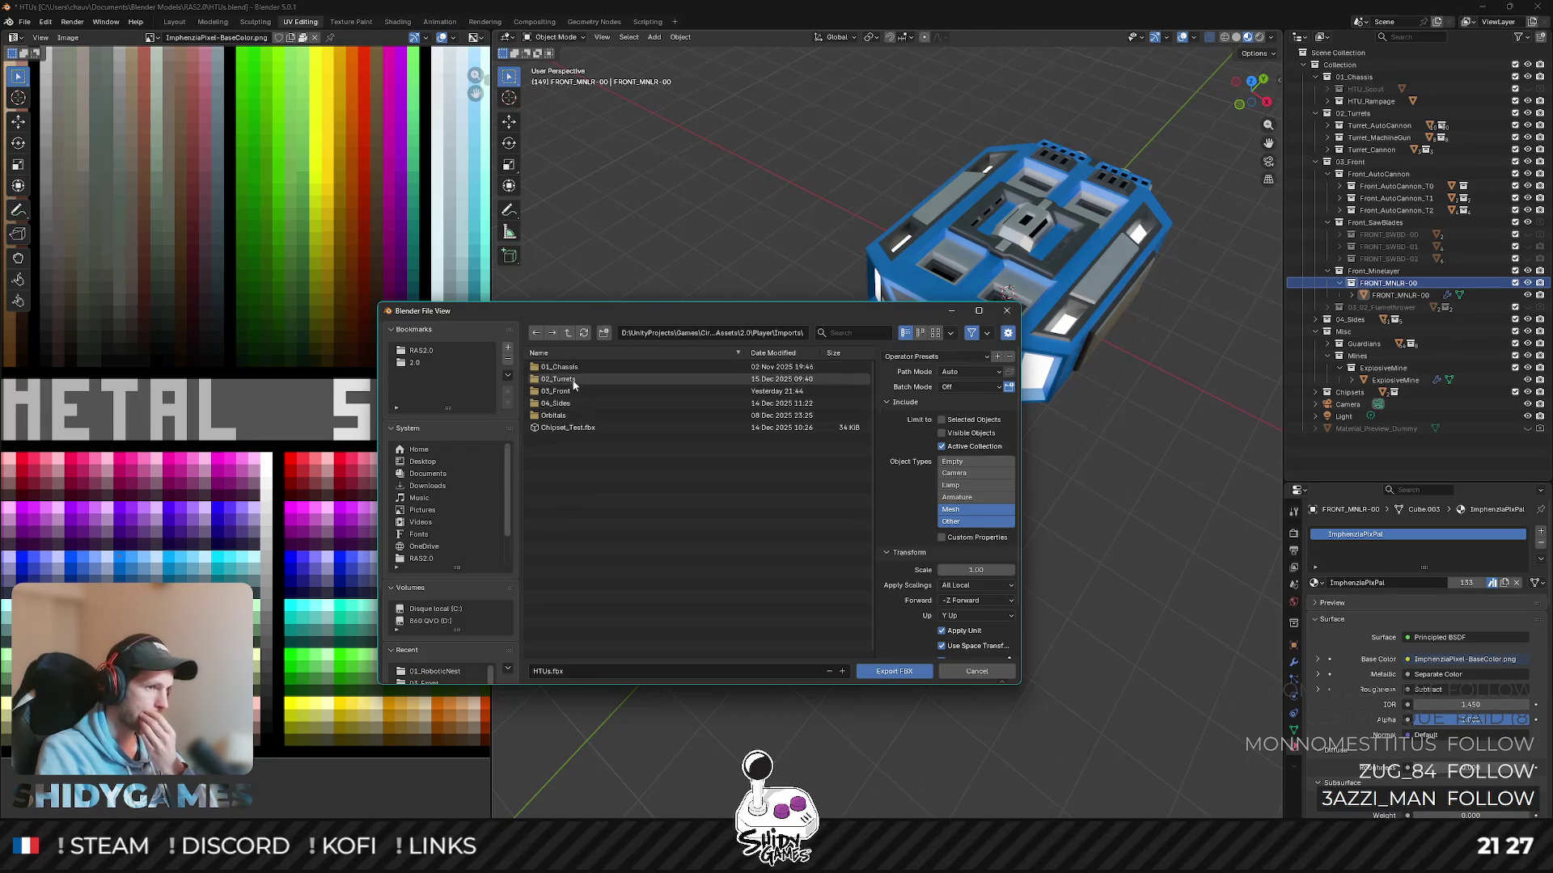
pyautogui.click(562, 392)
# - Export the front part as FRONT_T0_MNLR-00.fbx
pyautogui.click(582, 670)
pyautogui.write('FRONT_T0_')
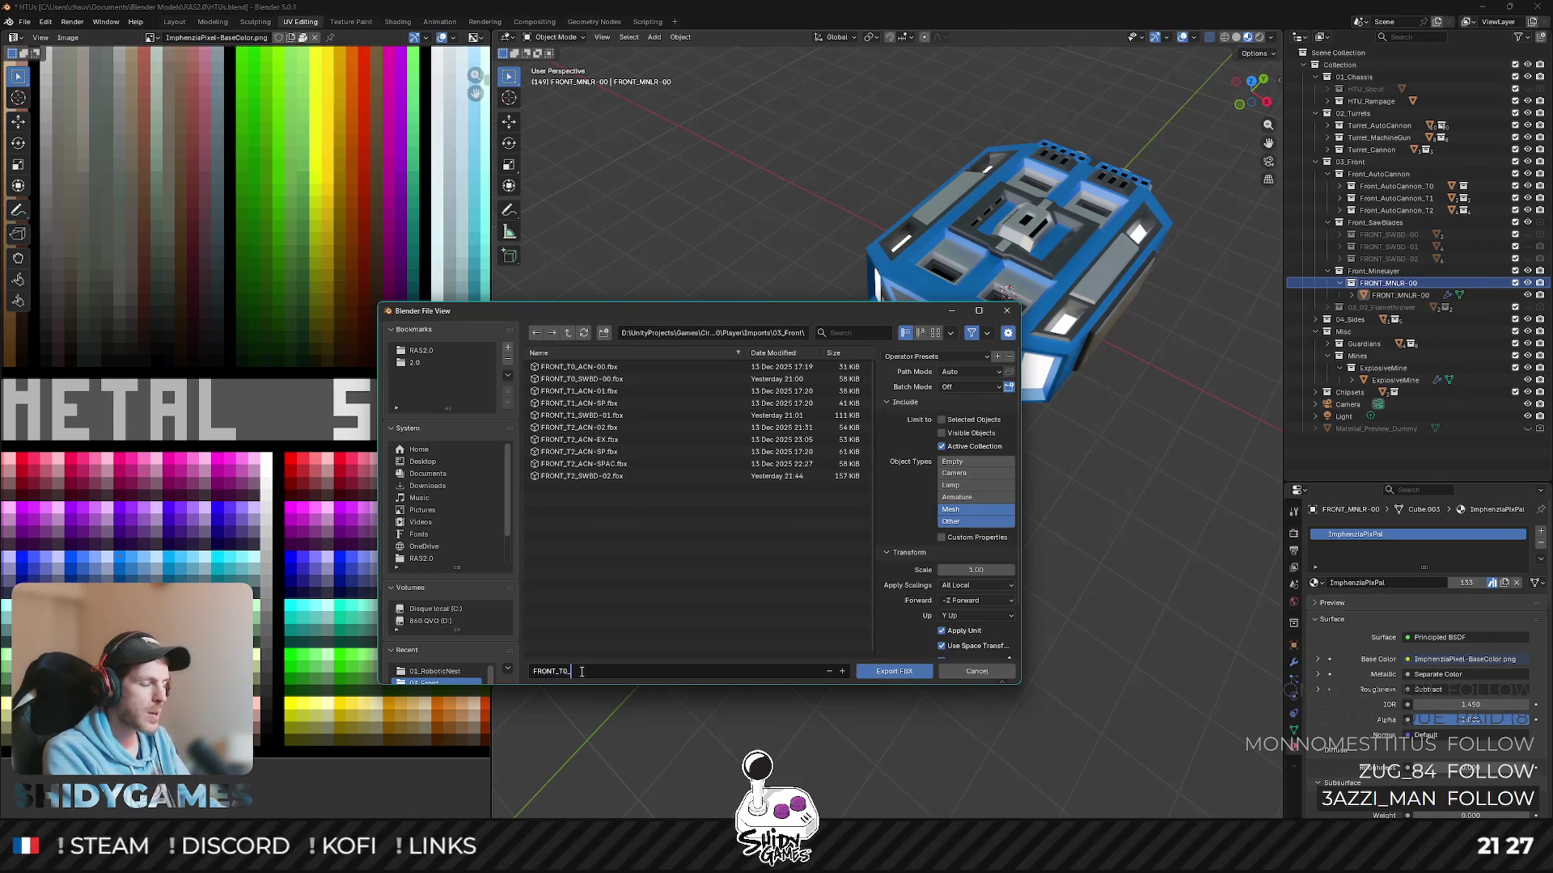
pyautogui.write('MNLR')
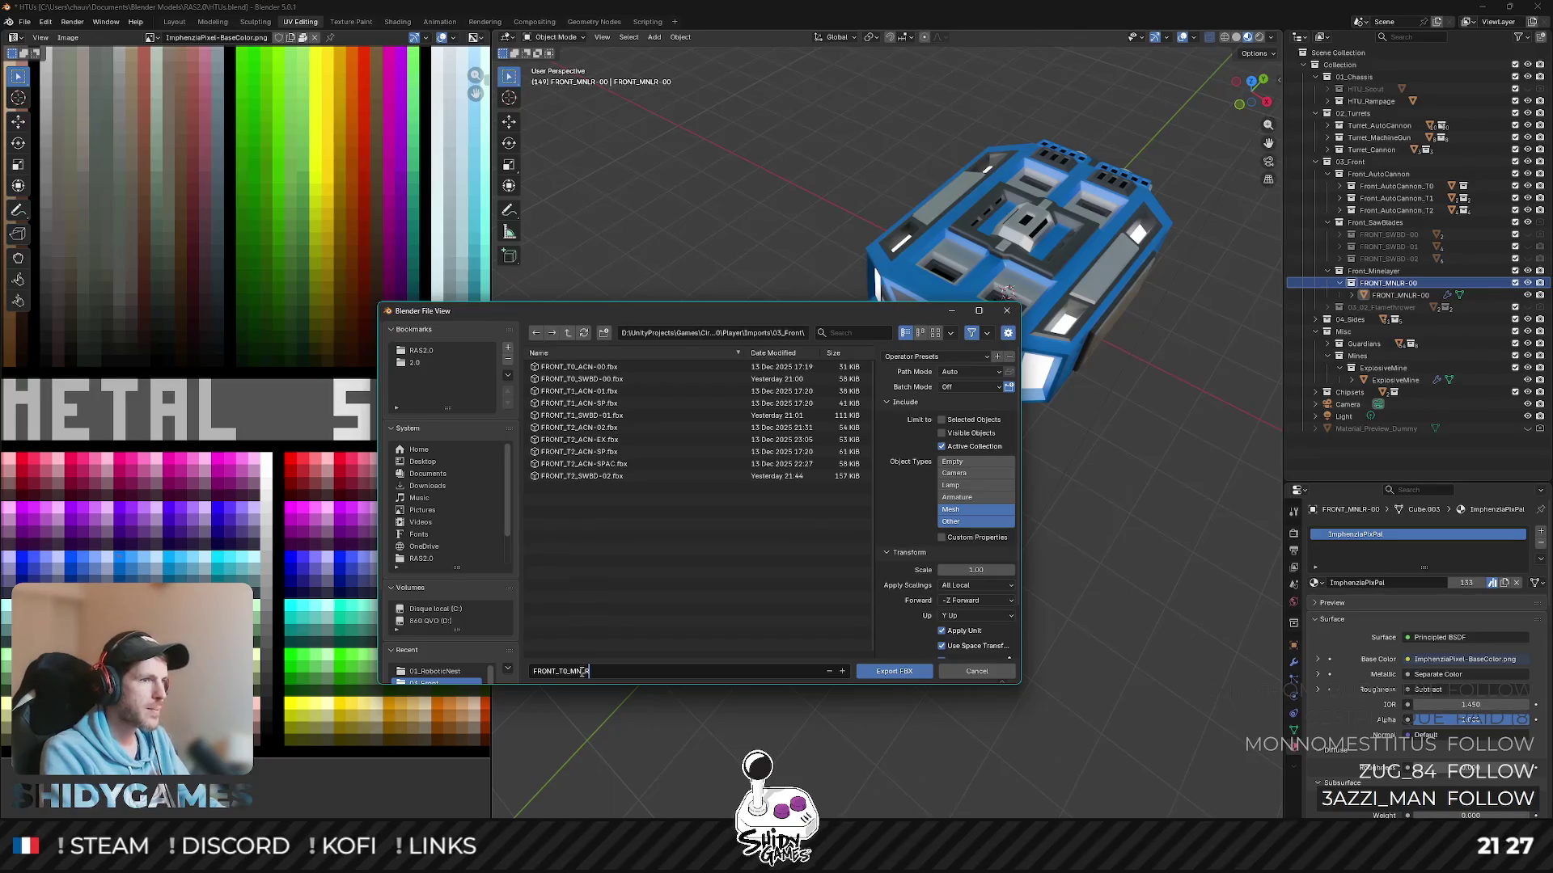
pyautogui.write('-00')
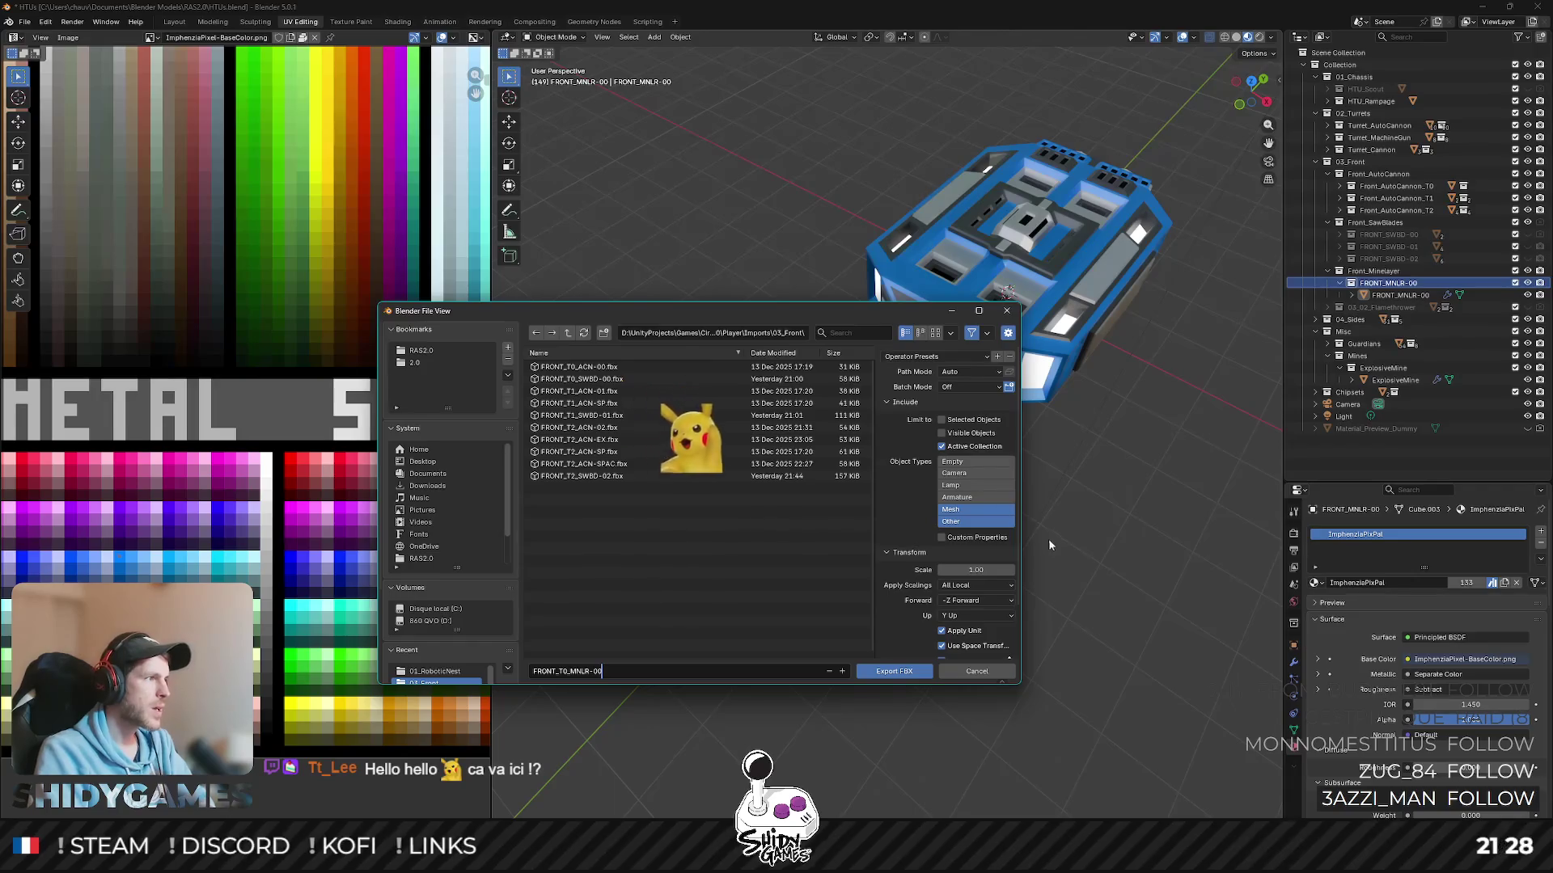
pyautogui.click(876, 672)
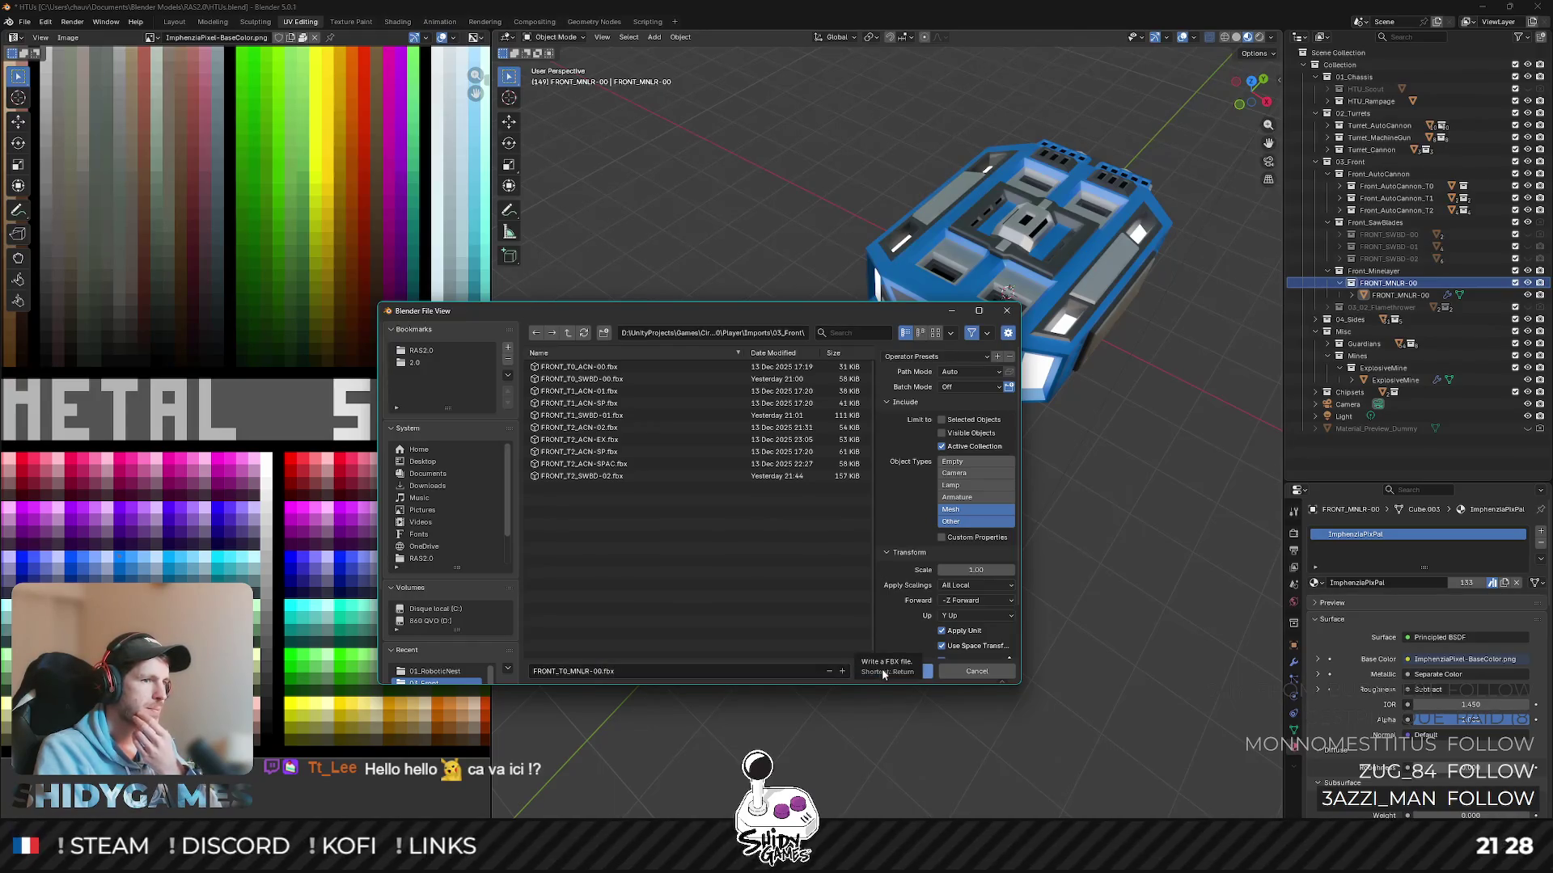
pyautogui.click(924, 673)
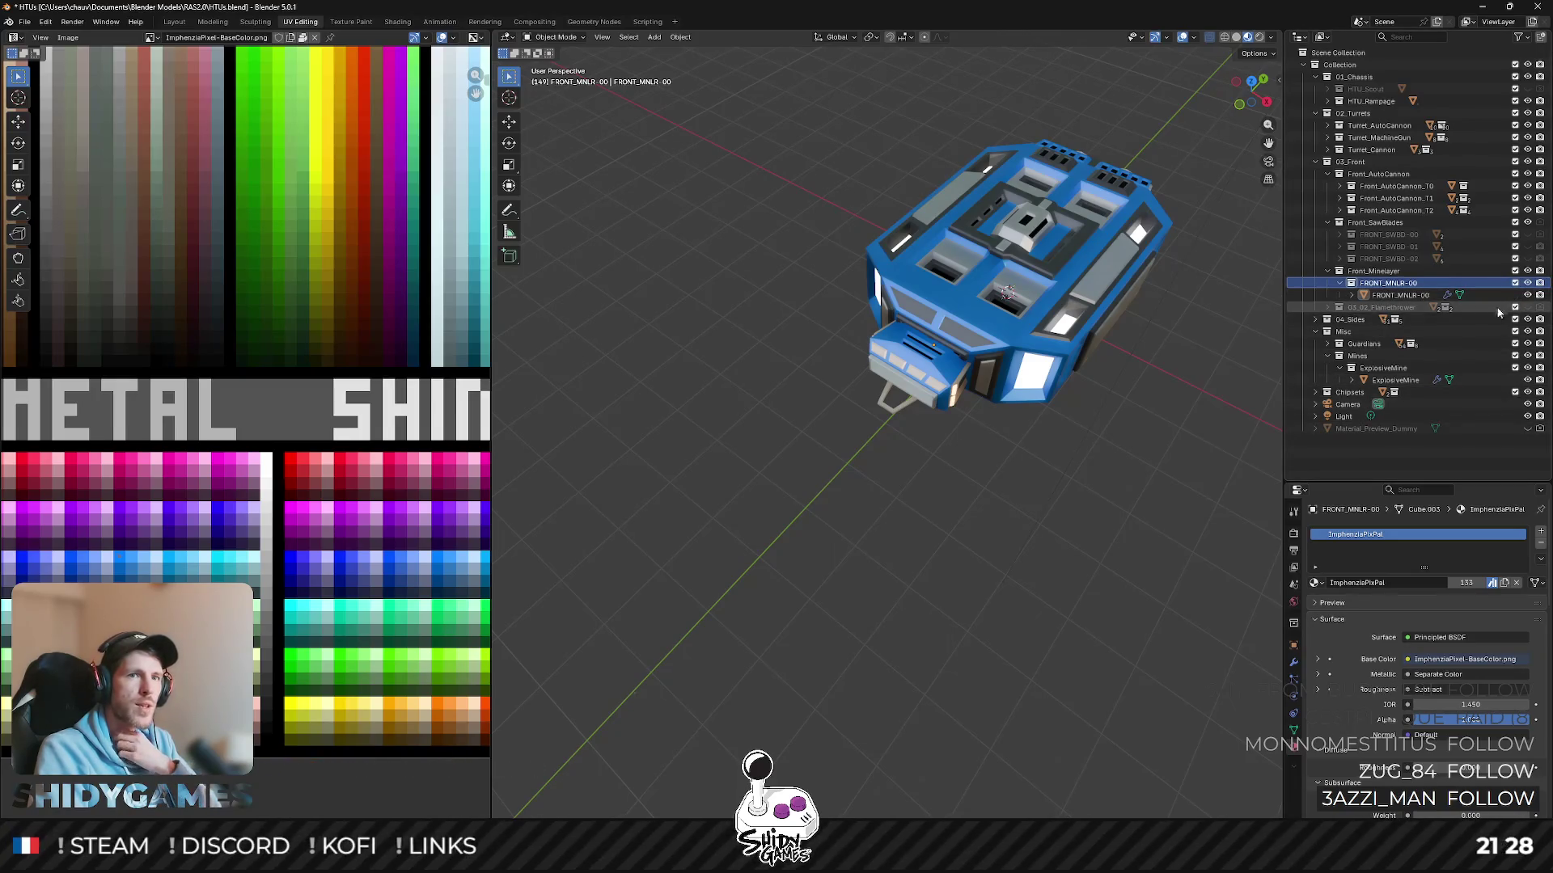
# - Hide the HTU_Rampage hull, select the ExplosiveMine collection and start an FBX export
pyautogui.click(1527, 282)
pyautogui.click(1527, 283)
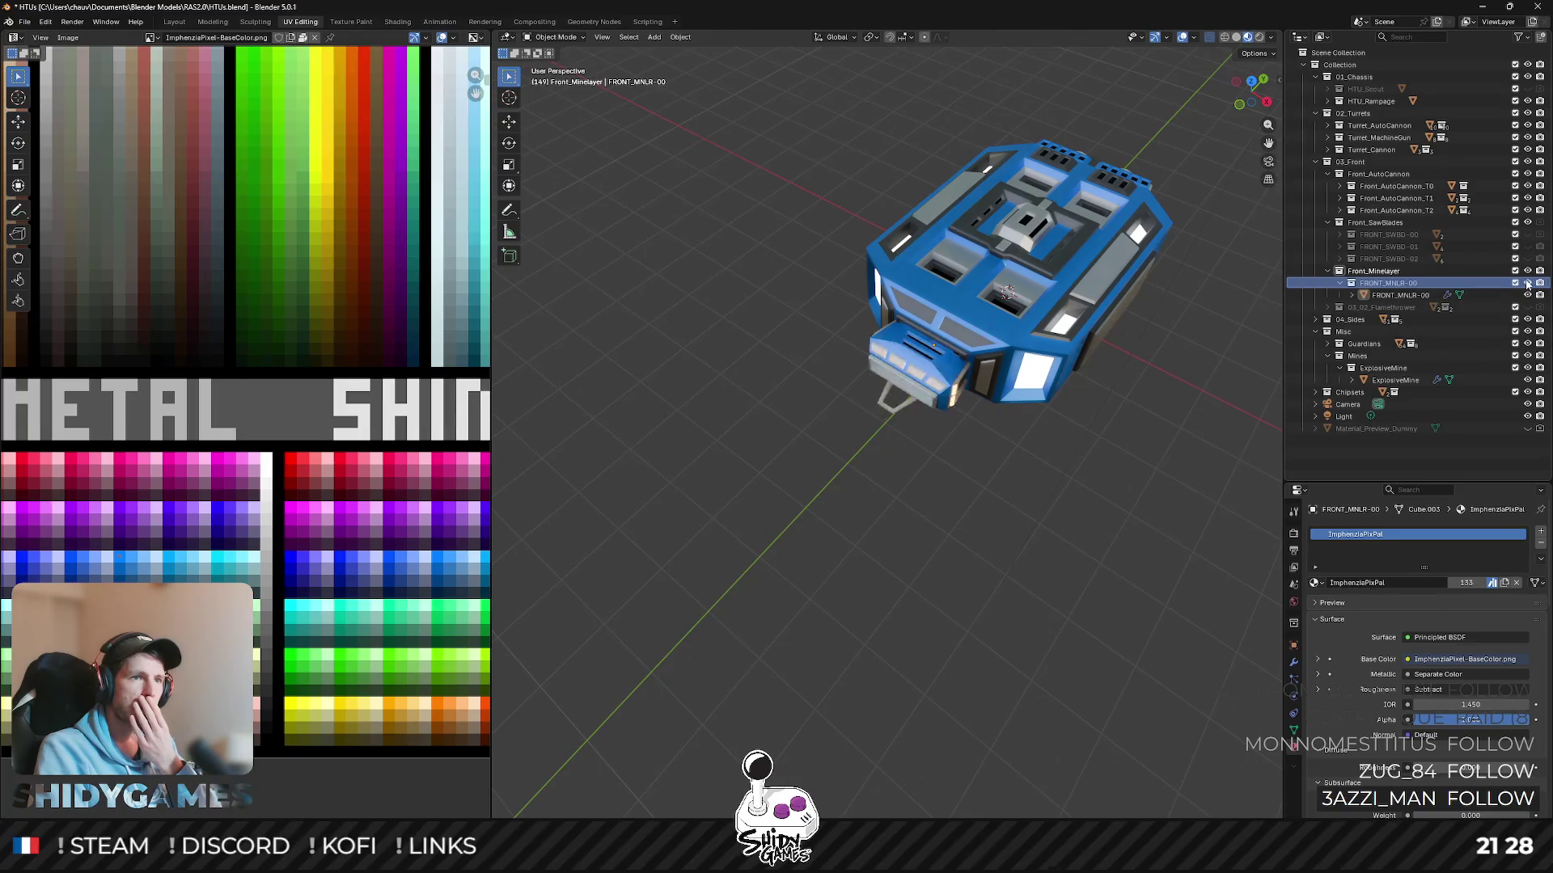
pyautogui.click(1528, 101)
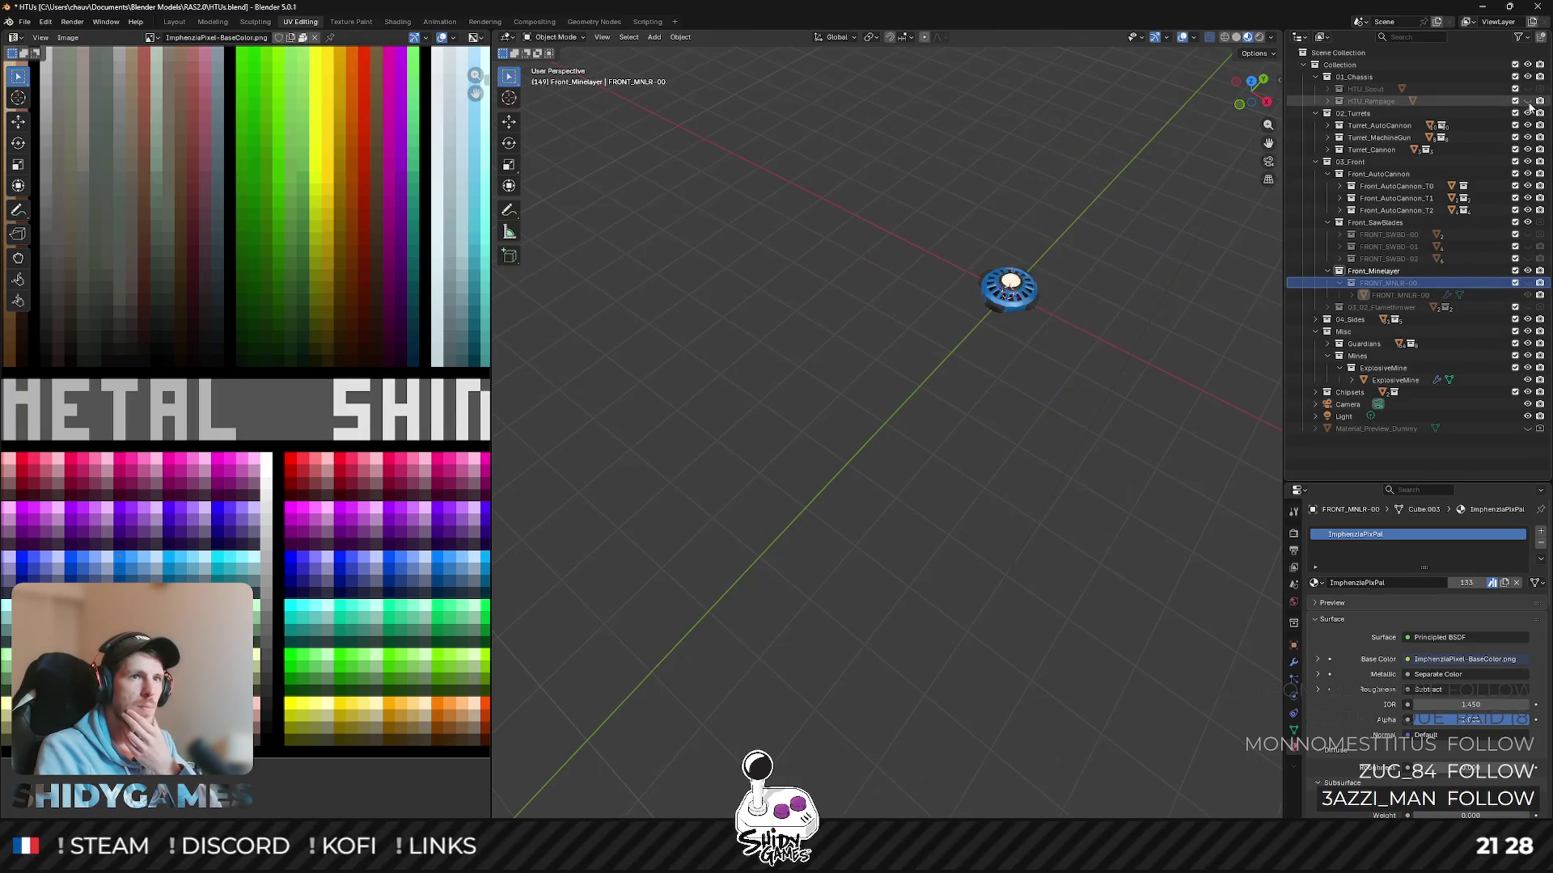
pyautogui.click(1394, 381)
pyautogui.click(1383, 368)
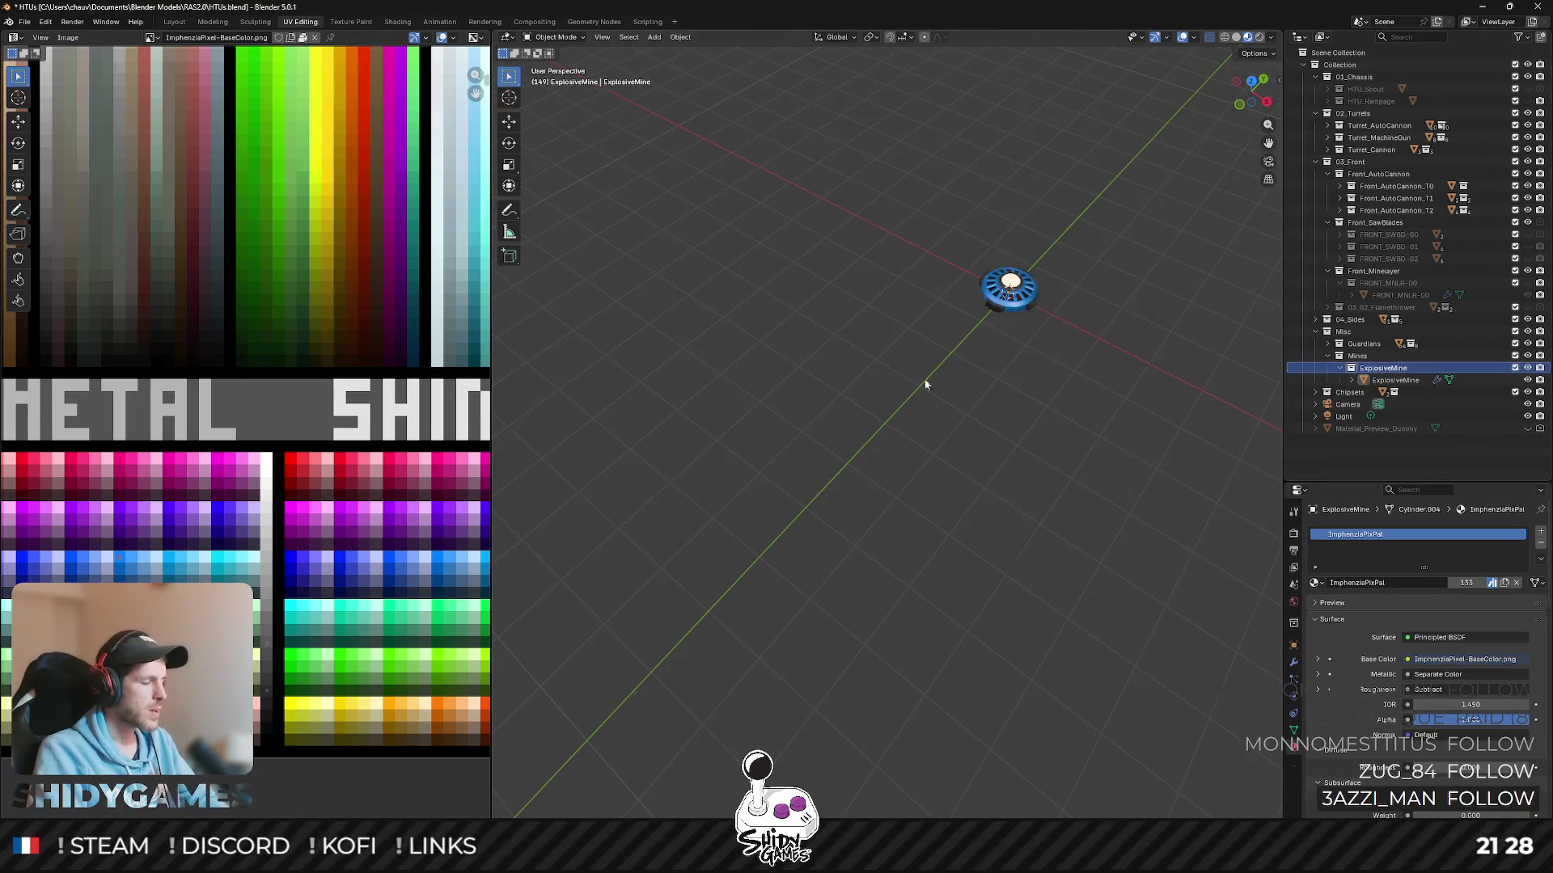
pyautogui.hotkey('ctrl', 'shift', 'e')
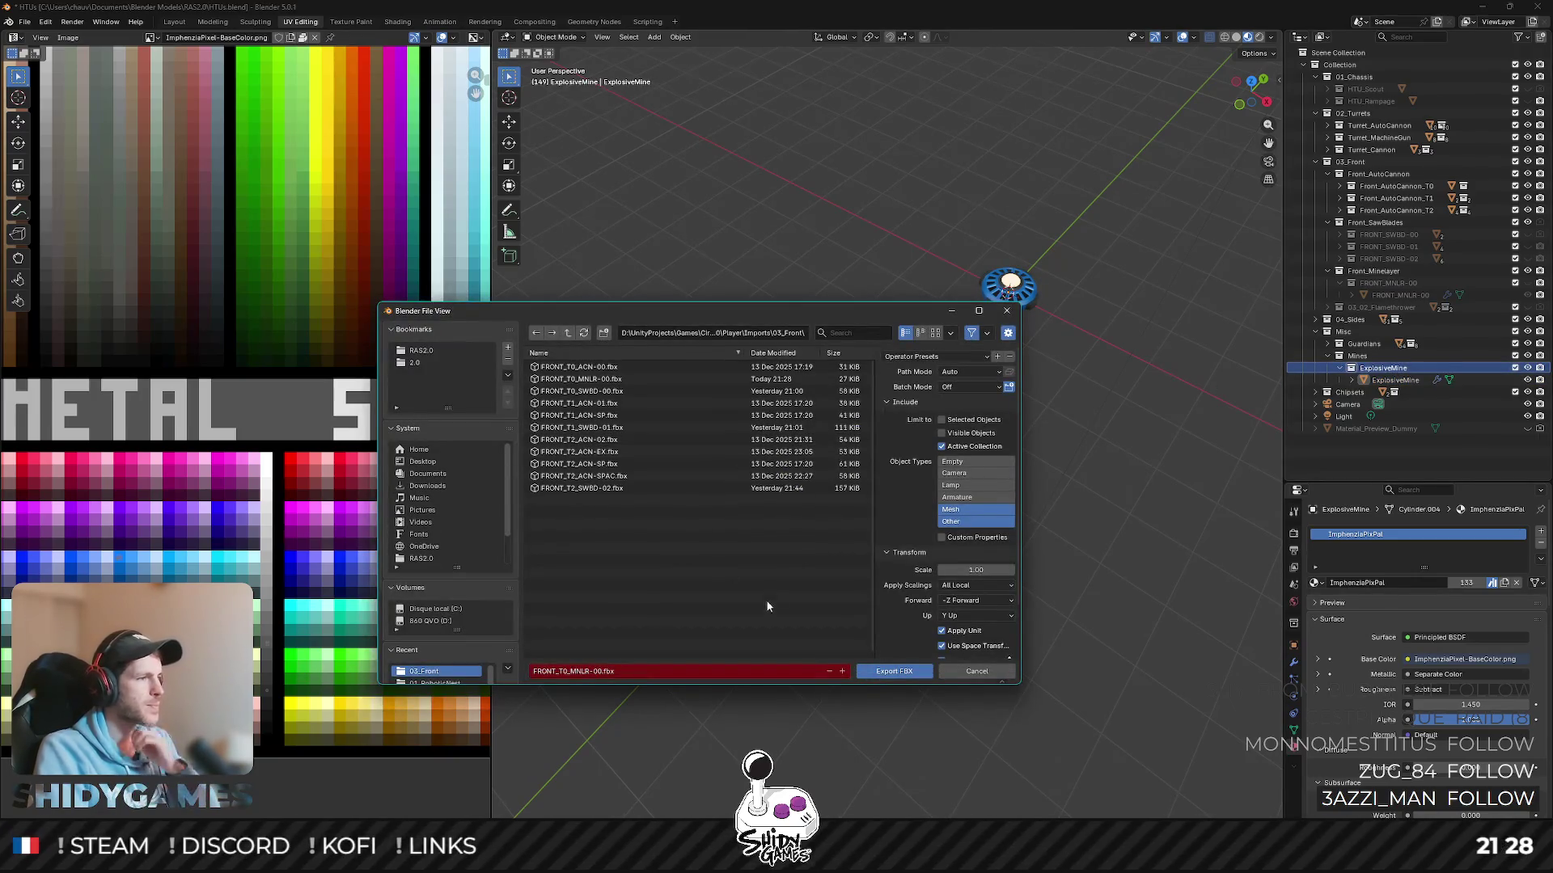
# - Create a Mines folder under Imports and export the mine into it as an FBX
pyautogui.click(567, 336)
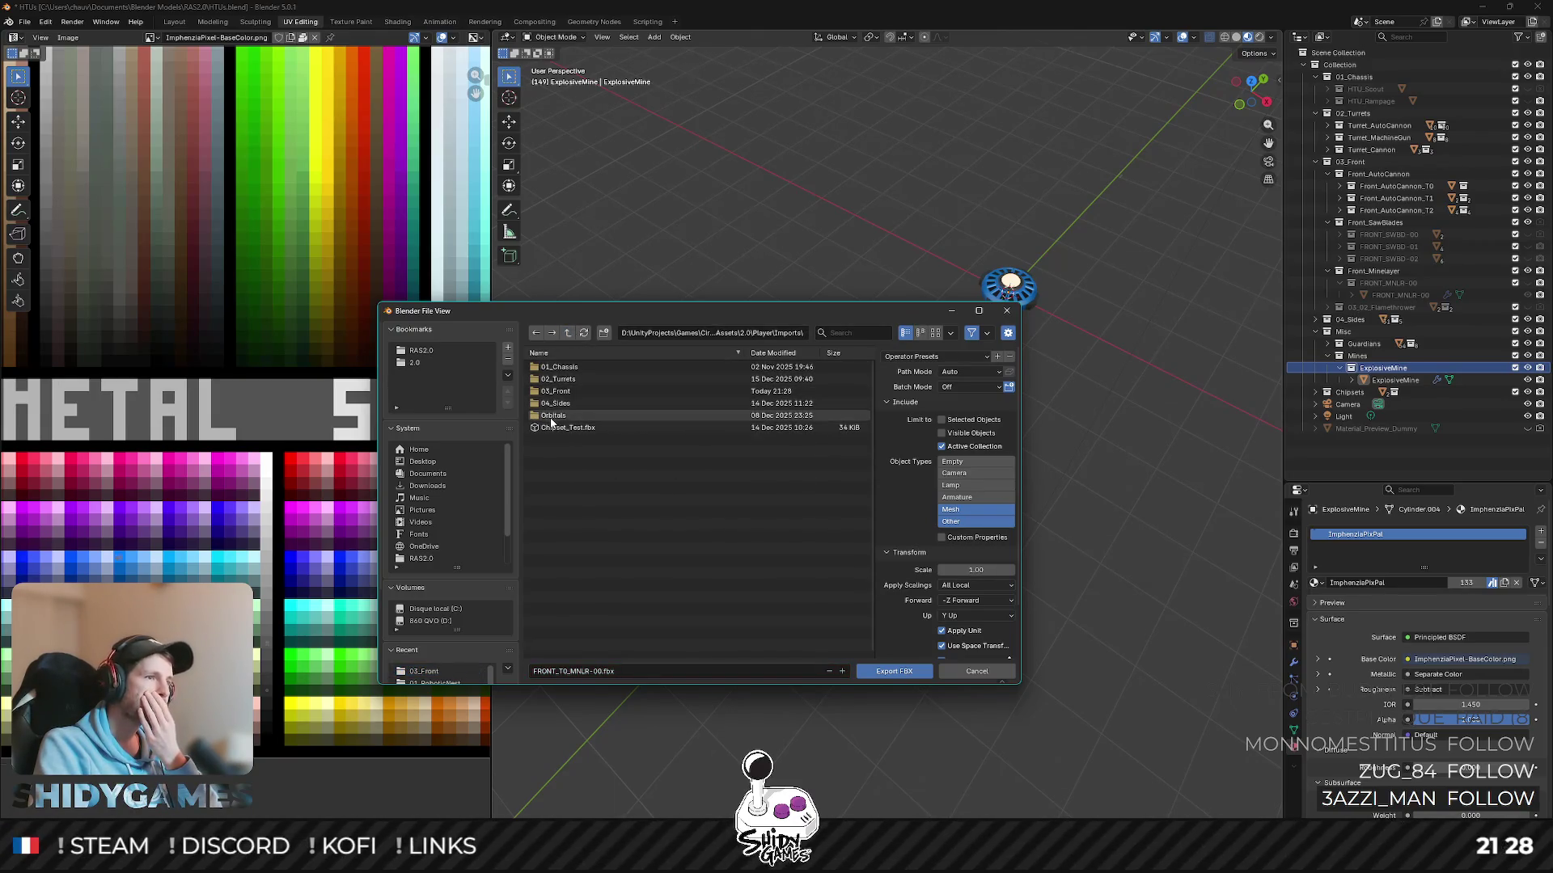
pyautogui.rightClick(589, 486)
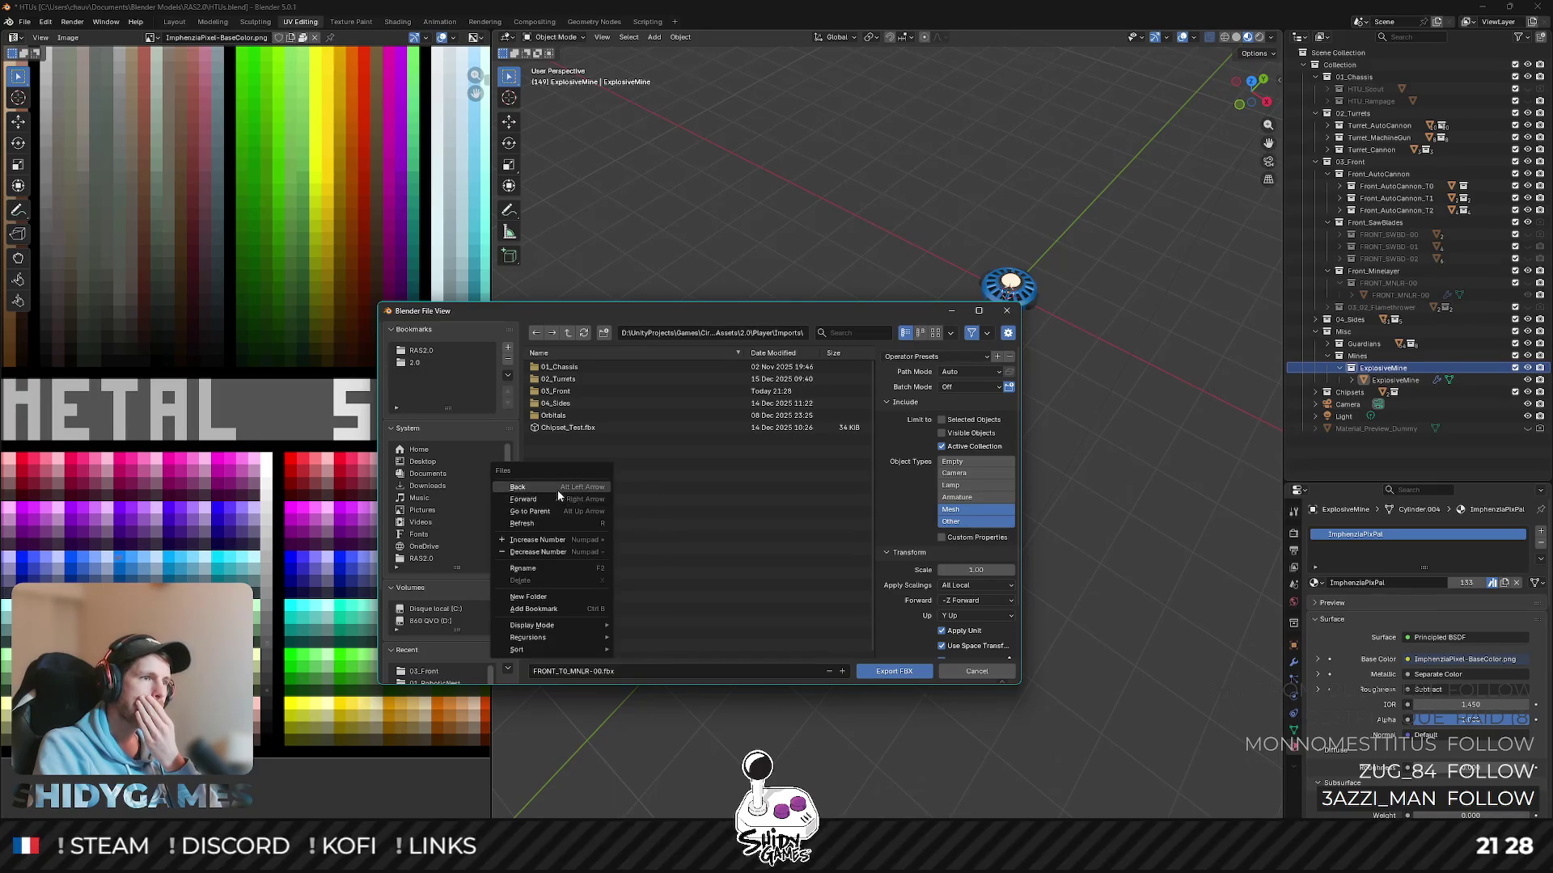
pyautogui.click(553, 597)
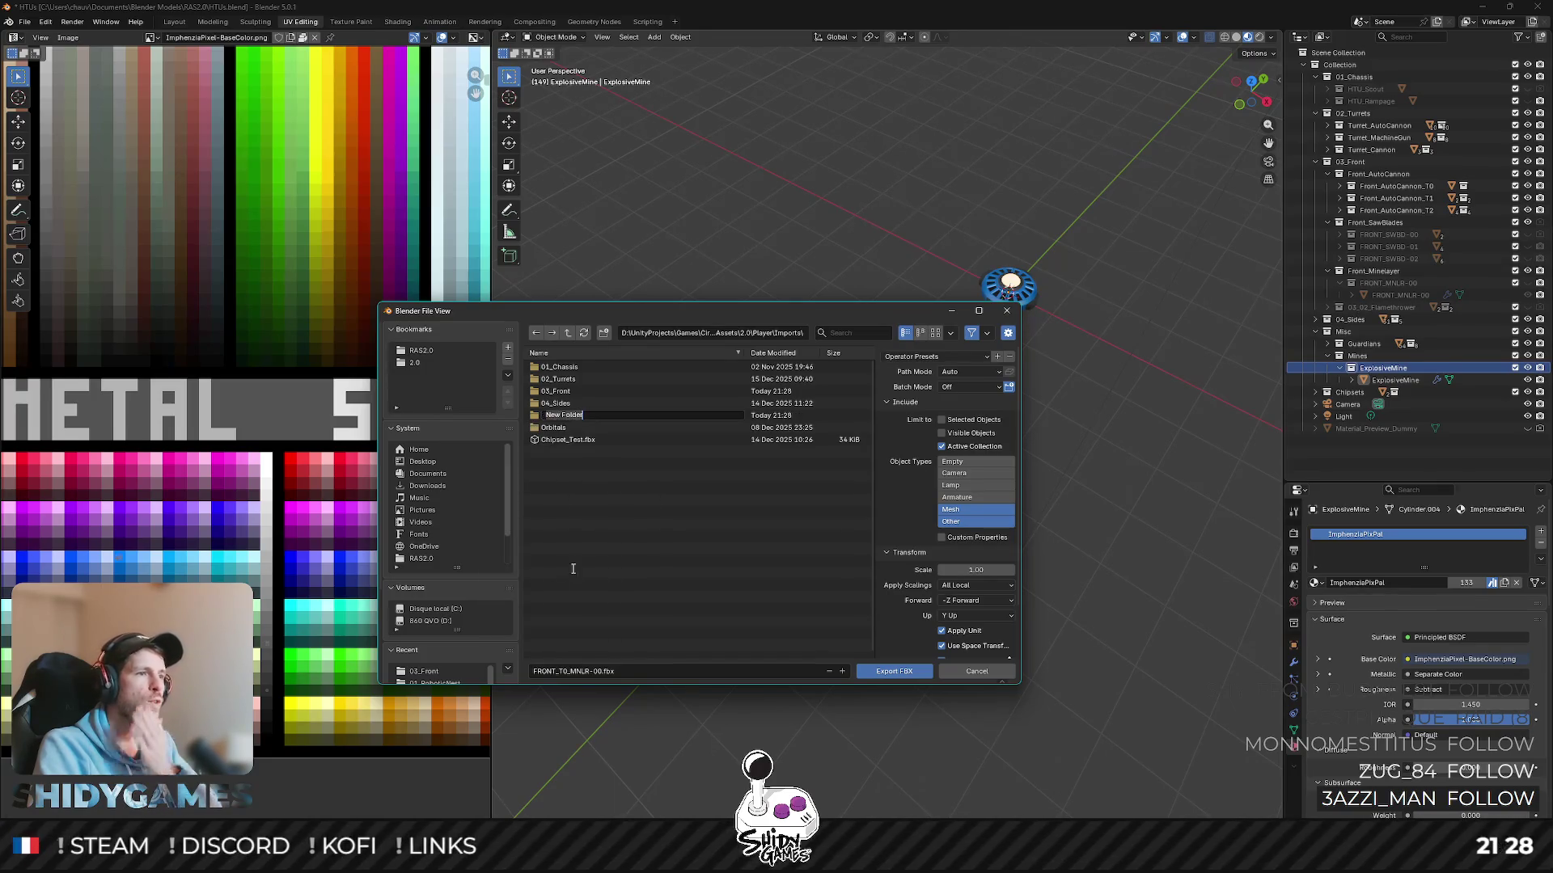
pyautogui.write('Mines')
pyautogui.press('Return')
pyautogui.click(591, 671)
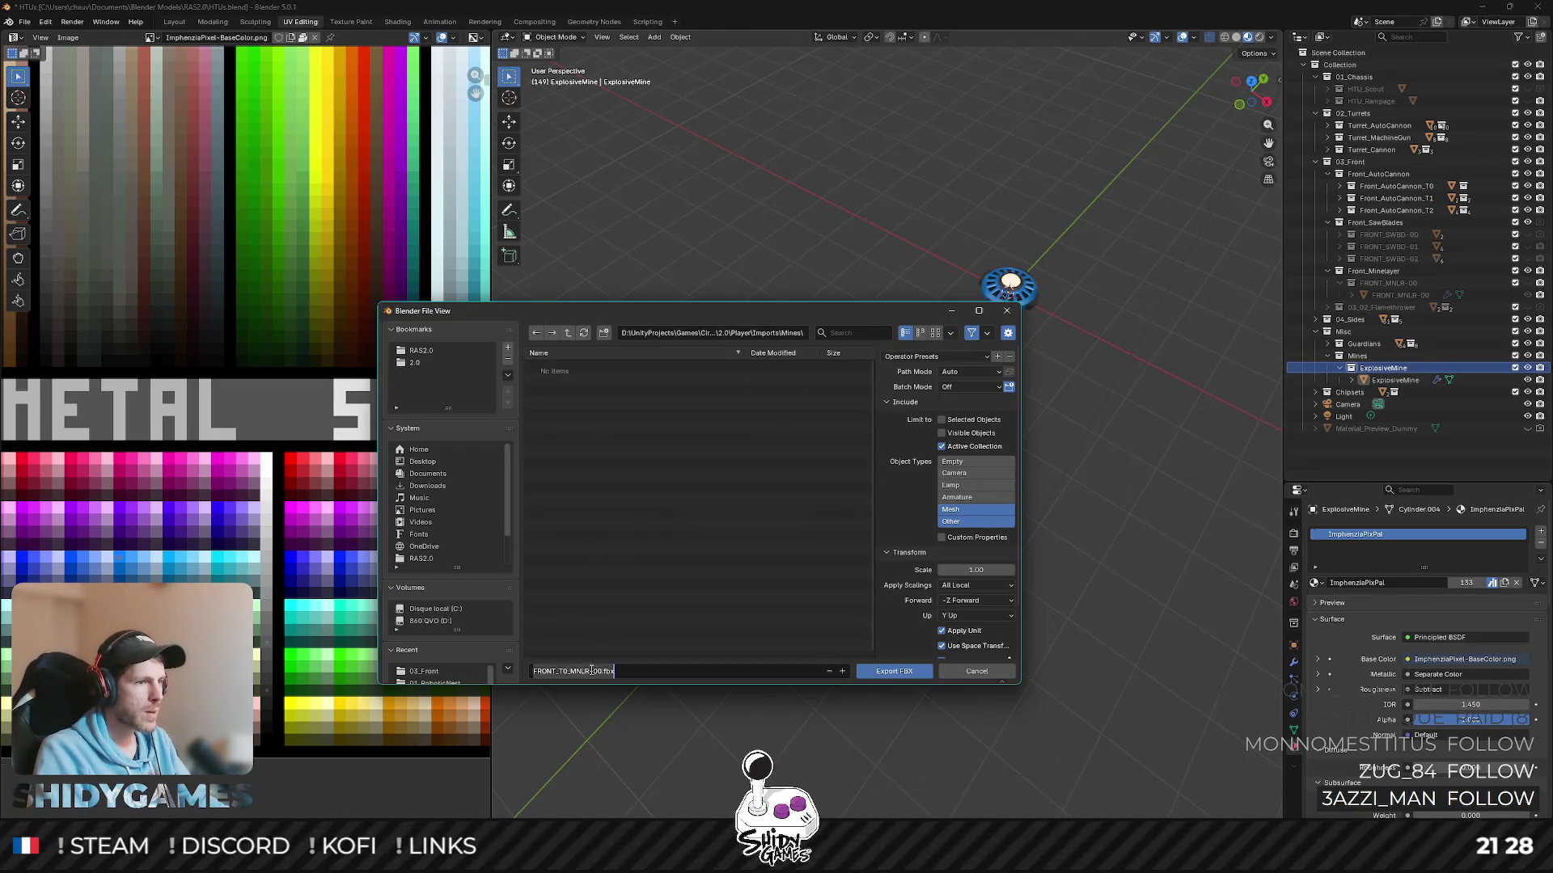
pyautogui.write('E_EXPLOS')
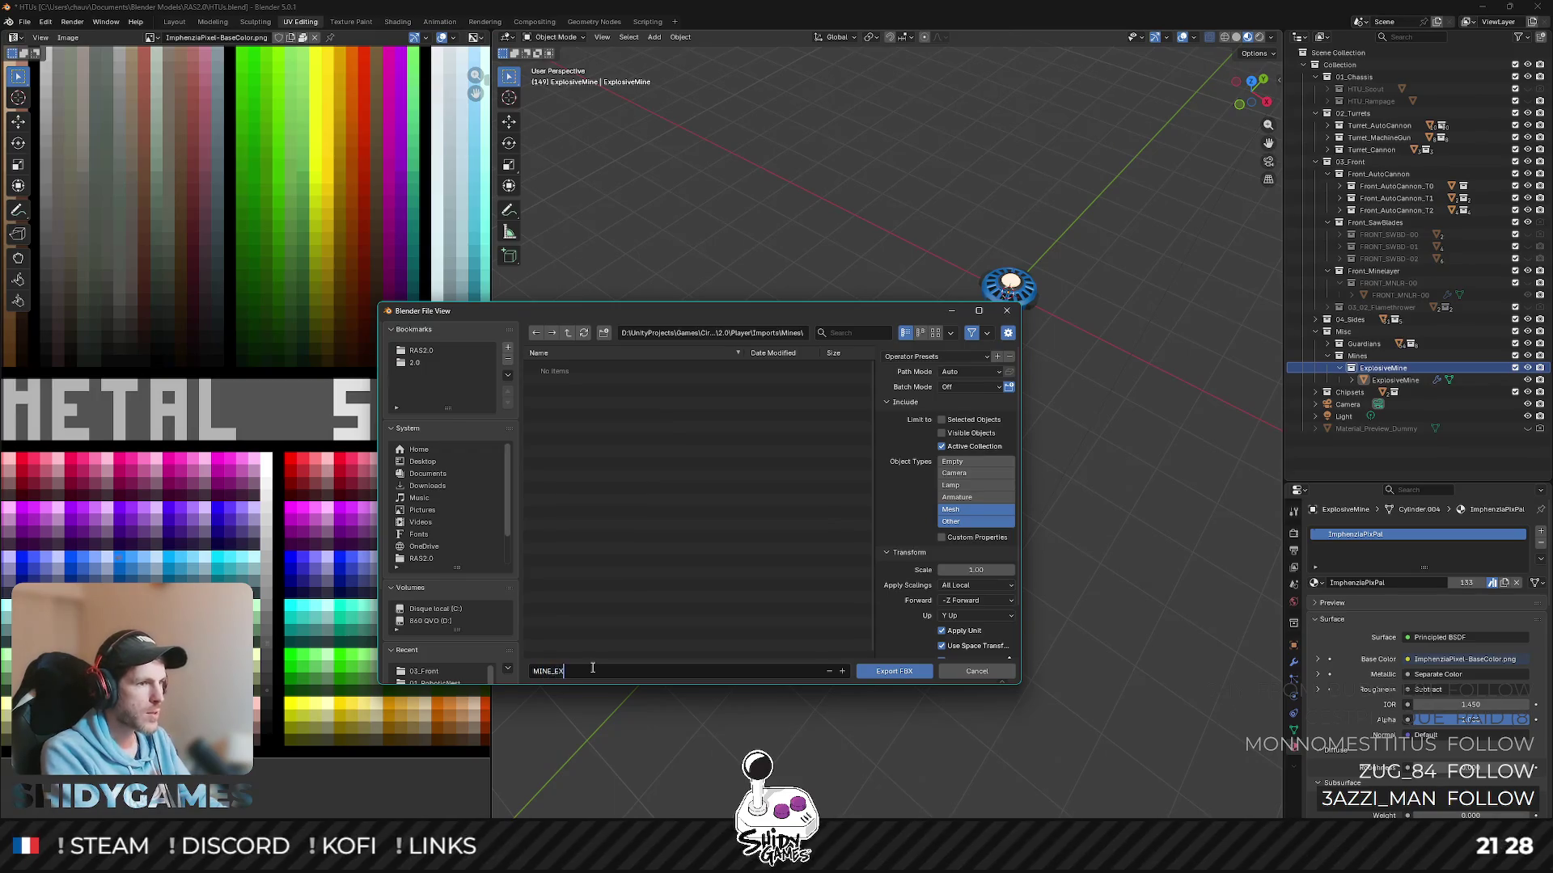
pyautogui.write('IVE')
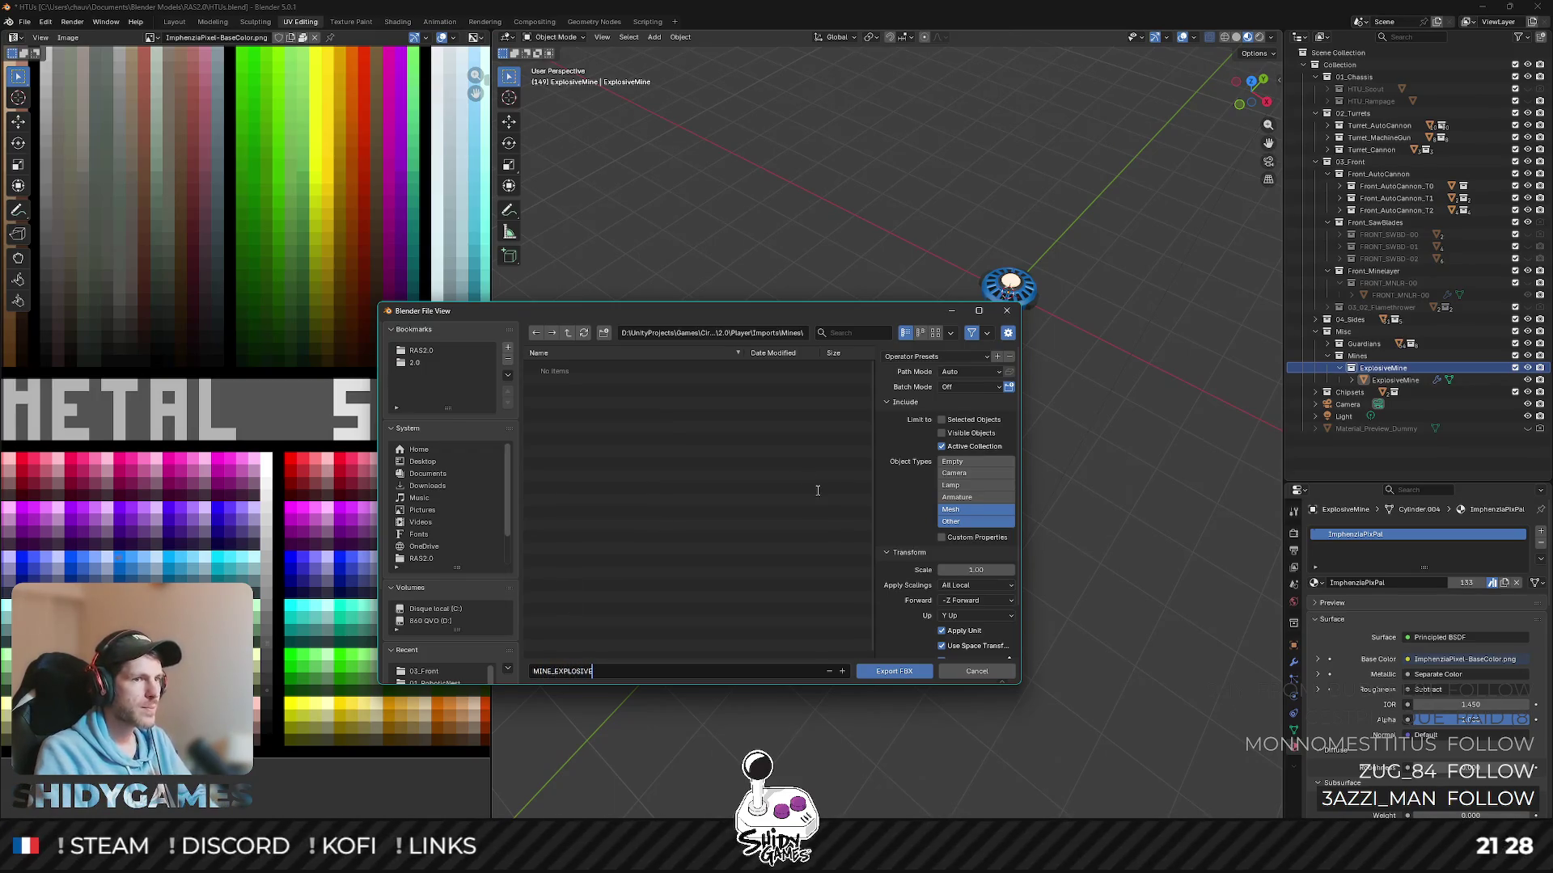
pyautogui.click(908, 675)
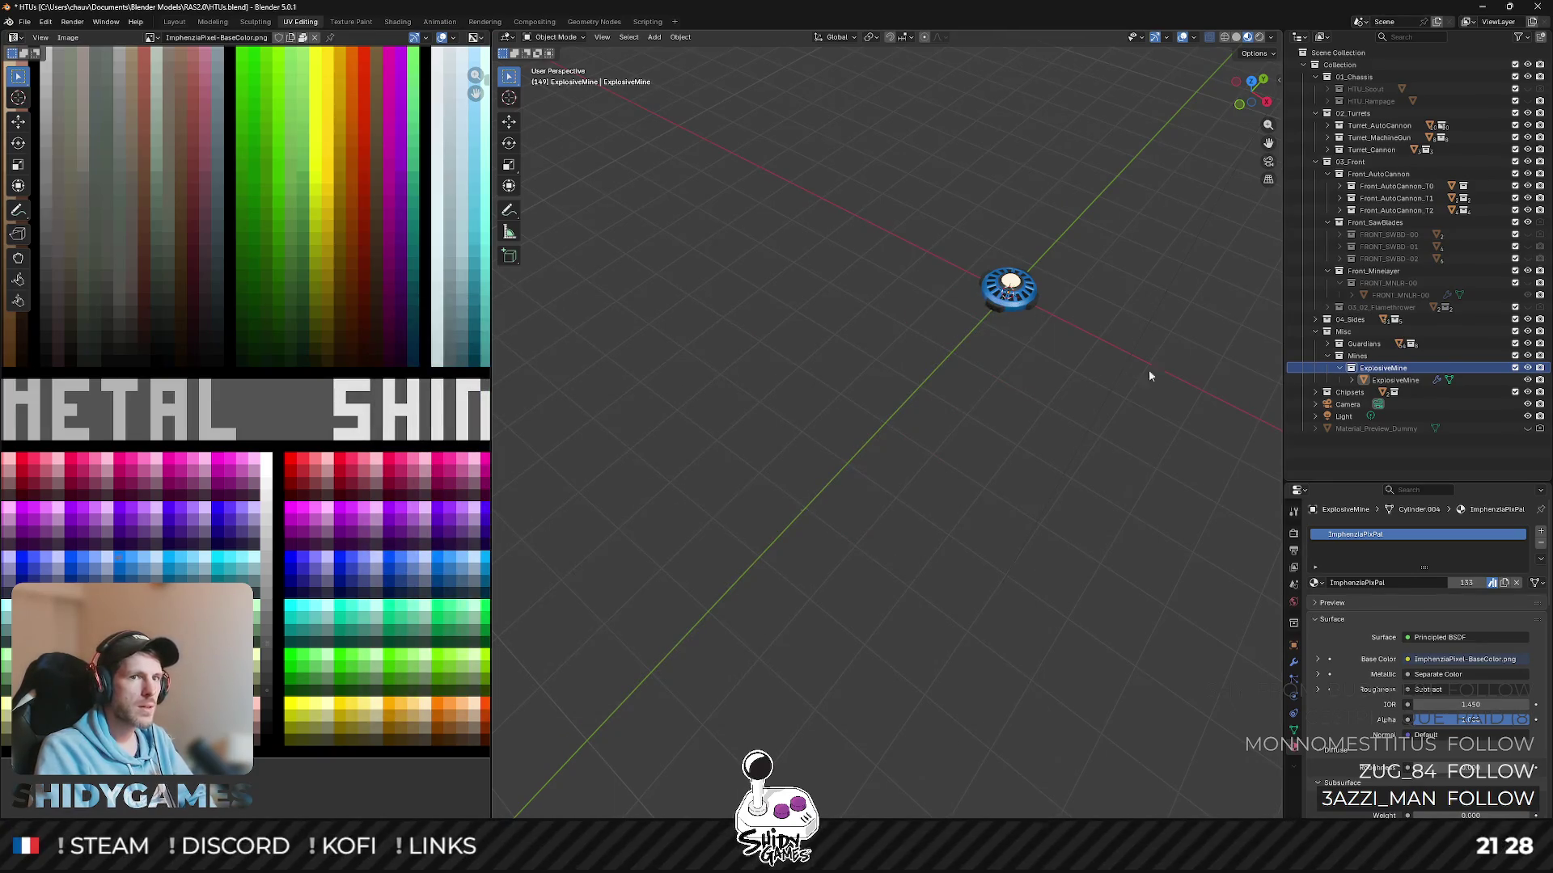
# - Hide the explosive mine, show the Rampage vehicle and switch over to Unity
pyautogui.click(1527, 368)
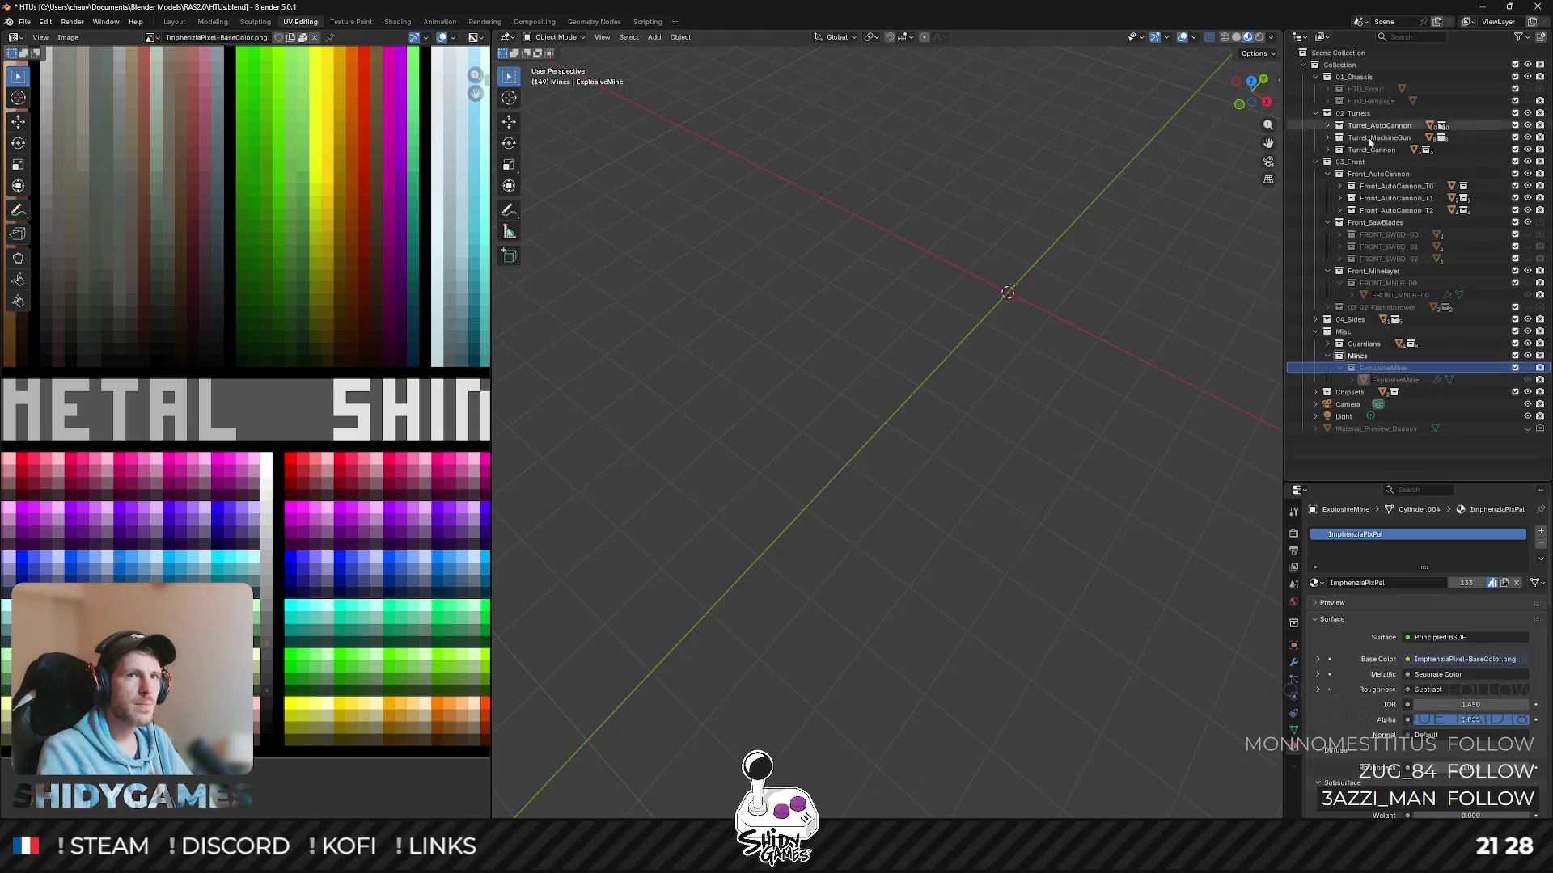
pyautogui.click(1527, 102)
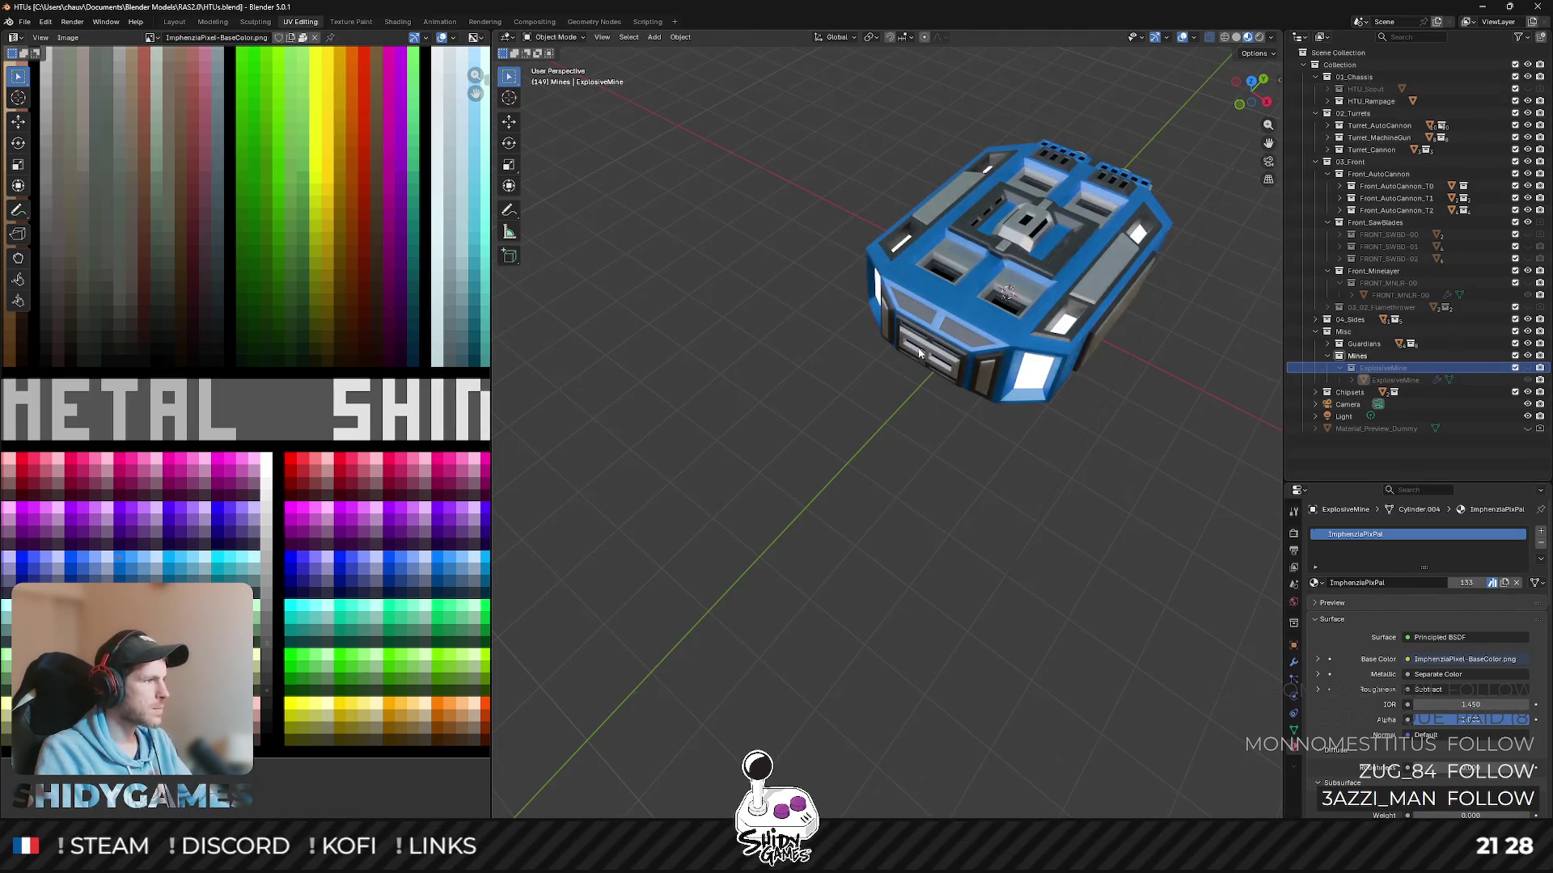
pyautogui.moveTo(907, 366); pyautogui.dragTo(677, 685, button='middle')
pyautogui.hotkey('alt', 'Tab')
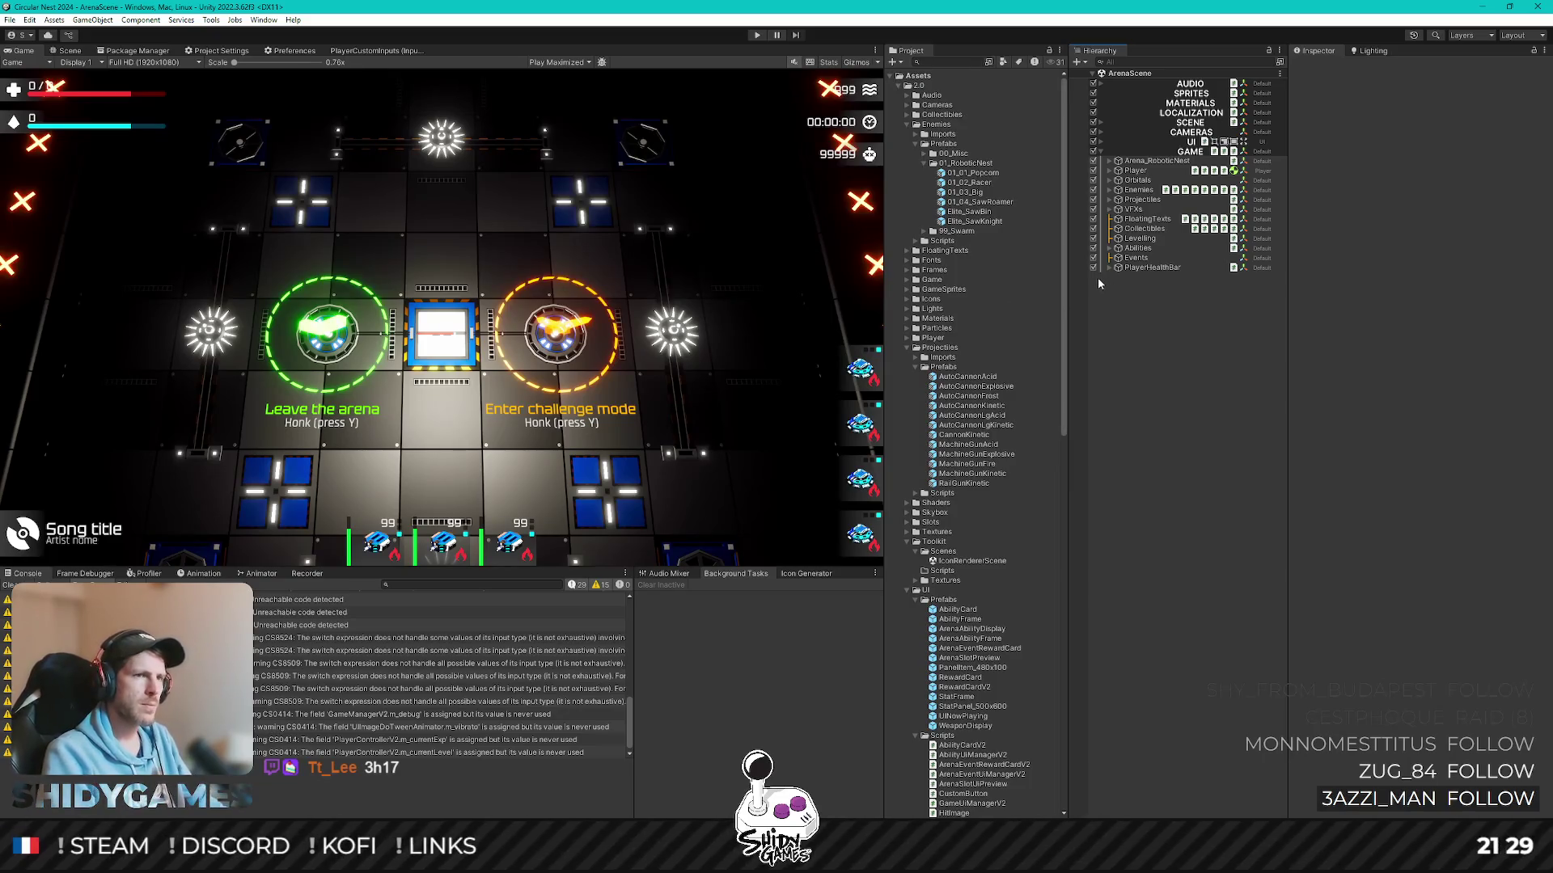
# - Collapse the Projectiles, Enemies, UI, Toolkit and Scenes folders, then bring up the Discord poll screenshot
pyautogui.click(916, 347)
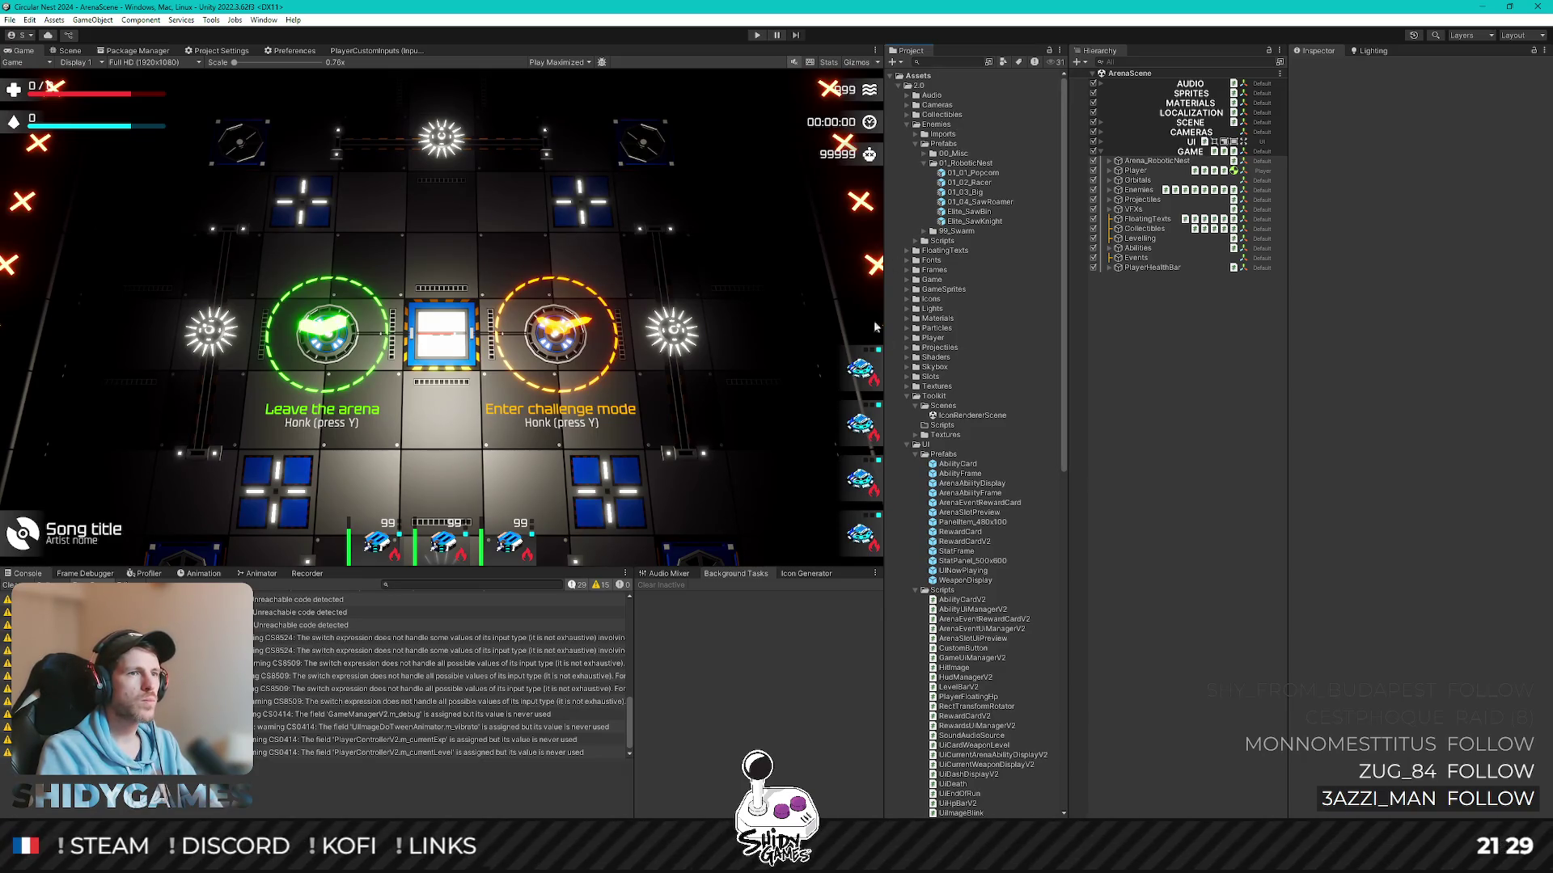
pyautogui.click(916, 124)
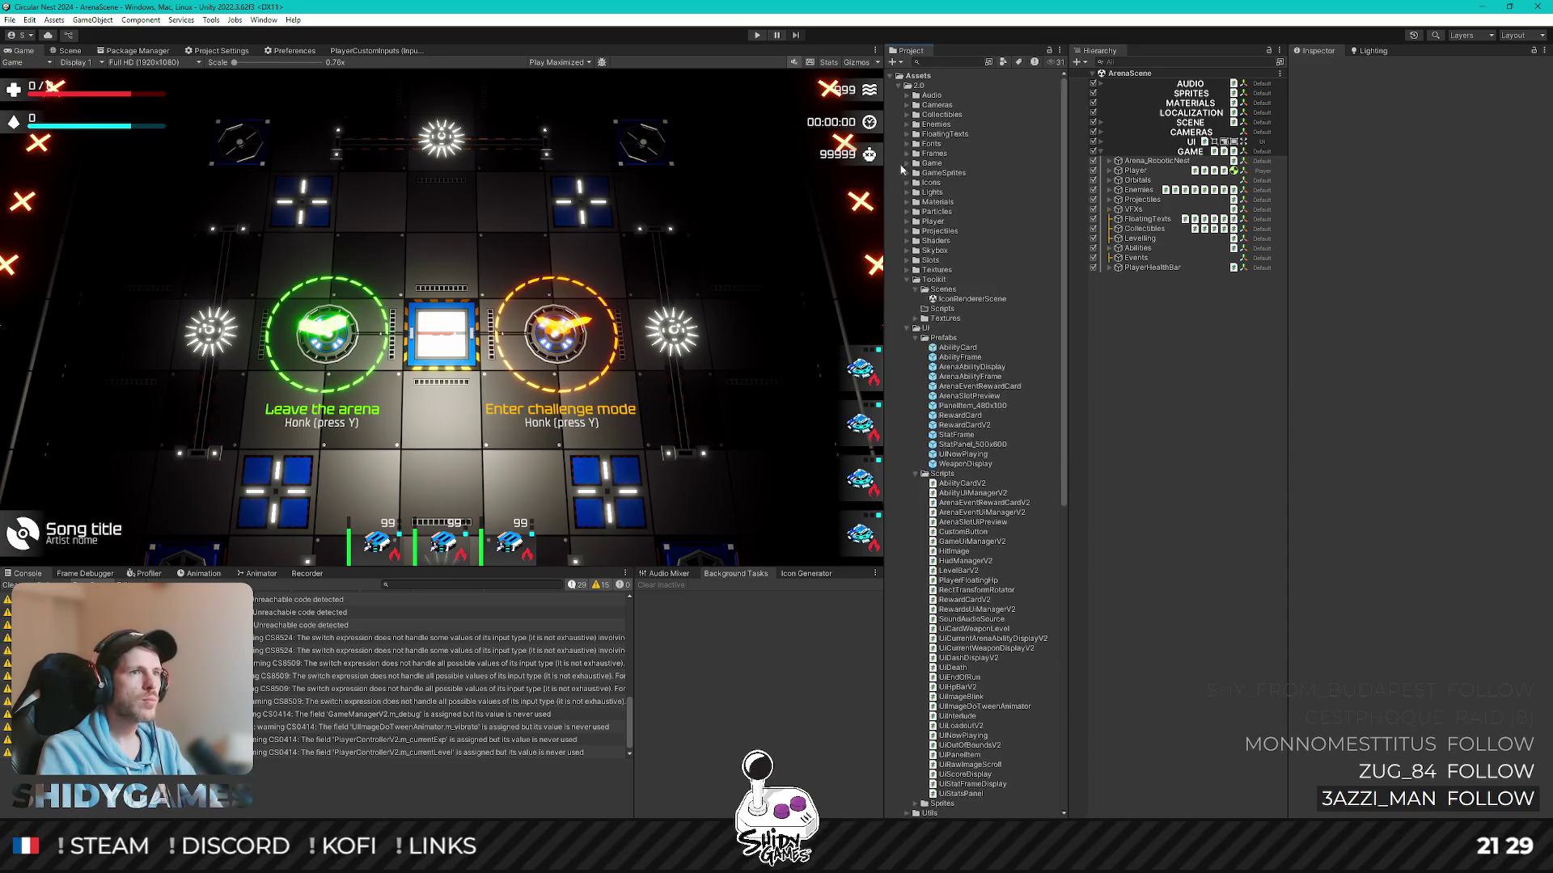
pyautogui.click(915, 327)
pyautogui.click(915, 280)
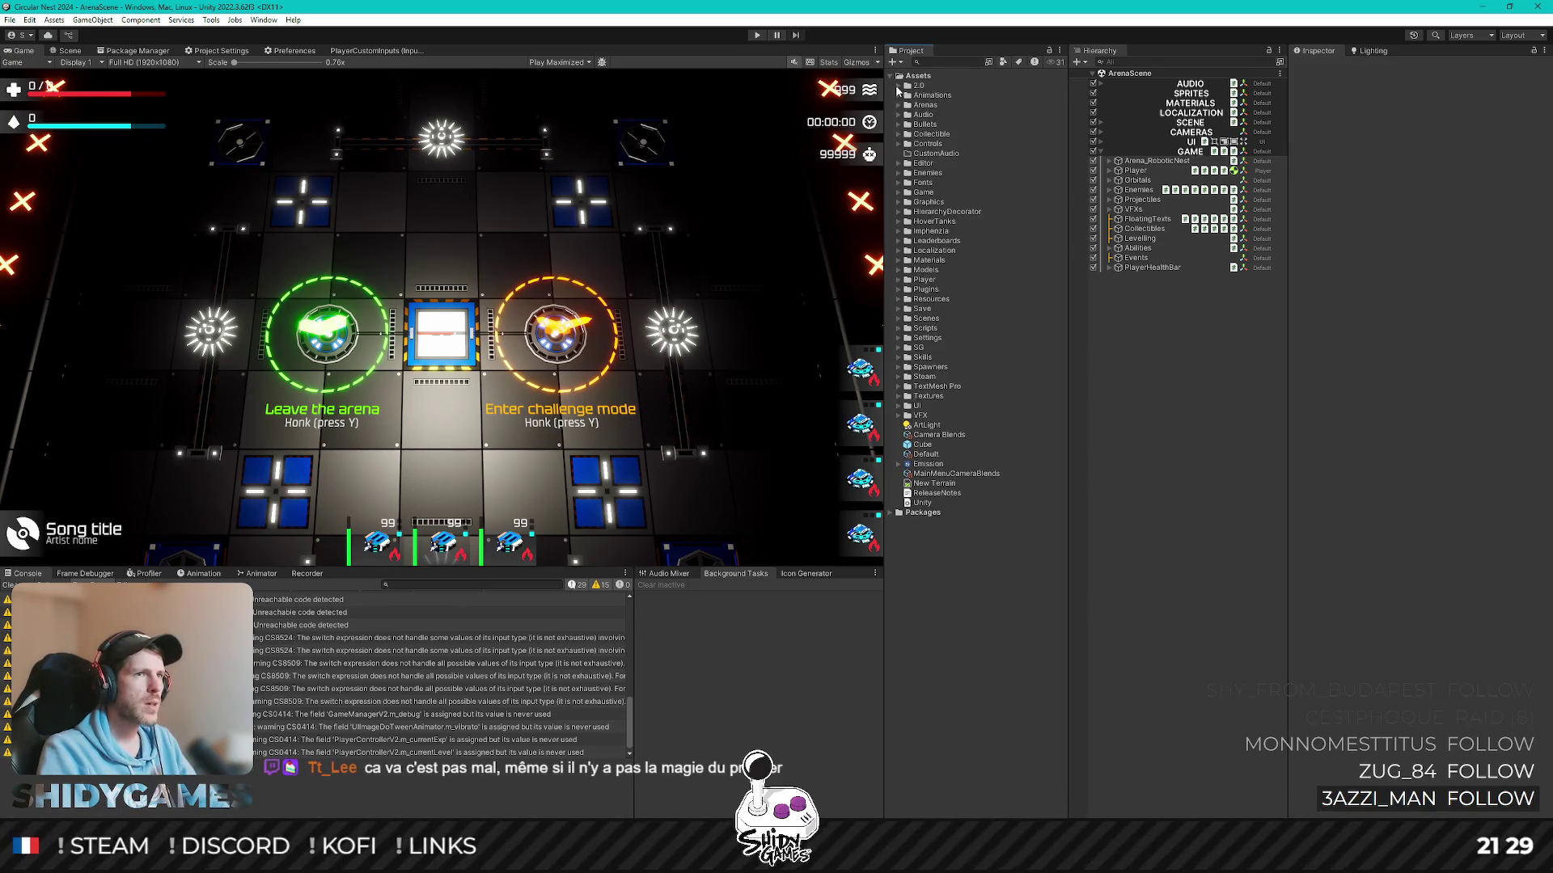
pyautogui.click(905, 550)
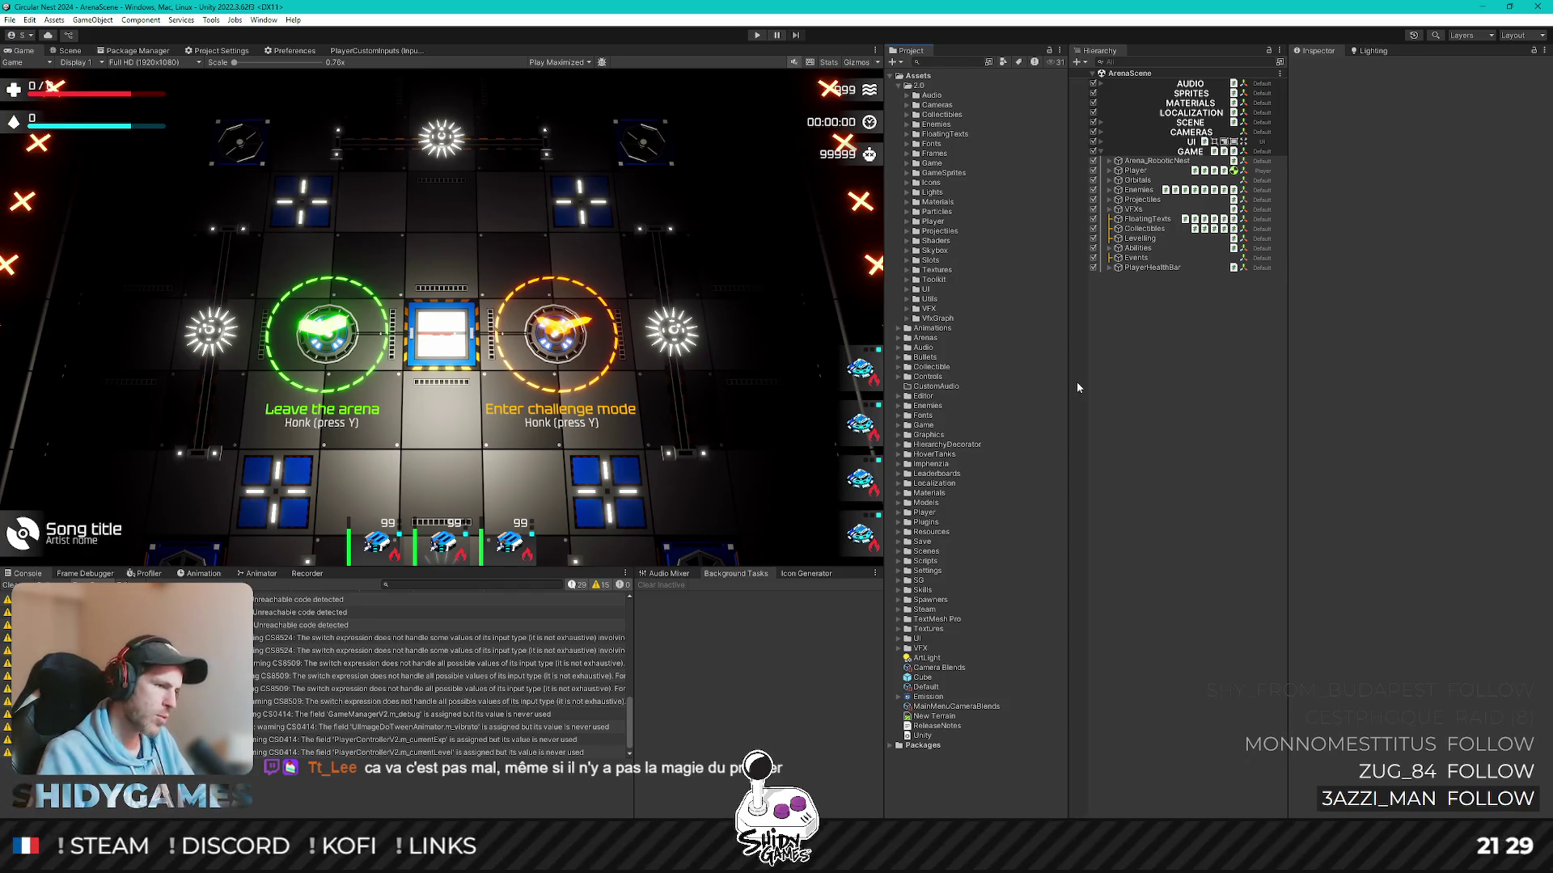
pyautogui.hotkey('alt', 'Tab')
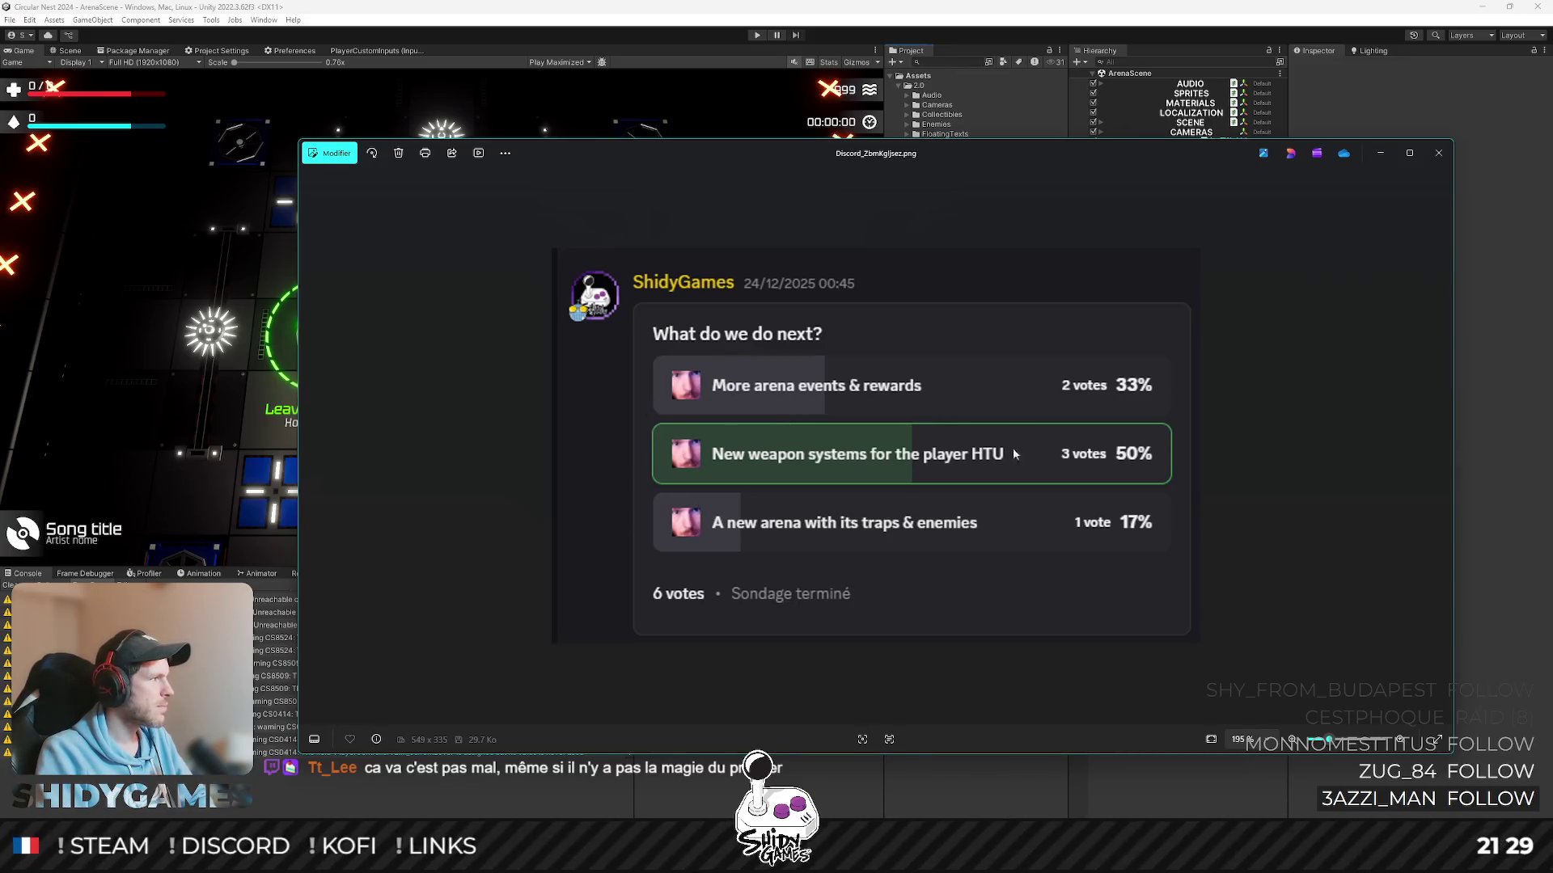
# - Close the Discord poll screenshot to return to Unity
pyautogui.click(1381, 152)
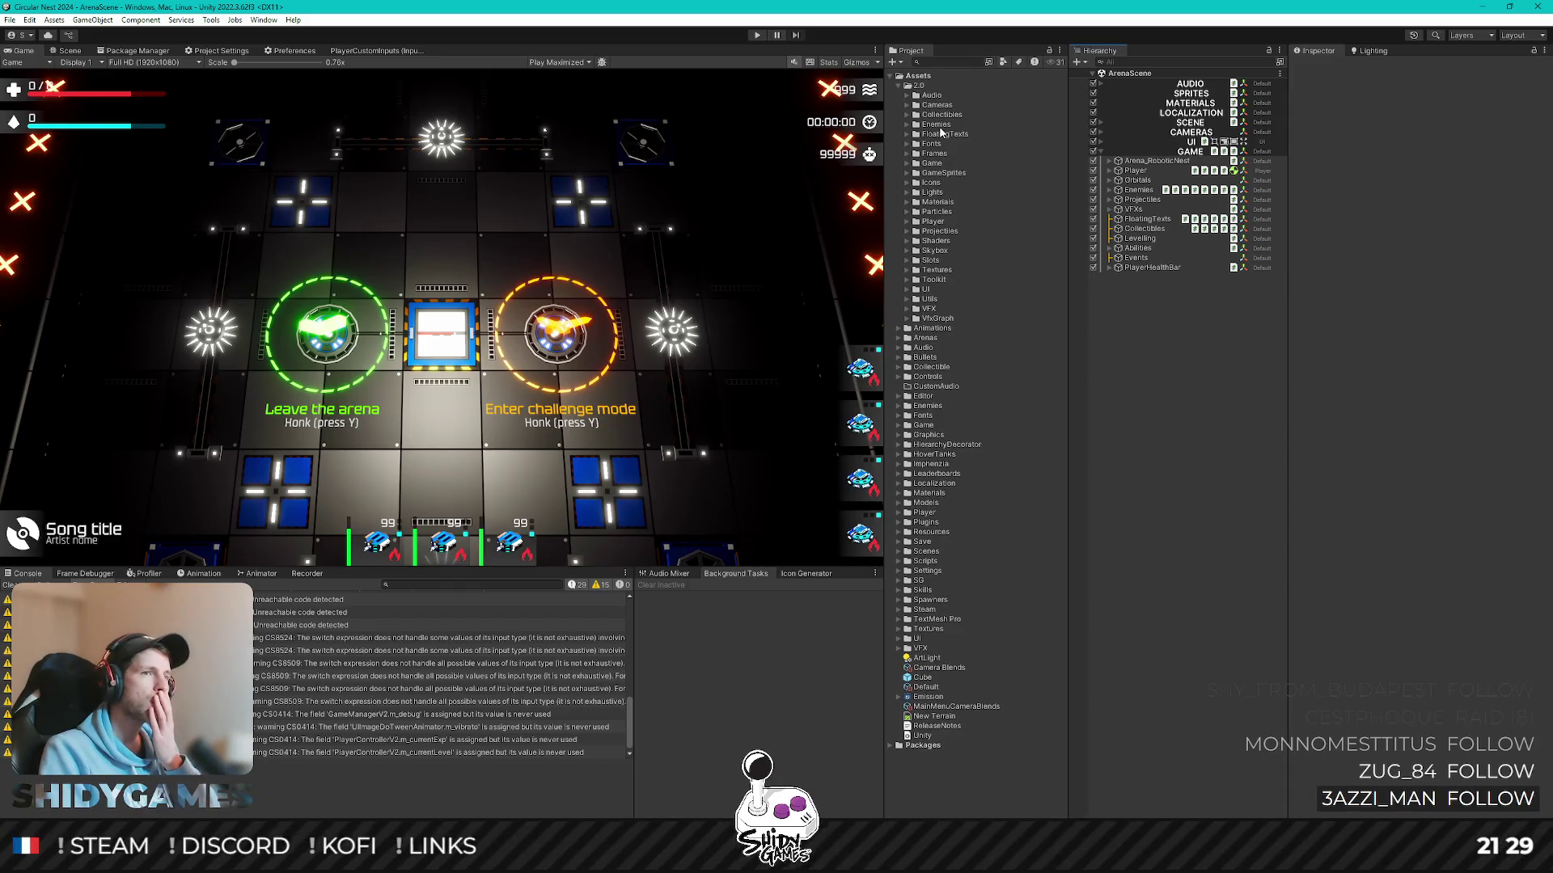
# - Expand Player Imports and Prefabs and create a Mines folder inside Prefabs
pyautogui.doubleClick(948, 221)
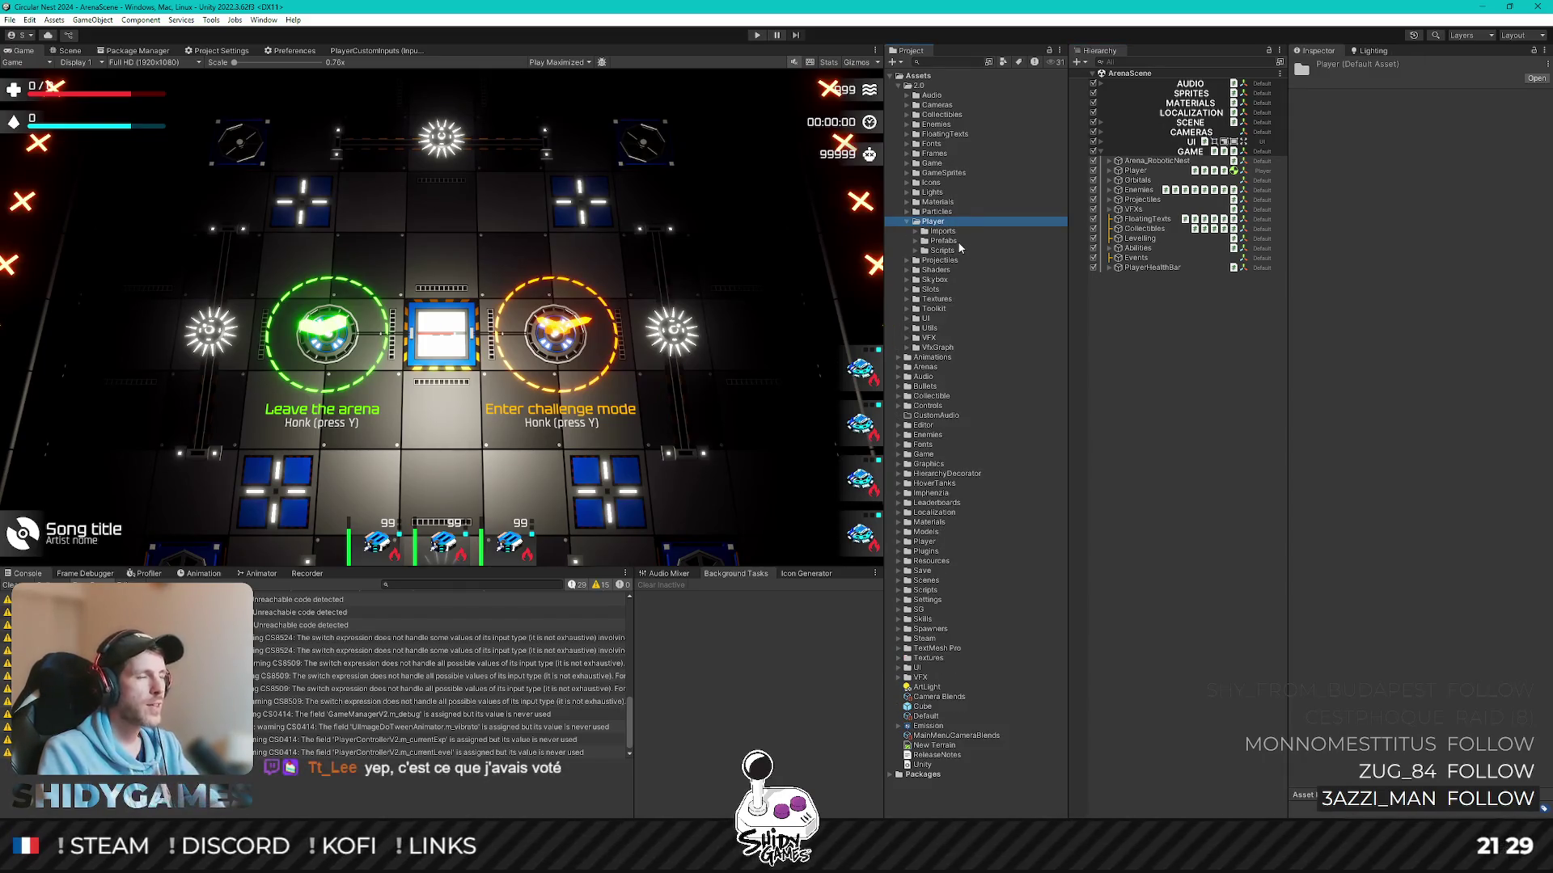
pyautogui.doubleClick(956, 232)
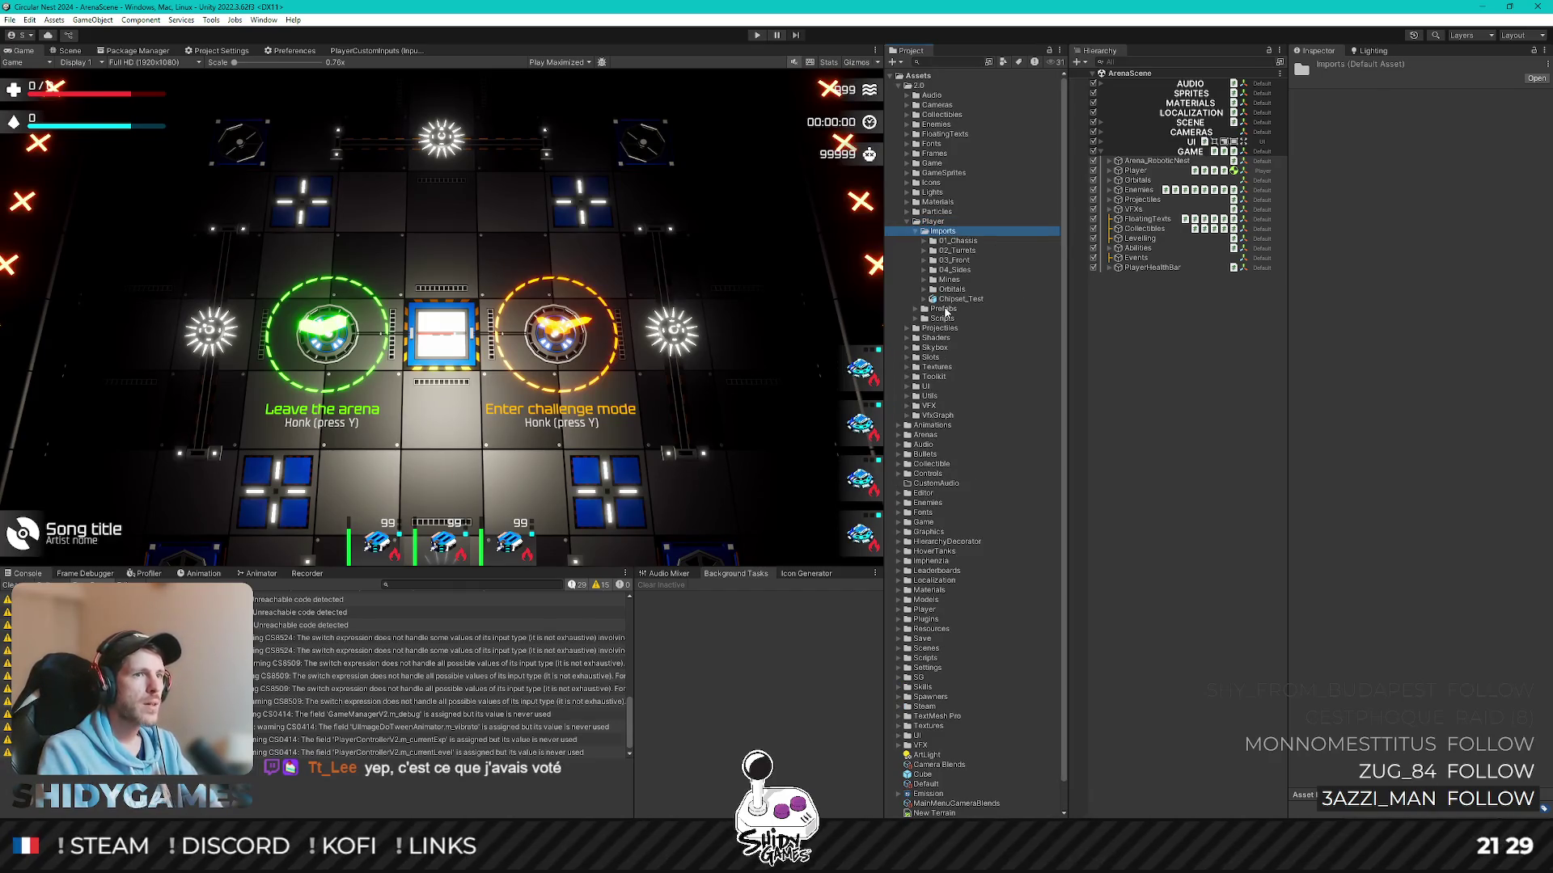
pyautogui.doubleClick(945, 311)
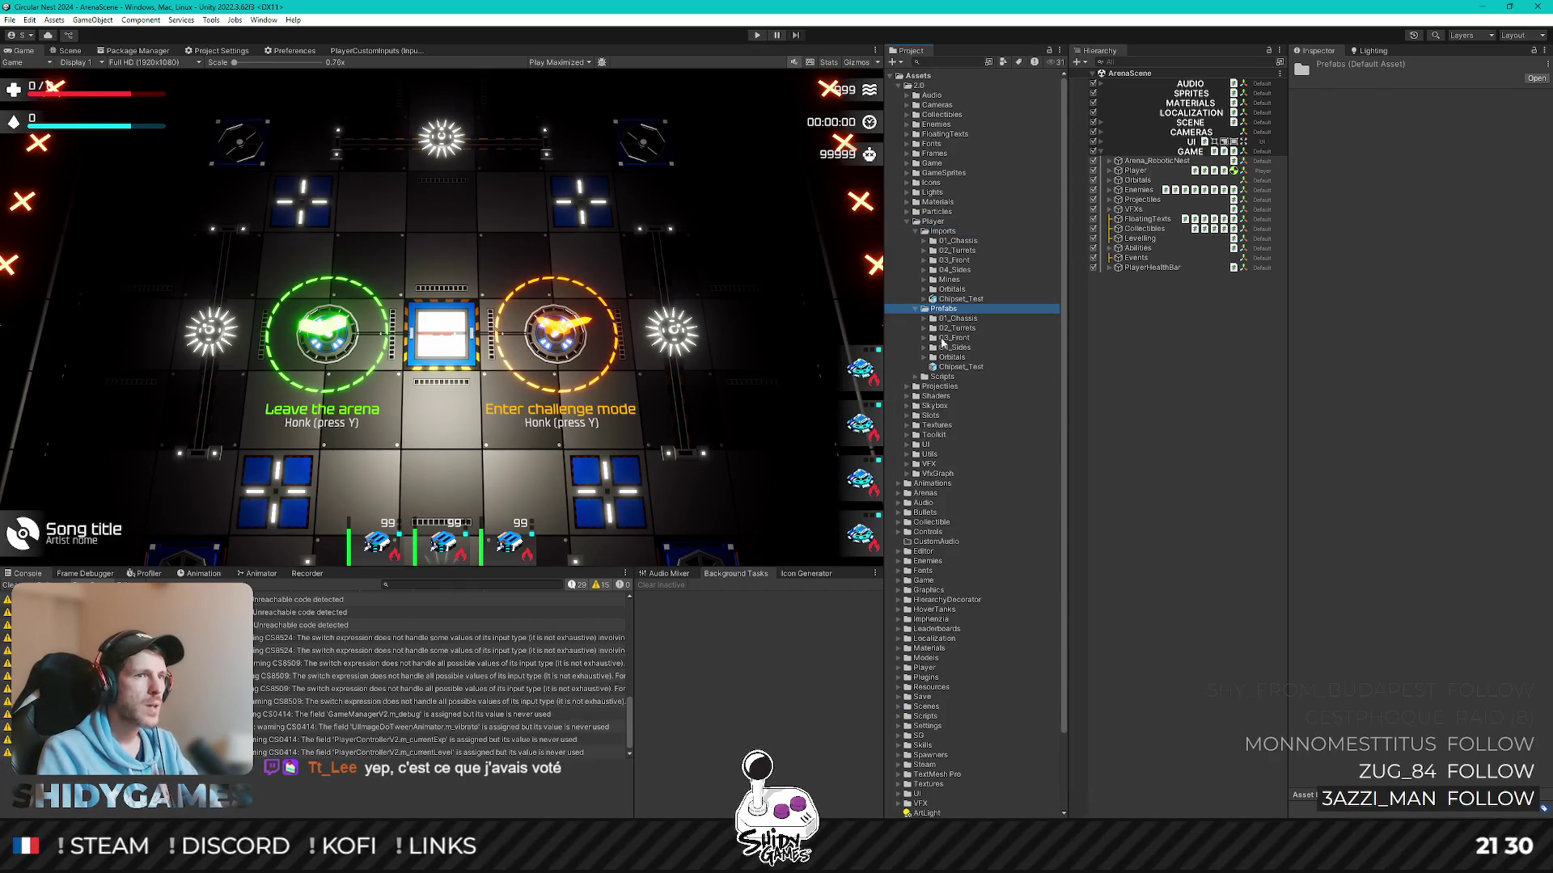
pyautogui.rightClick(950, 312)
pyautogui.moveTo(984, 318)
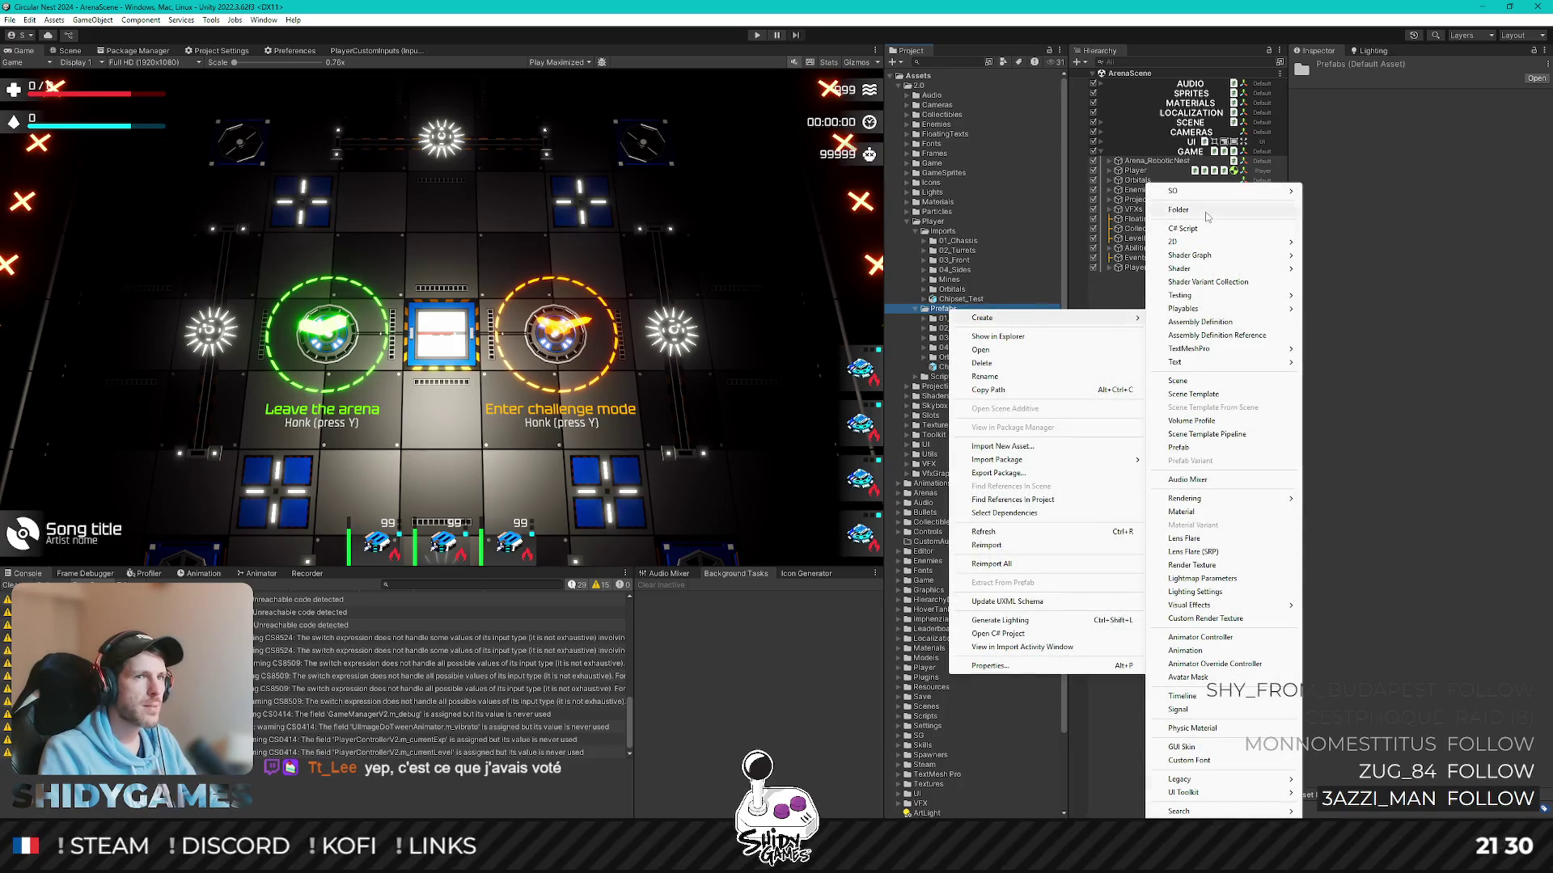
pyautogui.click(1207, 213)
pyautogui.write('Mines')
pyautogui.press('Return')
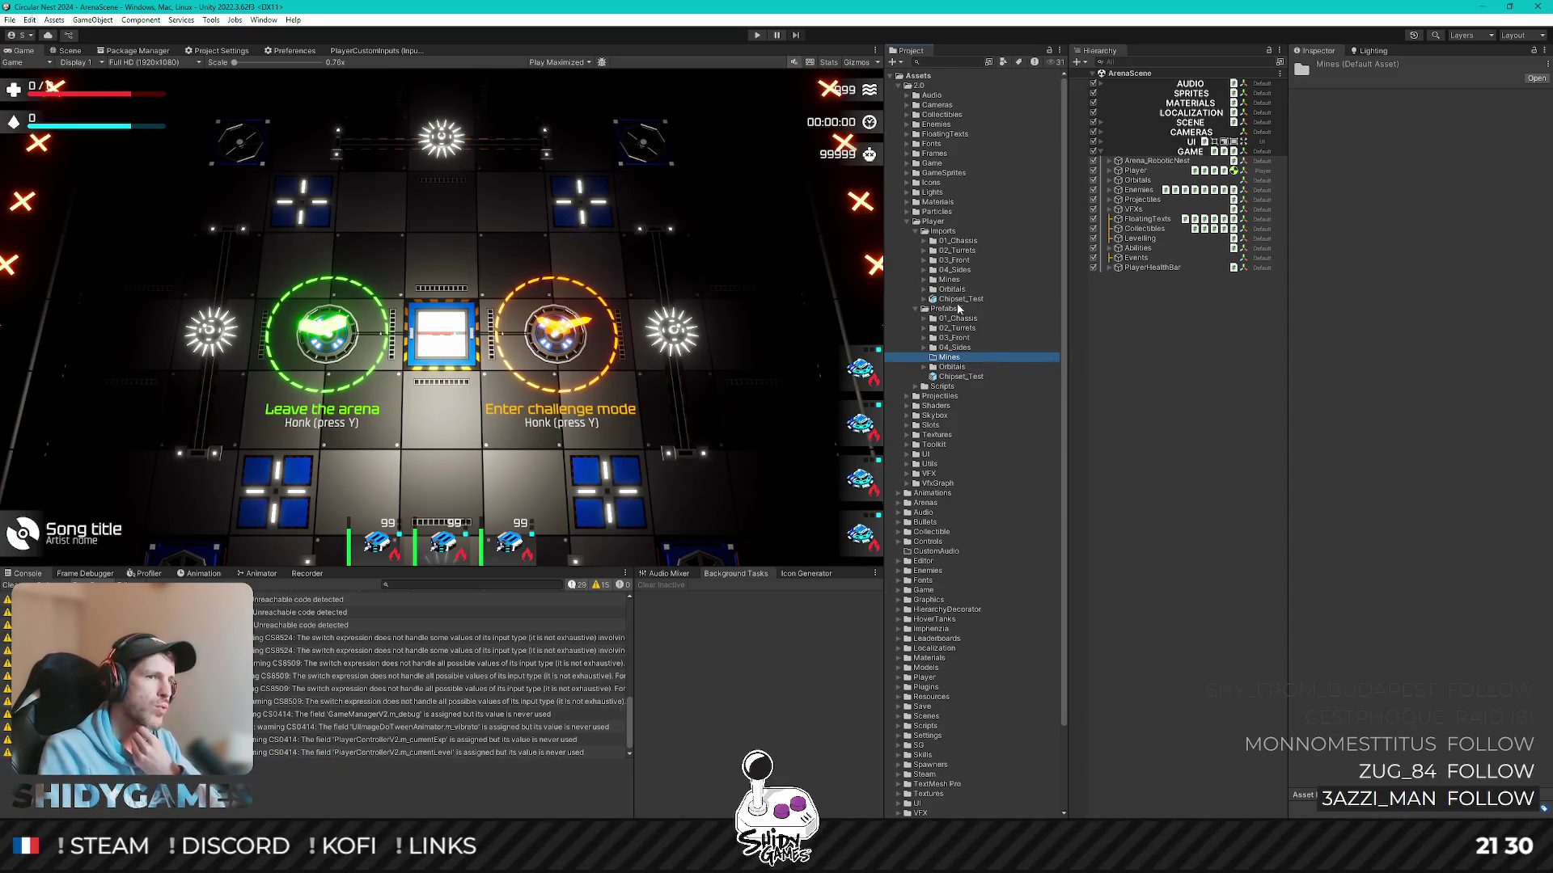
# - Expand the 03_Front imports folder and select the Player object to show its settings
pyautogui.doubleClick(953, 259)
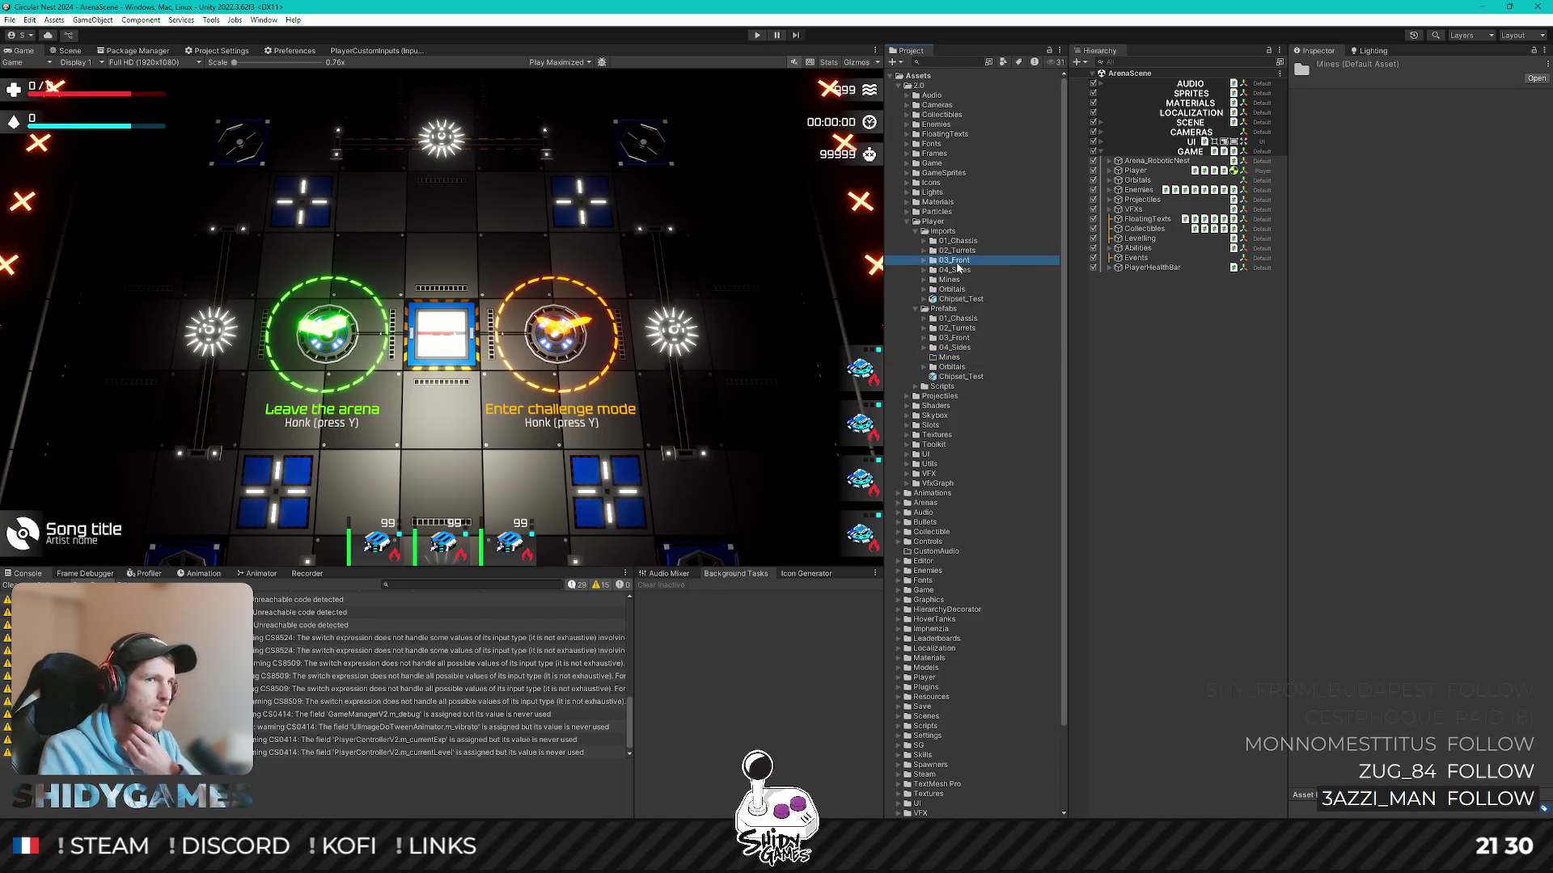
pyautogui.click(1135, 170)
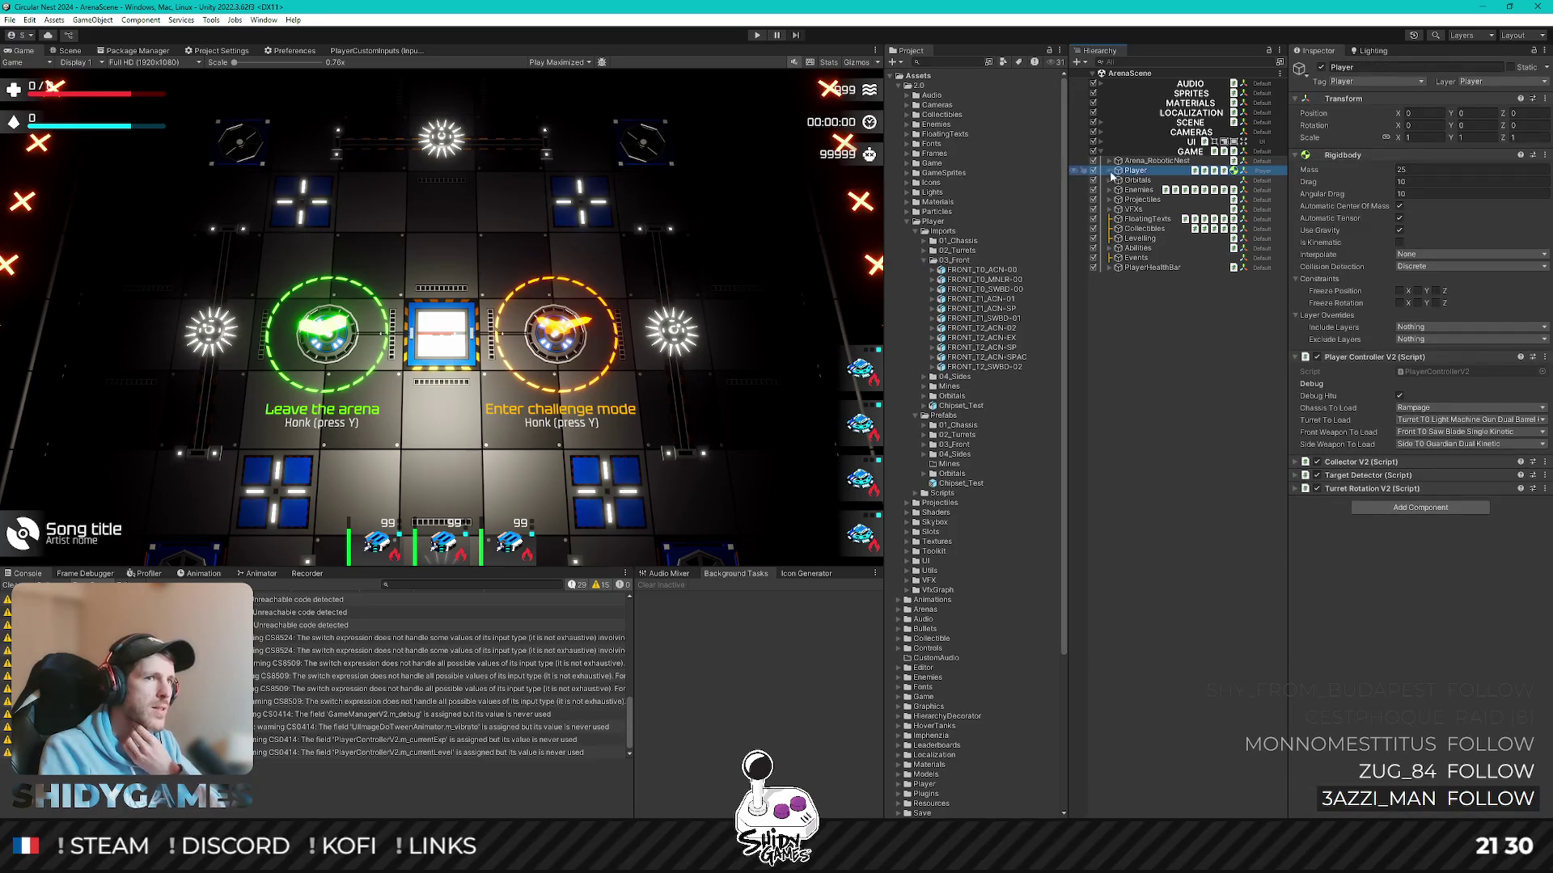
# - Place the FRONT_T0_MNLR-00 minelayer model under the Player's HTU > FrontWeapons group
pyautogui.click(1108, 170)
pyautogui.click(1118, 180)
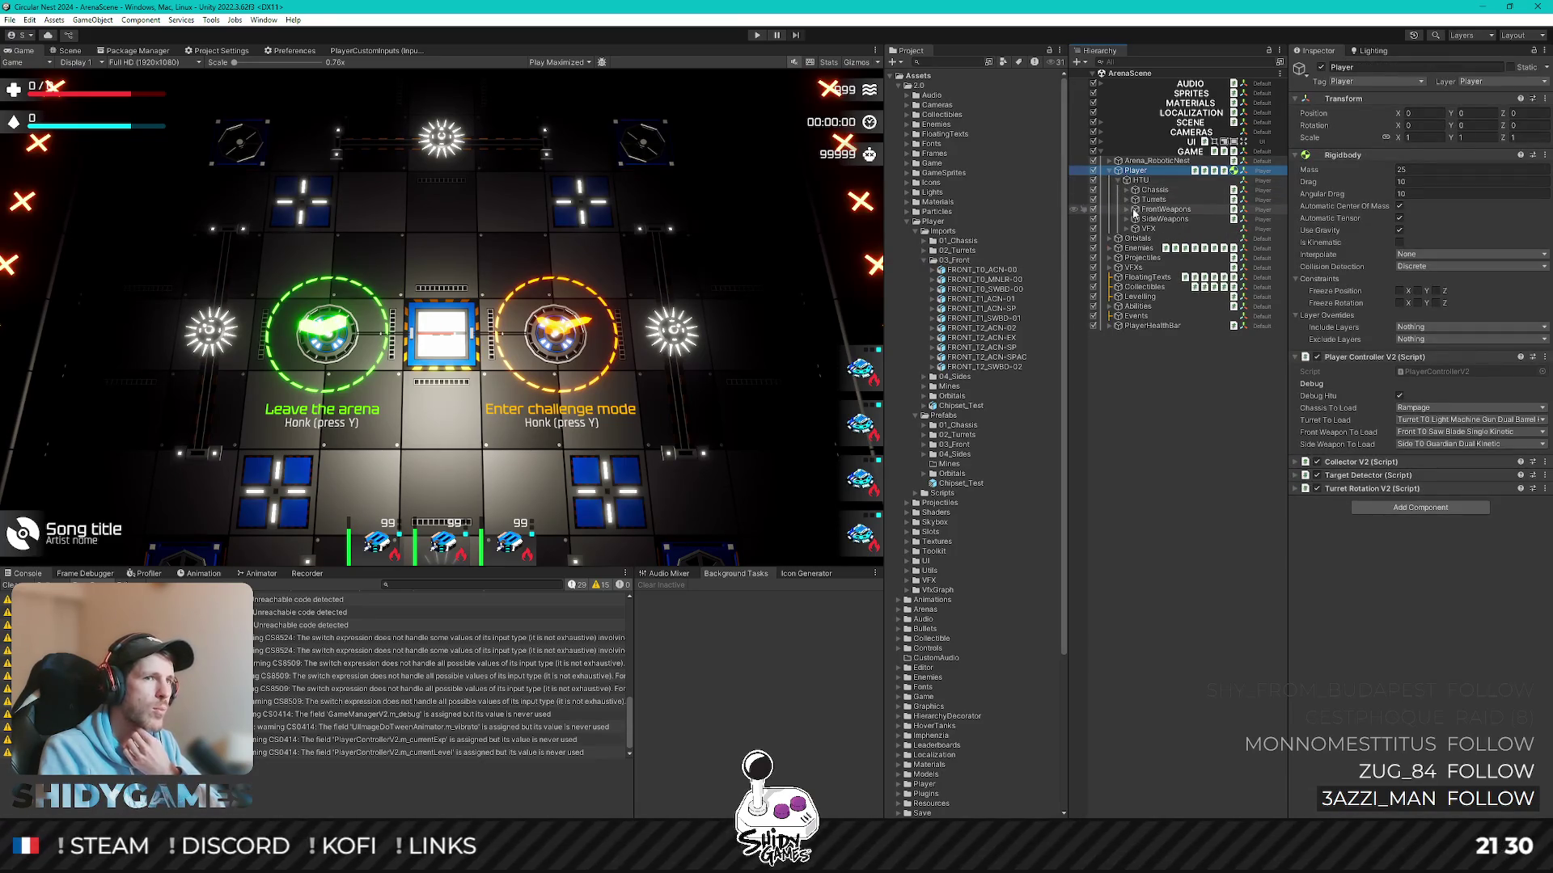
pyautogui.click(1126, 210)
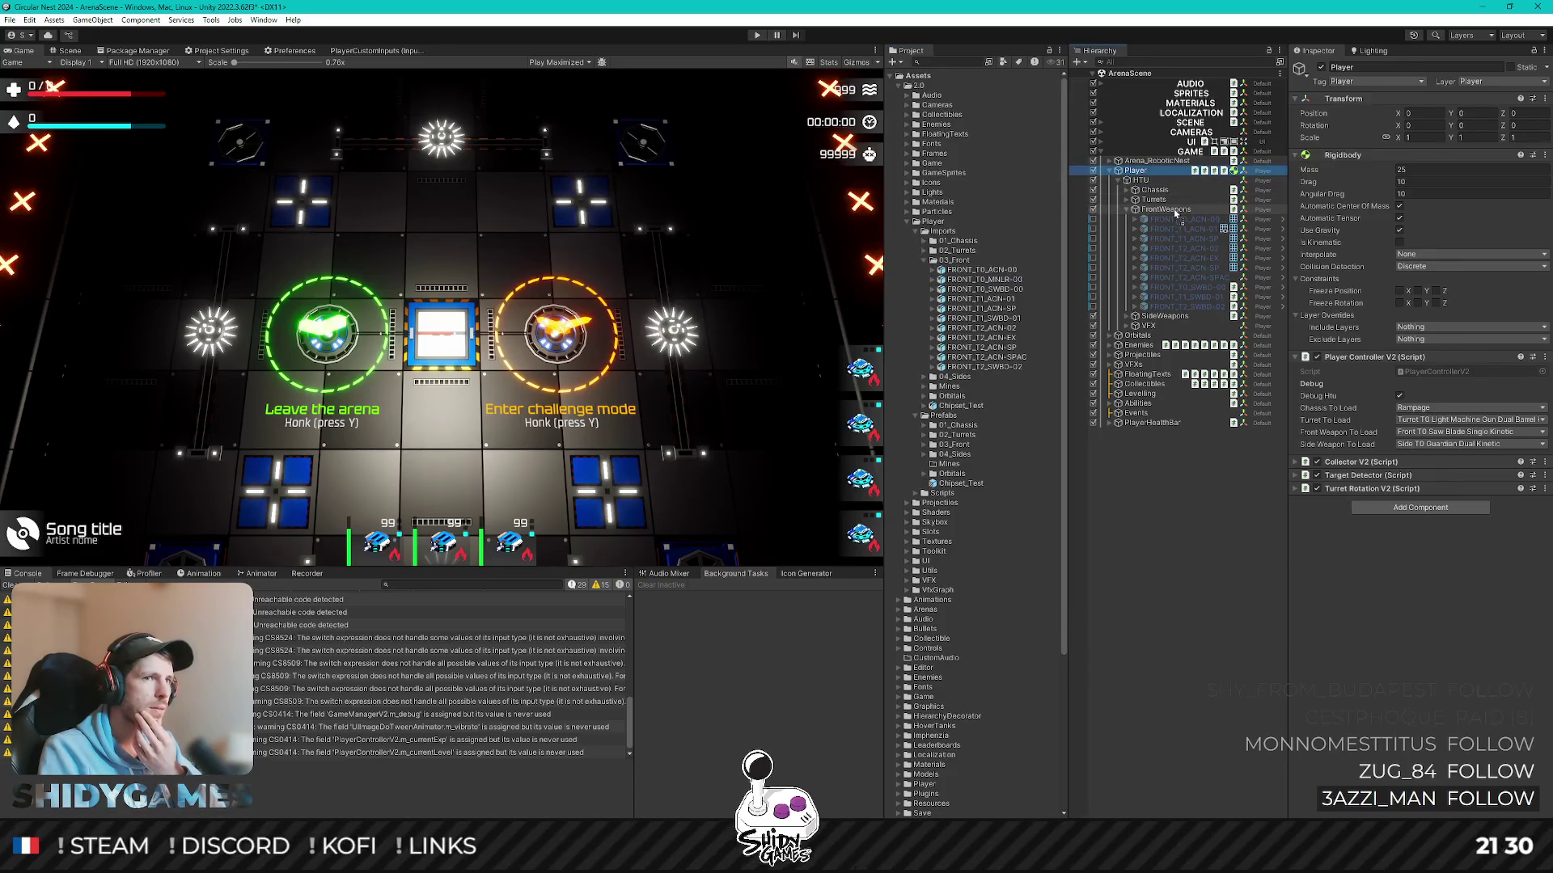
pyautogui.moveTo(1174, 213); pyautogui.dragTo(1174, 213)
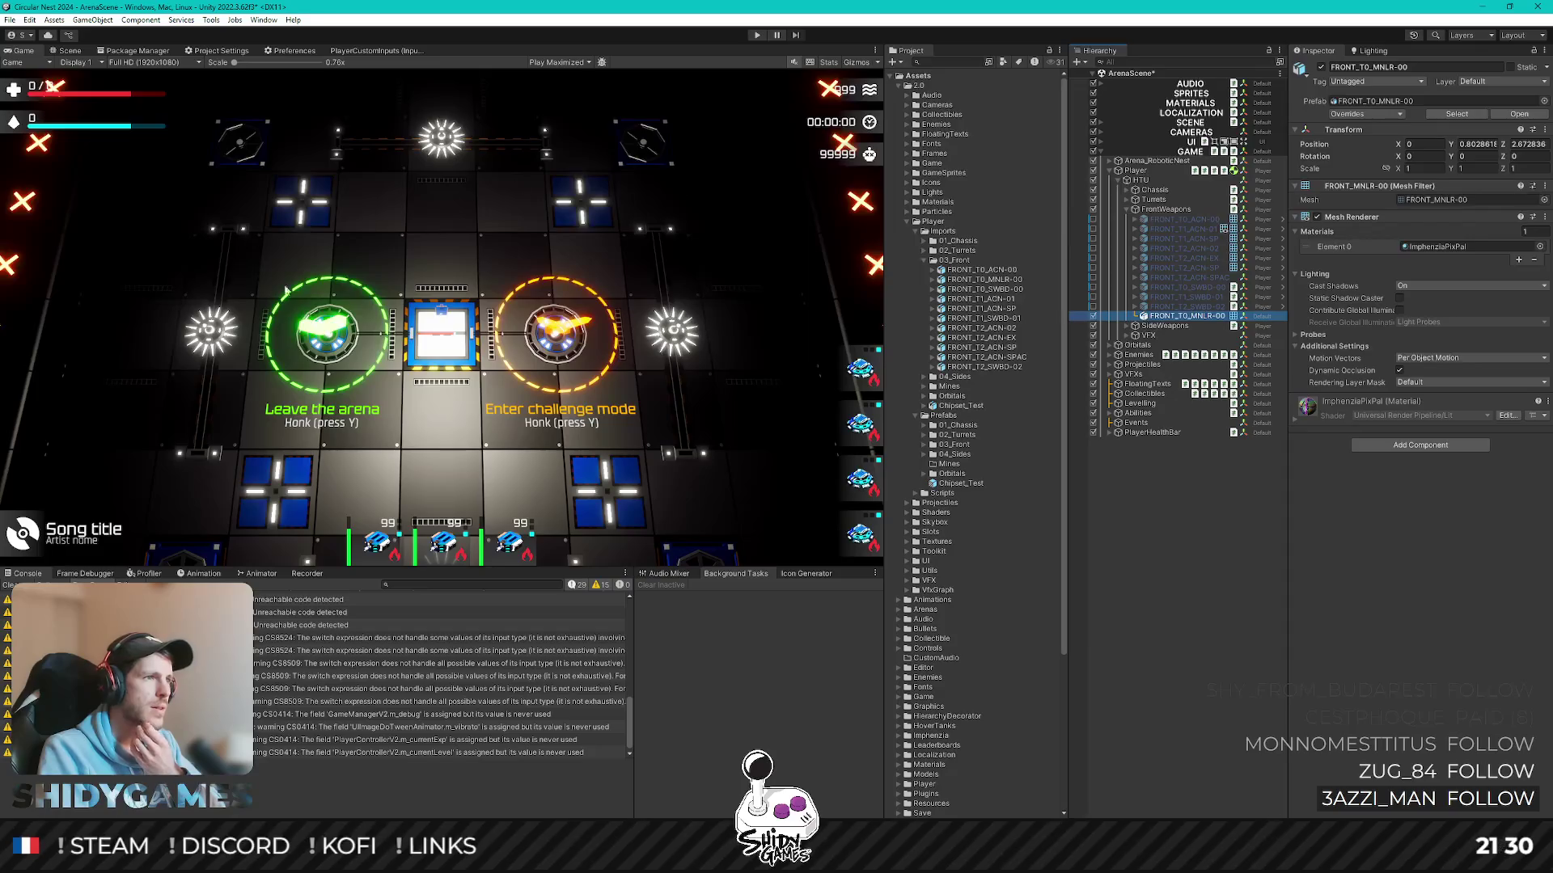
# - Frame the new minelayer in the Scene view and orbit around it for a close-up look
pyautogui.click(69, 50)
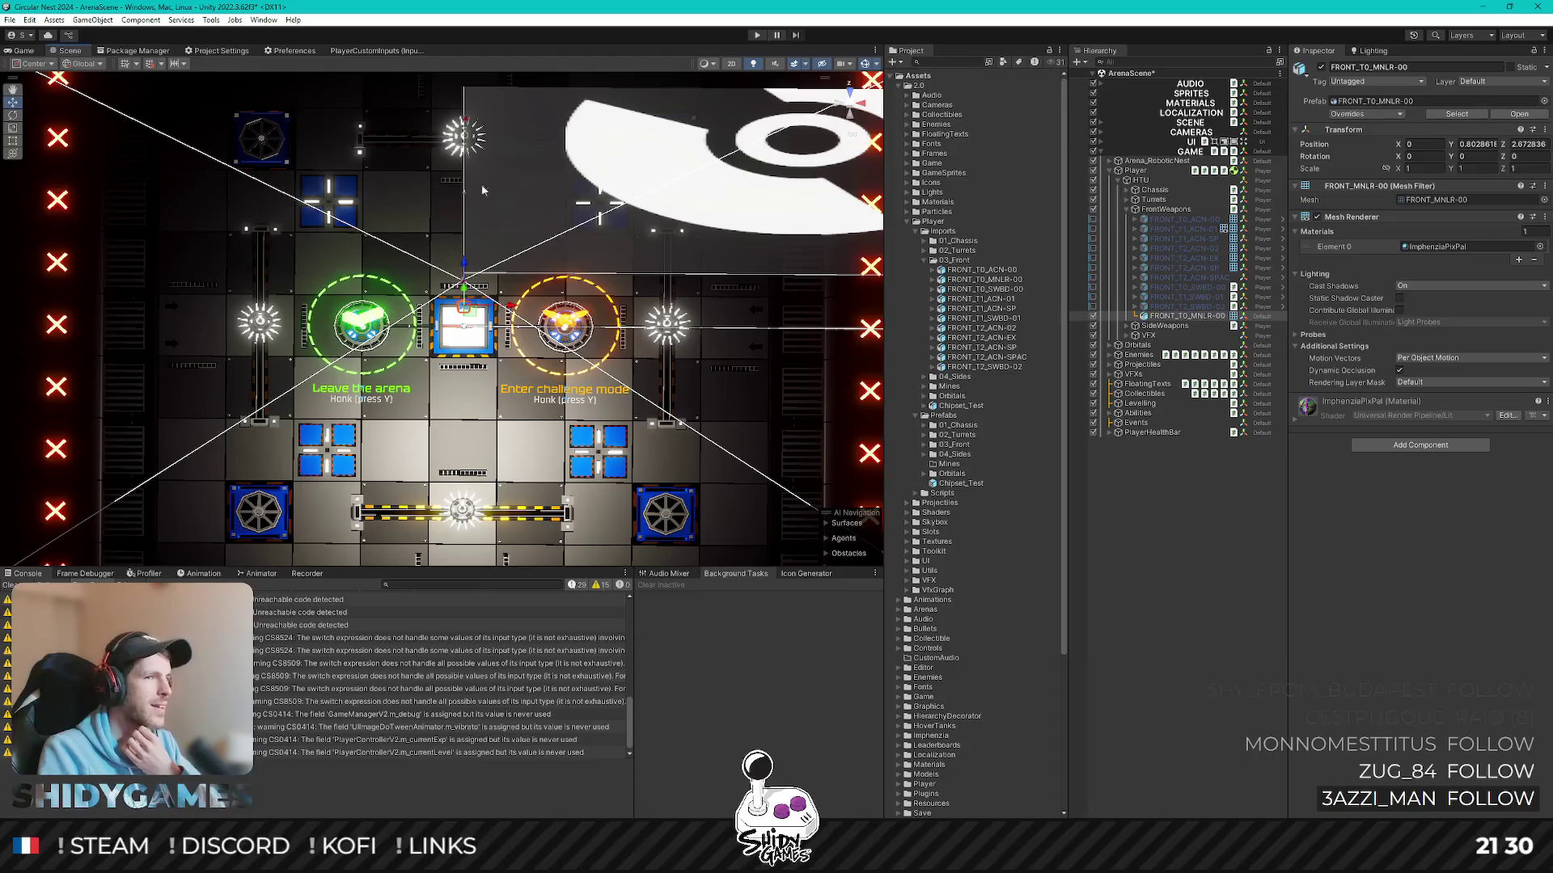
pyautogui.doubleClick(1183, 315)
pyautogui.moveTo(641, 267)
pyautogui.keyDown('alt'); pyautogui.mouseDown()
pyautogui.moveTo(719, 283)
pyautogui.moveTo(680, 303)
pyautogui.mouseUp(); pyautogui.keyUp('alt')
pyautogui.scroll(-5, 719, 283)
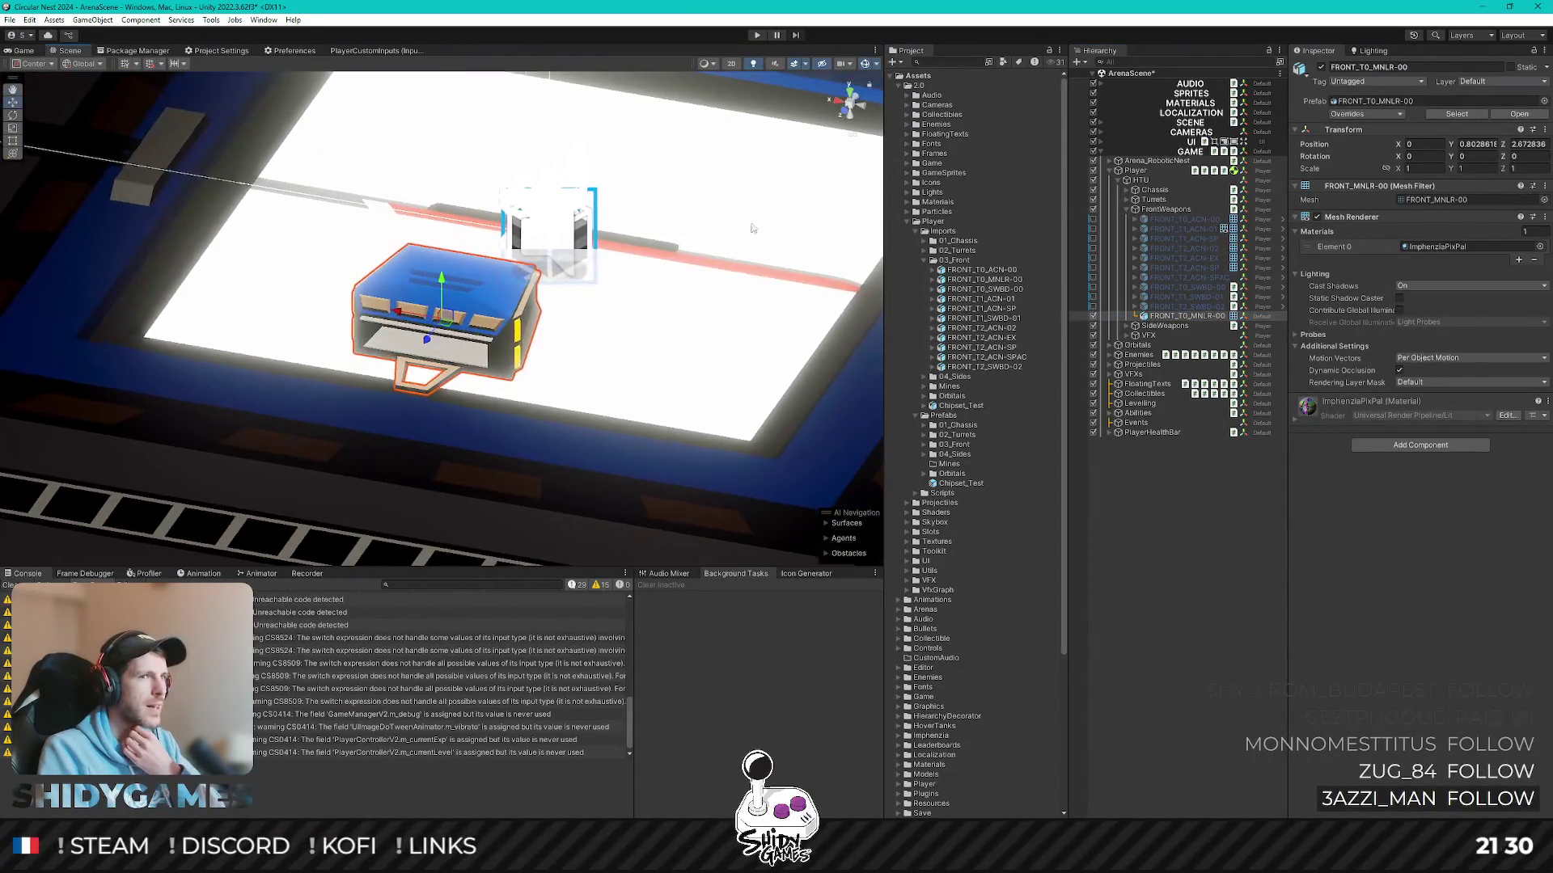
pyautogui.click(1128, 189)
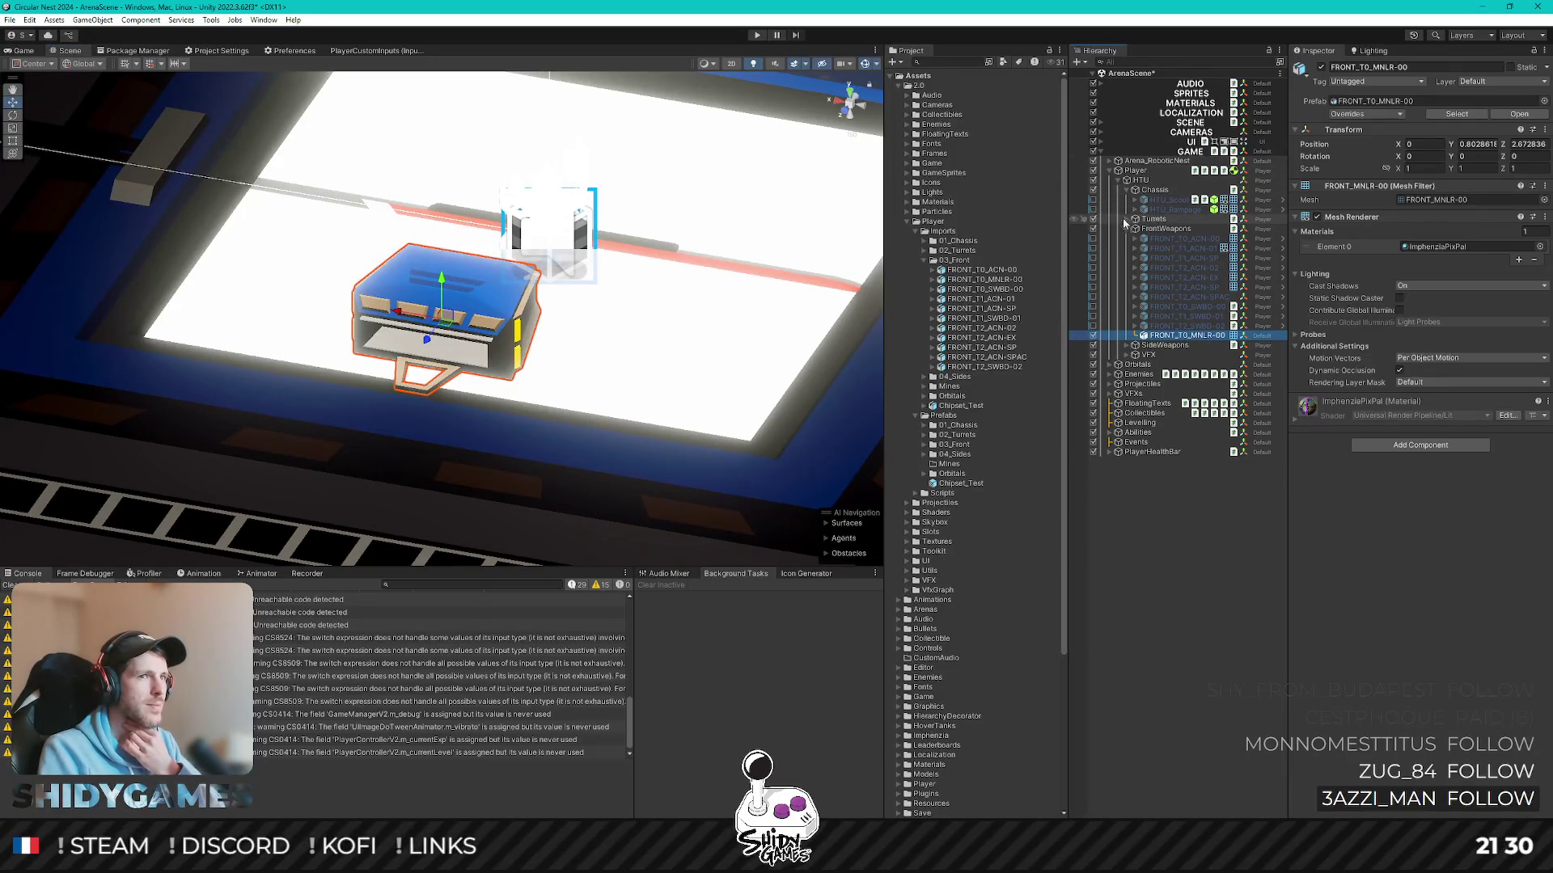
pyautogui.scroll(-3, 676, 257)
pyautogui.moveTo(677, 257)
pyautogui.keyDown('alt'); pyautogui.mouseDown()
pyautogui.moveTo(581, 329)
pyautogui.moveTo(631, 303)
pyautogui.mouseUp(); pyautogui.keyUp('alt')
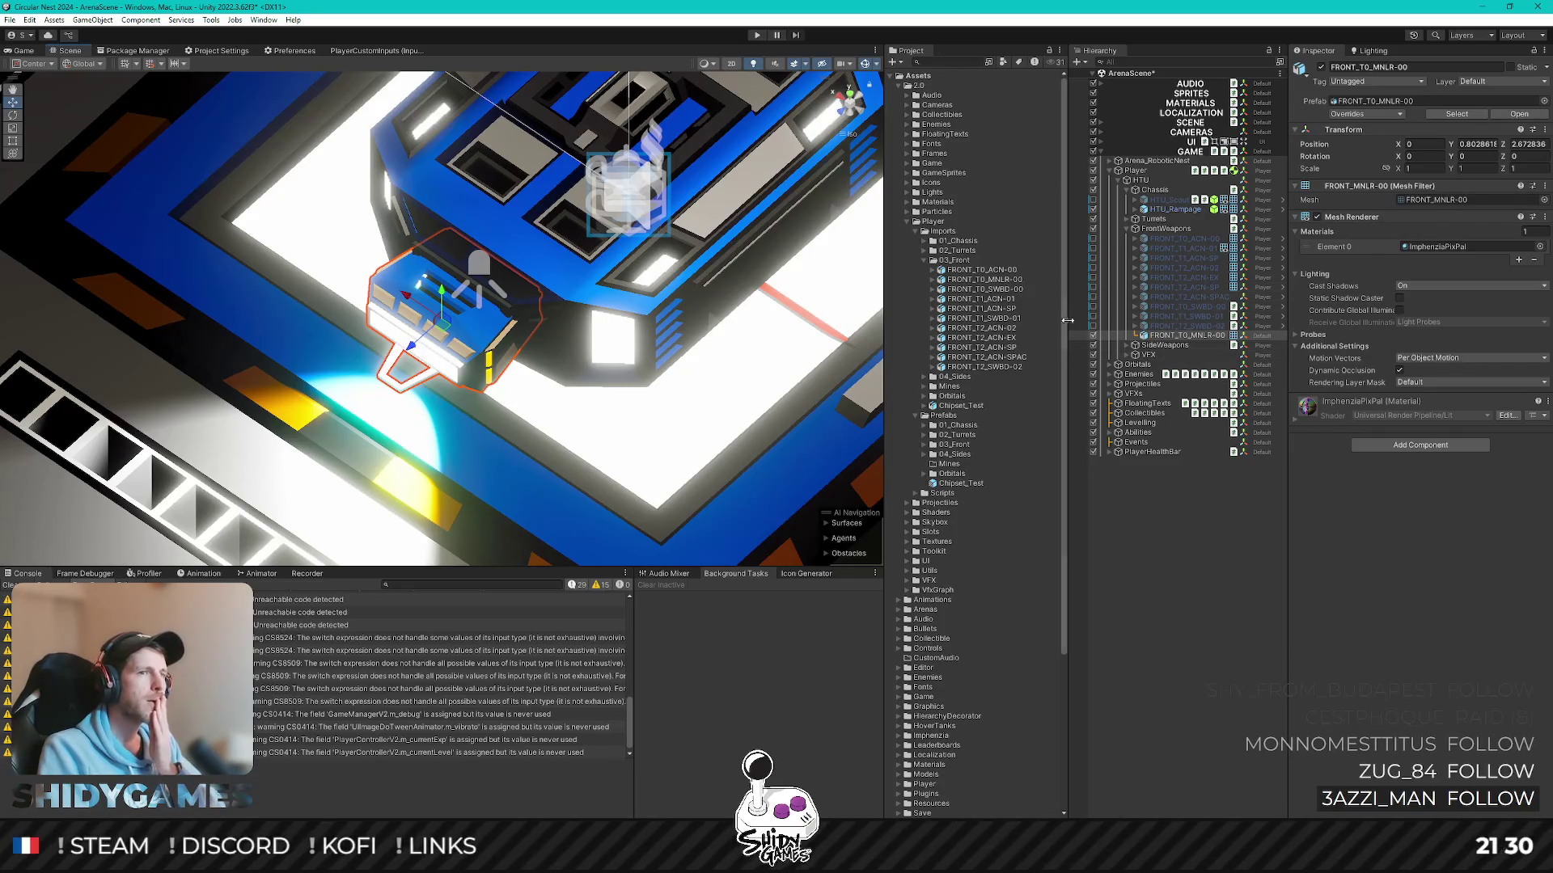
# - Bring up the minelayer model's import settings and its replacement material picker
pyautogui.click(1013, 279)
pyautogui.click(1514, 233)
pyautogui.write('imp')
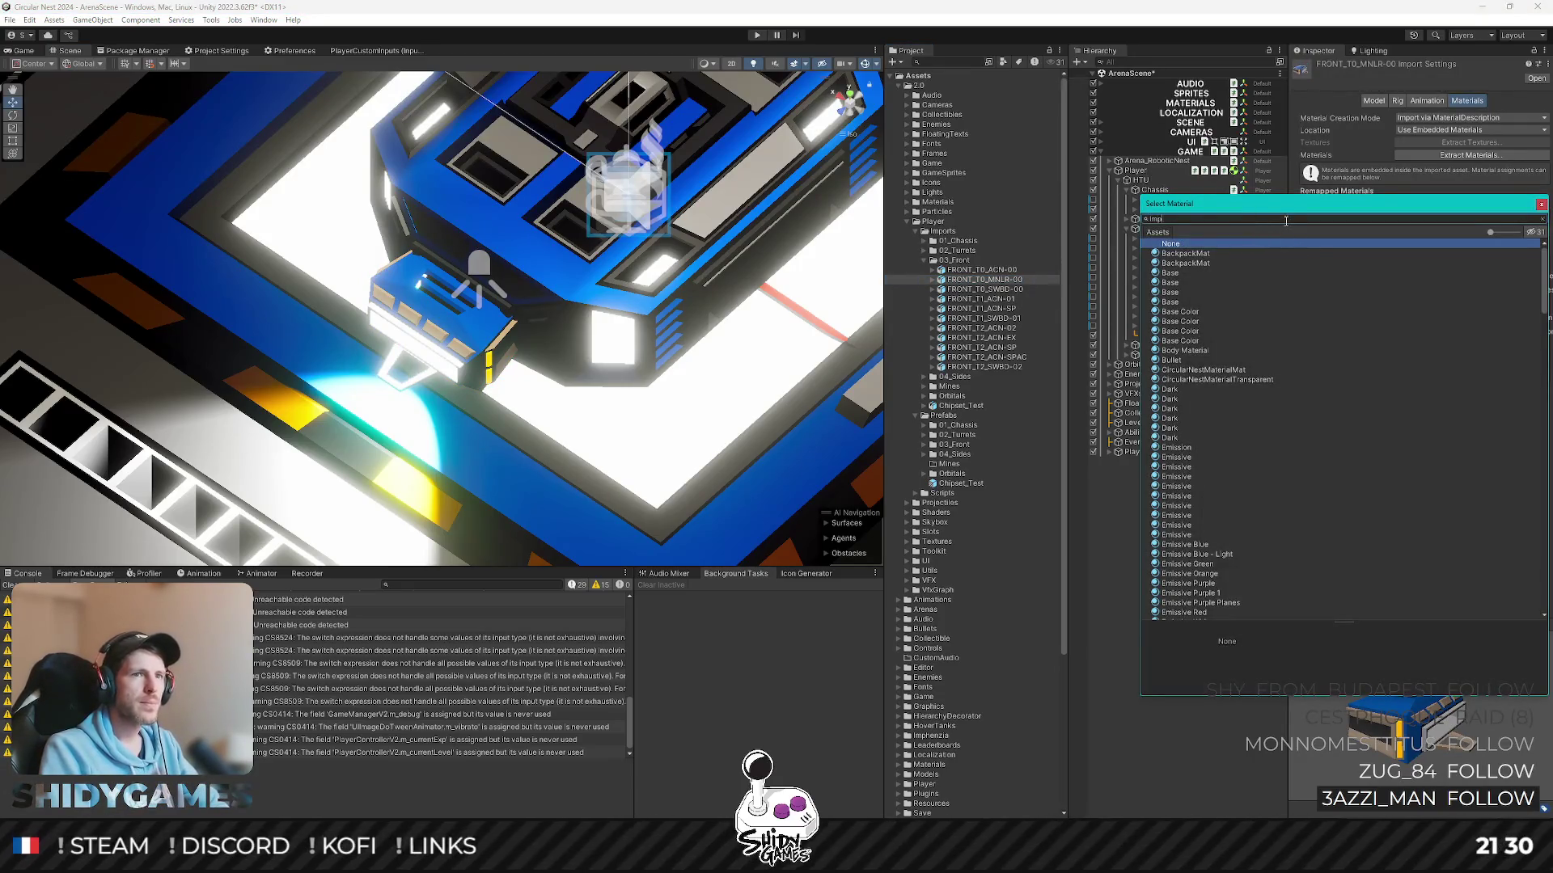
# - Remap the minelayer import's material to ImphenziaPixPal_URP and apply it
pyautogui.doubleClick(1255, 350)
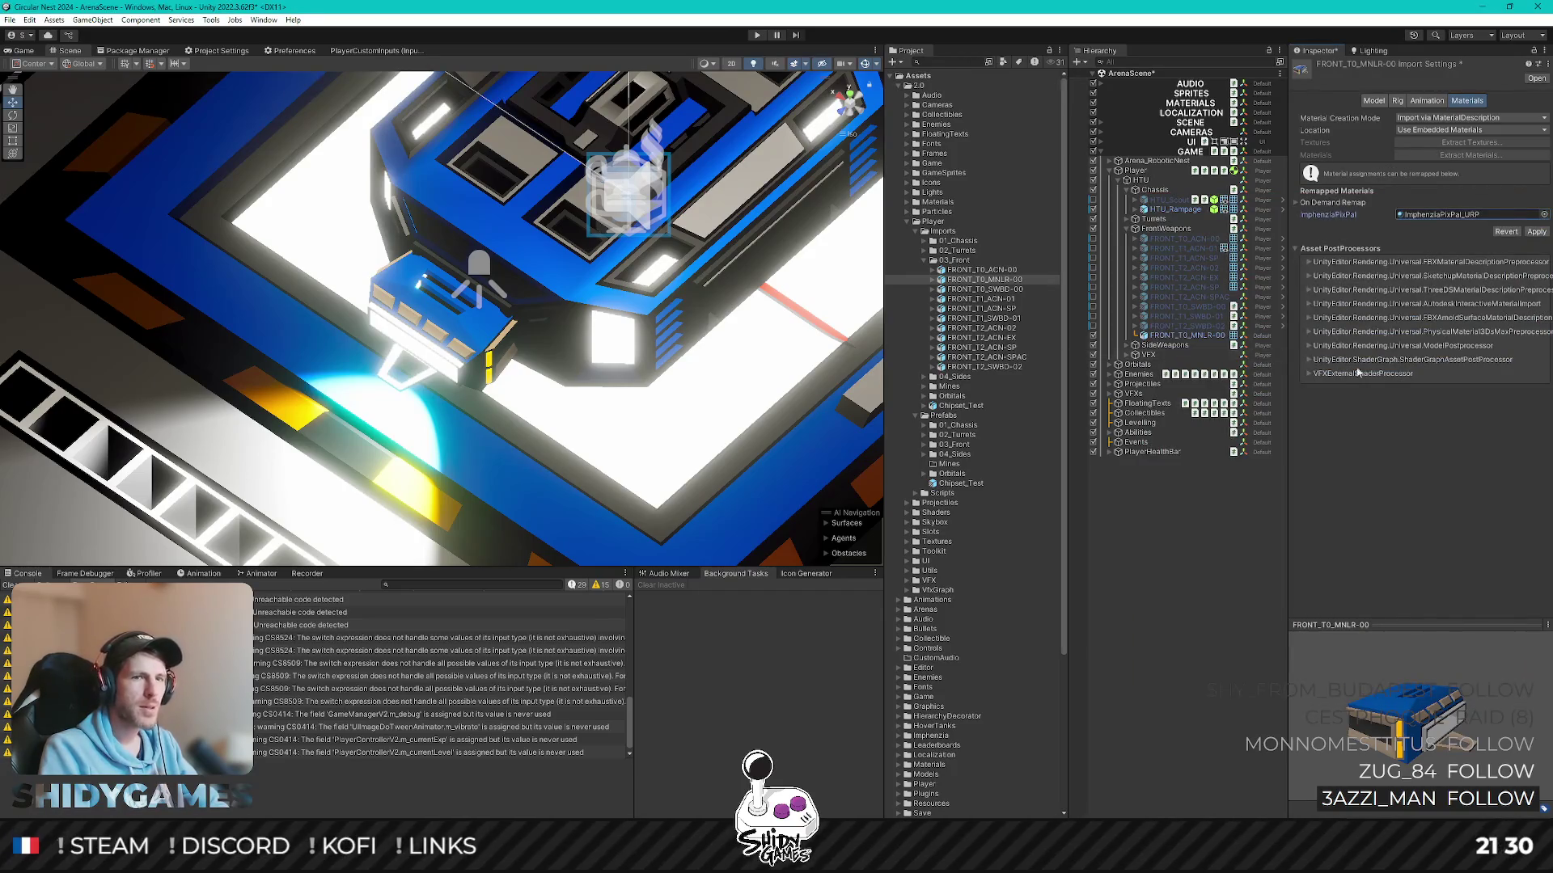
pyautogui.click(1537, 233)
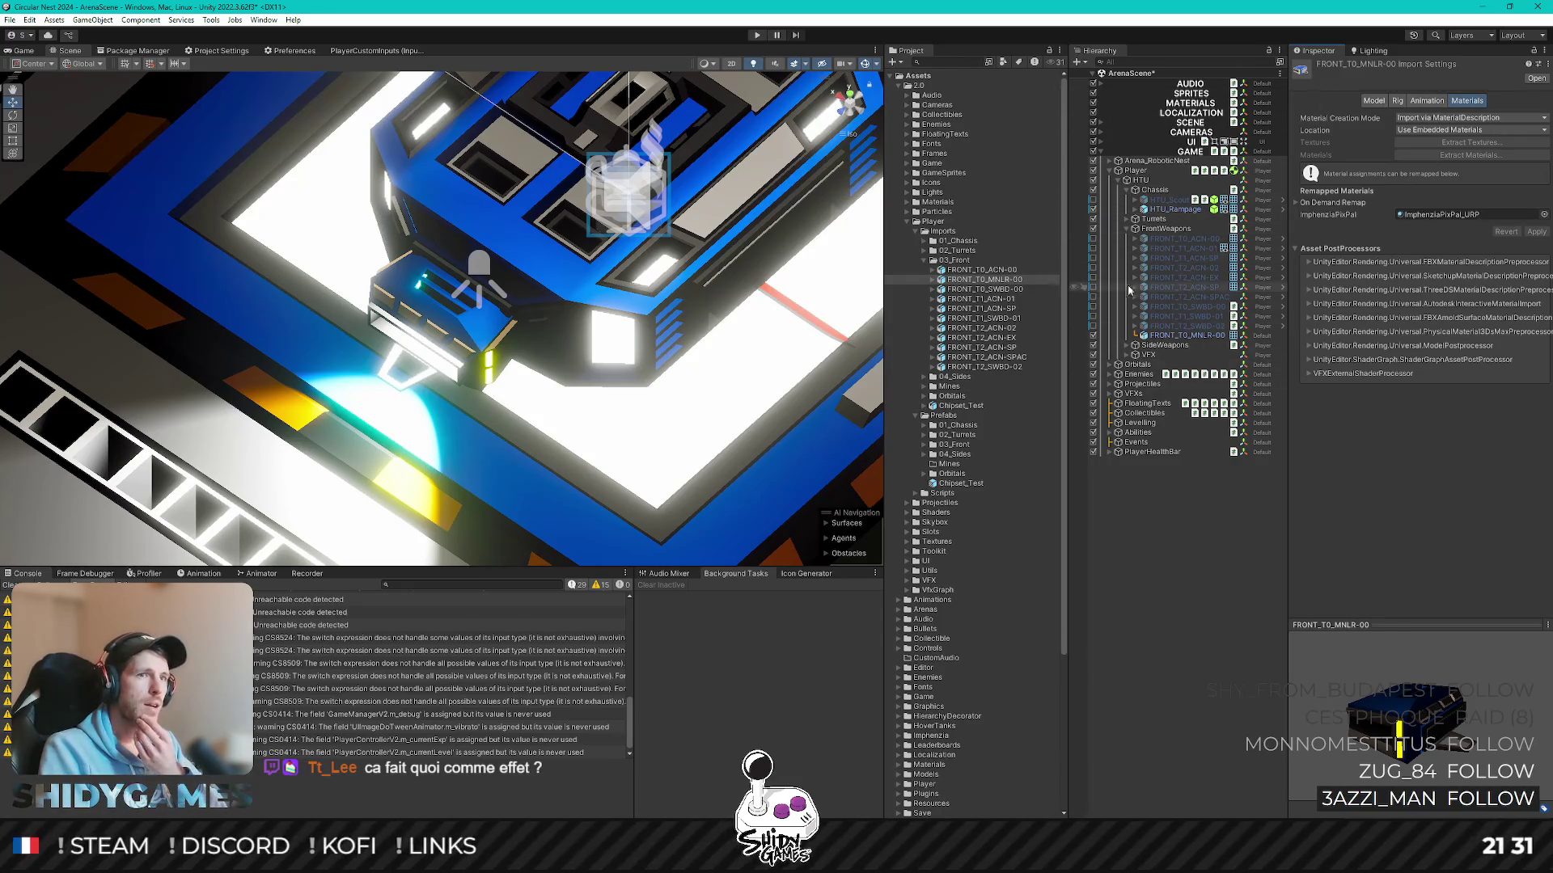
# - Hide the HTU_Rampage chassis, view the weapon's front, and reveal MINE_EXPLOSIVE in the Mines folder
pyautogui.click(1092, 210)
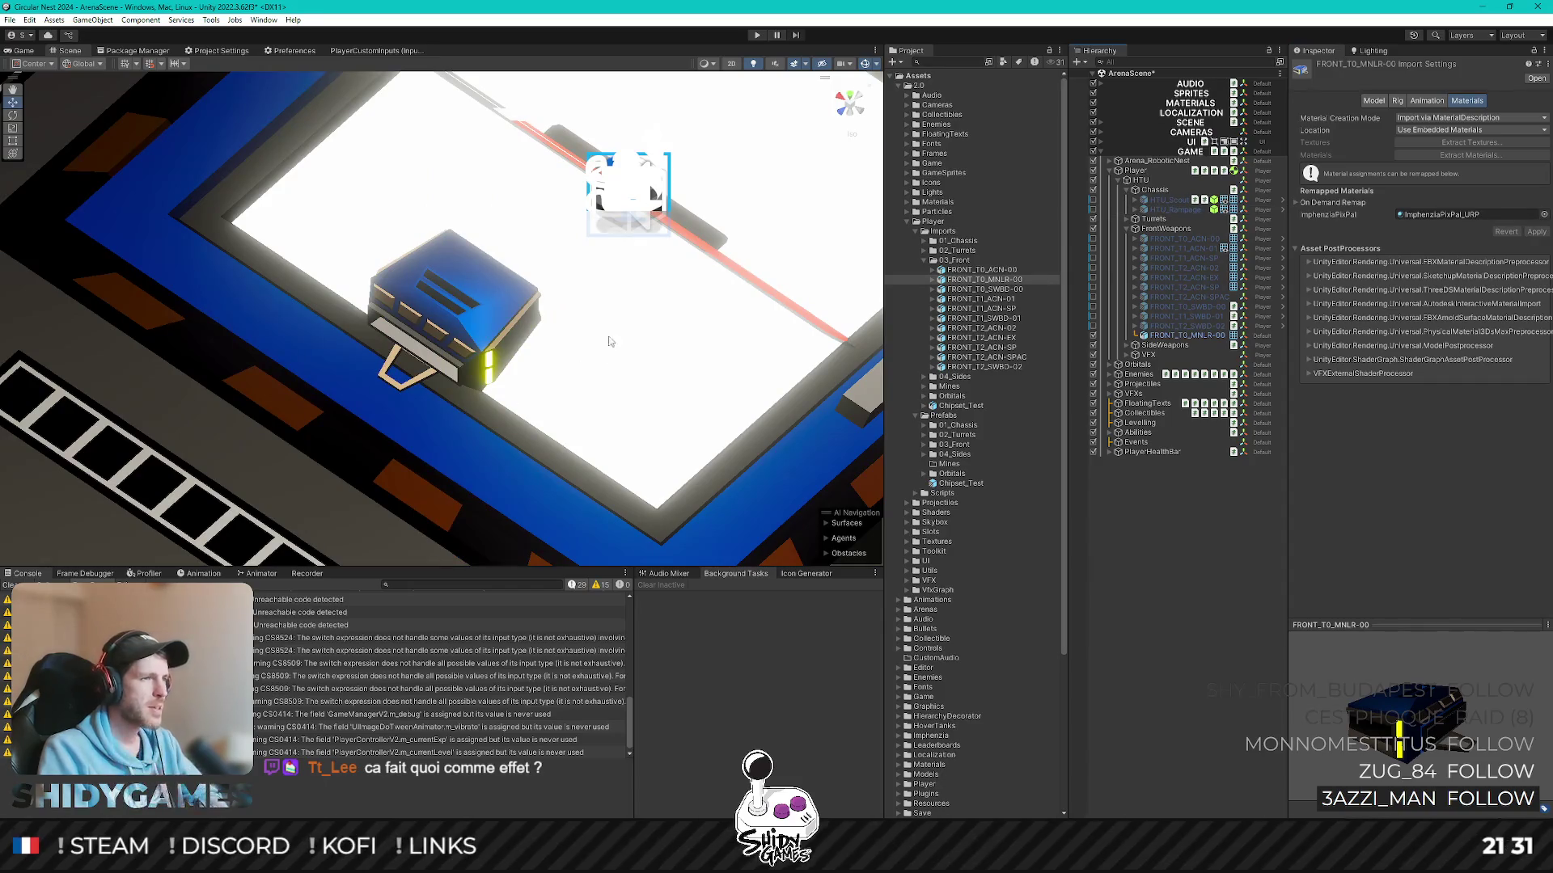
pyautogui.moveTo(599, 371)
pyautogui.mouseDown(button='right')
pyautogui.moveTo(735, 344)
pyautogui.moveTo(652, 363)
pyautogui.moveTo(729, 364)
pyautogui.mouseUp(button='right')
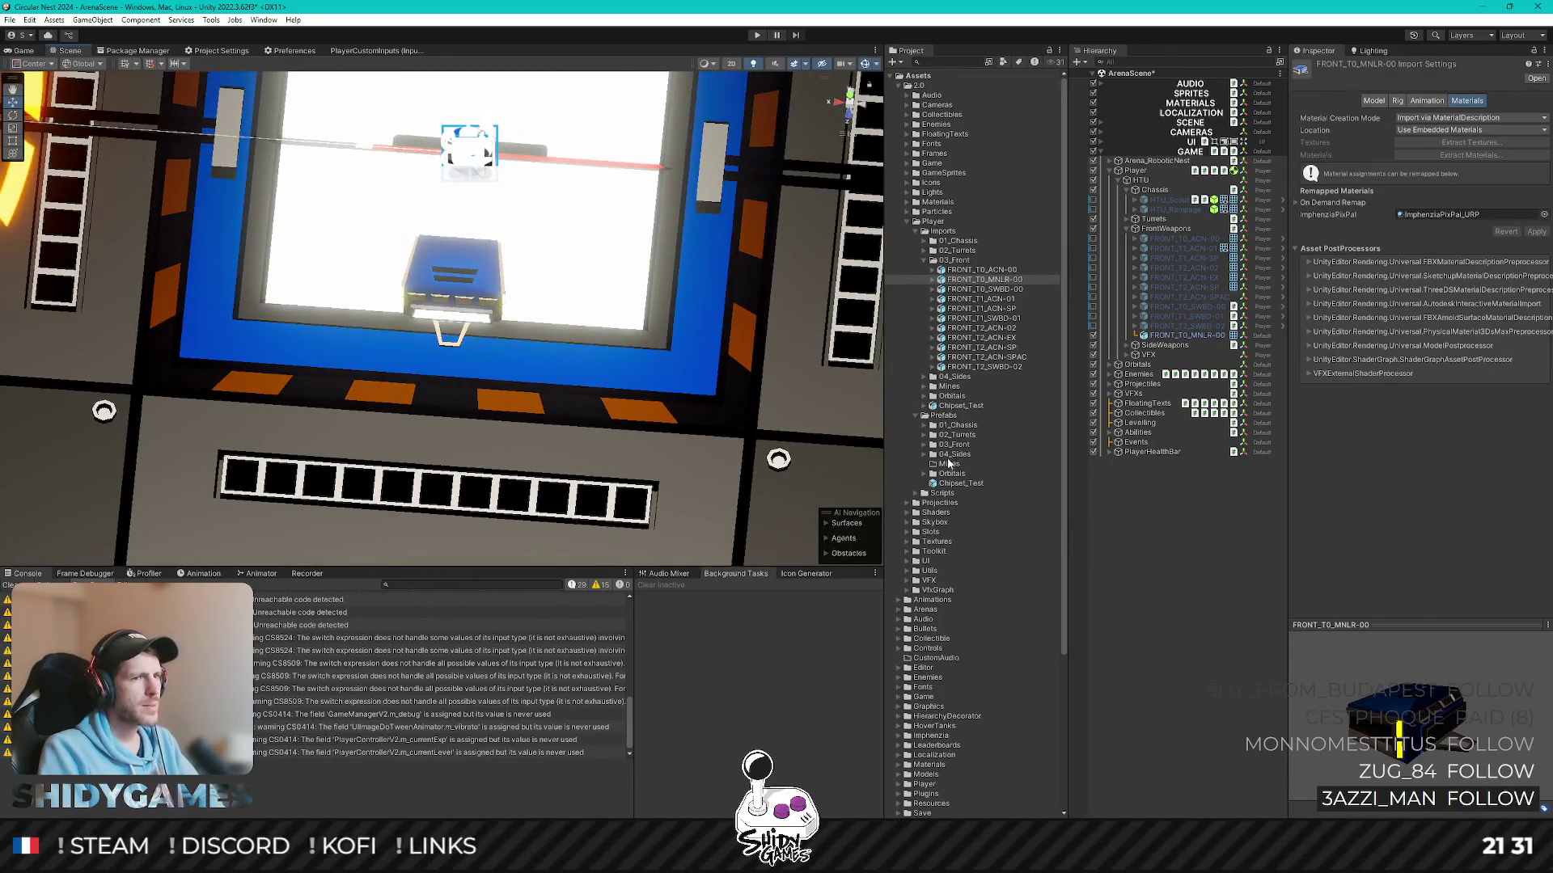
pyautogui.click(933, 385)
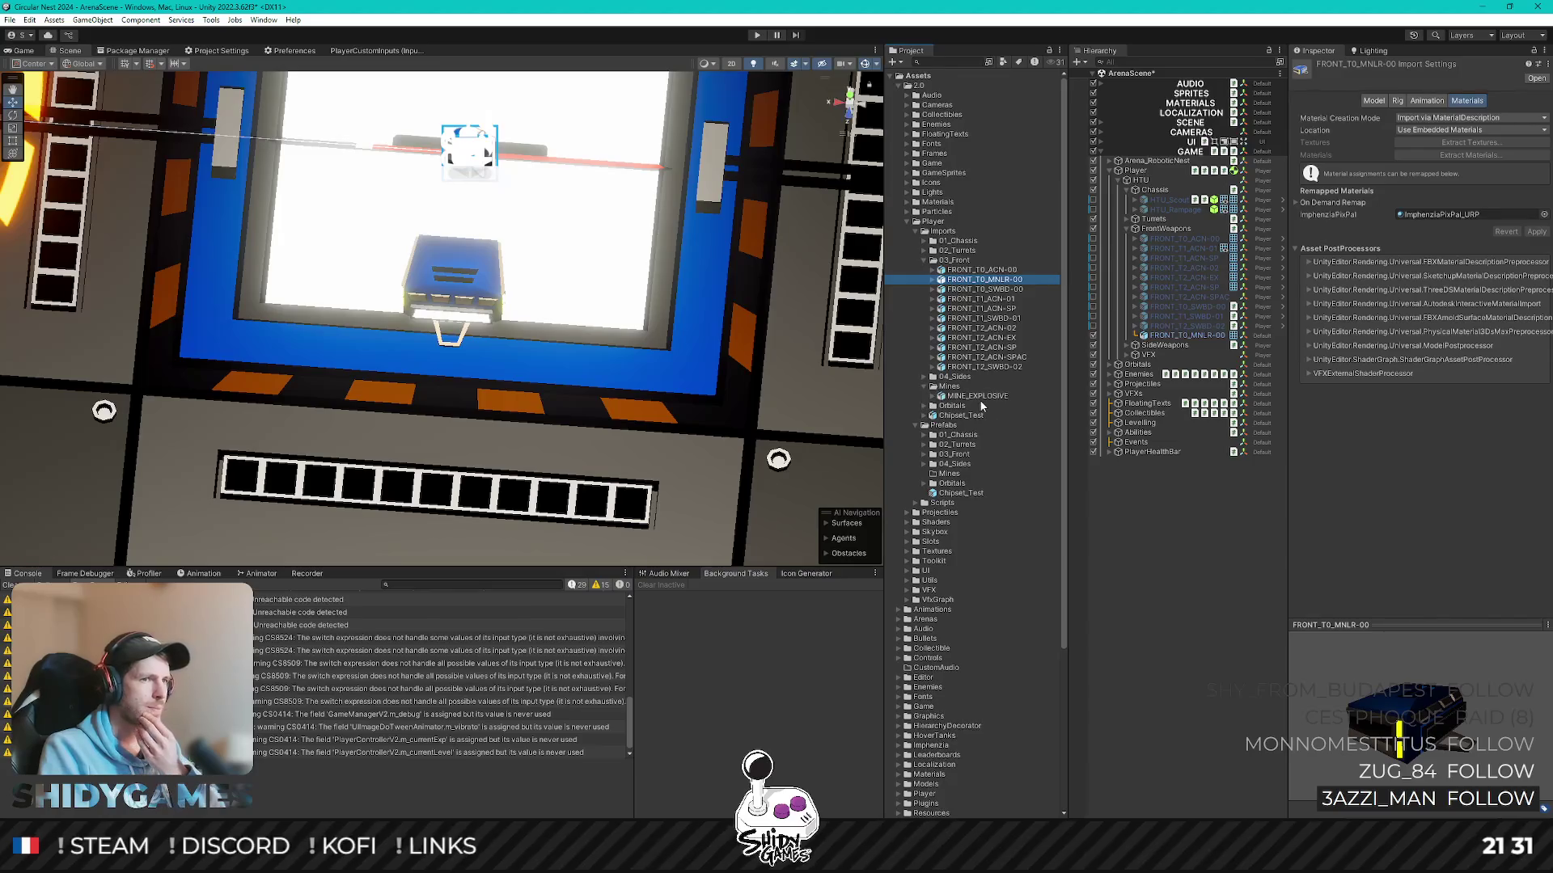
# - Drop MINE_EXPLOSIVE into the arena on the black-and-white floor strip and check it in the game view
pyautogui.moveTo(978, 397); pyautogui.dragTo(1166, 568)
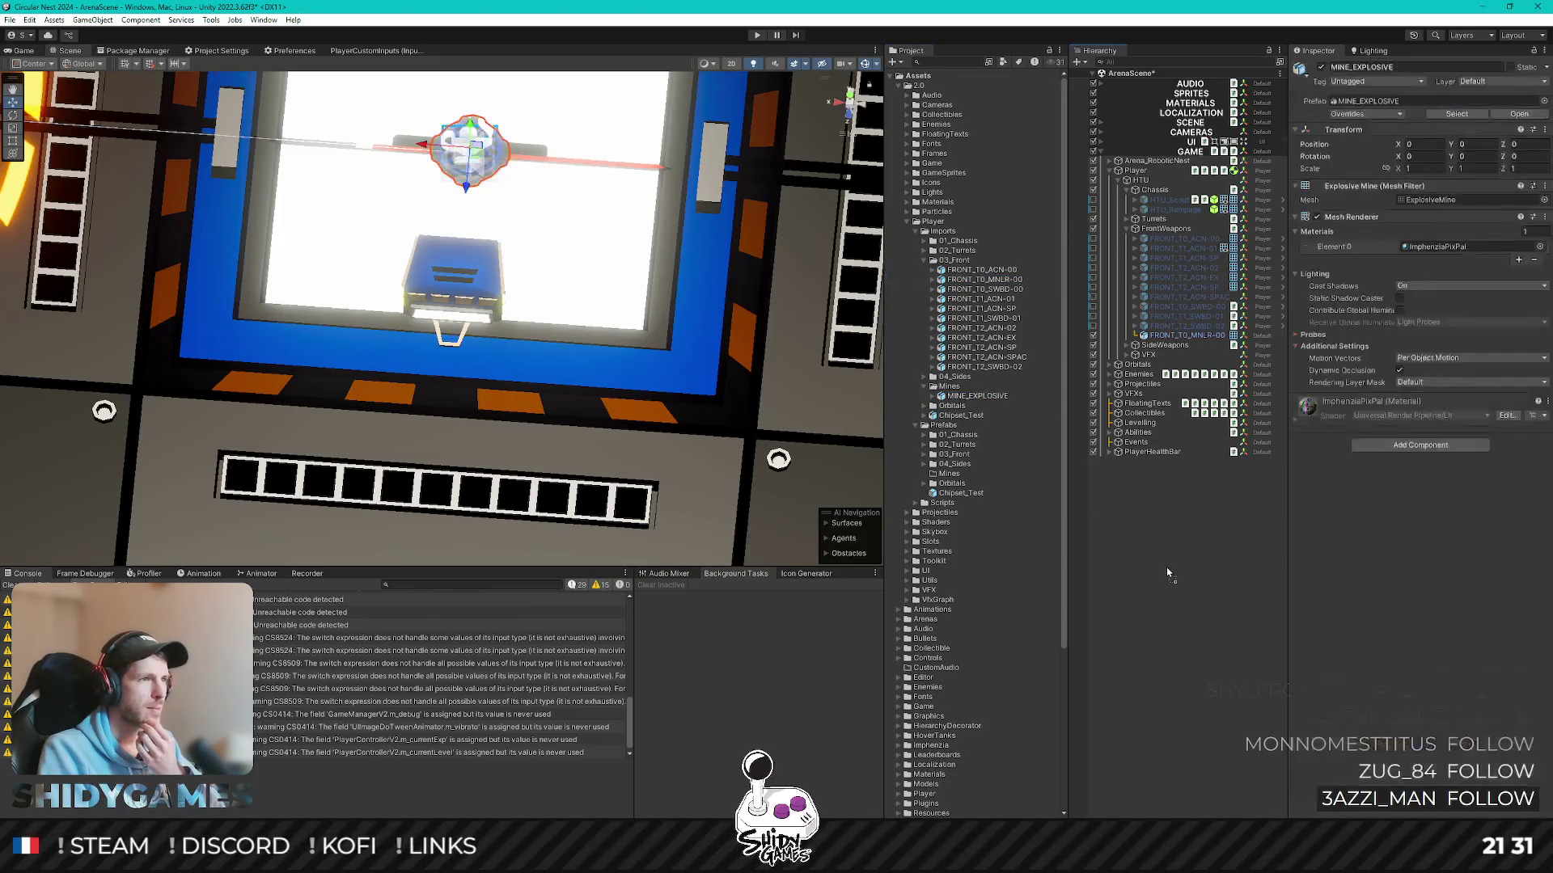
pyautogui.moveTo(467, 193); pyautogui.dragTo(435, 448)
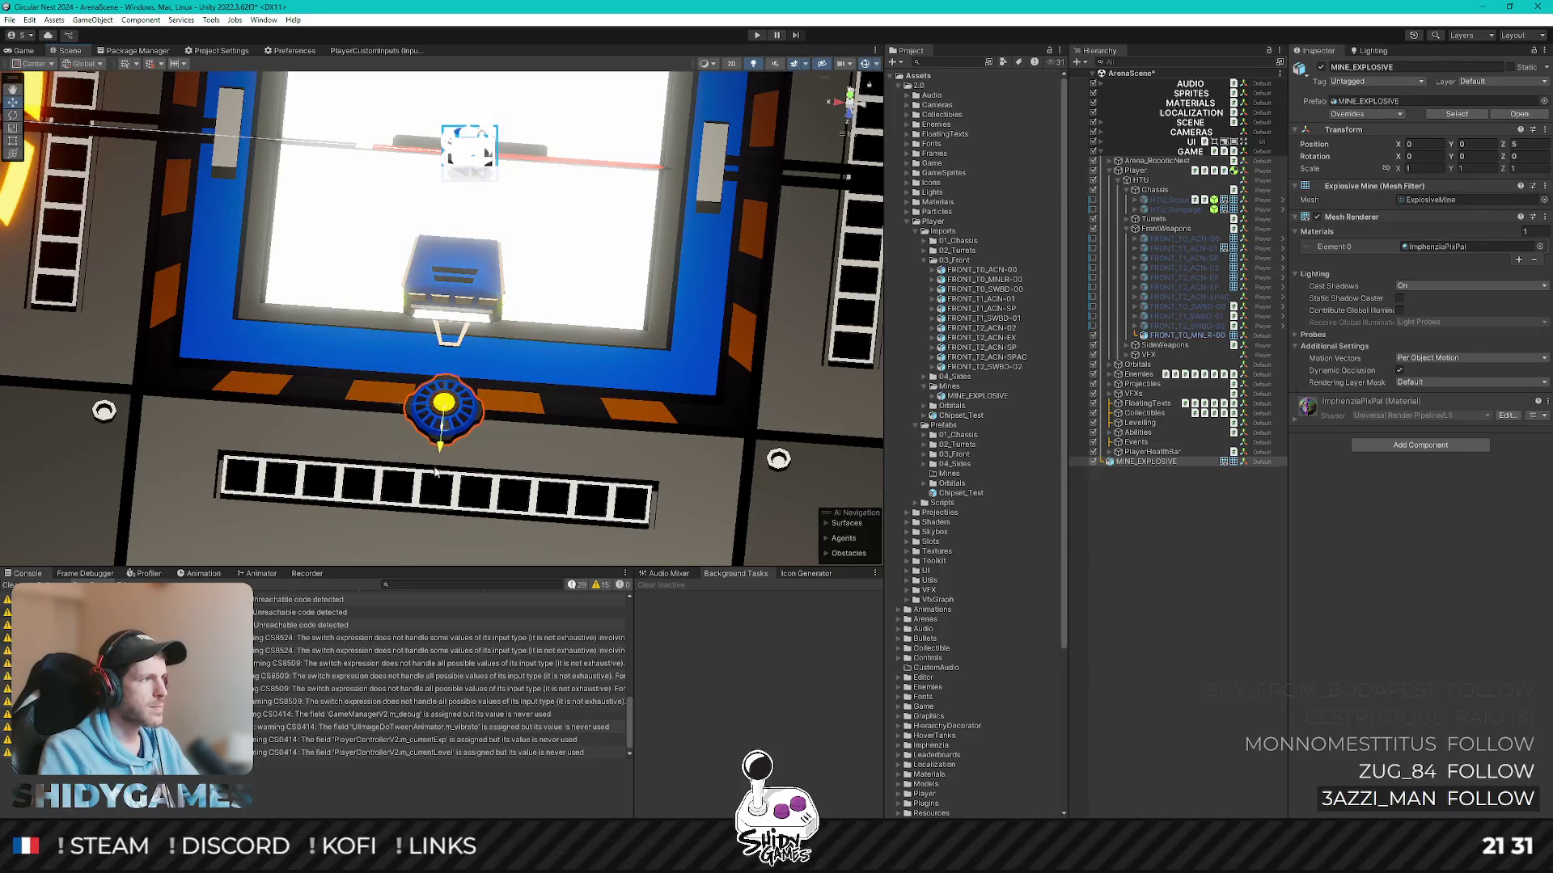
pyautogui.moveTo(434, 462); pyautogui.dragTo(438, 456)
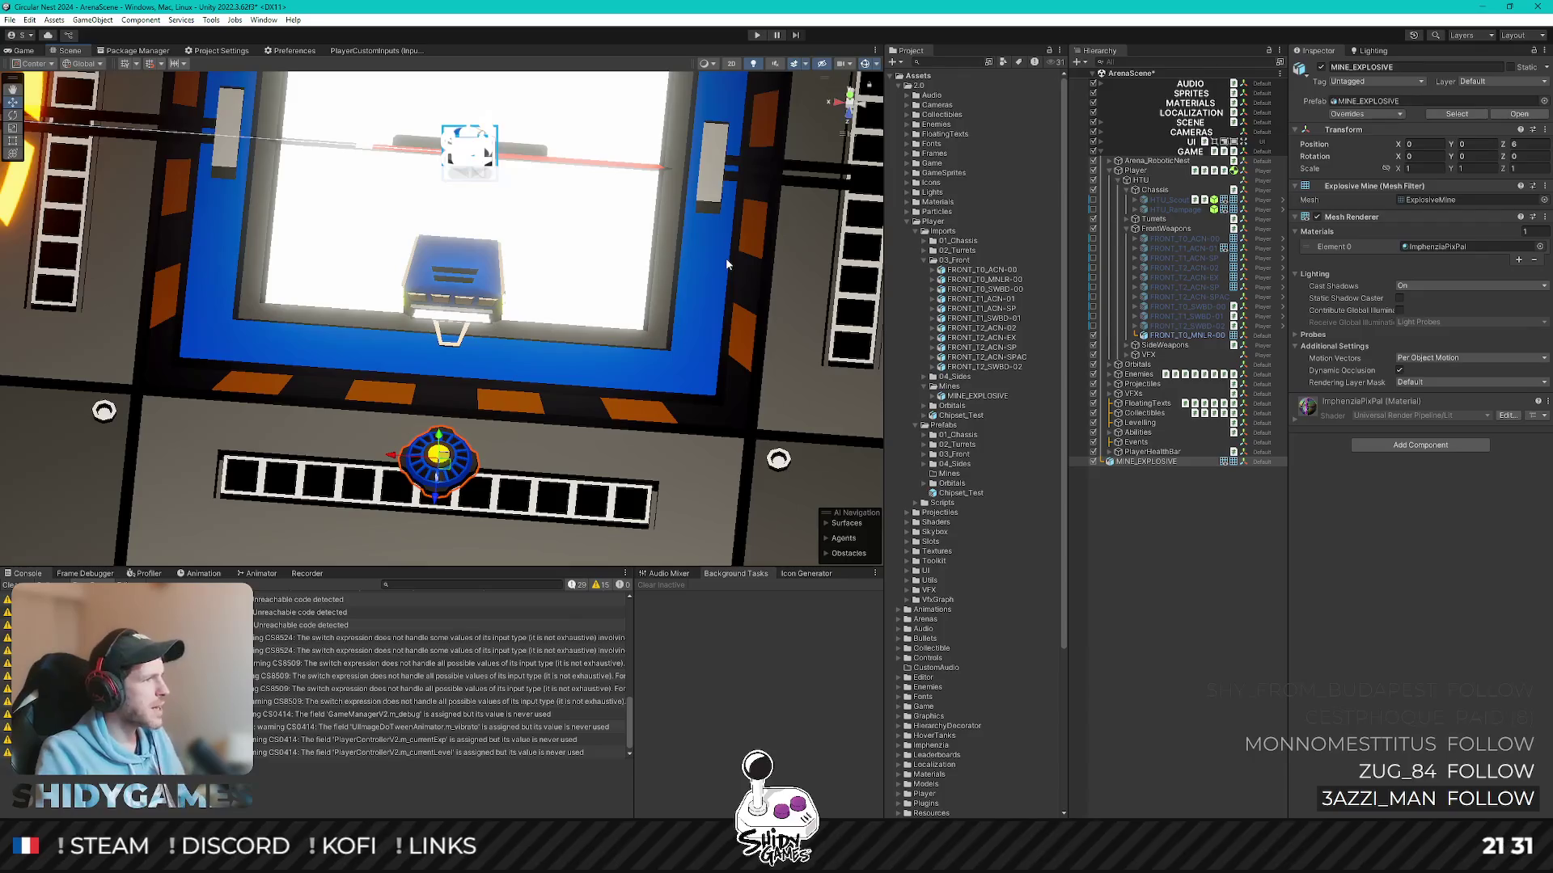
pyautogui.click(27, 51)
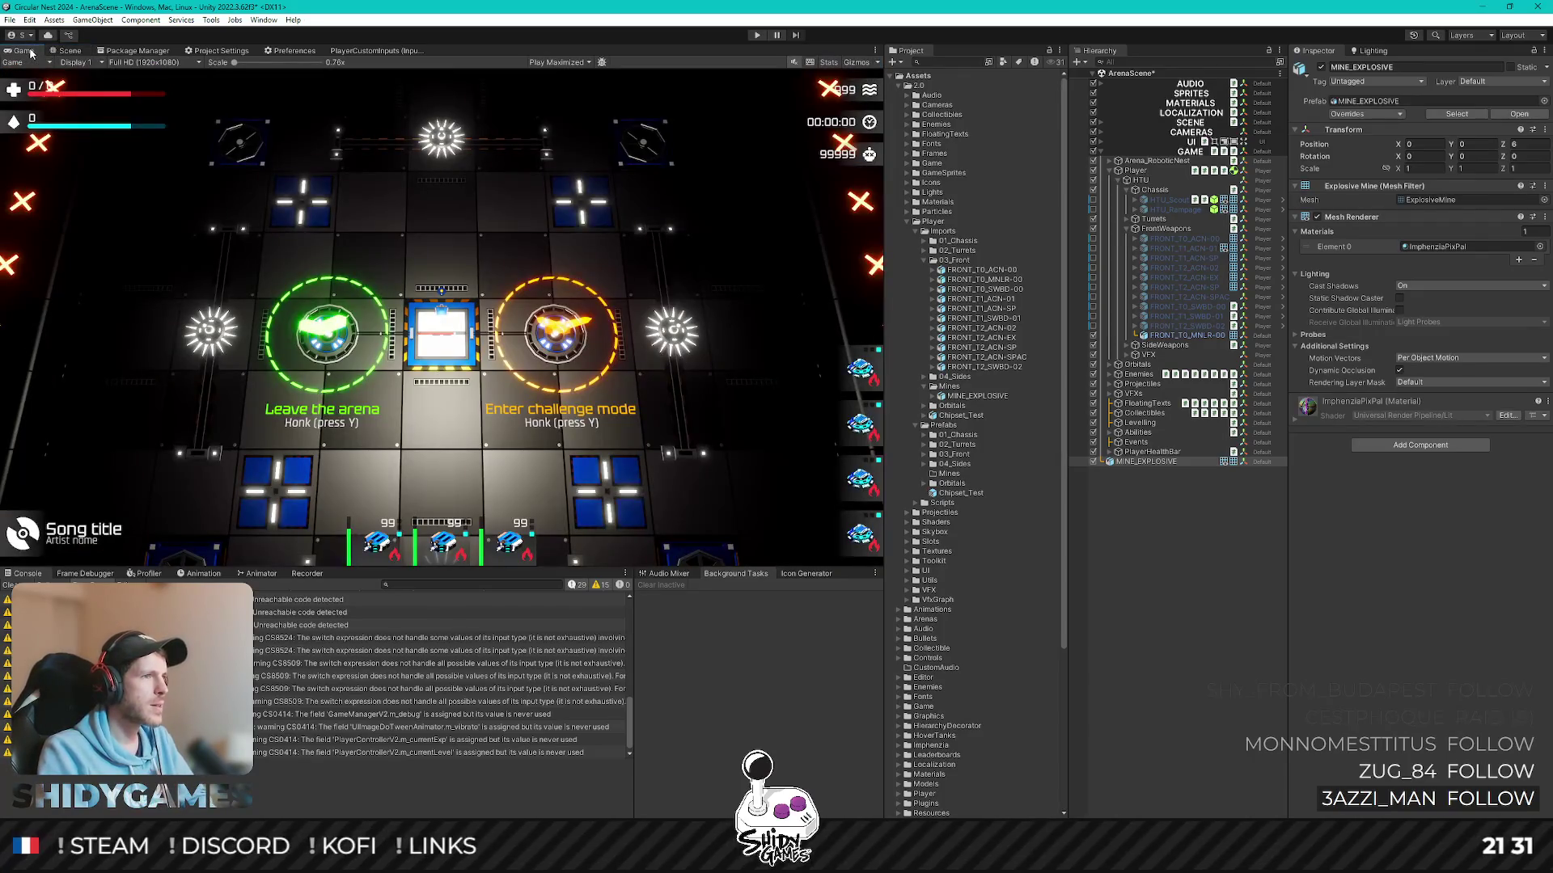
pyautogui.click(70, 52)
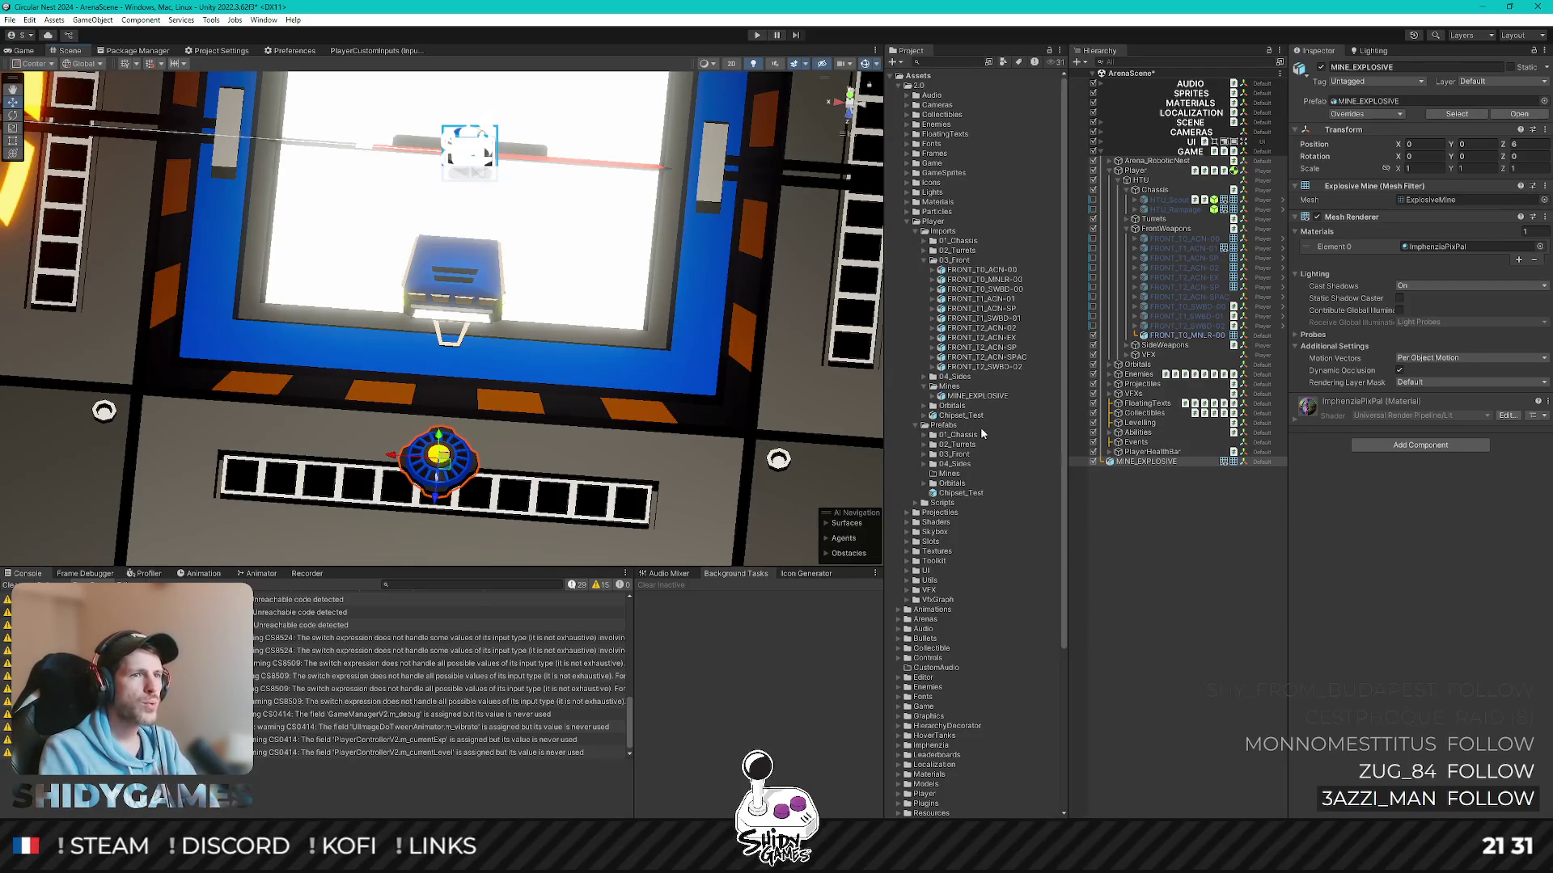
# - Select the mine asset's import settings and bring up its remapped material picker
pyautogui.click(977, 395)
pyautogui.click(1543, 221)
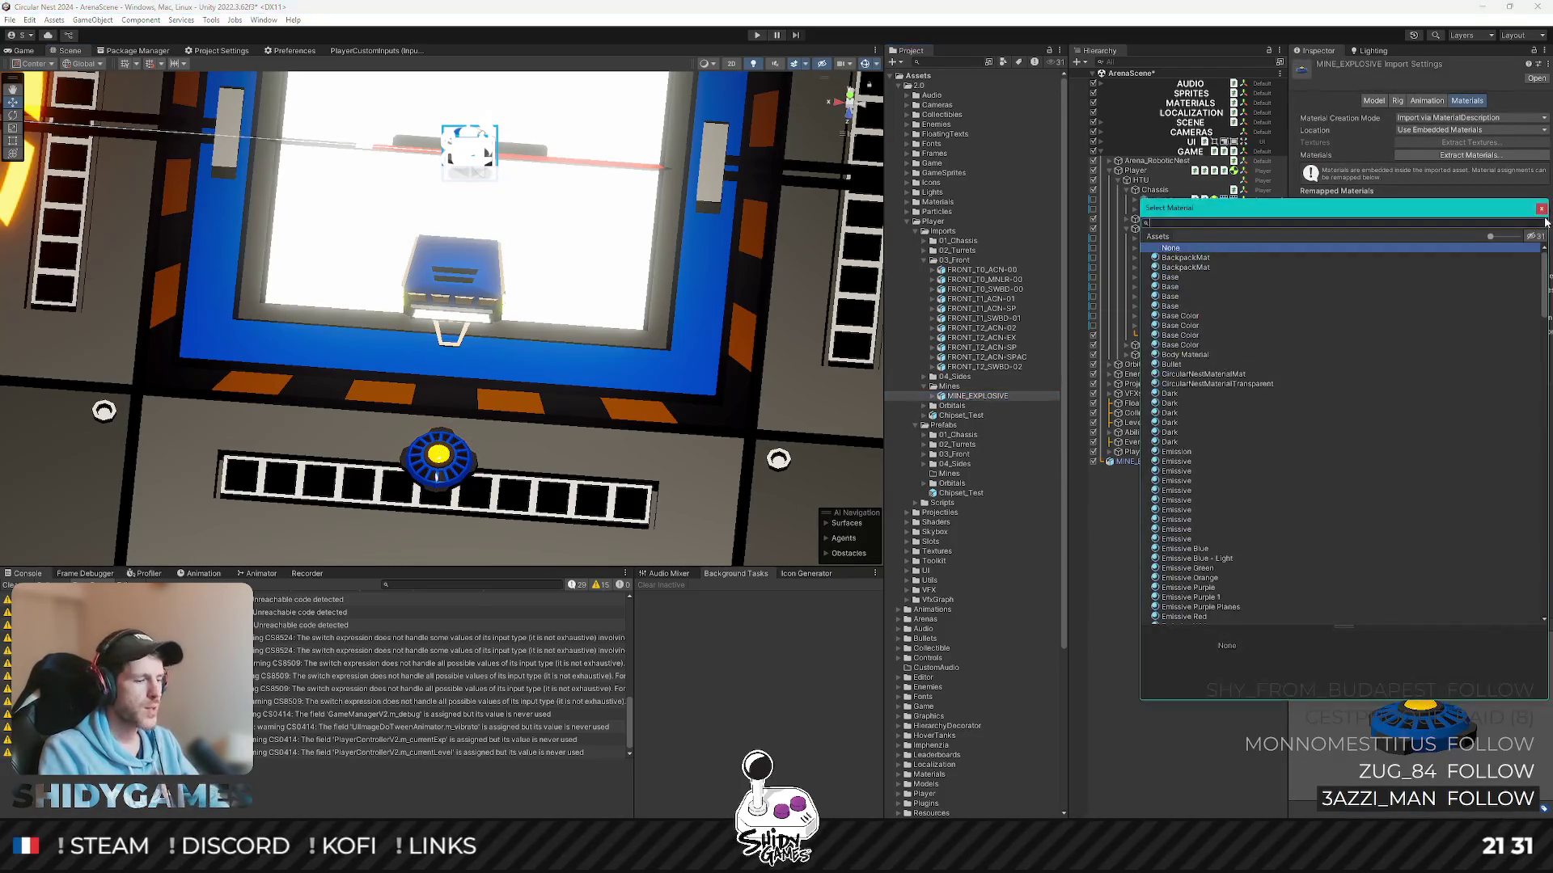
pyautogui.write('imp')
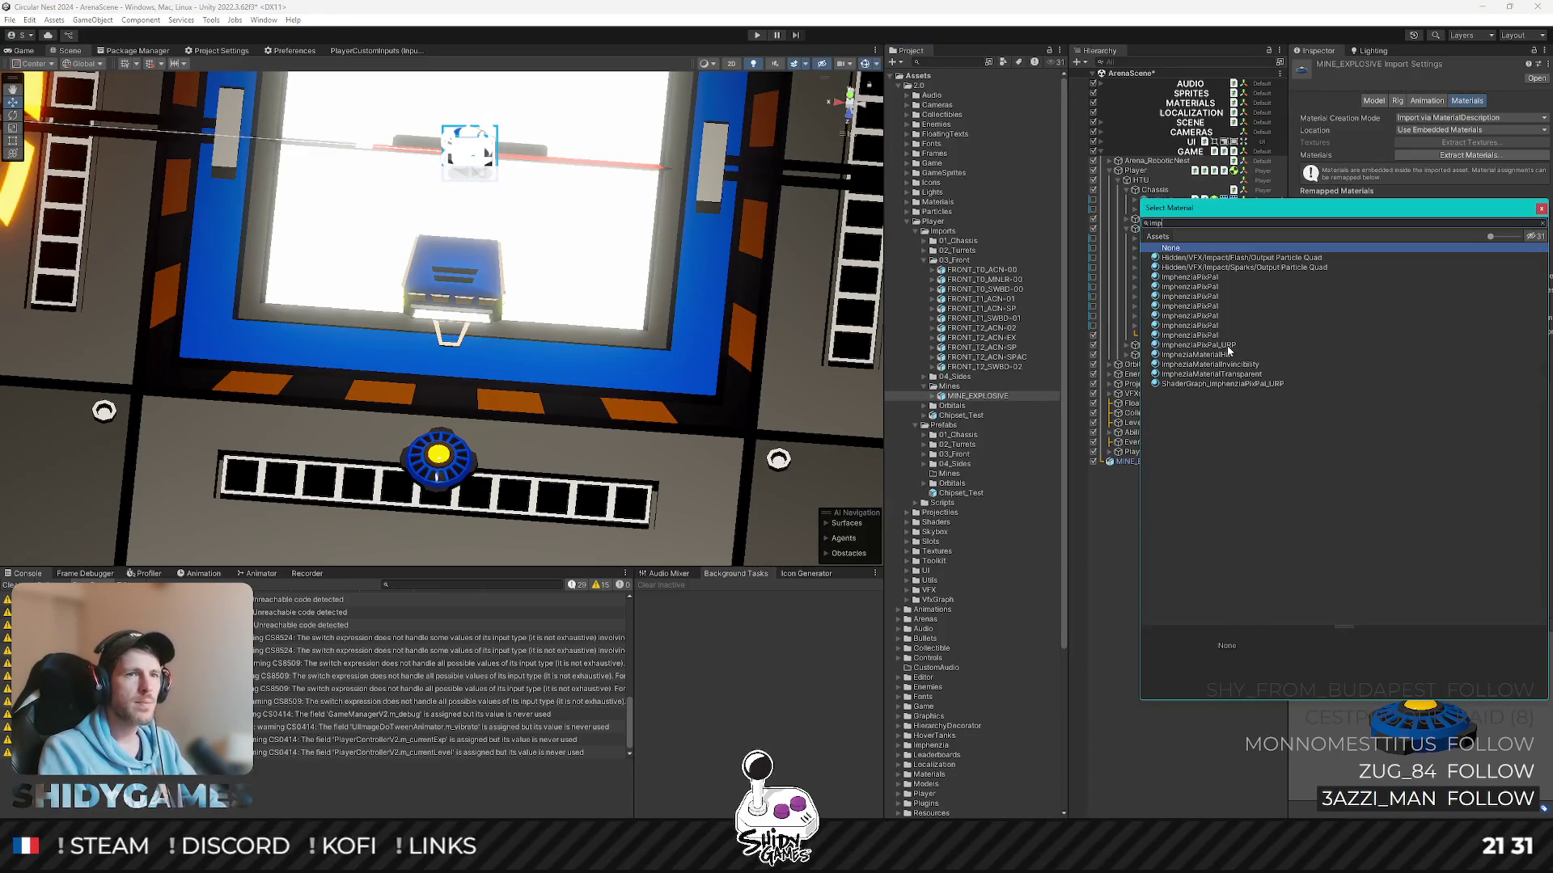
# - Remap the mine's material to ImphenziaPixPal_URP, apply it, and hide the player's chassis
pyautogui.doubleClick(1227, 349)
pyautogui.click(1537, 231)
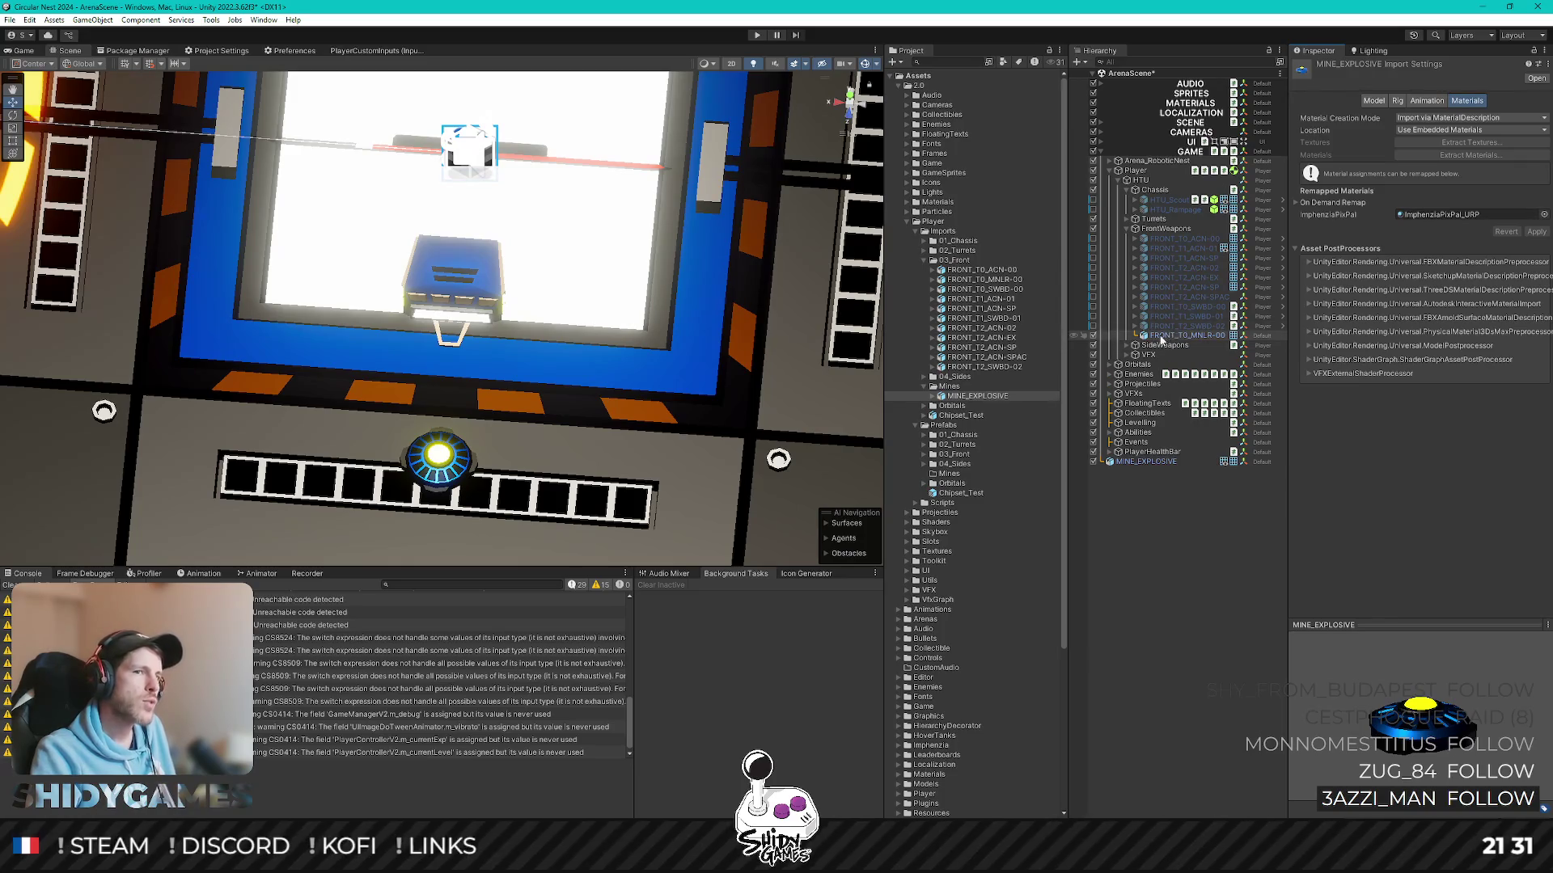
pyautogui.click(1094, 340)
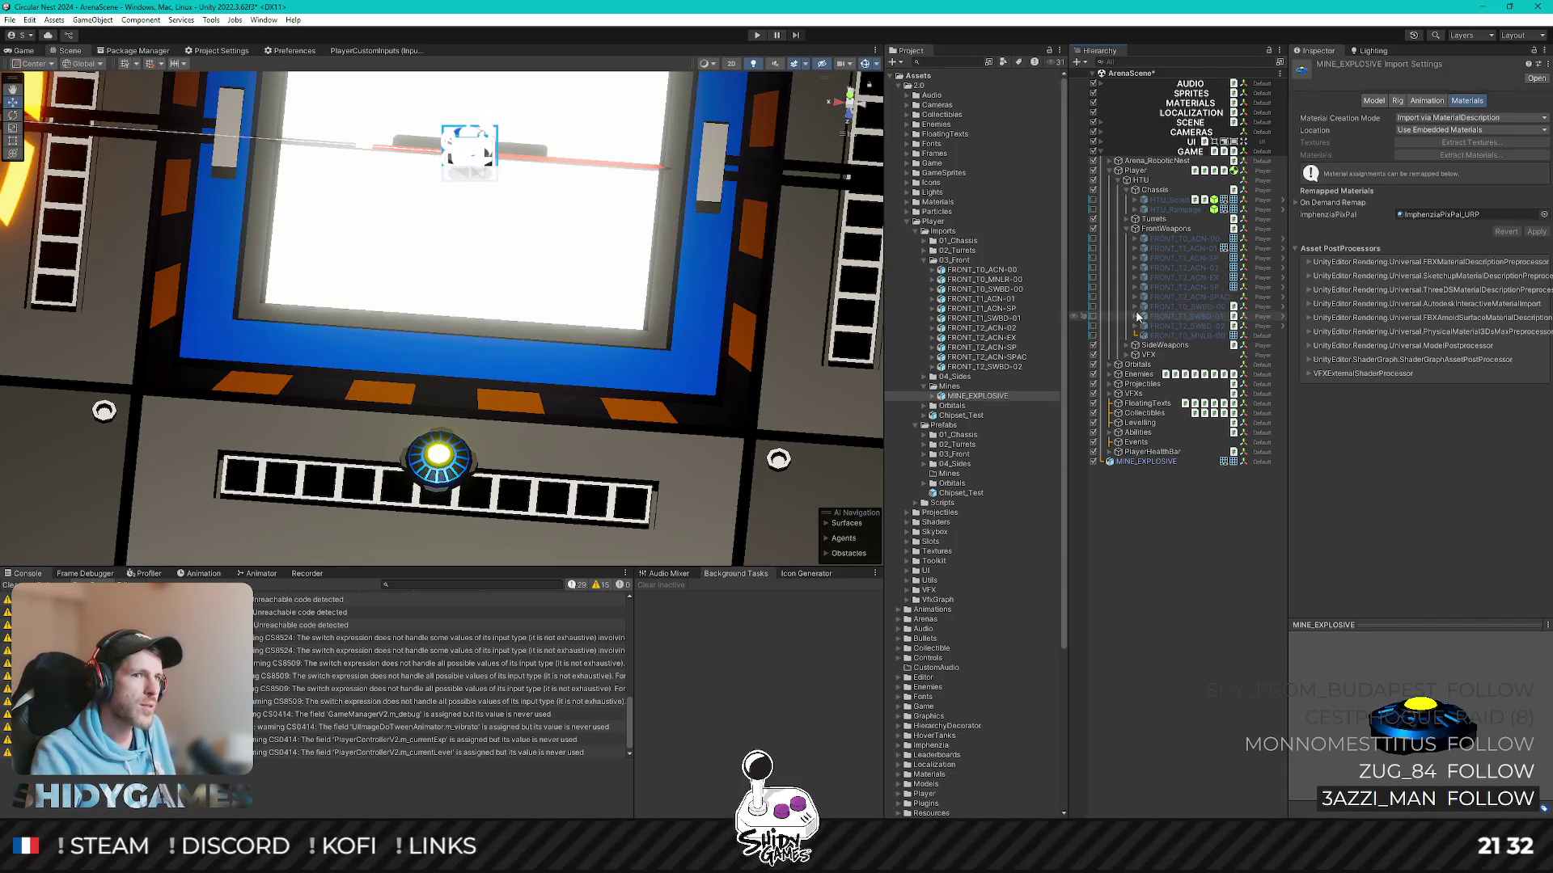
pyautogui.click(1093, 309)
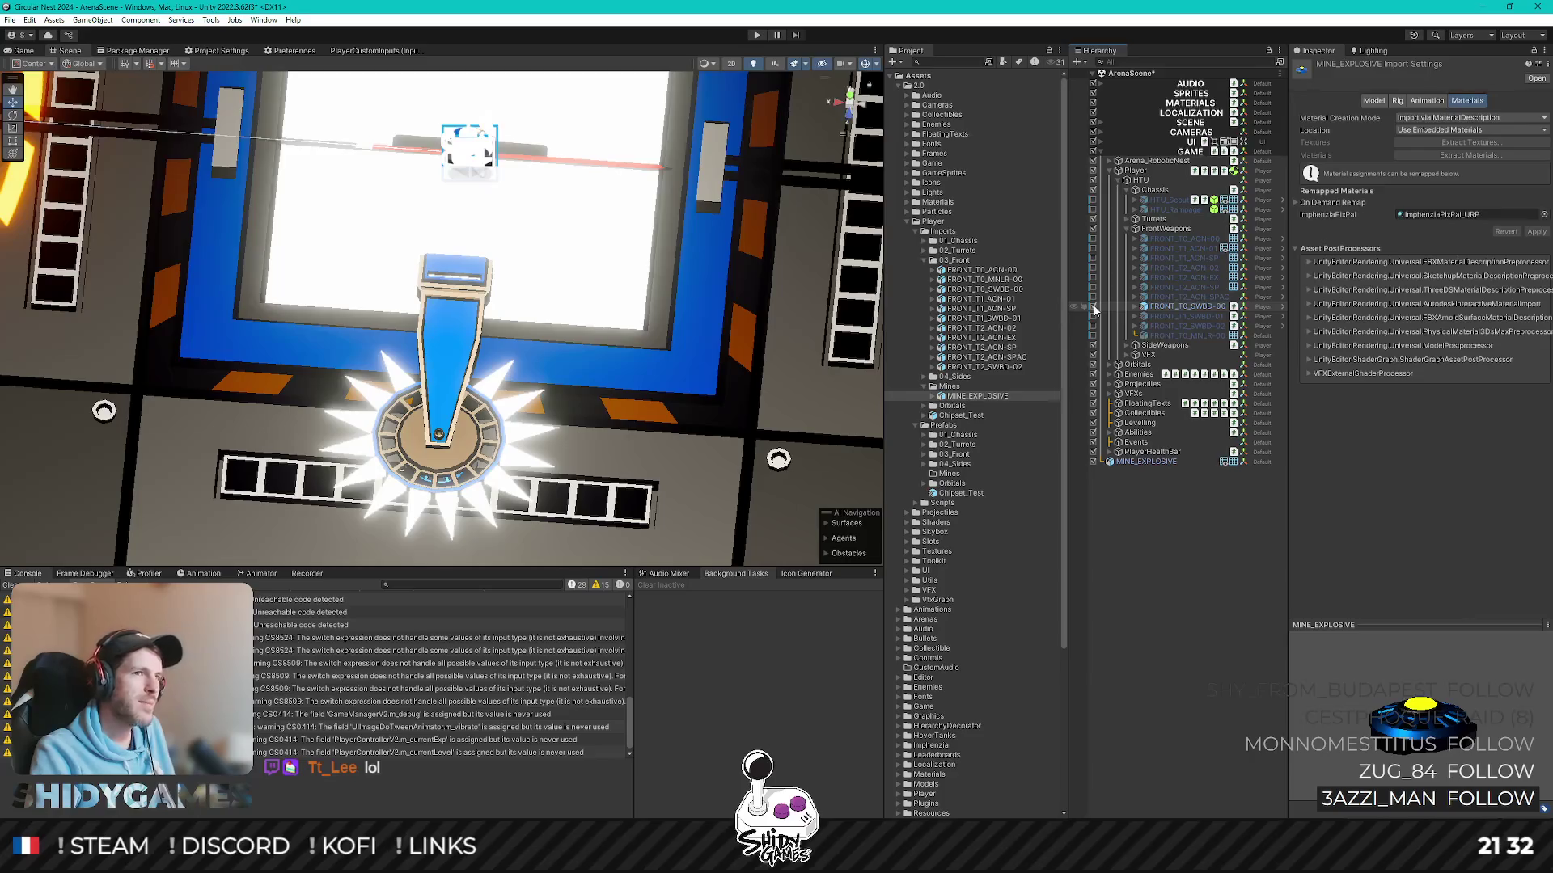
pyautogui.click(1095, 308)
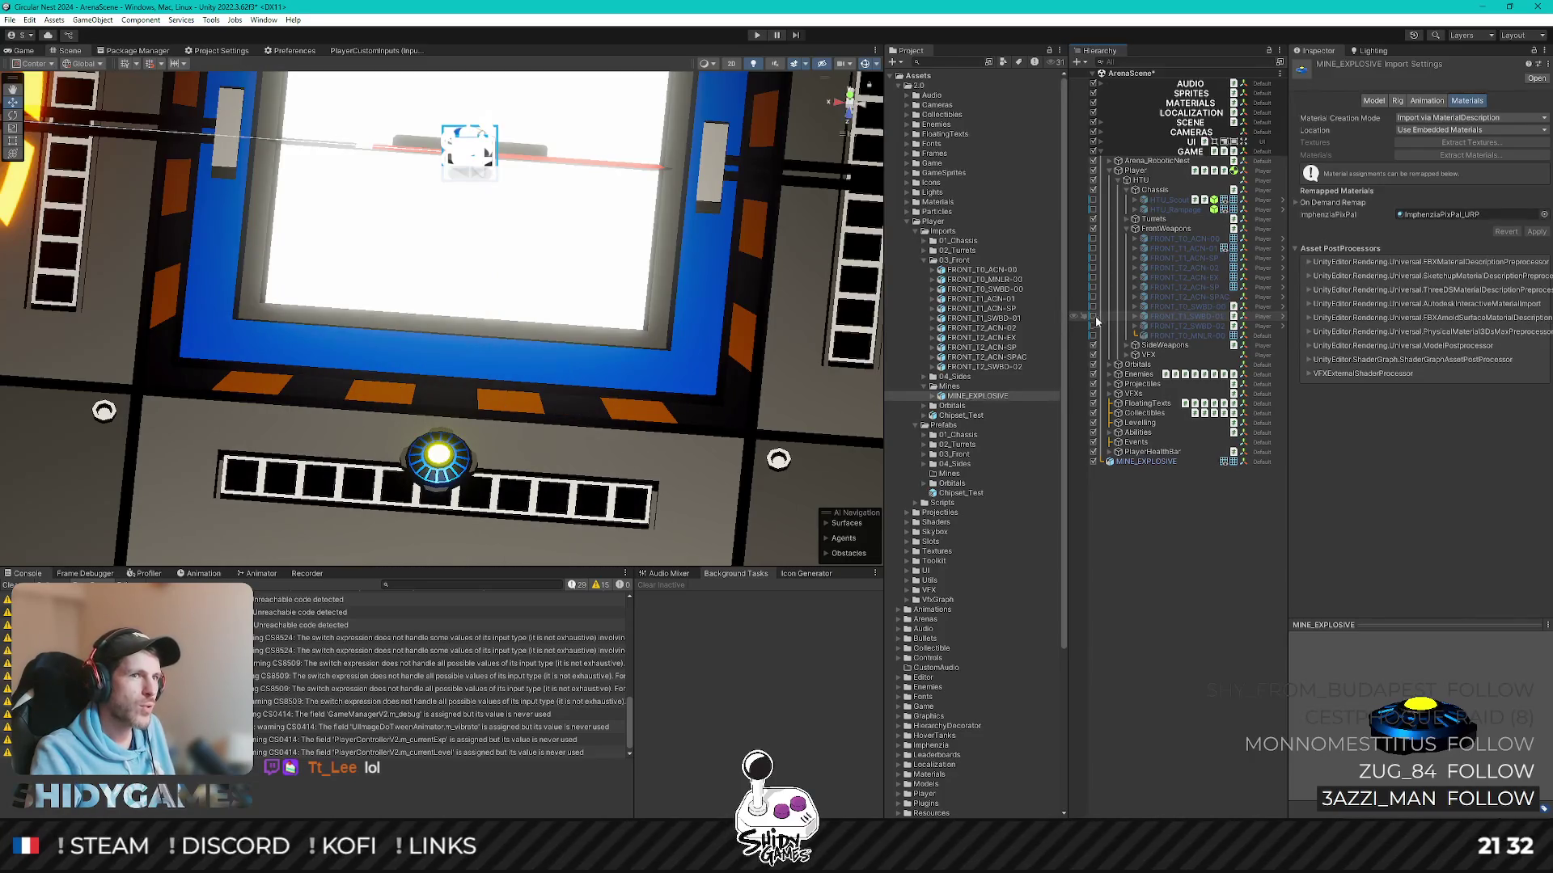
pyautogui.click(1093, 319)
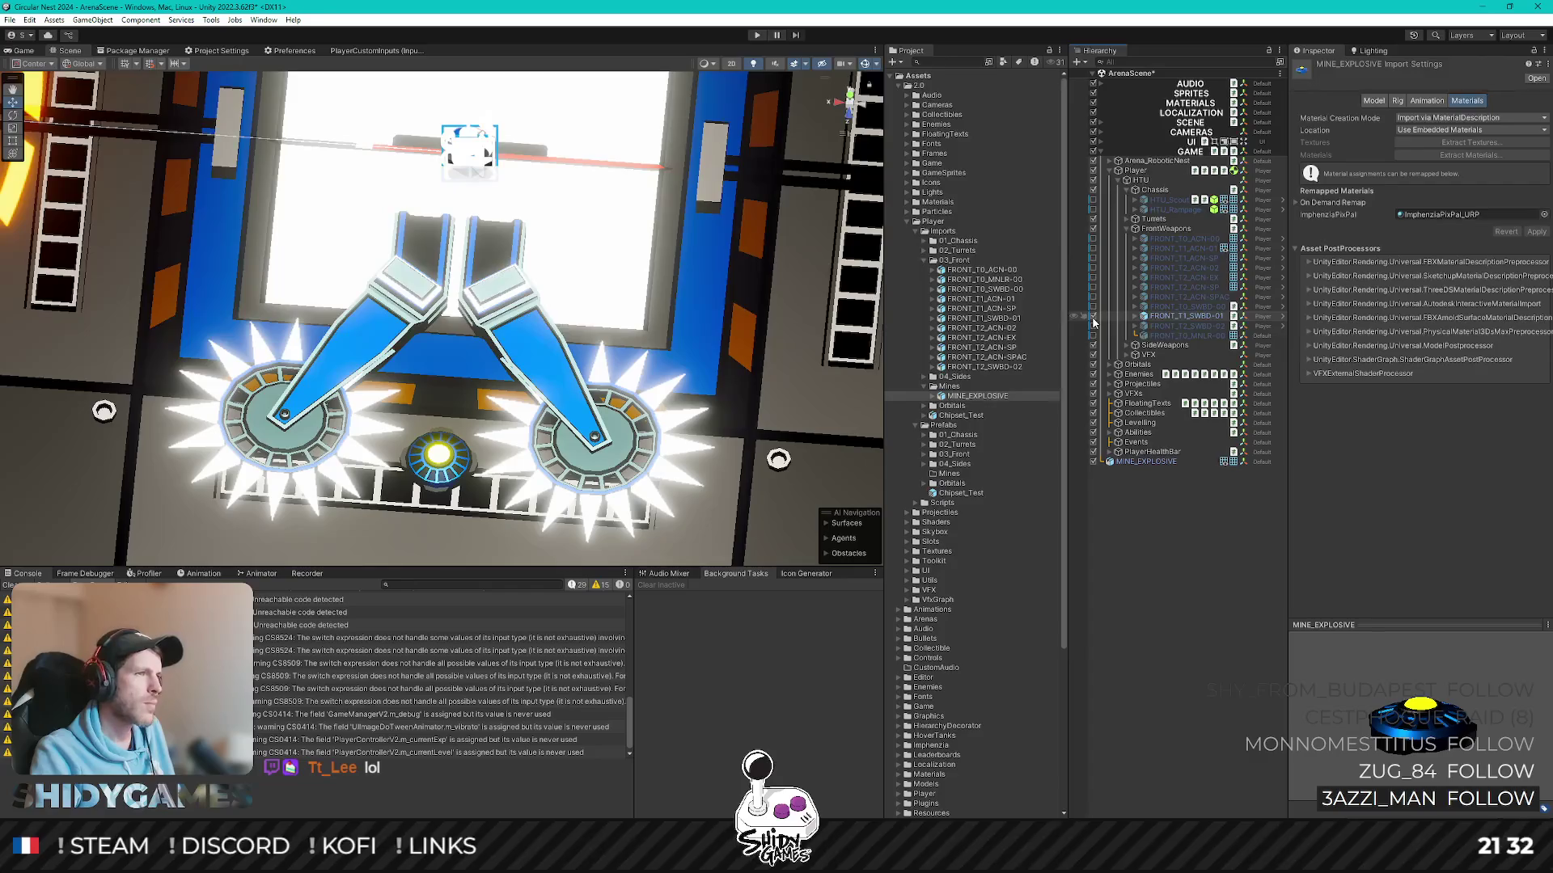
pyautogui.click(1094, 318)
pyautogui.click(1093, 328)
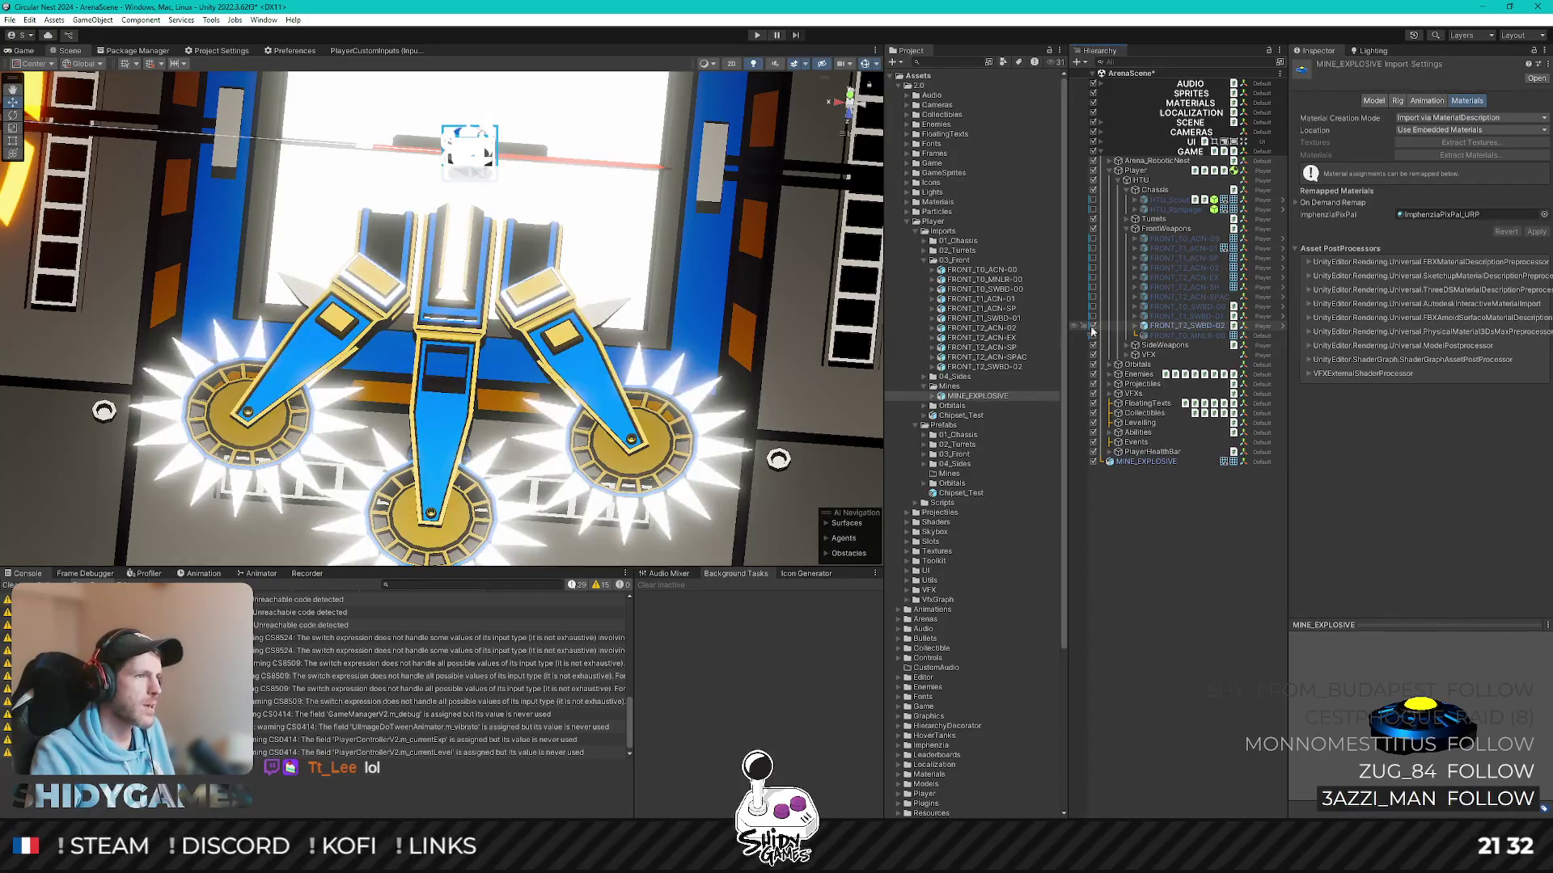
pyautogui.scroll(-2, 683, 368)
pyautogui.scroll(-1, 697, 364)
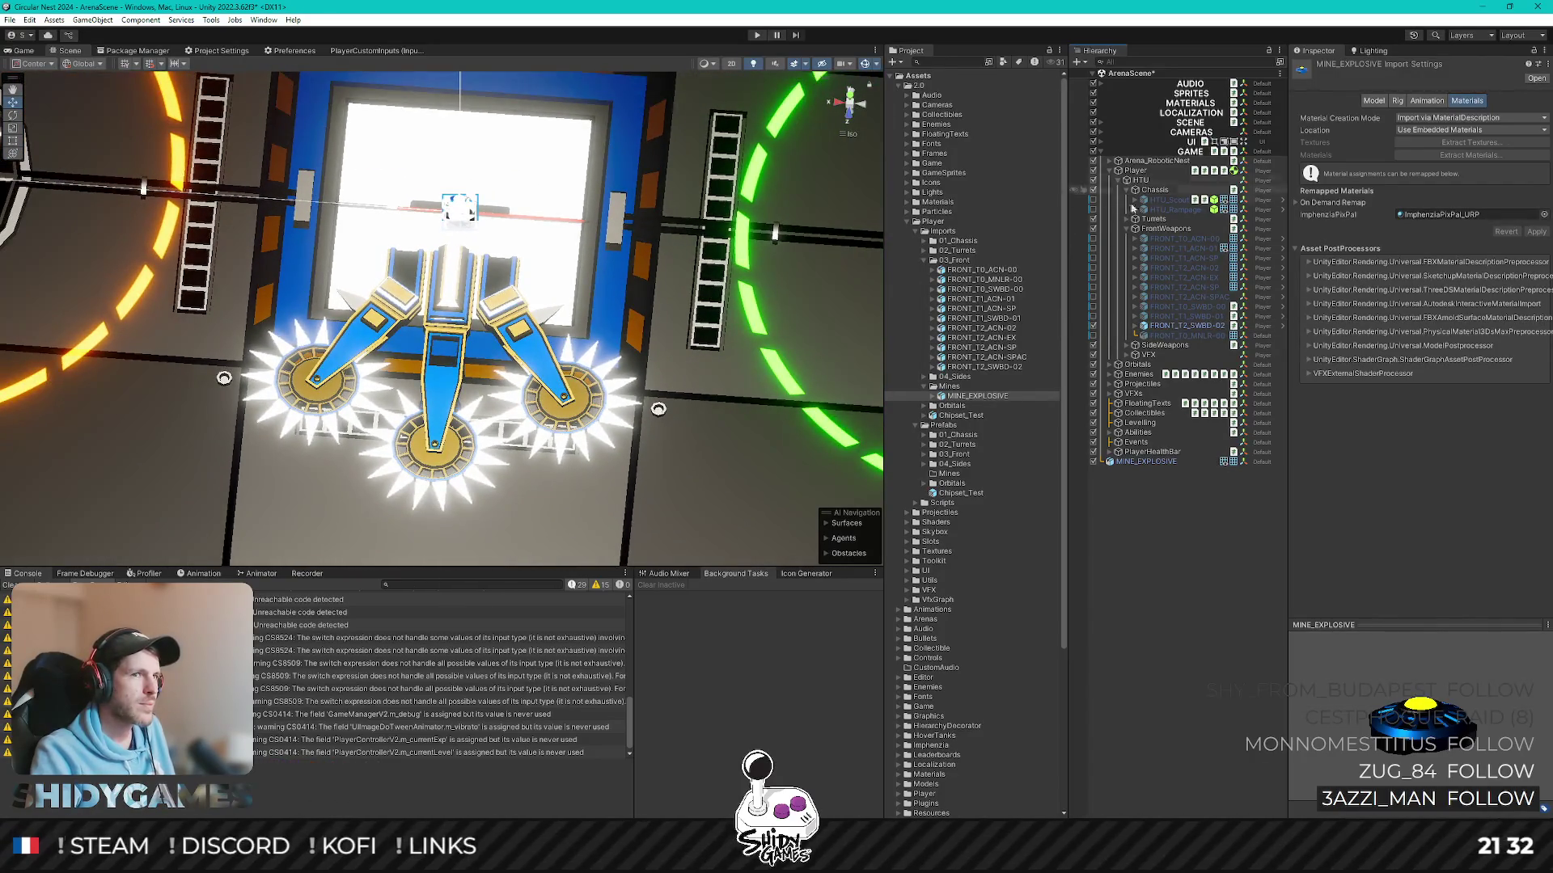
pyautogui.click(1093, 209)
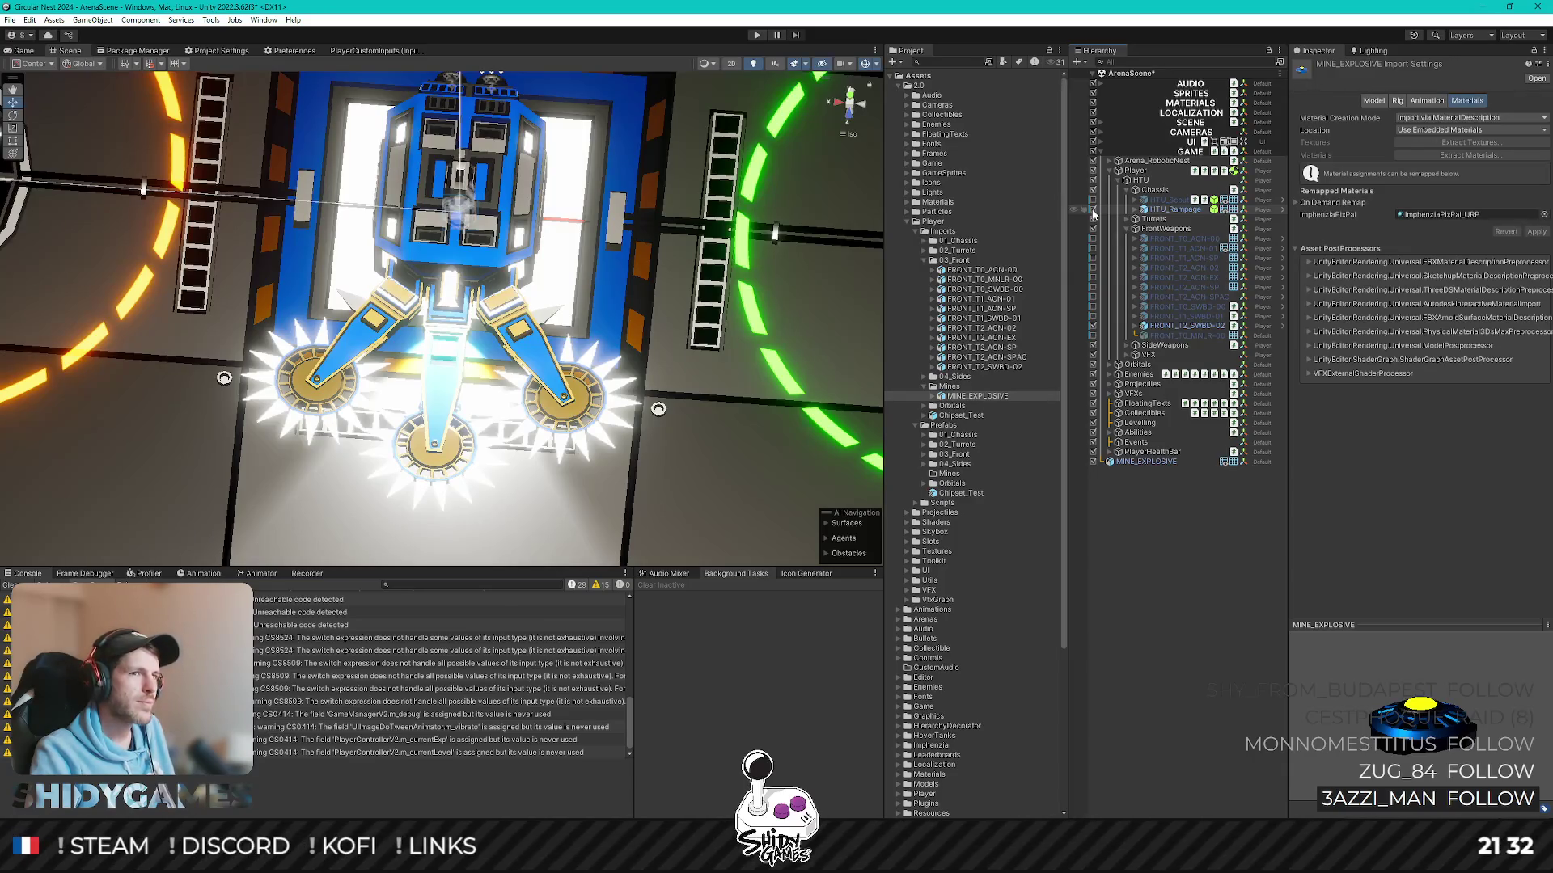
pyautogui.click(1093, 209)
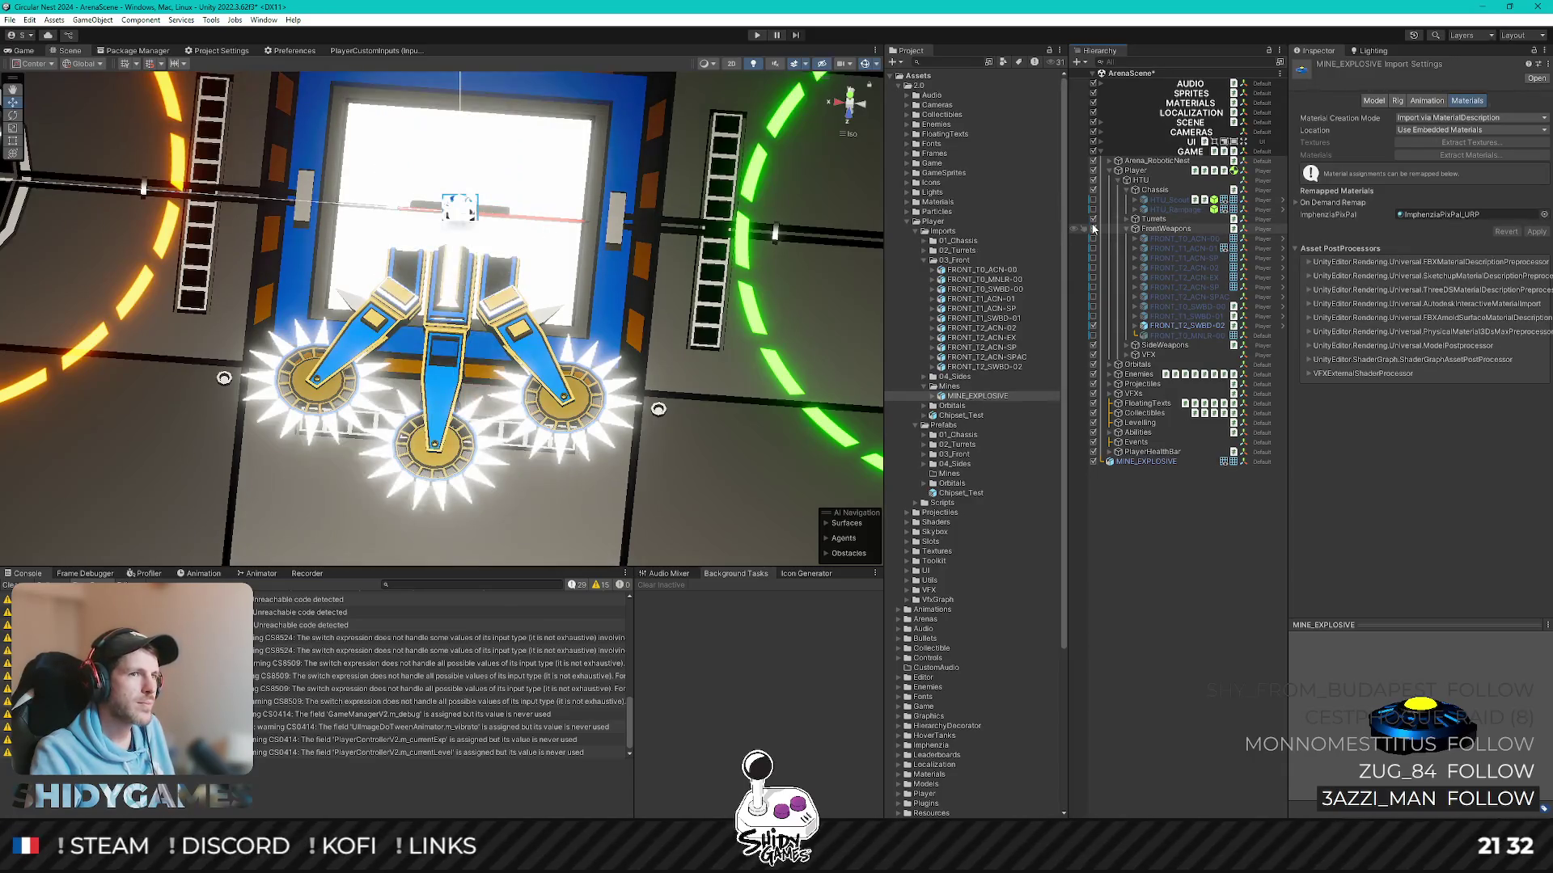
pyautogui.click(1092, 327)
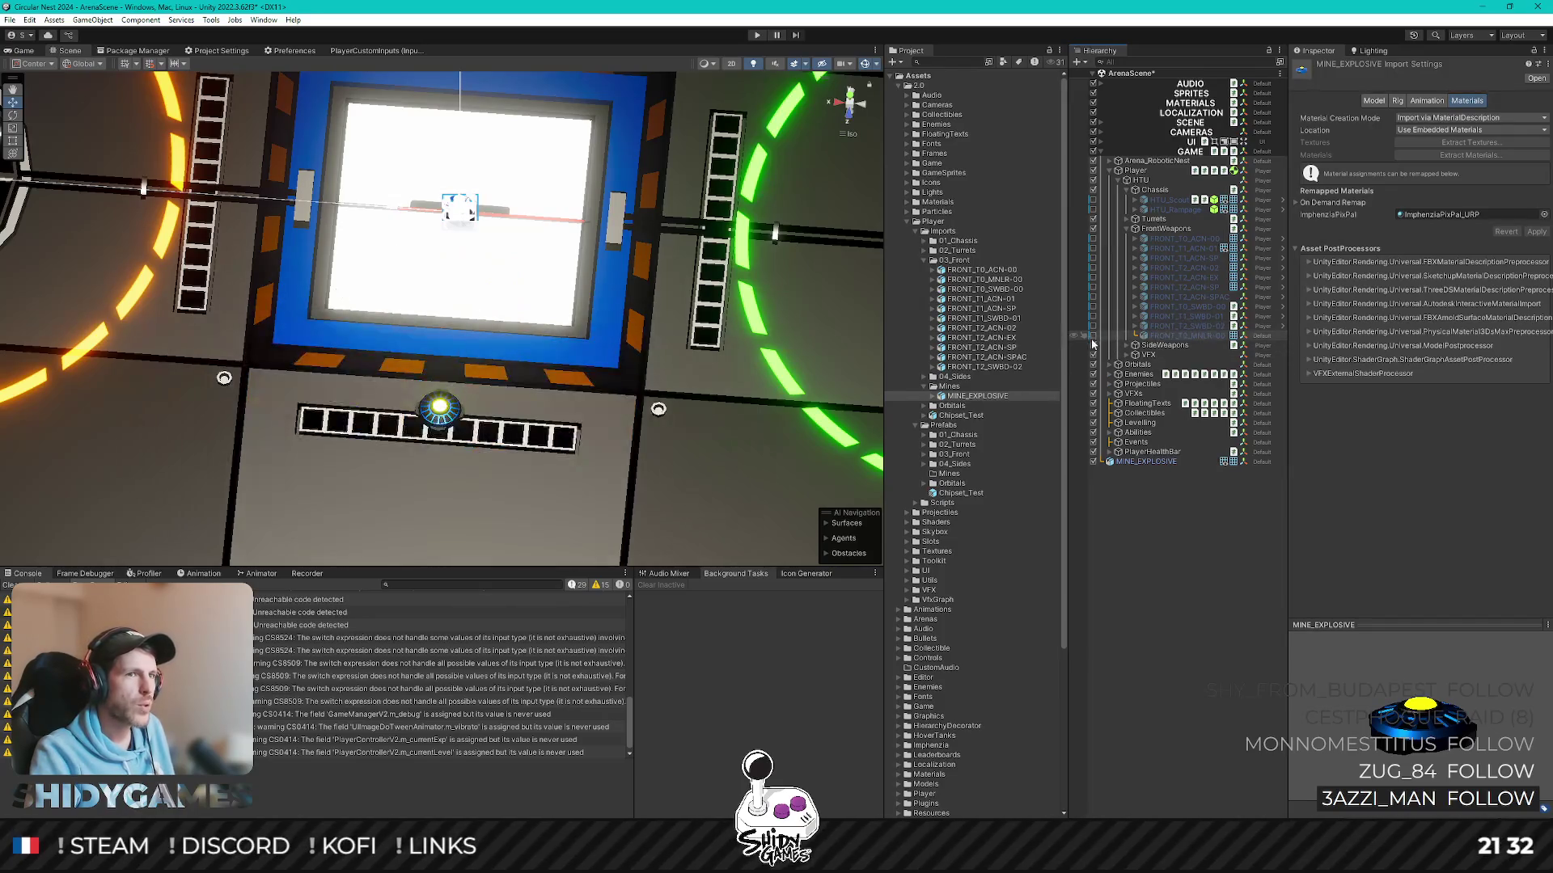
pyautogui.click(1093, 335)
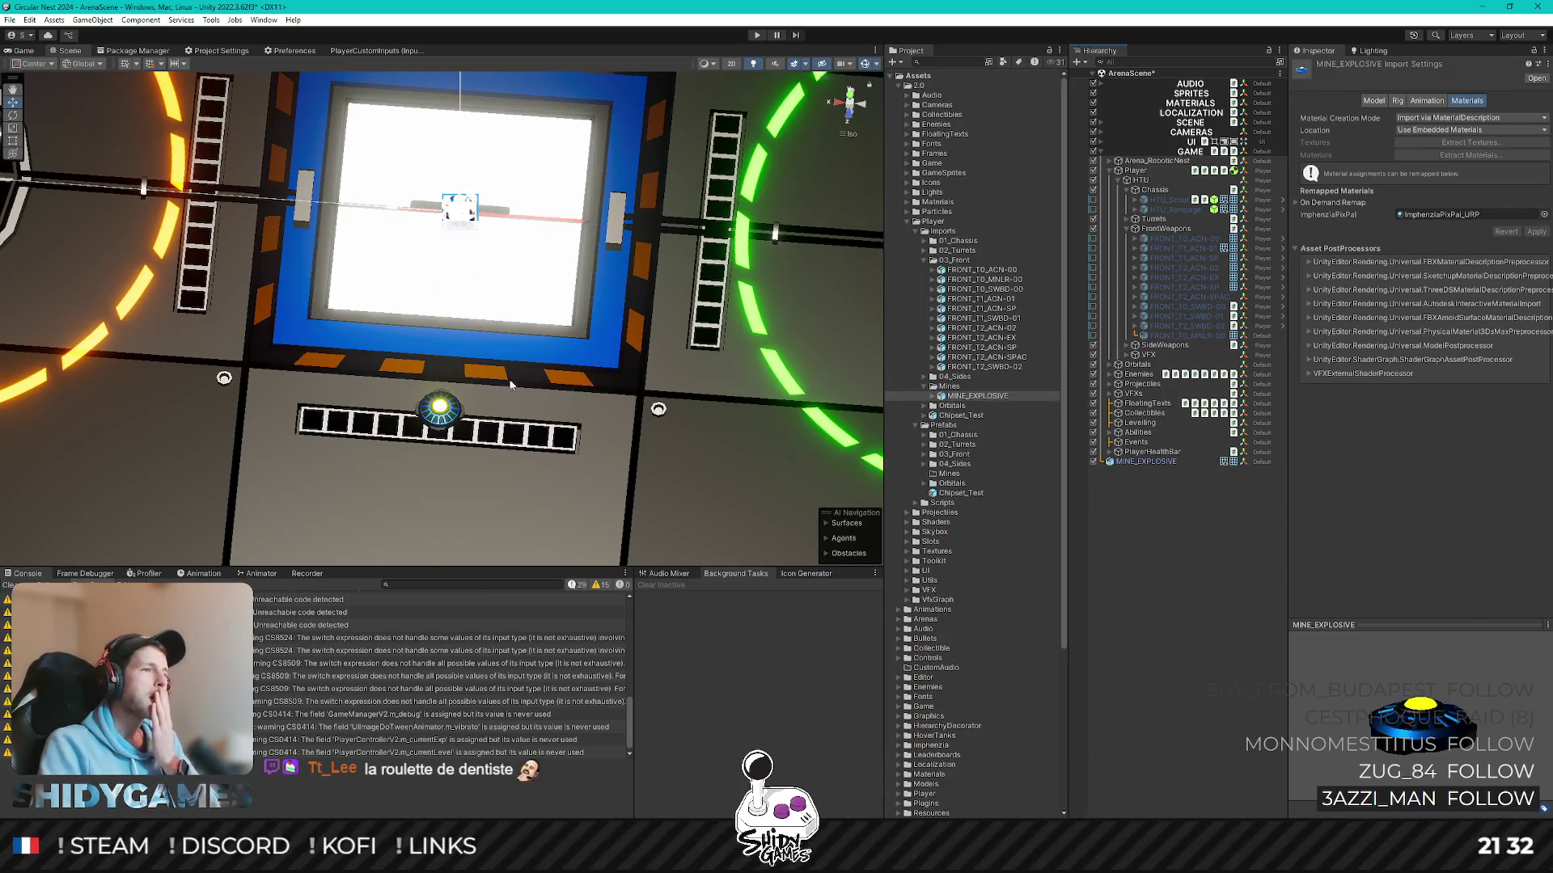
pyautogui.hotkey('ctrl', 'p')
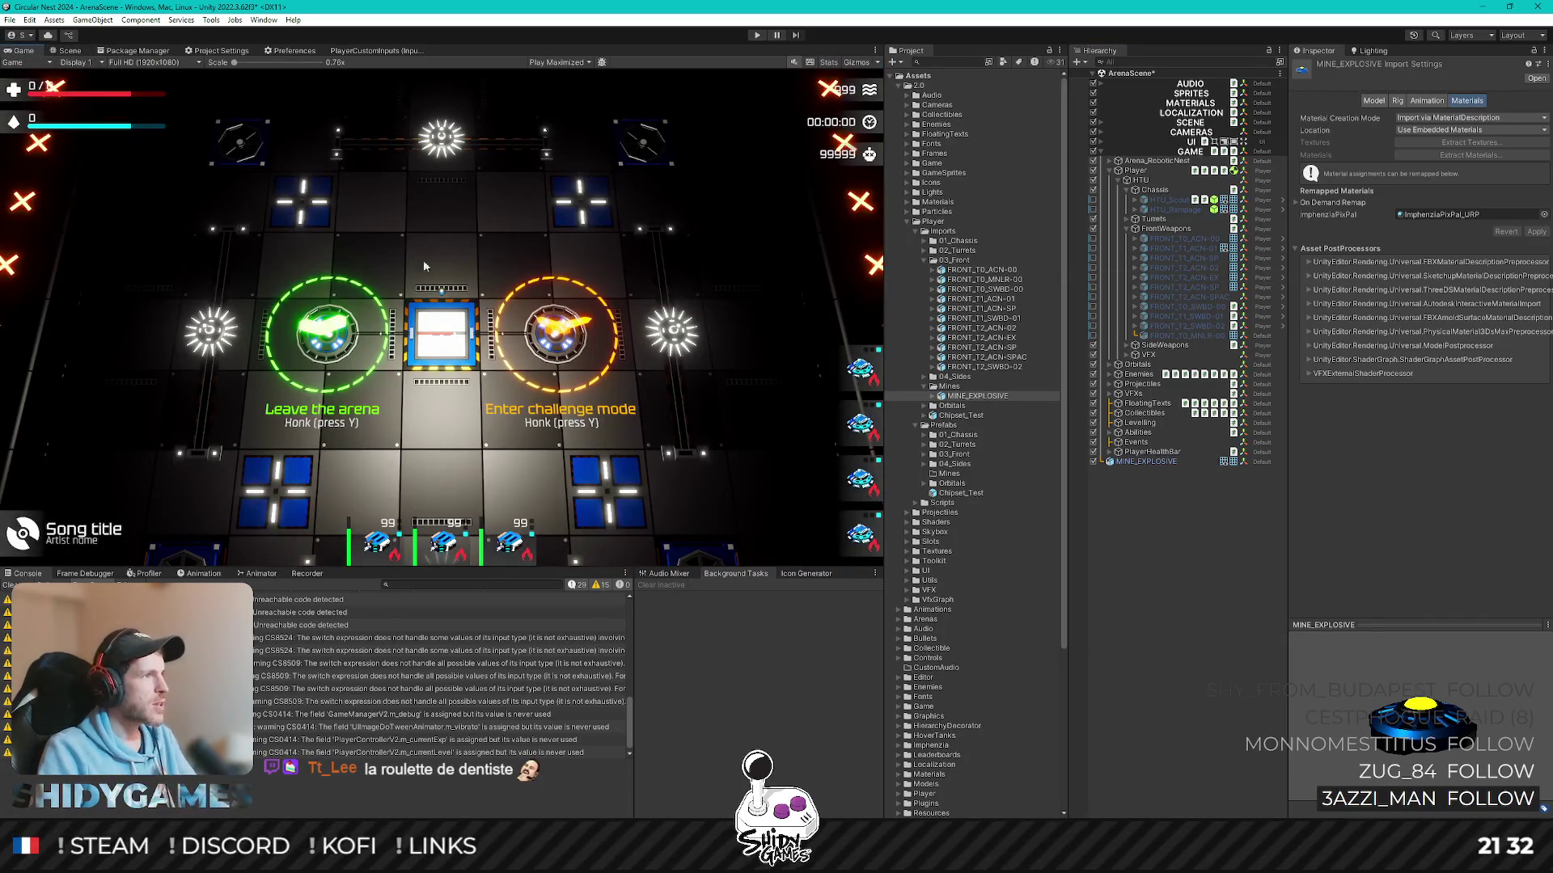
# - Run the arena maximized, restore the layout, and select the placed MINE_EXPLOSIVE object
pyautogui.hotkey('shift', 'space')
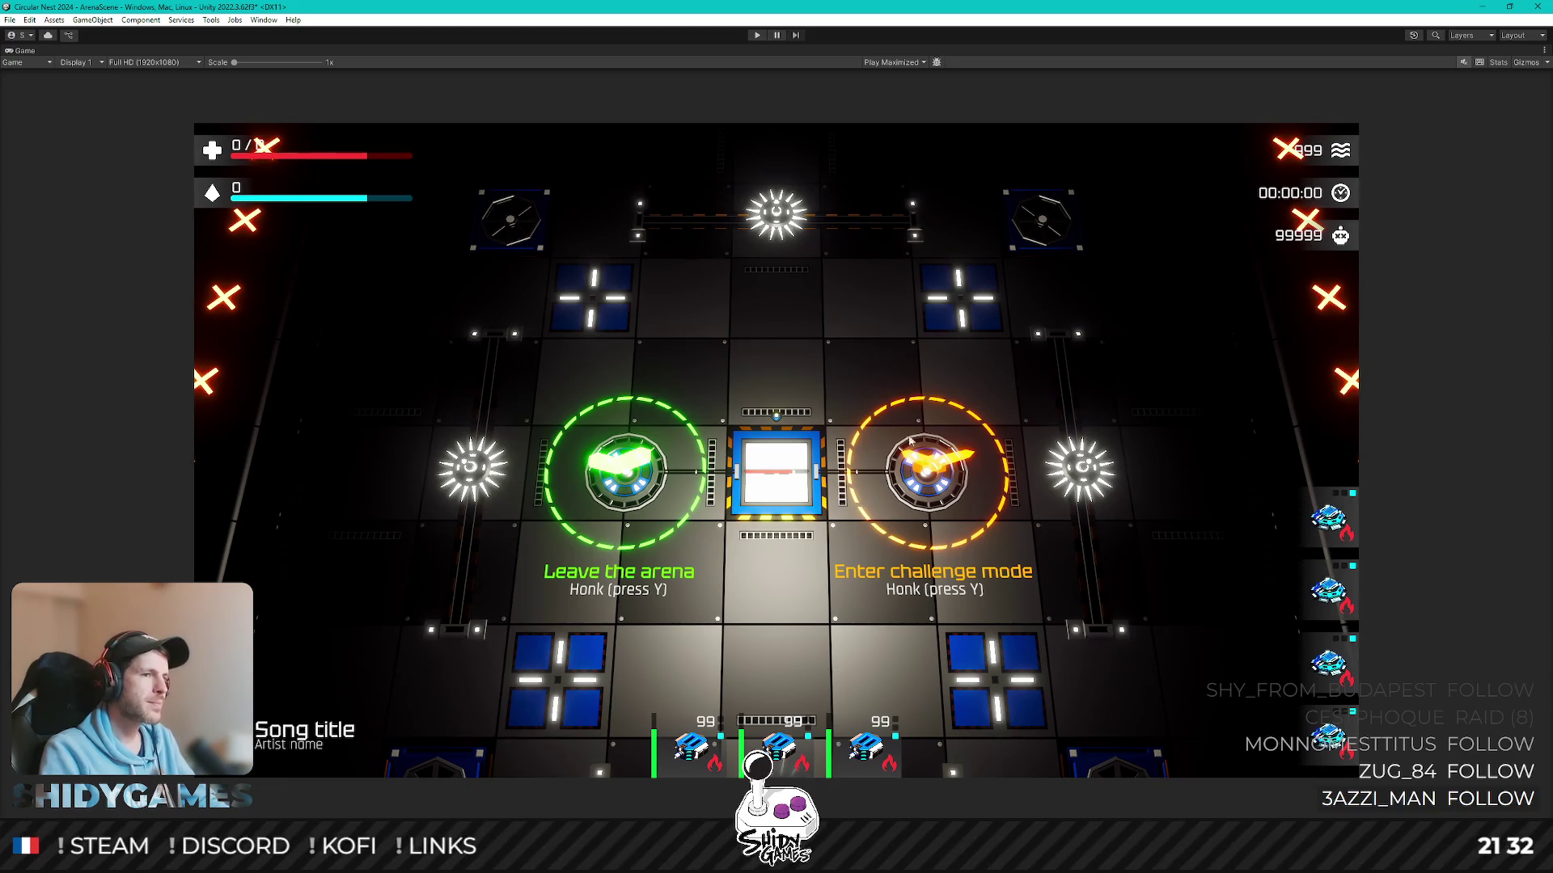
pyautogui.hotkey('shift', 'space')
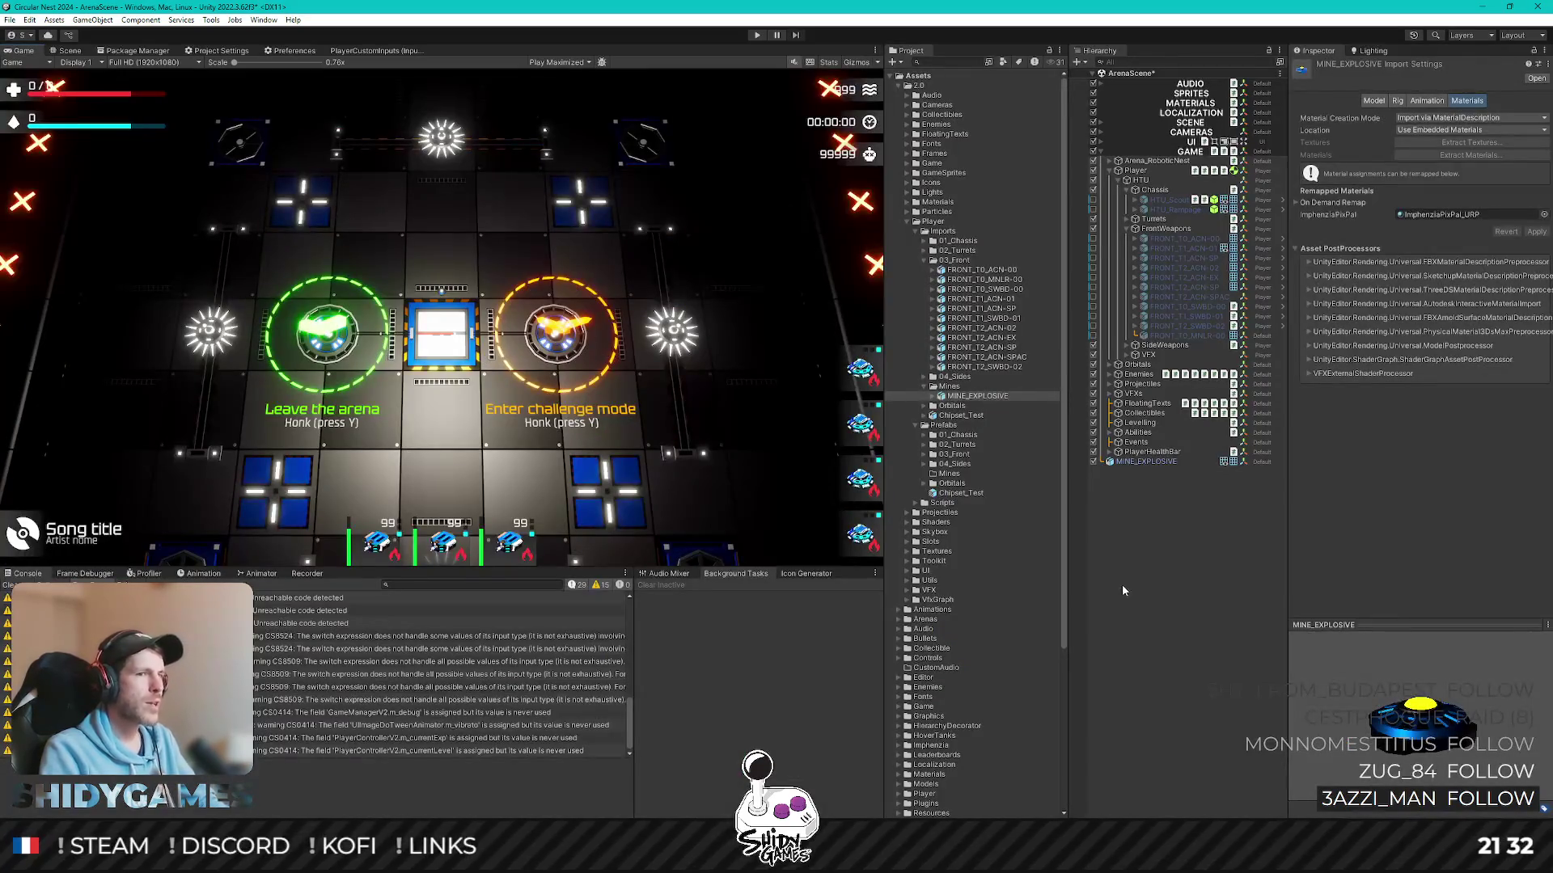
pyautogui.click(1159, 461)
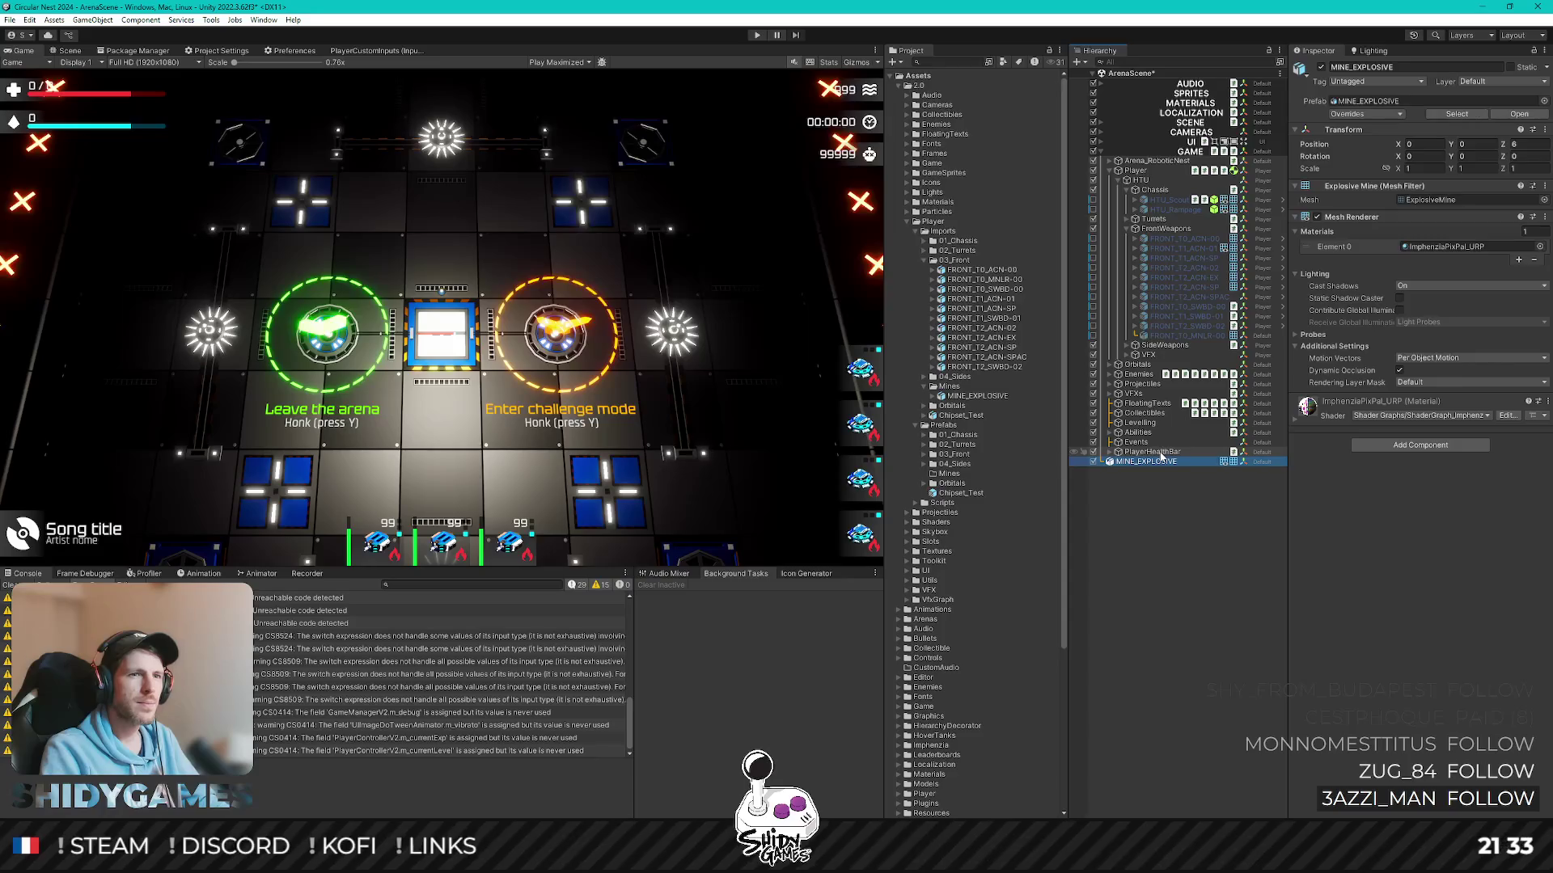
# - Move the mine along its depth axis to Position Z 0, centred on the arena's middle square
pyautogui.click(67, 50)
pyautogui.moveTo(447, 456)
pyautogui.mouseDown()
pyautogui.moveTo(463, 384)
pyautogui.moveTo(455, 453)
pyautogui.mouseUp()
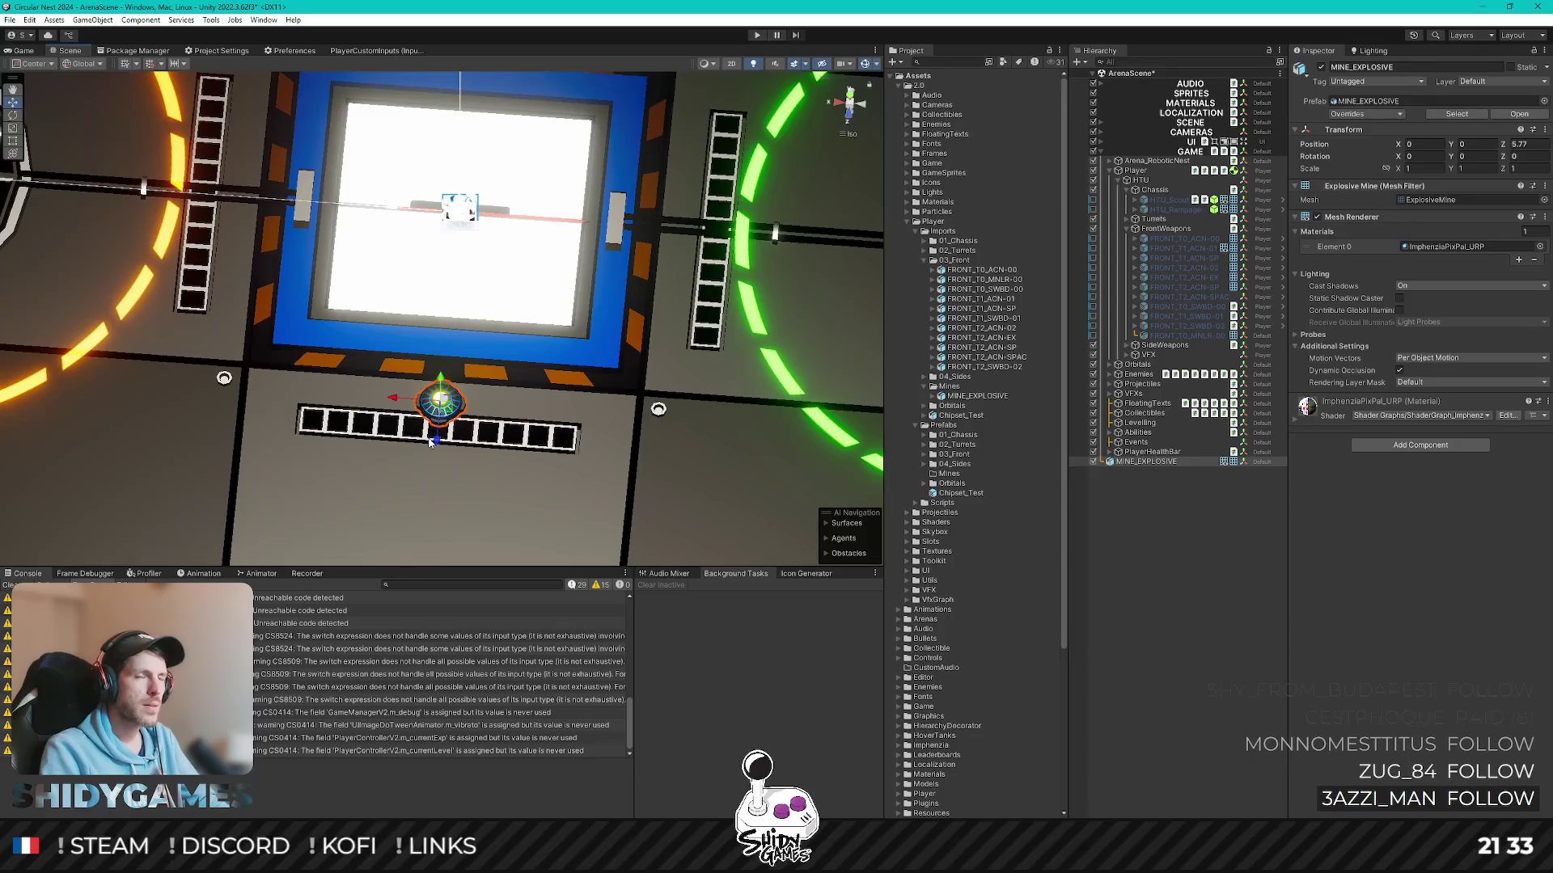
pyautogui.click(1519, 144)
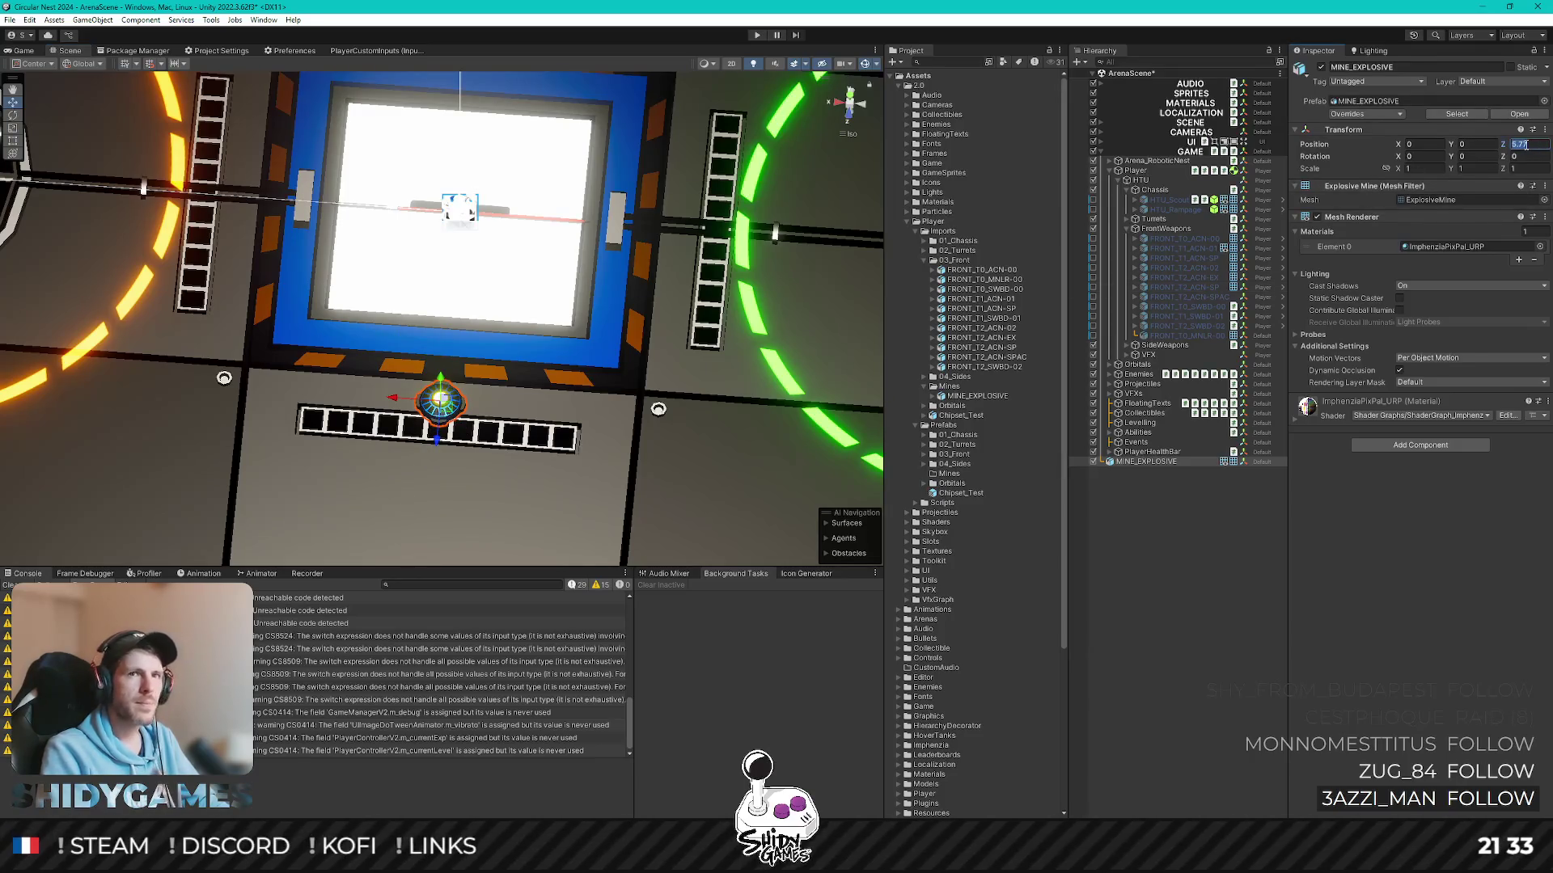
pyautogui.write('0')
pyautogui.scroll(-2, 522, 245)
pyautogui.moveTo(523, 246); pyautogui.dragTo(485, 435, button='middle')
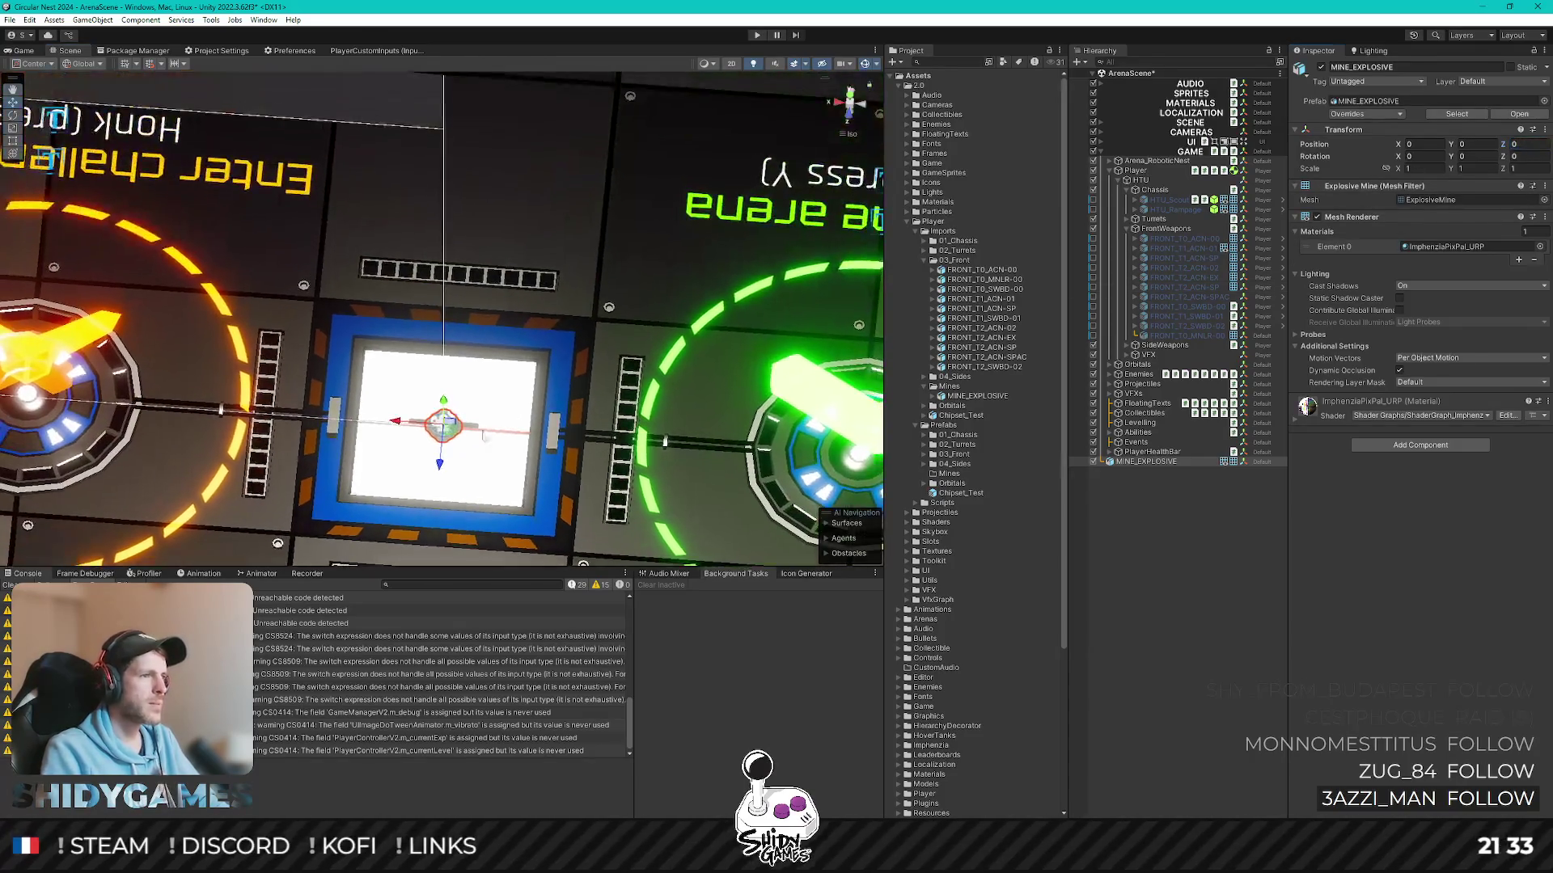
# - Play-test the mine's new position, then switch over to Blender
pyautogui.hotkey('ctrl', 'p')
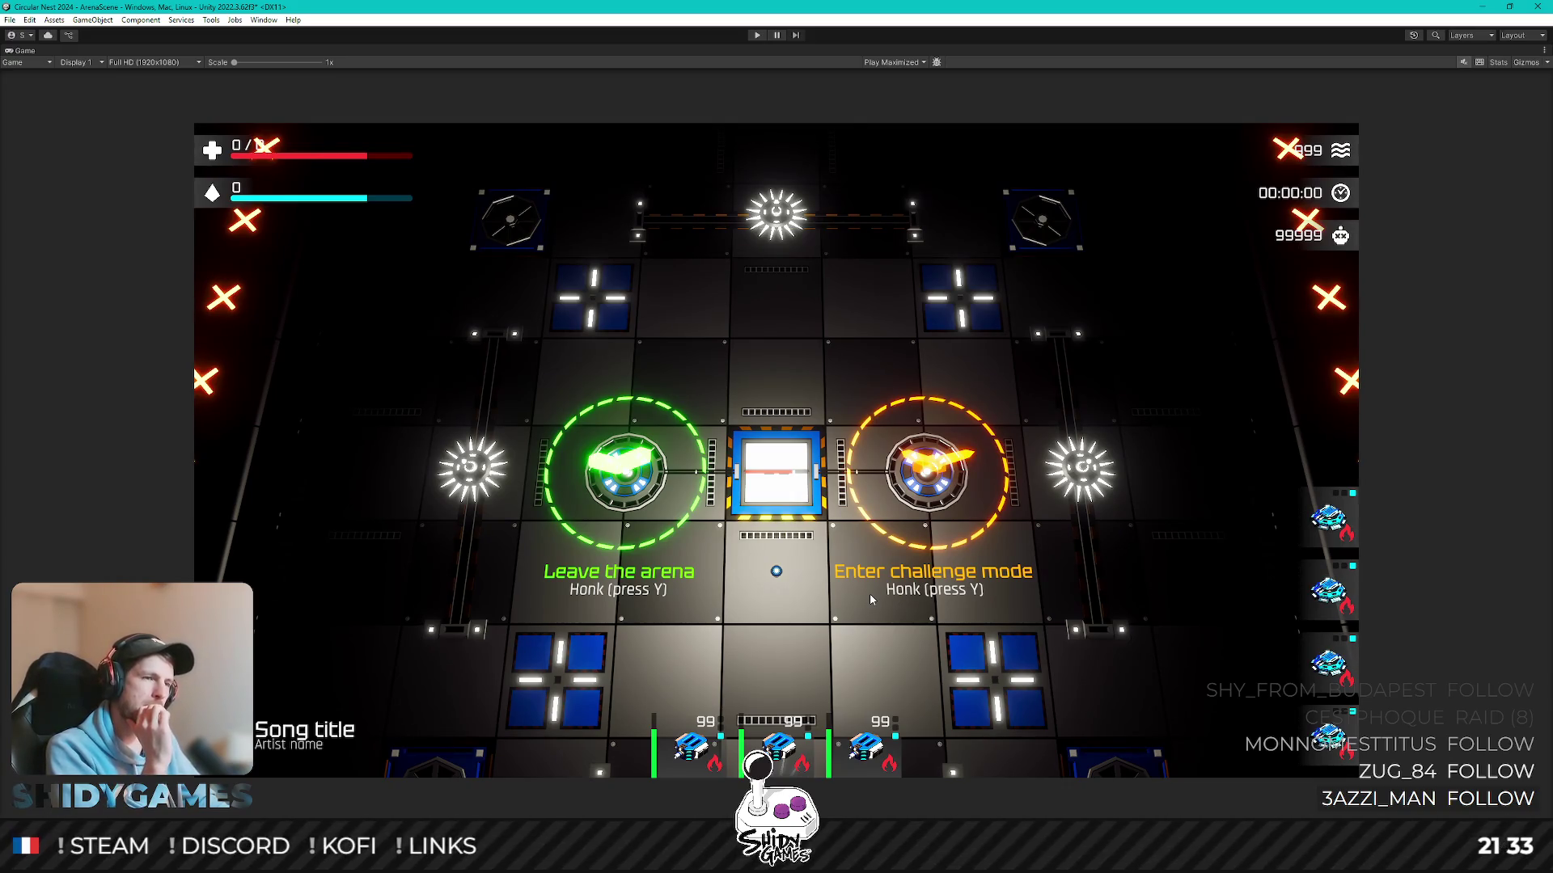
pyautogui.hotkey('shift', 'space')
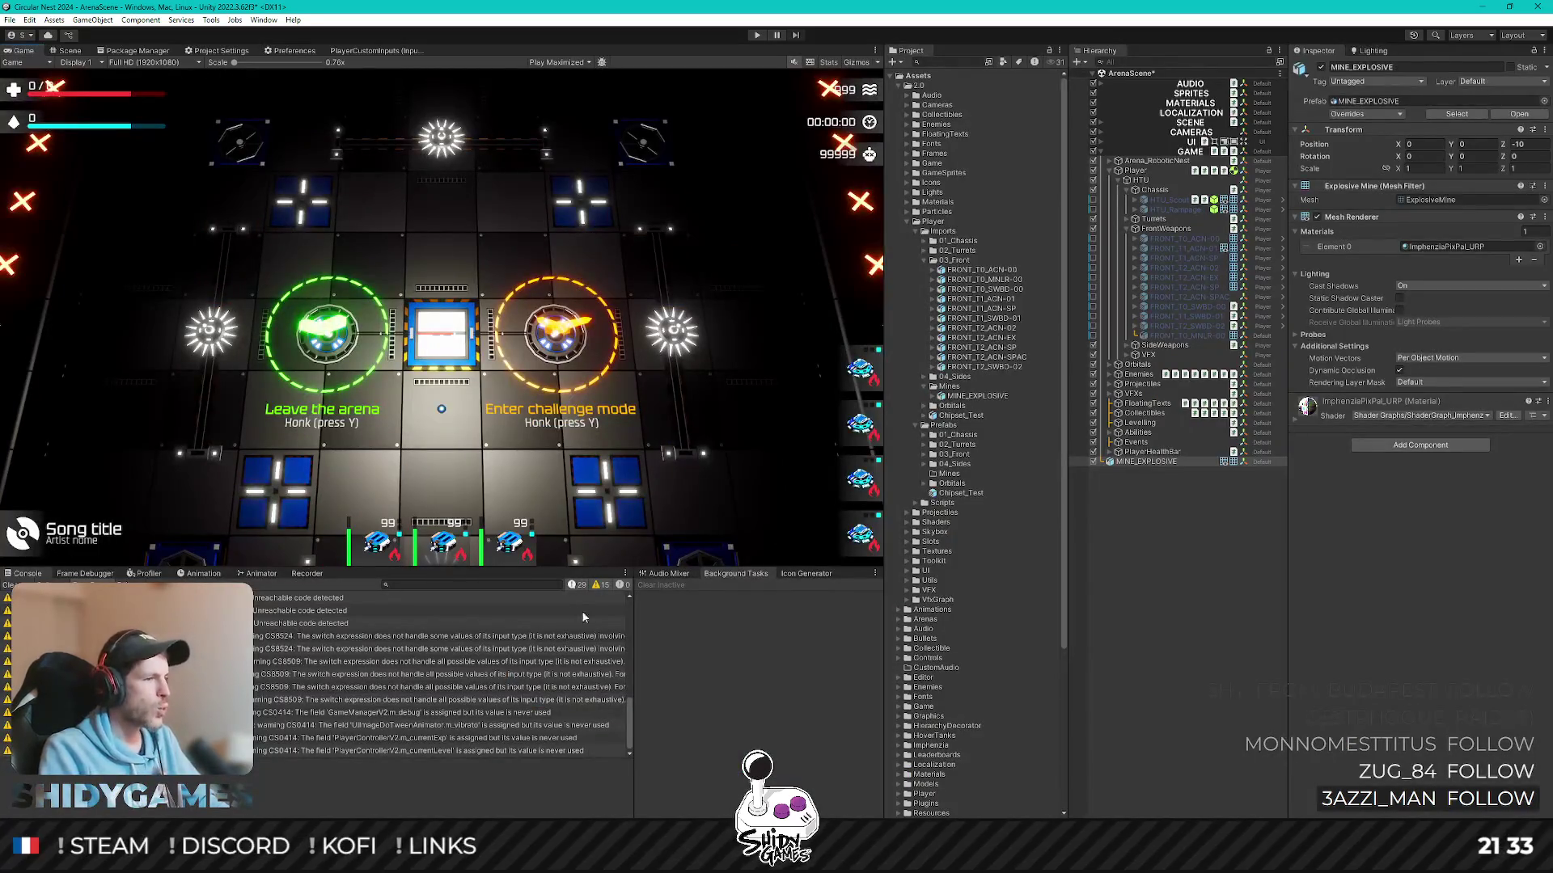
pyautogui.hotkey('alt', 'Tab')
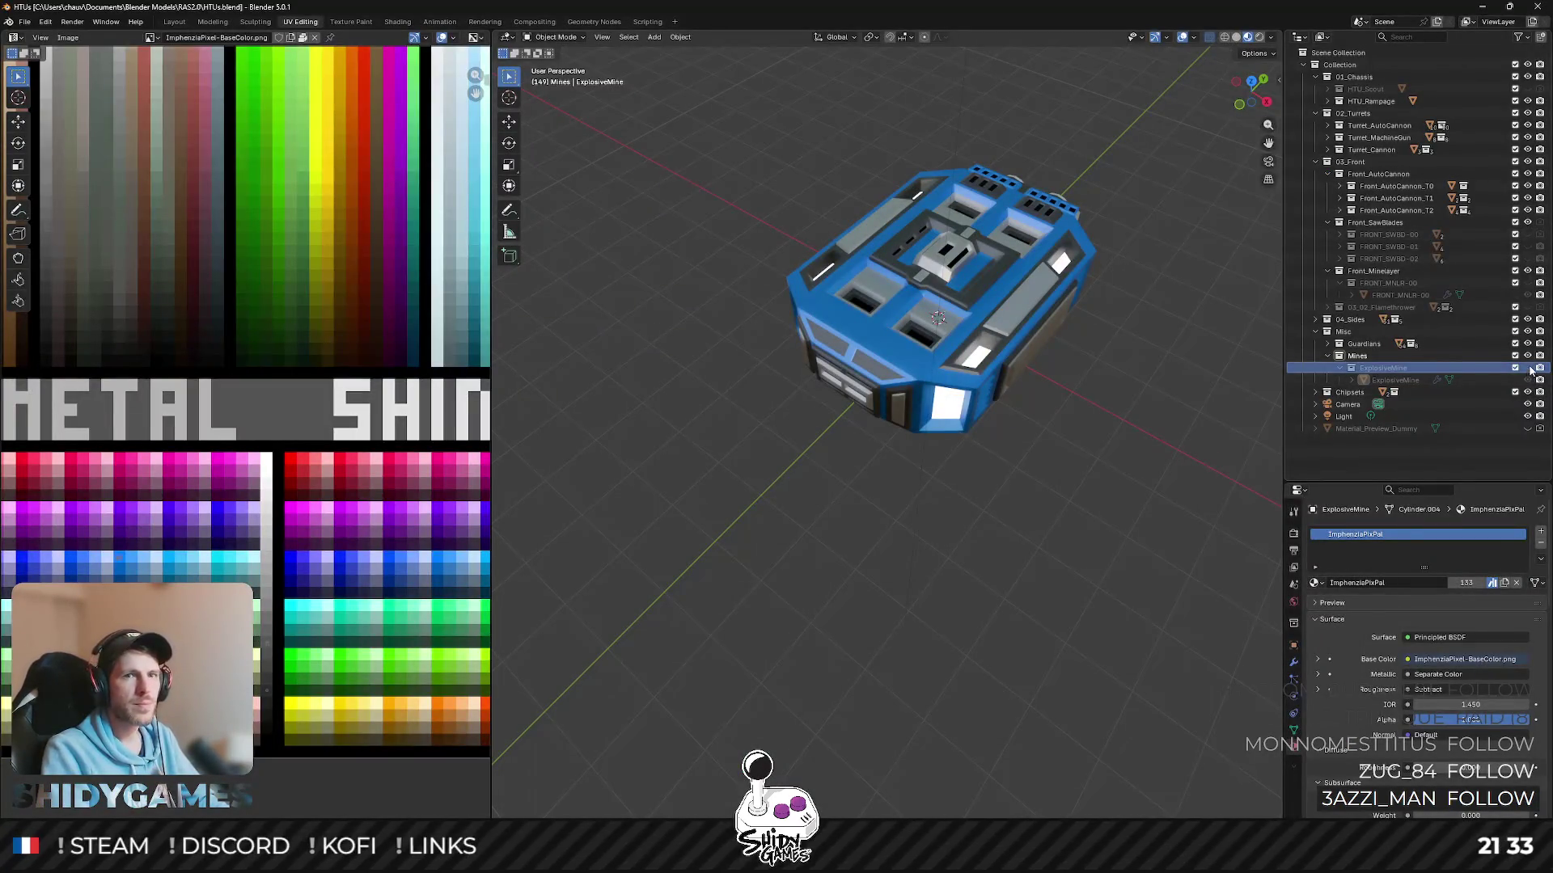
# - Show only the ExplosiveMine and scale its mesh up 1.6 times from a top view
pyautogui.click(1526, 101)
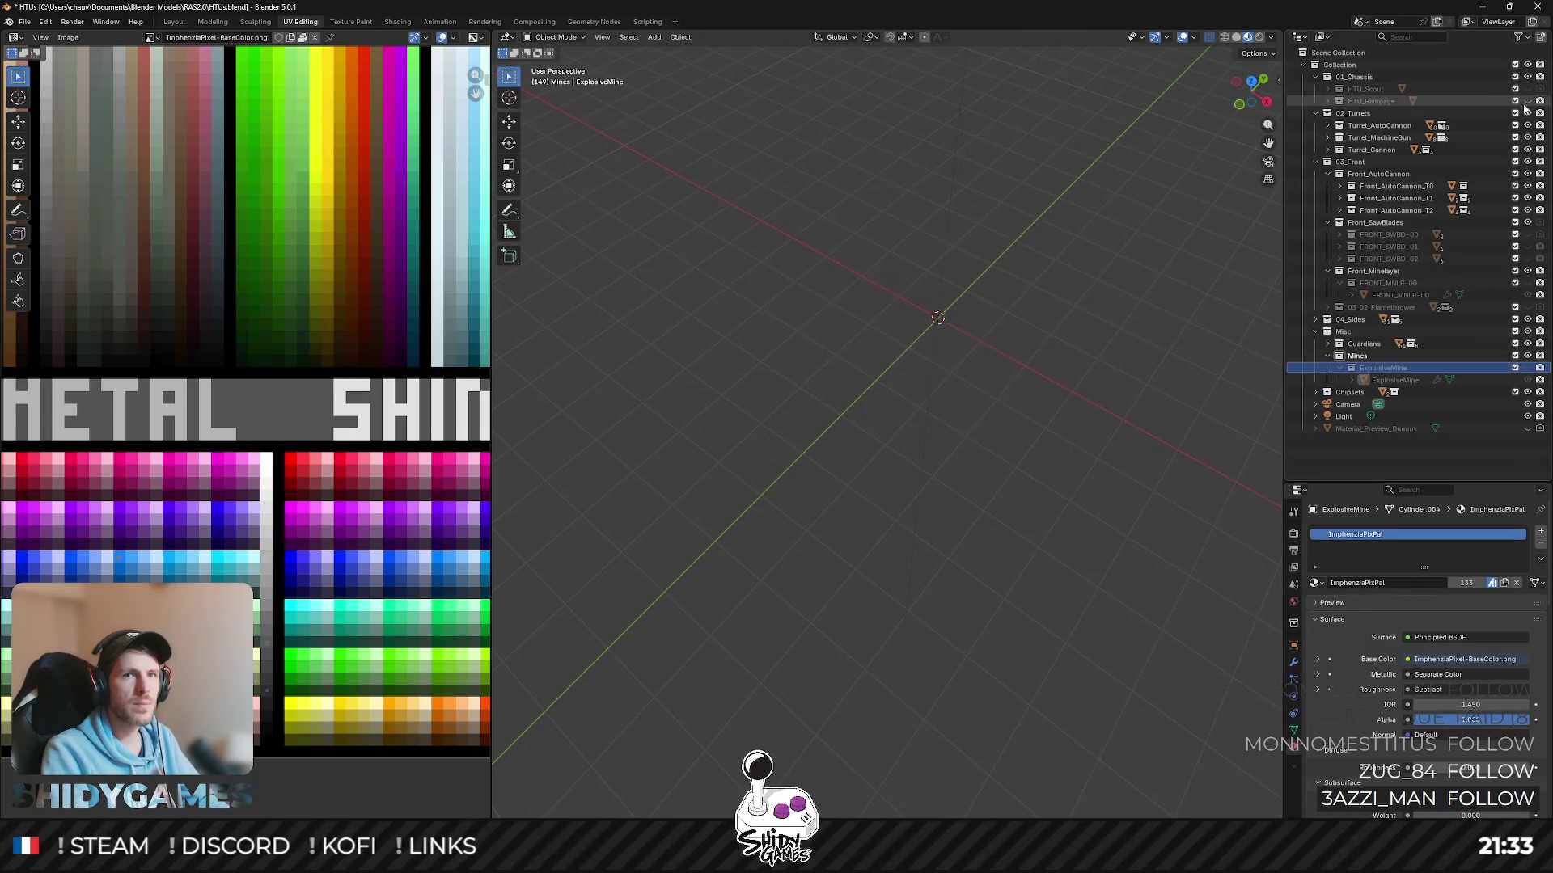
pyautogui.click(1526, 379)
pyautogui.click(1505, 379)
pyautogui.moveTo(1213, 188); pyautogui.dragTo(1017, 307, button='middle')
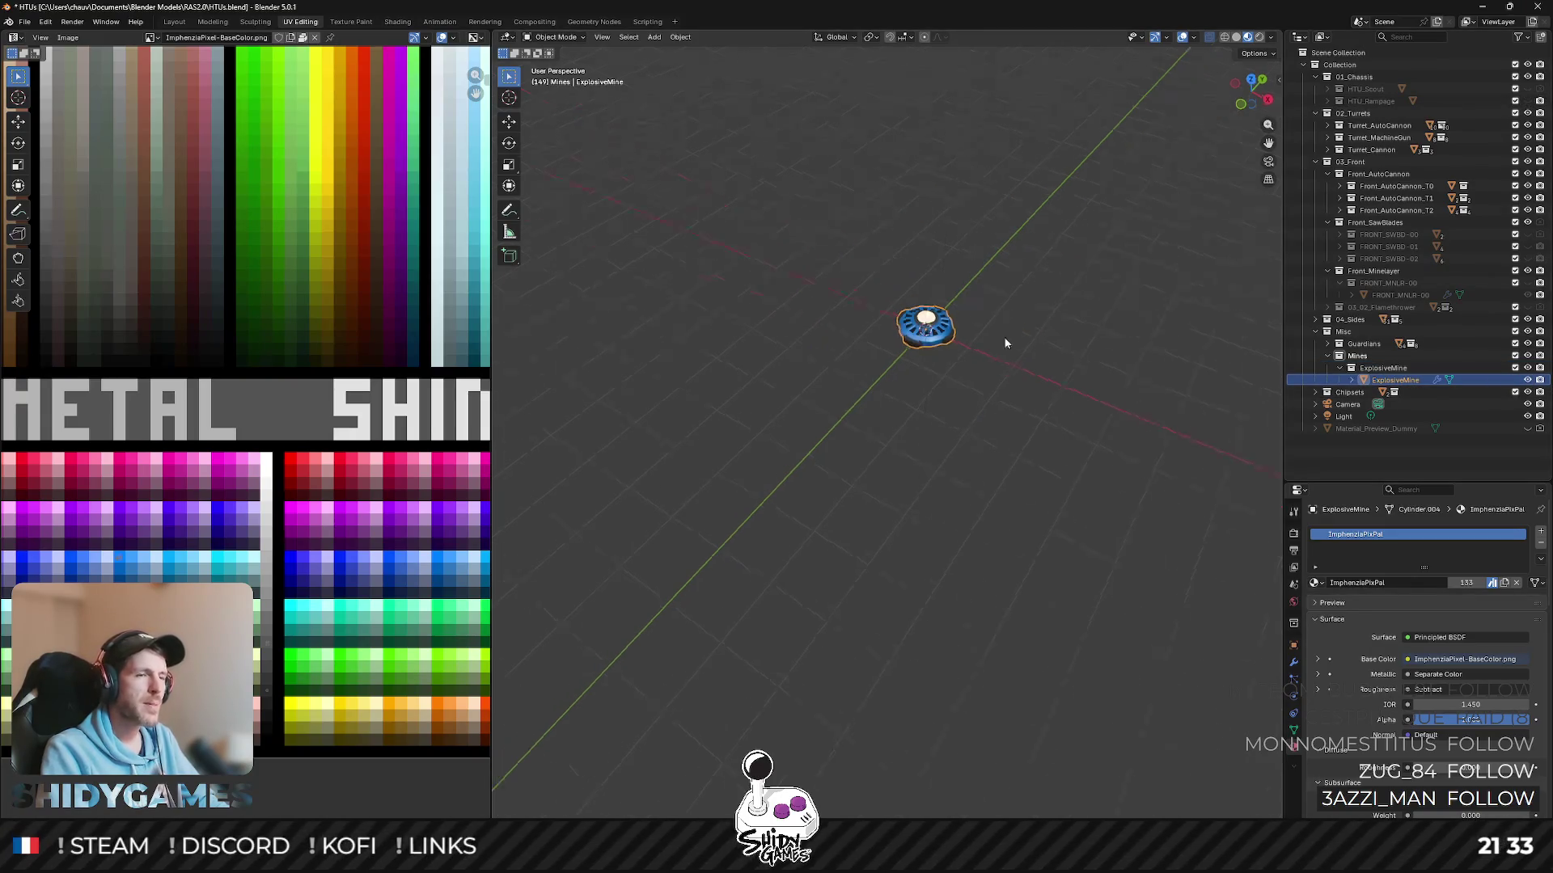
pyautogui.press('KP_7')
pyautogui.scroll(5, 845, 276)
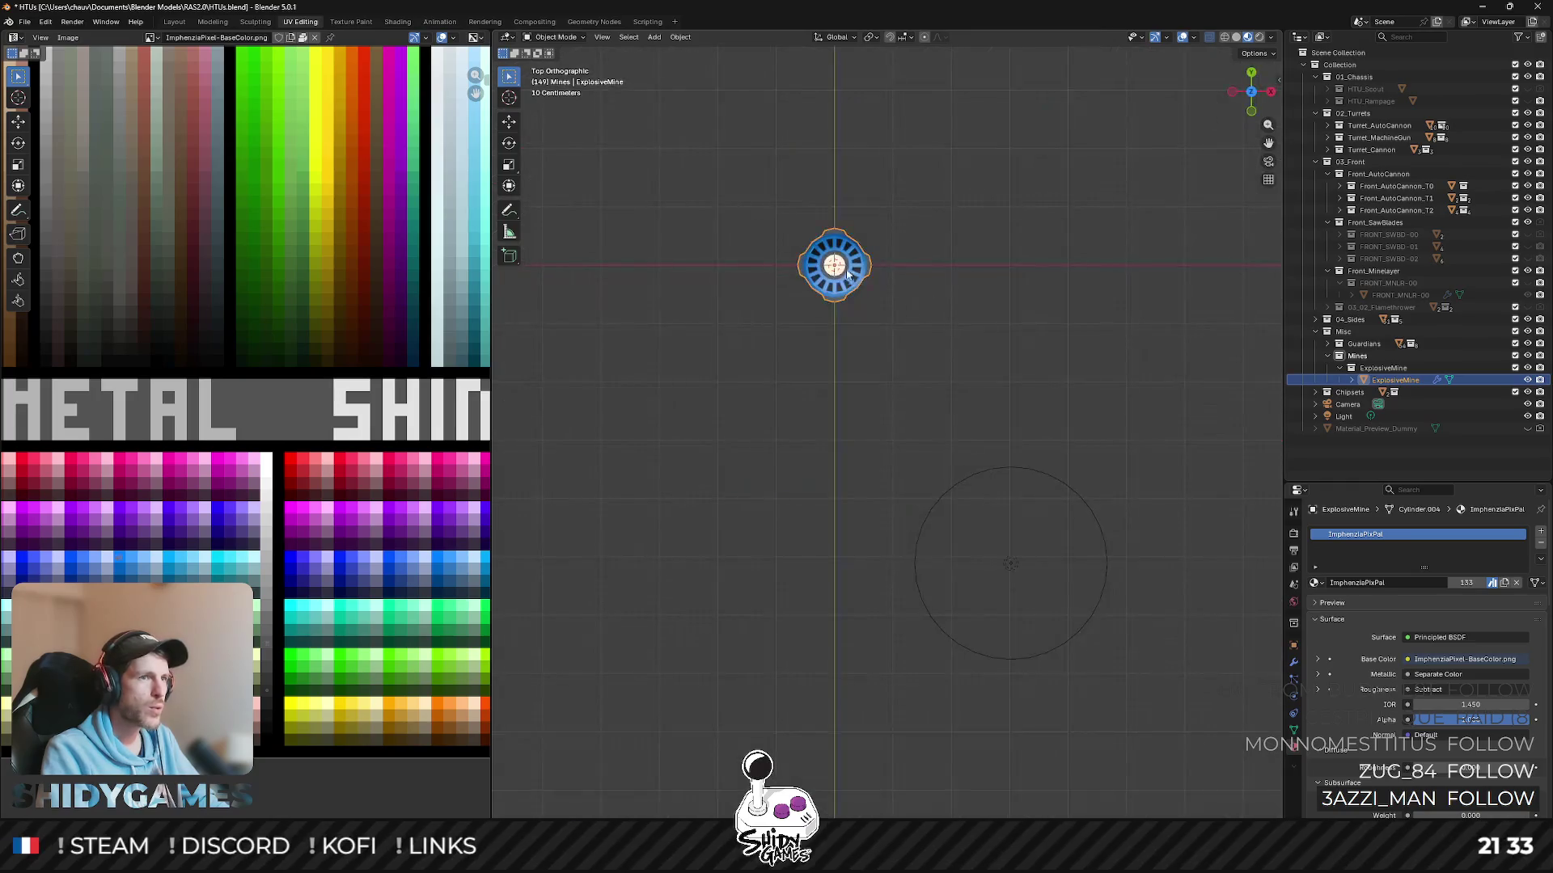
pyautogui.keyDown('shift'); pyautogui.moveTo(906, 265); pyautogui.dragTo(887, 338, button='middle'); pyautogui.keyUp('shift')
pyautogui.press('Tab')
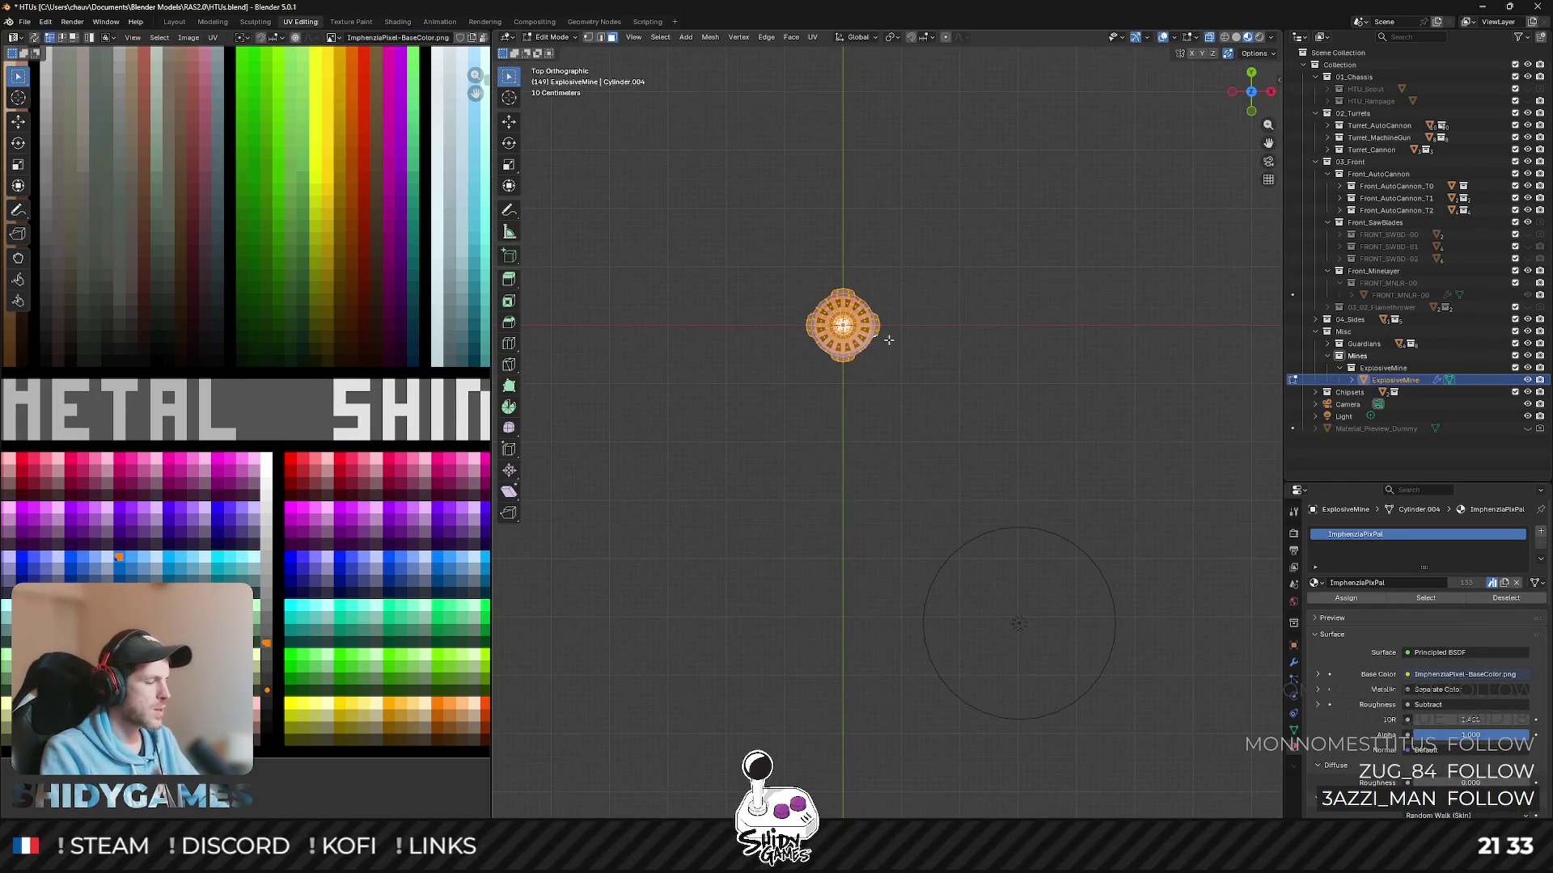
pyautogui.press('s')
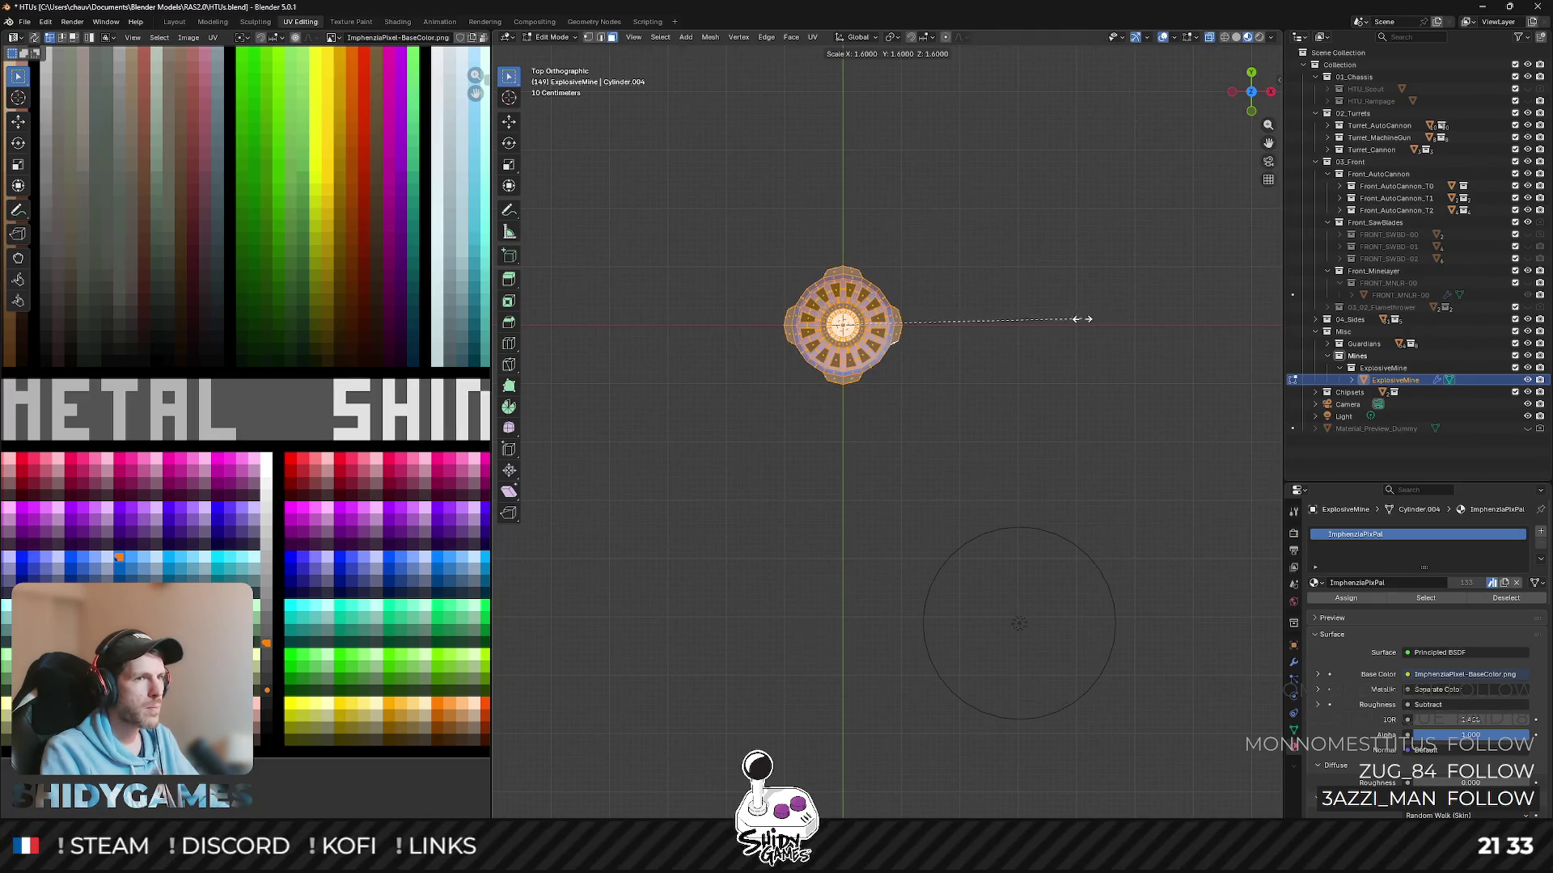
pyautogui.click(1126, 321)
pyautogui.press('Tab')
pyautogui.moveTo(1101, 337); pyautogui.dragTo(981, 216, button='middle')
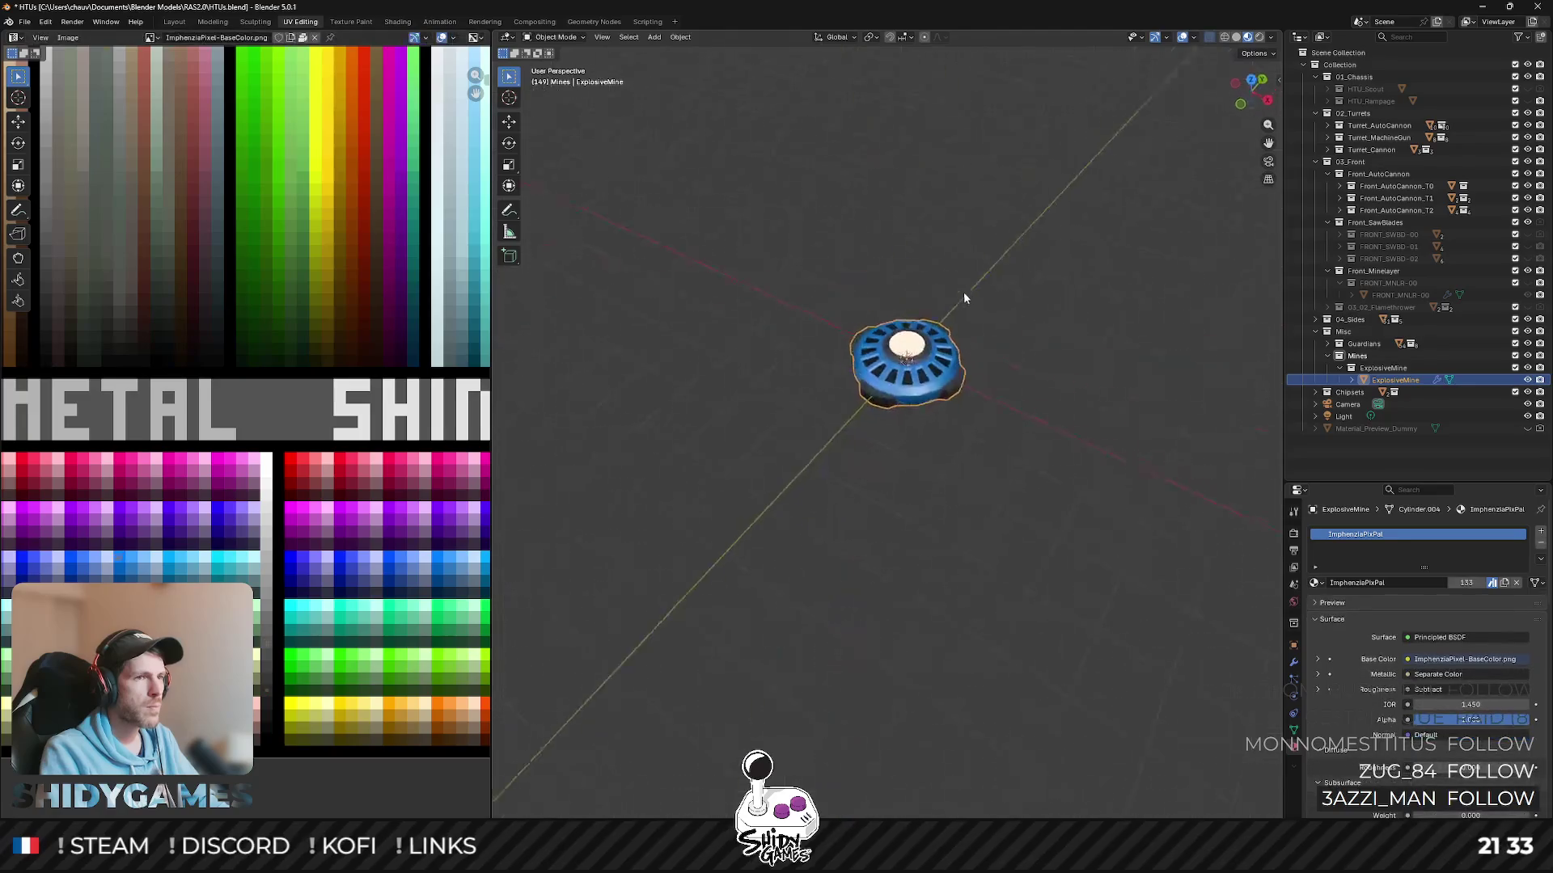
# - Adjust the mine mesh's height along Z from a front view
pyautogui.press('KP_1')
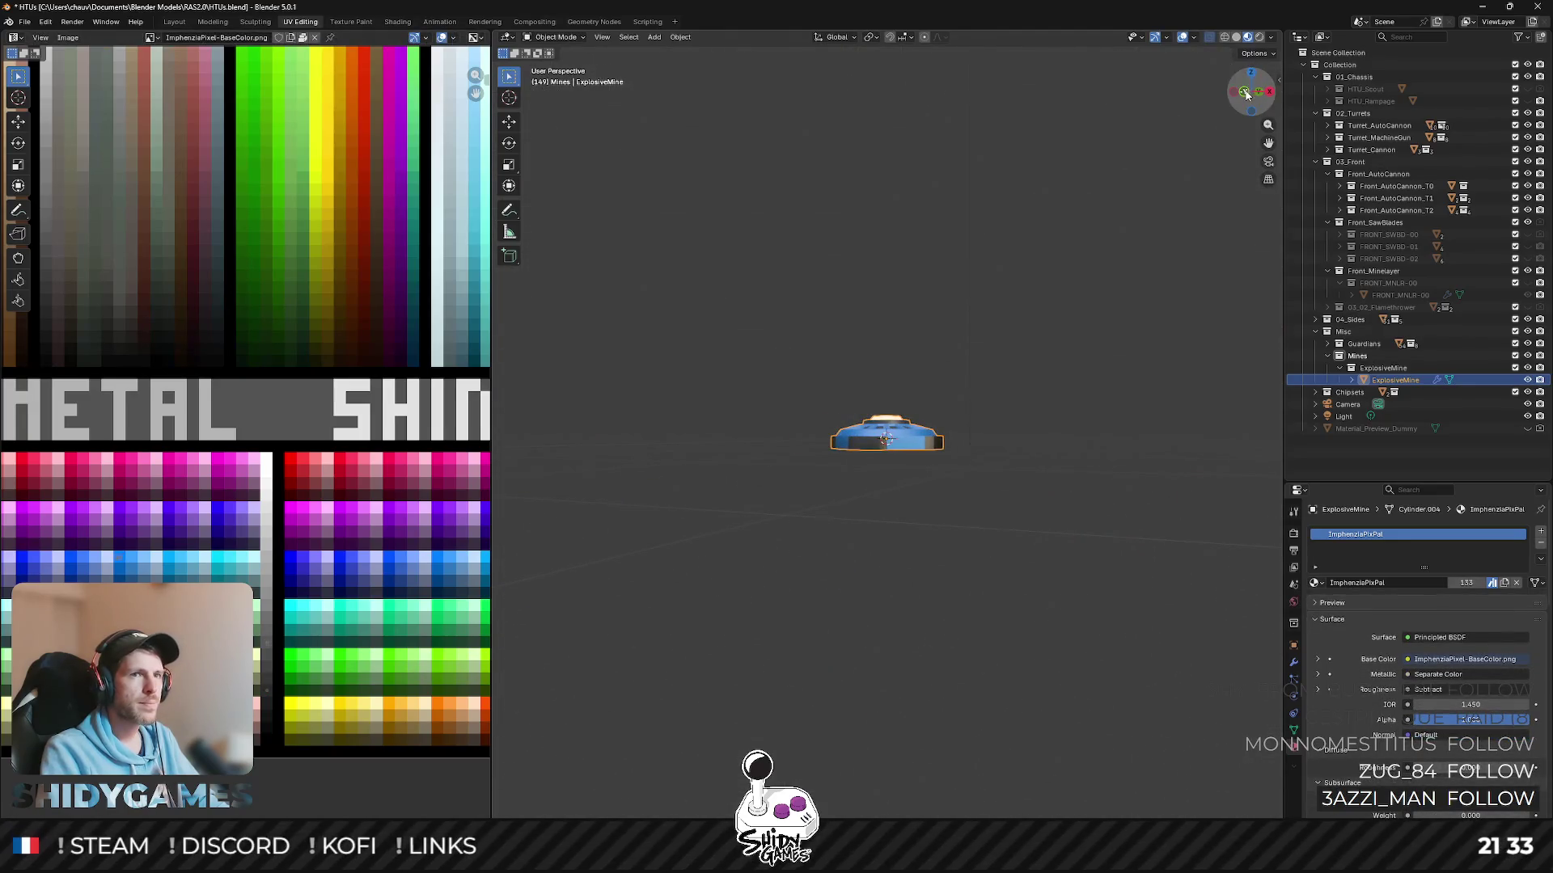
pyautogui.press('Tab')
pyautogui.press('g')
pyautogui.press('z')
pyautogui.click(876, 429)
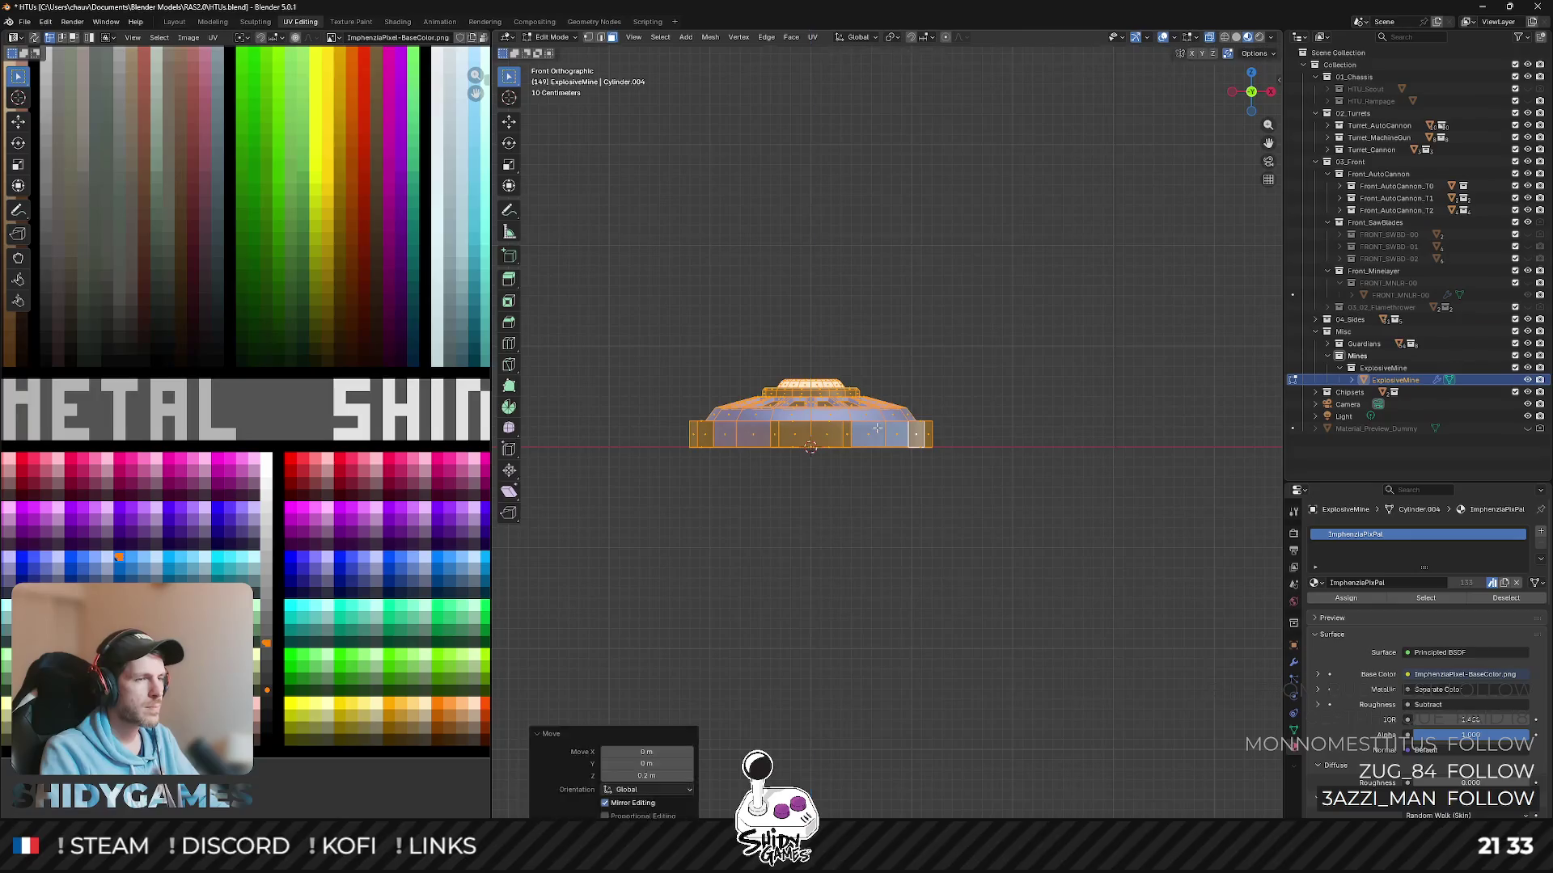
pyautogui.press('Tab')
pyautogui.moveTo(877, 430); pyautogui.dragTo(1127, 191, button='middle')
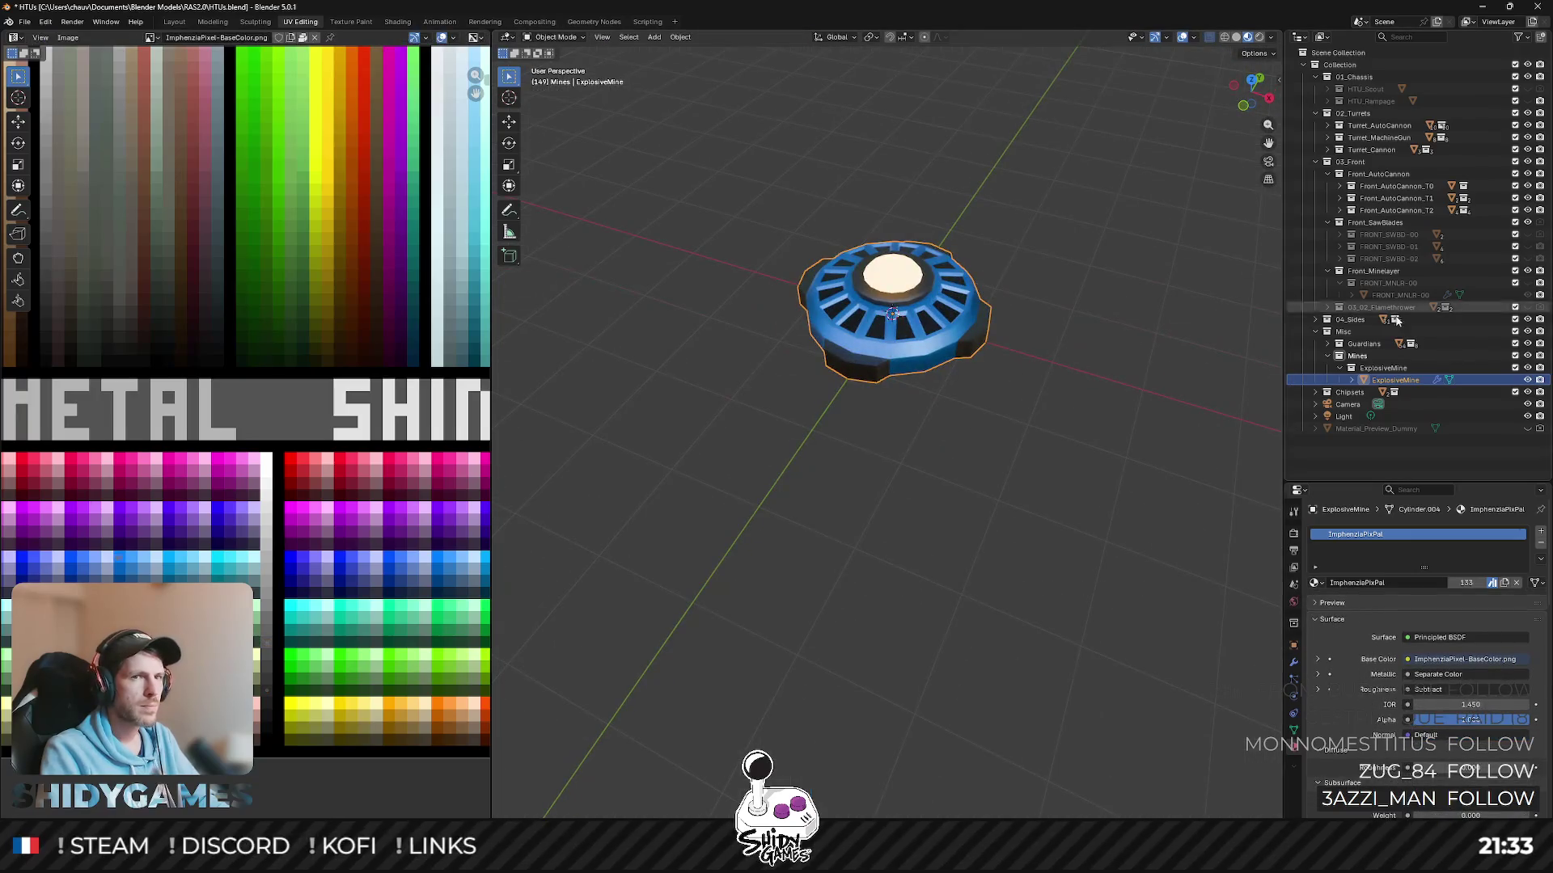
# - Unhide the HTU_Rampage to compare the mine's size with the vehicle, then hide the vehicles again
pyautogui.click(1526, 101)
pyautogui.moveTo(1067, 256)
pyautogui.mouseDown(button='middle')
pyautogui.moveTo(1028, 227)
pyautogui.moveTo(1056, 206)
pyautogui.mouseUp(button='middle')
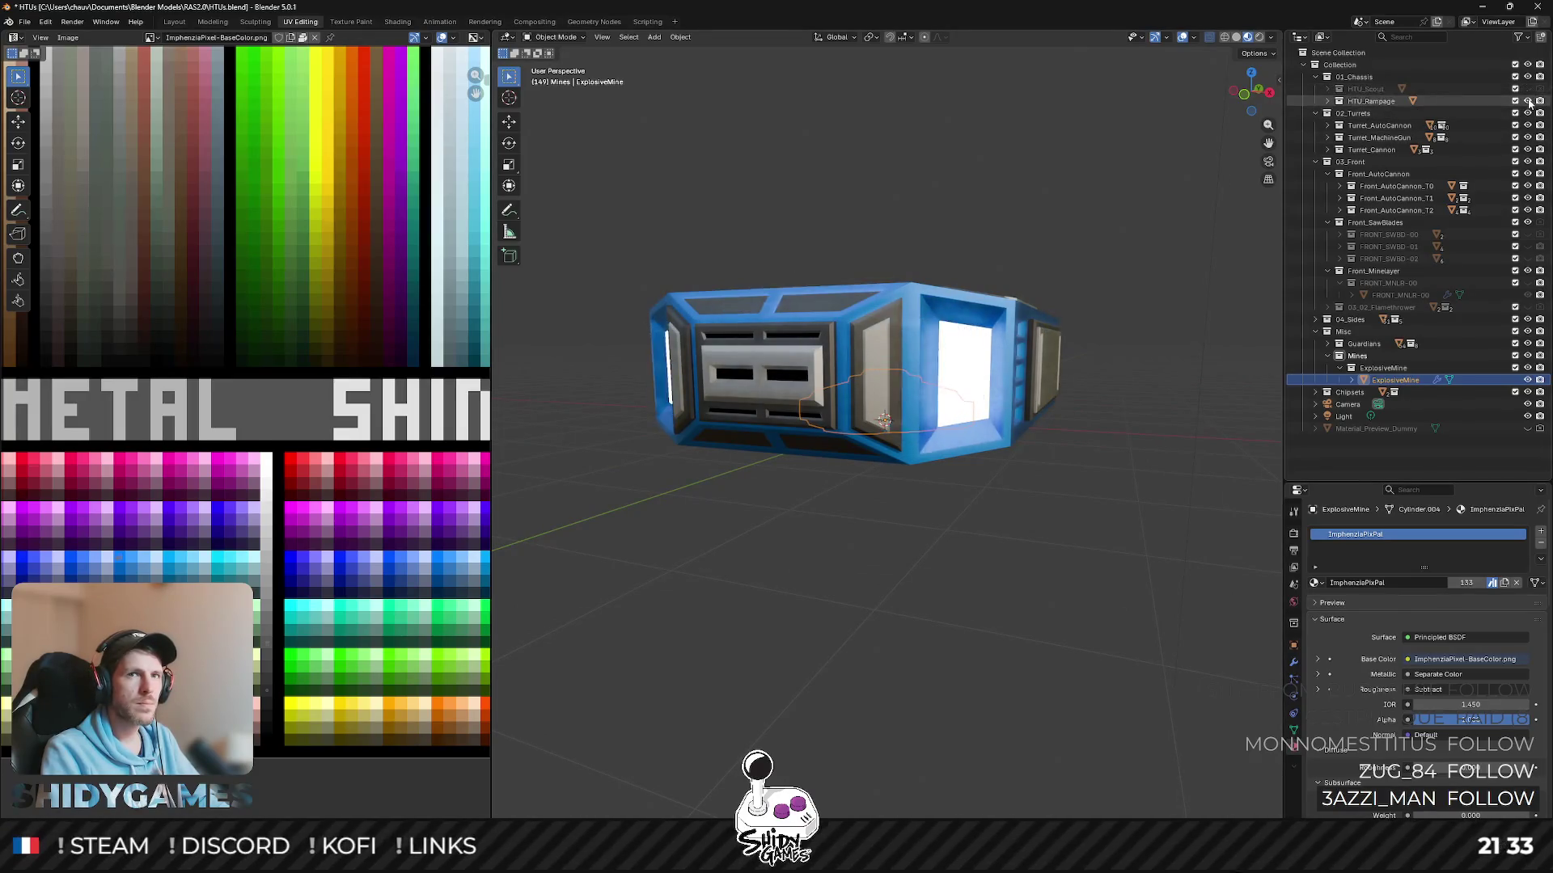
pyautogui.moveTo(1527, 89); pyautogui.dragTo(1528, 101)
pyautogui.moveTo(1074, 289); pyautogui.dragTo(1092, 316, button='middle')
# - Export the ExplosiveMine as FBX and switch over to Unity
pyautogui.click(1382, 368)
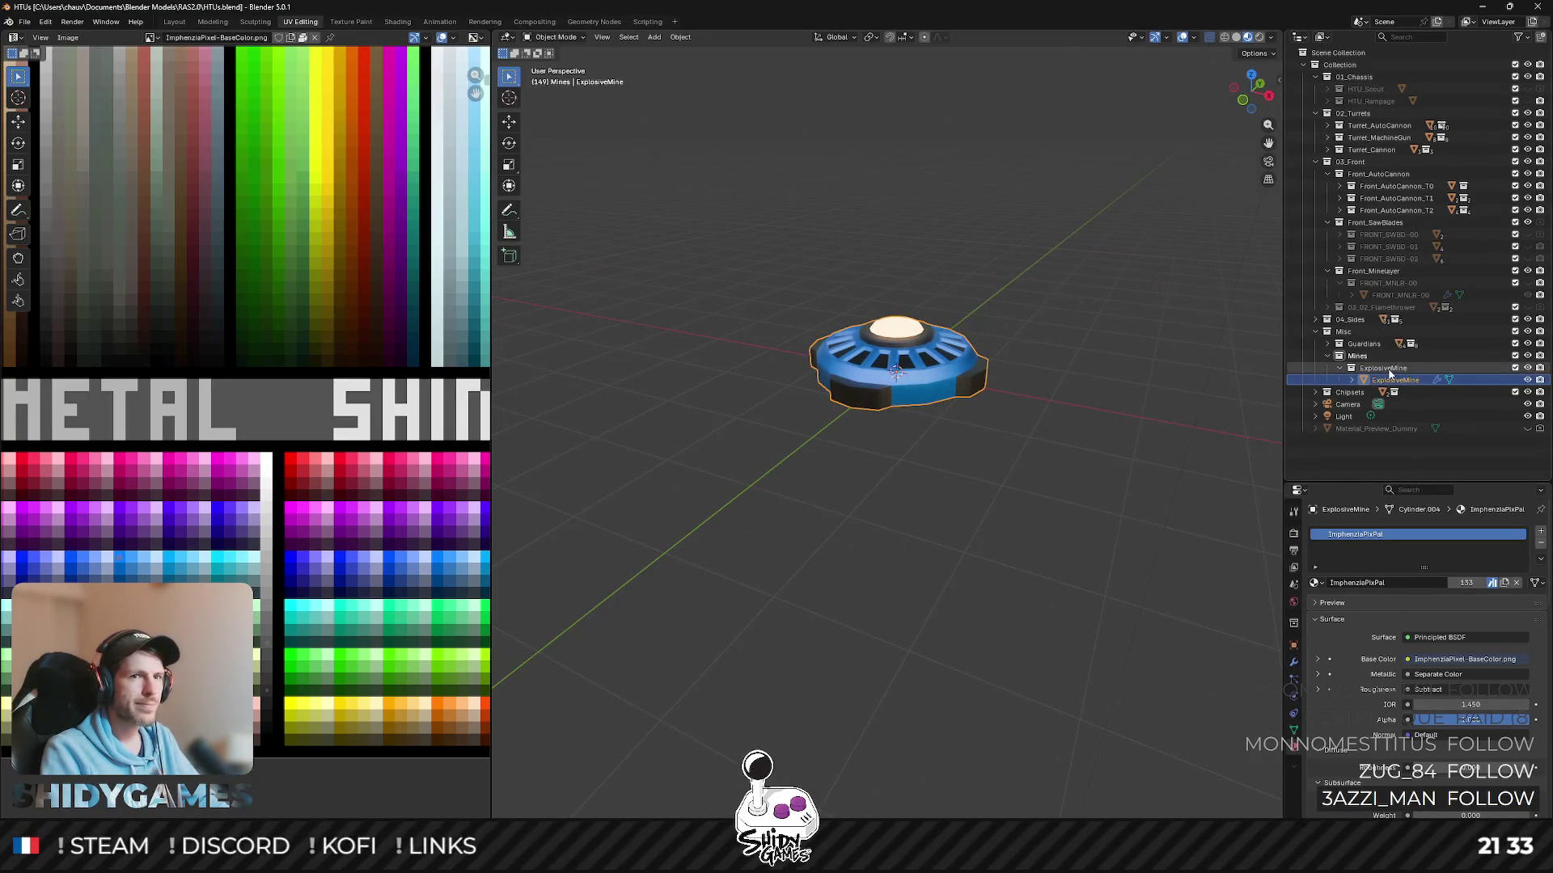
pyautogui.hotkey('ctrl', 'shift', 'e')
pyautogui.press('Return')
pyautogui.hotkey('alt', 'Tab')
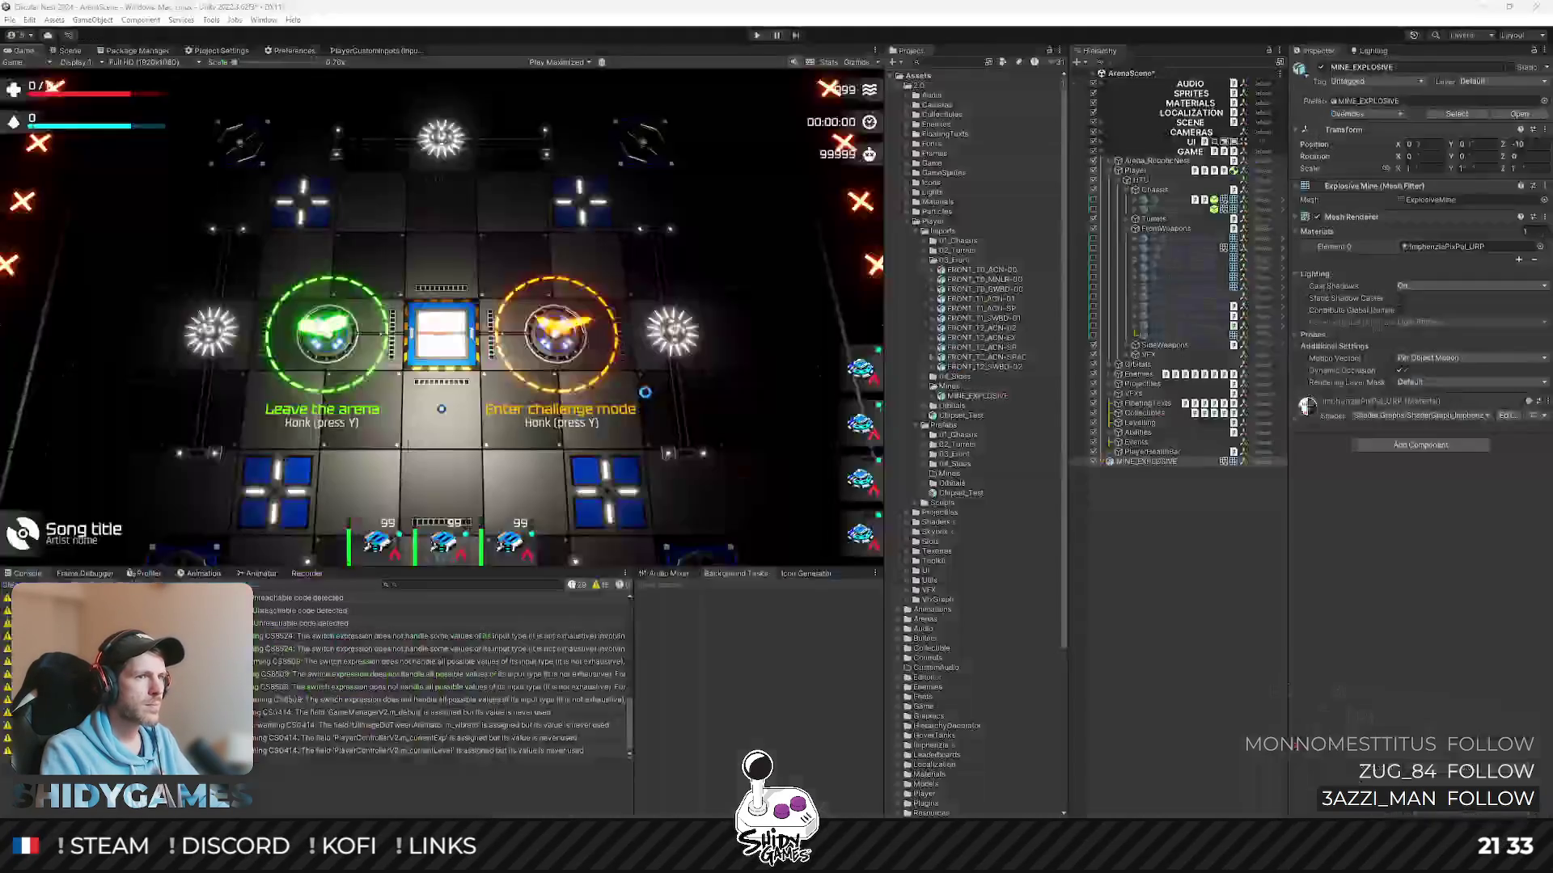
# - Select MINE_EXPLOSIVE and run a quick full-size play test of the arena
pyautogui.click(1152, 460)
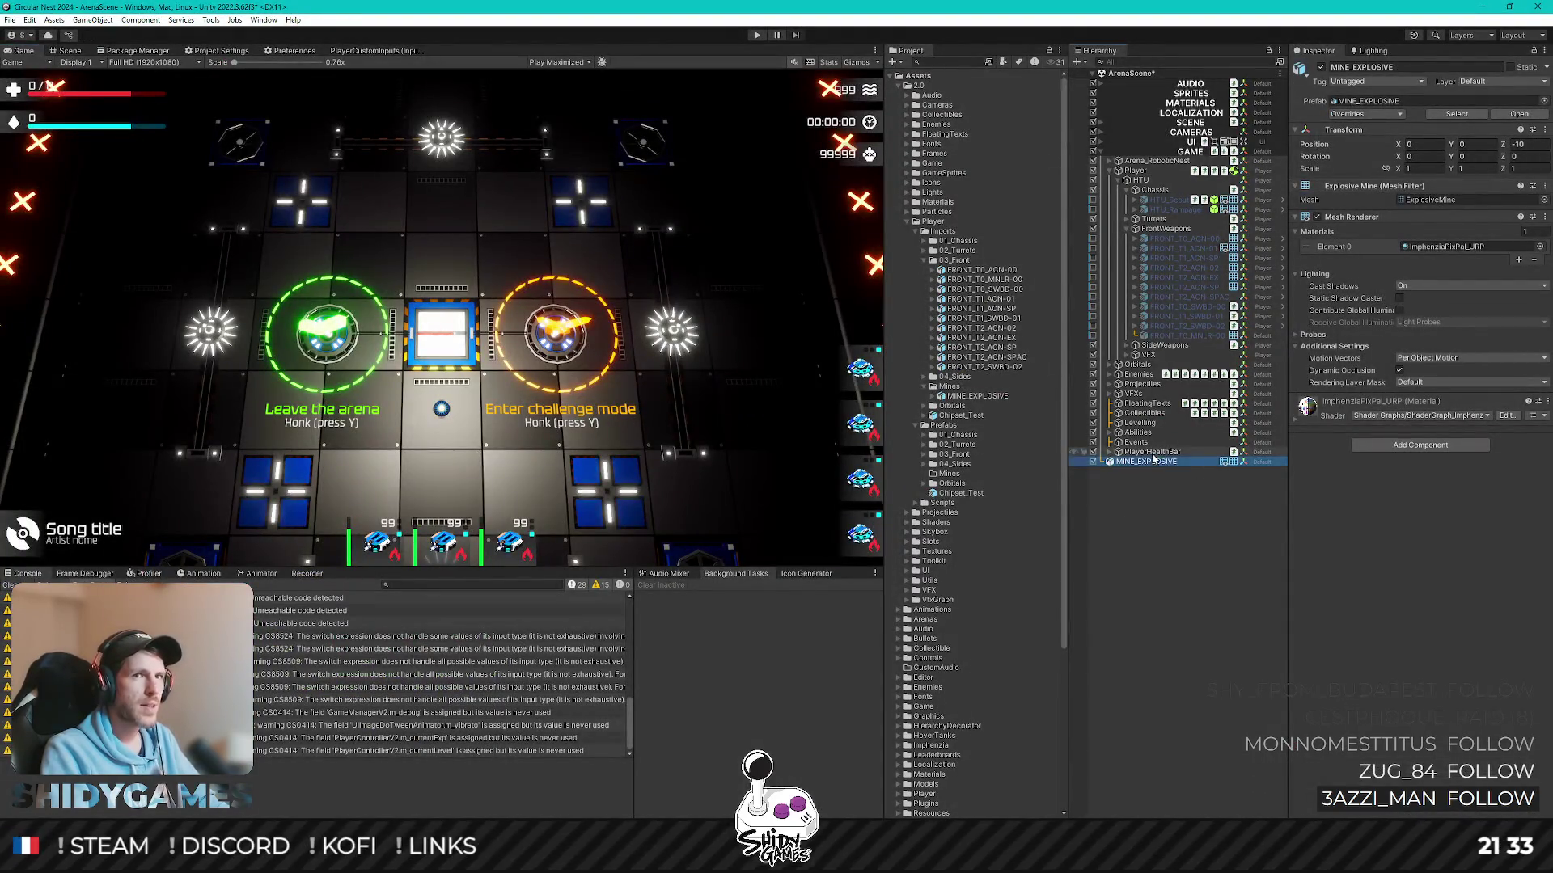
pyautogui.hotkey('shift', 'space')
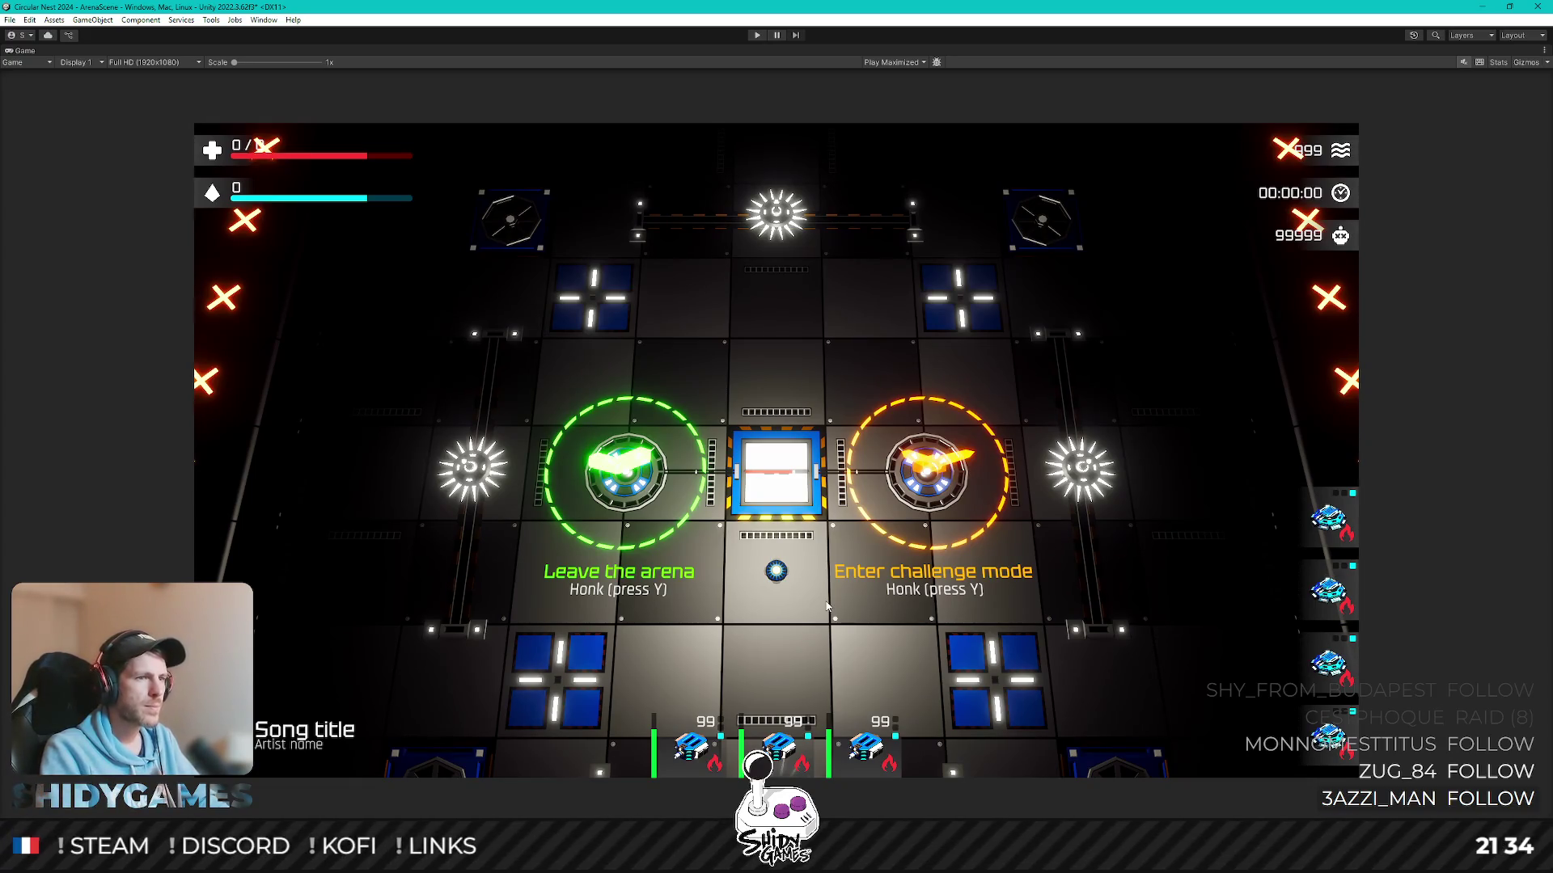
pyautogui.hotkey('shift', 'space')
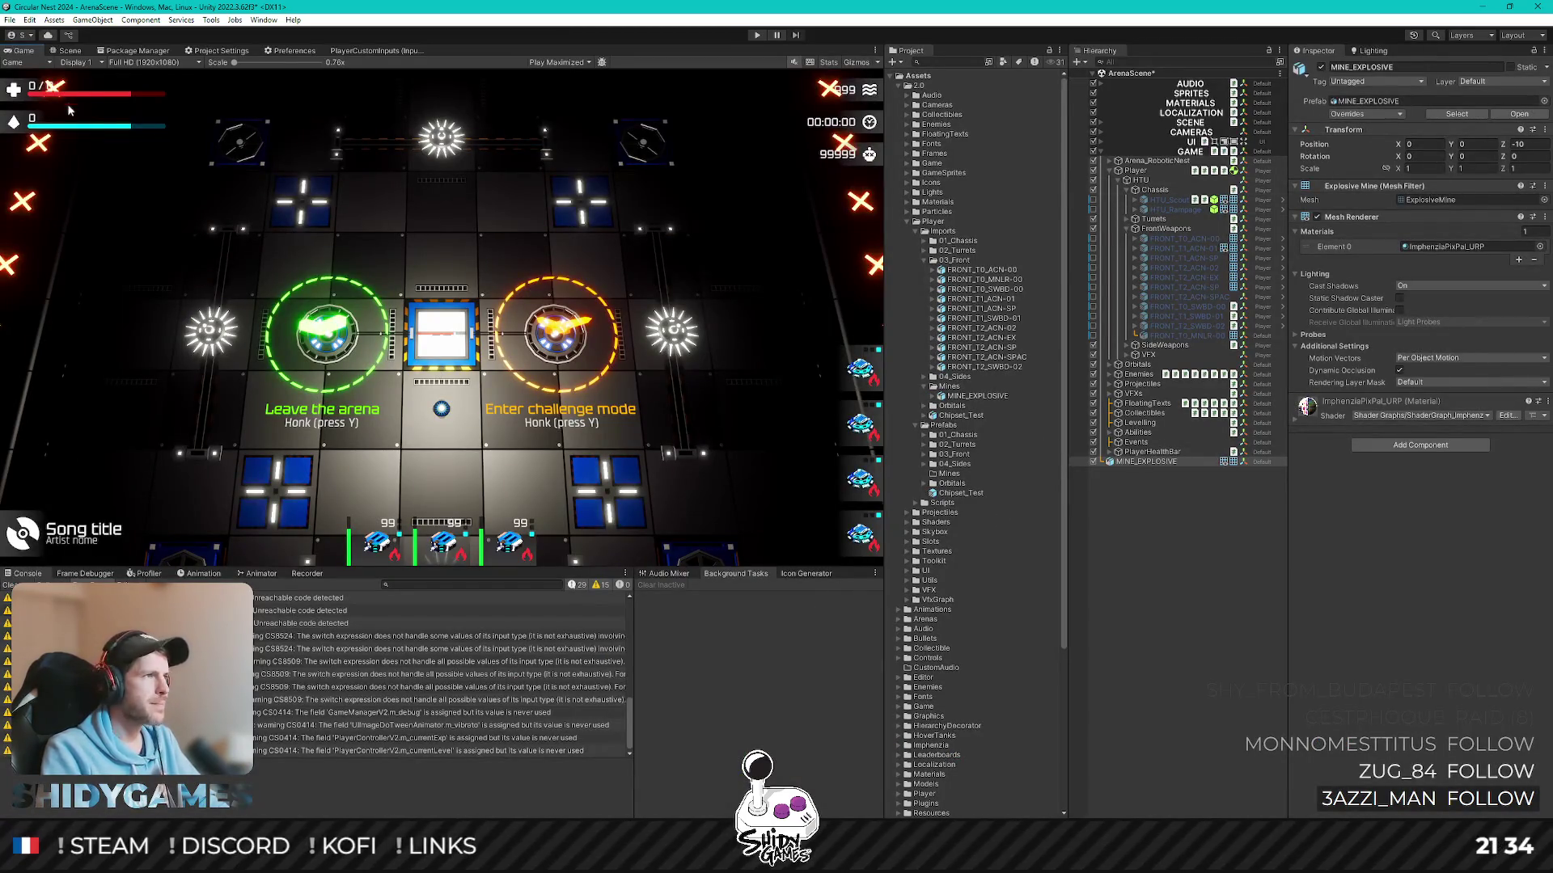
# - Move the mine to X -10, Z 20 in the Scene view and play the arena full-size
pyautogui.click(66, 50)
pyautogui.keyDown('alt'); pyautogui.moveTo(593, 438); pyautogui.dragTo(542, 384); pyautogui.keyUp('alt')
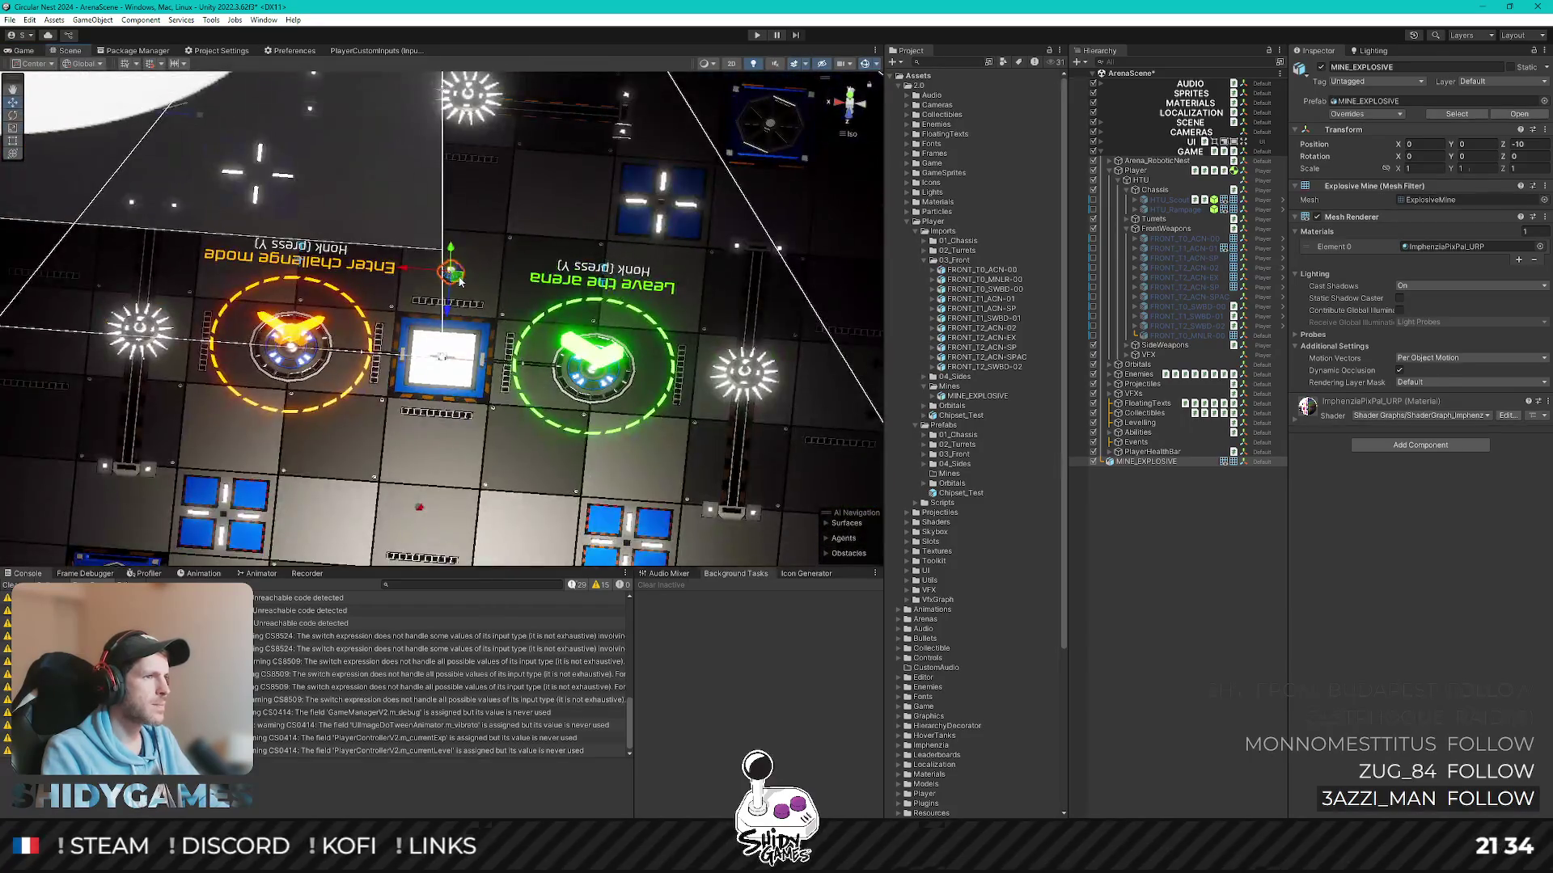
pyautogui.moveTo(542, 524); pyautogui.dragTo(530, 538)
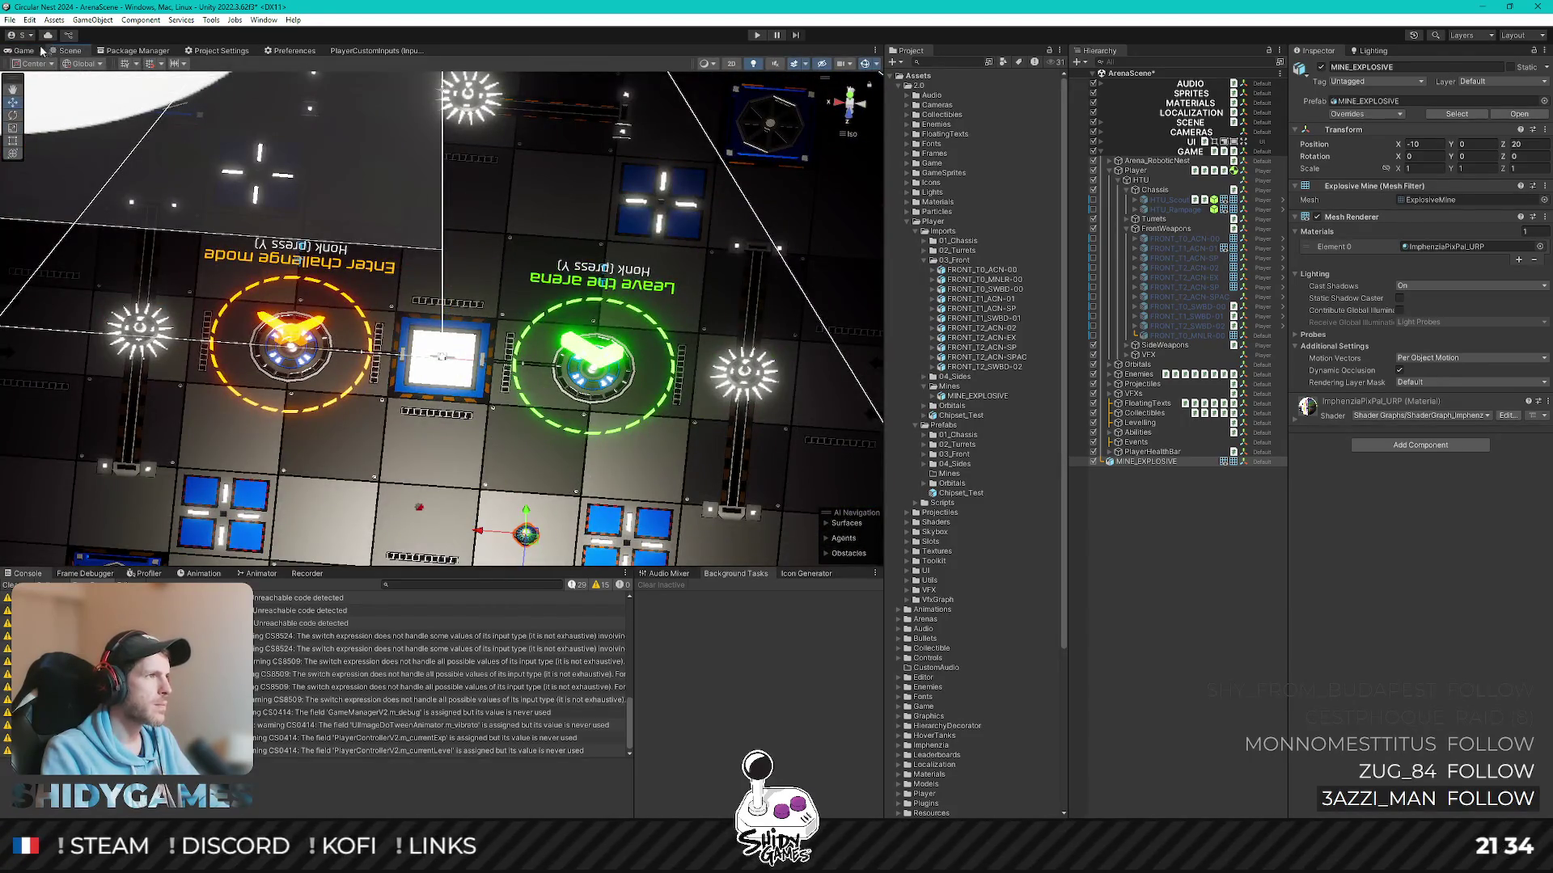
pyautogui.click(29, 52)
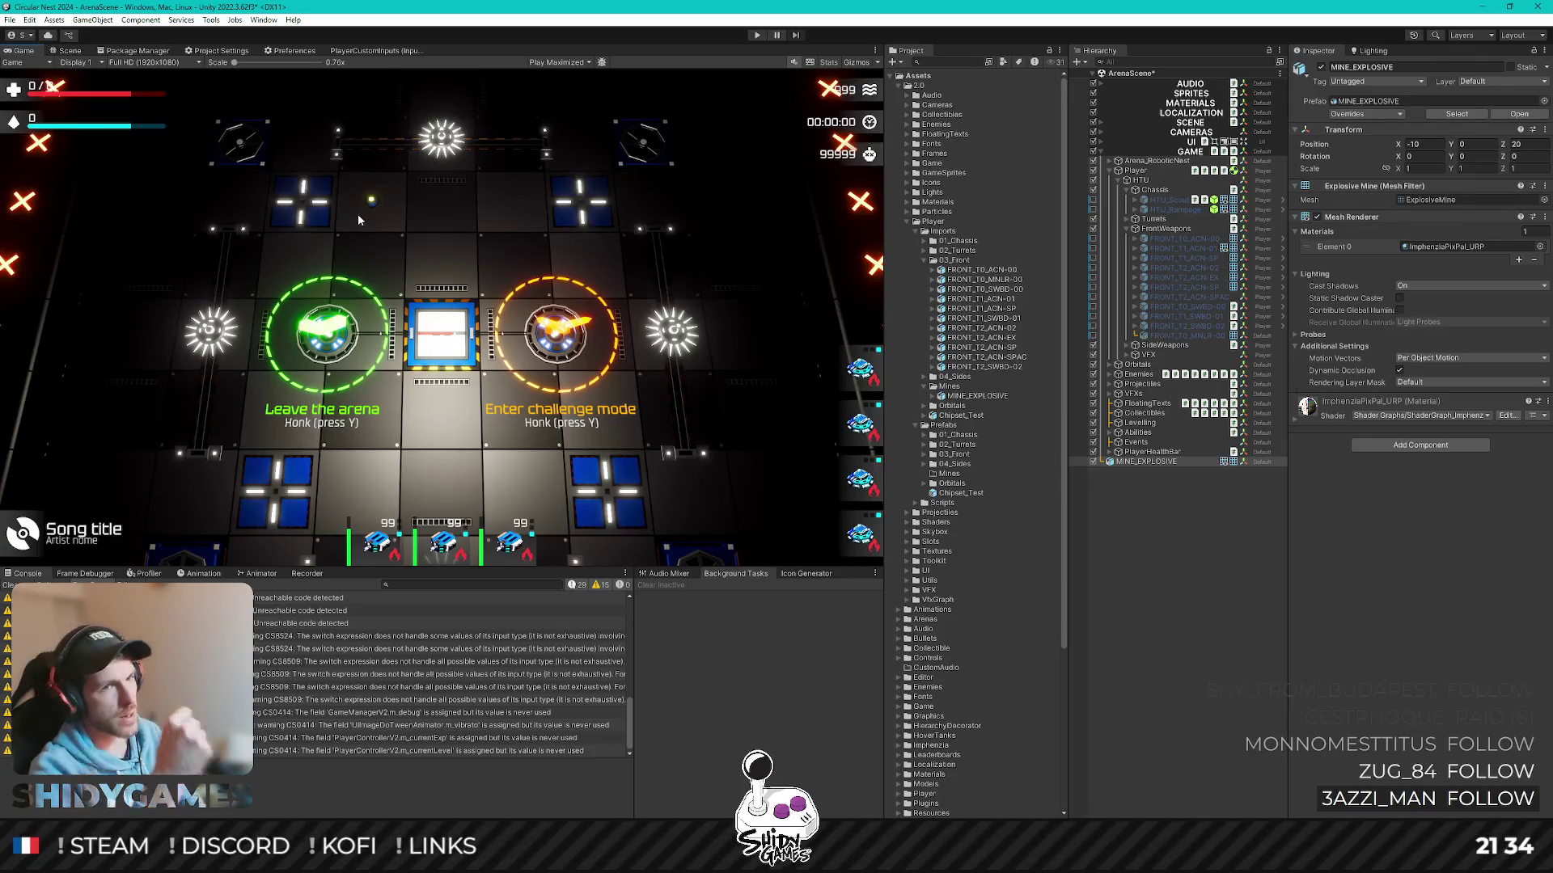
pyautogui.write('0')
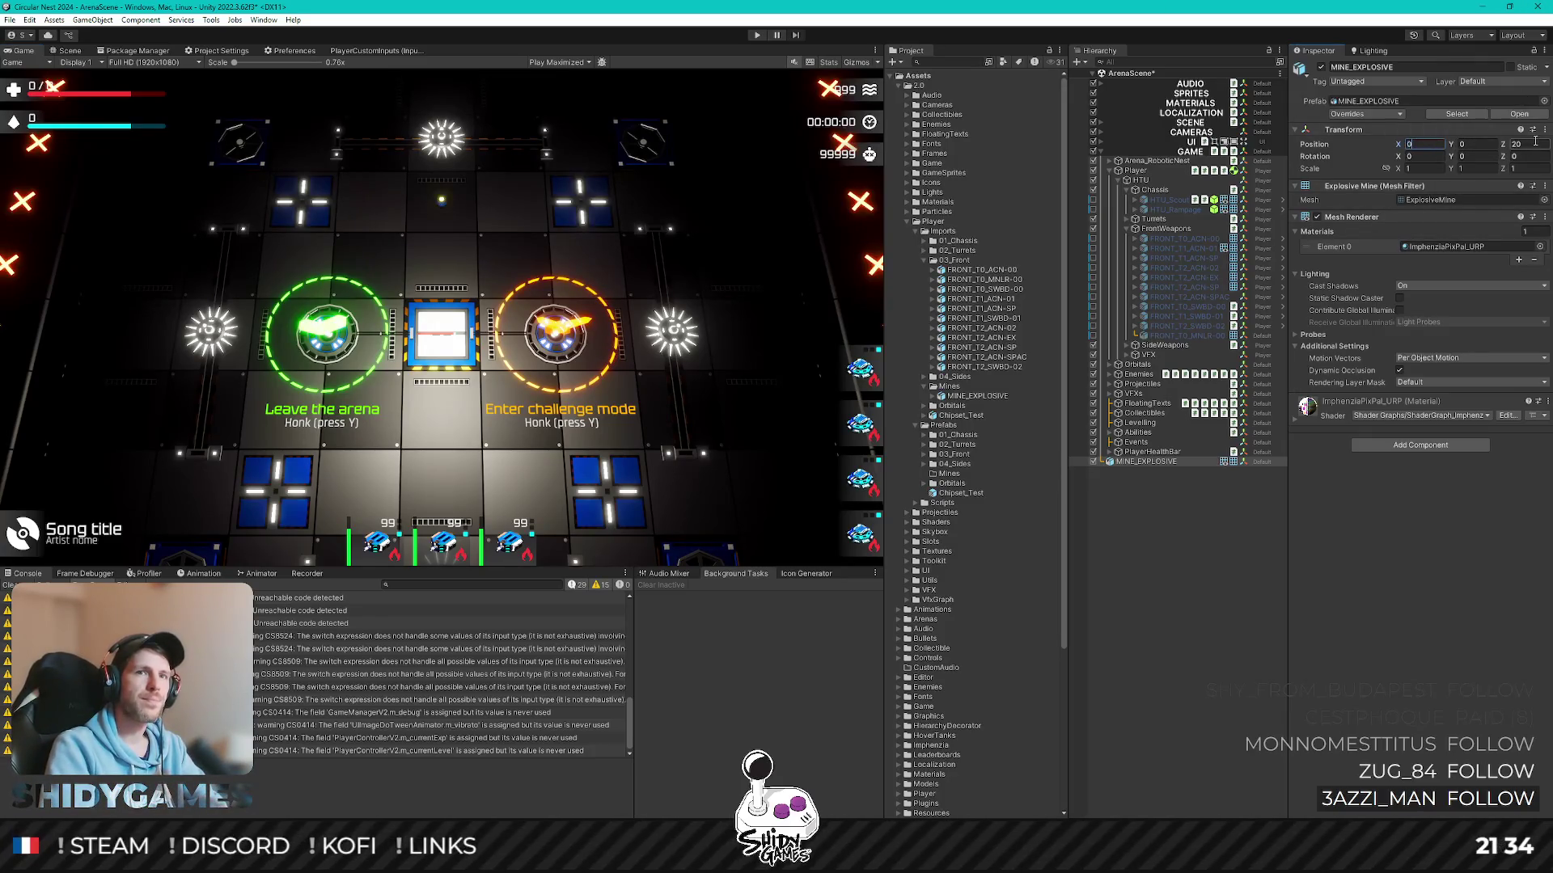
pyautogui.hotkey('shift', 'space')
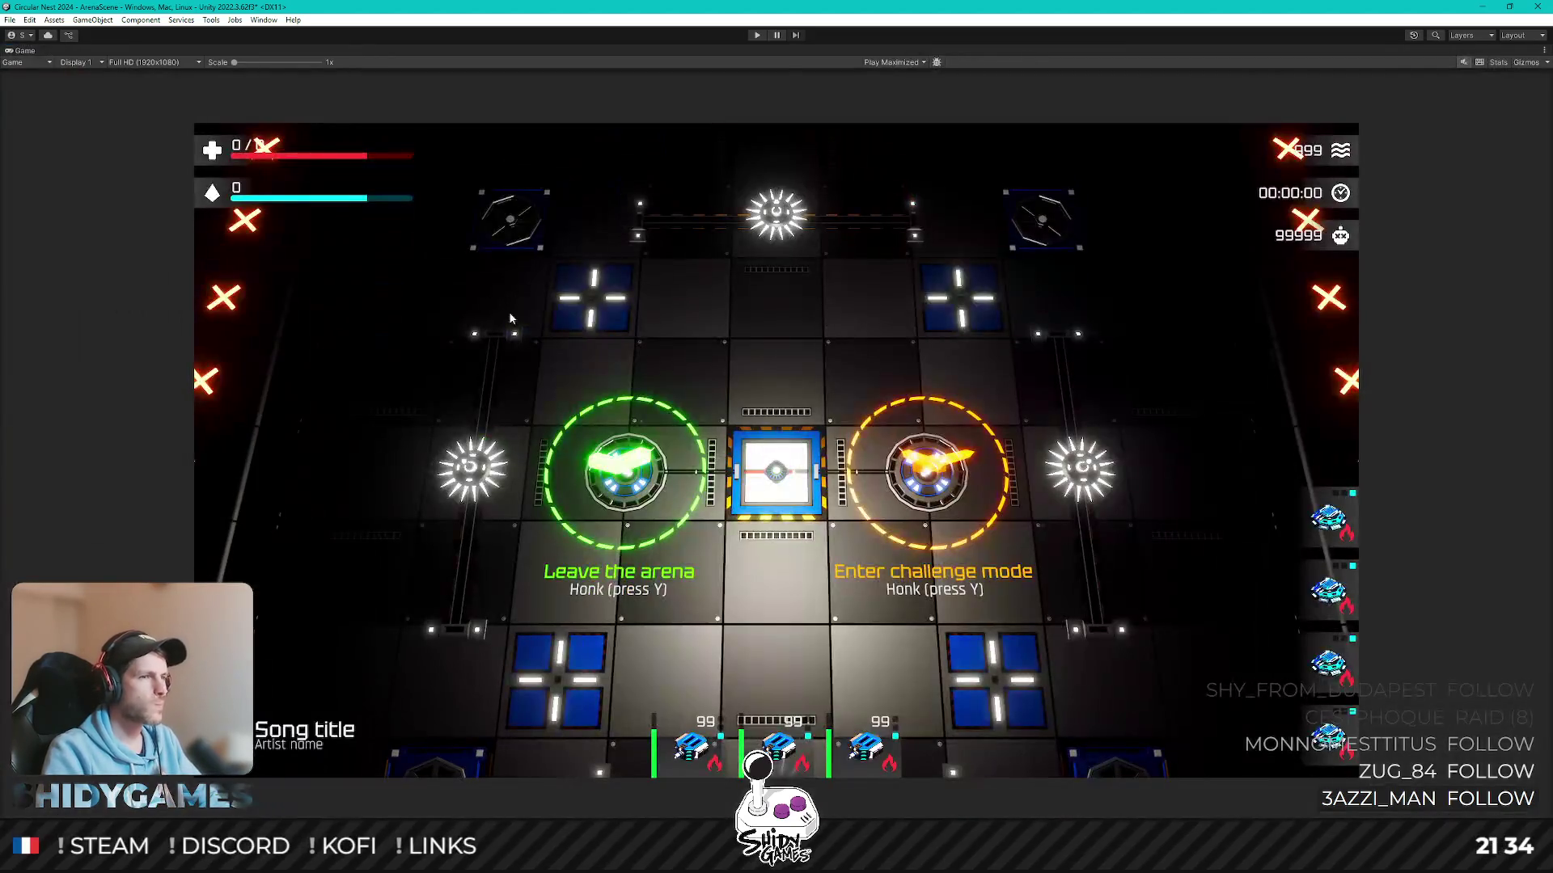
# - Set the game view to Free Aspect and stop the play test
pyautogui.click(146, 62)
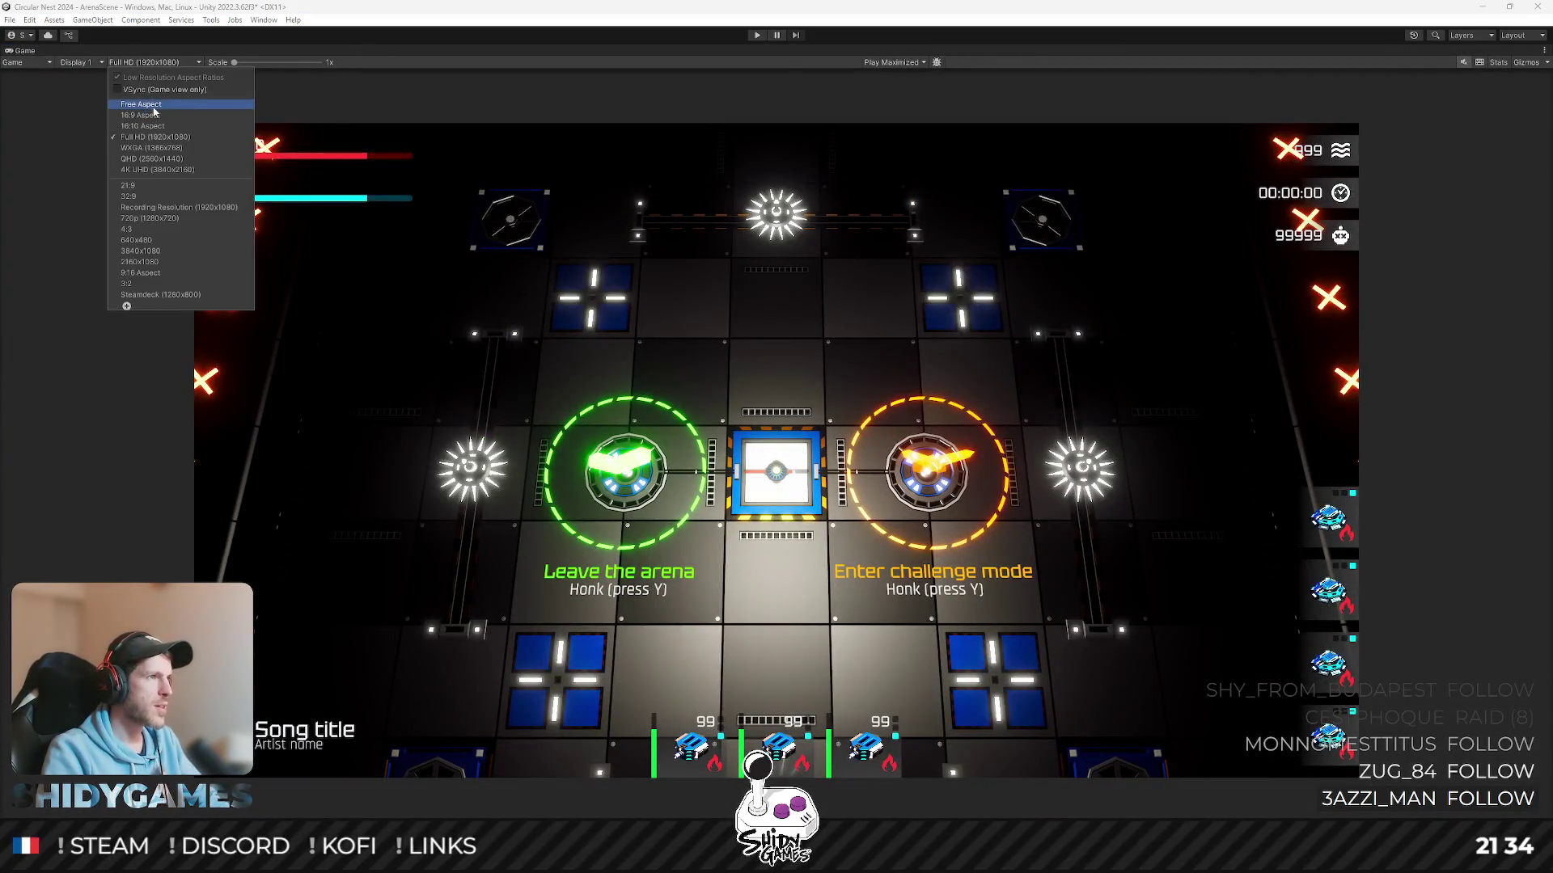
pyautogui.click(156, 108)
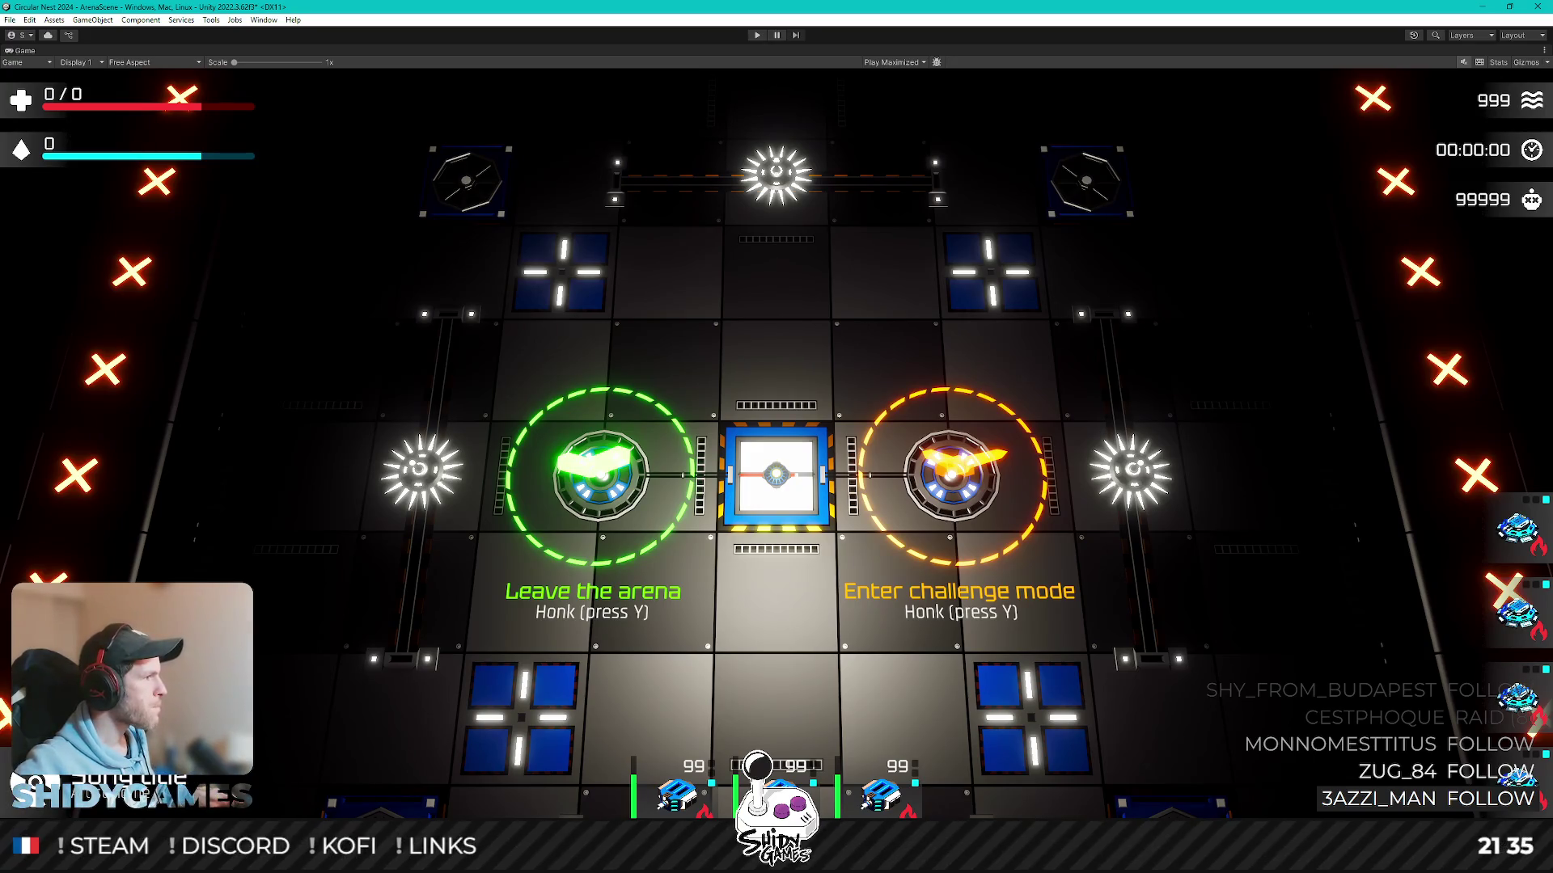
pyautogui.hotkey('ctrl', 'p')
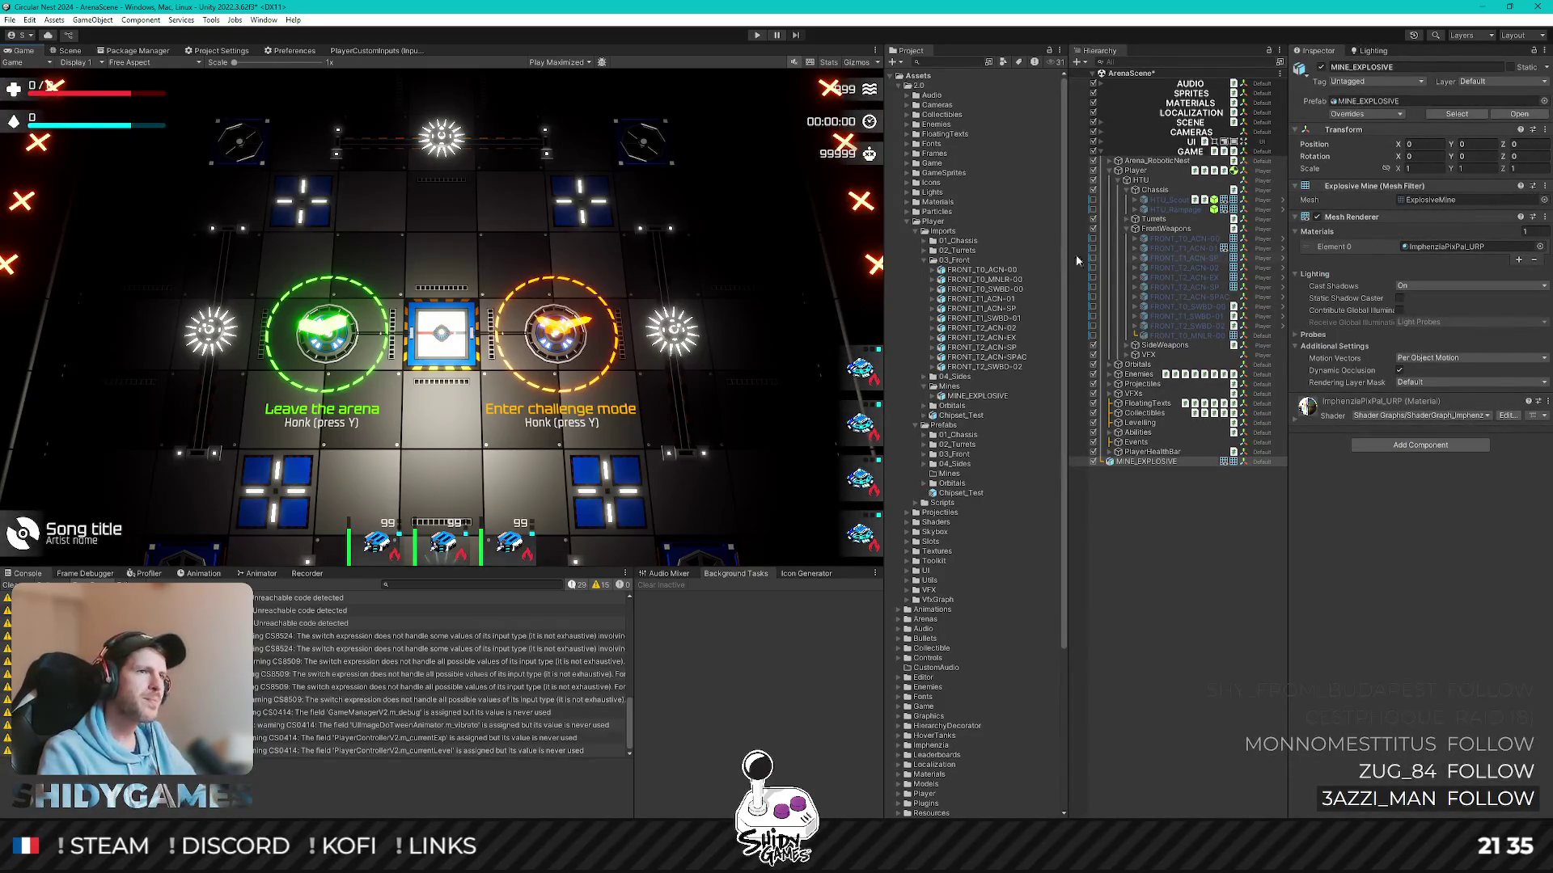
# - Check the rendering statistics overlay with MINE_EXPLOSIVE selected, then clear the selection
pyautogui.click(1147, 461)
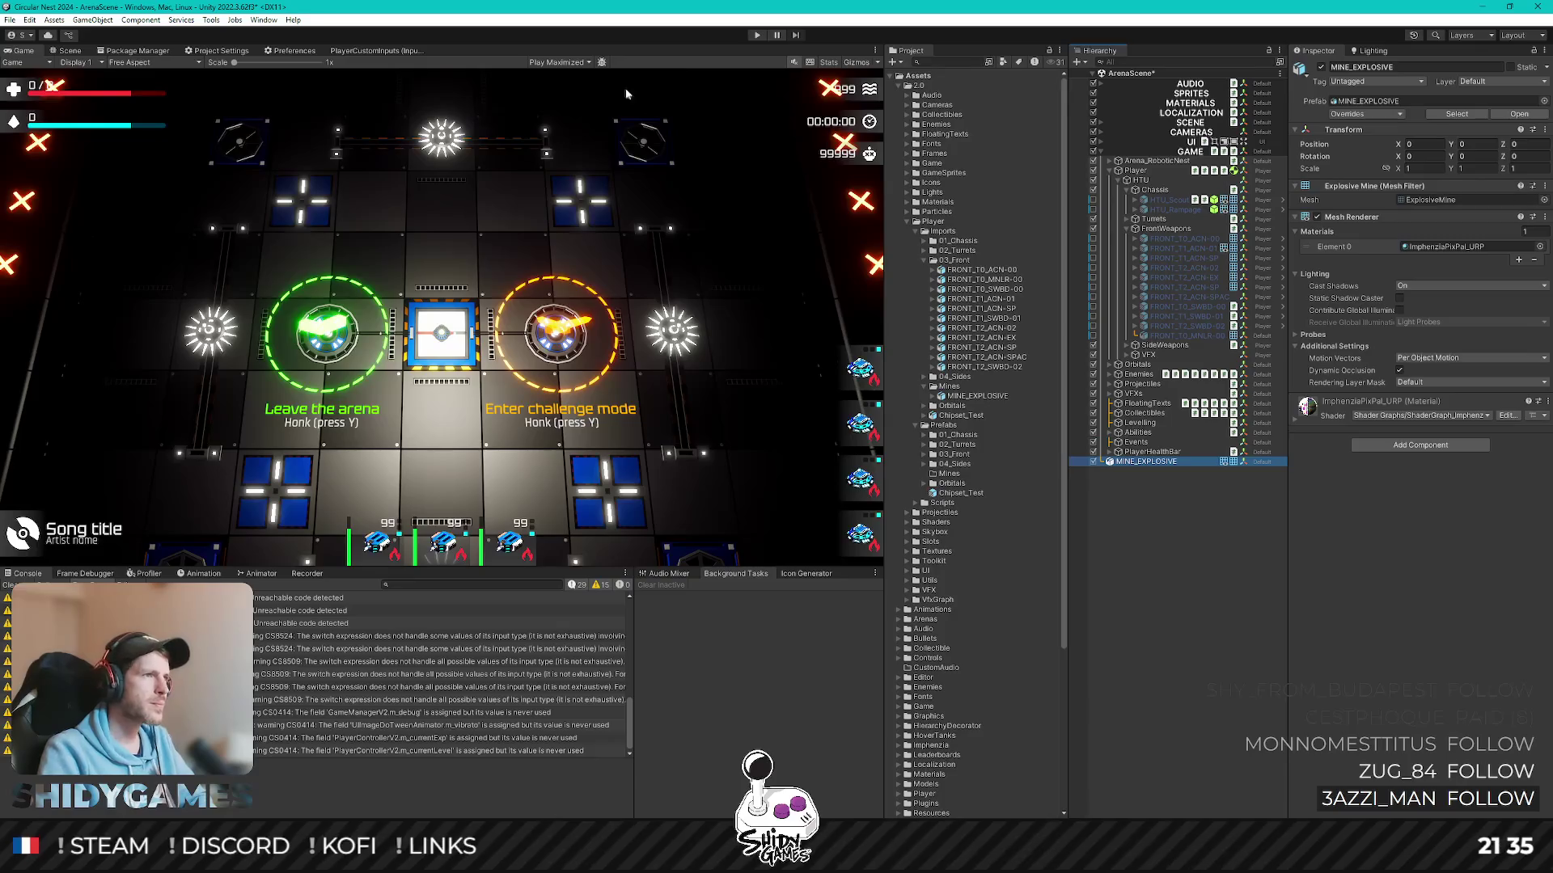
pyautogui.click(828, 63)
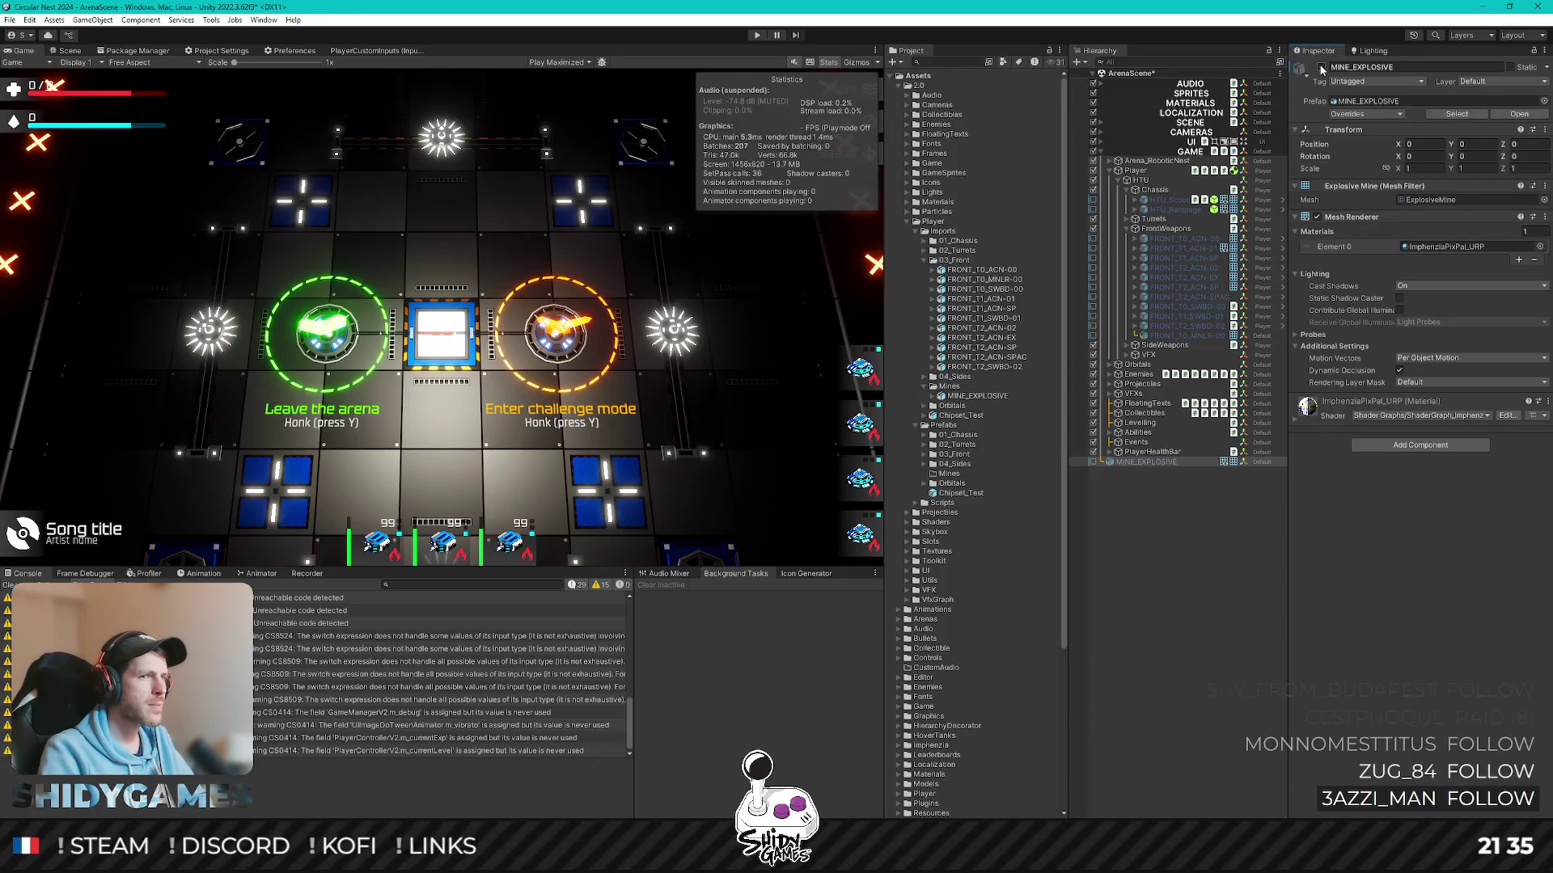
pyautogui.click(830, 64)
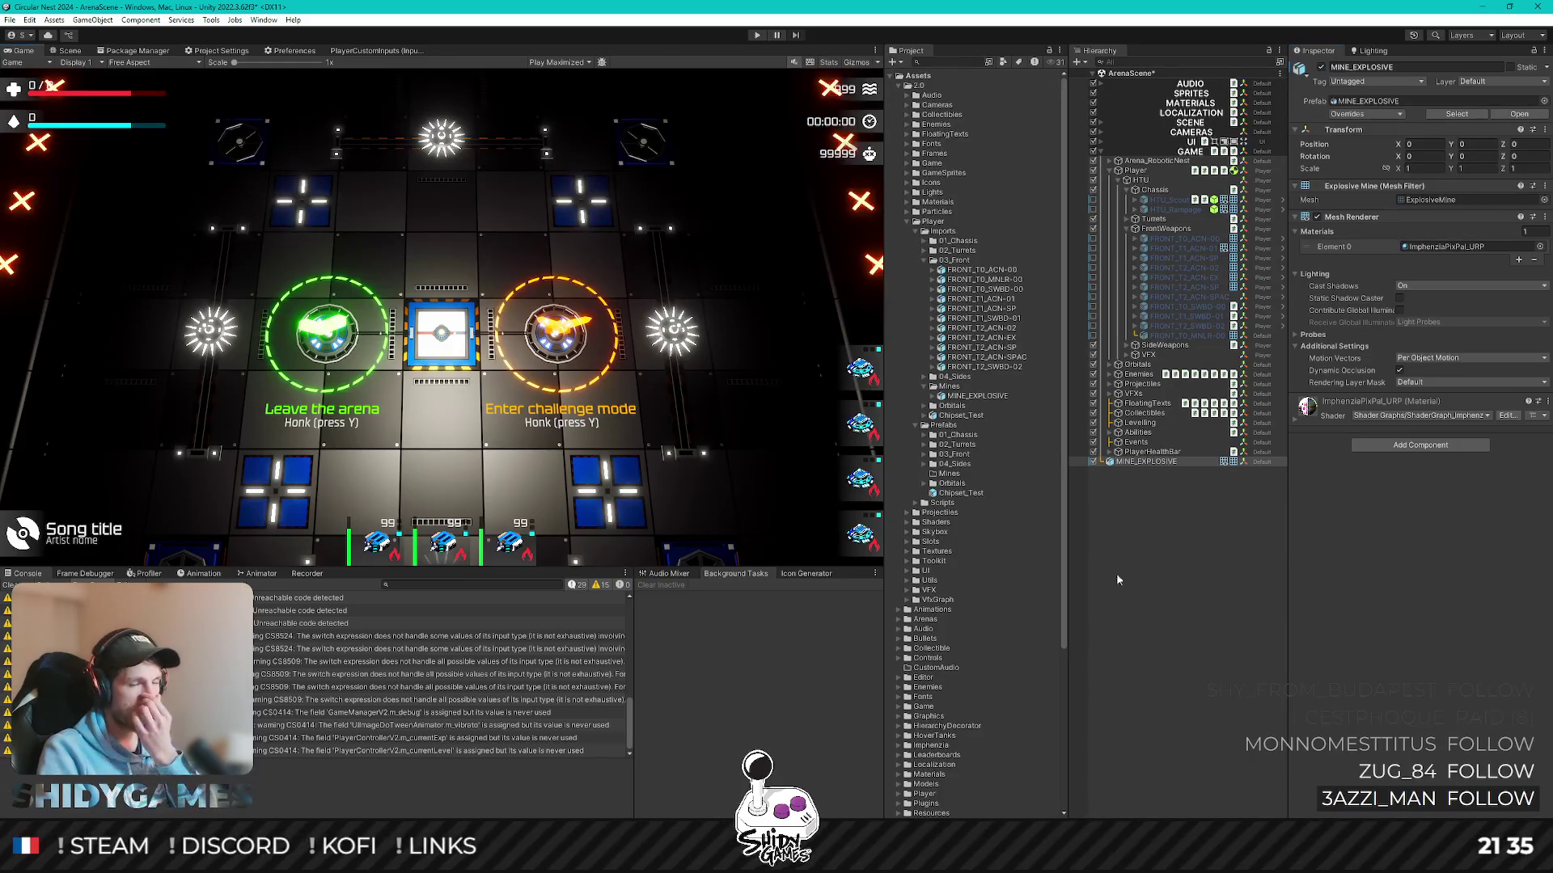
pyautogui.click(1176, 560)
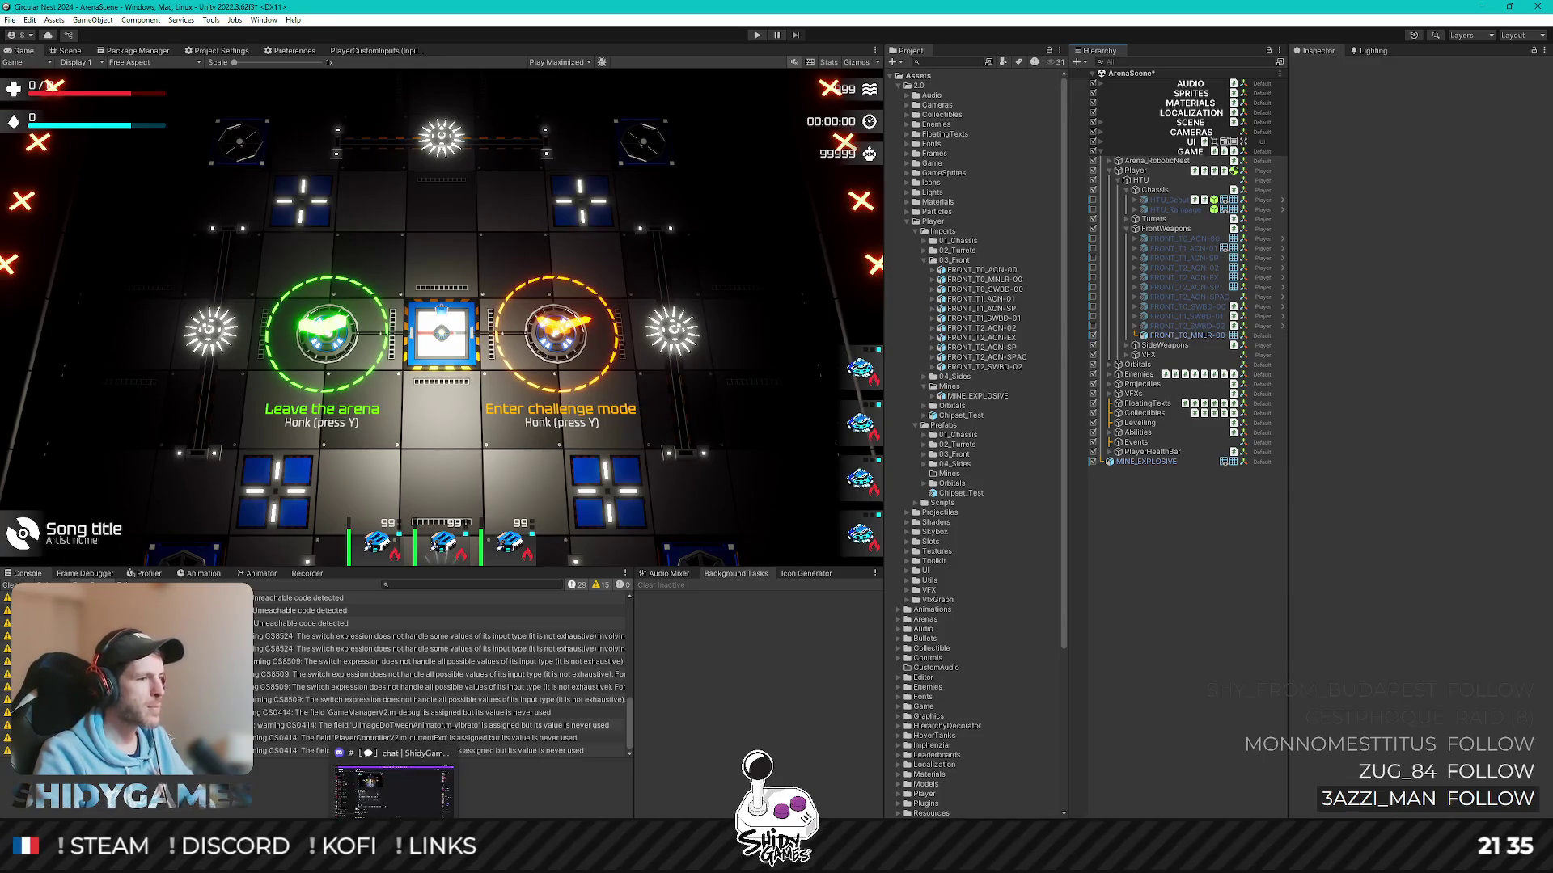
# - Switch over to Blender and hide the ExplosiveMine model
pyautogui.hotkey('alt', 'Tab')
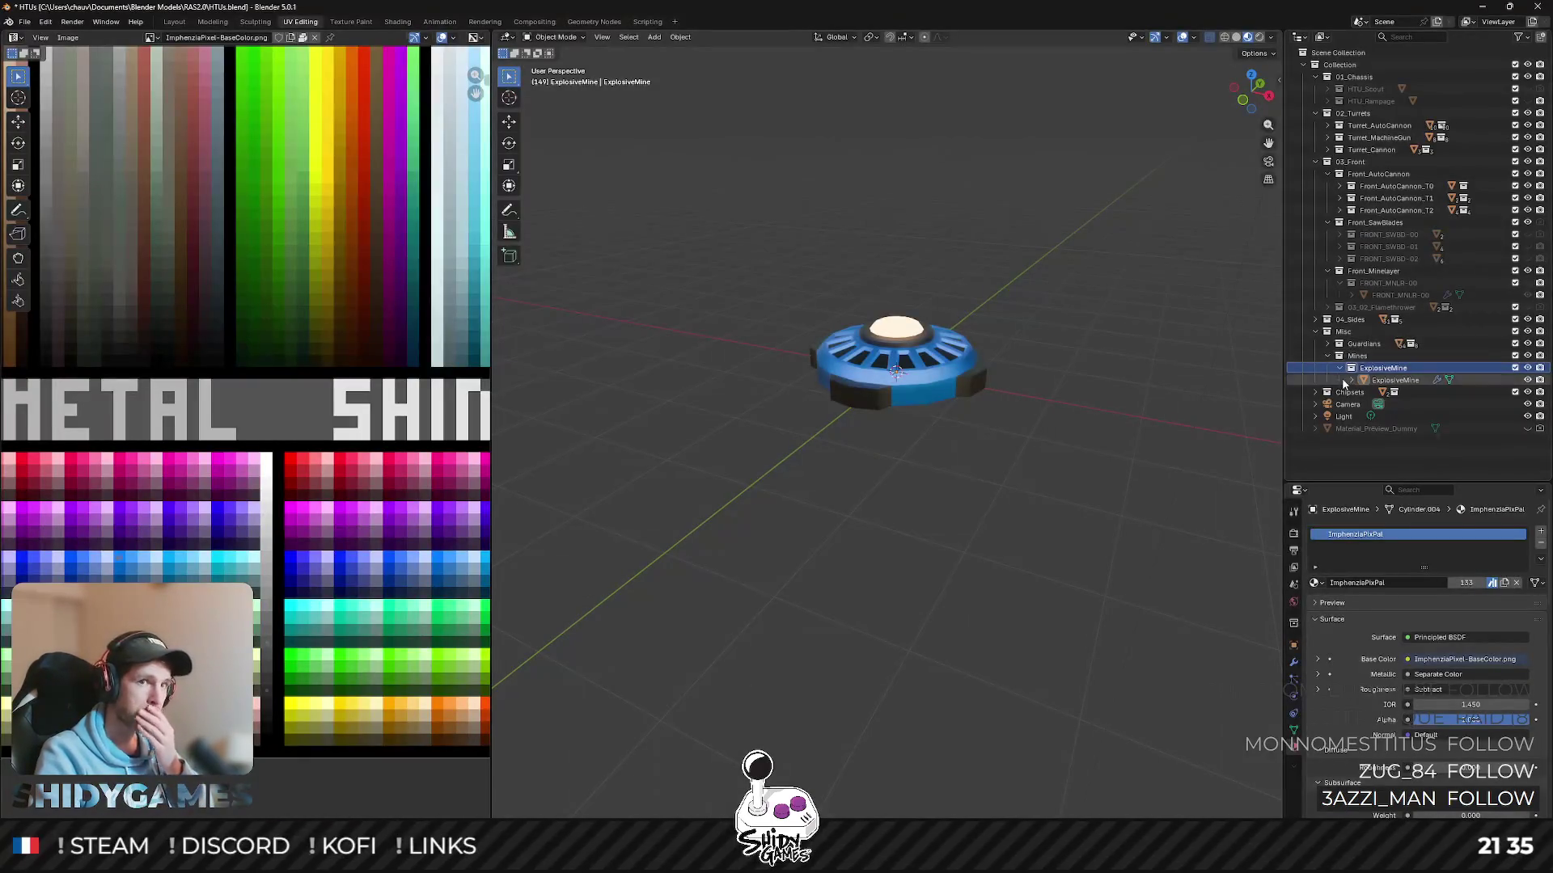
pyautogui.click(1538, 369)
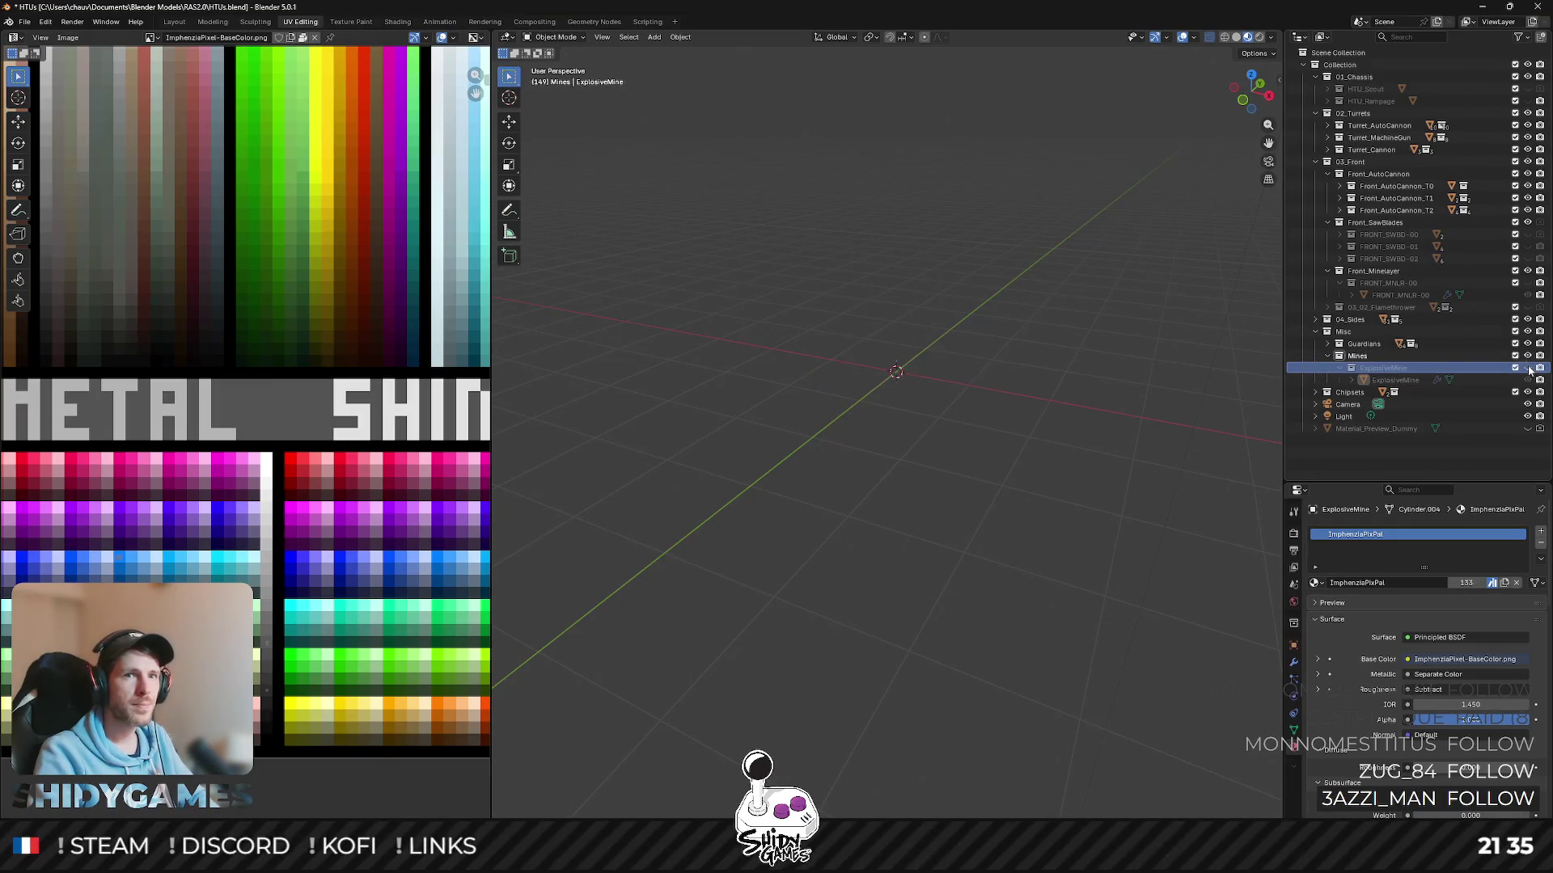
# - Unhide HTU_Rampage and its front minelayer, select the minelayer and edit its mesh from top view
pyautogui.click(1528, 101)
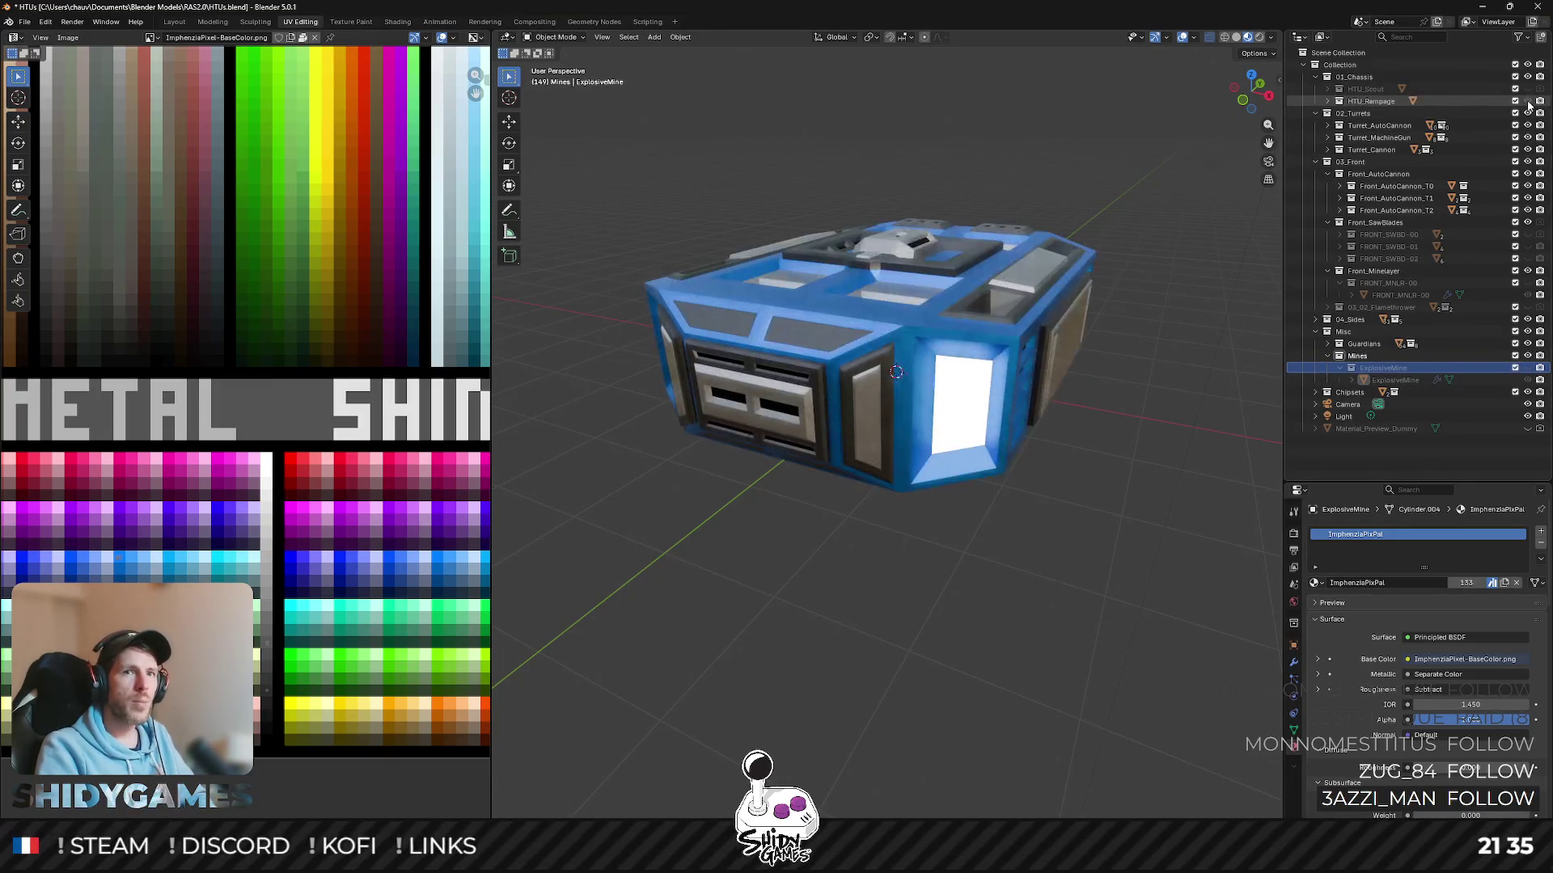
pyautogui.click(1528, 283)
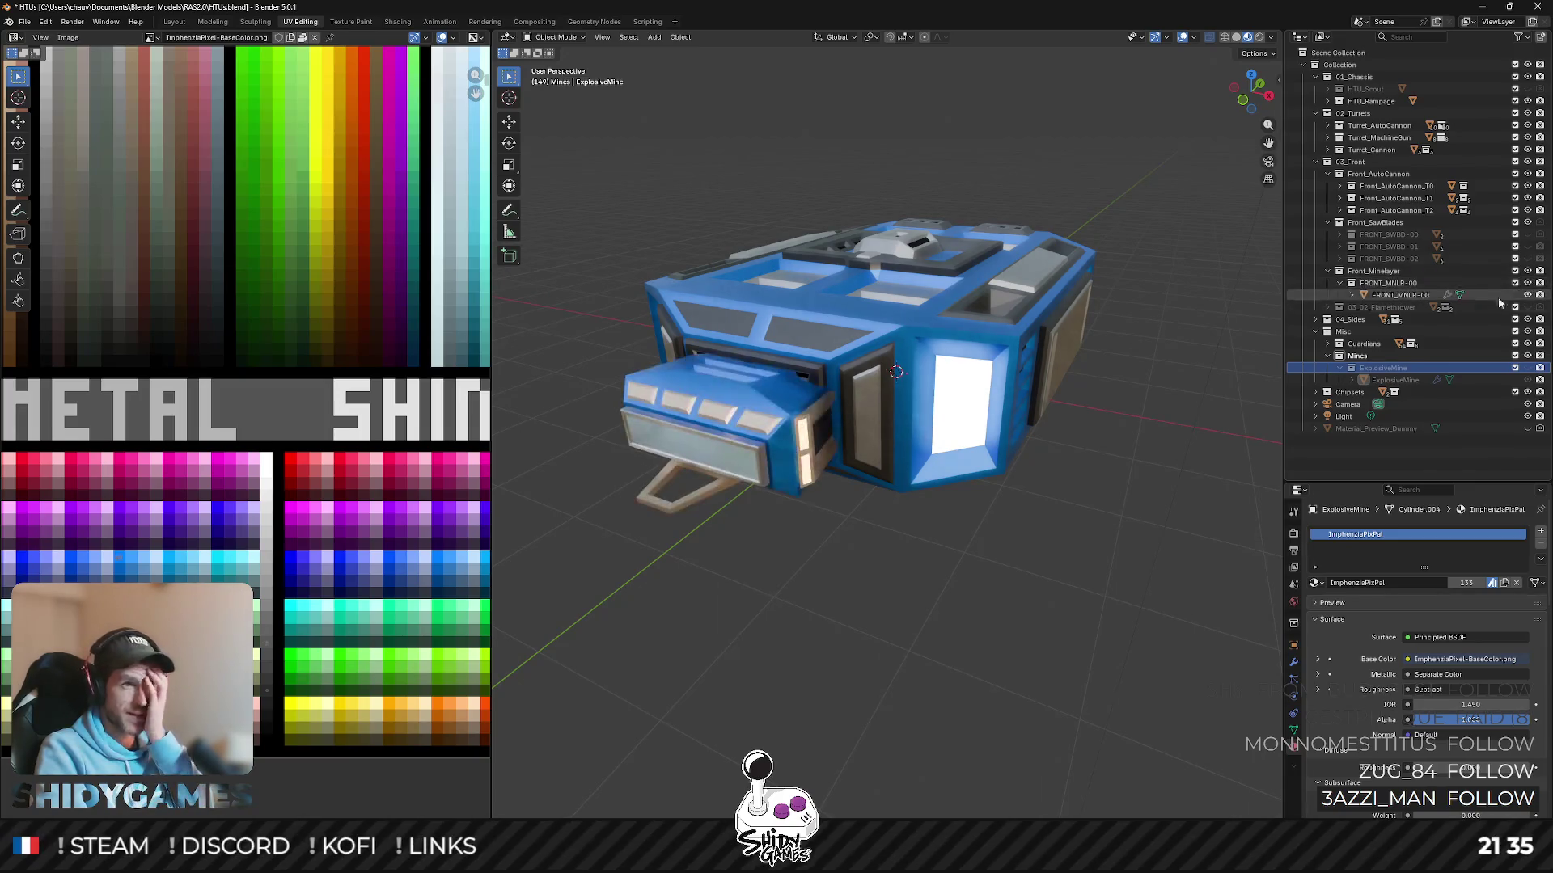
pyautogui.click(787, 447)
pyautogui.moveTo(885, 325); pyautogui.dragTo(995, 298, button='middle')
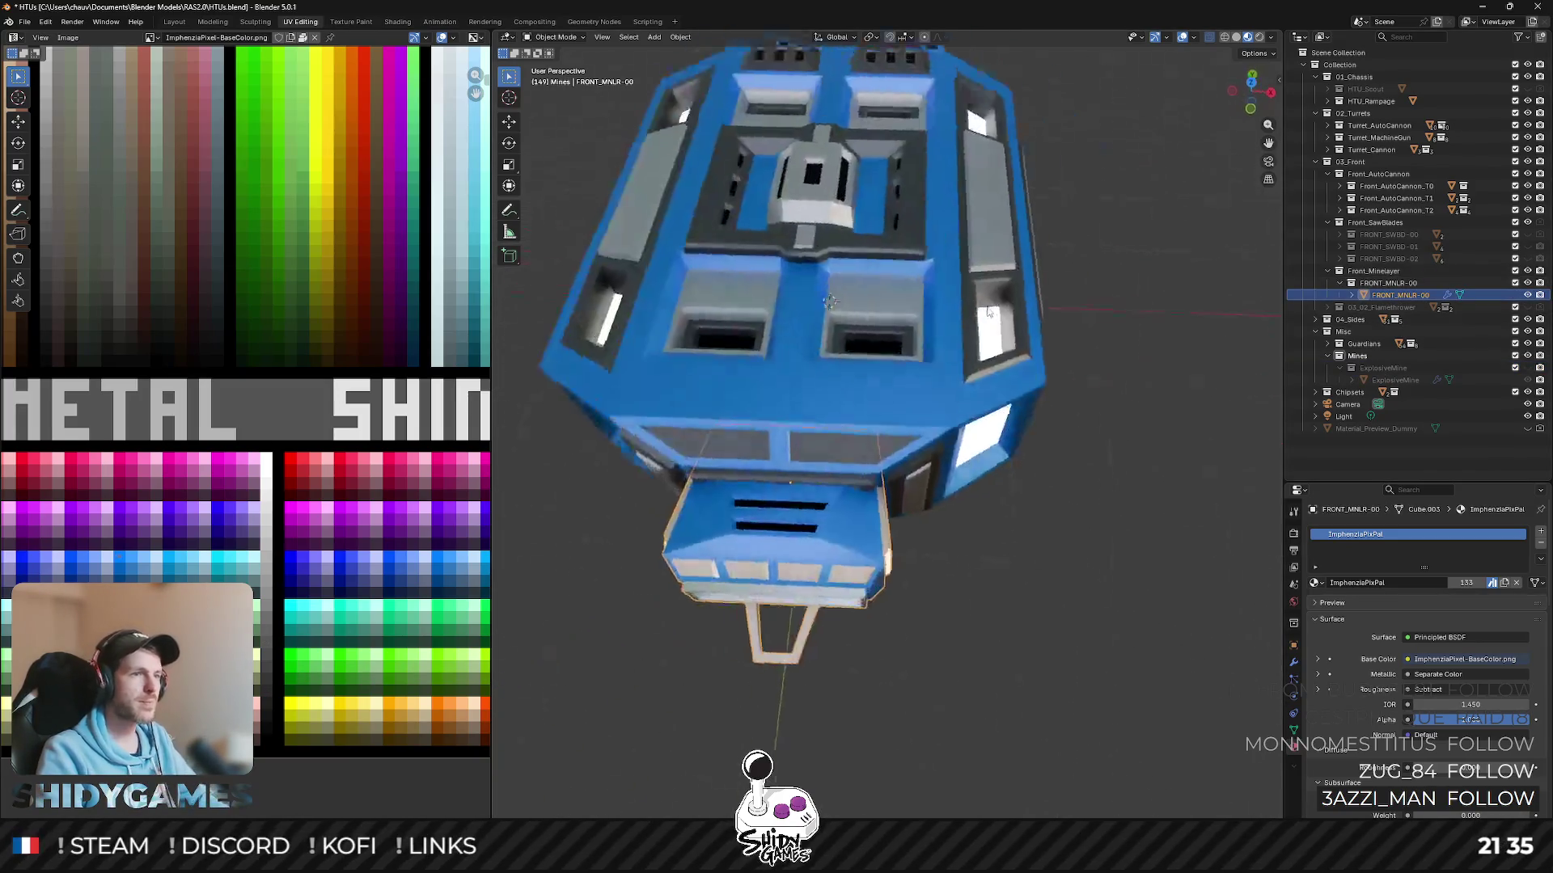
pyautogui.click(1253, 86)
pyautogui.press('Tab')
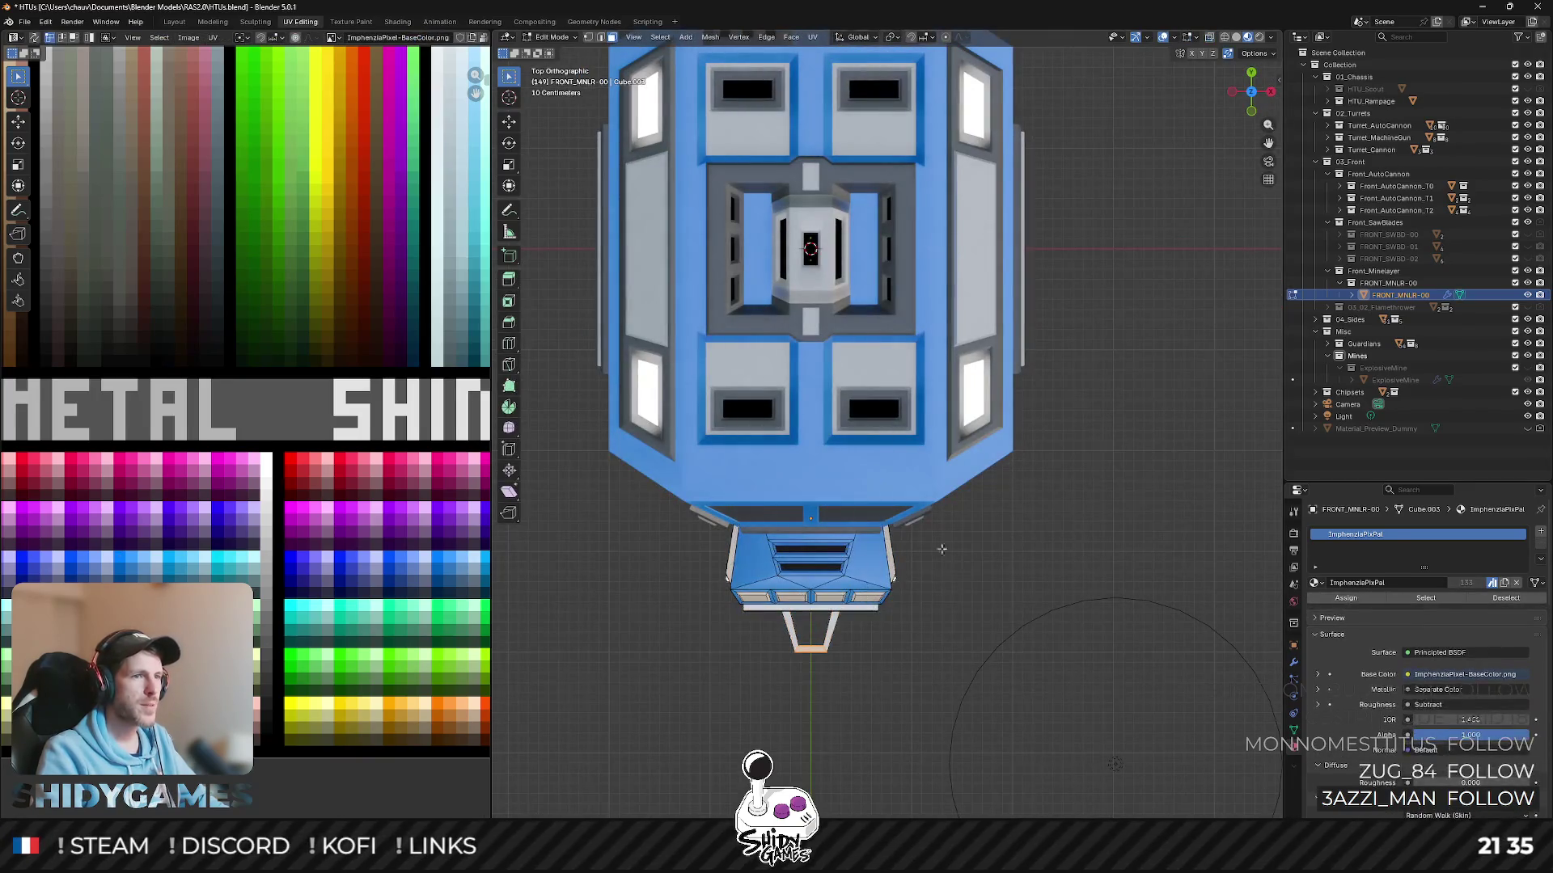
pyautogui.scroll(4, 871, 496)
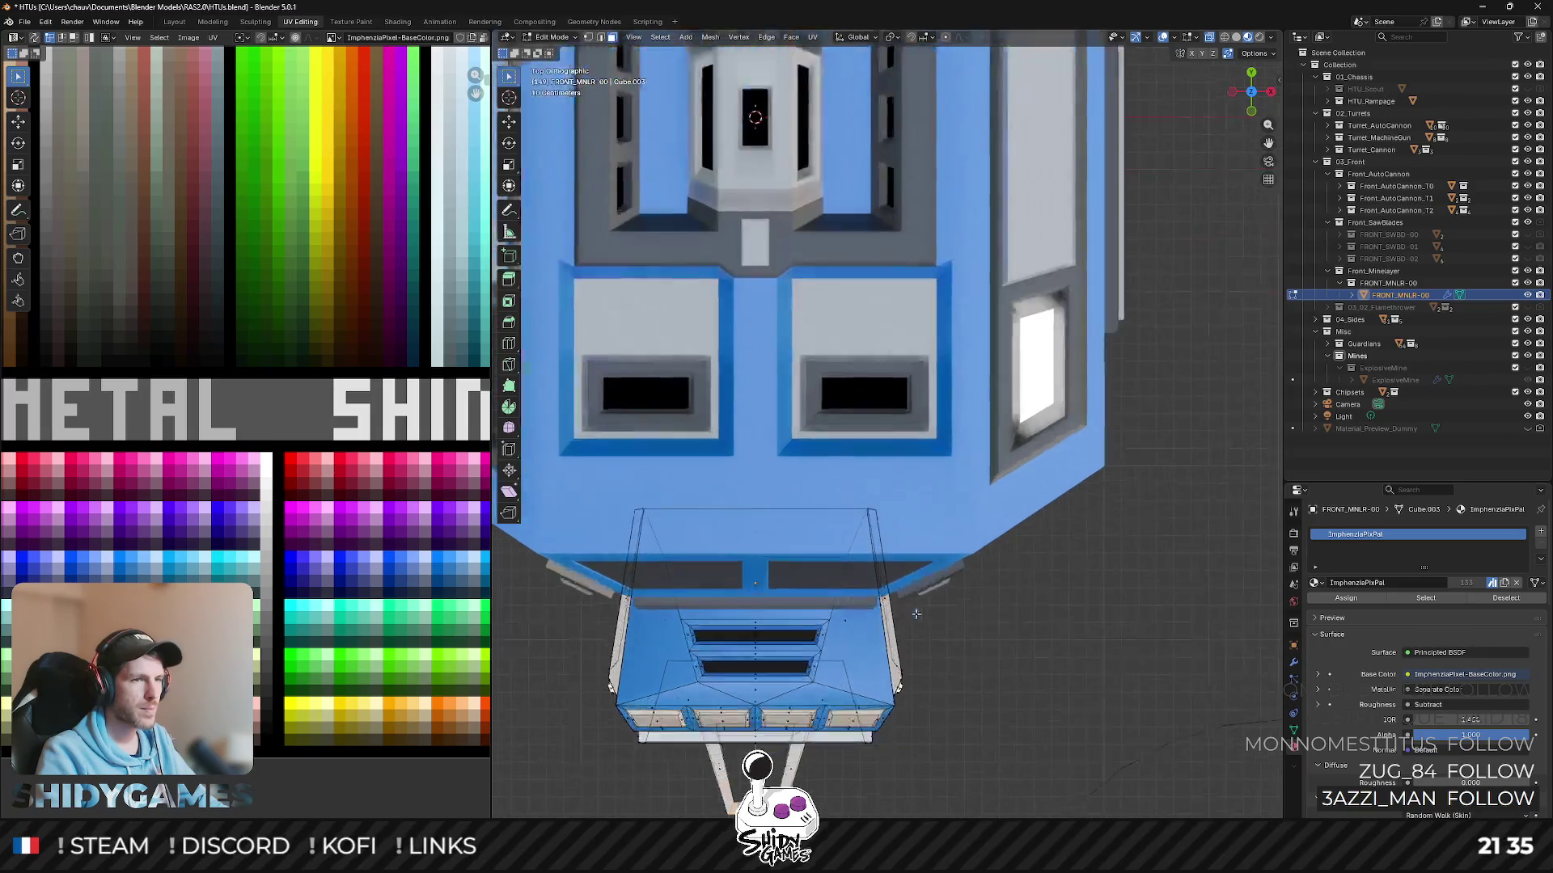
pyautogui.scroll(-2, 871, 496)
# - Circle-select the minelayer's two side edges and scale them 1.4 times along X
pyautogui.moveTo(509, 77); pyautogui.dragTo(570, 130)
pyautogui.moveTo(900, 316); pyautogui.dragTo(938, 505)
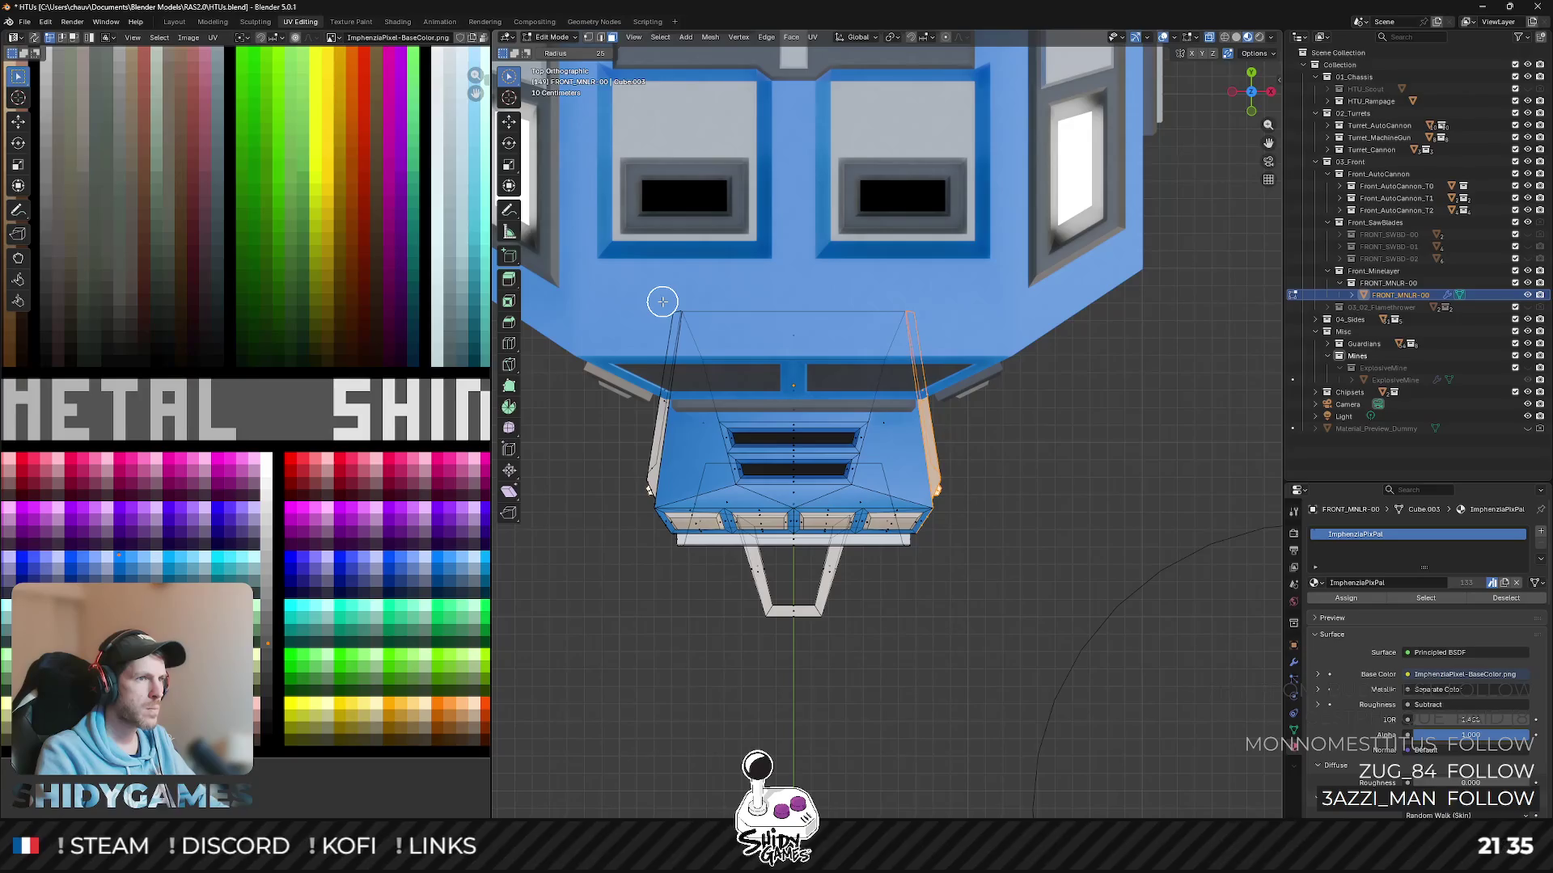
pyautogui.click(655, 396)
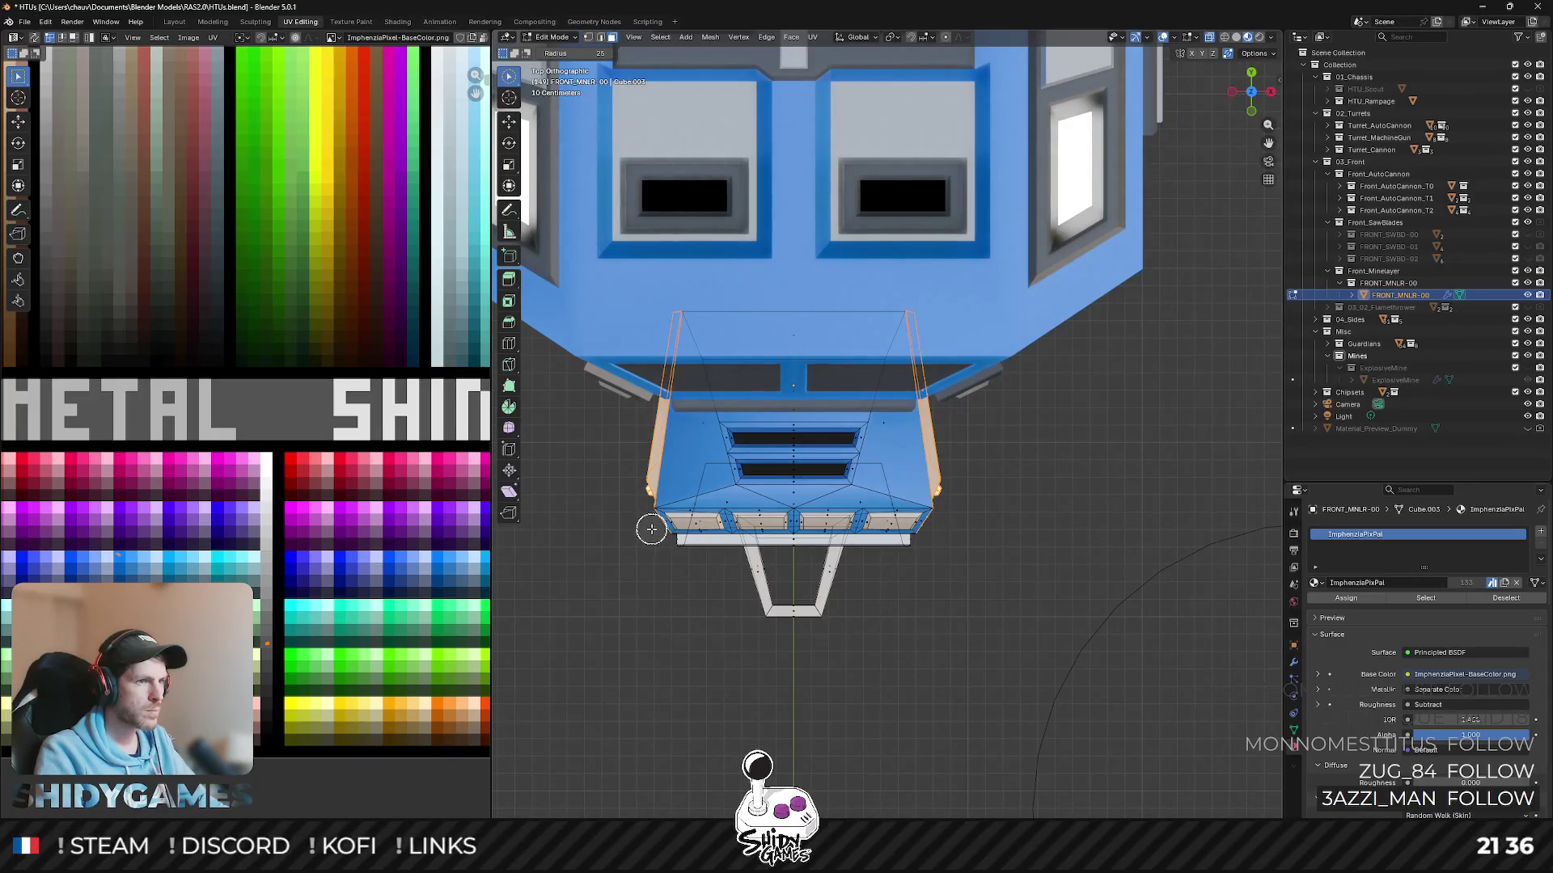
pyautogui.press('s')
pyautogui.press('x')
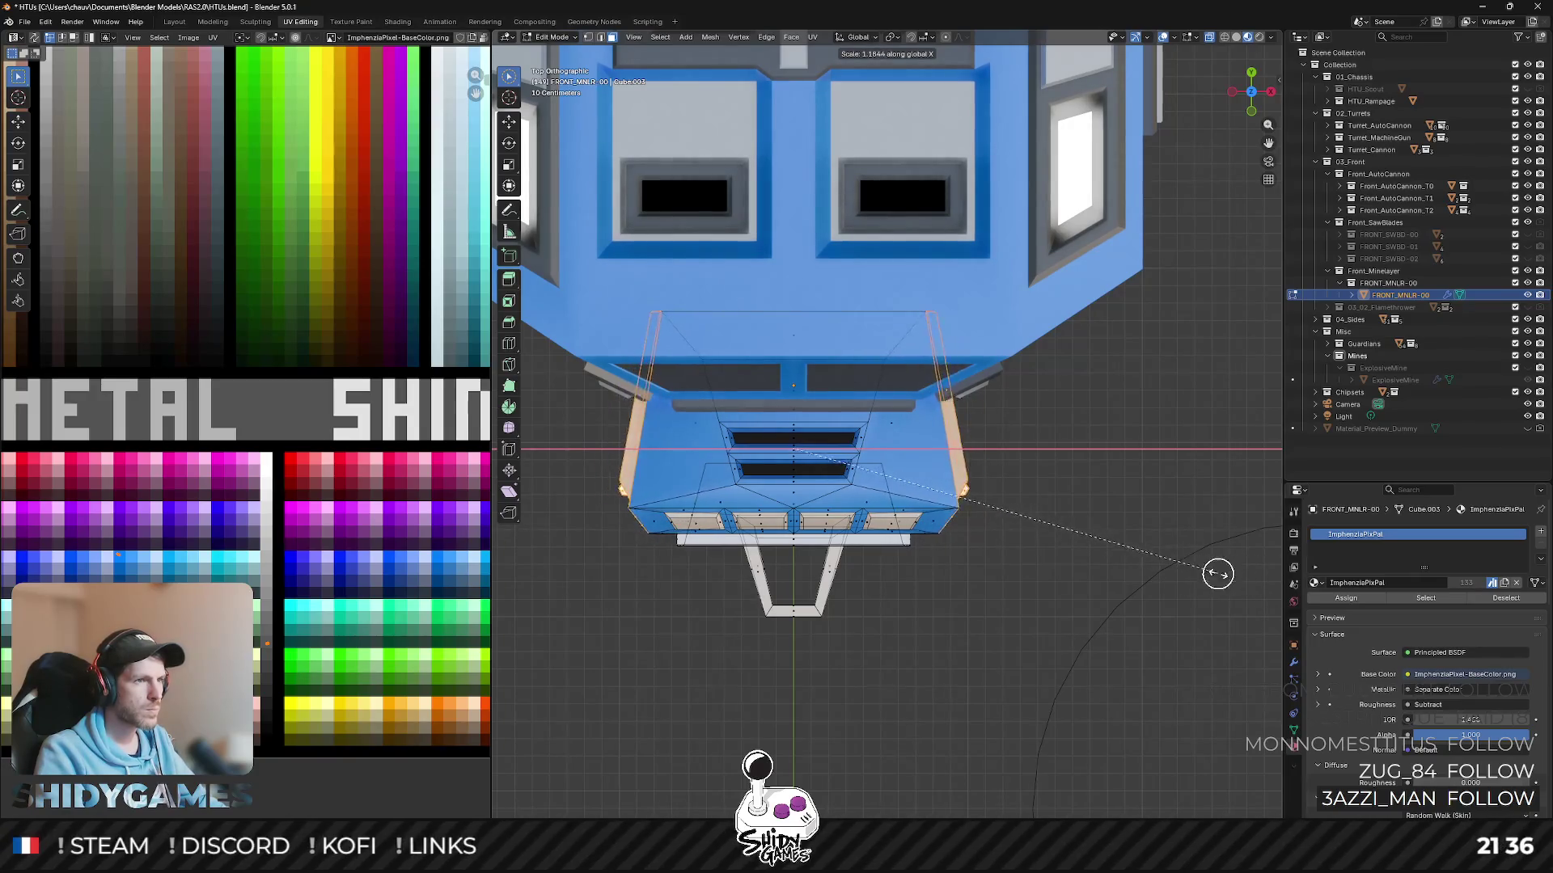
# - Confirm the 1.4x edge widening and squash the front module along the Z axis
pyautogui.click(509, 585)
pyautogui.moveTo(615, 537); pyautogui.dragTo(656, 409, button='middle')
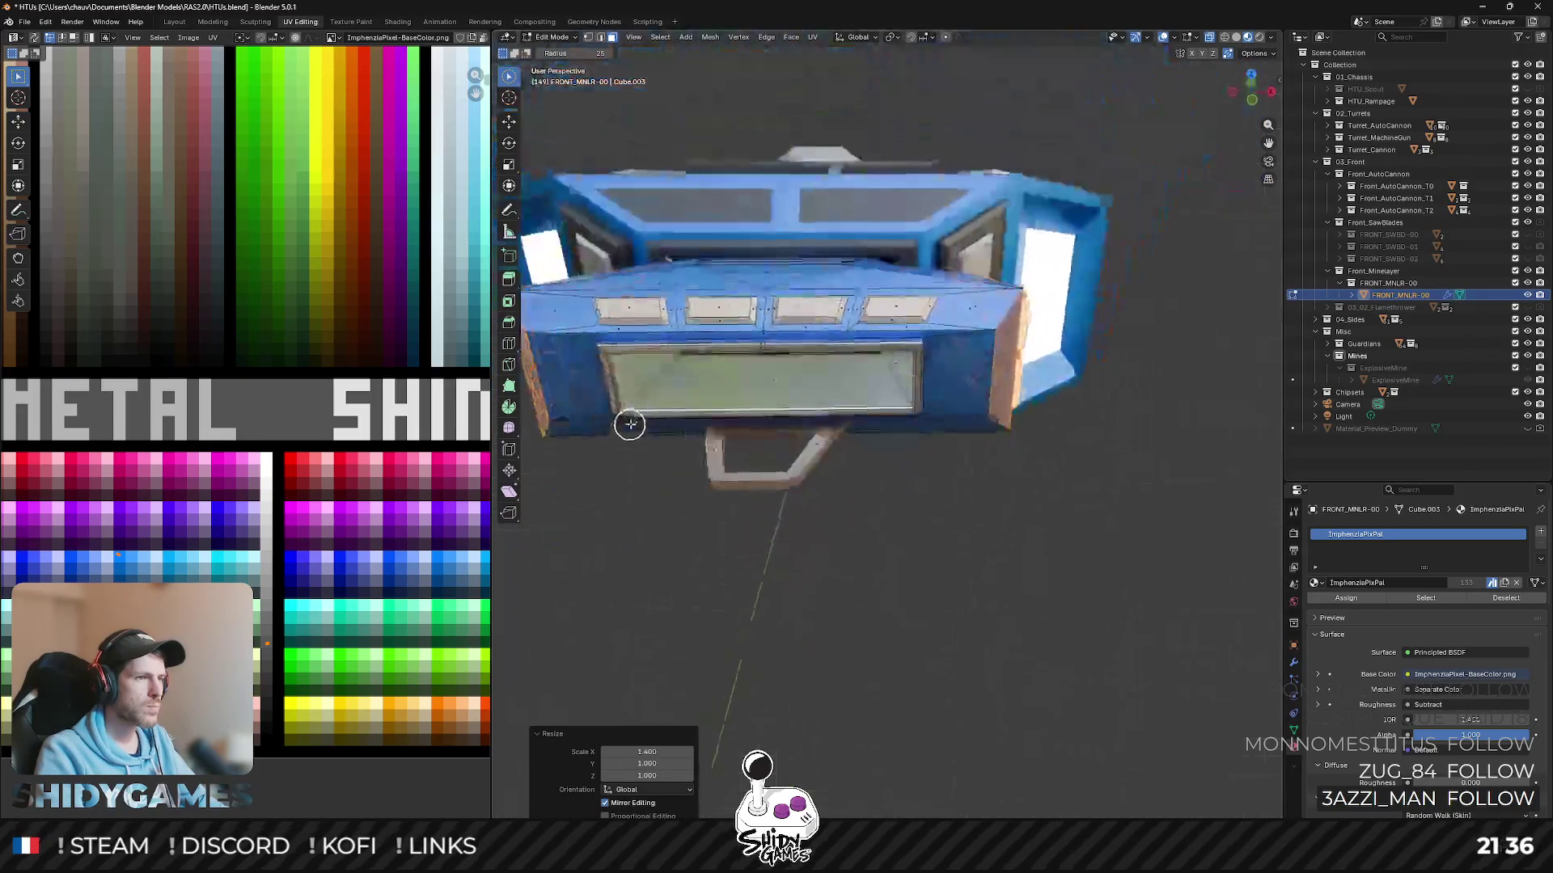
pyautogui.moveTo(798, 365); pyautogui.dragTo(1106, 299, button='middle')
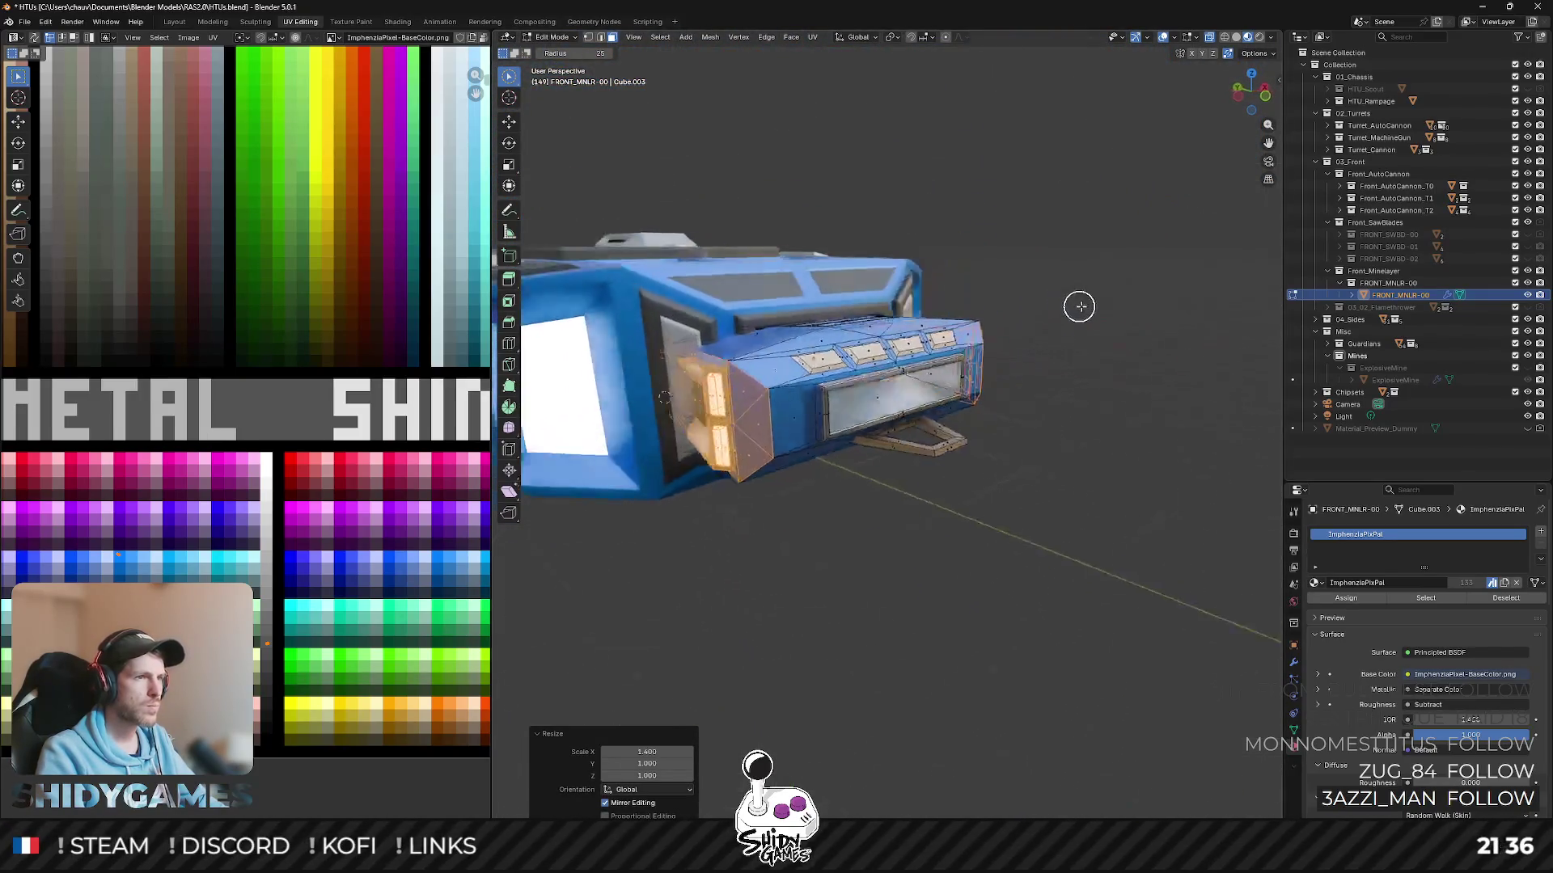
pyautogui.press('s')
pyautogui.press('z')
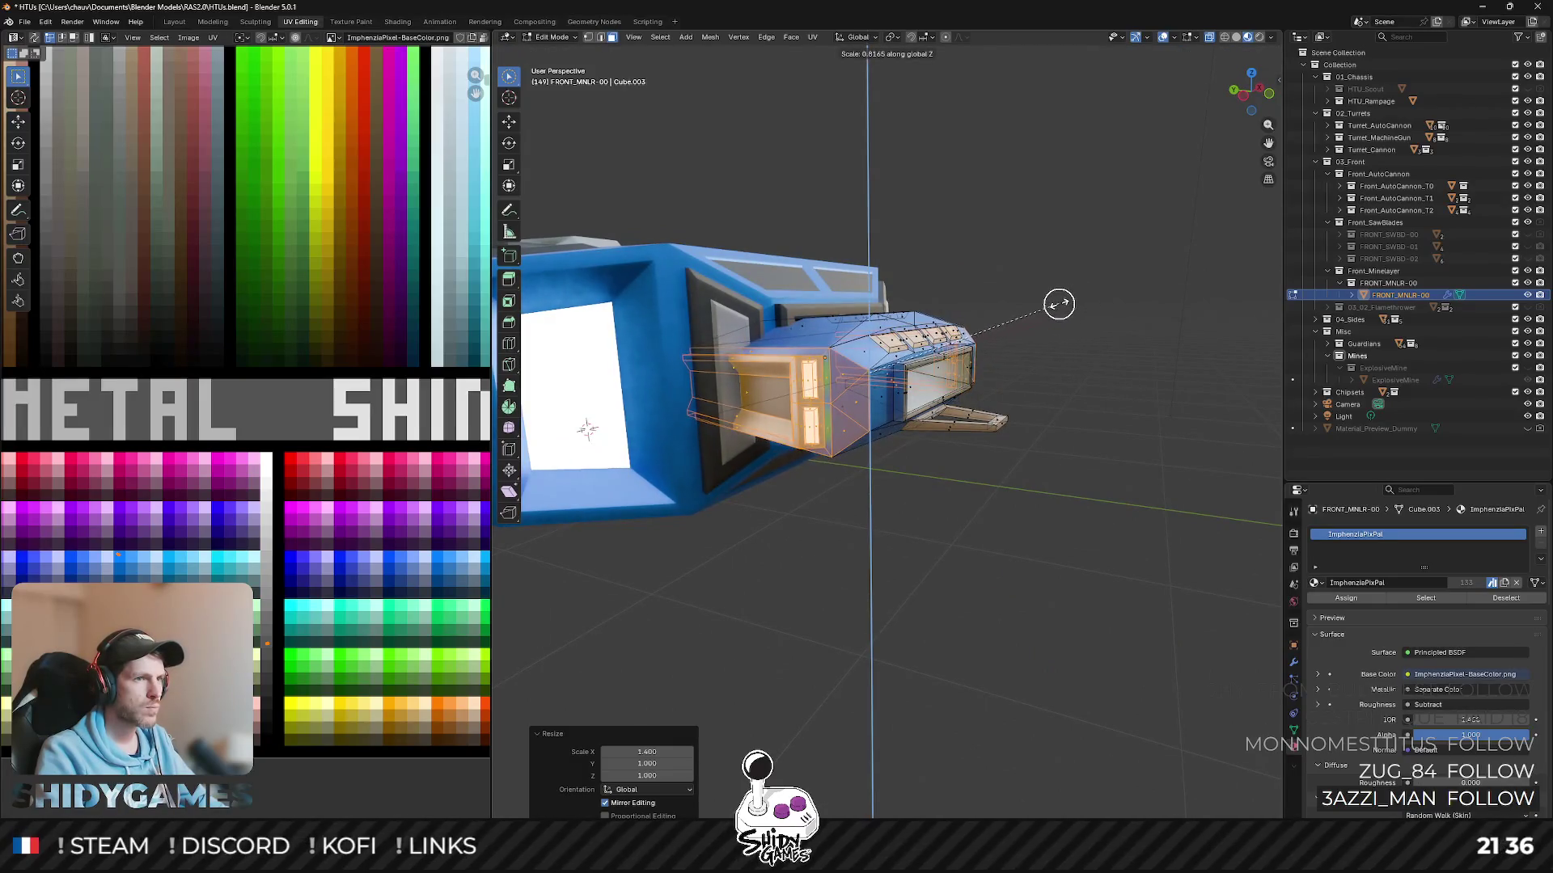
pyautogui.click(1056, 302)
pyautogui.moveTo(1055, 301)
pyautogui.mouseDown(button='middle')
pyautogui.moveTo(1008, 311)
pyautogui.moveTo(1019, 422)
pyautogui.moveTo(981, 392)
pyautogui.moveTo(926, 396)
pyautogui.moveTo(1003, 390)
pyautogui.moveTo(919, 406)
pyautogui.moveTo(591, 387)
pyautogui.moveTo(736, 361)
pyautogui.mouseUp(button='middle')
pyautogui.scroll(3, 1007, 312)
# - Move the face beside the window and its left frame edge along the X axis
pyautogui.keyDown('shift'); pyautogui.click(615, 362); pyautogui.keyUp('shift')
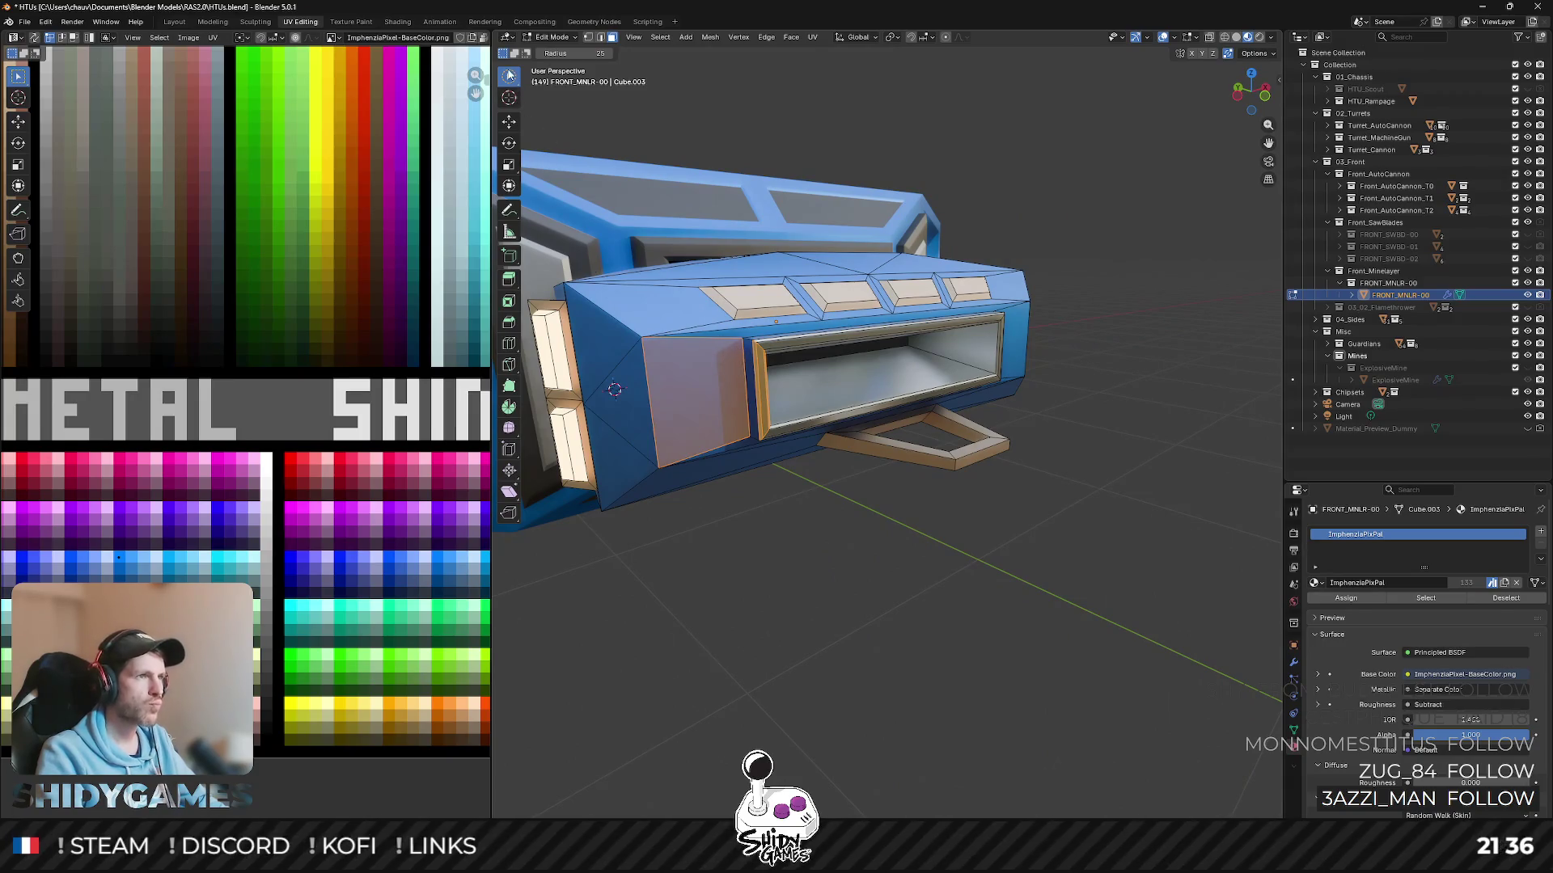
pyautogui.press('w')
pyautogui.press('w')
pyautogui.scroll(3, 624, 279)
pyautogui.scroll(-3, 624, 278)
pyautogui.moveTo(623, 278)
pyautogui.mouseDown(button='middle')
pyautogui.moveTo(811, 340)
pyautogui.moveTo(744, 348)
pyautogui.mouseUp(button='middle')
pyautogui.scroll(3, 770, 345)
pyautogui.scroll(-3, 743, 348)
pyautogui.scroll(3, 744, 345)
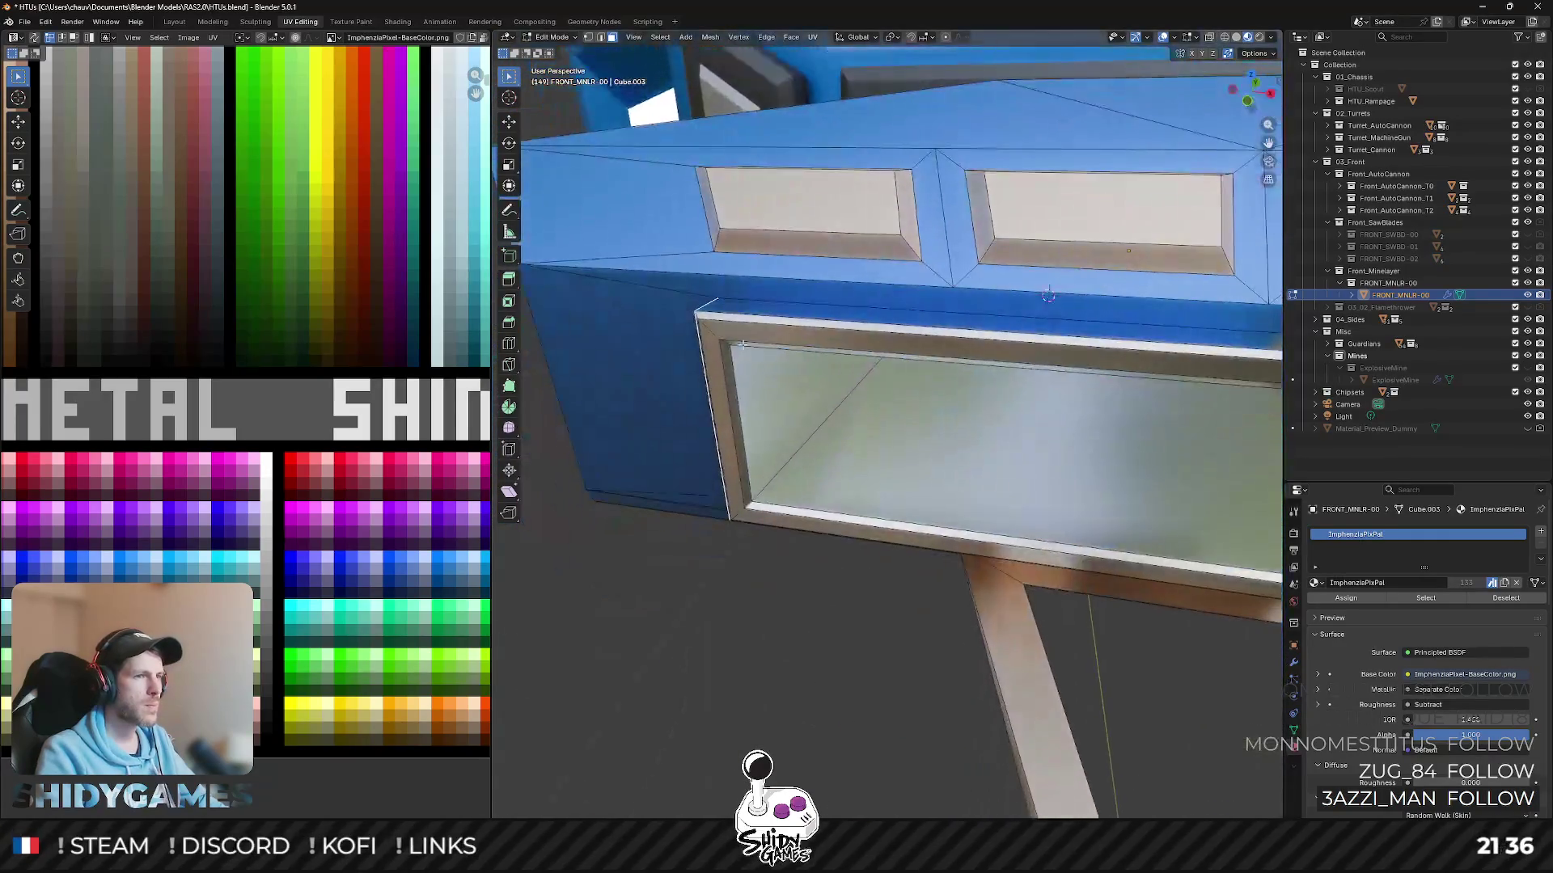
pyautogui.click(715, 380)
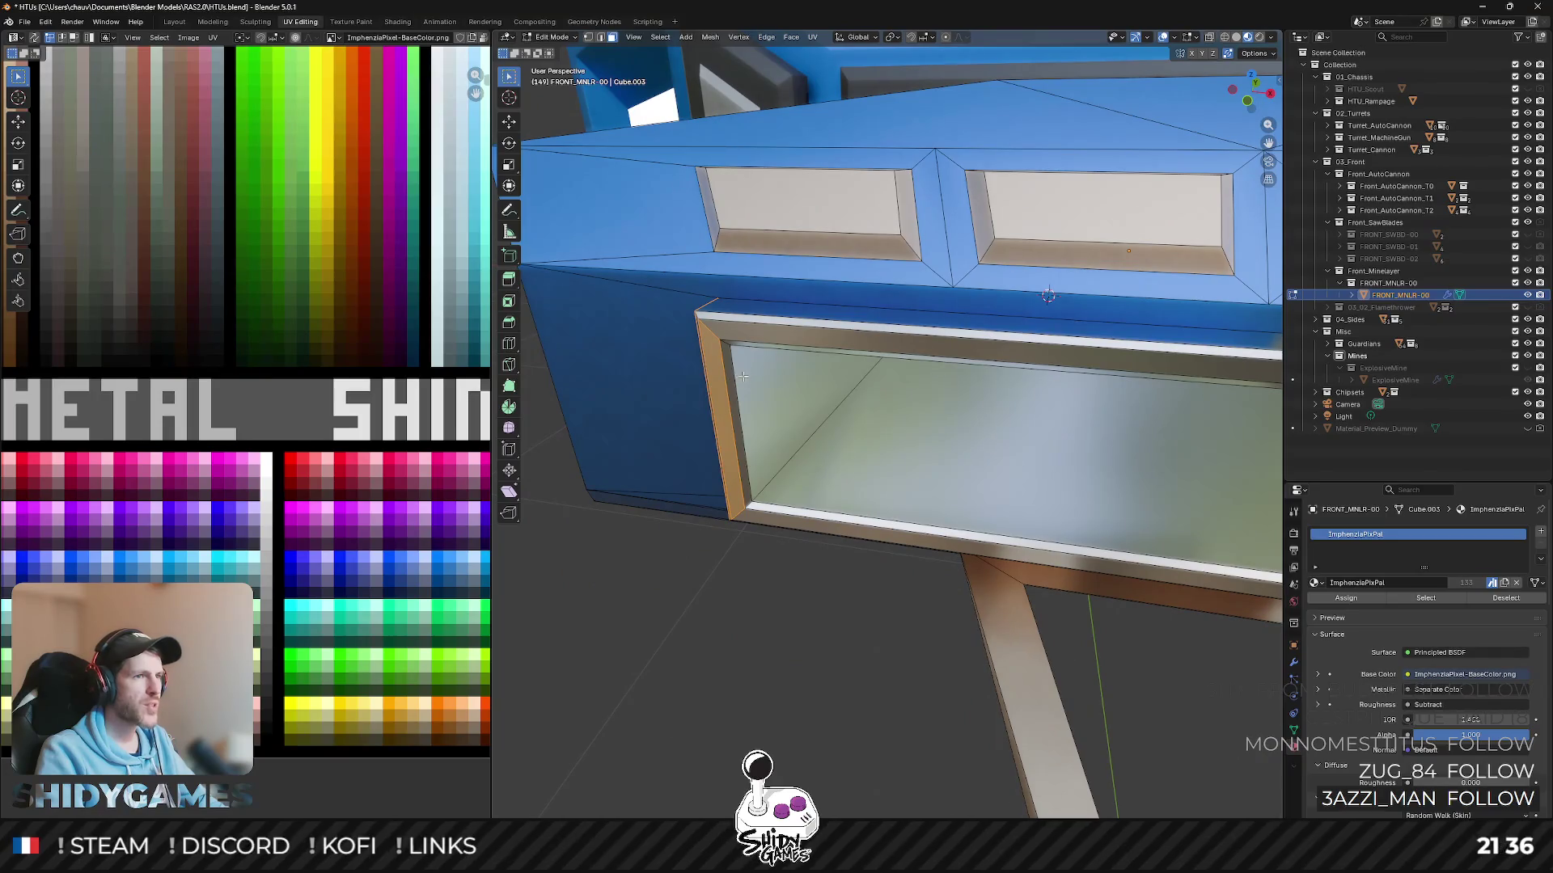
pyautogui.scroll(-5, 742, 376)
pyautogui.press('g')
pyautogui.press('x')
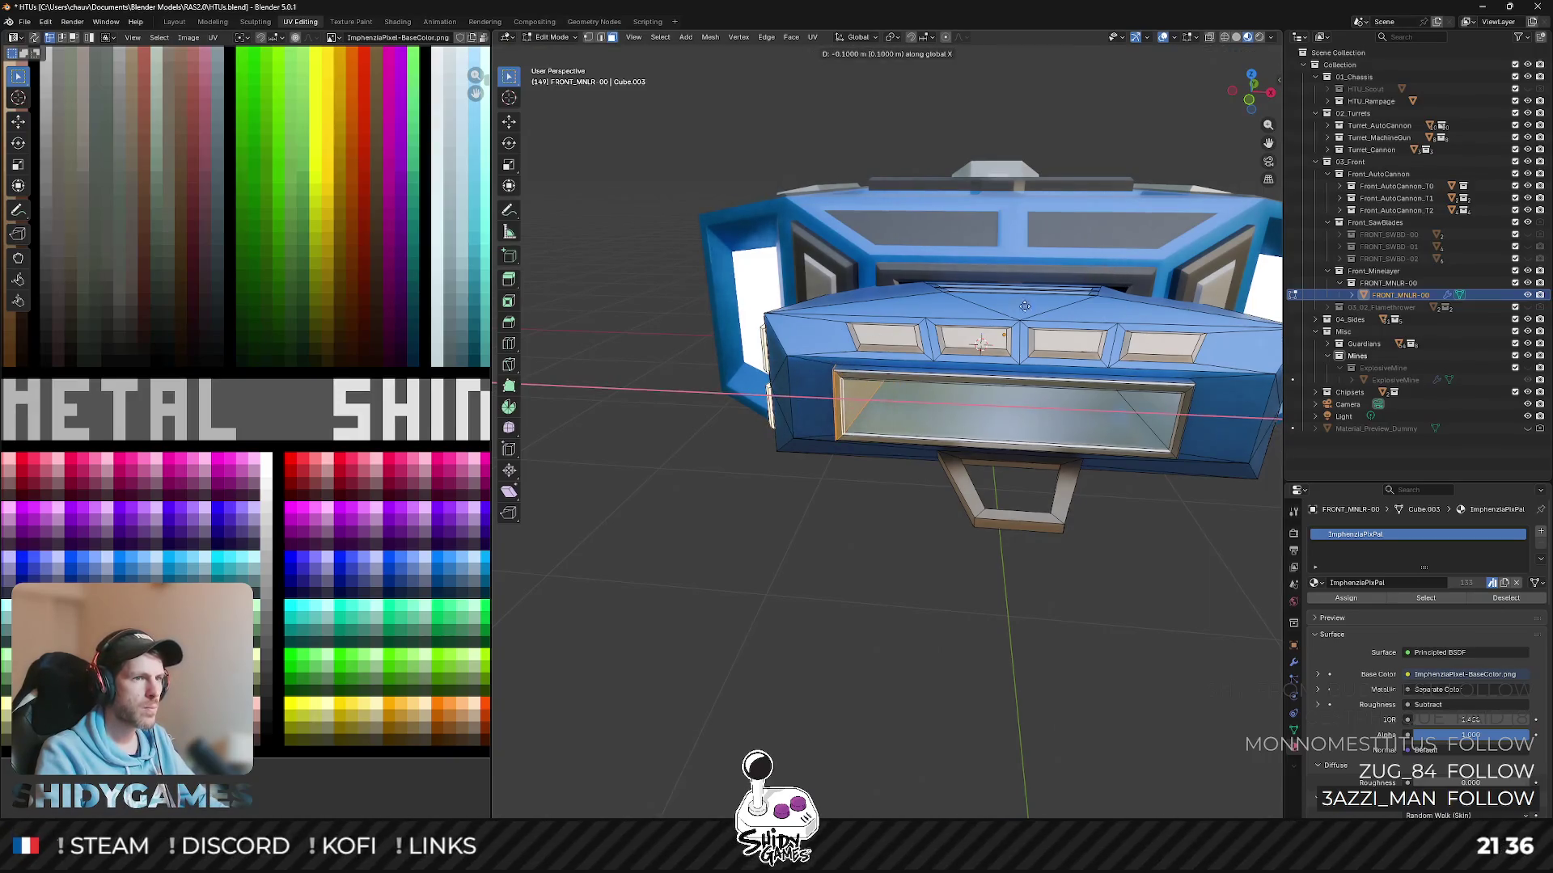
pyautogui.click(796, 378)
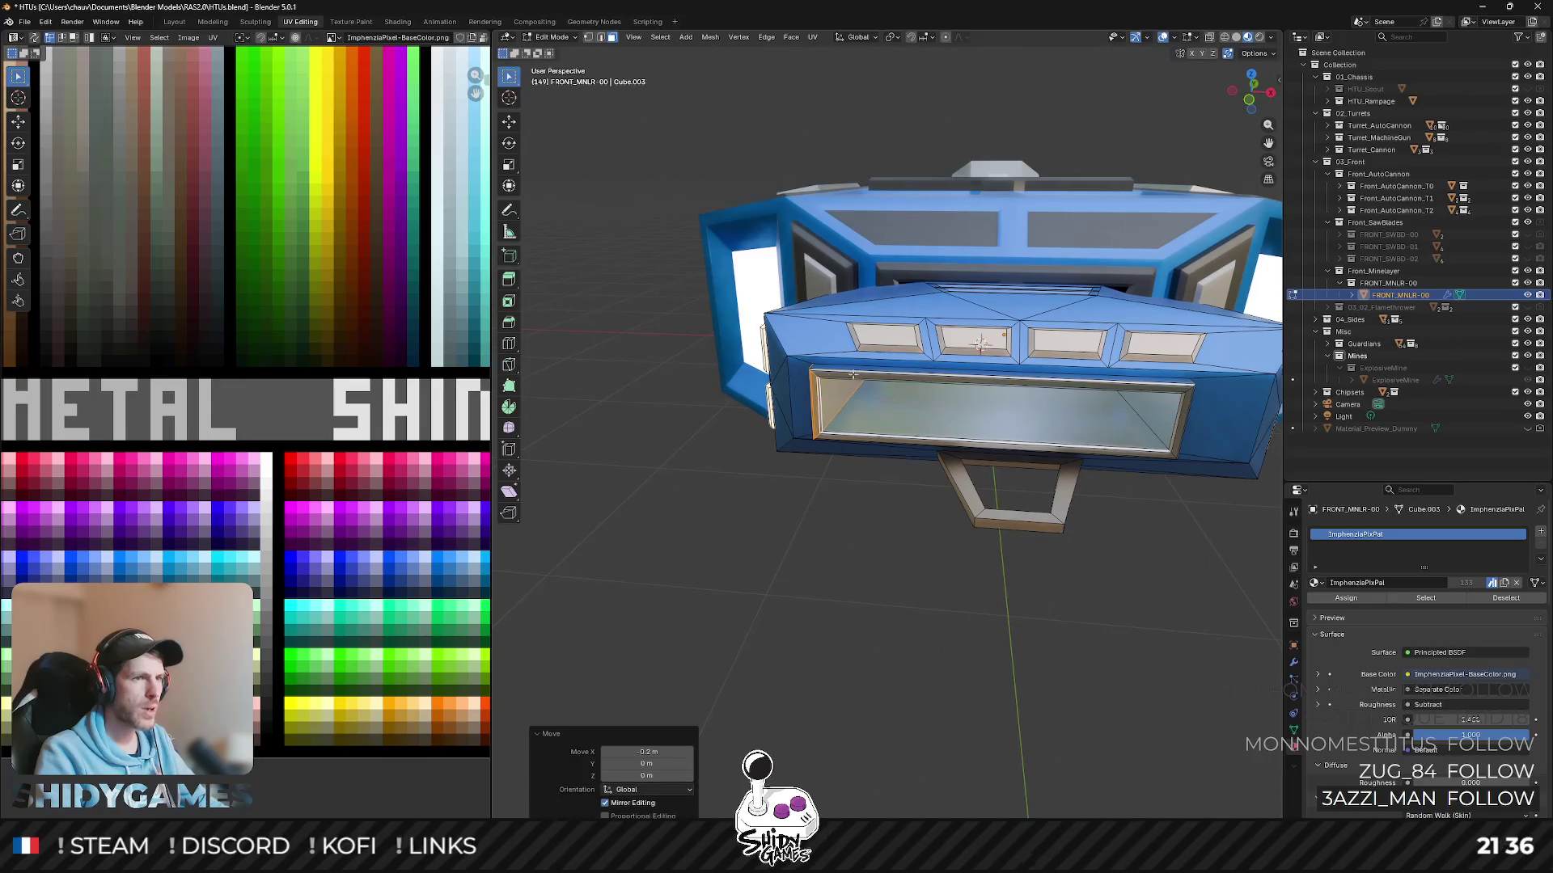
# - Shift the front window frame along the X axis and return to Object Mode
pyautogui.moveTo(795, 378); pyautogui.dragTo(1219, 381, button='middle')
pyautogui.scroll(3, 1218, 381)
pyautogui.moveTo(868, 431)
pyautogui.mouseDown(button='middle')
pyautogui.moveTo(1171, 409)
pyautogui.moveTo(1128, 394)
pyautogui.mouseUp(button='middle')
pyautogui.scroll(-2, 1170, 408)
pyautogui.keyDown('shift'); pyautogui.click(1171, 409); pyautogui.keyUp('shift')
pyautogui.press('g')
pyautogui.press('x')
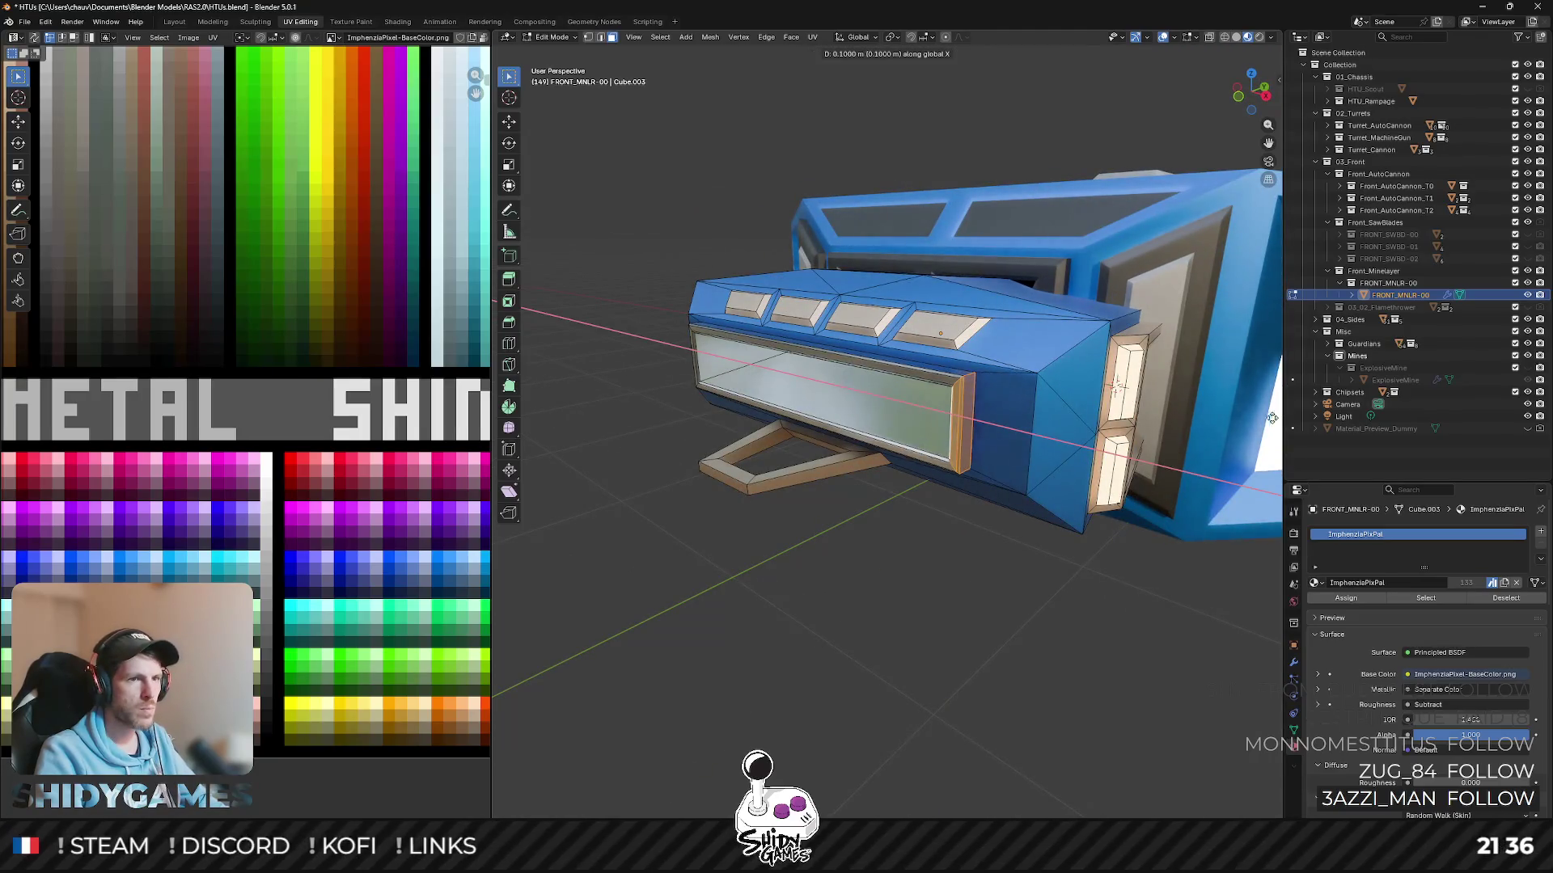
pyautogui.click(748, 437)
pyautogui.press('Tab')
pyautogui.scroll(-3, 748, 434)
pyautogui.moveTo(748, 430); pyautogui.dragTo(680, 441, button='middle')
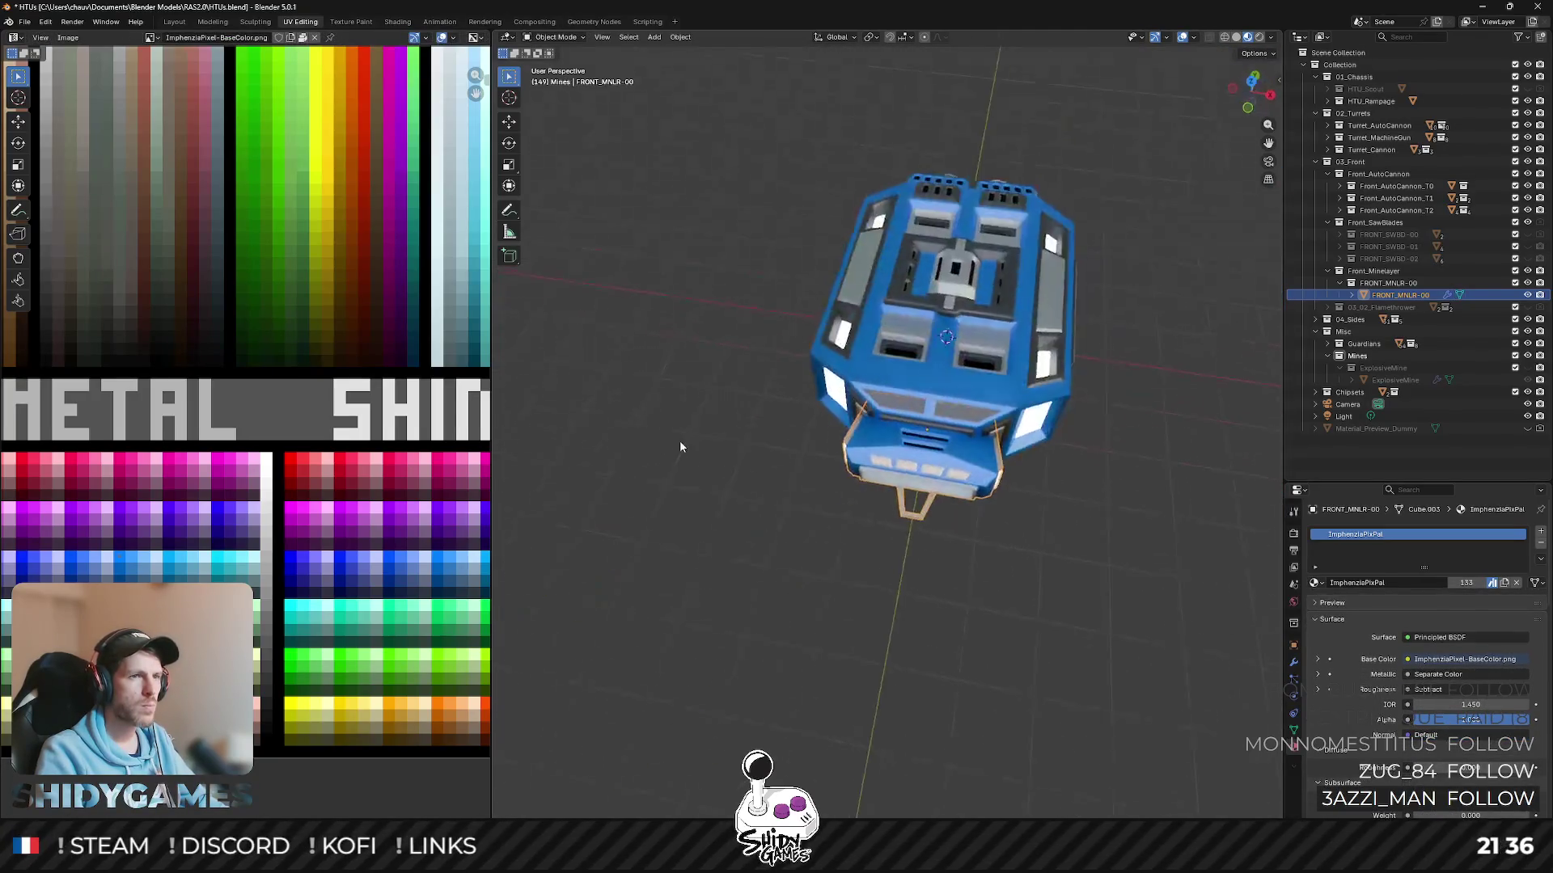
pyautogui.scroll(2, 680, 441)
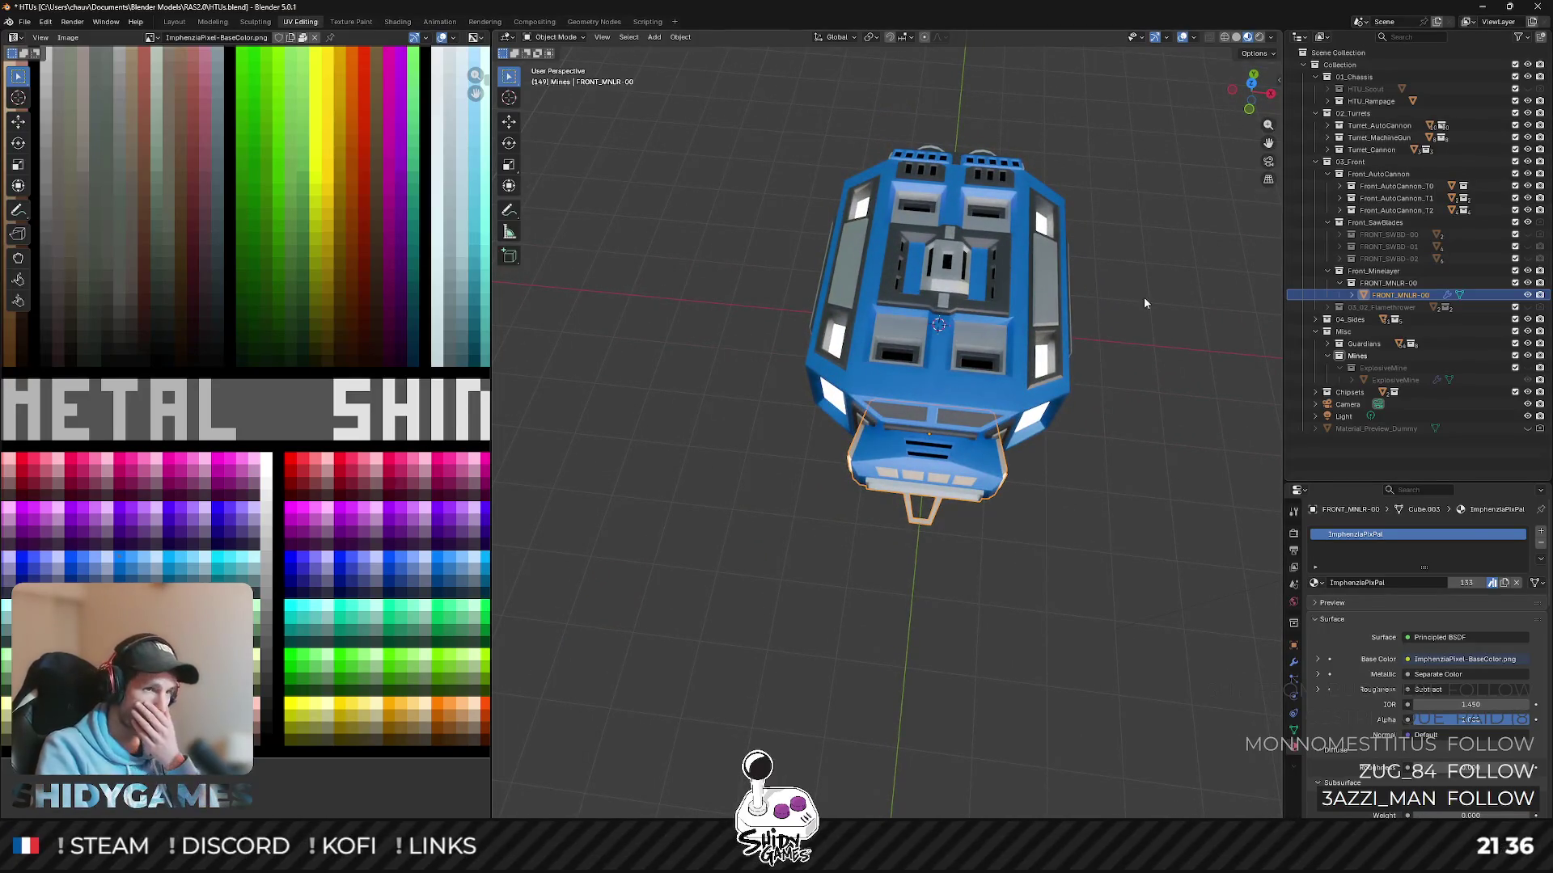
# - Toggle the HTU_Scout and HTU_Rampage chassis visibility to check the module on each
pyautogui.click(1527, 90)
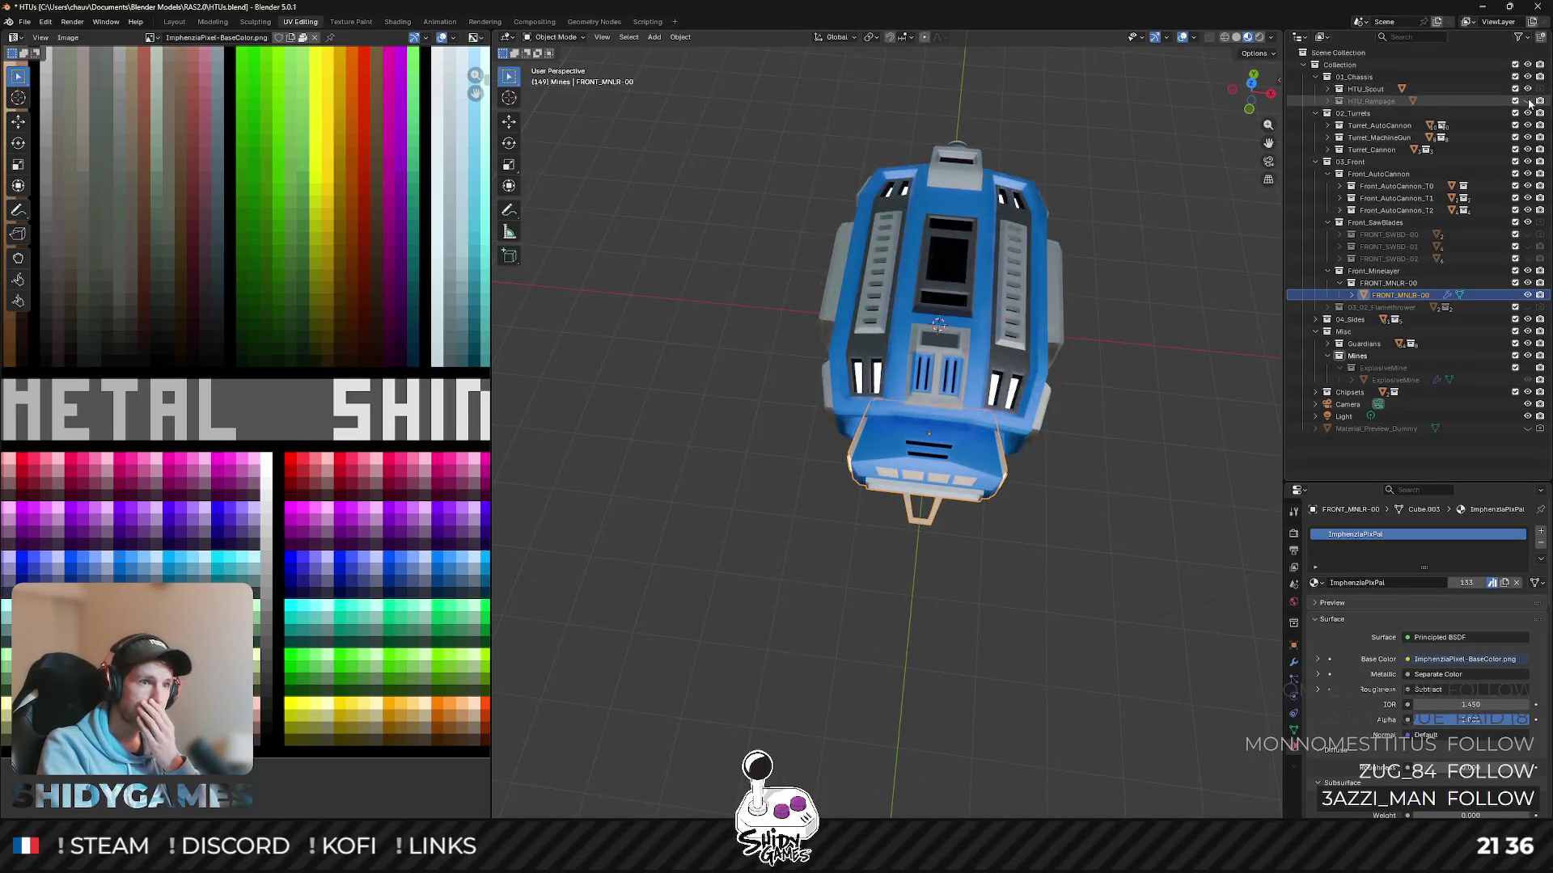
pyautogui.click(1527, 101)
pyautogui.moveTo(1128, 364)
pyautogui.mouseDown(button='middle')
pyautogui.moveTo(1116, 173)
pyautogui.moveTo(1098, 239)
pyautogui.mouseUp(button='middle')
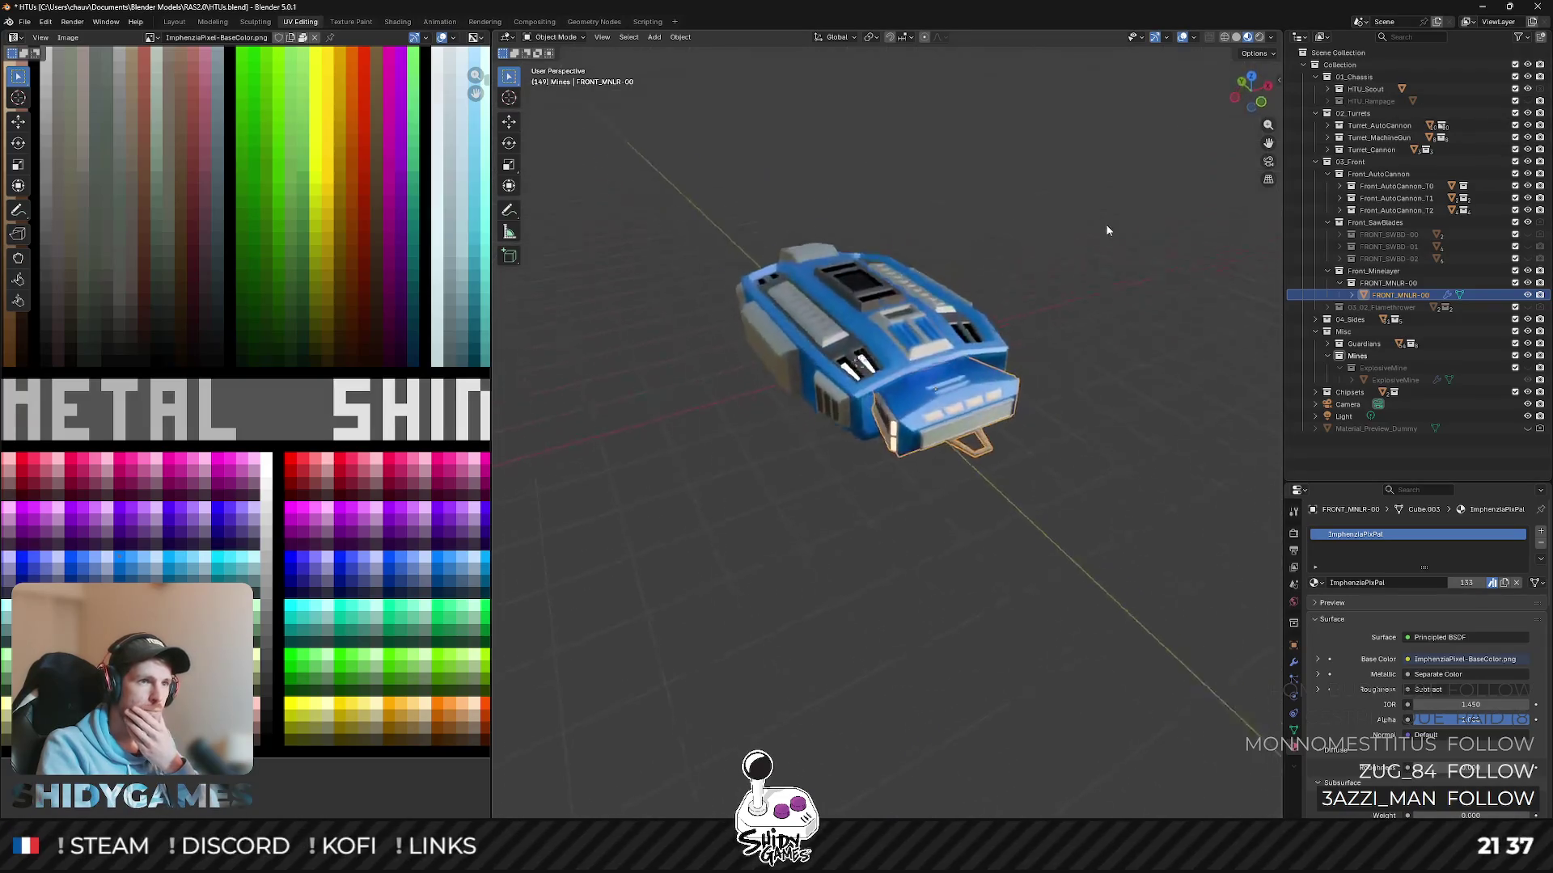
pyautogui.click(1527, 101)
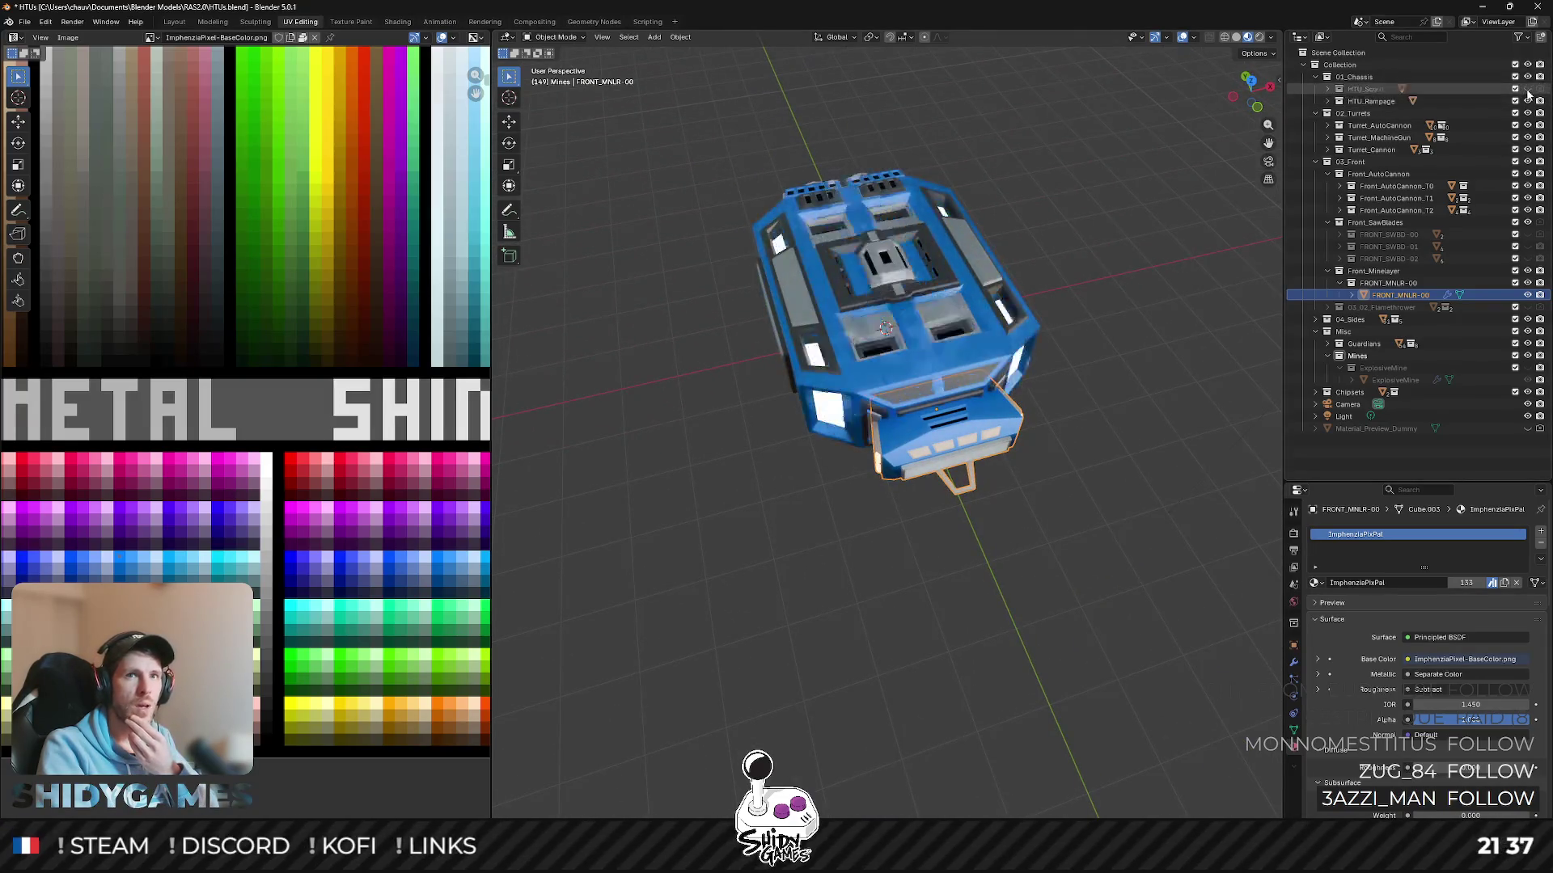
pyautogui.click(1070, 476)
# - Export the front minelayer as FBX over the existing file in the 03_Front folder
pyautogui.click(989, 454)
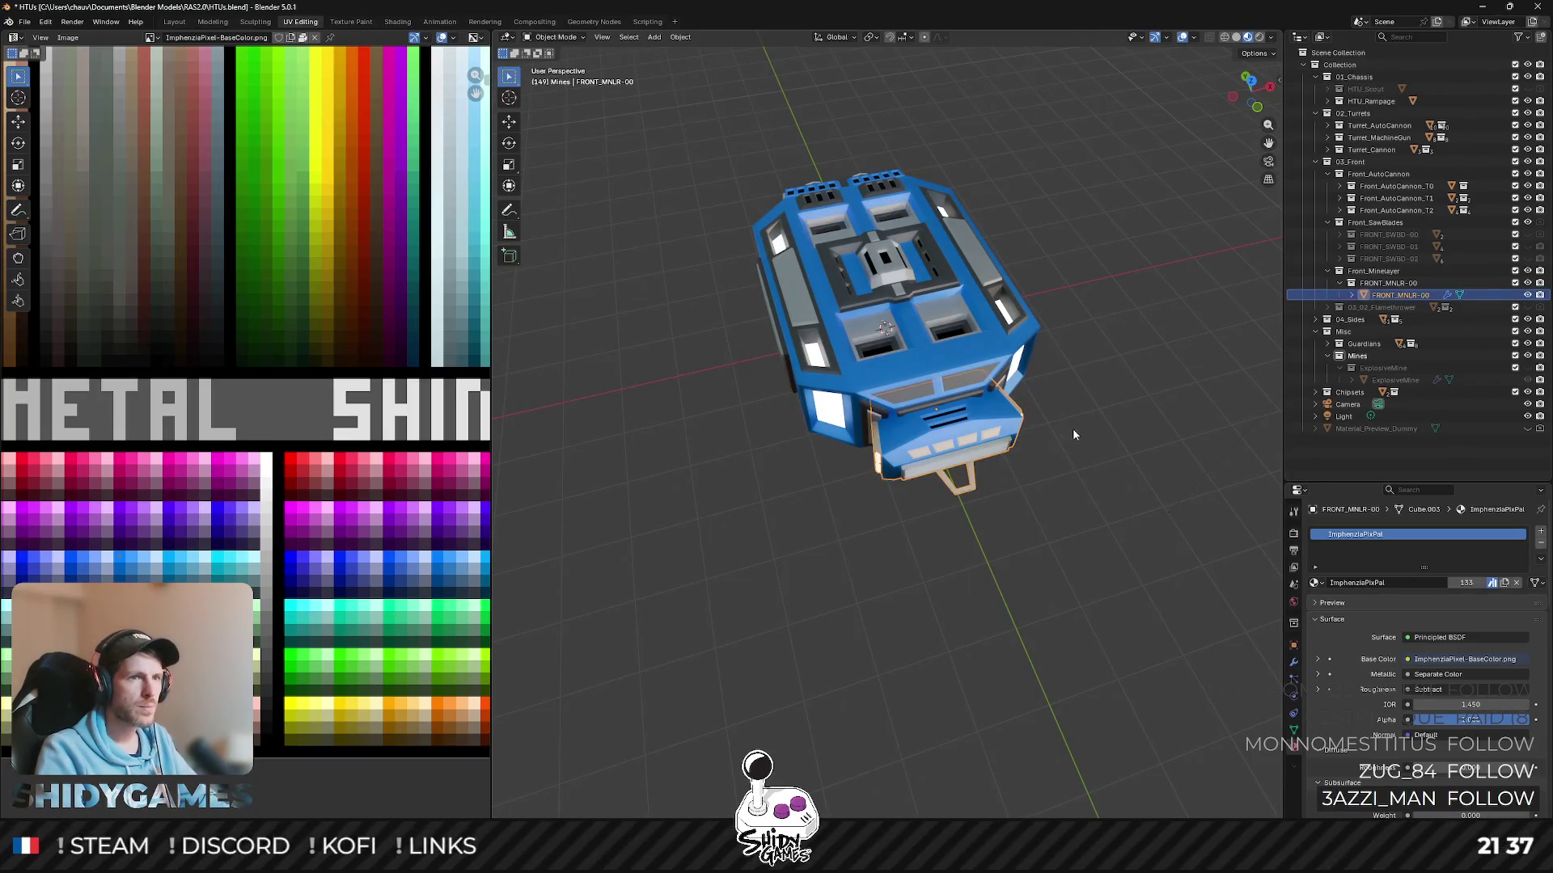
pyautogui.click(567, 334)
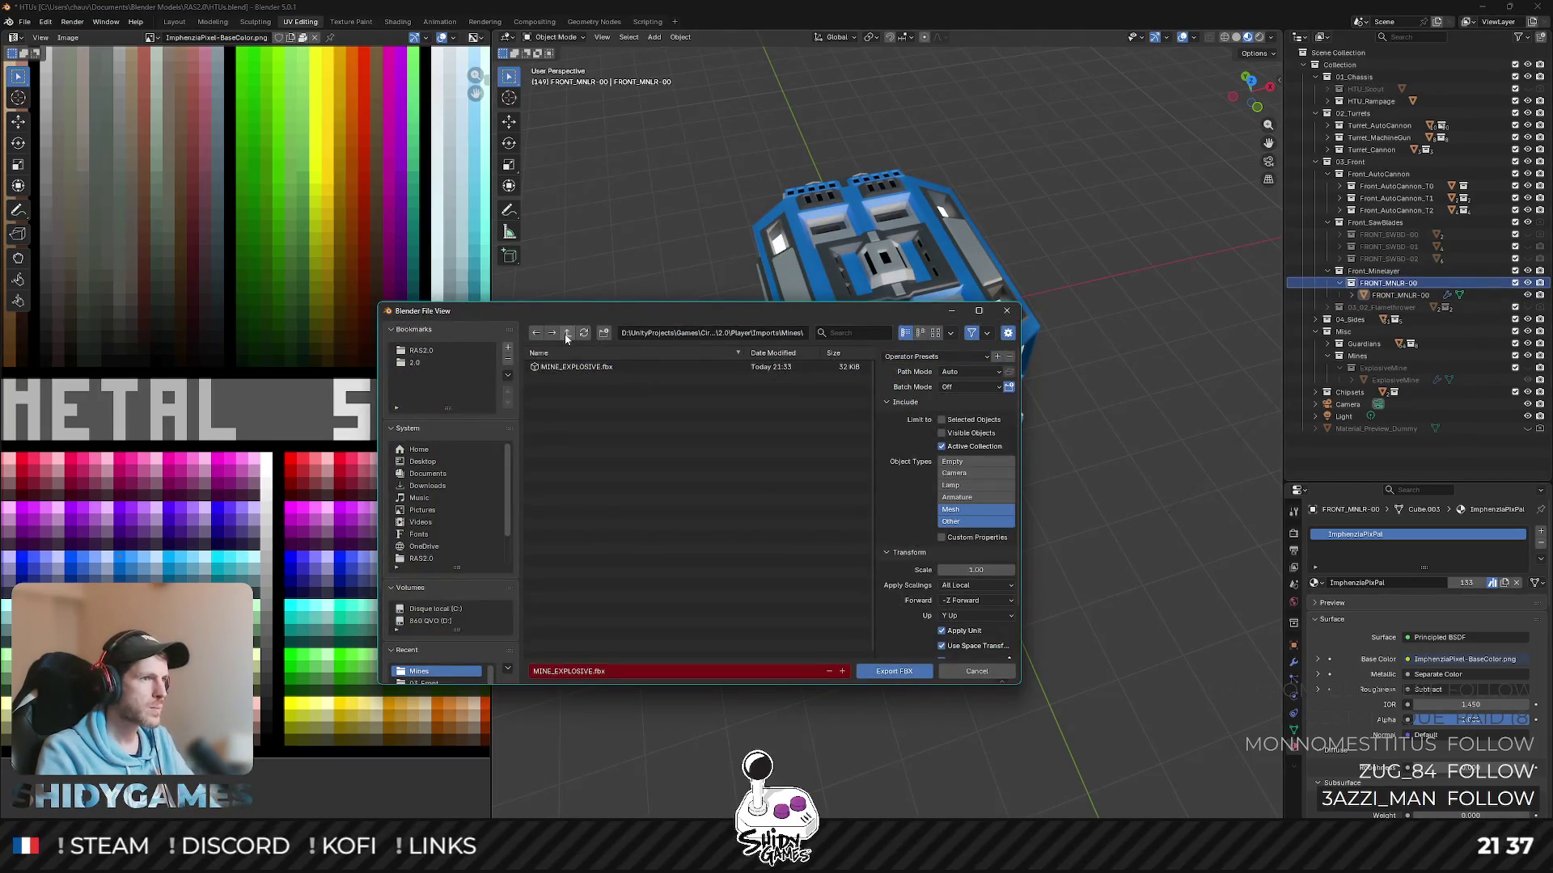
pyautogui.doubleClick(660, 391)
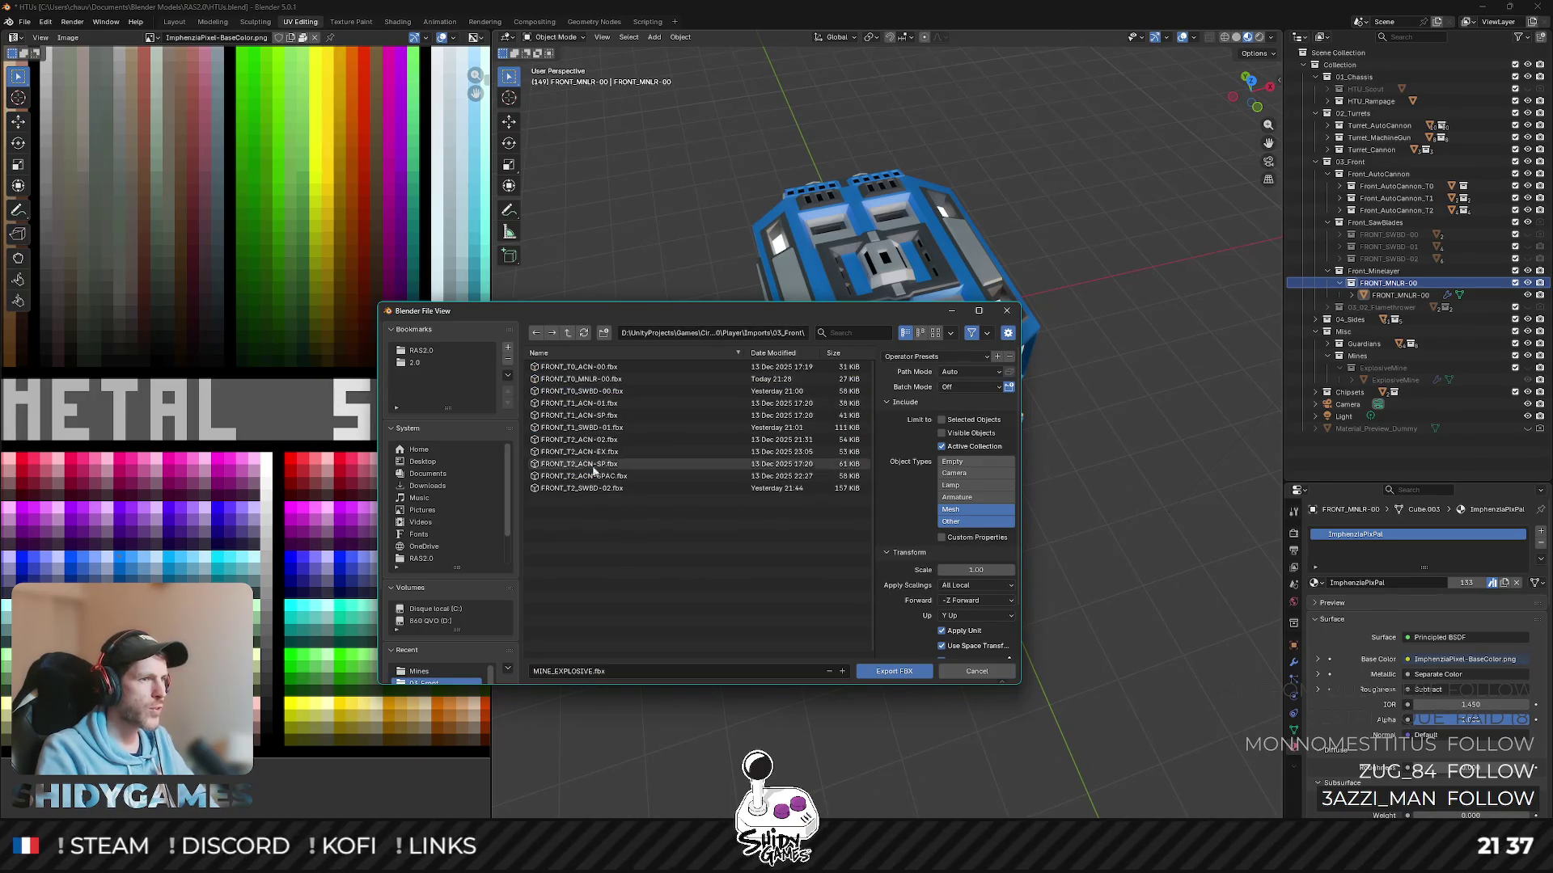
pyautogui.doubleClick(686, 379)
pyautogui.hotkey('alt', 'Tab')
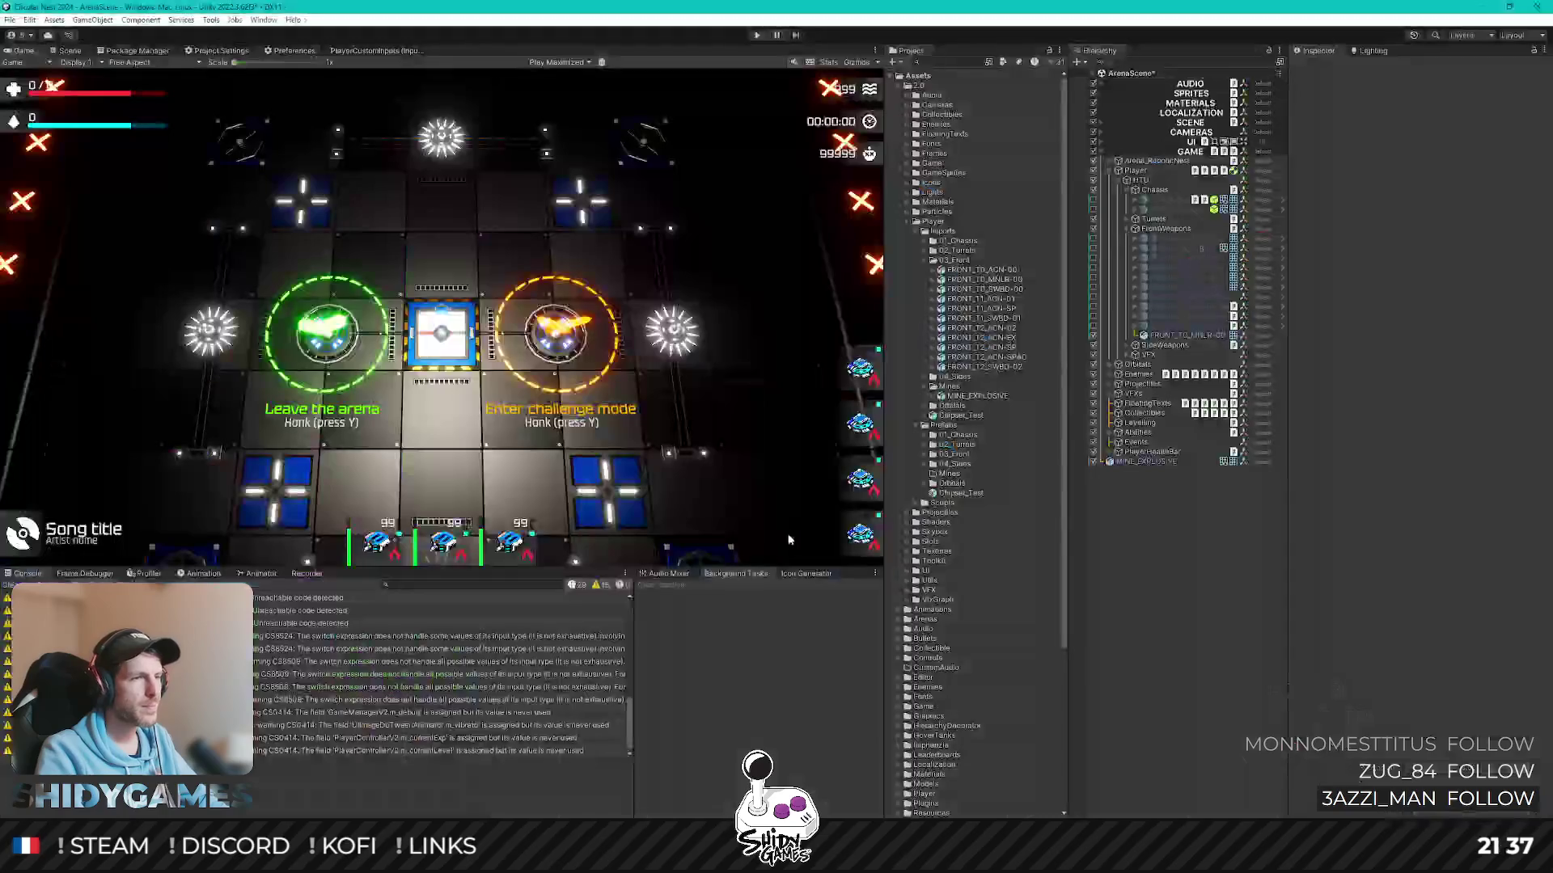
# - Frame FRONT_T0_MNLR-00 in the Scene view and inspect it on the vehicle
pyautogui.click(71, 50)
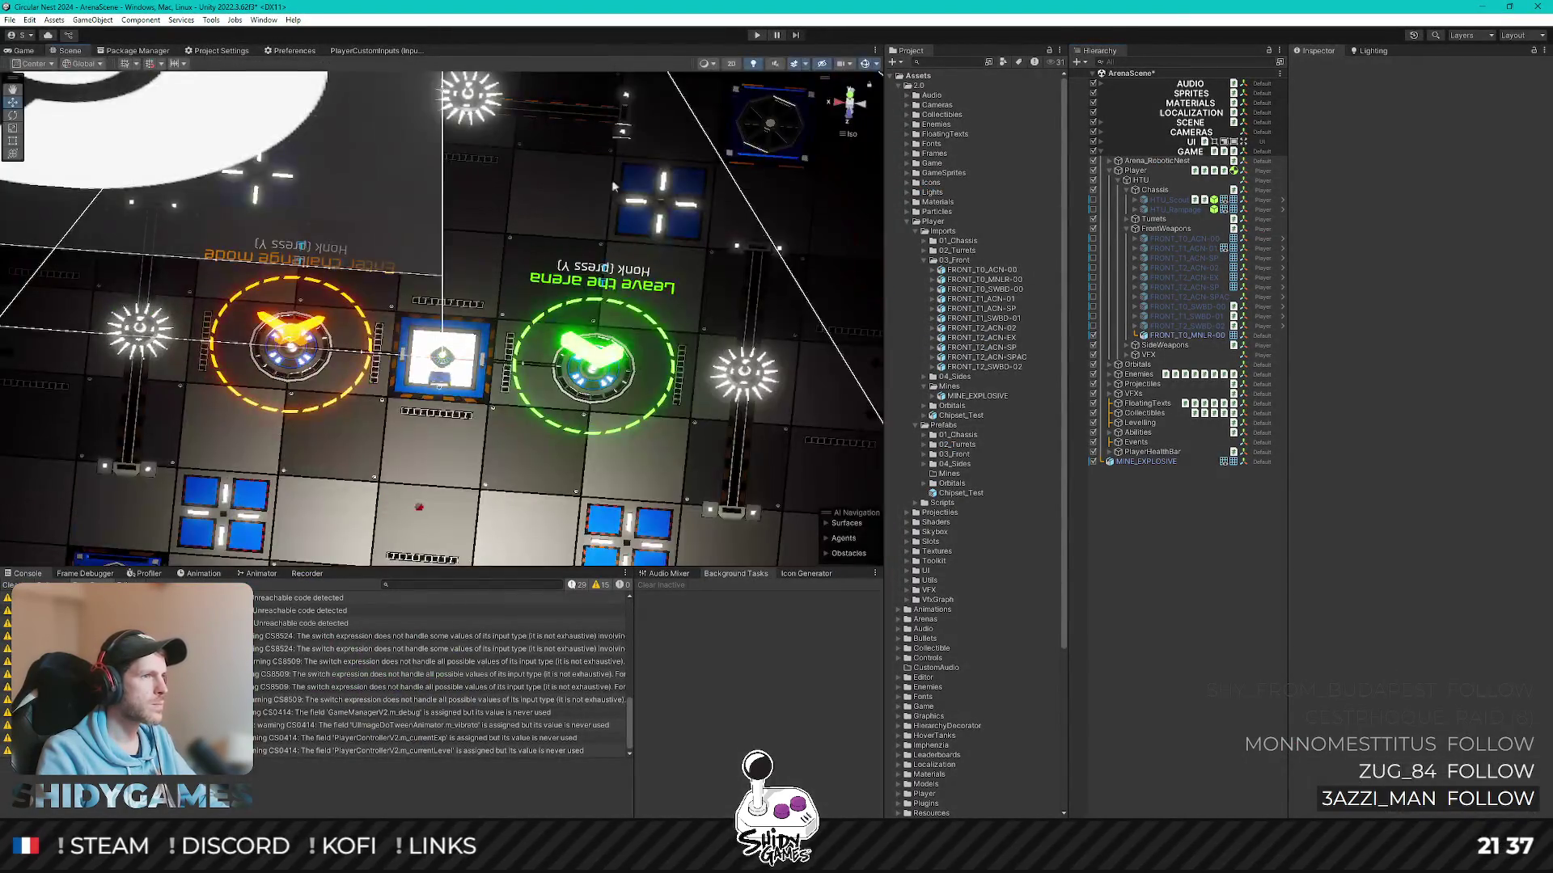
pyautogui.click(1182, 327)
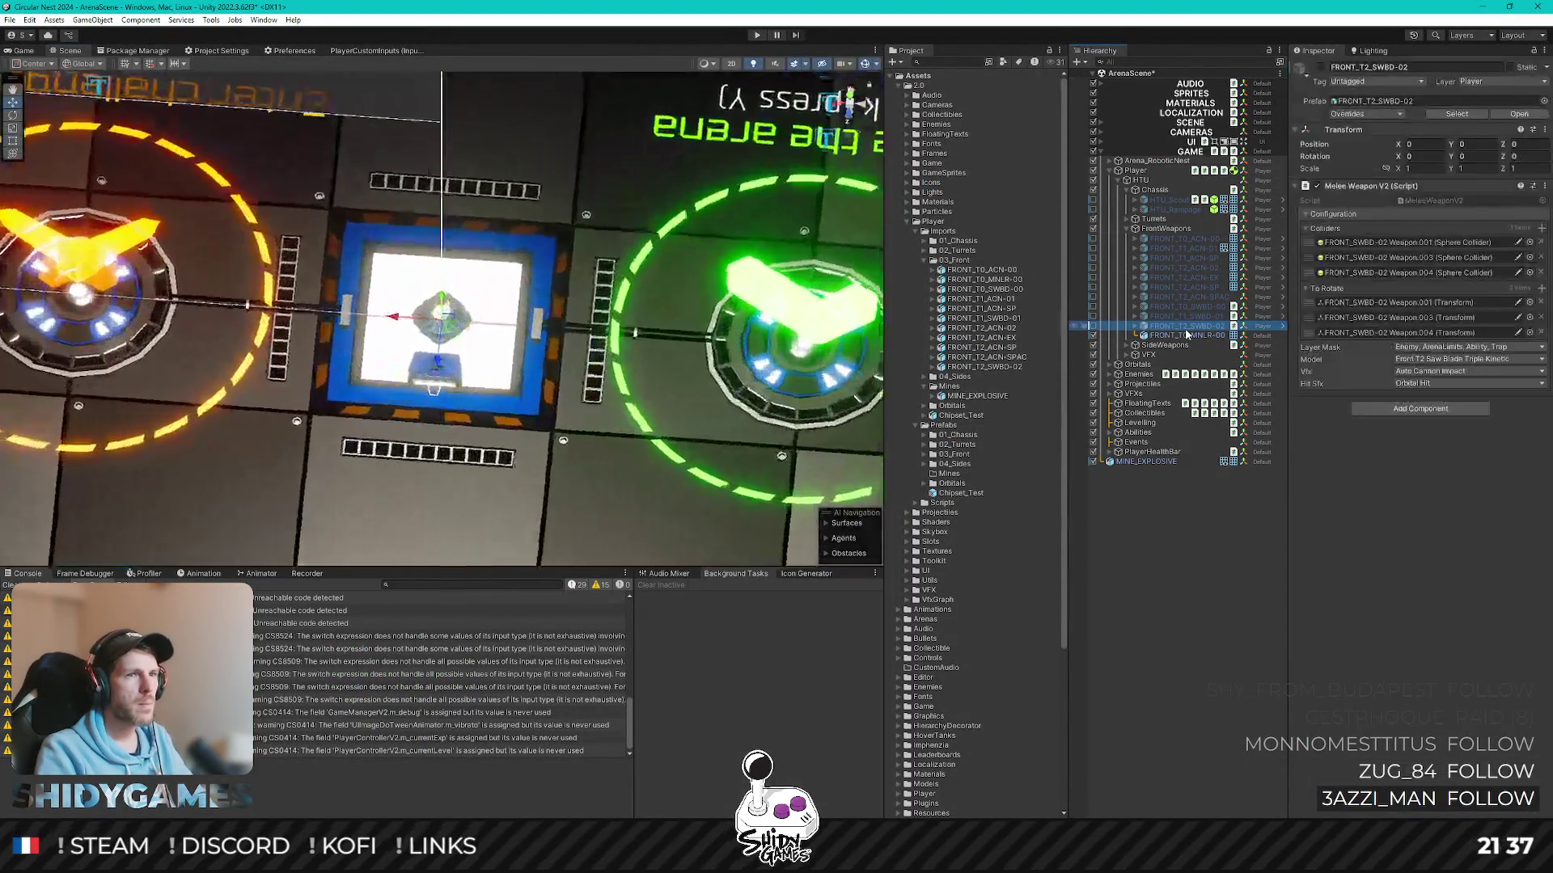
pyautogui.doubleClick(1182, 335)
pyautogui.scroll(-5, 726, 370)
pyautogui.moveTo(752, 319)
pyautogui.keyDown('alt'); pyautogui.mouseDown()
pyautogui.moveTo(604, 332)
pyautogui.moveTo(614, 343)
pyautogui.mouseUp(); pyautogui.keyUp('alt')
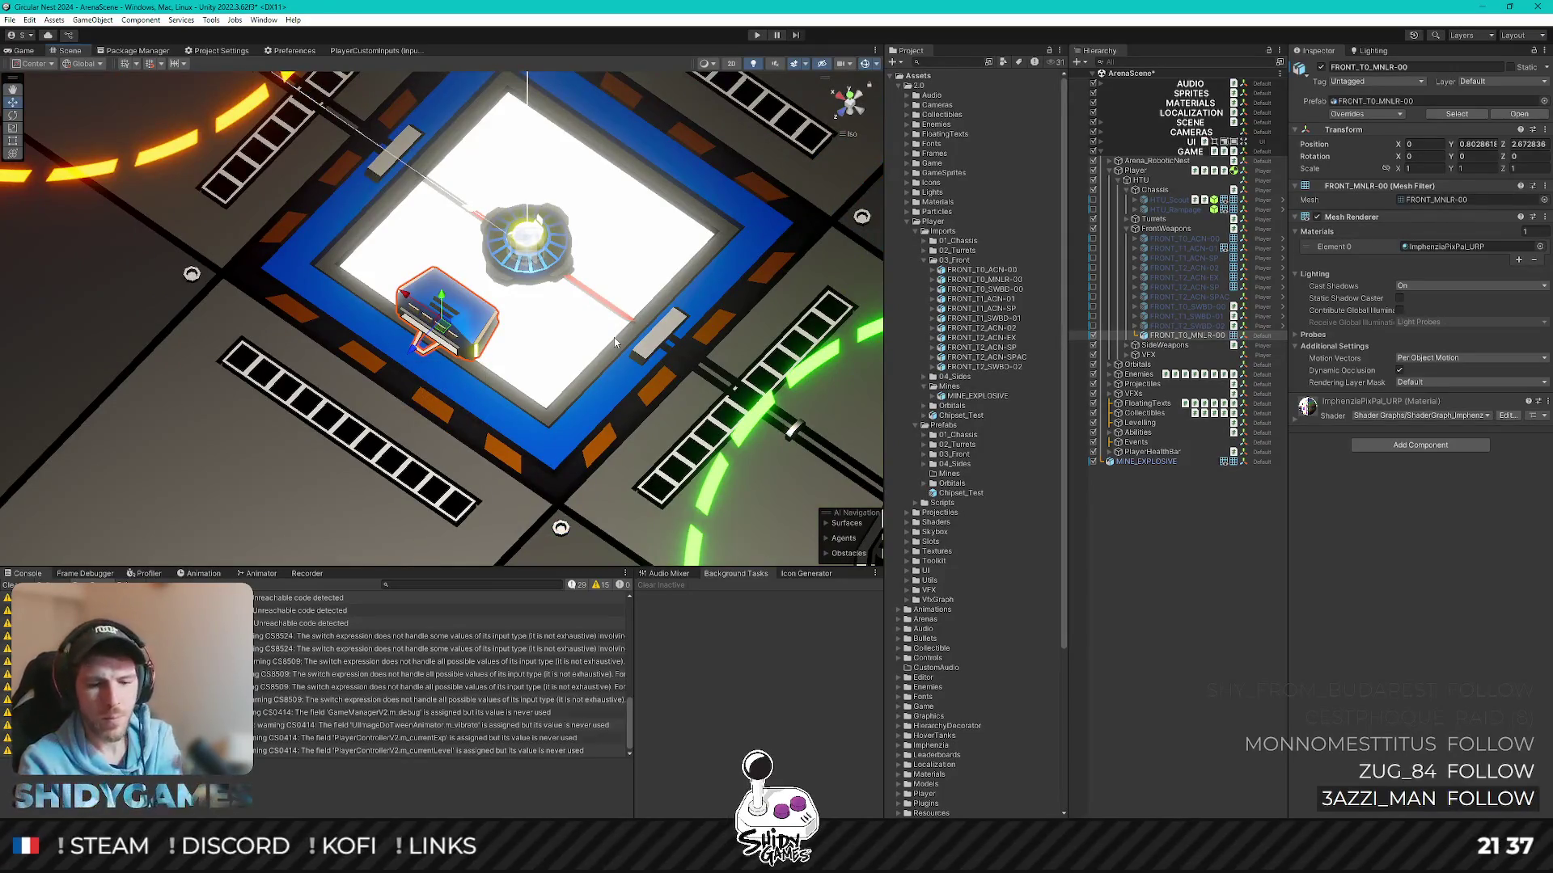
pyautogui.keyDown('alt'); pyautogui.moveTo(615, 342); pyautogui.dragTo(553, 318); pyautogui.keyUp('alt')
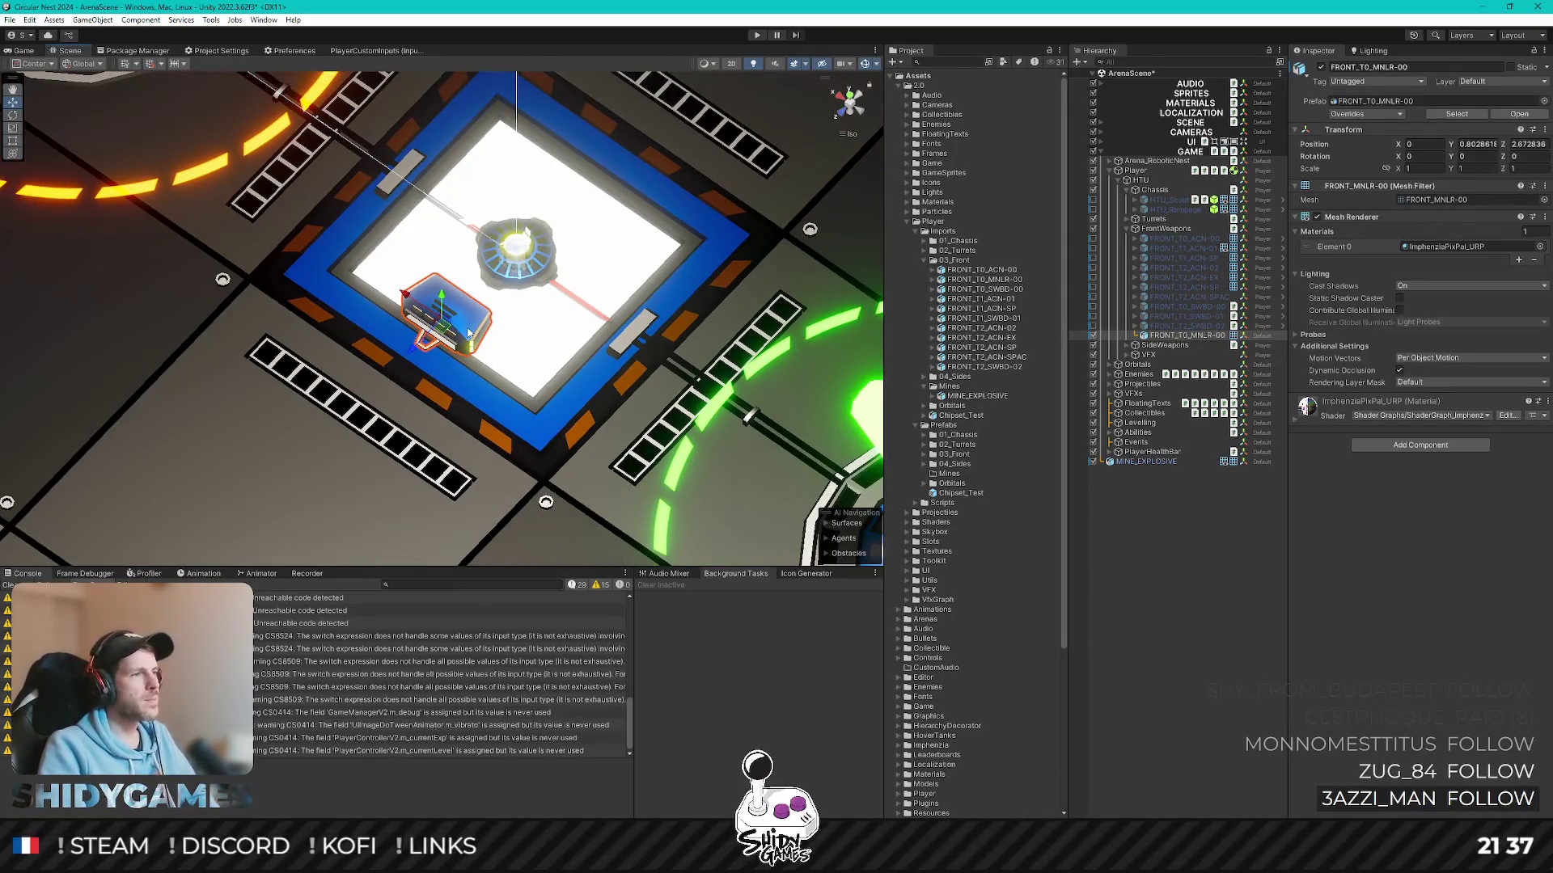
pyautogui.scroll(1, 522, 325)
pyautogui.scroll(1, 471, 337)
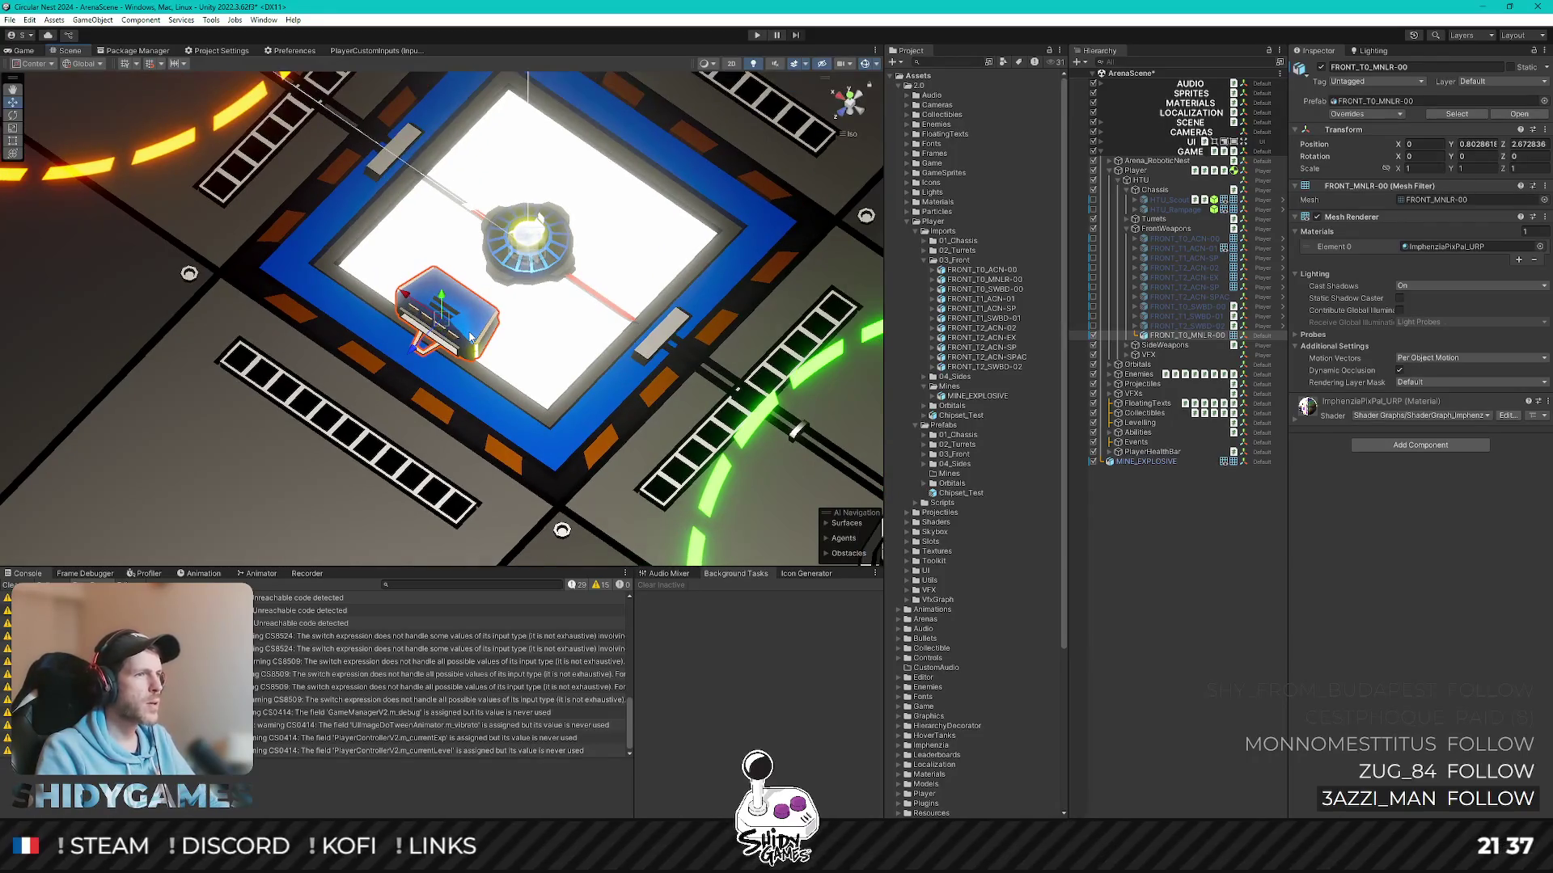
pyautogui.scroll(-2, 470, 336)
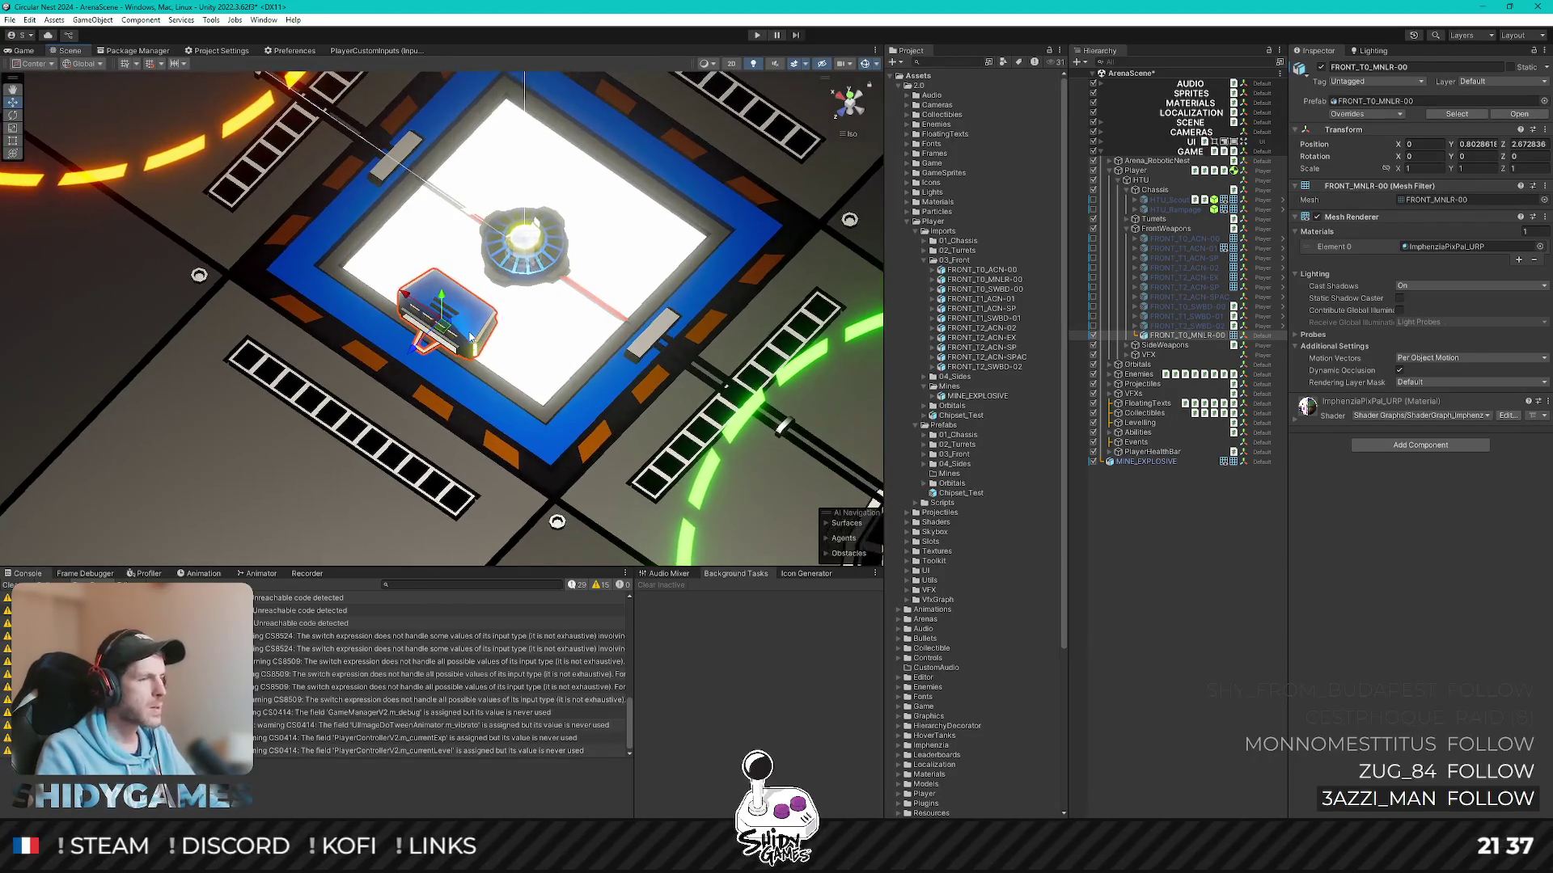
pyautogui.scroll(2, 463, 338)
pyautogui.scroll(-1, 462, 338)
pyautogui.scroll(-1, 462, 338)
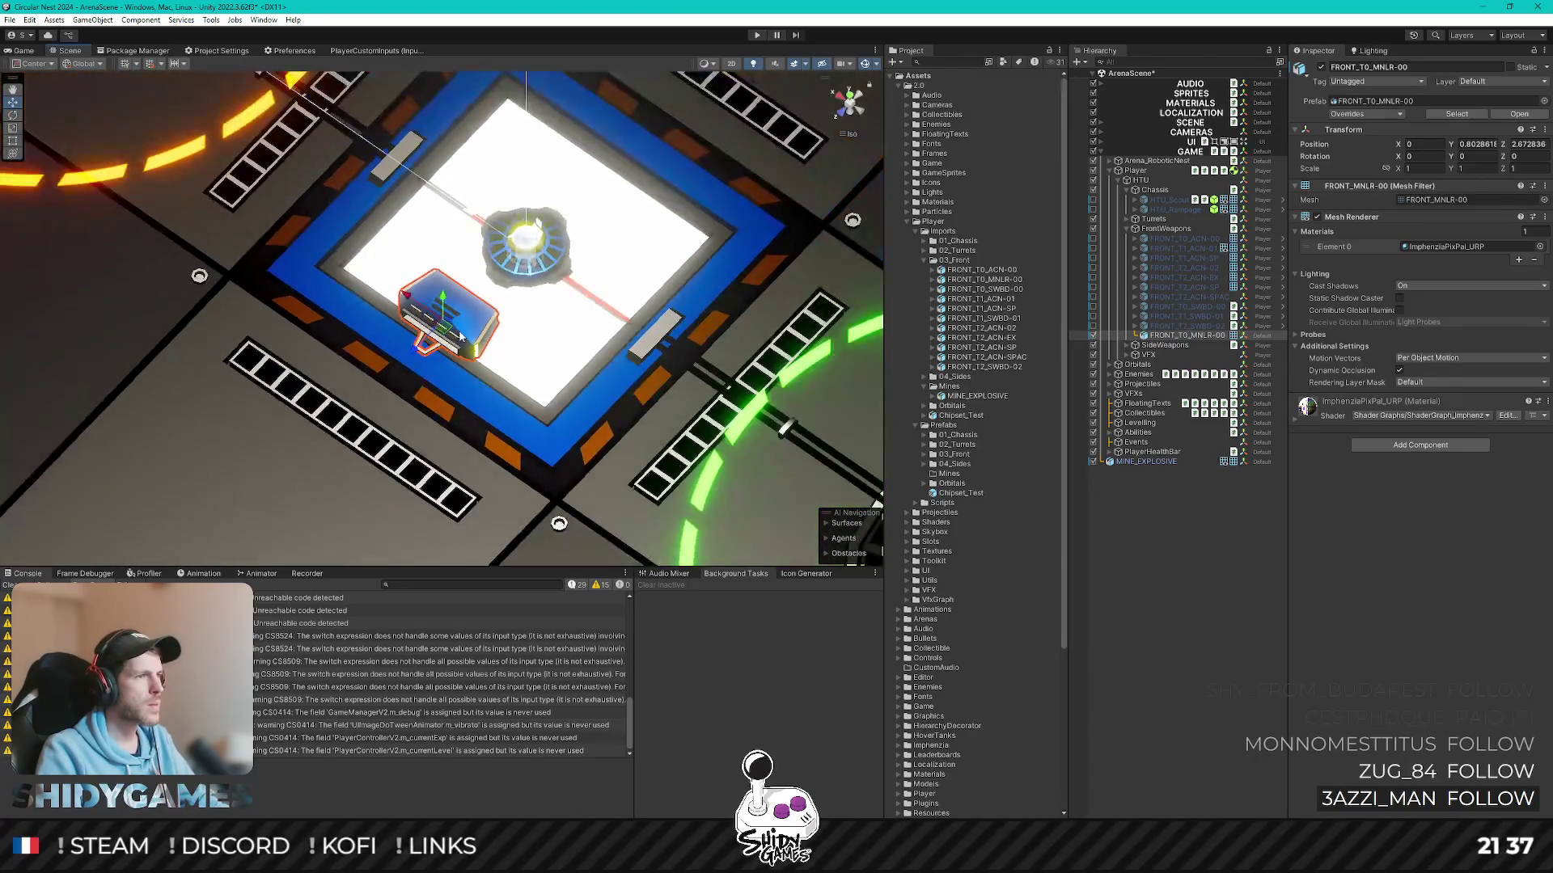
pyautogui.scroll(1, 565, 350)
pyautogui.scroll(-2, 565, 350)
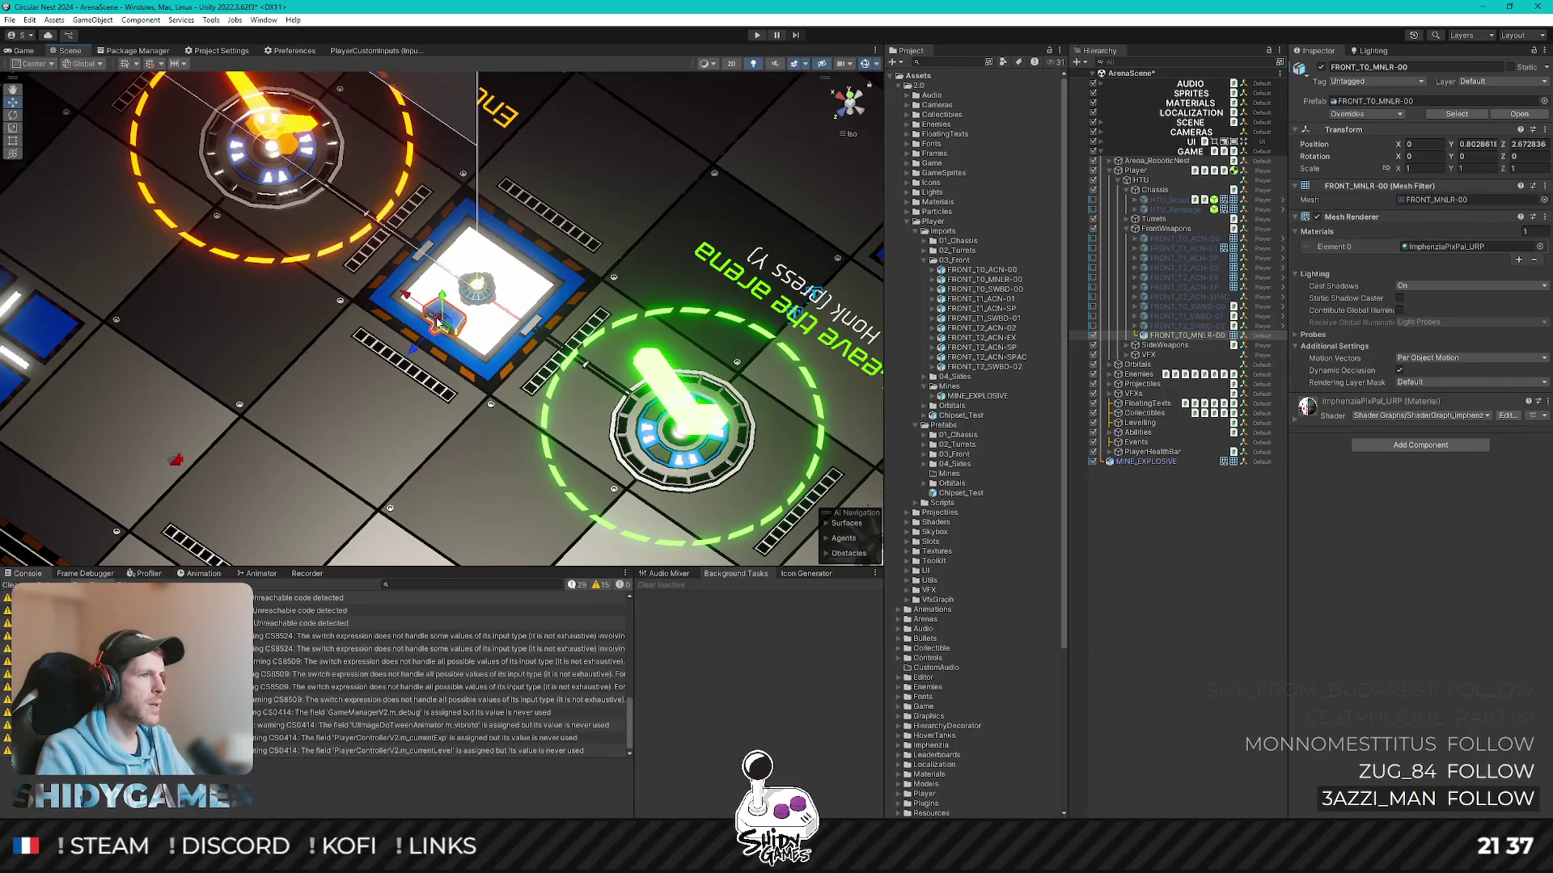
pyautogui.scroll(2, 448, 321)
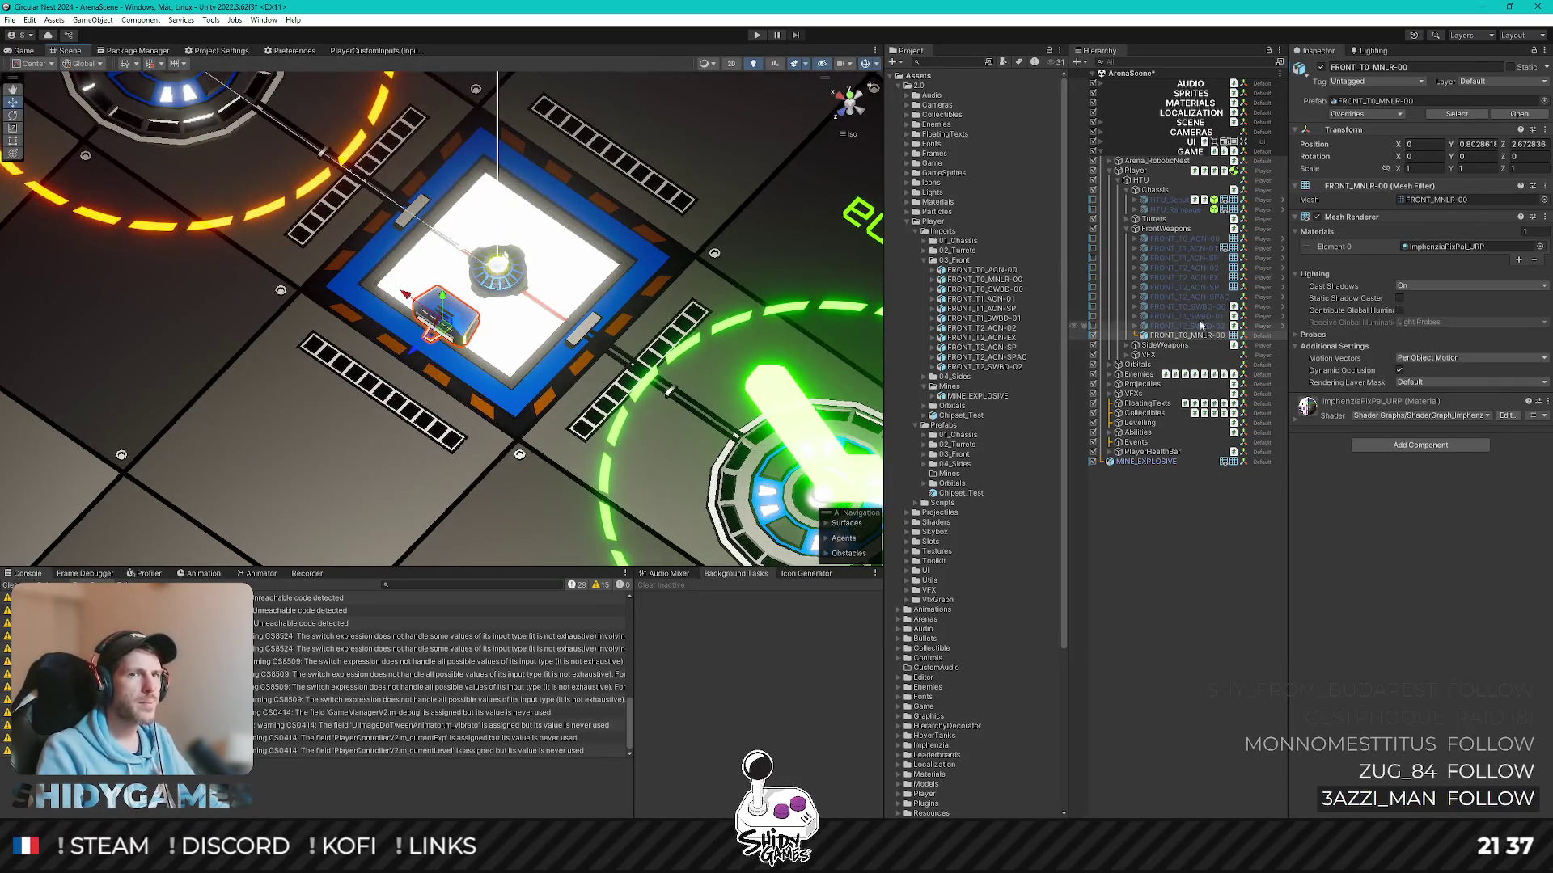
pyautogui.moveTo(1093, 219)
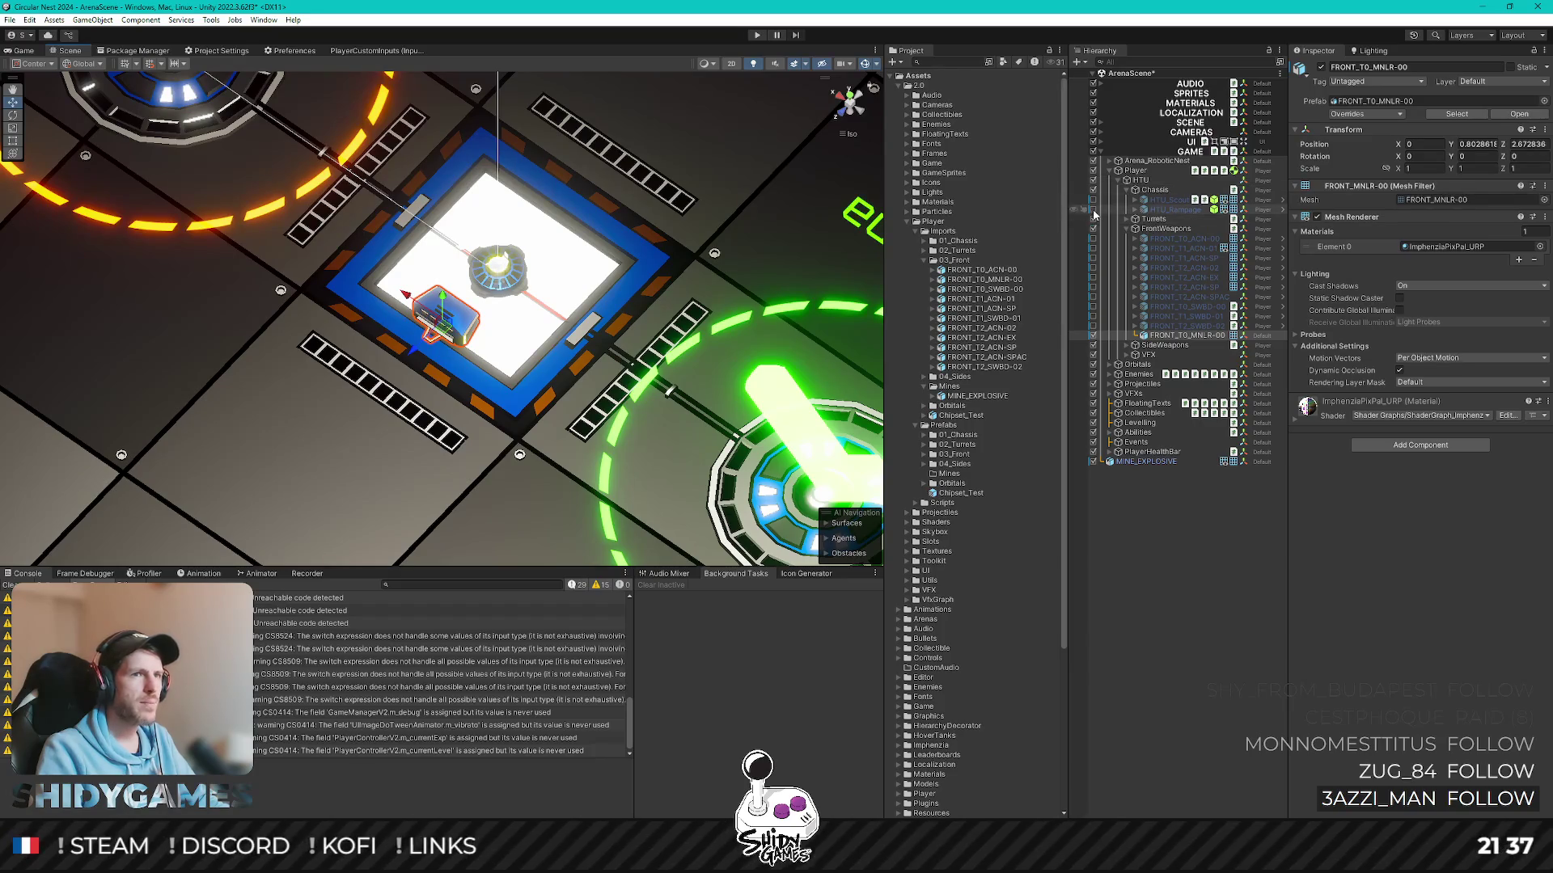
# - Show the HTU_Rampage chassis in the scene and return to the Game view
pyautogui.click(1093, 210)
pyautogui.scroll(2, 517, 319)
pyautogui.keyDown('alt'); pyautogui.moveTo(520, 321); pyautogui.dragTo(84, 73); pyautogui.keyUp('alt')
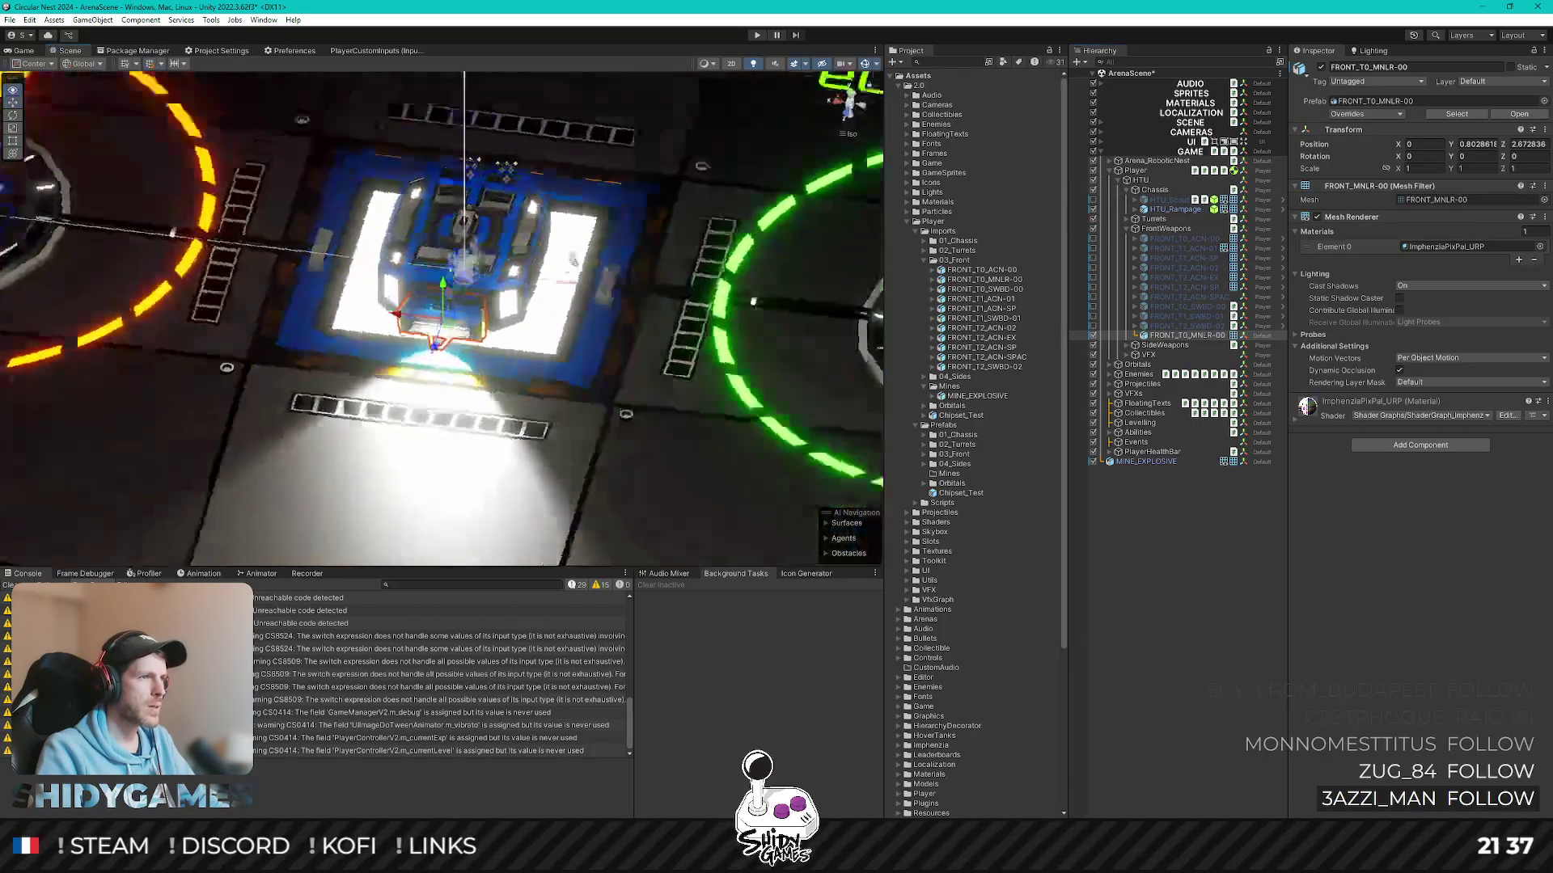
pyautogui.click(22, 52)
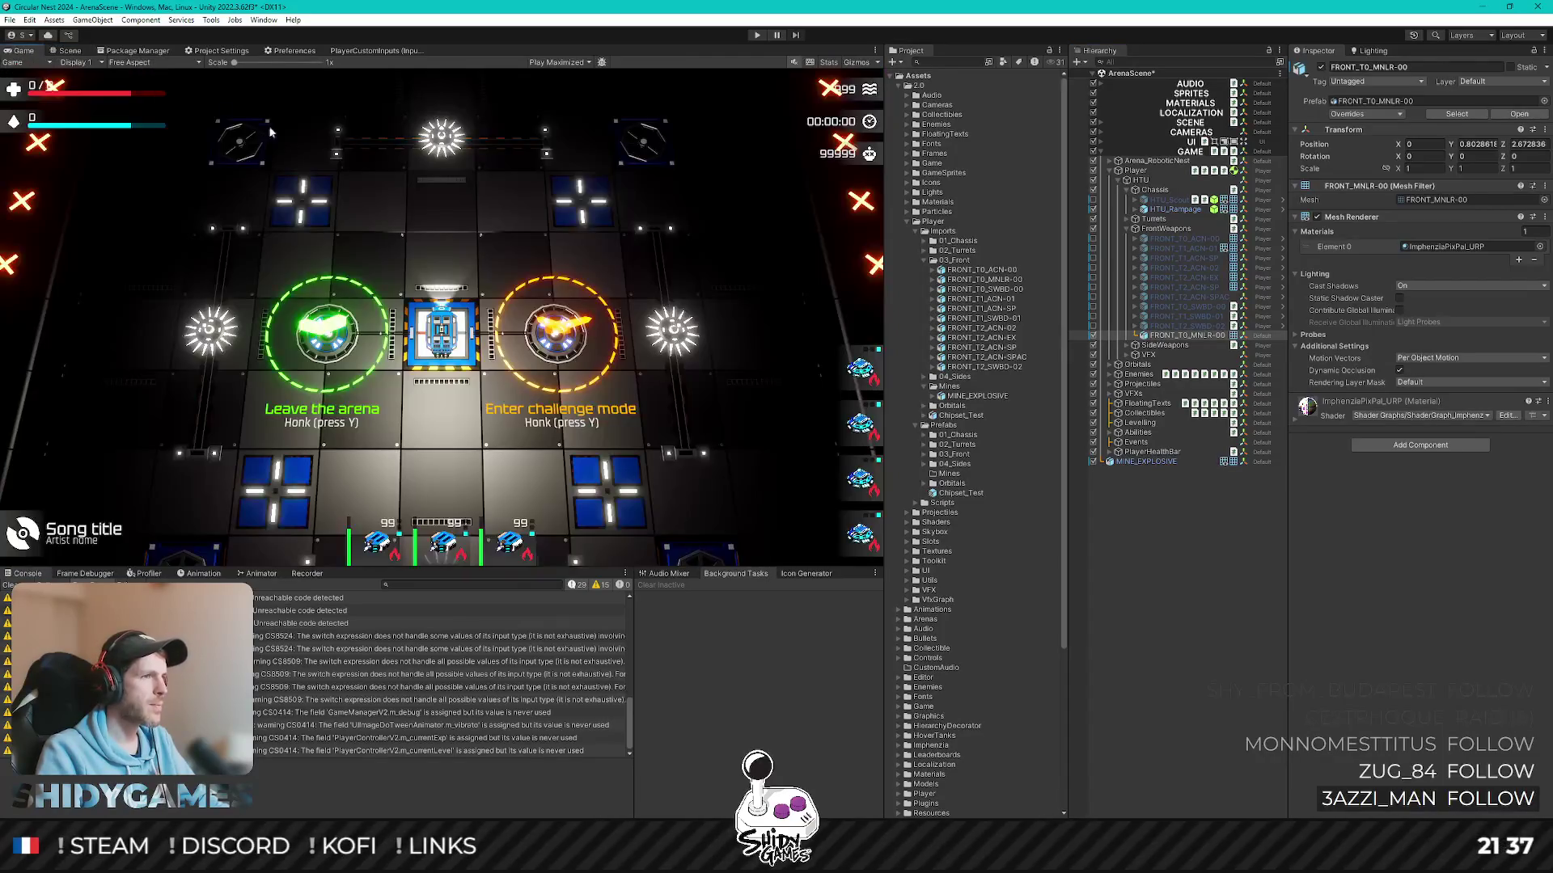
pyautogui.hotkey('shift', 'space')
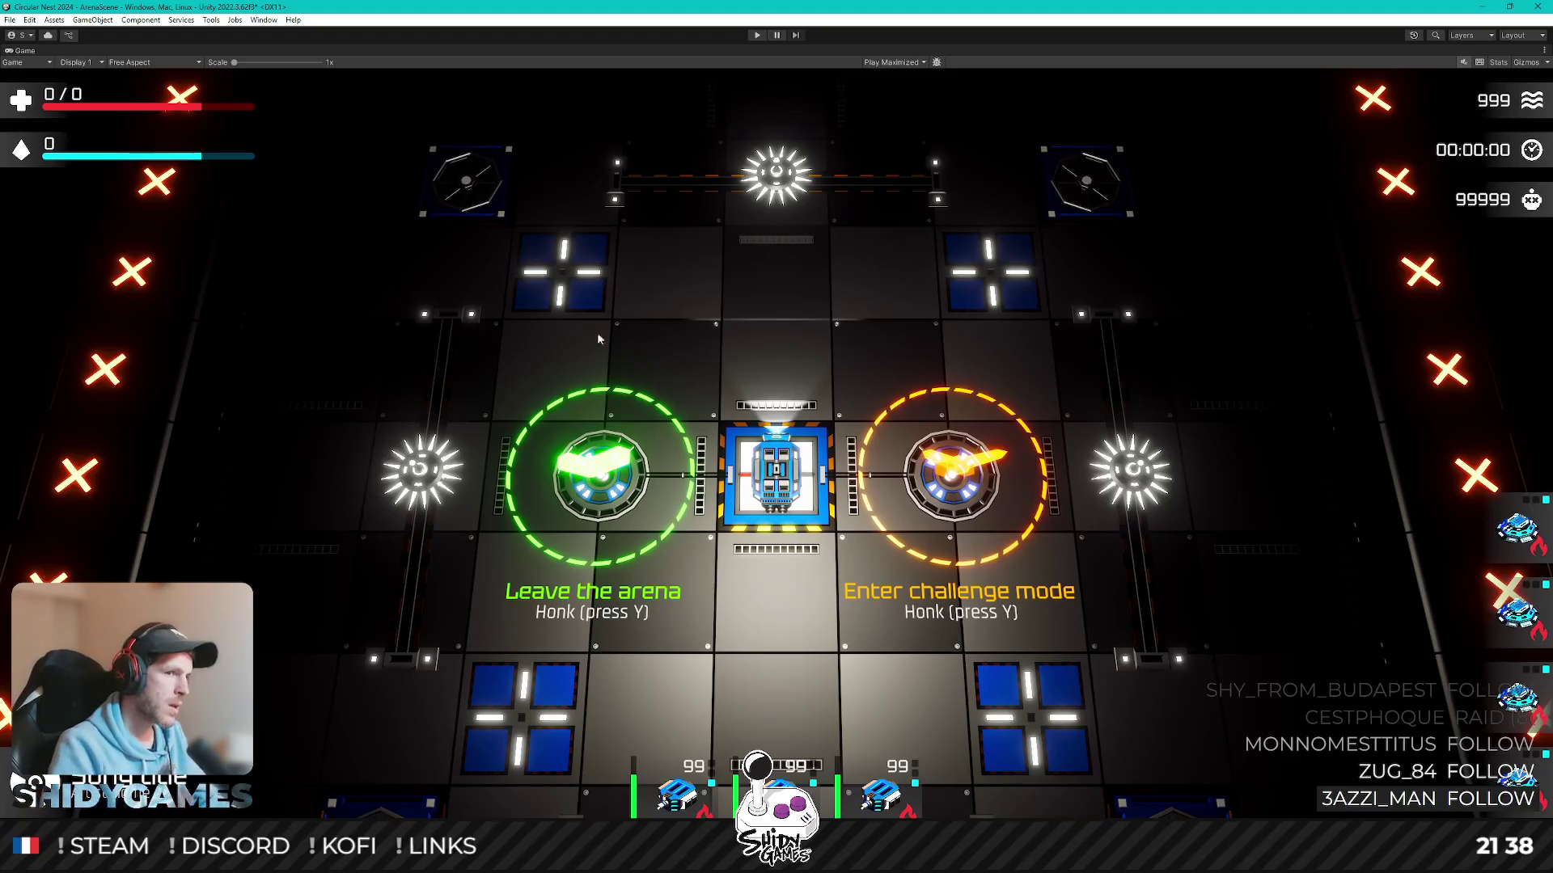
pyautogui.hotkey('shift', 'space')
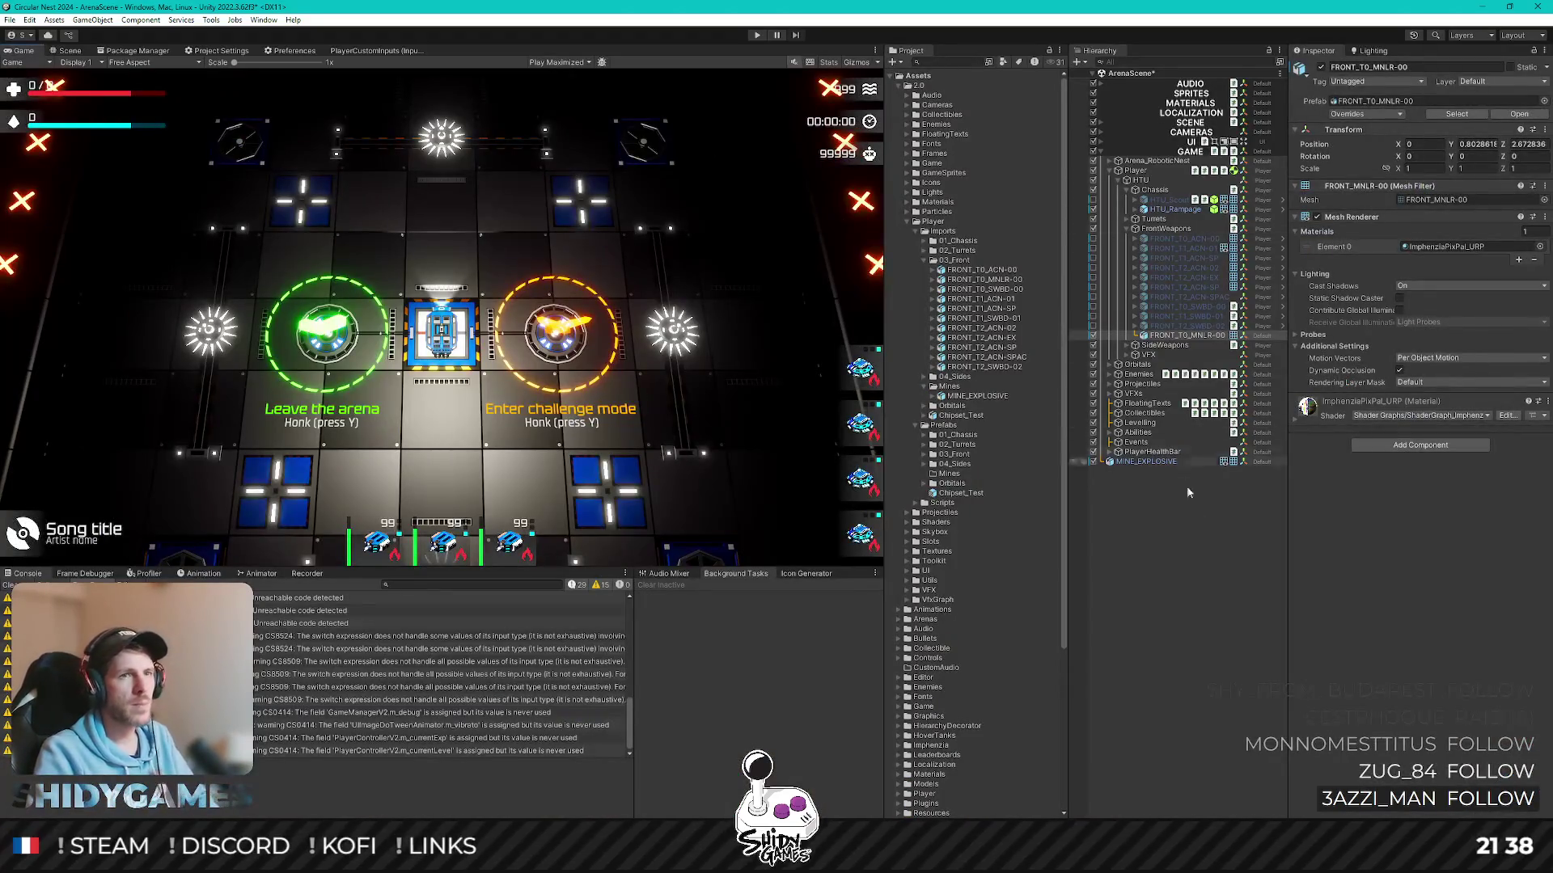
pyautogui.click(1187, 486)
pyautogui.click(1167, 337)
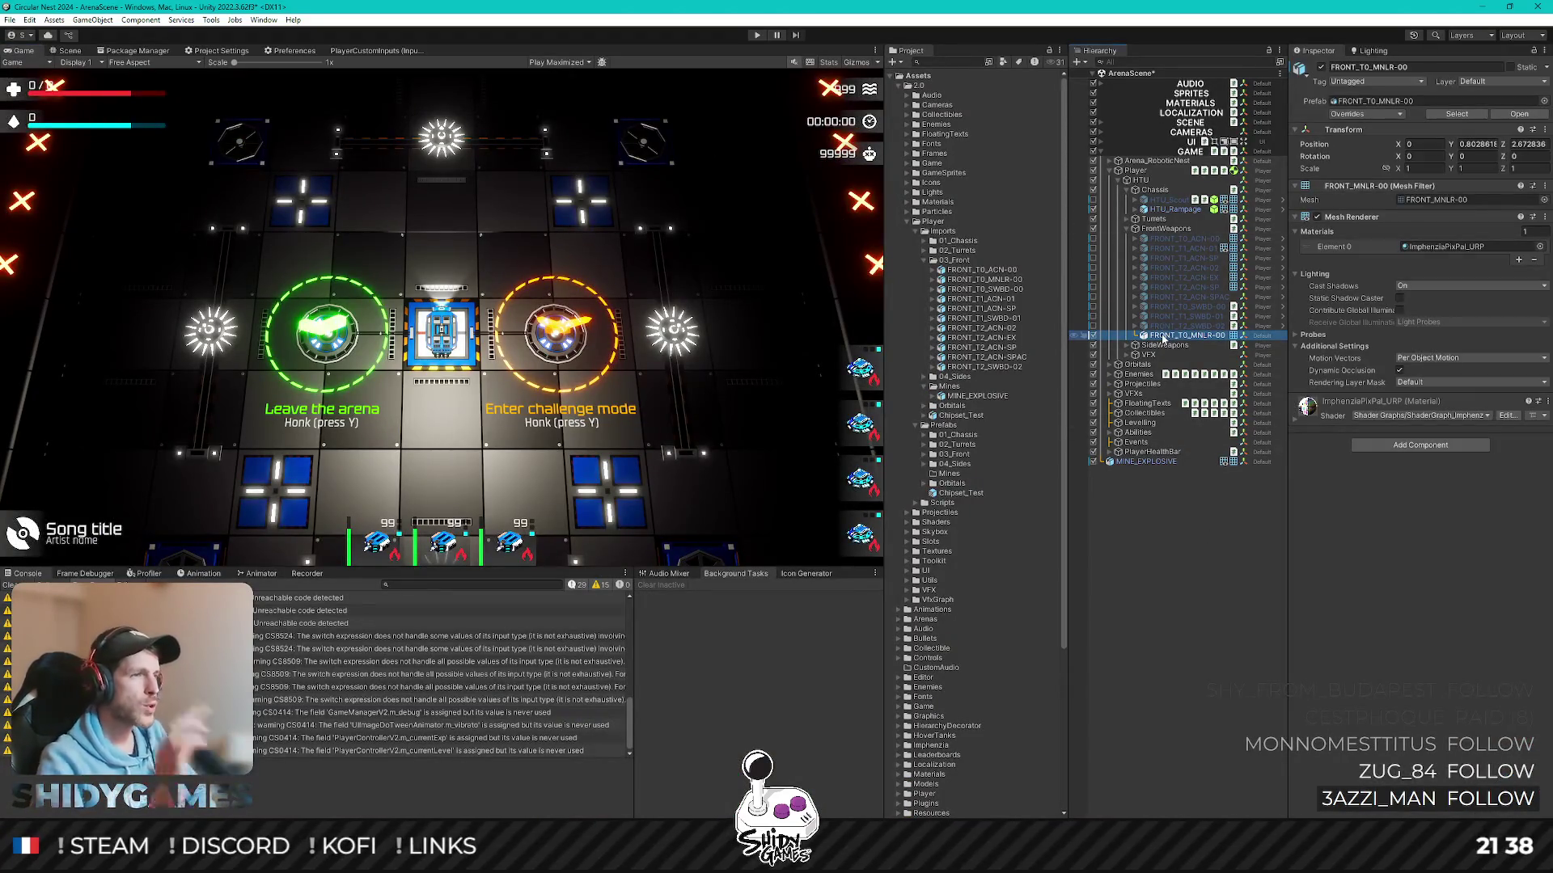
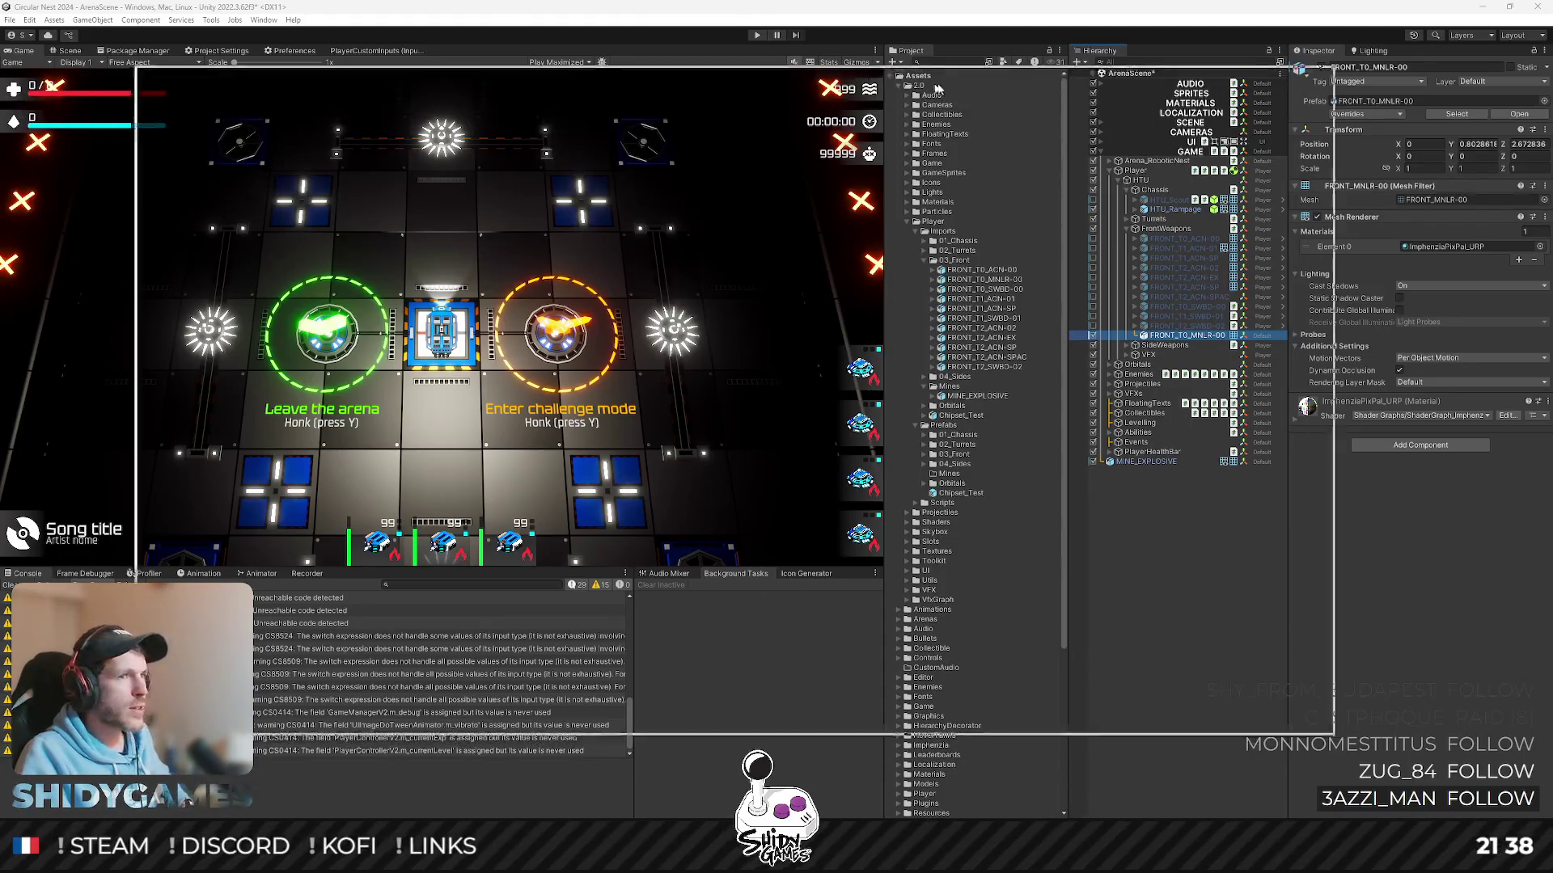
# - Glance at the MINELAYER planning notes, then return to Unity's Scene view of the arena
pyautogui.hotkey('alt', 'Tab')
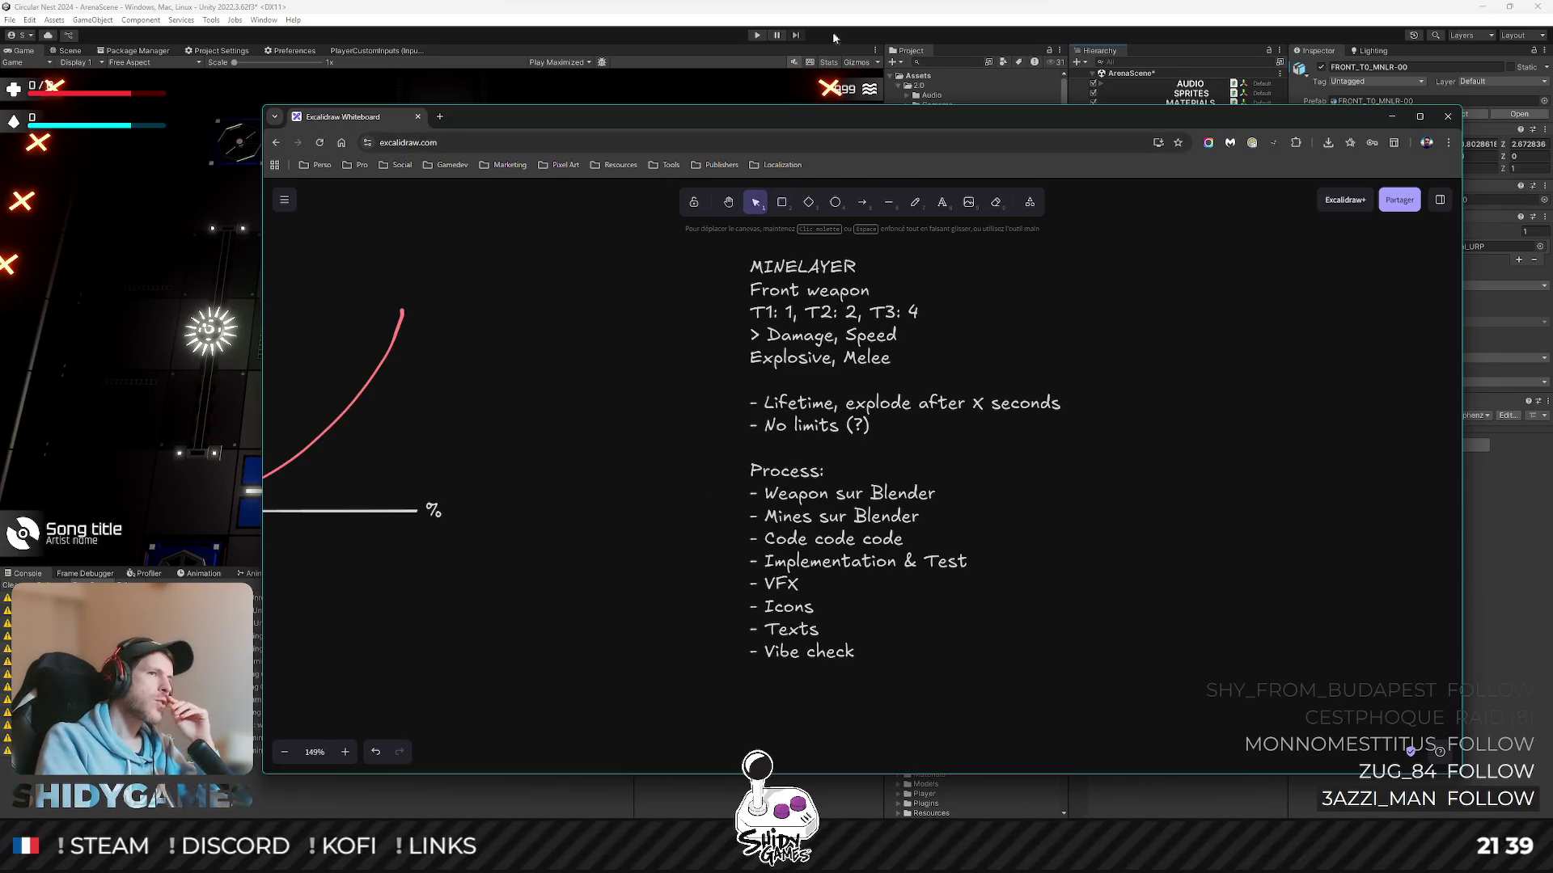
pyautogui.click(728, 97)
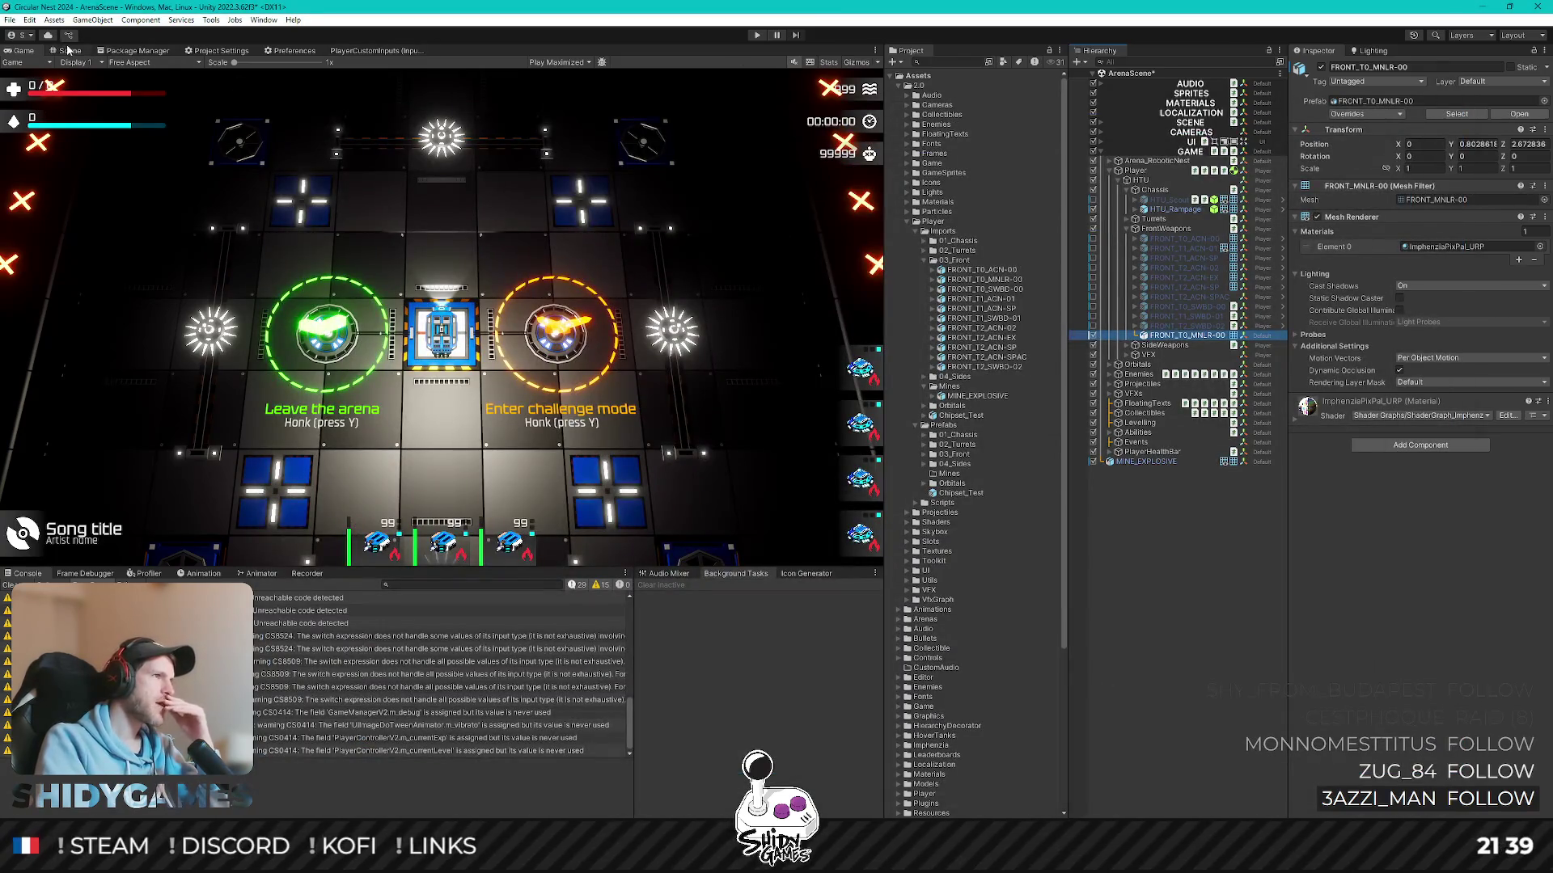
pyautogui.hotkey('ctrl', '1')
# - Move MINE_EXPLOSIVE forward along its Z axis and view it from directly above
pyautogui.click(534, 272)
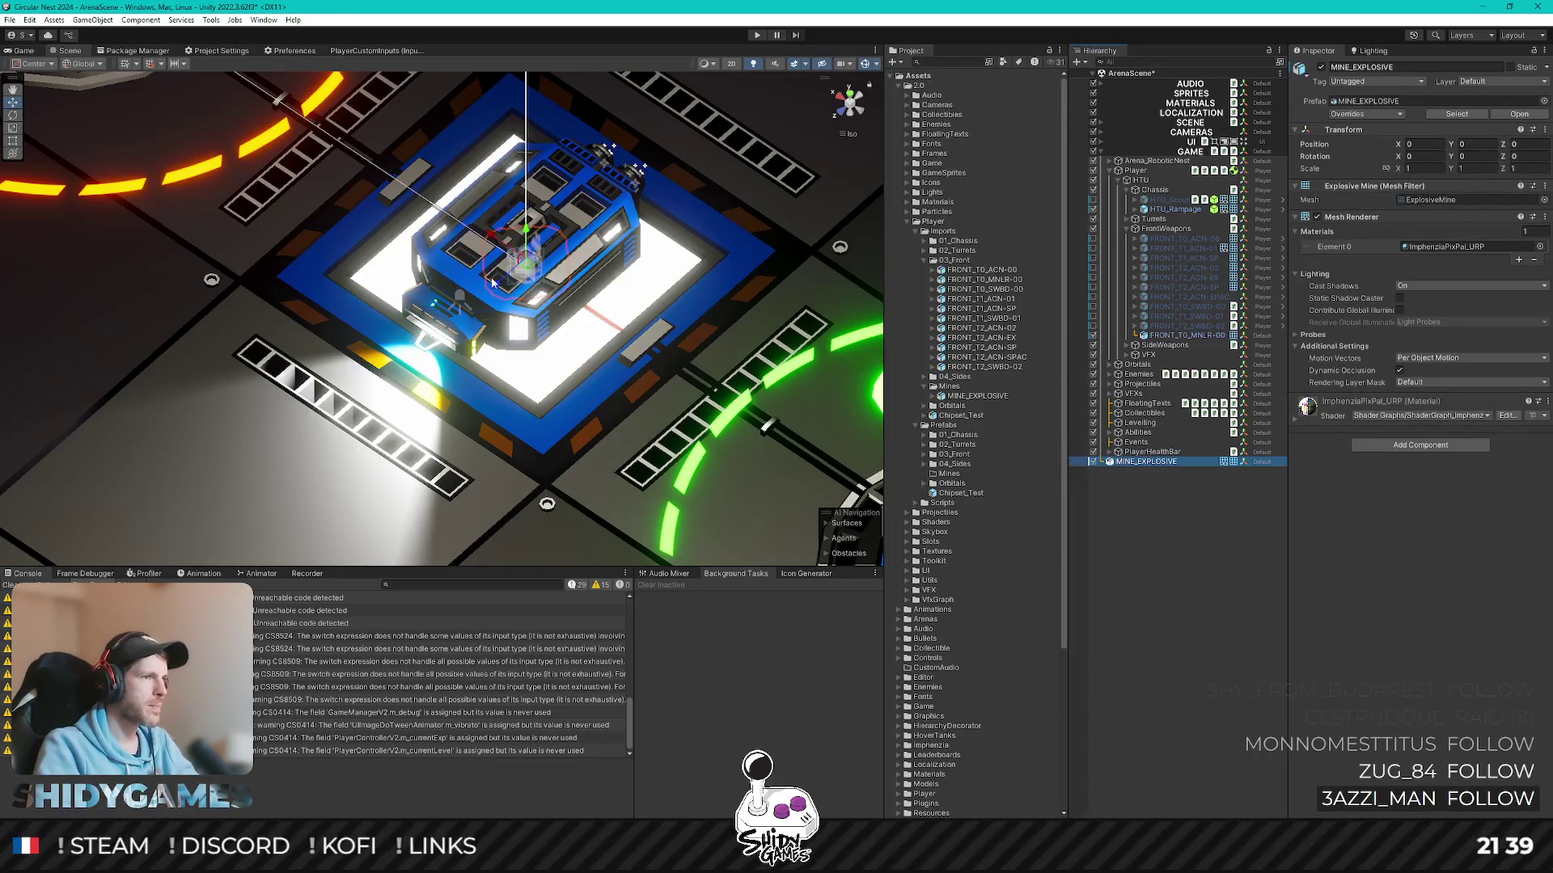
pyautogui.moveTo(501, 281); pyautogui.dragTo(358, 403)
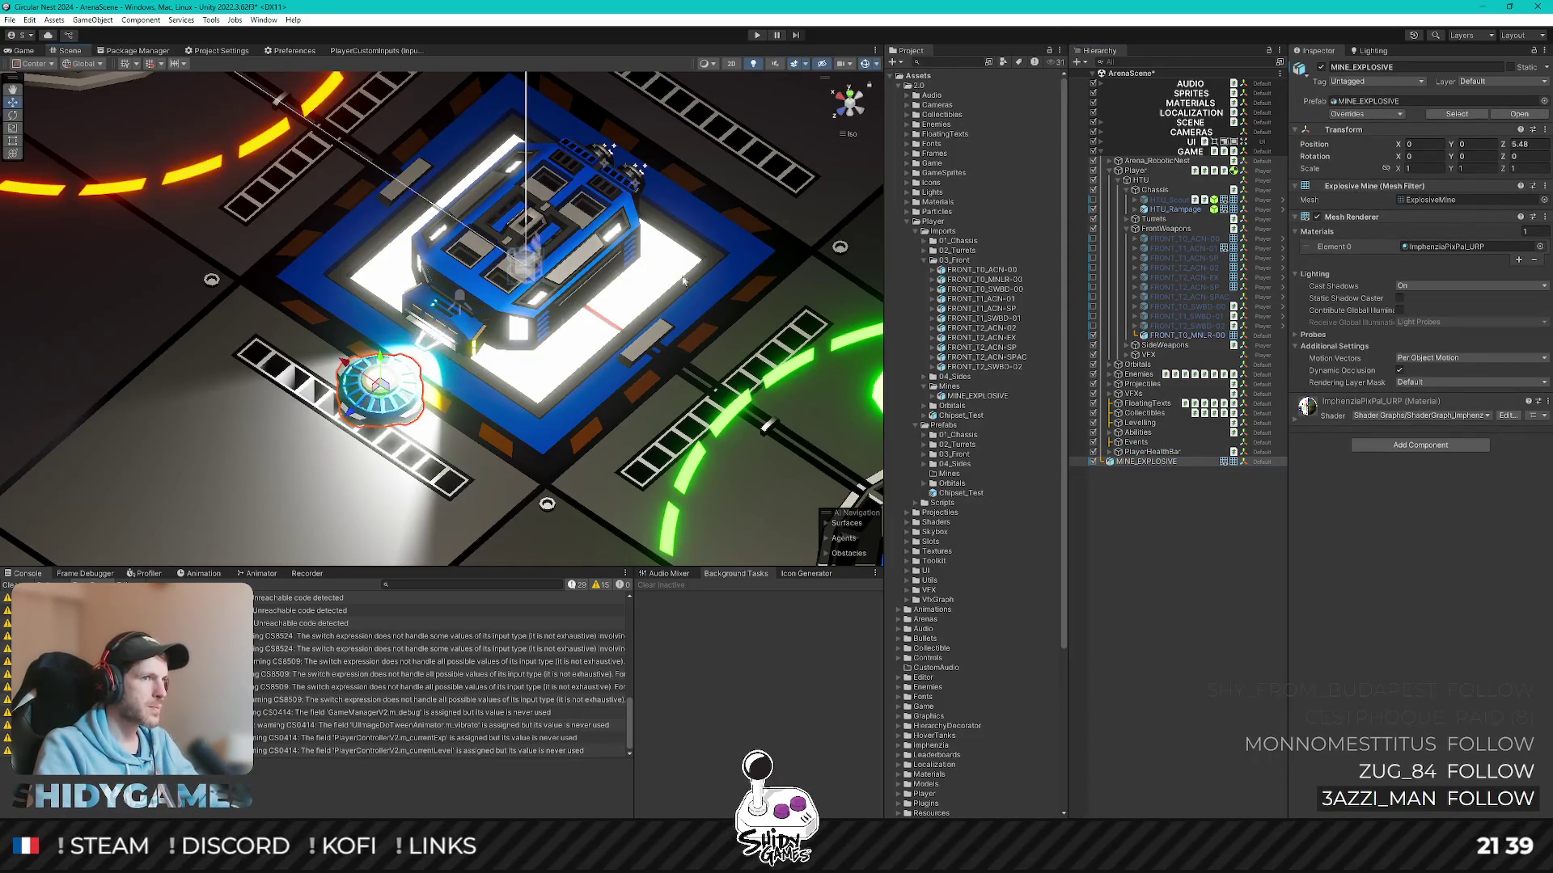
pyautogui.click(852, 92)
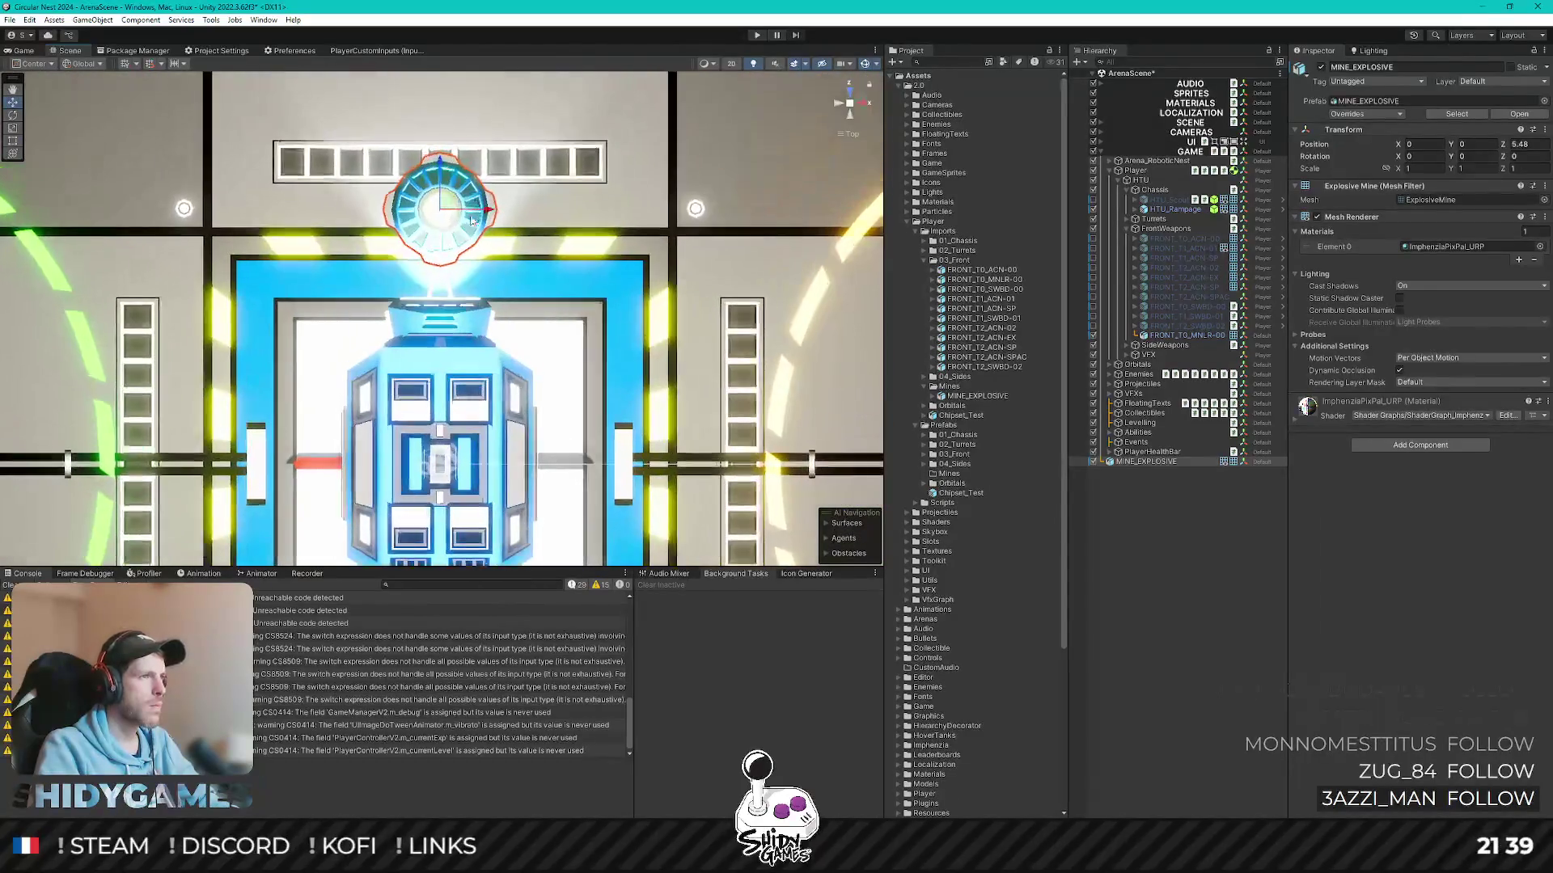
pyautogui.click(441, 216)
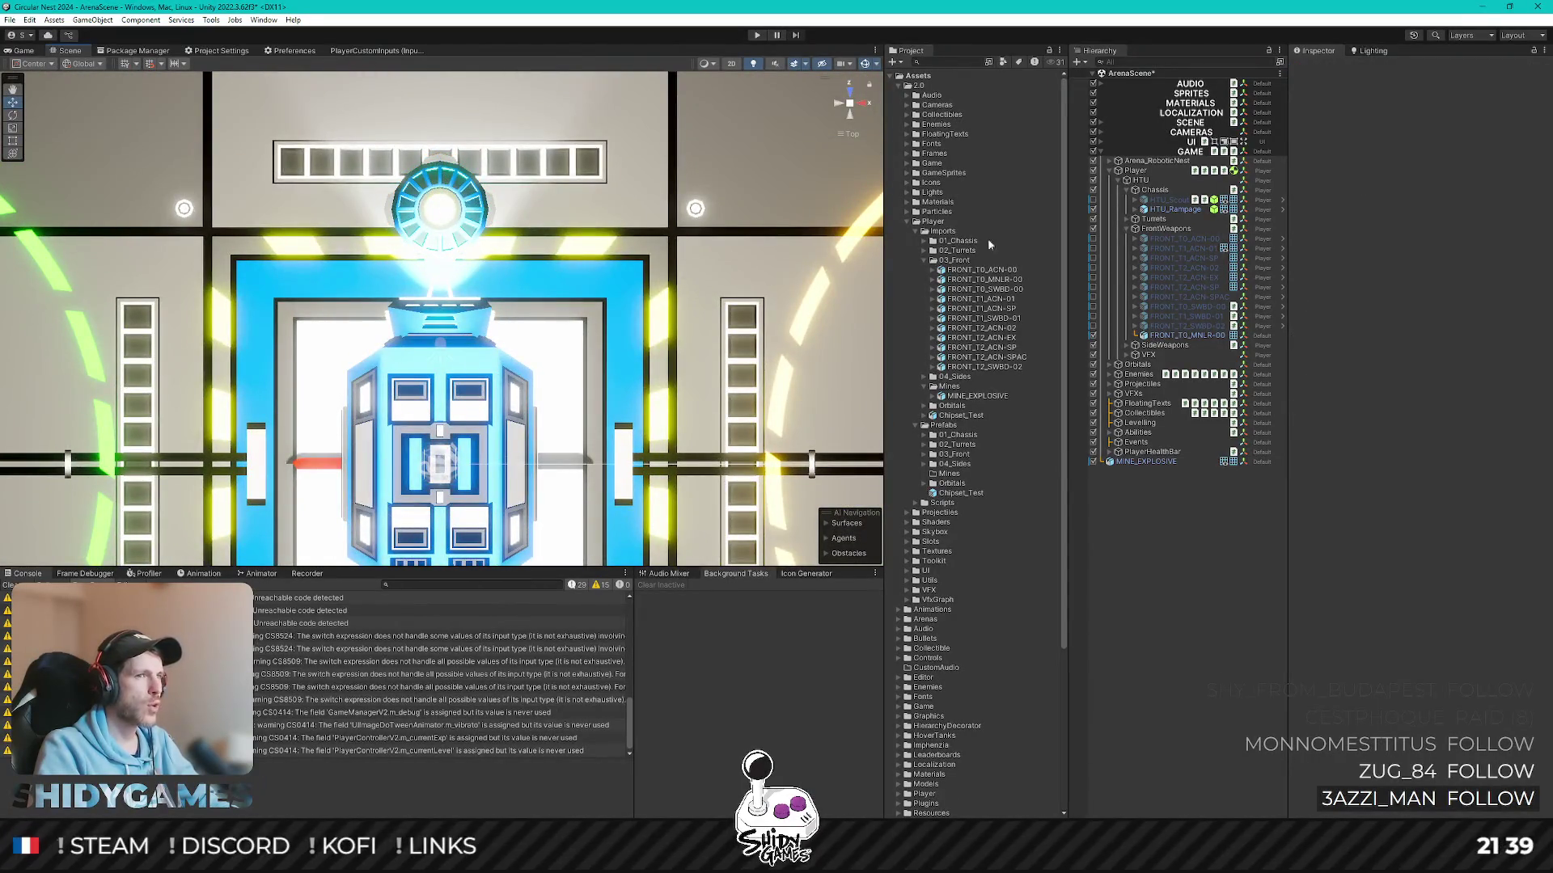
# - Fine-tune the mine to about 6.5 units ahead of the robot and check it in Game view
pyautogui.click(1141, 463)
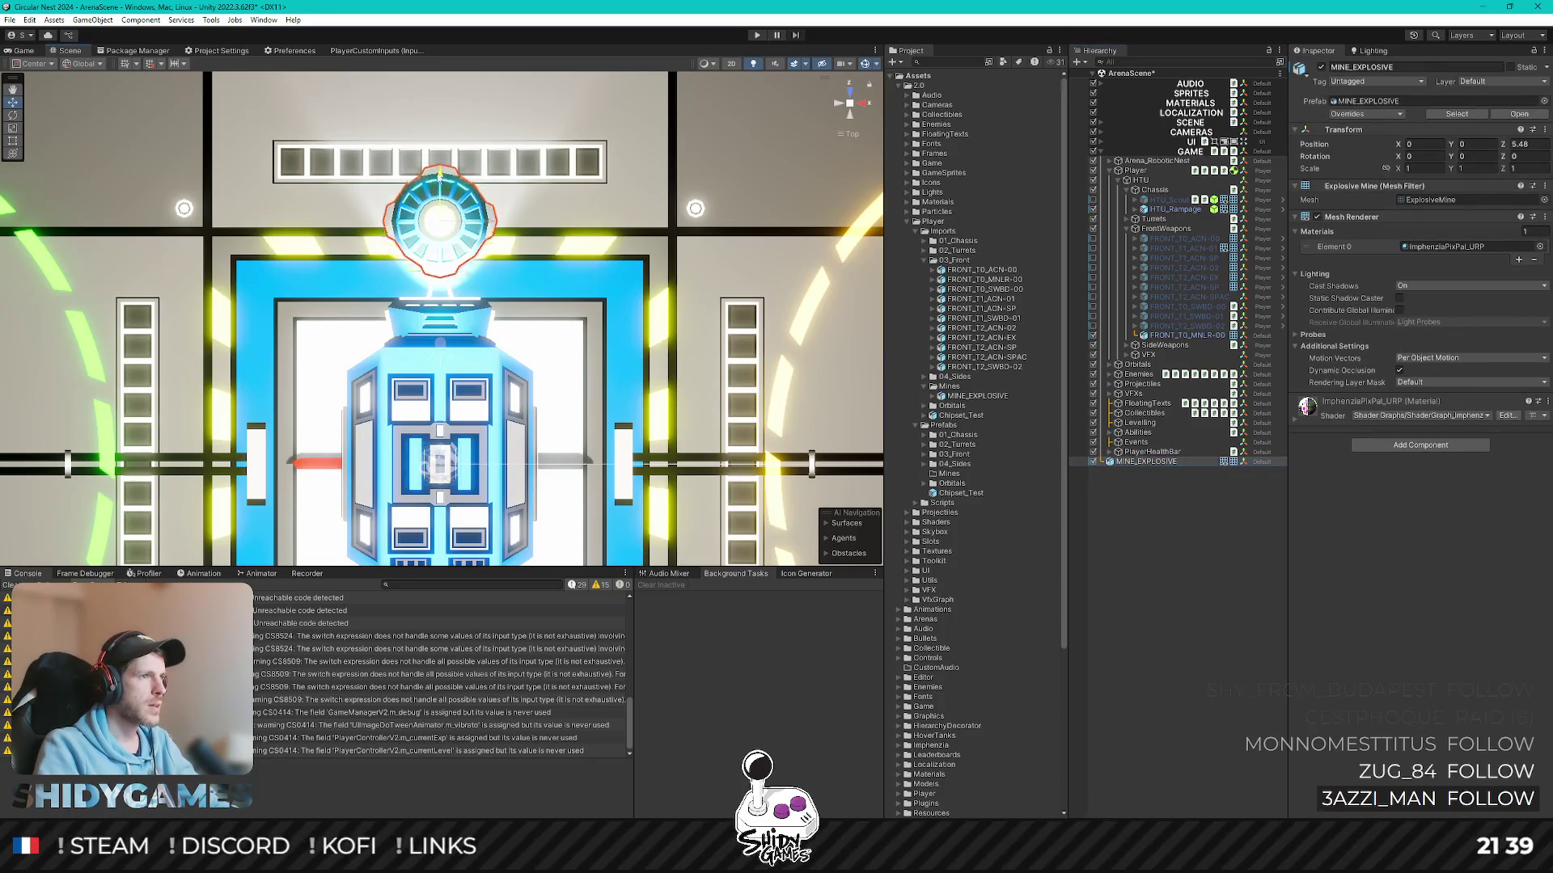
pyautogui.moveTo(435, 202)
pyautogui.mouseDown()
pyautogui.moveTo(543, 242)
pyautogui.moveTo(619, 501)
pyautogui.mouseUp()
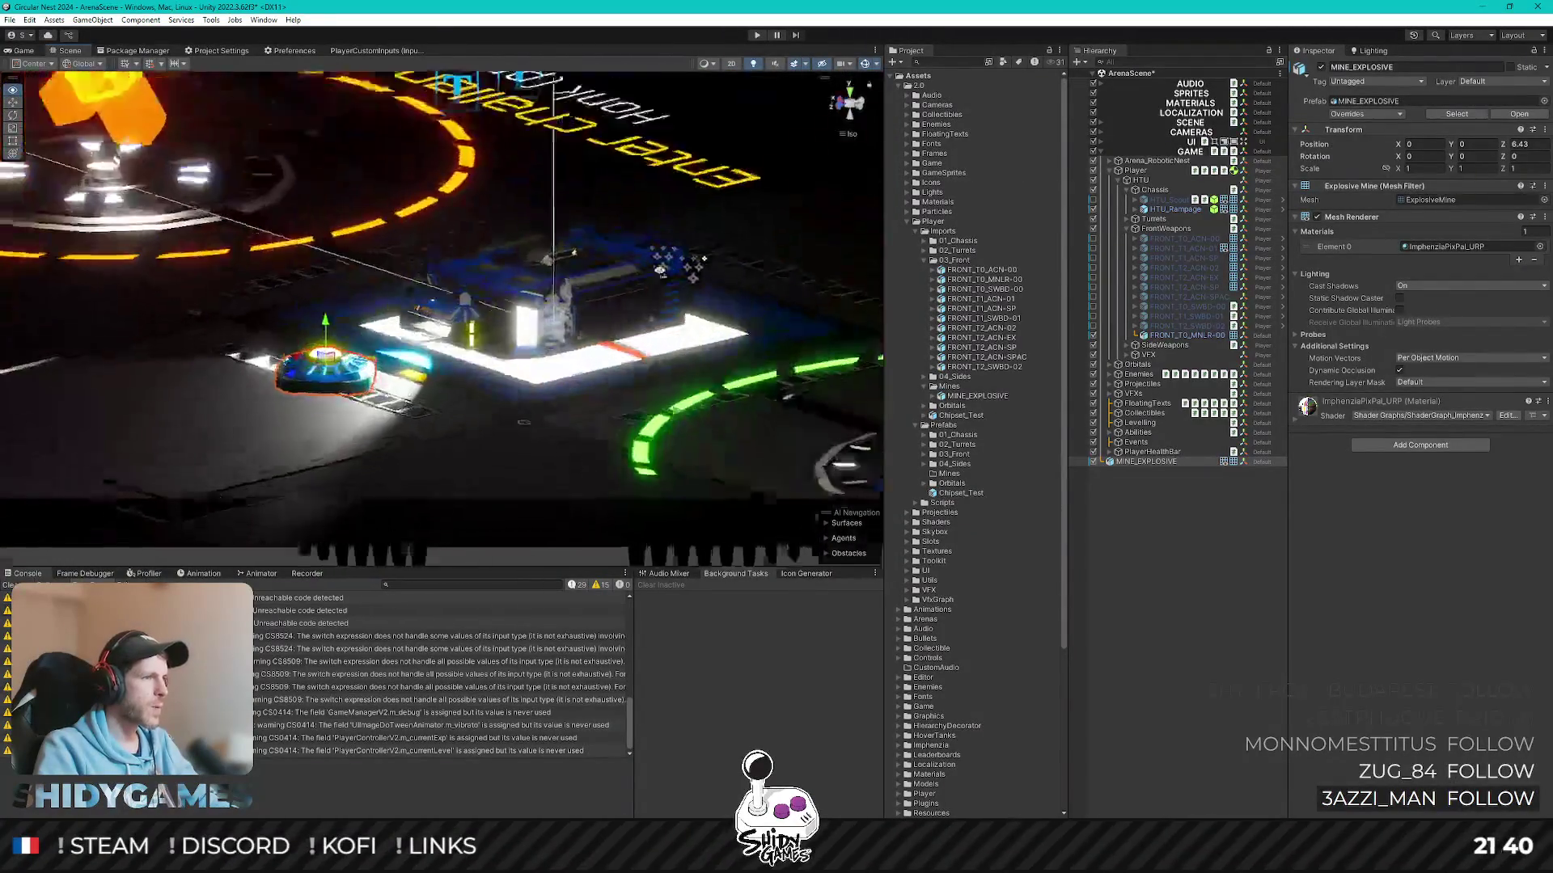
pyautogui.moveTo(286, 400)
pyautogui.mouseDown()
pyautogui.moveTo(316, 397)
pyautogui.moveTo(188, 442)
pyautogui.moveTo(221, 435)
pyautogui.mouseUp()
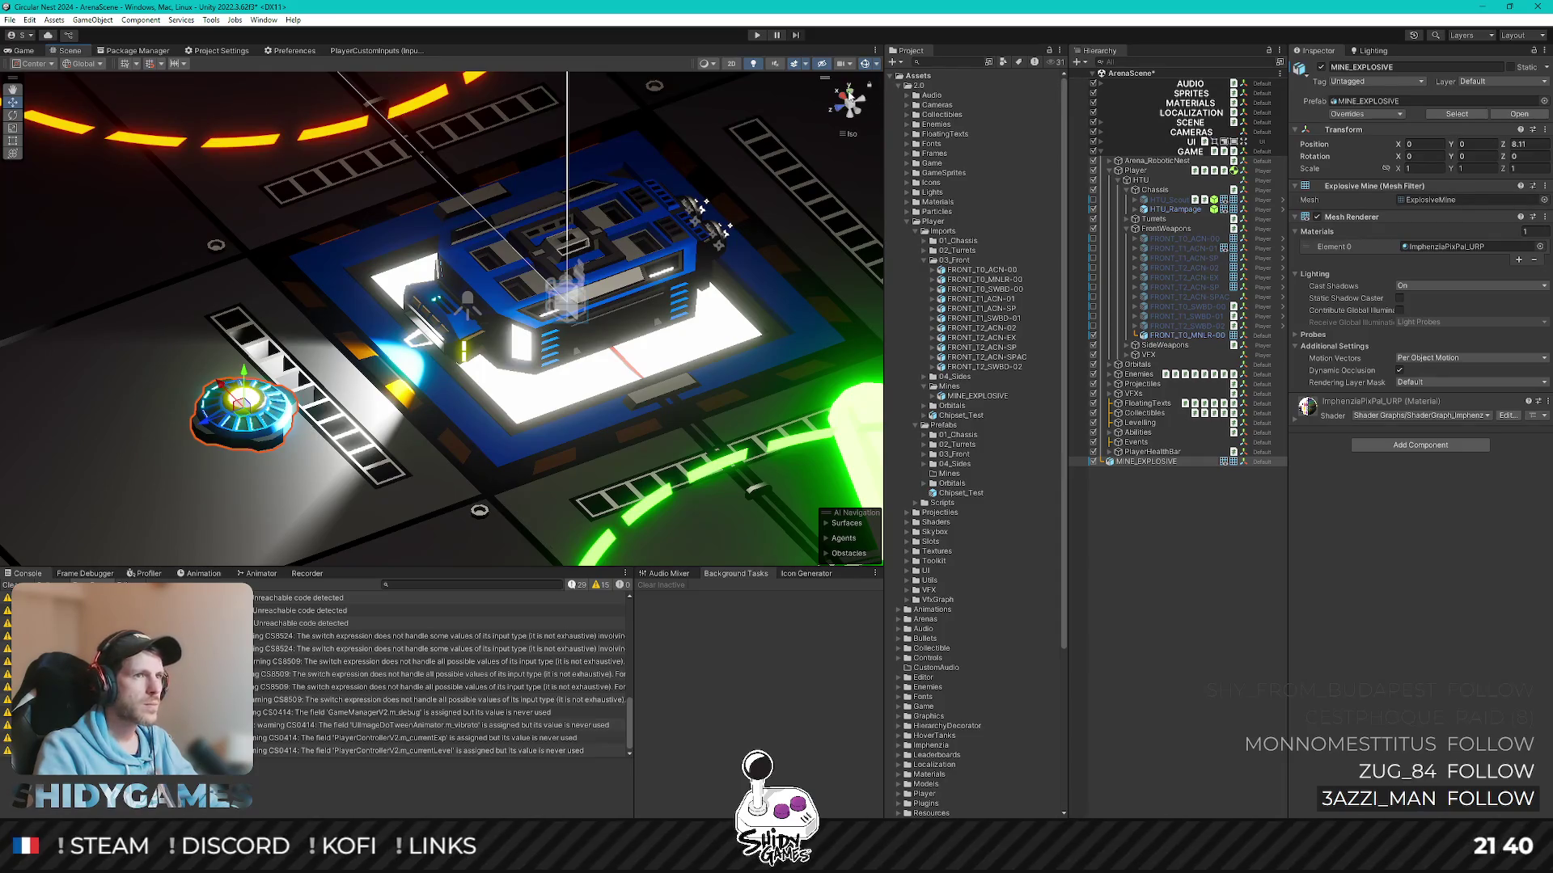
pyautogui.click(852, 89)
pyautogui.moveTo(437, 138); pyautogui.dragTo(440, 194)
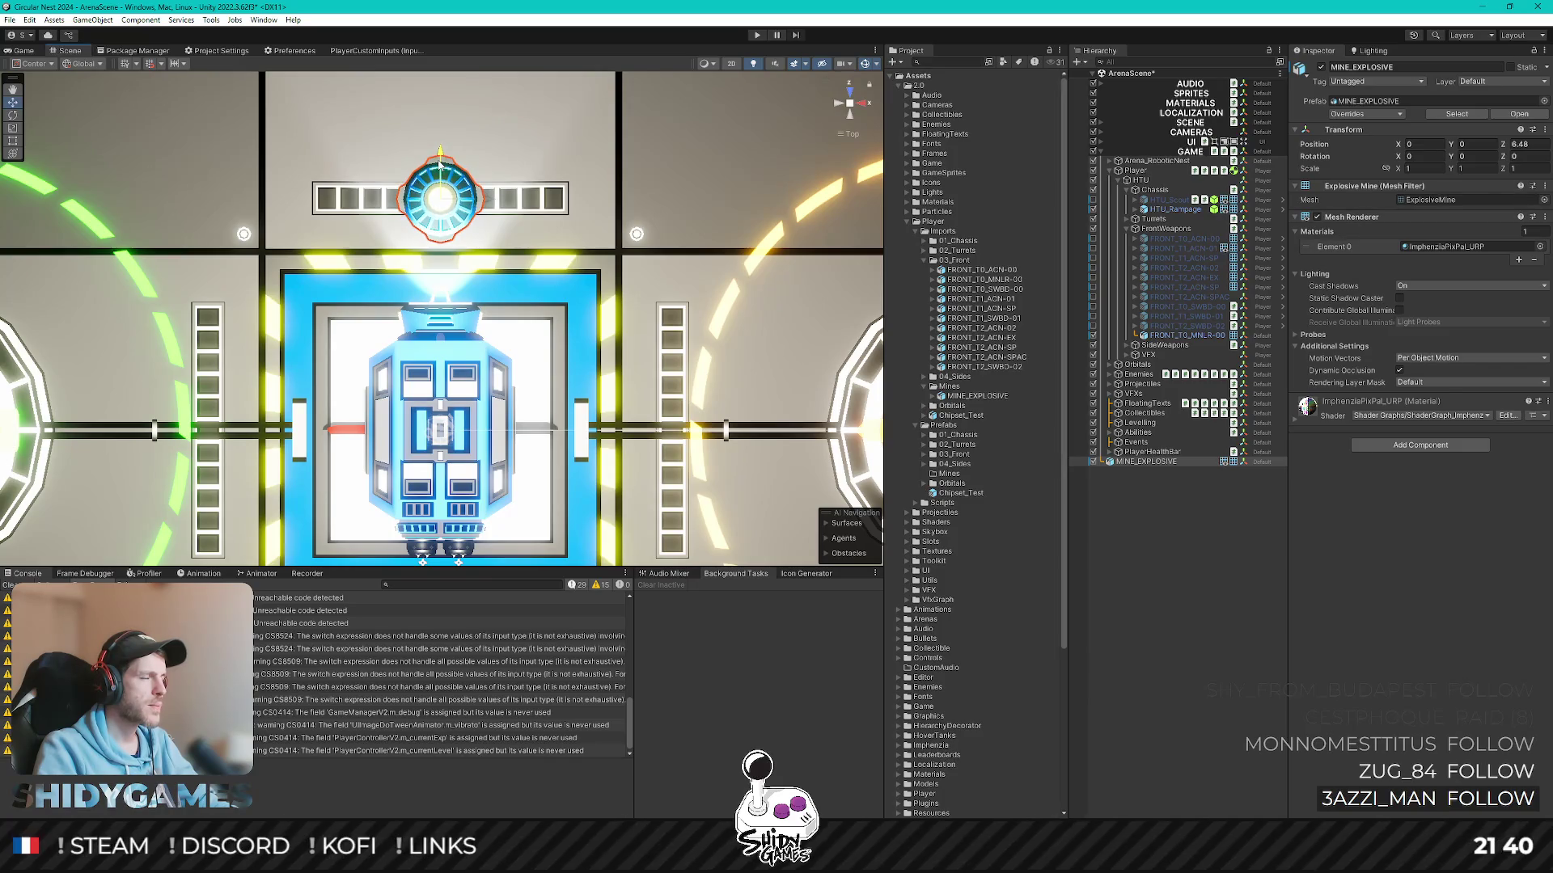
pyautogui.click(21, 51)
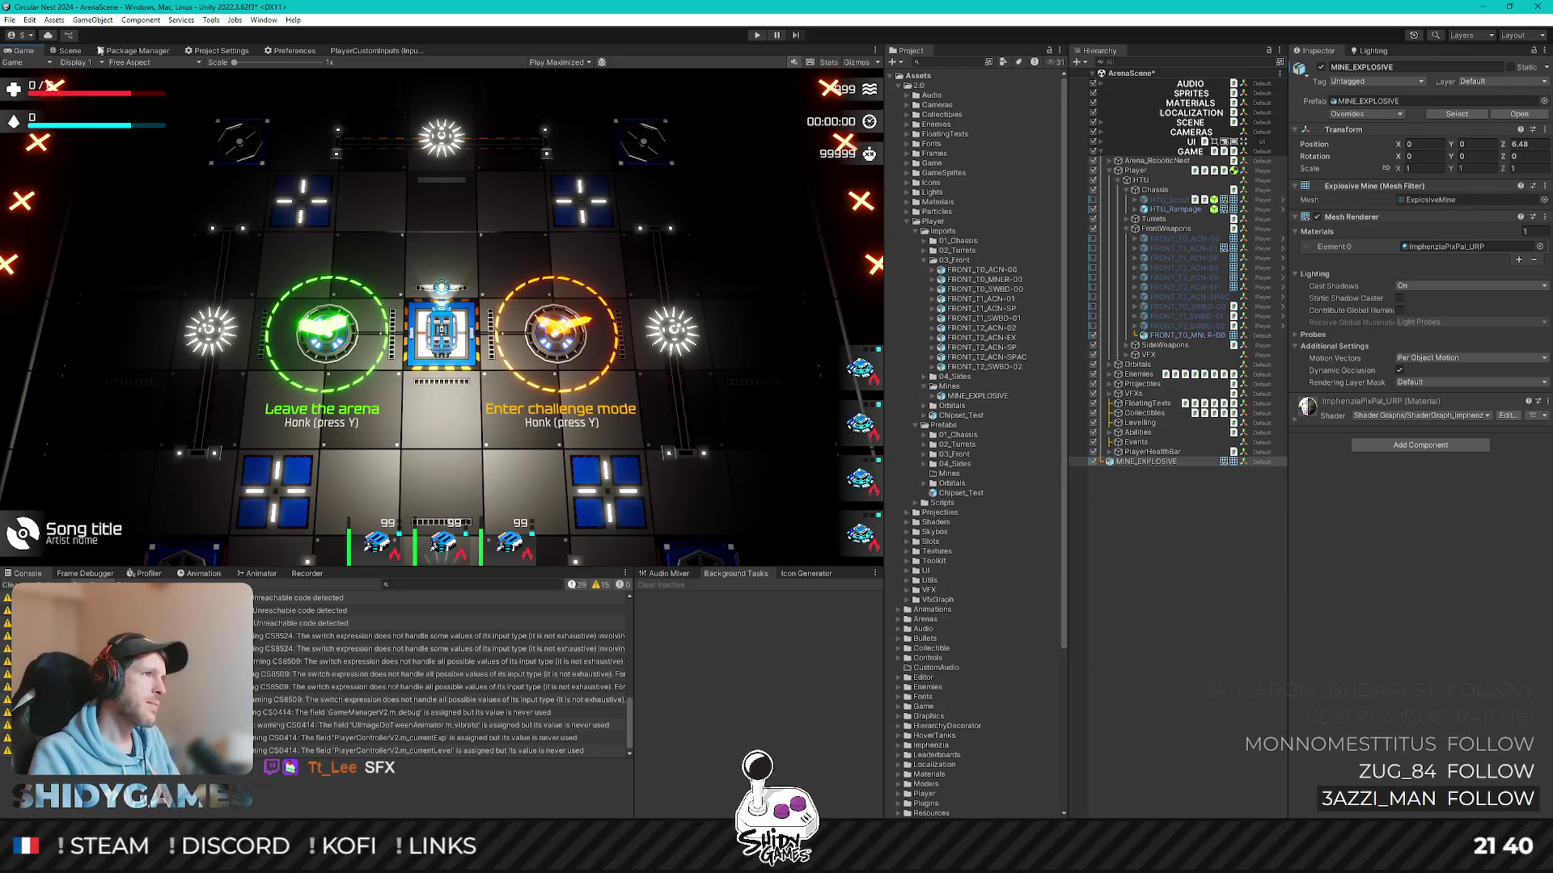
# - Back in the Scene view, scrub MINE_EXPLOSIVE's scale and confirm it at a uniform 1
pyautogui.click(69, 49)
pyautogui.moveTo(476, 323)
pyautogui.mouseDown(button='right')
pyautogui.moveTo(684, 267)
pyautogui.moveTo(391, 460)
pyautogui.moveTo(323, 419)
pyautogui.moveTo(204, 389)
pyautogui.mouseUp(button='right')
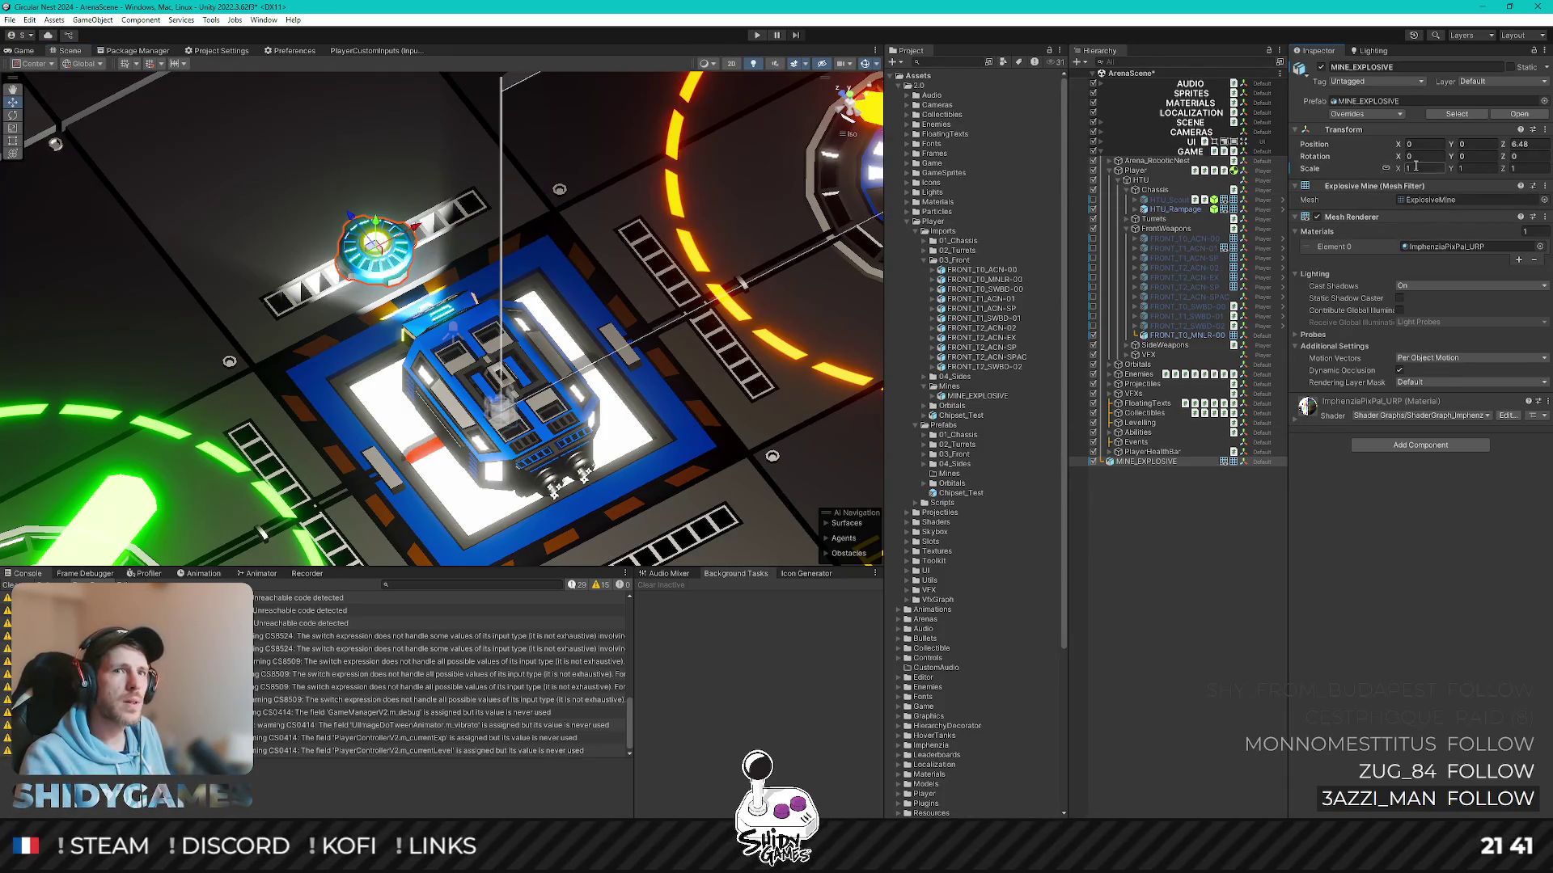
pyautogui.moveTo(1414, 168); pyautogui.dragTo(1398, 171)
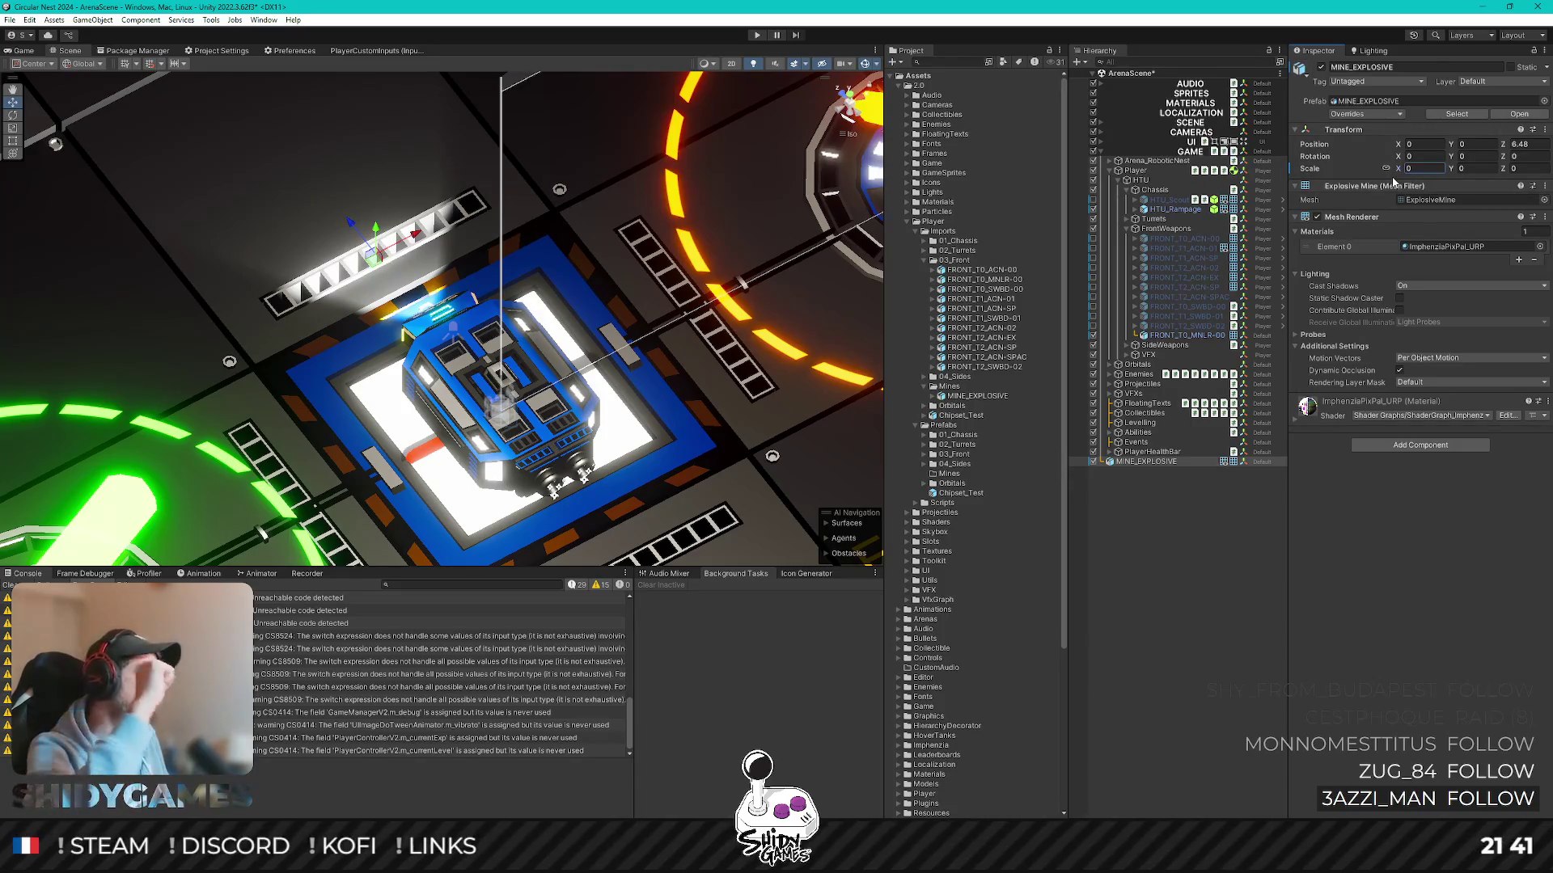
pyautogui.moveTo(1405, 170); pyautogui.dragTo(1426, 168)
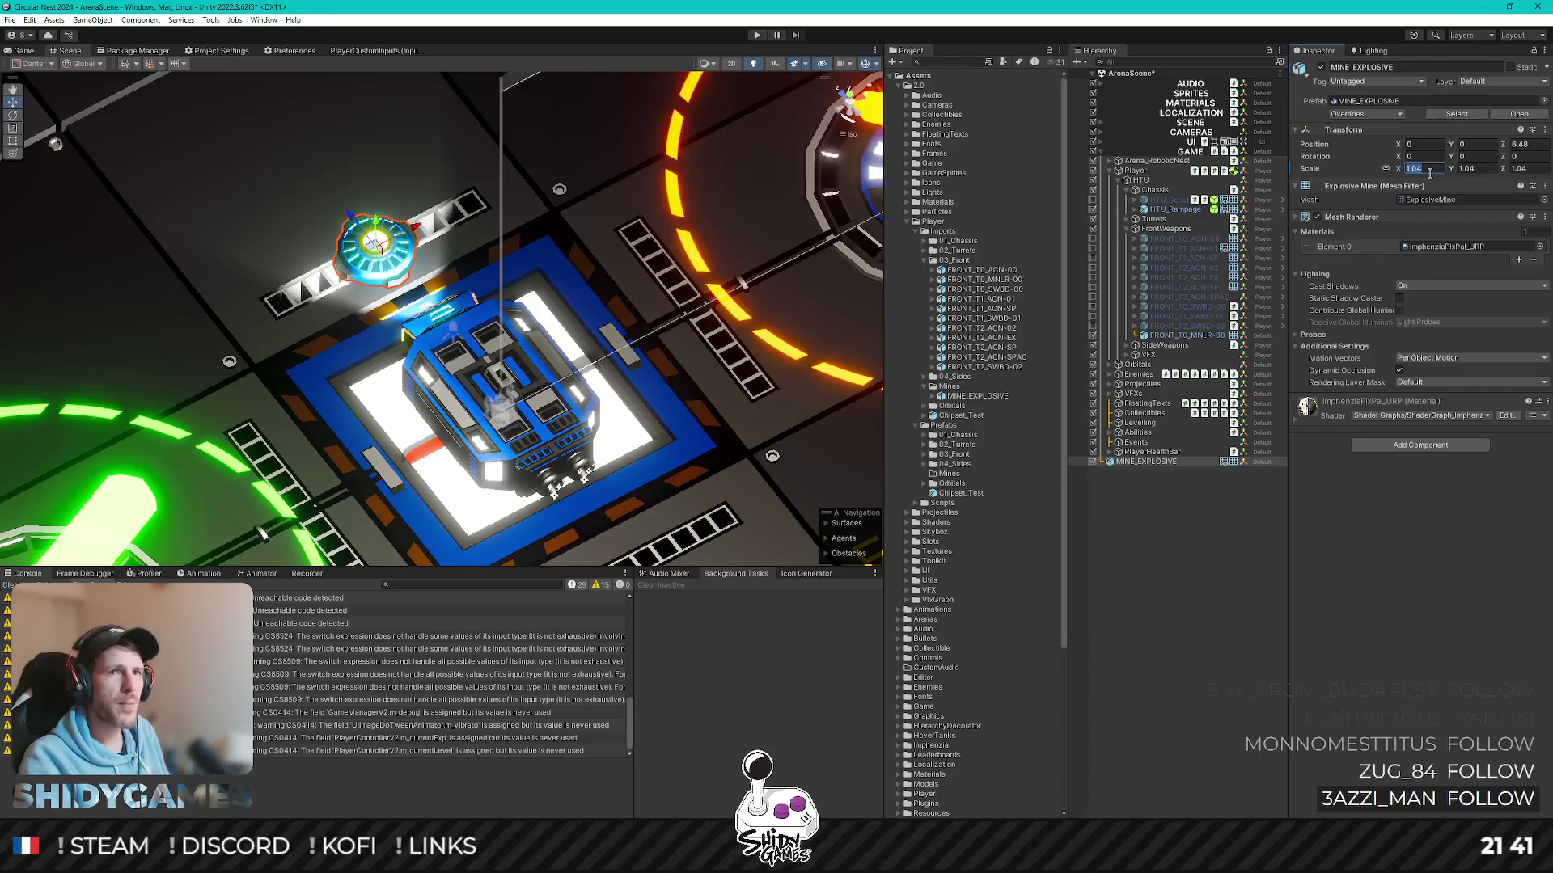
pyautogui.write('1')
pyautogui.press('Return')
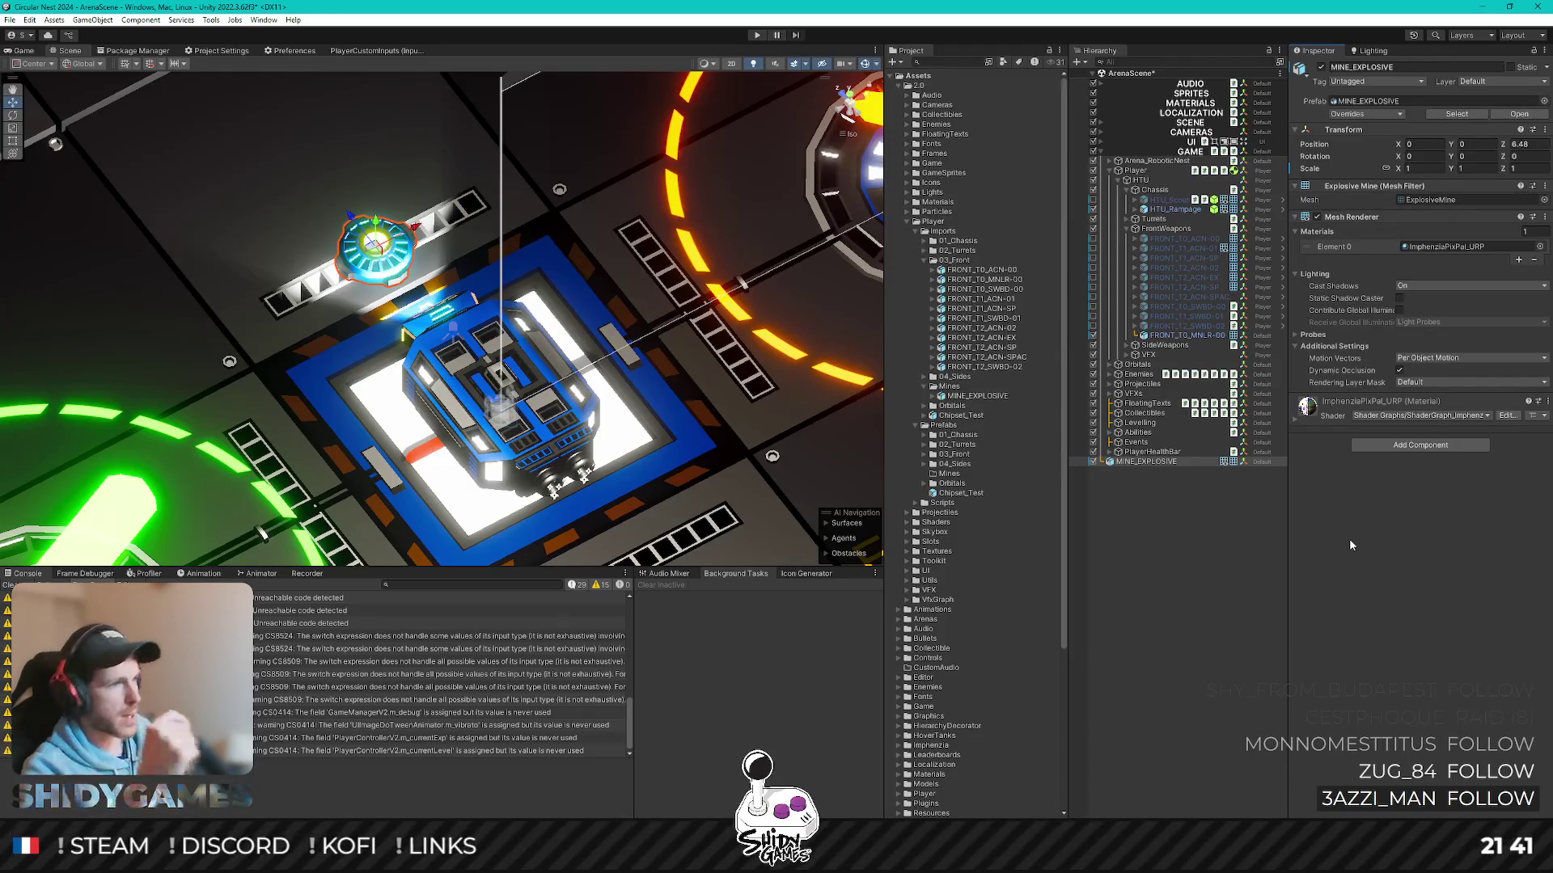
pyautogui.moveTo(504, 496); pyautogui.dragTo(468, 459, button='middle')
pyautogui.moveTo(470, 459); pyautogui.dragTo(483, 352, button='right')
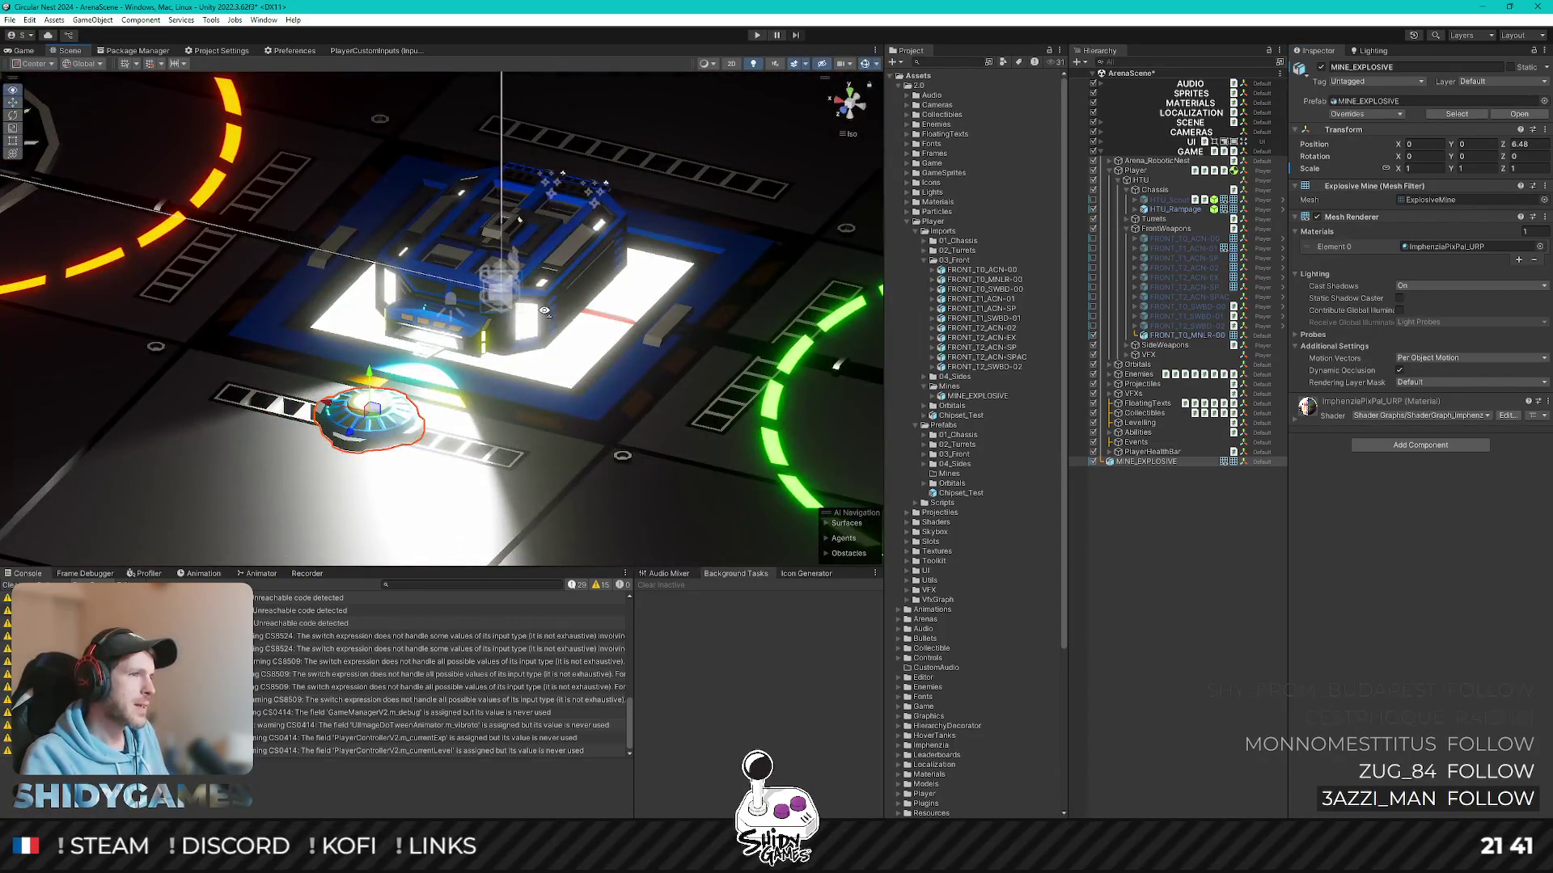
# - Select the Spot Light under HTU_Rampage and raise it higher on the robot
pyautogui.moveTo(545, 311); pyautogui.dragTo(656, 280, button='right')
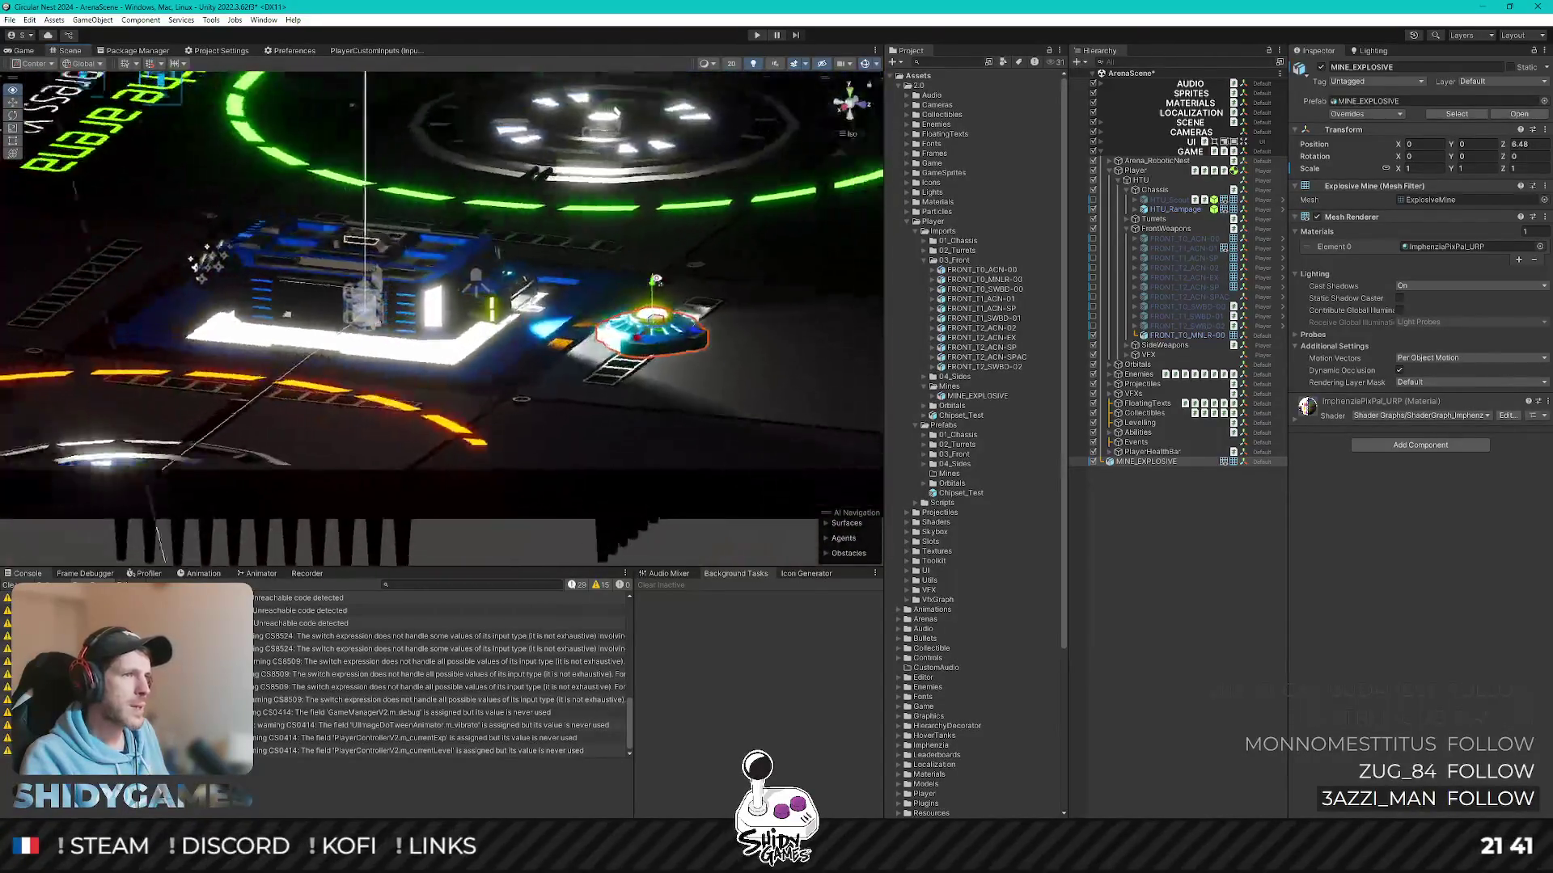
pyautogui.moveTo(443, 315); pyautogui.dragTo(441, 316, button='right')
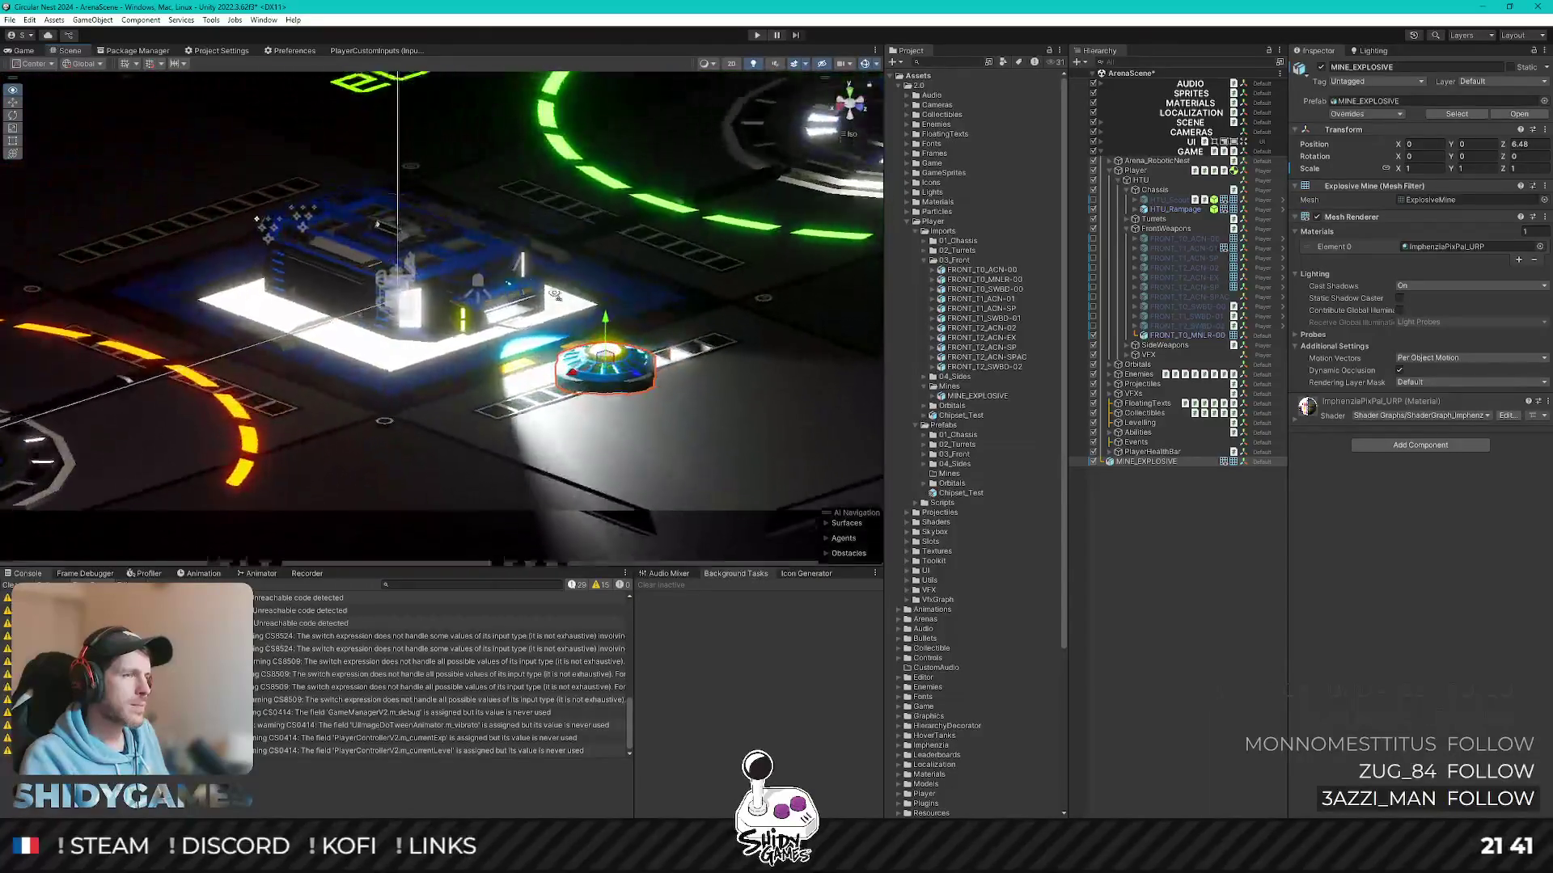
pyautogui.moveTo(441, 316); pyautogui.dragTo(441, 317, button='right')
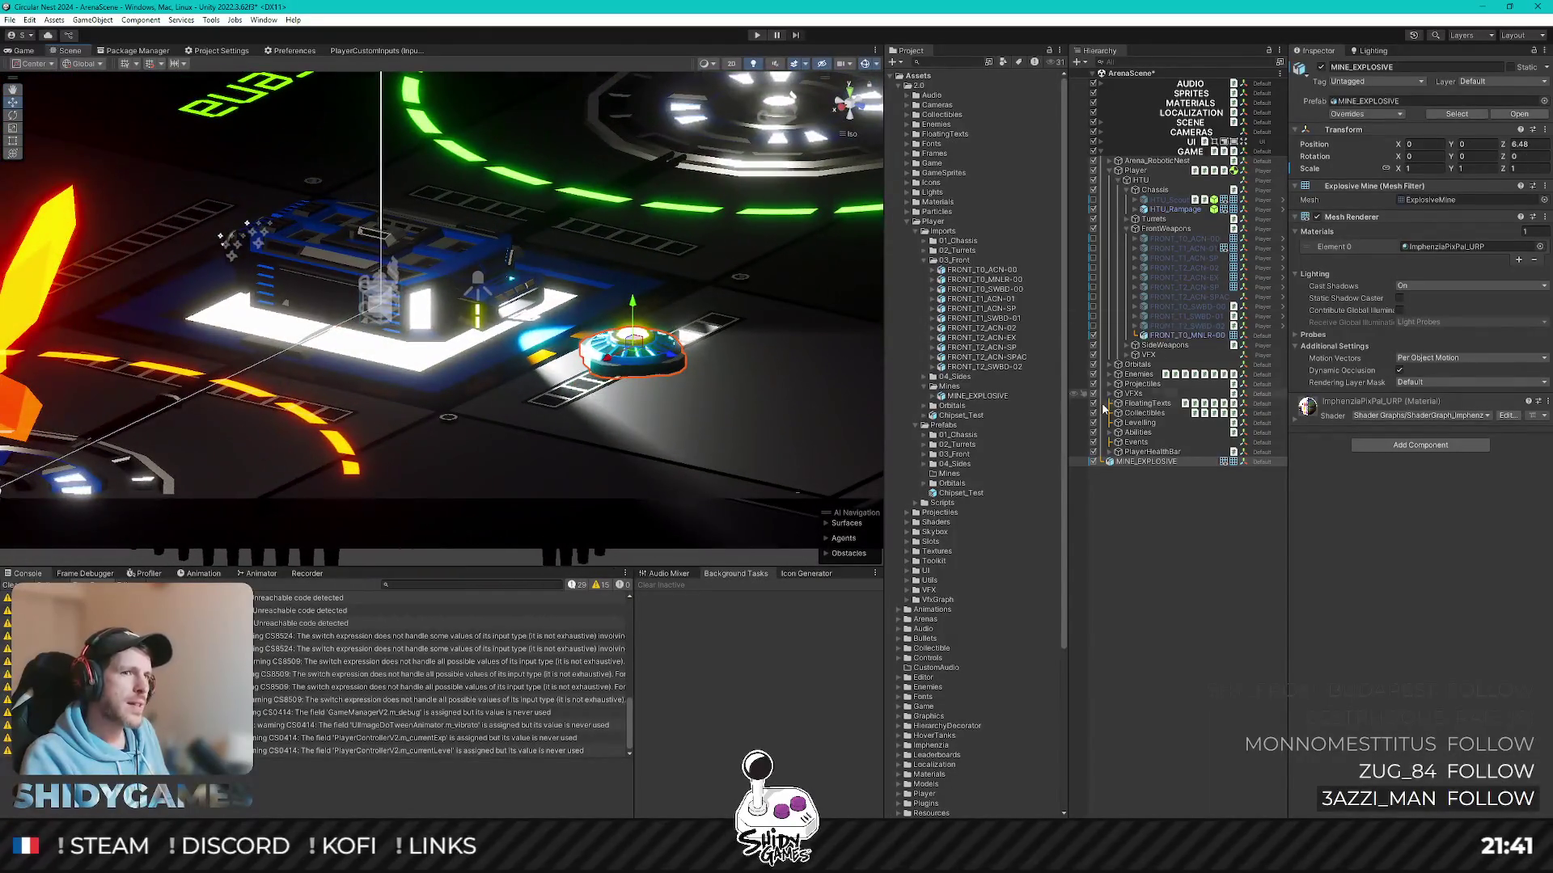
pyautogui.click(1171, 210)
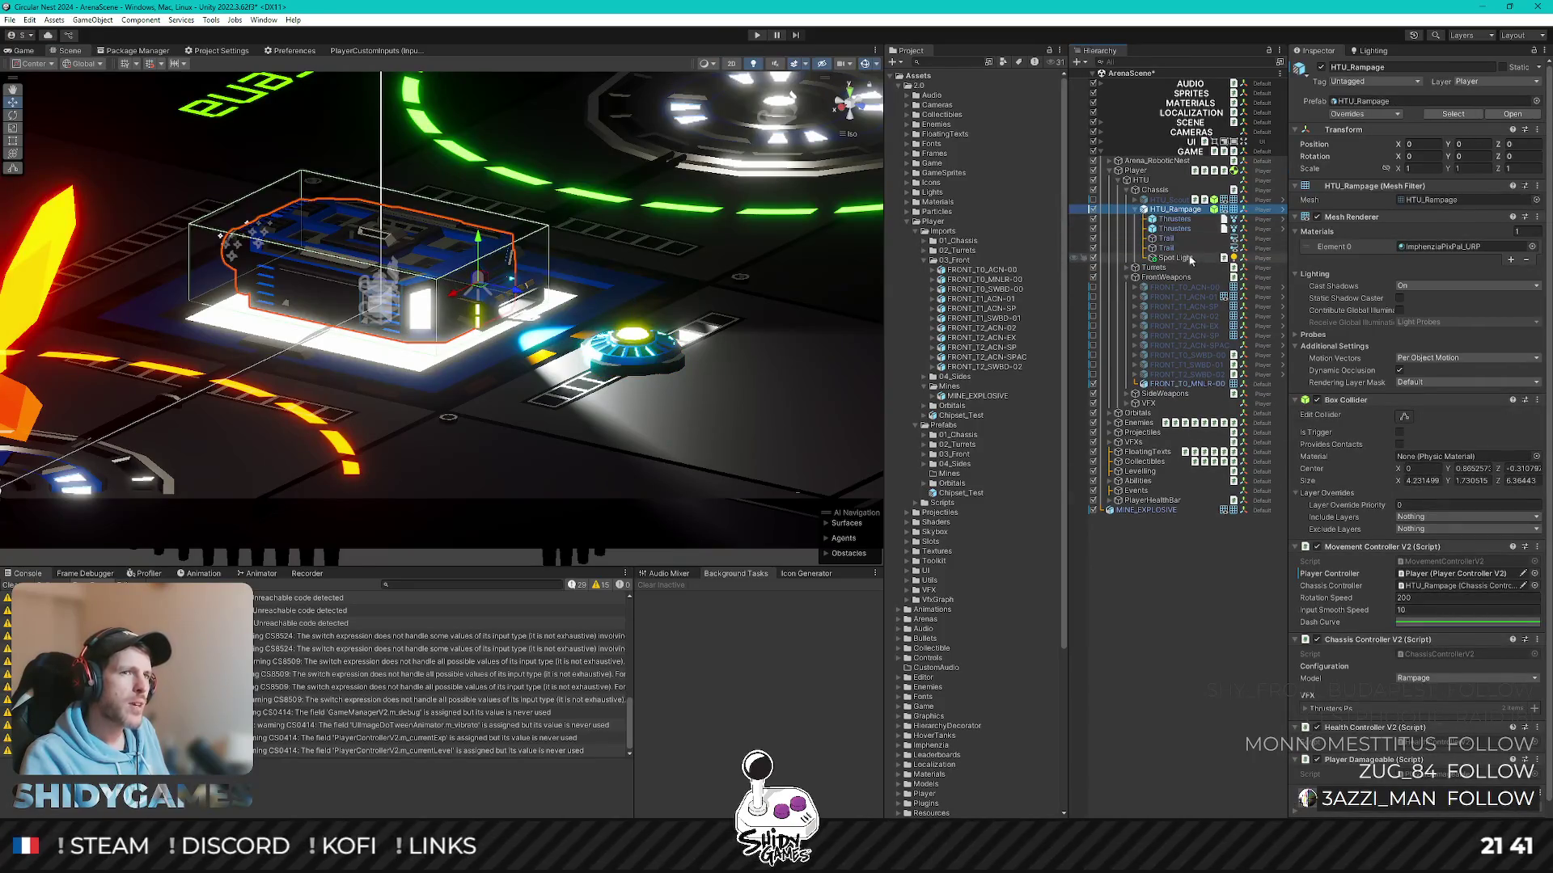
pyautogui.click(1175, 257)
pyautogui.press('f')
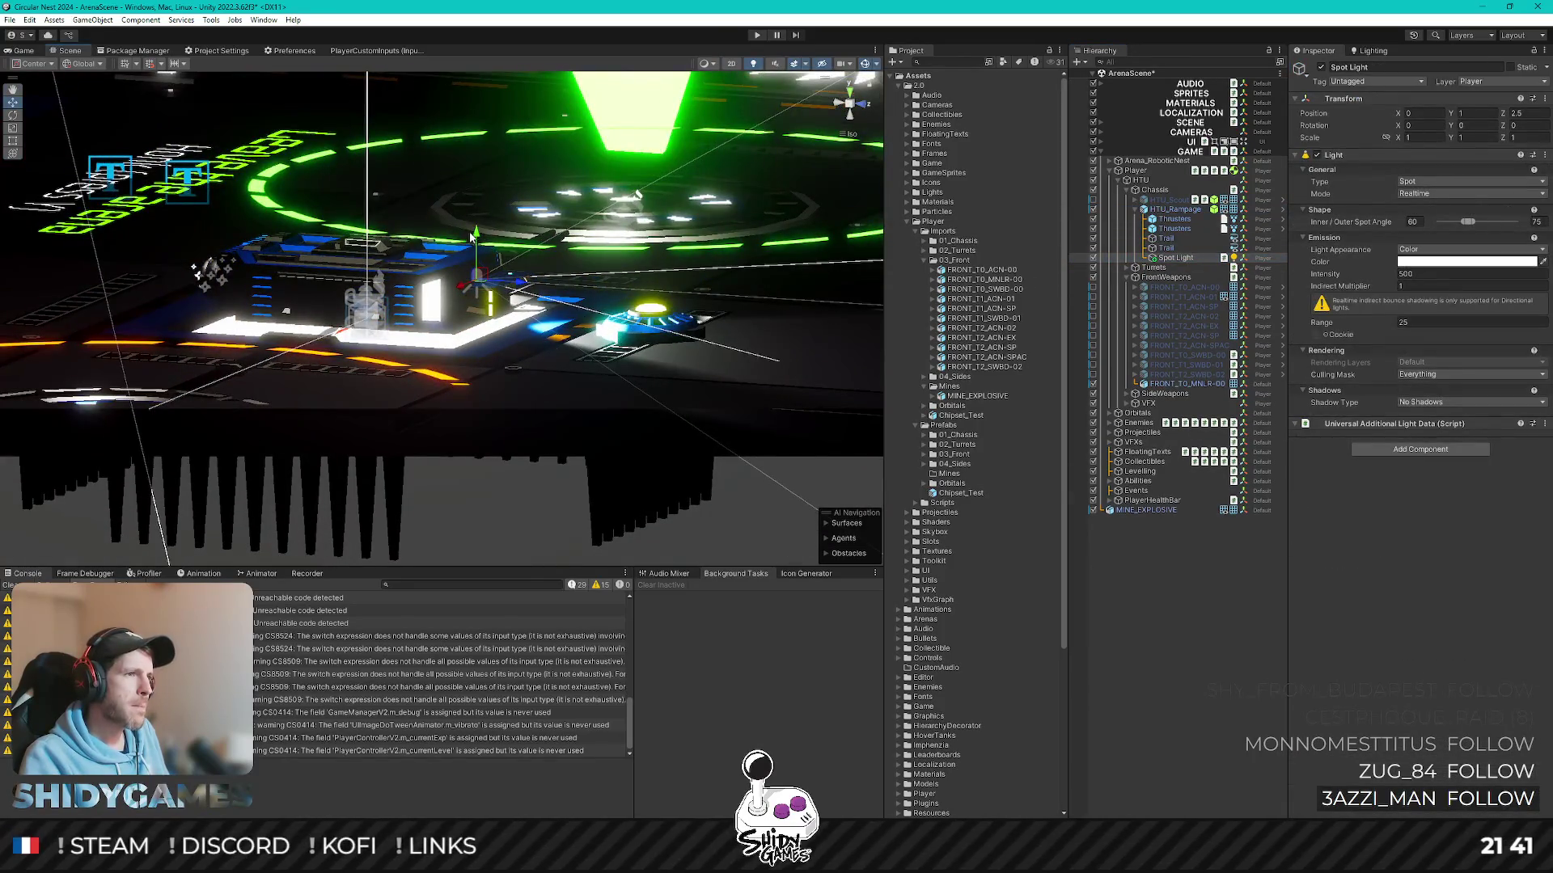
pyautogui.click(473, 221)
pyautogui.click(508, 259)
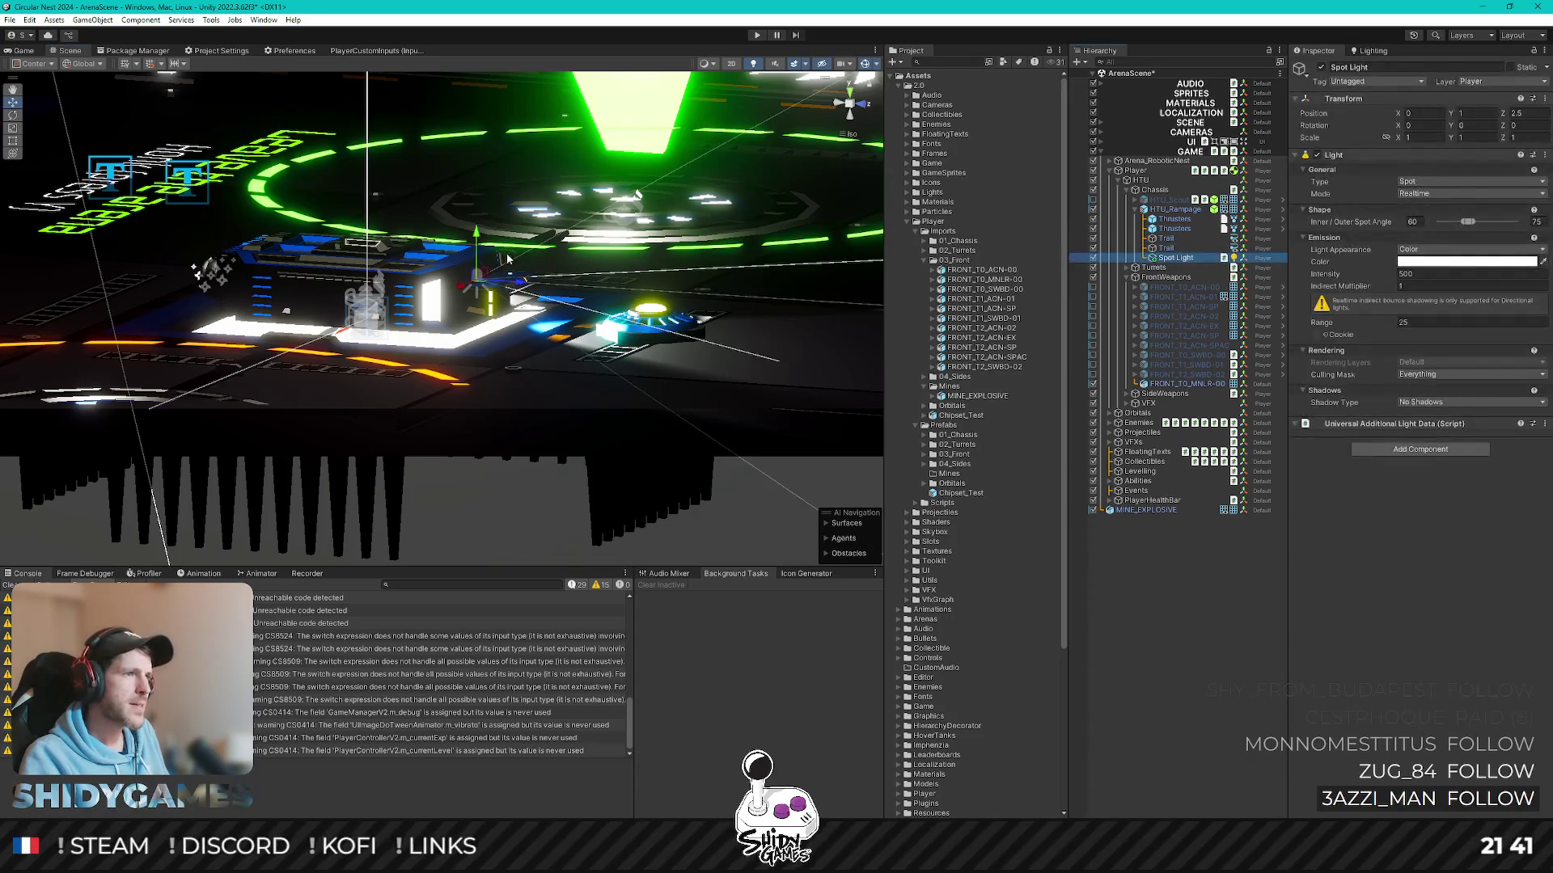
pyautogui.moveTo(477, 232); pyautogui.dragTo(476, 214)
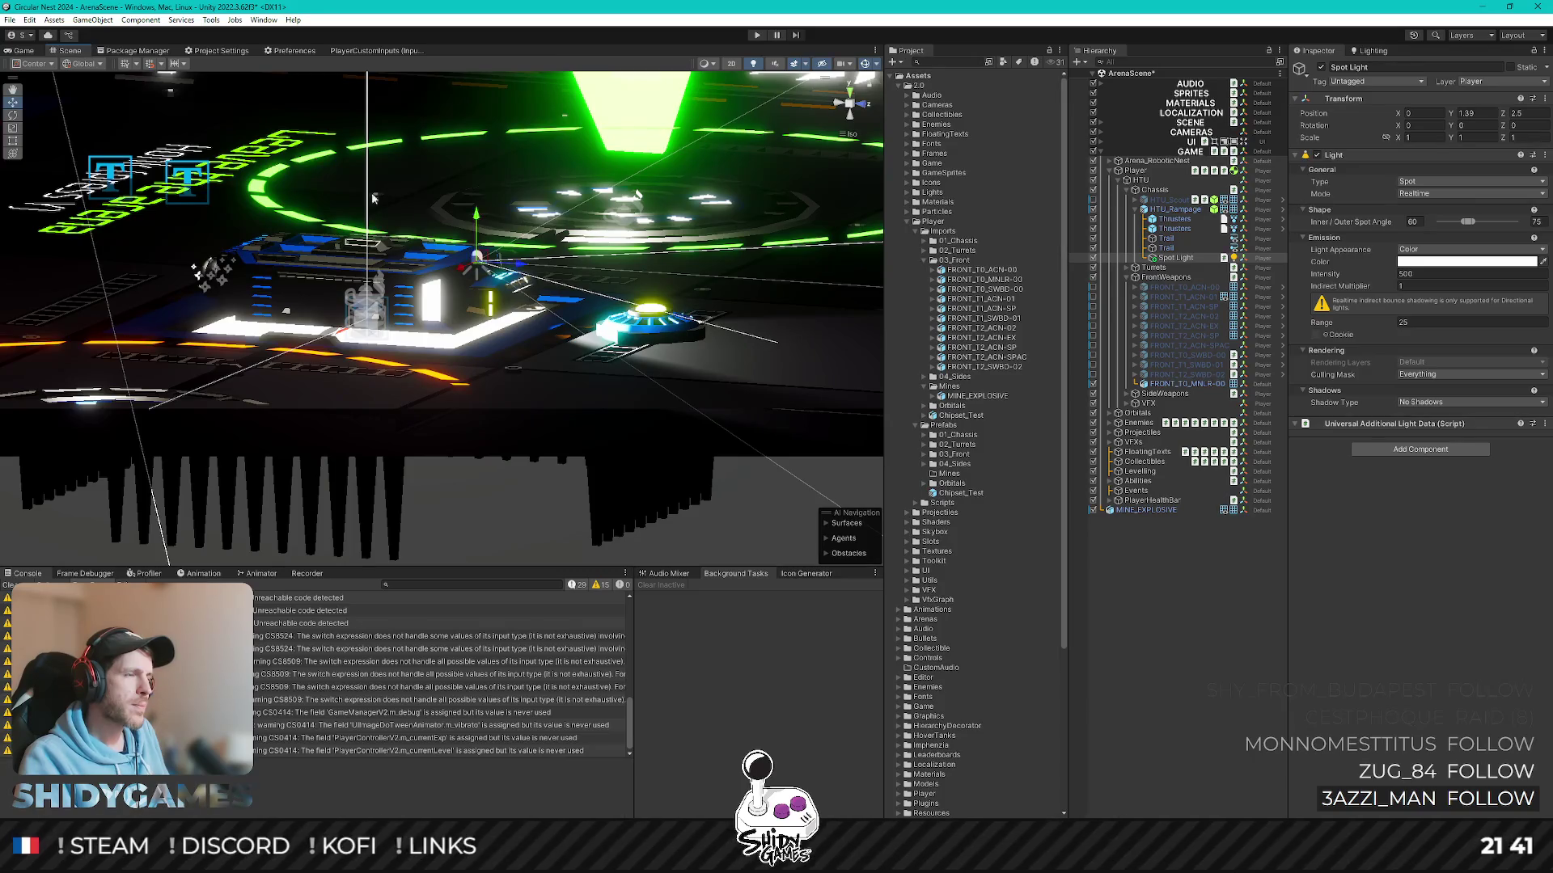
# - From a side view lift the Spot Light to about 1.5 height and check the lighting in Game view
pyautogui.keyDown('alt'); pyautogui.moveTo(373, 197); pyautogui.dragTo(376, 365); pyautogui.keyUp('alt')
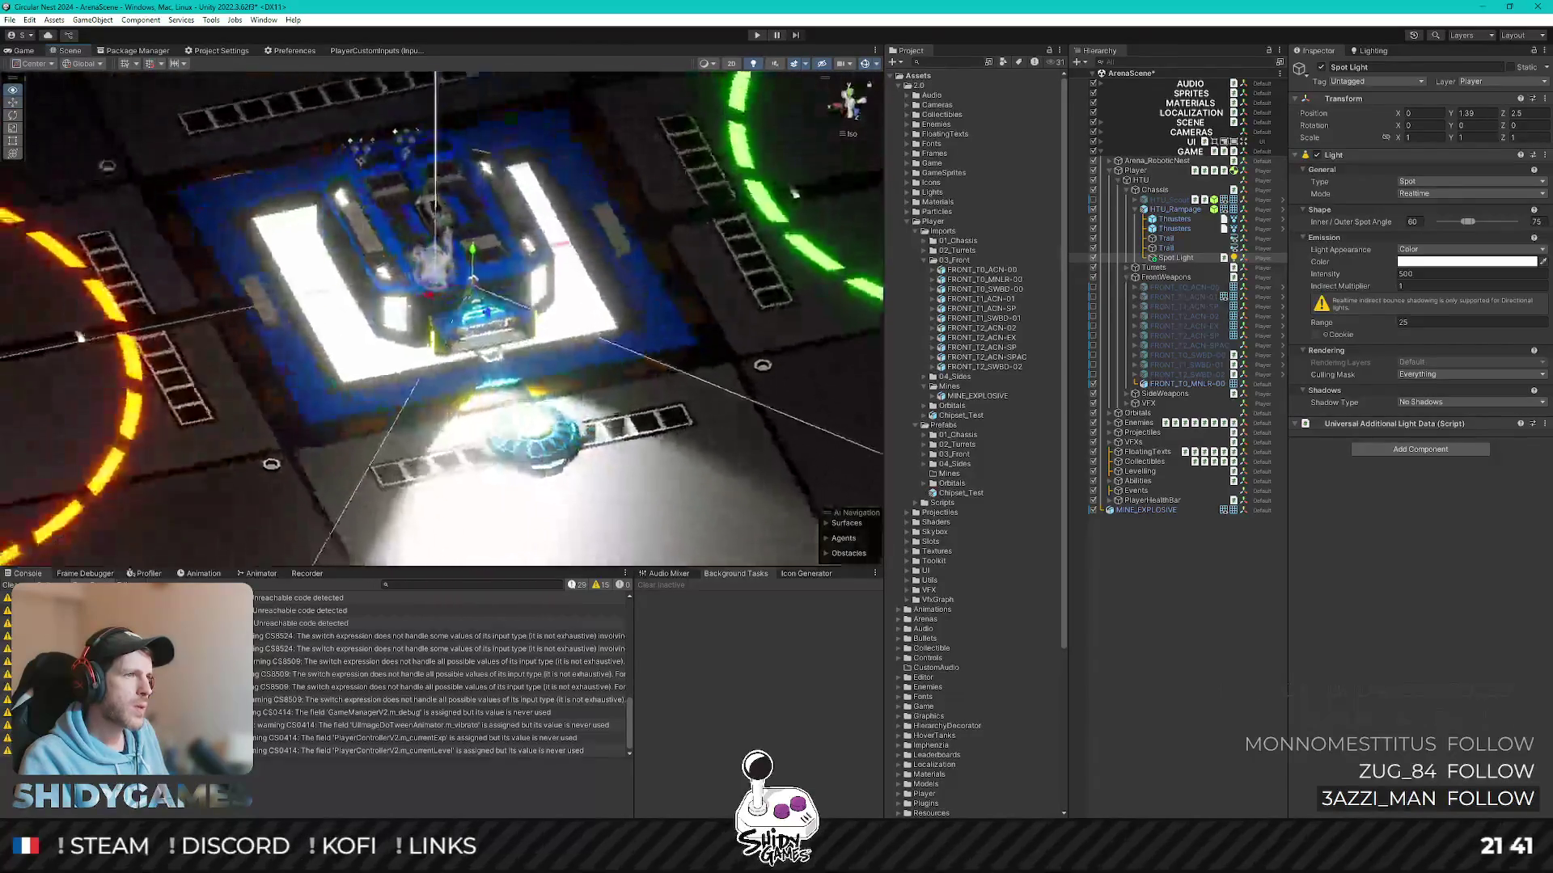
pyautogui.keyDown('alt'); pyautogui.moveTo(473, 243); pyautogui.dragTo(528, 190); pyautogui.keyUp('alt')
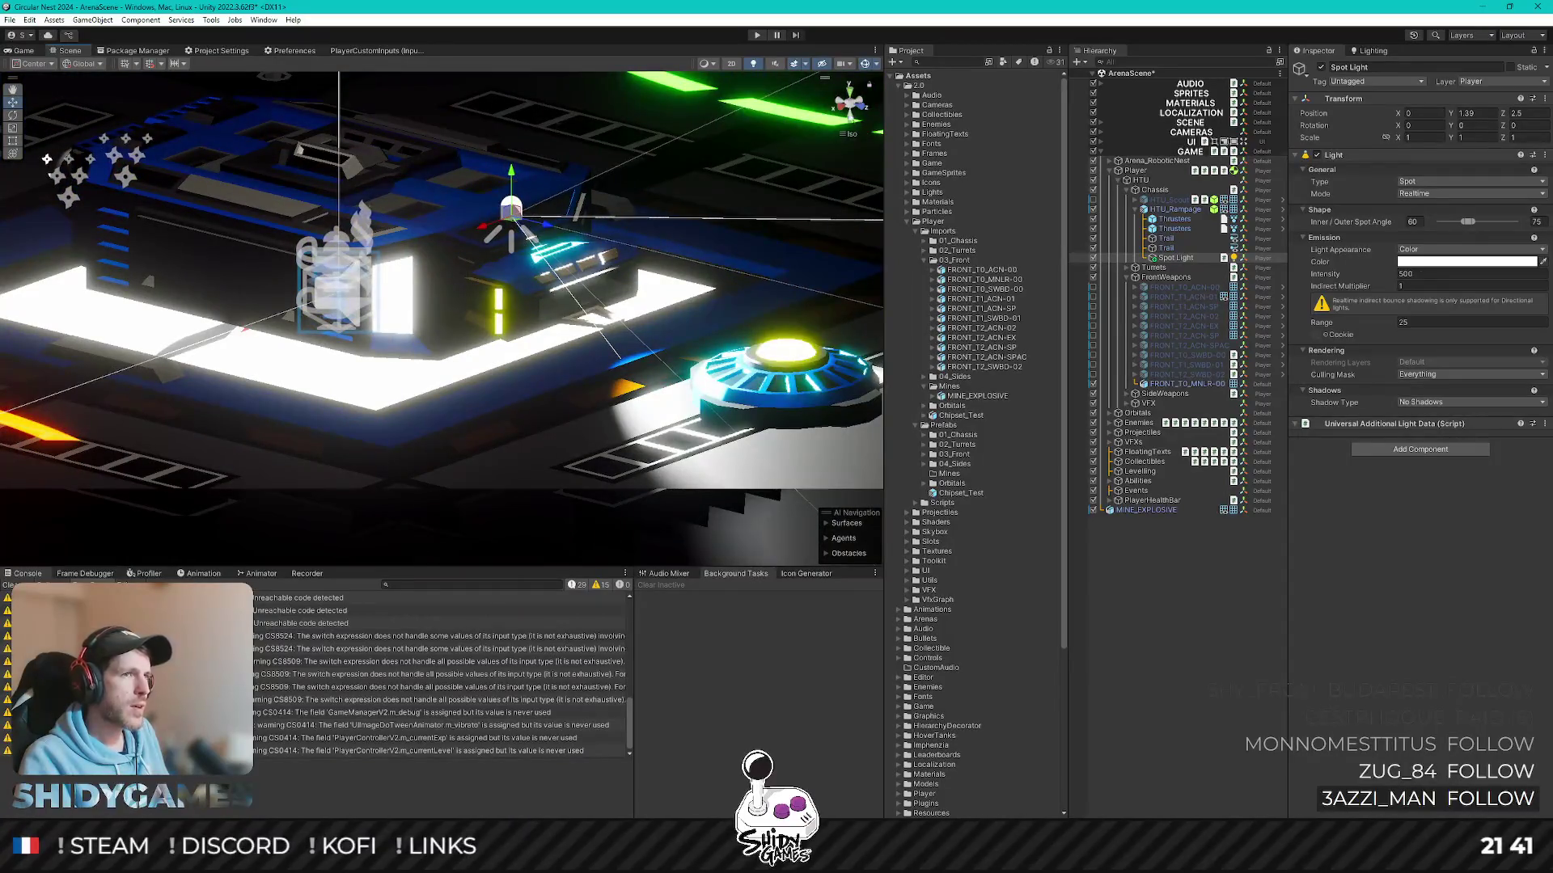
pyautogui.click(843, 107)
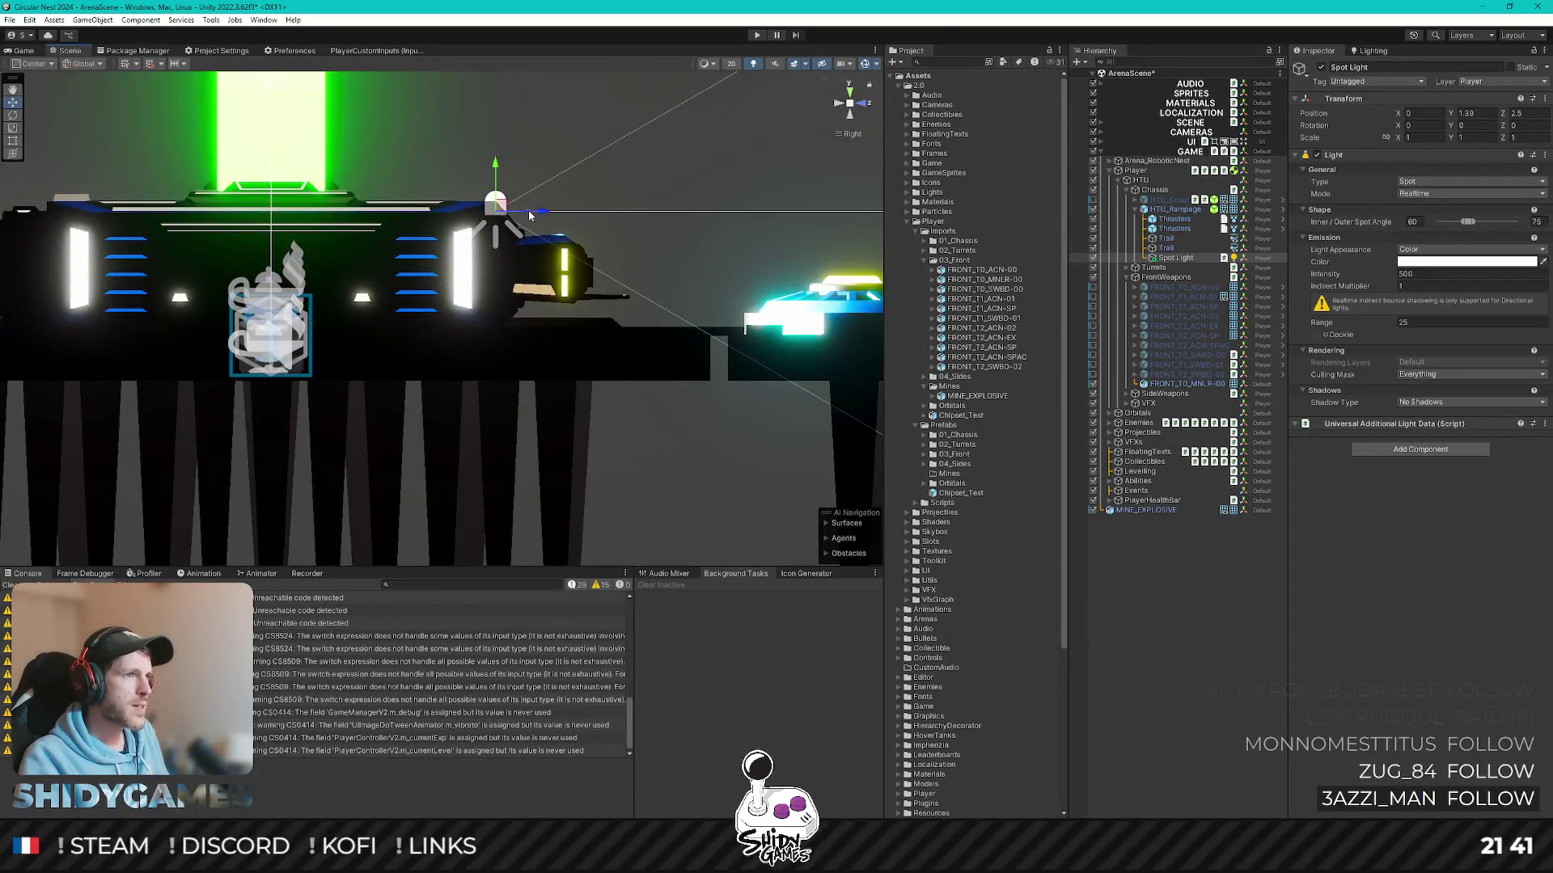
pyautogui.moveTo(495, 166); pyautogui.dragTo(496, 154)
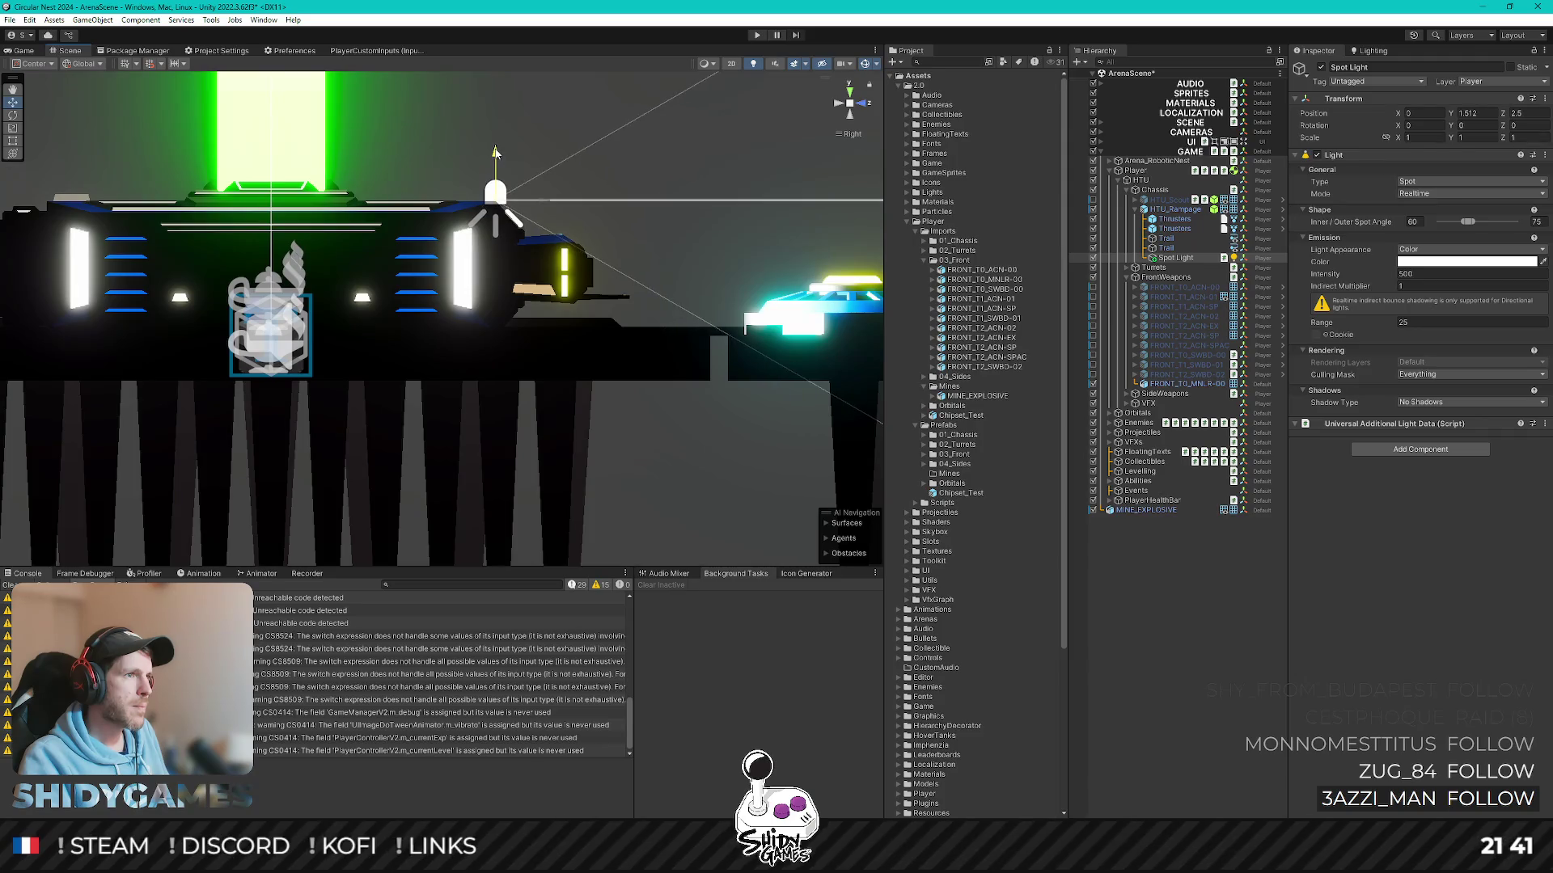
pyautogui.keyDown('alt'); pyautogui.moveTo(613, 162); pyautogui.dragTo(233, 168); pyautogui.keyUp('alt')
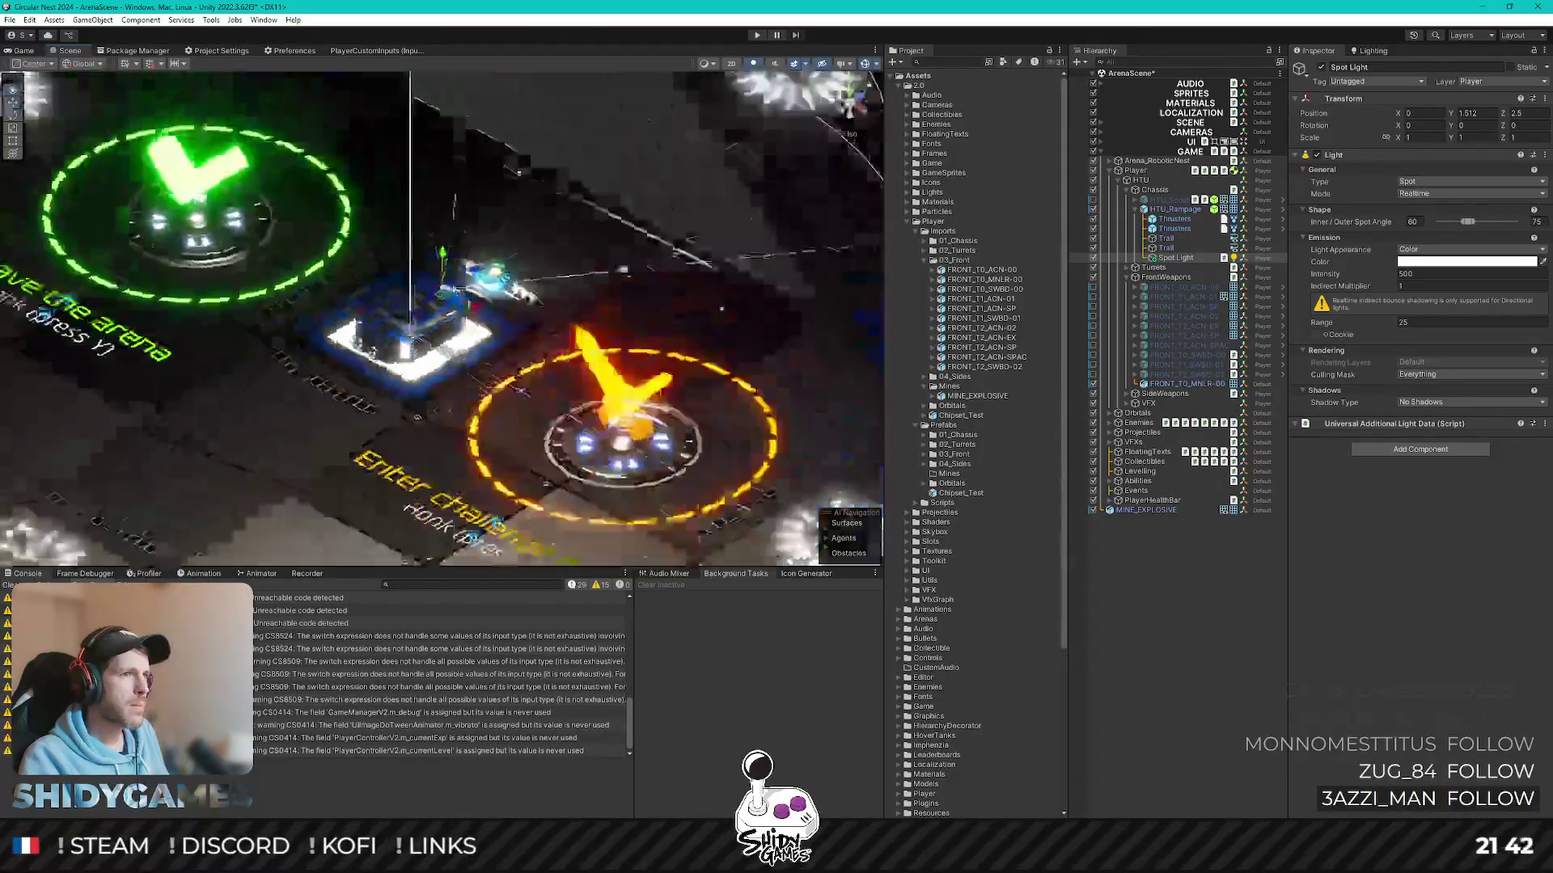
pyautogui.click(22, 49)
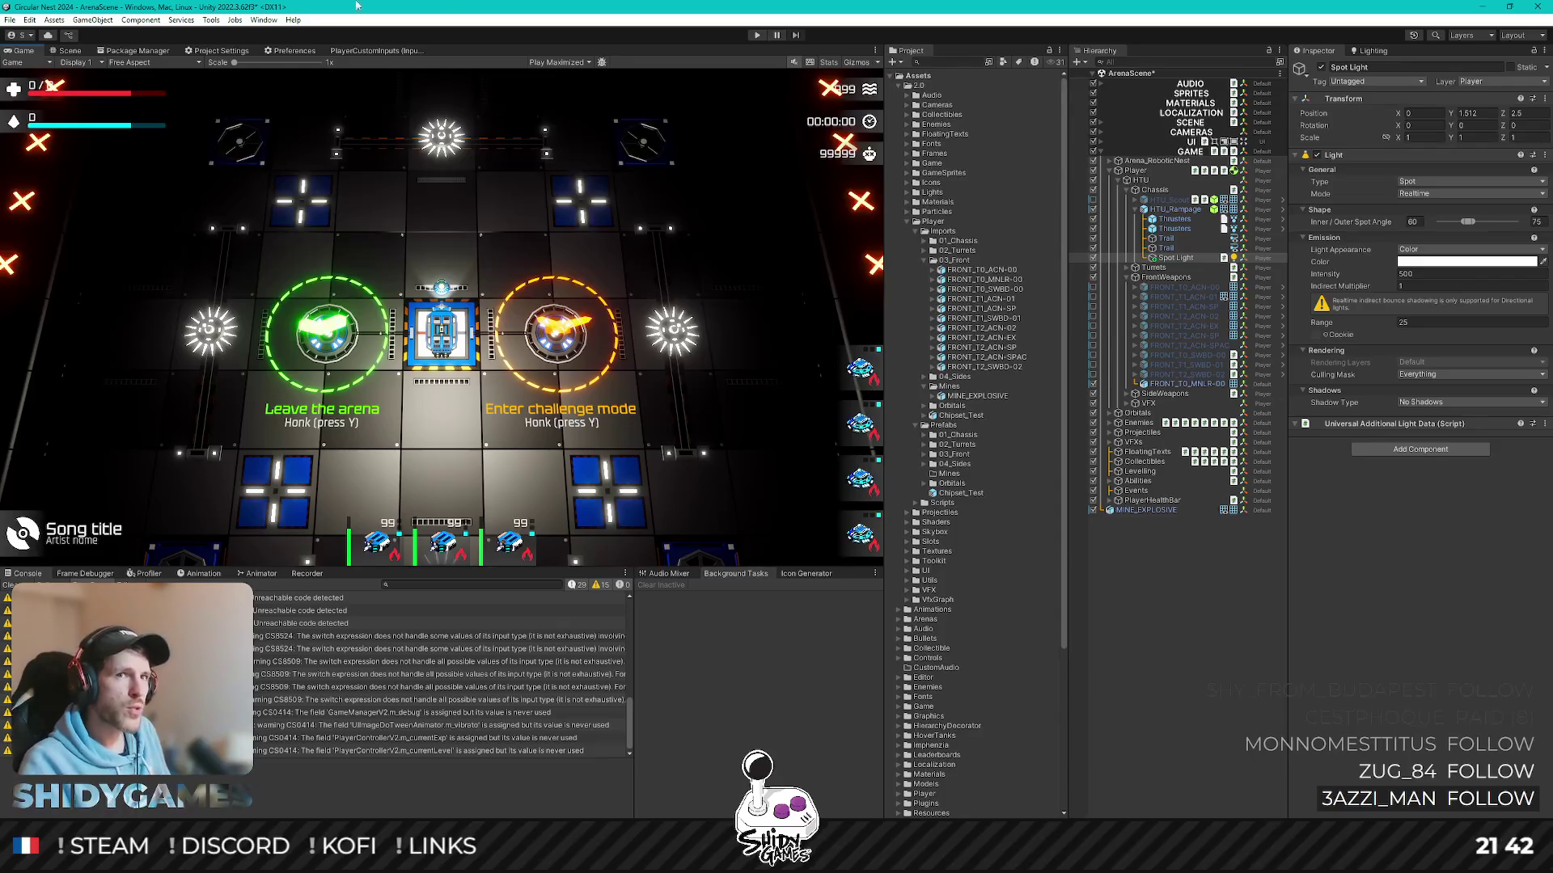
# - Set the Rampage Spot Light's Y position to 1.5 and apply all overrides to the HTU_Rampage prefab
pyautogui.click(1461, 114)
pyautogui.write('1.5')
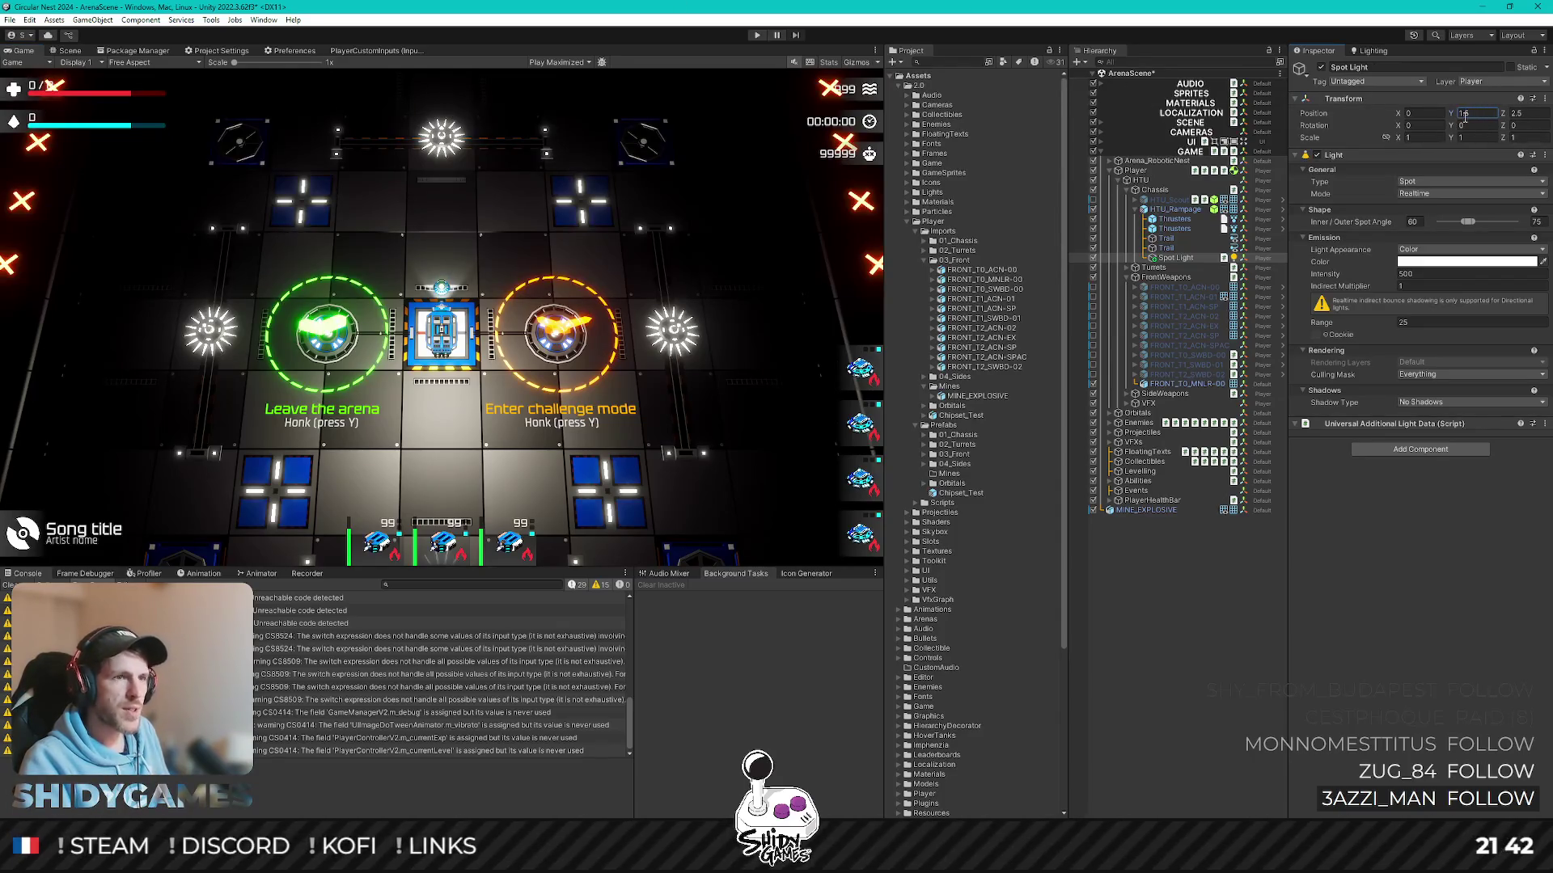
pyautogui.click(1175, 209)
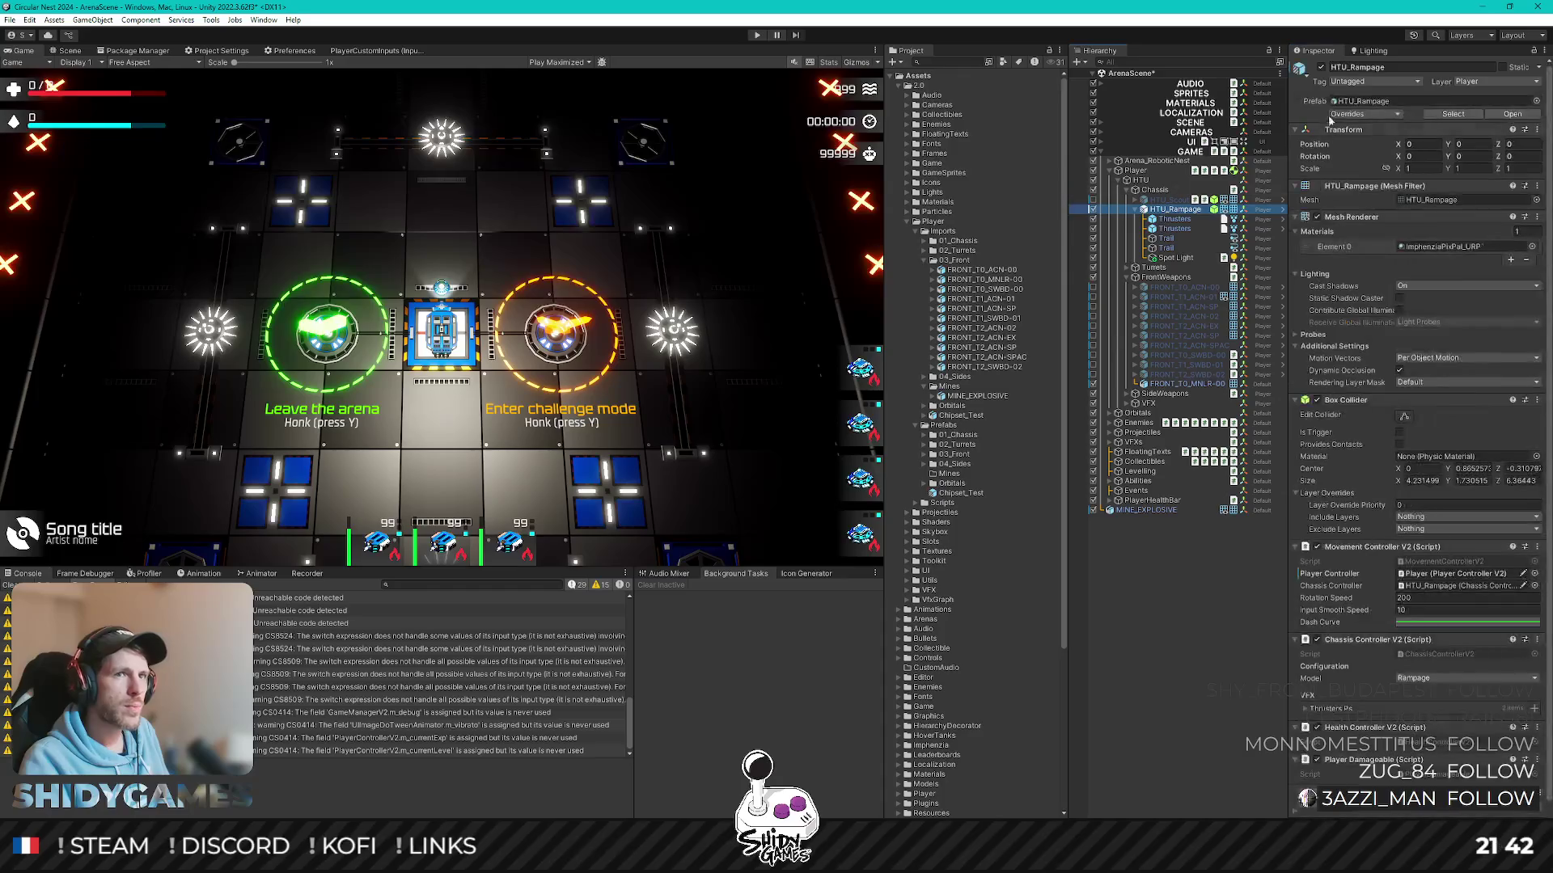
pyautogui.click(1354, 114)
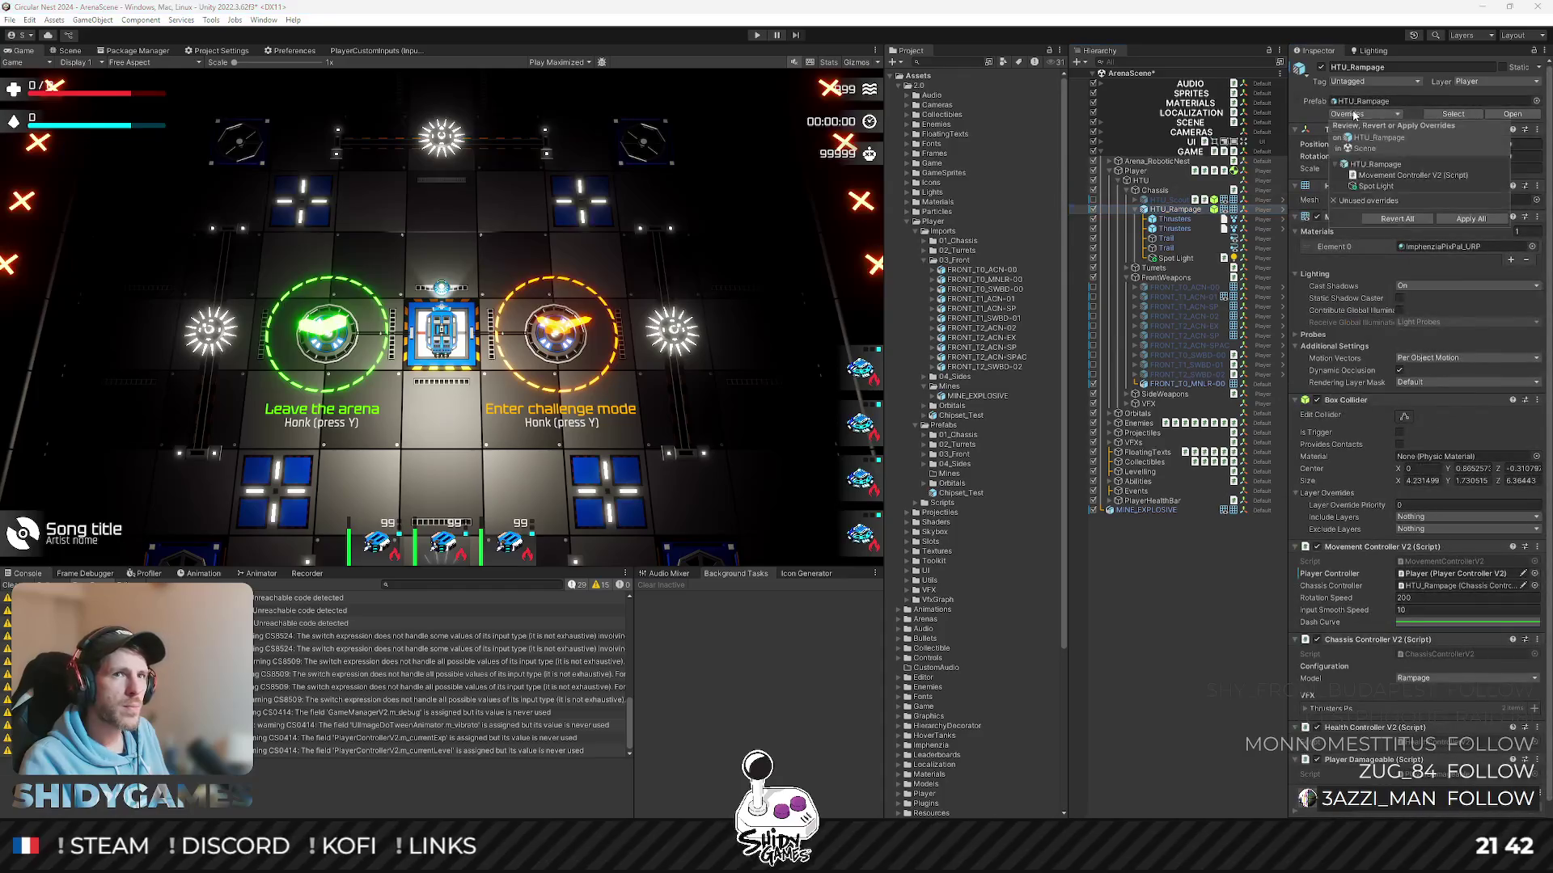
pyautogui.click(1464, 220)
pyautogui.click(1134, 209)
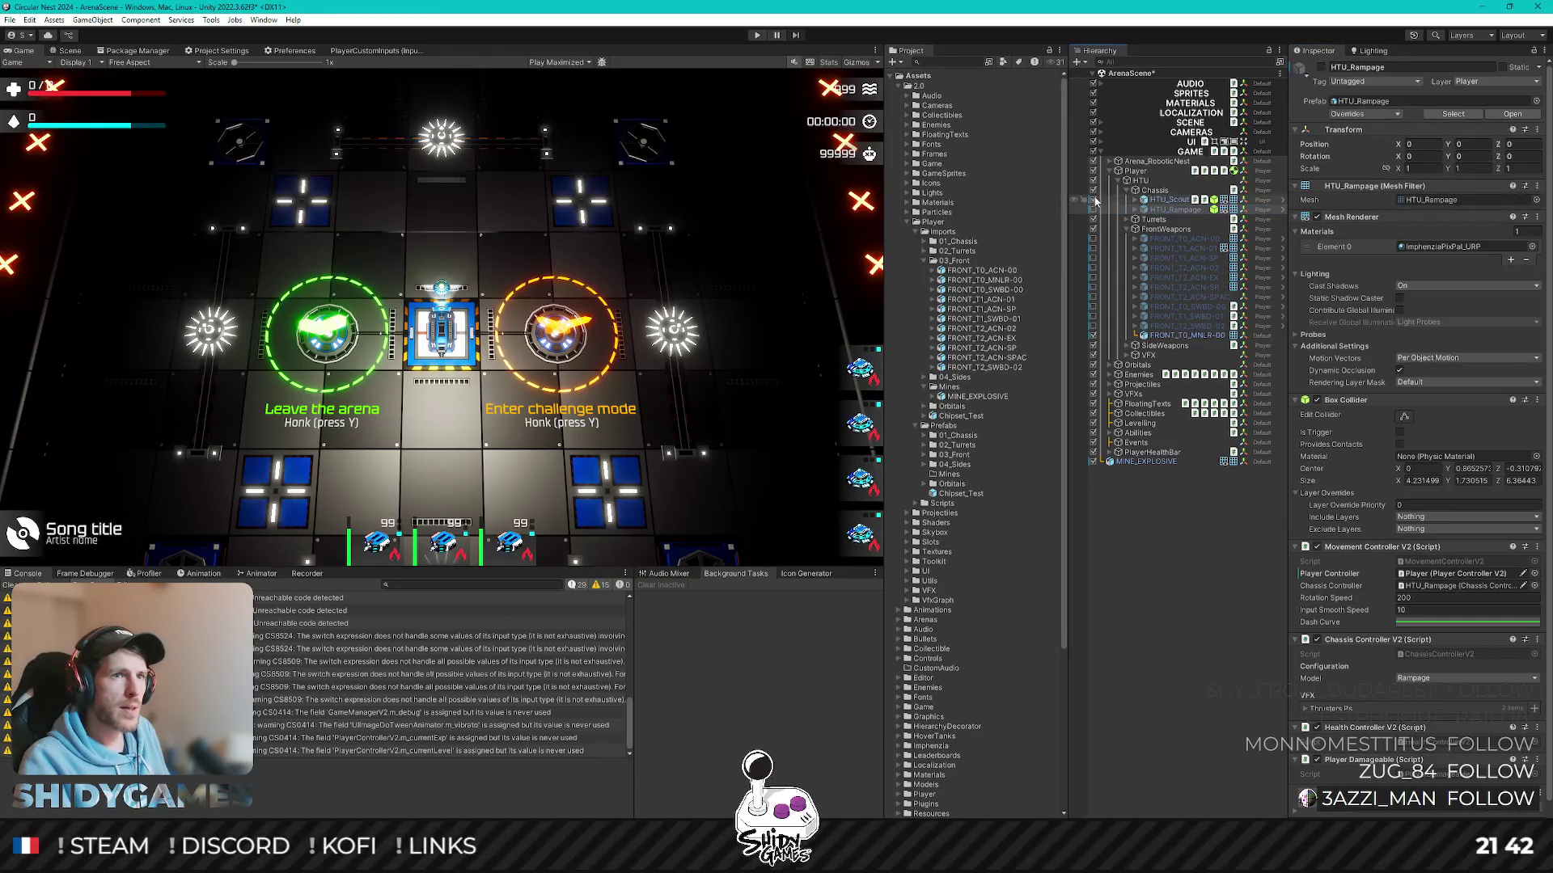
# - Set the Scout chassis Spot Light's Y to 1.5 and apply all overrides to the HTU_Scout prefab
pyautogui.click(1150, 199)
pyautogui.click(1136, 200)
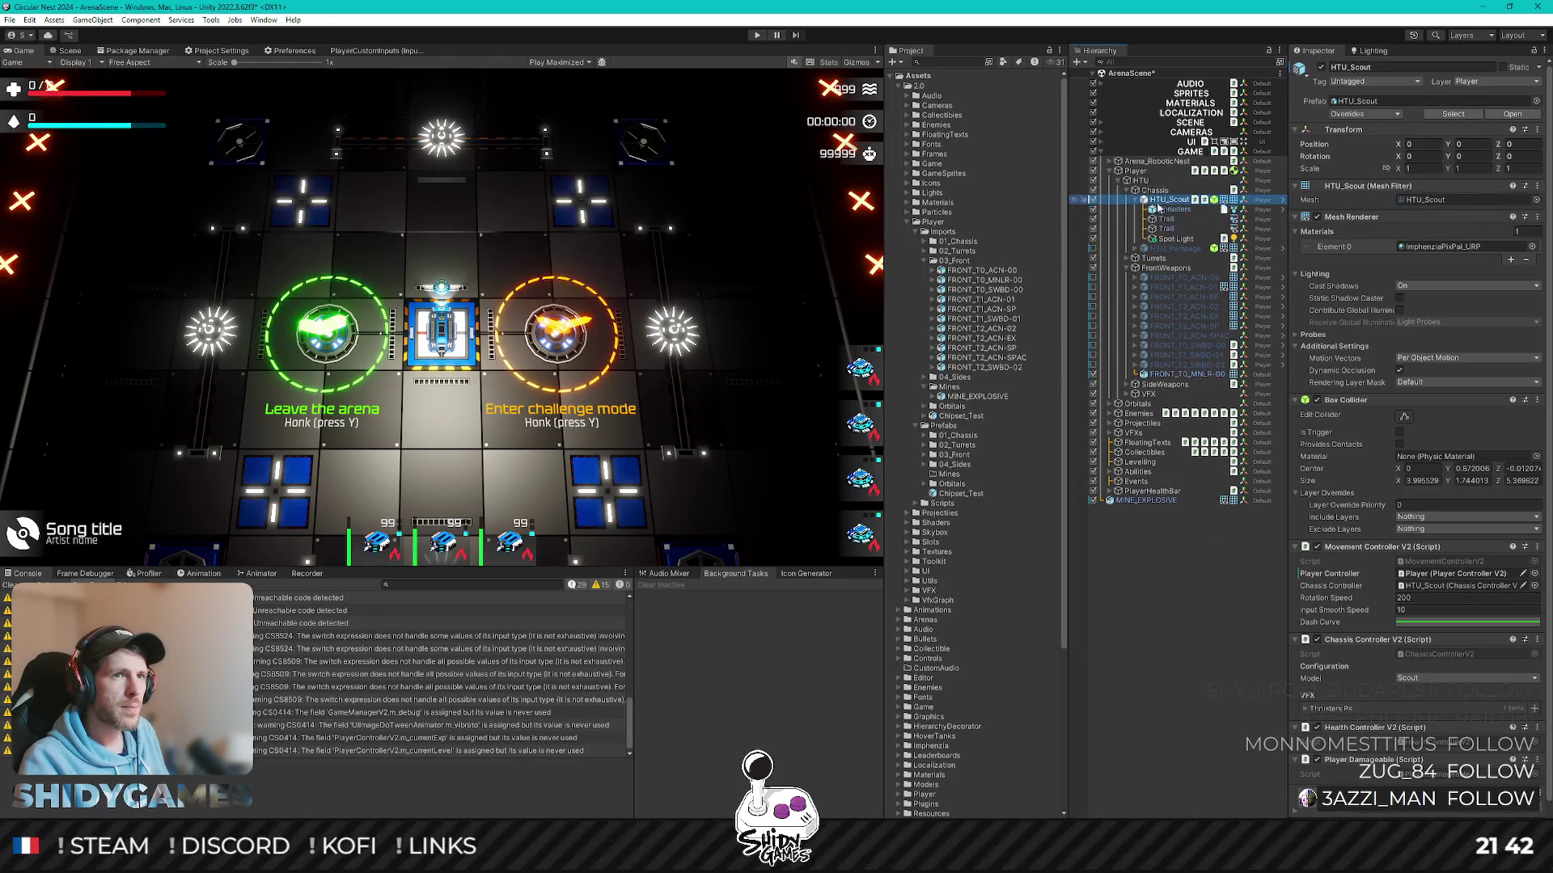
pyautogui.click(1175, 238)
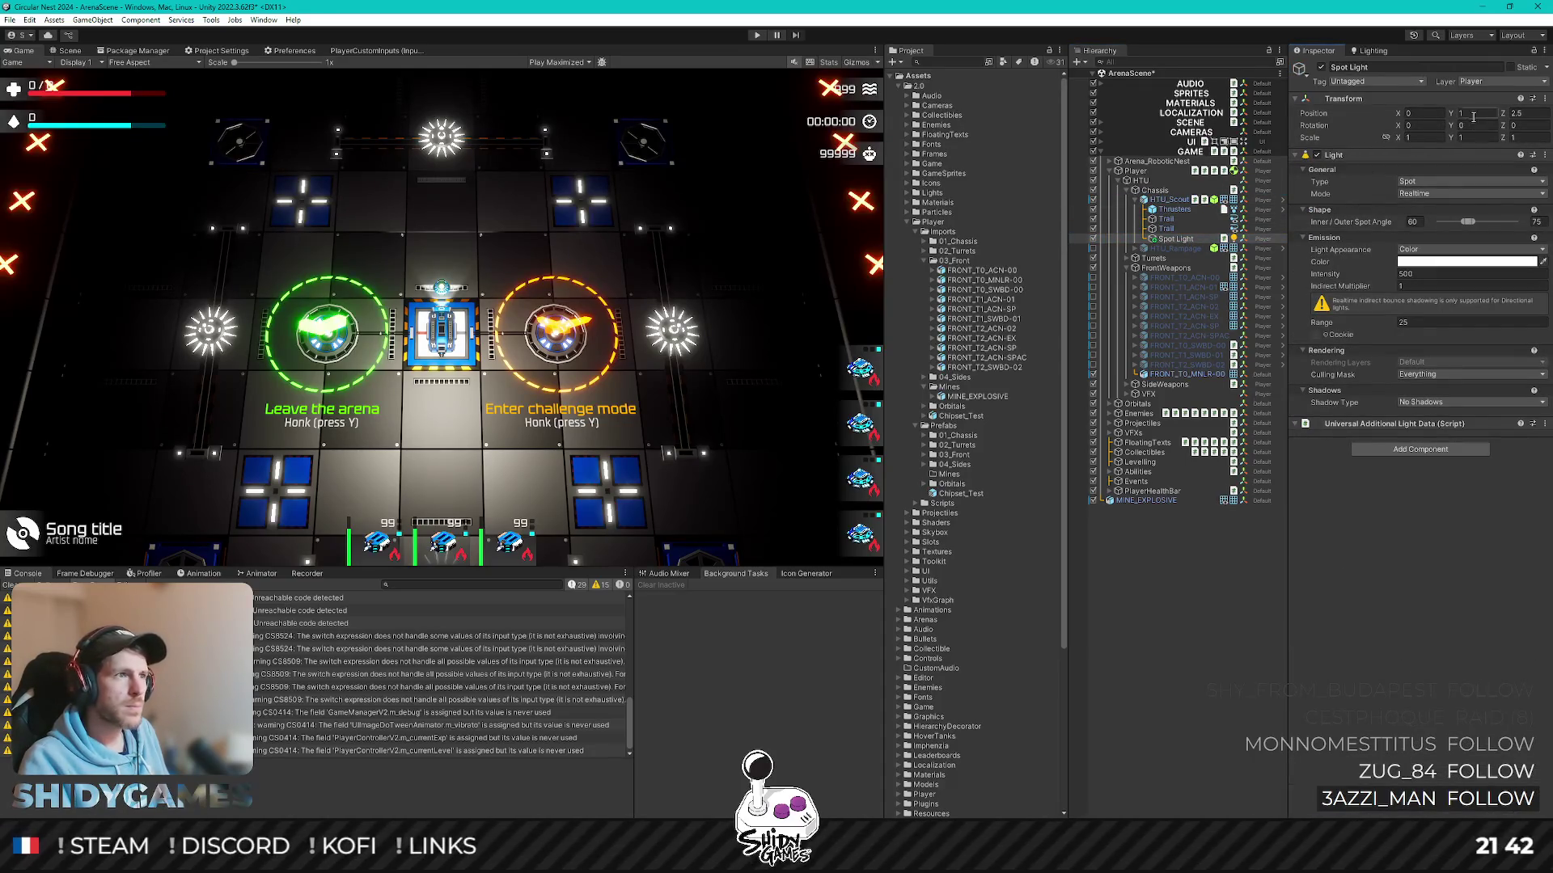
pyautogui.click(1471, 113)
pyautogui.write('1.5')
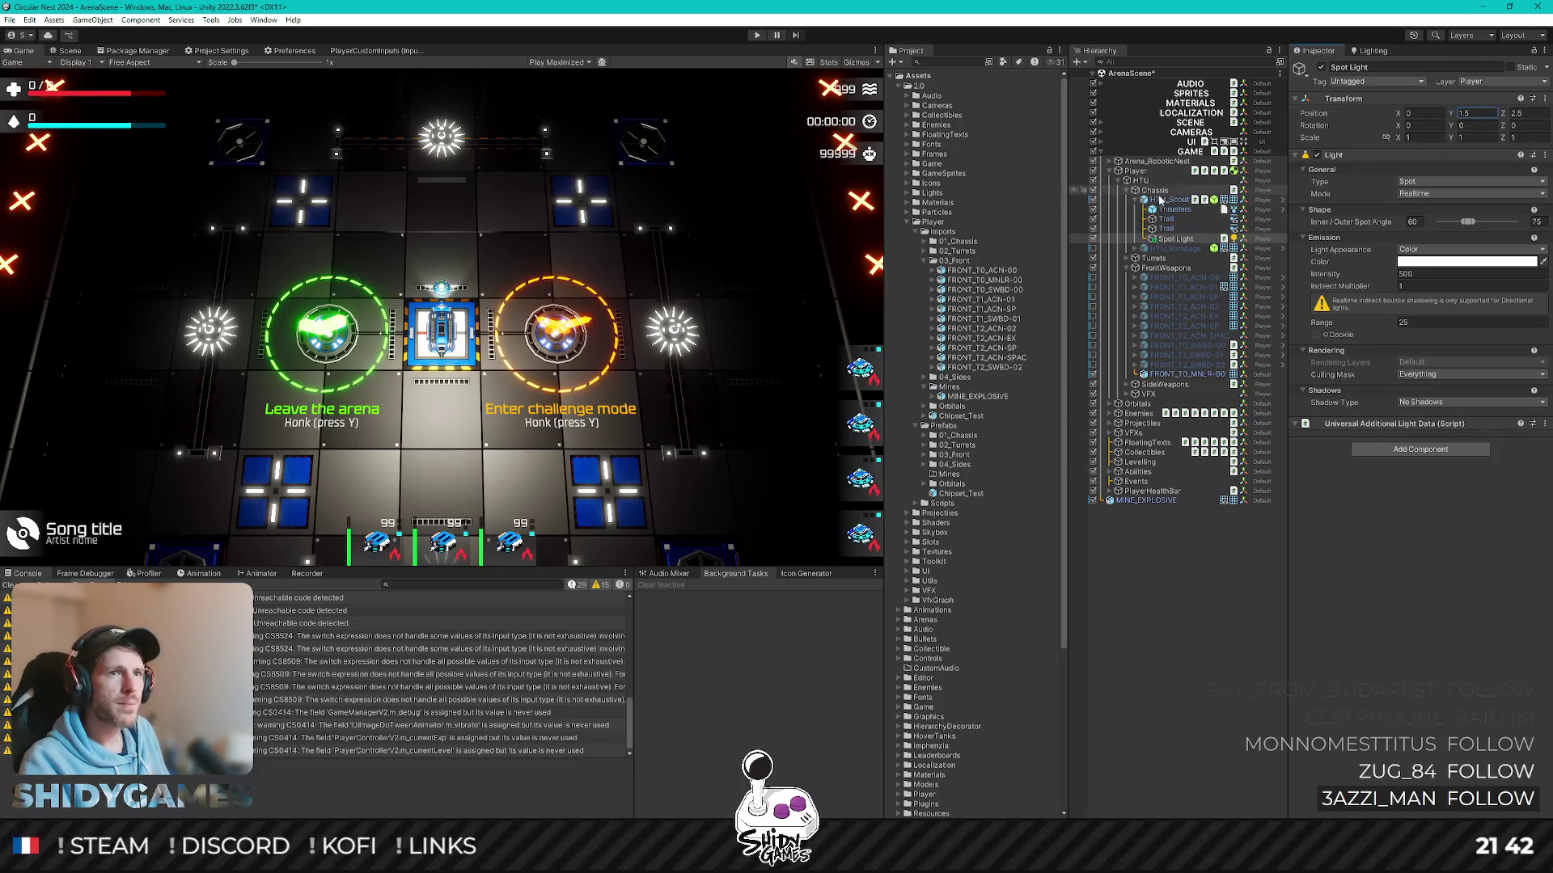
pyautogui.click(1171, 199)
pyautogui.click(1349, 112)
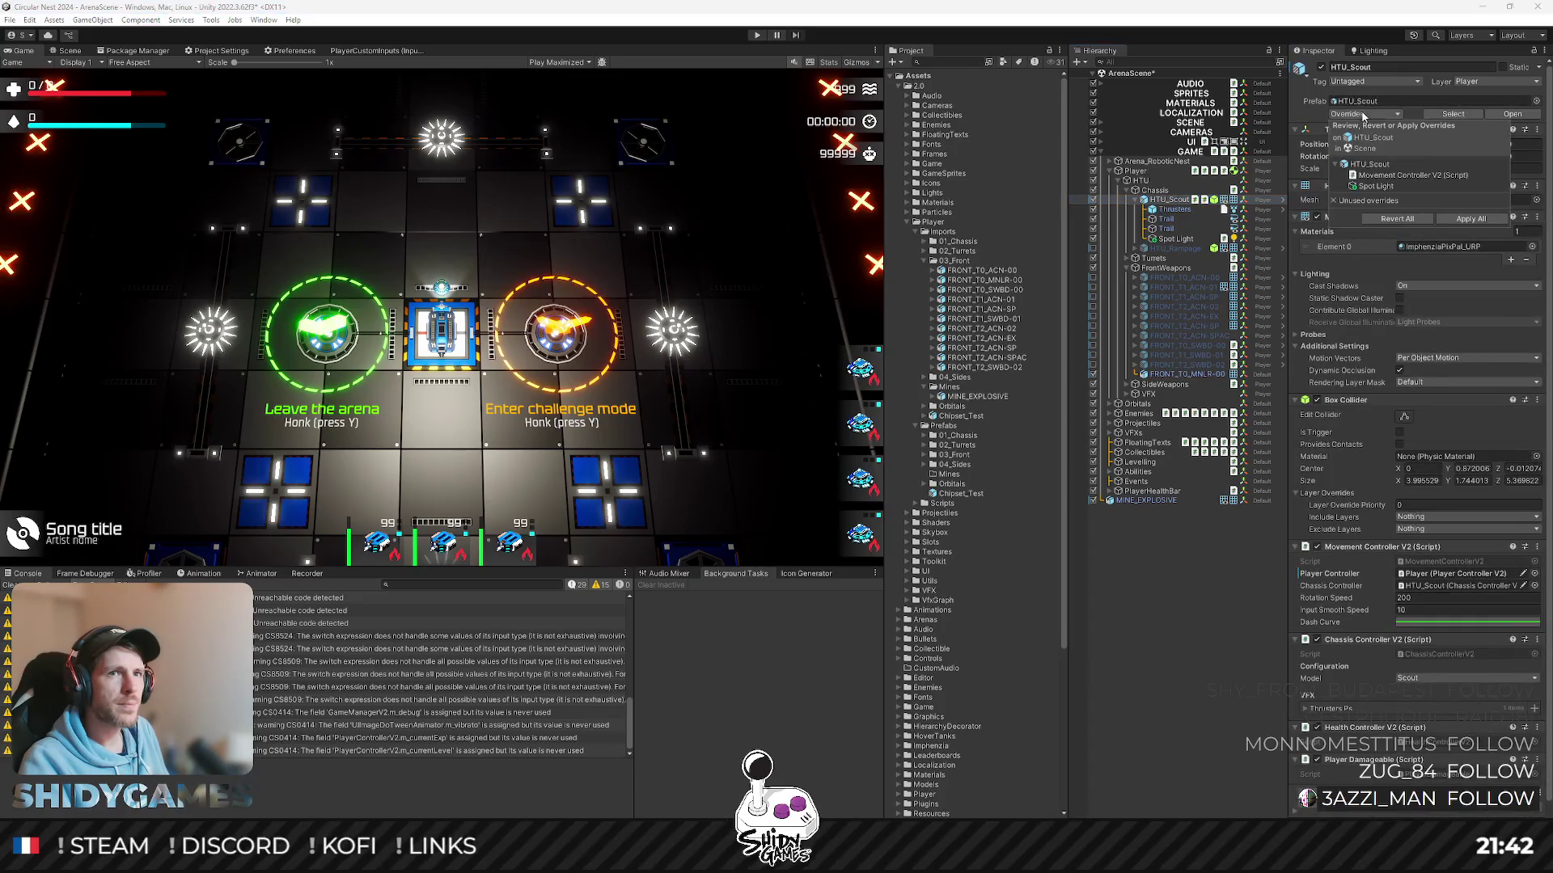
pyautogui.click(1469, 220)
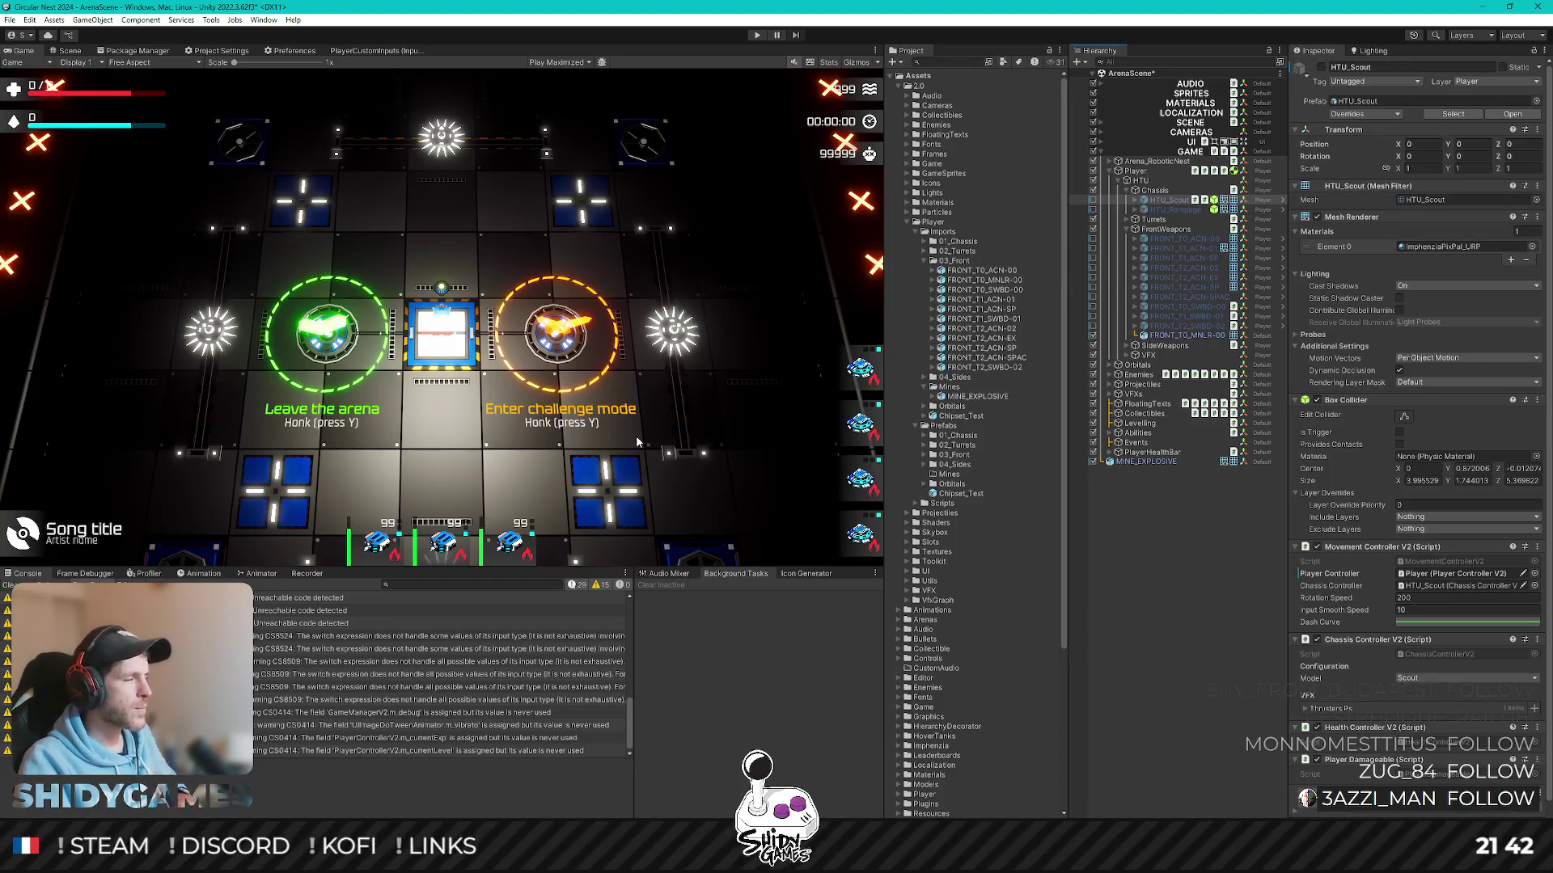
# - In the Scene view re-enable the HTU_Rampage chassis and look straight down on the player
pyautogui.hotkey('ctrl', '1')
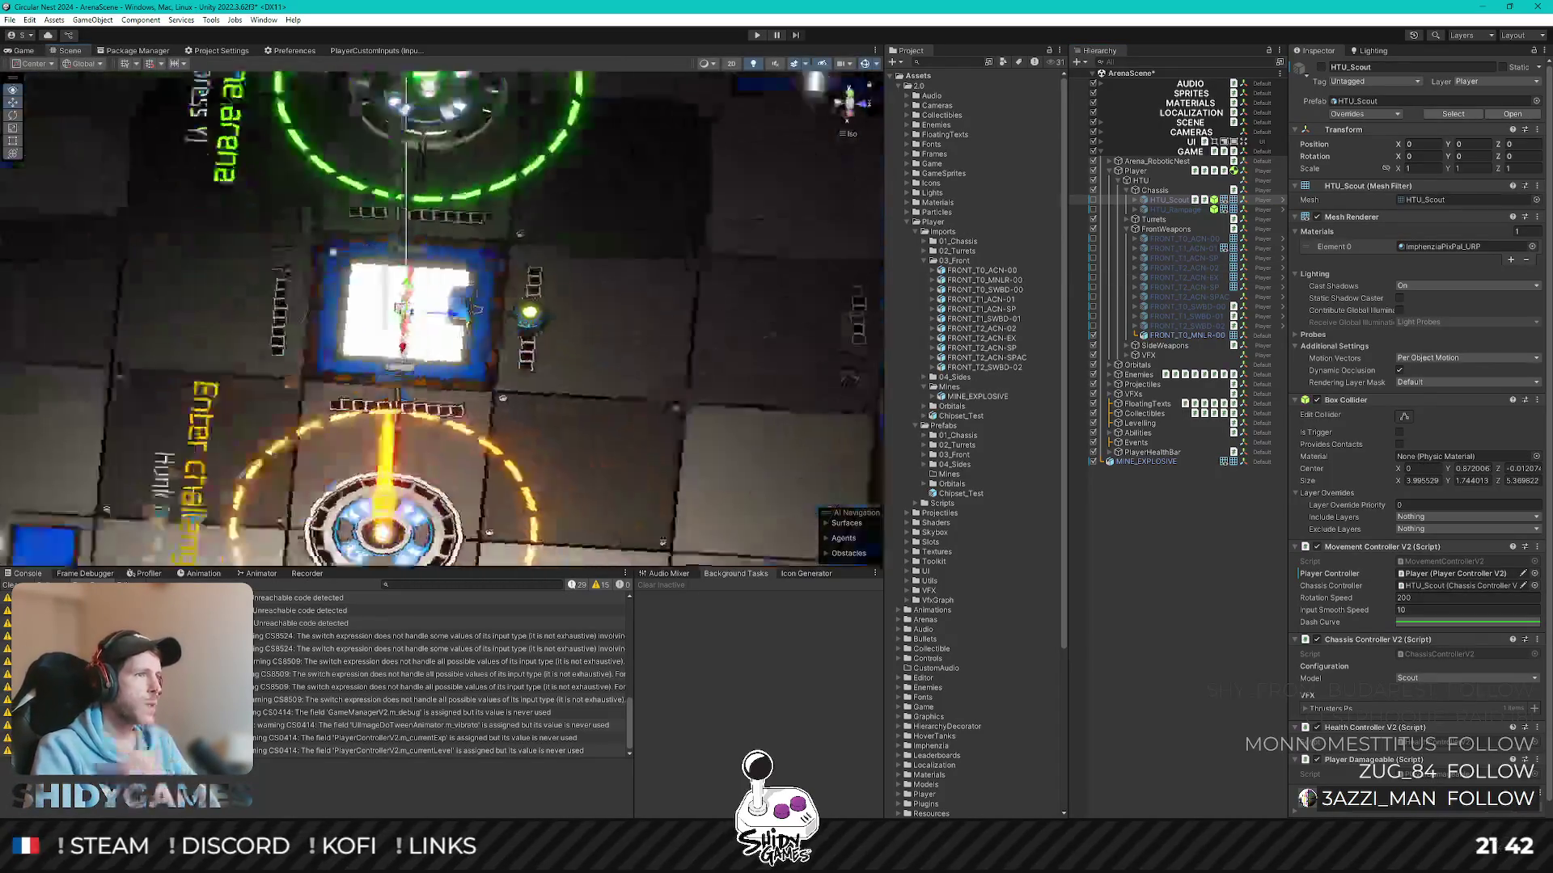
pyautogui.scroll(5, 442, 316)
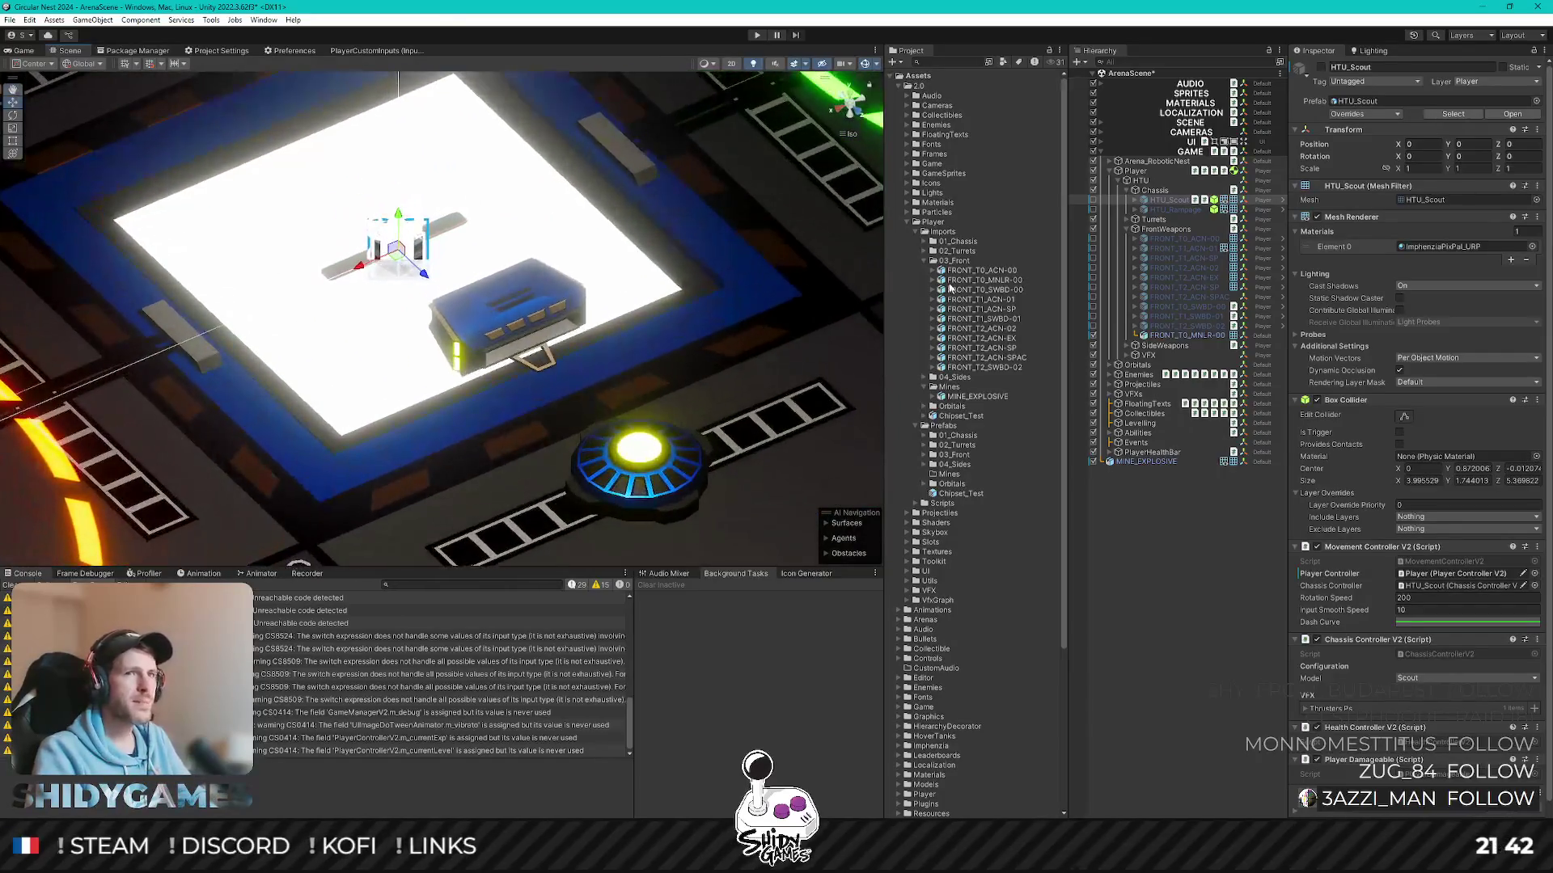
pyautogui.click(1095, 209)
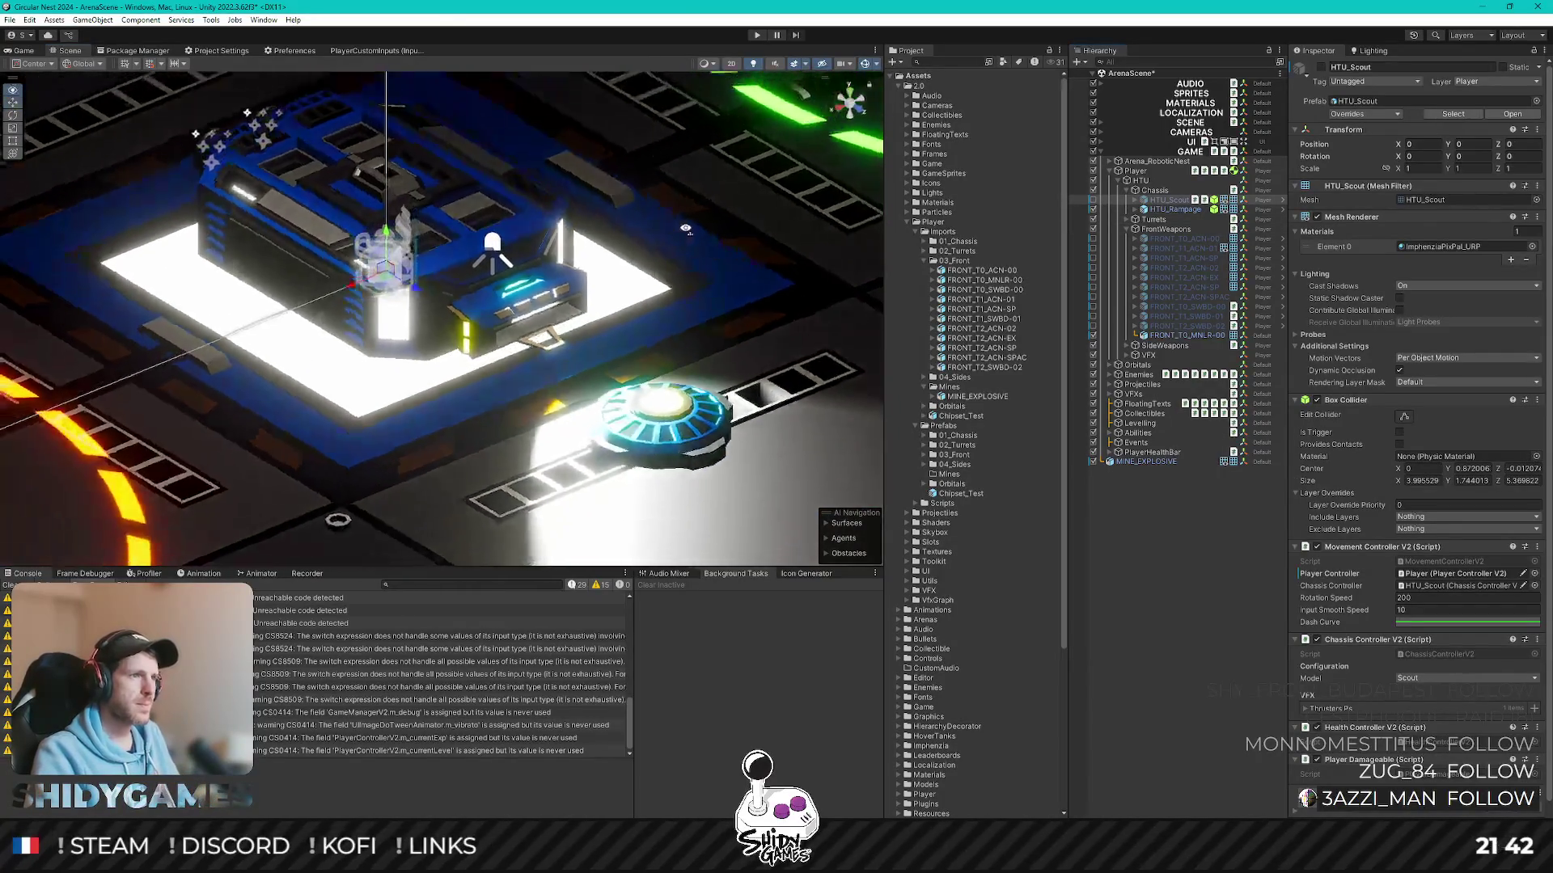
pyautogui.keyDown('alt'); pyautogui.moveTo(684, 228); pyautogui.dragTo(814, 240); pyautogui.keyUp('alt')
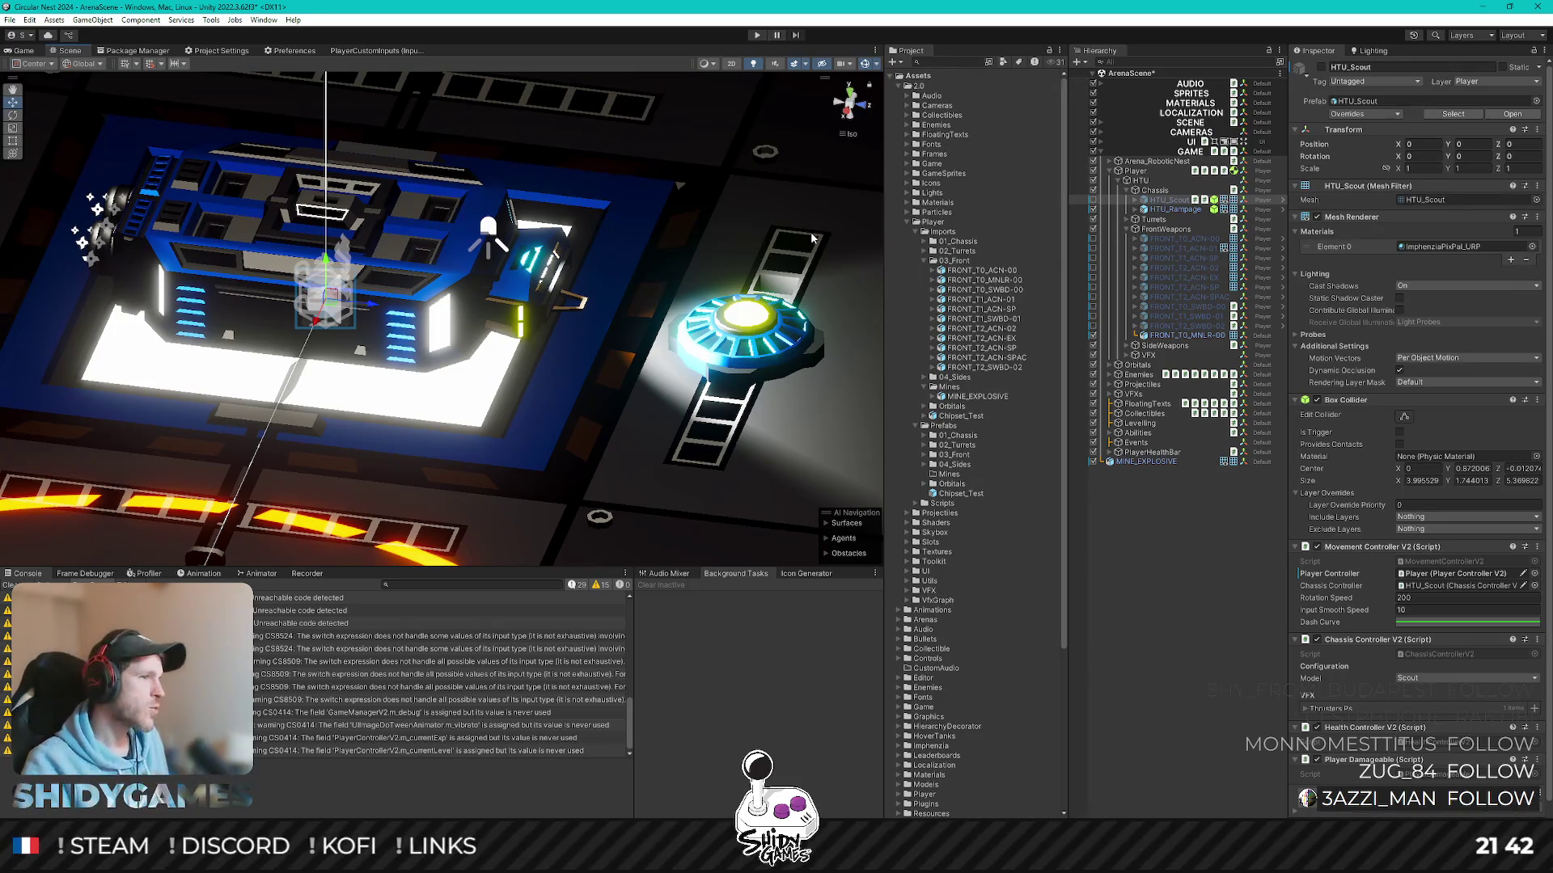
pyautogui.click(850, 89)
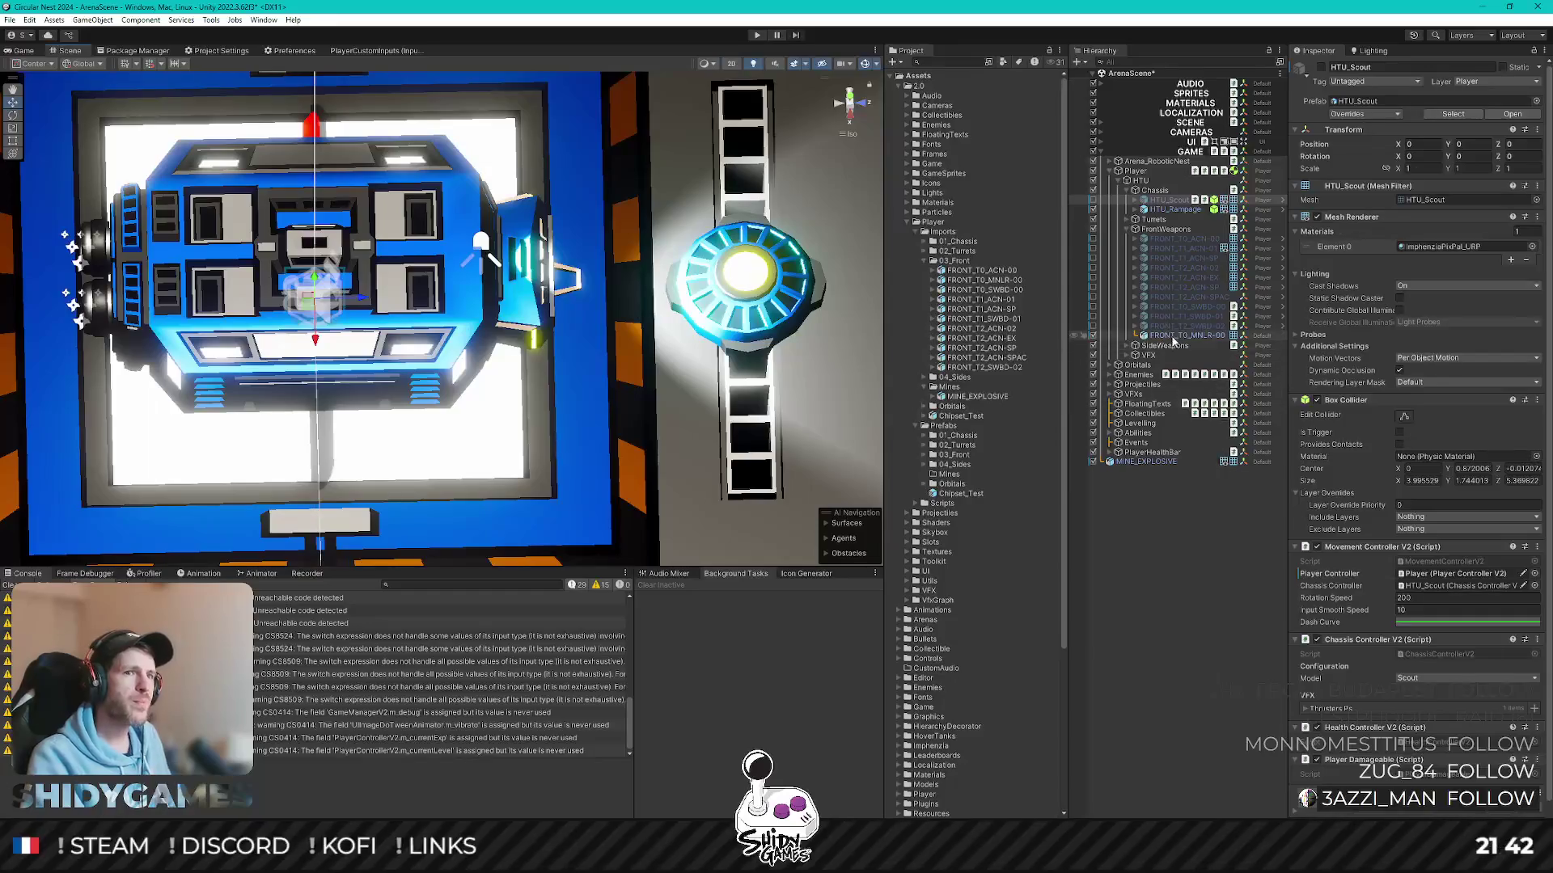
# - Assign FRONT_T0_MNLR-00 to layer 7: Player and orbit to review the robot
pyautogui.click(1086, 334)
pyautogui.click(1489, 84)
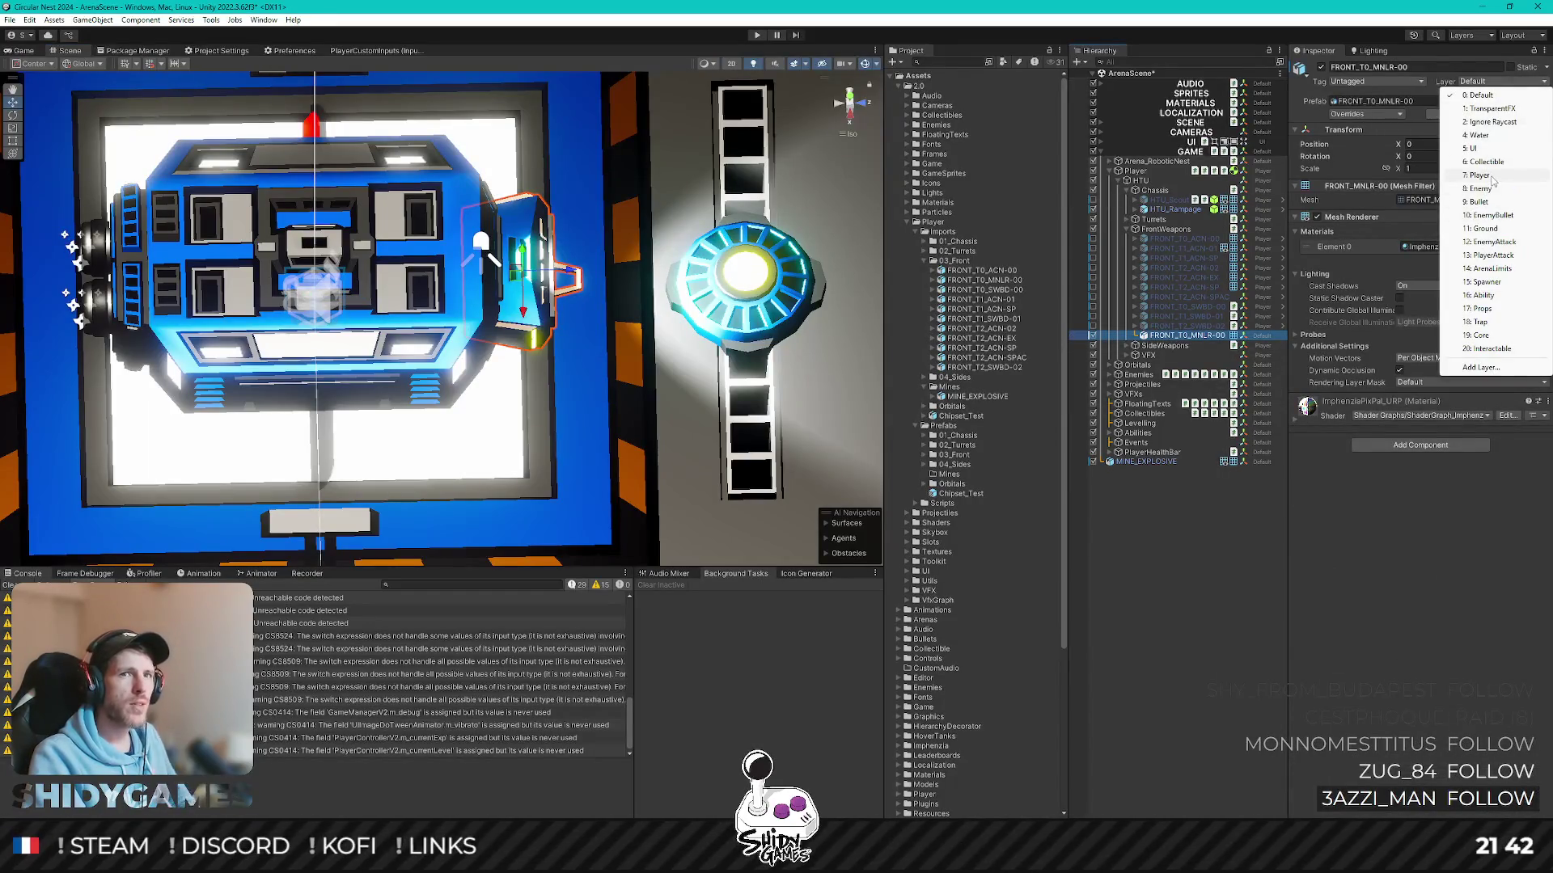
pyautogui.click(1488, 178)
pyautogui.keyDown('alt'); pyautogui.moveTo(561, 305); pyautogui.dragTo(529, 307); pyautogui.keyUp('alt')
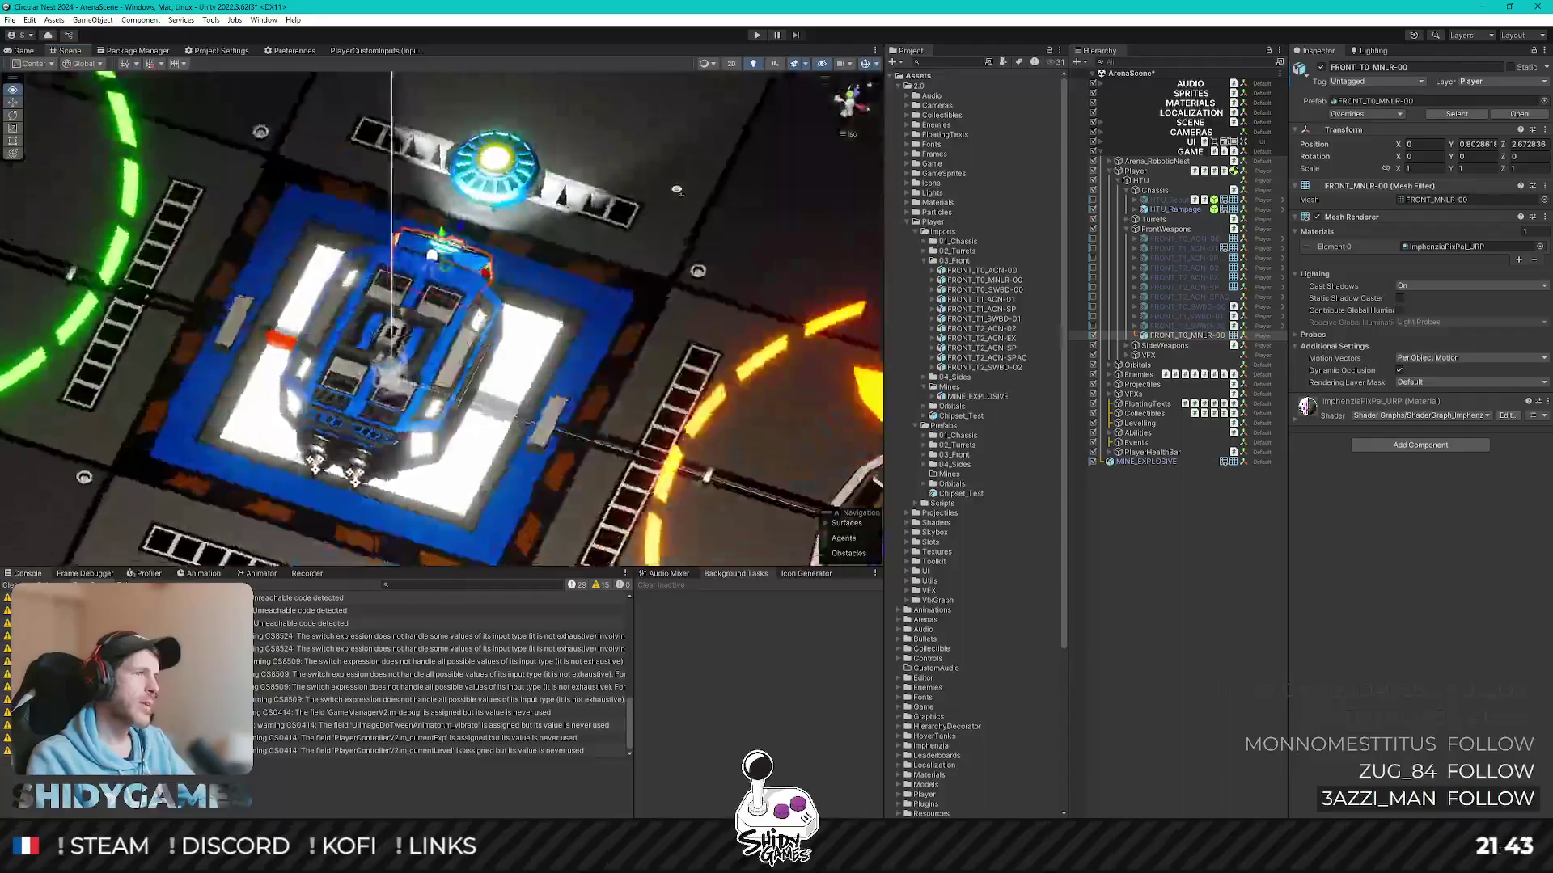
pyautogui.keyDown('alt'); pyautogui.moveTo(676, 190); pyautogui.dragTo(630, 182); pyautogui.keyUp('alt')
pyautogui.keyDown('alt'); pyautogui.moveTo(486, 230); pyautogui.dragTo(556, 144); pyautogui.keyUp('alt')
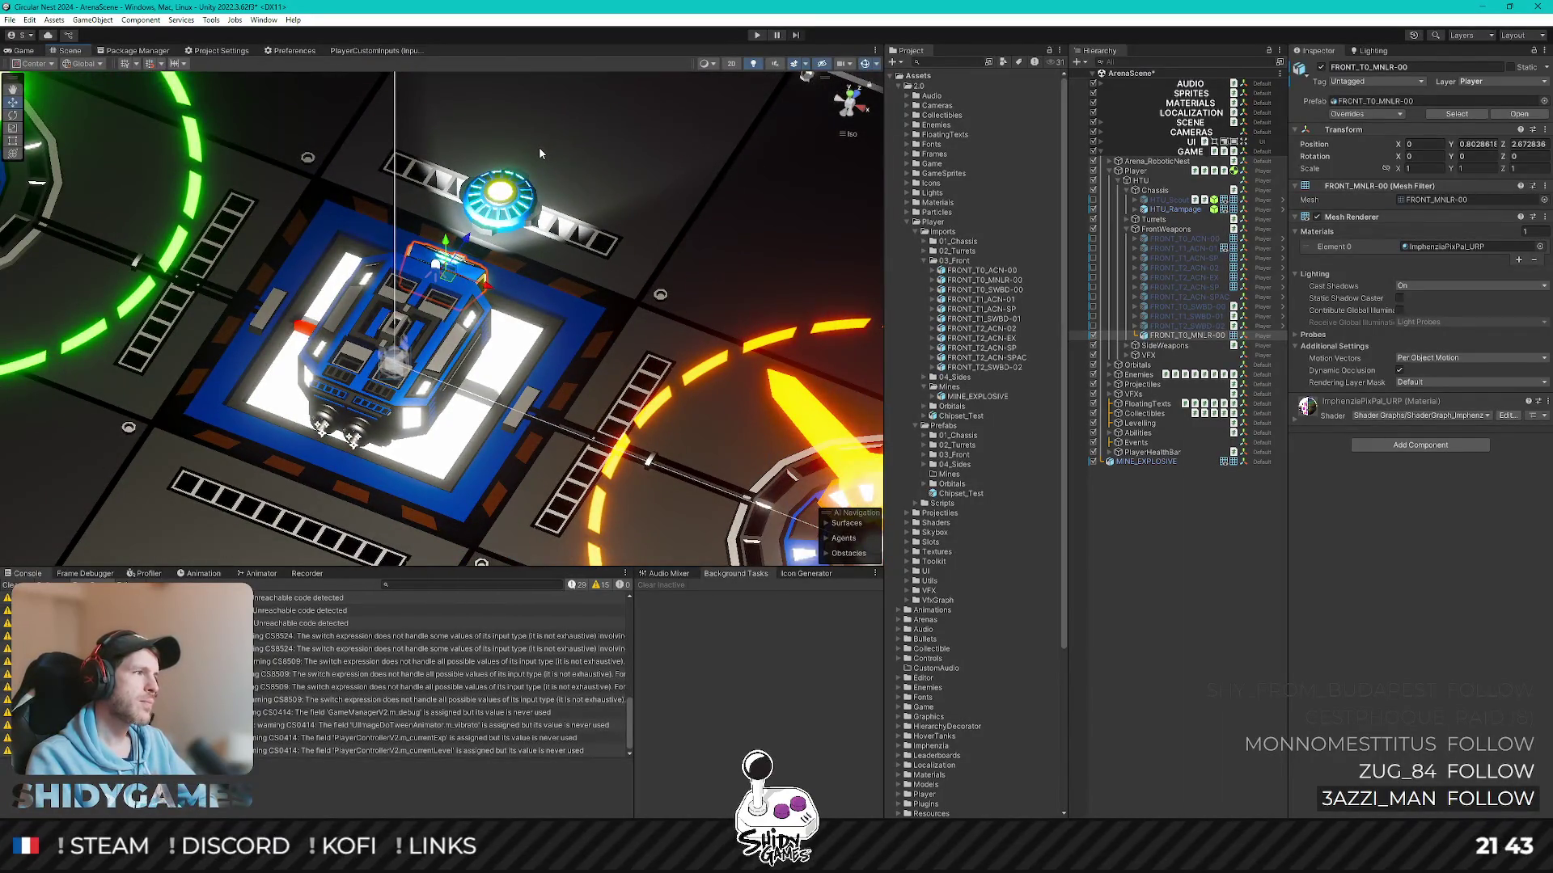
pyautogui.keyDown('alt'); pyautogui.moveTo(539, 147); pyautogui.dragTo(533, 171); pyautogui.keyUp('alt')
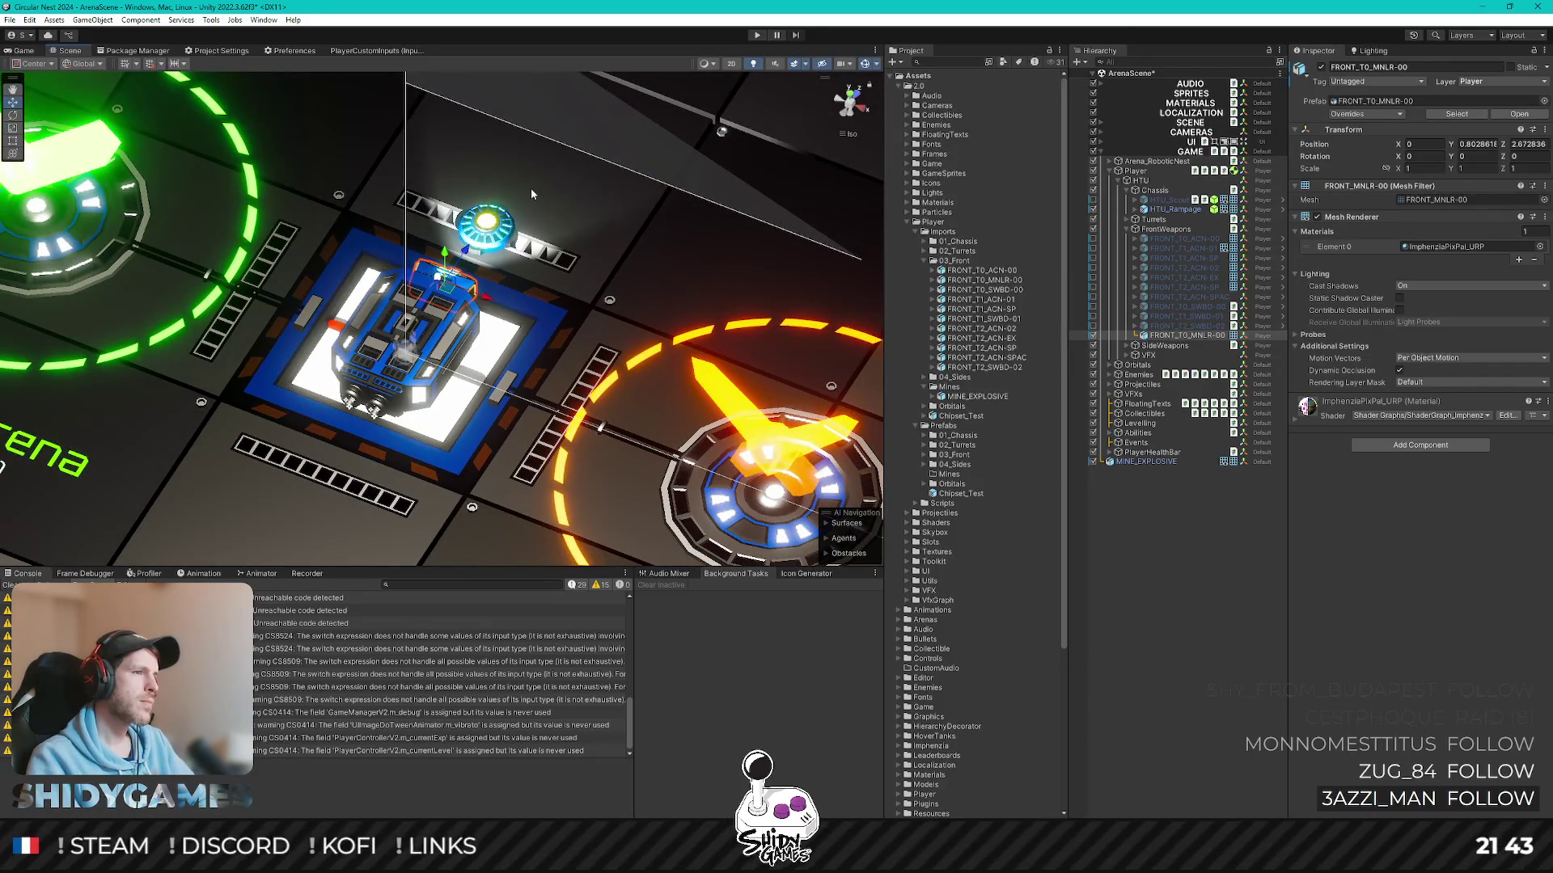
pyautogui.scroll(-1, 530, 188)
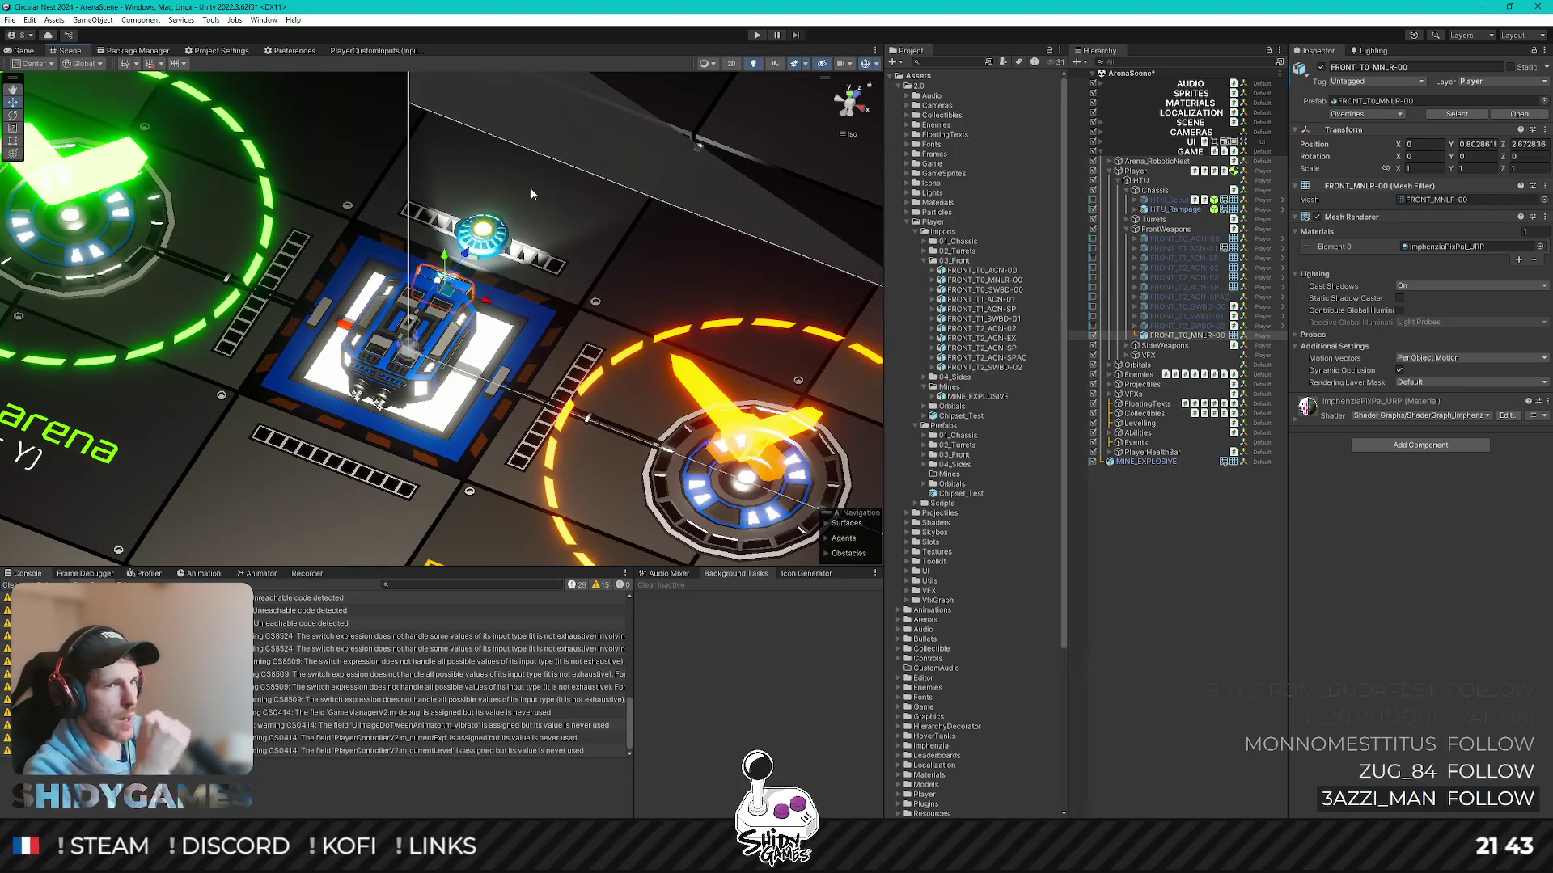
pyautogui.click(1098, 463)
pyautogui.hotkey('ctrl', 'd')
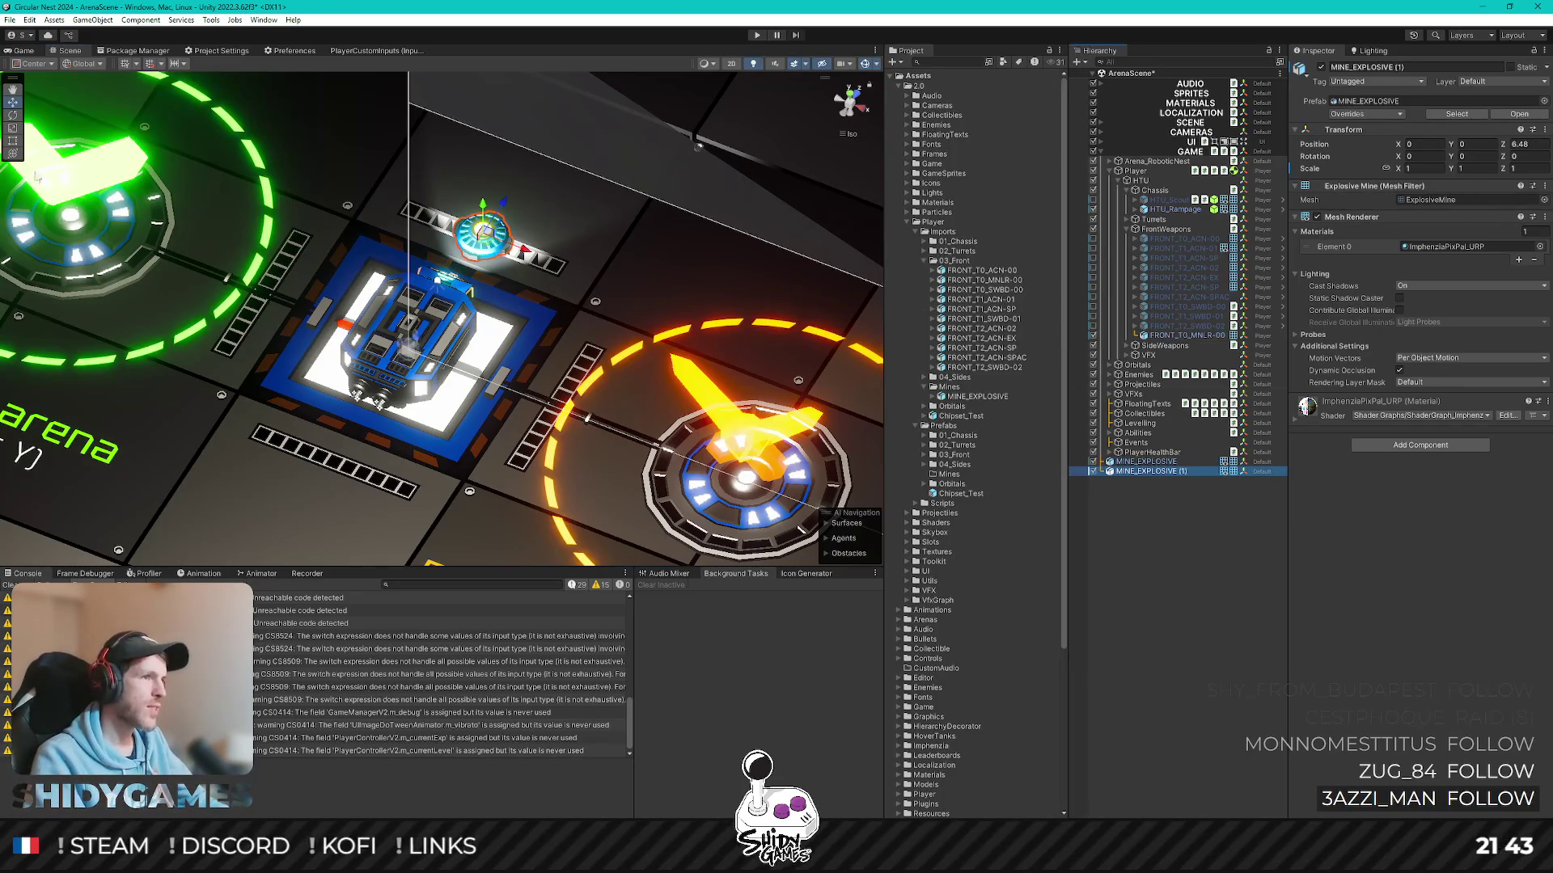
pyautogui.moveTo(486, 234)
pyautogui.mouseDown()
pyautogui.moveTo(493, 258)
pyautogui.moveTo(504, 237)
pyautogui.mouseUp()
pyautogui.hotkey('ctrl', 'd')
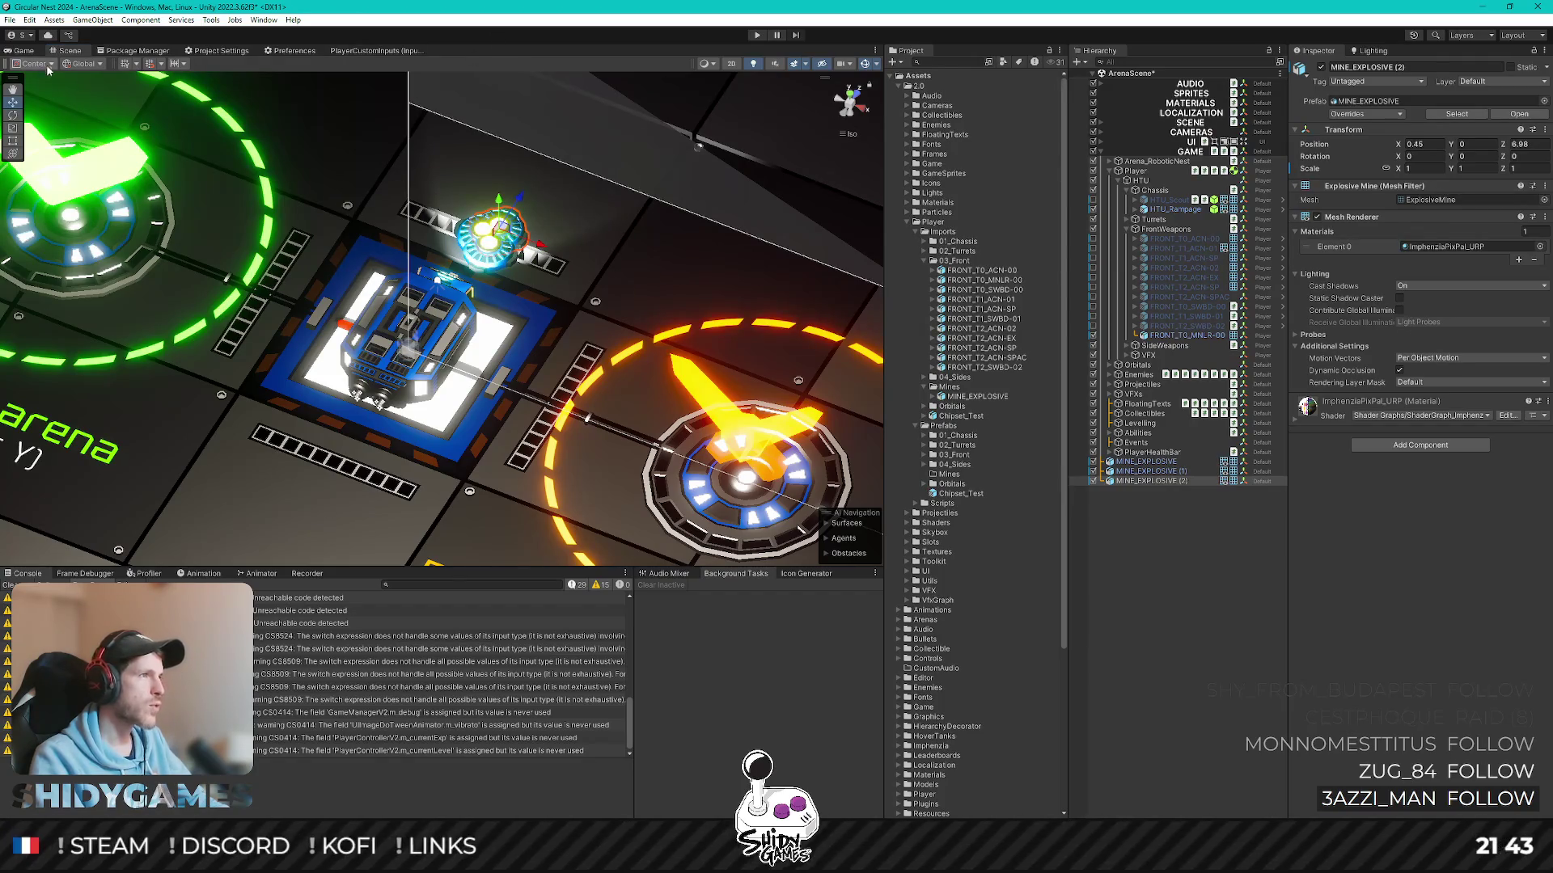
pyautogui.click(28, 49)
pyautogui.click(88, 53)
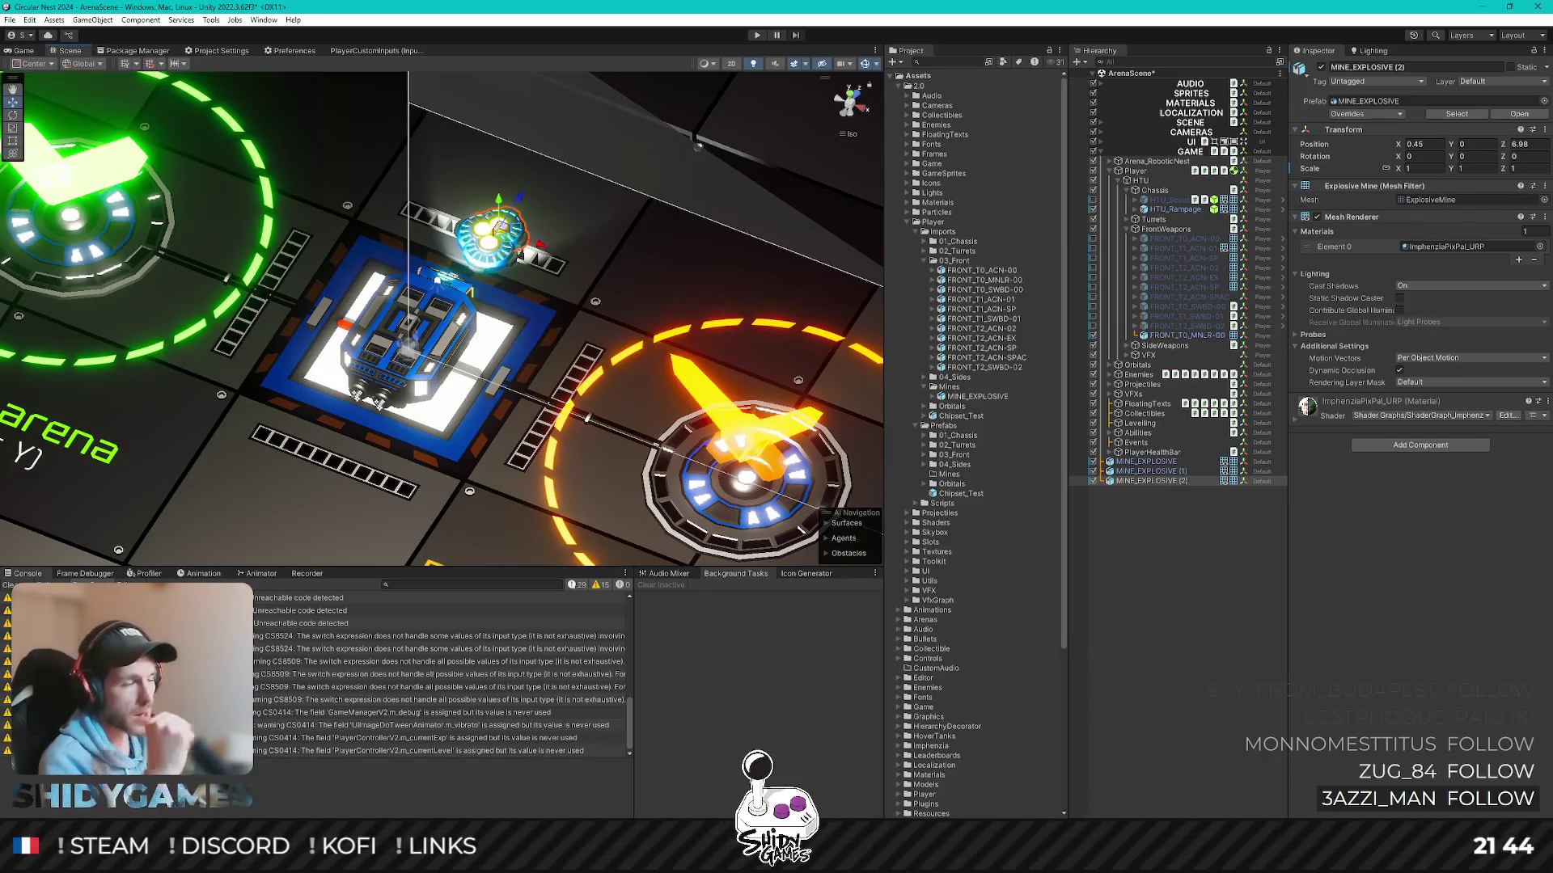
pyautogui.press('Delete')
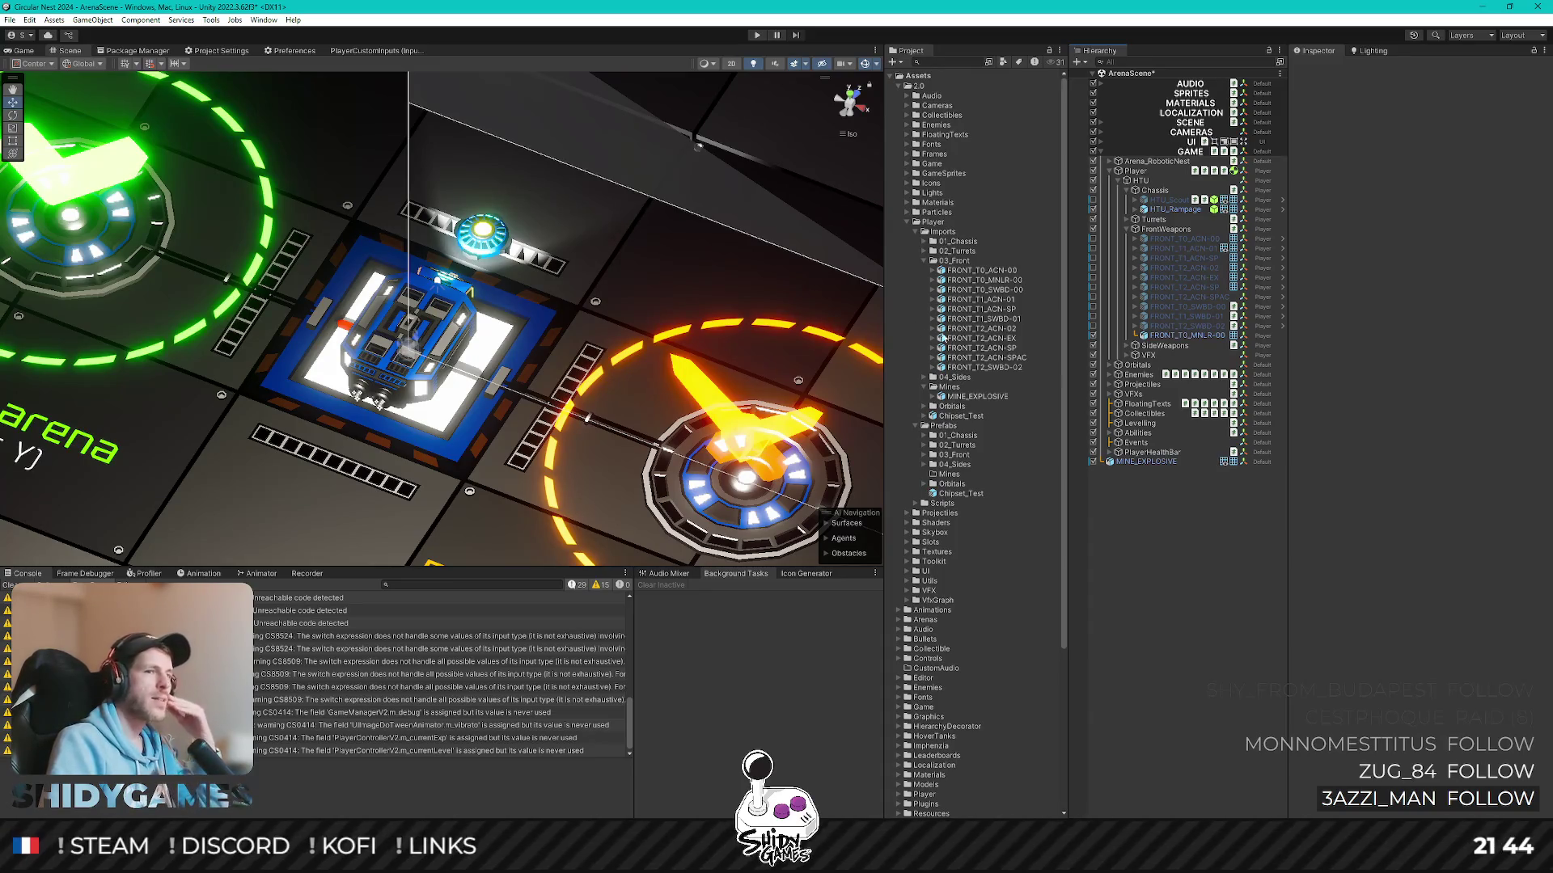
# - Try adding a Sphere Collider directly to FRONT_T0_MNLR-00, then undo it
pyautogui.click(1188, 336)
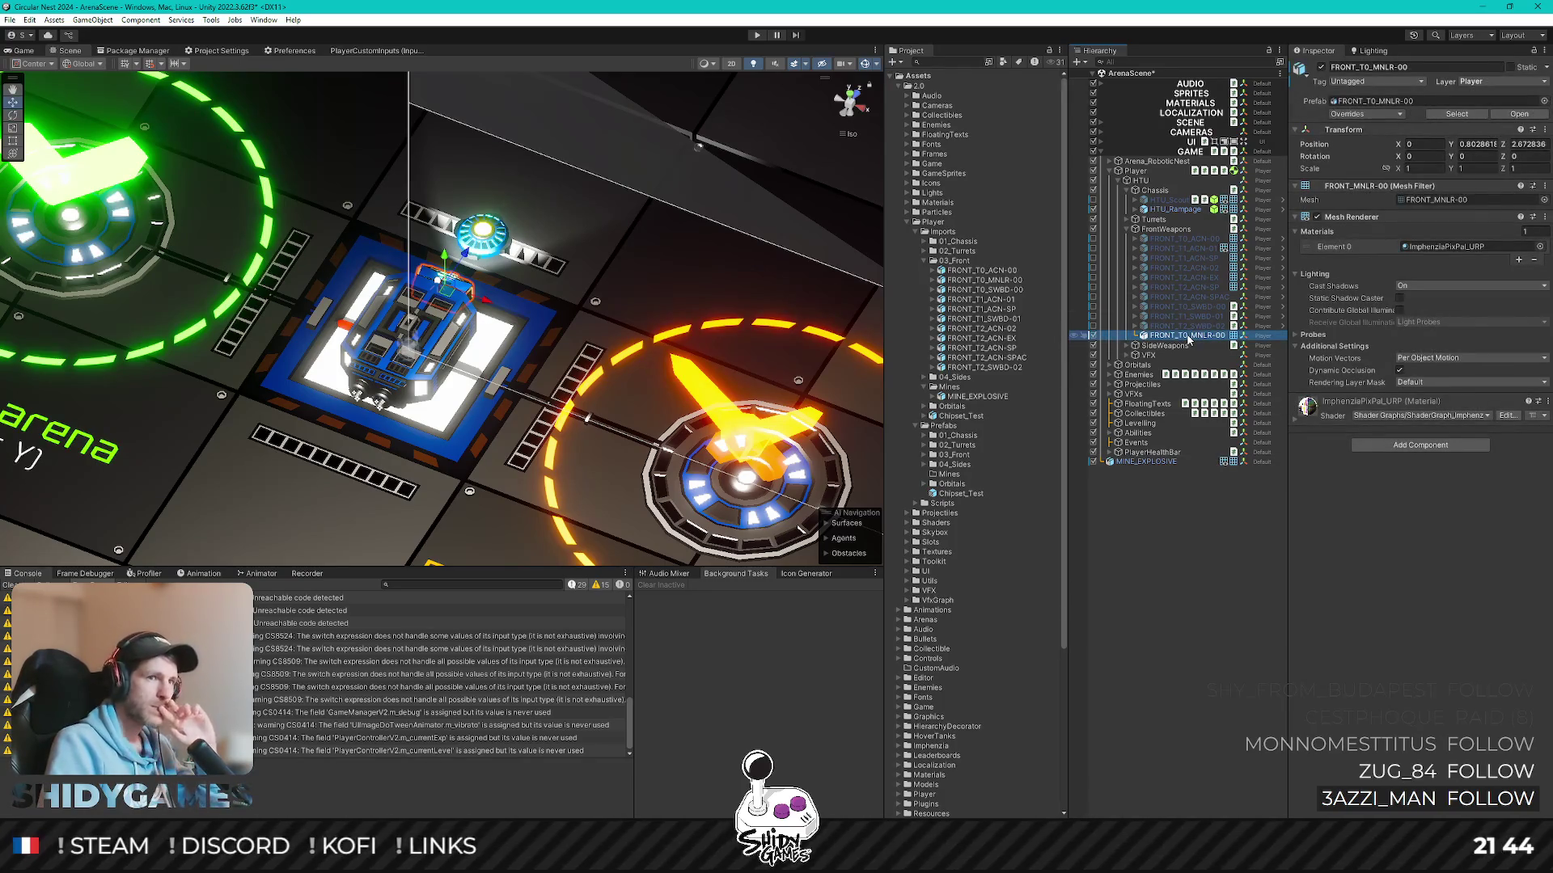
pyautogui.rightClick(1188, 341)
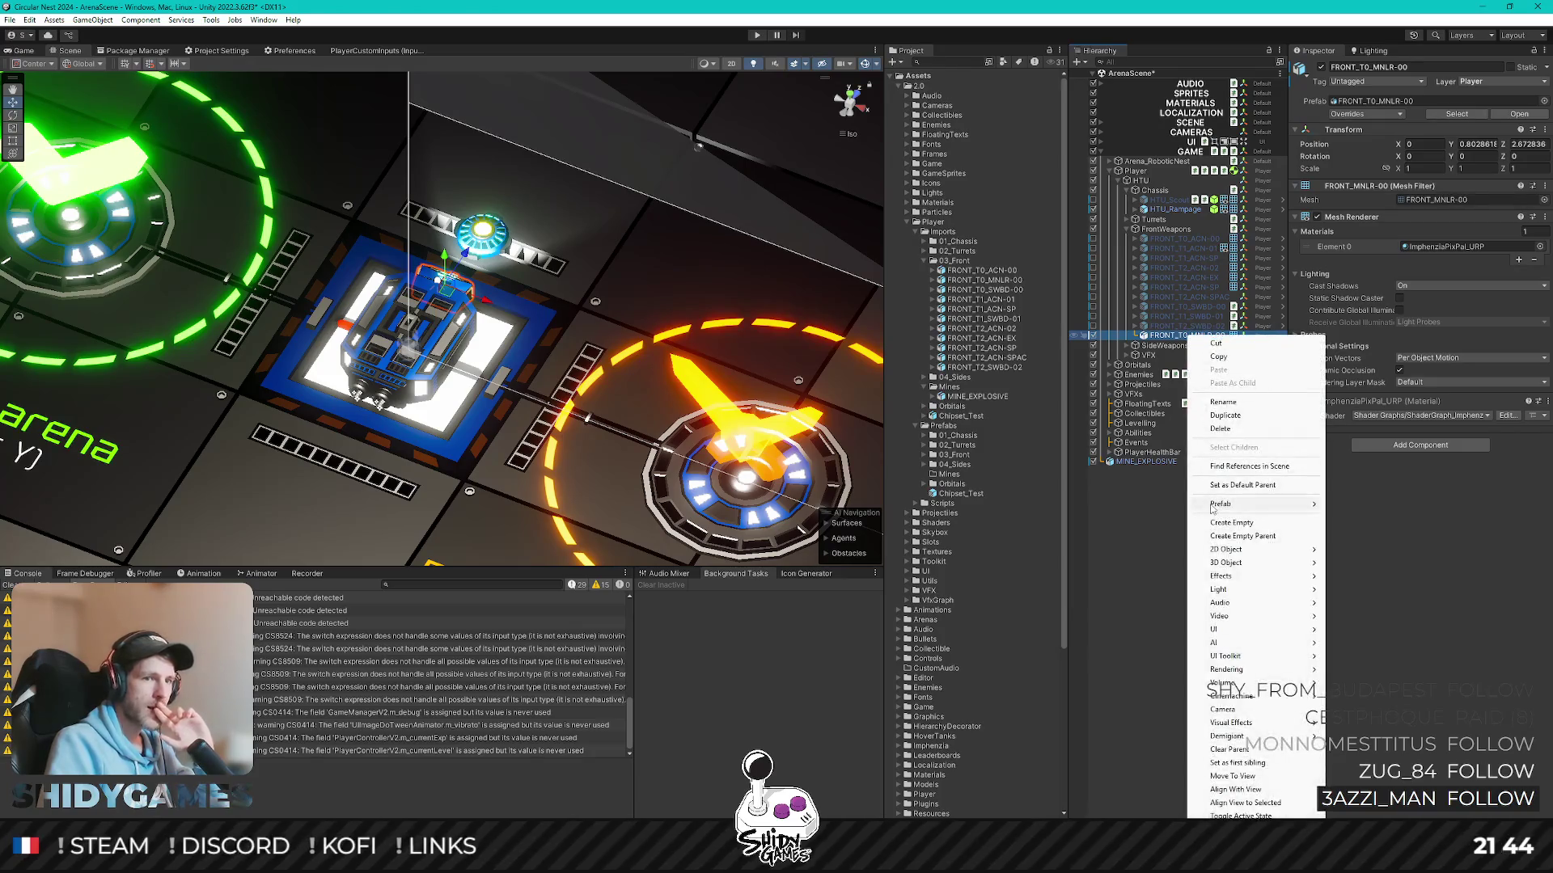
pyautogui.click(1403, 450)
pyautogui.write('sp')
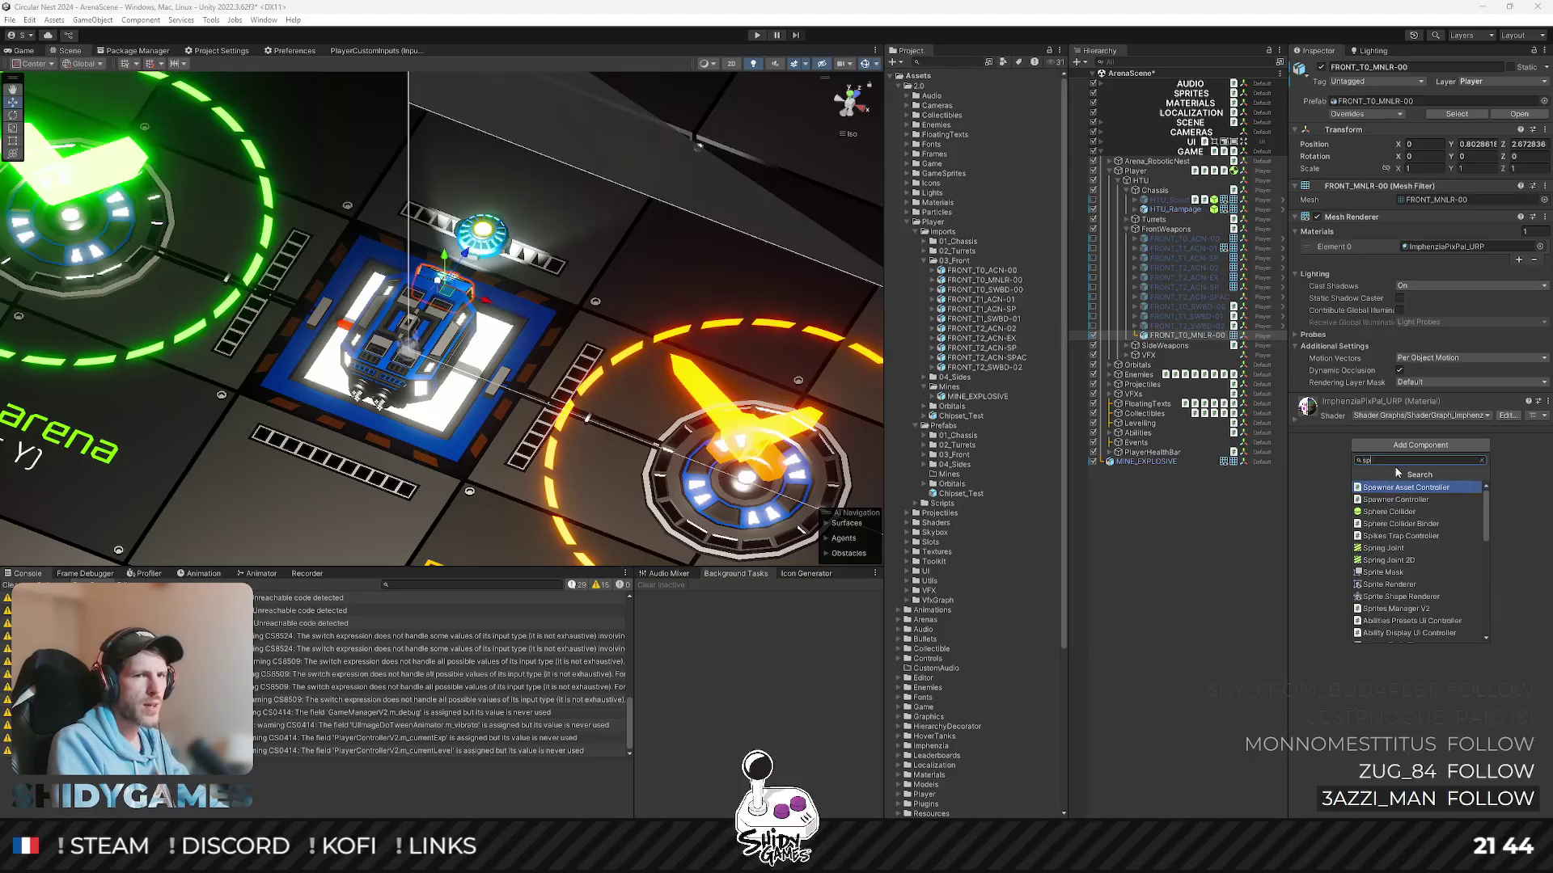
pyautogui.press('Return')
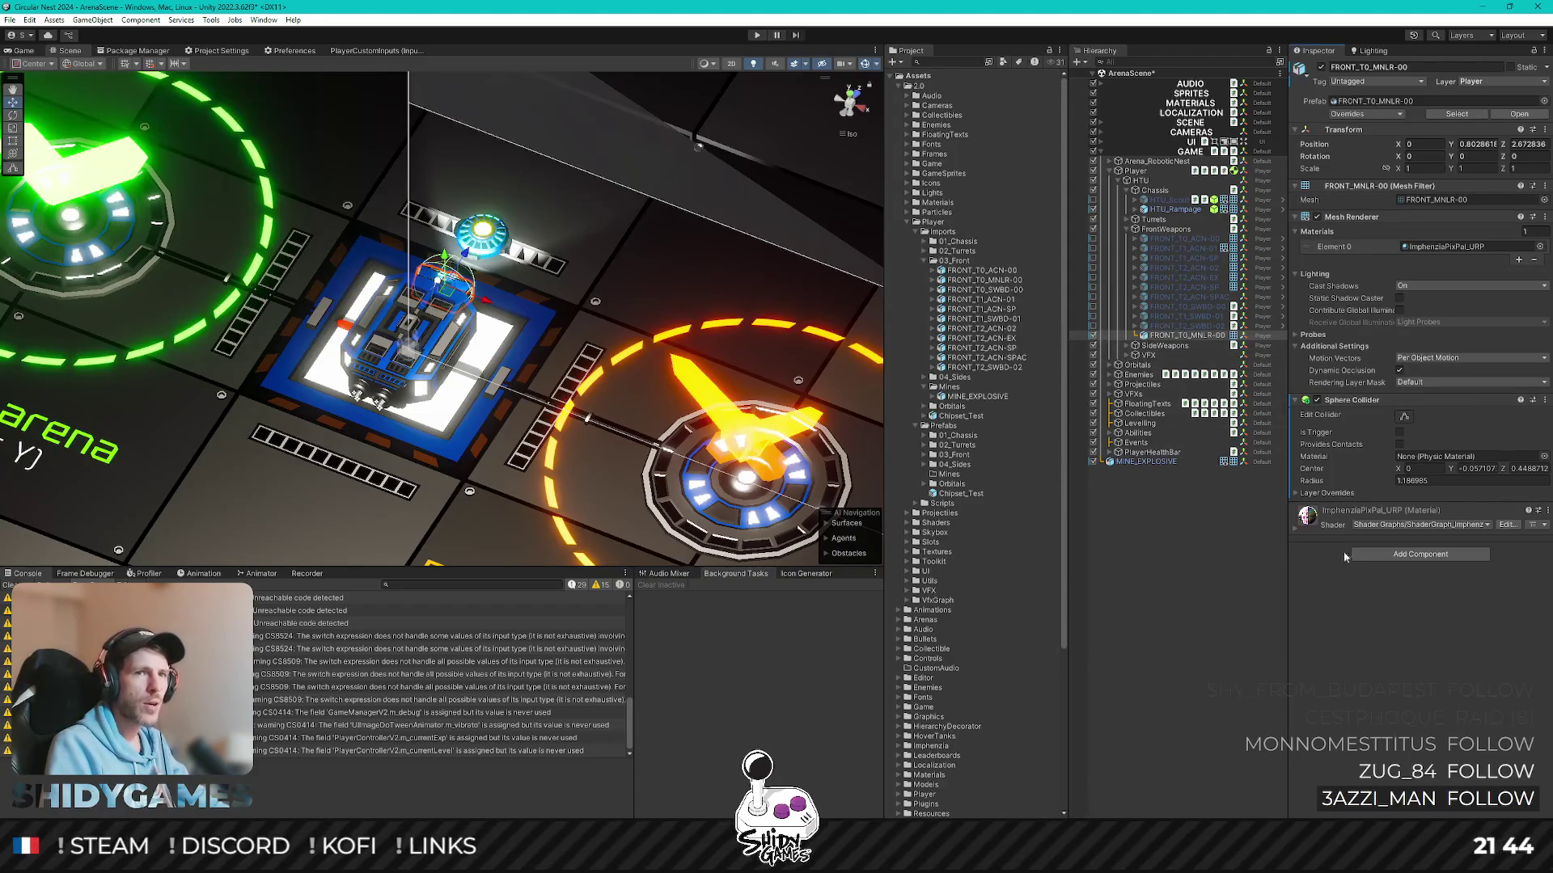
pyautogui.hotkey('ctrl', 'z')
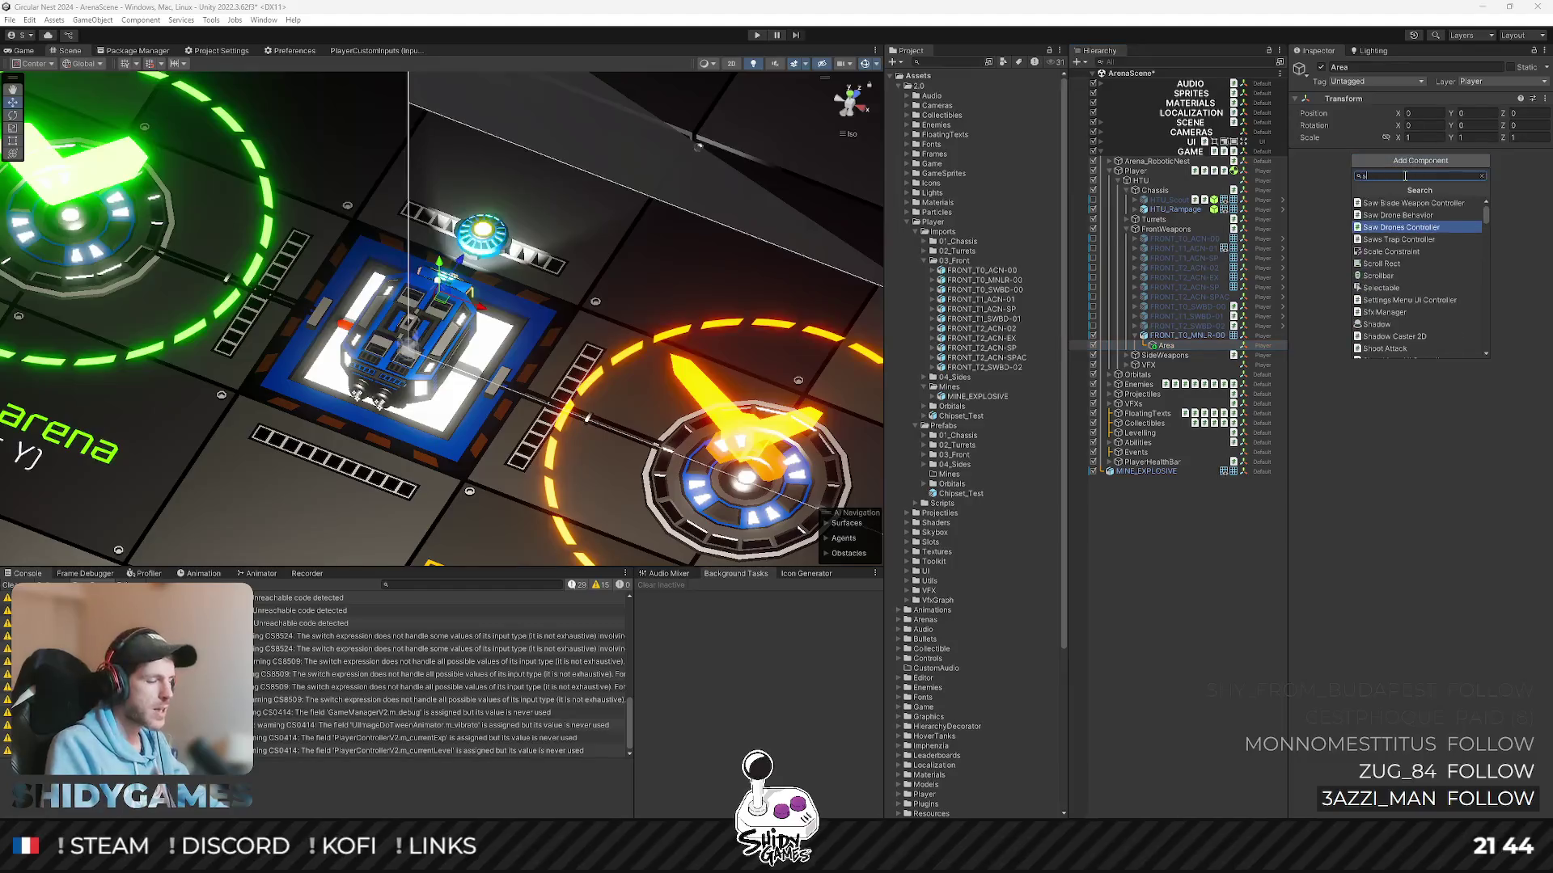
pyautogui.write('sph')
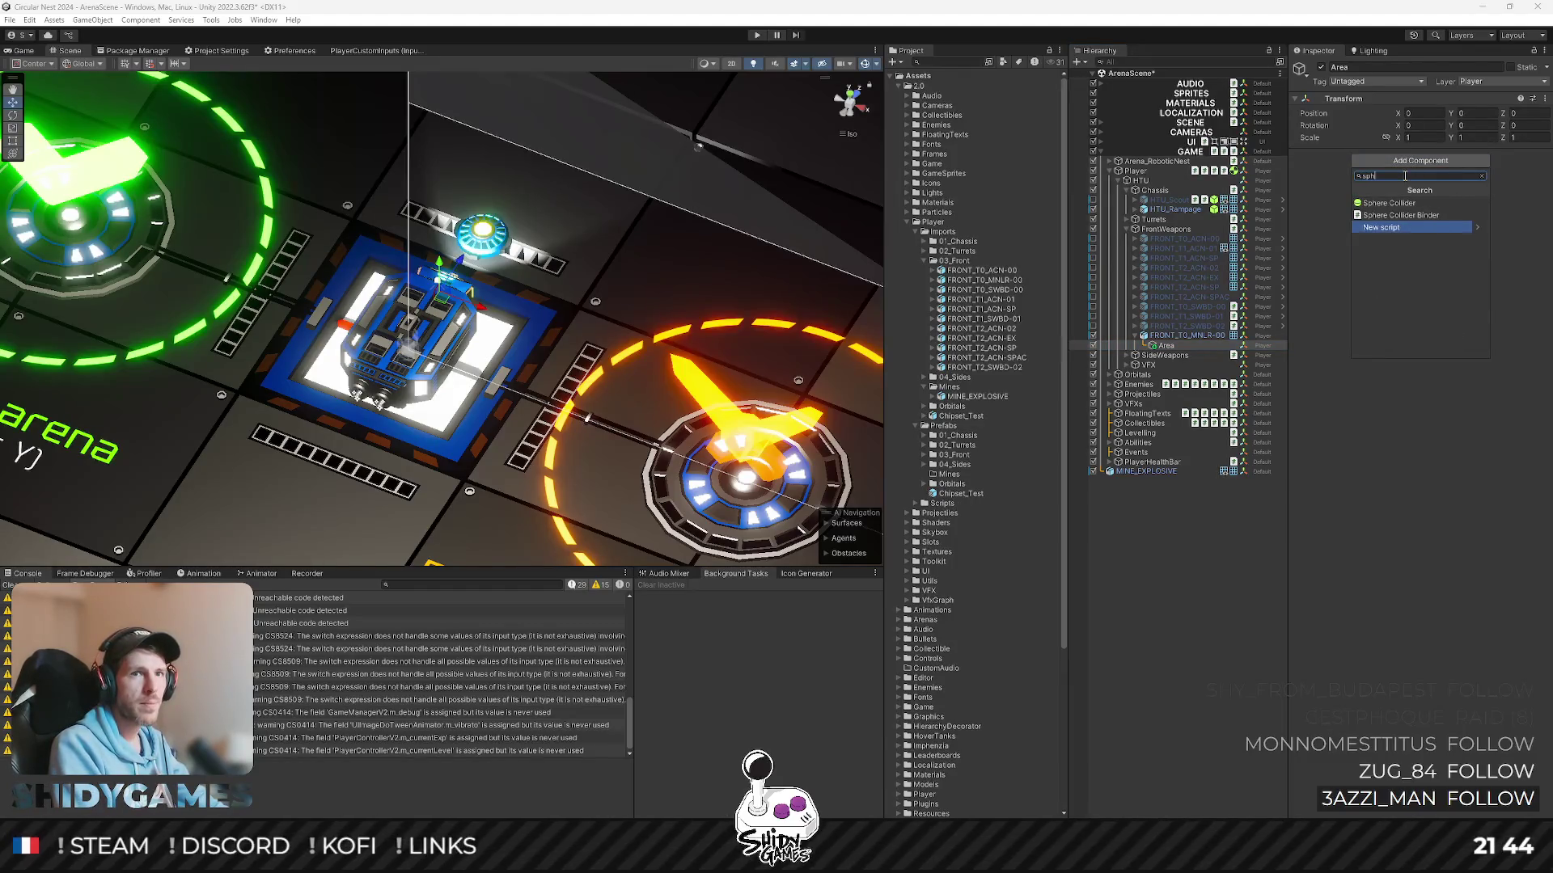
# - Add a Sphere Collider to the Area child, put it on the PlayerAttack layer, and frame the player top-down
pyautogui.press('Up')
pyautogui.press('Return')
pyautogui.click(1482, 82)
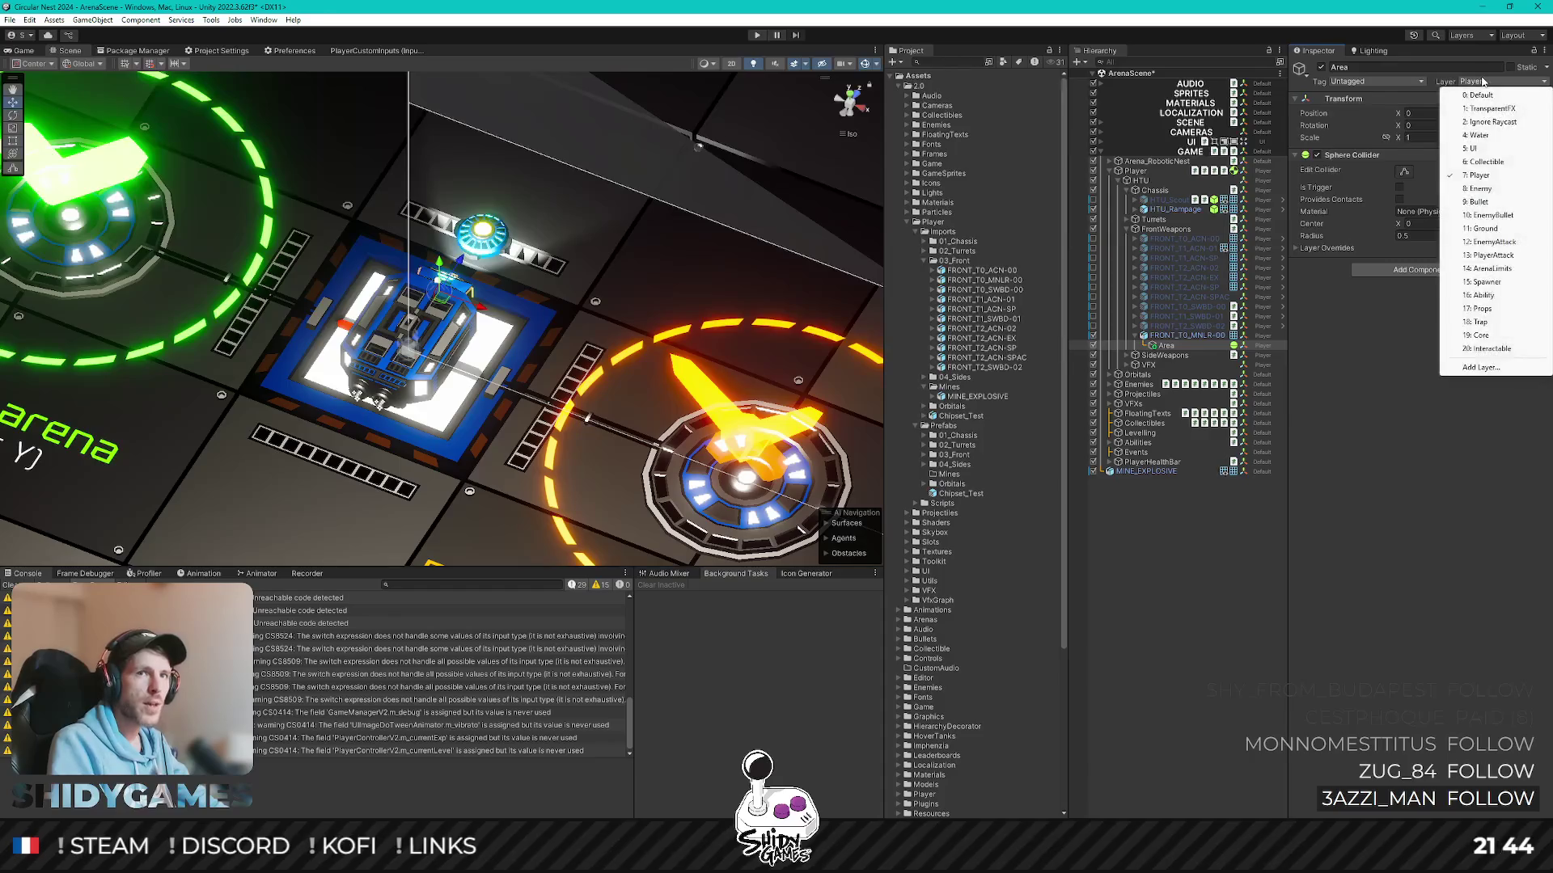
pyautogui.click(1517, 257)
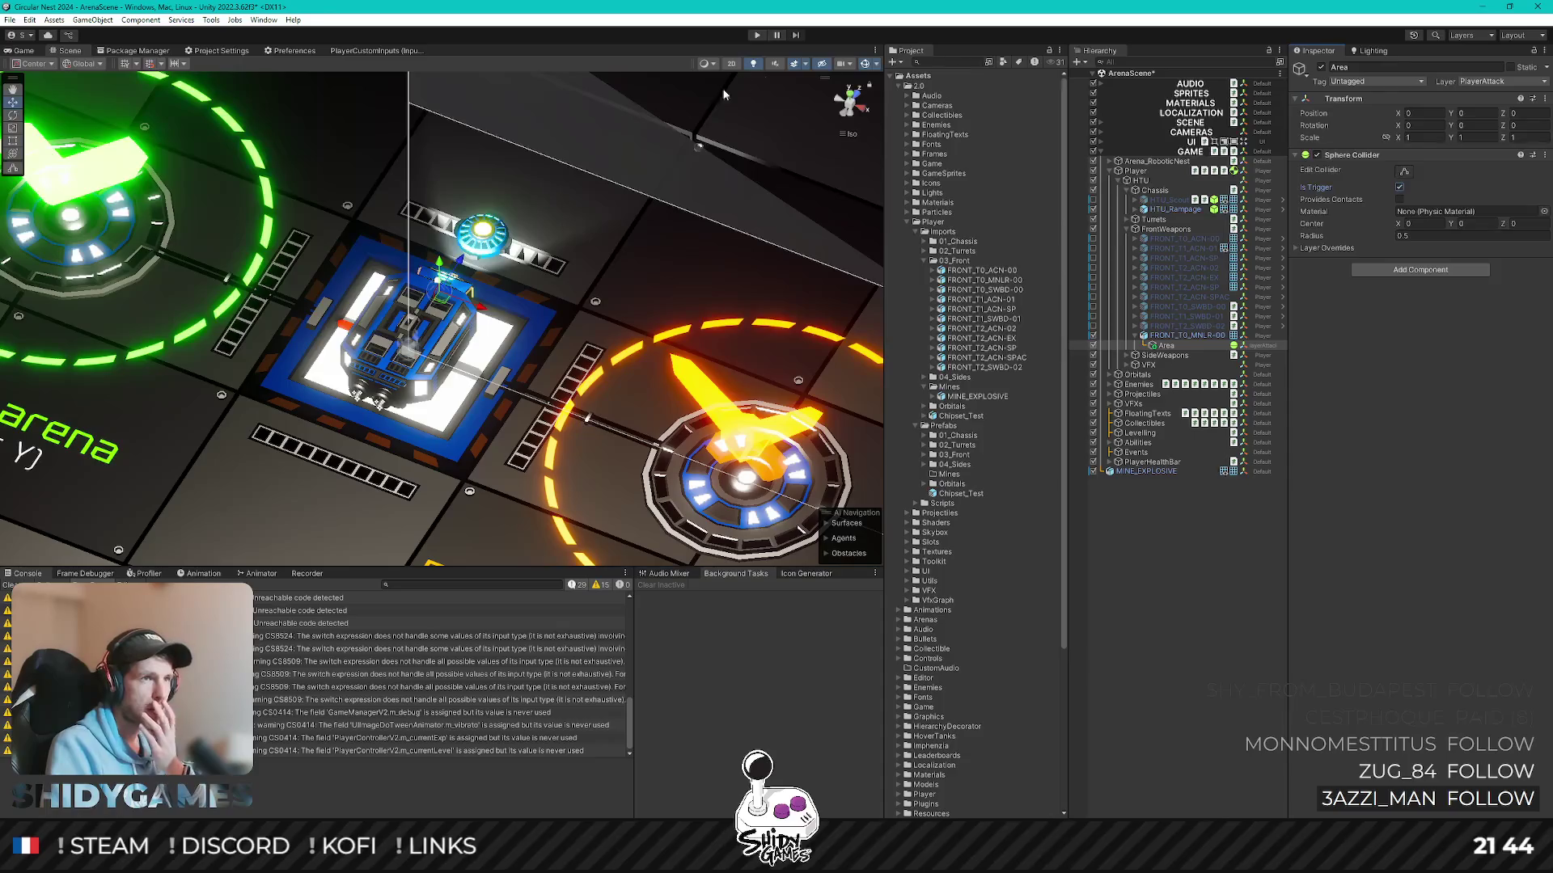
pyautogui.click(852, 89)
pyautogui.press('f')
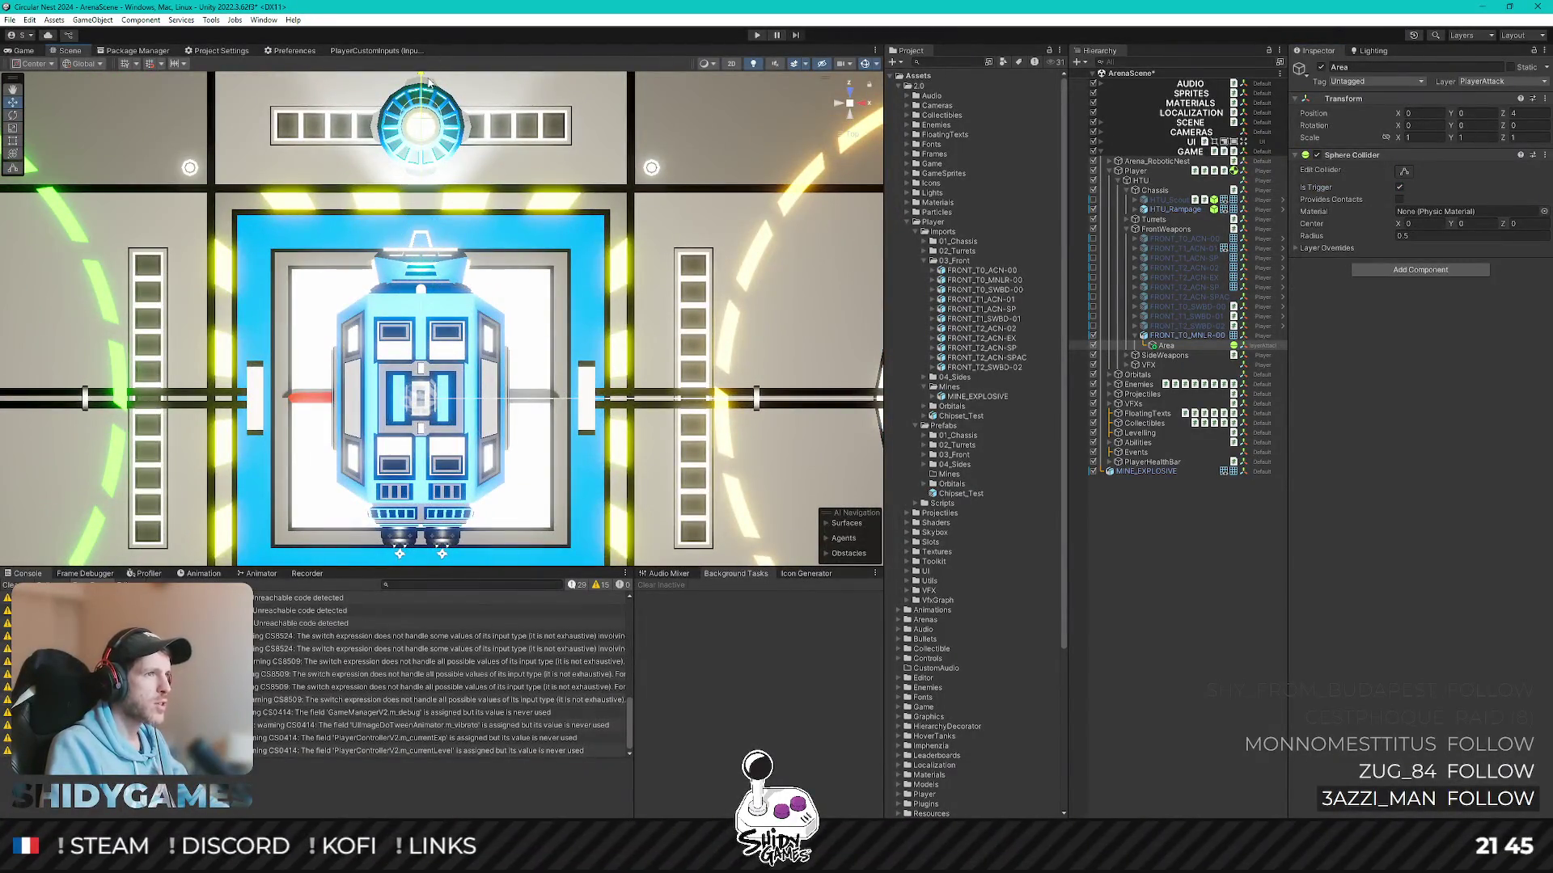
# - Orbit the arena to check the Area trigger sphere enlarged to radius 3 at Z 4 around the player
pyautogui.moveTo(552, 210); pyautogui.dragTo(474, 367, button='right')
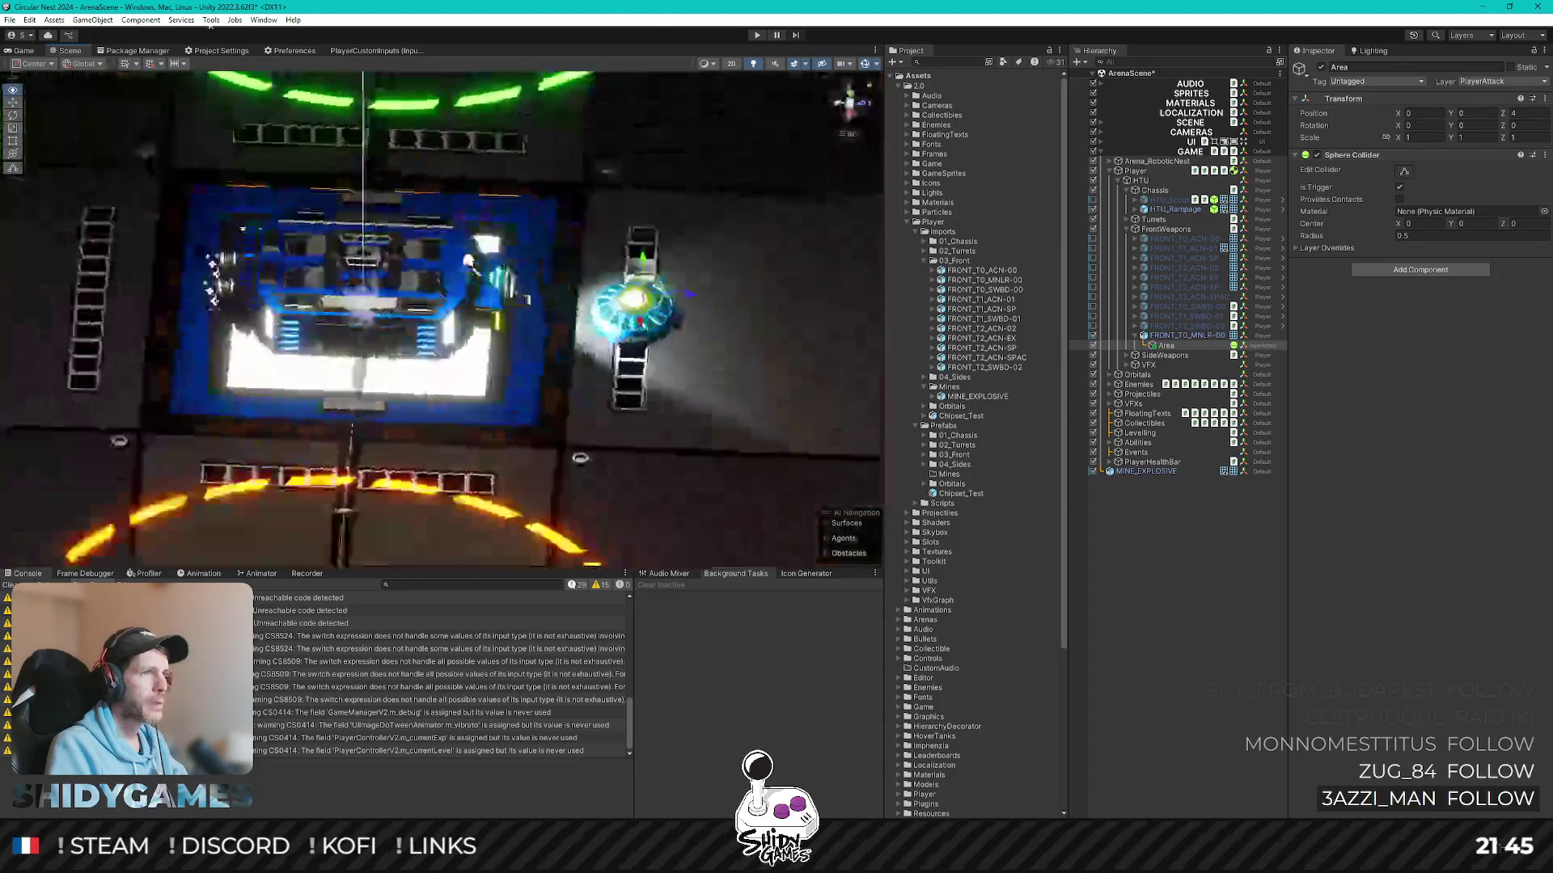
pyautogui.keyDown('alt'); pyautogui.moveTo(703, 397); pyautogui.dragTo(728, 373); pyautogui.keyUp('alt')
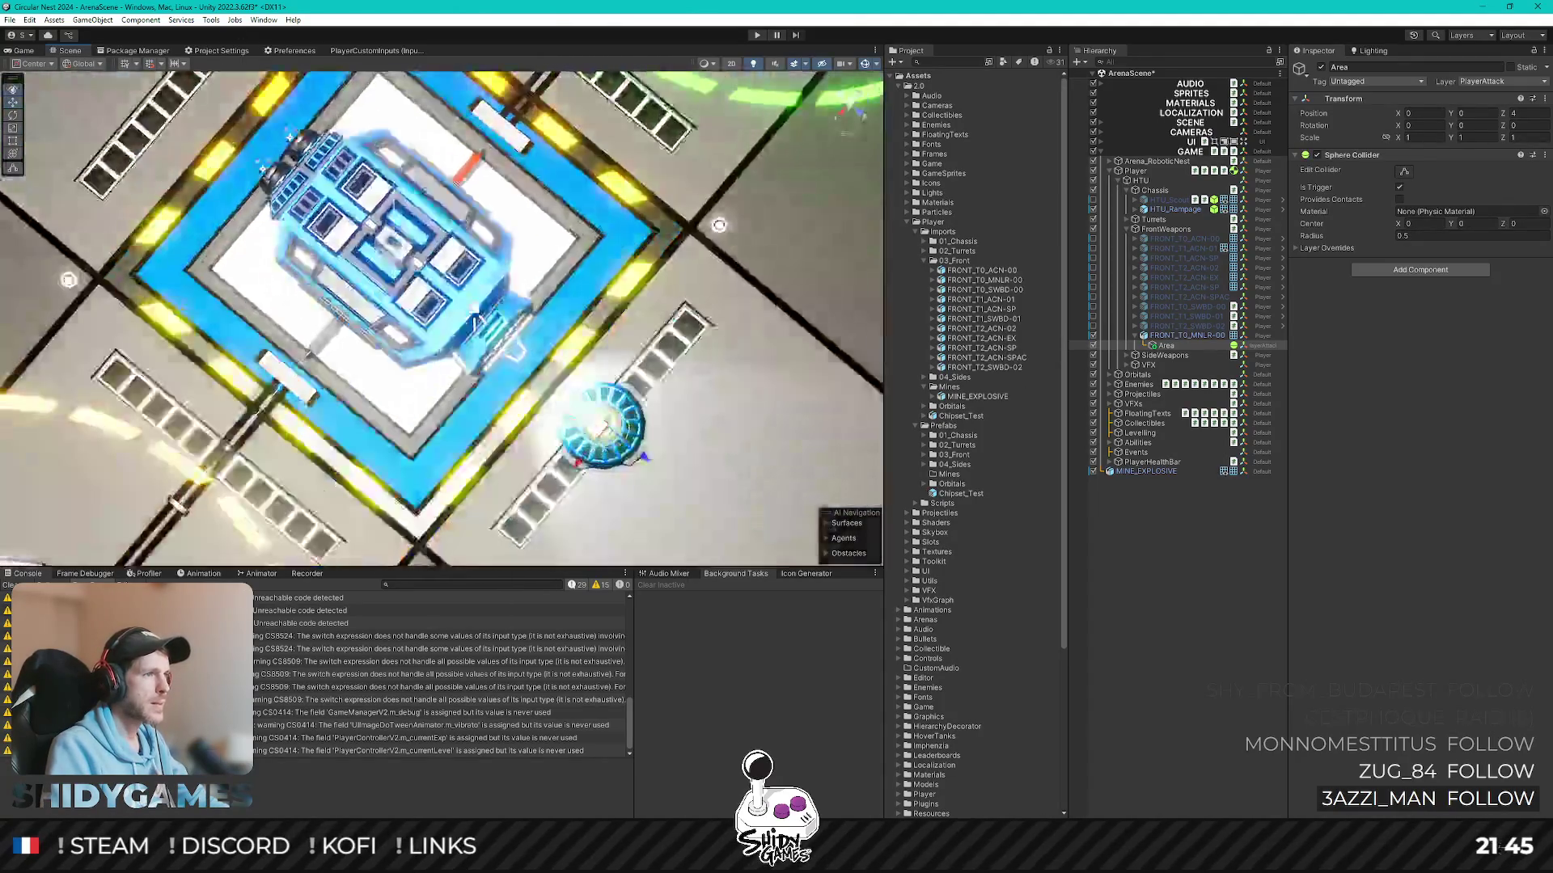
pyautogui.scroll(3, 728, 372)
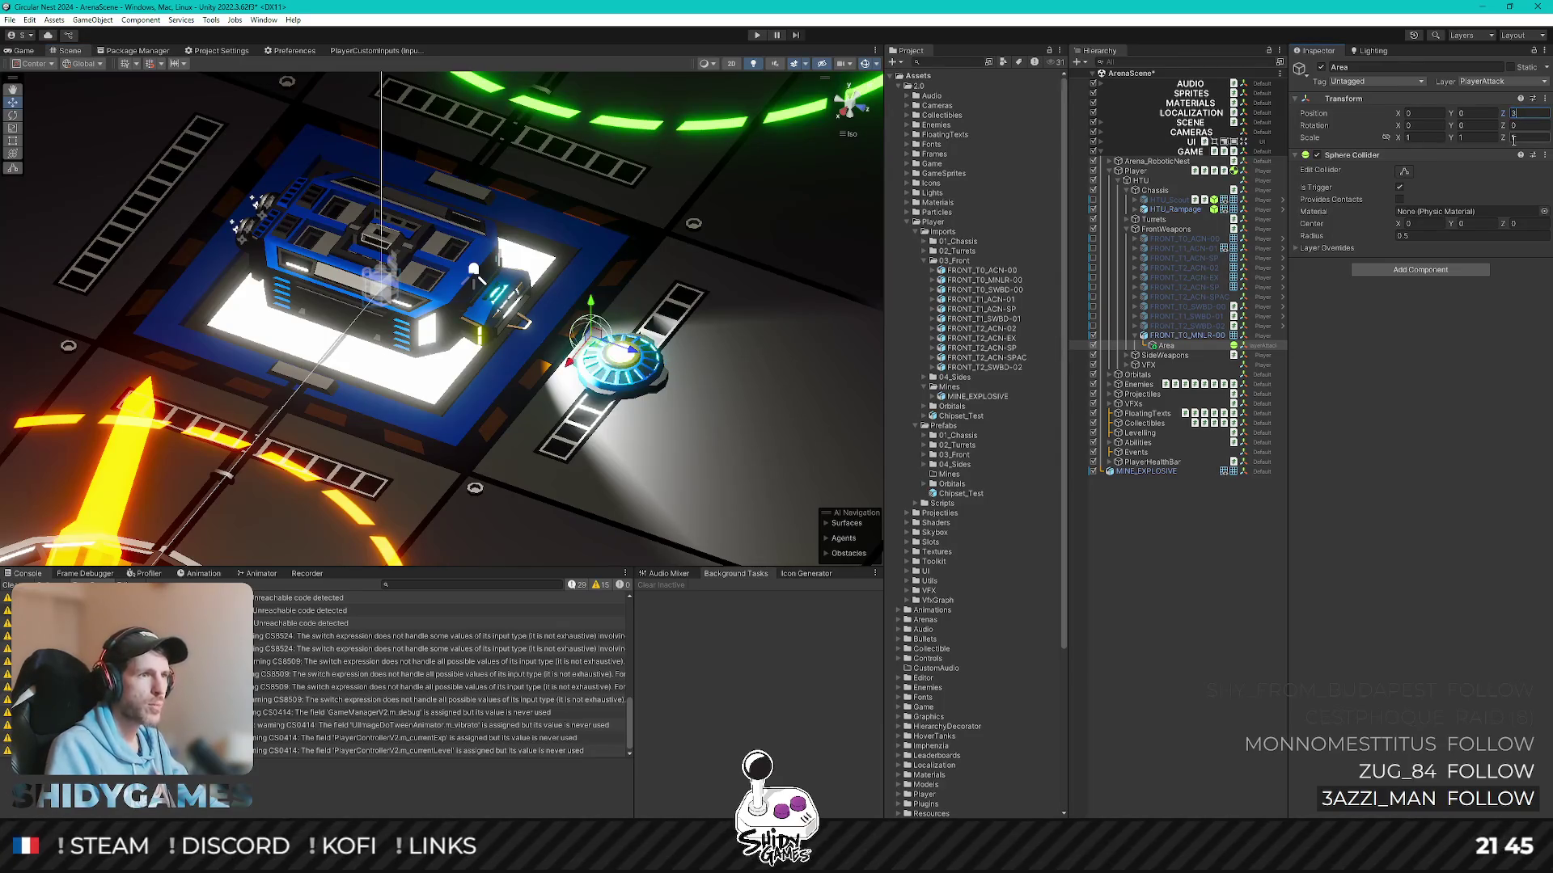
pyautogui.moveTo(526, 359); pyautogui.dragTo(525, 360, button='right')
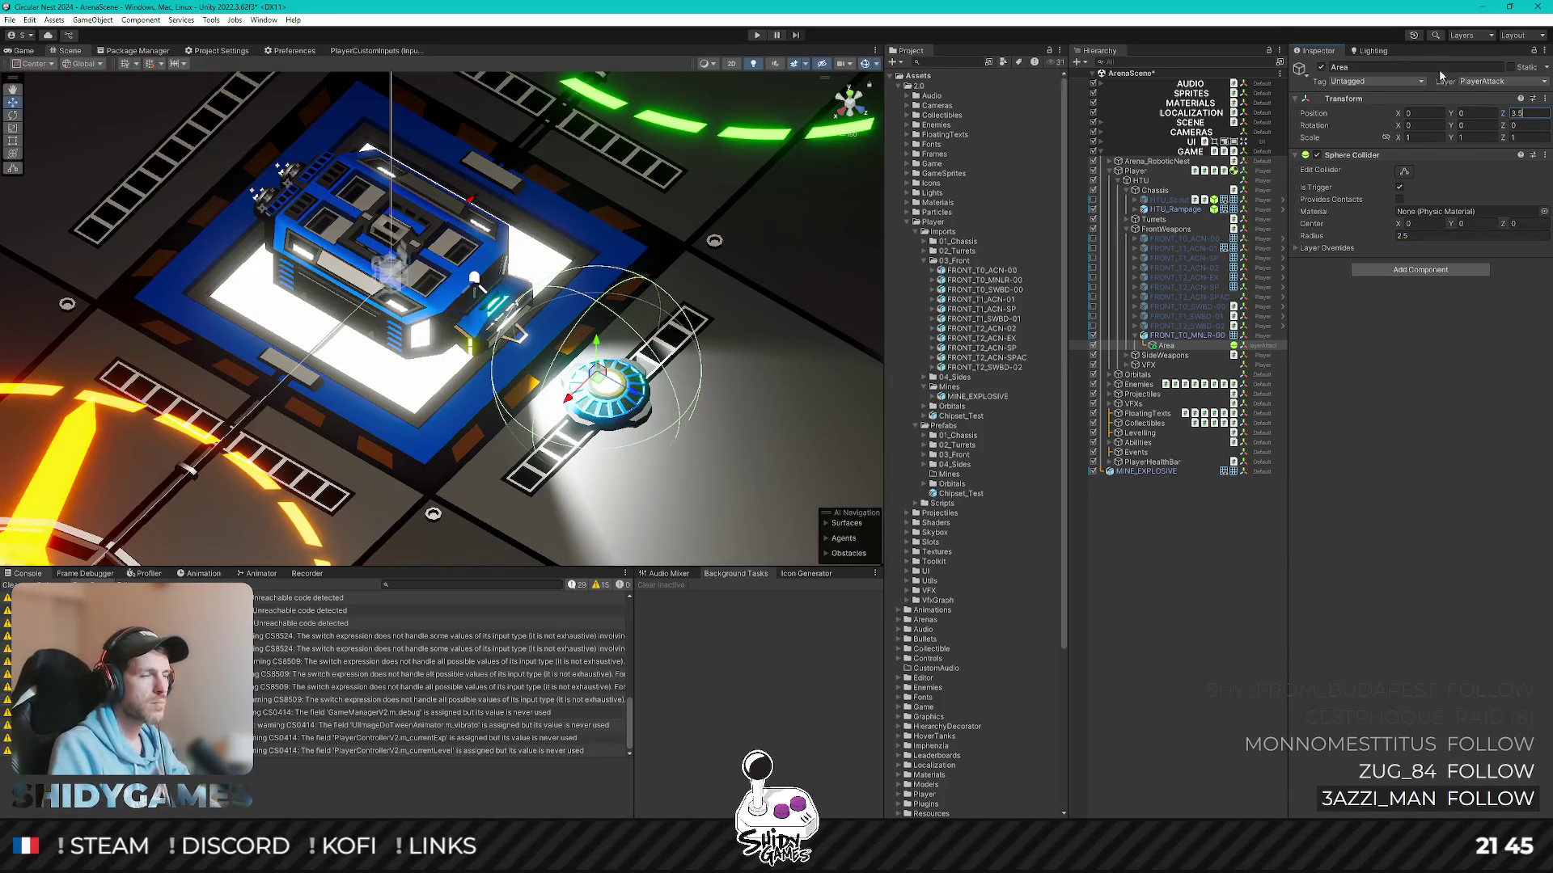
pyautogui.moveTo(721, 326); pyautogui.dragTo(680, 364, button='right')
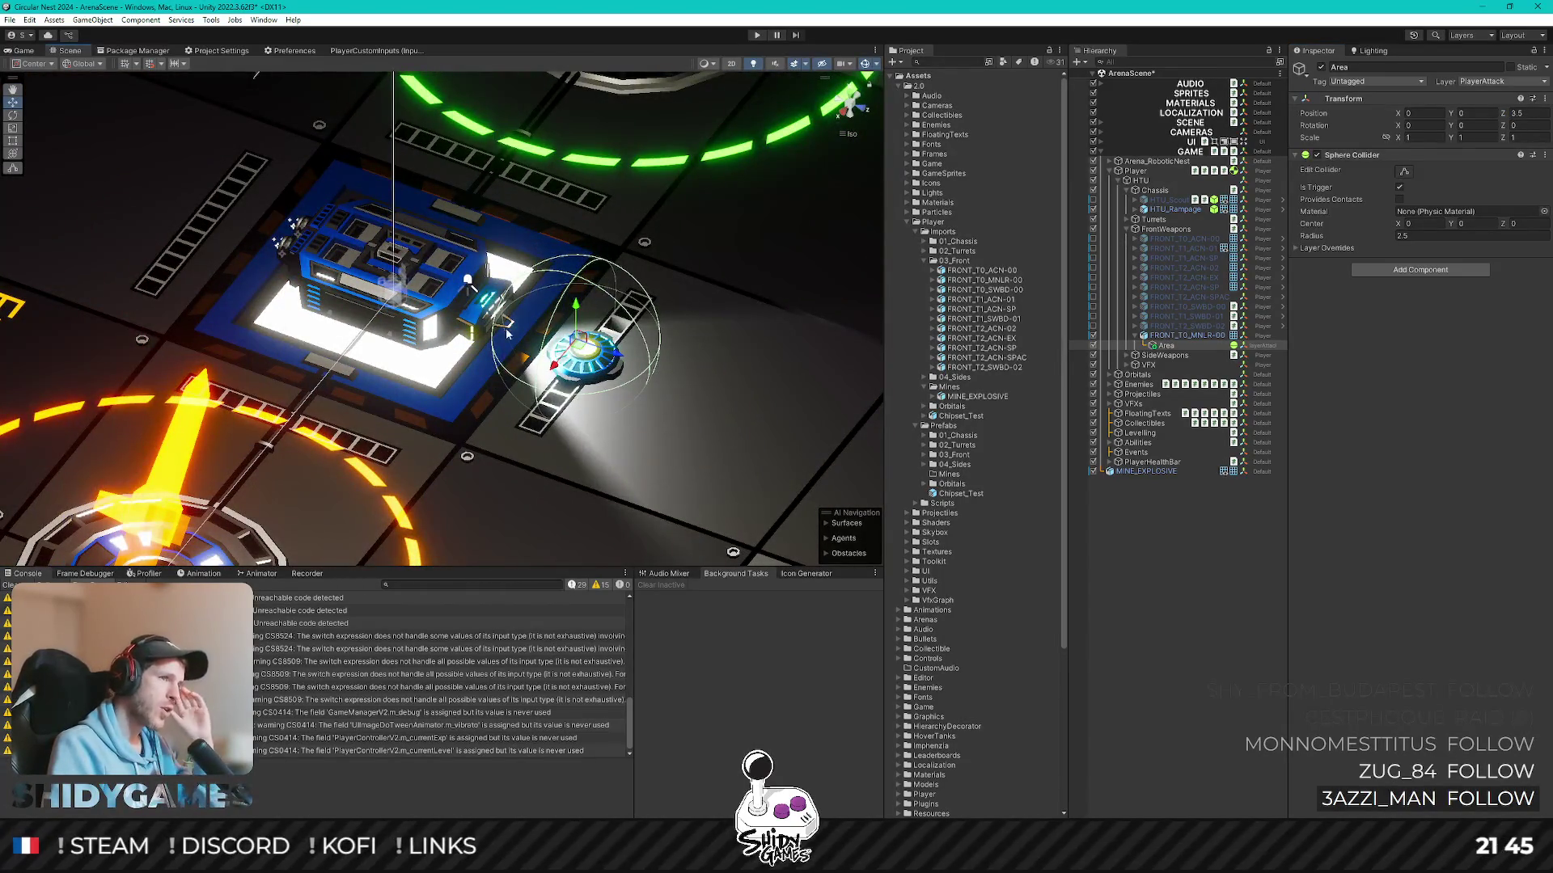
pyautogui.moveTo(532, 376)
pyautogui.mouseDown(button='right')
pyautogui.moveTo(646, 420)
pyautogui.moveTo(910, 319)
pyautogui.mouseUp(button='right')
pyautogui.write('3')
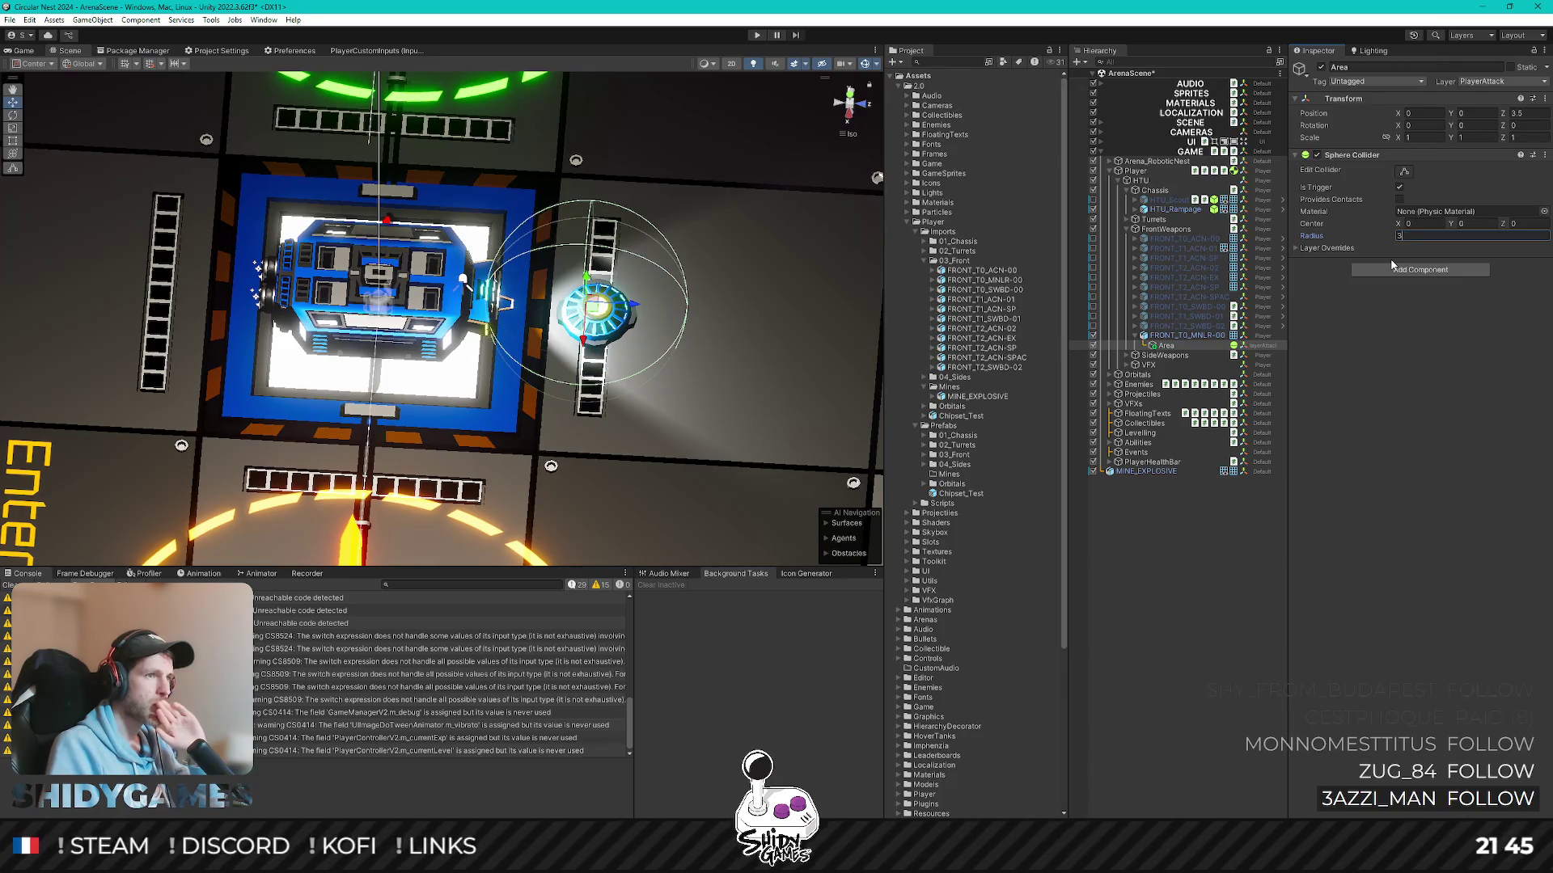
pyautogui.write('2')
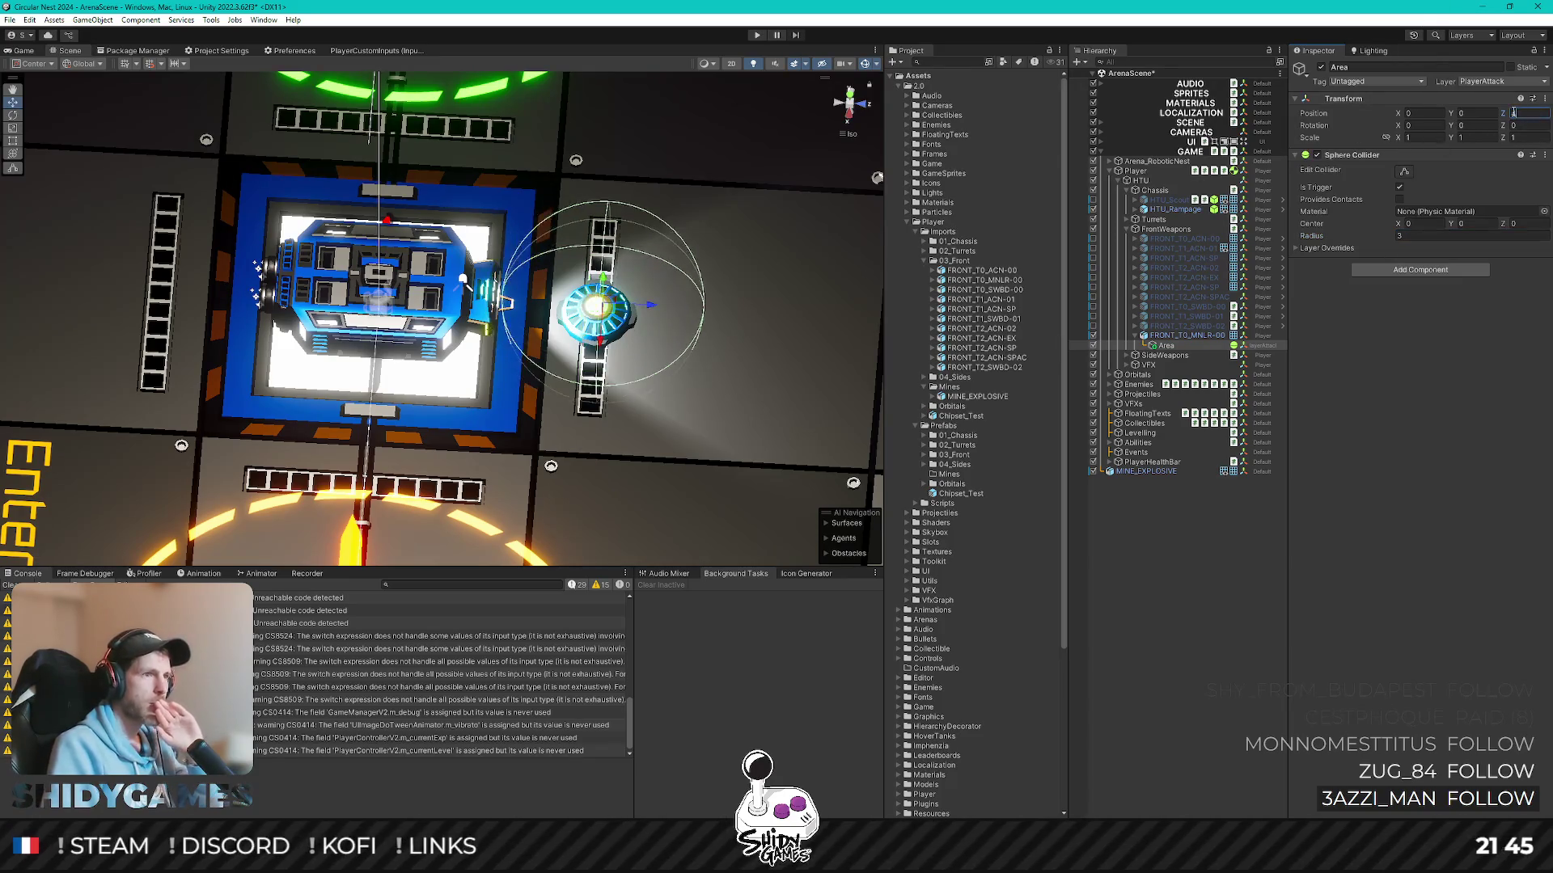
pyautogui.moveTo(683, 519); pyautogui.dragTo(658, 231, button='right')
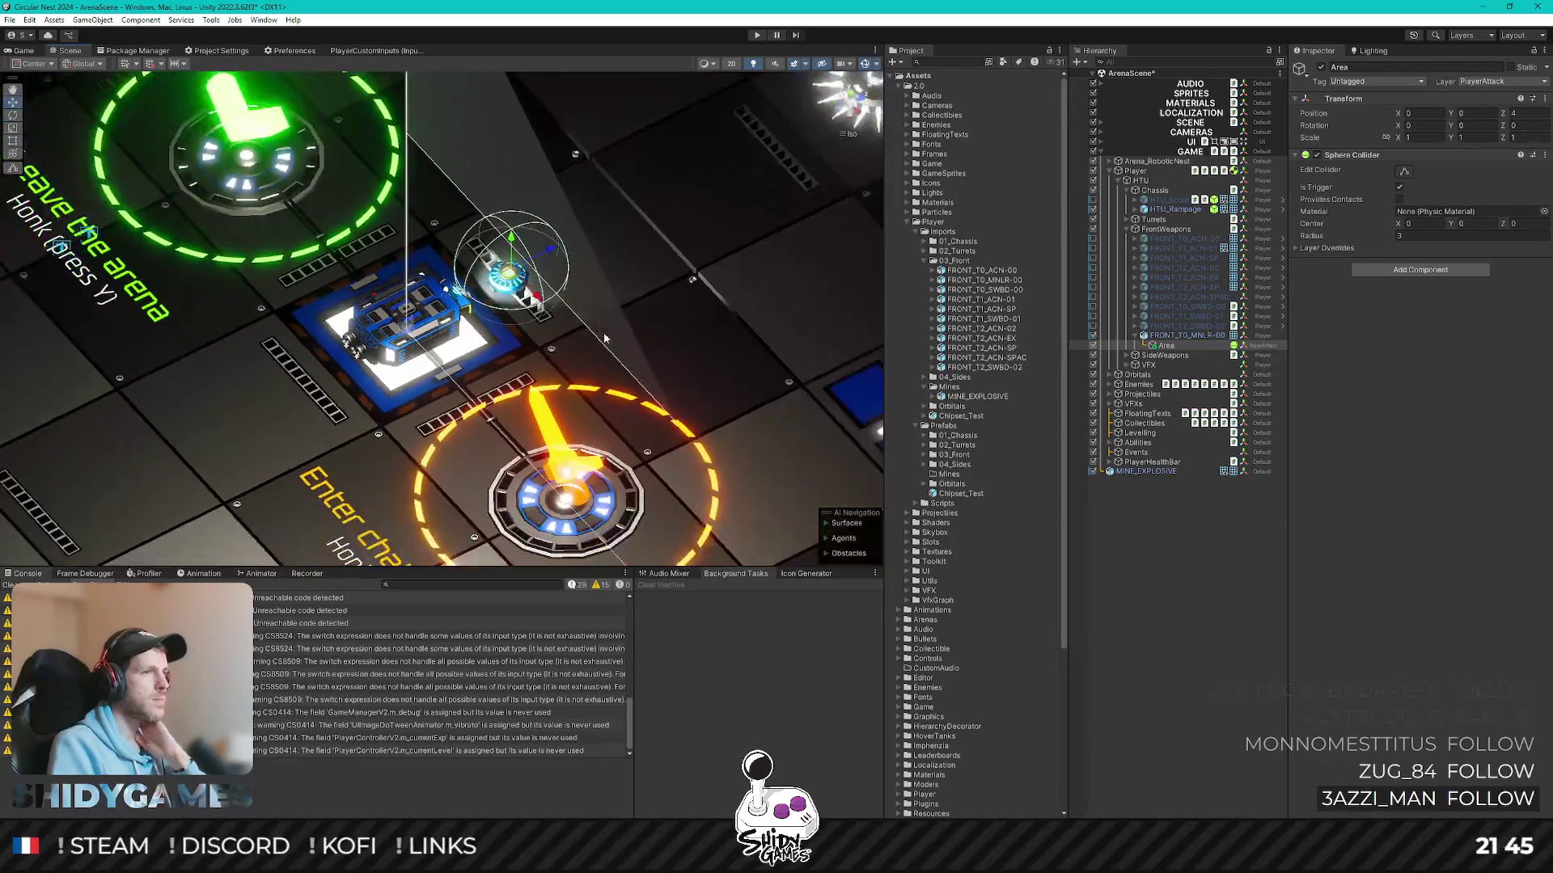
pyautogui.moveTo(659, 230)
pyautogui.keyDown('alt'); pyautogui.mouseDown()
pyautogui.moveTo(600, 320)
pyautogui.moveTo(705, 333)
pyautogui.moveTo(688, 407)
pyautogui.moveTo(716, 352)
pyautogui.moveTo(344, 340)
pyautogui.mouseUp(); pyautogui.keyUp('alt')
pyautogui.moveTo(625, 405)
pyautogui.keyDown('alt'); pyautogui.mouseDown()
pyautogui.moveTo(628, 355)
pyautogui.moveTo(595, 351)
pyautogui.mouseUp(); pyautogui.keyUp('alt')
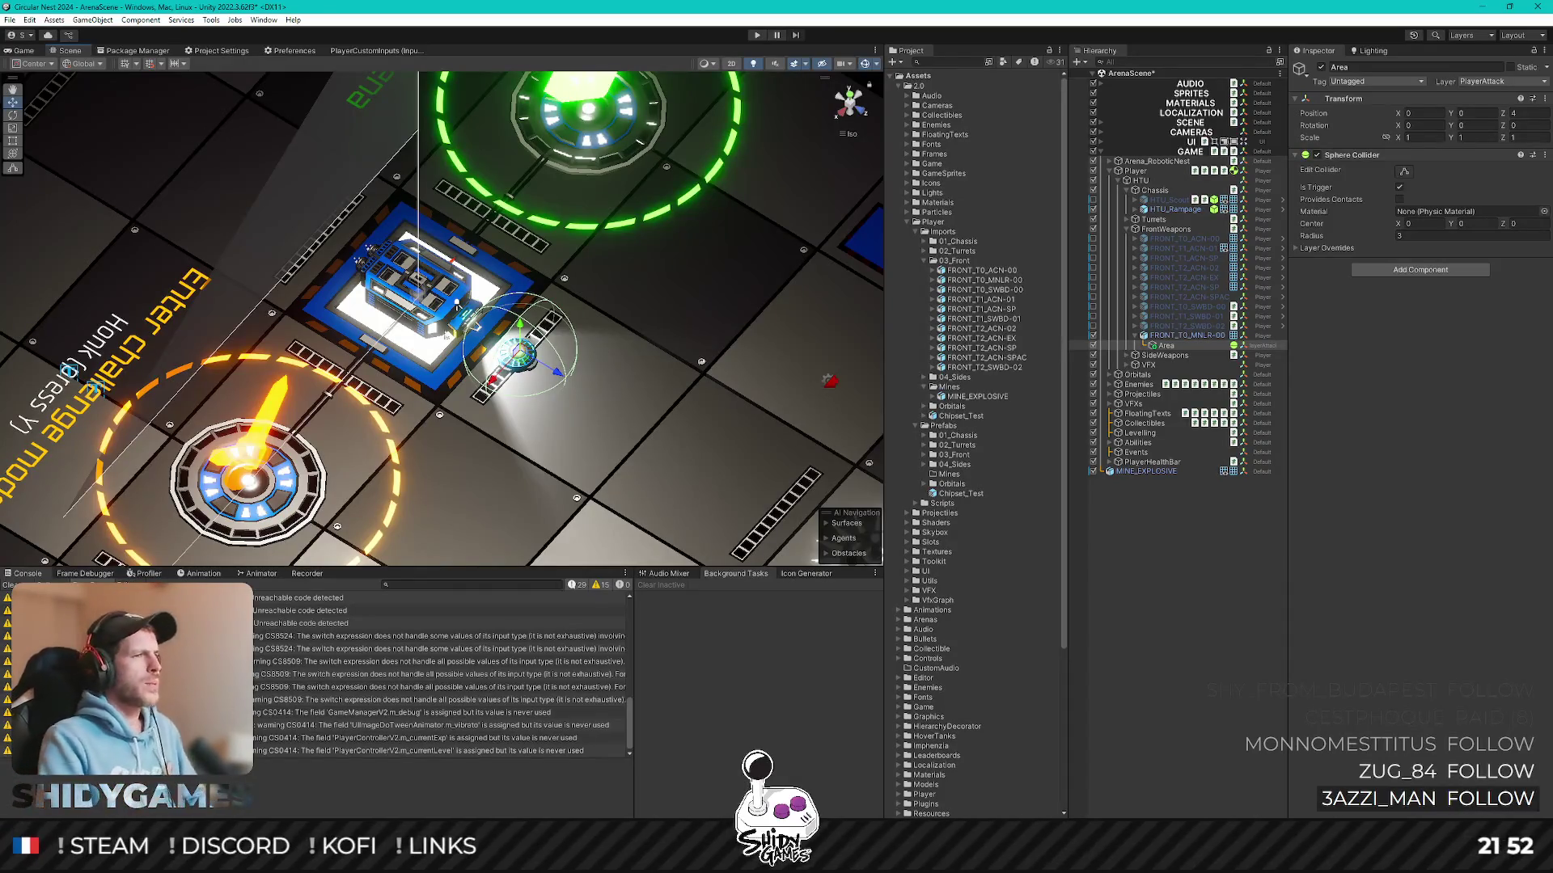
# - Inspect the radius-4, Z-5 Area sphere from low angles and select FRONT_T0_MNLR-00
pyautogui.moveTo(680, 407)
pyautogui.keyDown('alt'); pyautogui.mouseDown()
pyautogui.moveTo(613, 280)
pyautogui.moveTo(597, 431)
pyautogui.mouseUp(); pyautogui.keyUp('alt')
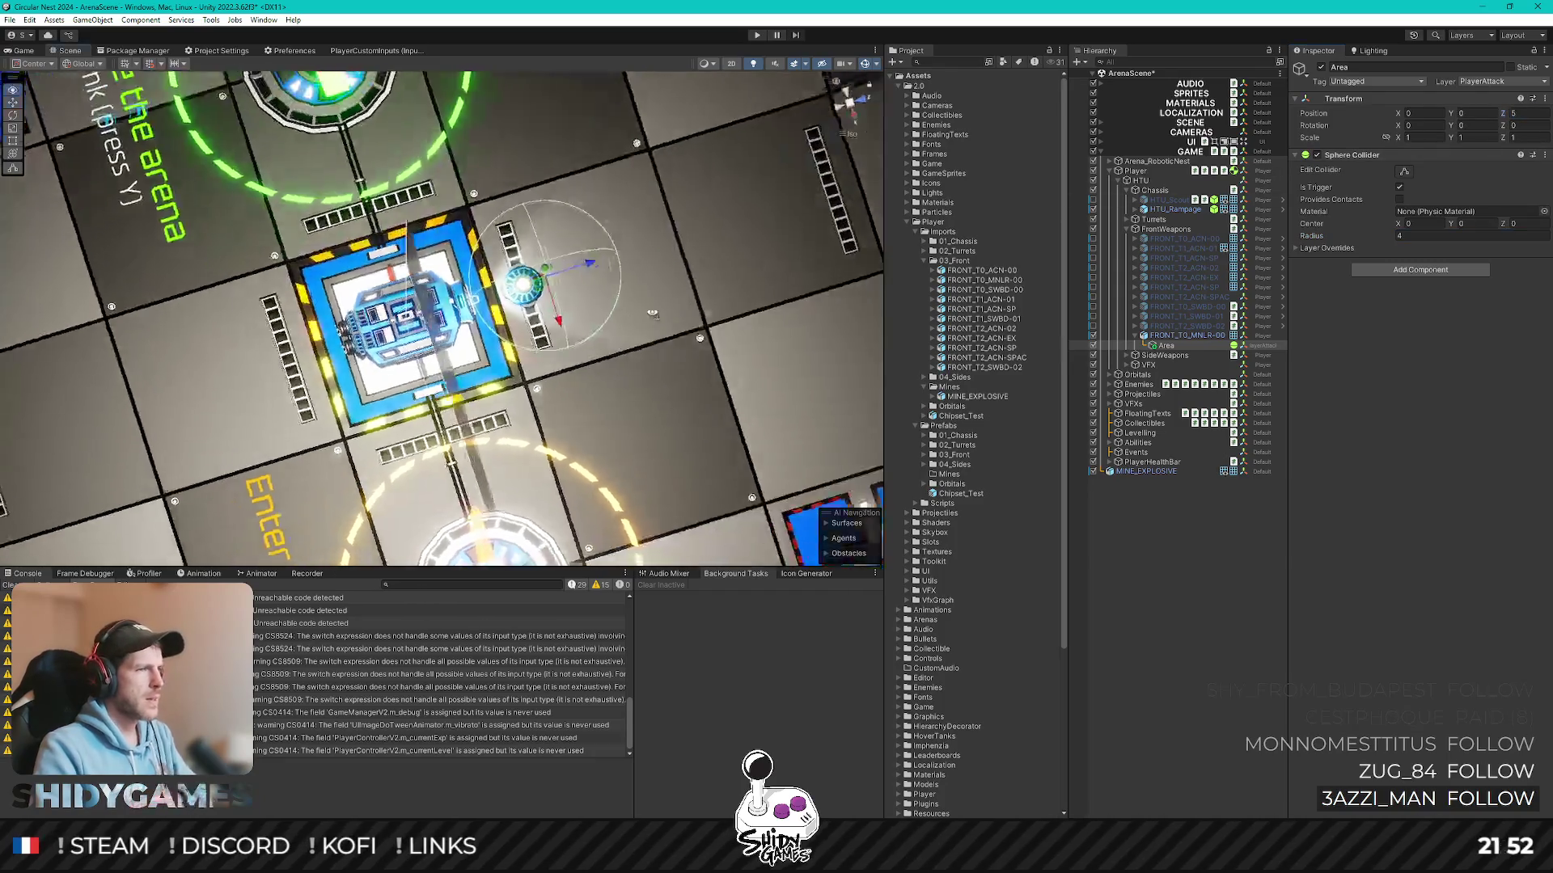
pyautogui.keyDown('alt'); pyautogui.moveTo(579, 358); pyautogui.dragTo(725, 299); pyautogui.keyUp('alt')
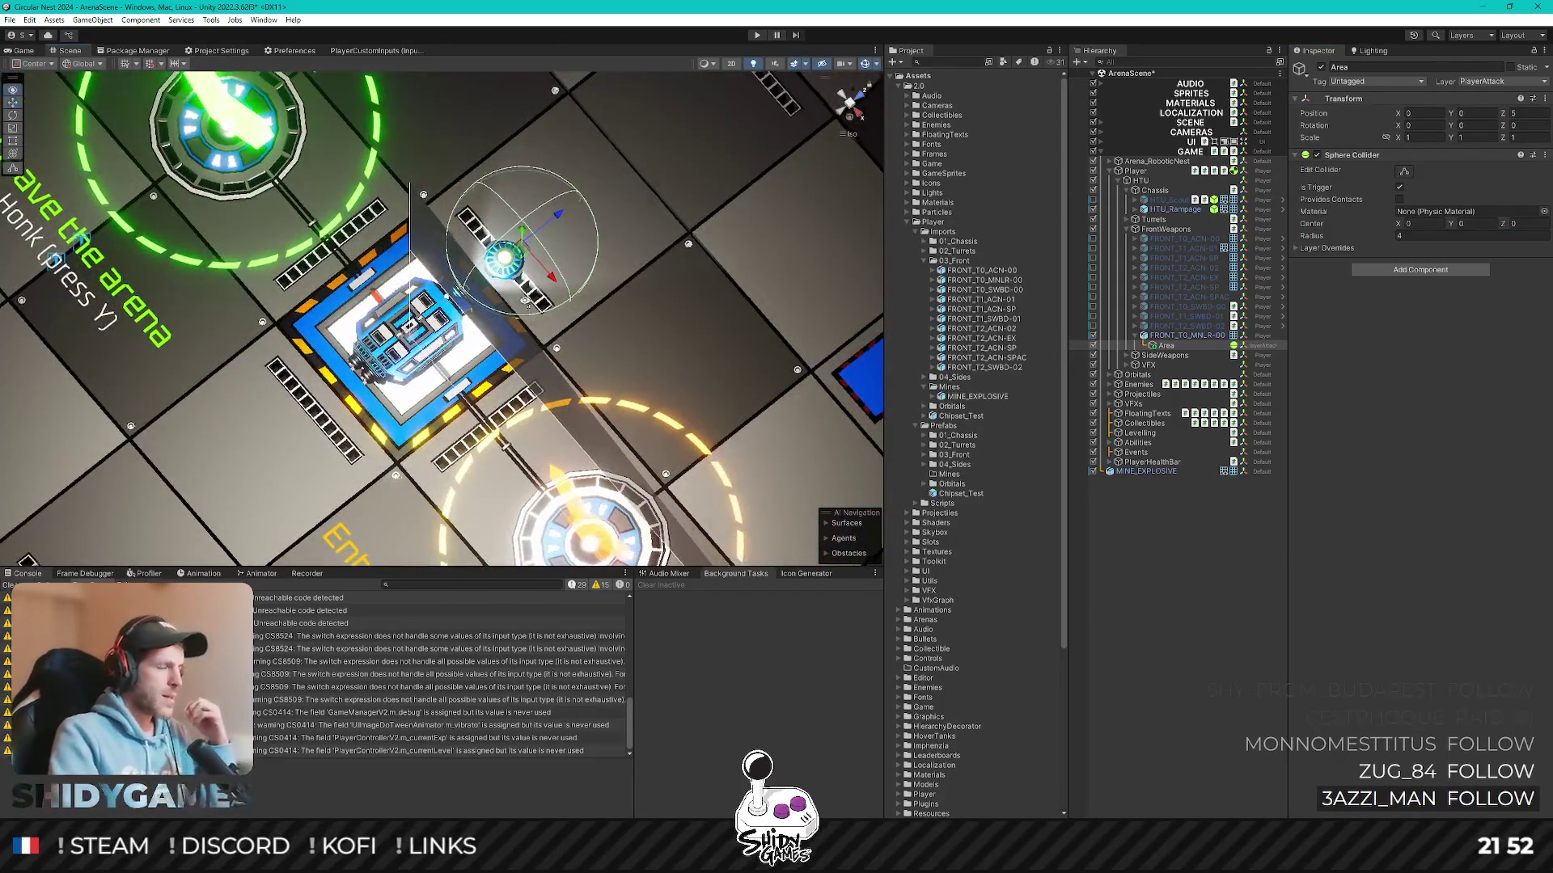
pyautogui.keyDown('alt'); pyautogui.moveTo(570, 304); pyautogui.dragTo(600, 159); pyautogui.keyUp('alt')
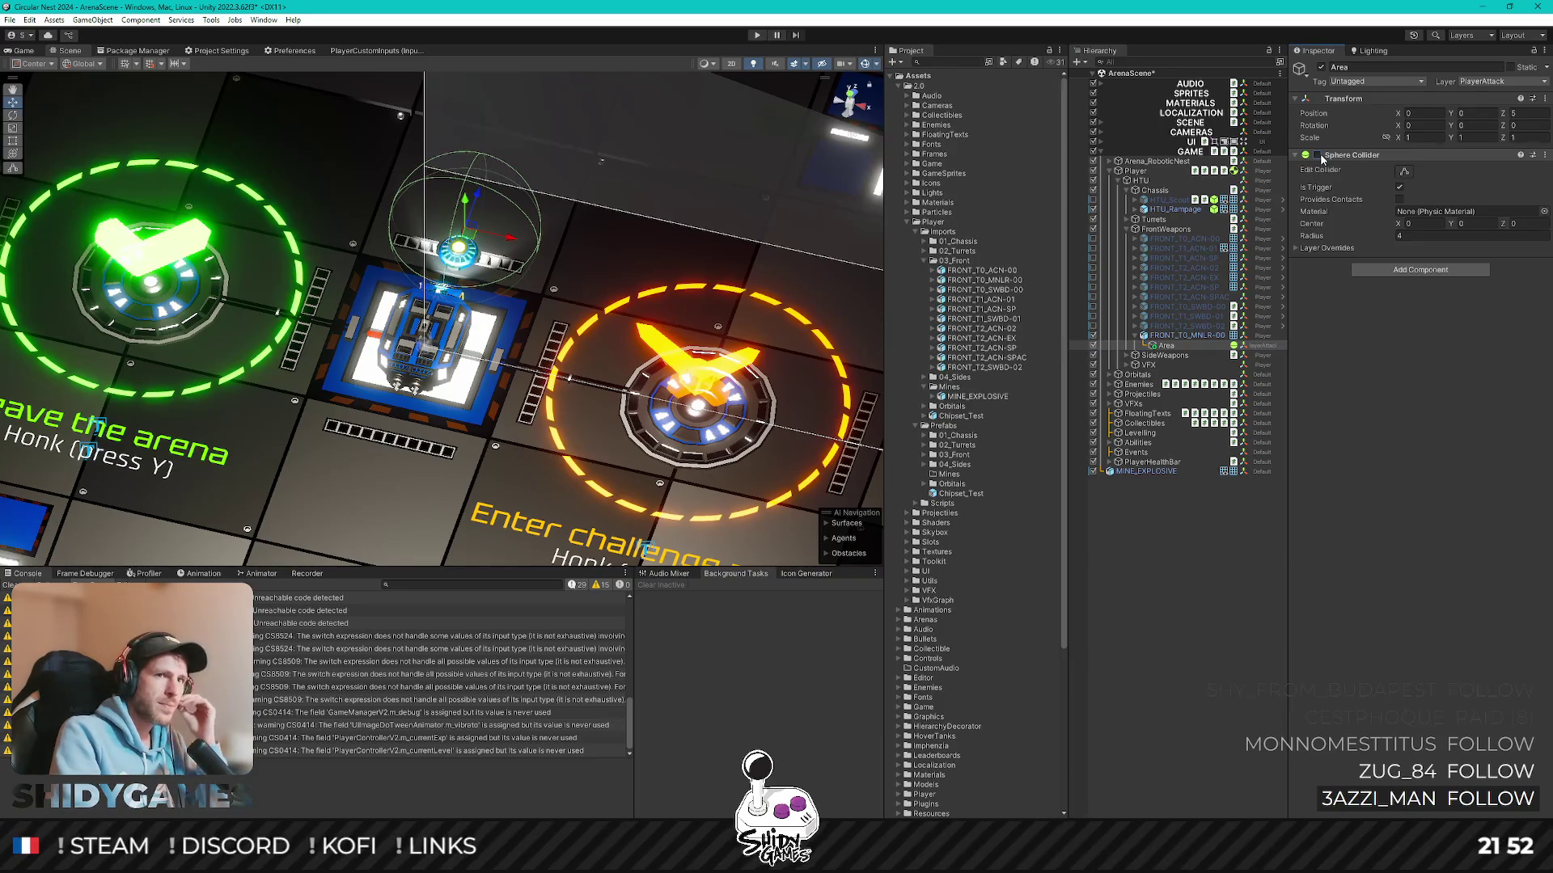
pyautogui.click(1170, 335)
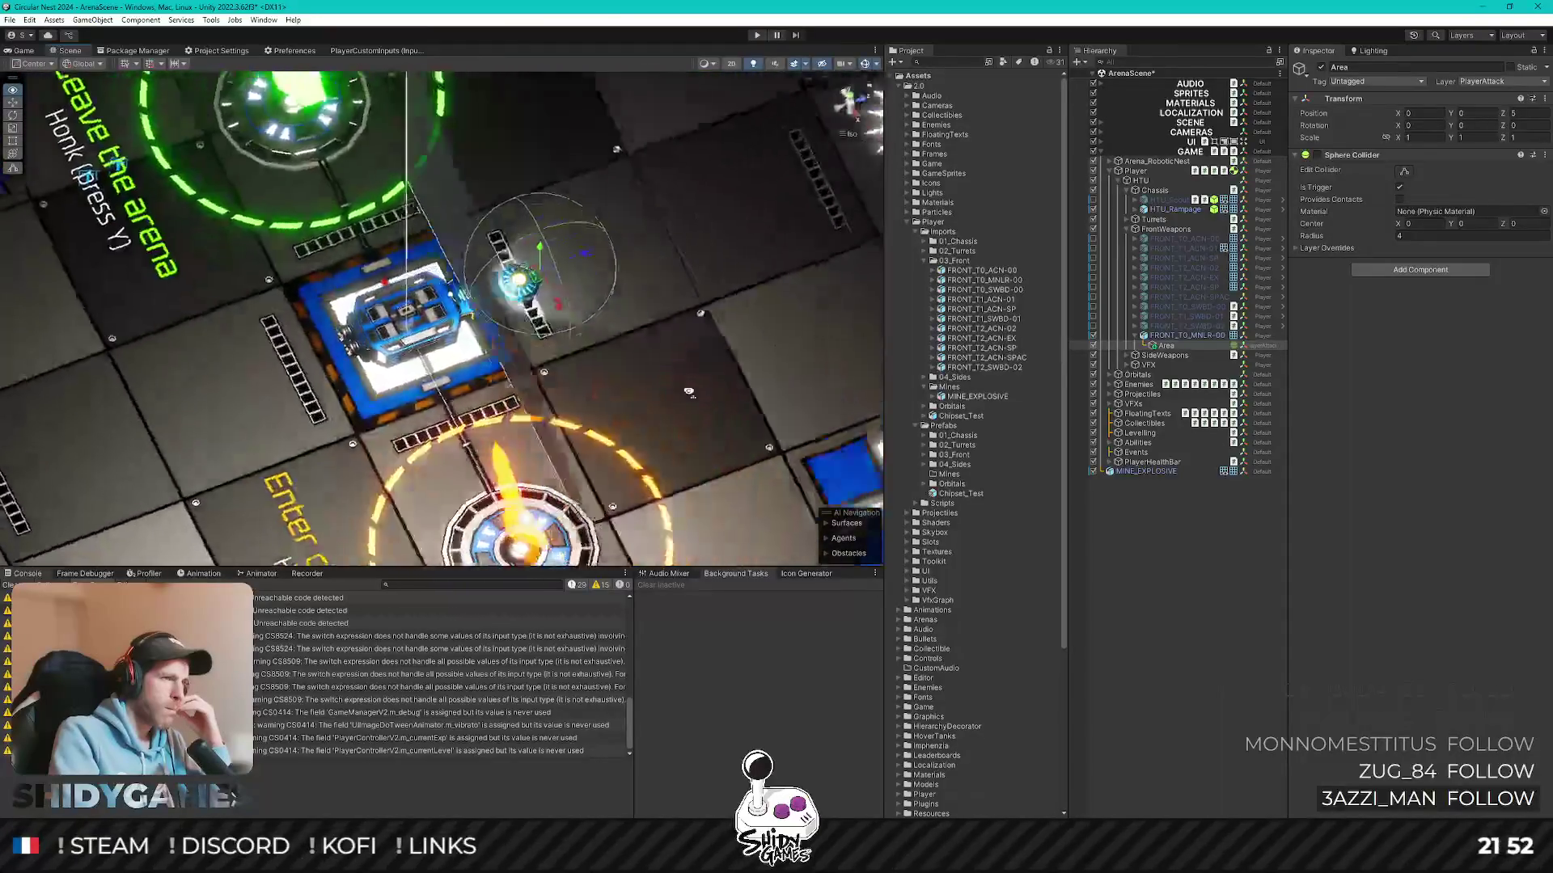
# - Orbit the arena toward the mine and select MINE_EXPLOSIVE to show its components
pyautogui.moveTo(620, 457)
pyautogui.keyDown('alt'); pyautogui.mouseDown()
pyautogui.moveTo(678, 296)
pyautogui.moveTo(697, 338)
pyautogui.mouseUp(); pyautogui.keyUp('alt')
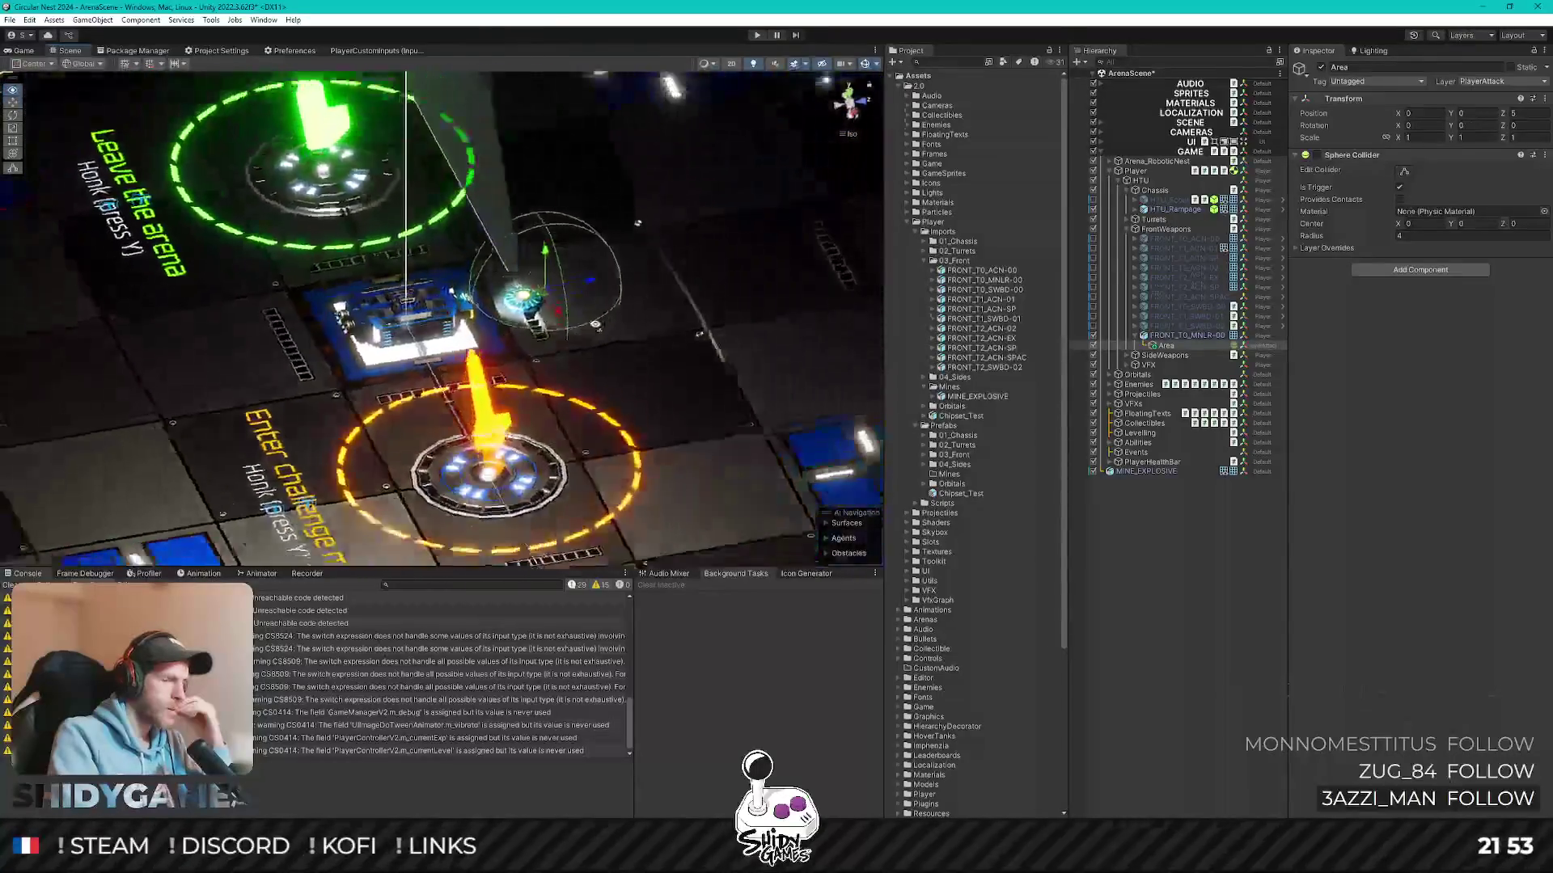
pyautogui.moveTo(645, 250)
pyautogui.keyDown('alt'); pyautogui.mouseDown()
pyautogui.moveTo(756, 312)
pyautogui.moveTo(591, 378)
pyautogui.mouseUp(); pyautogui.keyUp('alt')
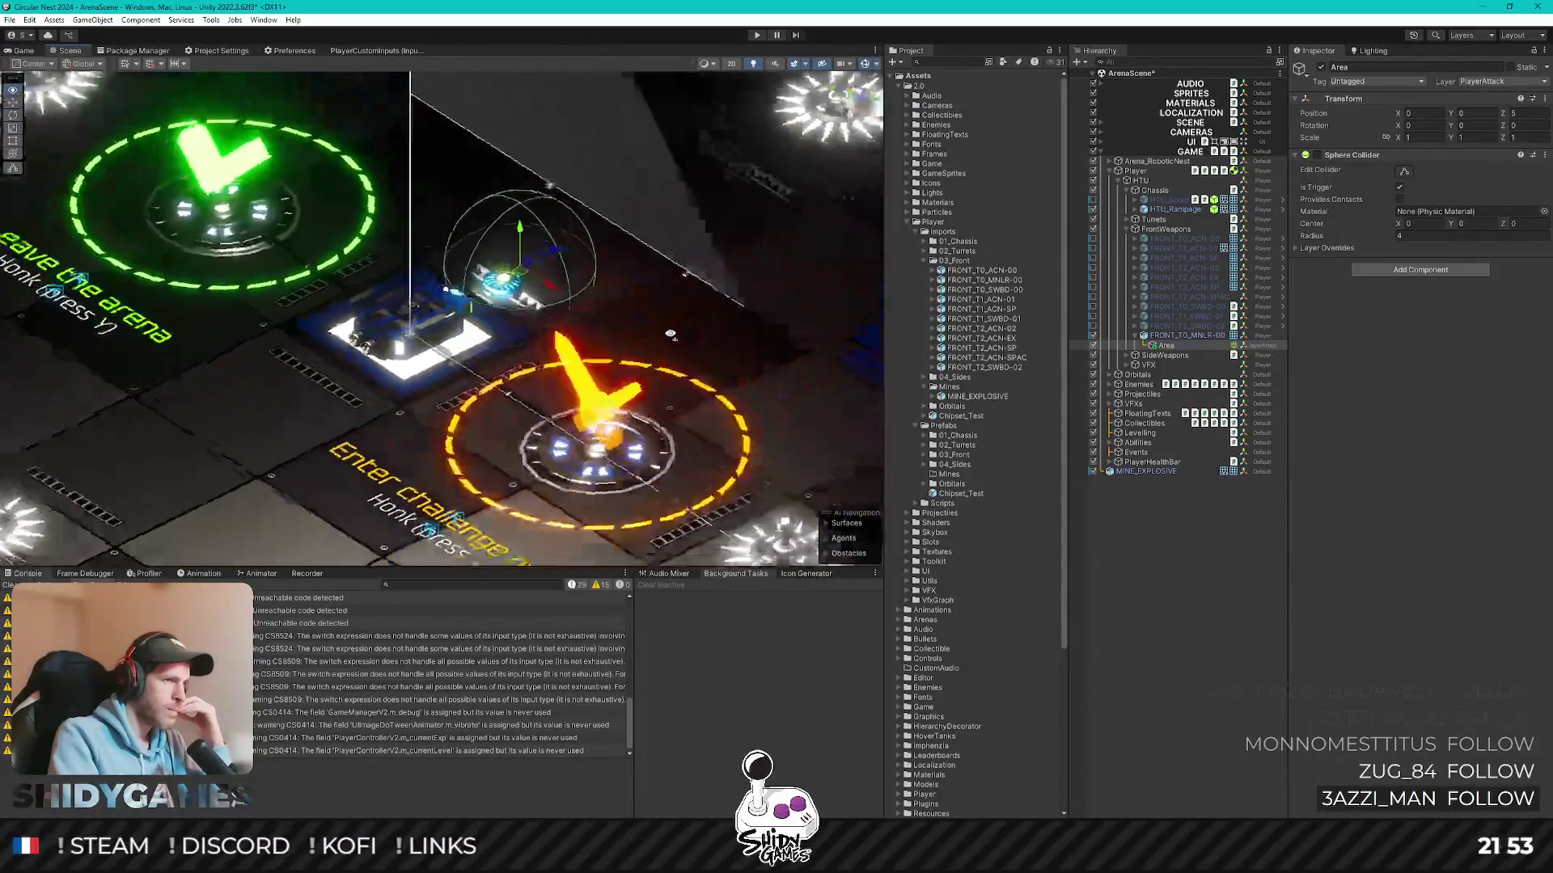
pyautogui.moveTo(696, 267)
pyautogui.keyDown('alt'); pyautogui.mouseDown()
pyautogui.moveTo(667, 308)
pyautogui.moveTo(703, 299)
pyautogui.moveTo(415, 283)
pyautogui.moveTo(699, 280)
pyautogui.mouseUp(); pyautogui.keyUp('alt')
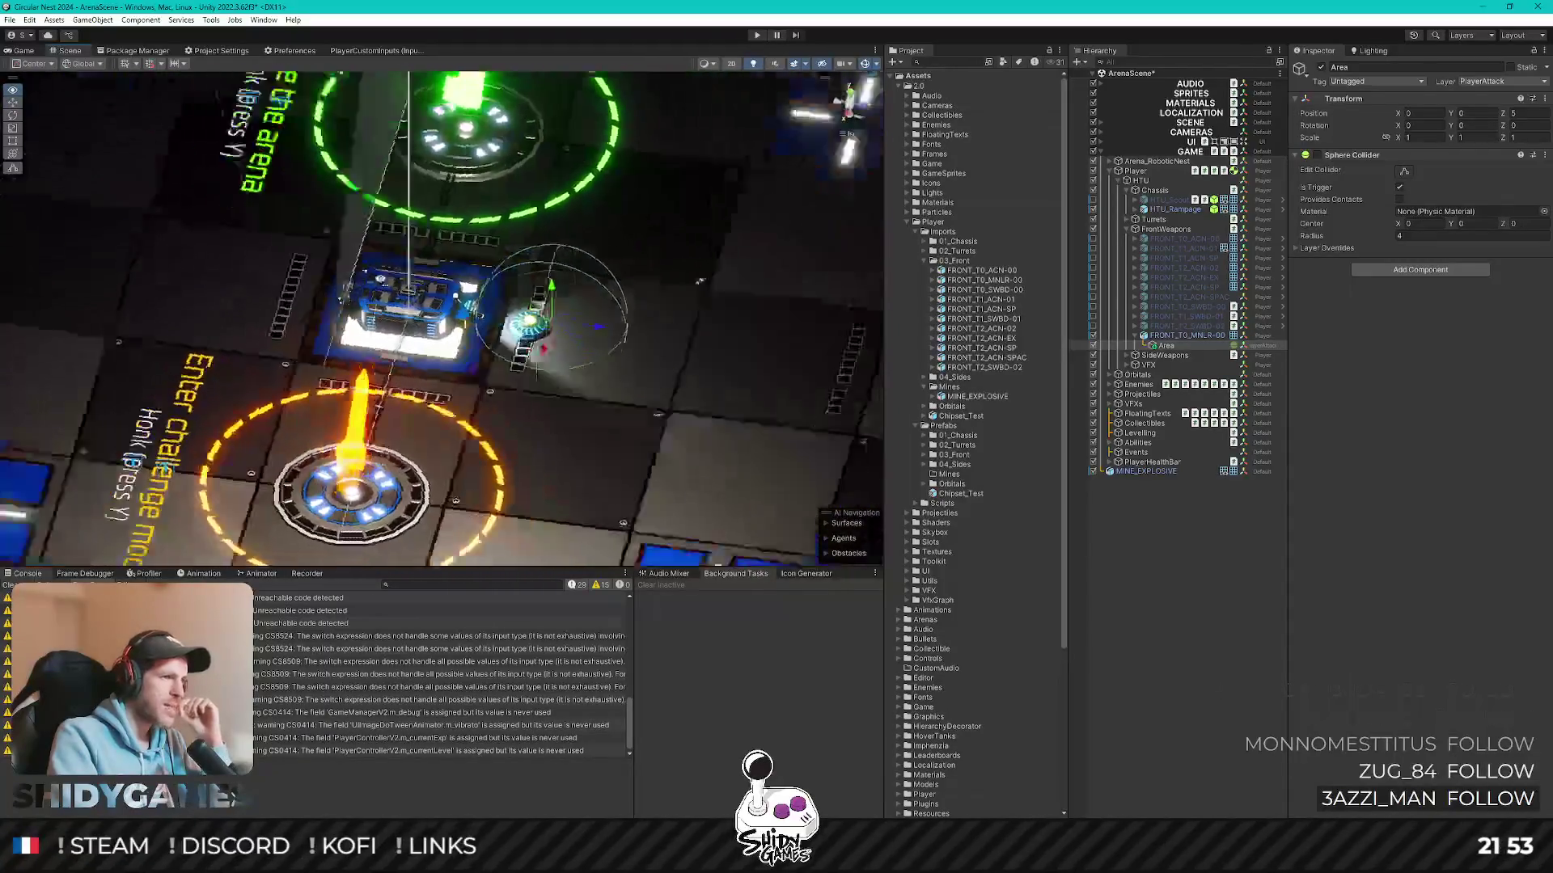
pyautogui.click(1166, 473)
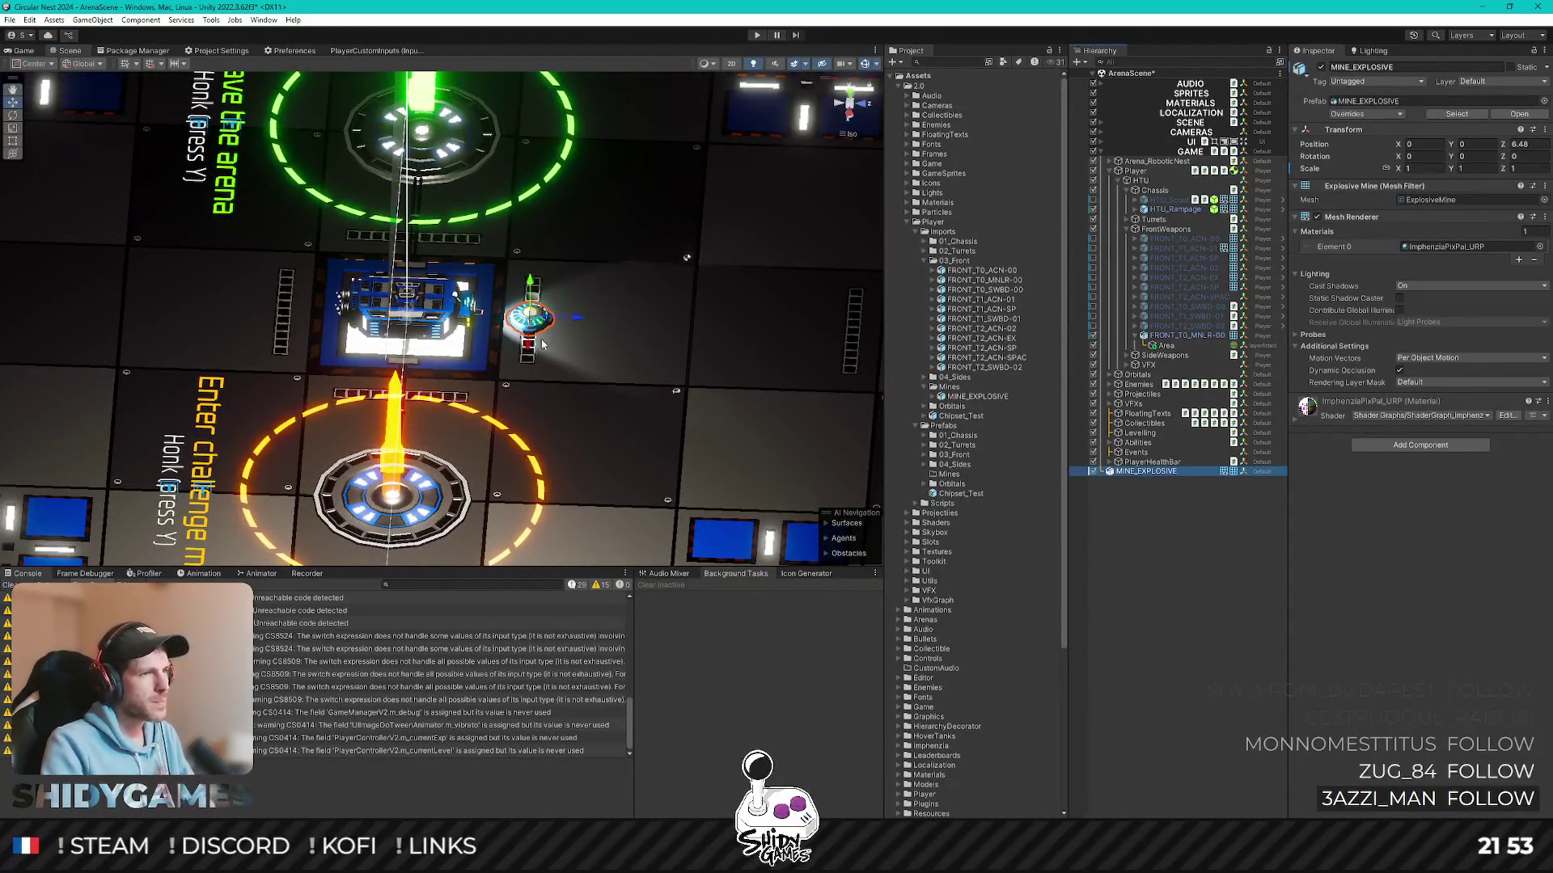
pyautogui.scroll(3, 562, 360)
# - Inspect the mine's enlarged sphere collider from several angles without changing its options
pyautogui.moveTo(658, 305)
pyautogui.keyDown('alt'); pyautogui.mouseDown()
pyautogui.moveTo(458, 313)
pyautogui.moveTo(716, 315)
pyautogui.mouseUp(); pyautogui.keyUp('alt')
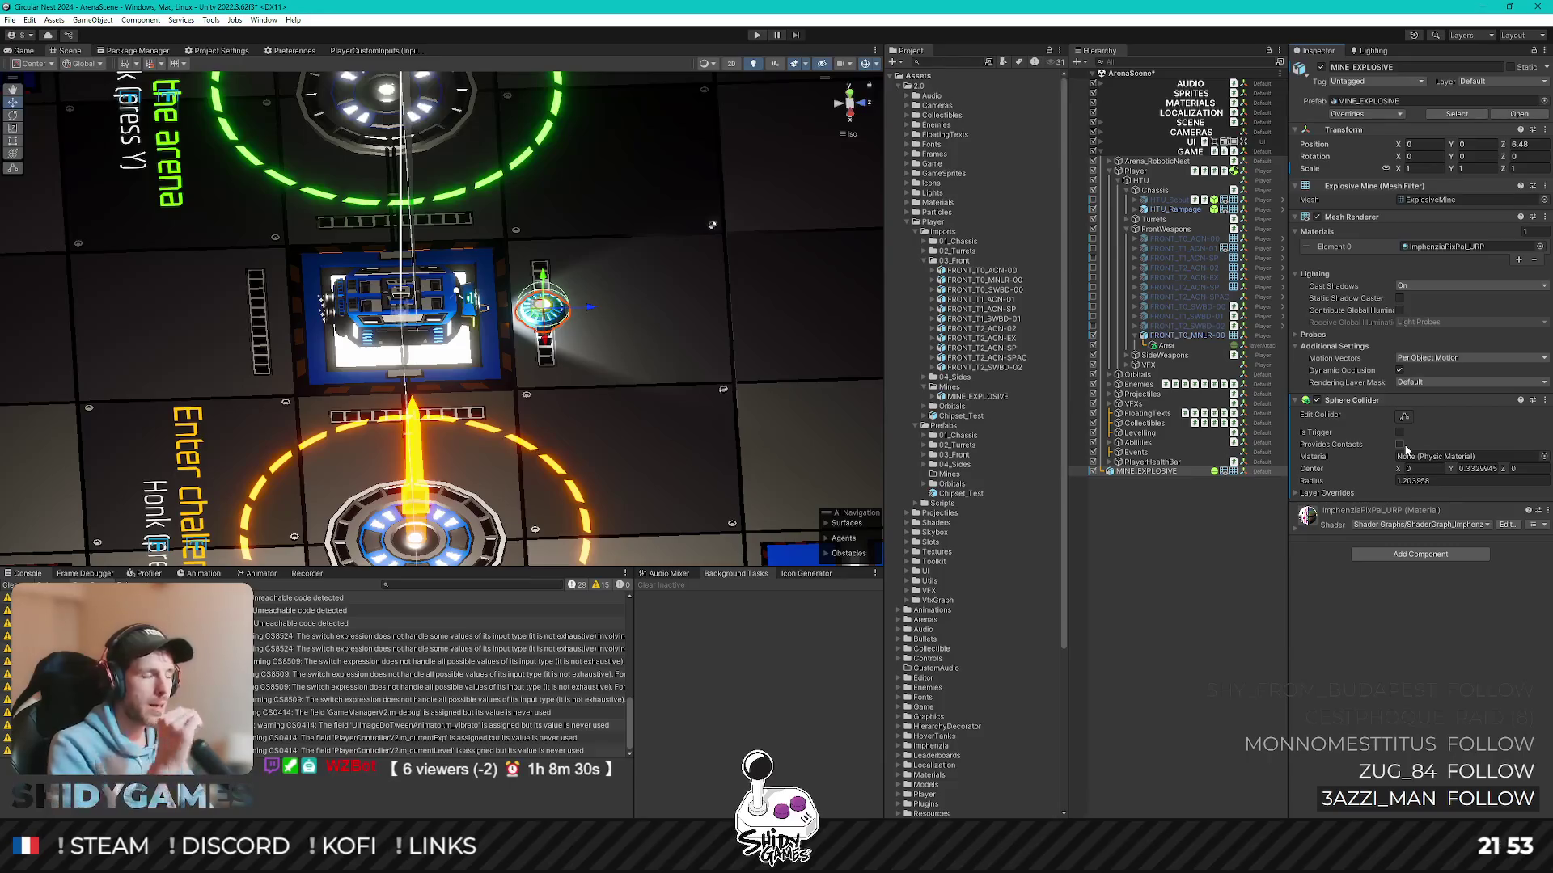
pyautogui.moveTo(732, 397)
pyautogui.keyDown('alt'); pyautogui.mouseDown()
pyautogui.moveTo(640, 335)
pyautogui.moveTo(627, 177)
pyautogui.moveTo(606, 307)
pyautogui.mouseUp(); pyautogui.keyUp('alt')
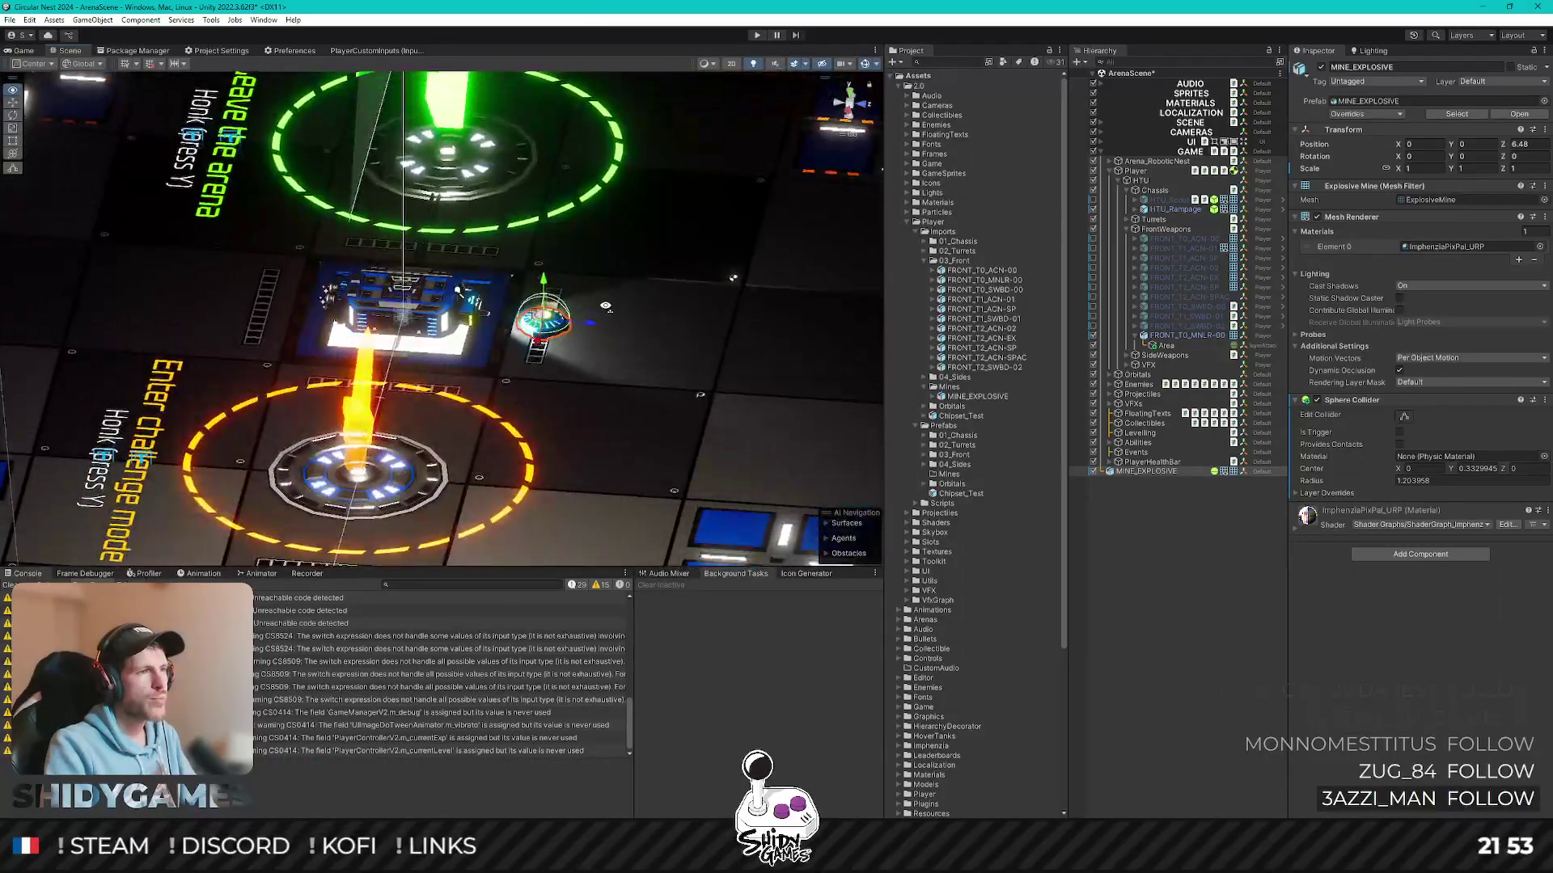
pyautogui.click(1543, 399)
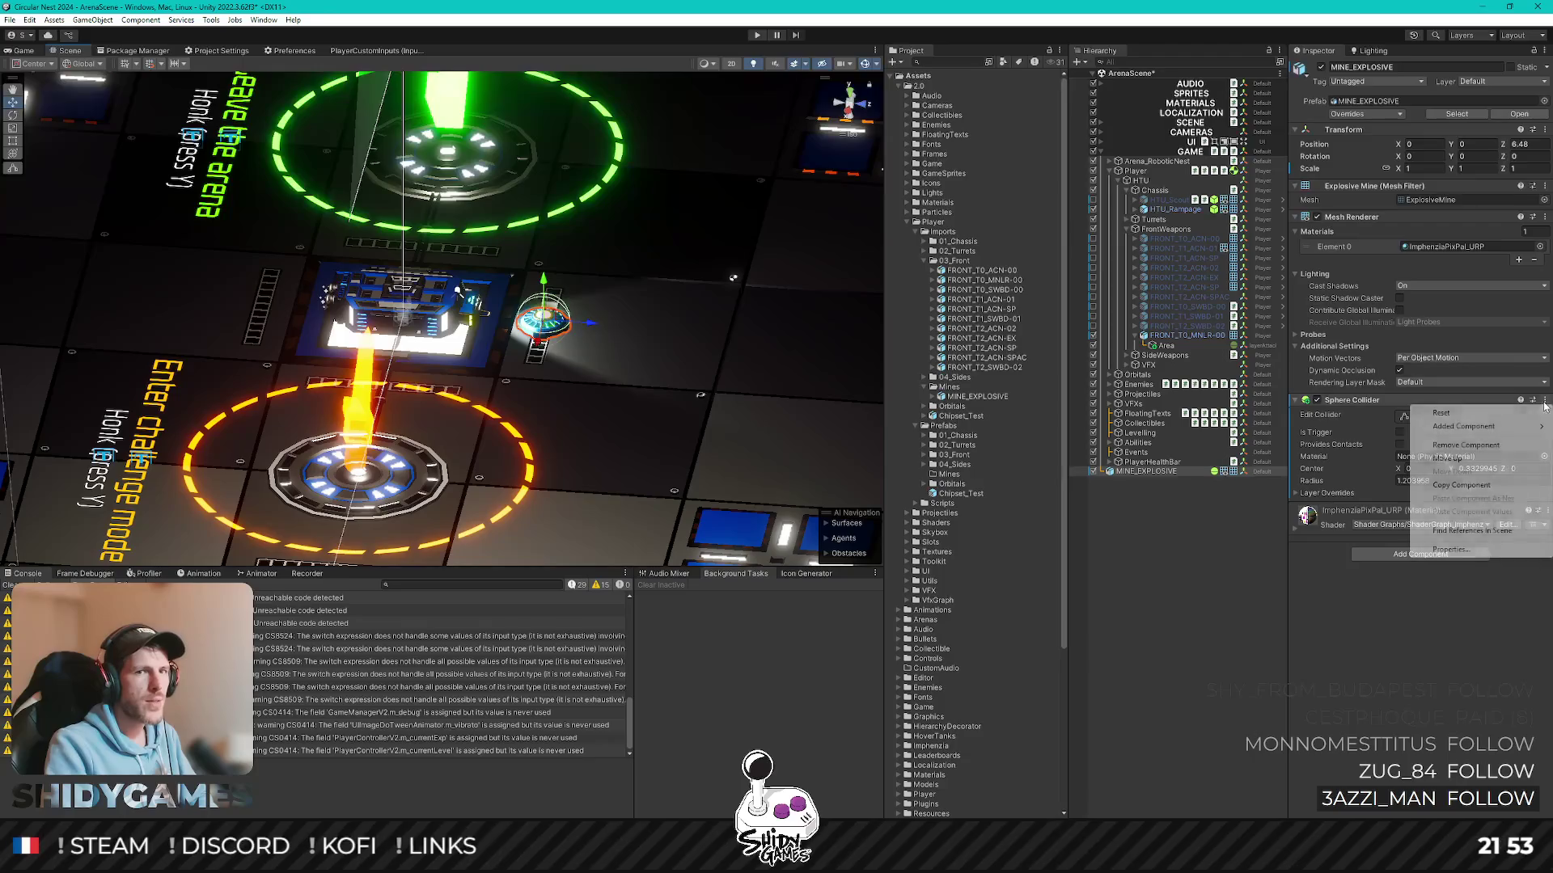
pyautogui.click(1444, 649)
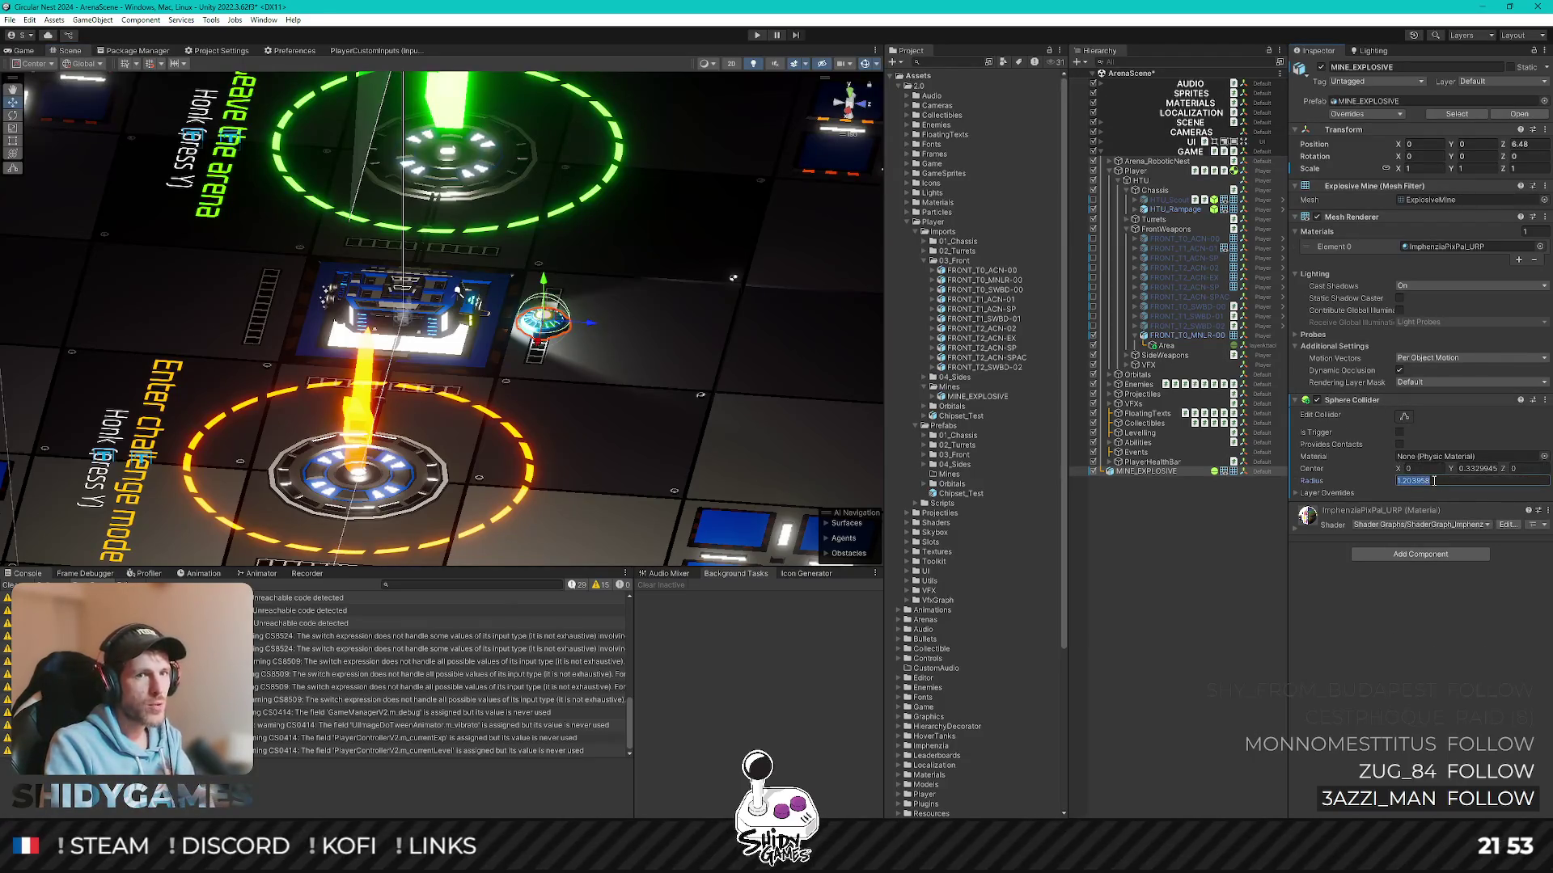
pyautogui.write('1.5')
pyautogui.moveTo(803, 322)
pyautogui.keyDown('alt'); pyautogui.mouseDown()
pyautogui.moveTo(707, 270)
pyautogui.moveTo(707, 365)
pyautogui.mouseUp(); pyautogui.keyUp('alt')
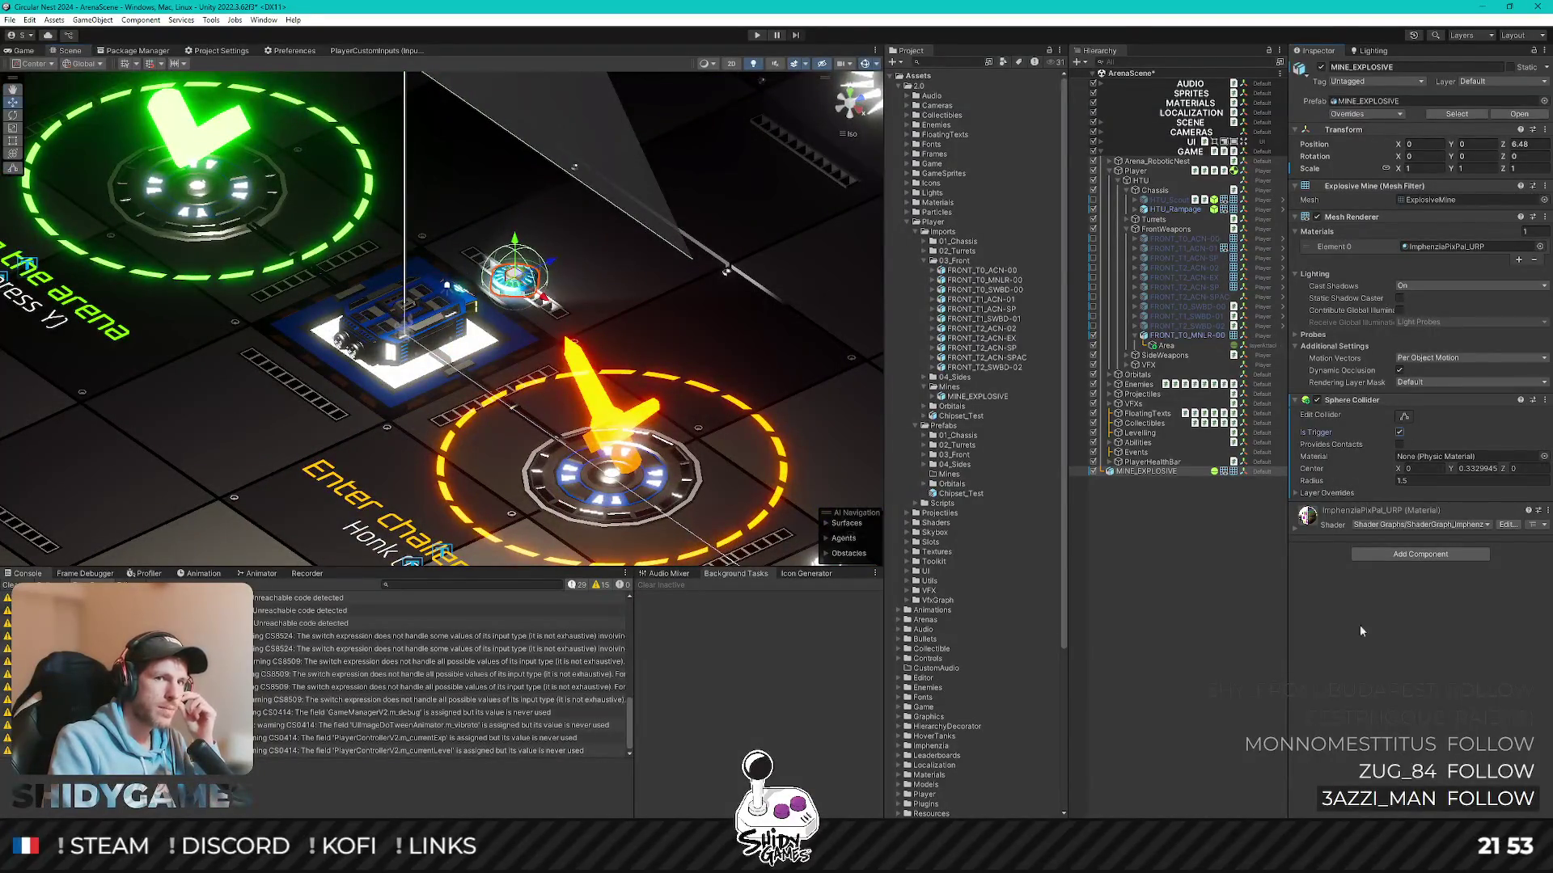
# - Put MINE_EXPLOSIVE on the Bullet layer and switch to the Game view of the arena
pyautogui.click(1489, 82)
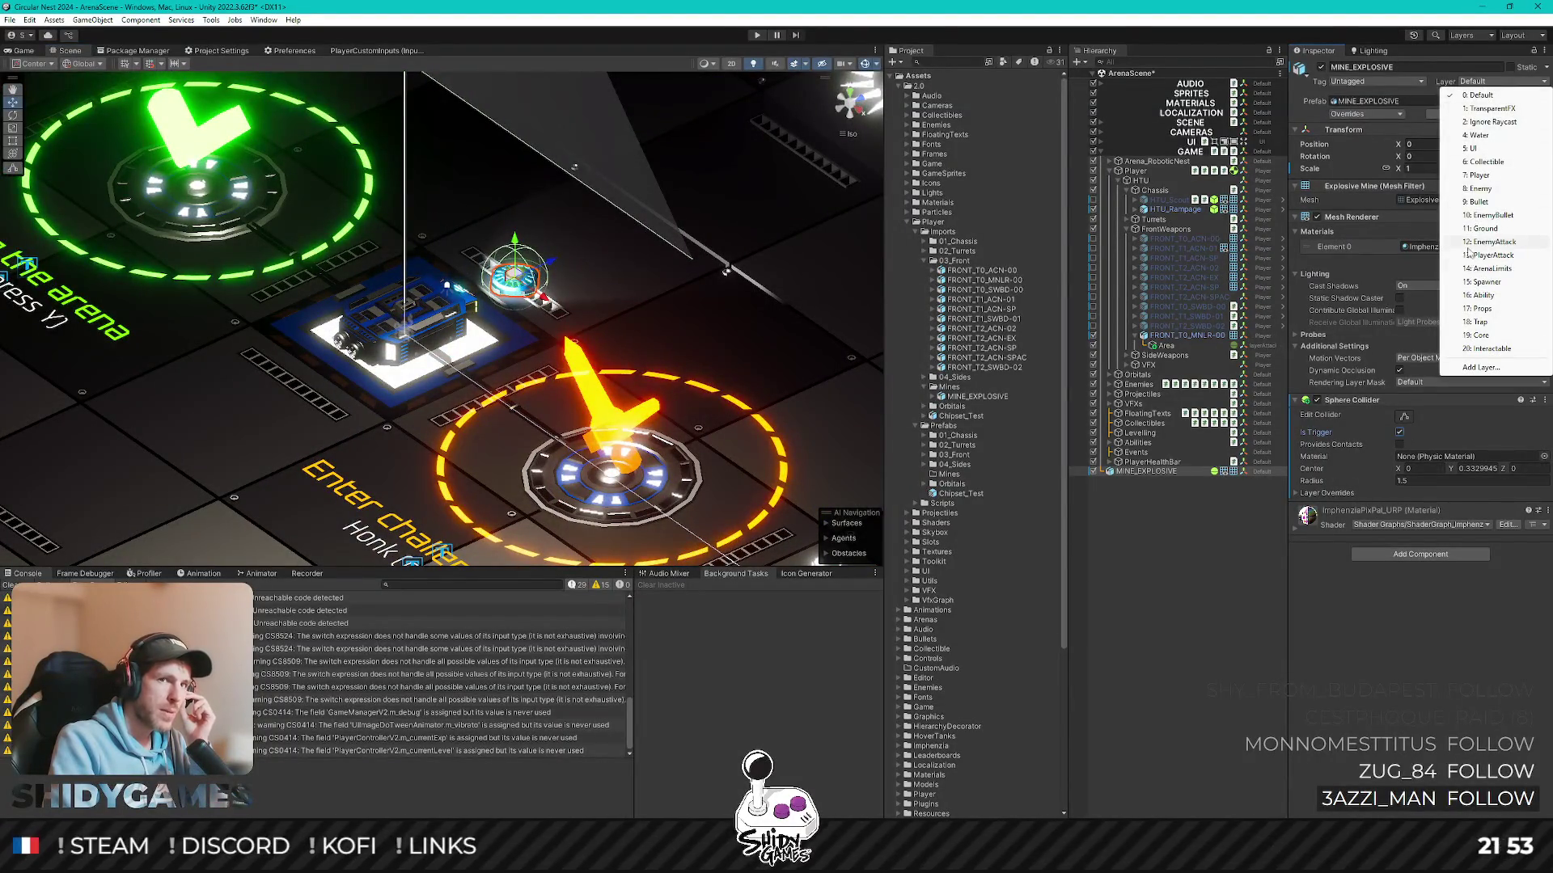
pyautogui.click(1482, 201)
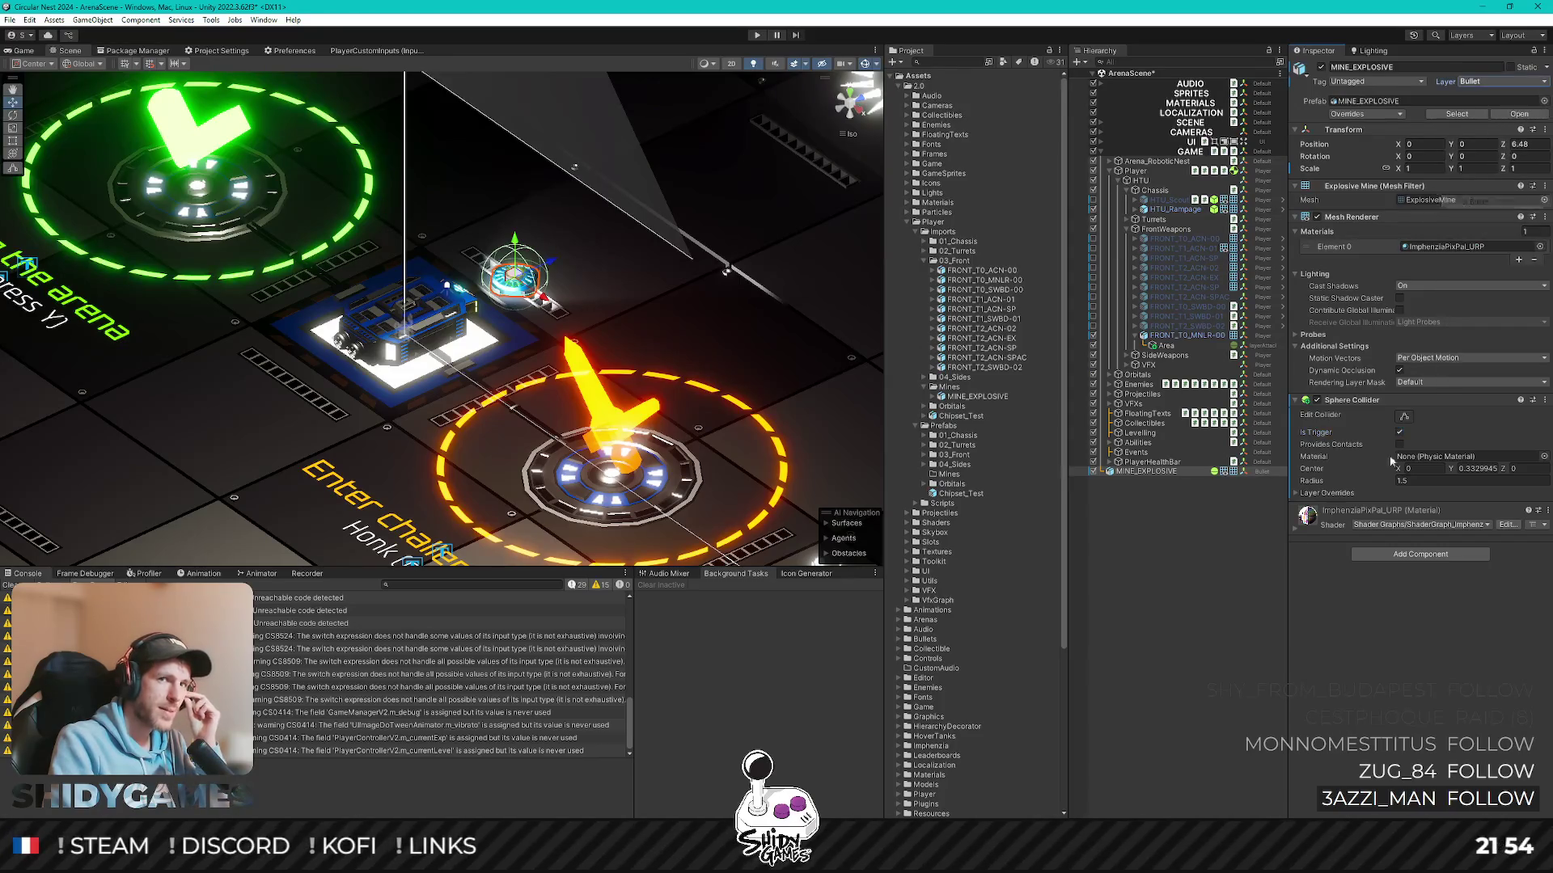
pyautogui.click(1228, 584)
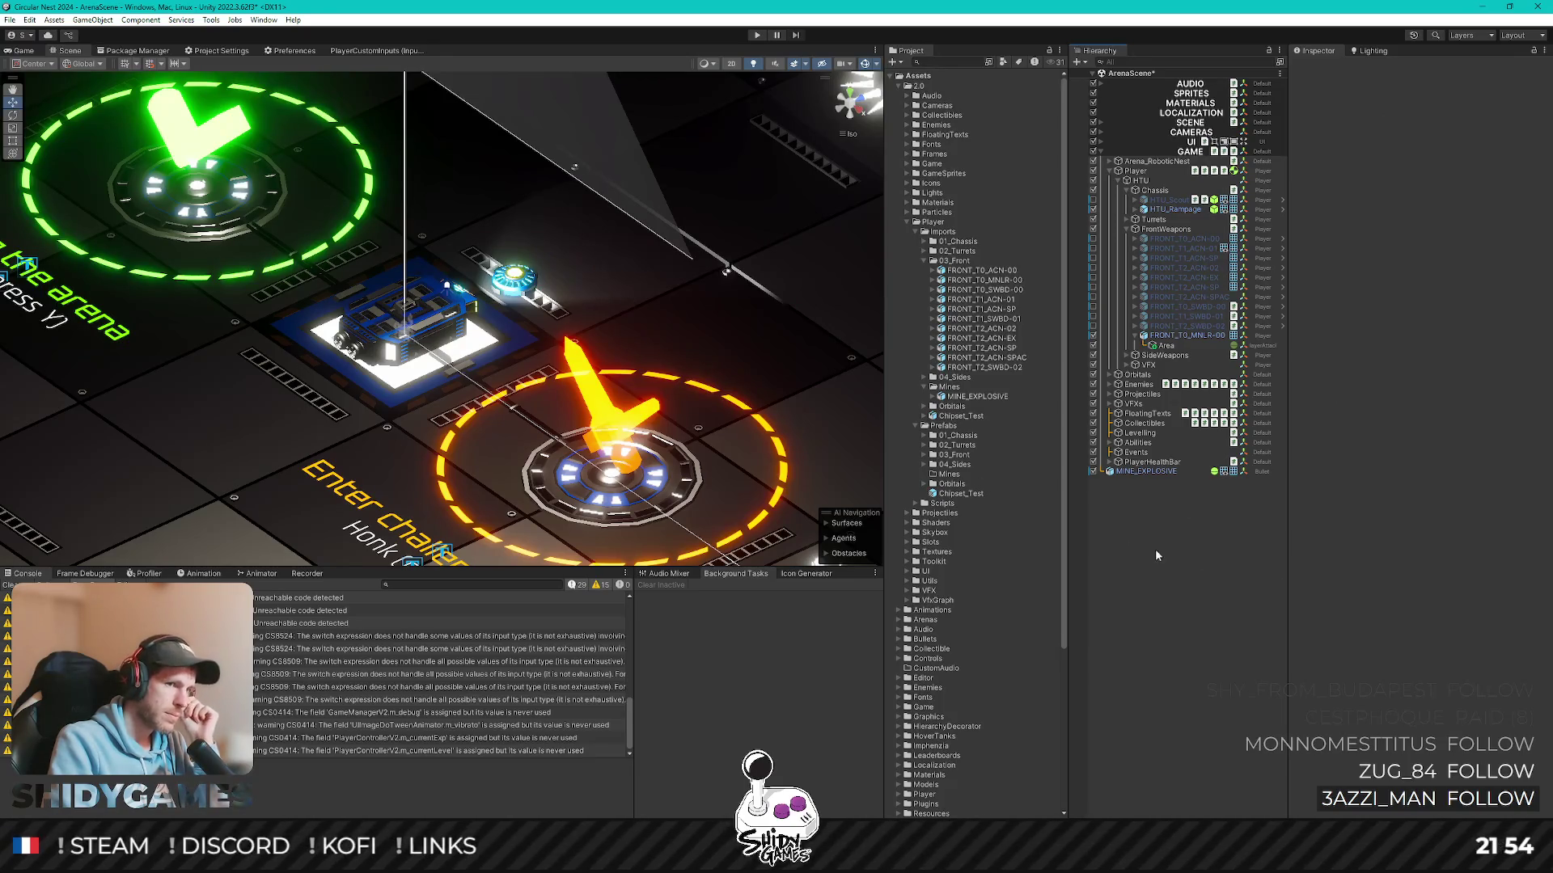
pyautogui.click(1152, 471)
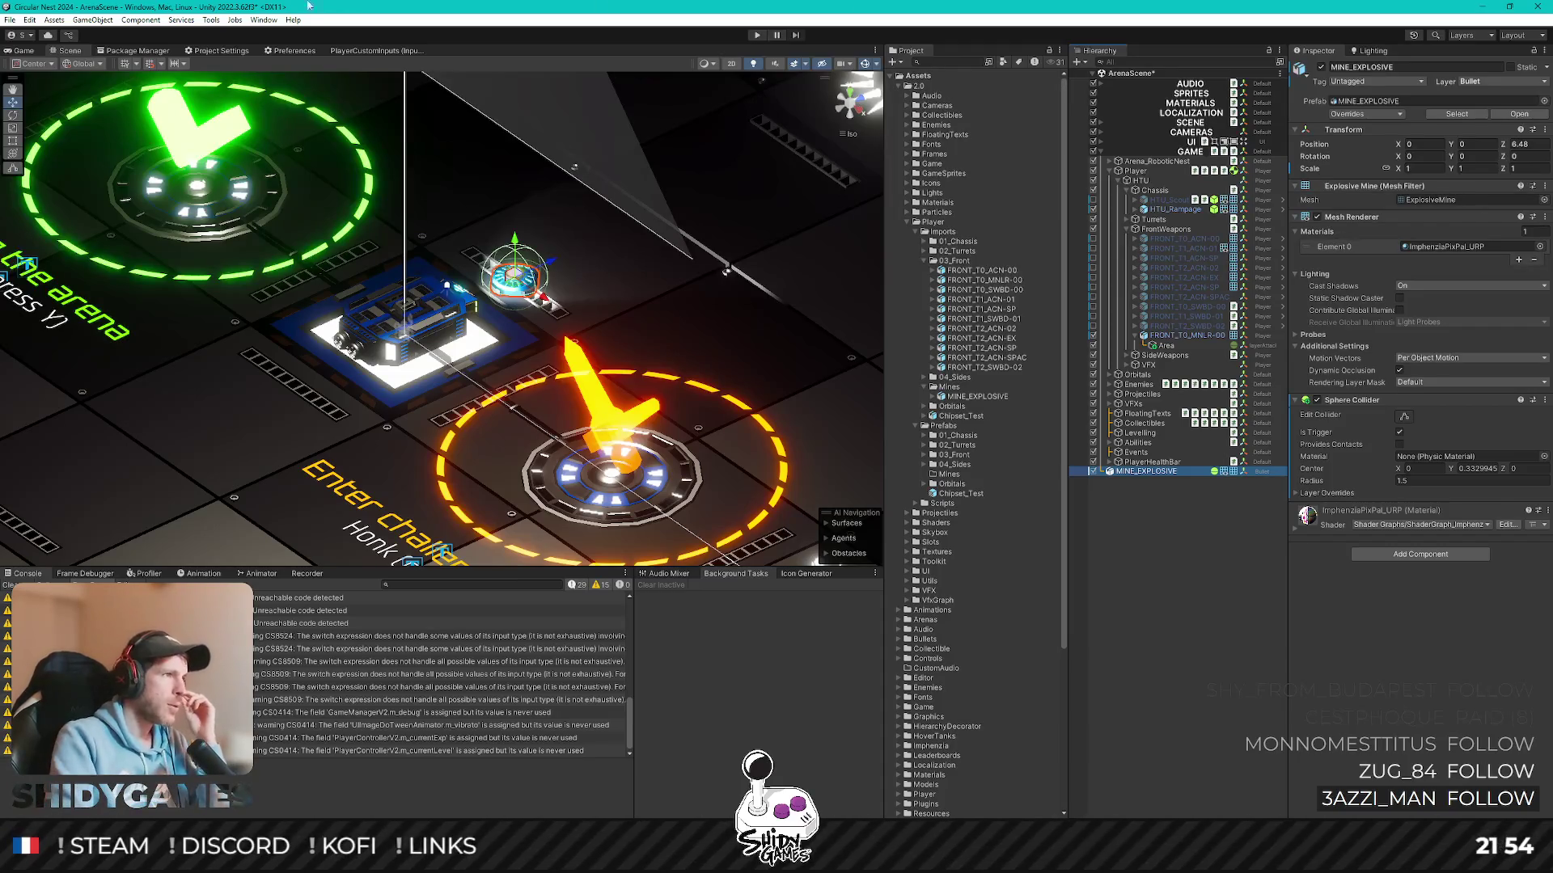
pyautogui.click(32, 51)
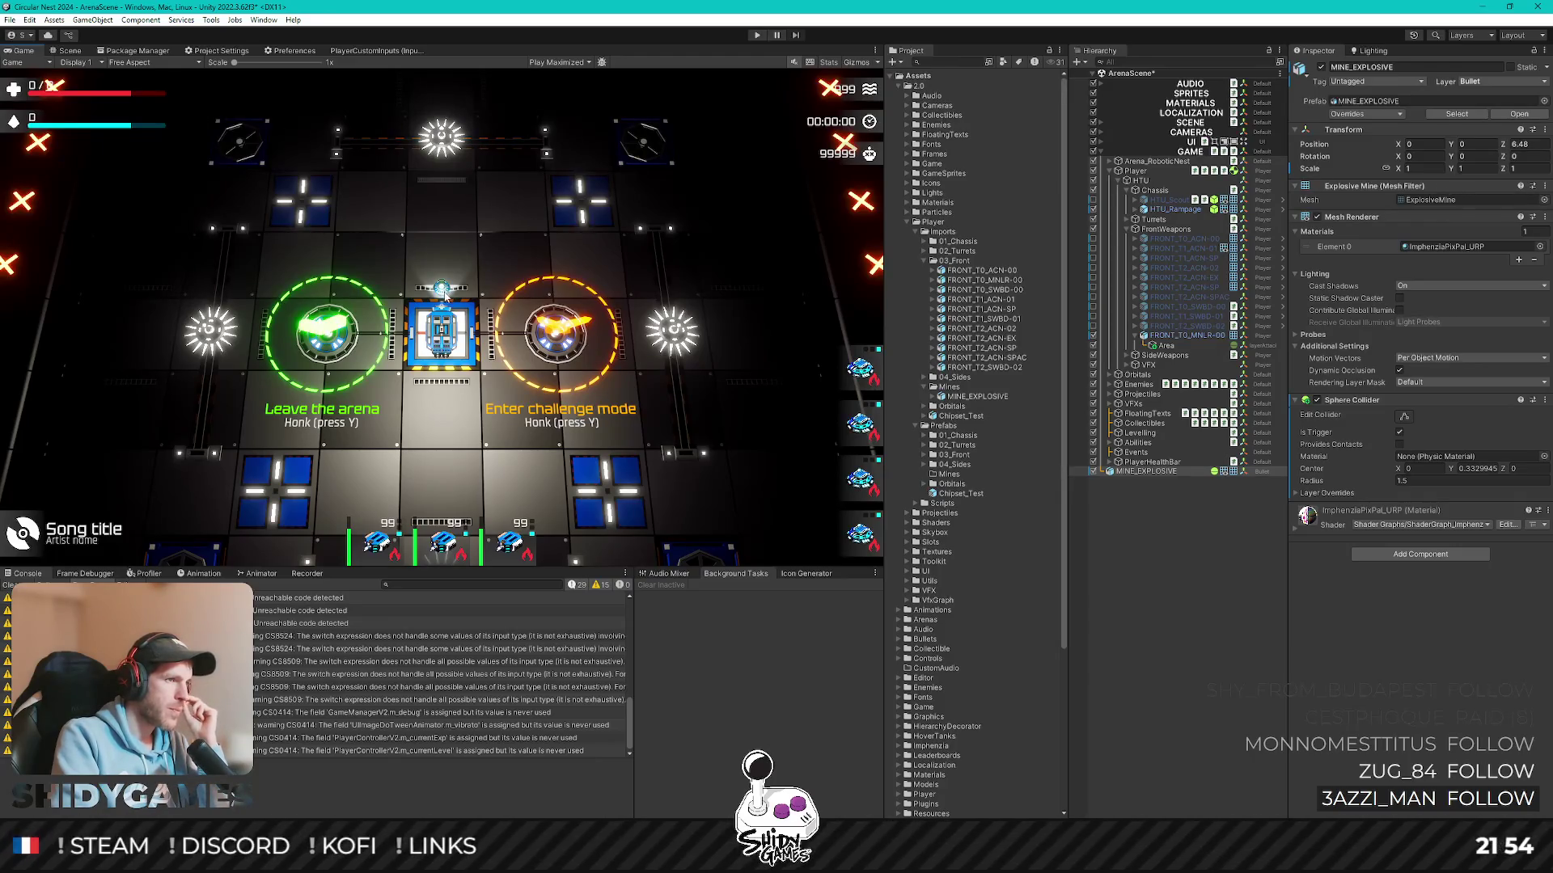
# - Back in the Scene view, move the mine onto the green pad while orbiting around it
pyautogui.click(69, 51)
pyautogui.moveTo(557, 295)
pyautogui.keyDown('alt'); pyautogui.mouseDown()
pyautogui.moveTo(631, 401)
pyautogui.moveTo(616, 294)
pyautogui.moveTo(680, 380)
pyautogui.moveTo(482, 136)
pyautogui.moveTo(720, 244)
pyautogui.moveTo(728, 316)
pyautogui.mouseUp(); pyautogui.keyUp('alt')
pyautogui.moveTo(618, 345)
pyautogui.keyDown('alt'); pyautogui.mouseDown()
pyautogui.moveTo(507, 254)
pyautogui.moveTo(693, 254)
pyautogui.moveTo(381, 171)
pyautogui.moveTo(543, 113)
pyautogui.moveTo(589, 331)
pyautogui.moveTo(542, 301)
pyautogui.mouseUp(); pyautogui.keyUp('alt')
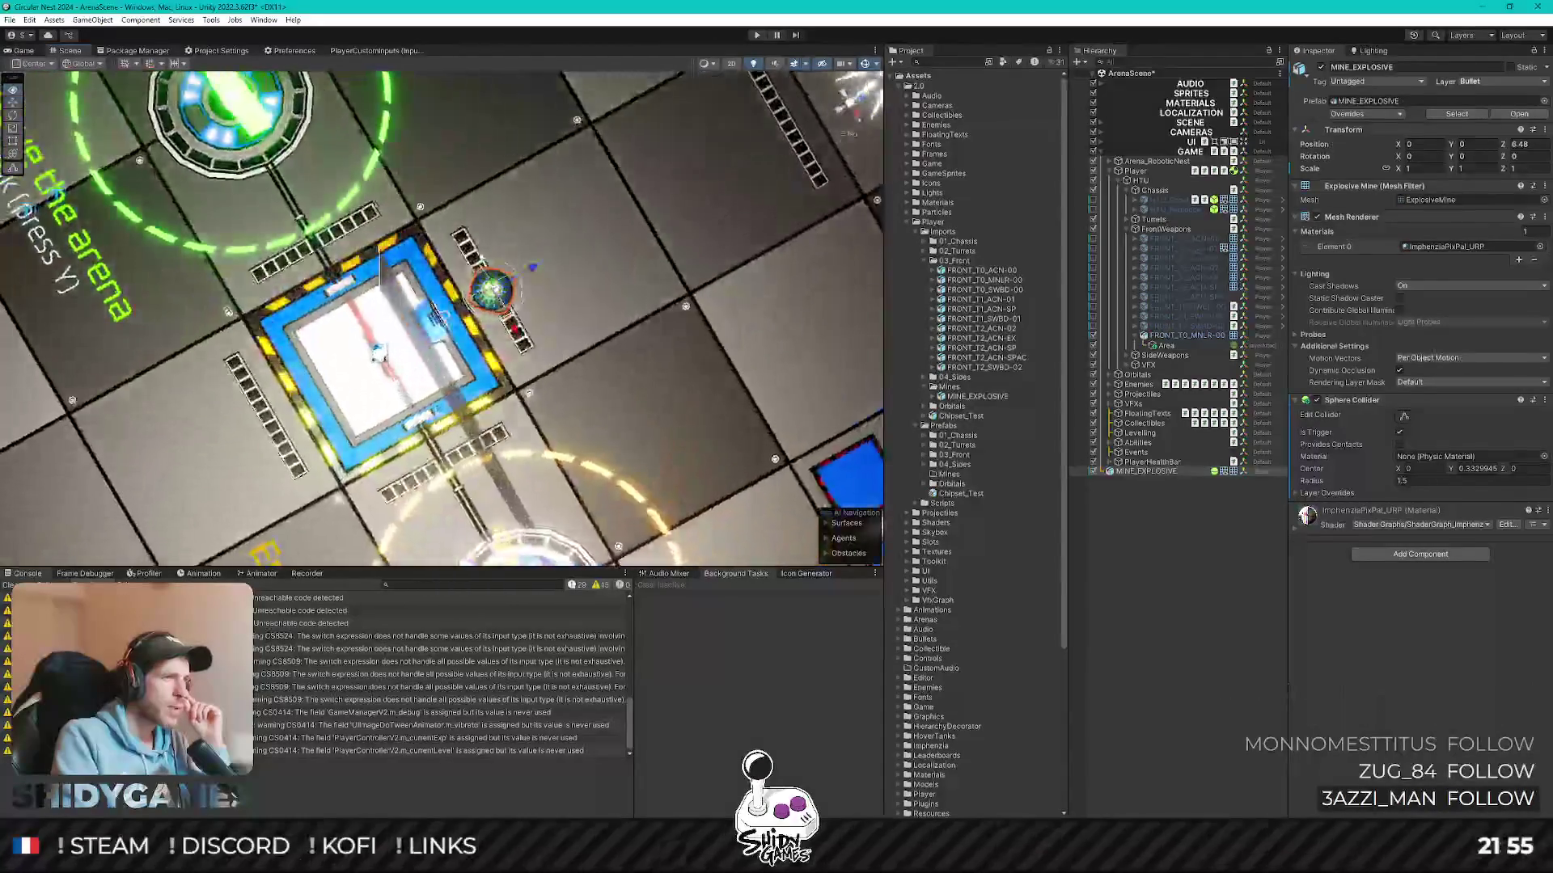
pyautogui.moveTo(522, 358); pyautogui.dragTo(275, 218)
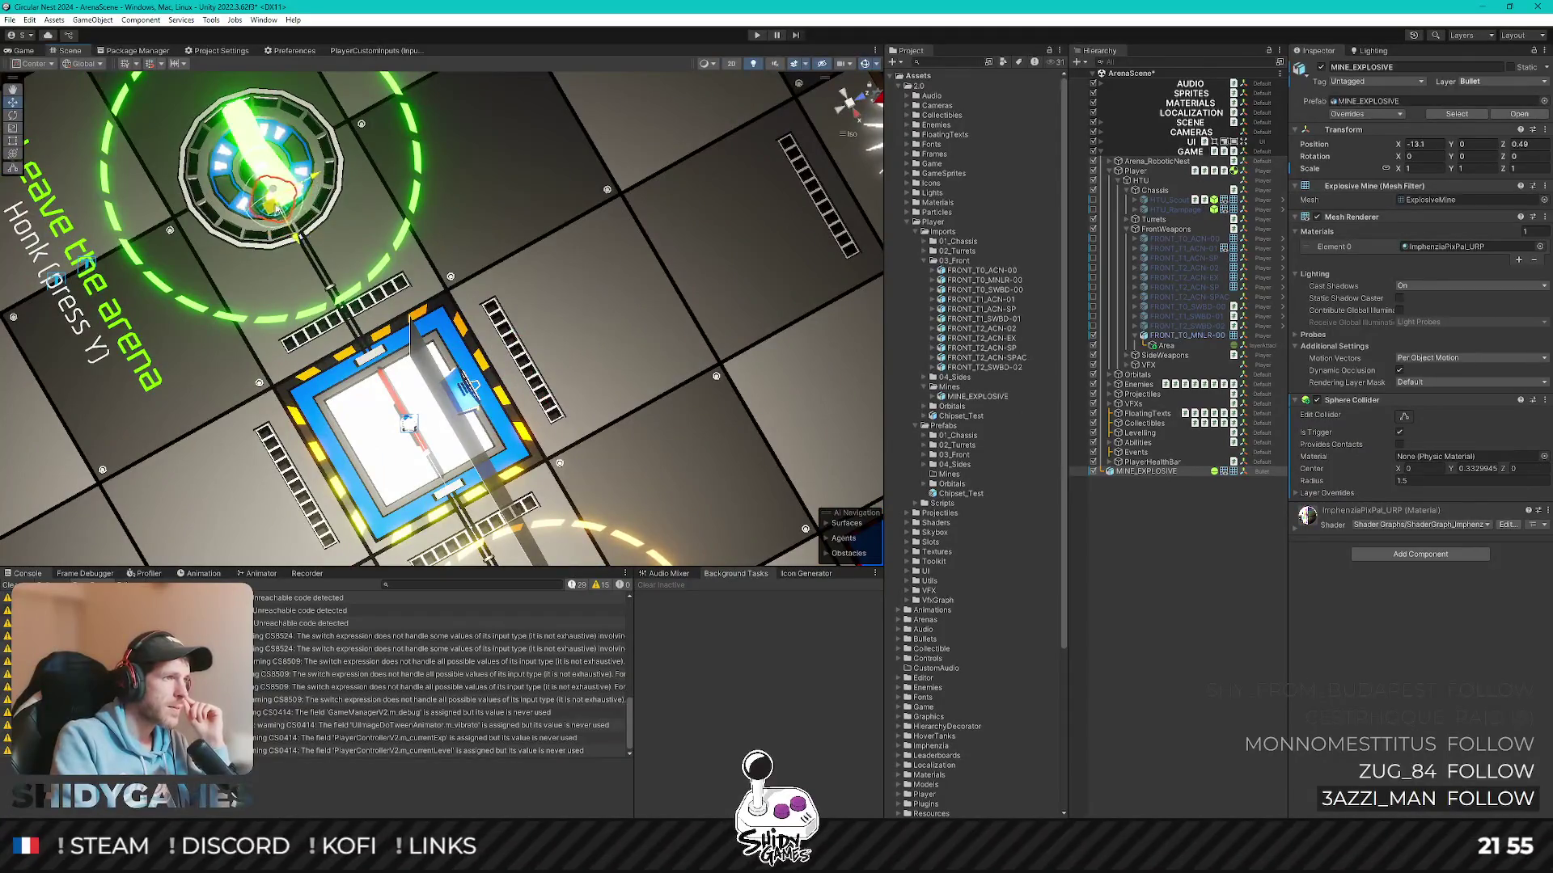
pyautogui.moveTo(407, 420)
pyautogui.keyDown('alt'); pyautogui.mouseDown()
pyautogui.moveTo(336, 360)
pyautogui.moveTo(250, 362)
pyautogui.mouseUp(); pyautogui.keyUp('alt')
# - Move the mine across the arena and finally onto the blue pad, then deselect it
pyautogui.moveTo(471, 417)
pyautogui.mouseDown()
pyautogui.moveTo(651, 242)
pyautogui.moveTo(650, 507)
pyautogui.mouseUp()
pyautogui.scroll(-3, 696, 239)
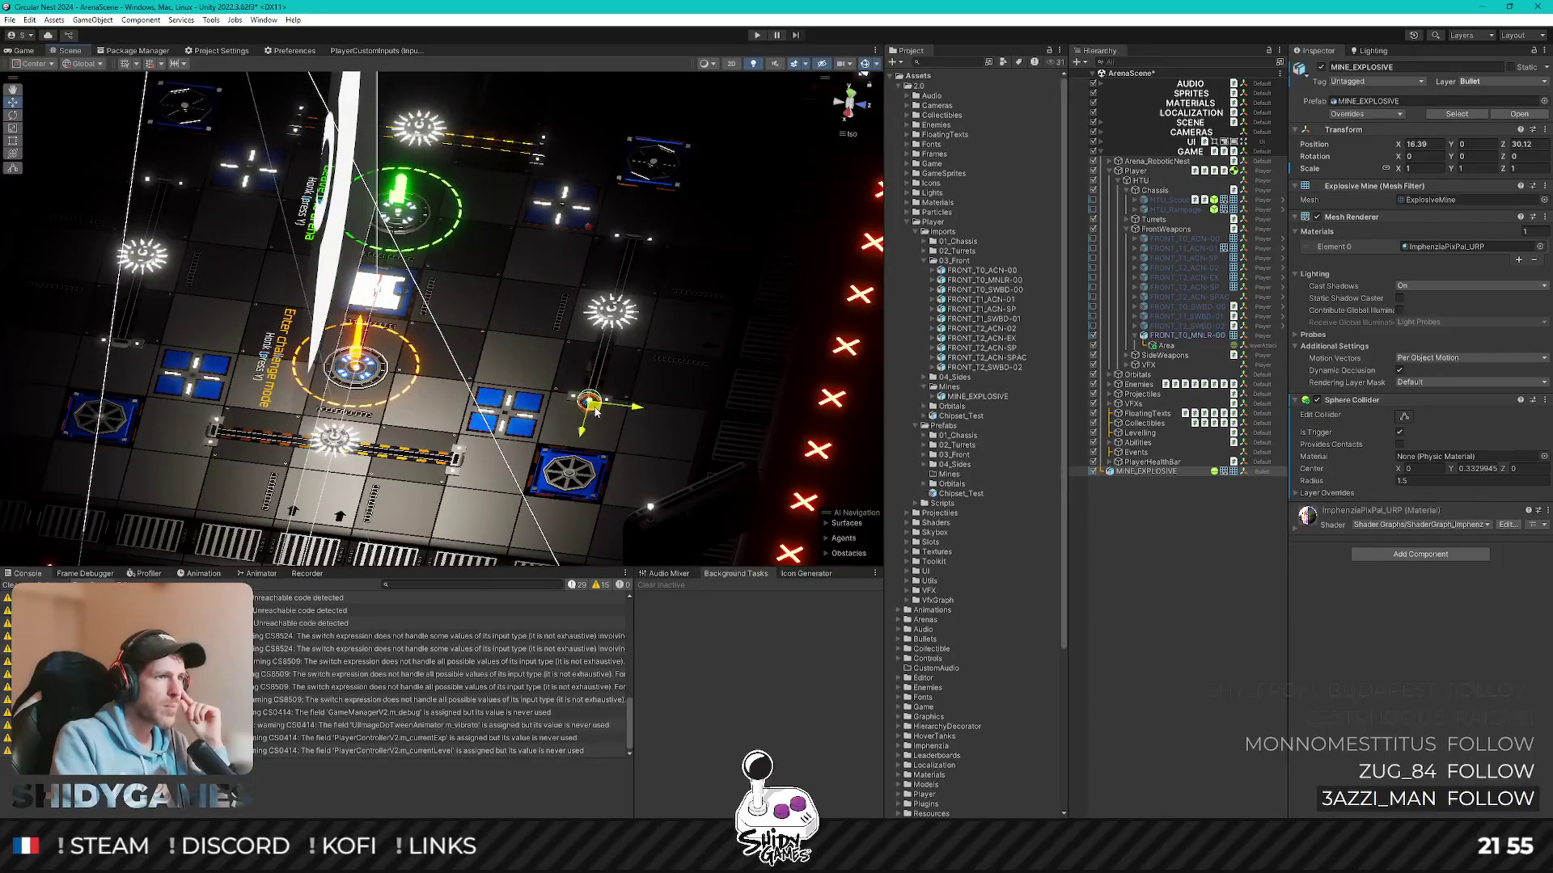
pyautogui.moveTo(486, 339); pyautogui.dragTo(589, 392)
pyautogui.scroll(2, 589, 392)
pyautogui.moveTo(590, 392); pyautogui.dragTo(568, 350, button='middle')
pyautogui.scroll(3, 569, 351)
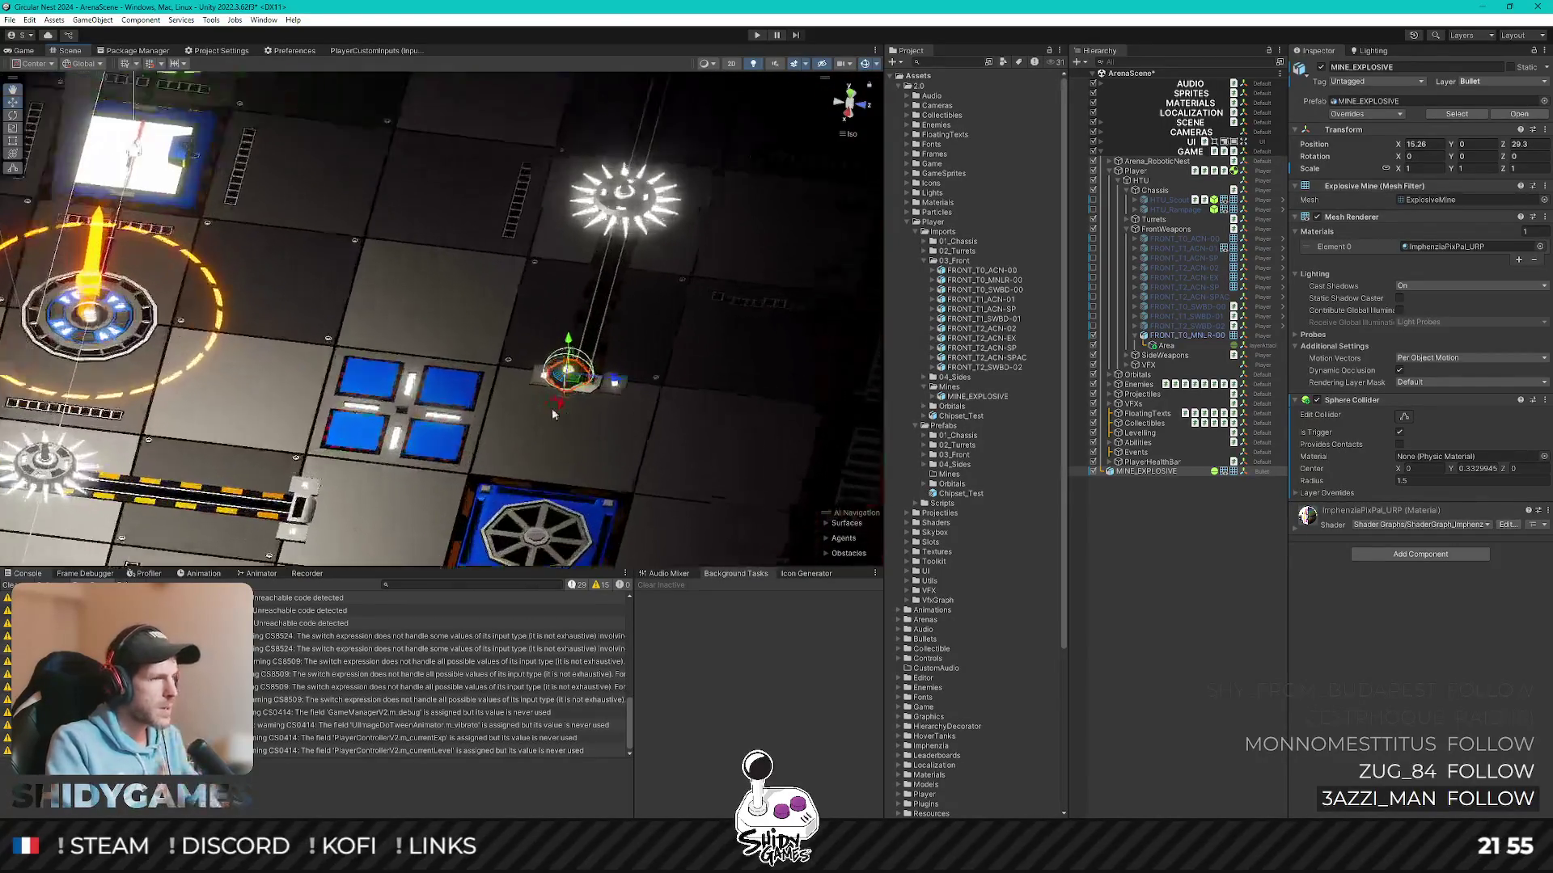
pyautogui.keyDown('alt'); pyautogui.moveTo(568, 351); pyautogui.dragTo(441, 393); pyautogui.keyUp('alt')
pyautogui.moveTo(440, 393); pyautogui.dragTo(665, 27, button='middle')
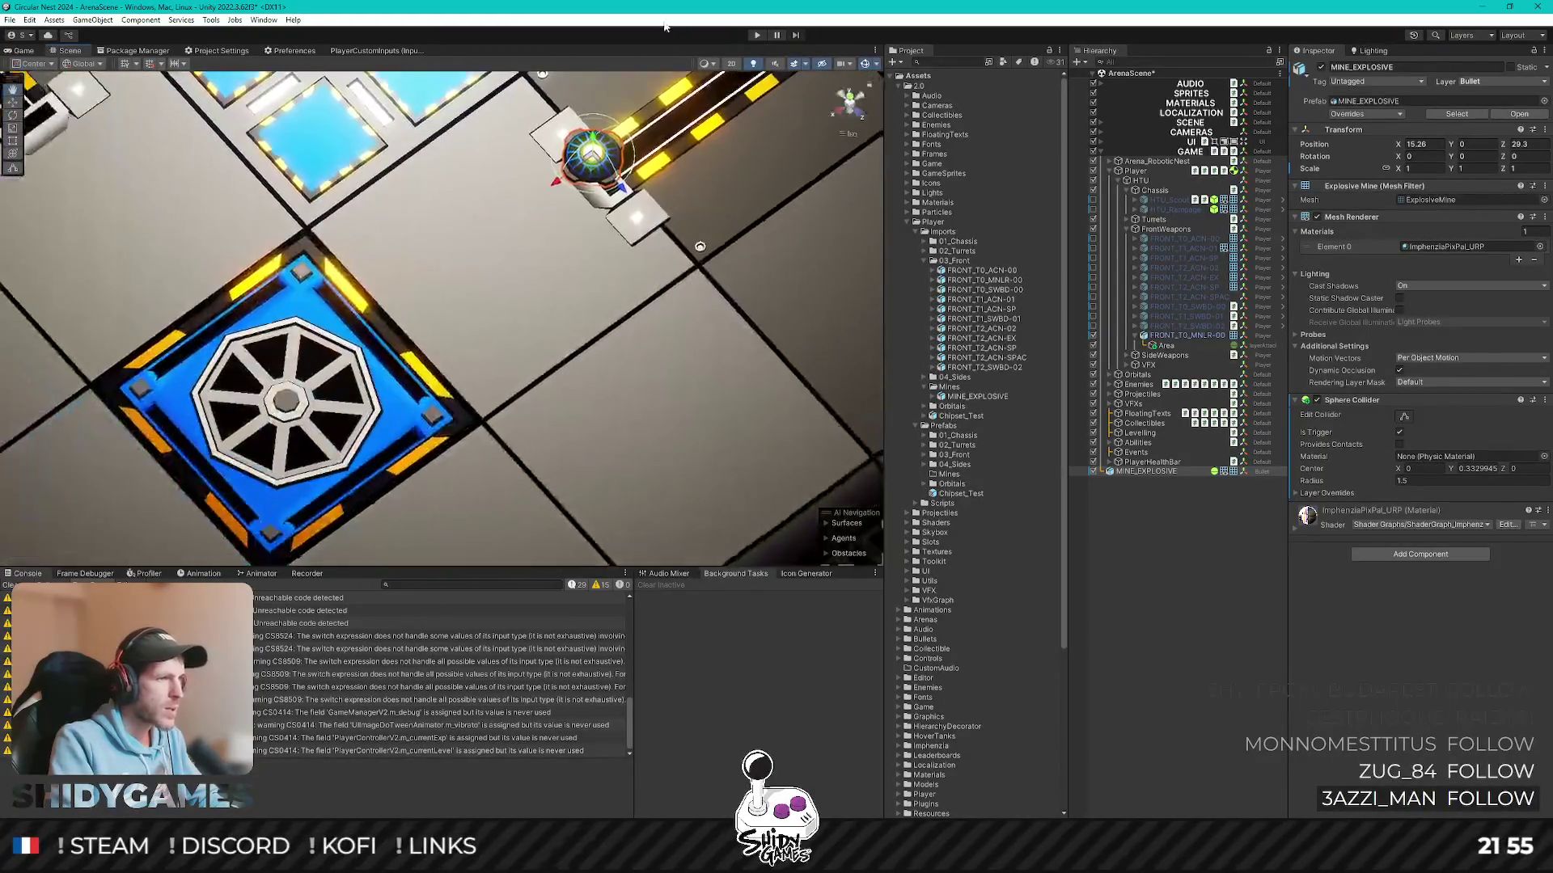
pyautogui.moveTo(591, 170)
pyautogui.mouseDown()
pyautogui.moveTo(328, 418)
pyautogui.moveTo(348, 369)
pyautogui.moveTo(312, 400)
pyautogui.moveTo(457, 360)
pyautogui.moveTo(593, 404)
pyautogui.moveTo(680, 363)
pyautogui.mouseUp()
pyautogui.click(1186, 591)
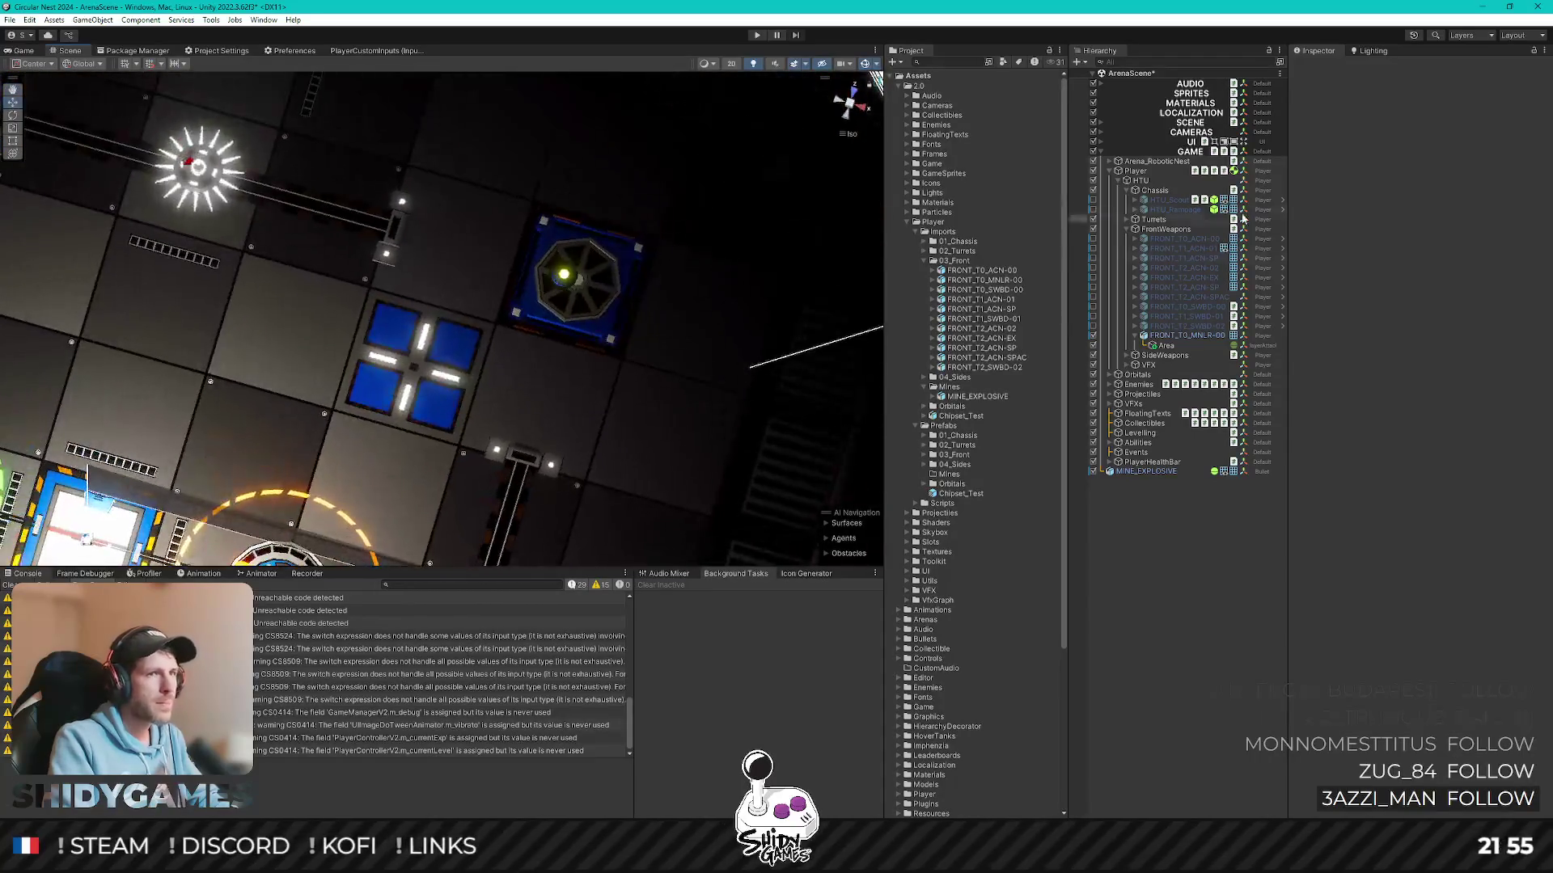
pyautogui.click(1204, 346)
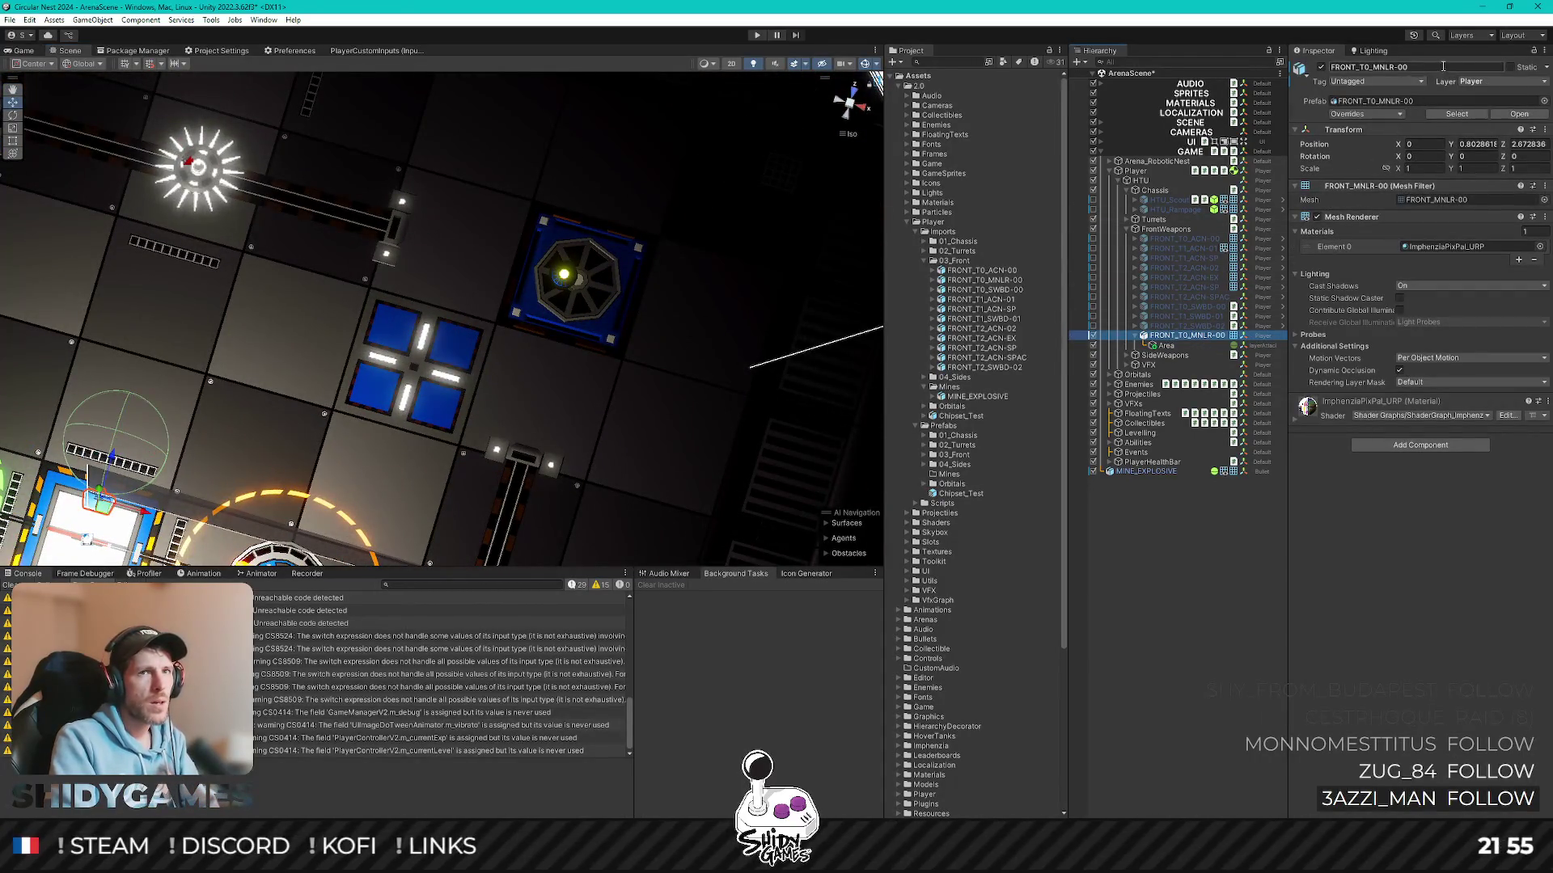
pyautogui.write('00')
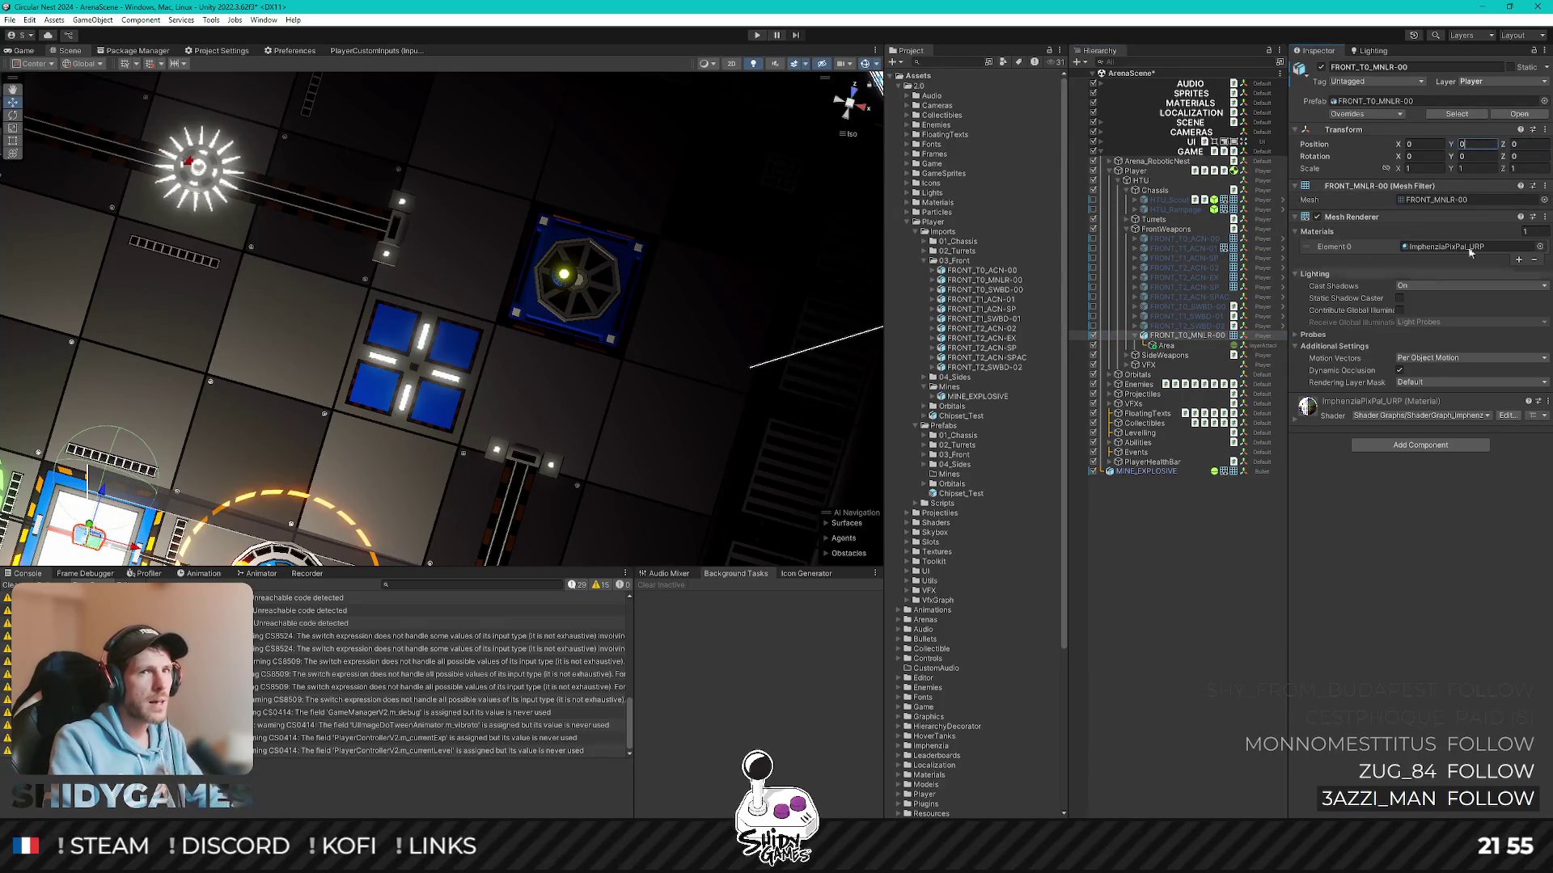
# - Undo the accidental weapon position edit and reset MINE_EXPLOSIVE's position to 0,0,0, framing it
pyautogui.click(1425, 511)
pyautogui.hotkey('ctrl', 'z')
pyautogui.hotkey('ctrl', 'z')
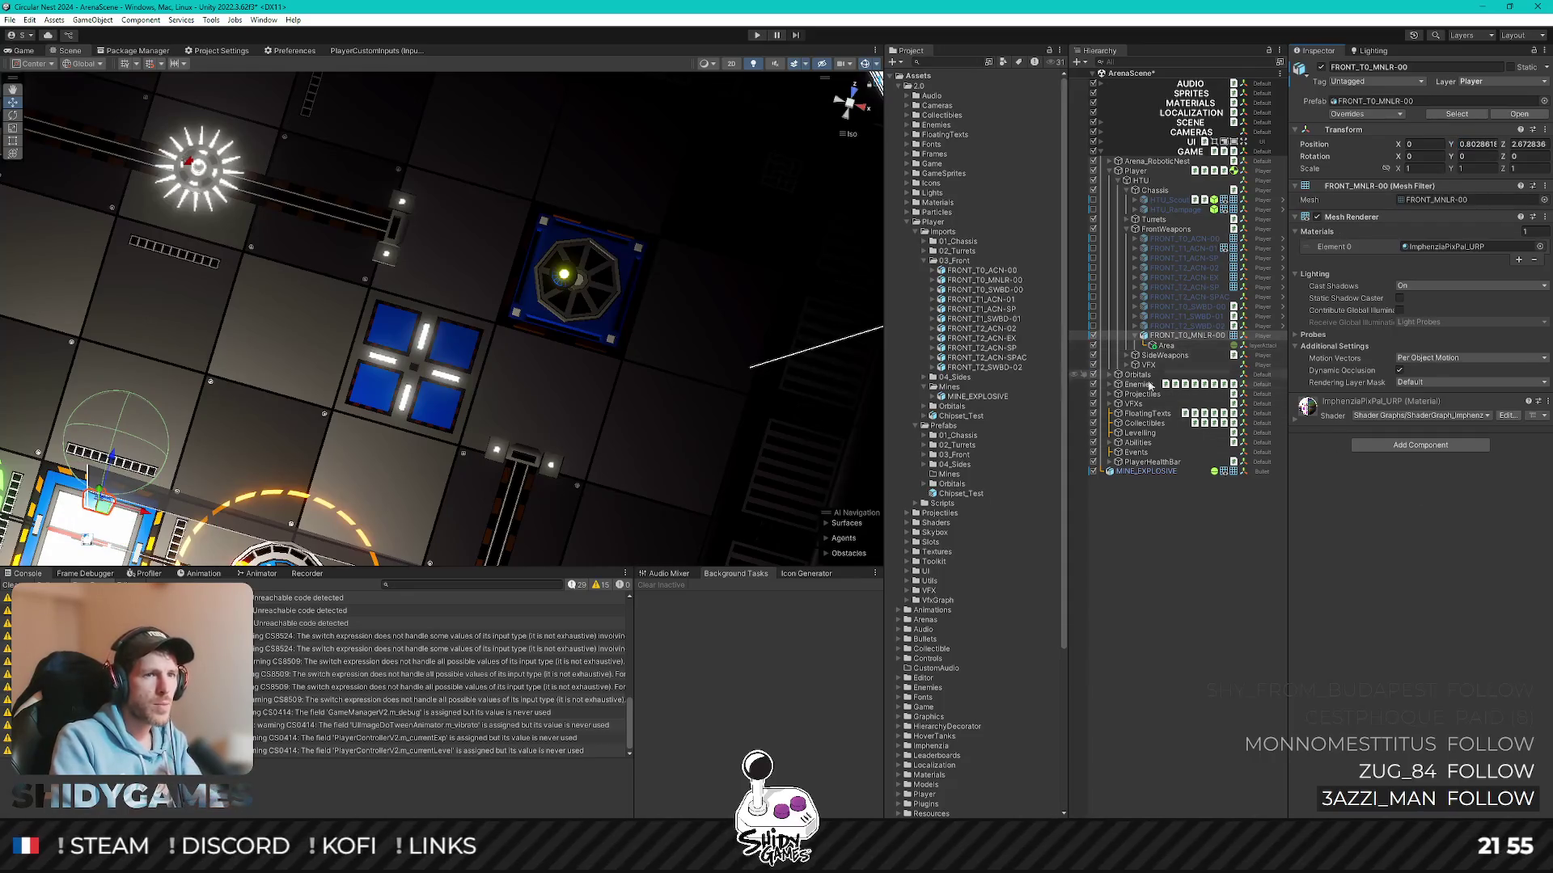
pyautogui.click(1190, 470)
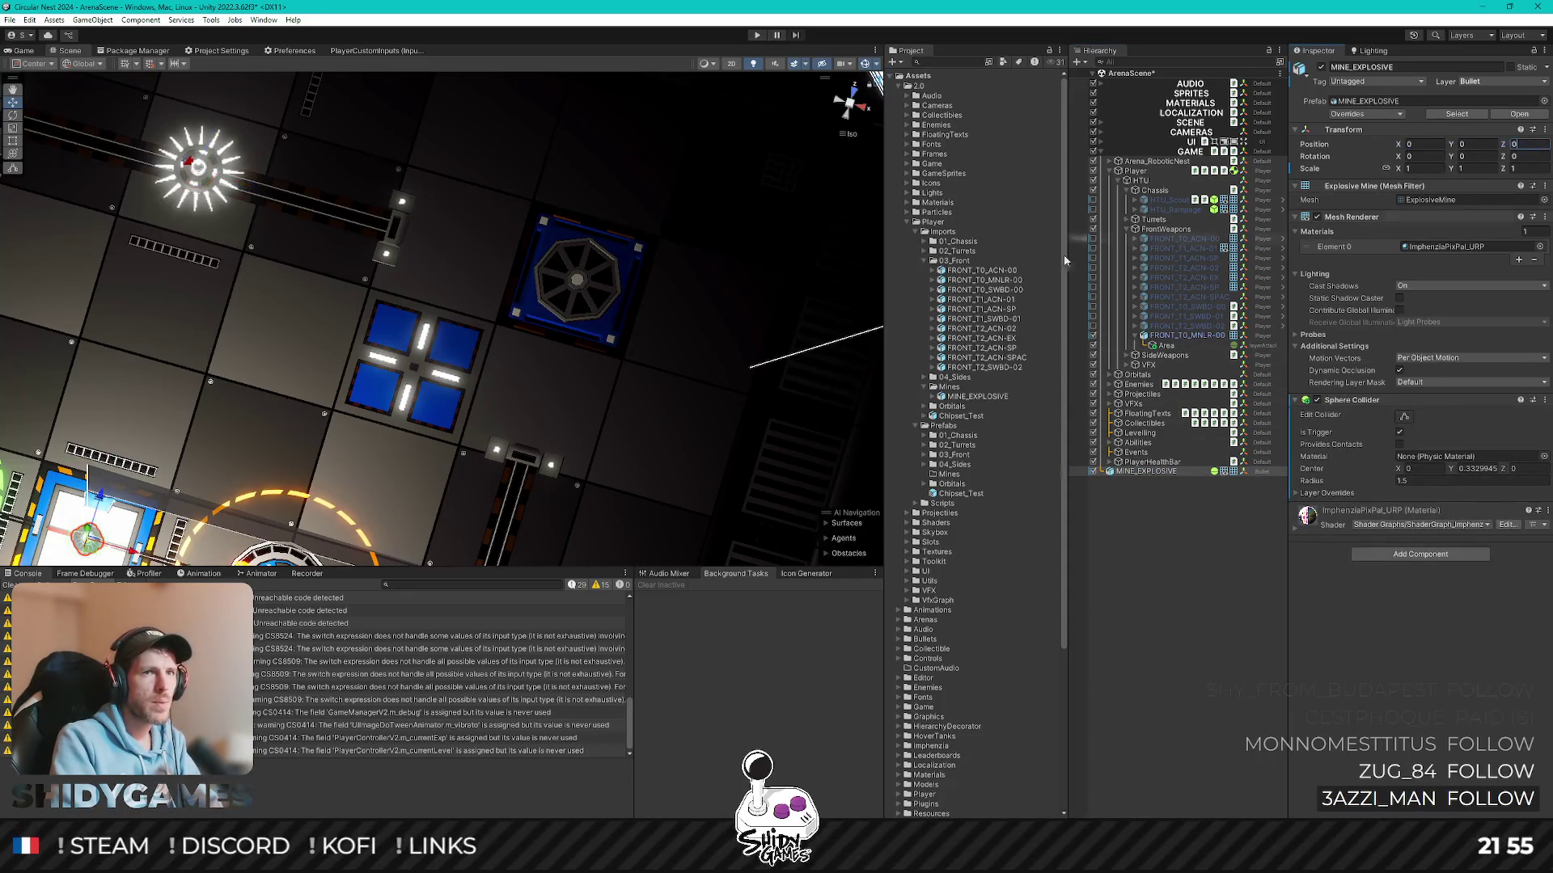
pyautogui.press('f')
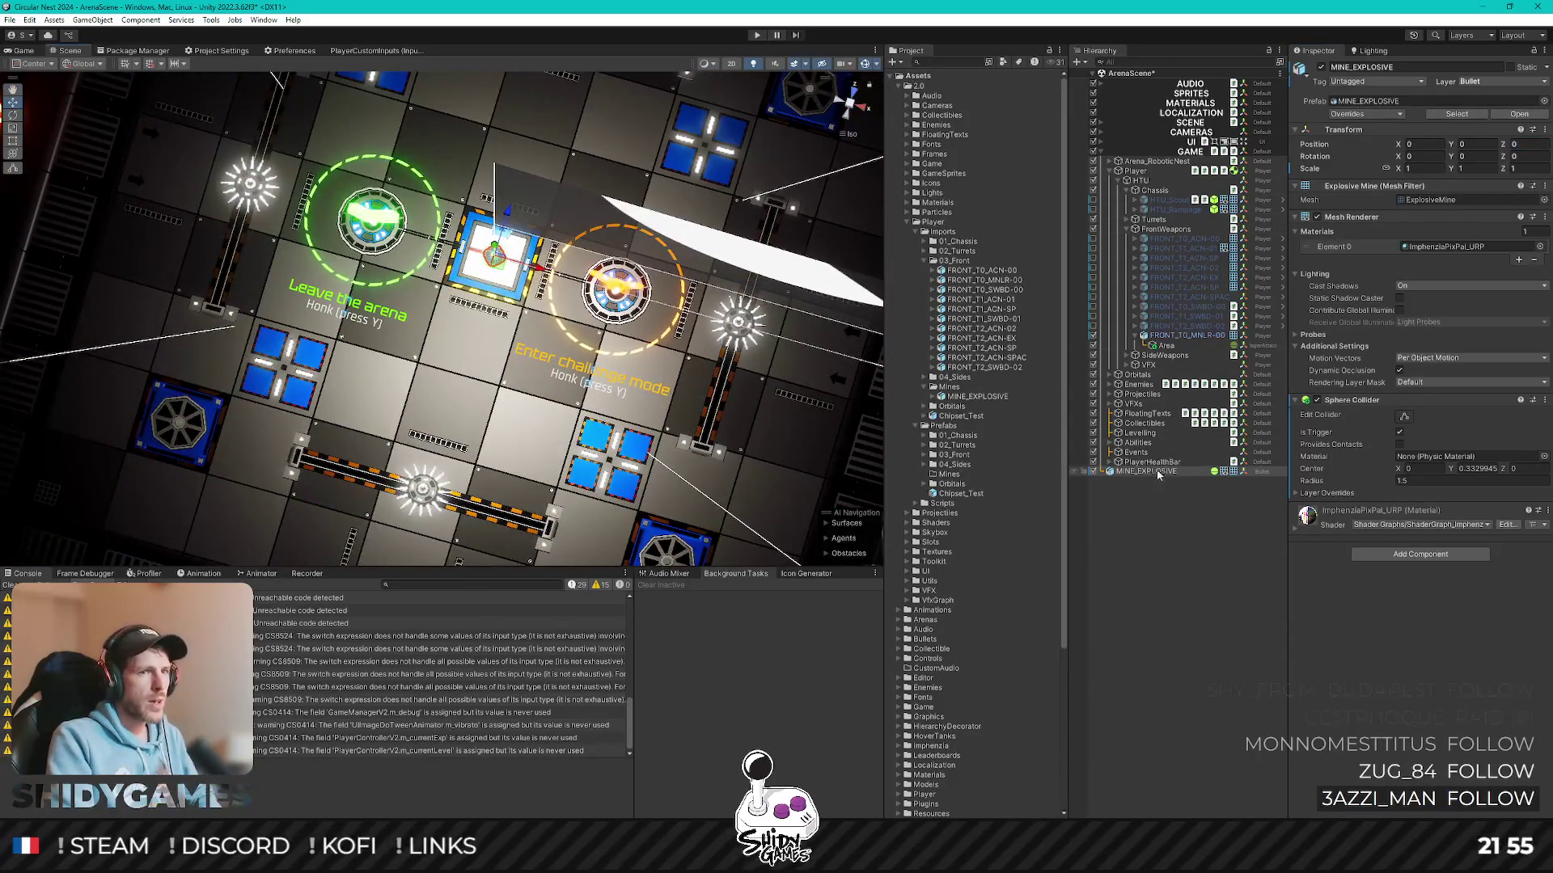
pyautogui.press('f')
# - Set the mine's Y rotation to 0 and deselect it, tilting the view over the arena markers
pyautogui.moveTo(677, 342)
pyautogui.keyDown('alt'); pyautogui.mouseDown()
pyautogui.moveTo(545, 364)
pyautogui.moveTo(319, 342)
pyautogui.moveTo(586, 341)
pyautogui.mouseUp(); pyautogui.keyUp('alt')
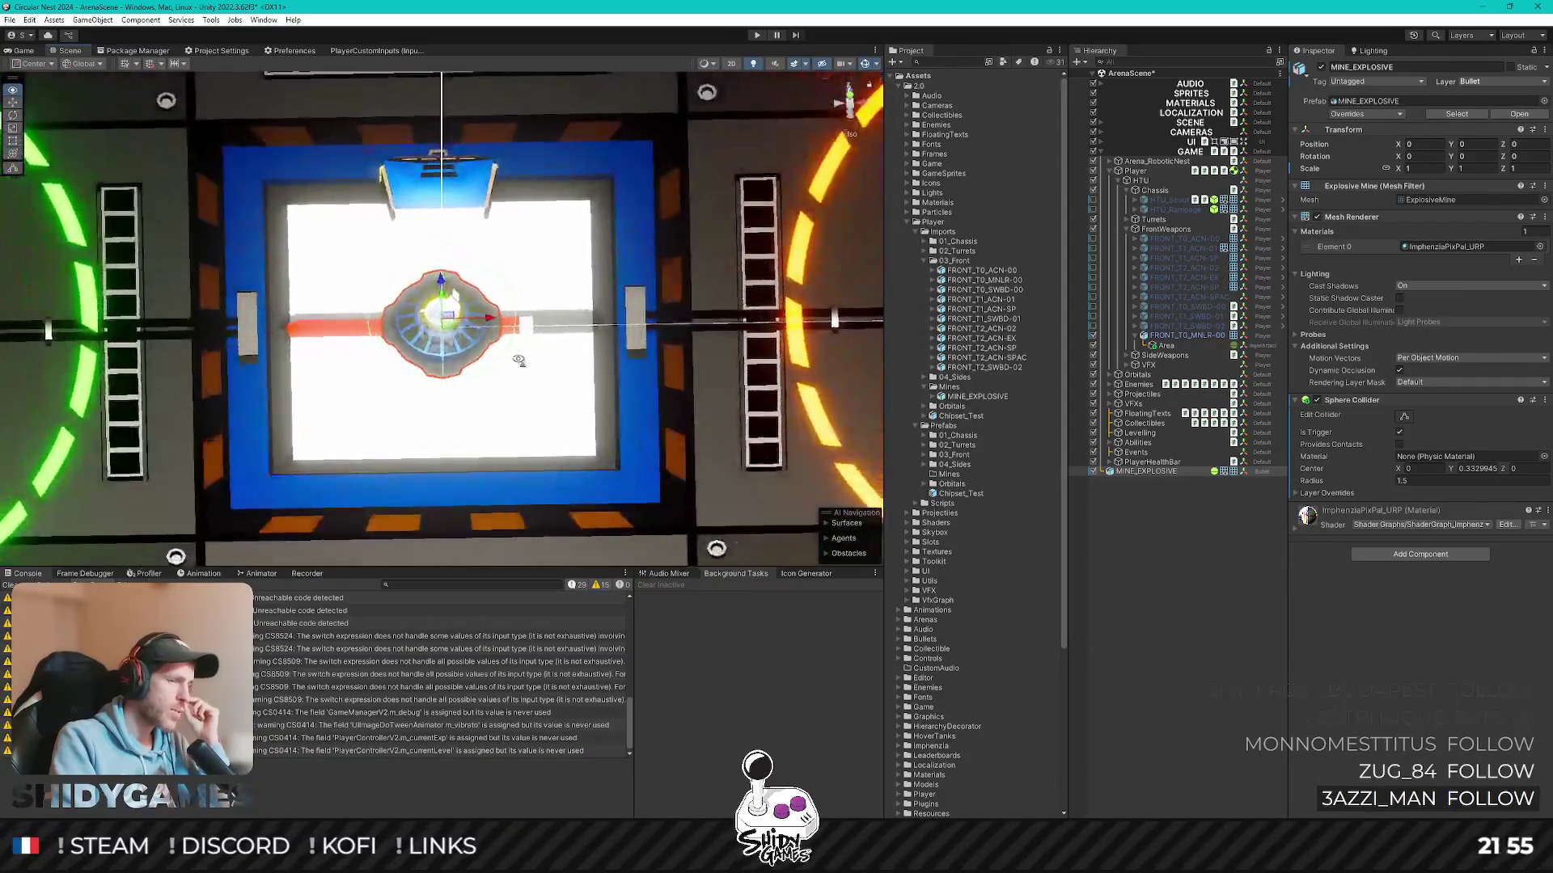
pyautogui.keyDown('alt'); pyautogui.moveTo(585, 341); pyautogui.dragTo(644, 371); pyautogui.keyUp('alt')
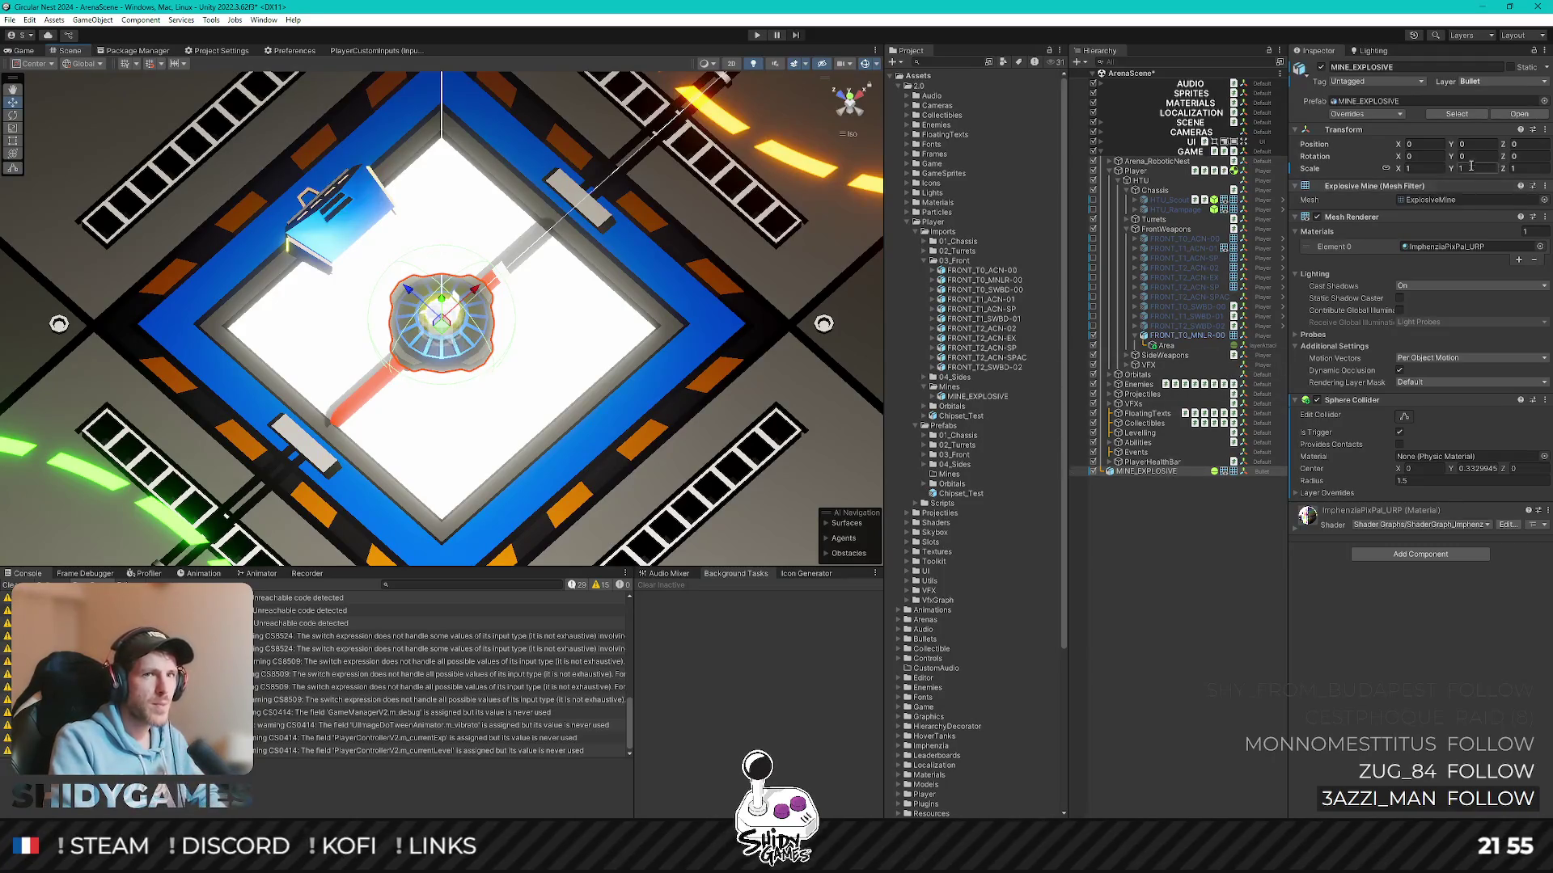
pyautogui.moveTo(1402, 166); pyautogui.dragTo(513, 215)
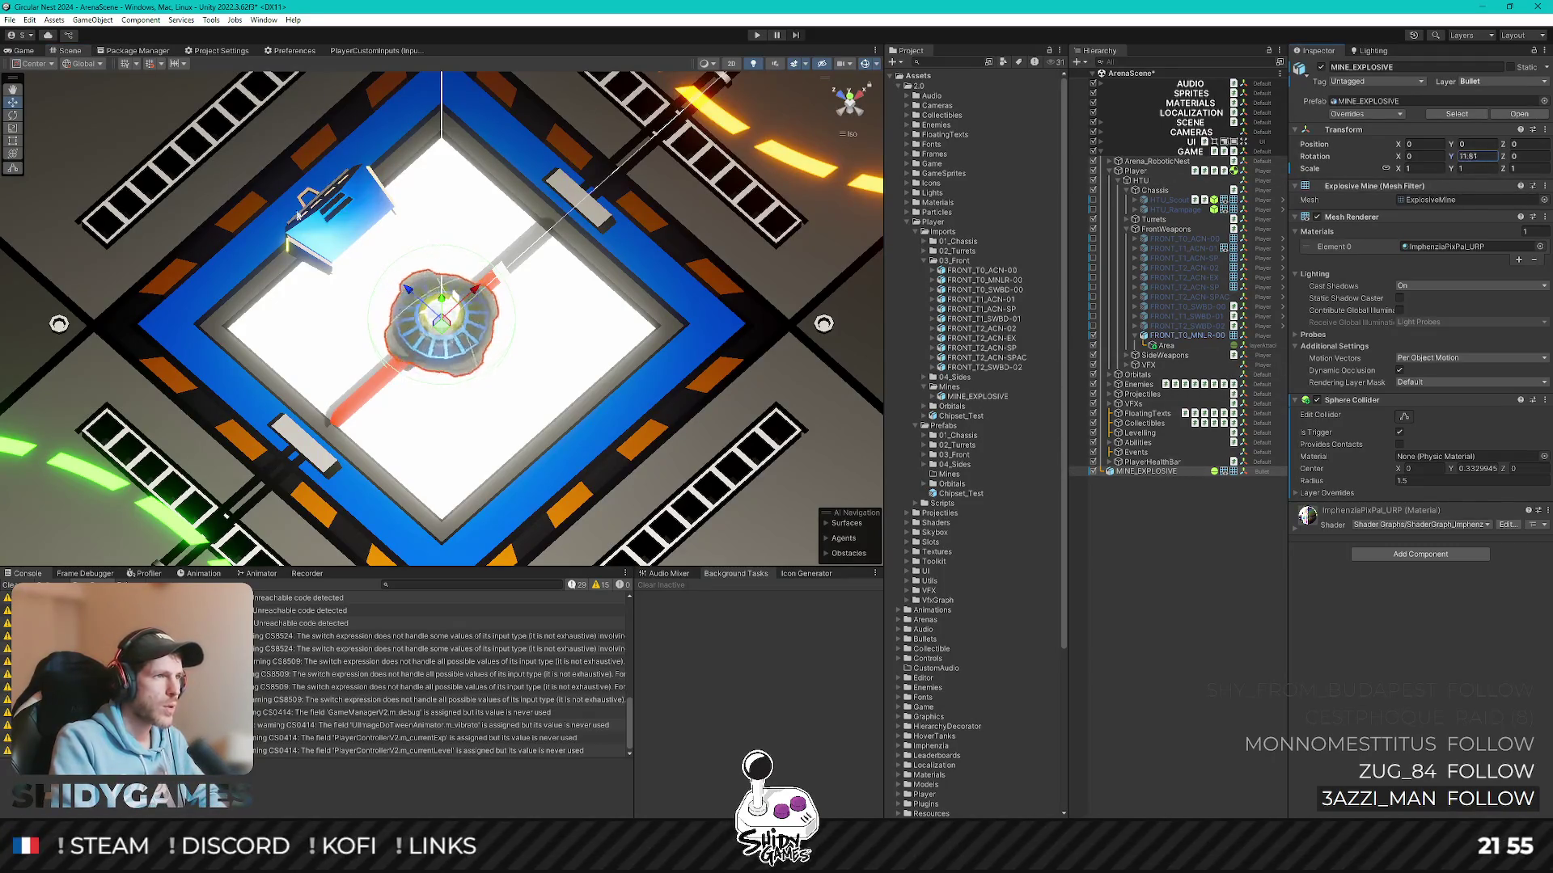
pyautogui.write('0')
pyautogui.press('Return')
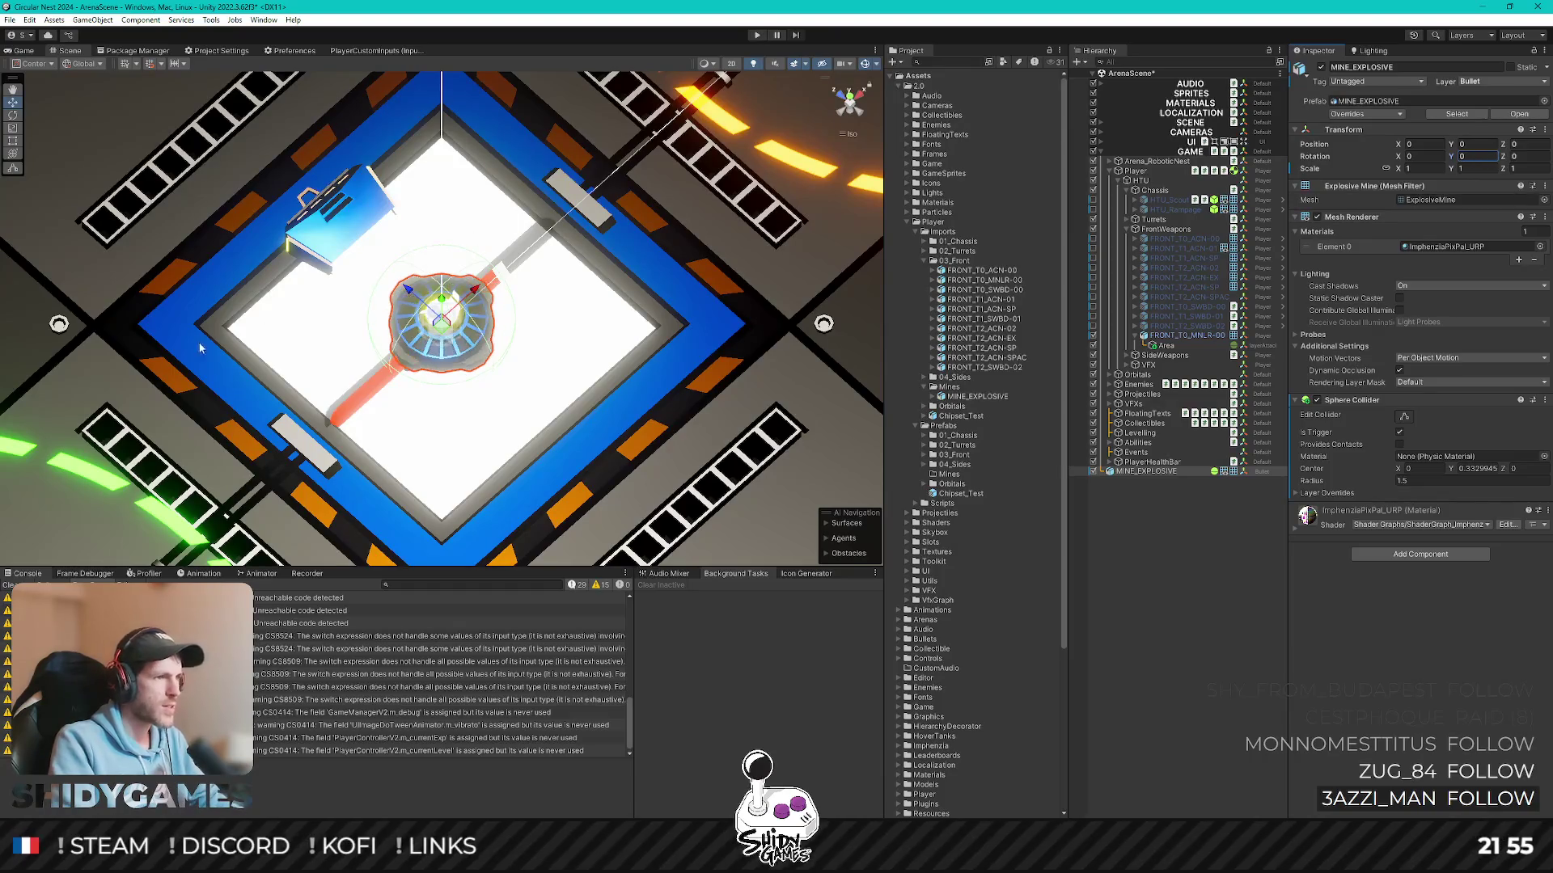
pyautogui.click(1237, 636)
pyautogui.moveTo(537, 434); pyautogui.dragTo(687, 427, button='right')
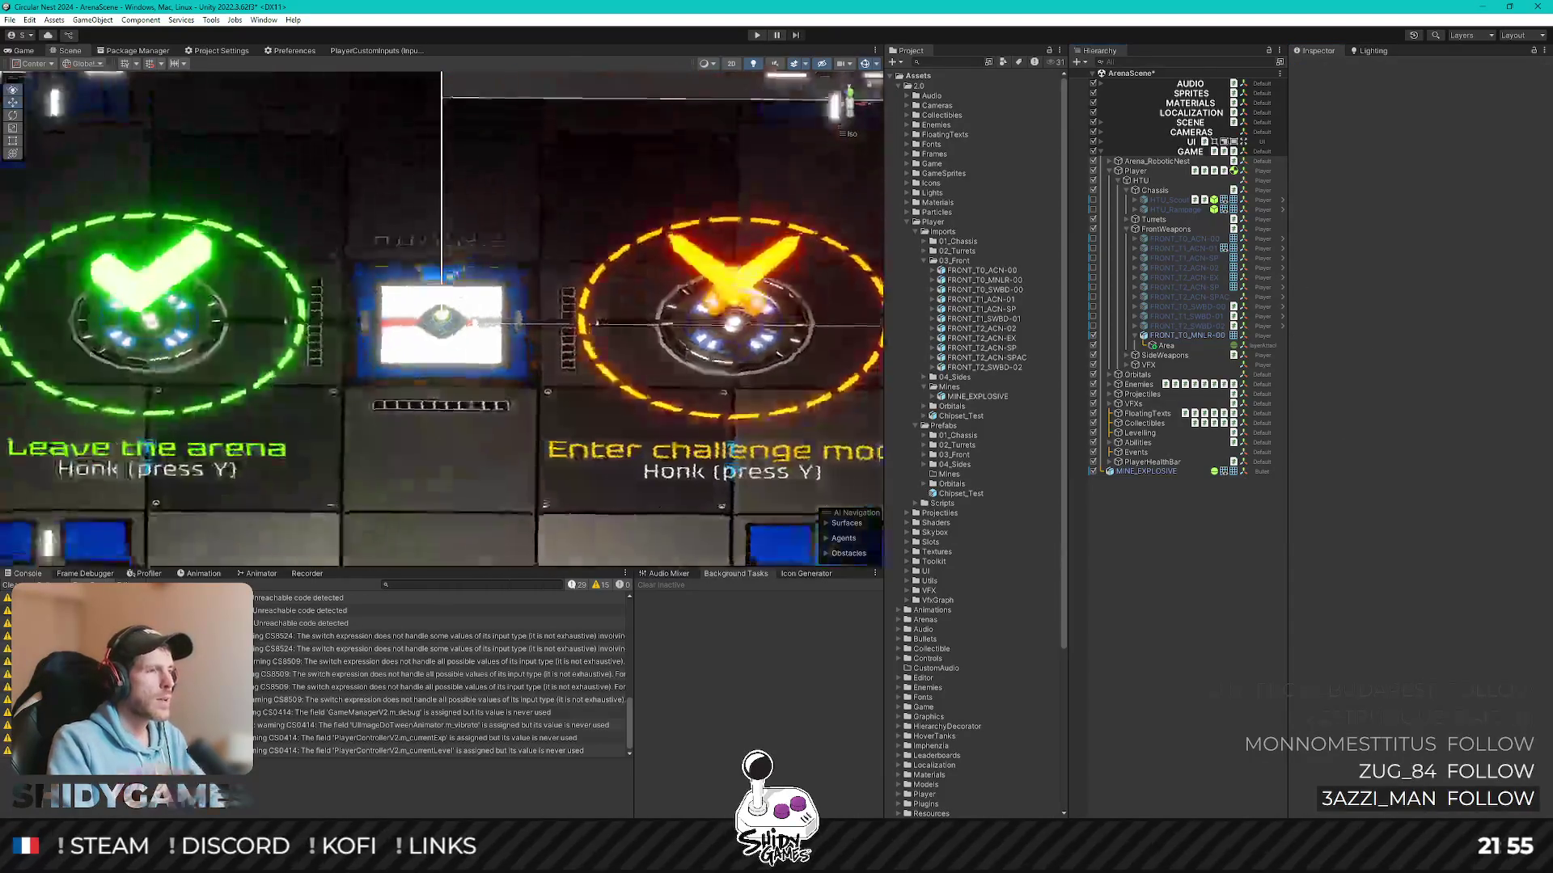
# - Drag MINE_EXPLOSIVE from the Hierarchy into Prefabs/Mines to create its prefab
pyautogui.moveTo(687, 428)
pyautogui.keyDown('alt'); pyautogui.mouseDown()
pyautogui.moveTo(772, 355)
pyautogui.moveTo(252, 428)
pyautogui.moveTo(484, 320)
pyautogui.moveTo(424, 319)
pyautogui.mouseUp(); pyautogui.keyUp('alt')
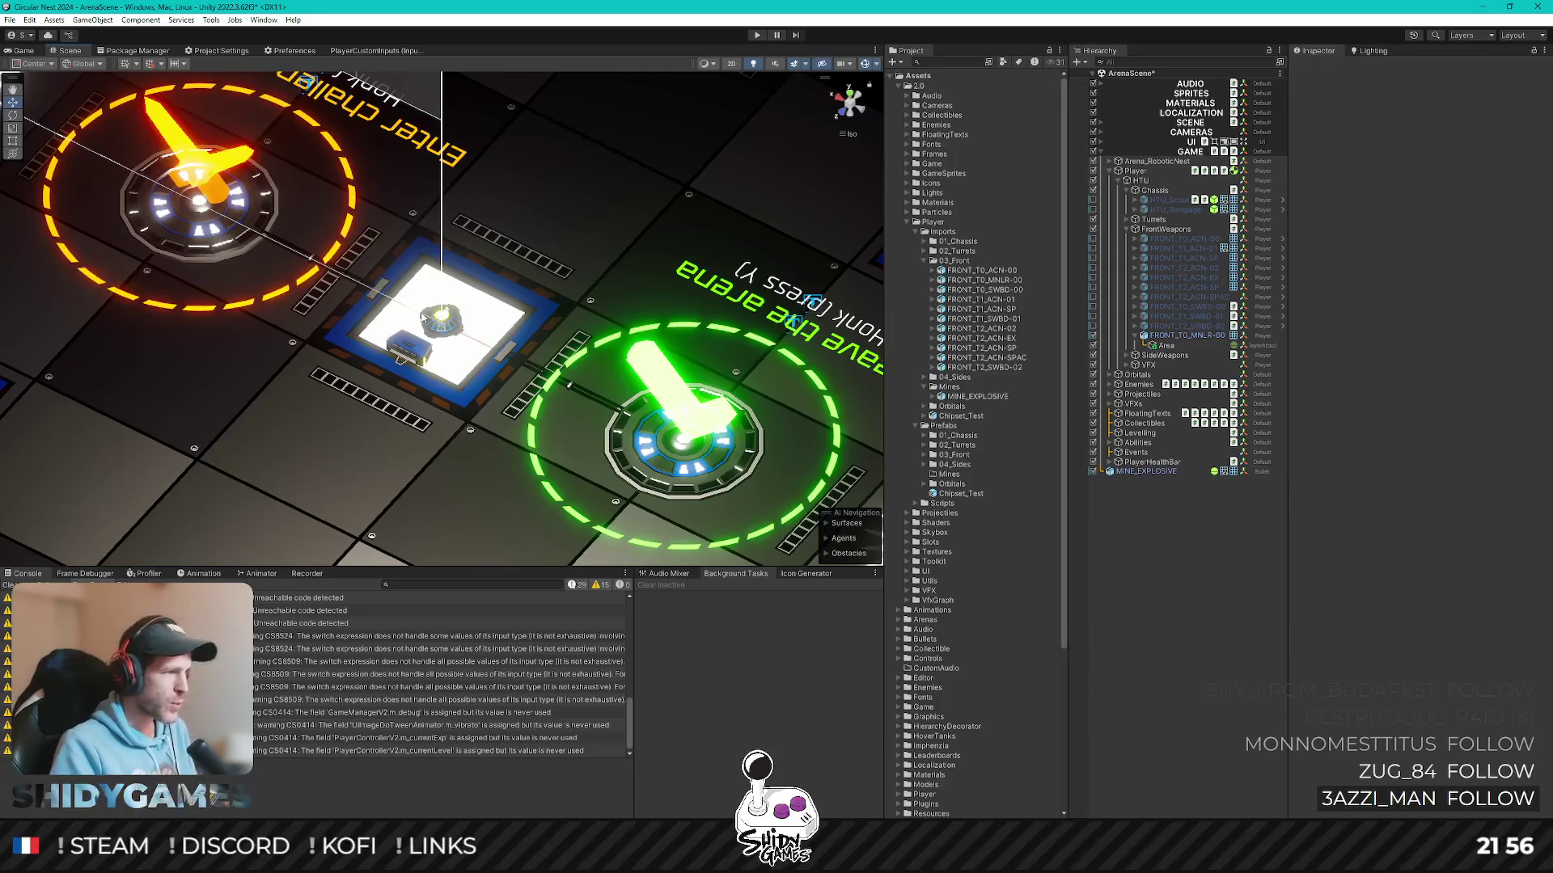
pyautogui.click(1138, 471)
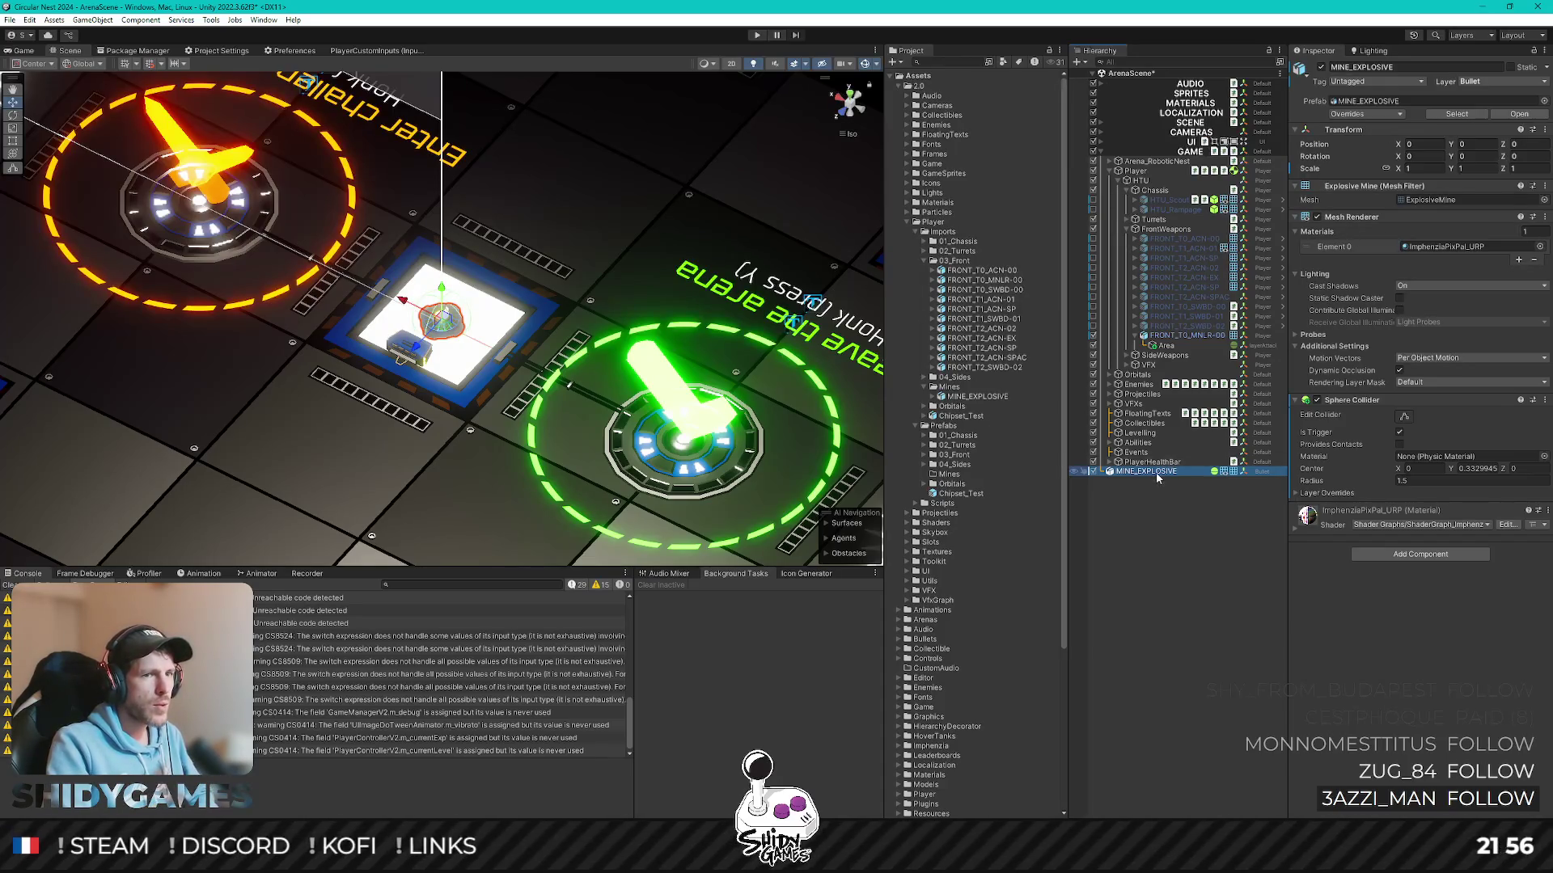
pyautogui.moveTo(1158, 477); pyautogui.dragTo(972, 475)
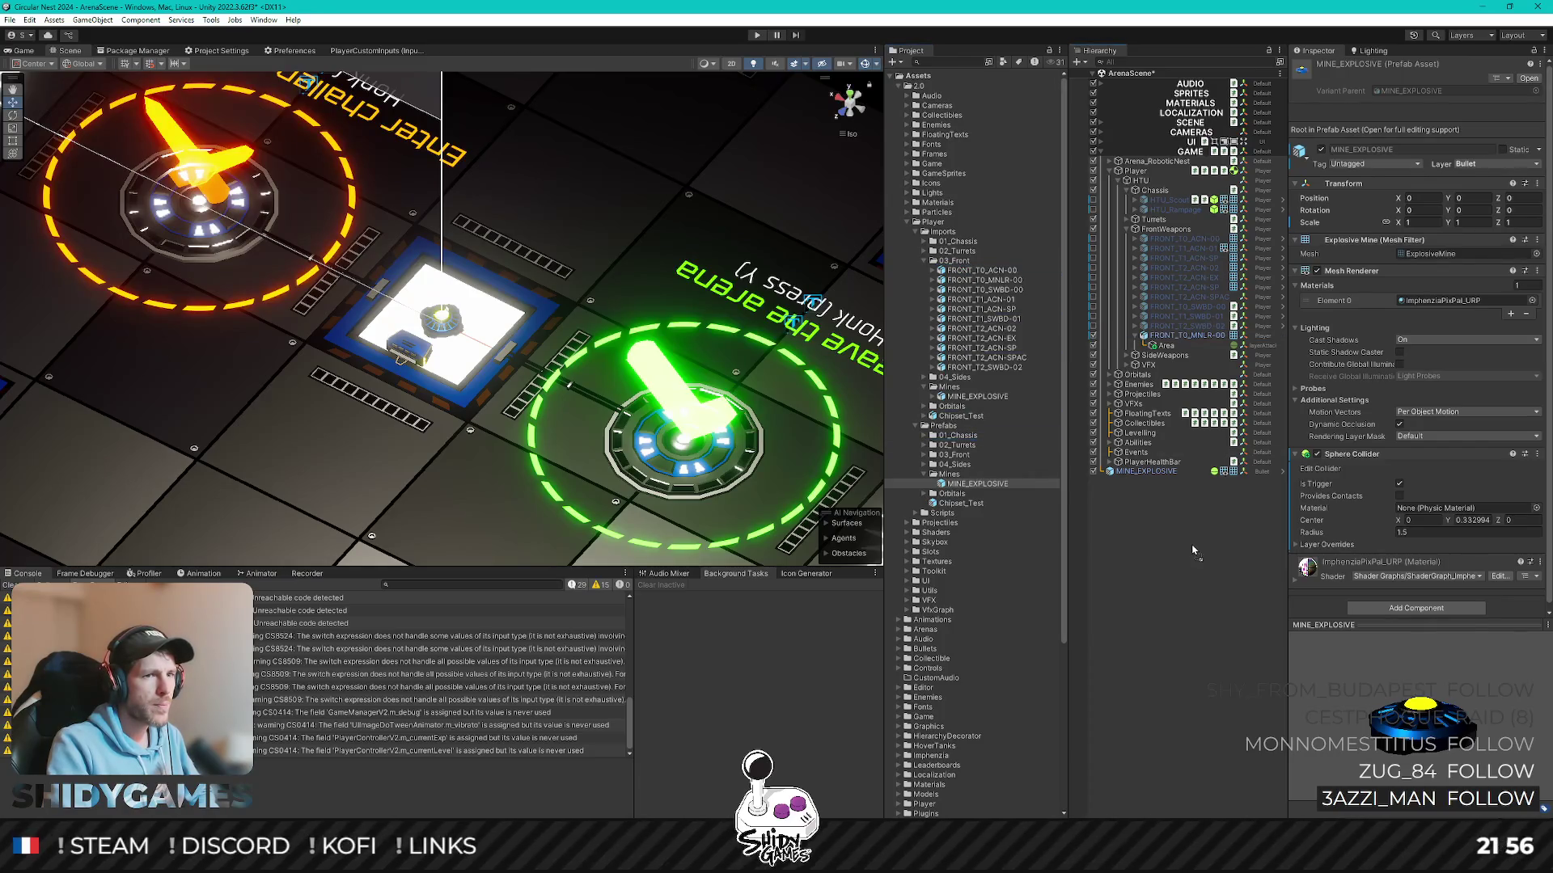
pyautogui.doubleClick(958, 458)
# - Browse the 03_Front and Scripts folders in the Project window
pyautogui.click(1165, 341)
pyautogui.moveTo(1164, 347); pyautogui.dragTo(972, 458)
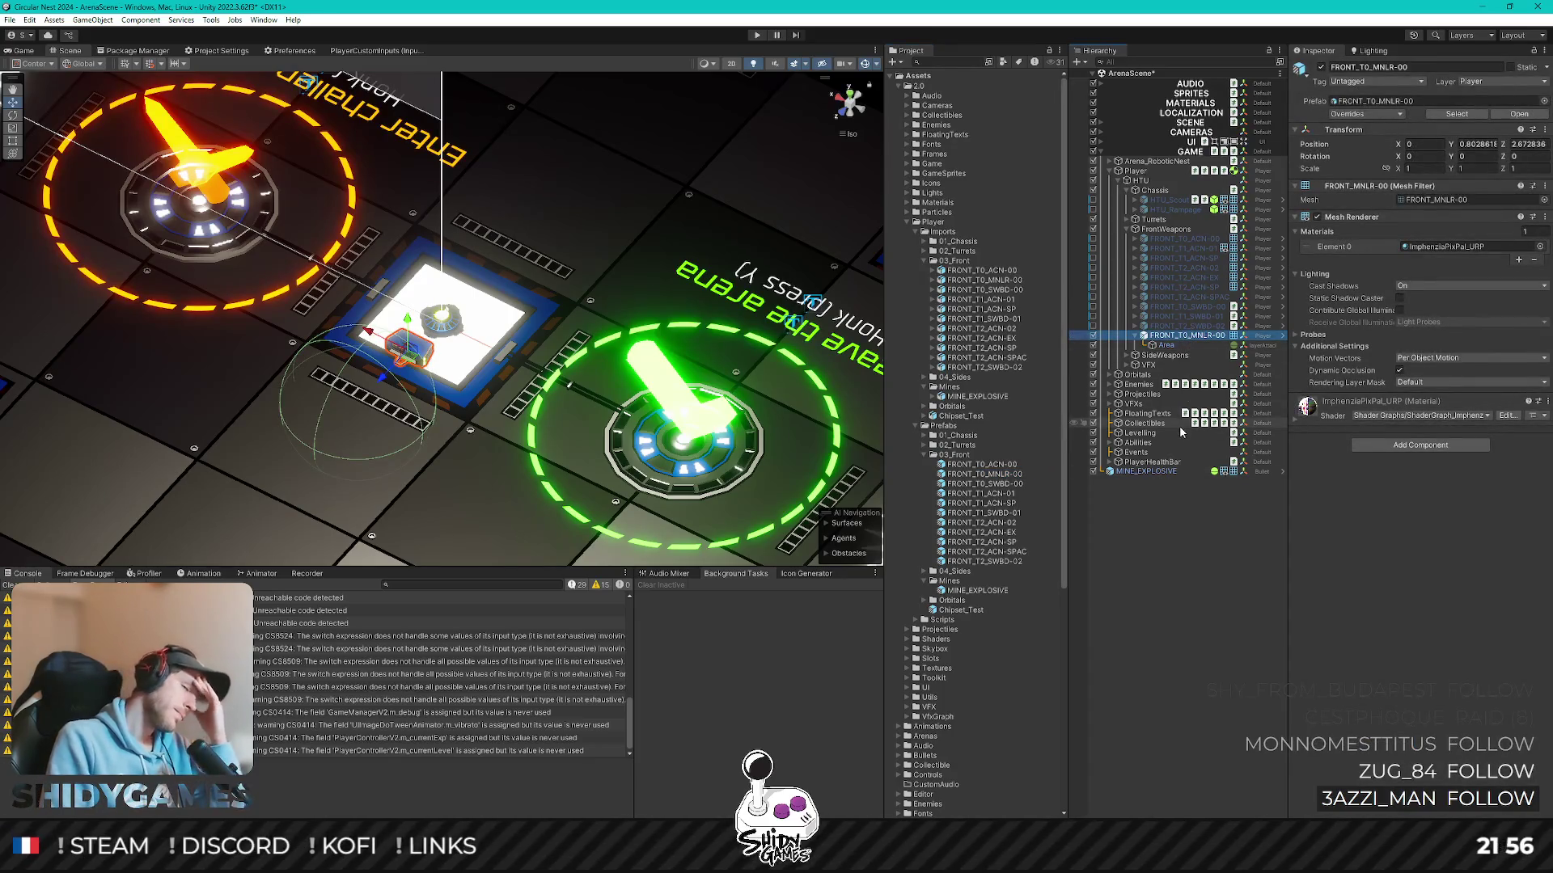
pyautogui.click(932, 621)
pyautogui.doubleClick(929, 621)
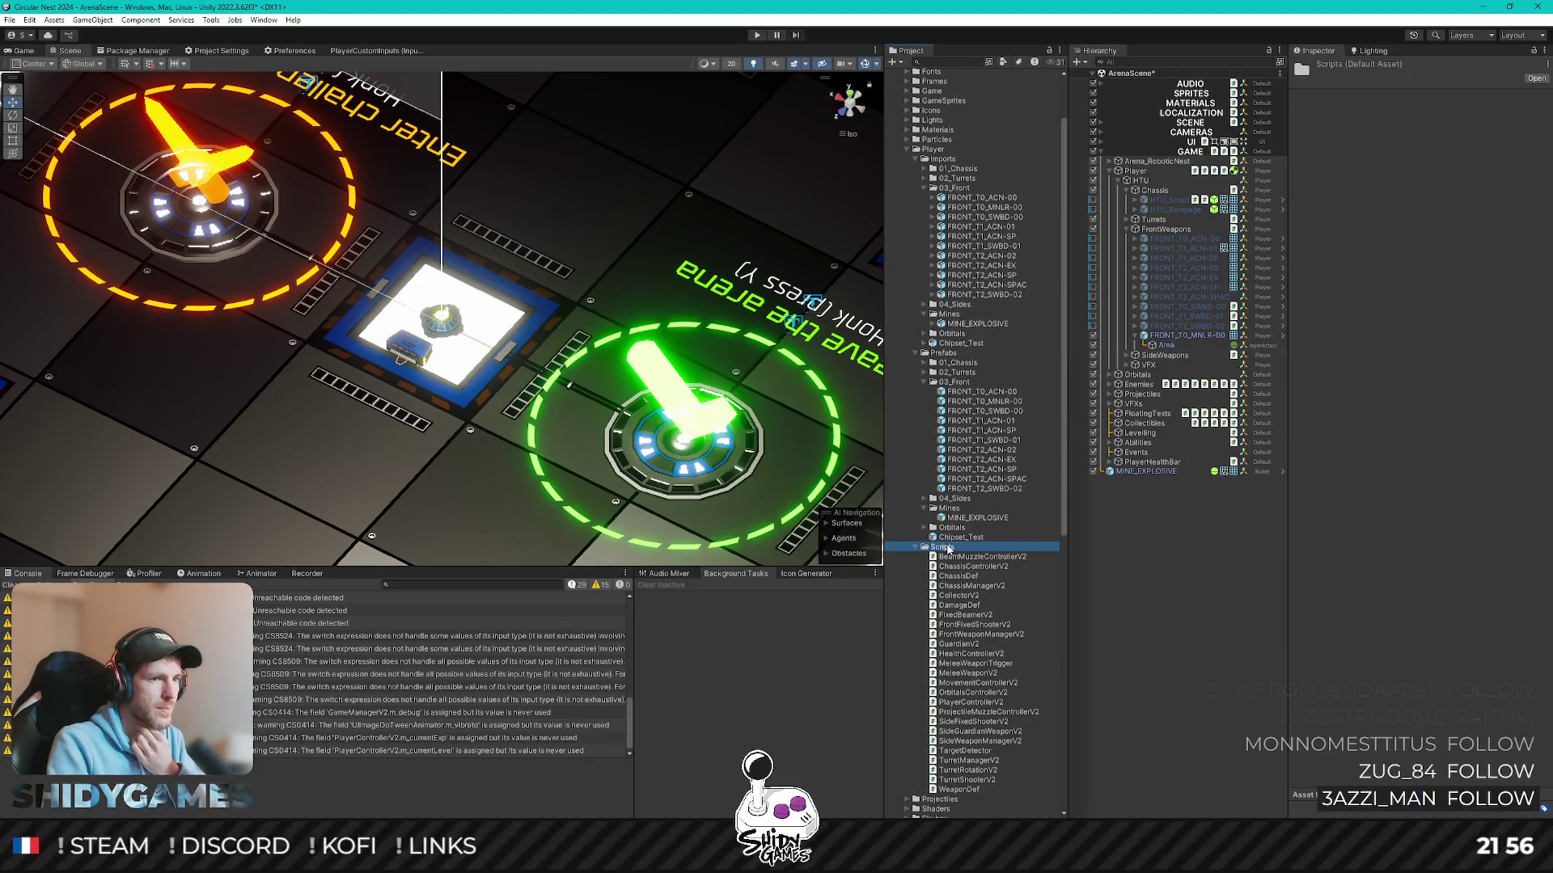
# - Create a new C# script named MineV2 in the Scripts folder and open it in Rider
pyautogui.rightClick(945, 548)
pyautogui.click(1201, 228)
pyautogui.write('MineV2')
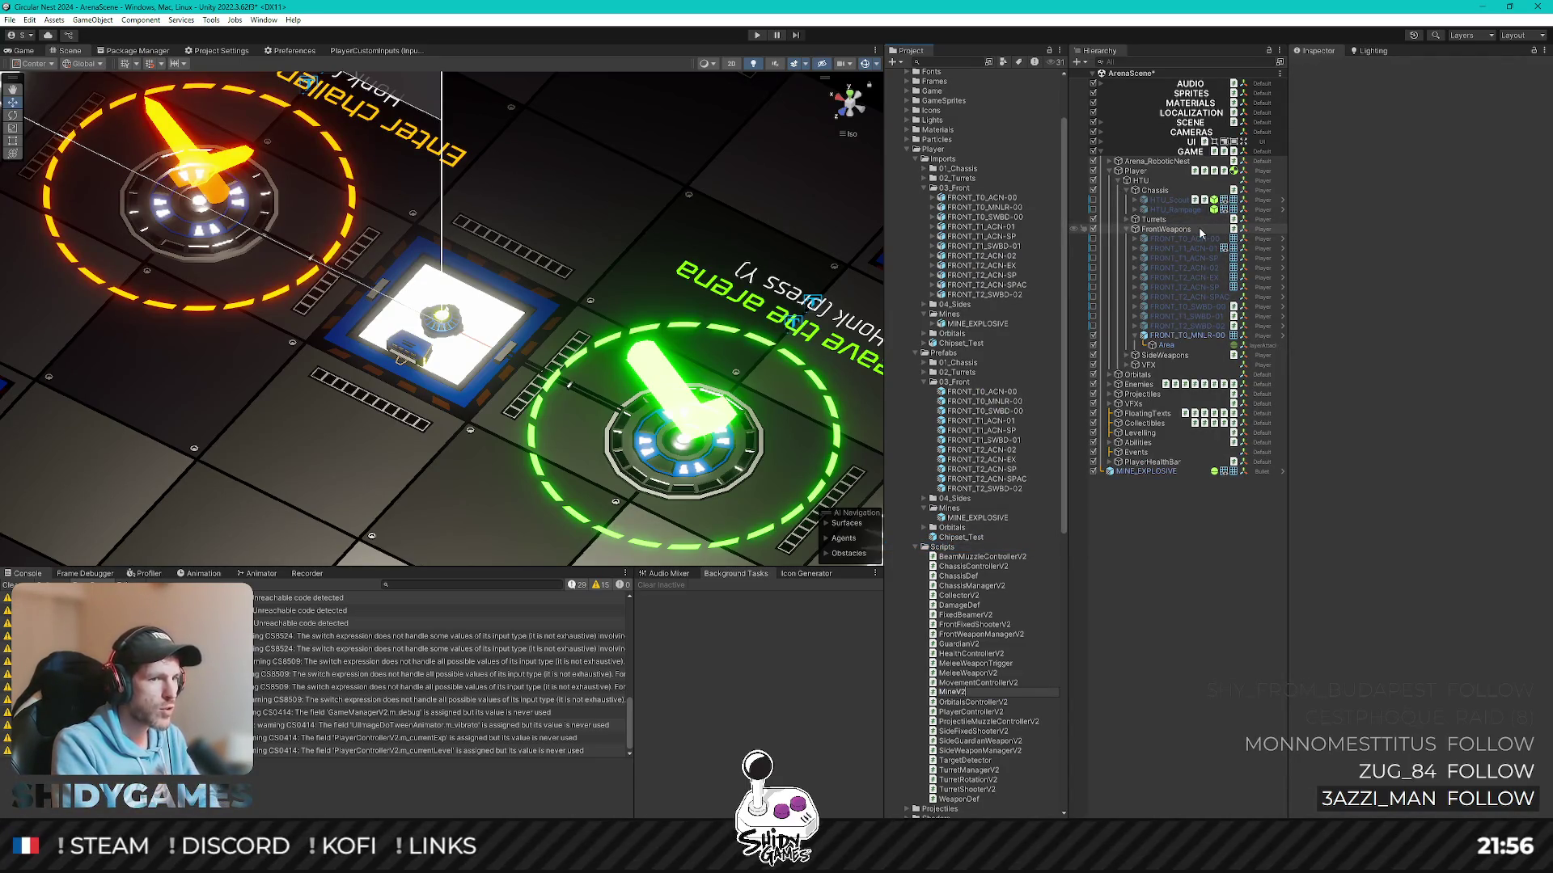
pyautogui.press('Return')
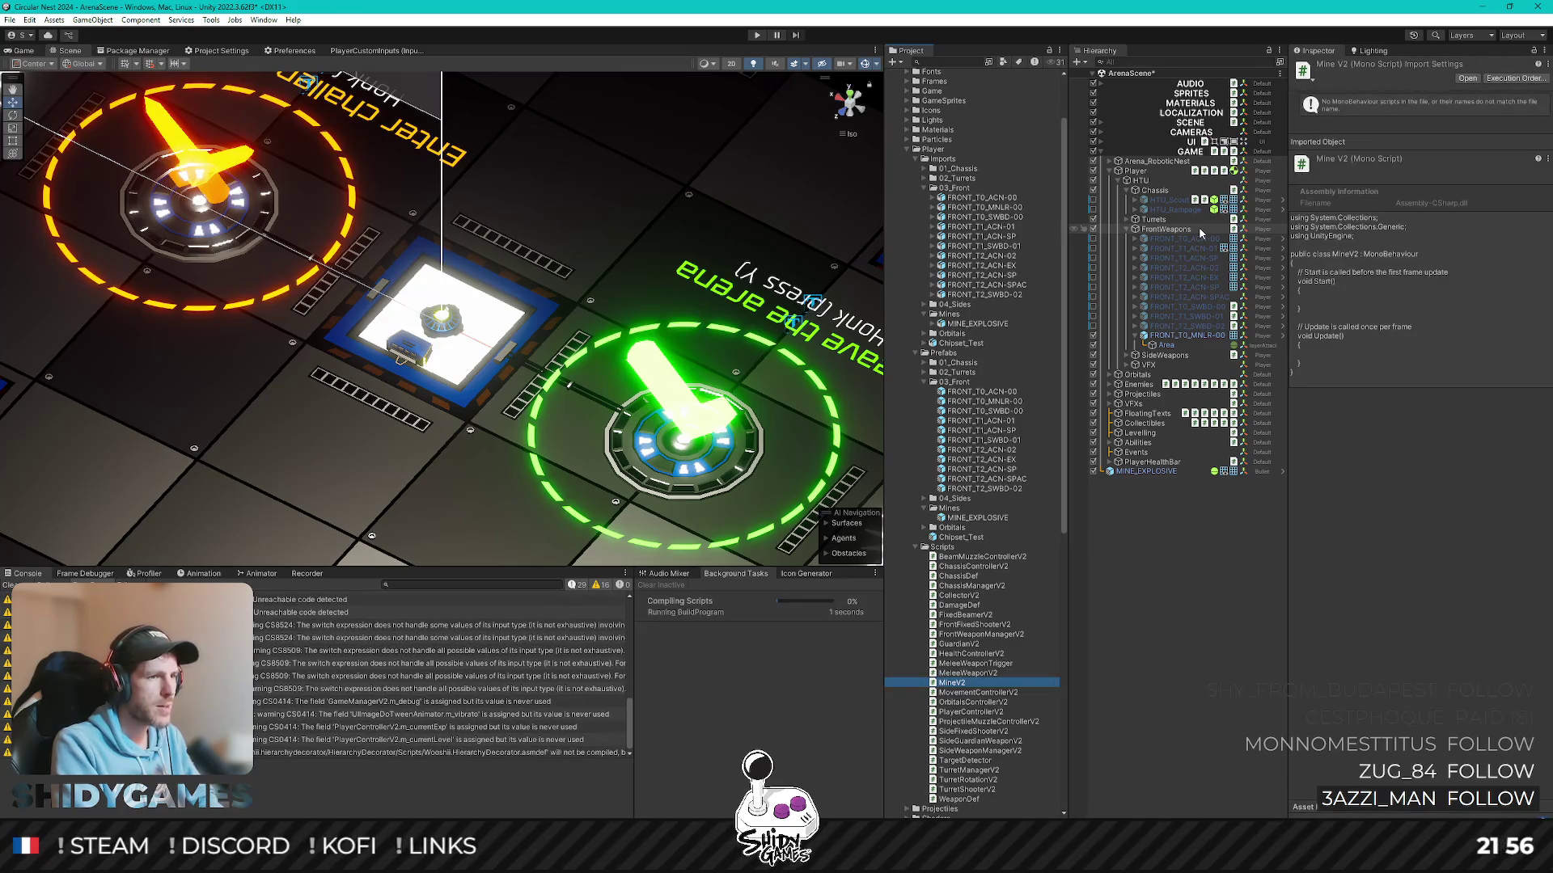
pyautogui.press('Return')
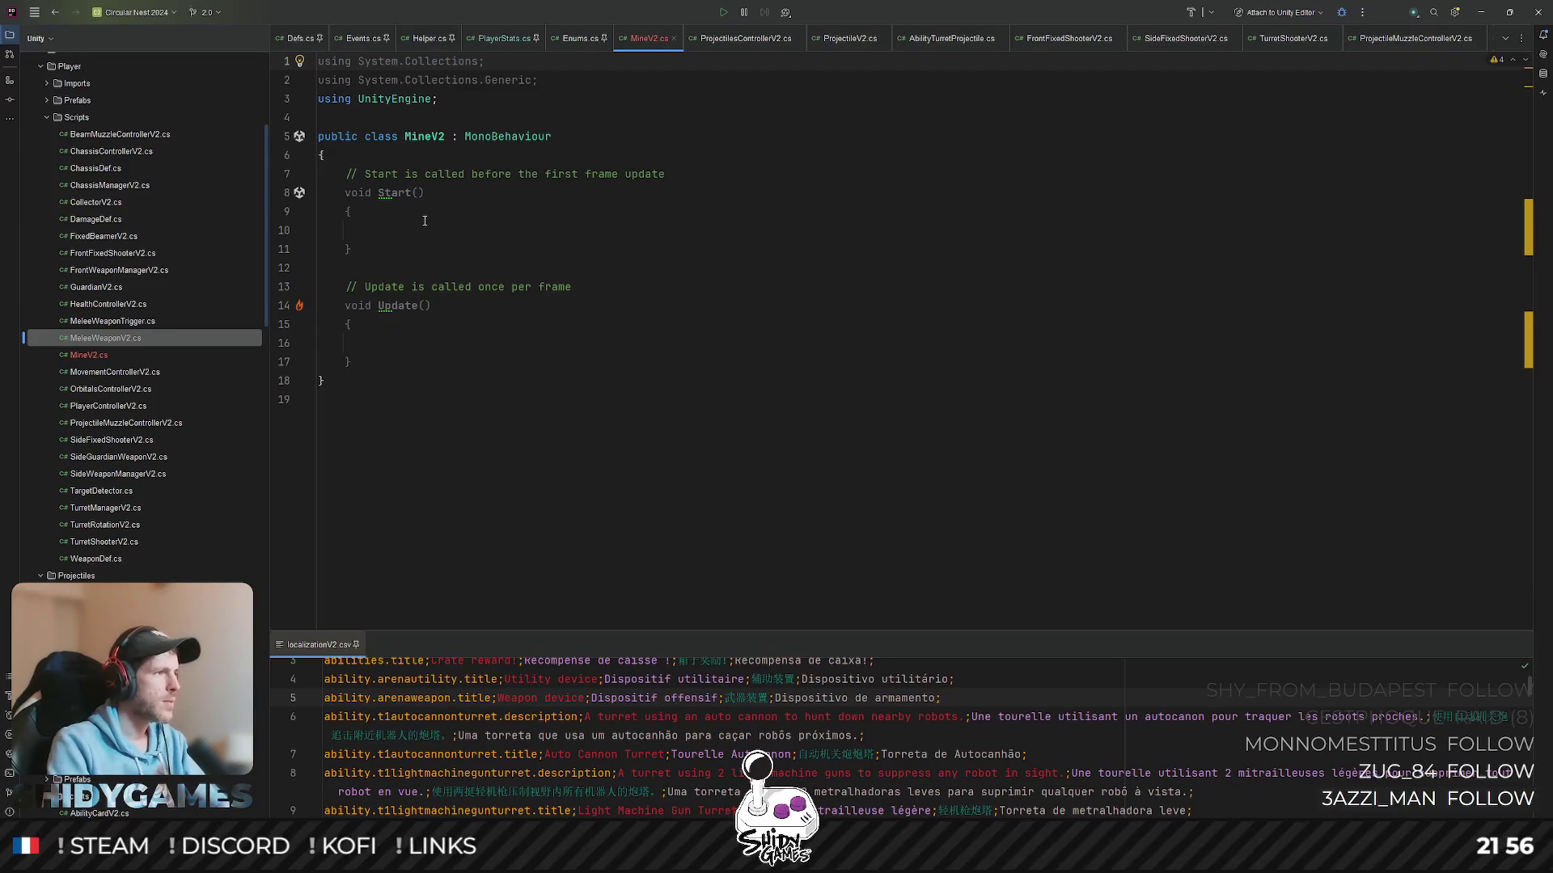
# - Strip MineV2 to an empty class, removing unused usings and the Start/Update methods
pyautogui.hotkey('shift', 'Down')
pyautogui.hotkey('shift', 'Down')
pyautogui.press('Delete')
pyautogui.click(360, 318)
pyautogui.keyDown('shift'); pyautogui.click(273, 134); pyautogui.keyUp('shift')
pyautogui.press('Delete')
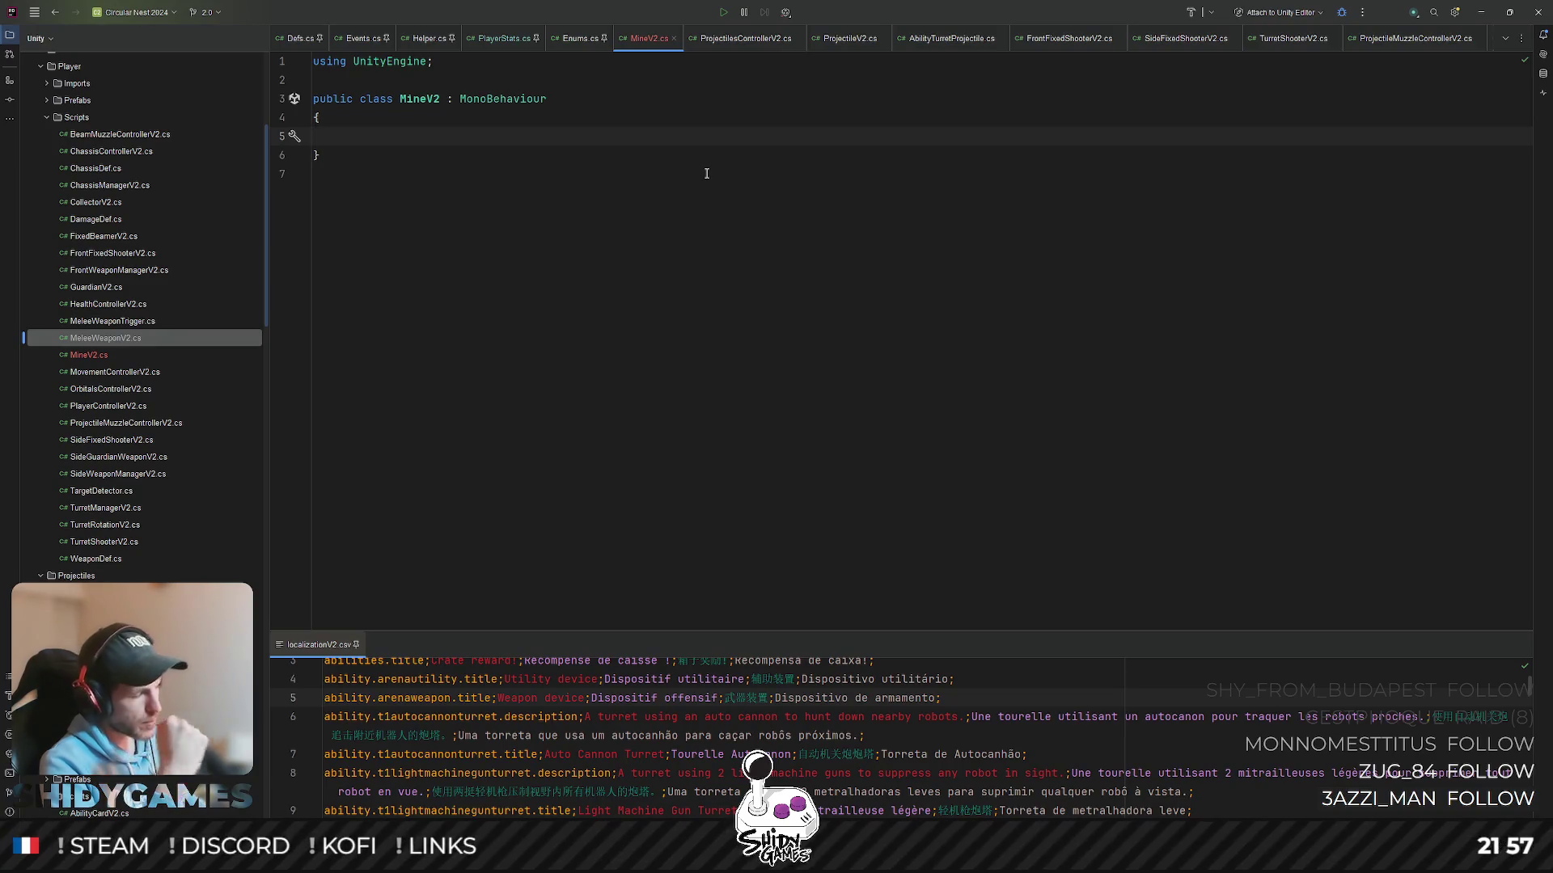
# - Open GuardianV2.cs via Search Everywhere for reference
pyautogui.click(698, 174)
pyautogui.hotkey('ctrl', 't')
pyautogui.write('guardian')
pyautogui.press('Return')
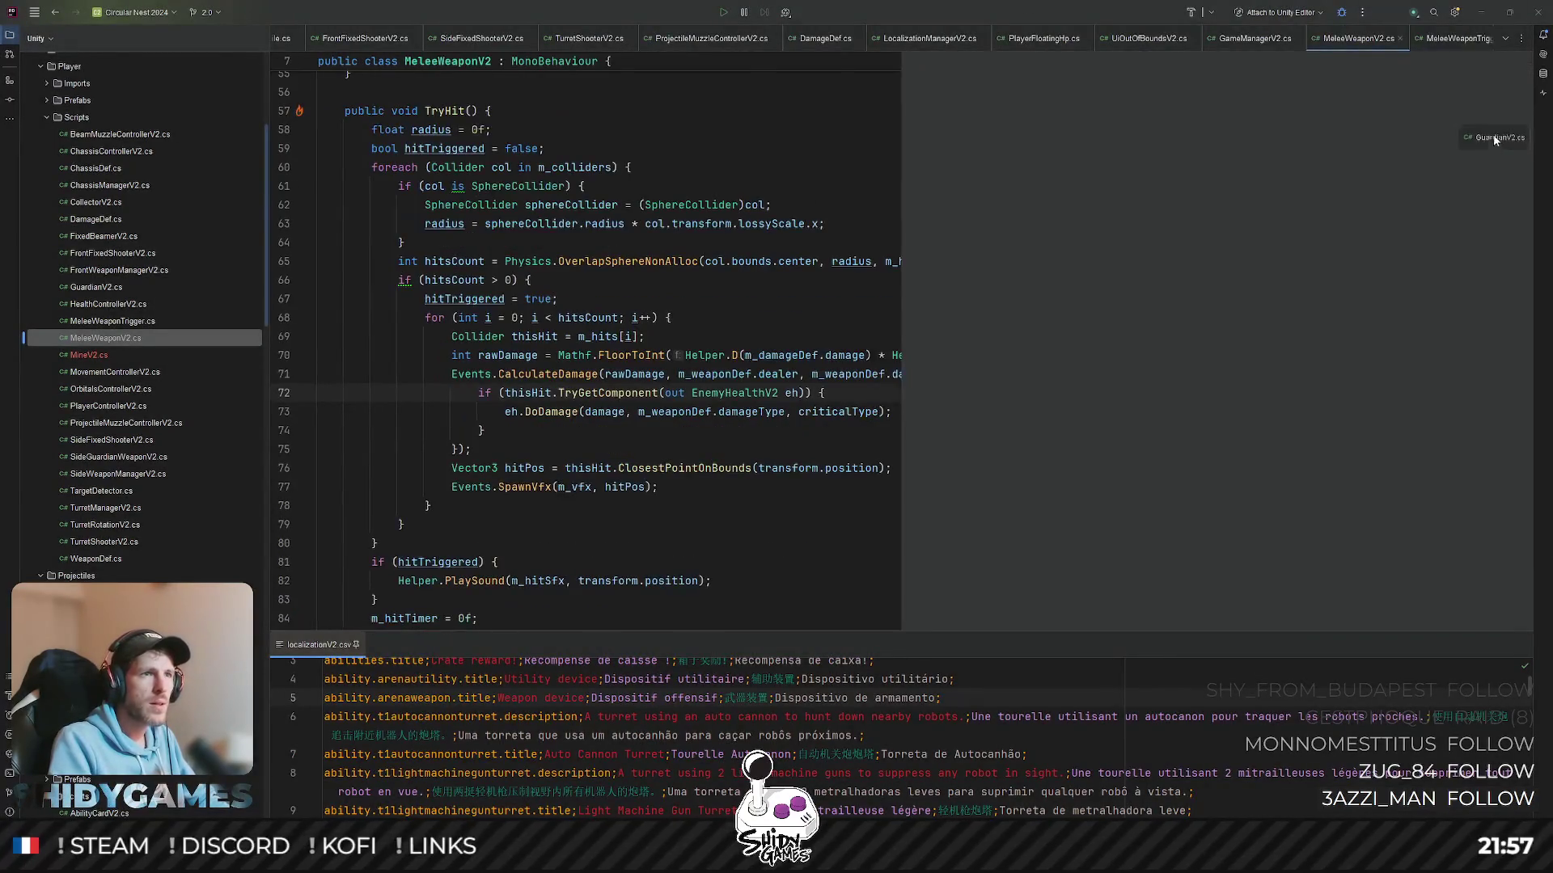
pyautogui.moveTo(1475, 117); pyautogui.dragTo(1493, 135)
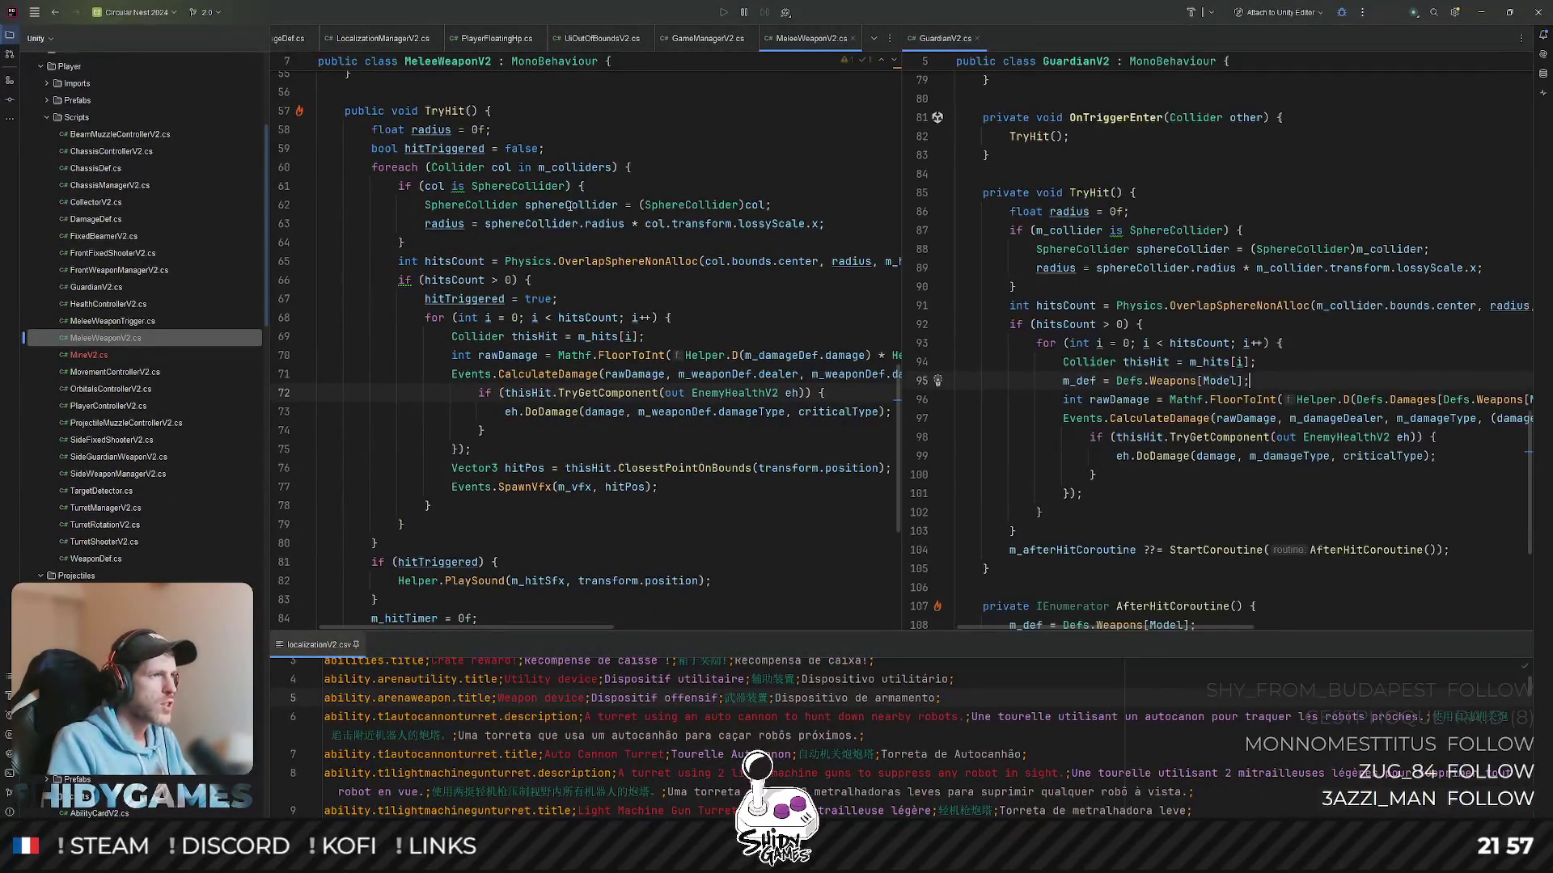
pyautogui.click(1217, 288)
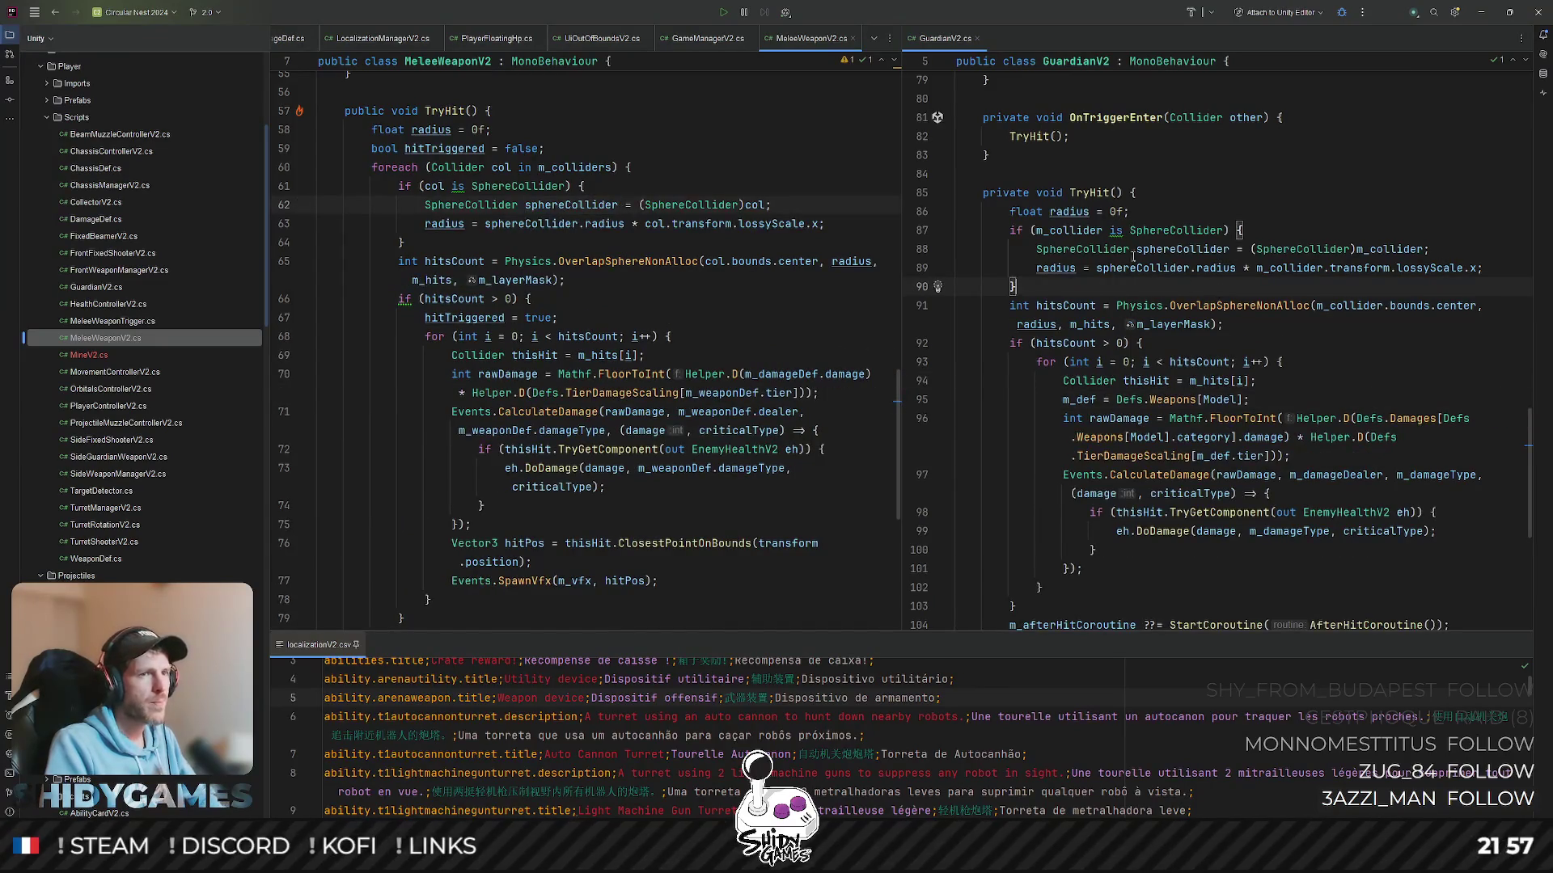
pyautogui.click(728, 129)
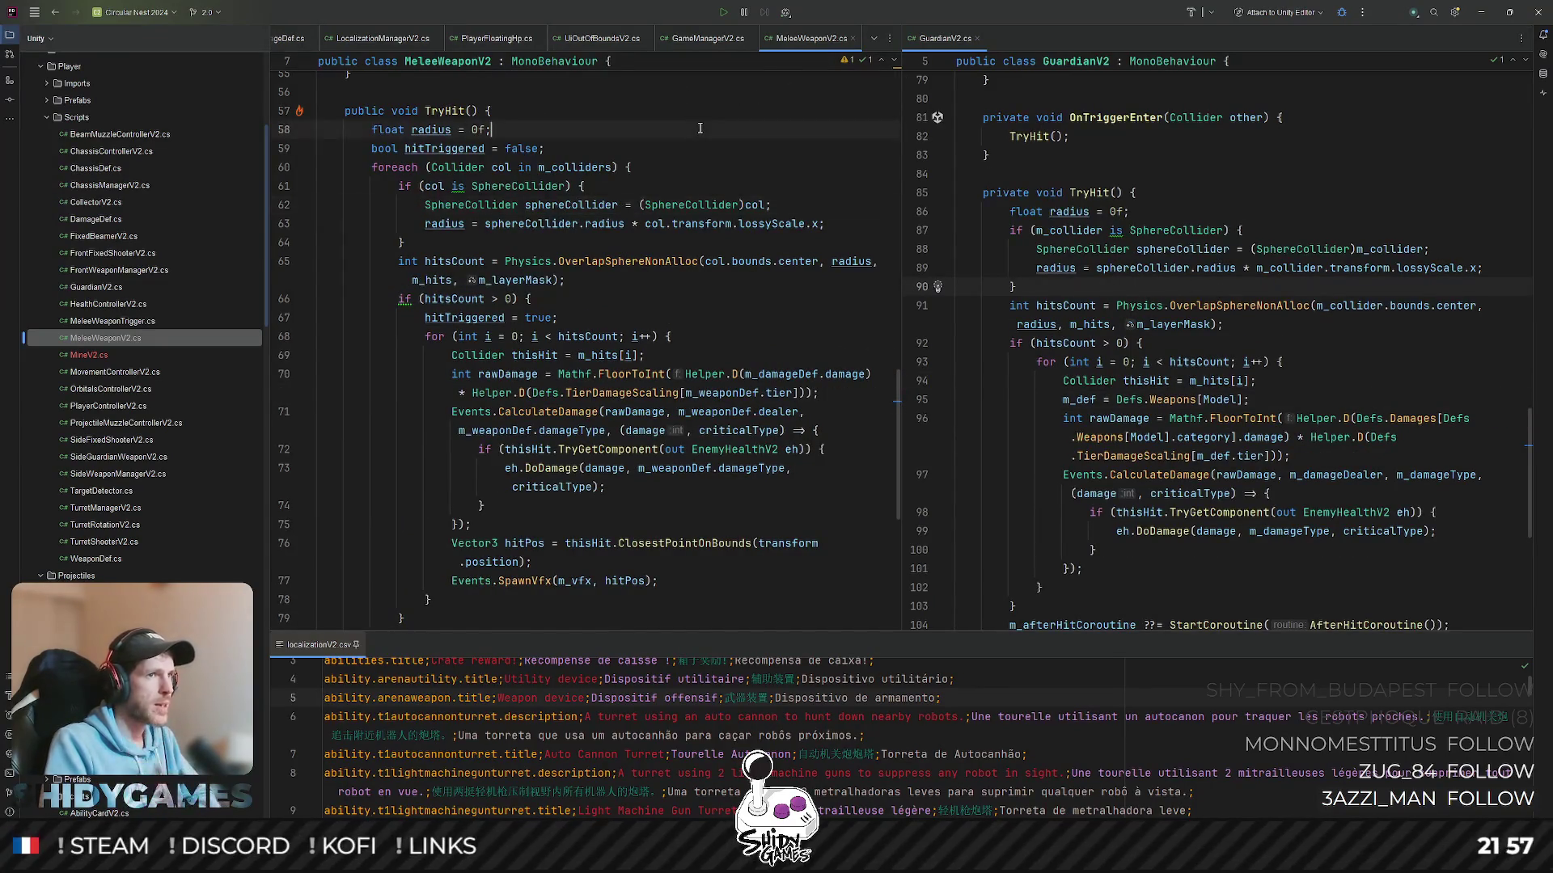
pyautogui.click(874, 38)
pyautogui.click(934, 153)
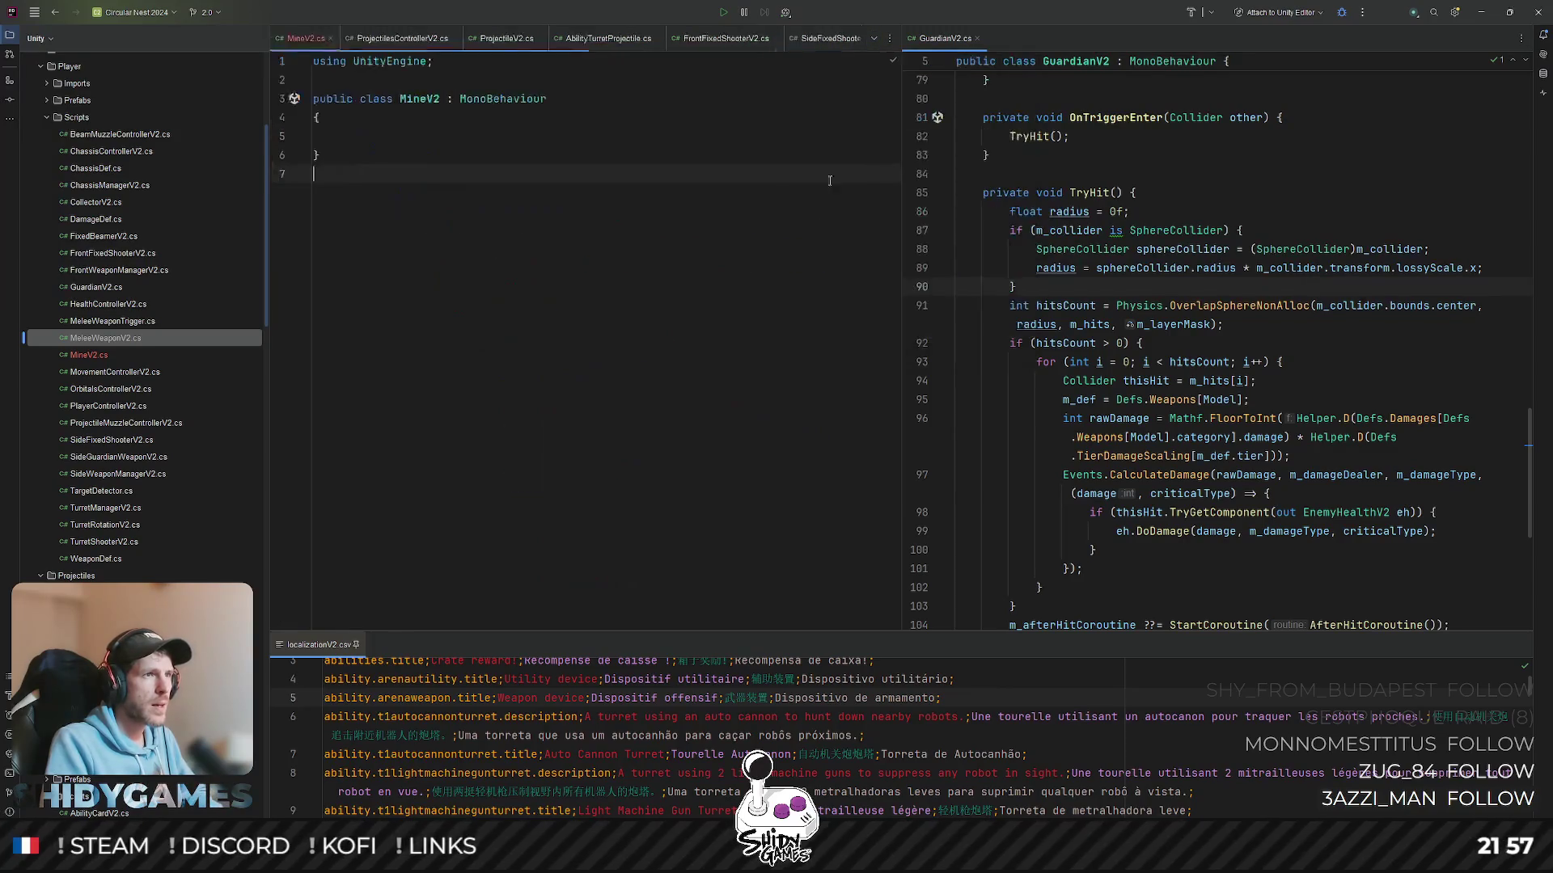
pyautogui.scroll(8, 1182, 272)
pyautogui.scroll(5, 1183, 271)
pyautogui.scroll(5, 1183, 272)
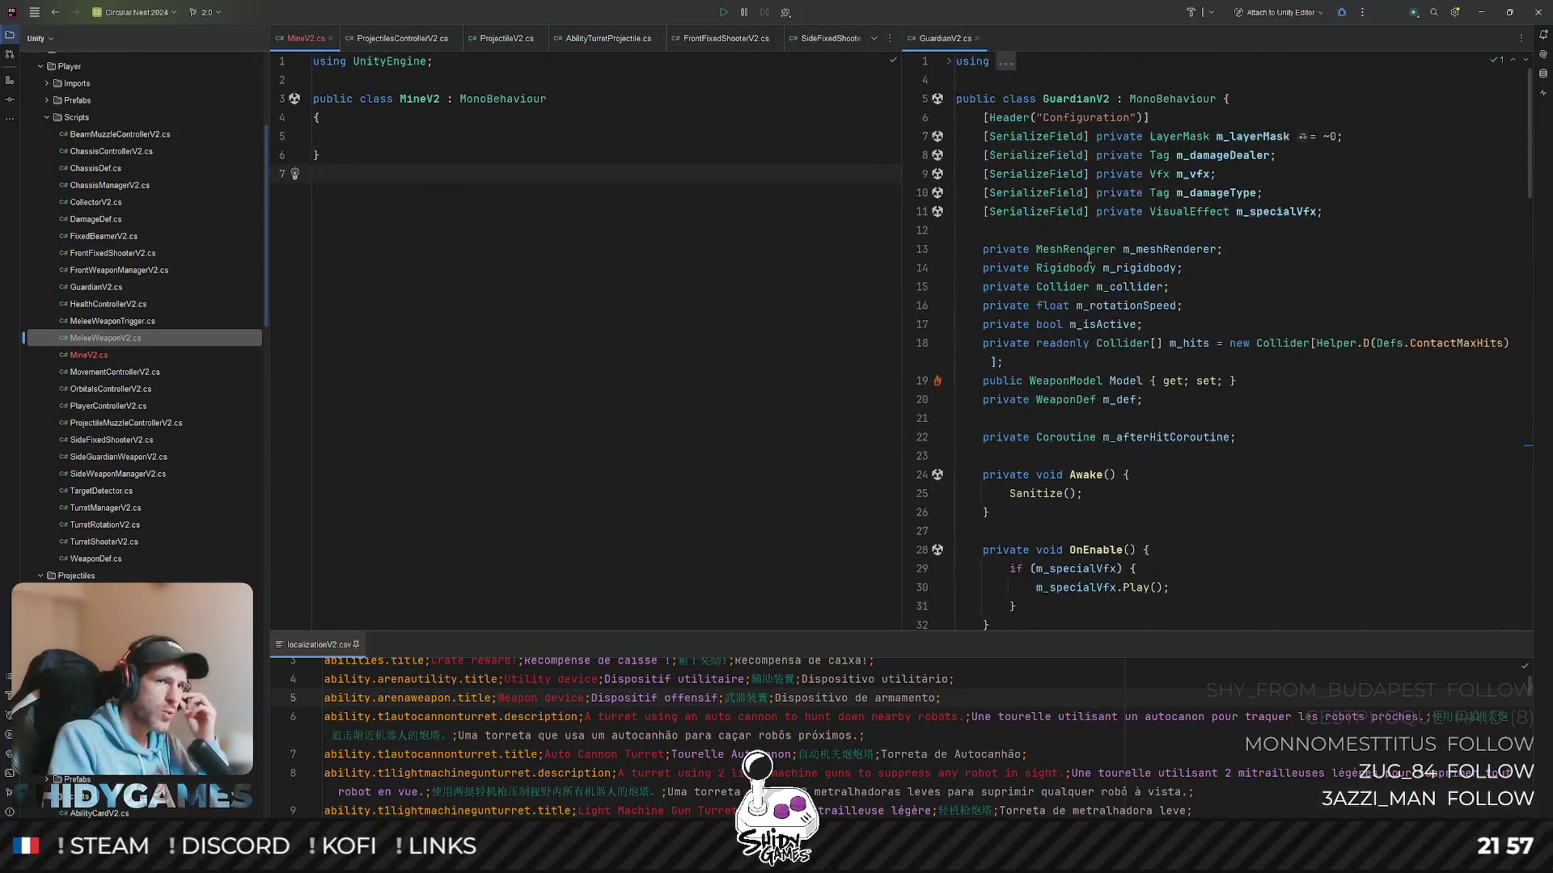
pyautogui.click(1233, 155)
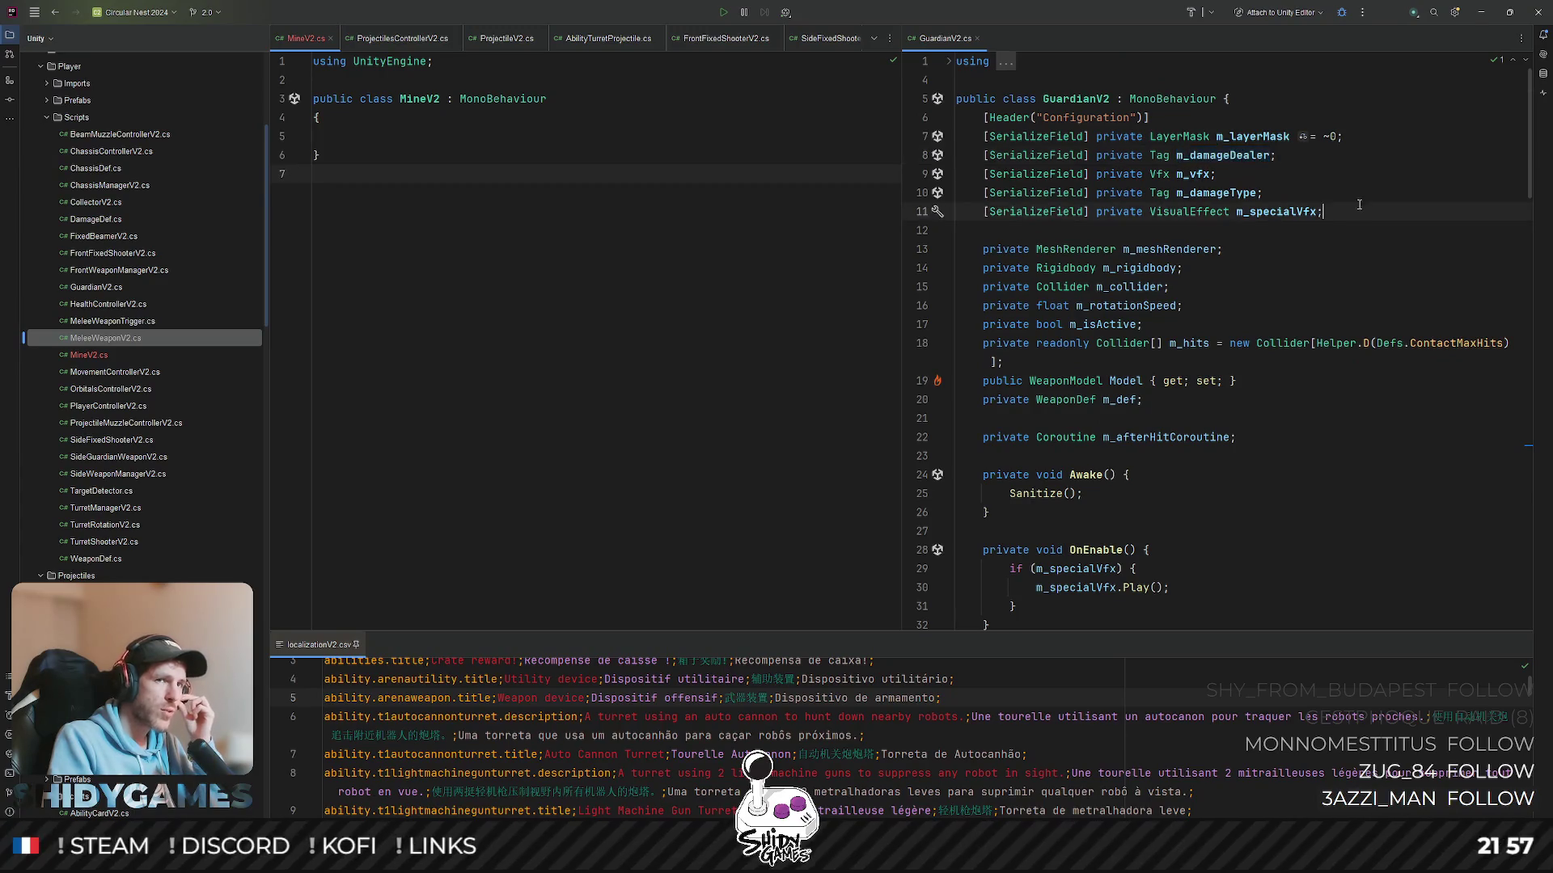
pyautogui.doubleClick(1250, 137)
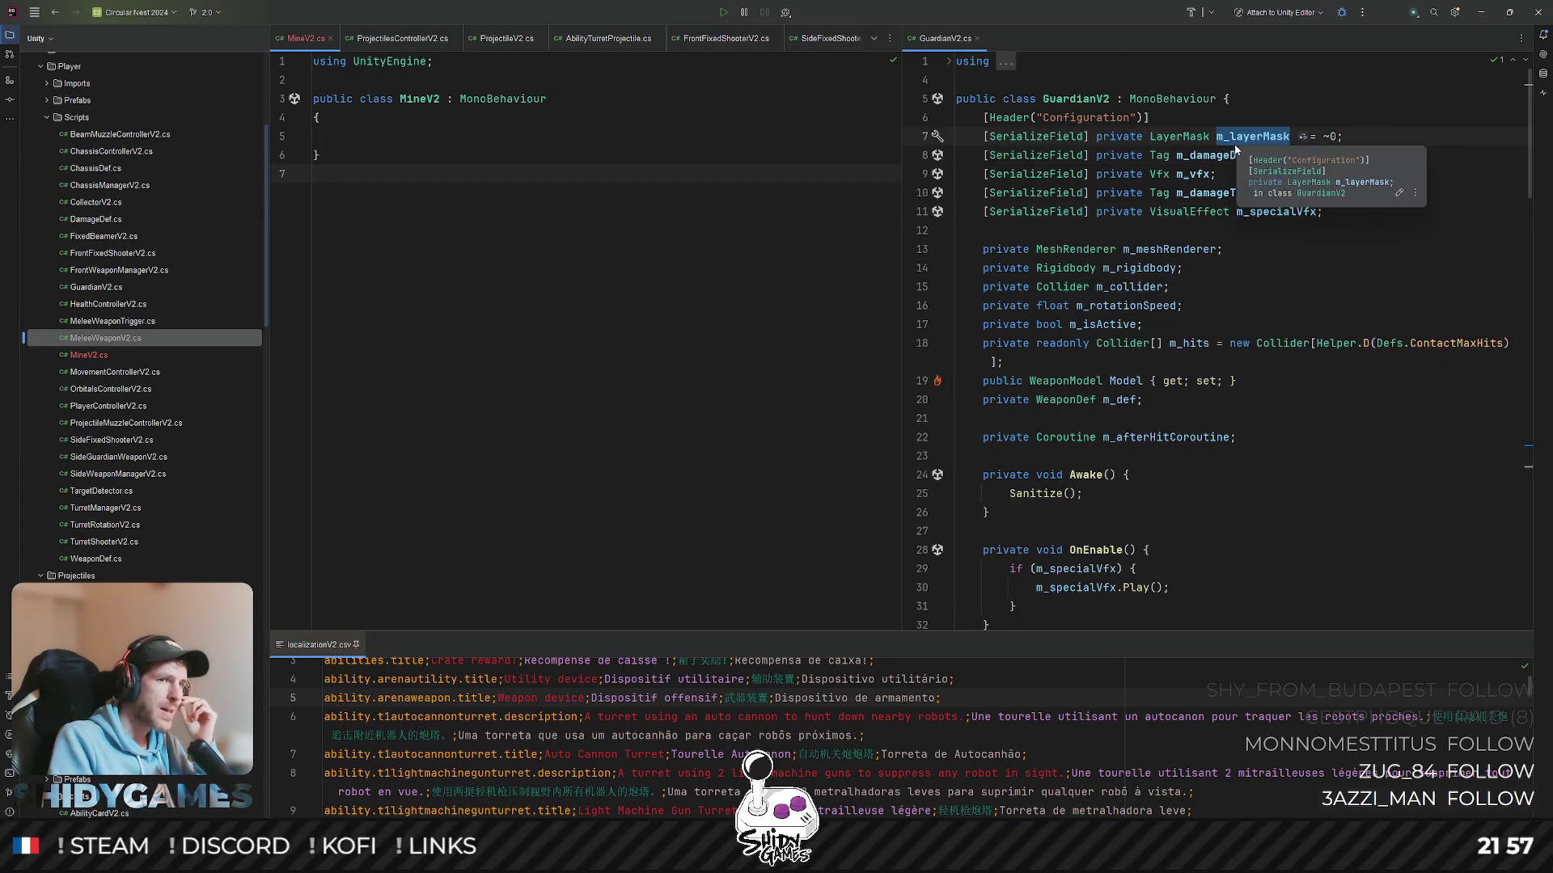
pyautogui.click(1303, 194)
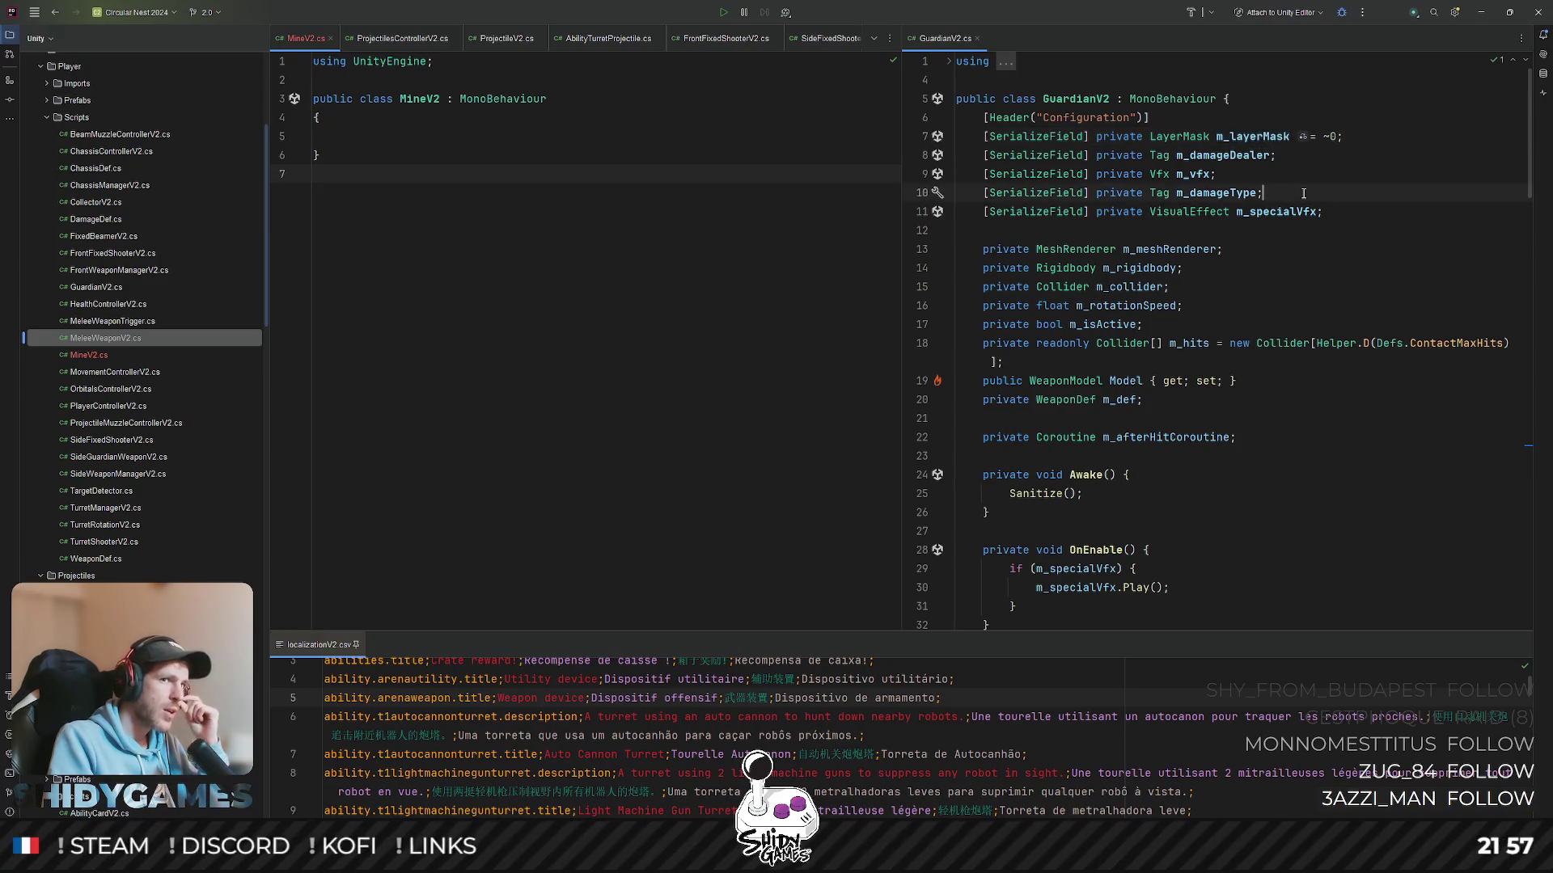
pyautogui.scroll(-5, 1270, 137)
pyautogui.scroll(-8, 1256, 182)
pyautogui.scroll(-2, 1244, 218)
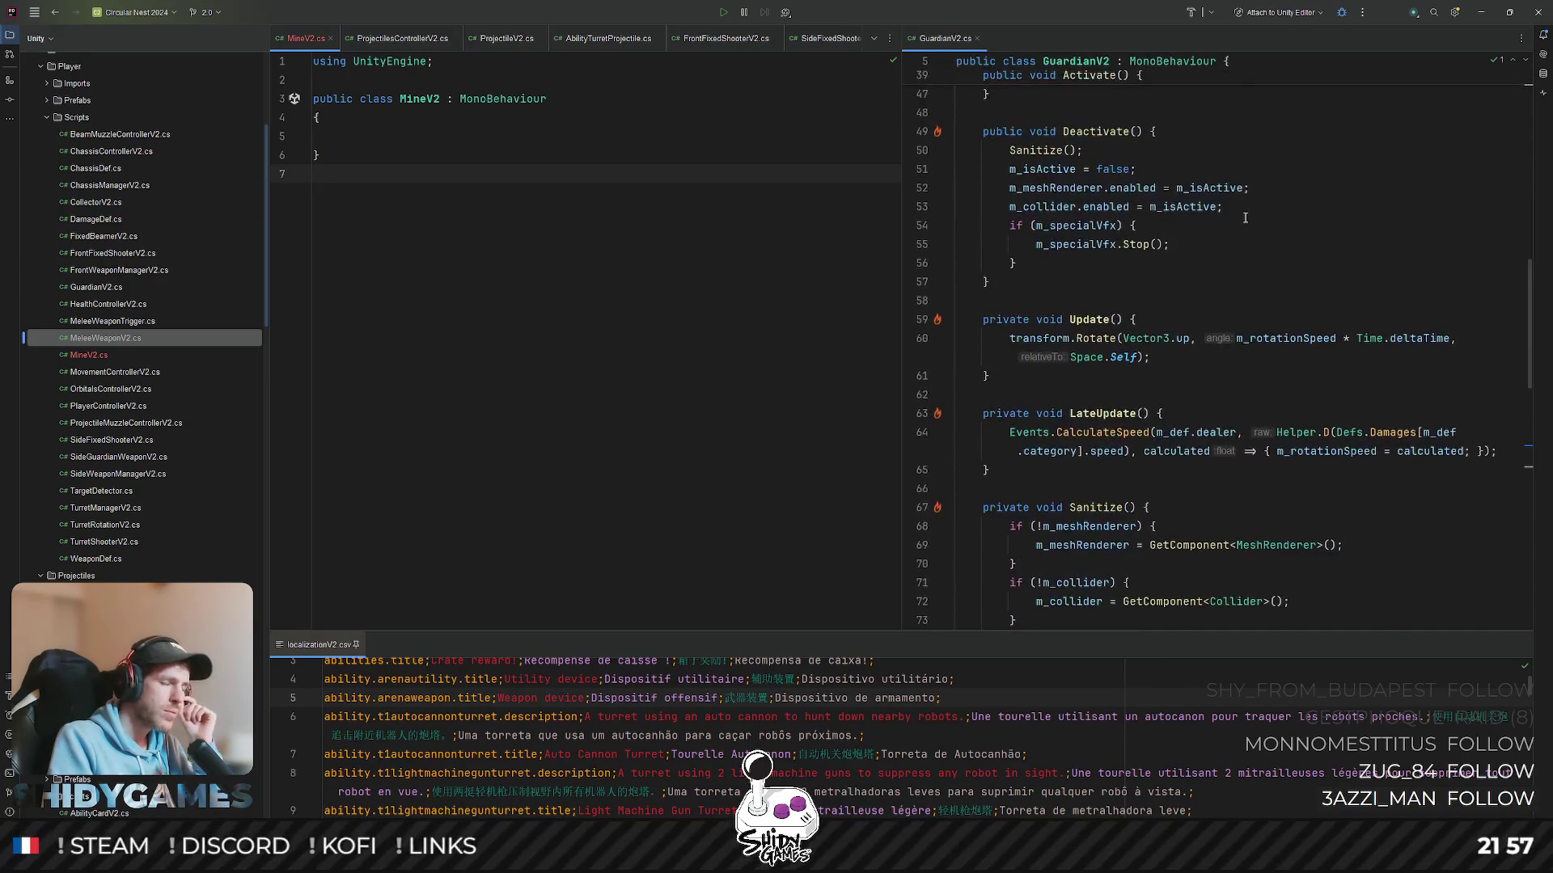
pyautogui.scroll(10, 1246, 217)
pyautogui.scroll(5, 1245, 218)
pyautogui.click(352, 135)
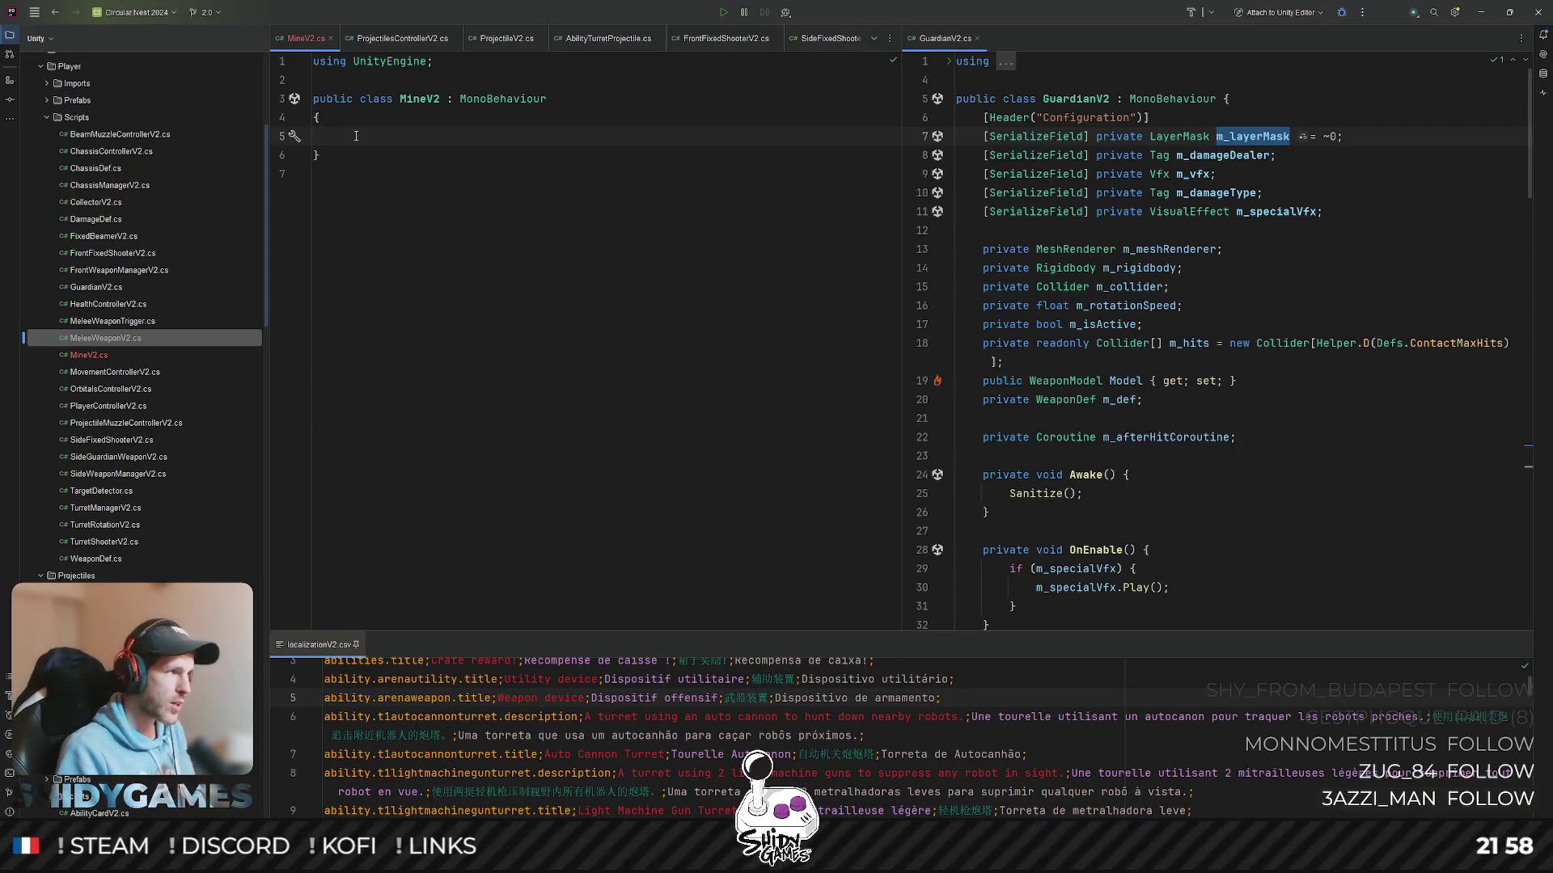
# - Start a [FoldoutGroup("Configuration"), SerializeField] private field in MineV2, importing Odin Inspector
pyautogui.click(448, 246)
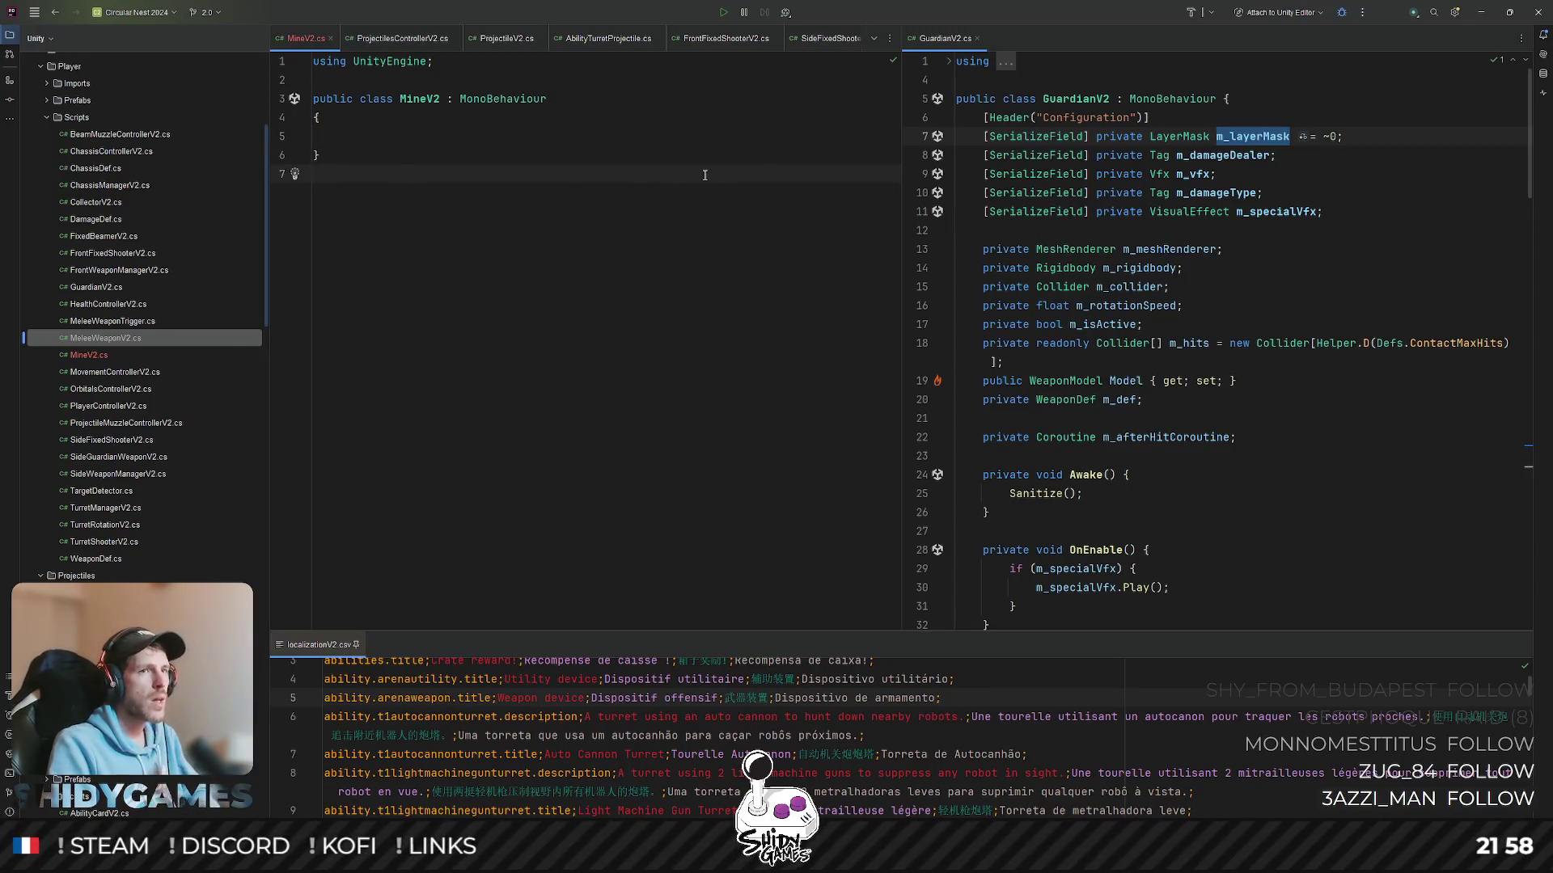
pyautogui.click(401, 134)
pyautogui.write('[Fold')
pyautogui.press('Return')
pyautogui.write('(')
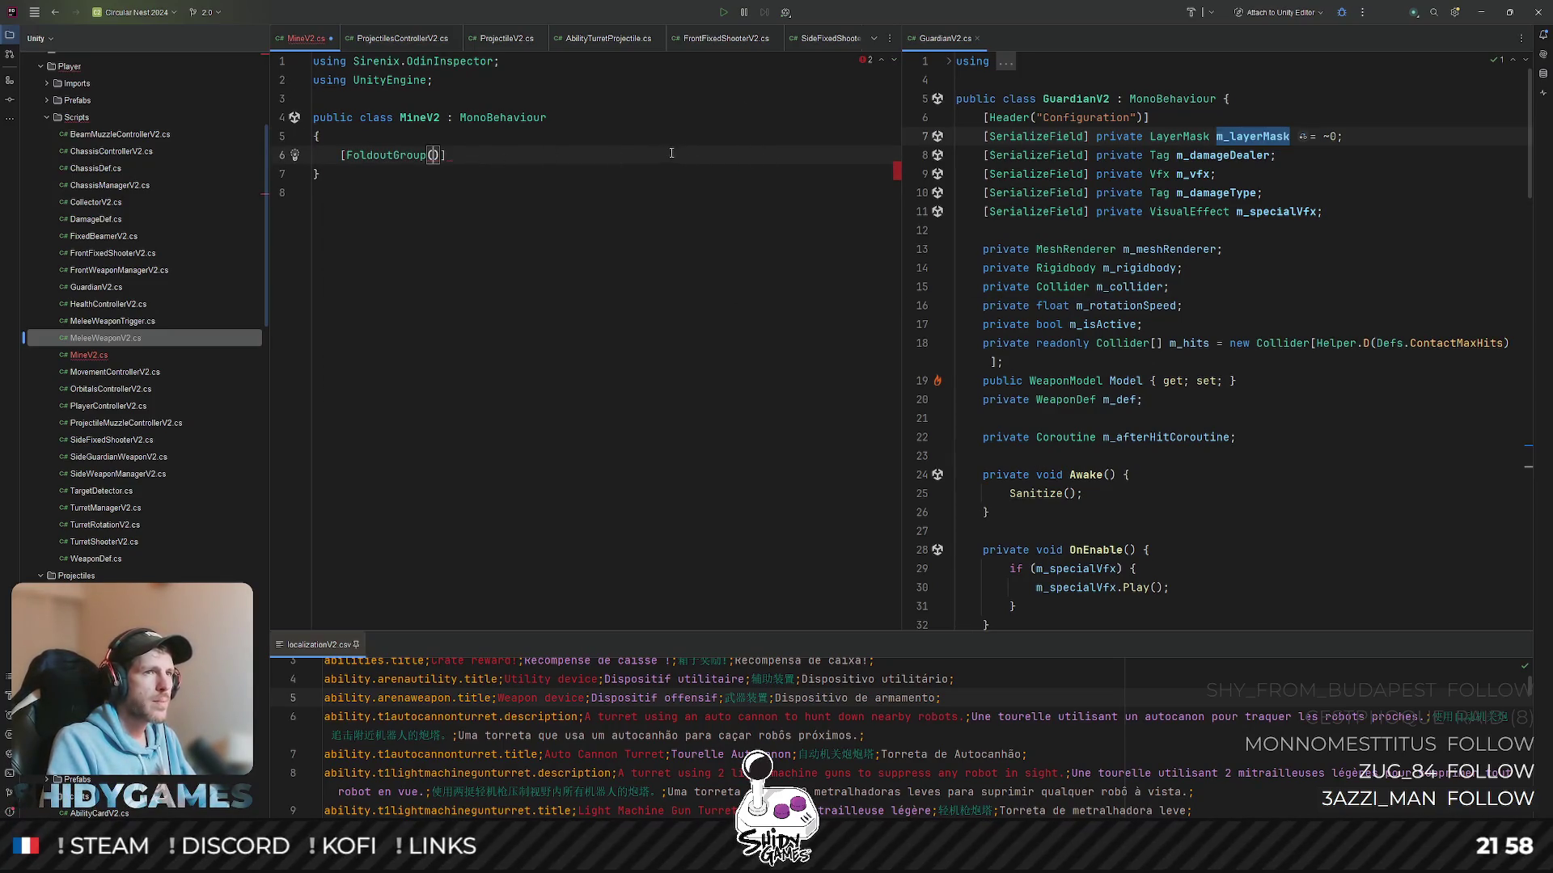
pyautogui.write('"Configuration")')
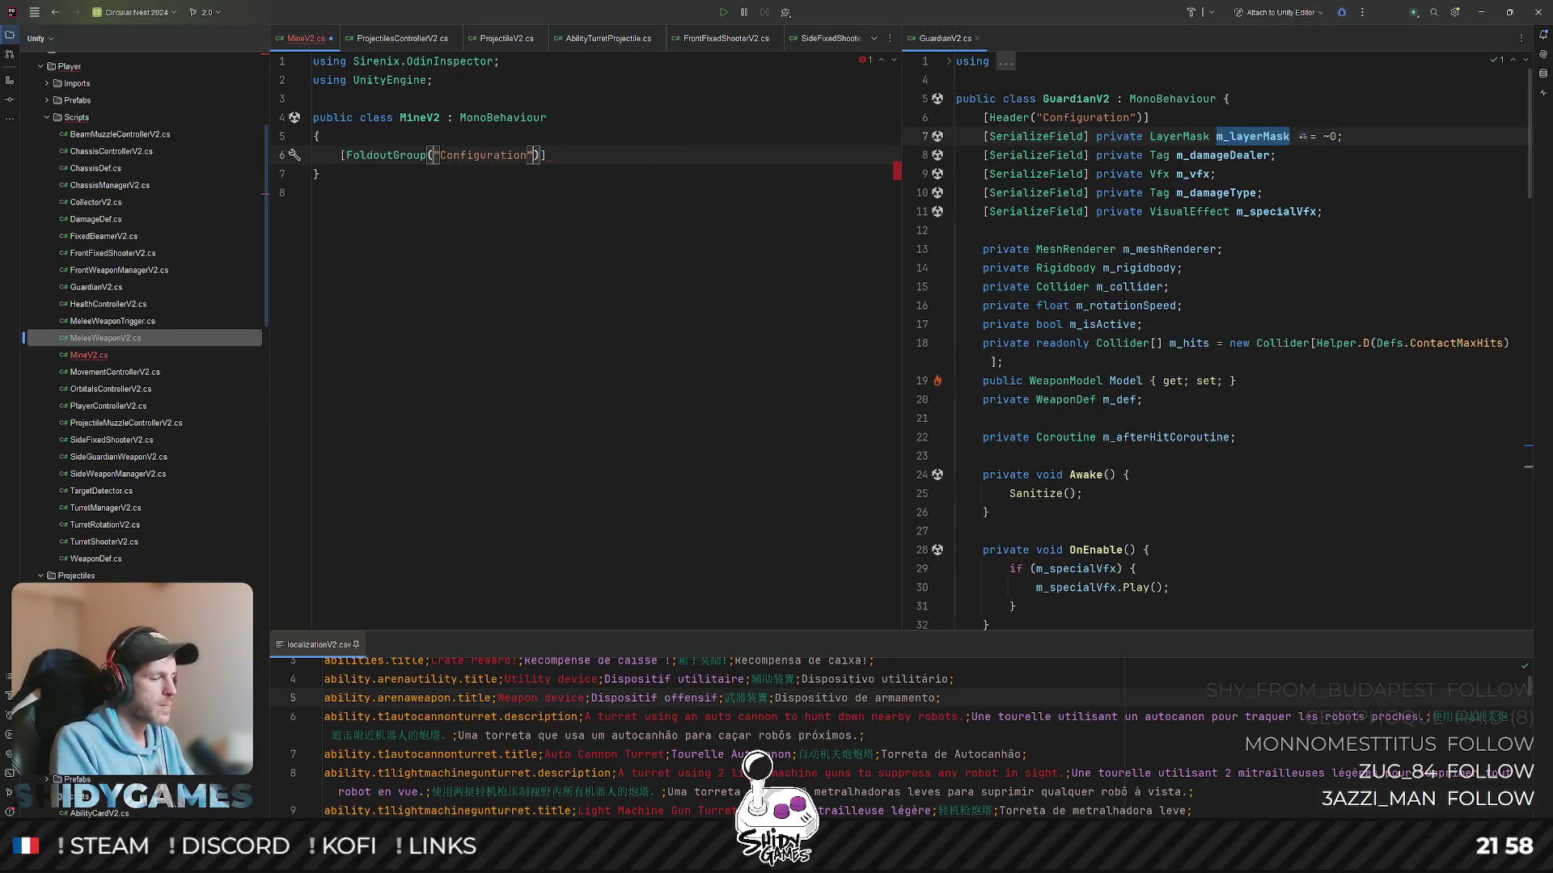
pyautogui.write(', S')
pyautogui.press('Return')
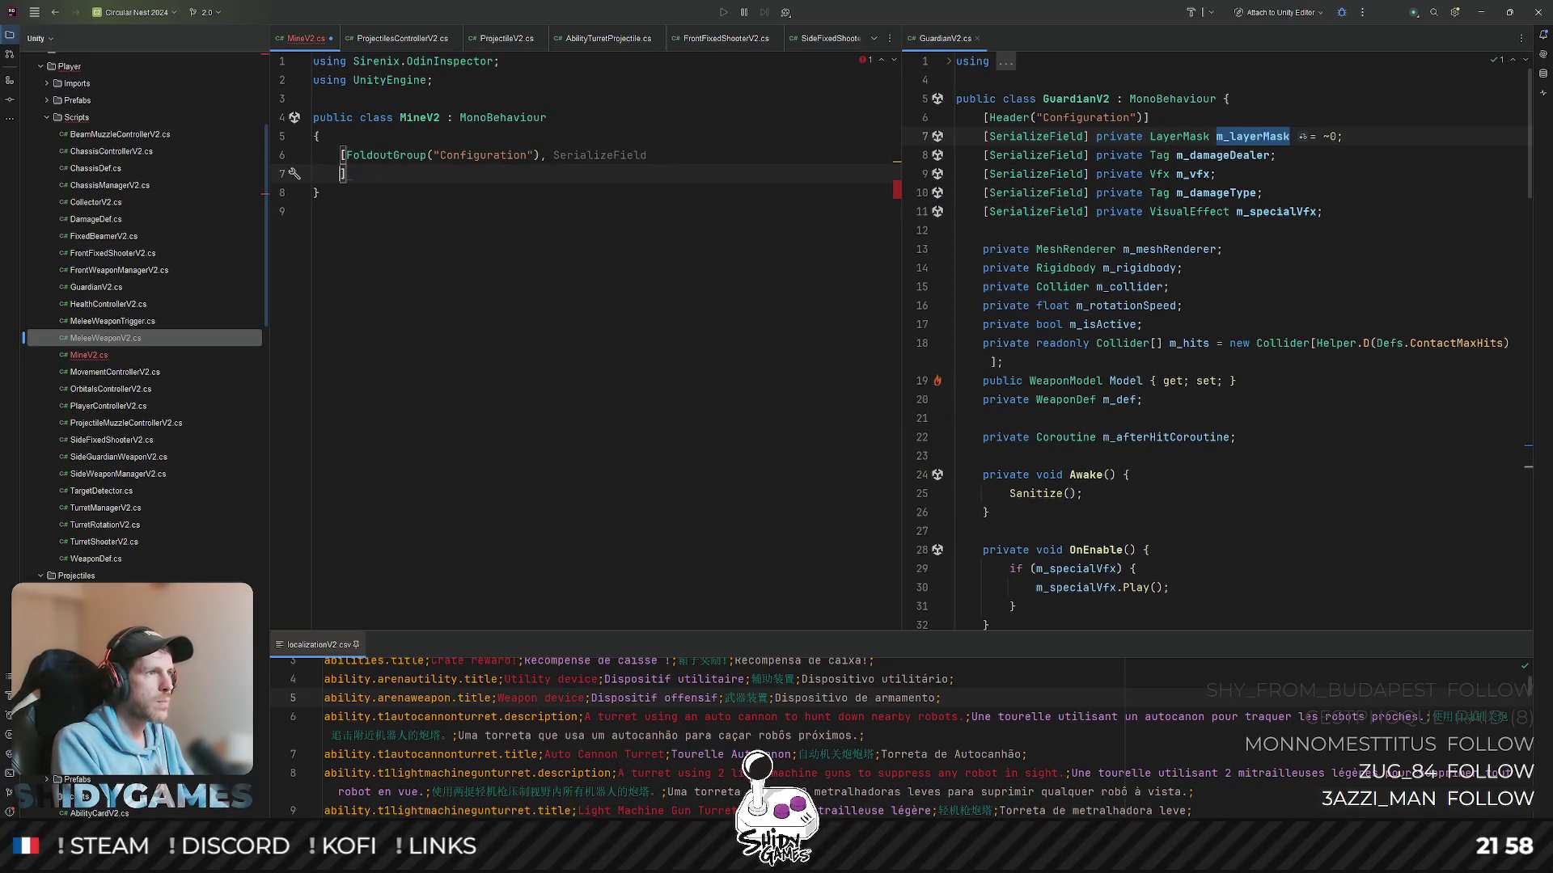
pyautogui.press('BackSpace')
pyautogui.write('rivate')
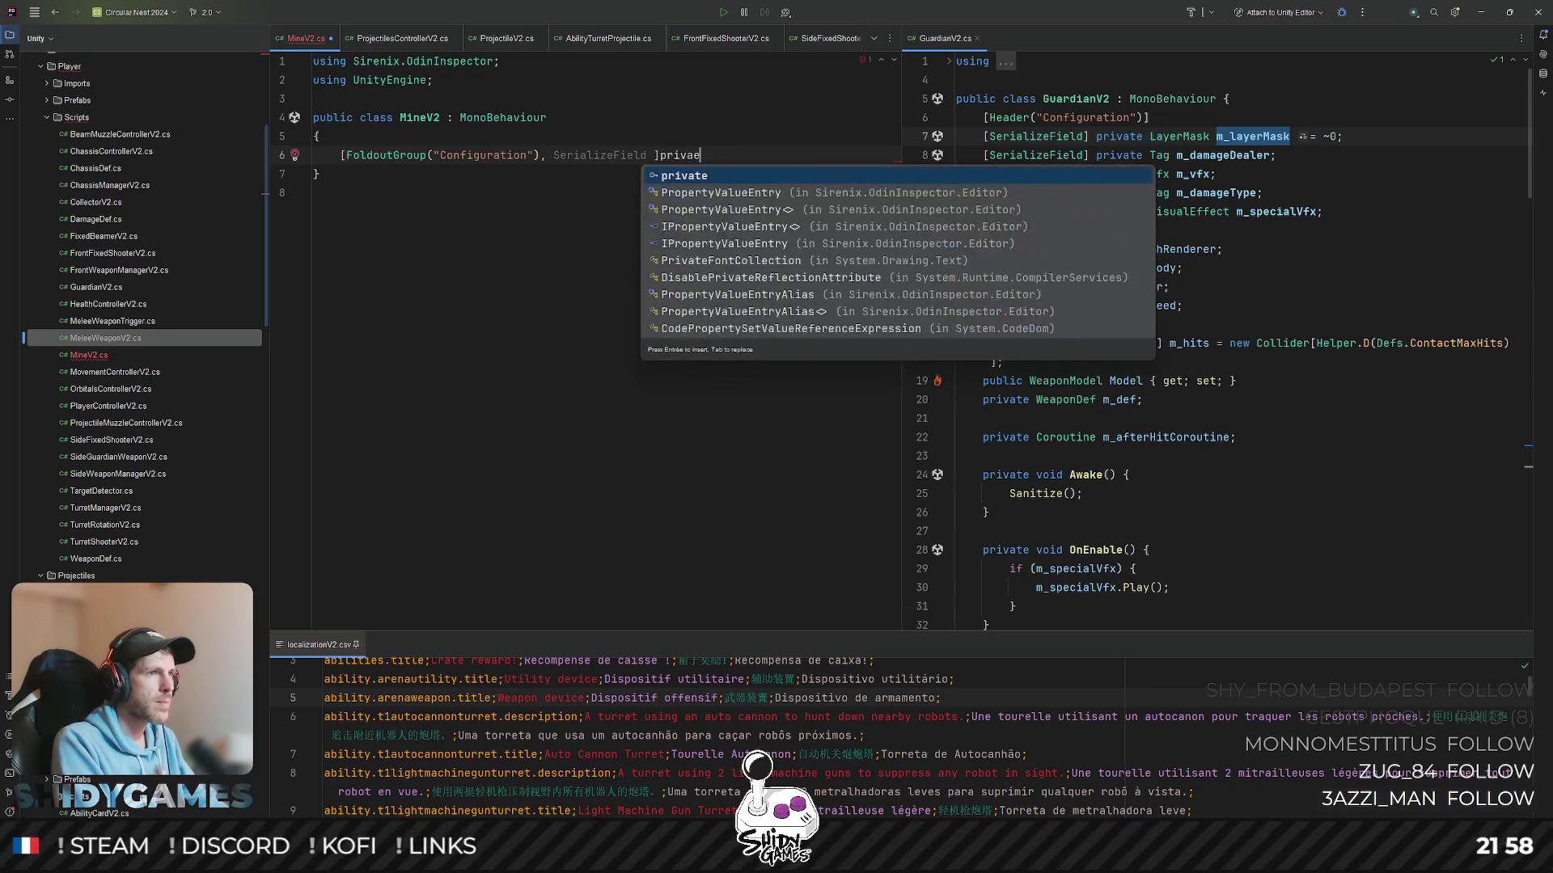
pyautogui.press('Return')
pyautogui.hotkey('ctrl', 'alt', 'l')
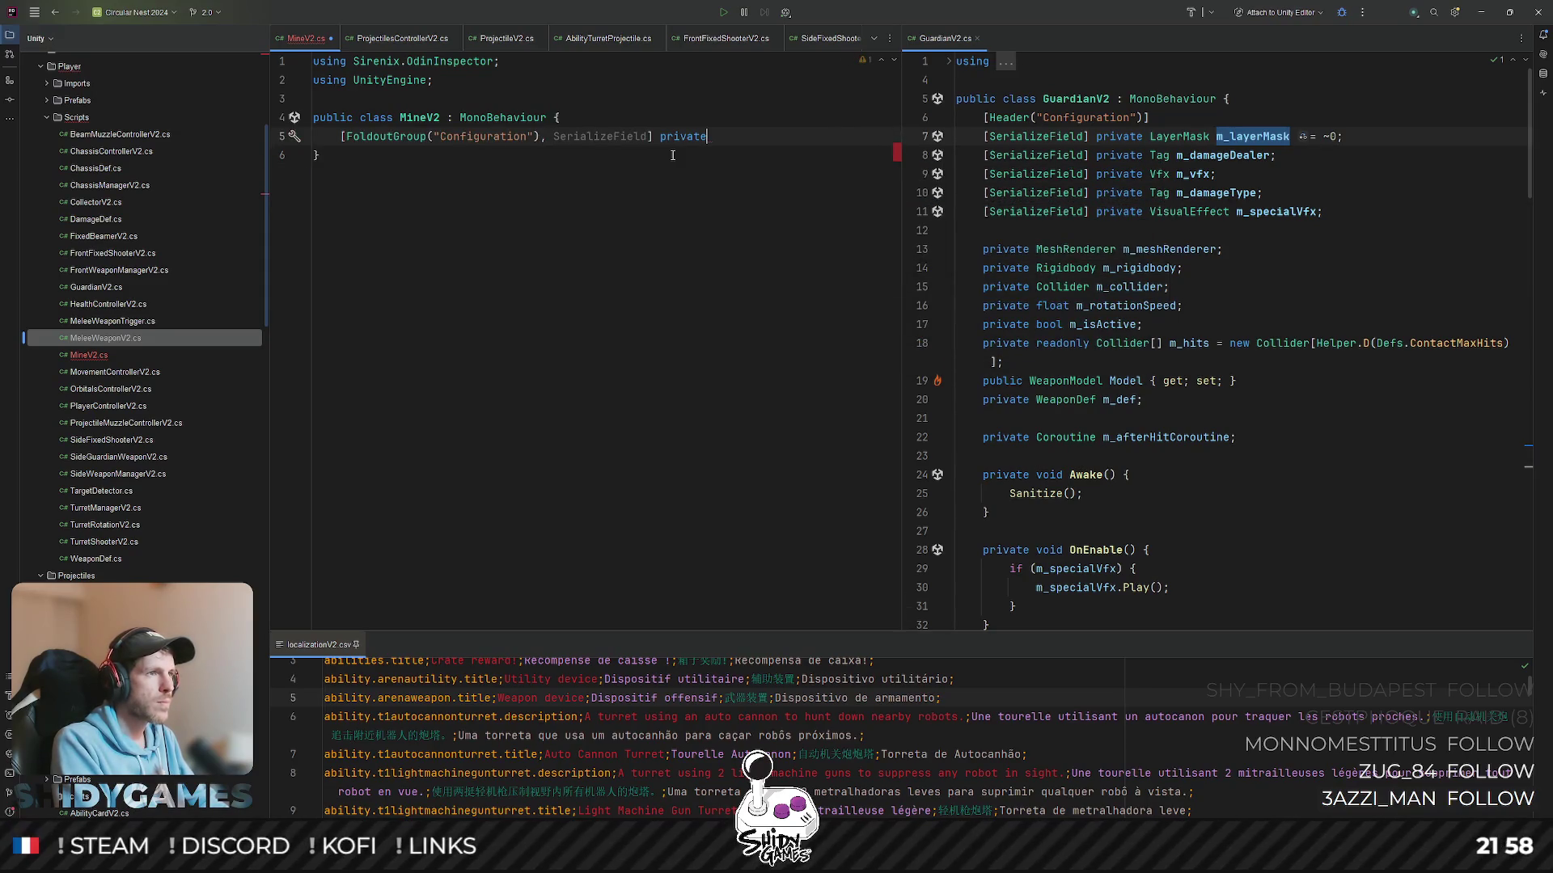
pyautogui.write(' La')
# - Complete it as LayerMask m_layerMask = ~0, then review GuardianV2's m_vfx and m_specialVfx fields
pyautogui.press('Return')
pyautogui.write('layerMask;')
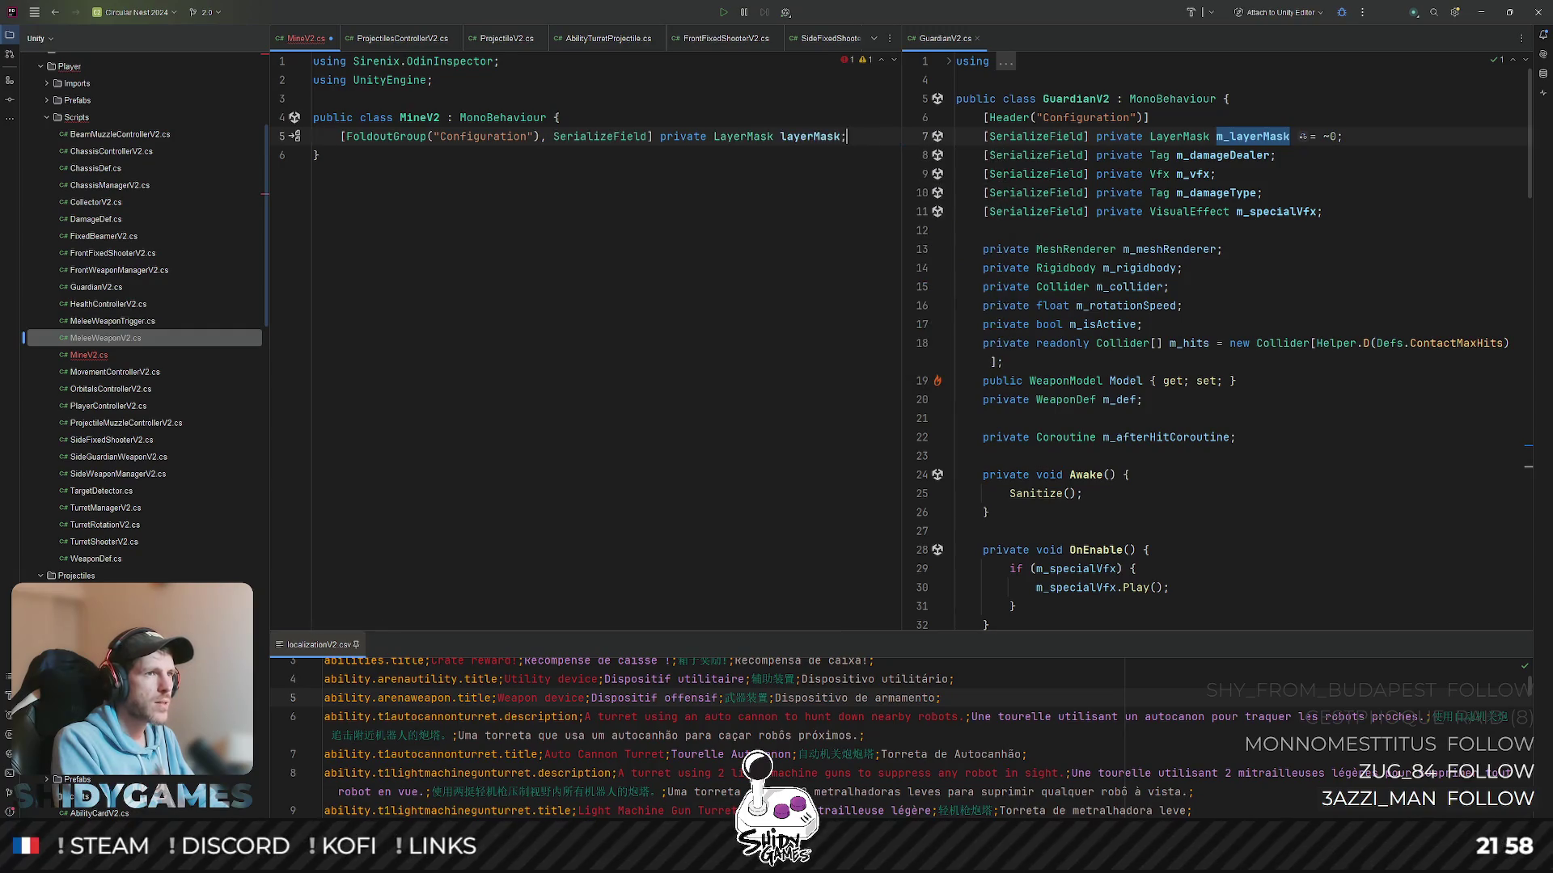
pyautogui.hotkey('ctrl', 'Left')
pyautogui.hotkey('ctrl', 'Left')
pyautogui.hotkey('ctrl', 'Left')
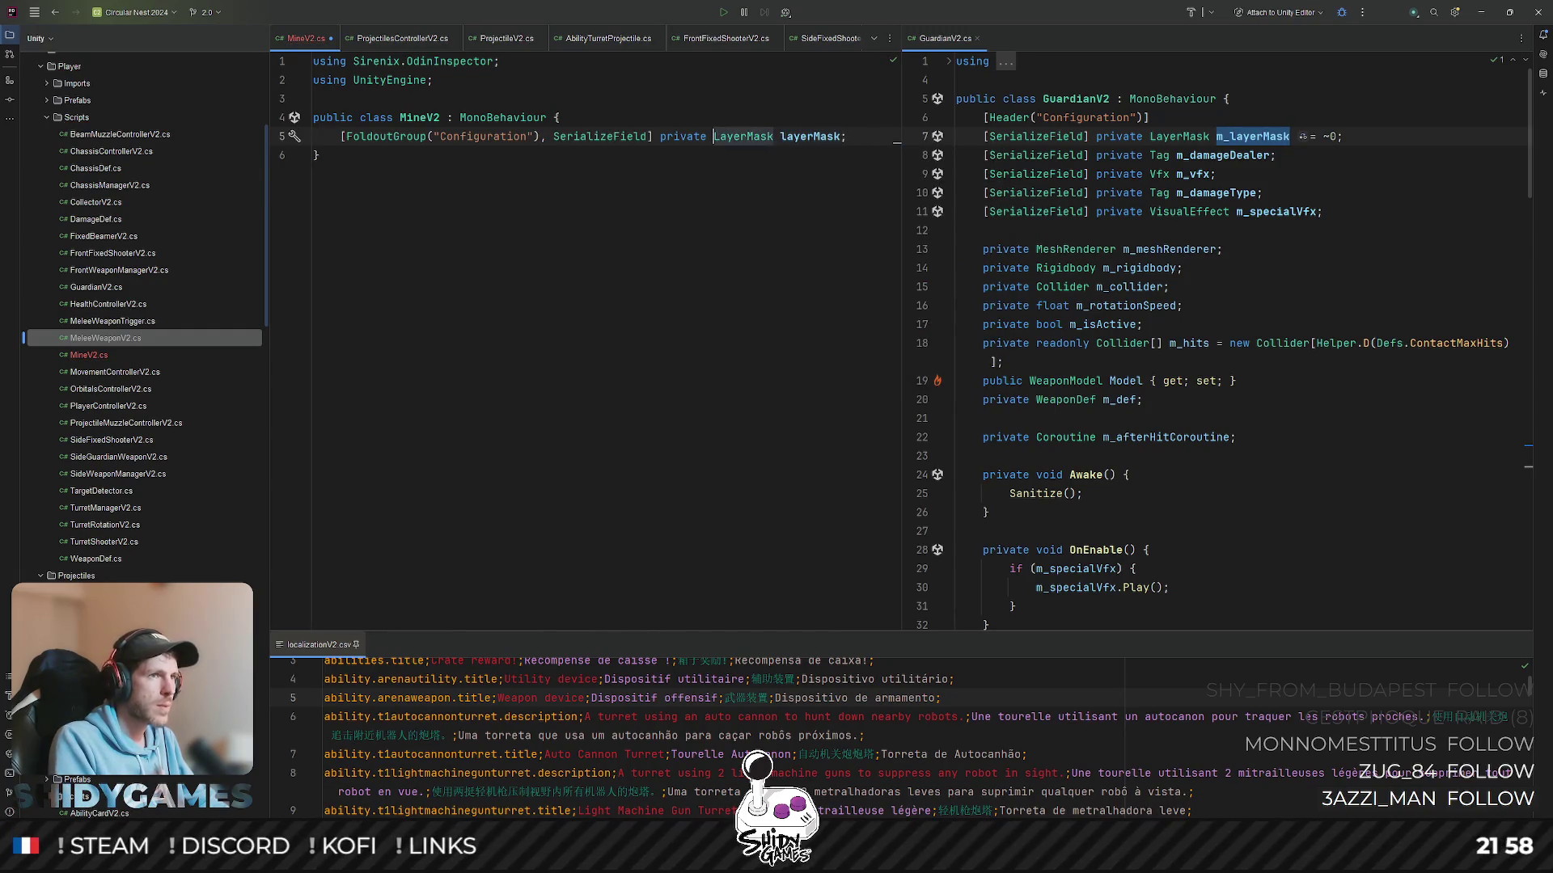
pyautogui.write('m_')
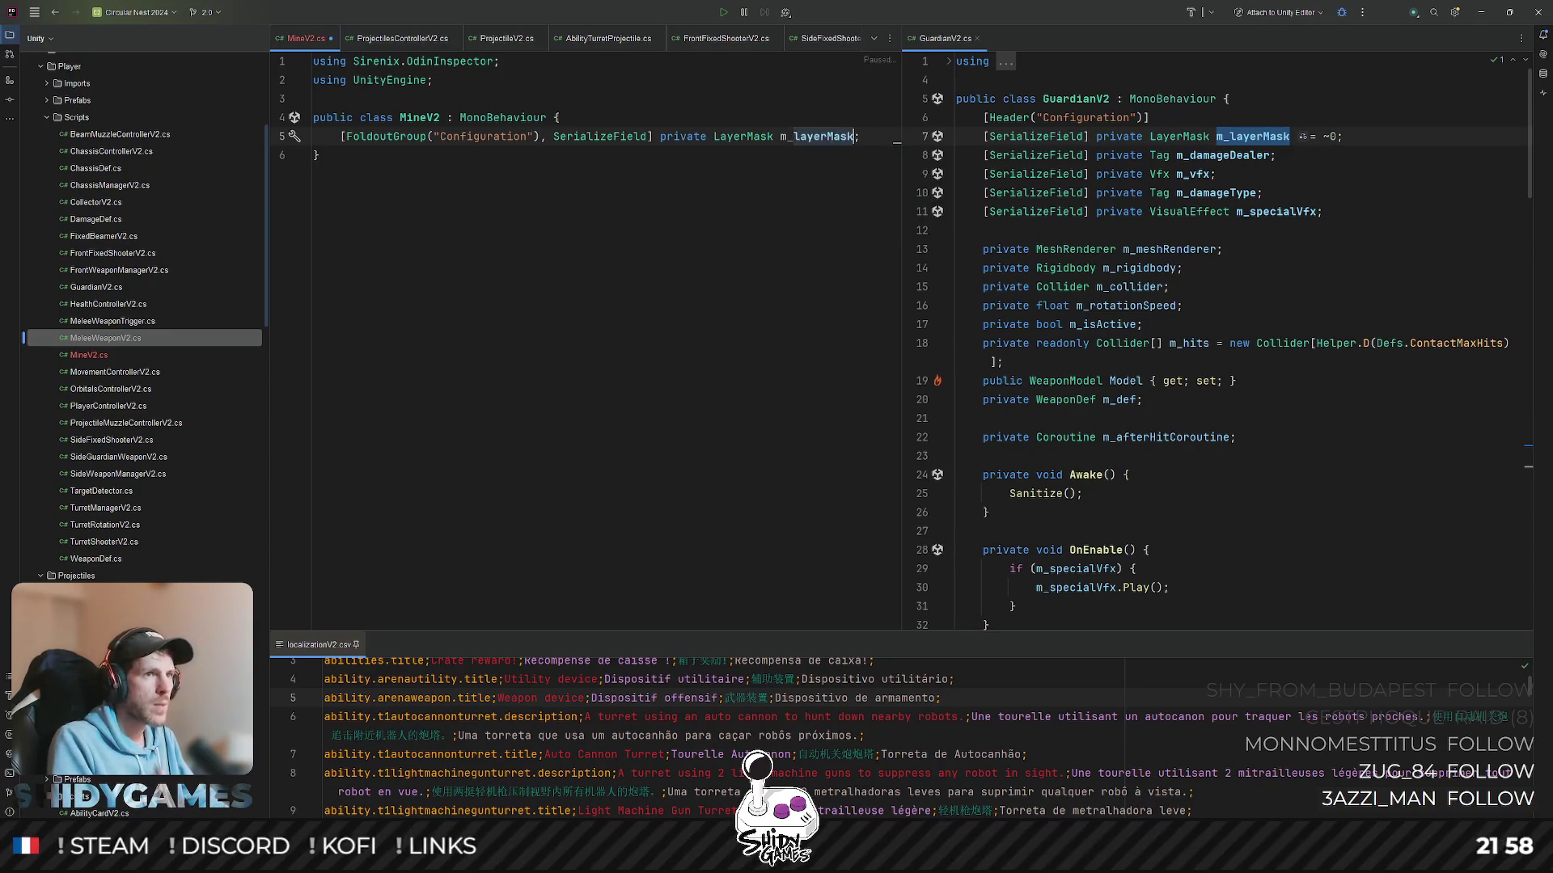
pyautogui.press('Return')
pyautogui.write('= ')
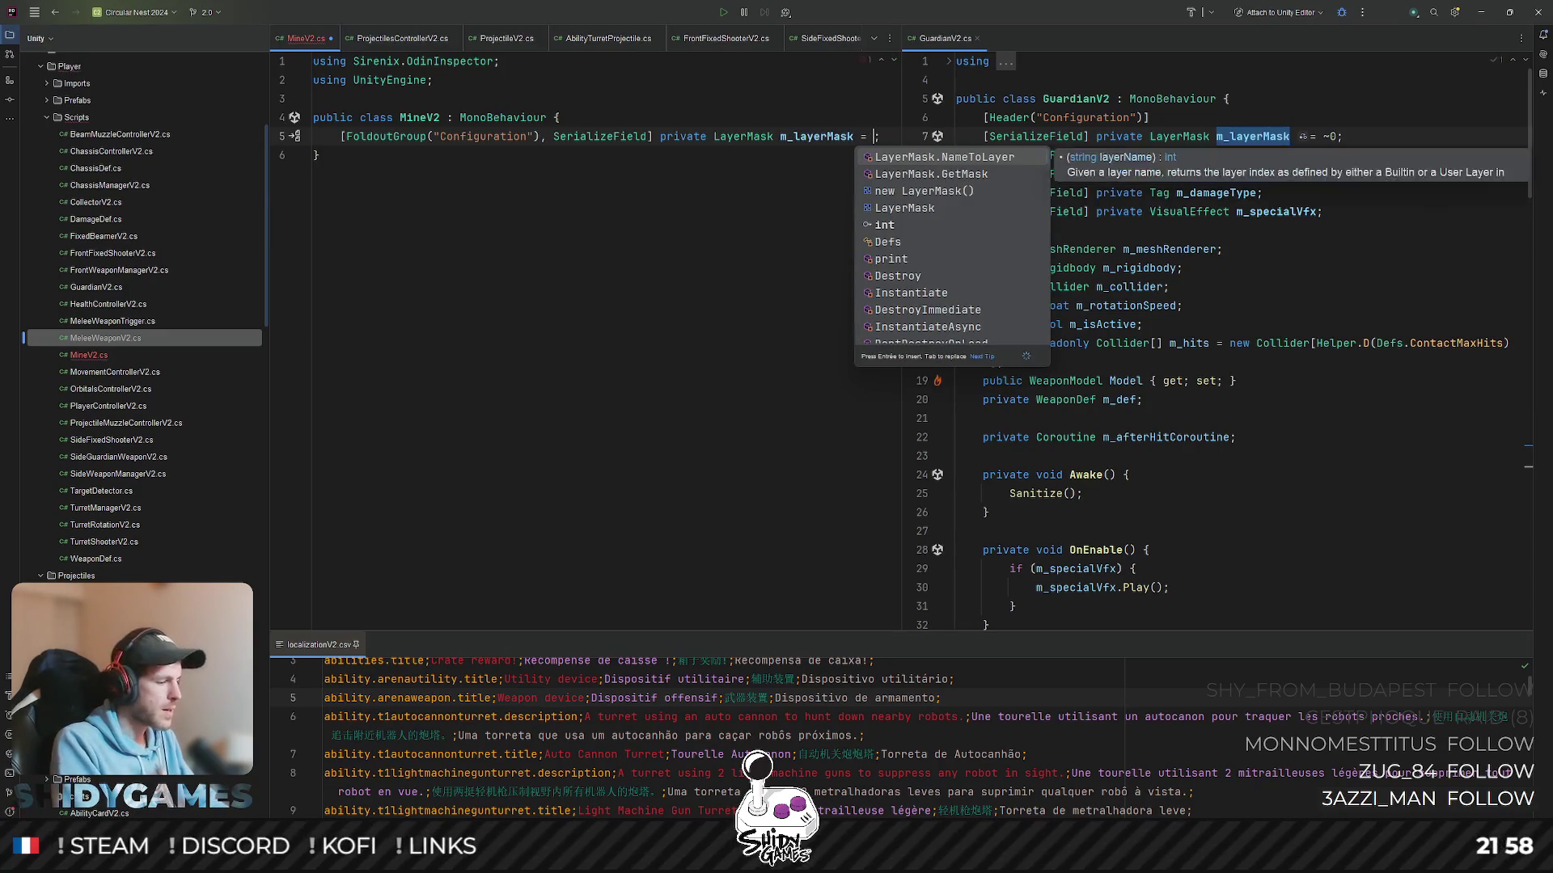
pyautogui.write('~0;')
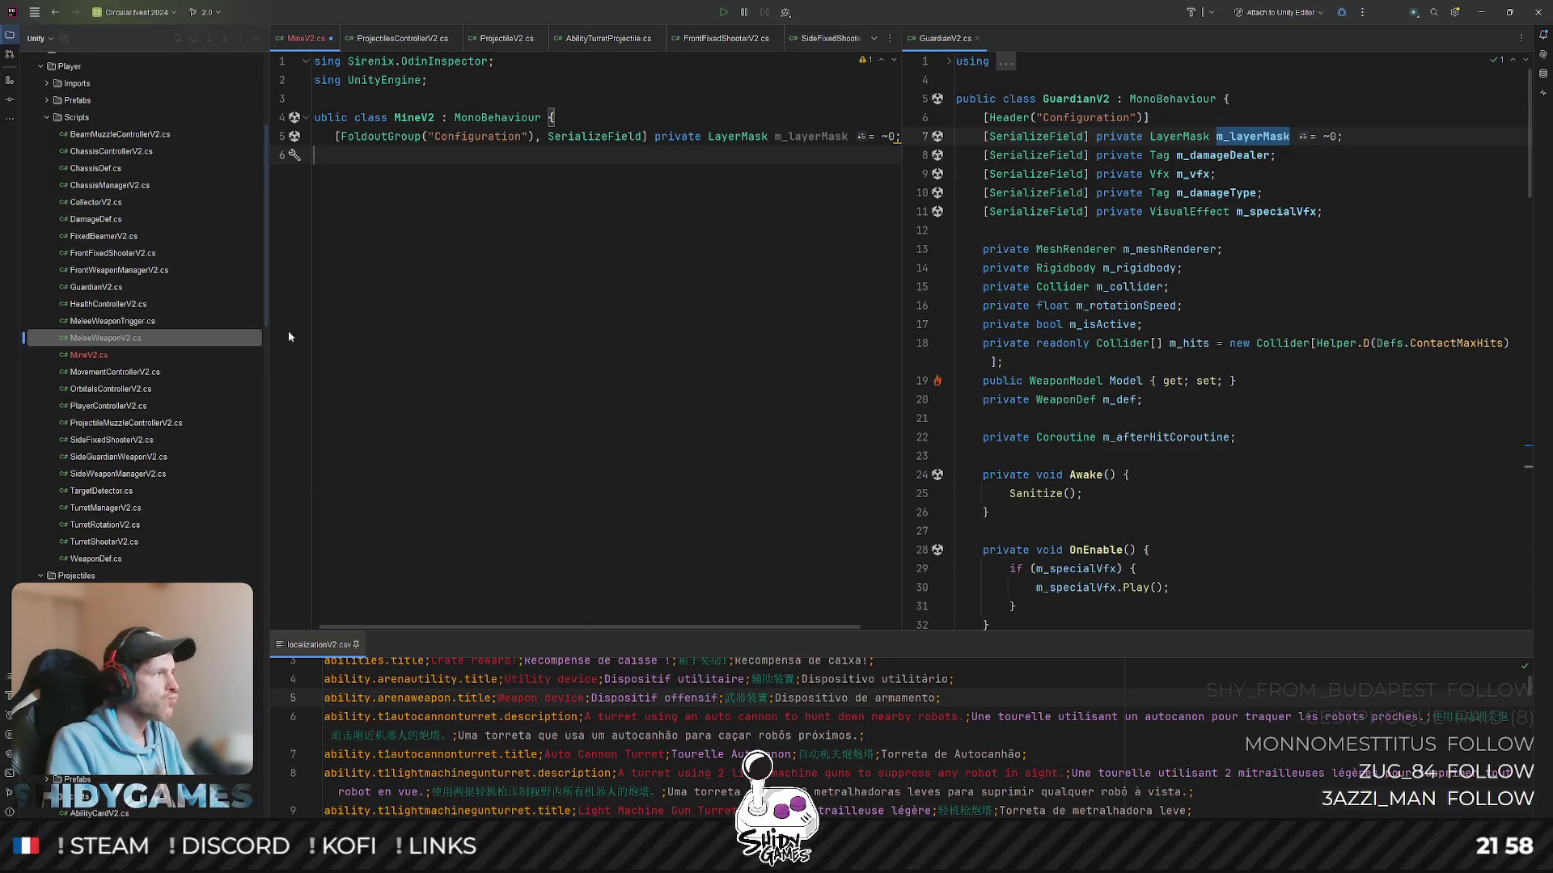
pyautogui.press('Return')
pyautogui.write('}')
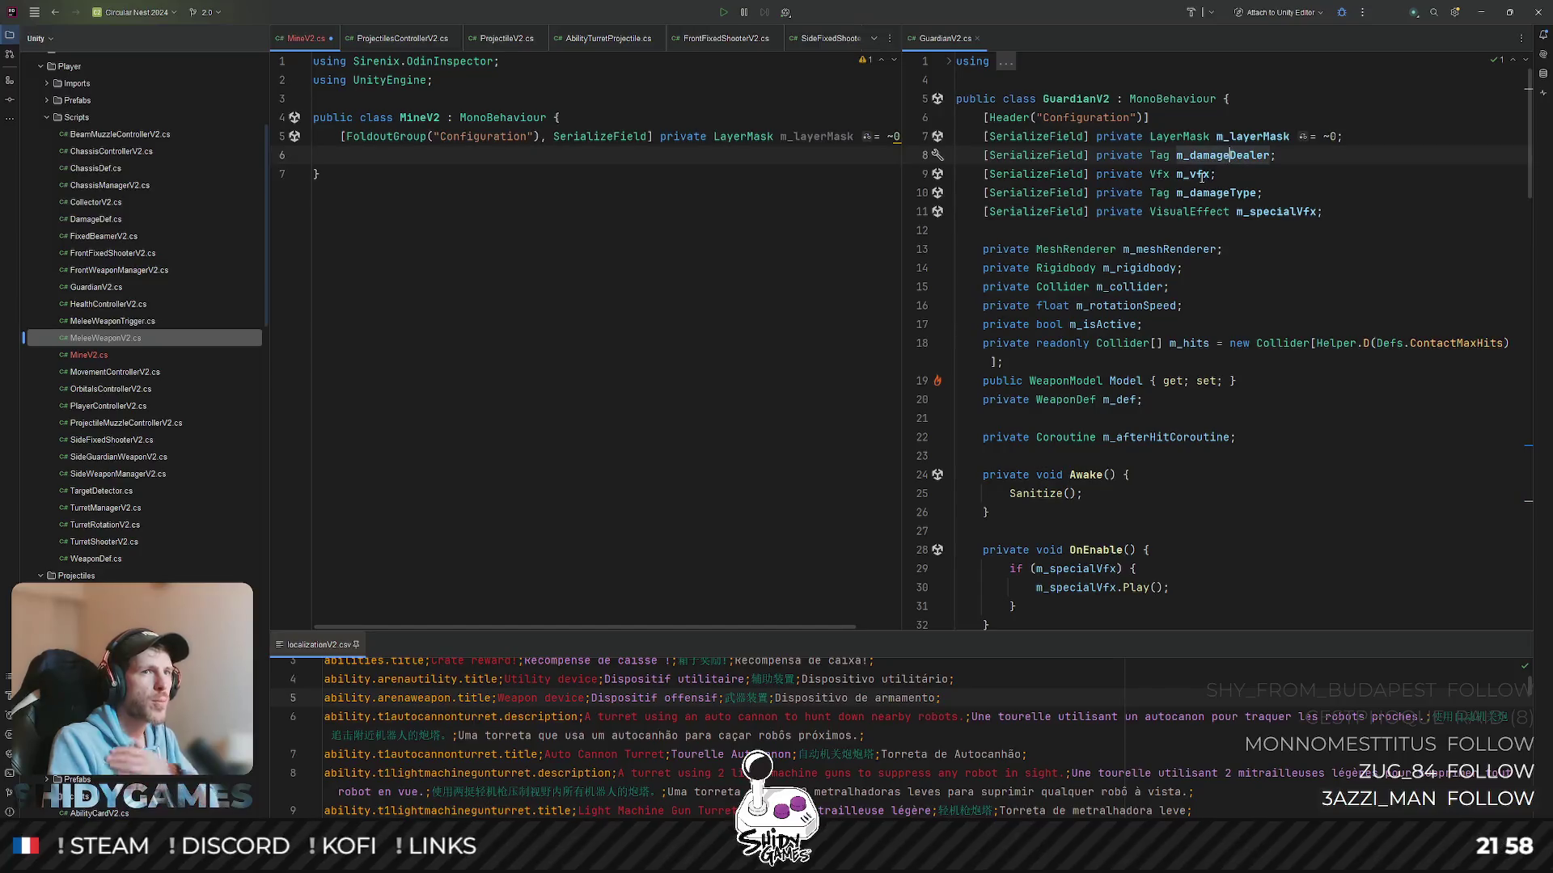
pyautogui.press('Down')
pyautogui.press('Down')
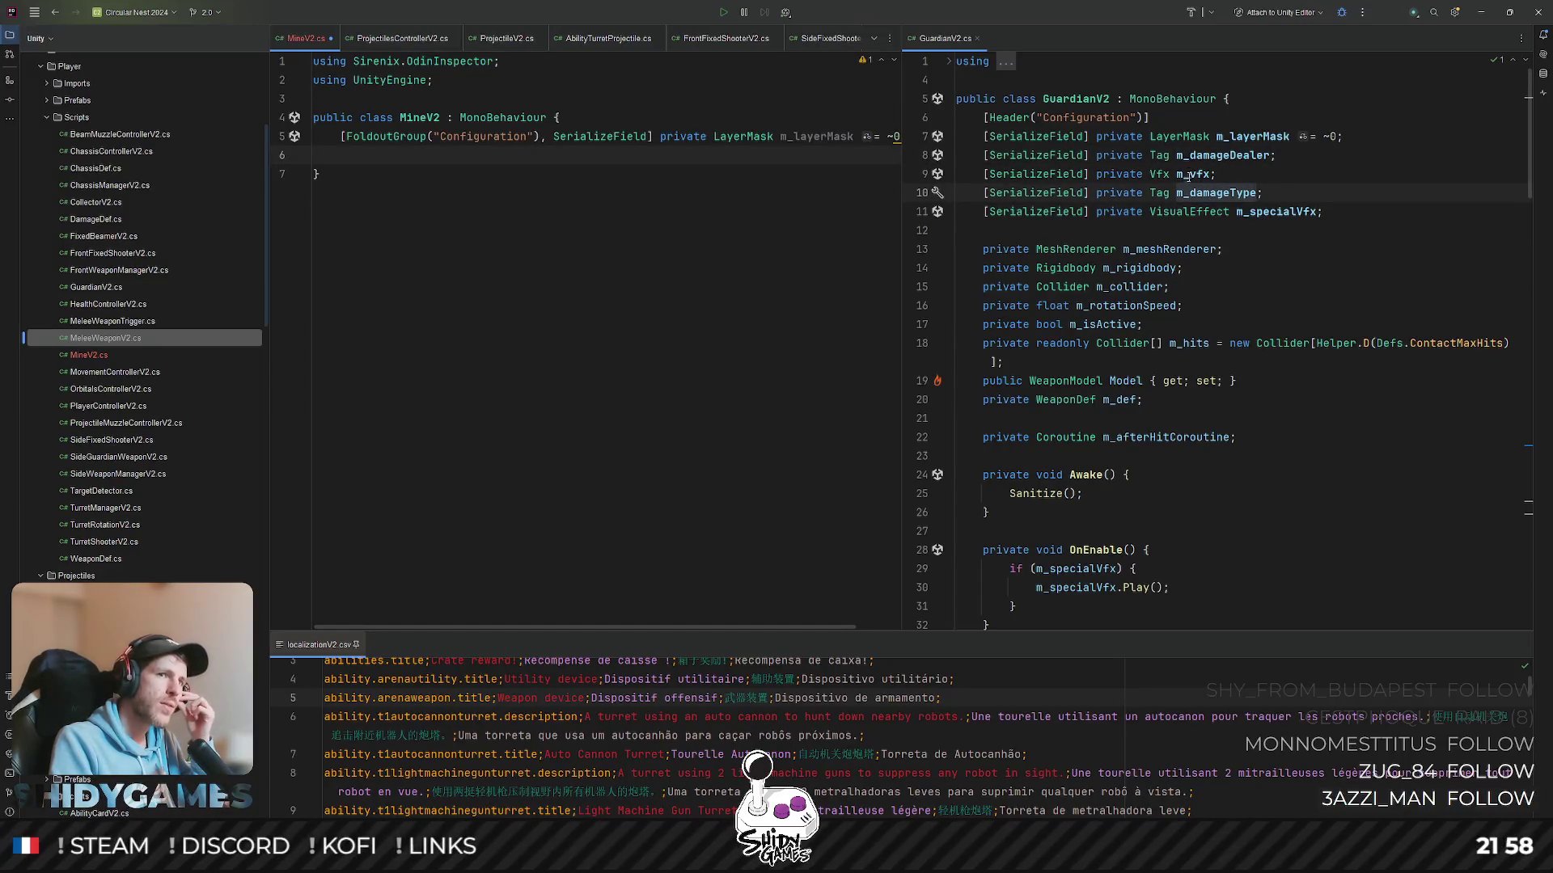
pyautogui.click(1182, 173)
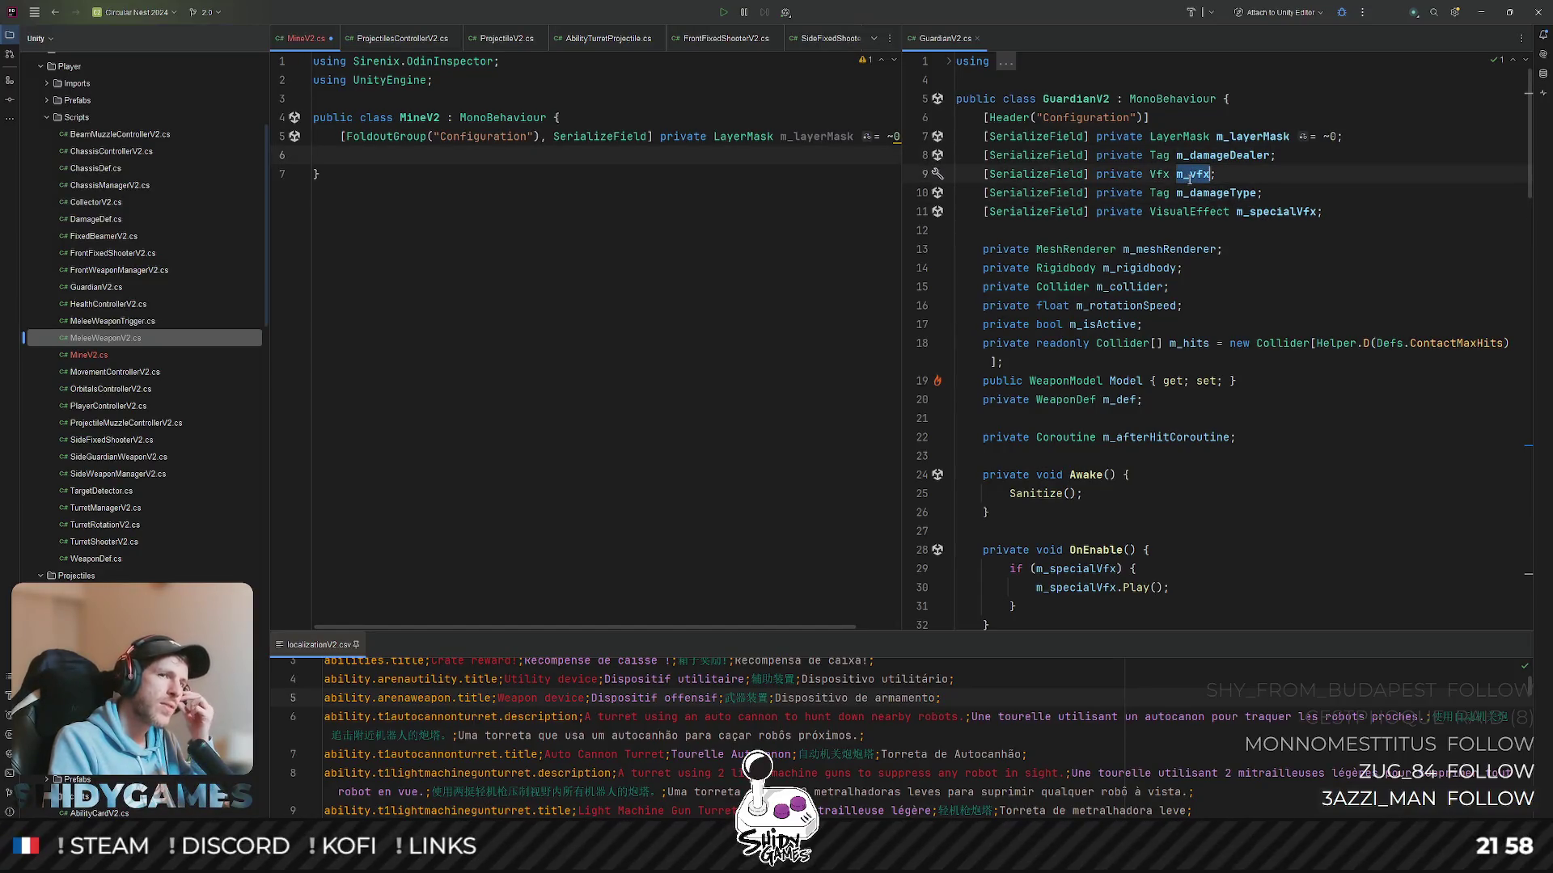
pyautogui.click(1266, 211)
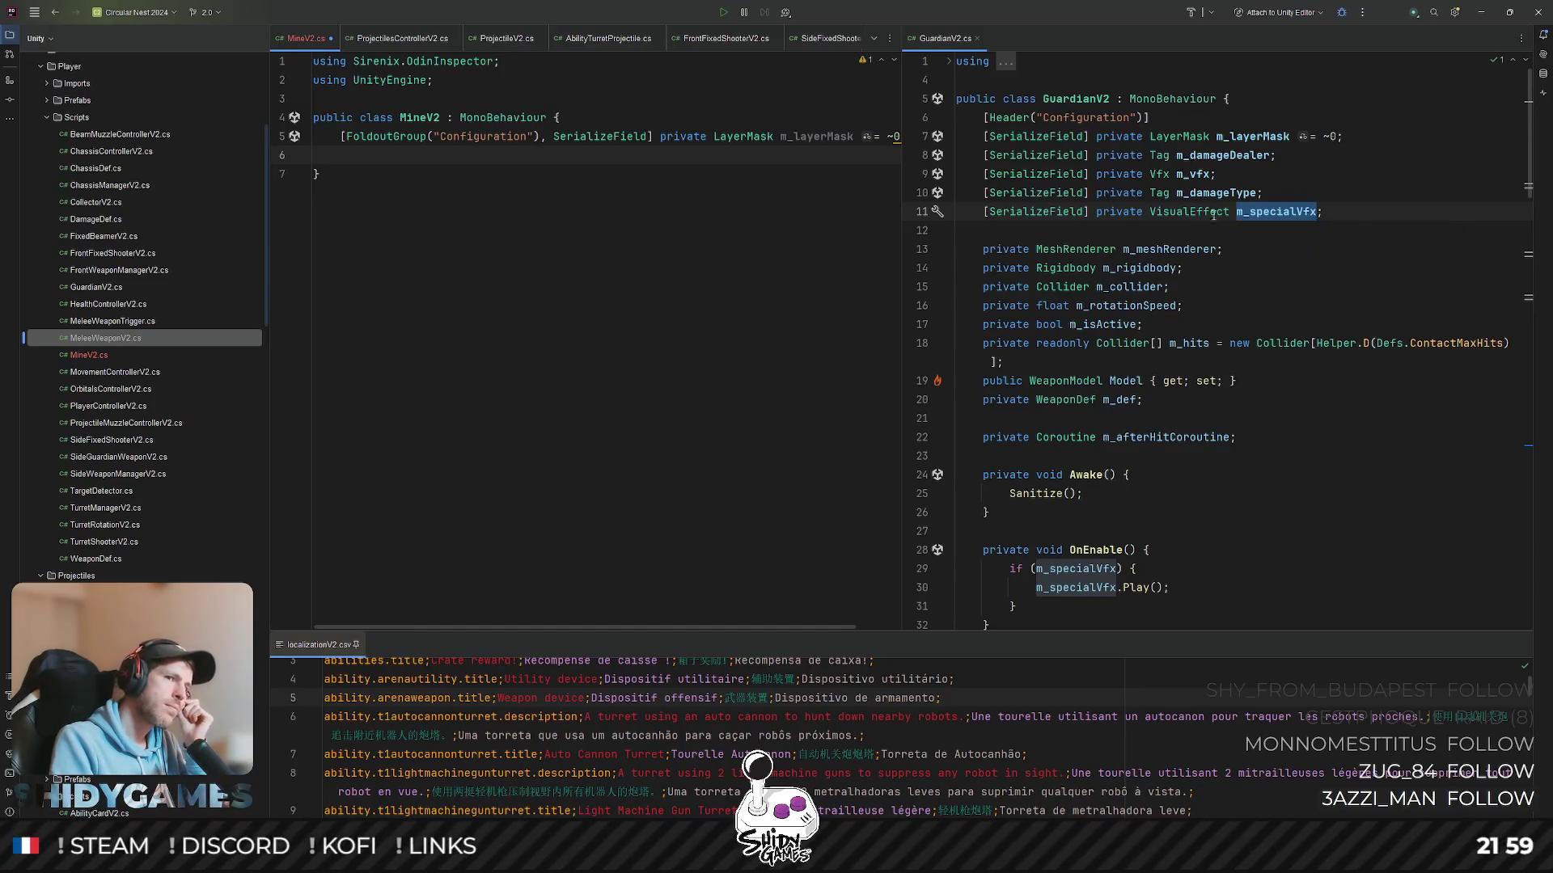
# - Copy GuardianV2's m_damageDealer, m_vfx, m_damageType and m_specialVfx fields into MineV2 and import UnityEngine.VFX
pyautogui.press('Down')
pyautogui.press('Down')
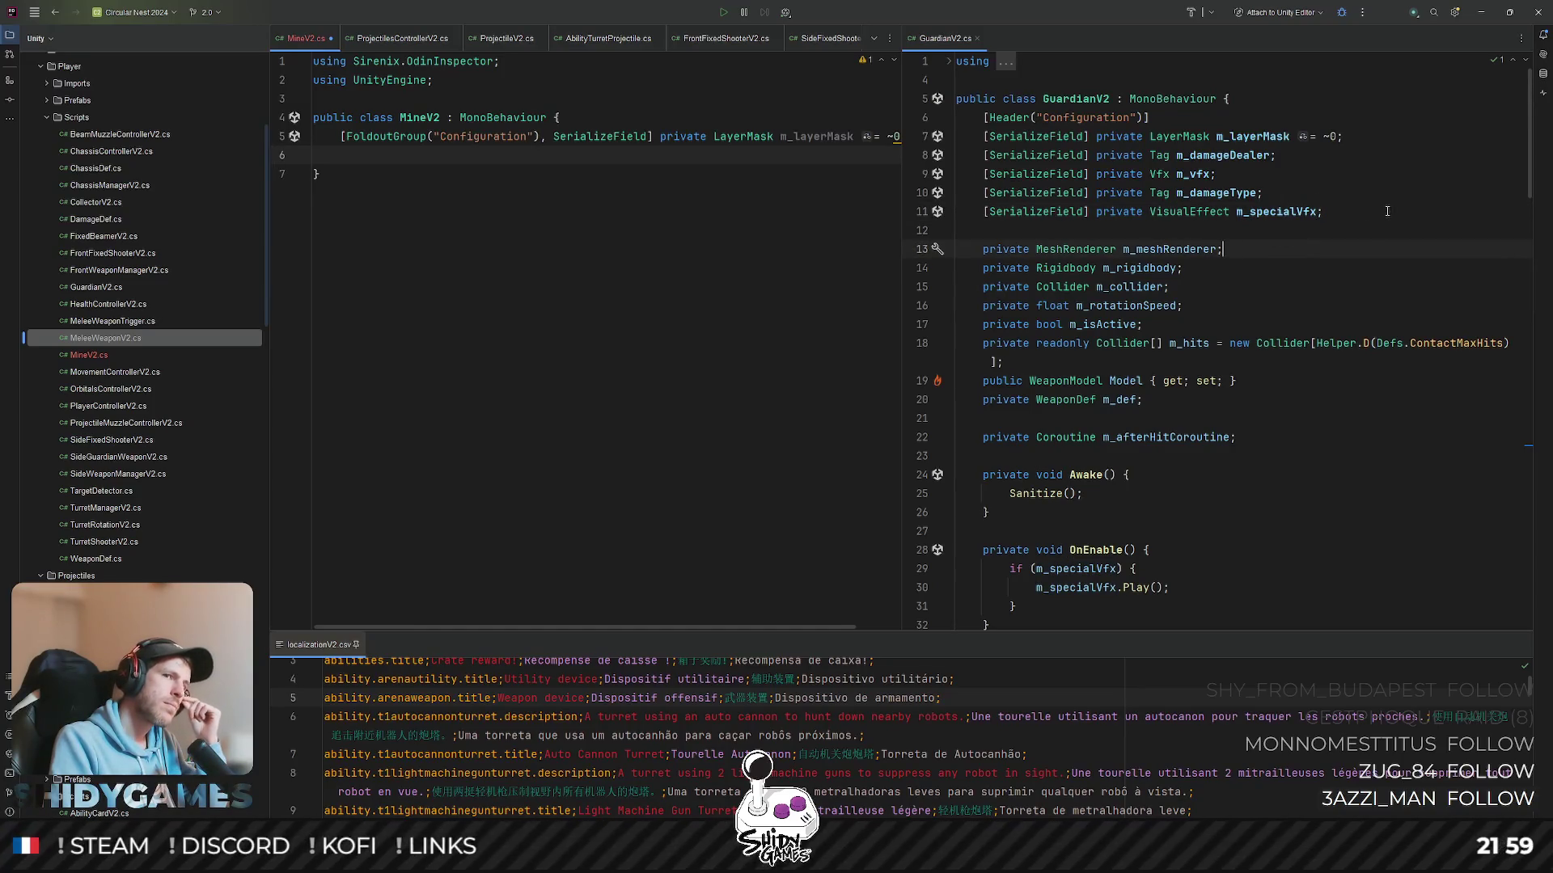
pyautogui.moveTo(1323, 213); pyautogui.dragTo(875, 164)
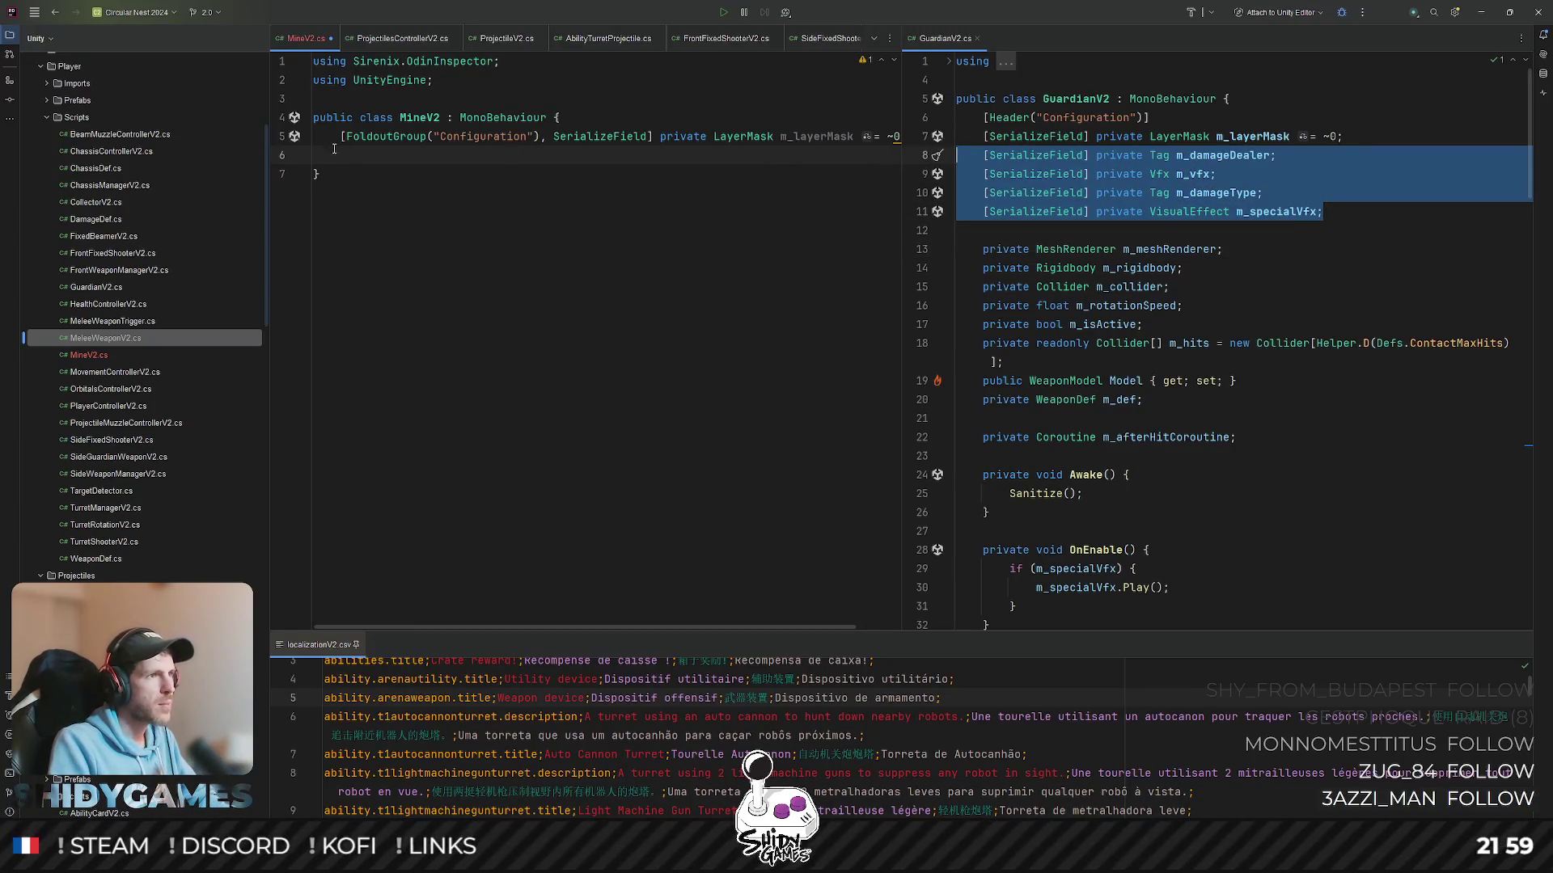
pyautogui.write('[SerializeField] private Tag m_damageDealer;     [SerializeField] private Vfx m_vfx;     [SerializeField] private Tag m_damageType;     [SerializeField] private VisualEffect m_specialVfx;')
pyautogui.click(1291, 255)
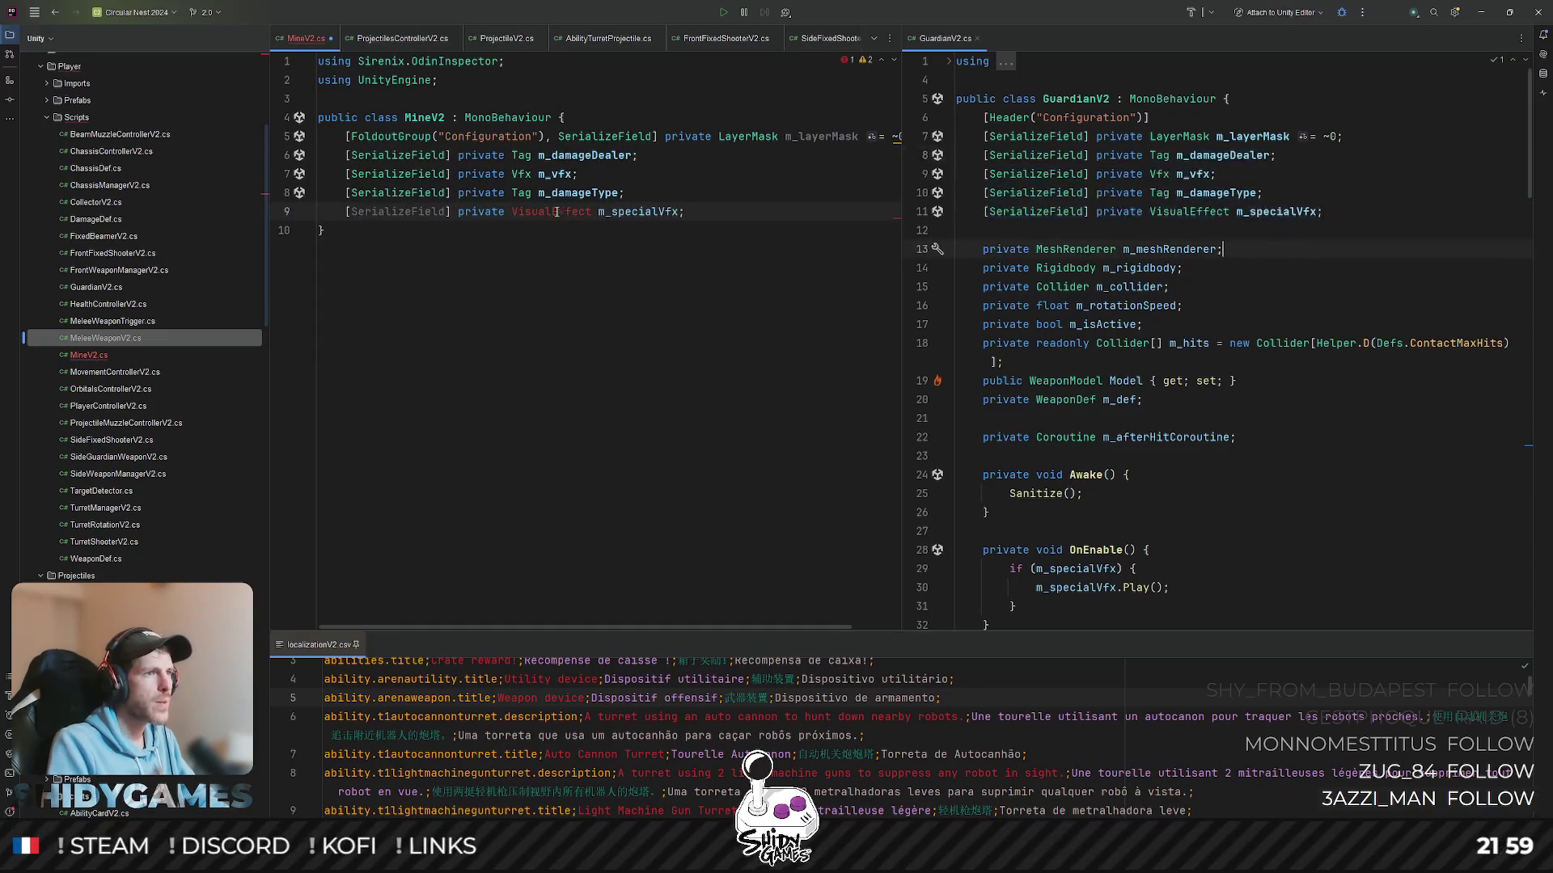
pyautogui.hotkey('alt', 'Return')
pyautogui.press('Return')
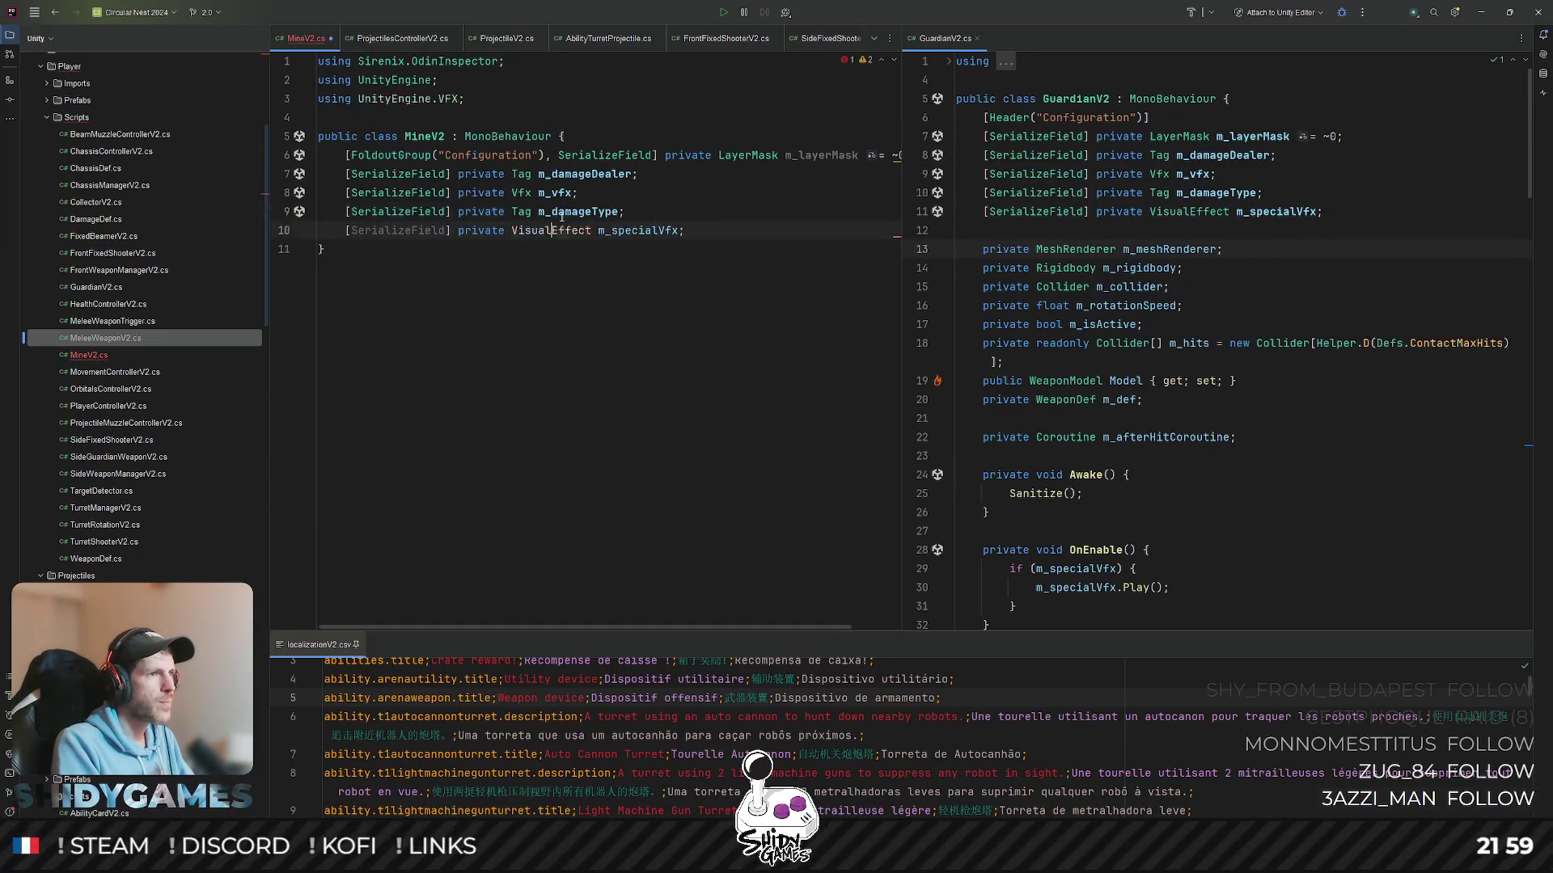
# - Multi-caret paste the FoldoutGroup("Configuration") prefix onto the four pasted fields
pyautogui.press('Down')
pyautogui.moveTo(344, 155); pyautogui.dragTo(557, 155)
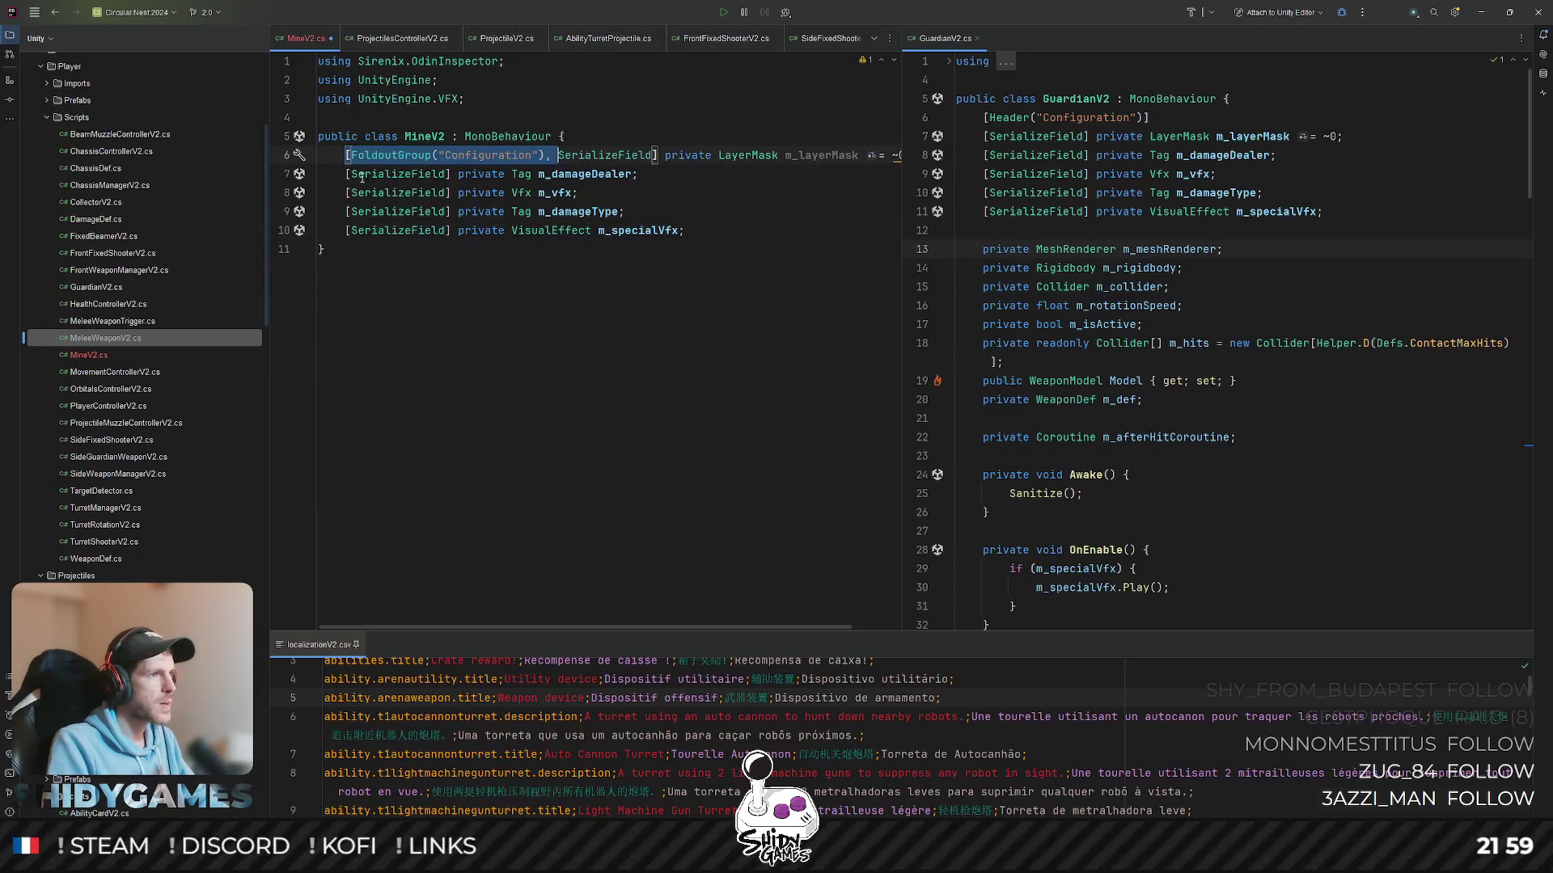
pyautogui.hotkey('ctrl', 'c')
pyautogui.keyDown('alt'); pyautogui.moveTo(346, 174); pyautogui.dragTo(345, 230); pyautogui.keyUp('alt')
pyautogui.hotkey('ctrl', 'v')
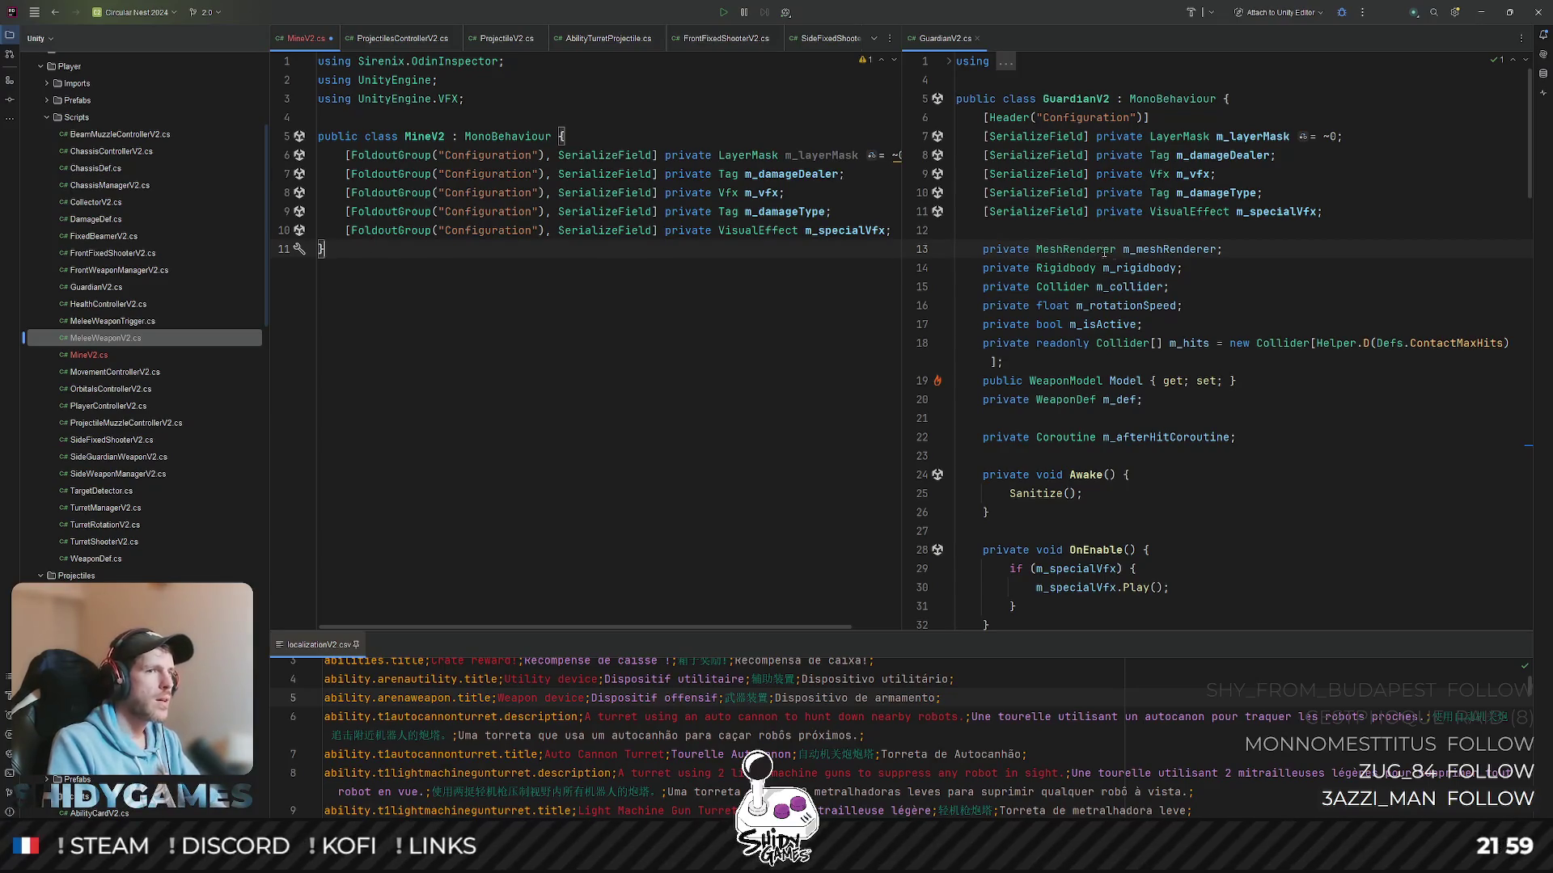
pyautogui.doubleClick(1156, 250)
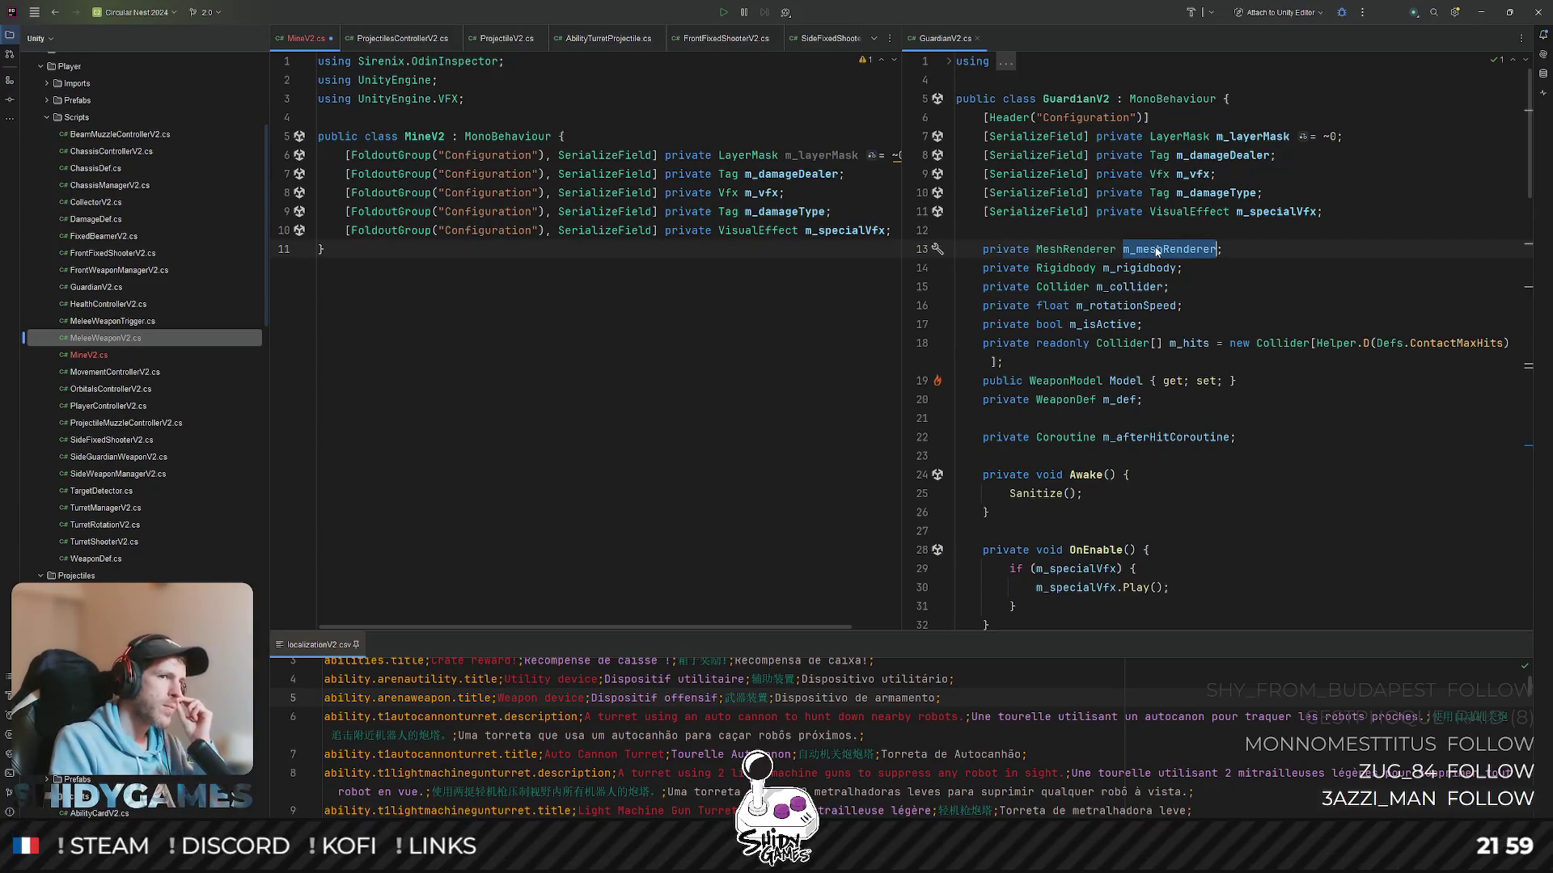
pyautogui.doubleClick(1159, 267)
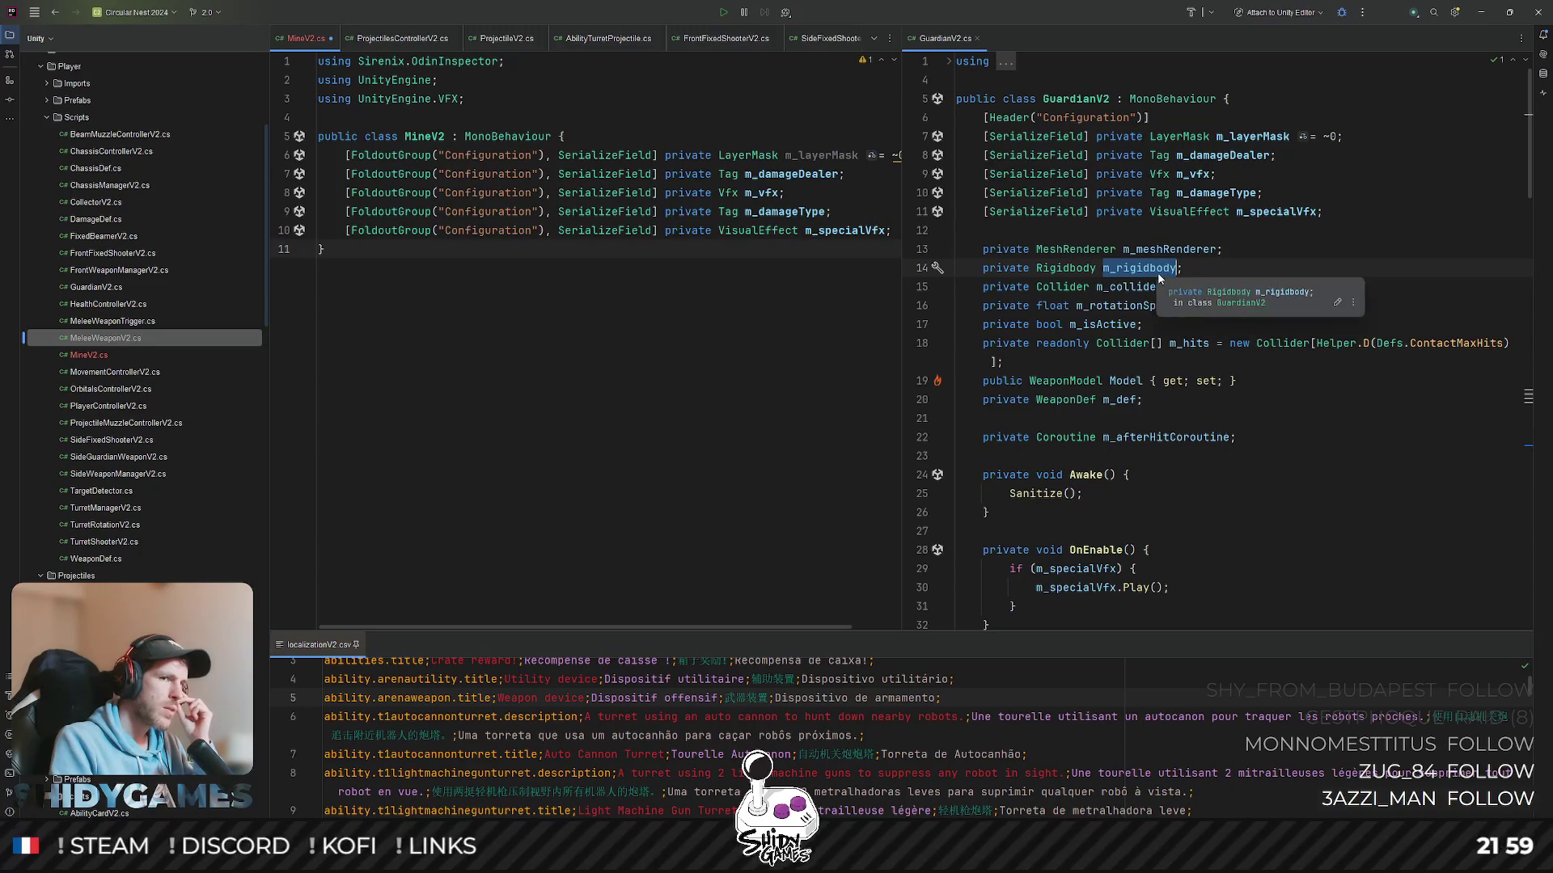
pyautogui.click(1165, 324)
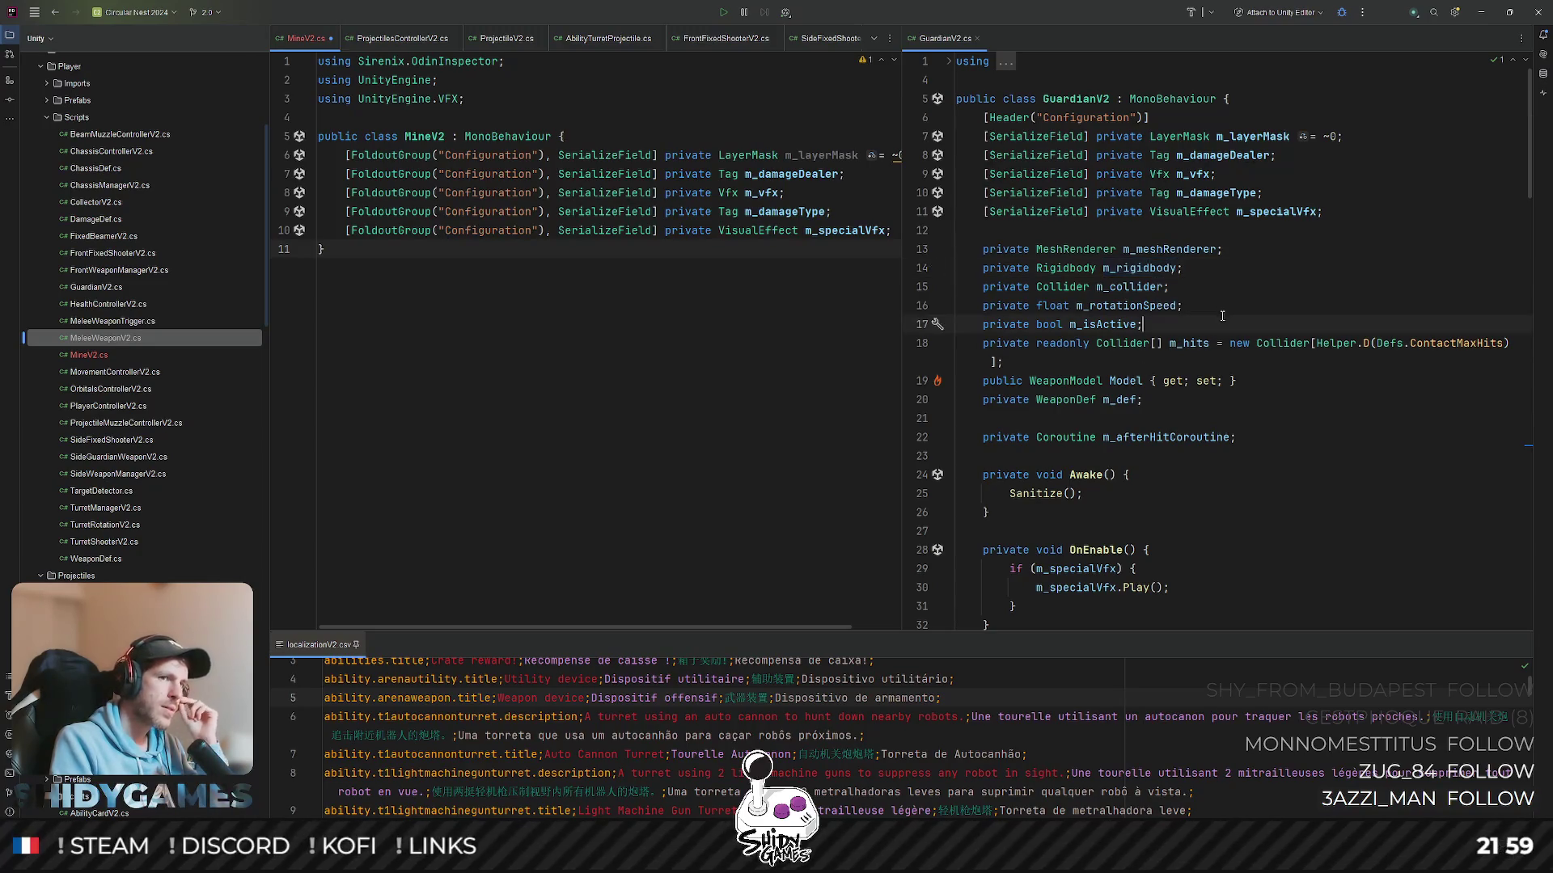
pyautogui.scroll(-1, 1200, 310)
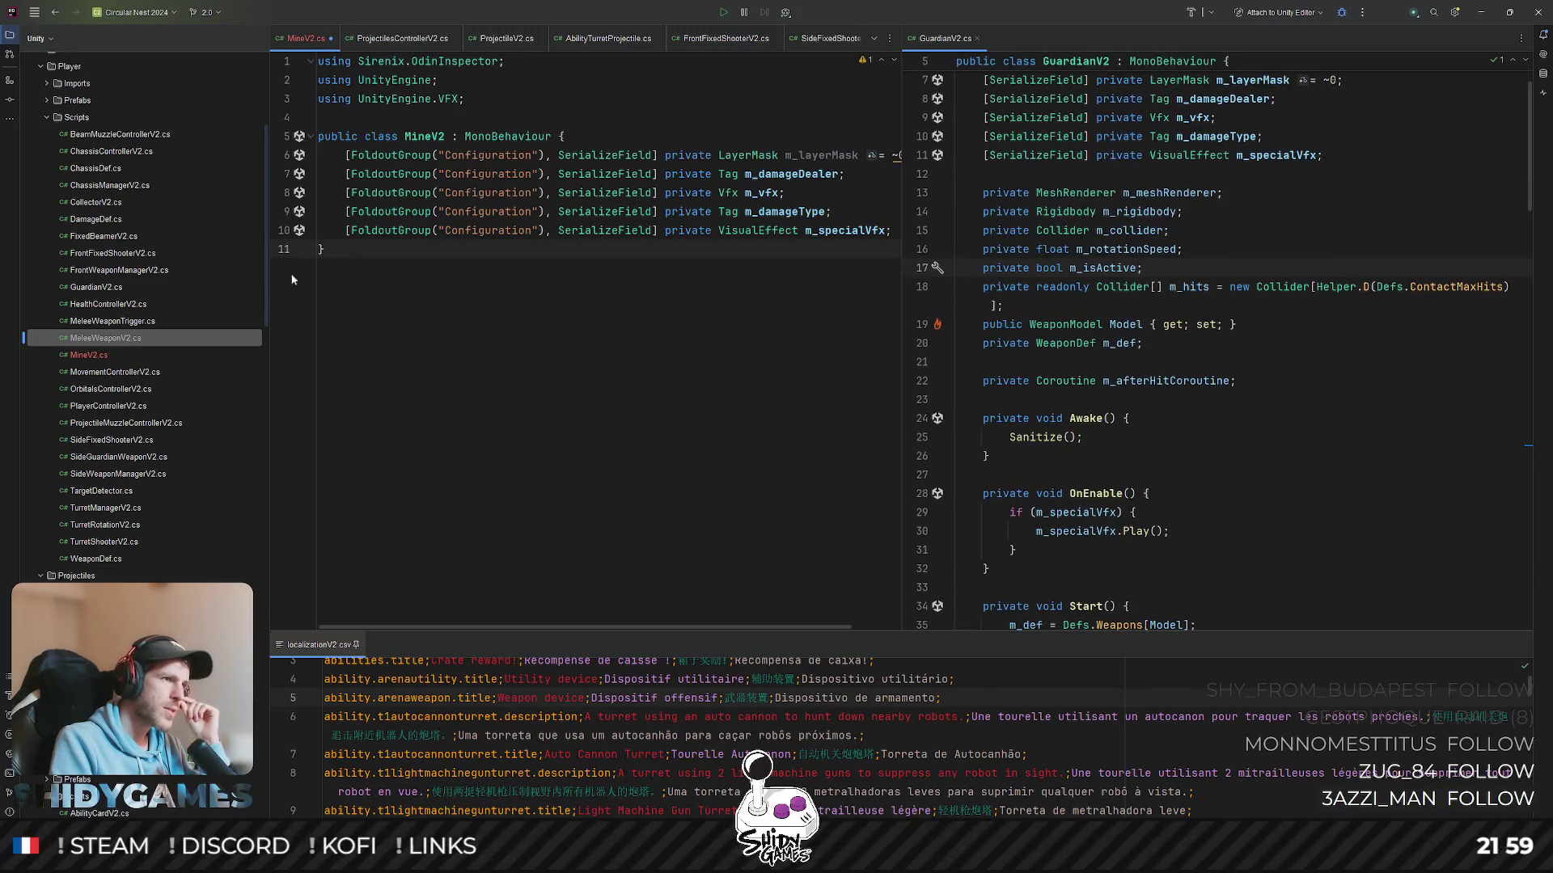
# - Add 'private Collider m_collider;' to MineV2 and select GuardianV2's Model and m_def lines
pyautogui.press('Return')
pyautogui.press('Return')
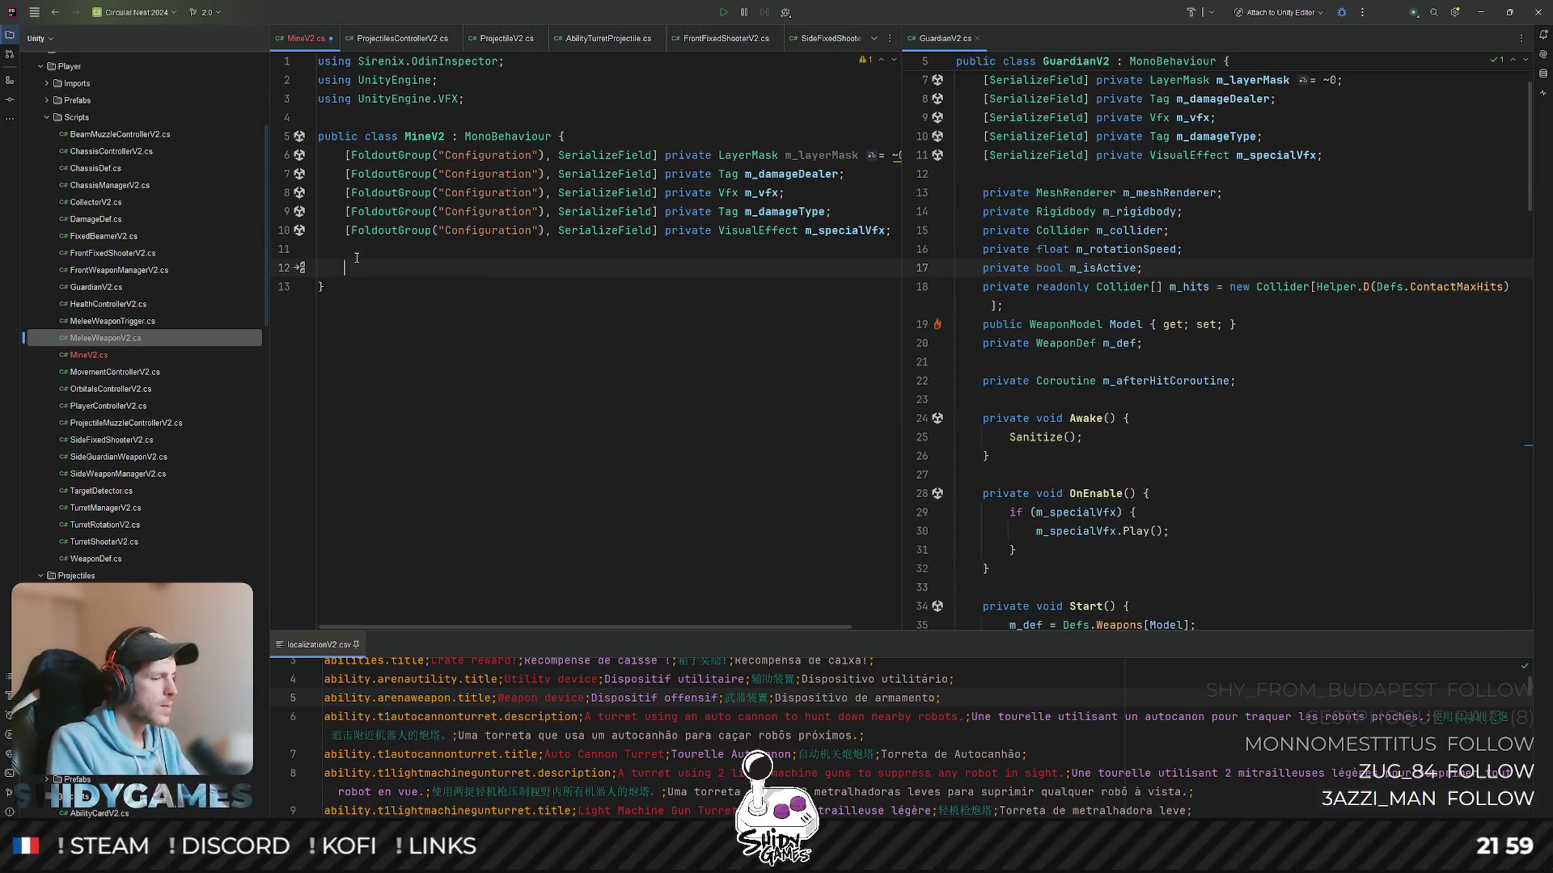
pyautogui.write('private Co')
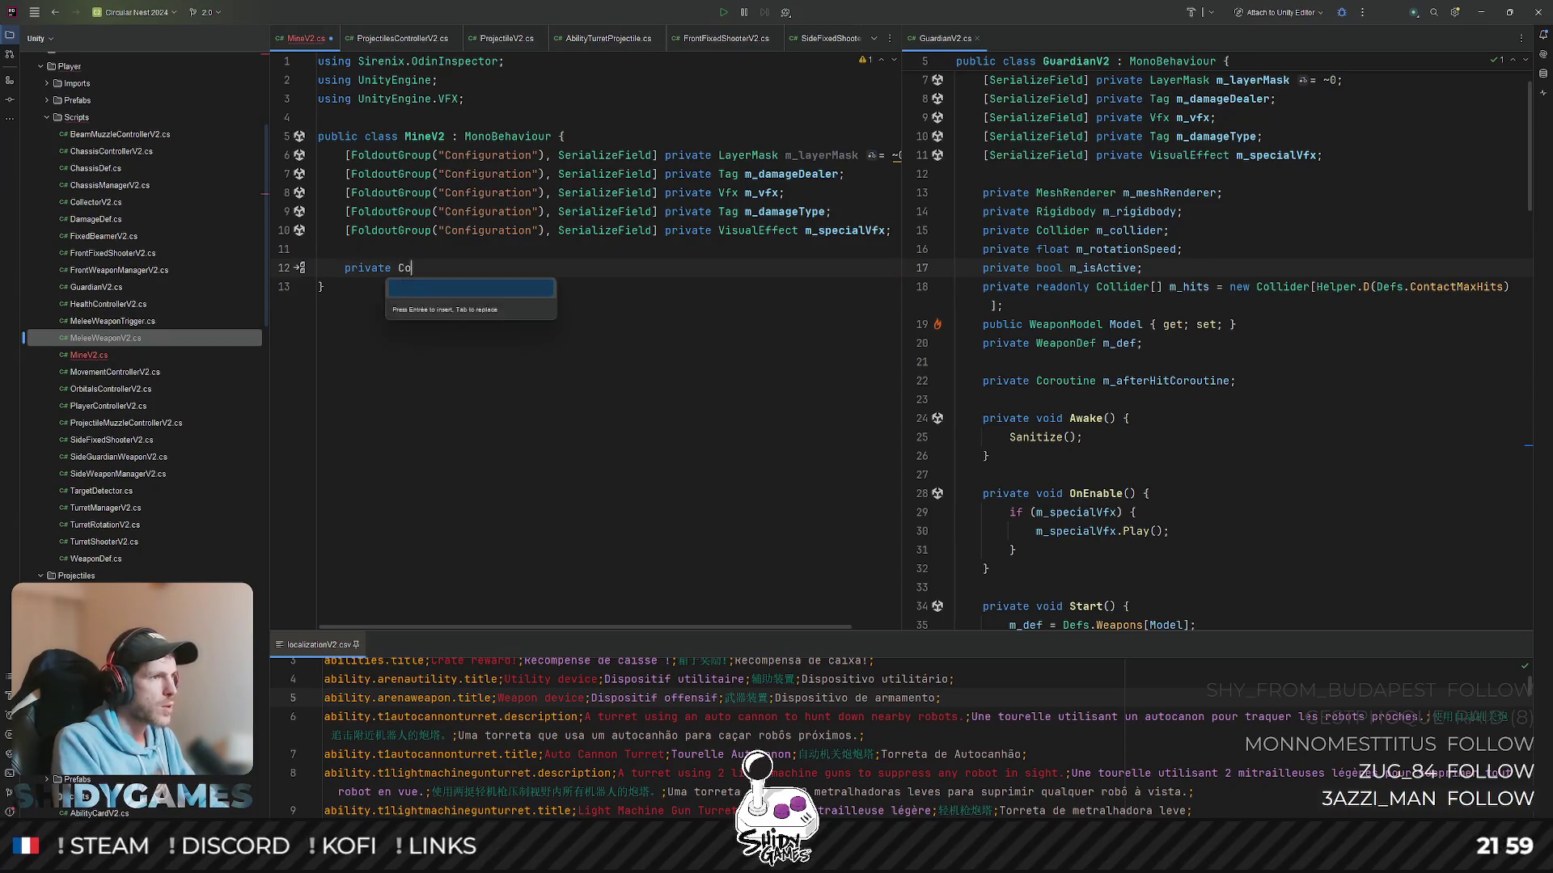
pyautogui.write('ll')
pyautogui.press('Tab')
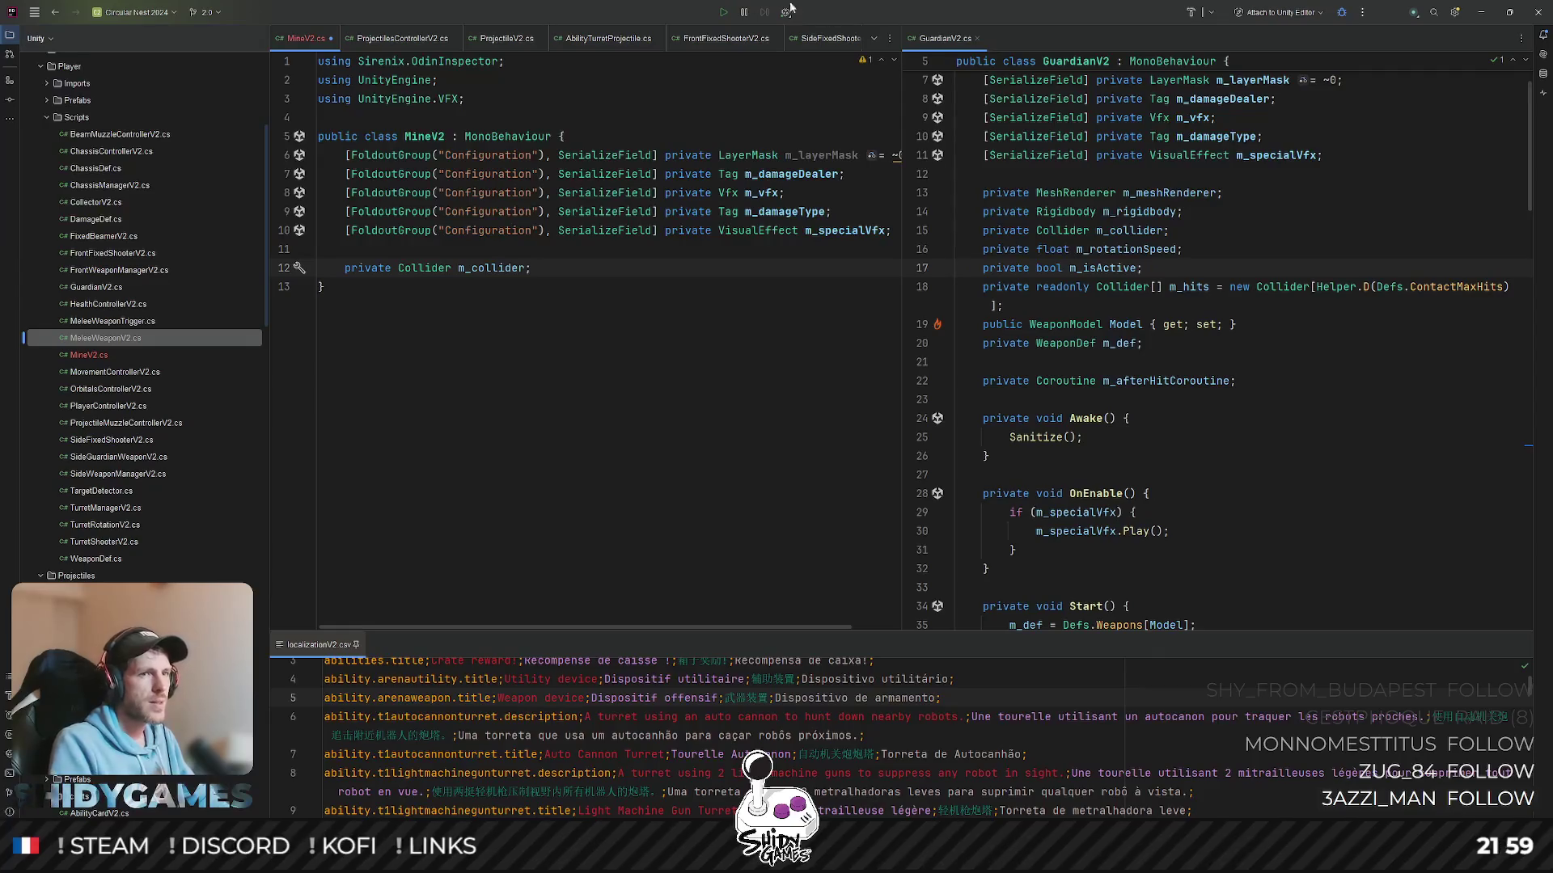
pyautogui.click(1046, 324)
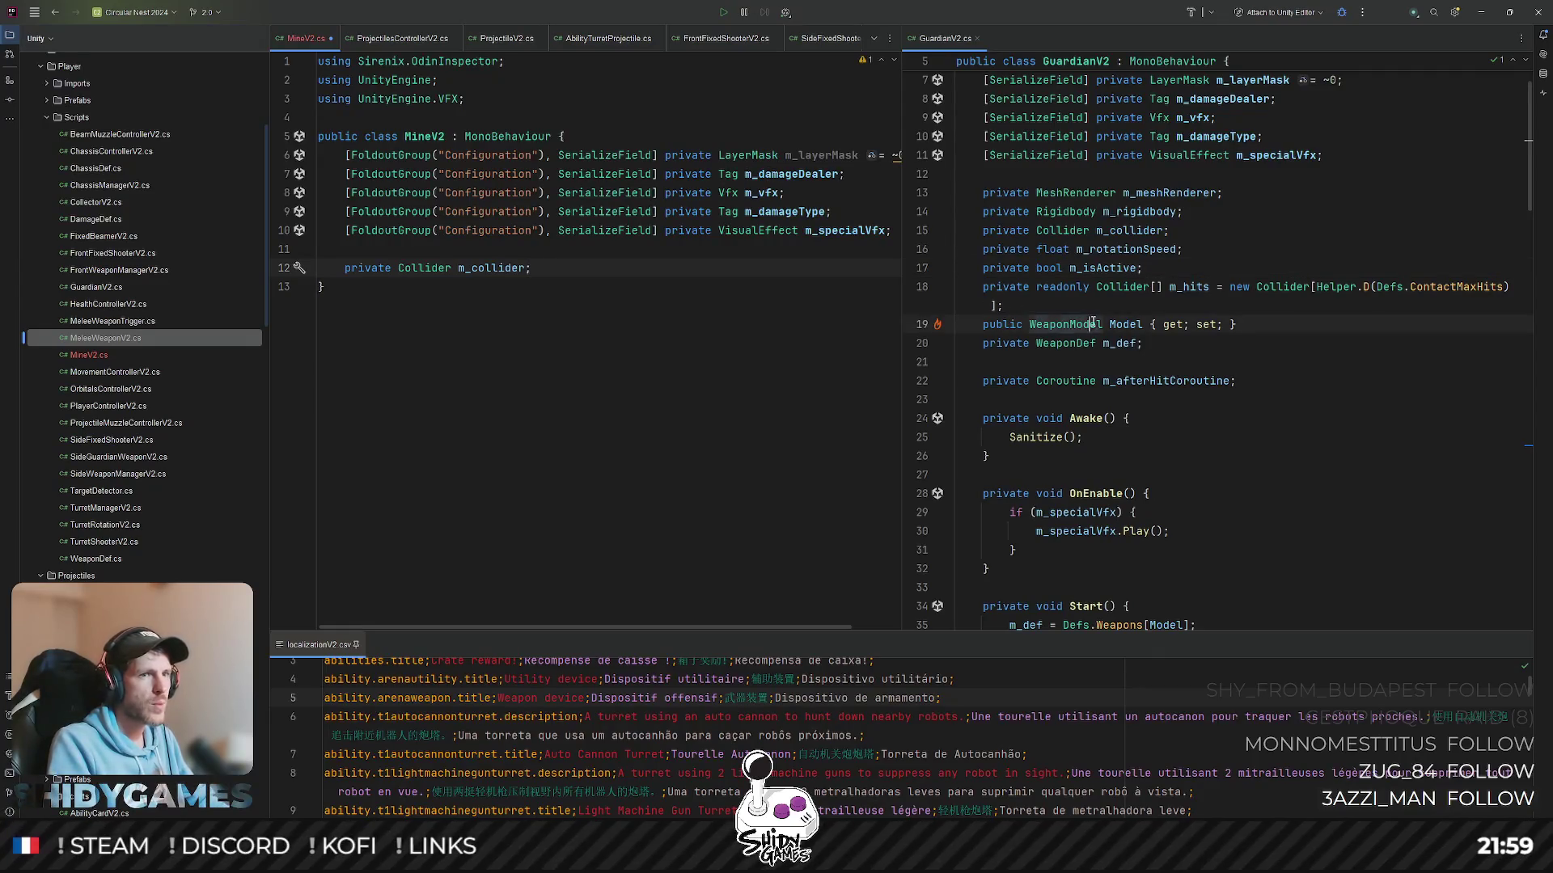
pyautogui.click(1251, 335)
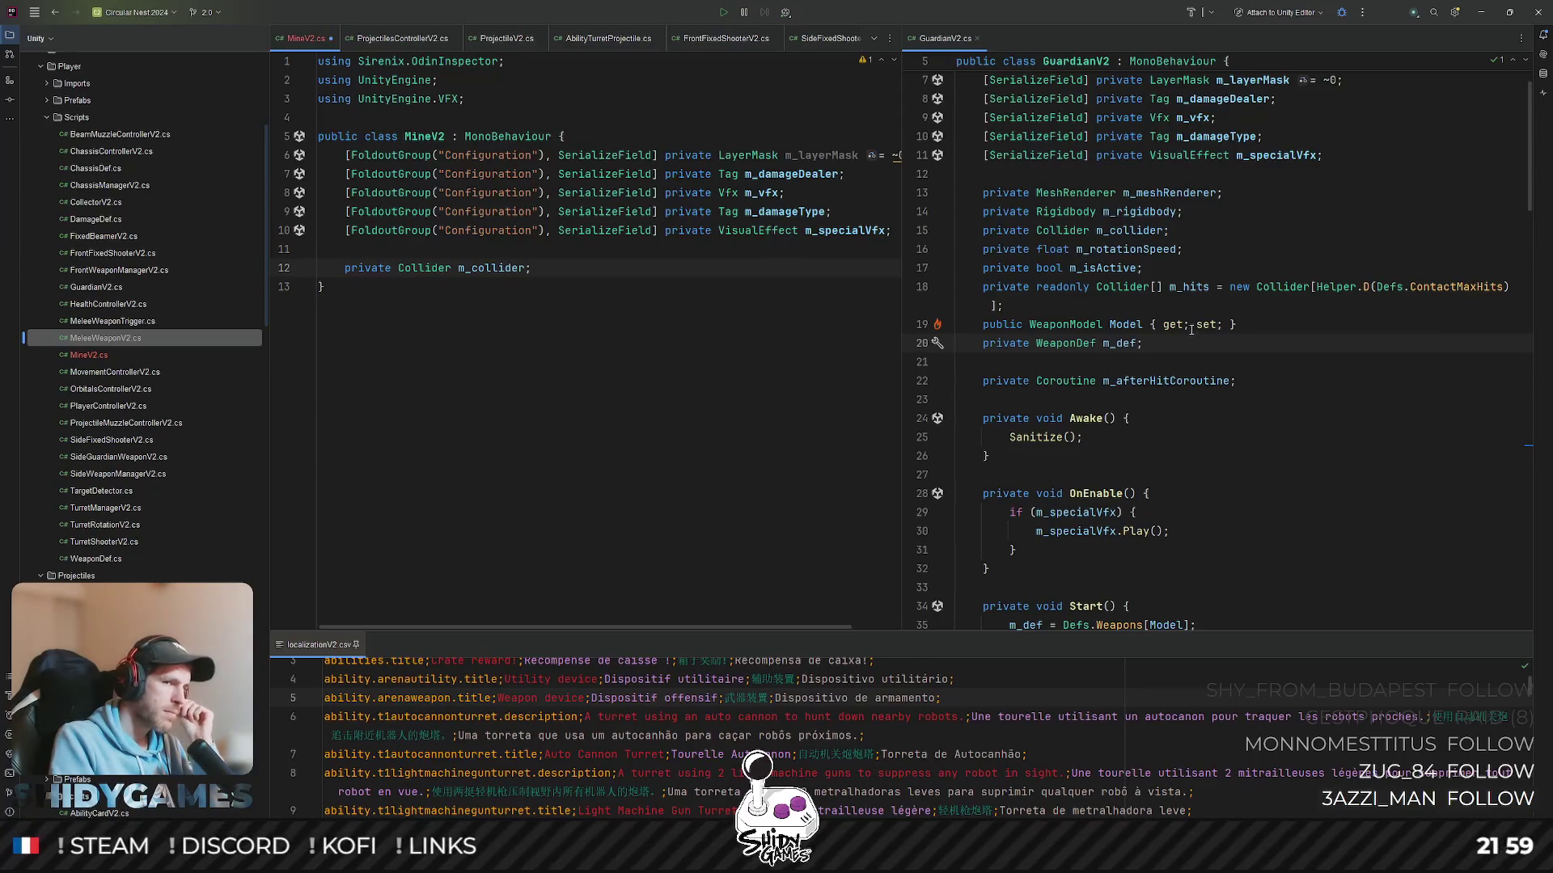
pyautogui.scroll(2, 1139, 333)
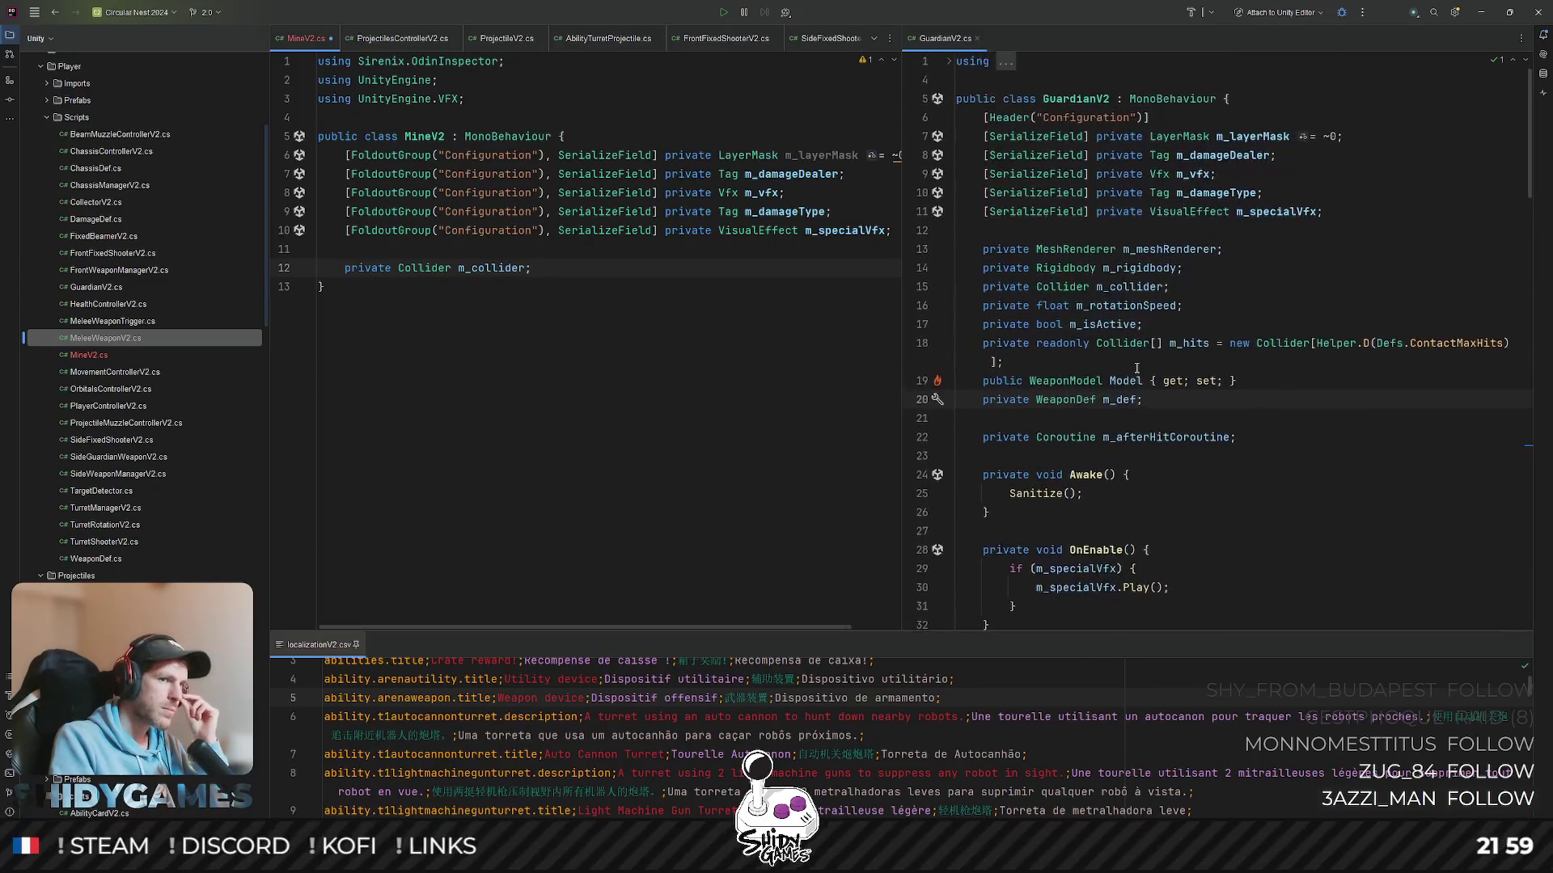
pyautogui.scroll(-2, 1141, 346)
pyautogui.moveTo(1141, 348); pyautogui.dragTo(889, 322)
pyautogui.hotkey('ctrl', 'c')
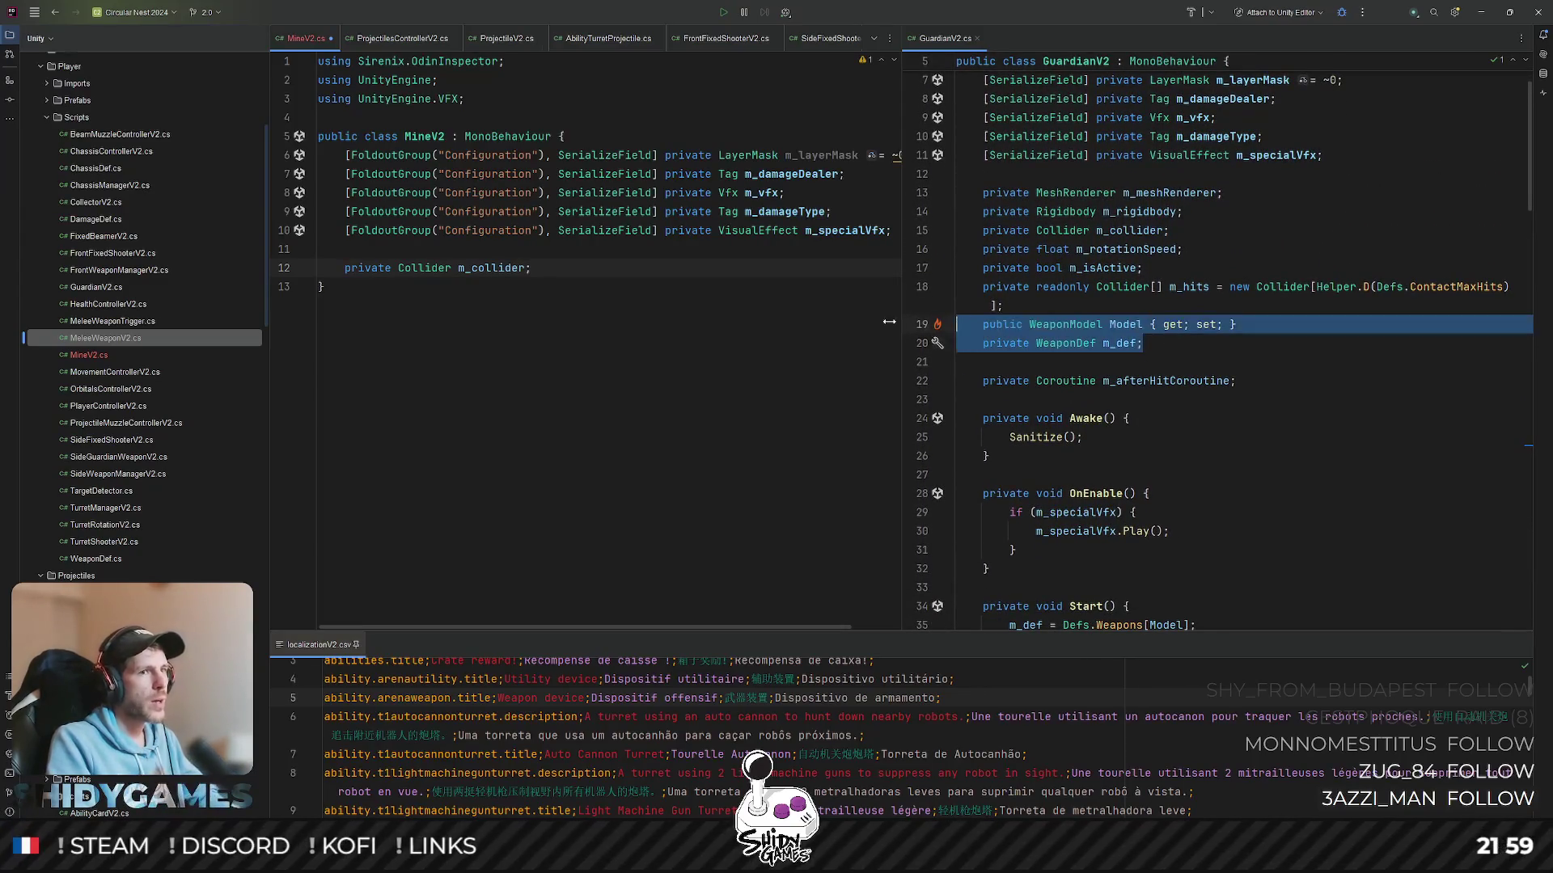
# - Paste the Model property, m_def field and m_hits collider array from GuardianV2 into MineV2
pyautogui.press('Return')
pyautogui.hotkey('ctrl', 'v')
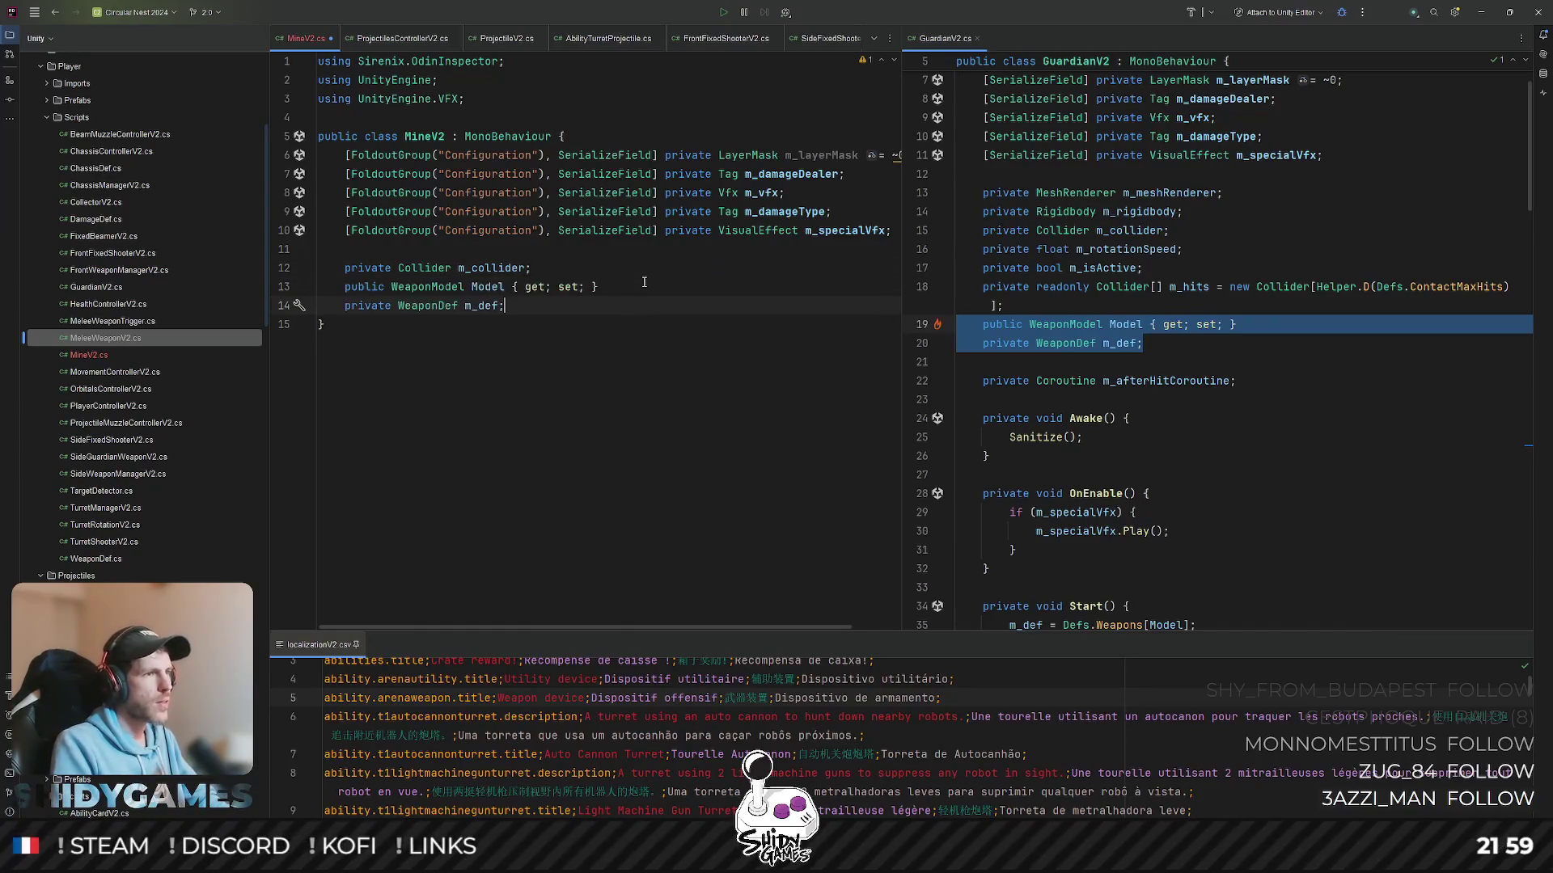
pyautogui.click(395, 241)
pyautogui.press('BackSpace')
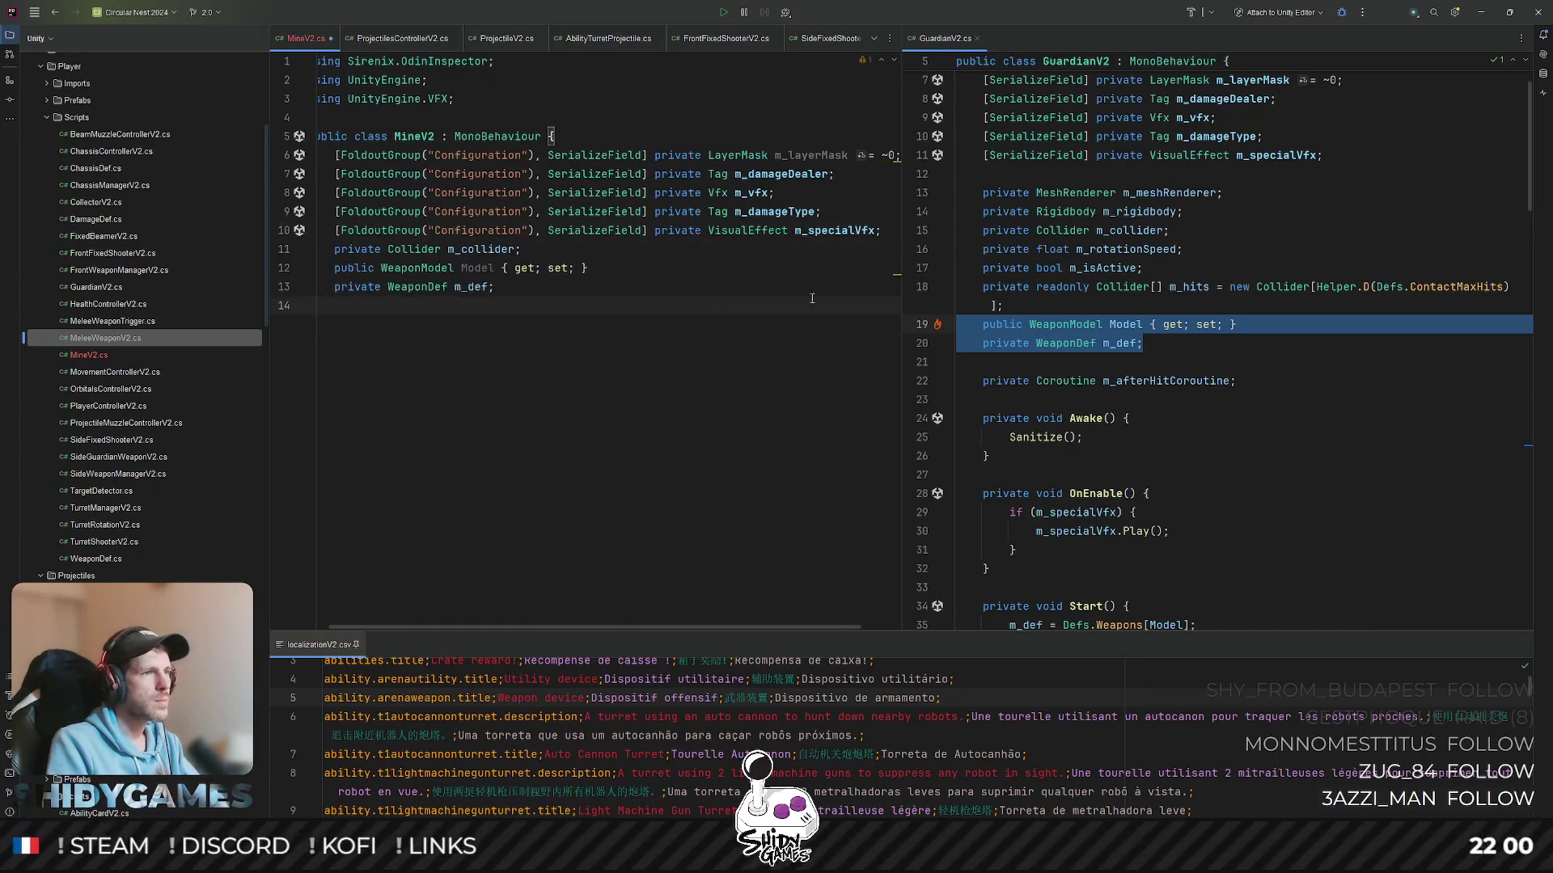
pyautogui.moveTo(1004, 305); pyautogui.dragTo(826, 284)
pyautogui.click(549, 253)
pyautogui.press('Return')
pyautogui.write('private readonly Collider[] m_hits = new Collider[Helper.D(Defs.ContactMaxHits)];')
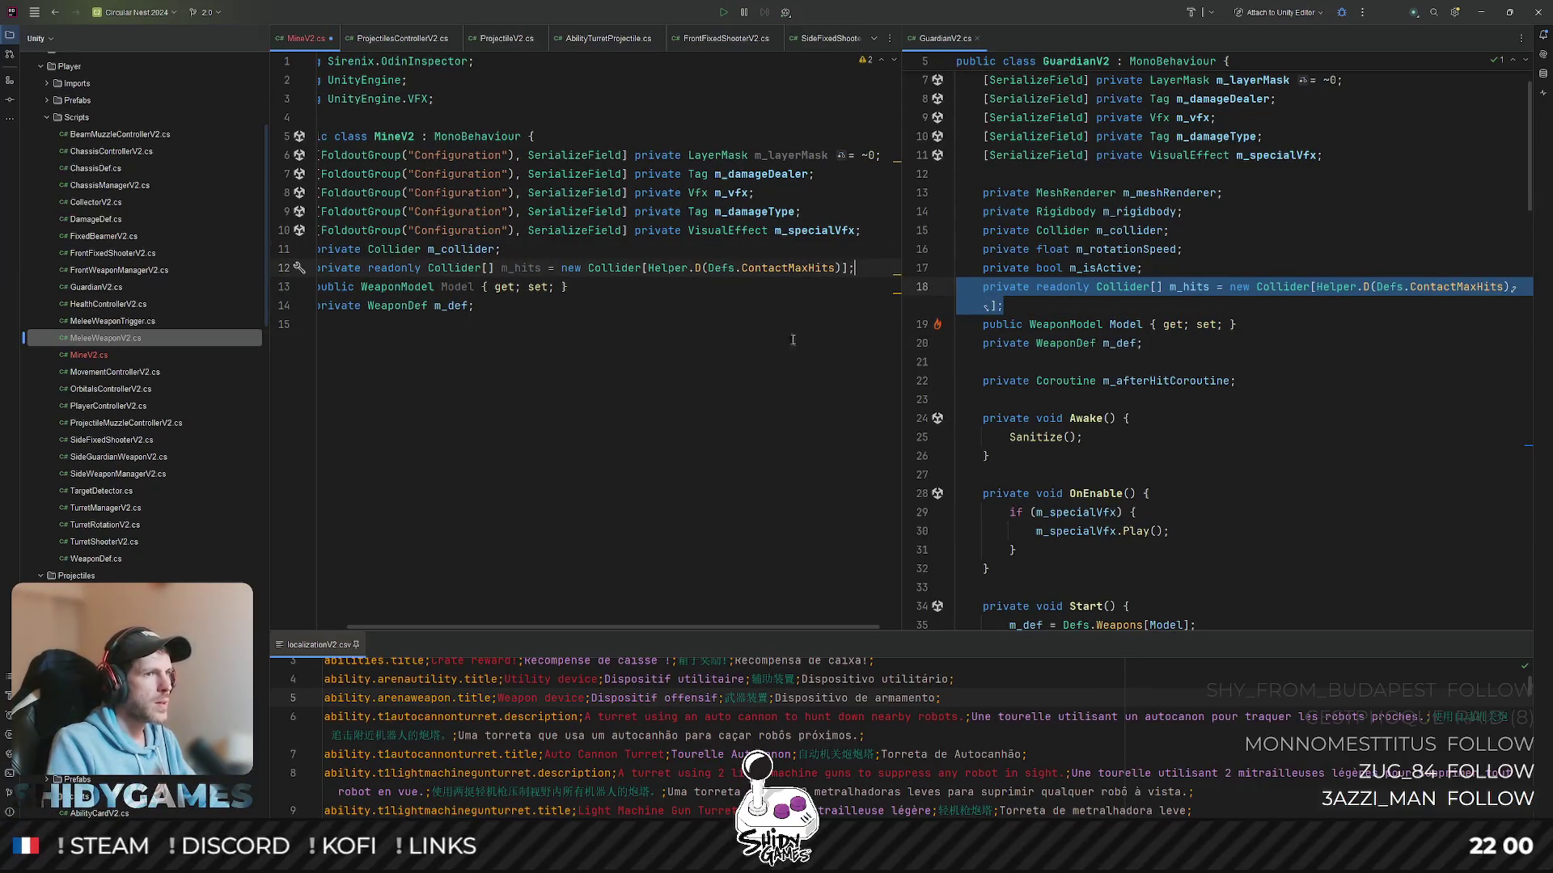
# - Size m_hits by ExplosionMaxHits instead of ContactMaxHits
pyautogui.doubleClick(778, 268)
pyautogui.write('M')
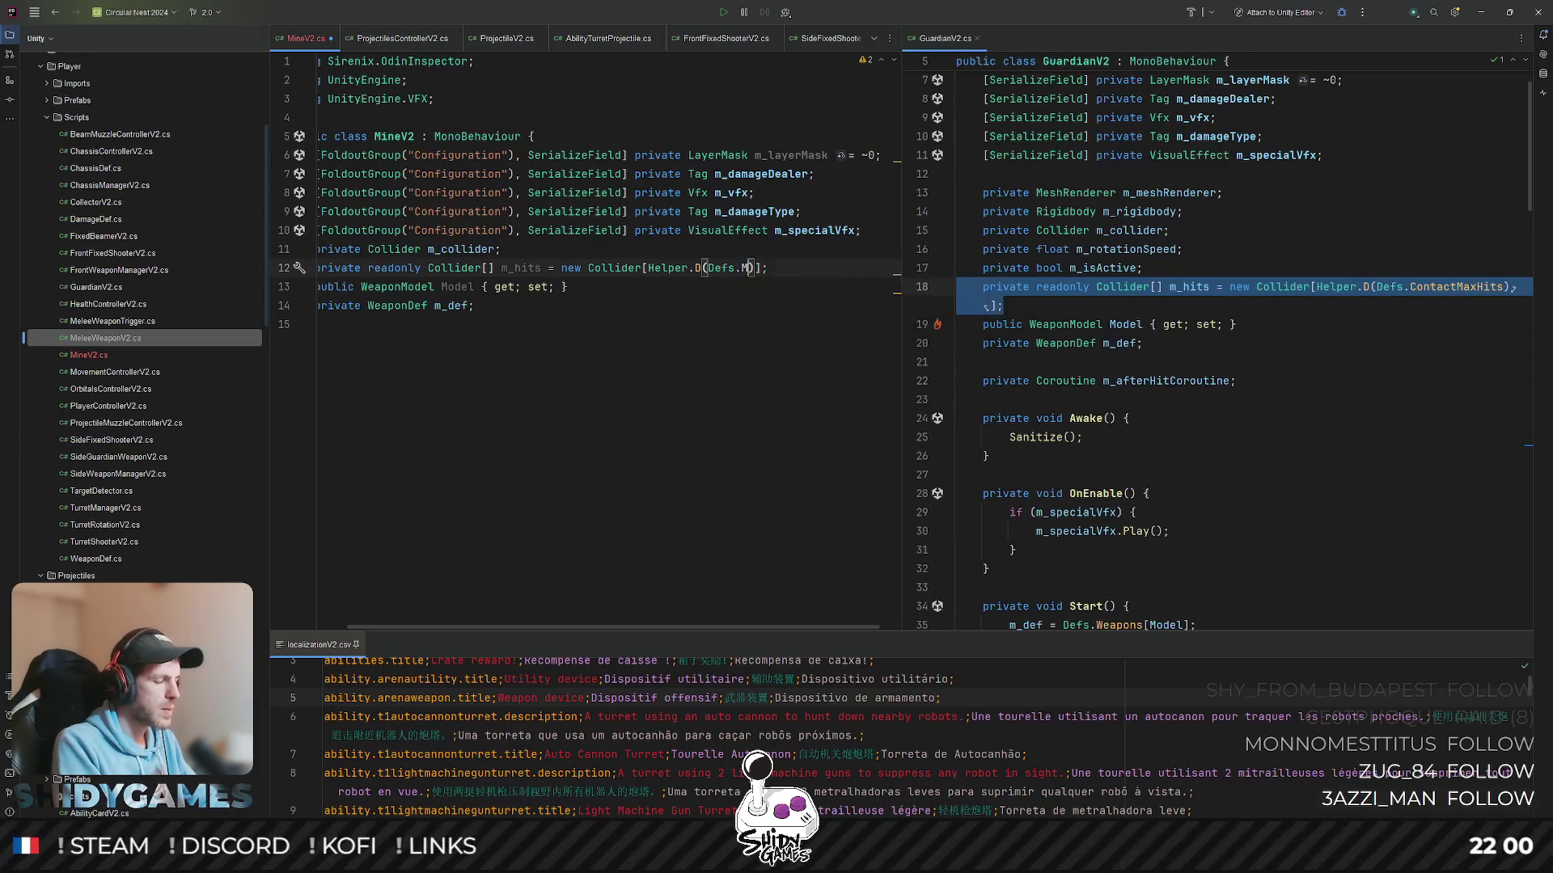
pyautogui.write('axhit')
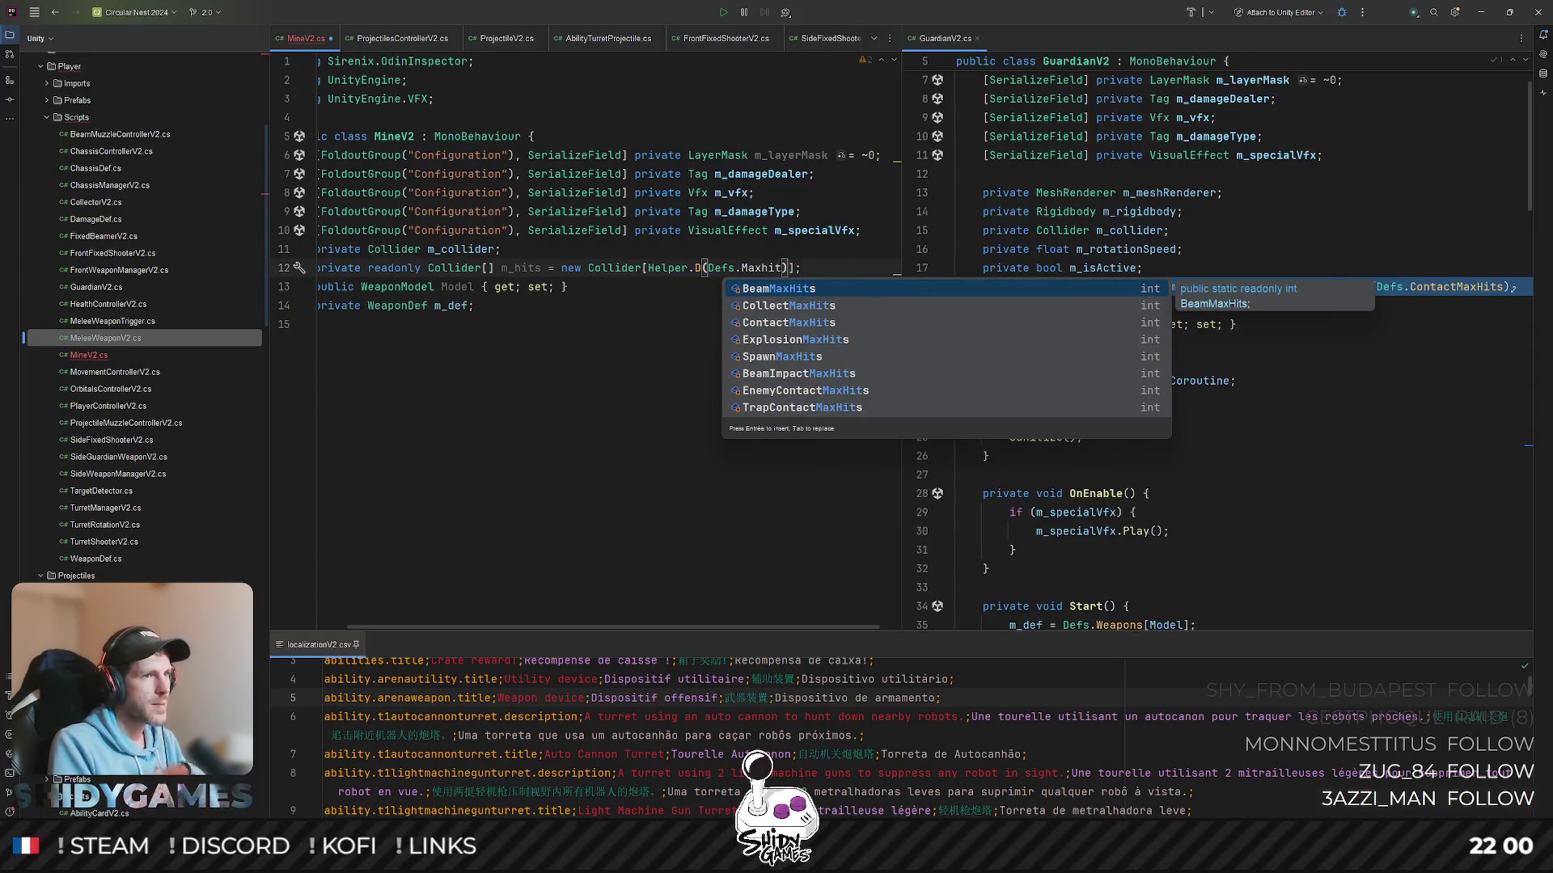
pyautogui.press('Down')
pyautogui.press('Down')
pyautogui.press('Down')
pyautogui.press('Return')
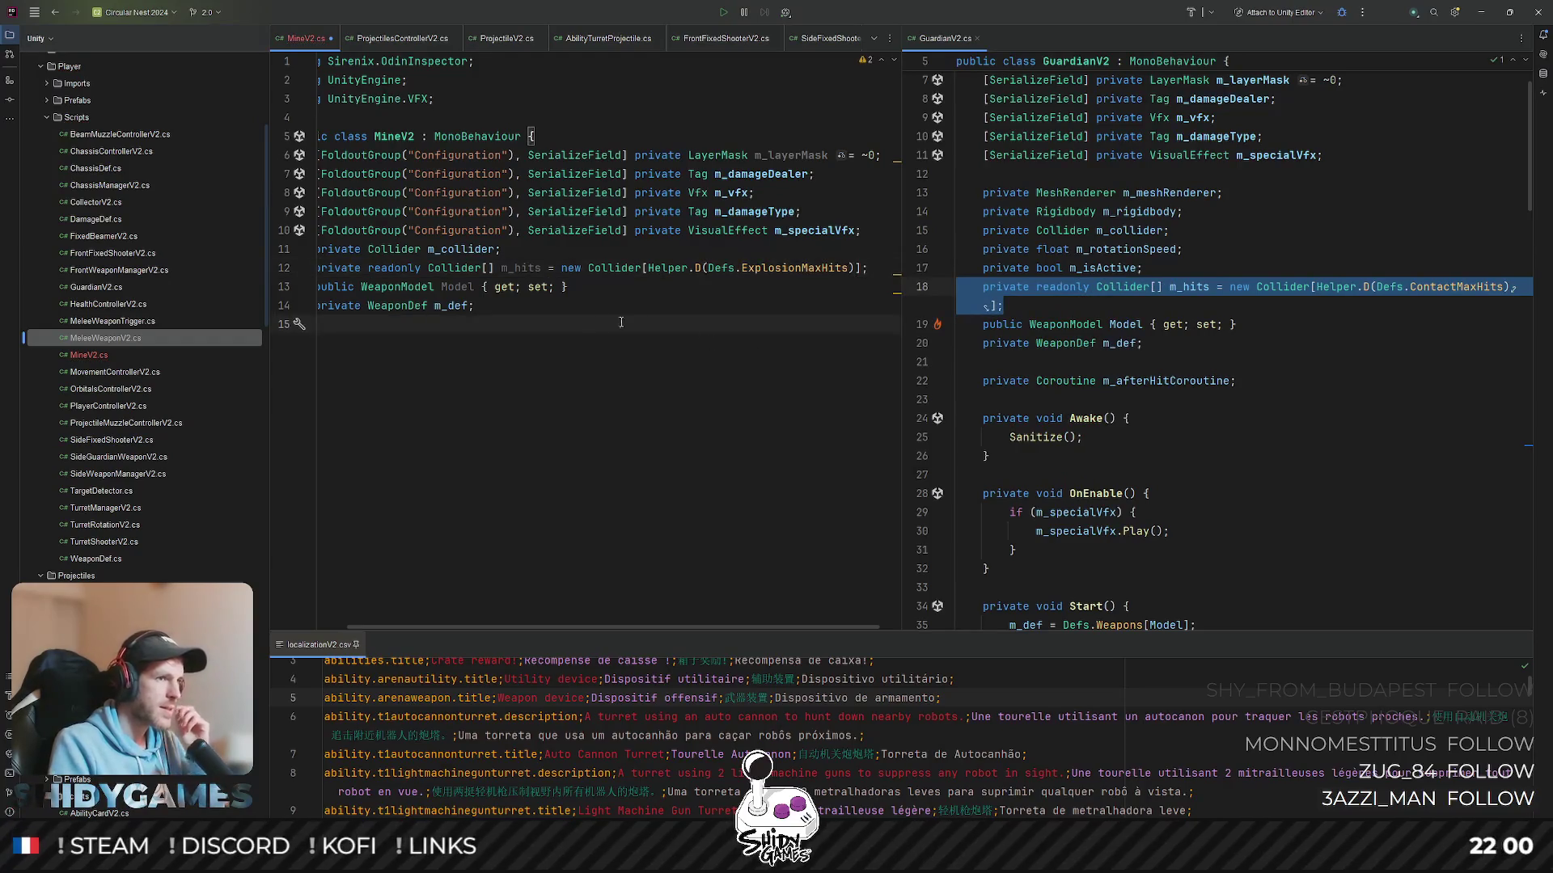
pyautogui.moveTo(519, 627); pyautogui.dragTo(486, 626)
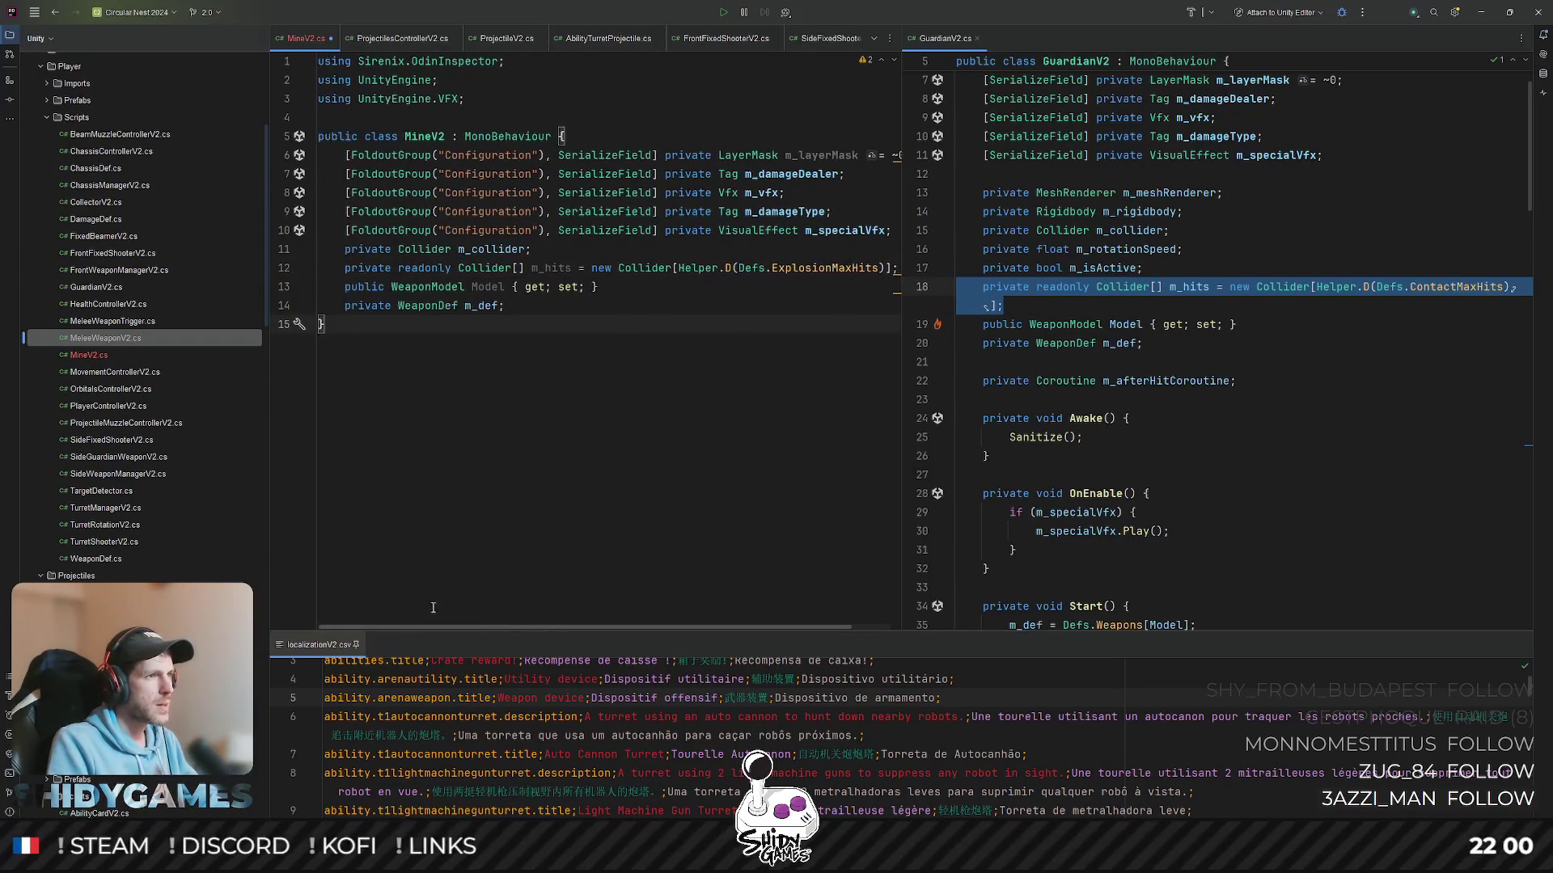
pyautogui.click(625, 296)
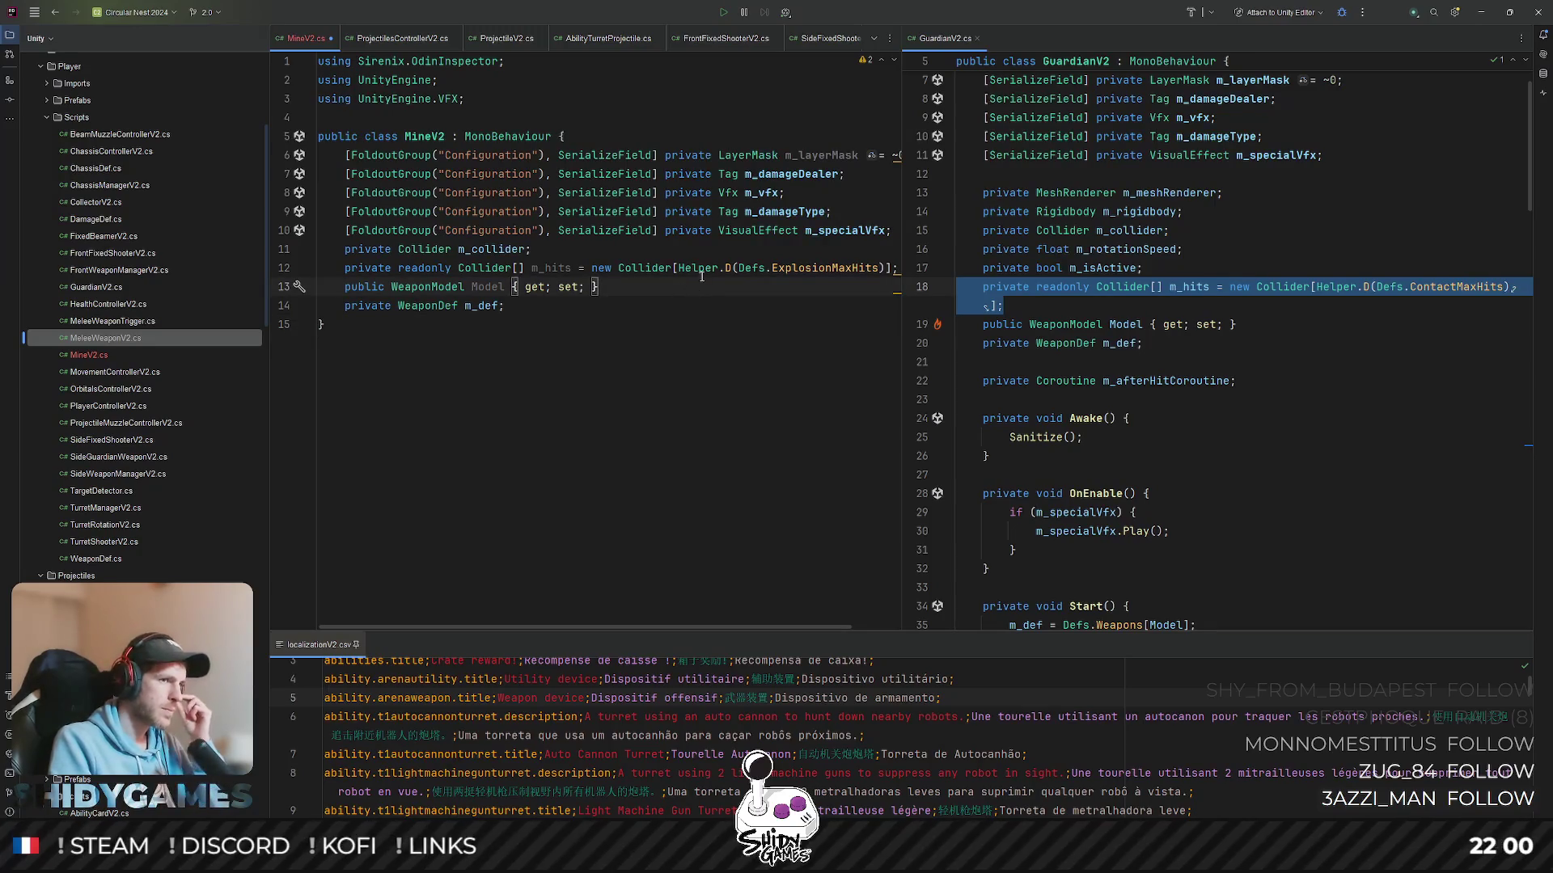
pyautogui.click(545, 317)
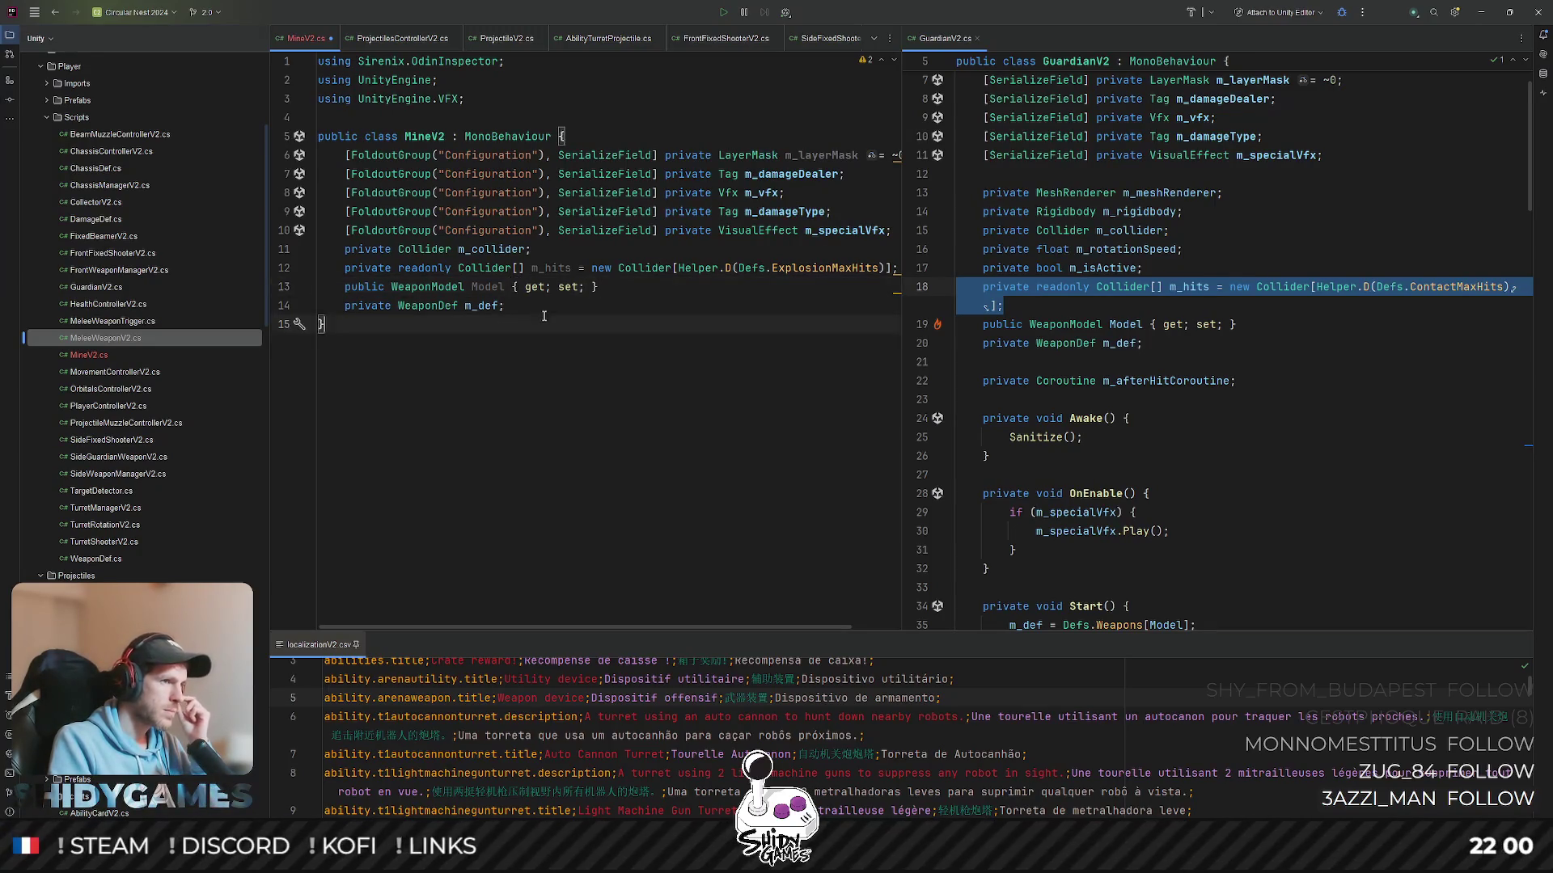
pyautogui.click(535, 305)
pyautogui.scroll(-2, 1310, 317)
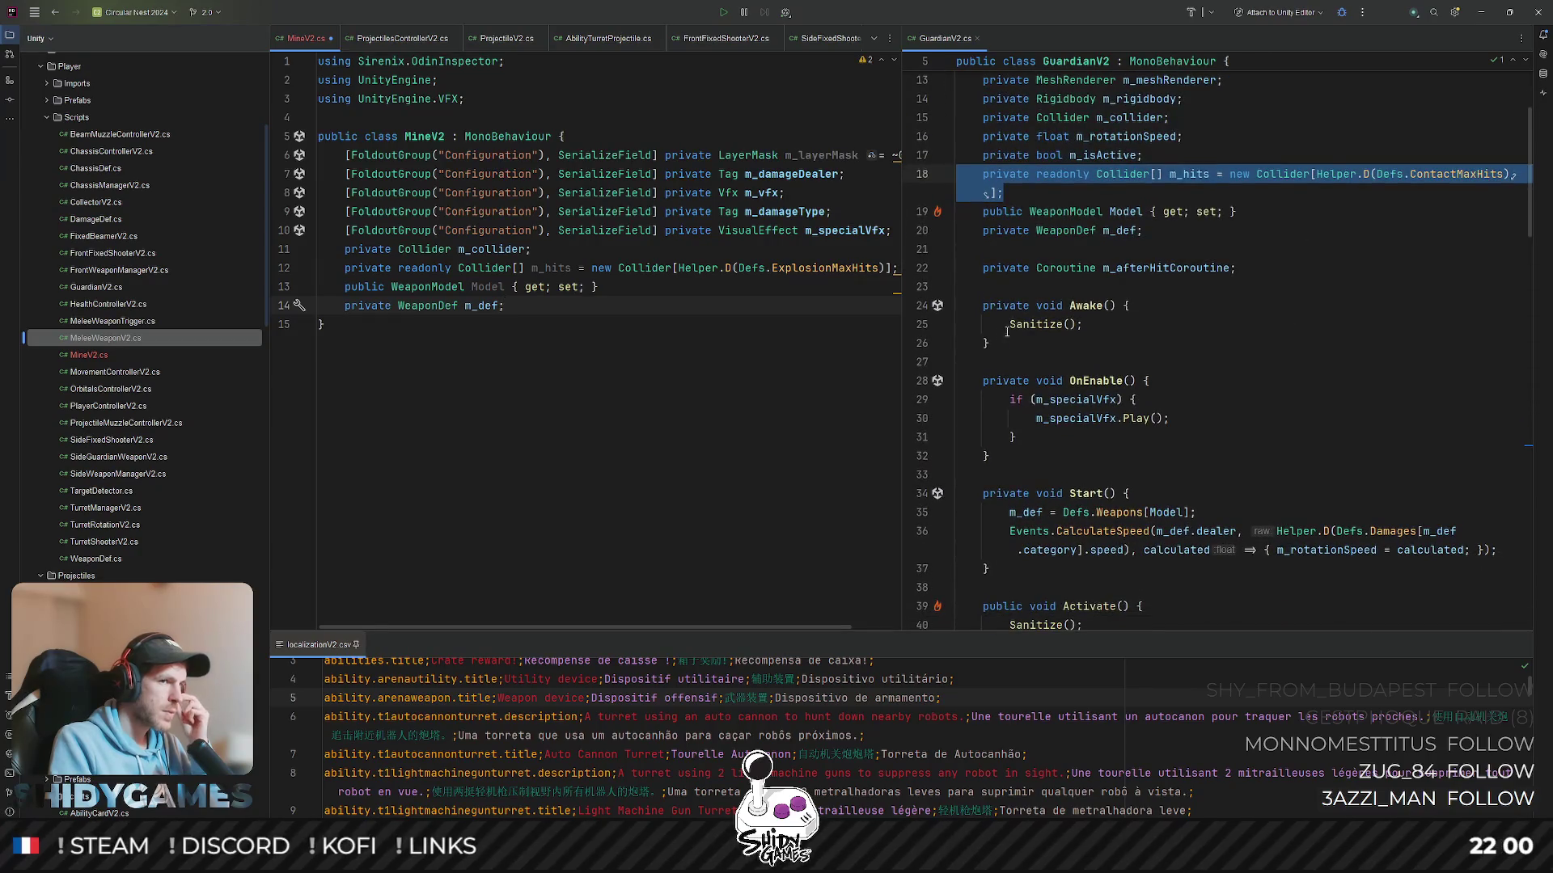
# - Search GuardianV2 for Sanitize and step through its definition and the call in Deactivate
pyautogui.click(1038, 324)
pyautogui.hotkey('ctrl', 'f')
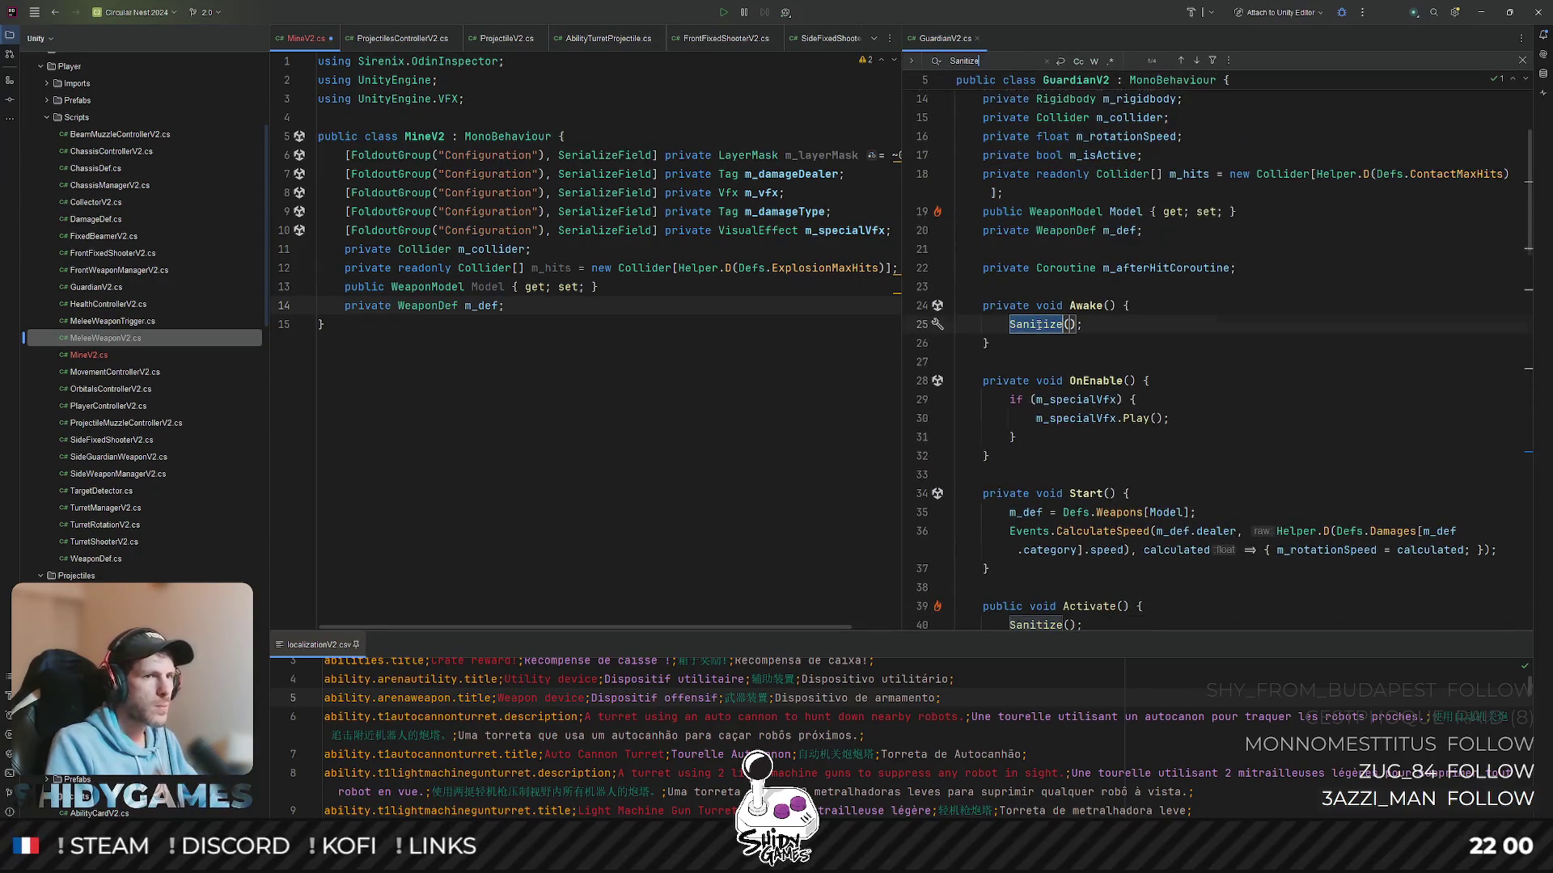
pyautogui.press('Return')
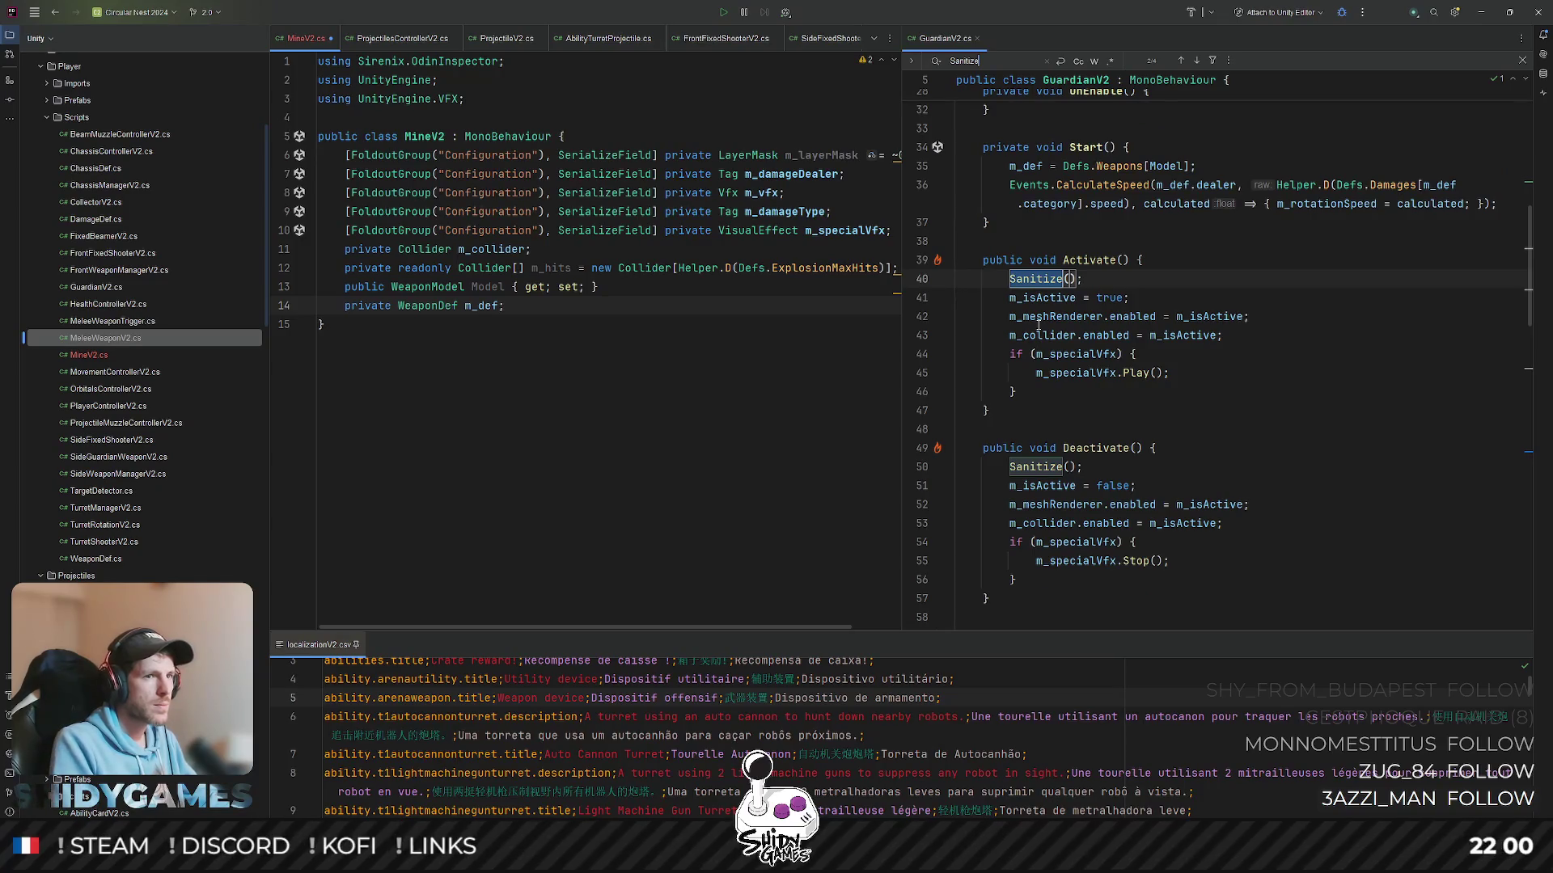
pyautogui.press('Return')
pyautogui.press('Return')
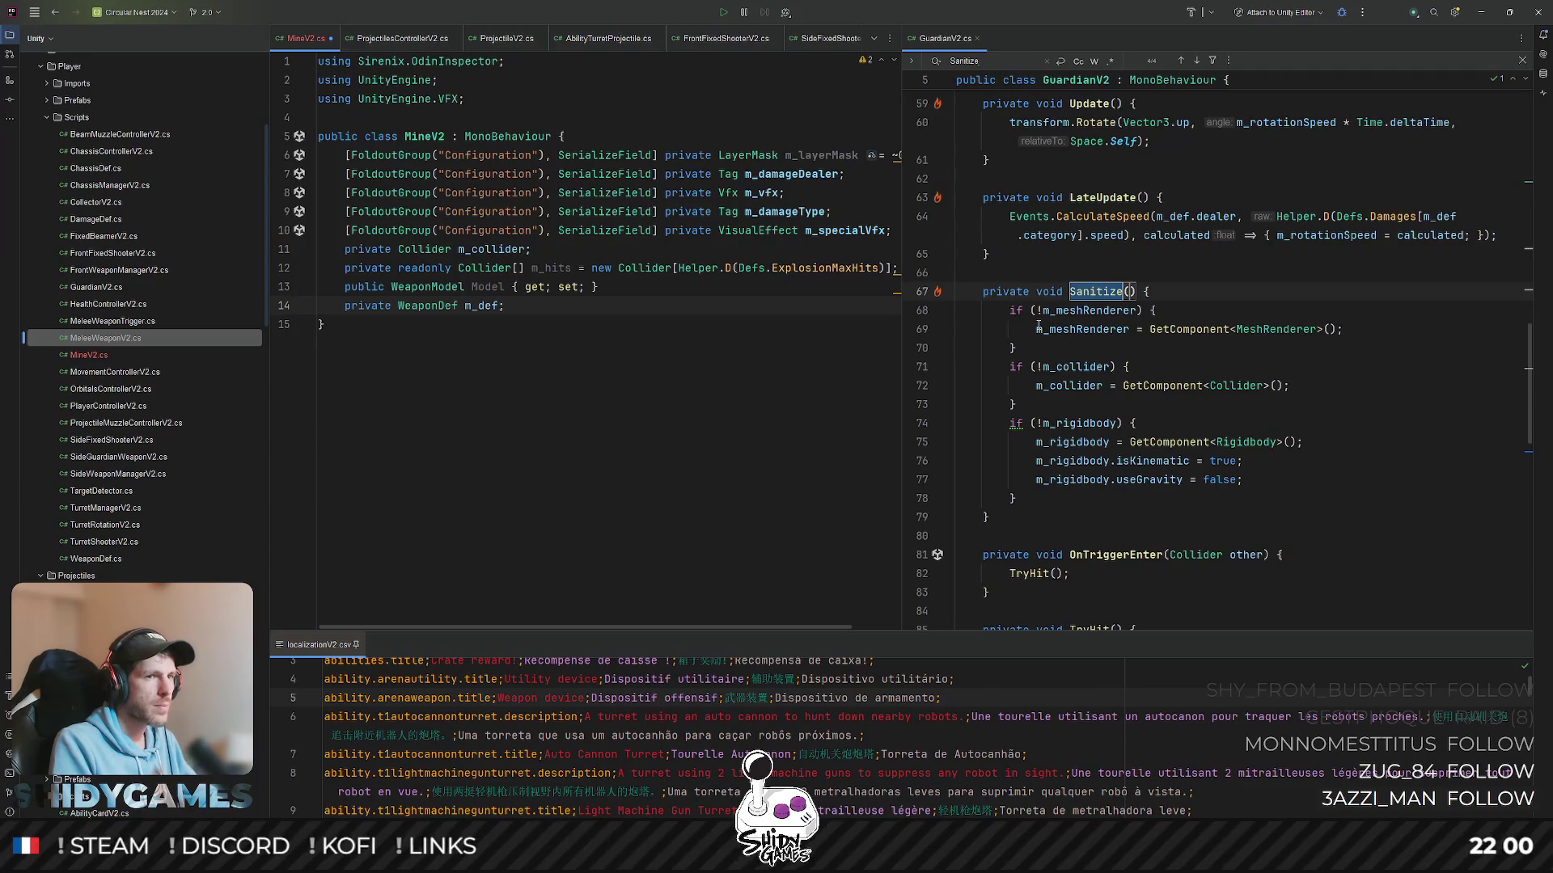
pyautogui.hotkey('shift', 'Return')
pyautogui.hotkey('shift', 'Return')
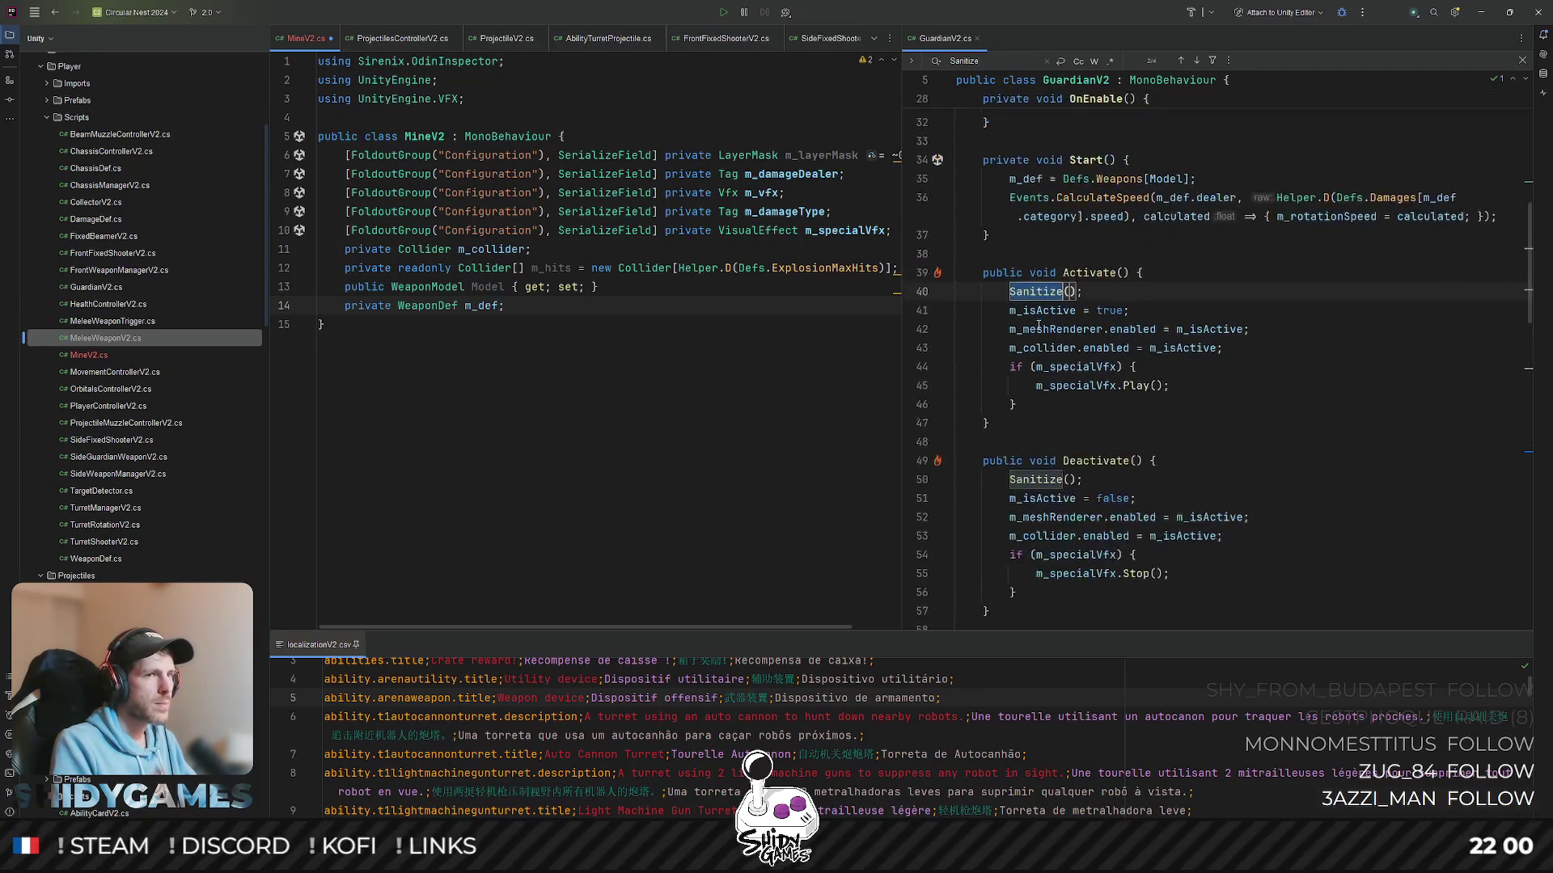
# - Start an Awake method in MineV2 below the m_def field via completion
pyautogui.press('Return')
pyautogui.press('Return')
pyautogui.write('pr')
pyautogui.press('Return')
pyautogui.write('private void Awa')
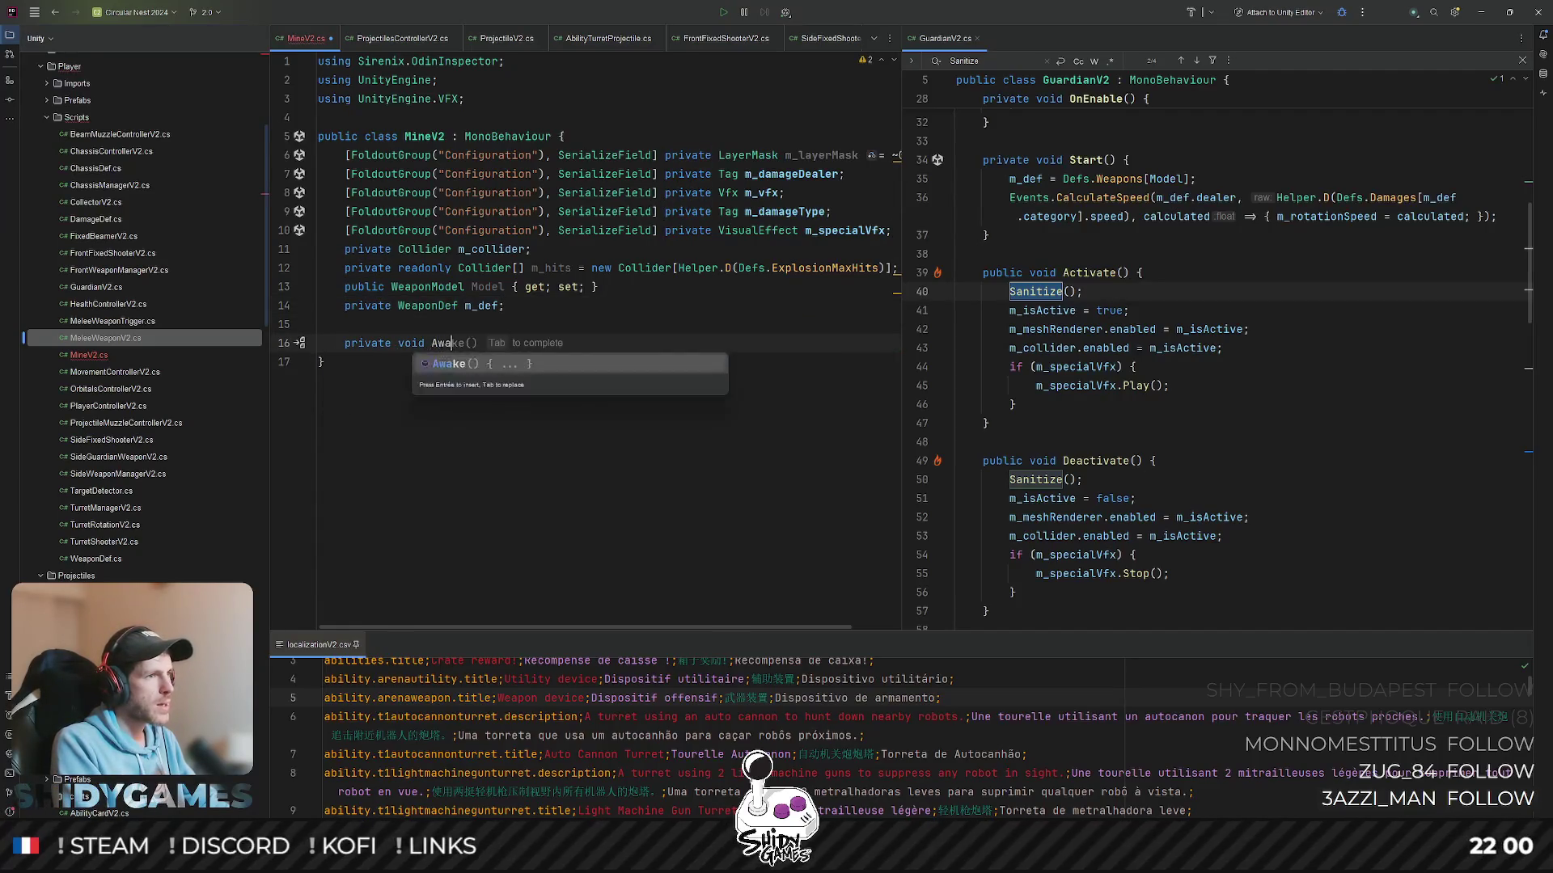
pyautogui.press('Return')
pyautogui.write('m_c')
# - Finish Awake's collider assignment and add Initialize(WeaponModel model) setting m_def = Defs.Weapons[model]
pyautogui.press('Tab')
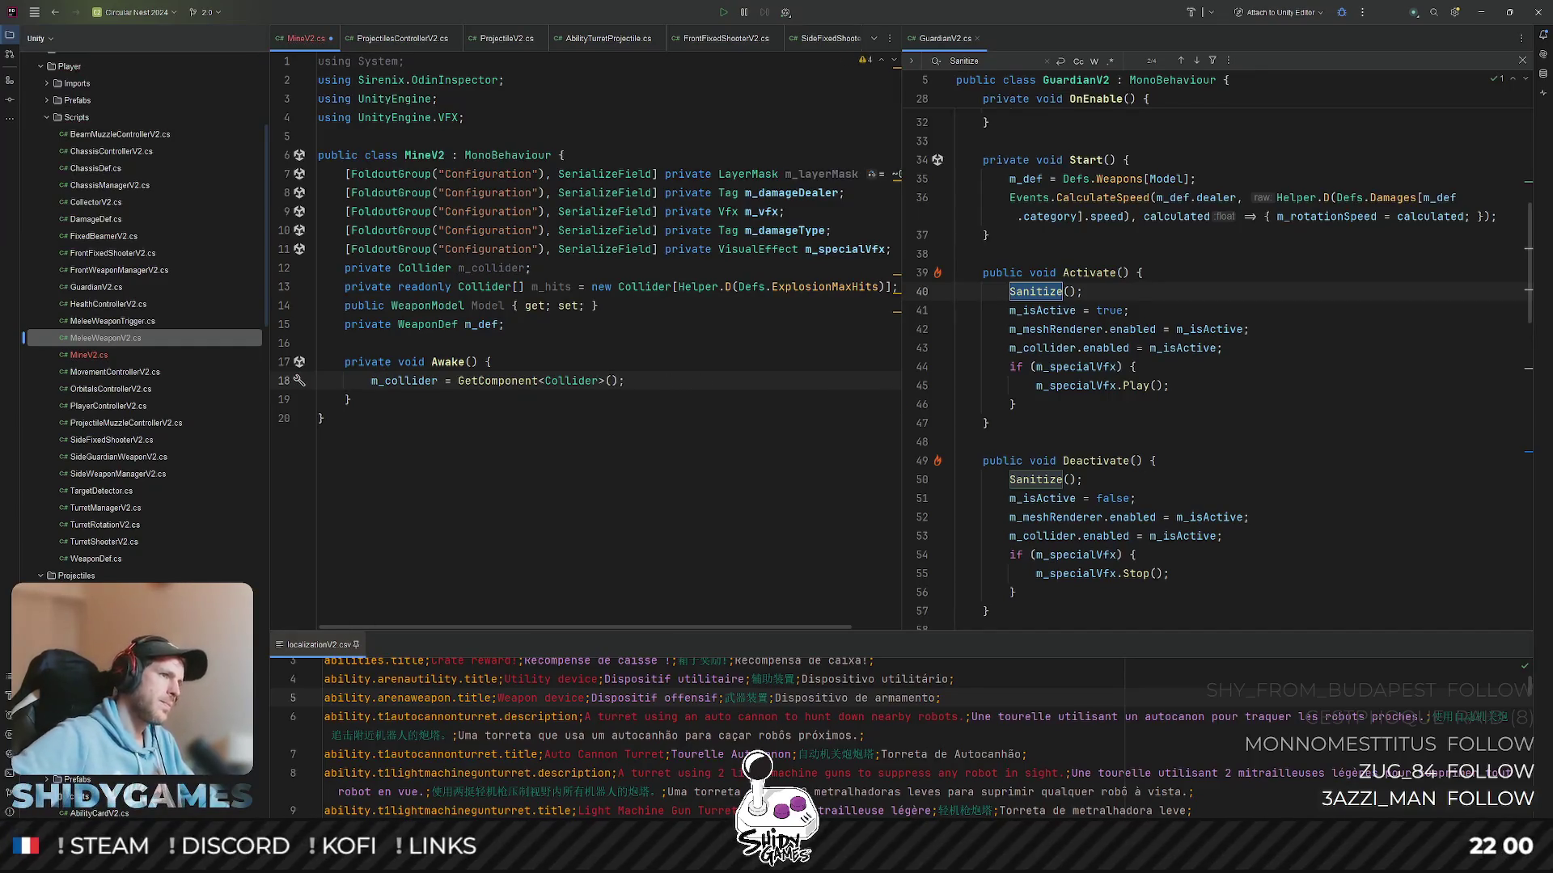
pyautogui.press('Down')
pyautogui.press('Return')
pyautogui.press('Return')
pyautogui.write('private')
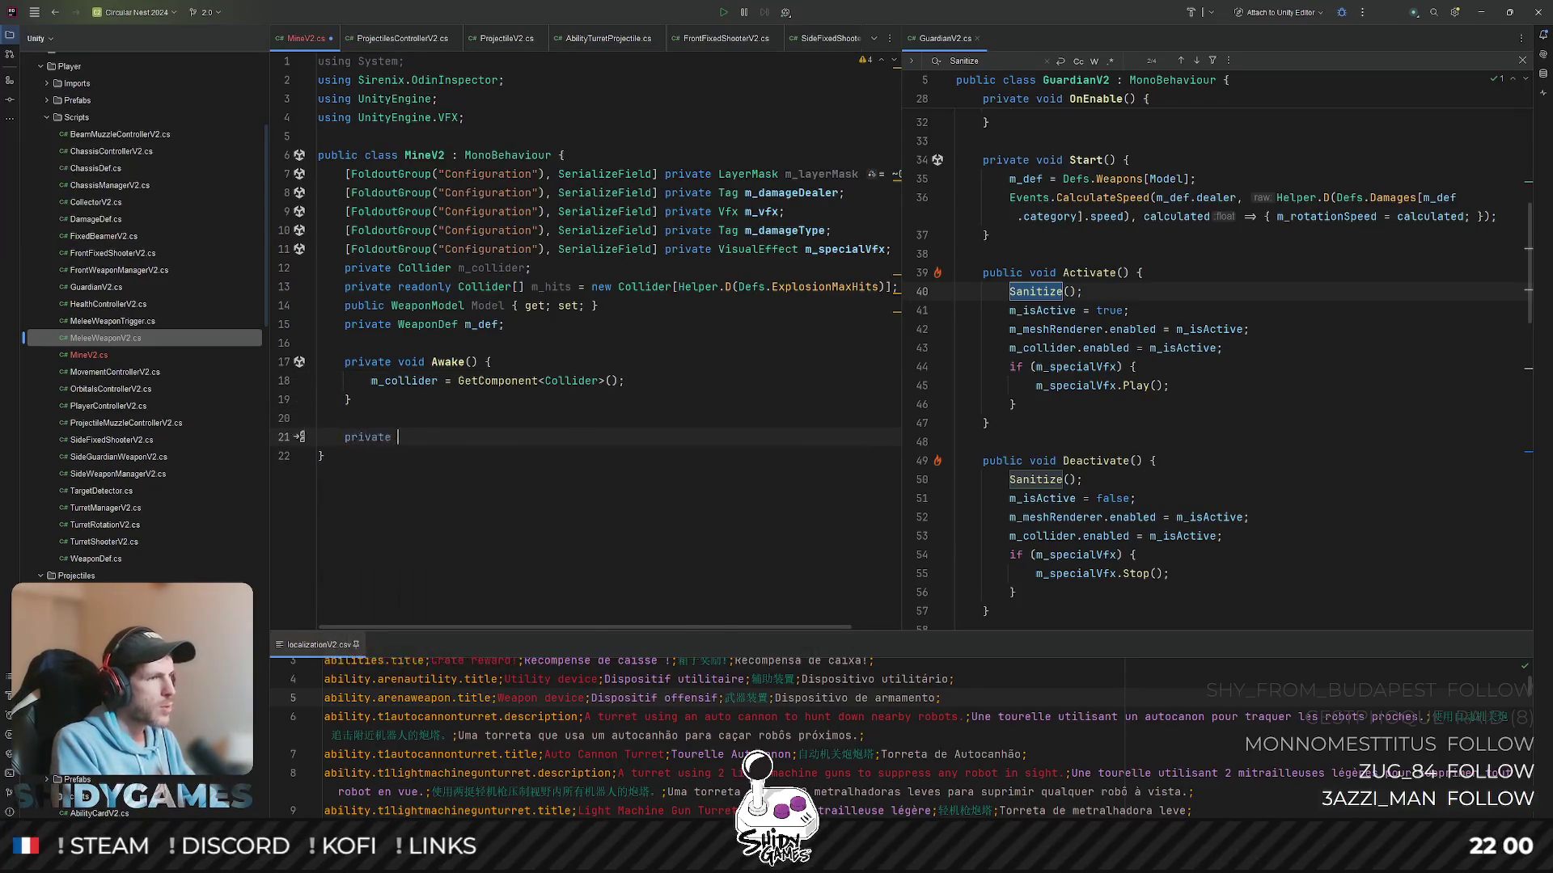
pyautogui.write(' void e')
pyautogui.press('BackSpace')
pyautogui.press('BackSpace')
pyautogui.press('BackSpace')
pyautogui.press('BackSpace')
pyautogui.write('public ')
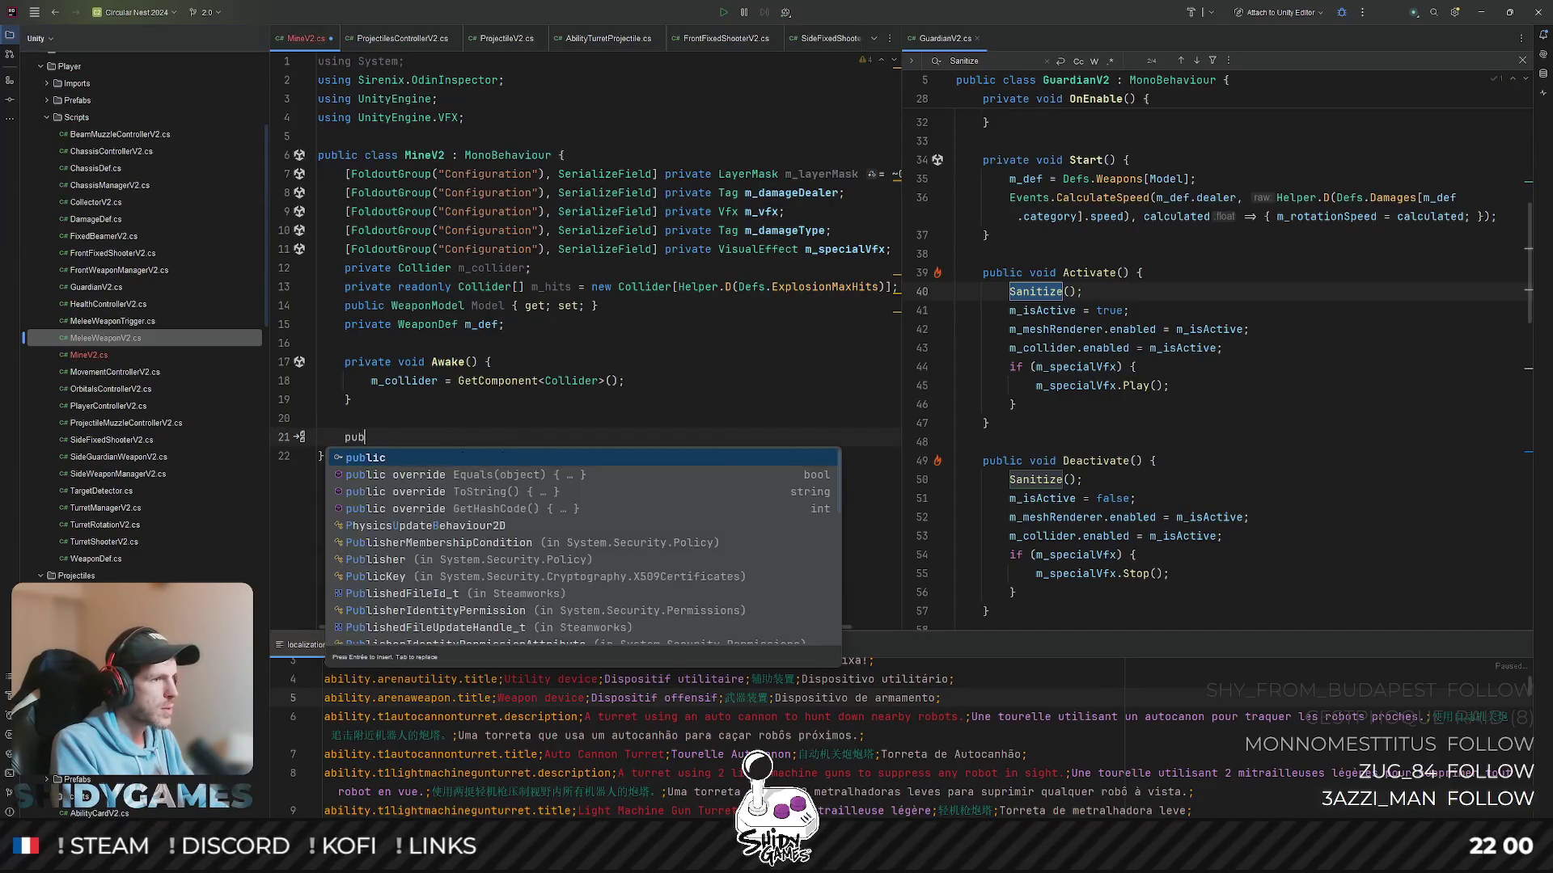
pyautogui.write('void Initialize')
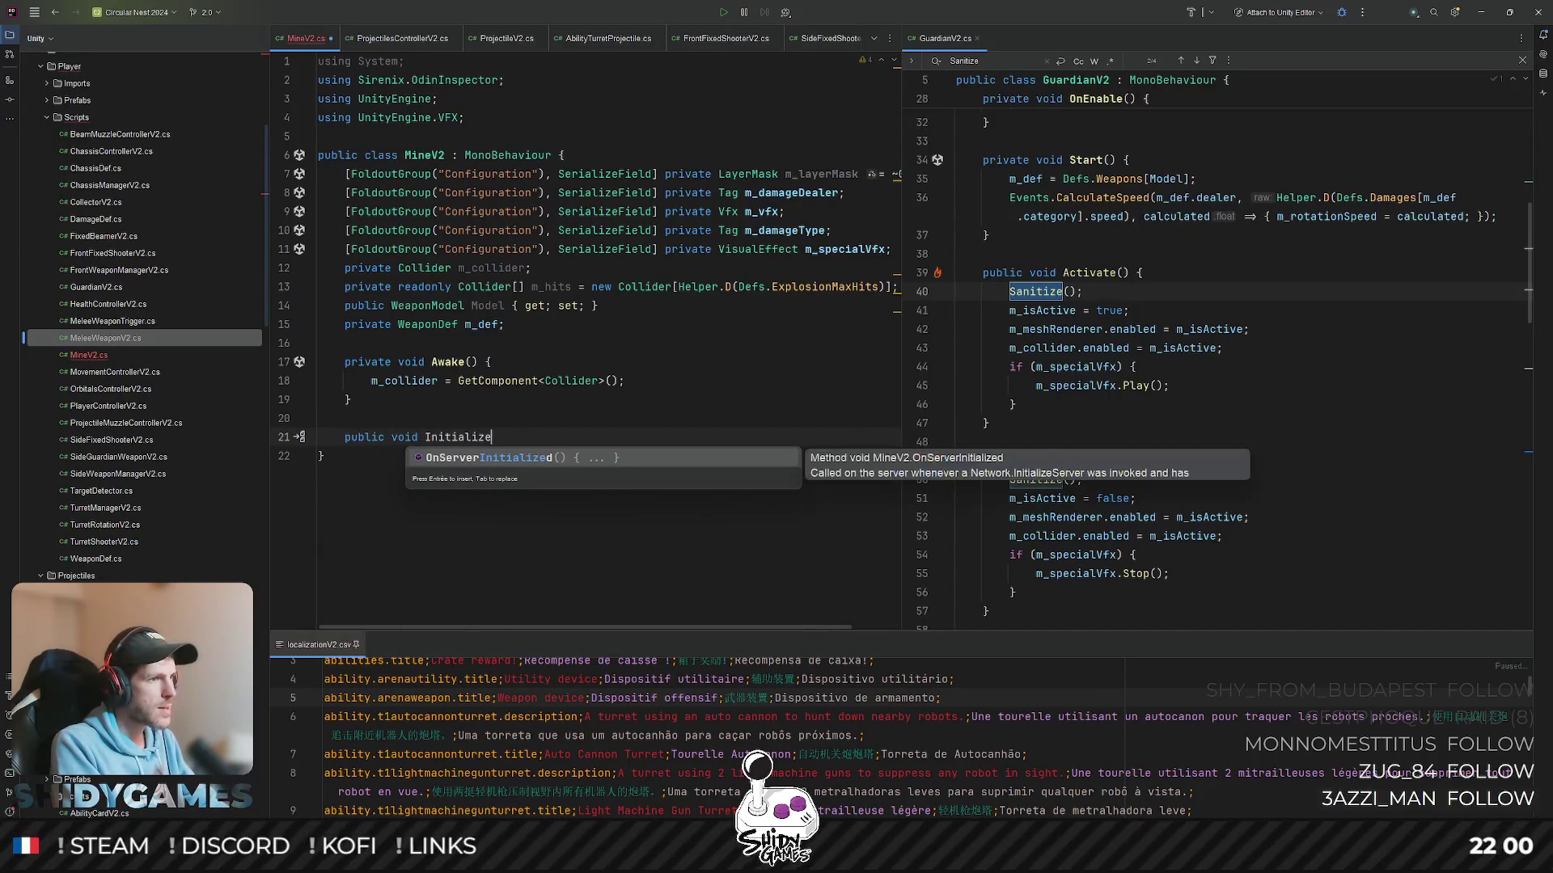
pyautogui.write('(')
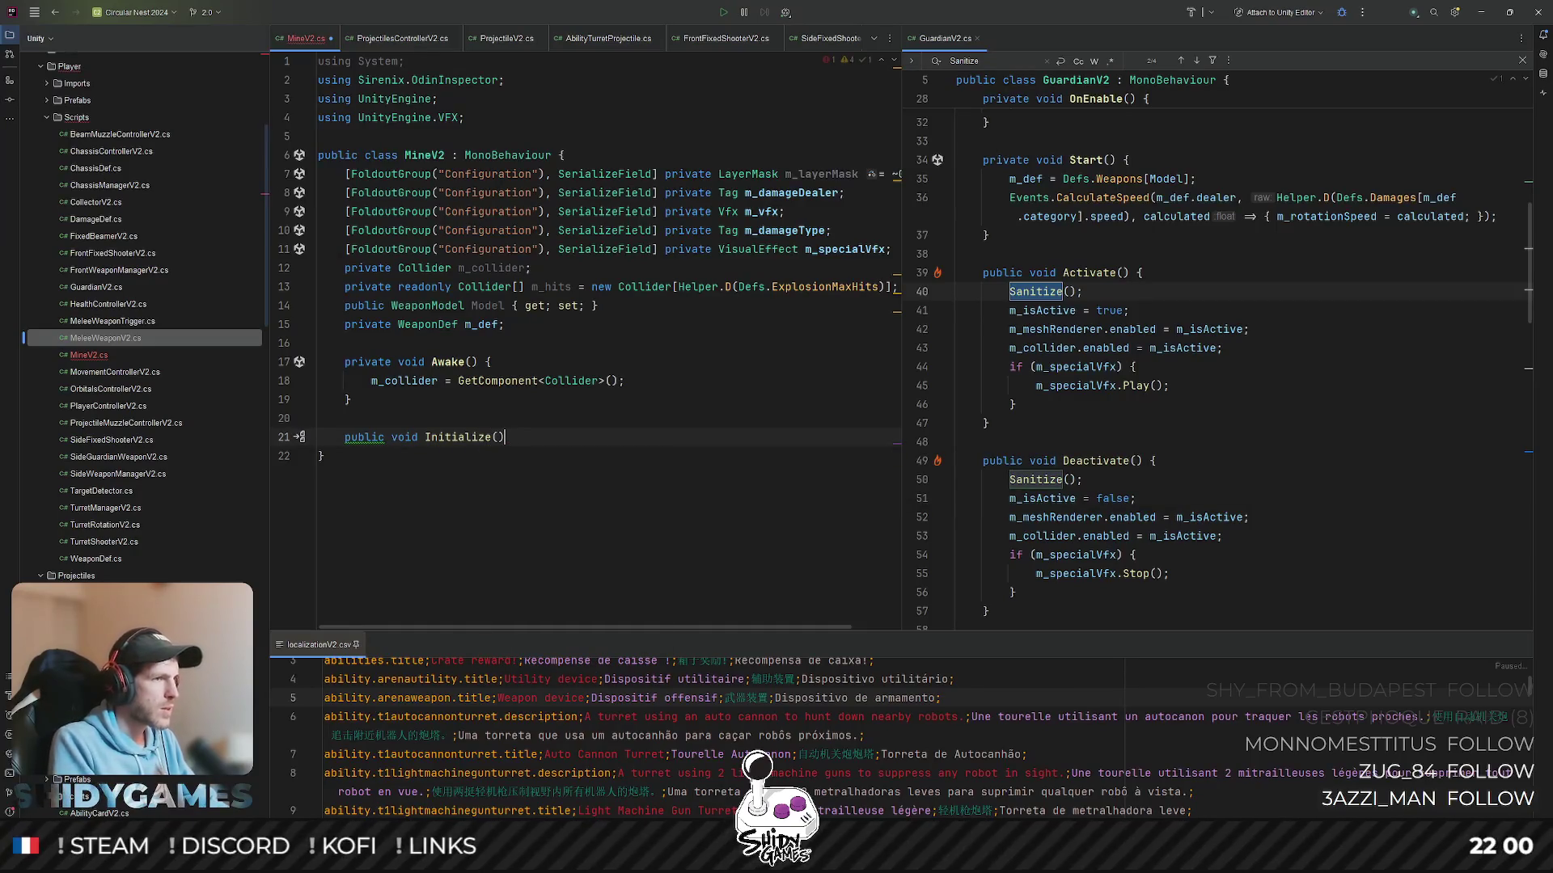
pyautogui.write('Weap')
pyautogui.press('BackSpace')
pyautogui.press('BackSpace')
pyautogui.press('BackSpace')
pyautogui.write('Weap')
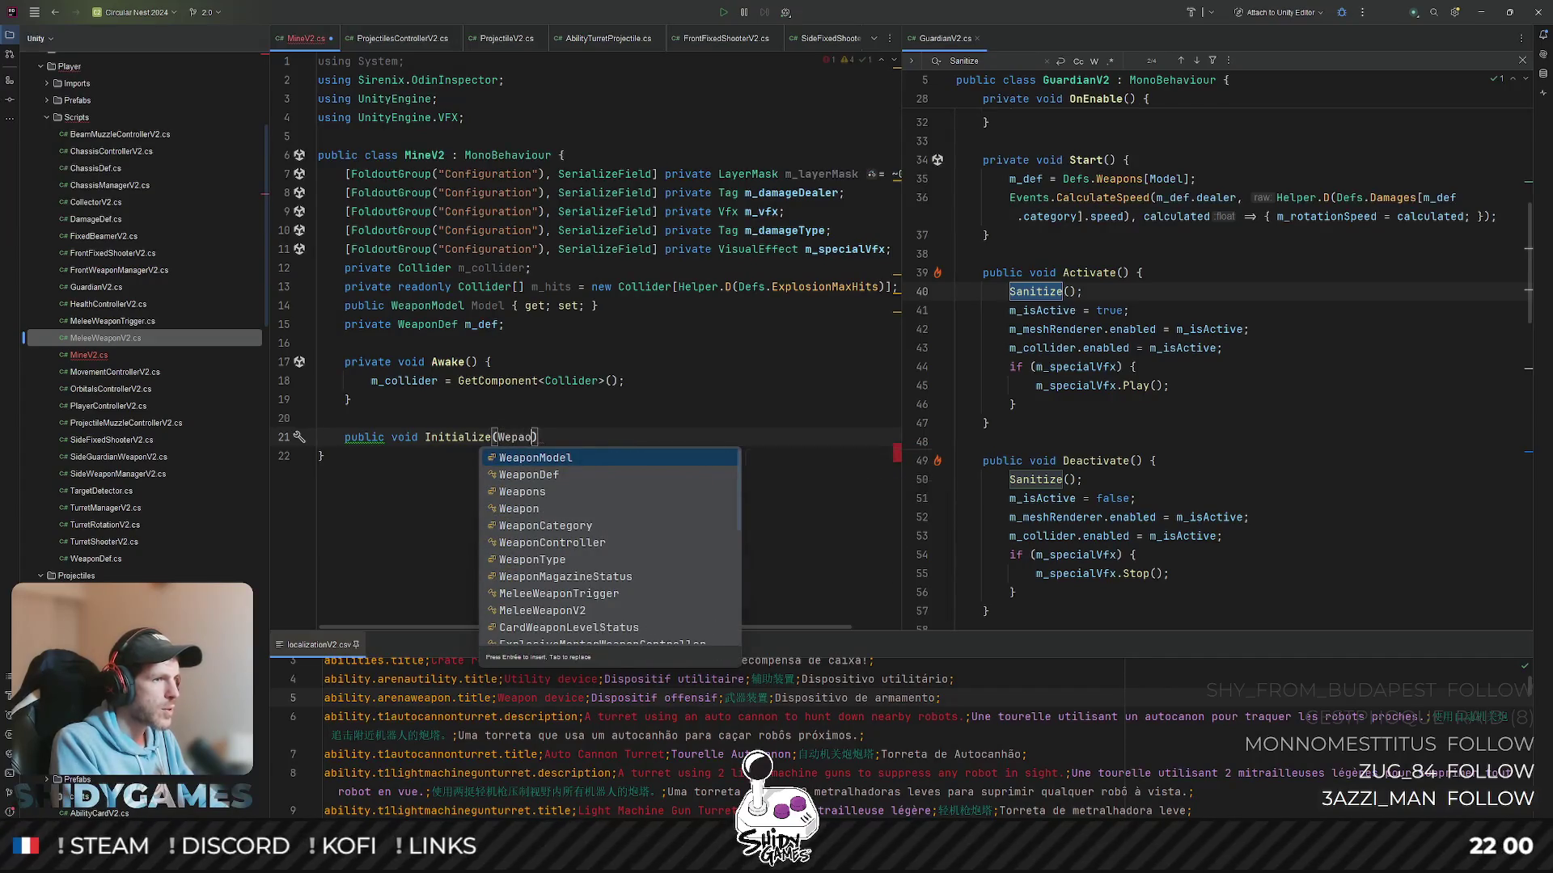
pyautogui.press('BackSpace')
pyautogui.press('BackSpace')
pyautogui.write('apon')
pyautogui.press('Return')
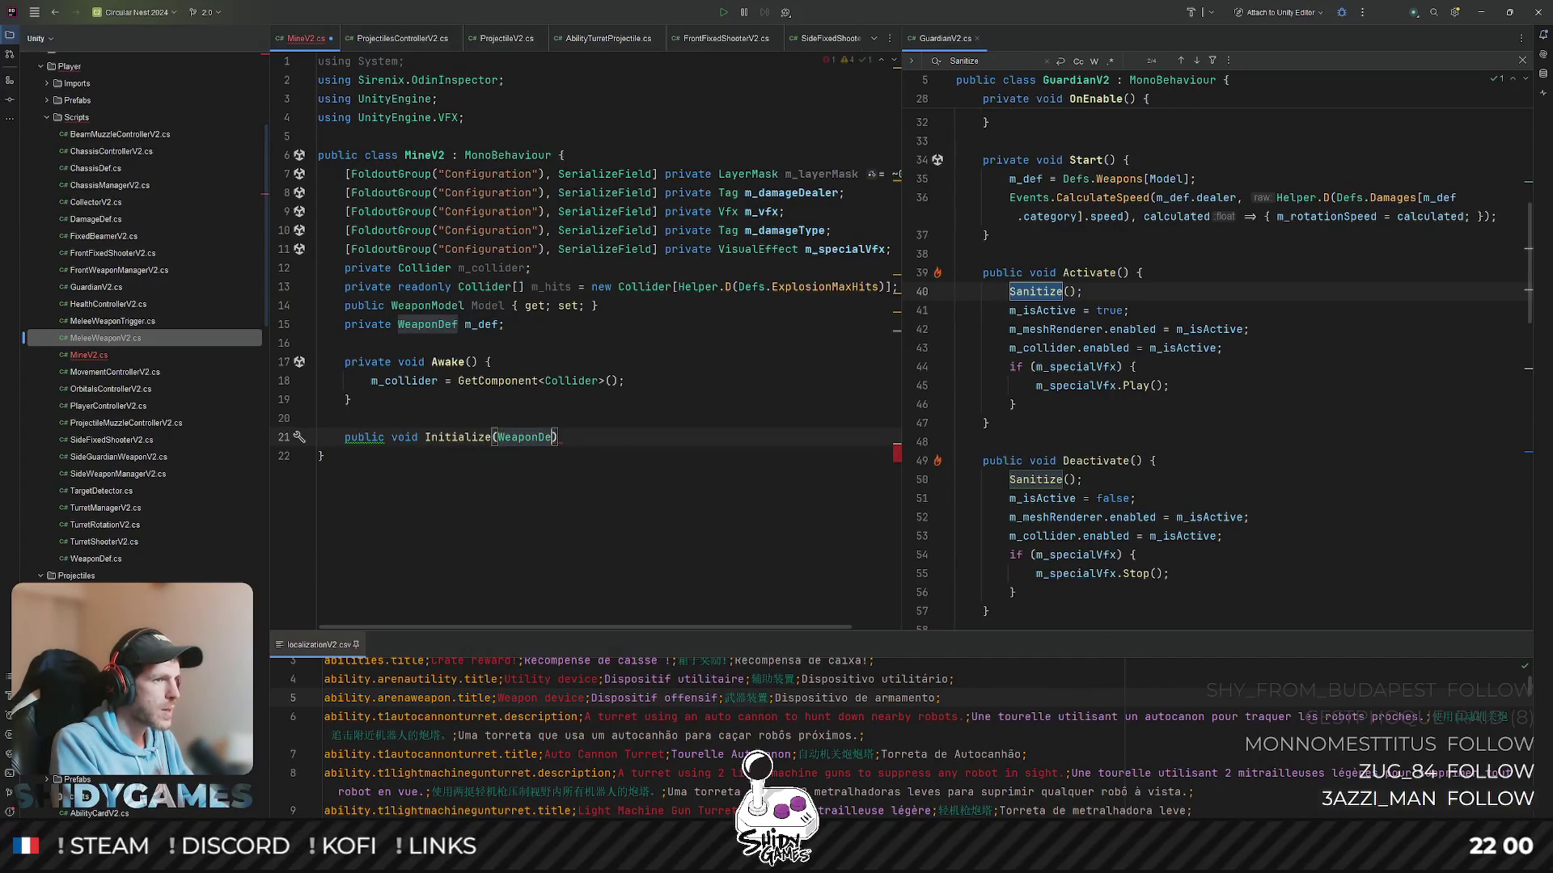
pyautogui.press('Return')
pyautogui.write('model) {')
pyautogui.press('Return')
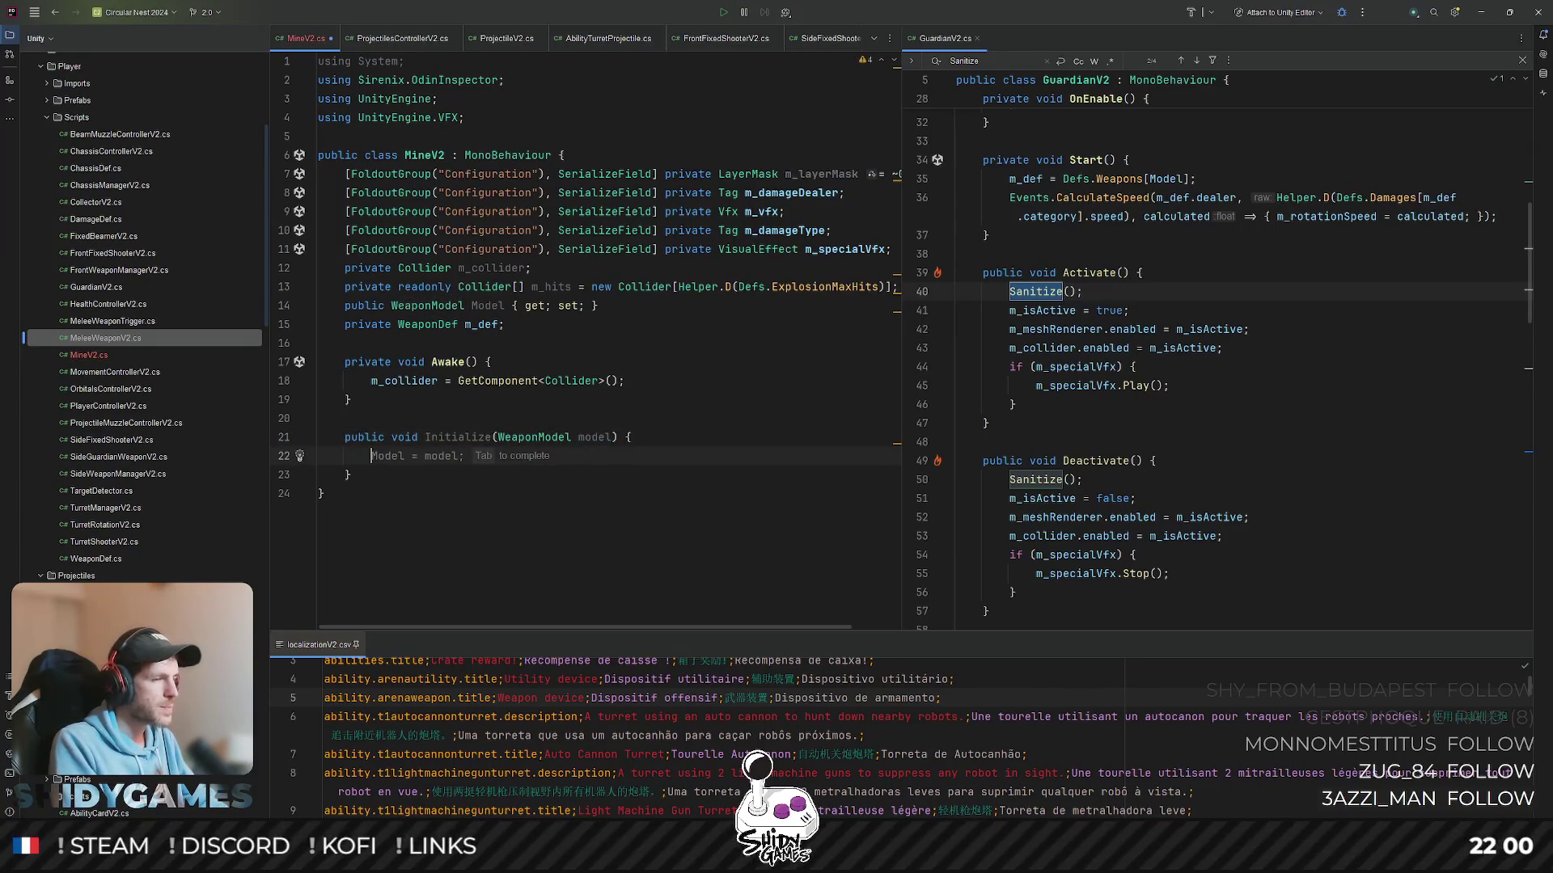
pyautogui.press('Escape')
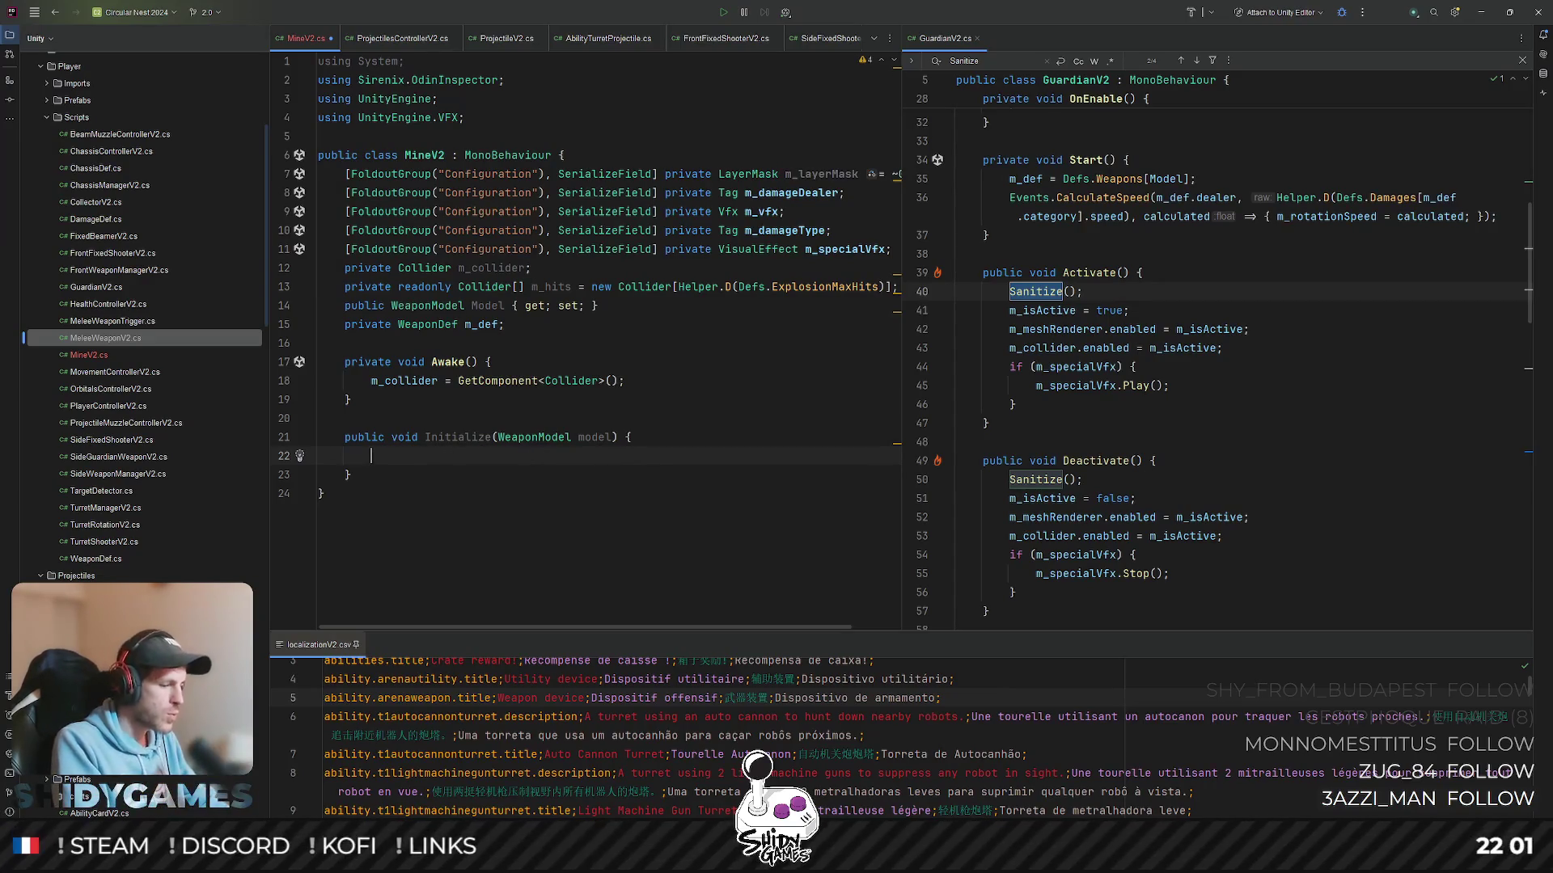
pyautogui.write('m_def = ')
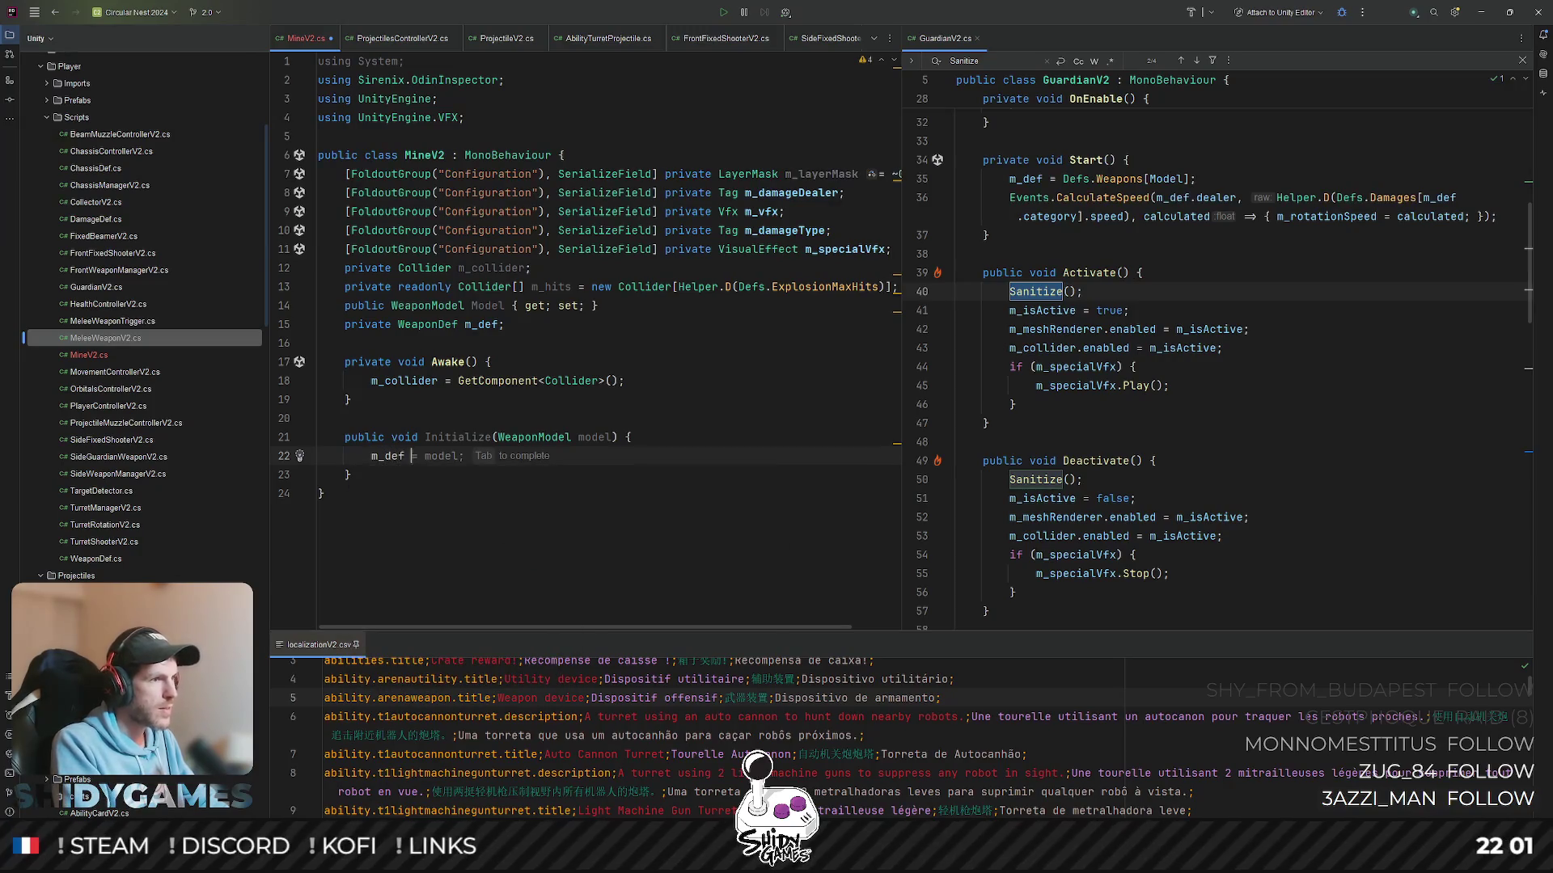
pyautogui.write('Defs.')
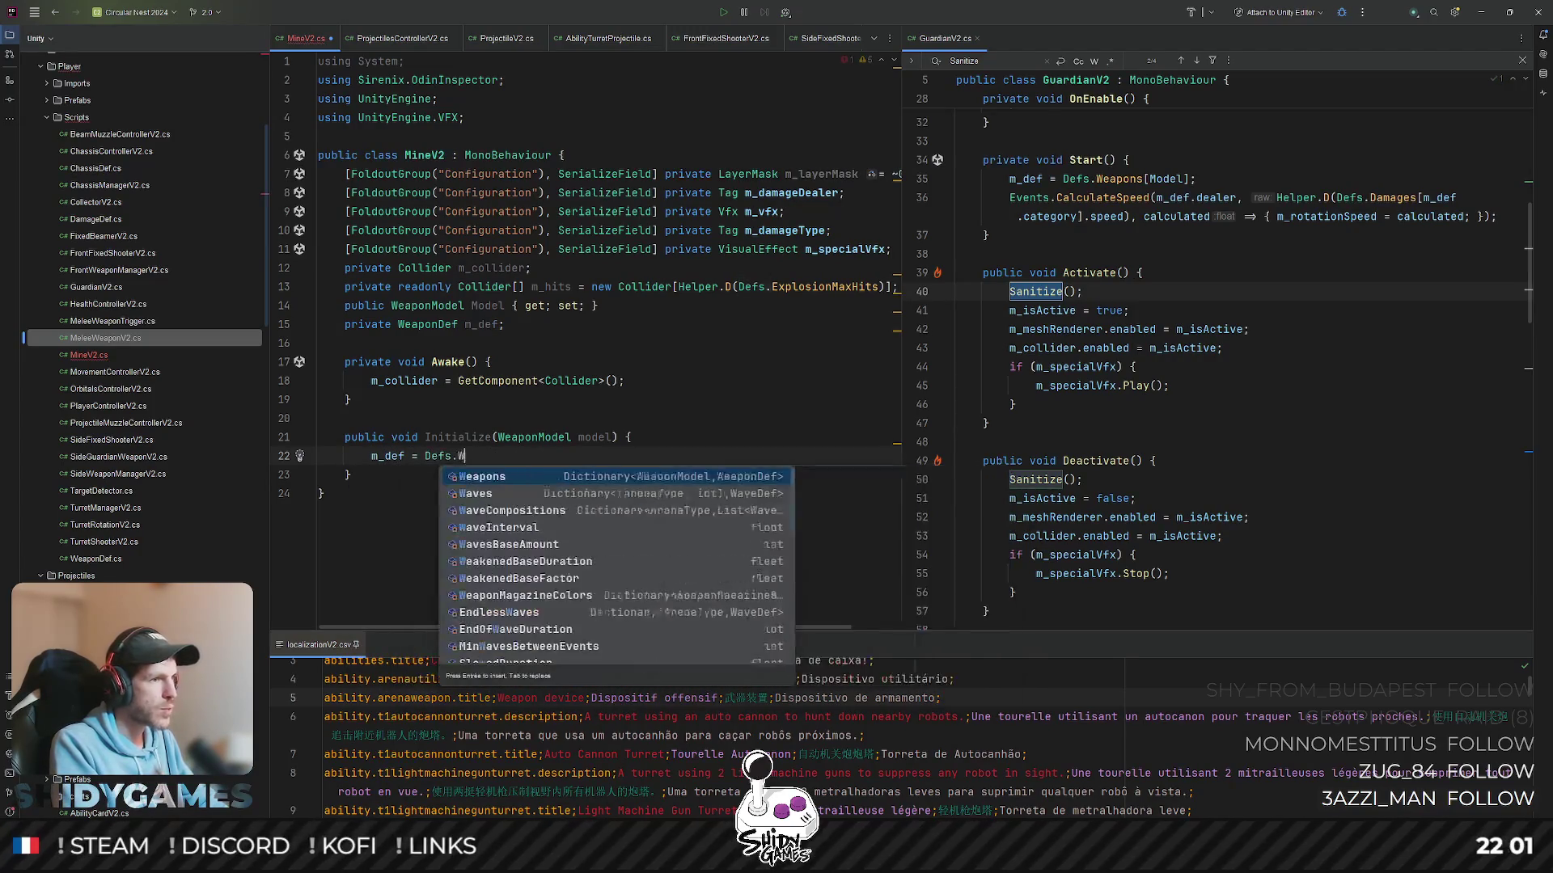
pyautogui.write('Weapons[]mod')
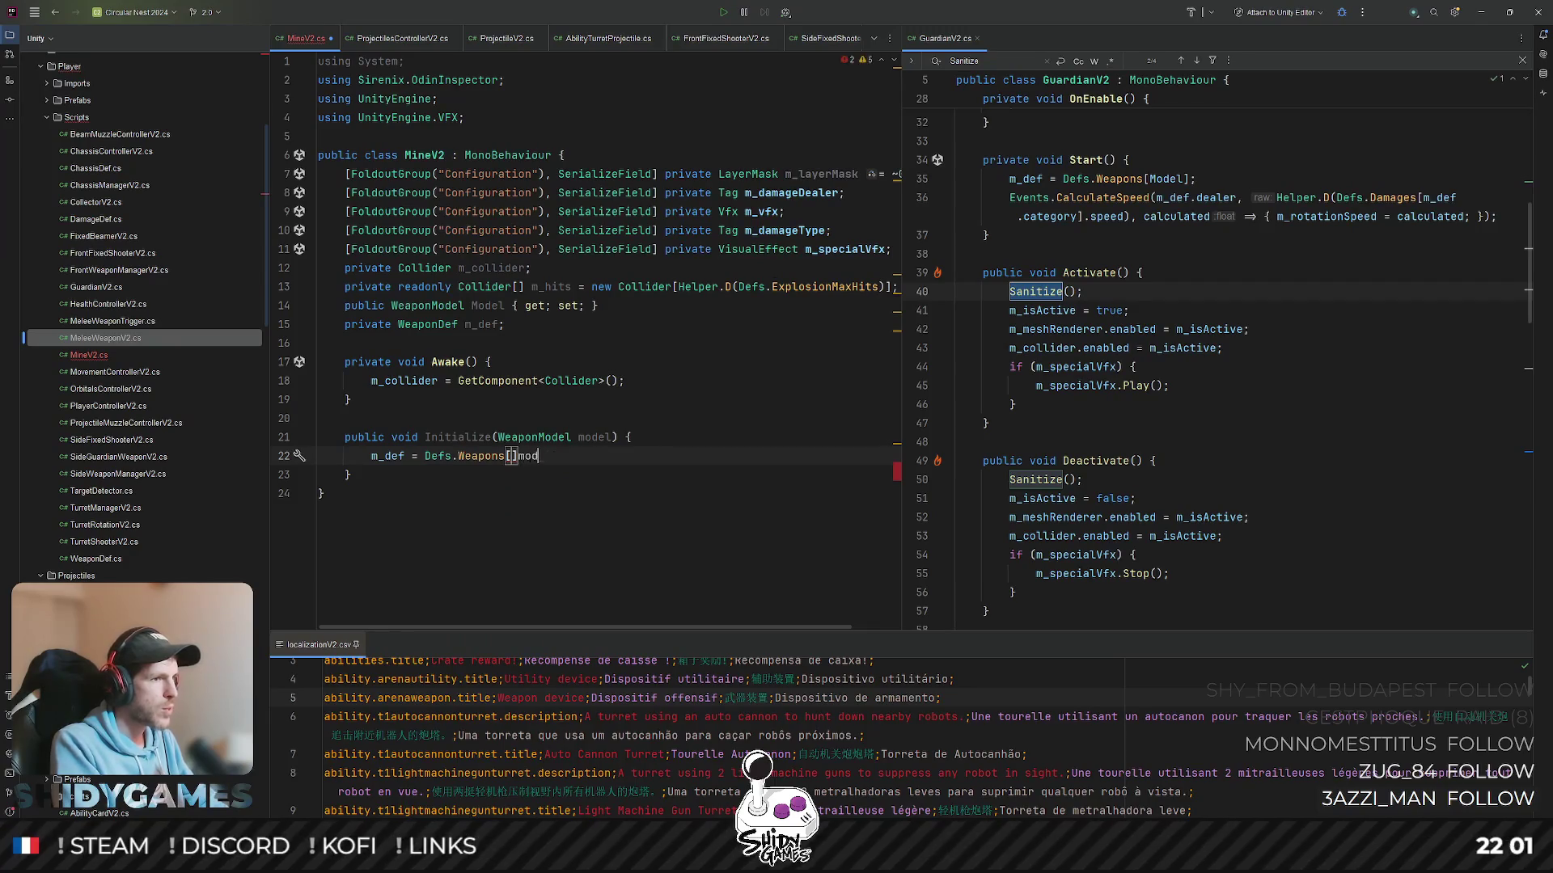
pyautogui.write('model')
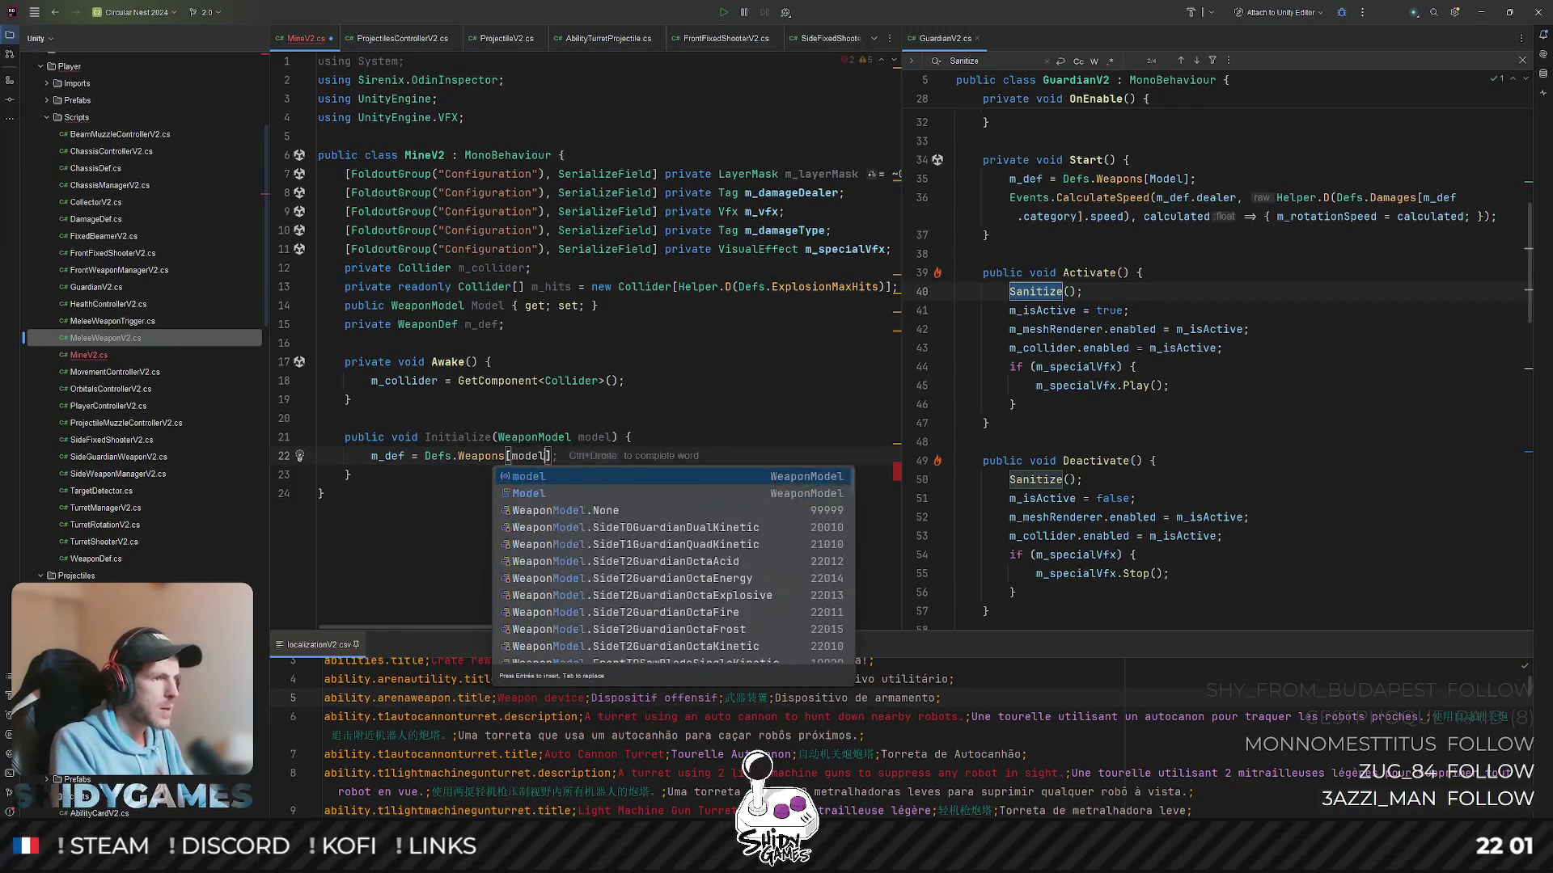
pyautogui.write('];')
# - Declare a private DamageDef m_damageDef field below the m_def field
pyautogui.click(676, 325)
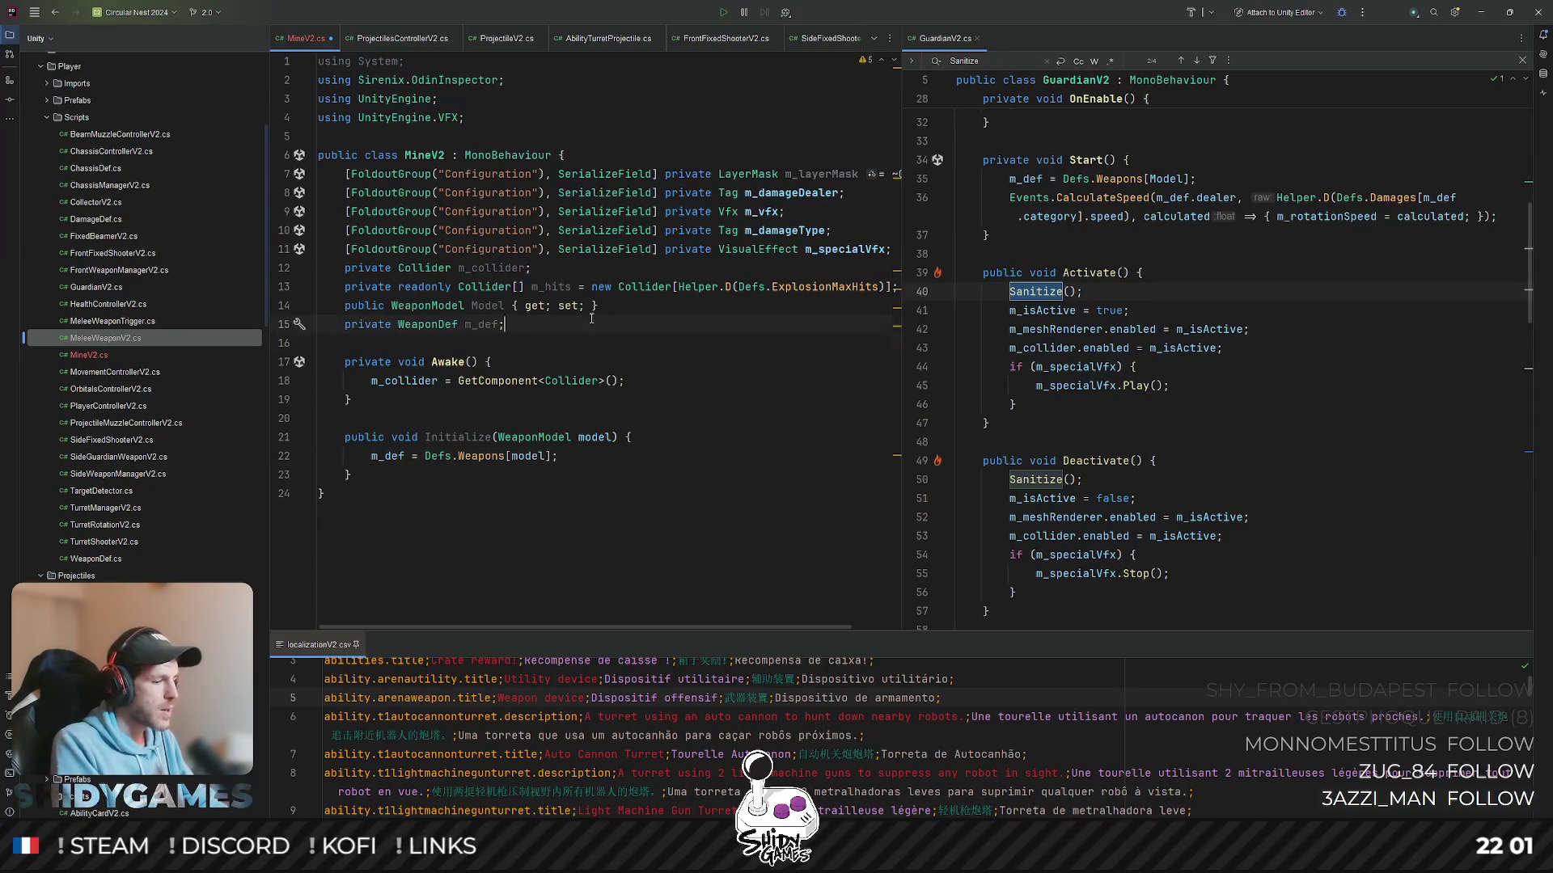
pyautogui.press('Return')
pyautogui.write('priv')
pyautogui.press('Return')
pyautogui.press('BackSpace')
pyautogui.write('ate Da')
pyautogui.press('Return')
pyautogui.write('m_daa')
pyautogui.hotkey('ctrl', 'space')
pyautogui.press('Return')
pyautogui.write(';')
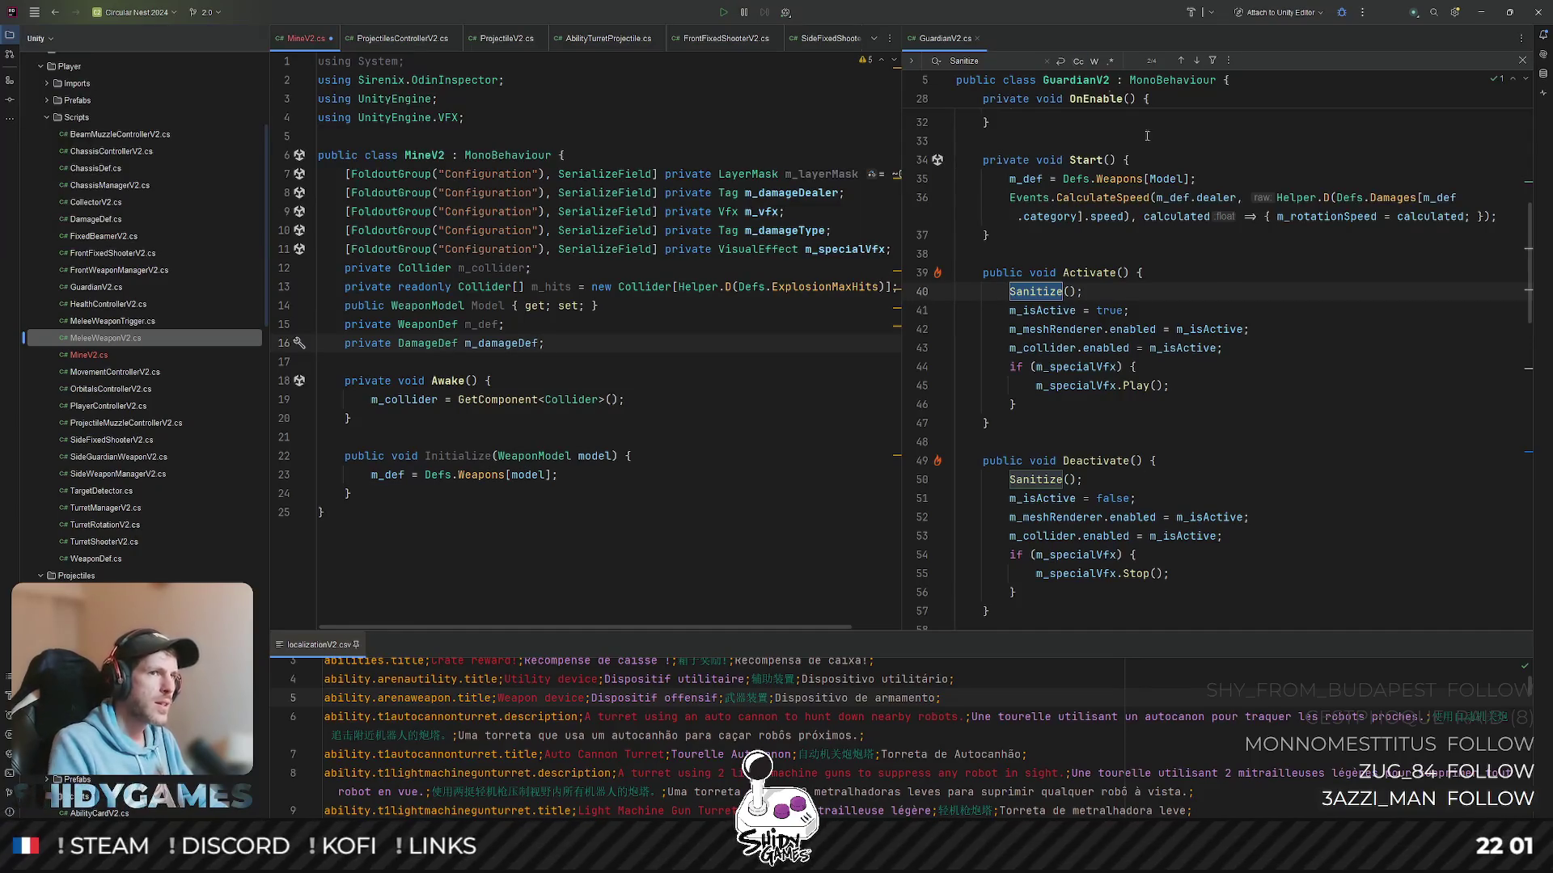
pyautogui.scroll(9, 1180, 305)
# - Search GuardianV2 for m_def and step through its usages up to LateUpdate
pyautogui.doubleClick(1121, 418)
pyautogui.hotkey('ctrl', 'f')
pyautogui.press('Return')
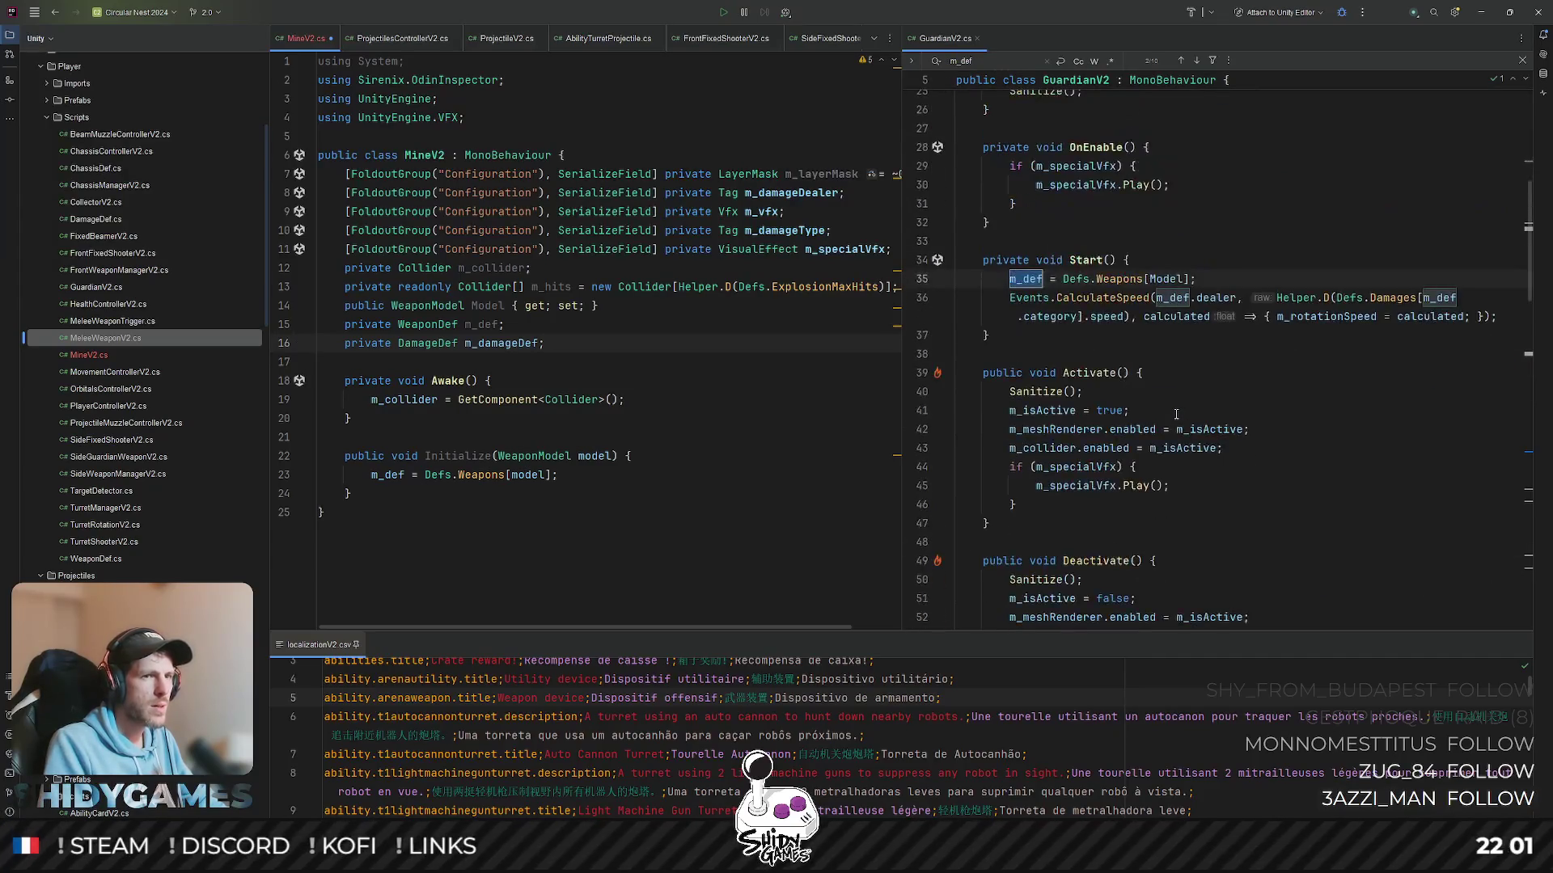
pyautogui.press('Return')
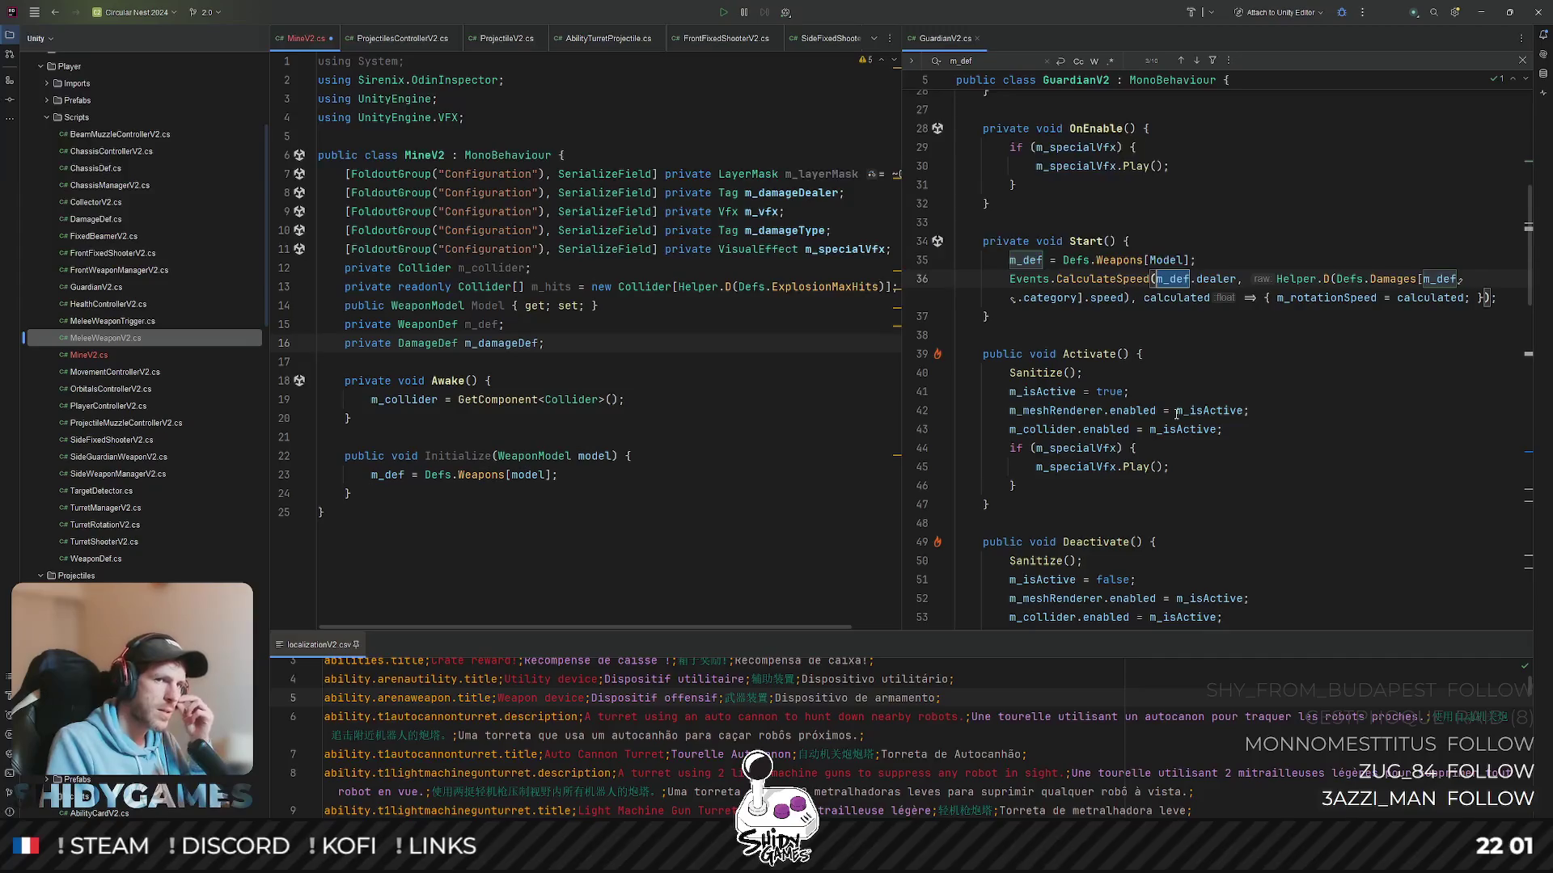
pyautogui.press('Return')
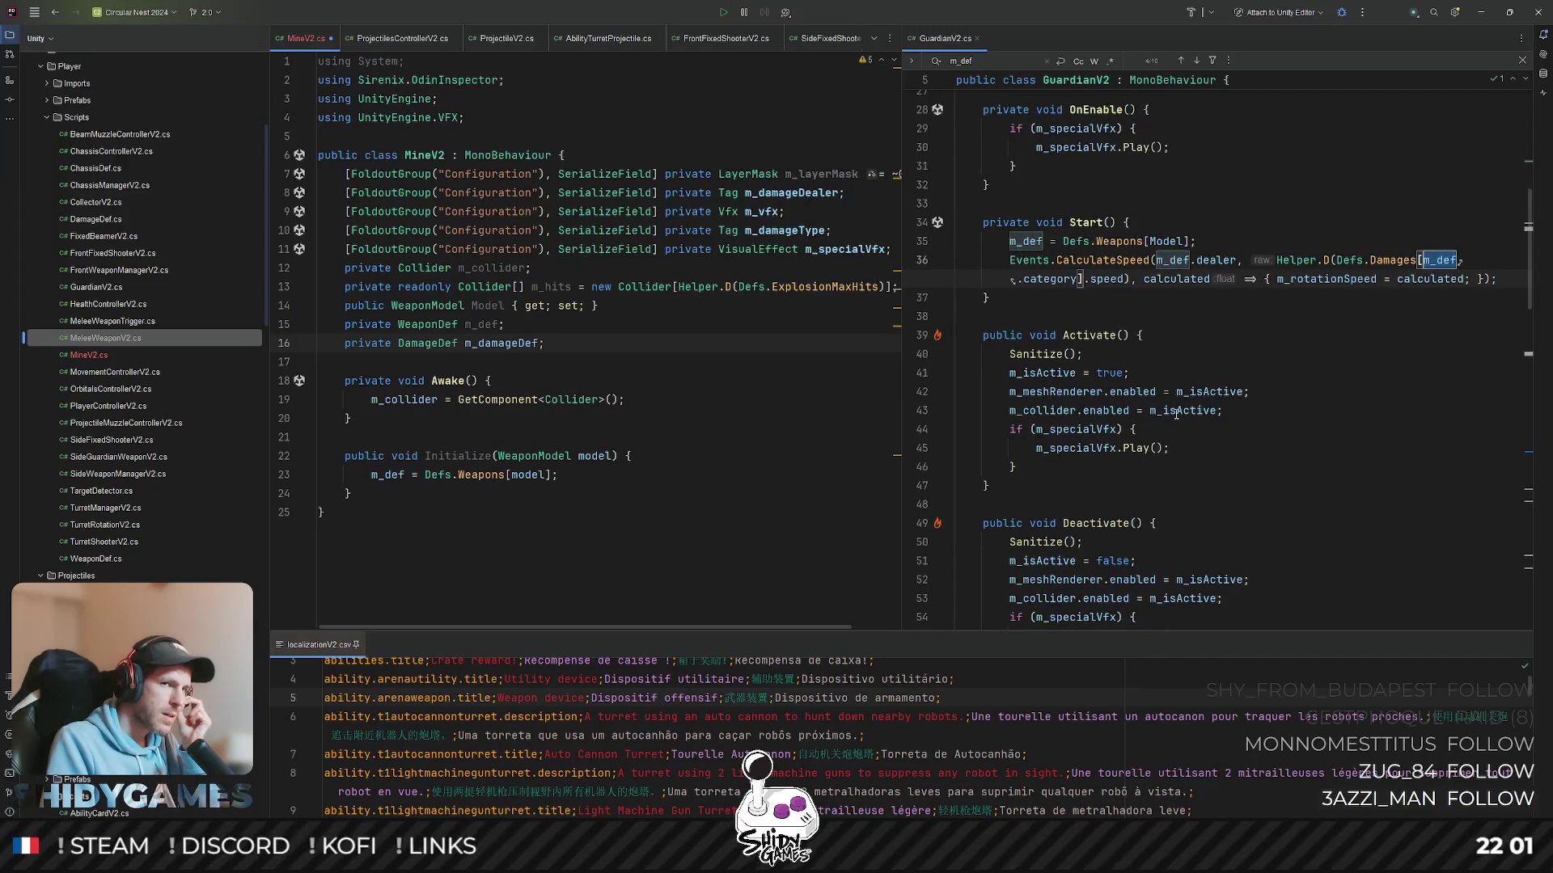
pyautogui.press('Return')
# - Return to MineV2 and close the GuardianV2 side view
pyautogui.click(351, 417)
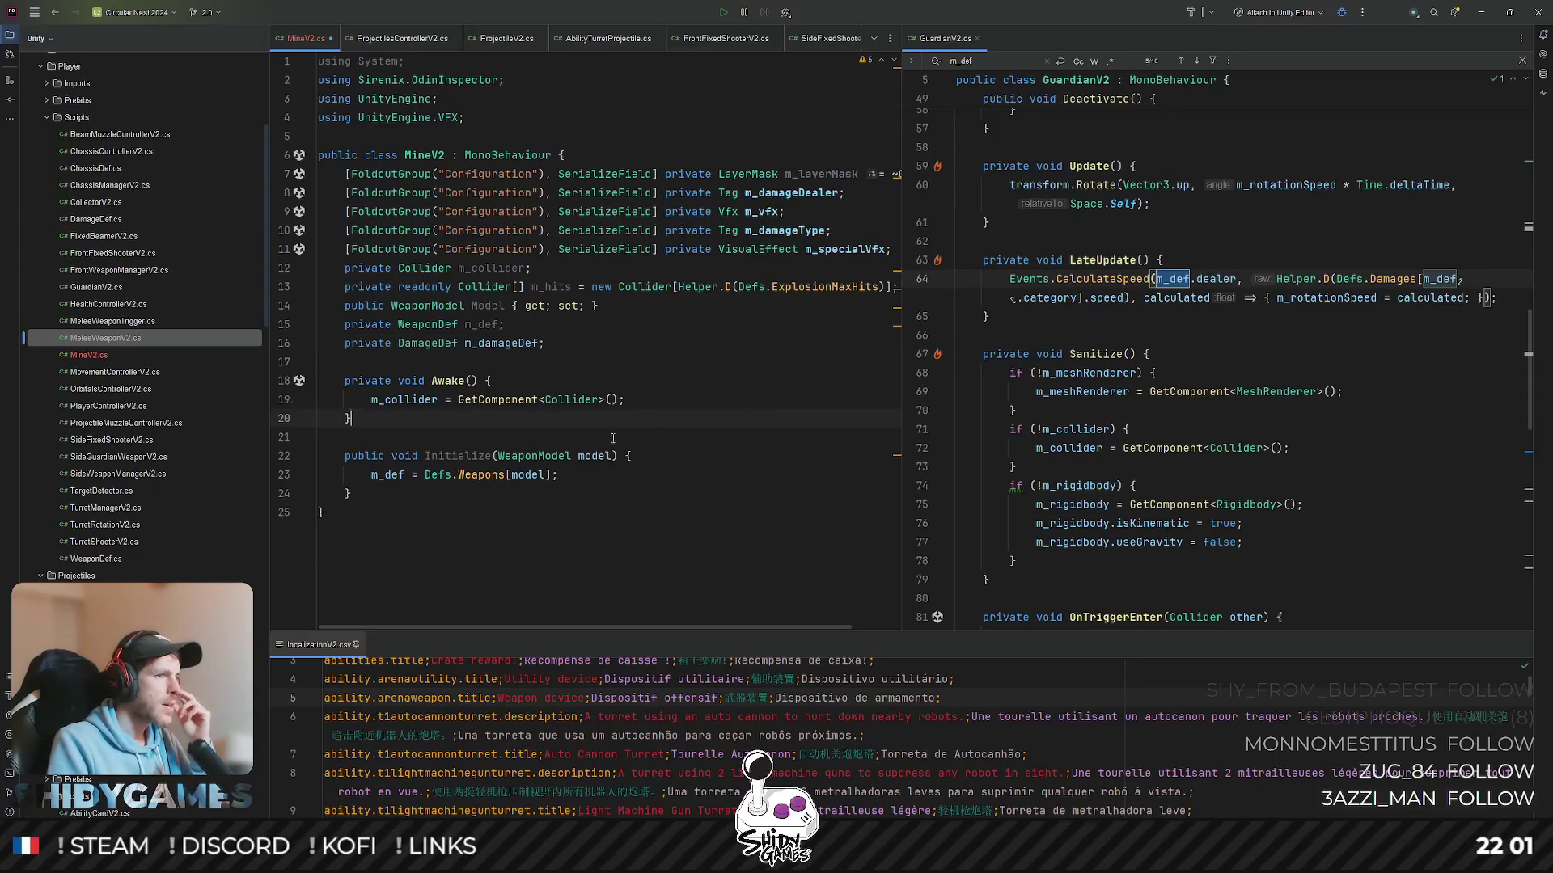
pyautogui.click(977, 38)
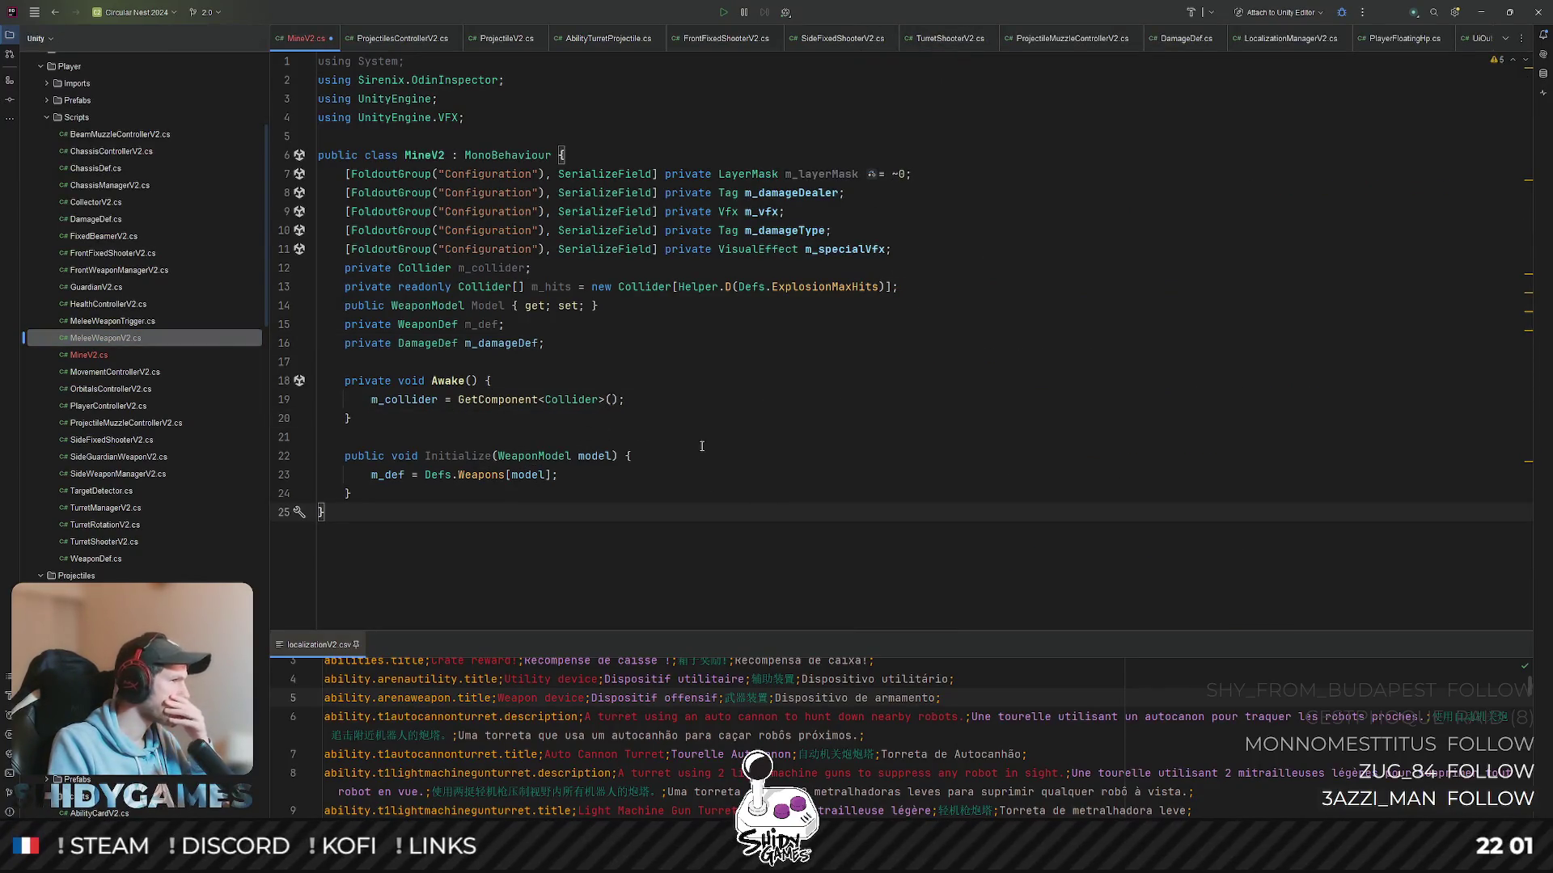
# - Rename the m_def field to m_weaponDef and apply the new name in Initialize
pyautogui.click(465, 457)
pyautogui.click(559, 475)
pyautogui.click(486, 325)
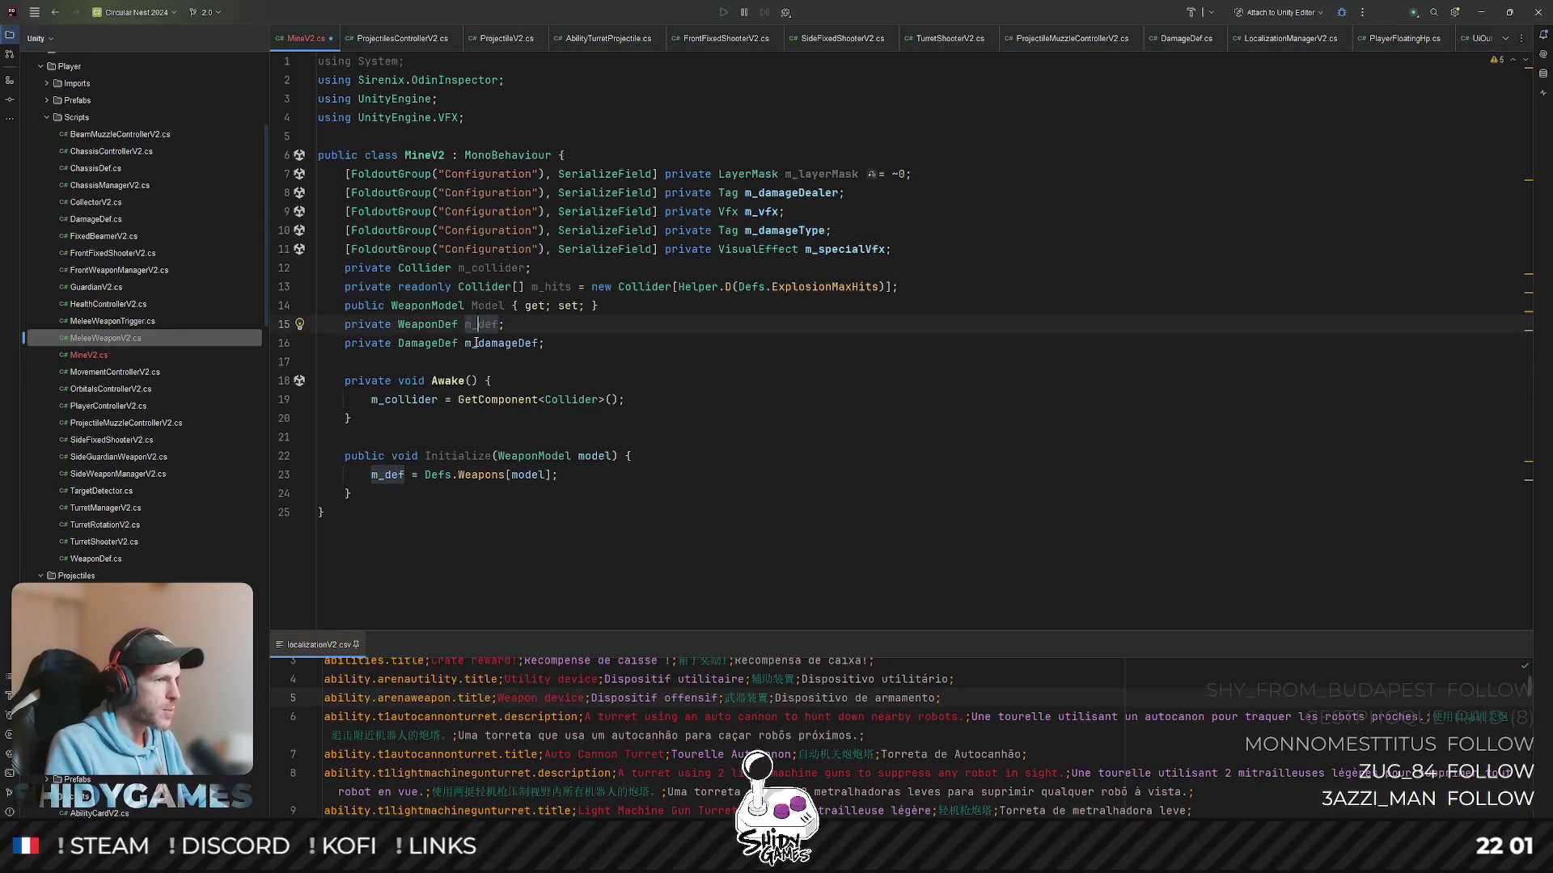
pyautogui.write('weaponD')
pyautogui.hotkey('ctrl', 'w')
pyautogui.doubleClick(384, 474)
pyautogui.write('m_weaponDef')
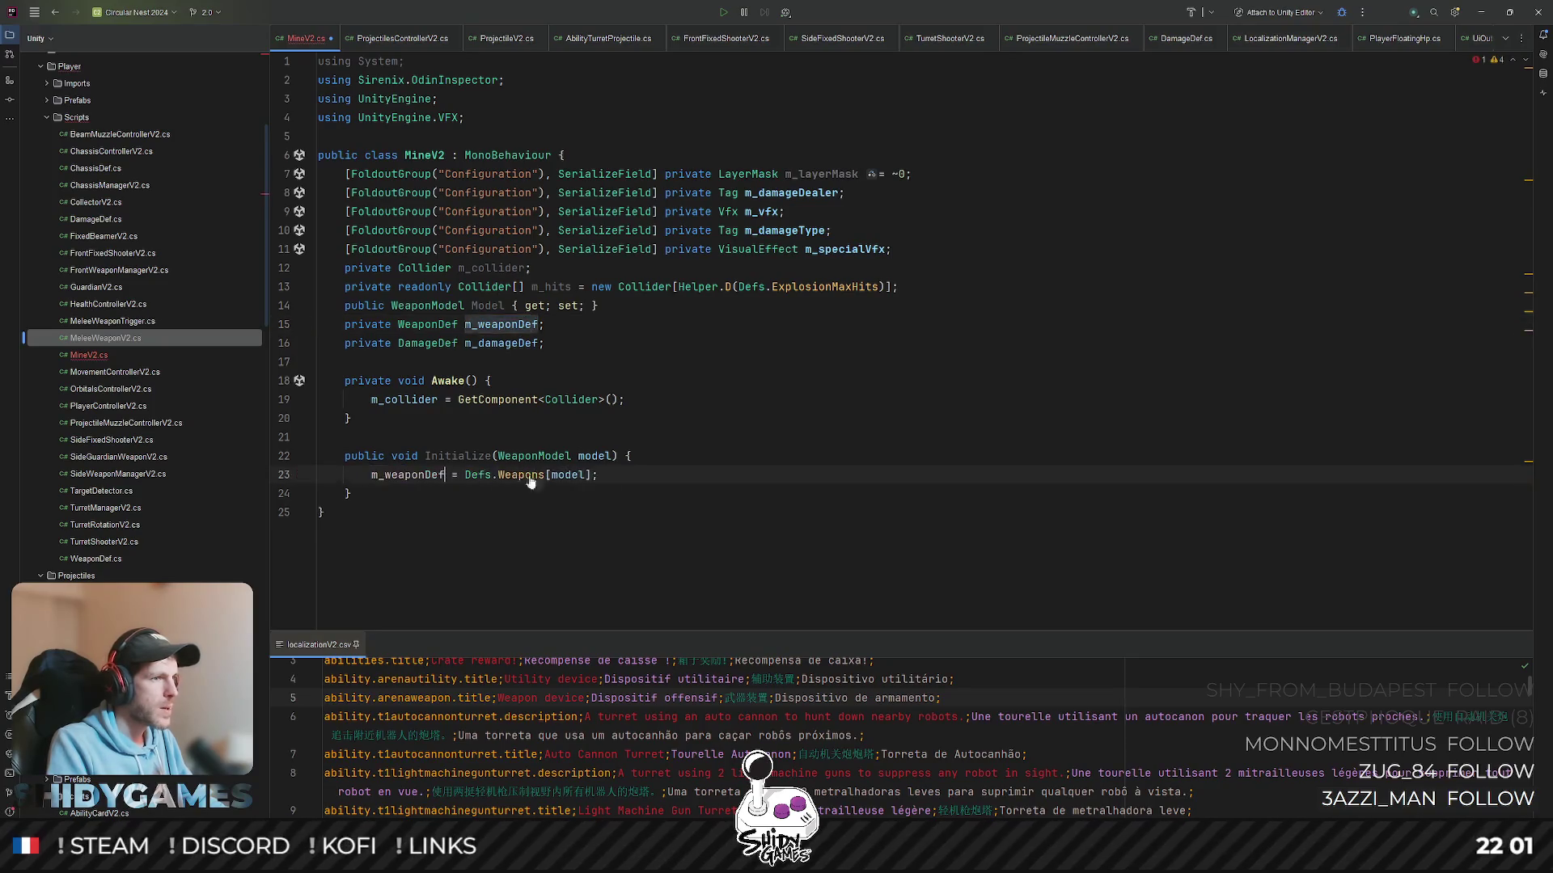
pyautogui.press('End')
pyautogui.press('Return')
pyautogui.write('mdDea')
# - Add m_damageDef = Defs.Damages[m_weaponDef.category]; to Initialize
pyautogui.press('Return')
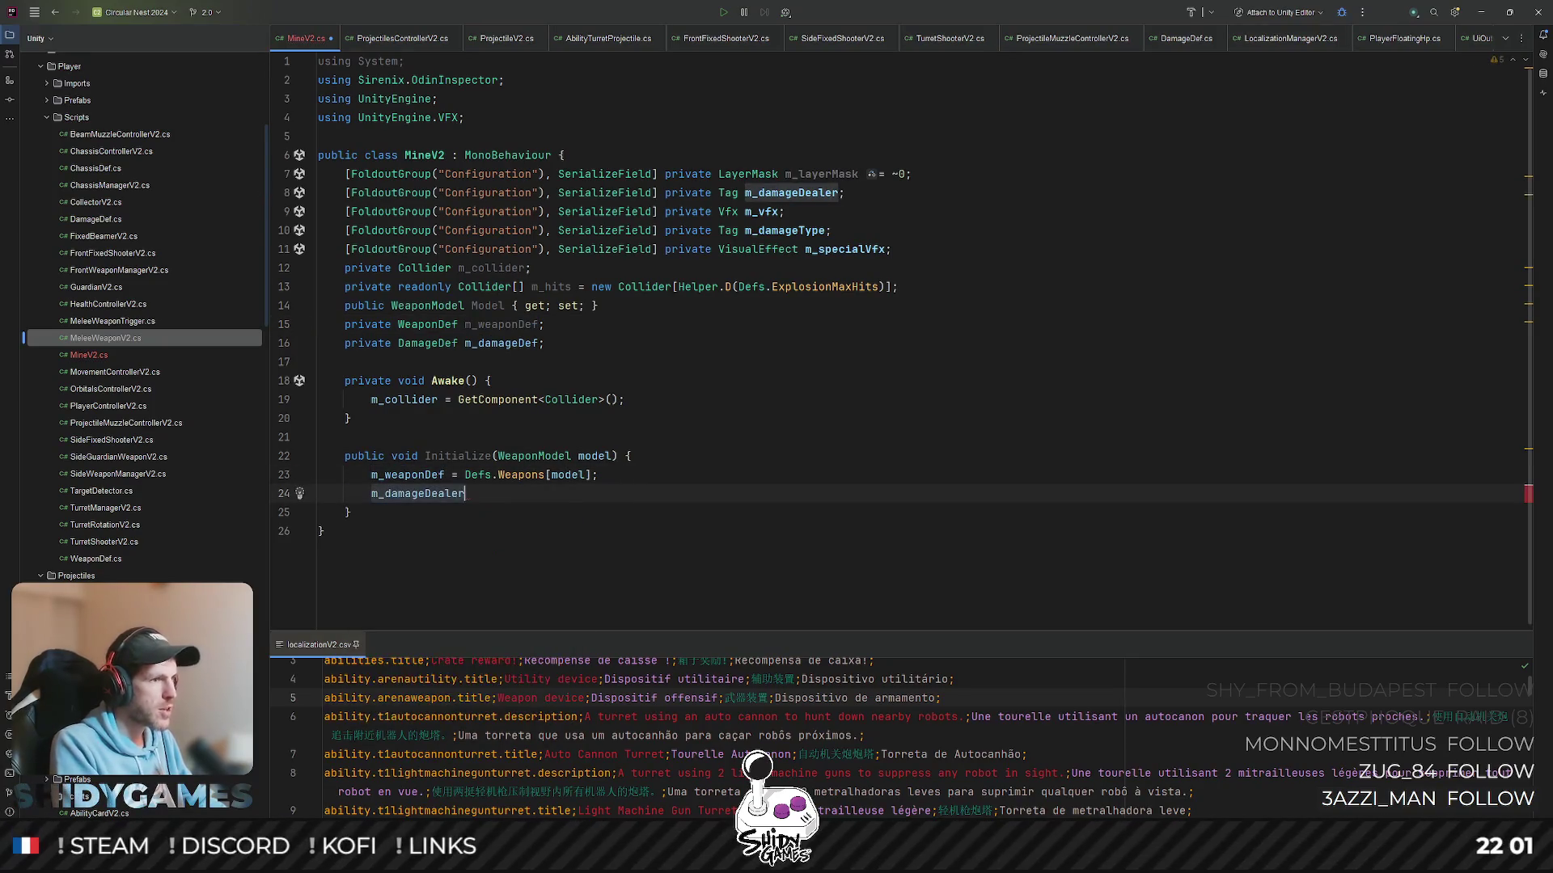
pyautogui.press('BackSpace')
pyautogui.press('BackSpace')
pyautogui.write('ef = Defs.Da')
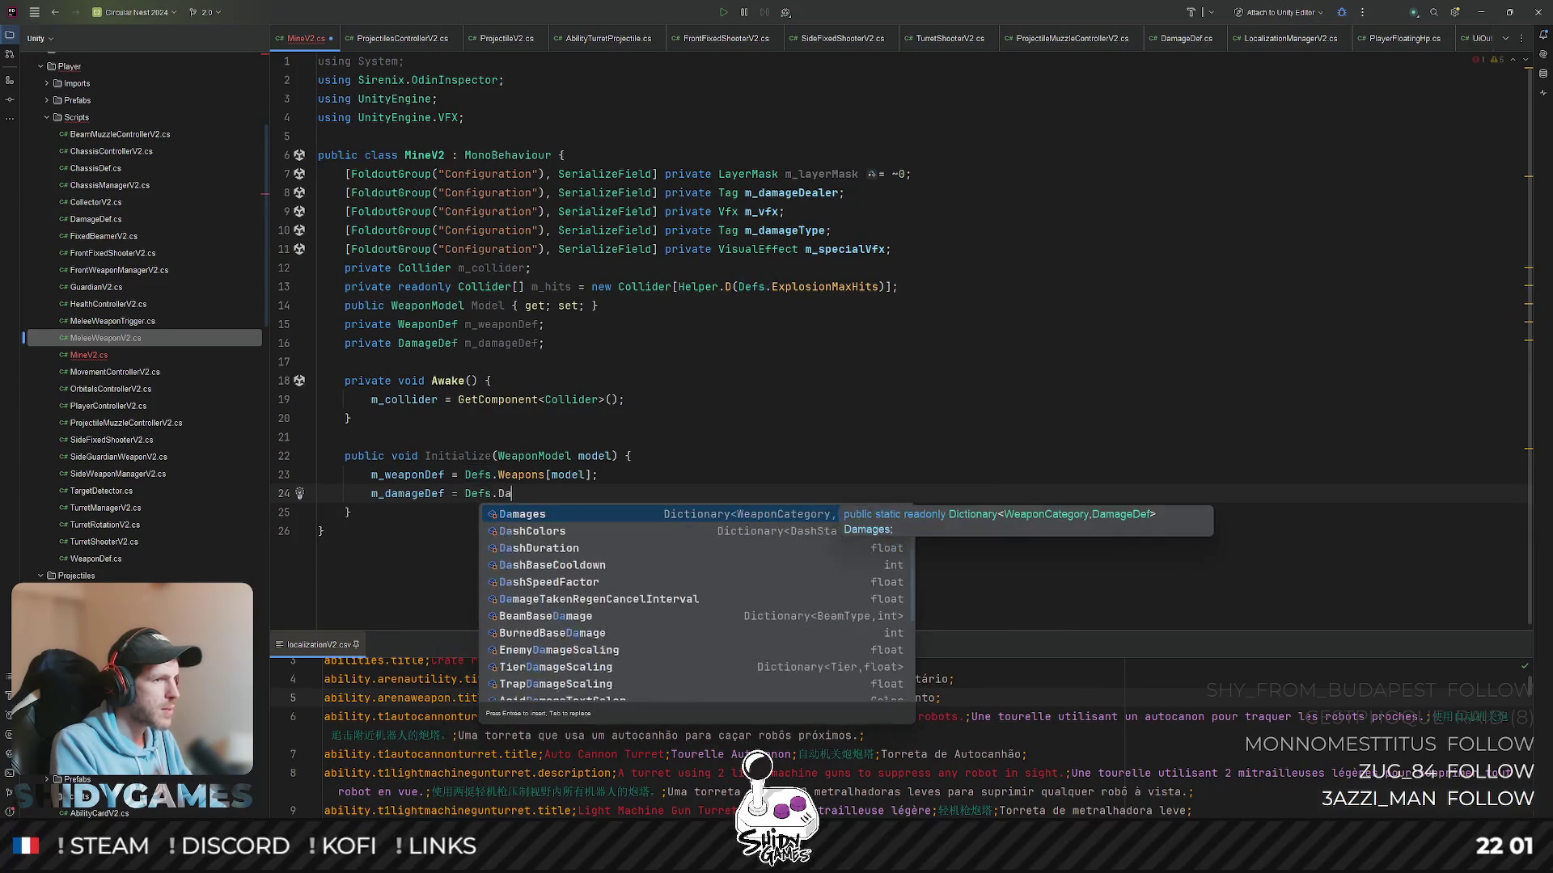
pyautogui.press('Return')
pyautogui.write('[')
pyautogui.press('Tab')
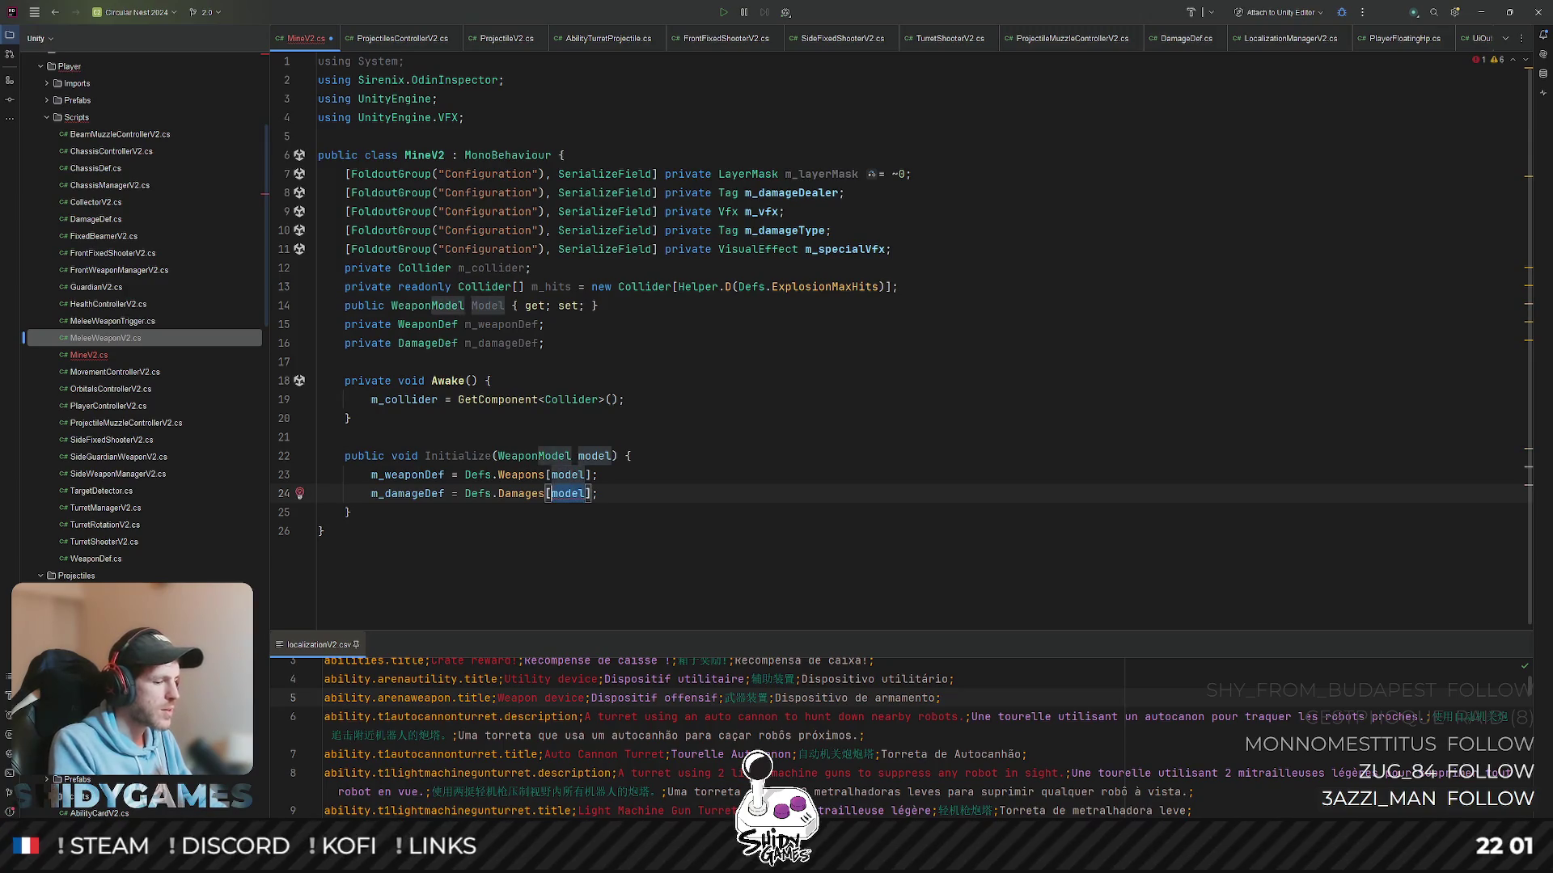
pyautogui.write('m_w')
pyautogui.press('Return')
pyautogui.write('?')
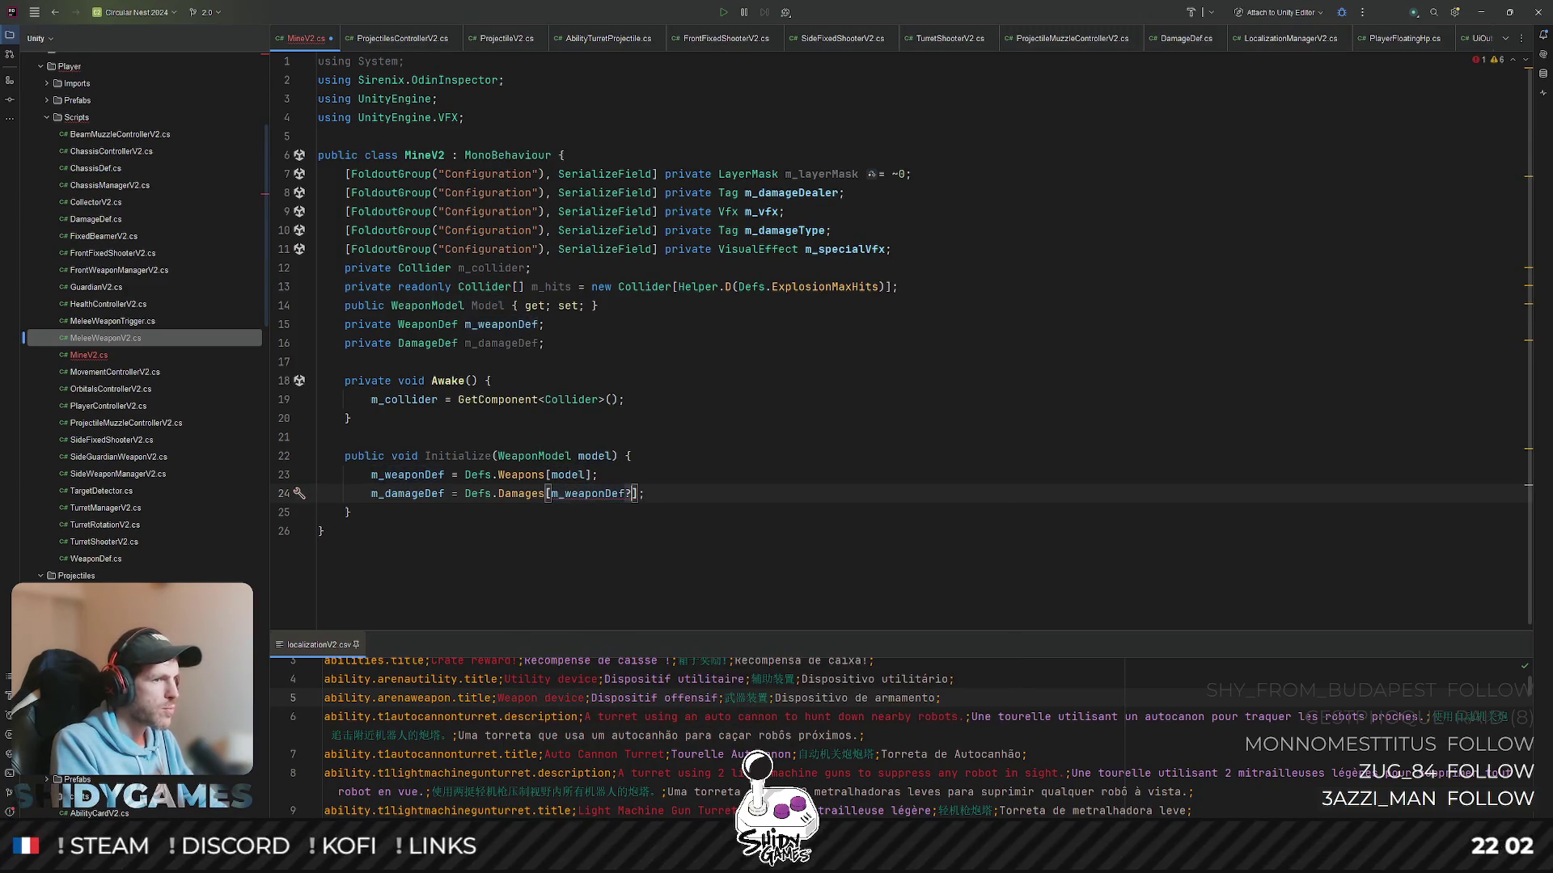
pyautogui.press('BackSpace')
pyautogui.write('.')
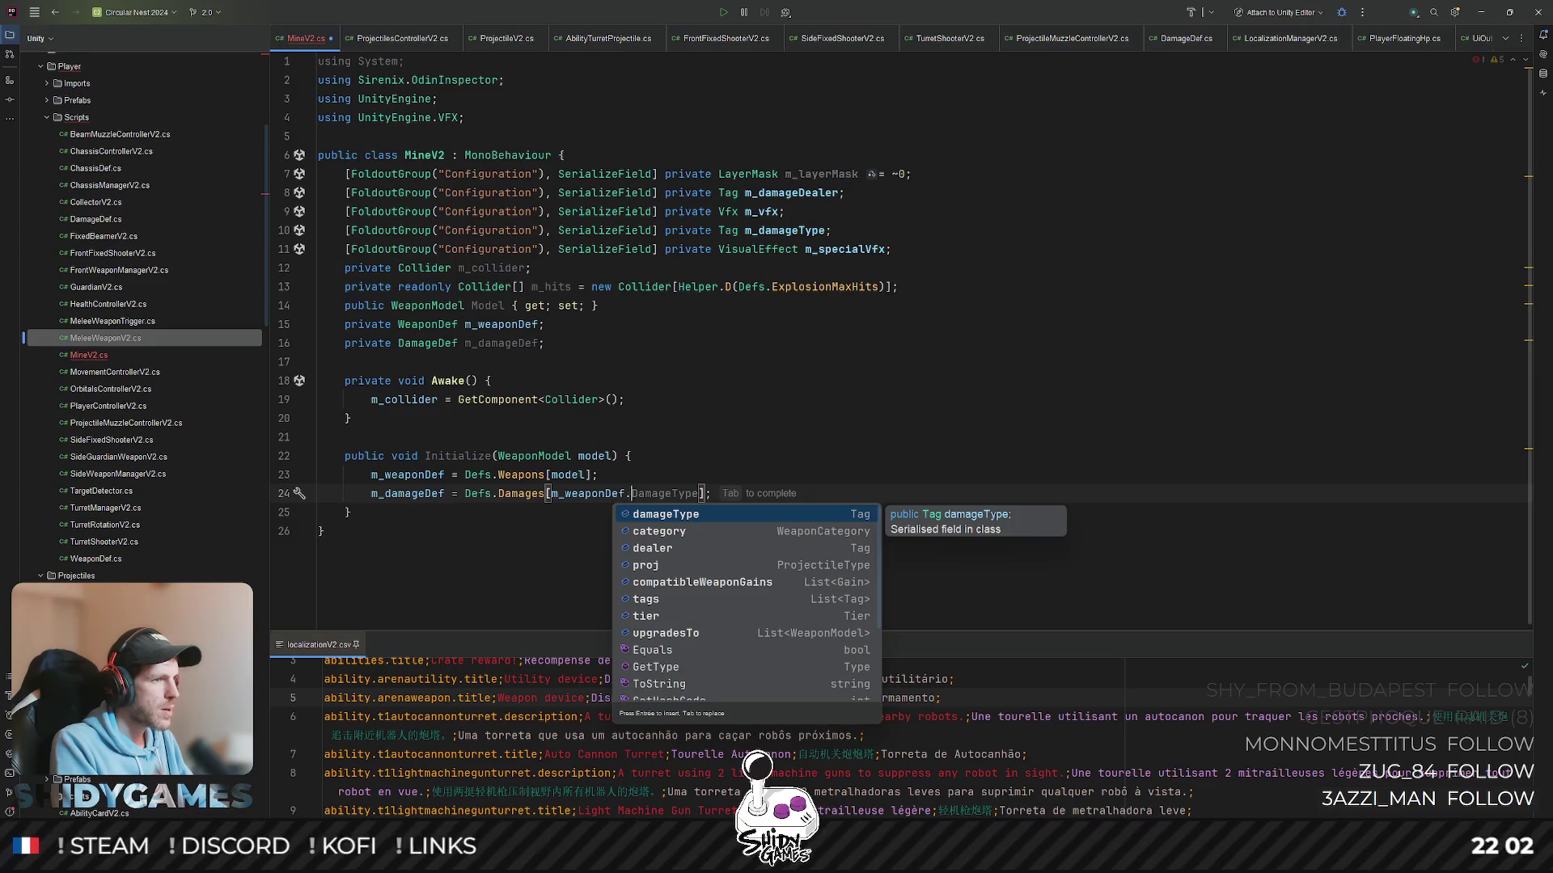
pyautogui.write('ca')
pyautogui.press('Return')
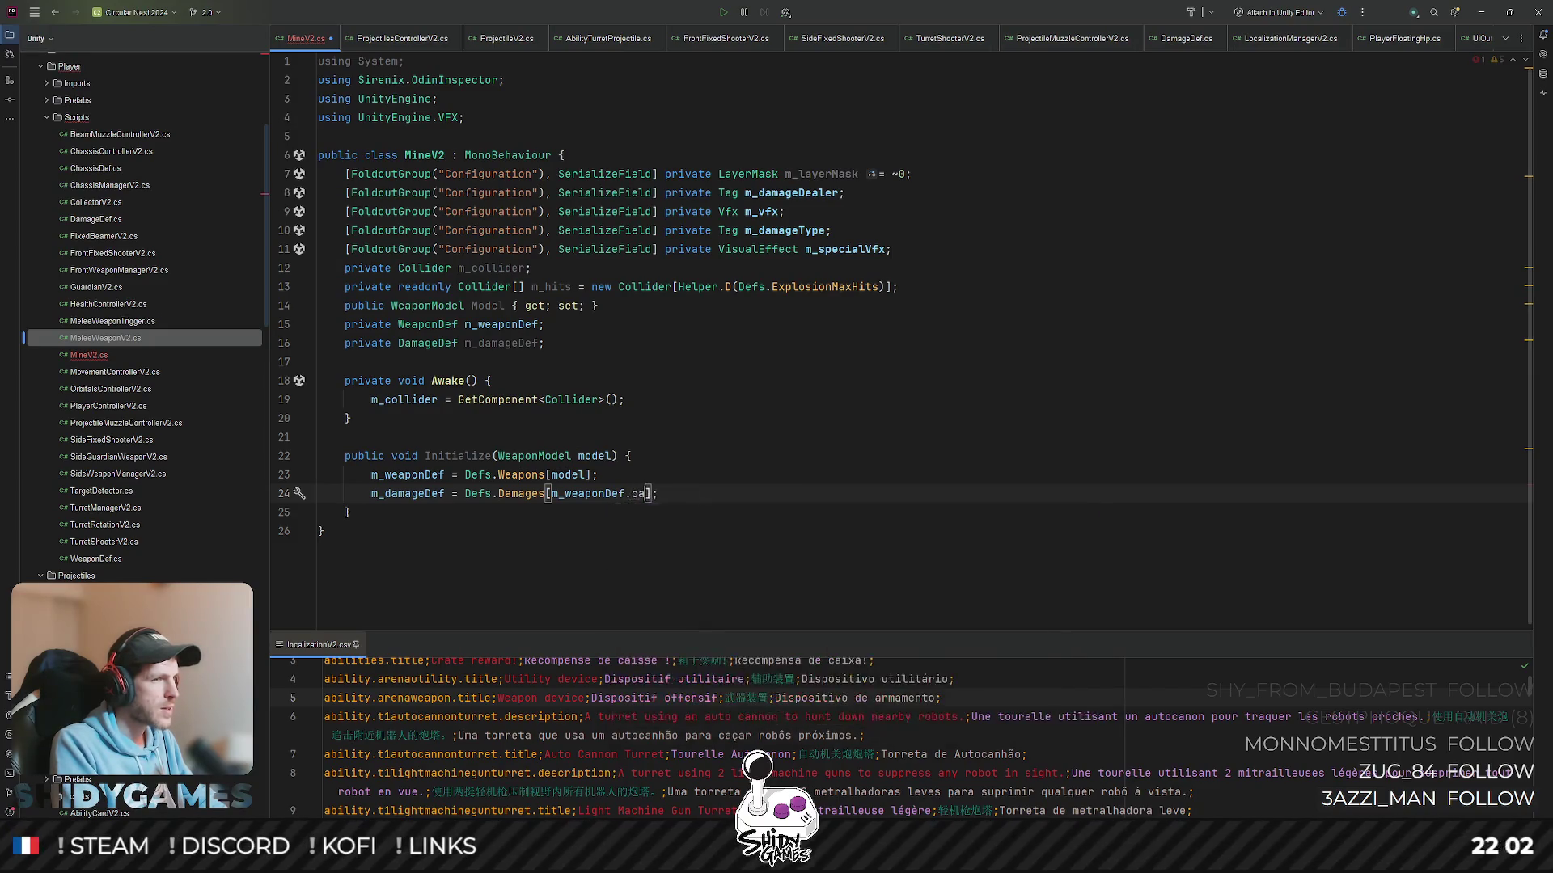
pyautogui.click(820, 347)
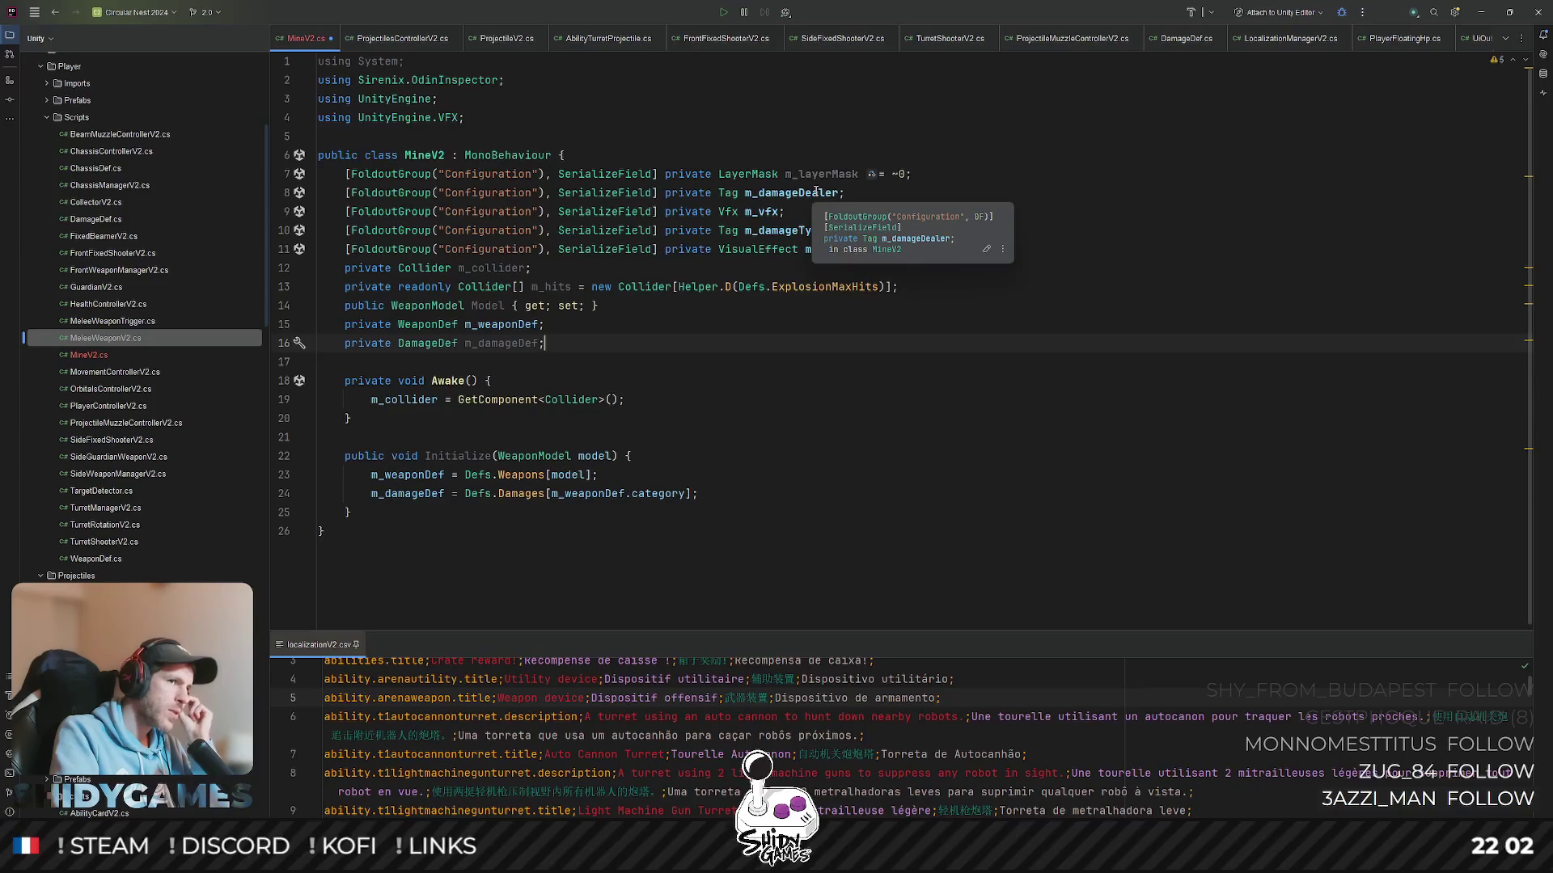
pyautogui.doubleClick(785, 191)
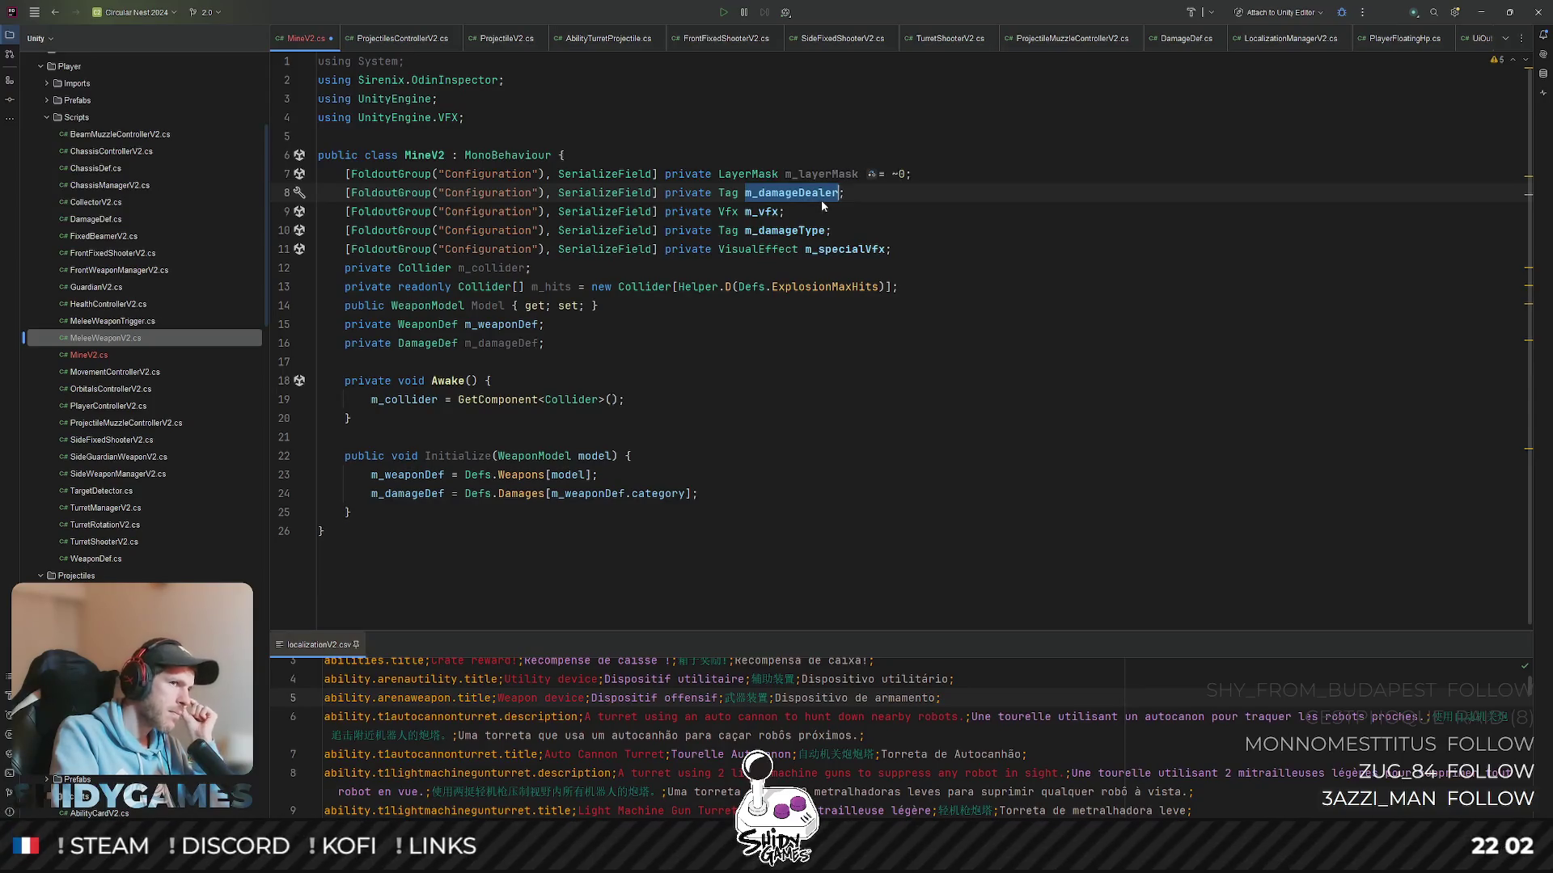
# - Delete the m_damageType and m_damageDealer field lines, then review the remaining fields and Awake
pyautogui.click(789, 230)
pyautogui.hotkey('ctrl', 'x')
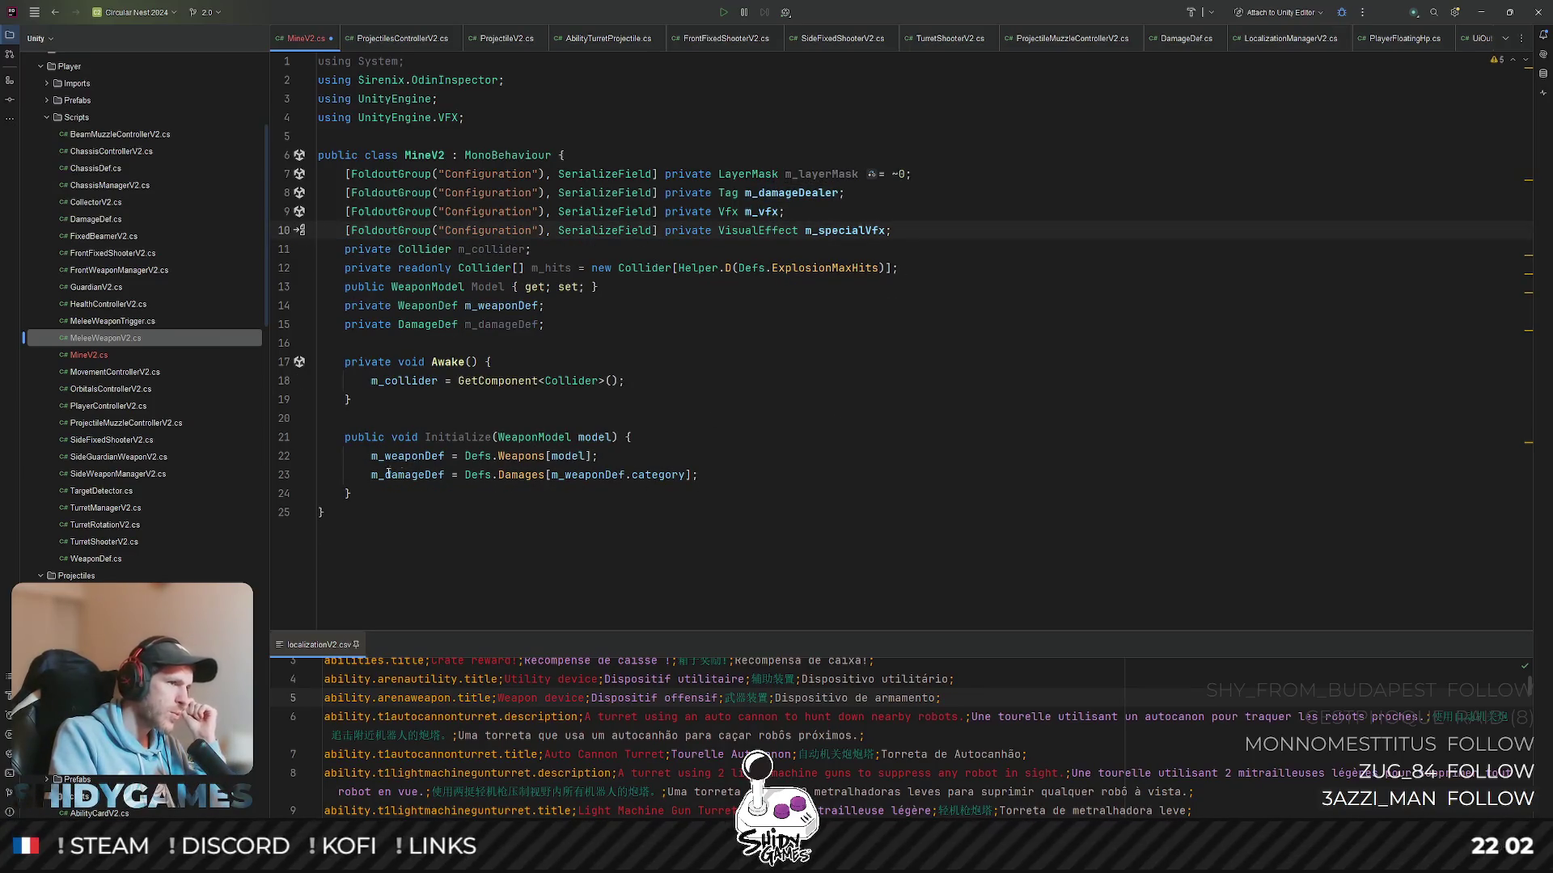
pyautogui.click(464, 457)
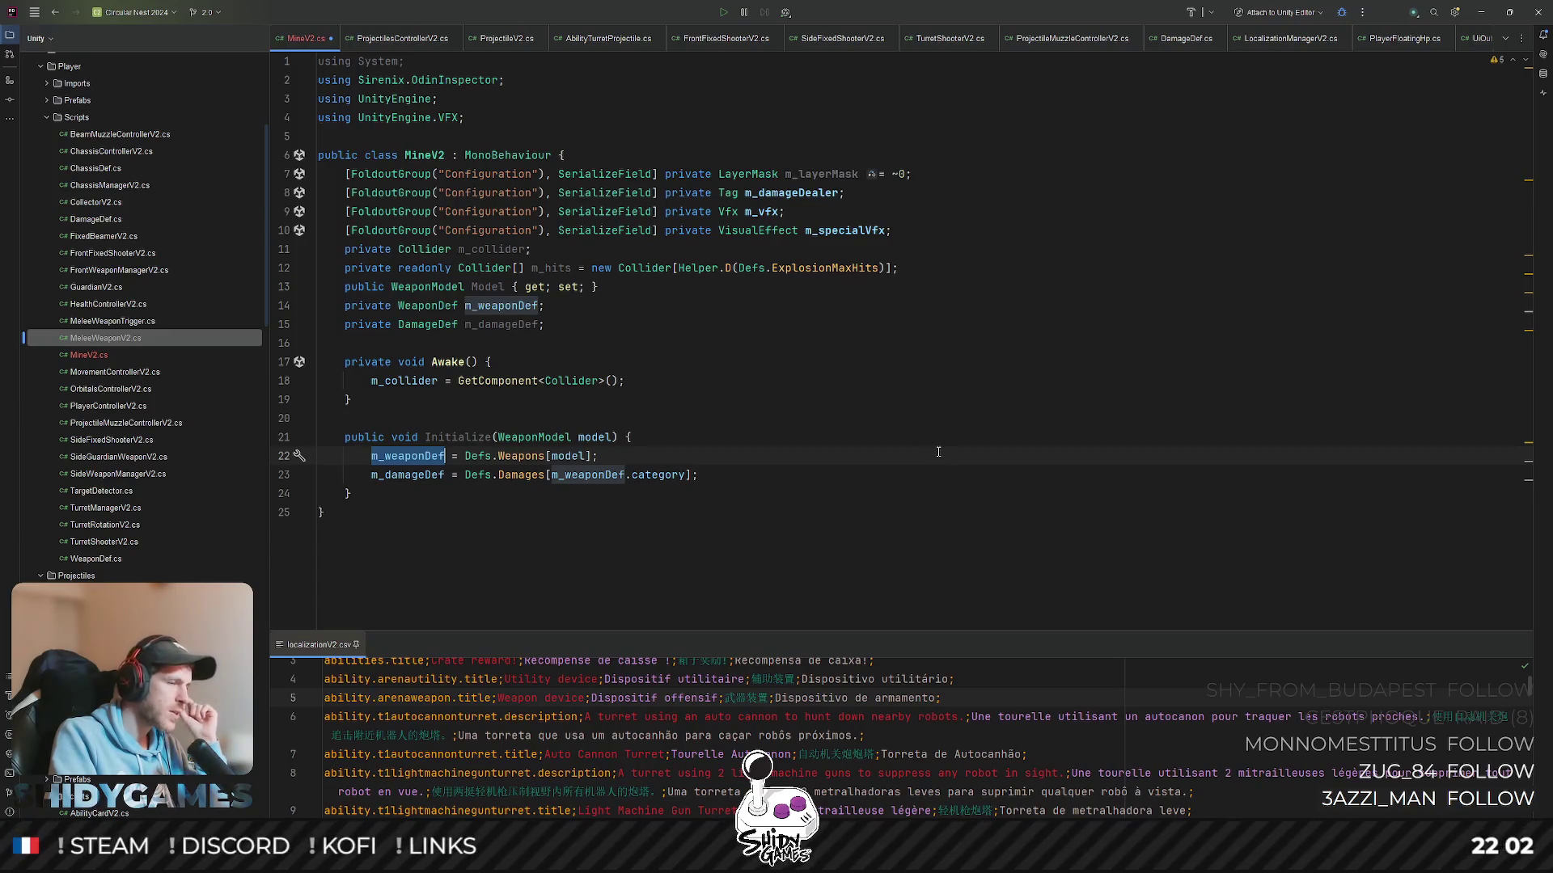
pyautogui.click(826, 192)
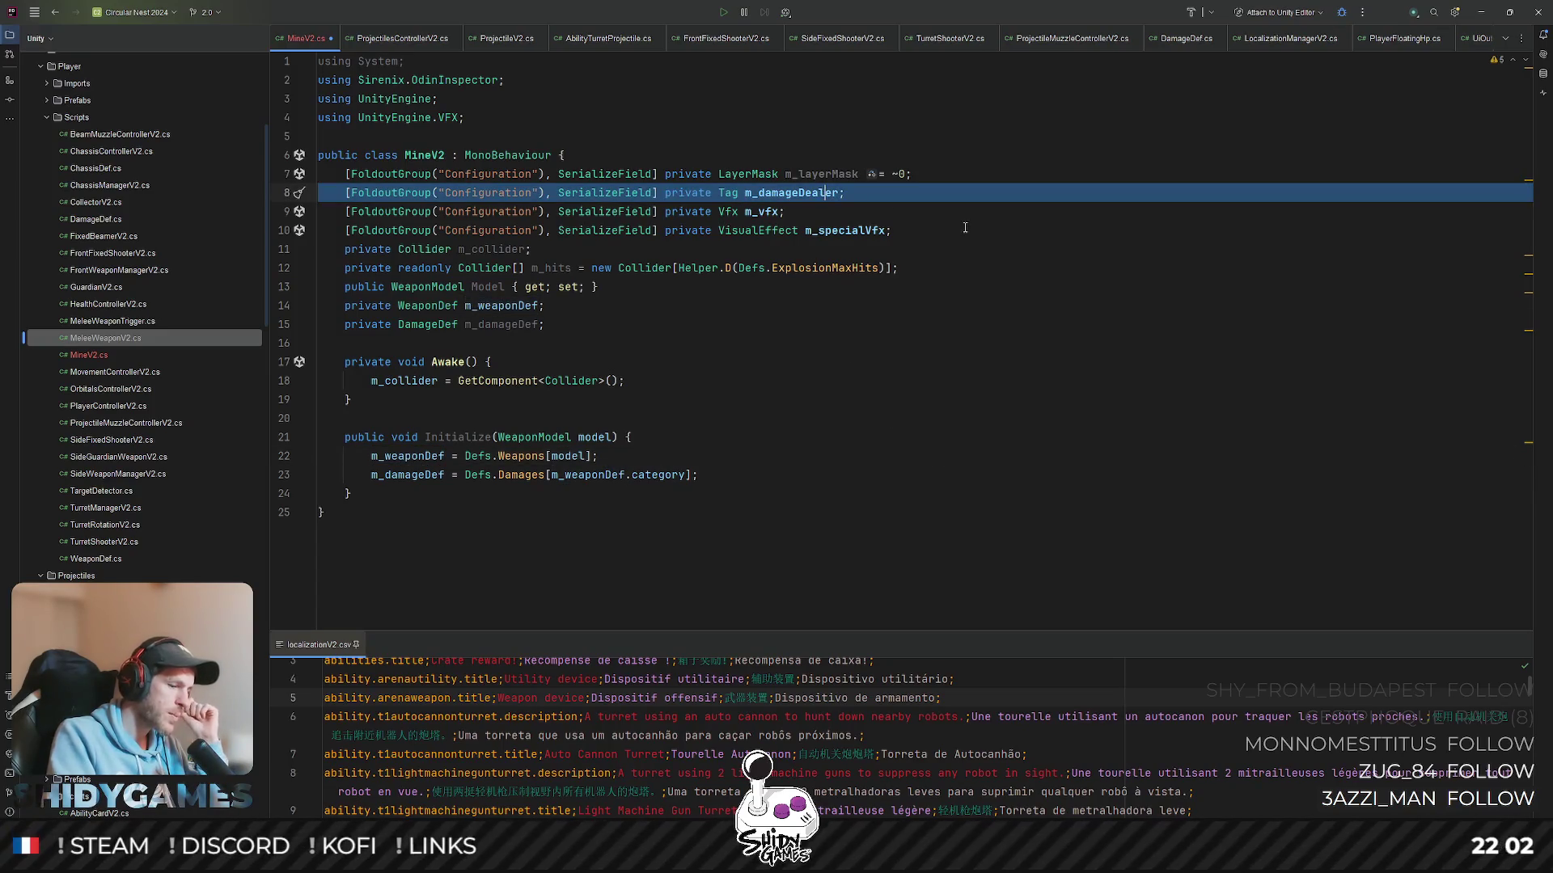
pyautogui.hotkey('ctrl', 'y')
pyautogui.click(1018, 379)
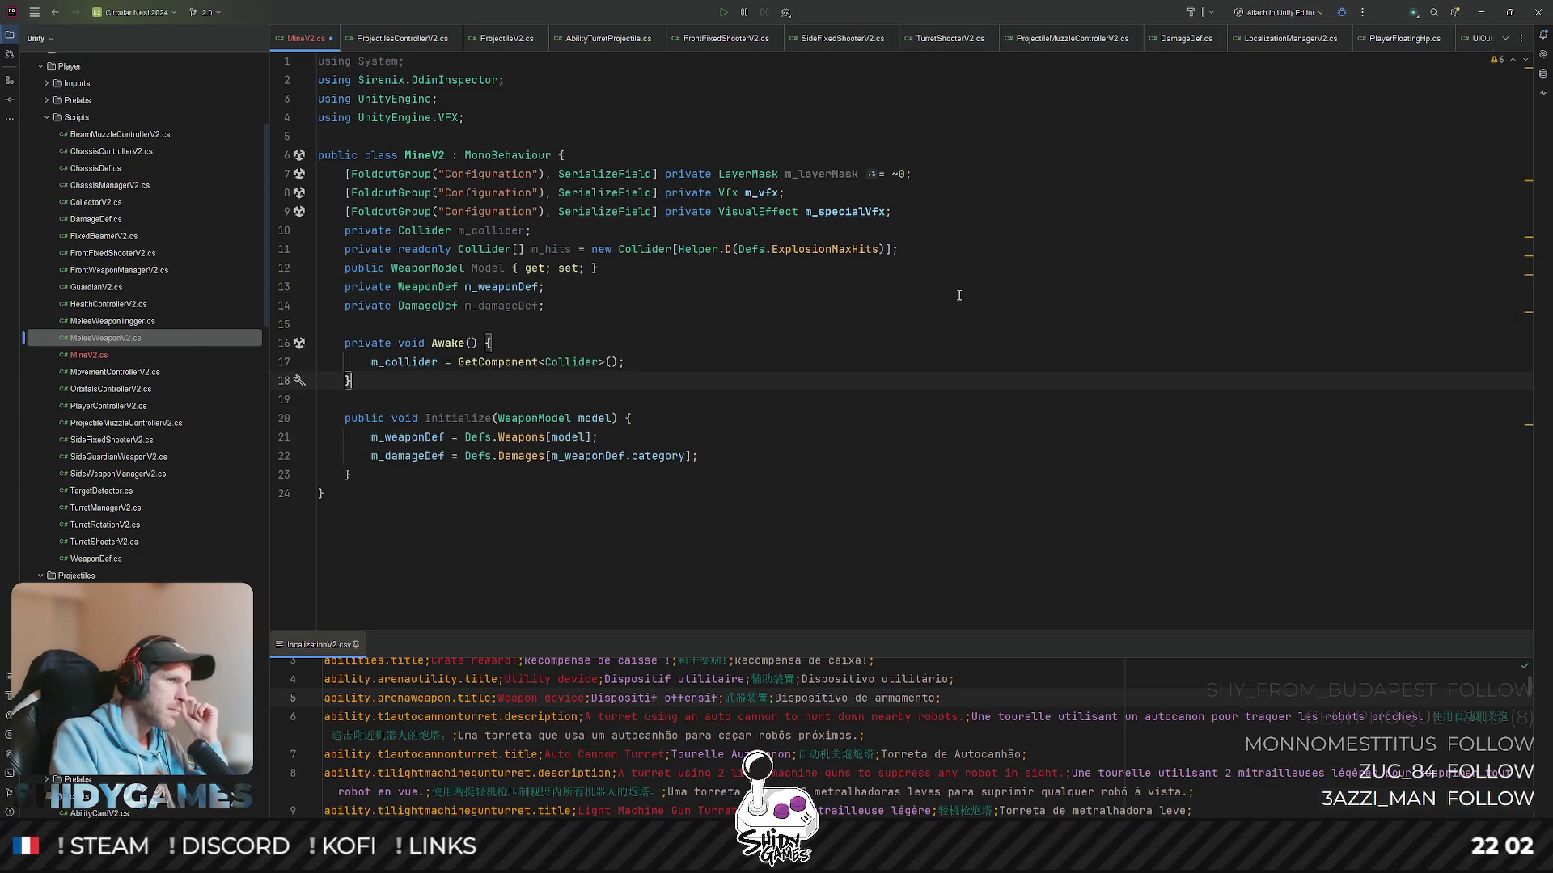
pyautogui.click(958, 294)
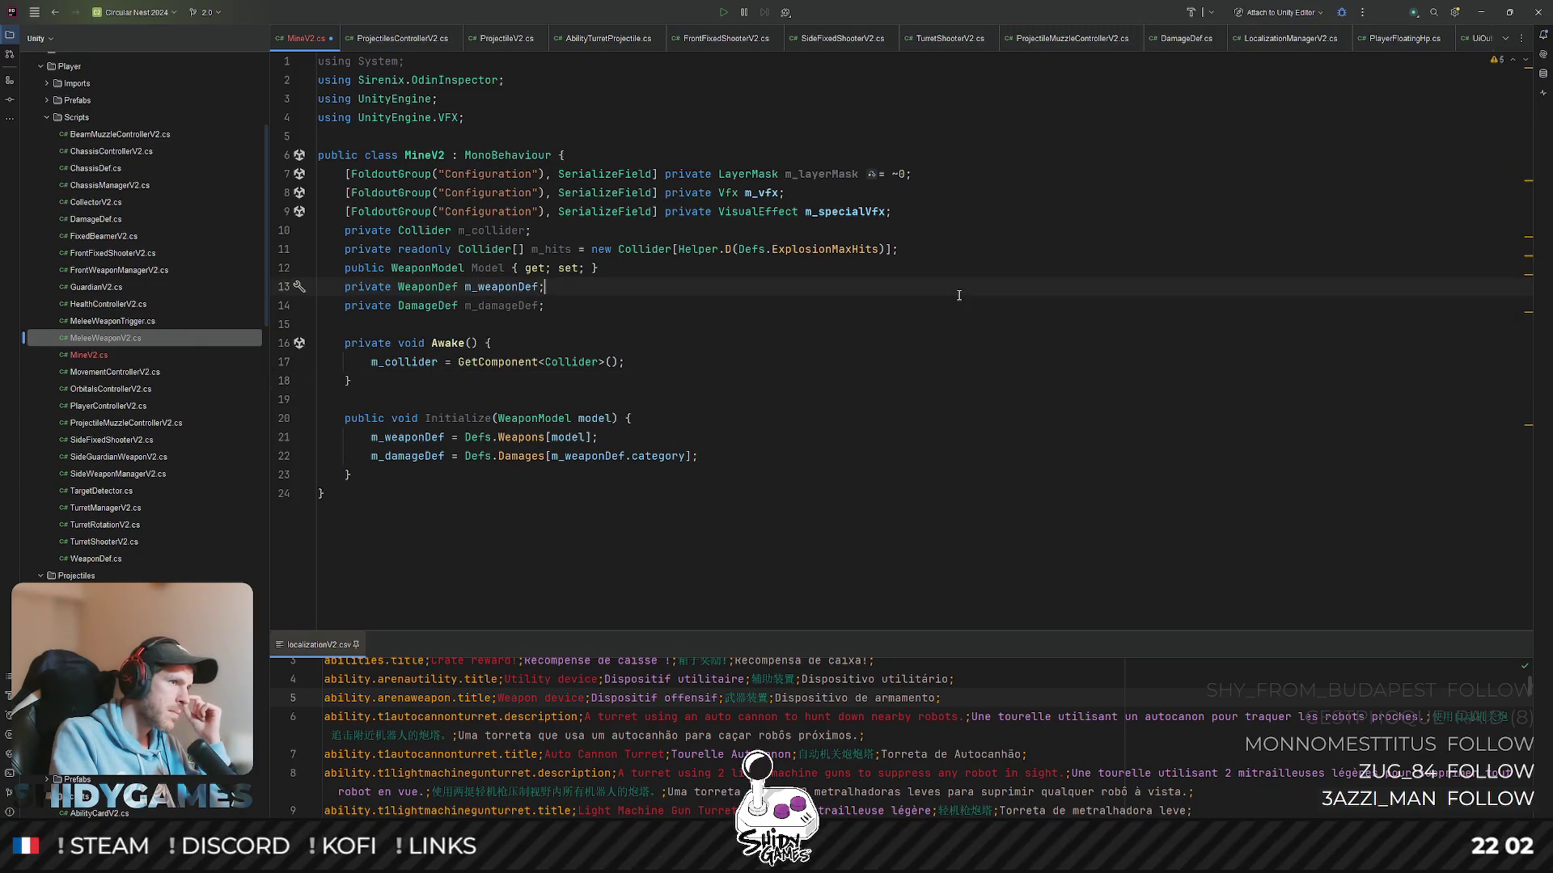
pyautogui.click(897, 275)
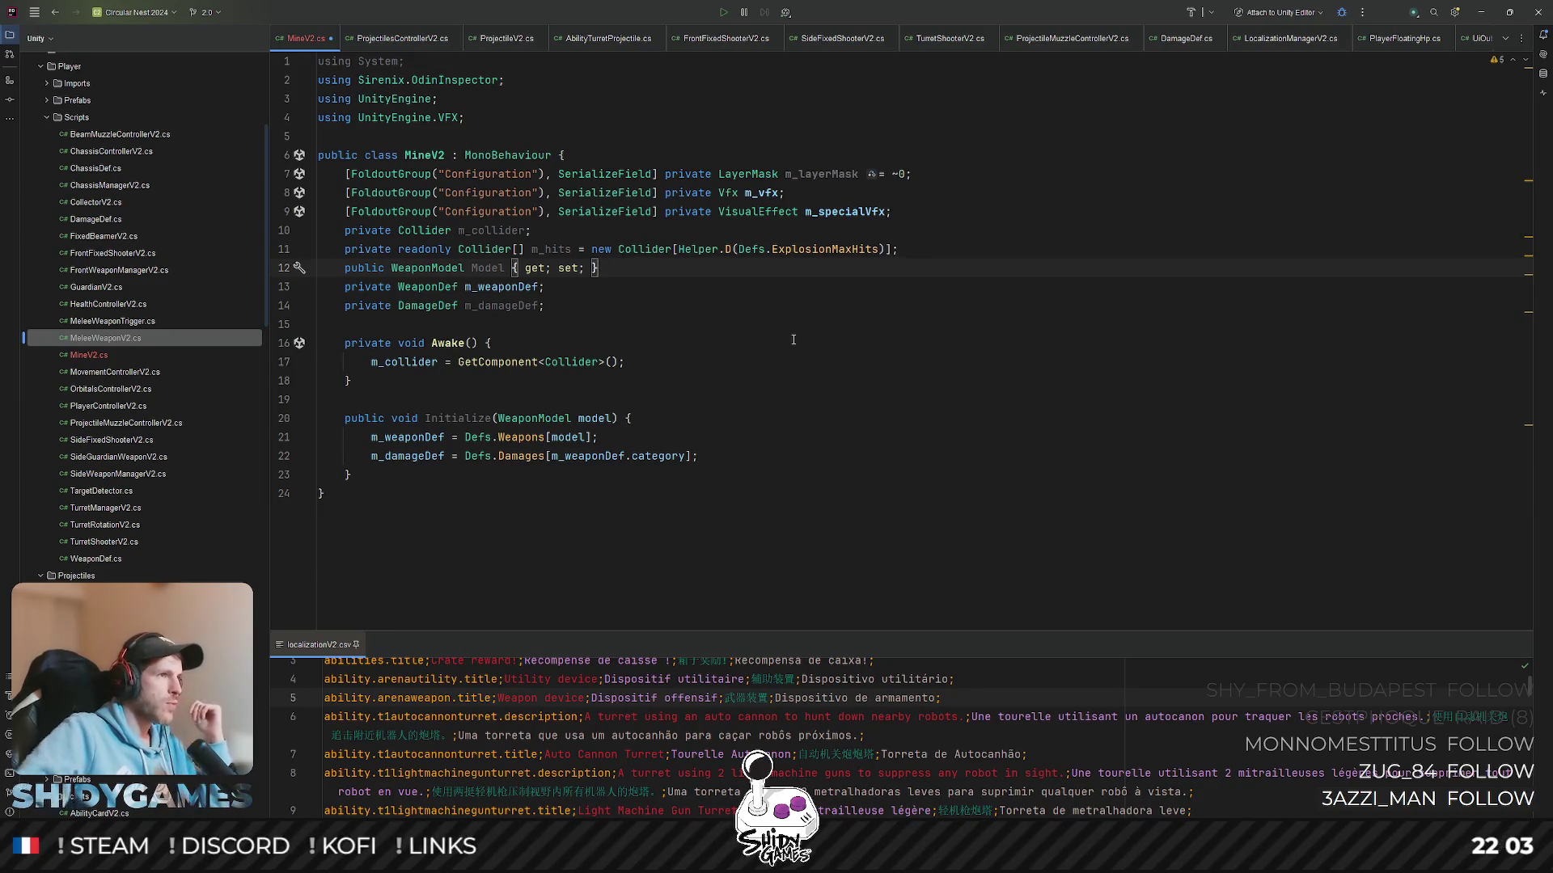
pyautogui.click(752, 305)
# - Open the Defs file and then Enums.cs through project-wide search
pyautogui.press('shift')
pyautogui.press('shift')
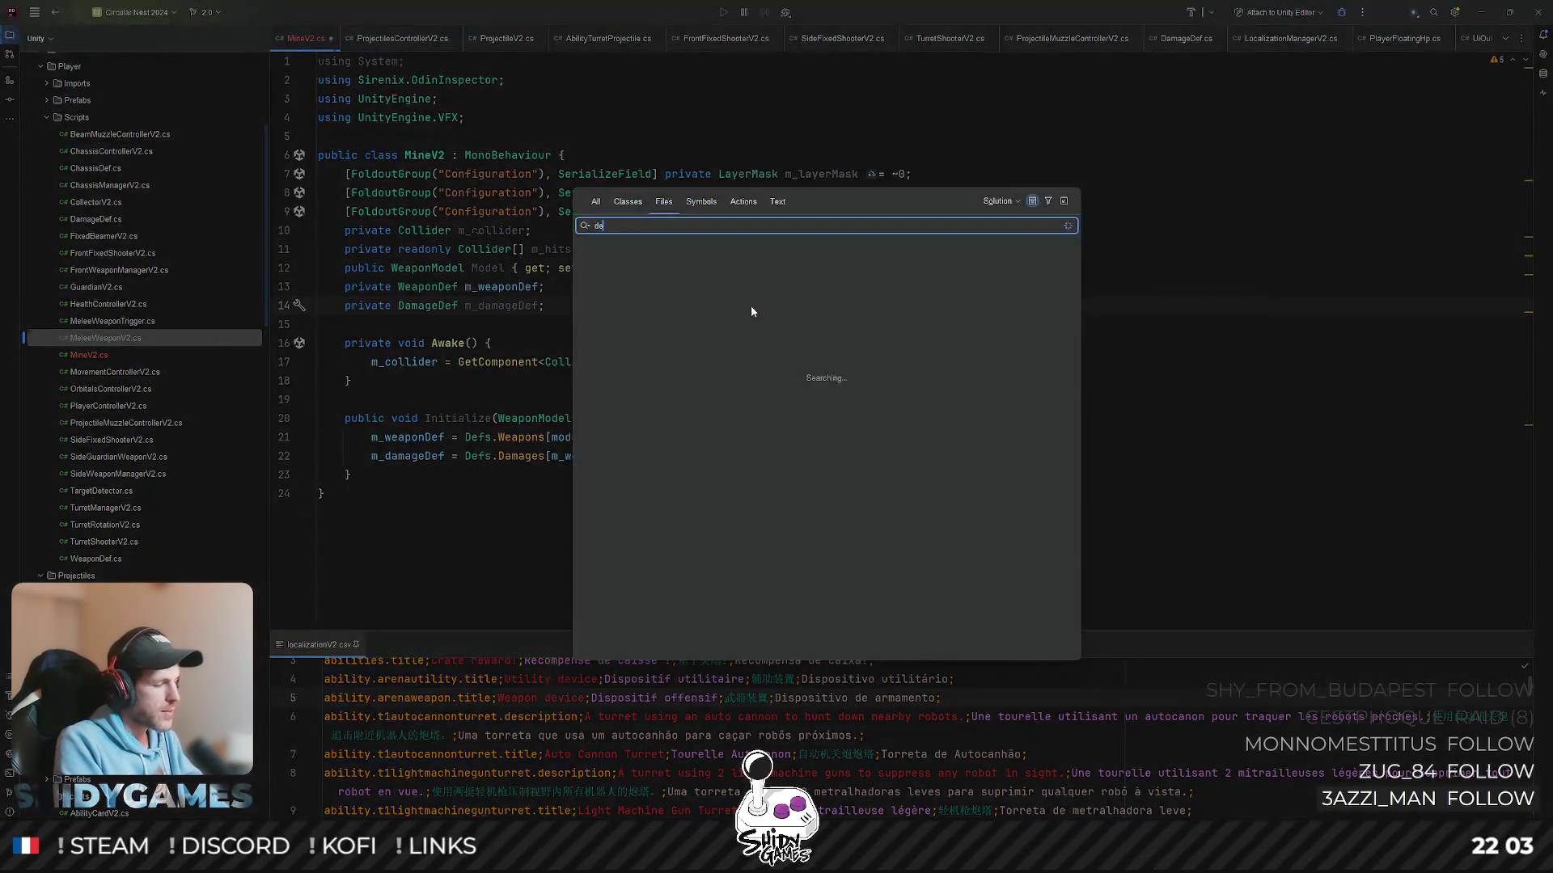
pyautogui.write('Defs')
pyautogui.press('Return')
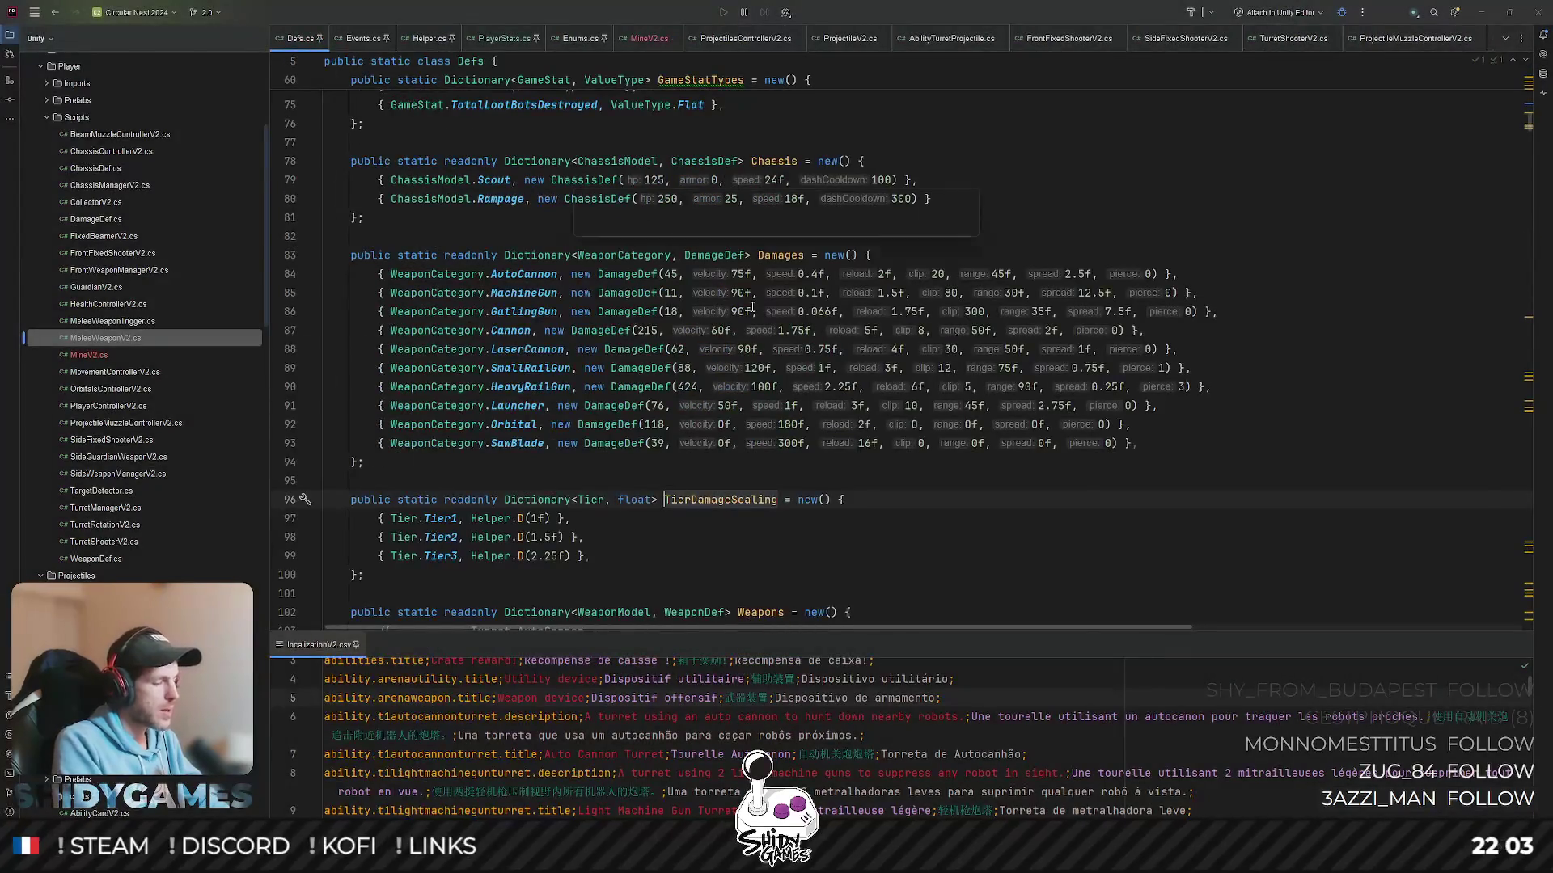
pyautogui.press('shift')
pyautogui.press('shift')
pyautogui.write('enum')
pyautogui.press('Return')
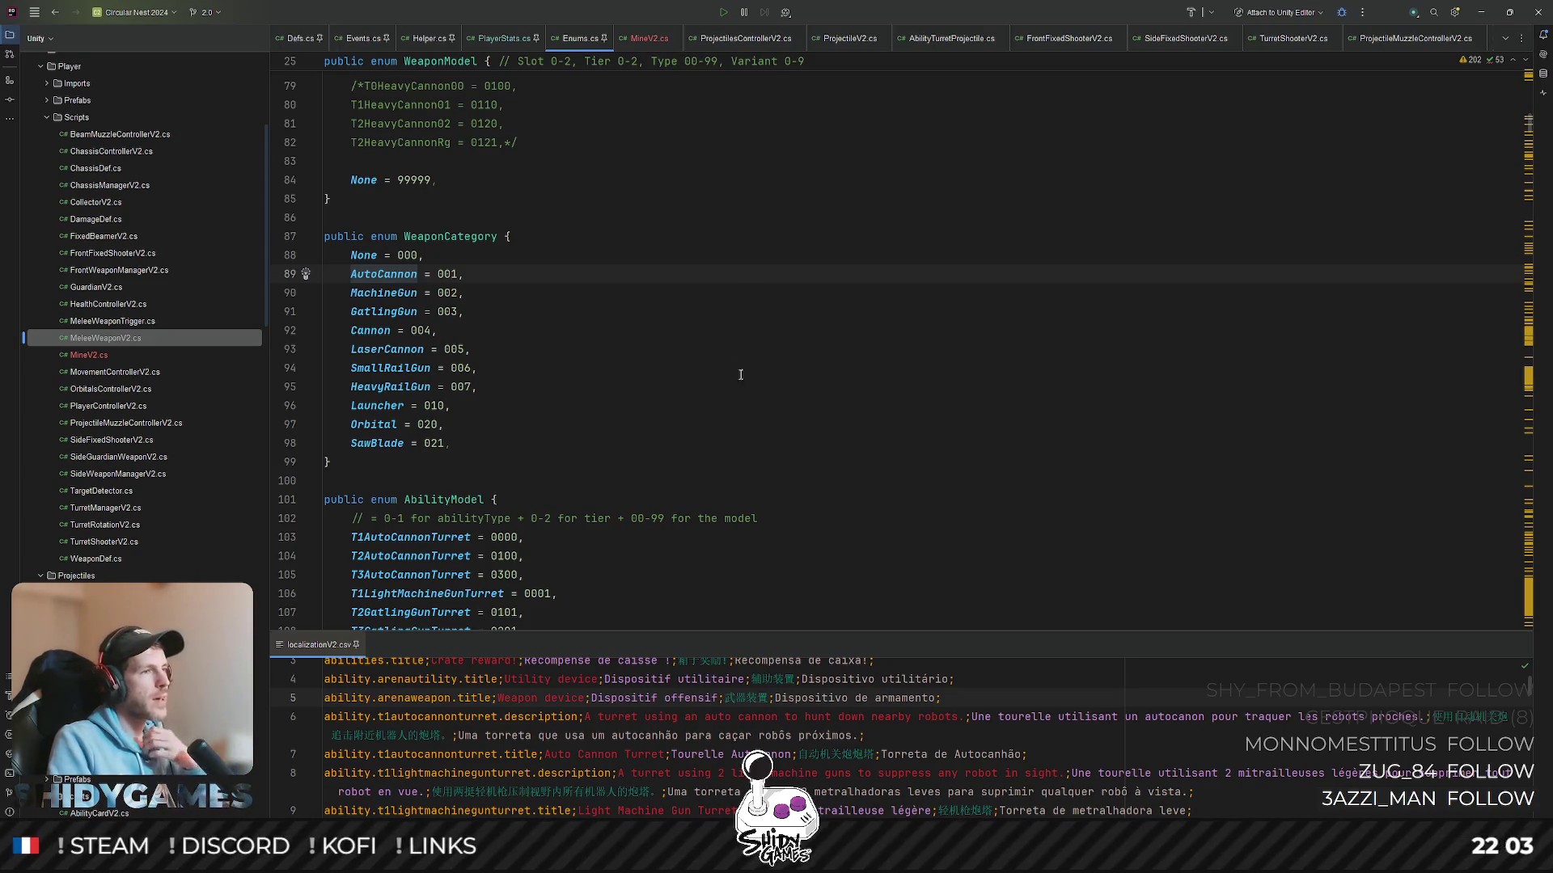
pyautogui.scroll(-3, 668, 365)
pyautogui.scroll(-7, 739, 352)
pyautogui.scroll(-3, 385, 516)
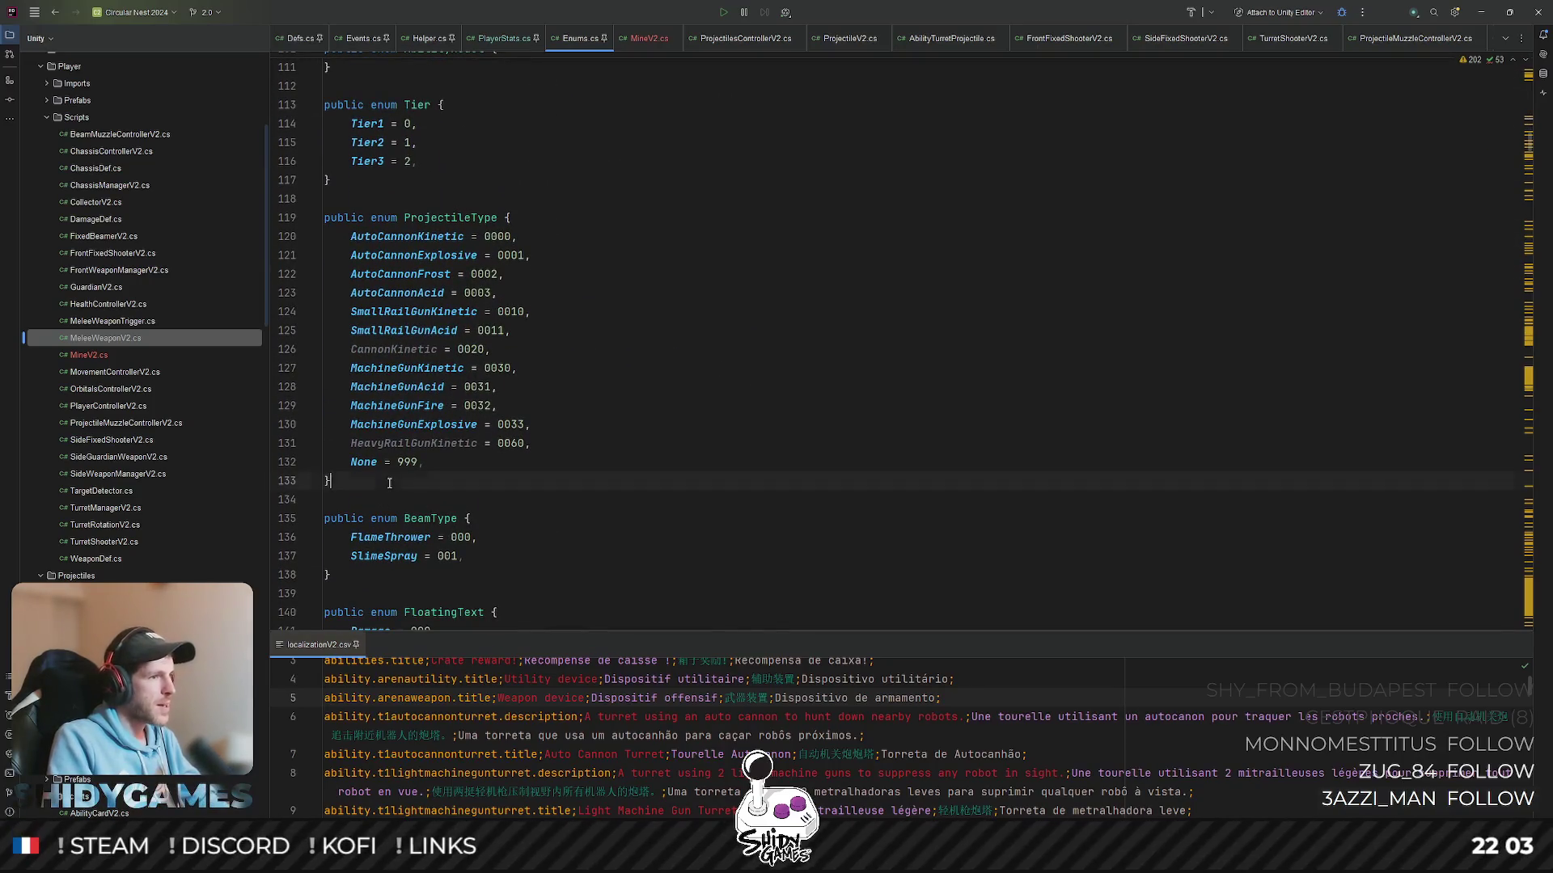
# - Add a MineType enum with None = 000 and ExplosiveMine = 001 below ProjectileType, then return to MineV2
pyautogui.press('Return')
pyautogui.press('Return')
pyautogui.write('public  en')
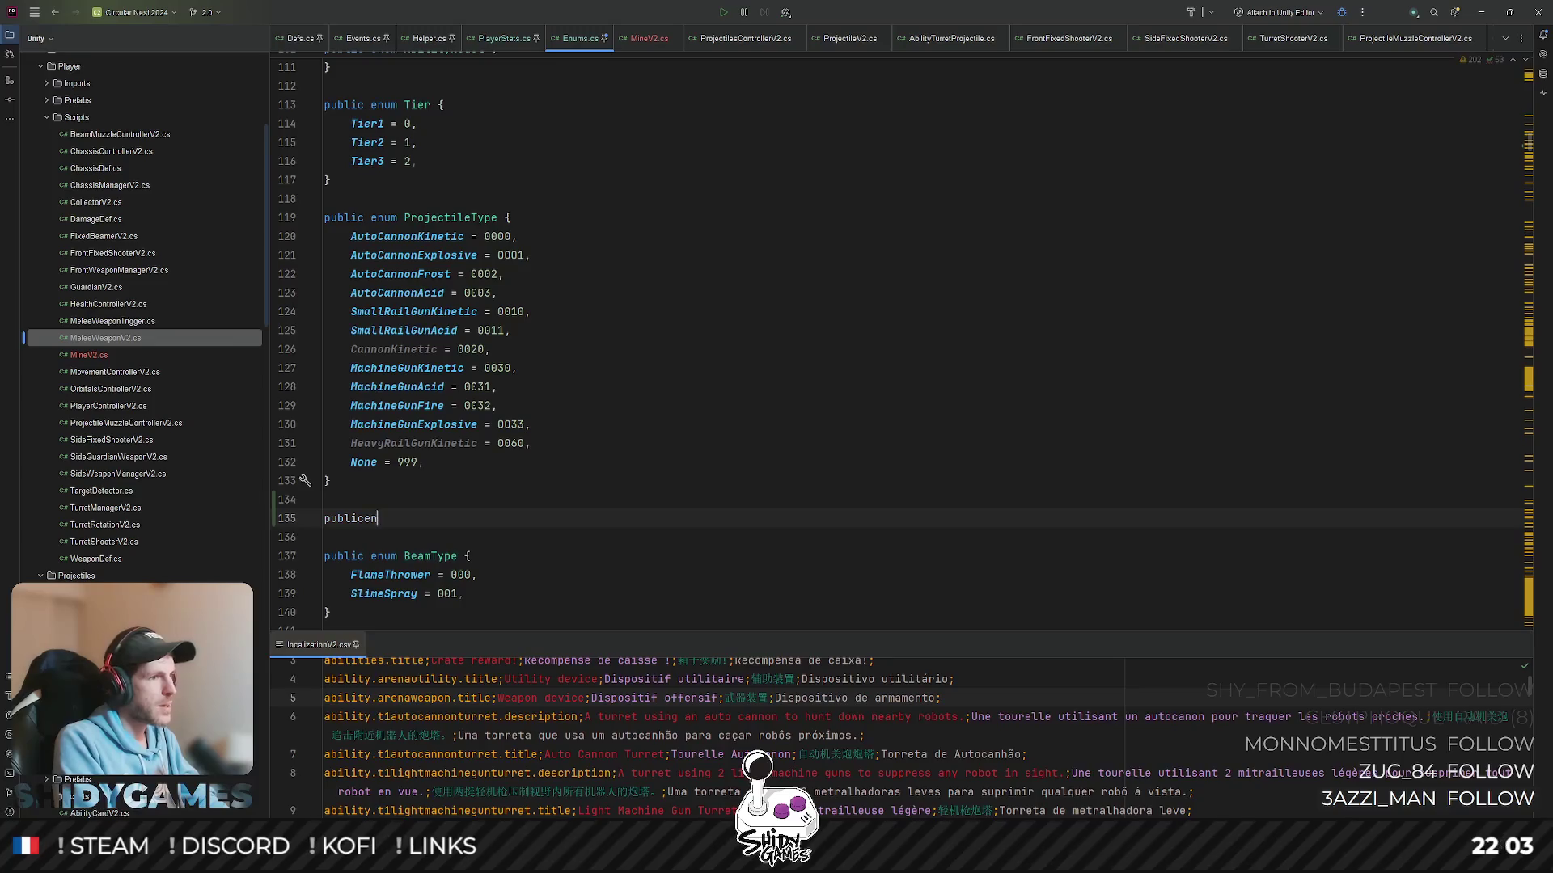
pyautogui.write('um M')
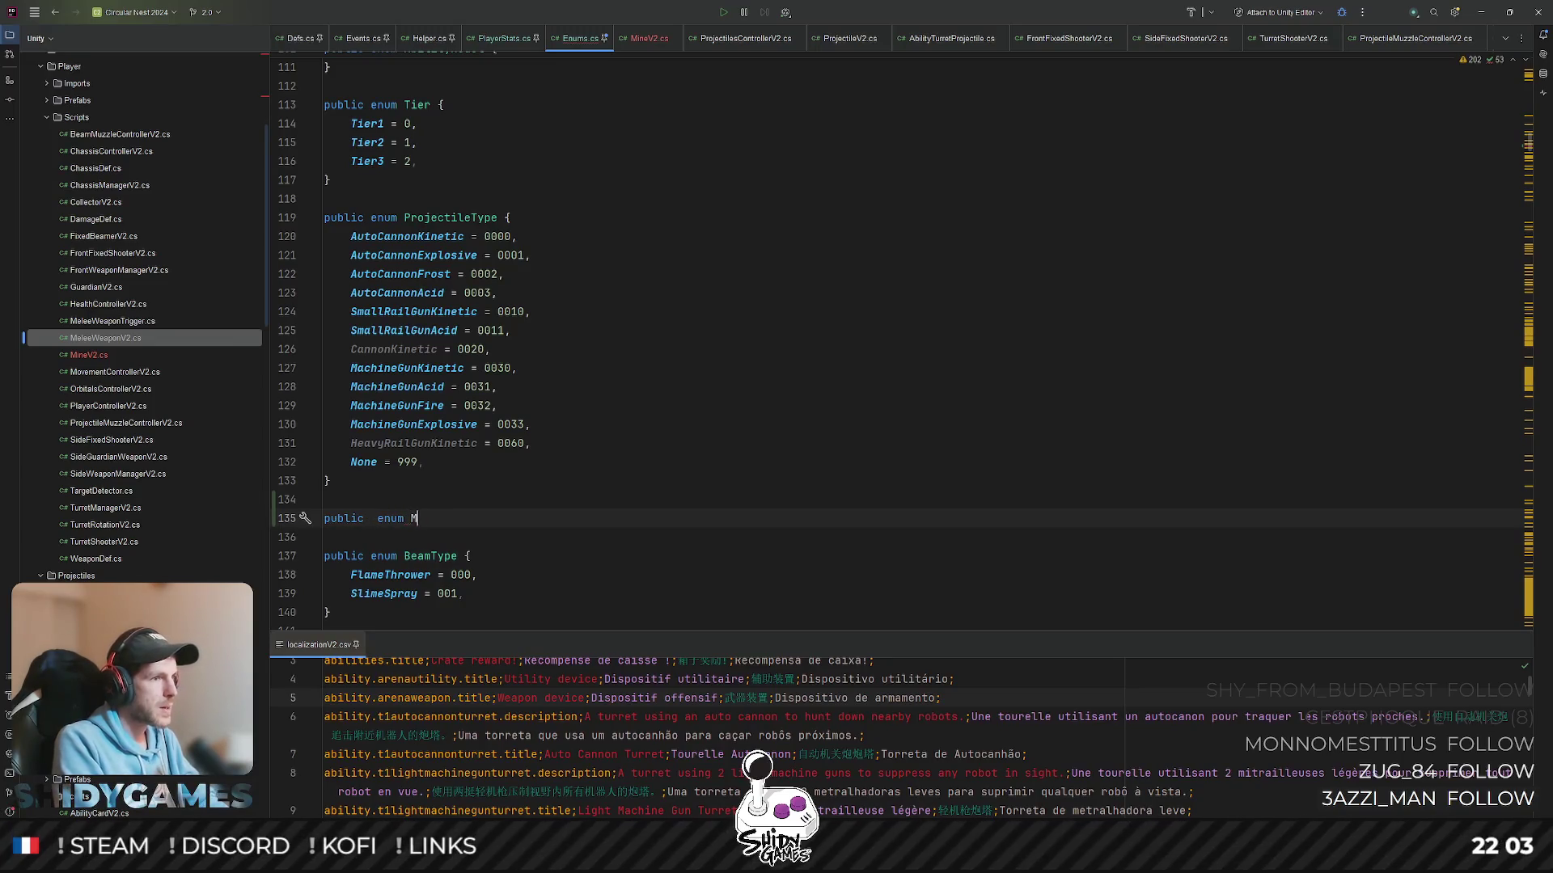
pyautogui.write('ineType {')
pyautogui.press('Return')
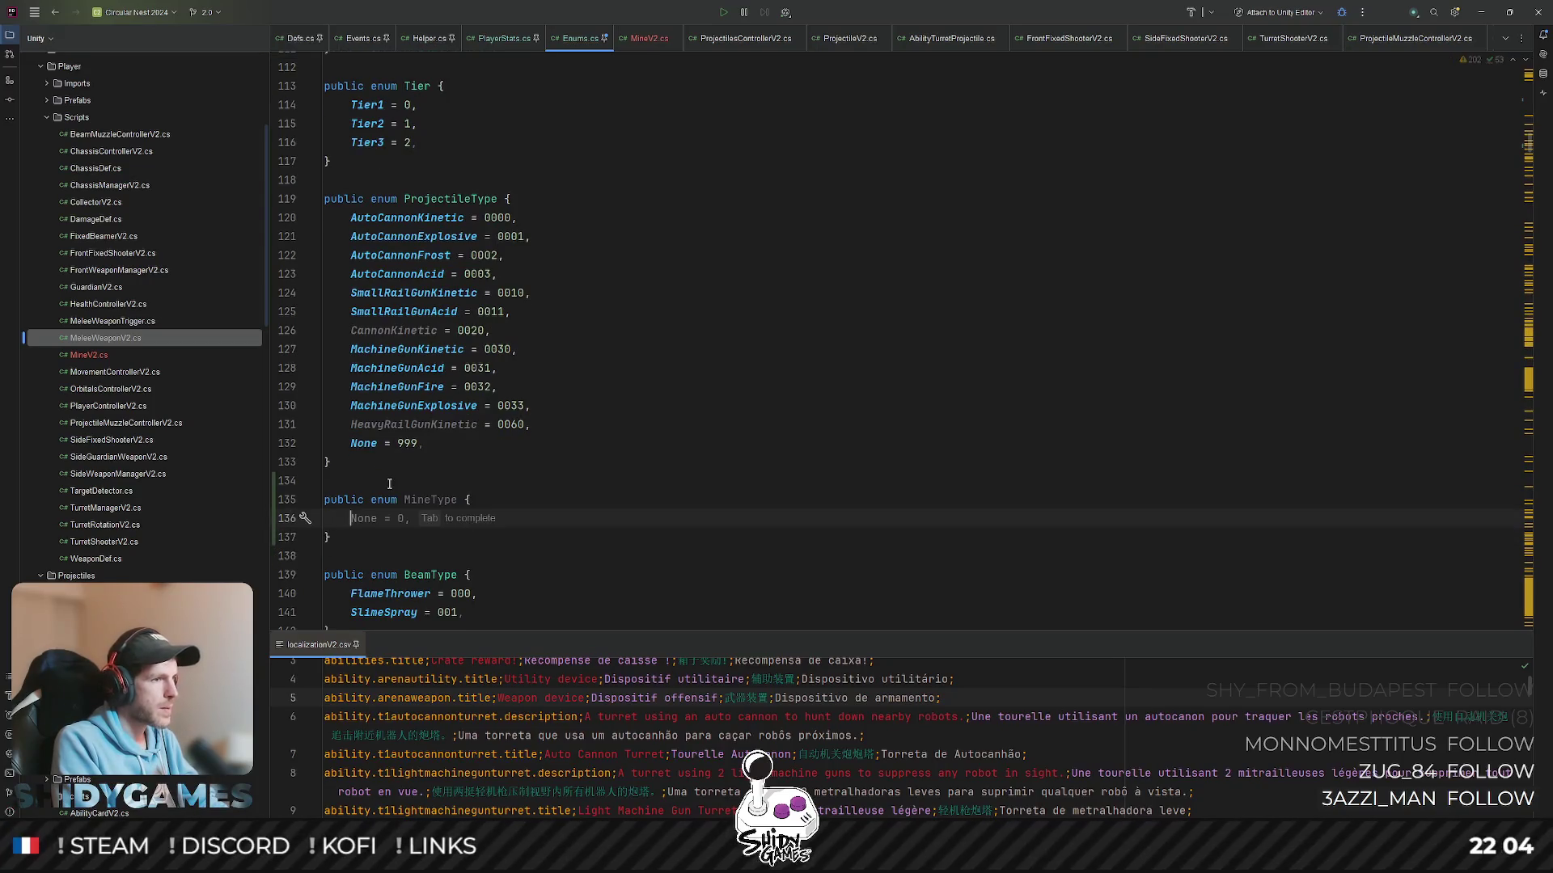
pyautogui.write('one = 000,')
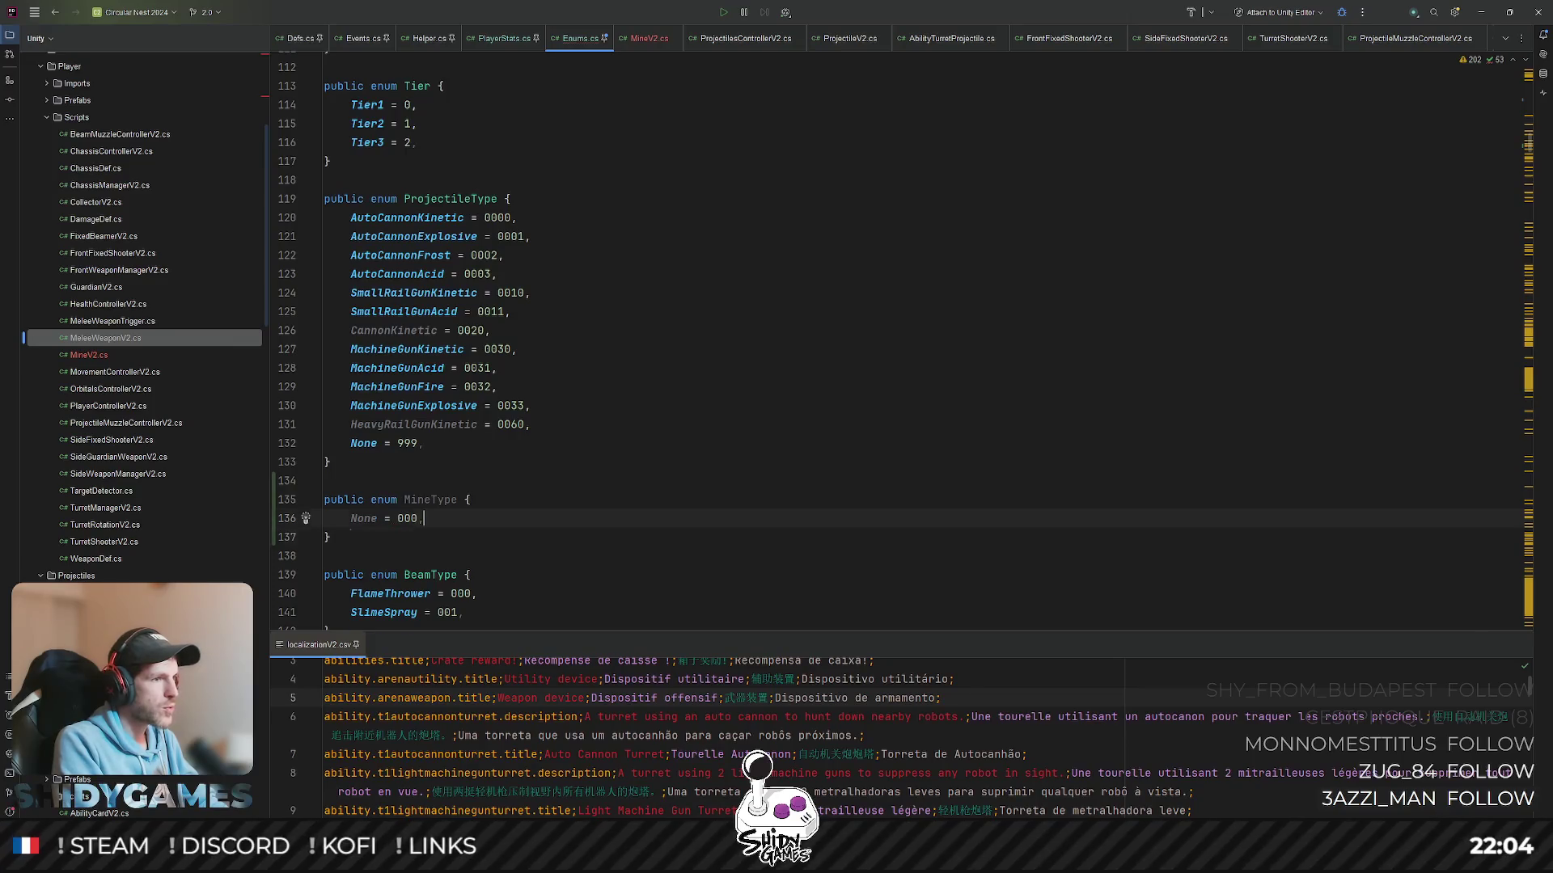
pyautogui.press('Return')
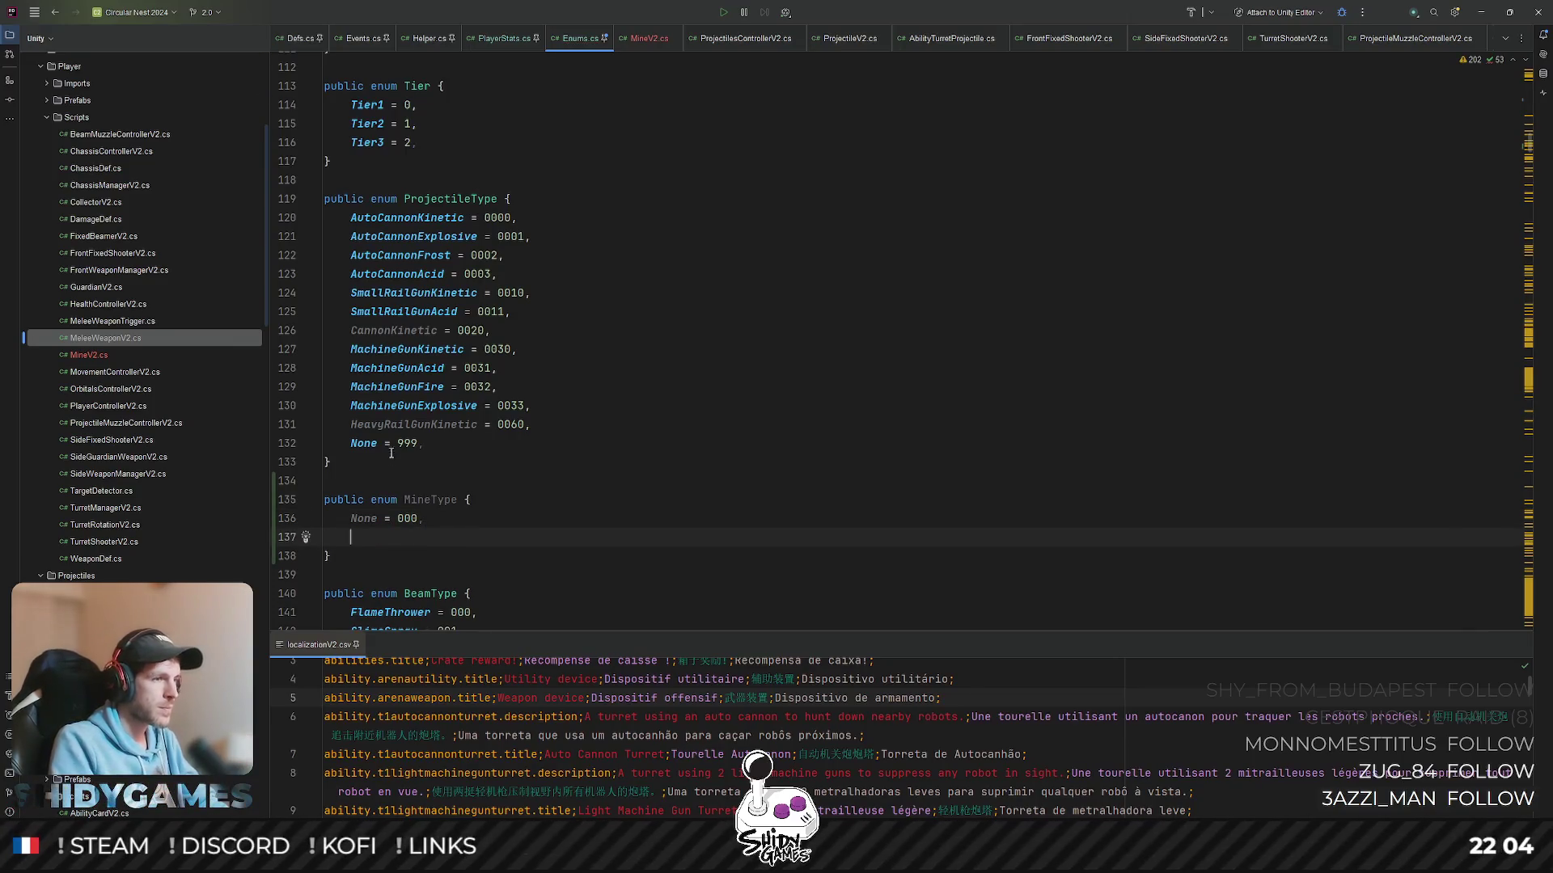
pyautogui.scroll(-1, 465, 505)
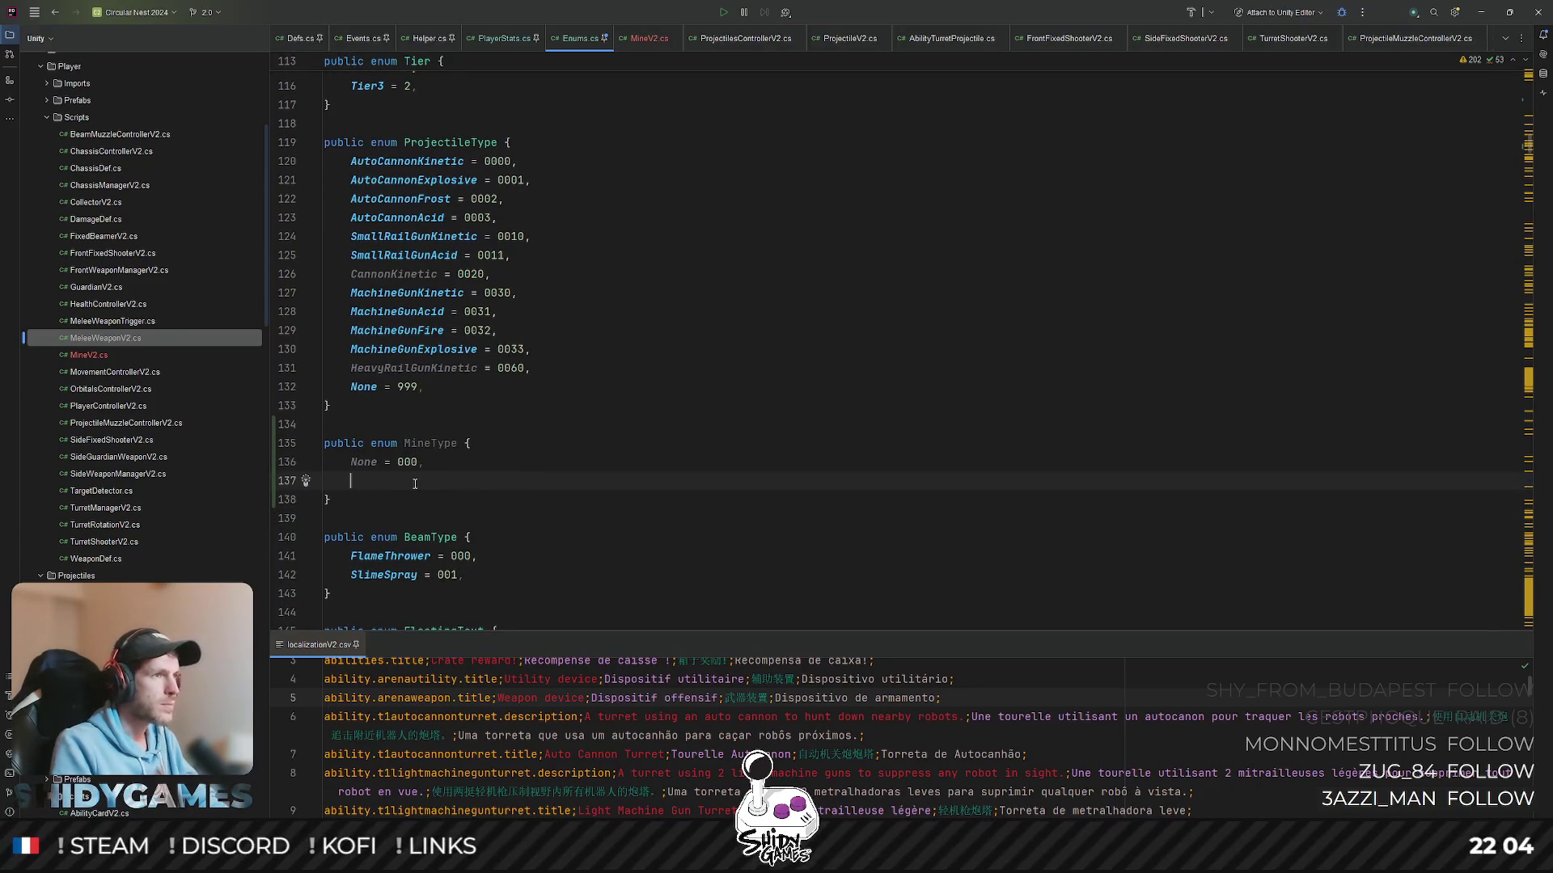
pyautogui.scroll(-4, 529, 440)
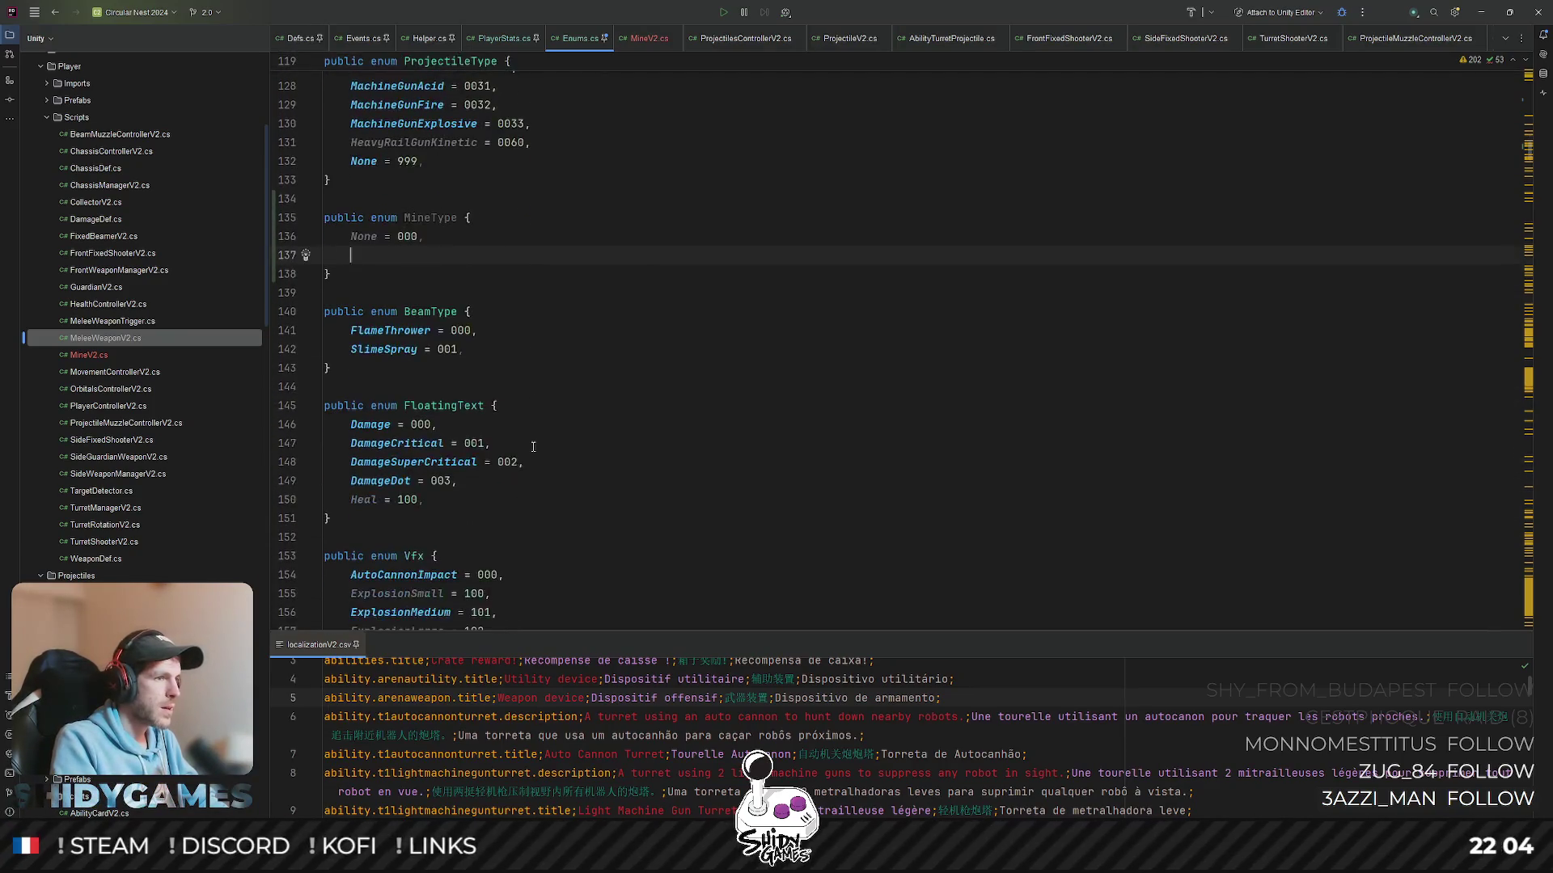
pyautogui.scroll(3, 533, 447)
pyautogui.scroll(3, 532, 447)
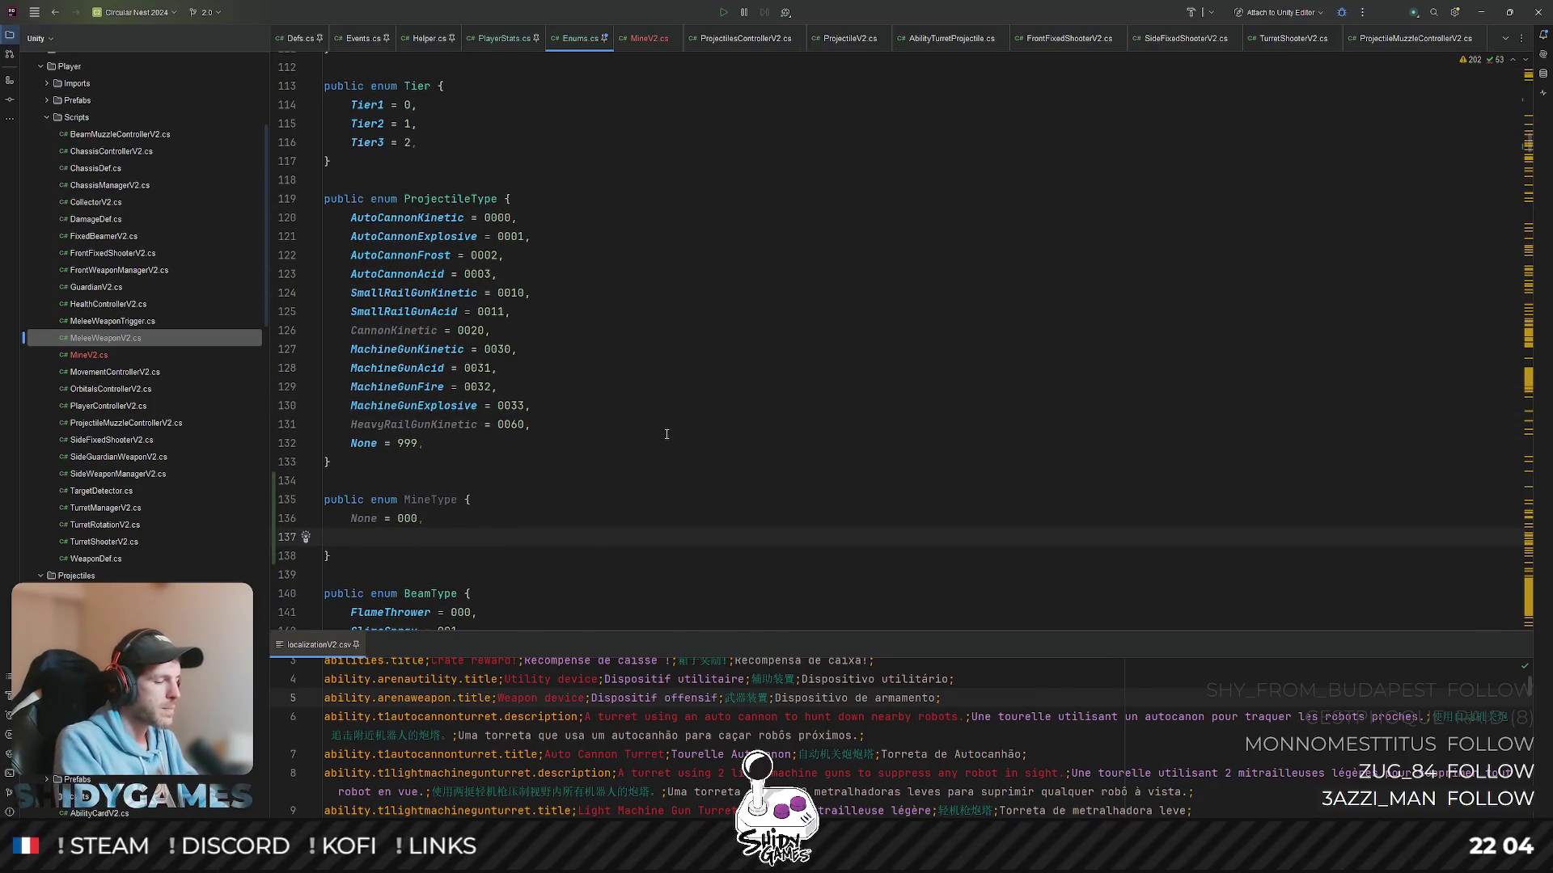
pyautogui.write('ExplosiveMine = ')
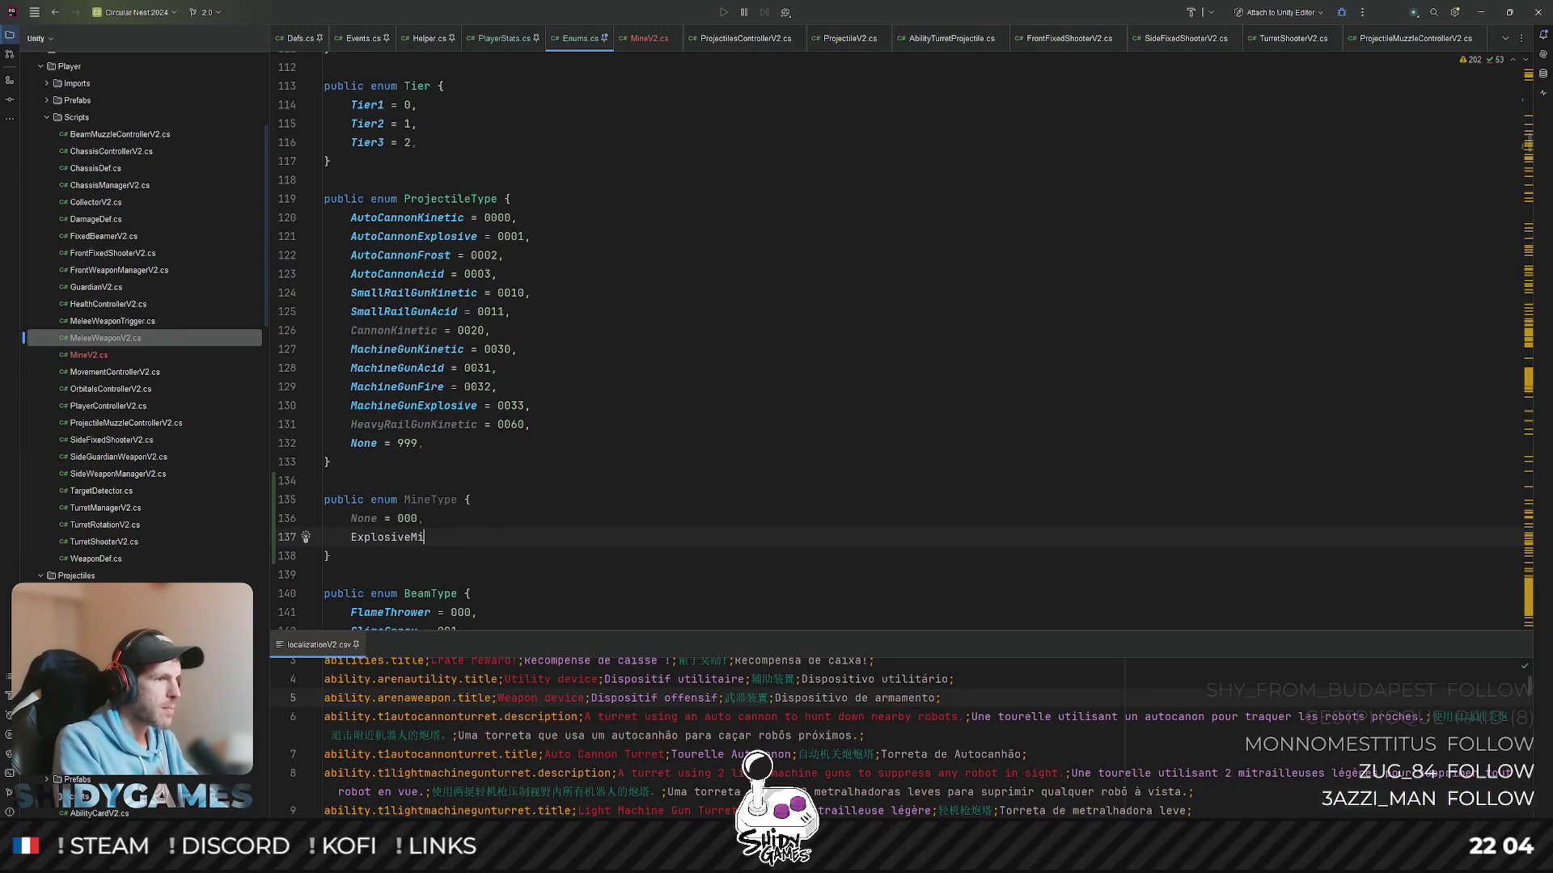
pyautogui.write('00')
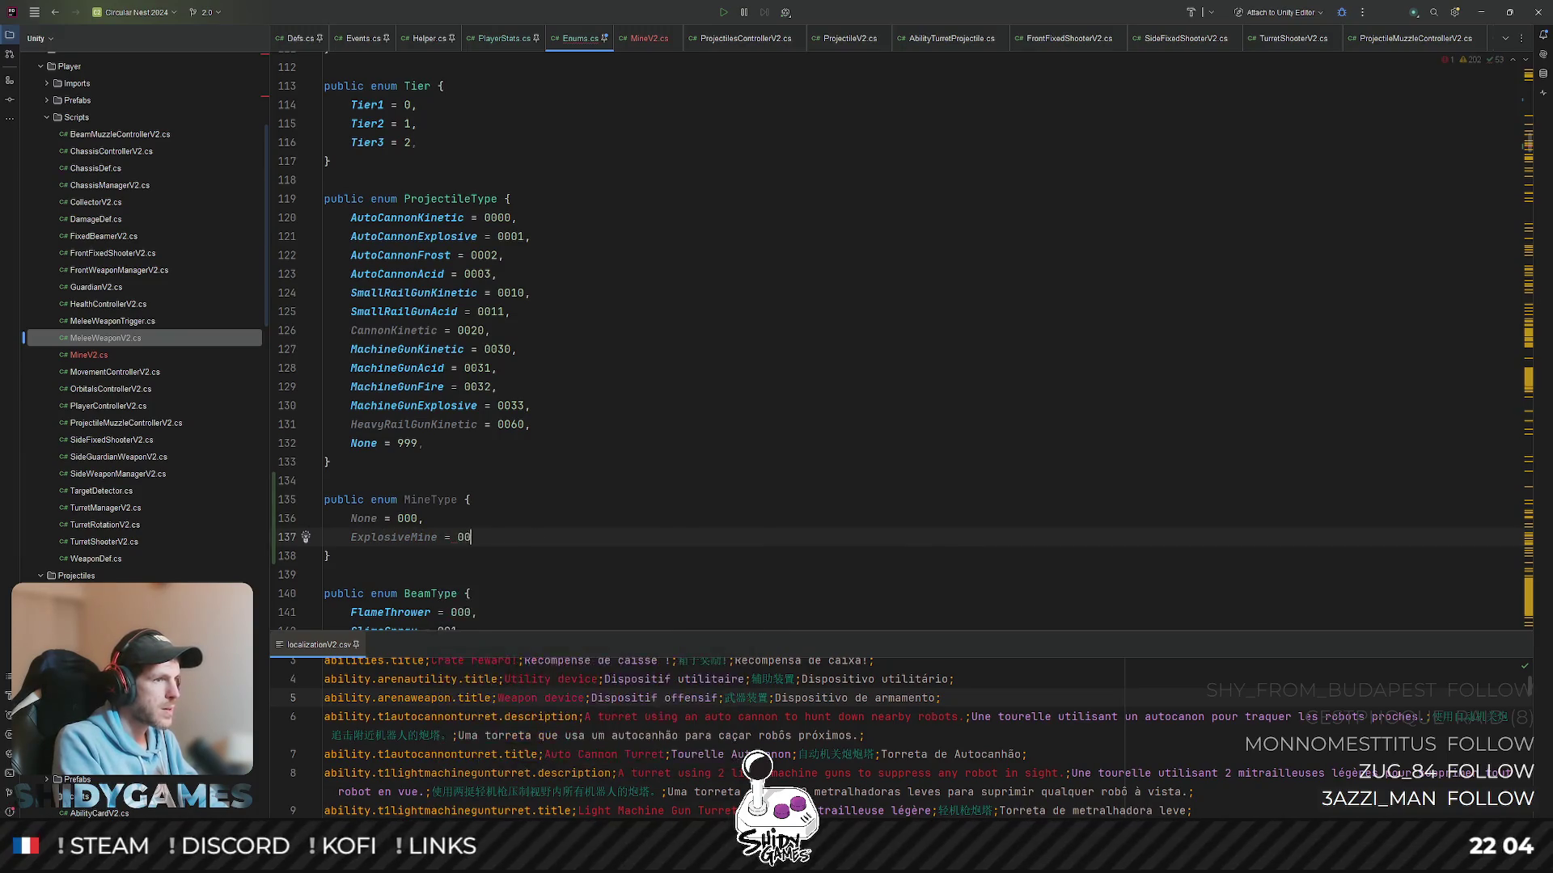
pyautogui.press('BackSpace')
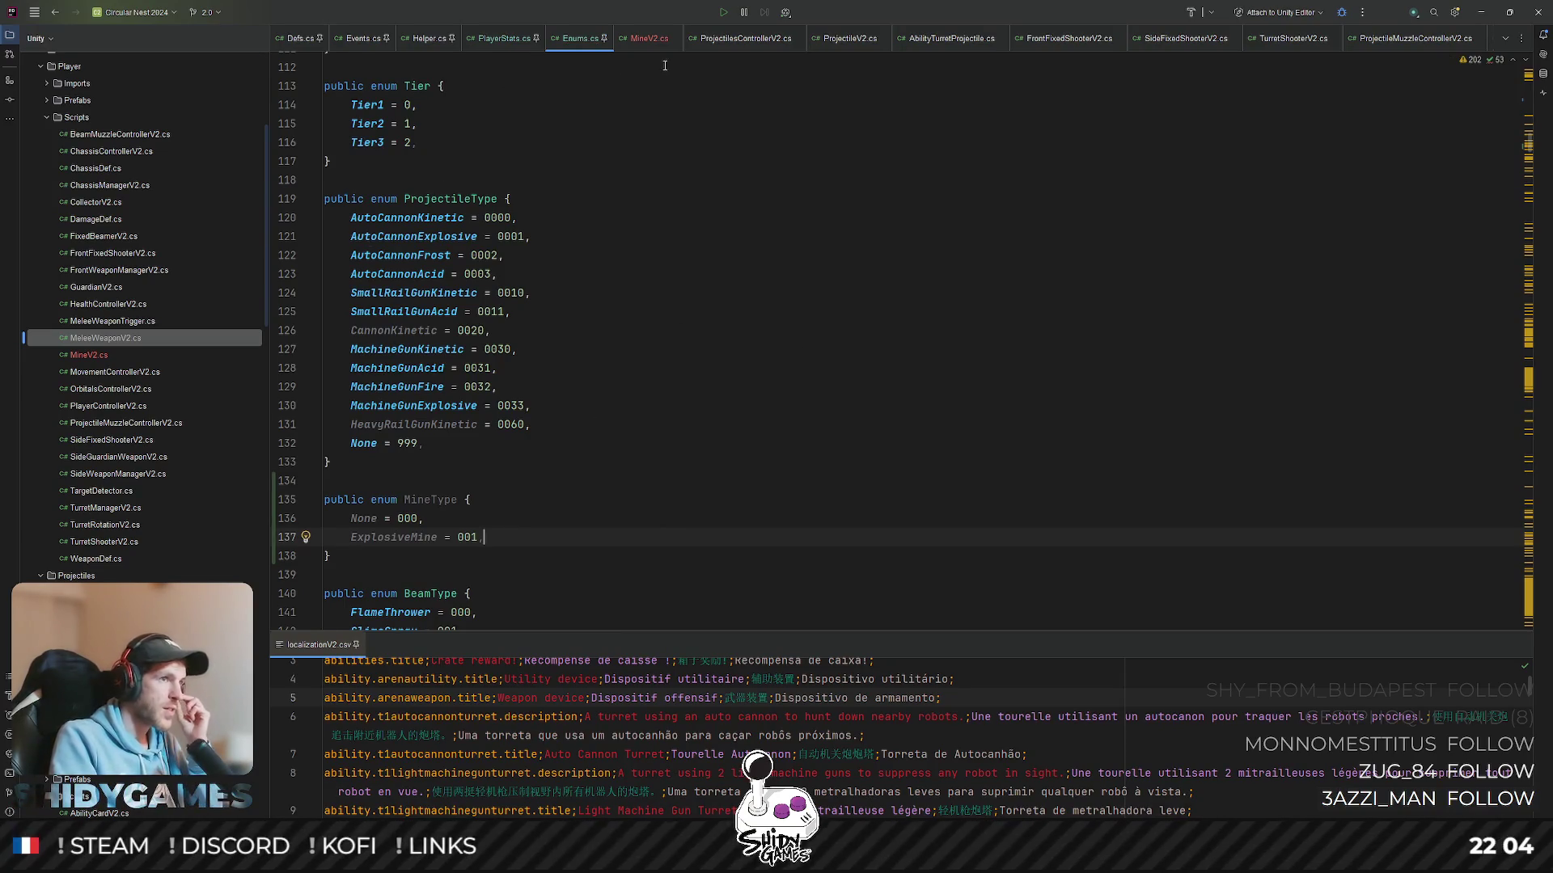
pyautogui.click(653, 43)
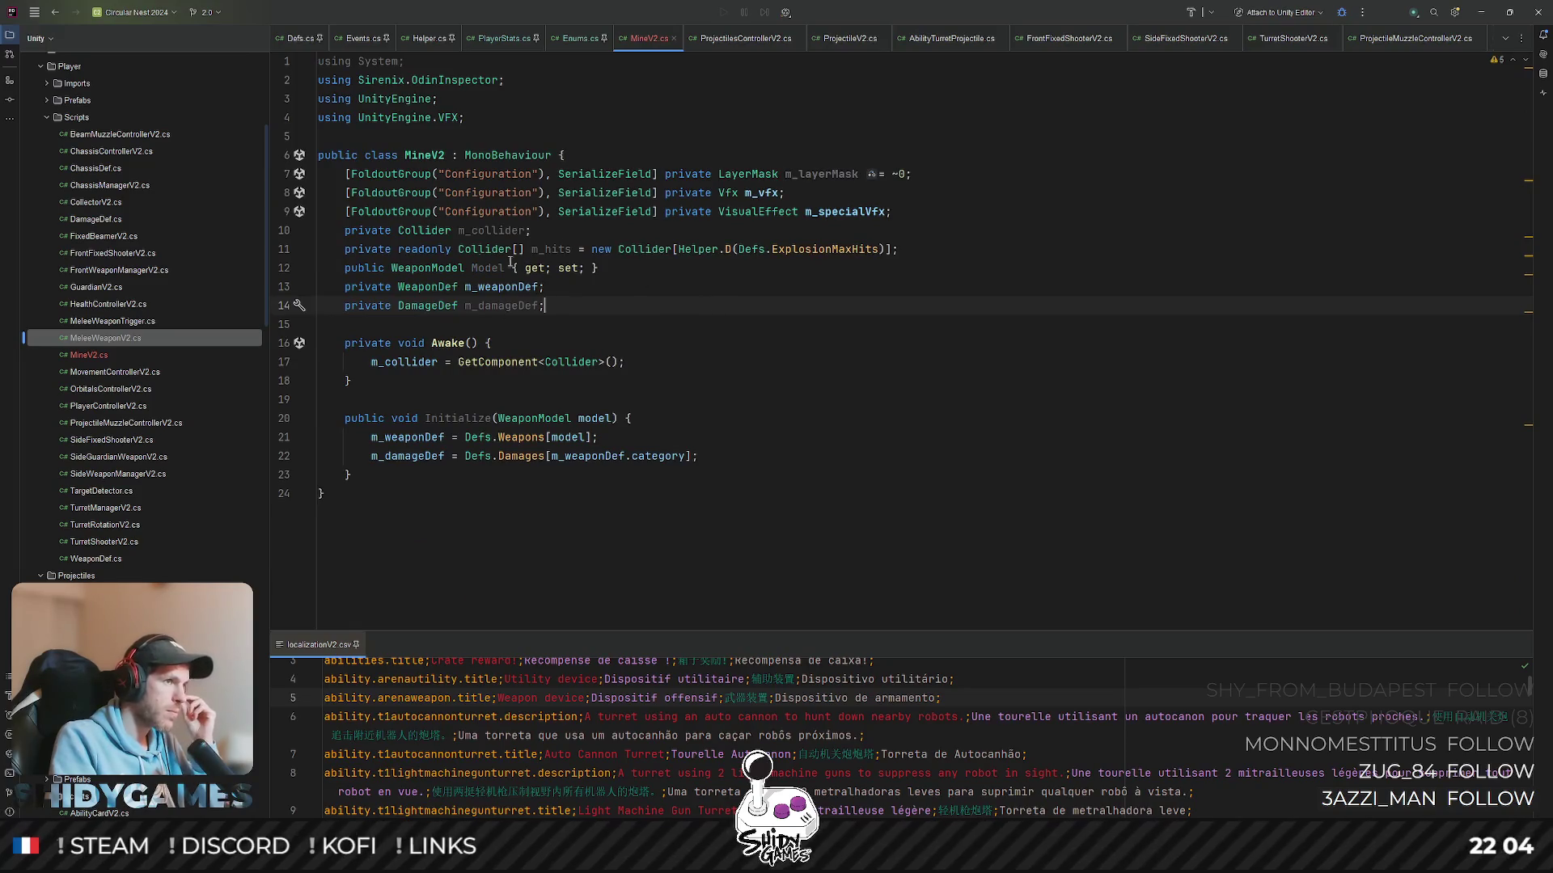
# - Remove the unused System import and turn a duplicated LayerMask line into 'private MineType m_mineType;'
pyautogui.hotkey('ctrl', 'alt', 'o')
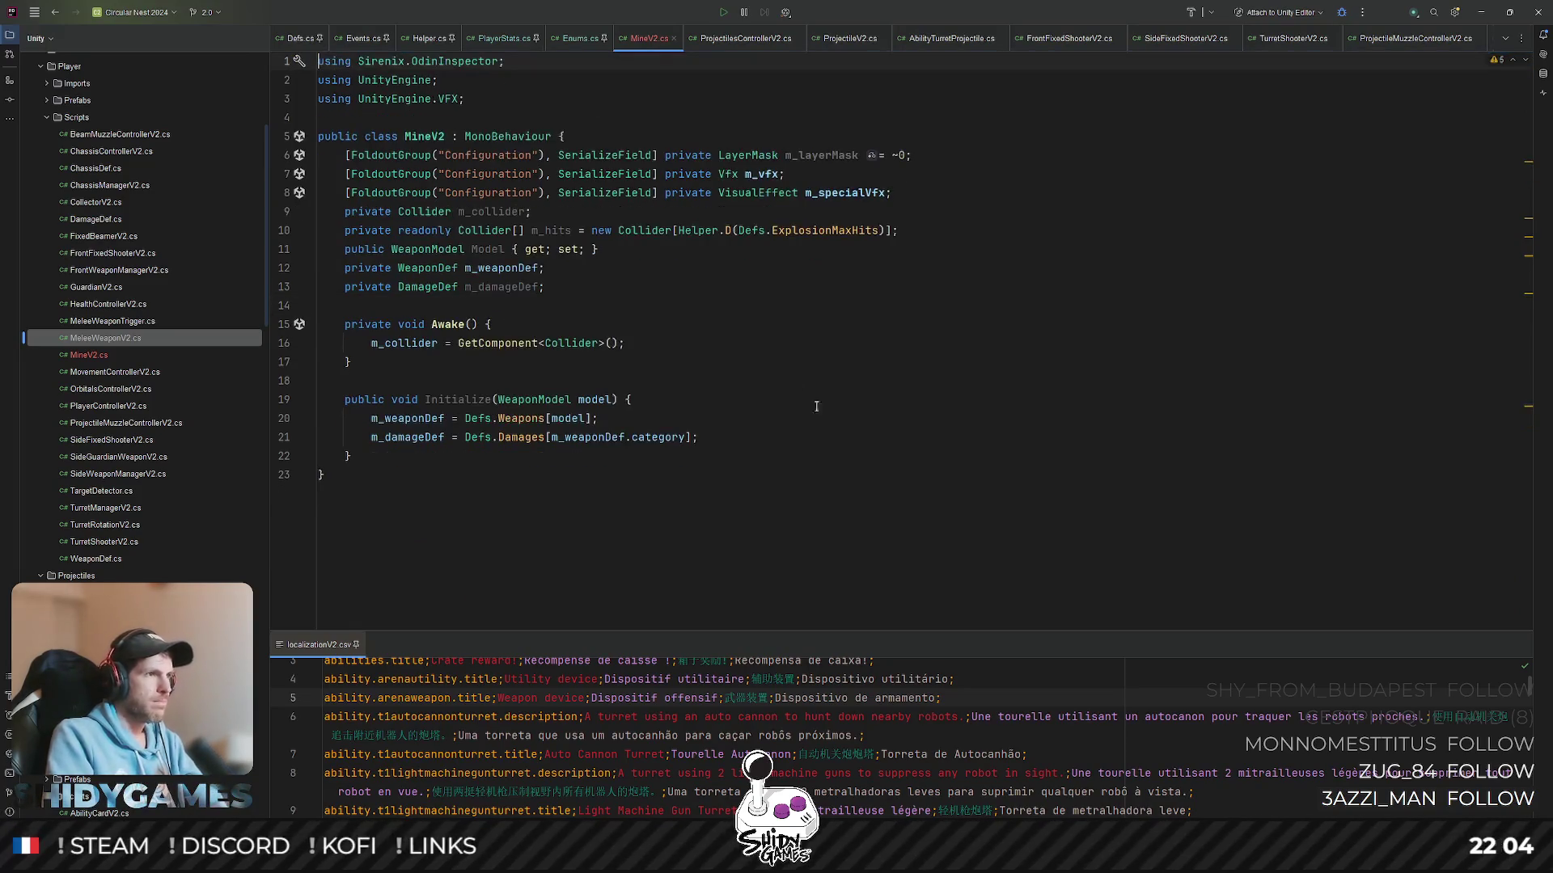
pyautogui.click(748, 346)
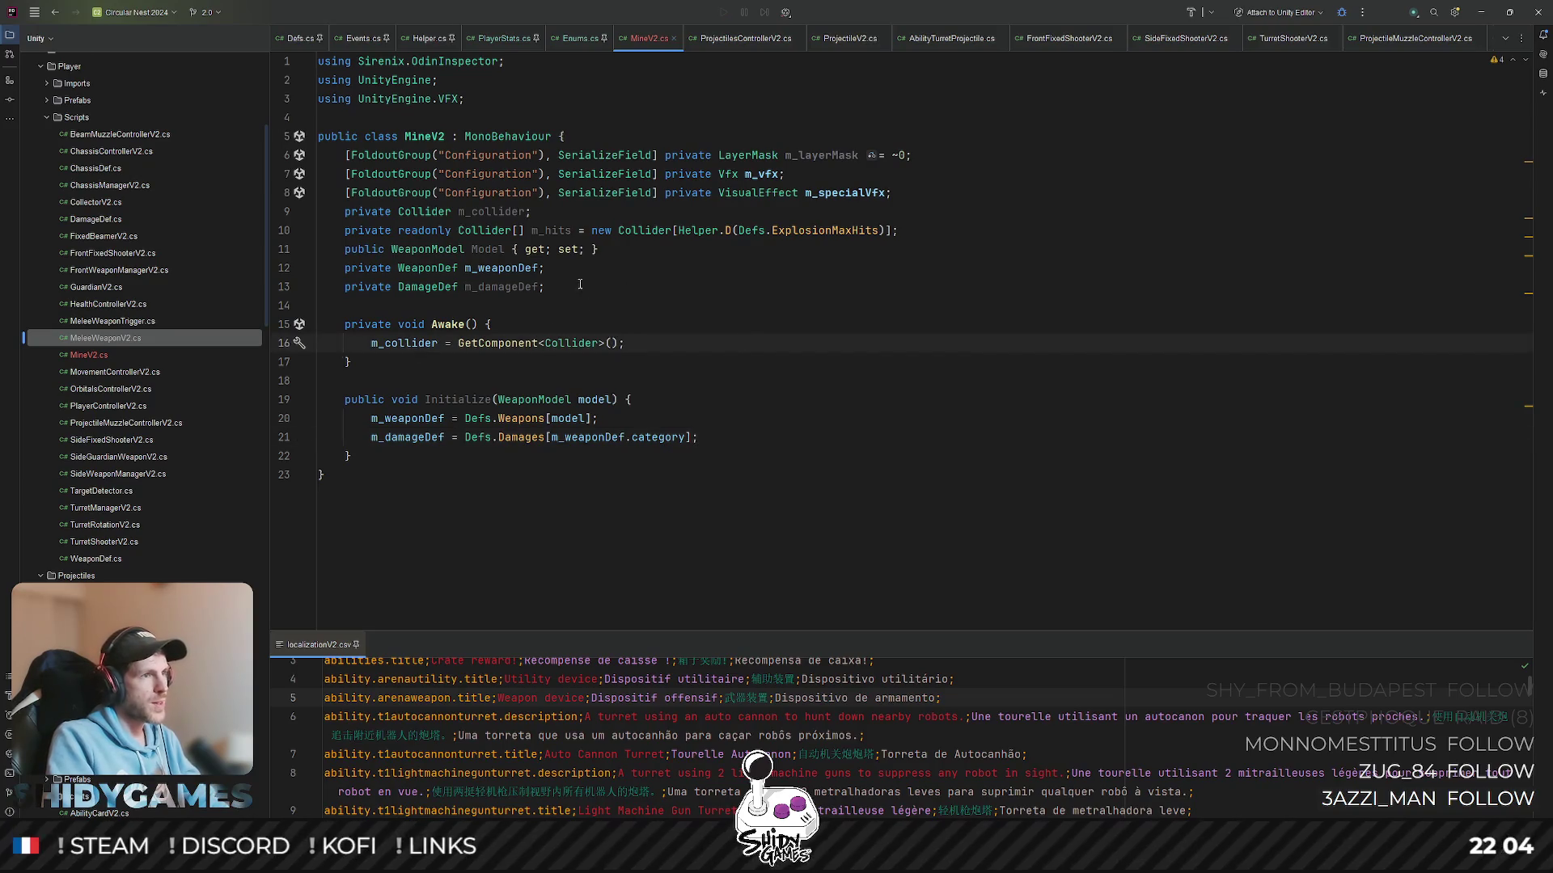
pyautogui.click(952, 184)
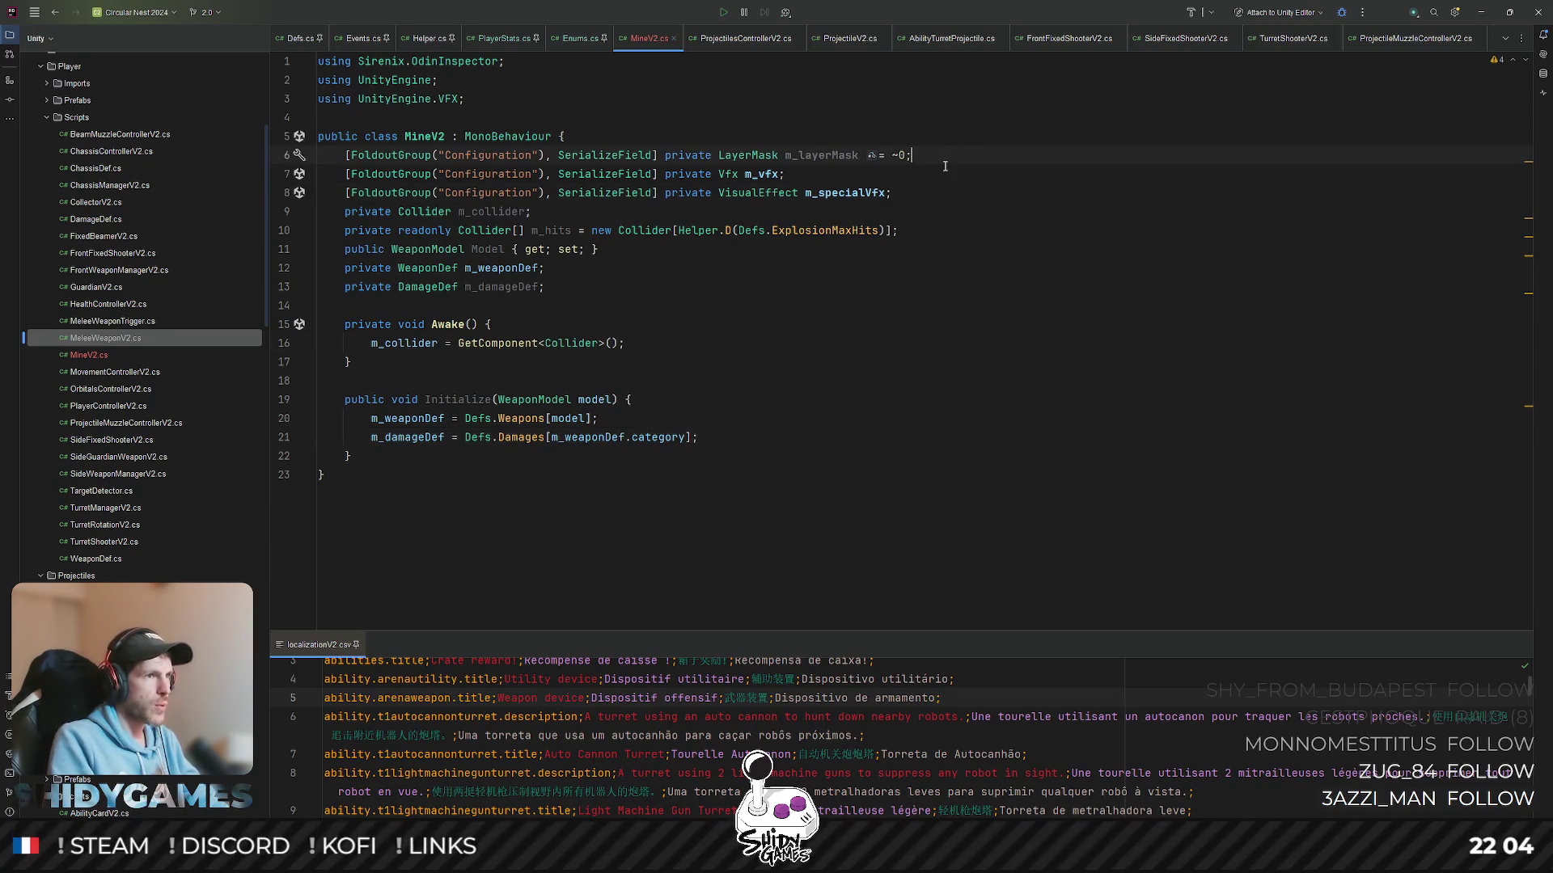
pyautogui.hotkey('ctrl', 'd')
pyautogui.doubleClick(804, 155)
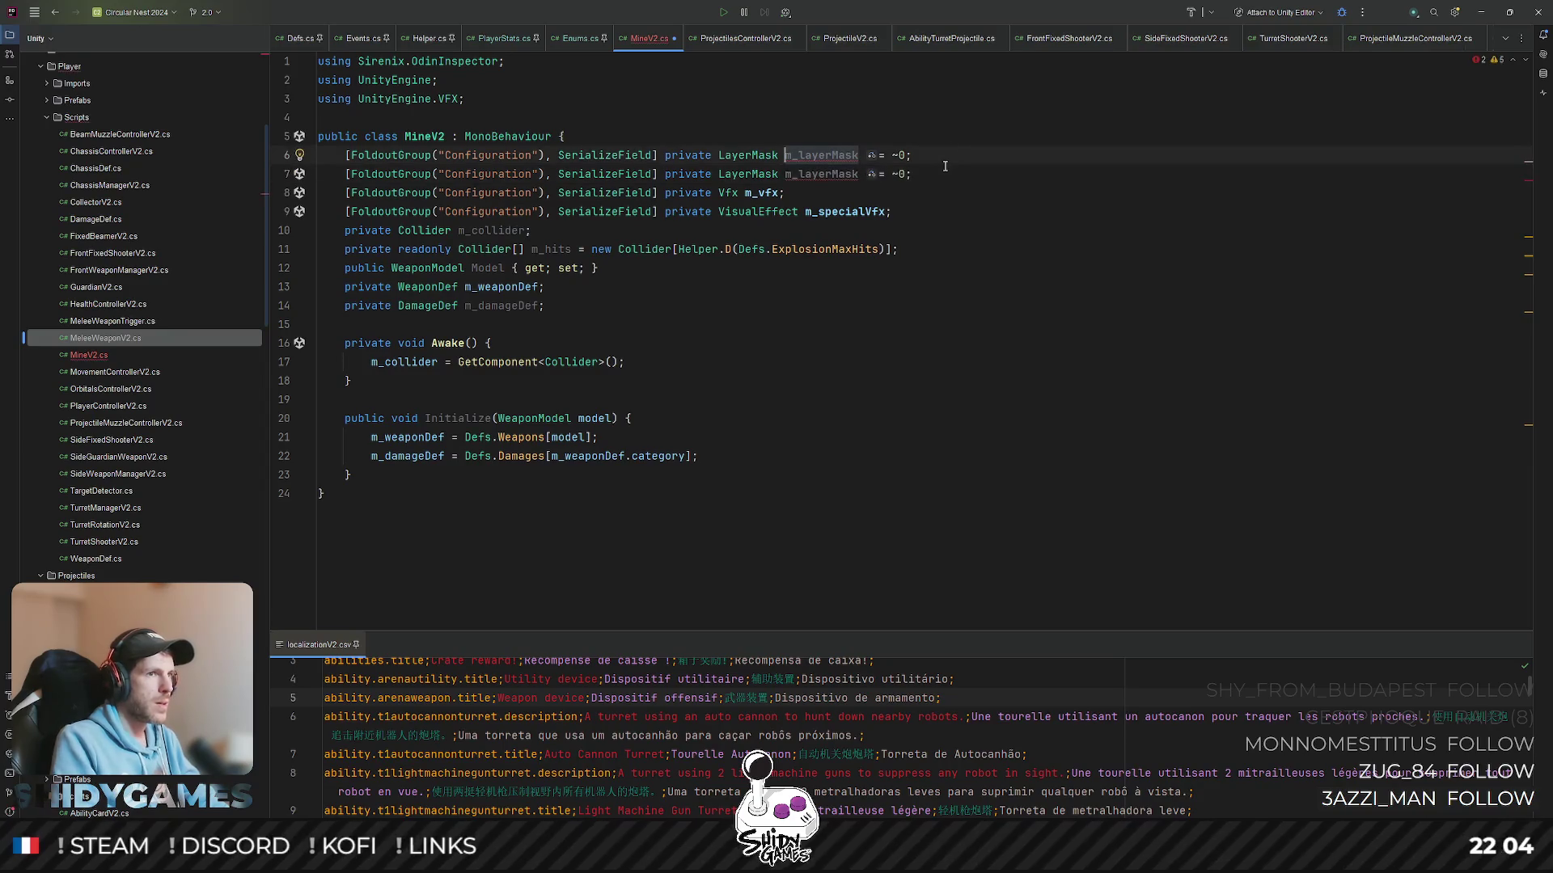
pyautogui.press('BackSpace')
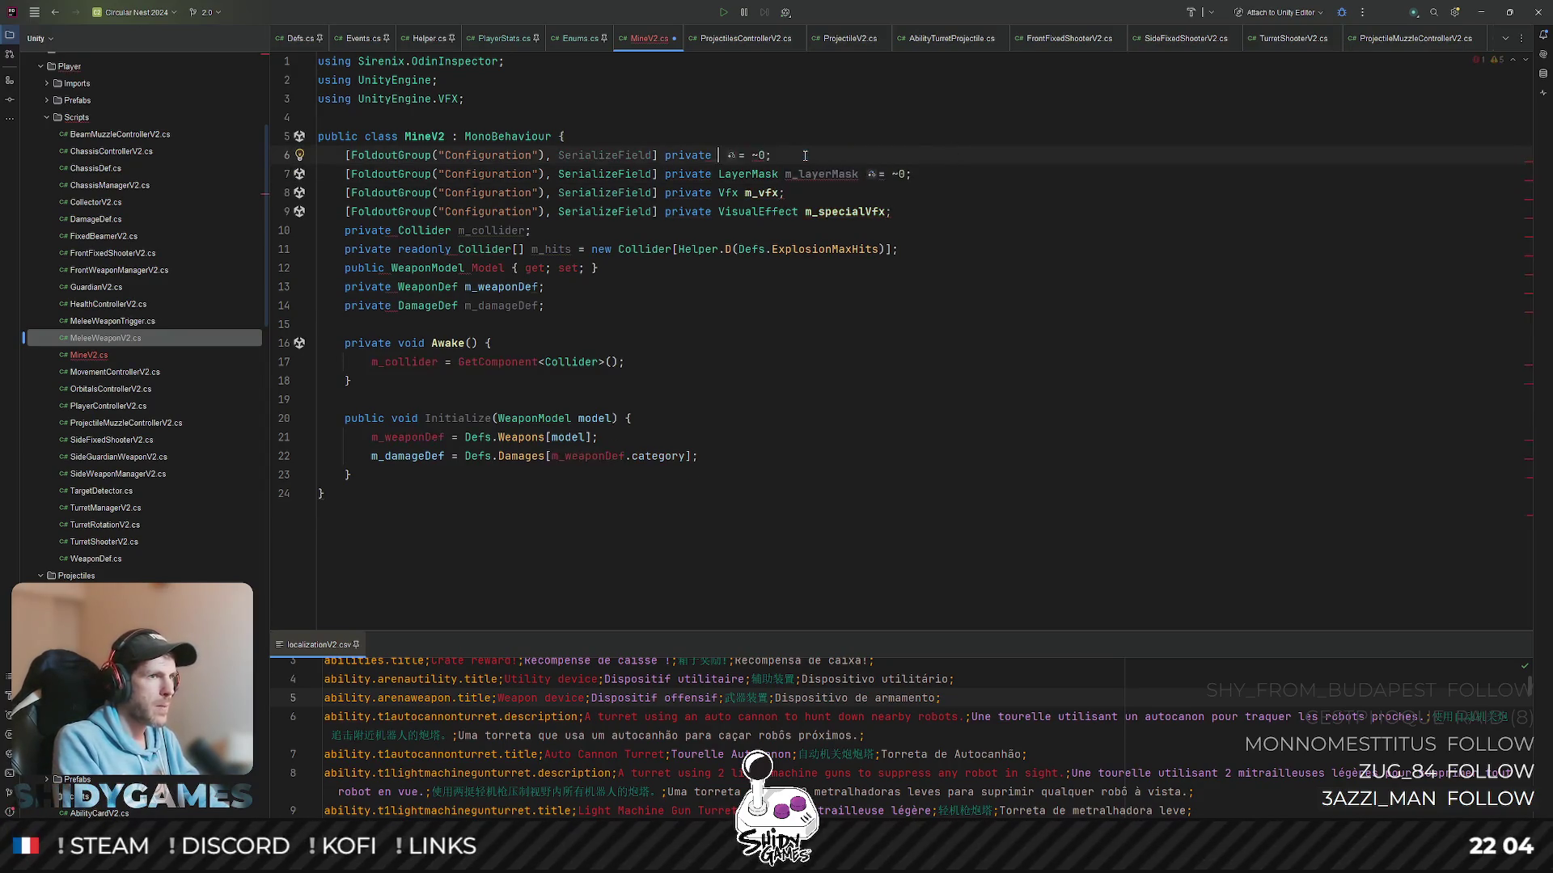
pyautogui.hotkey('ctrl', 'BackSpace')
pyautogui.hotkey('ctrl', 'BackSpace')
pyautogui.write('p')
pyautogui.press('Return')
pyautogui.write('Mine')
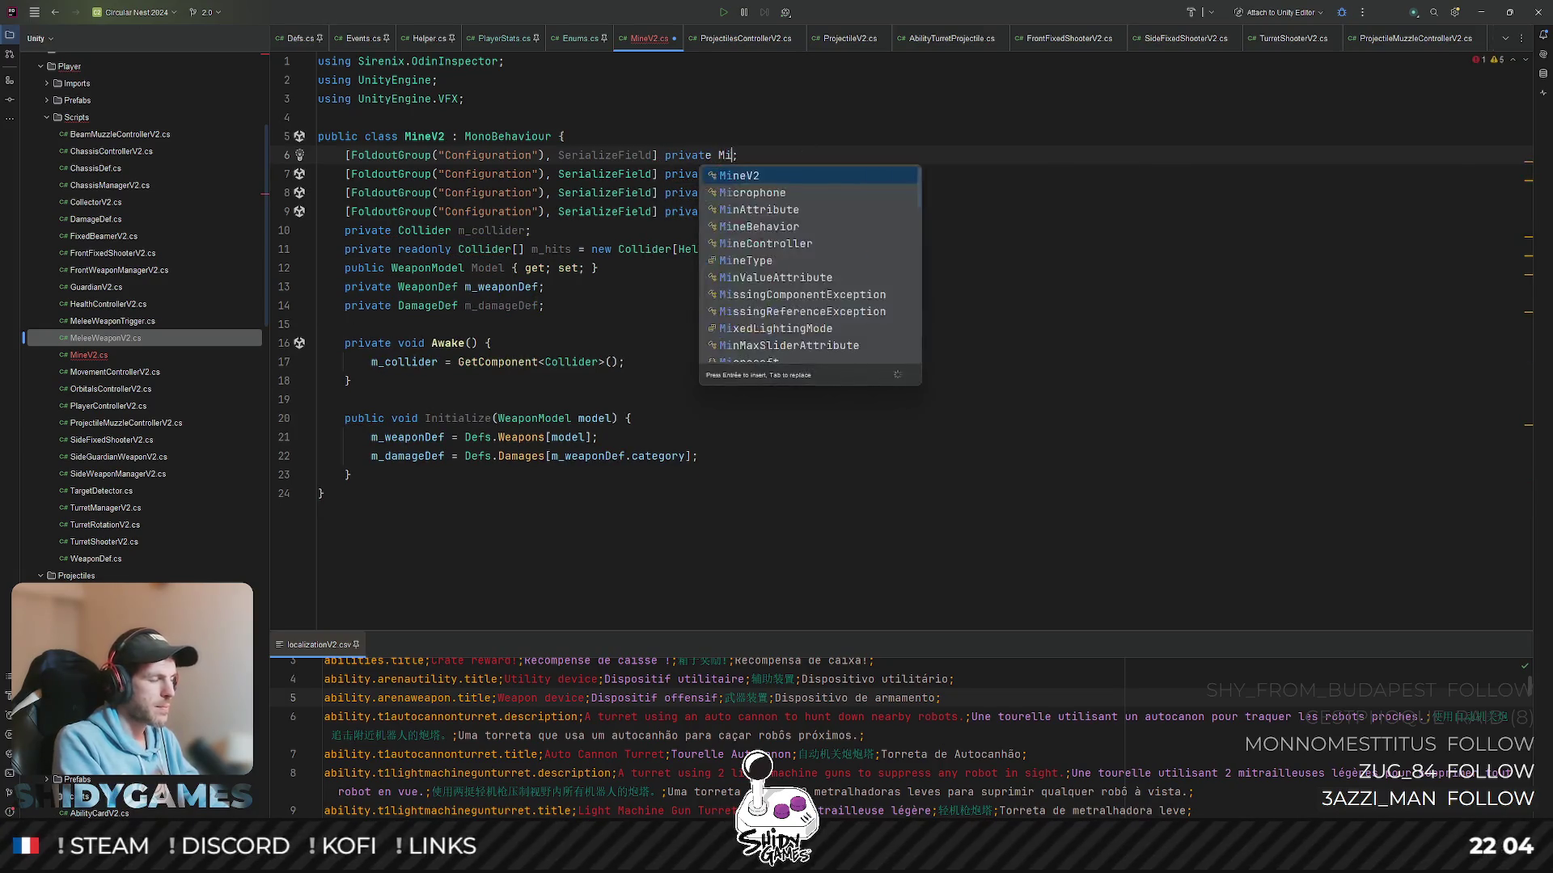
pyautogui.press('Return')
pyautogui.write('m_m')
pyautogui.press('Return')
# - Move through Awake, the damage definition field and Initialize to review the model parameter
pyautogui.click(932, 268)
pyautogui.press('Down')
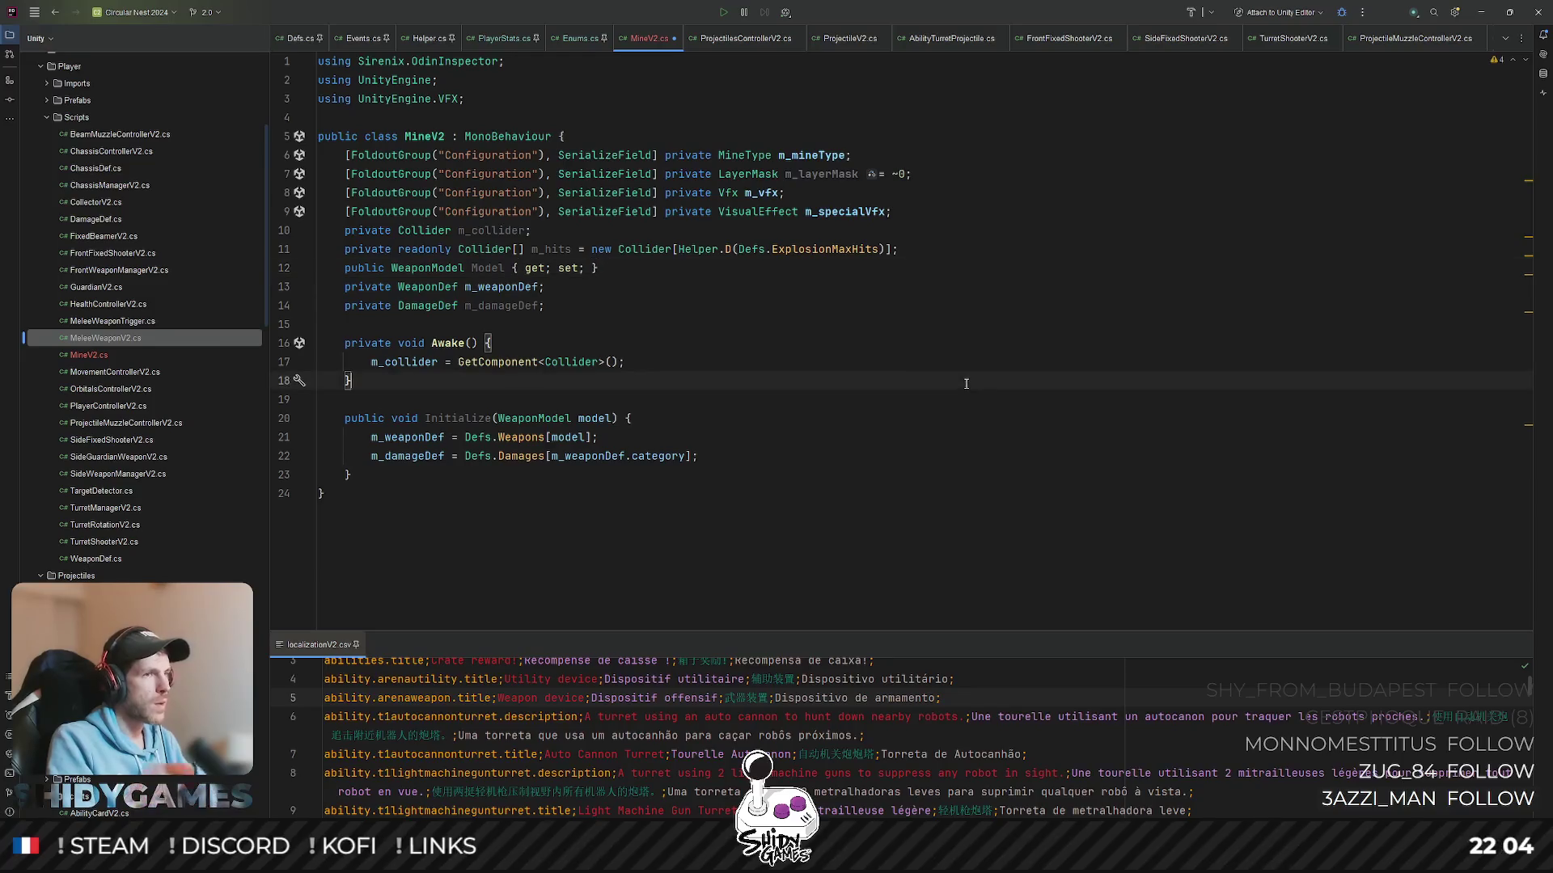
pyautogui.press('Down')
pyautogui.press('Down')
pyautogui.press('Down')
pyautogui.press('Down')
pyautogui.press('Down')
pyautogui.press('Down')
pyautogui.press('Down')
pyautogui.press('End')
pyautogui.click(530, 471)
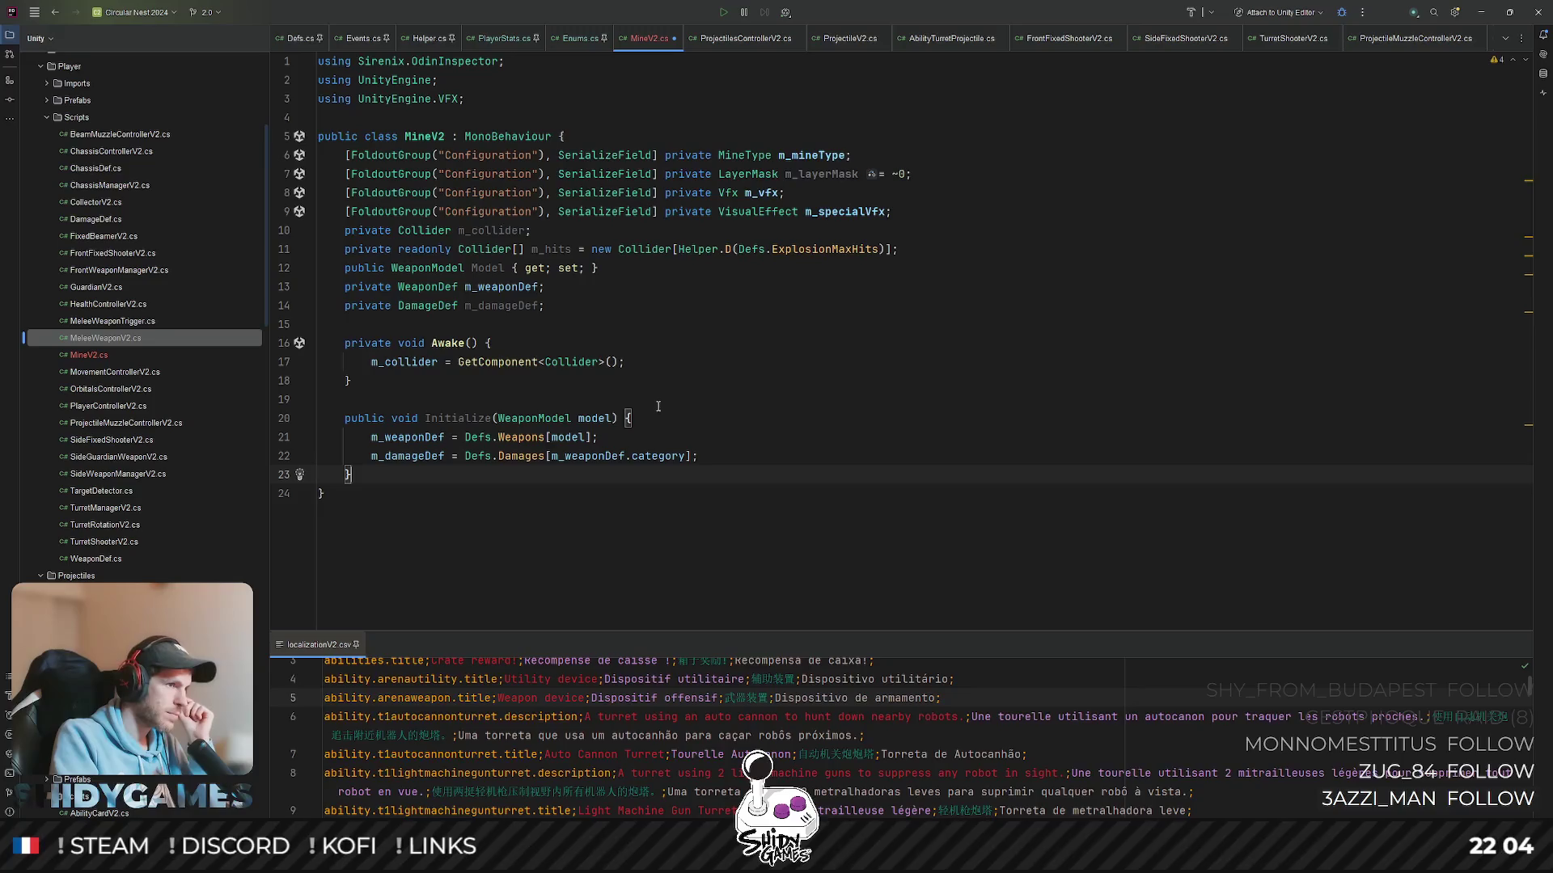
pyautogui.click(632, 306)
pyautogui.click(569, 336)
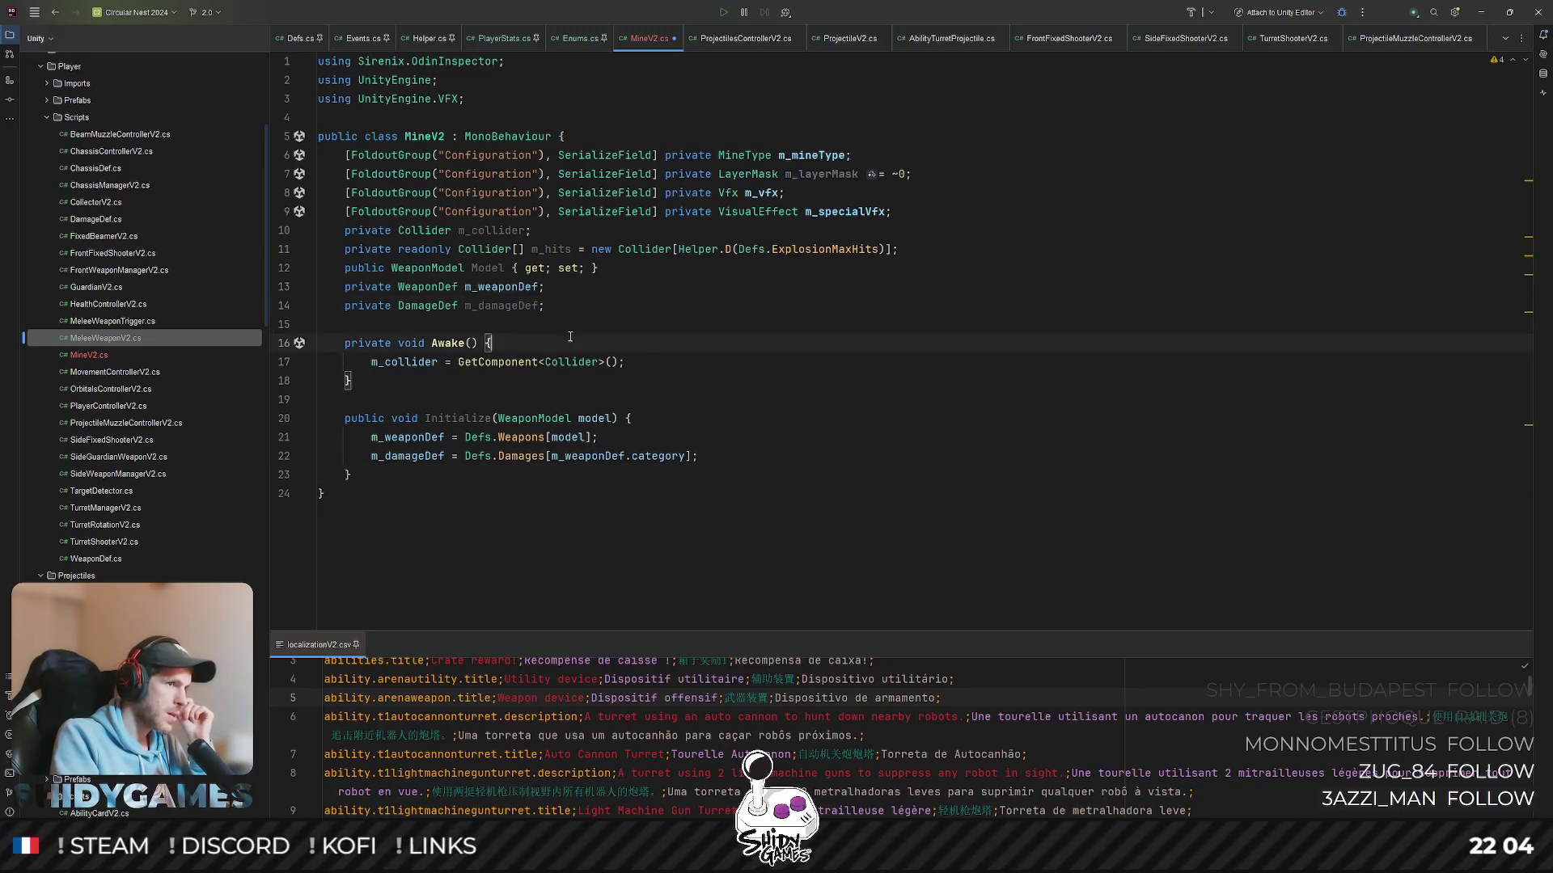
pyautogui.press('Down')
pyautogui.press('Down')
pyautogui.press('Down')
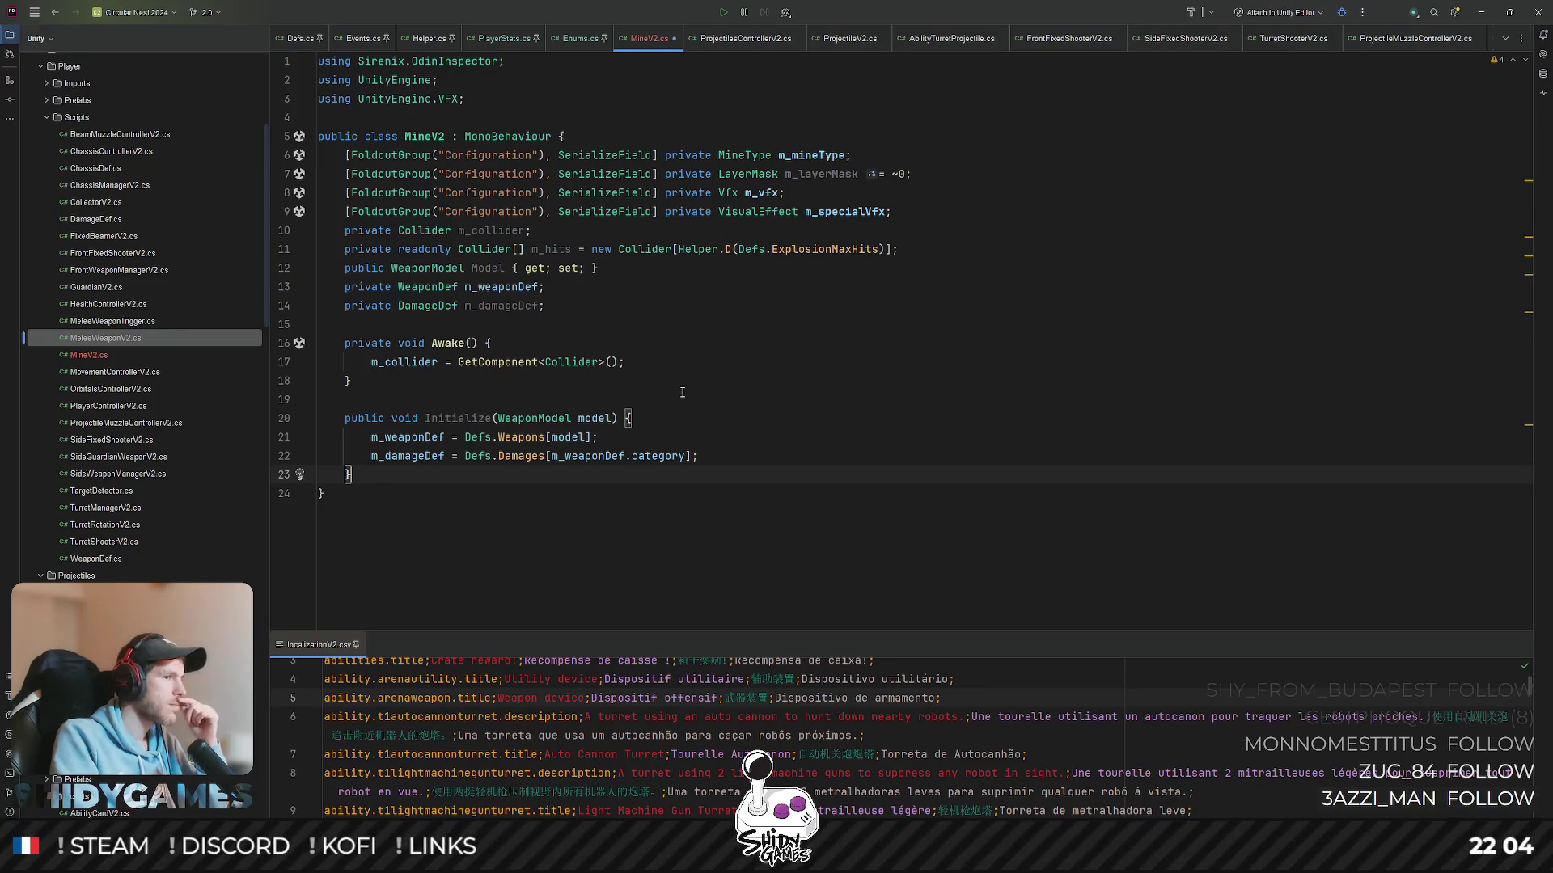
pyautogui.click(618, 417)
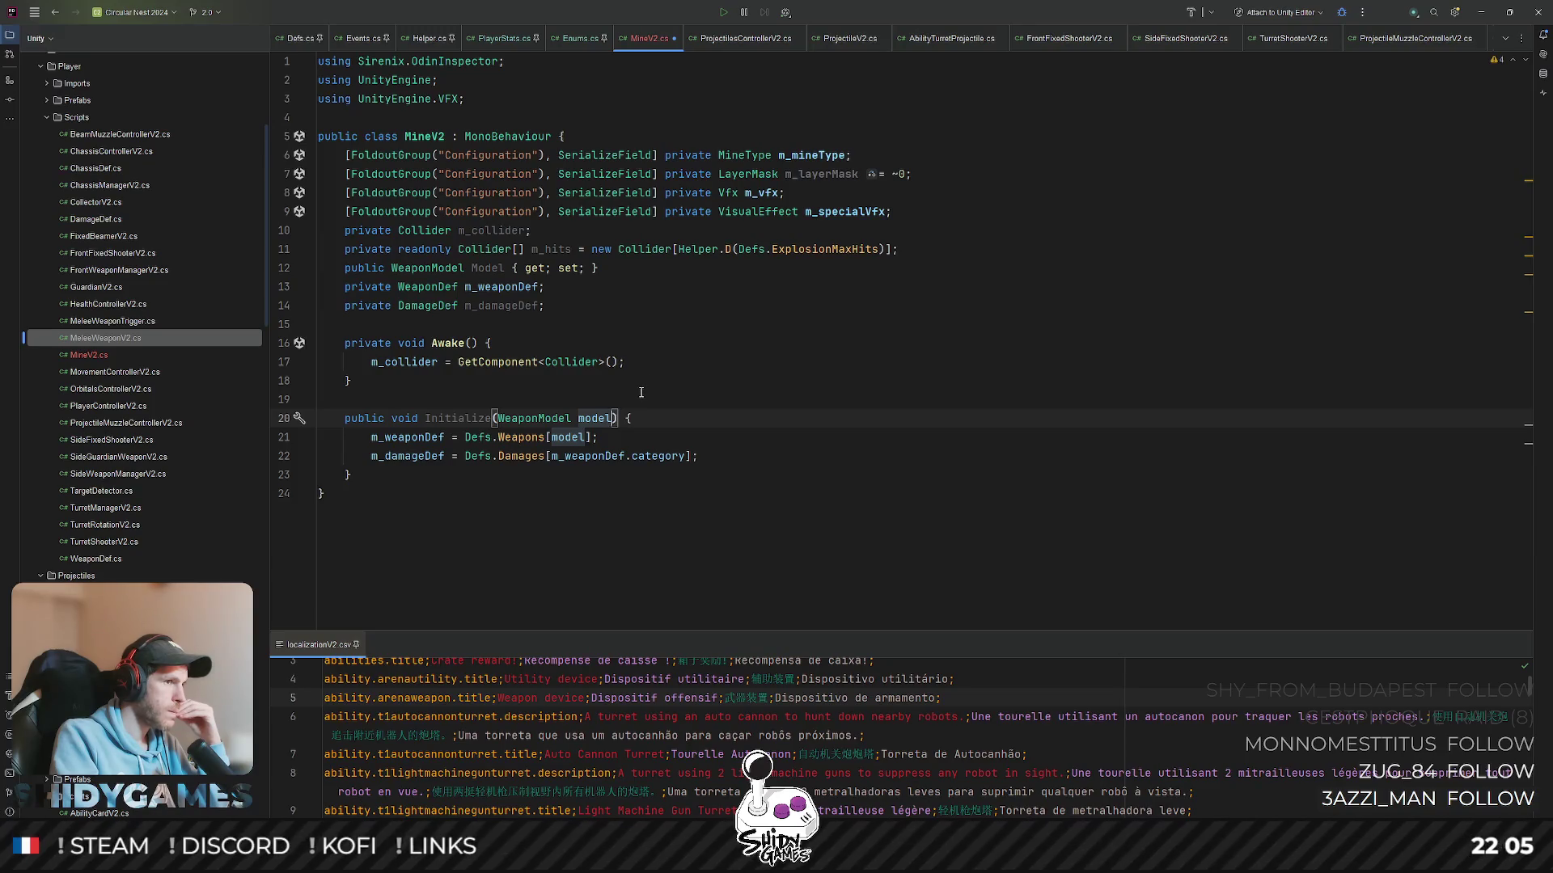
# - Declare a private bool m_isActive field after m_damageDef
pyautogui.click(593, 306)
pyautogui.press('Return')
pyautogui.write('m_')
pyautogui.press('Escape')
pyautogui.write('rivate ')
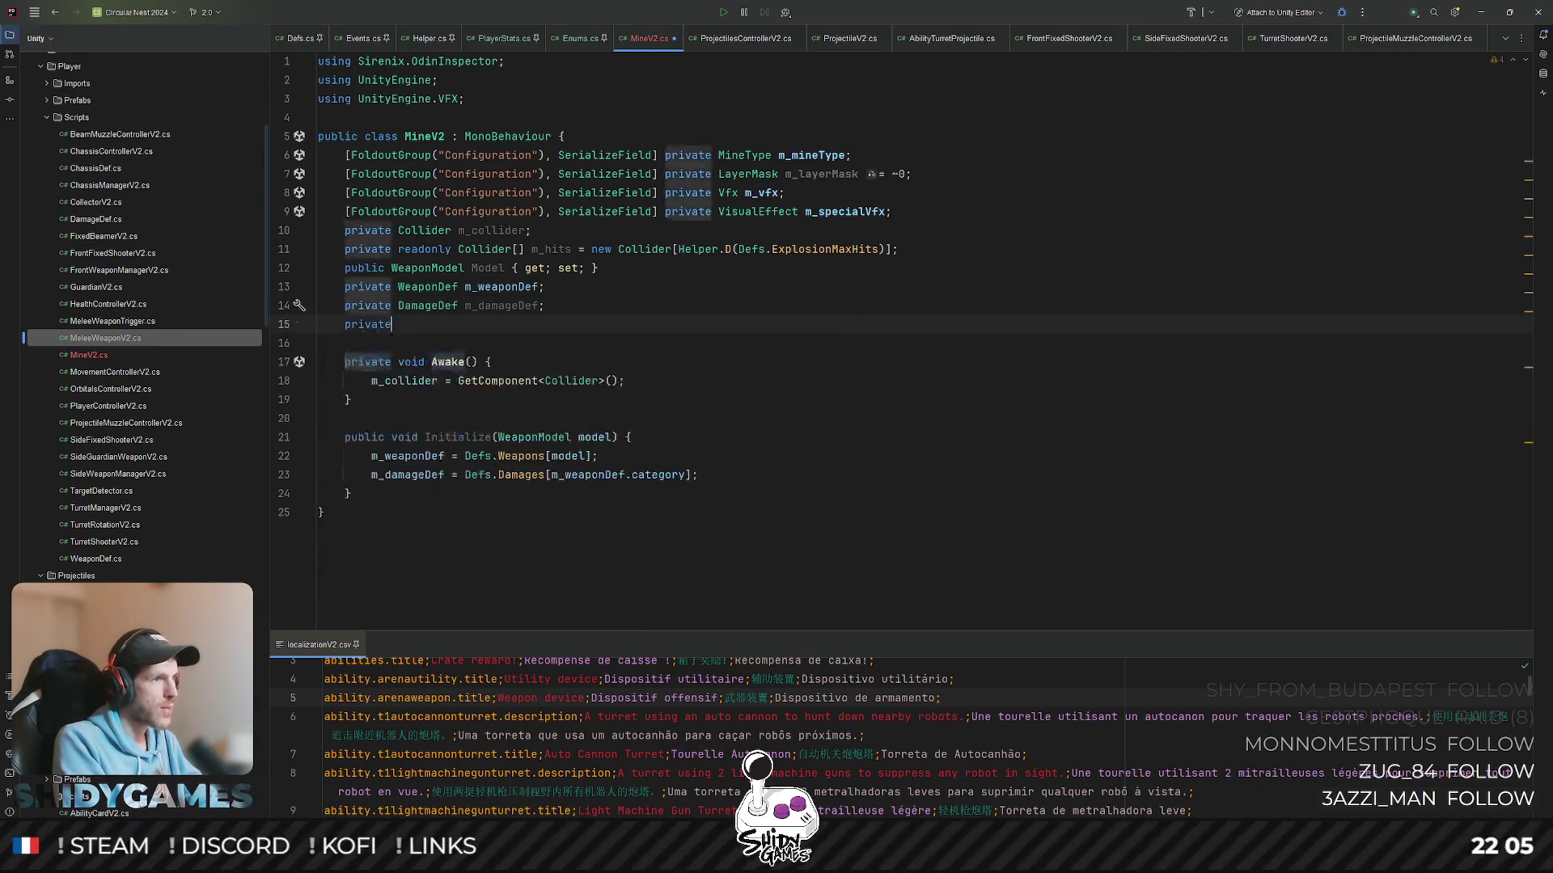
pyautogui.write('bool m_')
pyautogui.press('Escape')
pyautogui.write('isActive;')
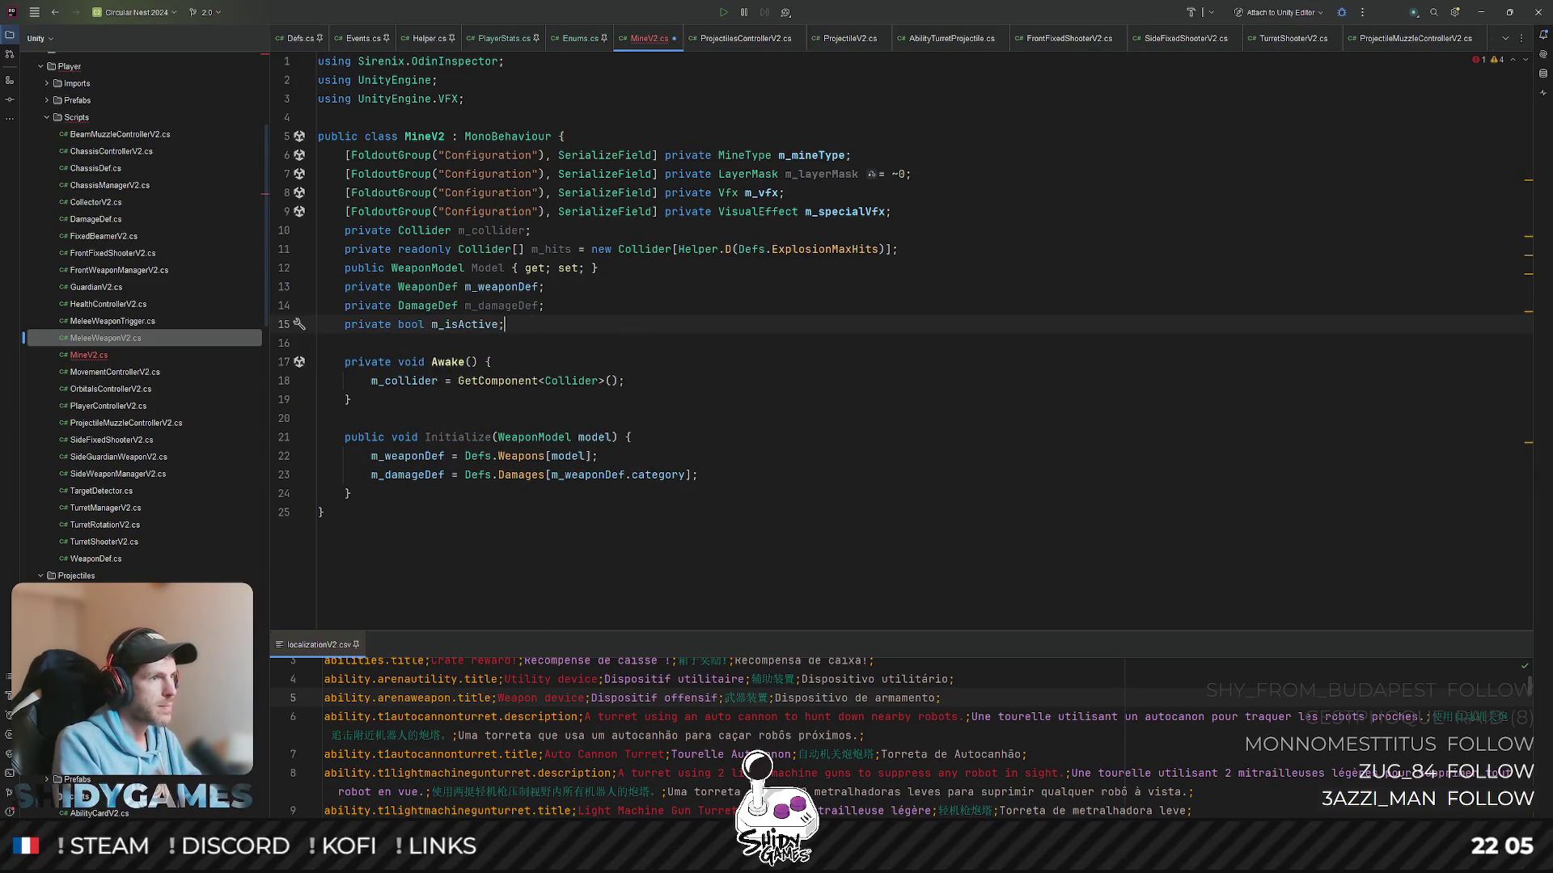
# - Set m_isActive = true as the last line of Initialize and make room for a new method
pyautogui.doubleClick(468, 325)
pyautogui.hotkey('ctrl', 'c')
pyautogui.click(739, 475)
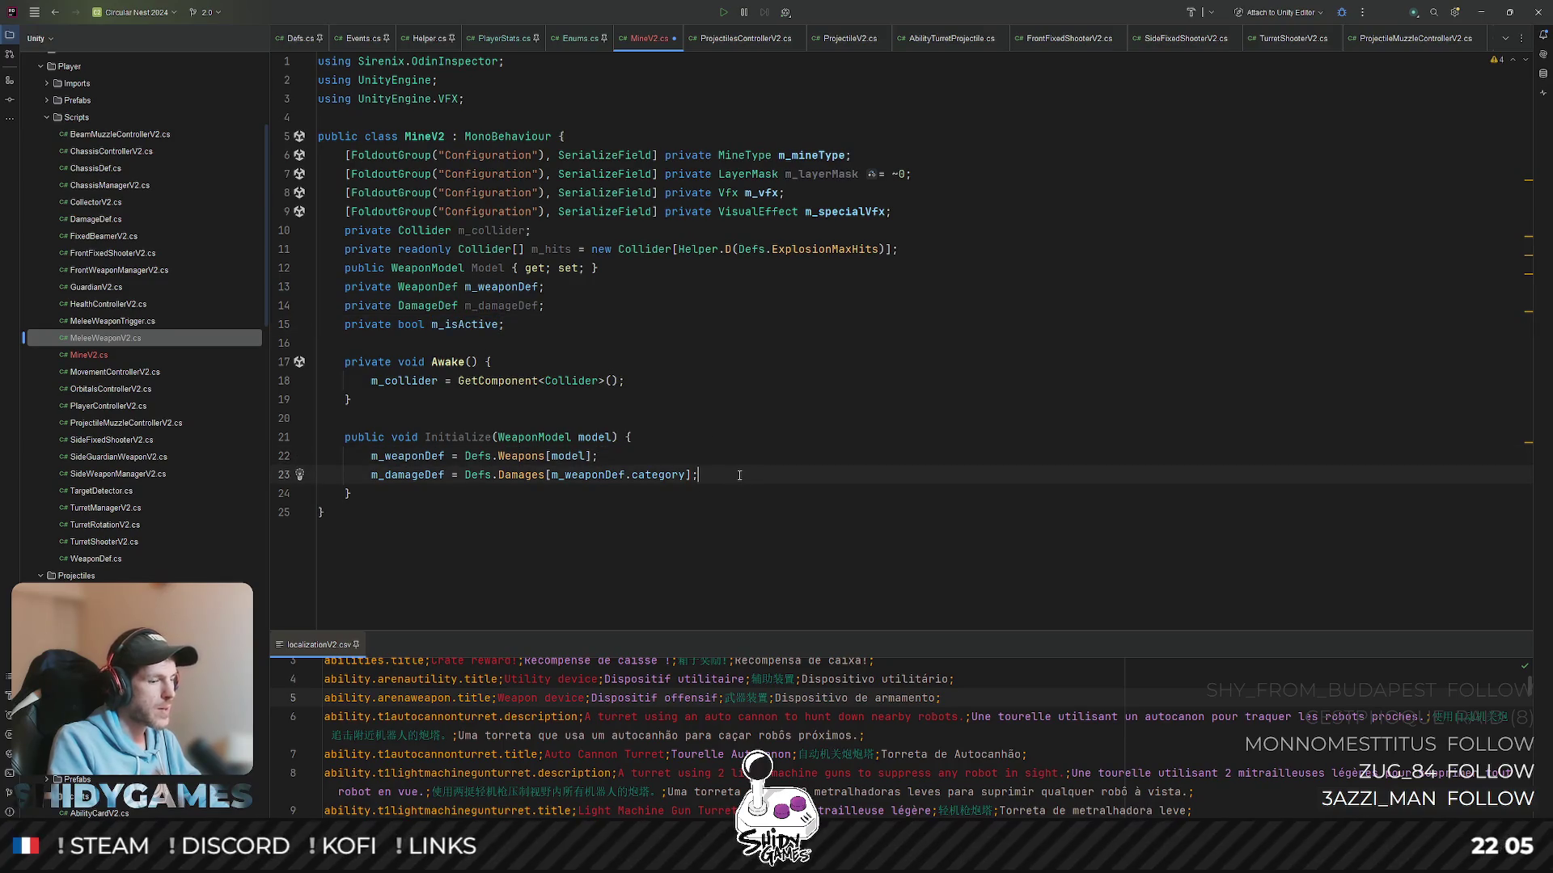
pyautogui.press('Return')
pyautogui.hotkey('ctrl', 'v')
pyautogui.write('= true;')
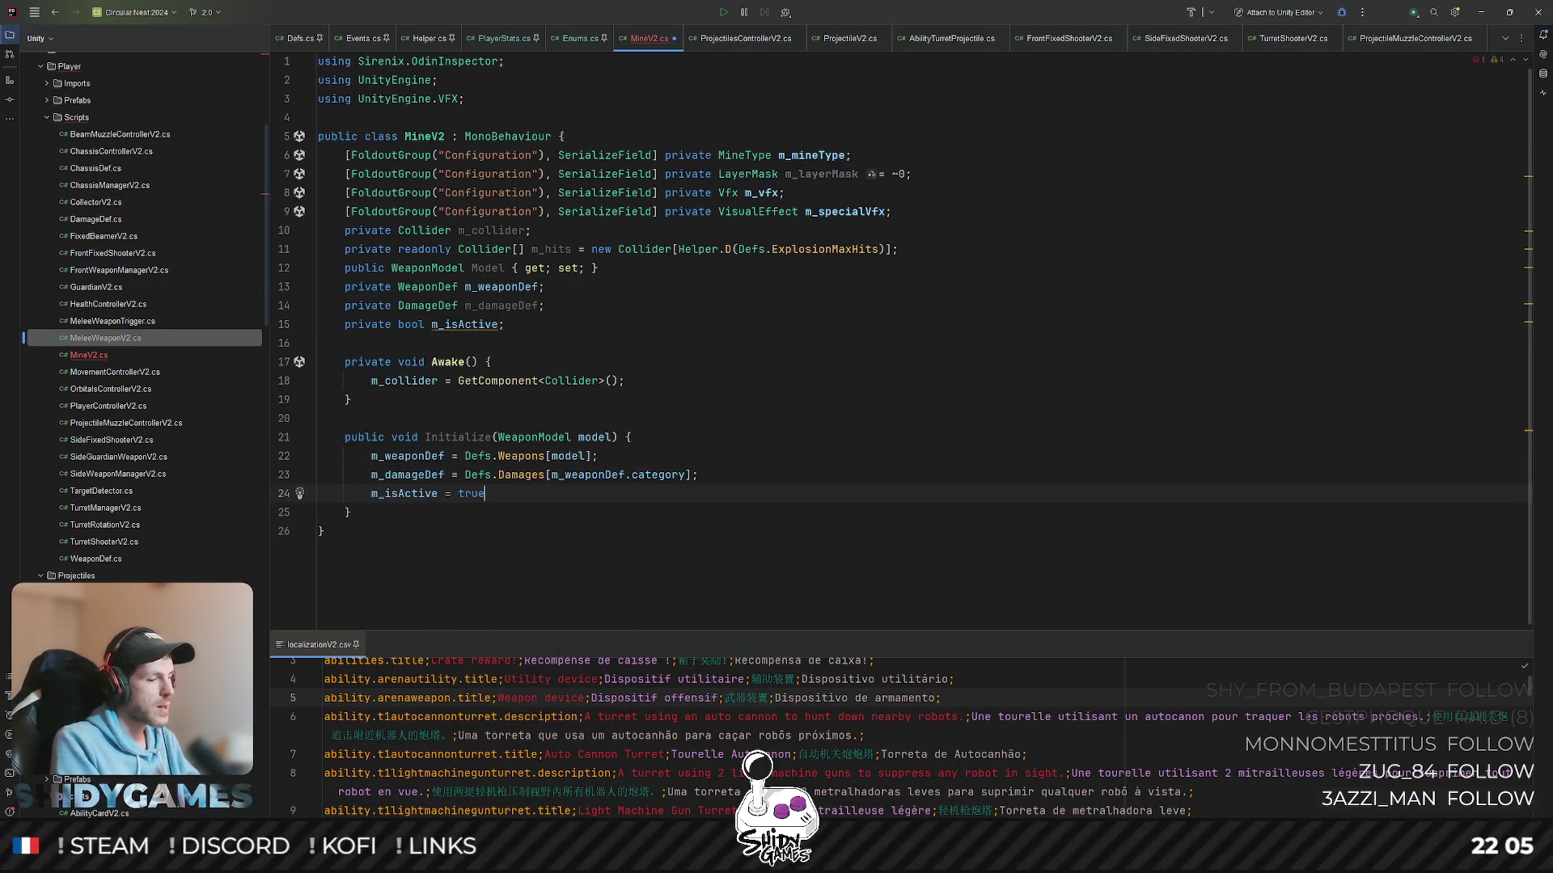
pyautogui.press('Down')
pyautogui.press('Return')
pyautogui.press('Return')
pyautogui.write('private void OnT')
# - Give OnTriggerEnter an 'if (!m_isActive) return;' guard
pyautogui.press('Return')
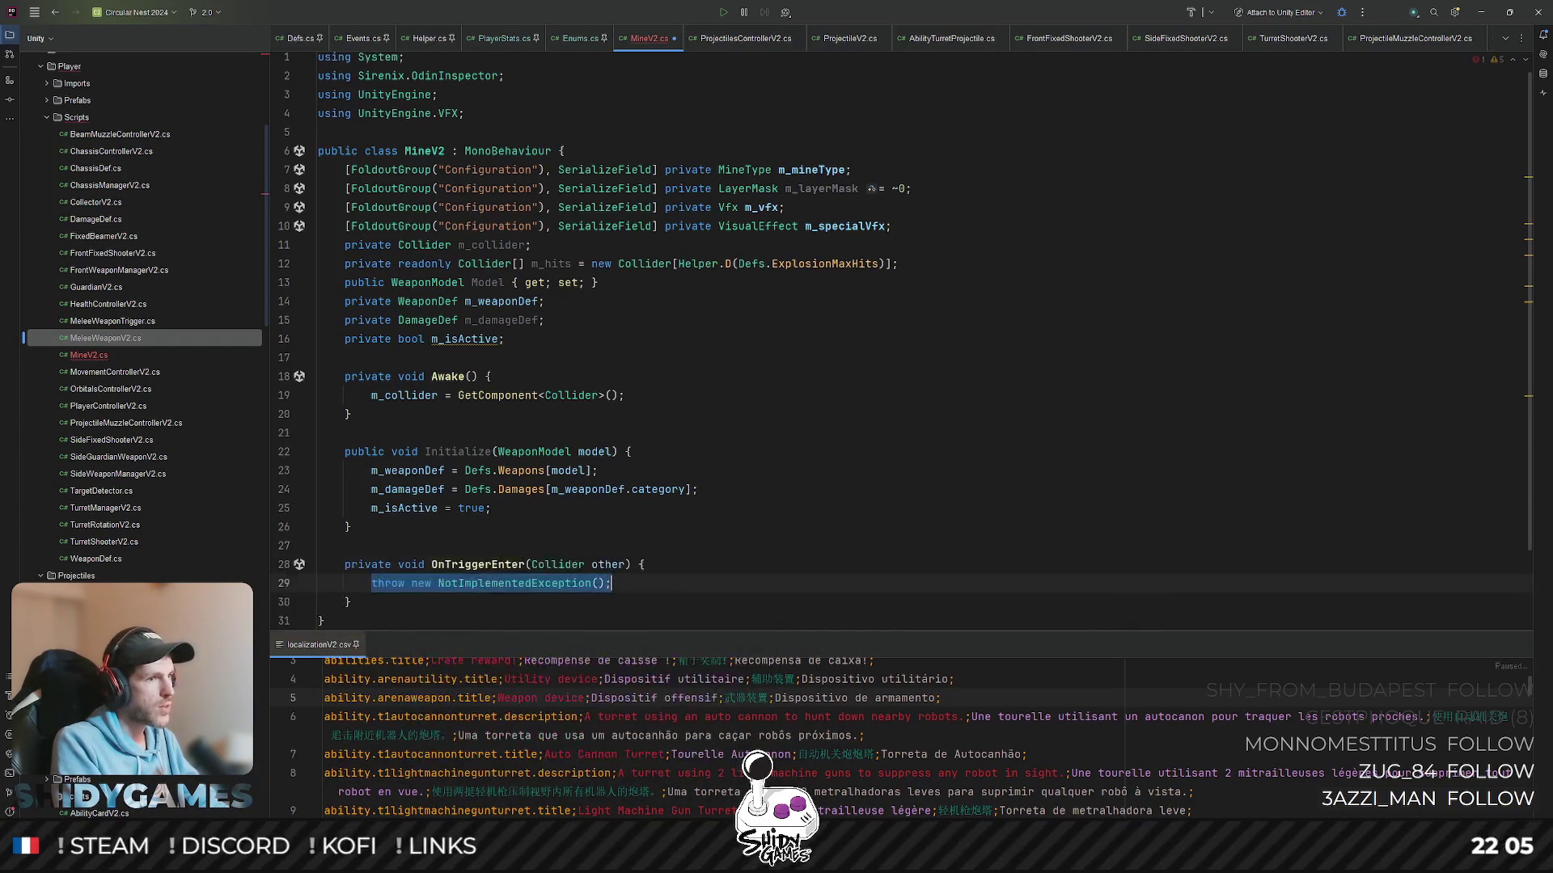
pyautogui.write('if (!m')
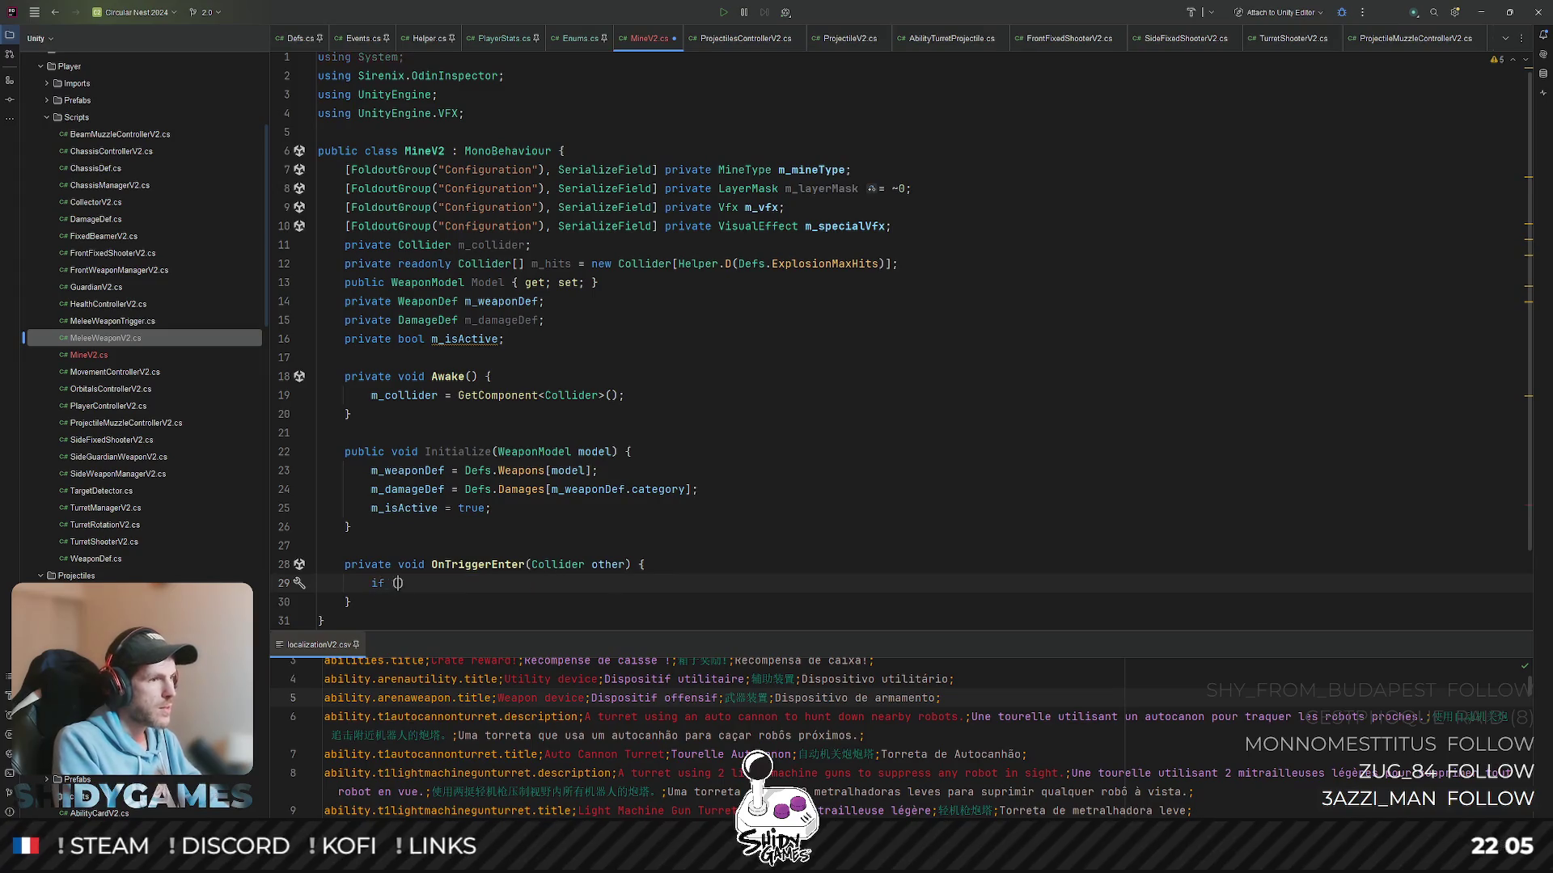
pyautogui.press('Return')
pyautogui.write(') {')
pyautogui.press('Return')
pyautogui.write('return;')
pyautogui.scroll(-2, 647, 347)
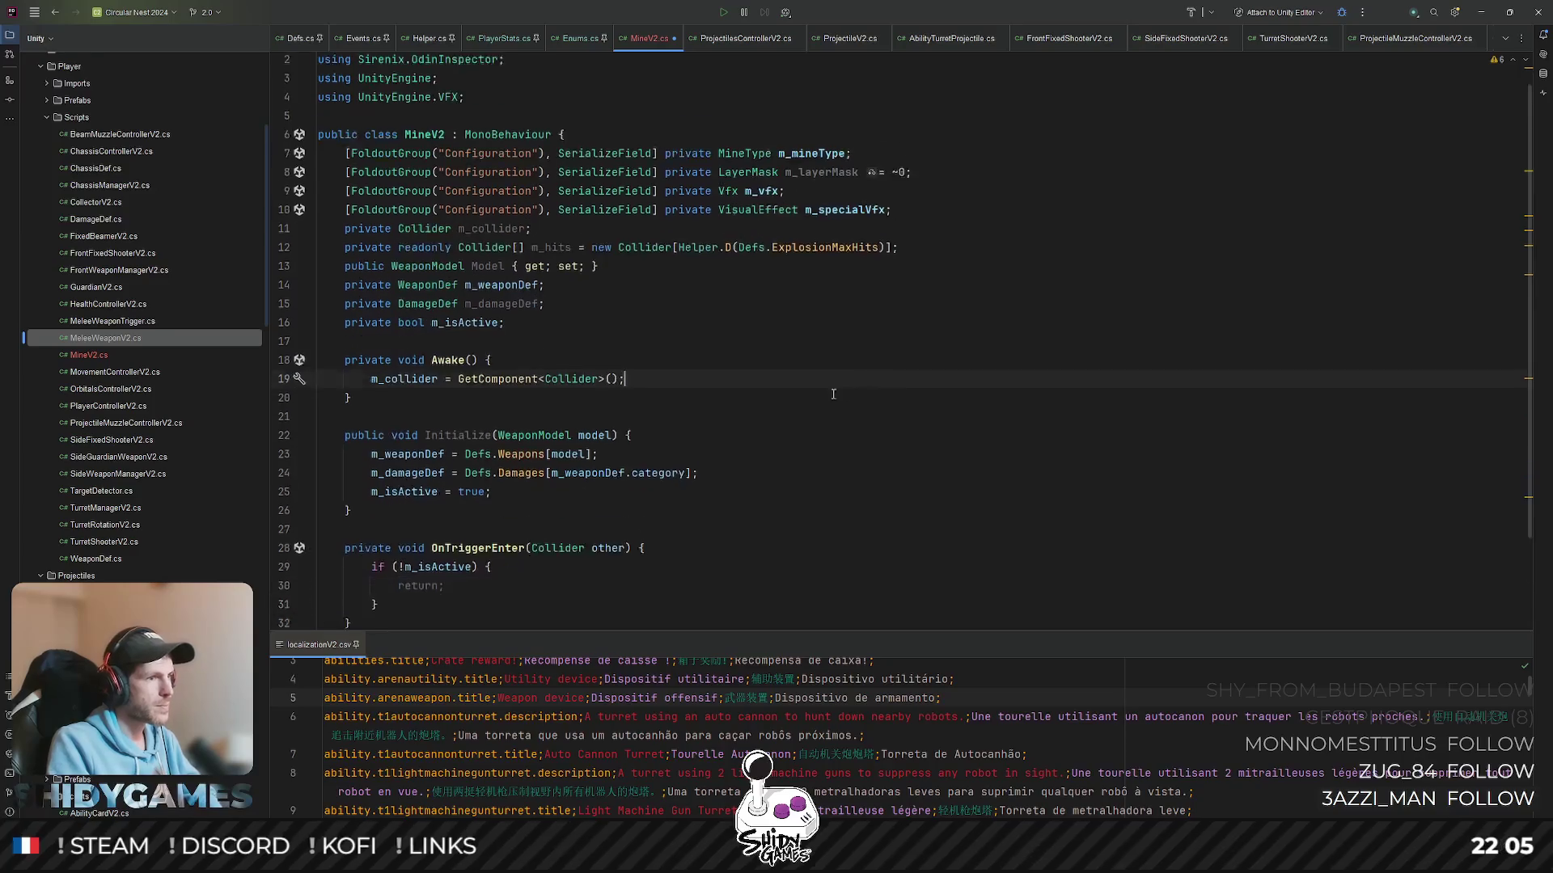
pyautogui.click(425, 505)
pyautogui.press('Return')
pyautogui.press('Return')
pyautogui.write('private void ')
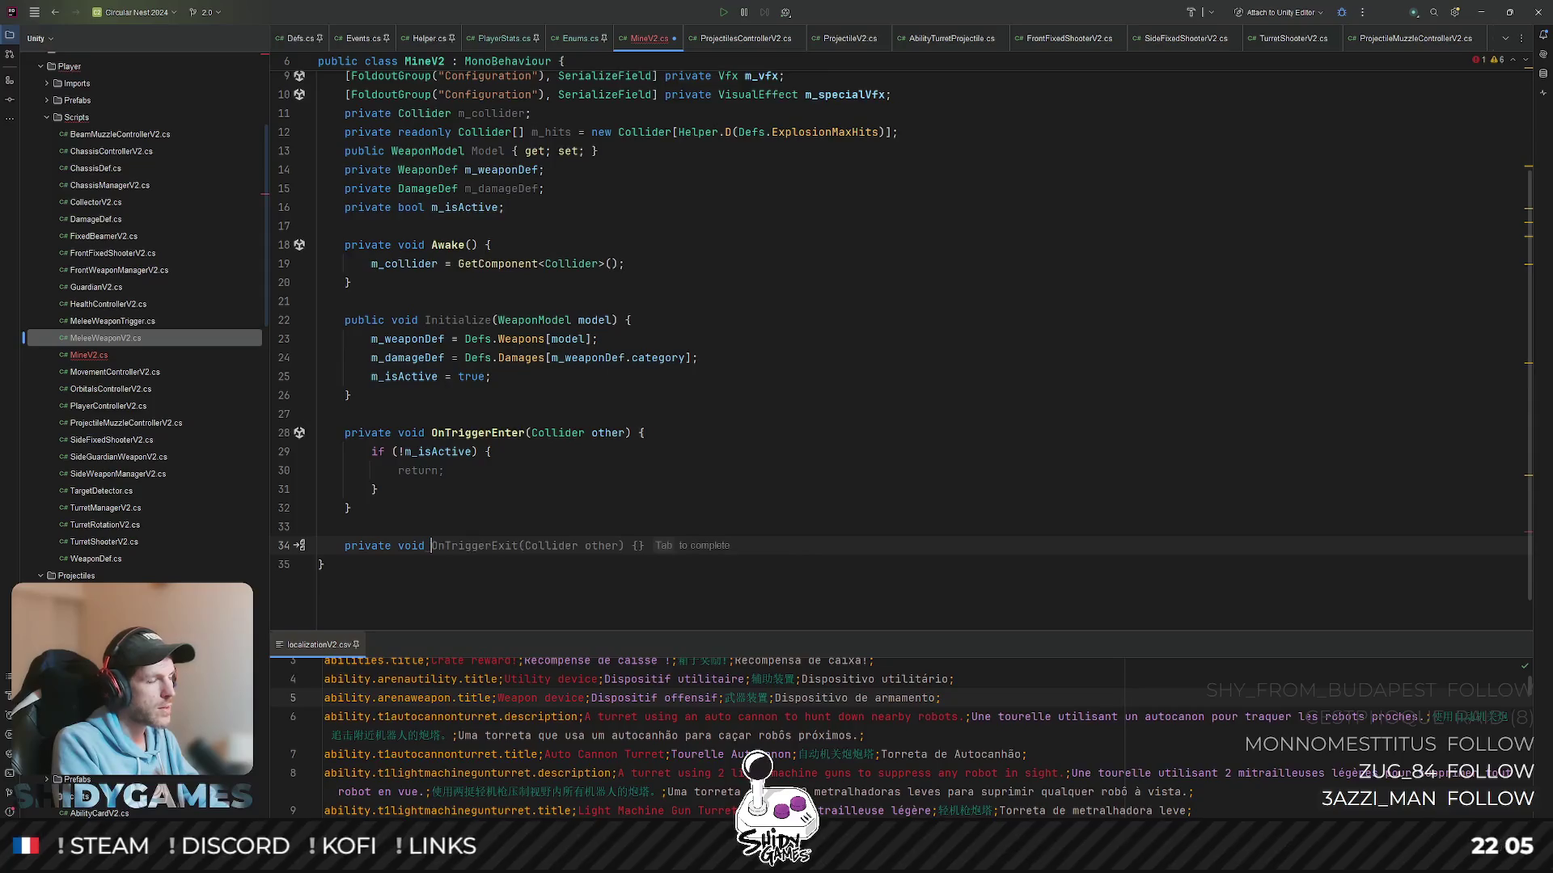
pyautogui.write('On')
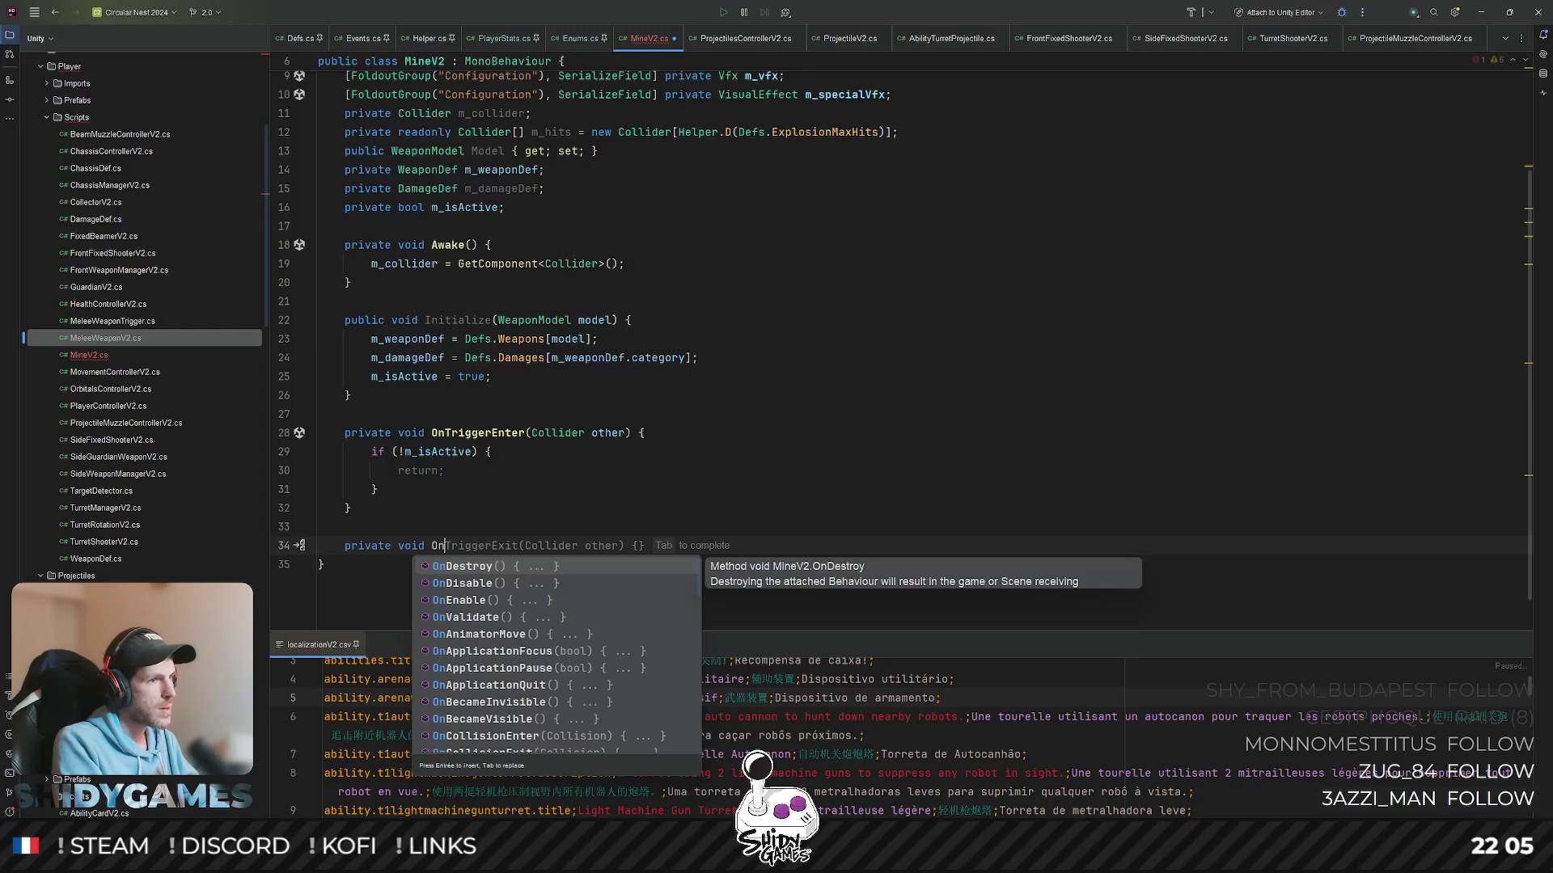
pyautogui.write('De')
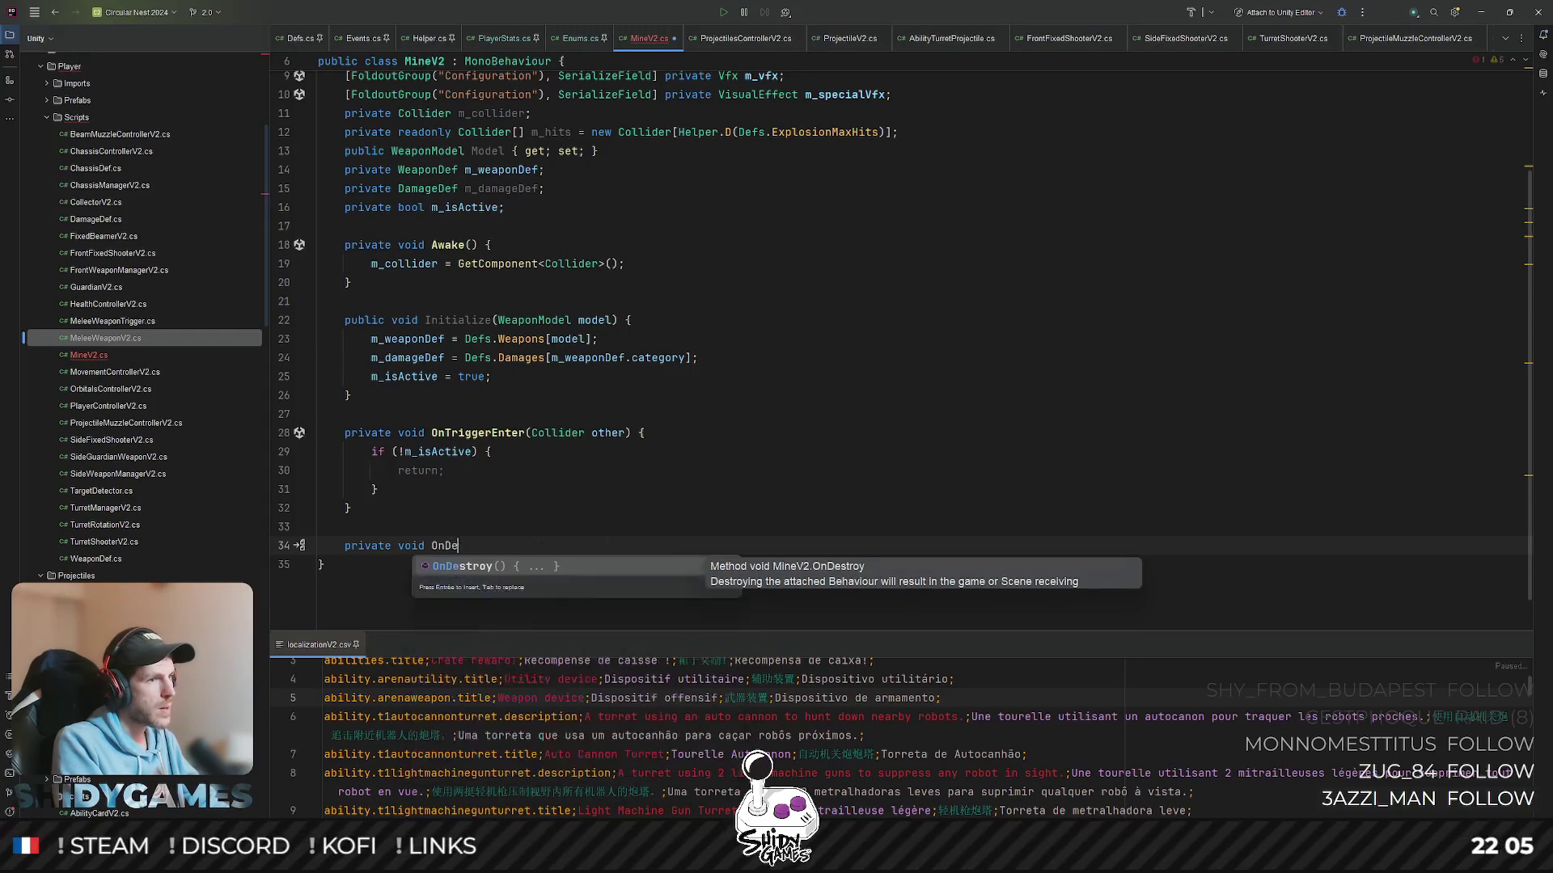
pyautogui.write('ath()')
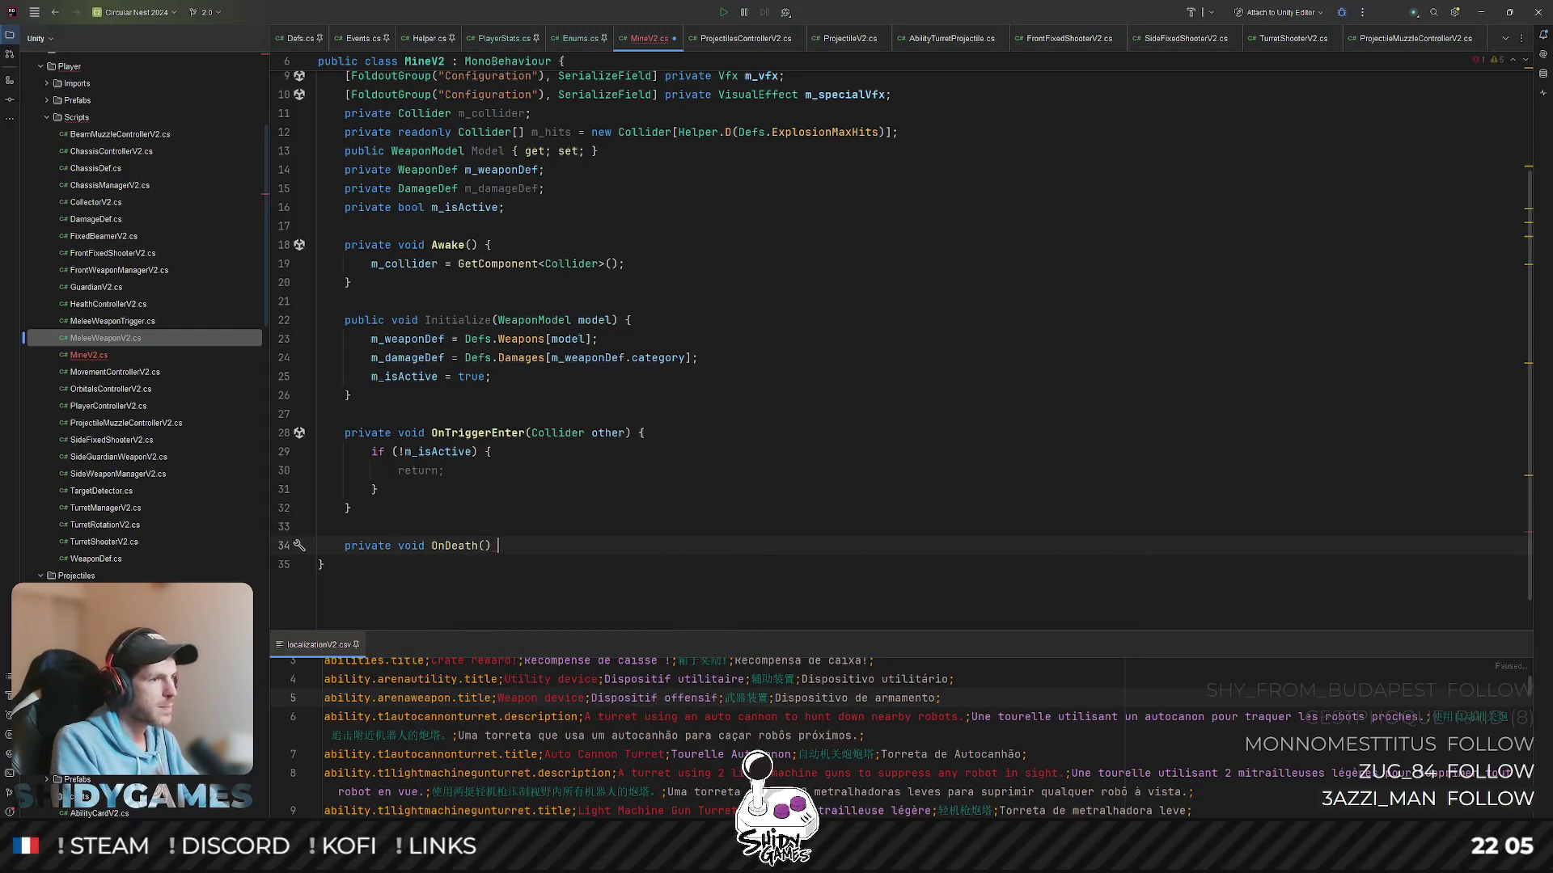
pyautogui.write(' {')
# - Add a private method setting m_isActive = false and rename it from OnDeath to OnTrigger
pyautogui.press('Return')
pyautogui.write('m_is')
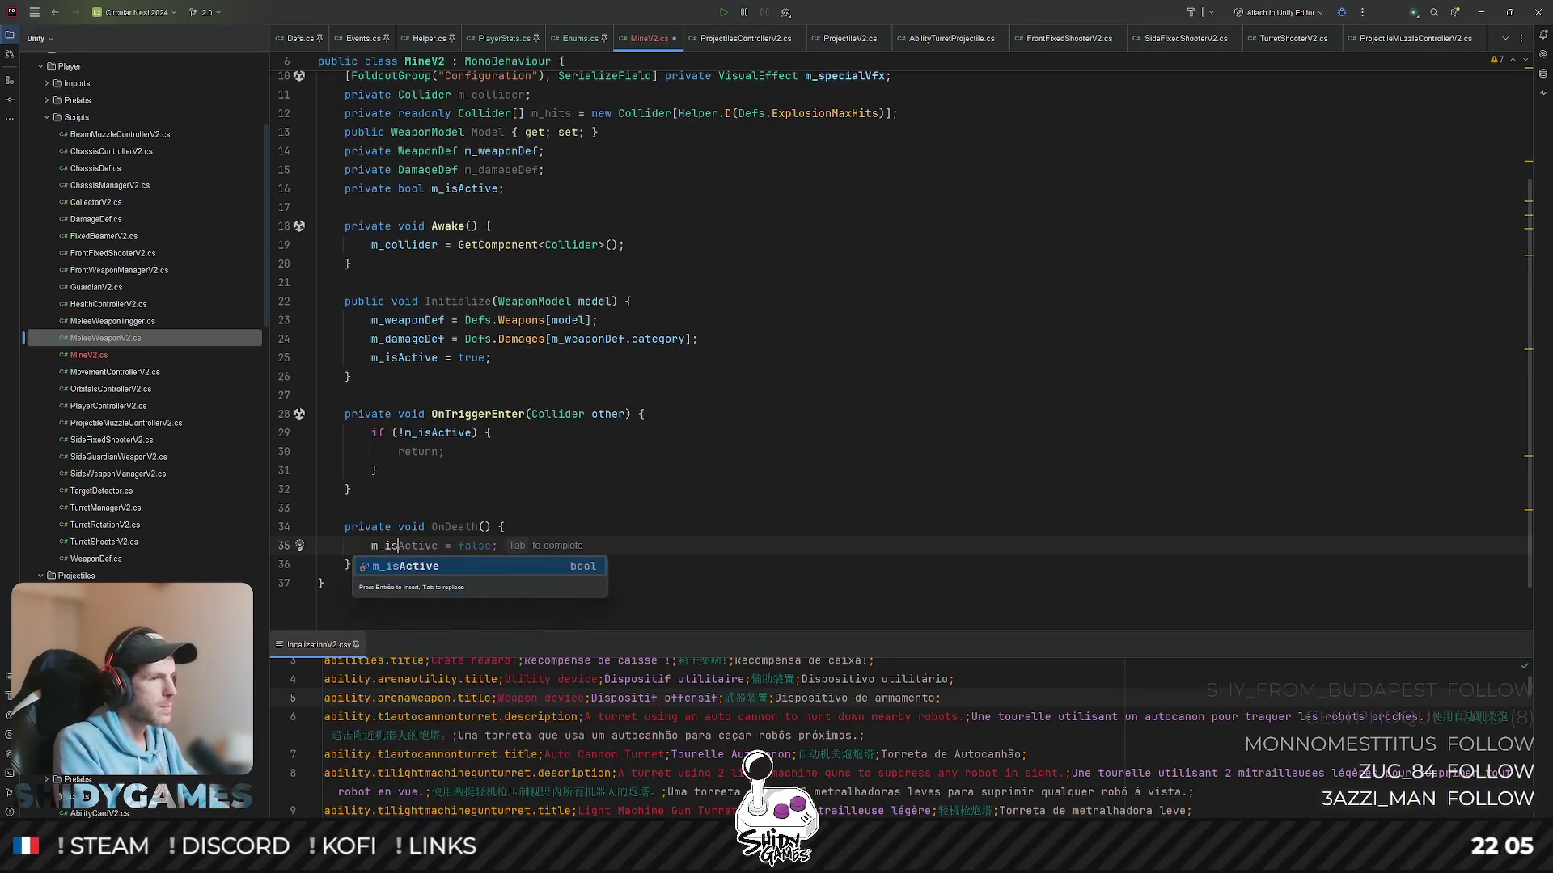
pyautogui.press('Tab')
pyautogui.click(787, 388)
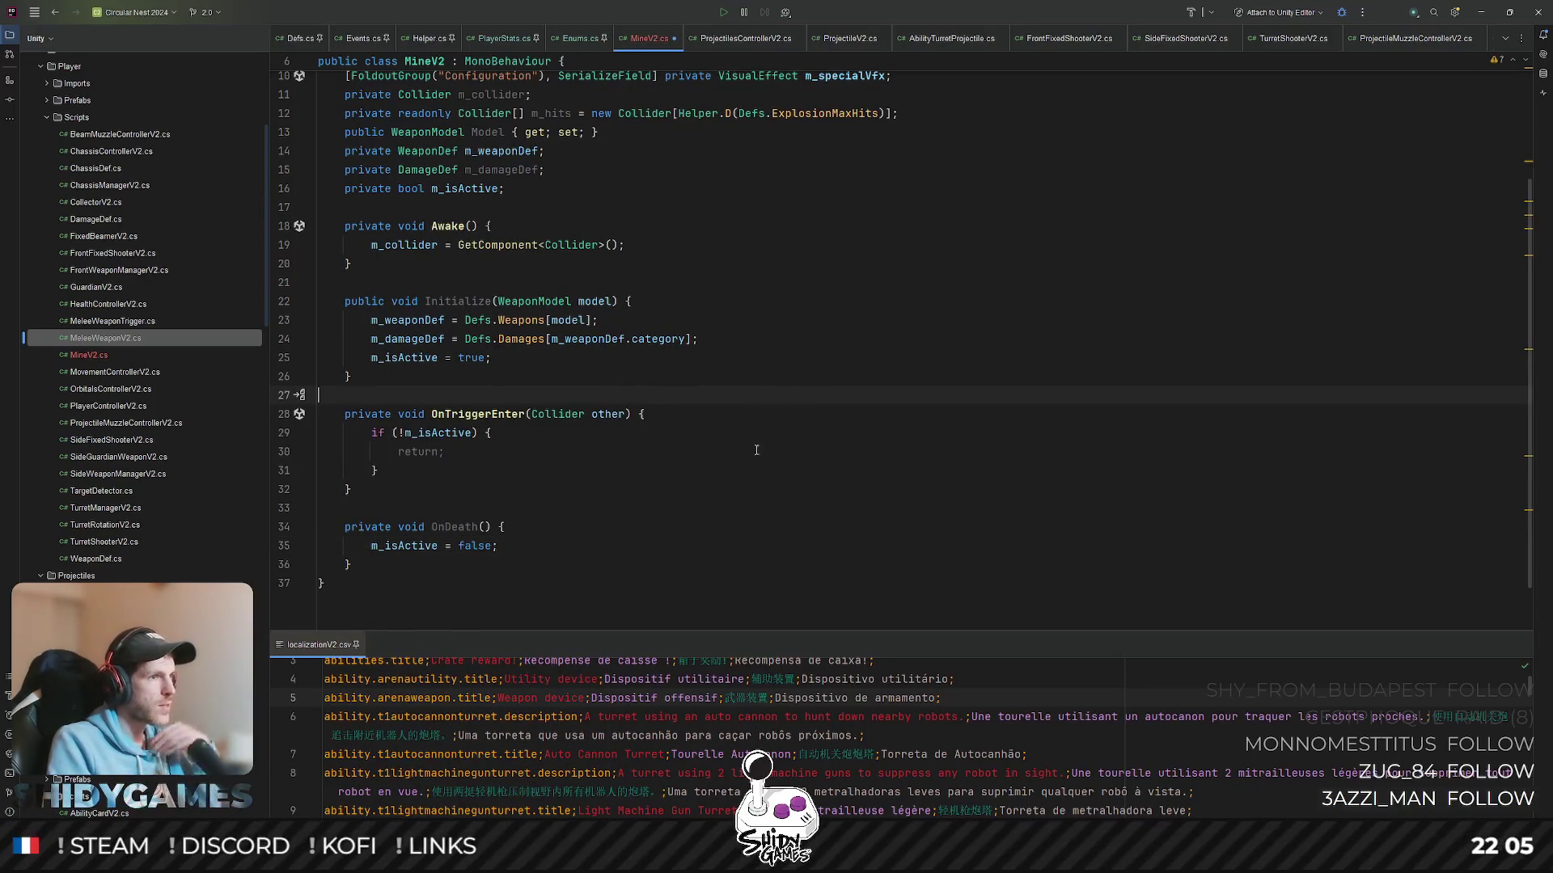
pyautogui.click(691, 451)
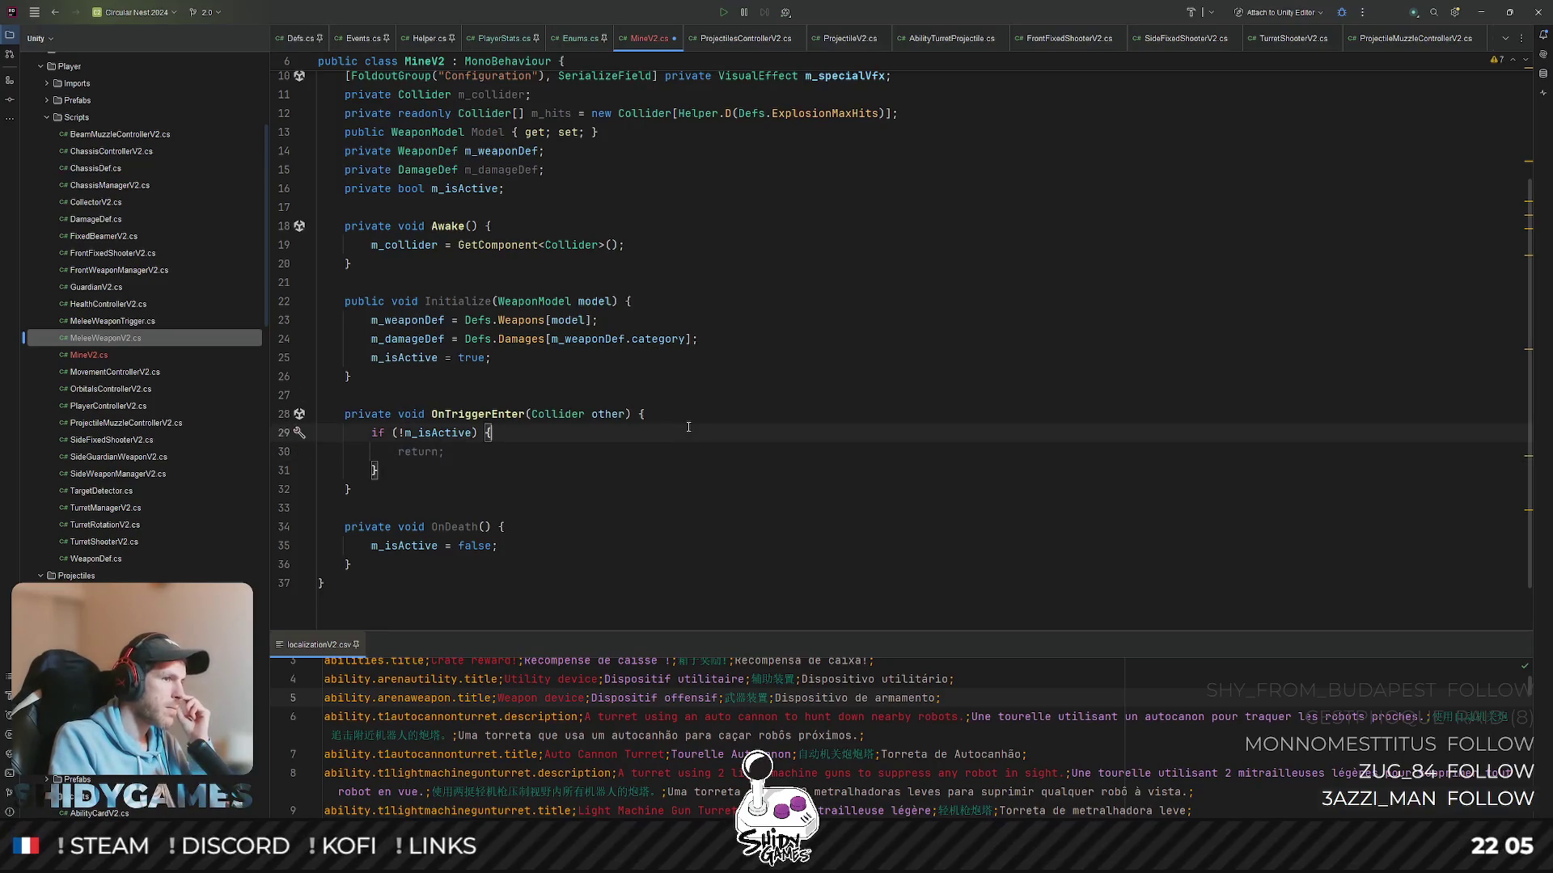
pyautogui.doubleClick(466, 527)
pyautogui.write('OnTrigger')
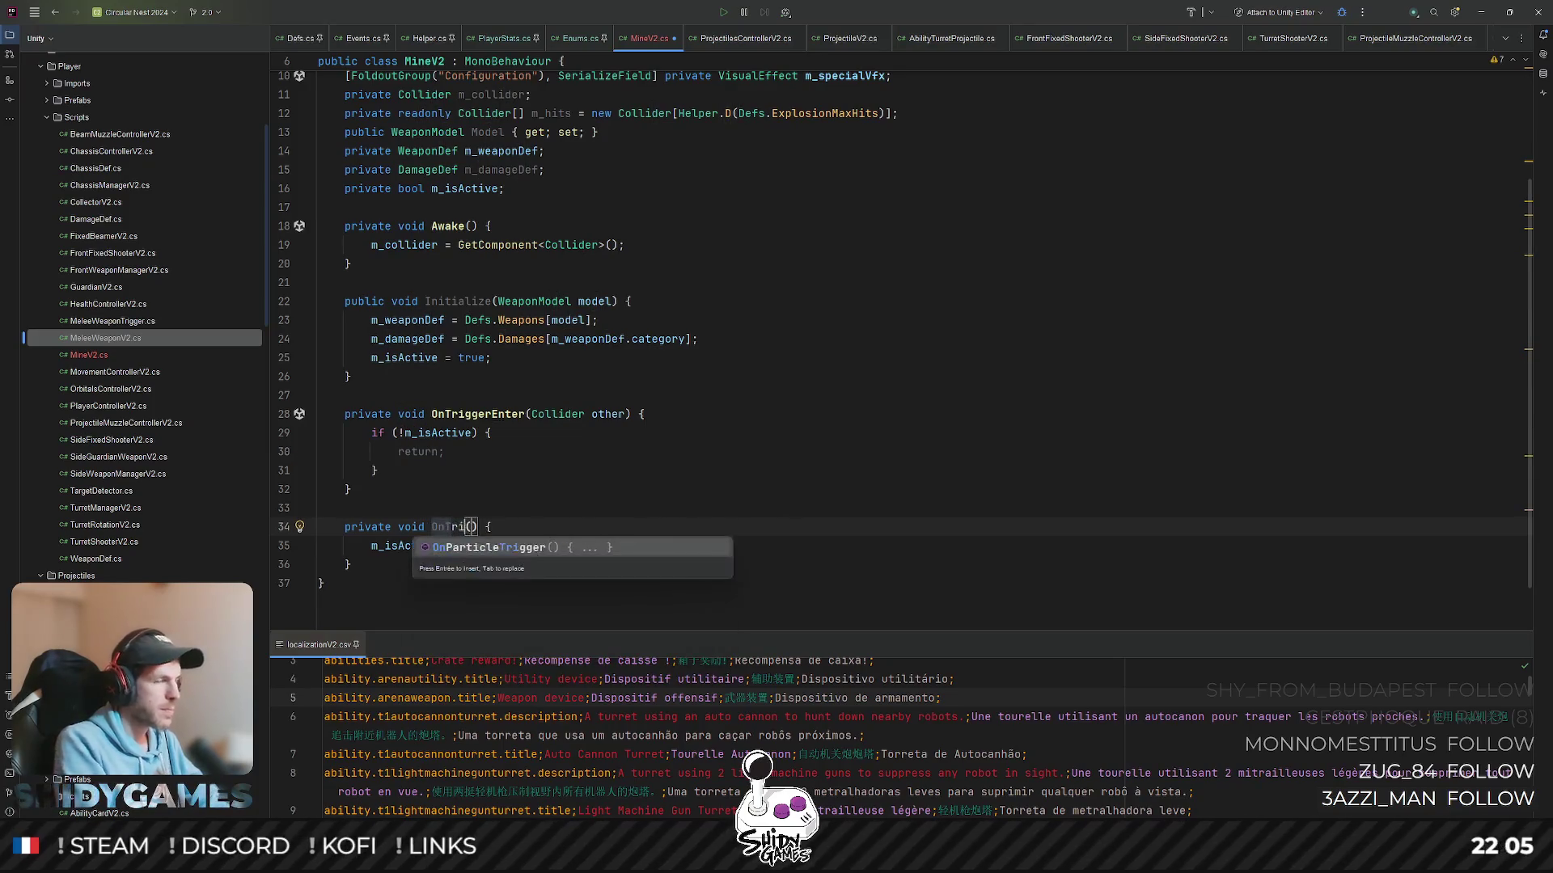
pyautogui.click(761, 426)
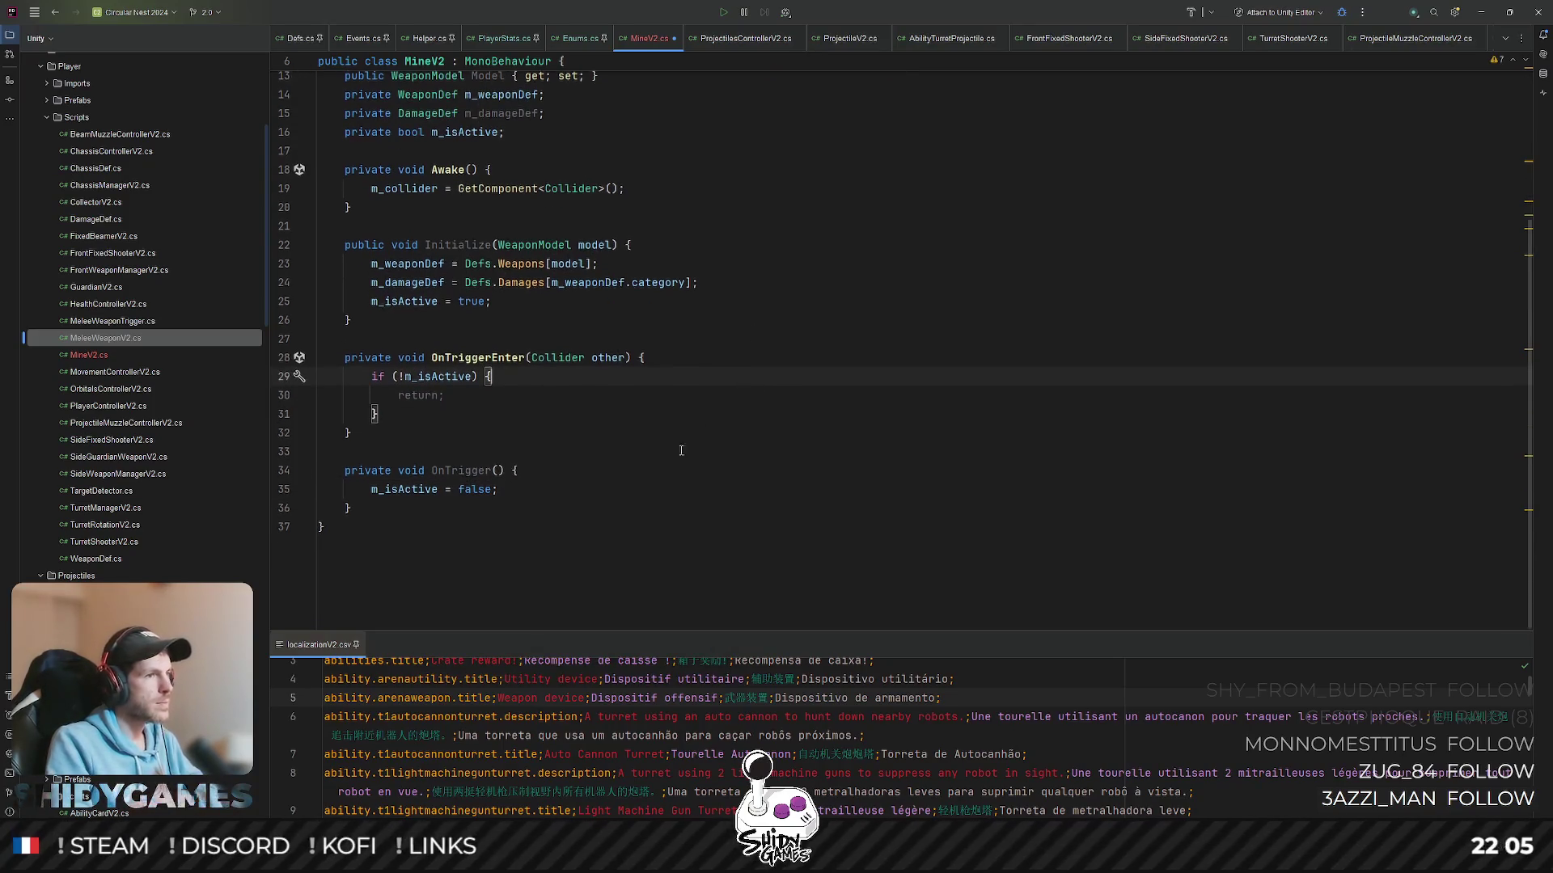
pyautogui.scroll(1, 668, 414)
pyautogui.scroll(-1, 668, 414)
# - Call OnTrigger() after the inactive check in OnTriggerEnter
pyautogui.doubleClick(465, 529)
pyautogui.click(506, 467)
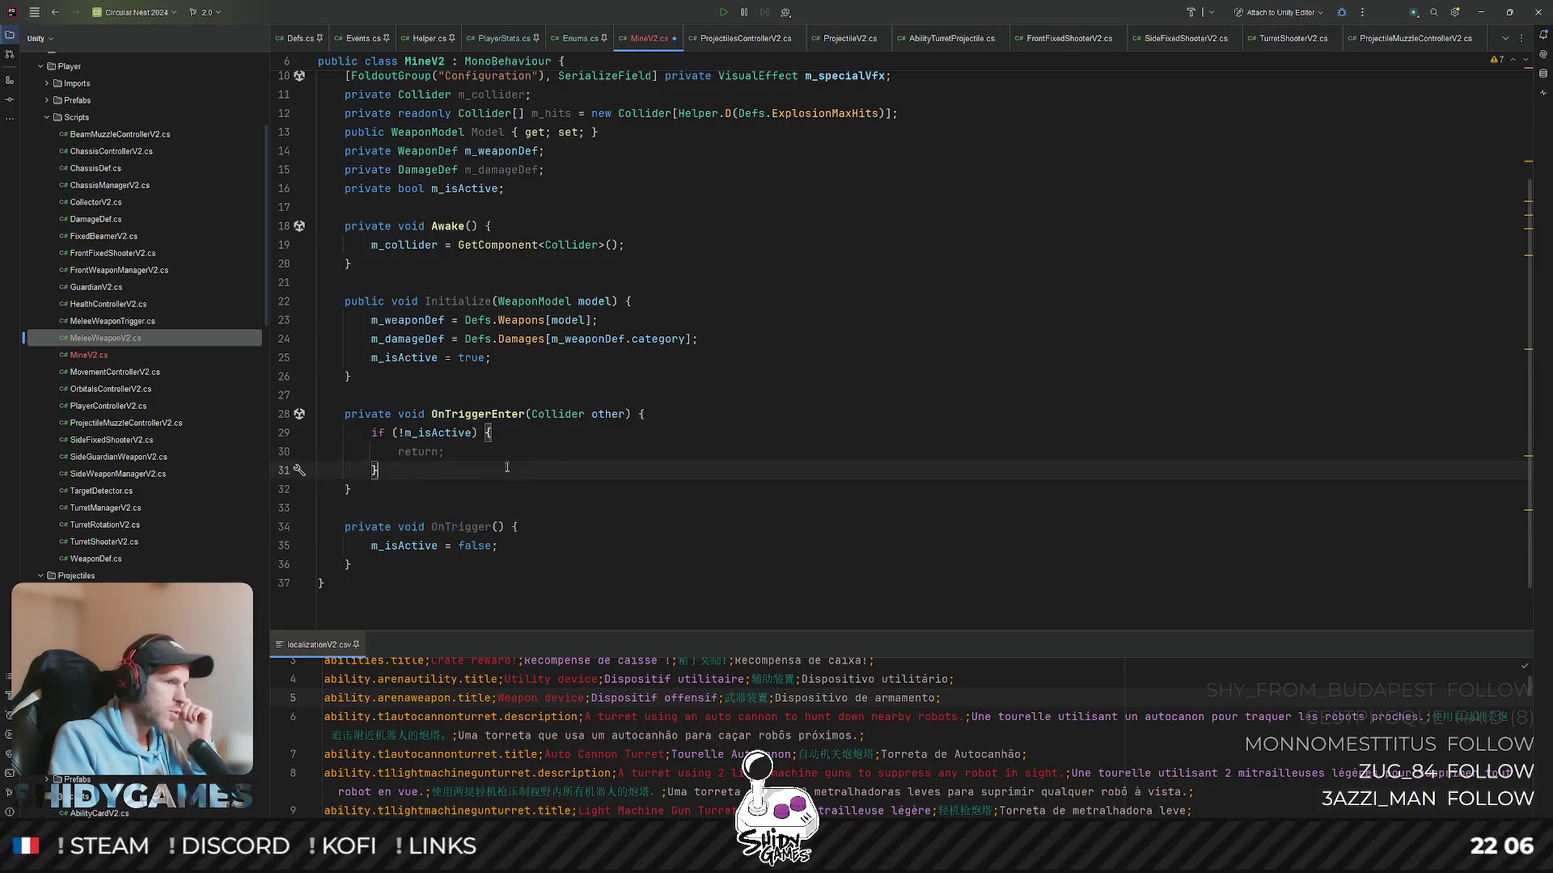
pyautogui.press('Return')
pyautogui.write('OnTrigger();')
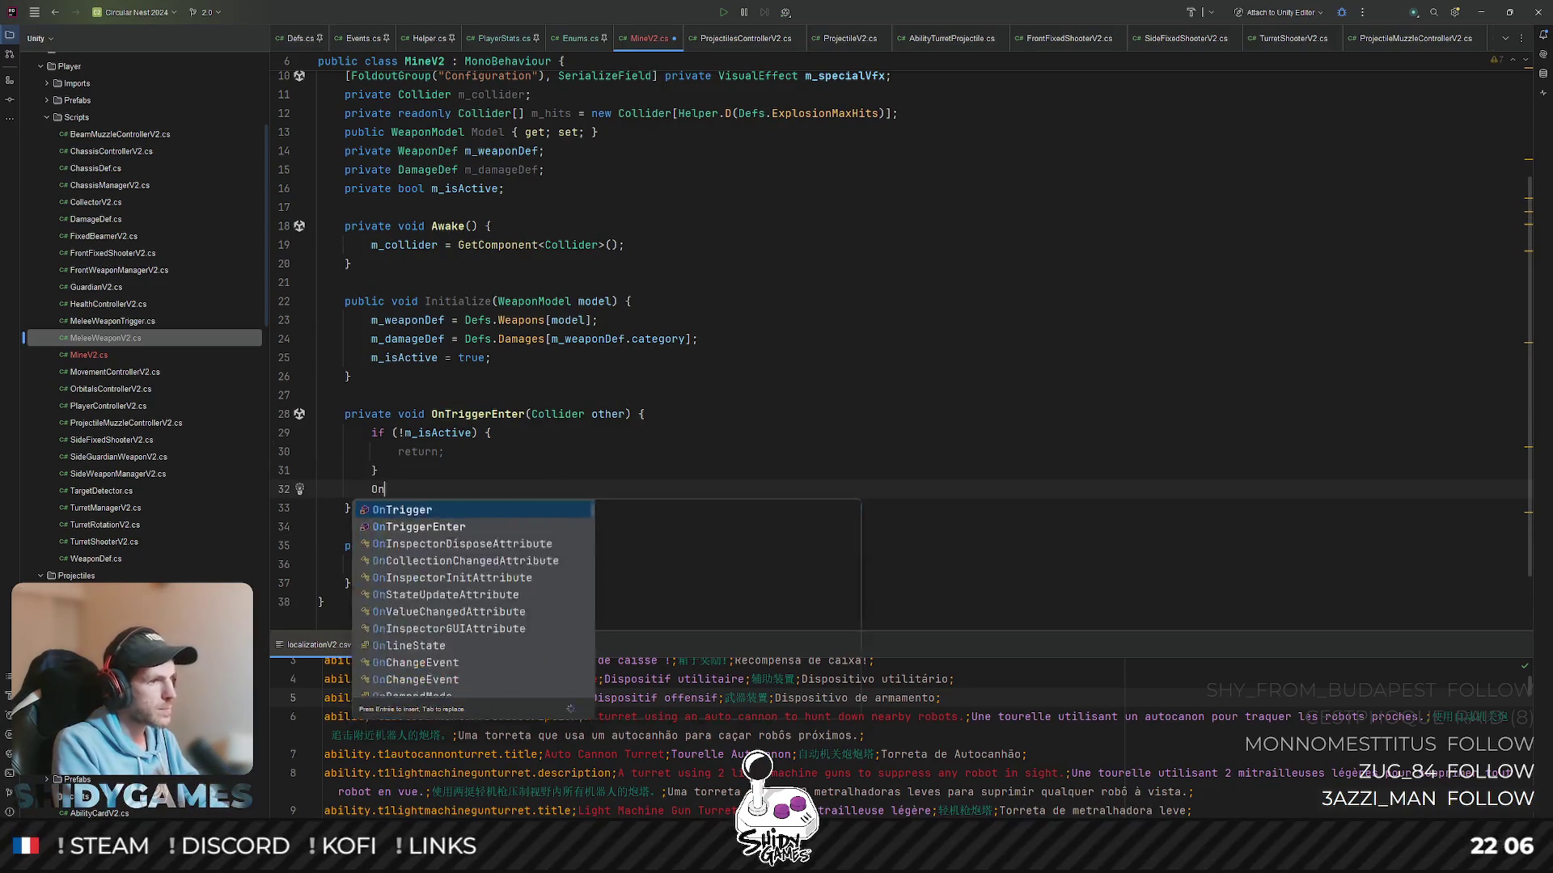
pyautogui.click(655, 358)
pyautogui.scroll(-2, 655, 400)
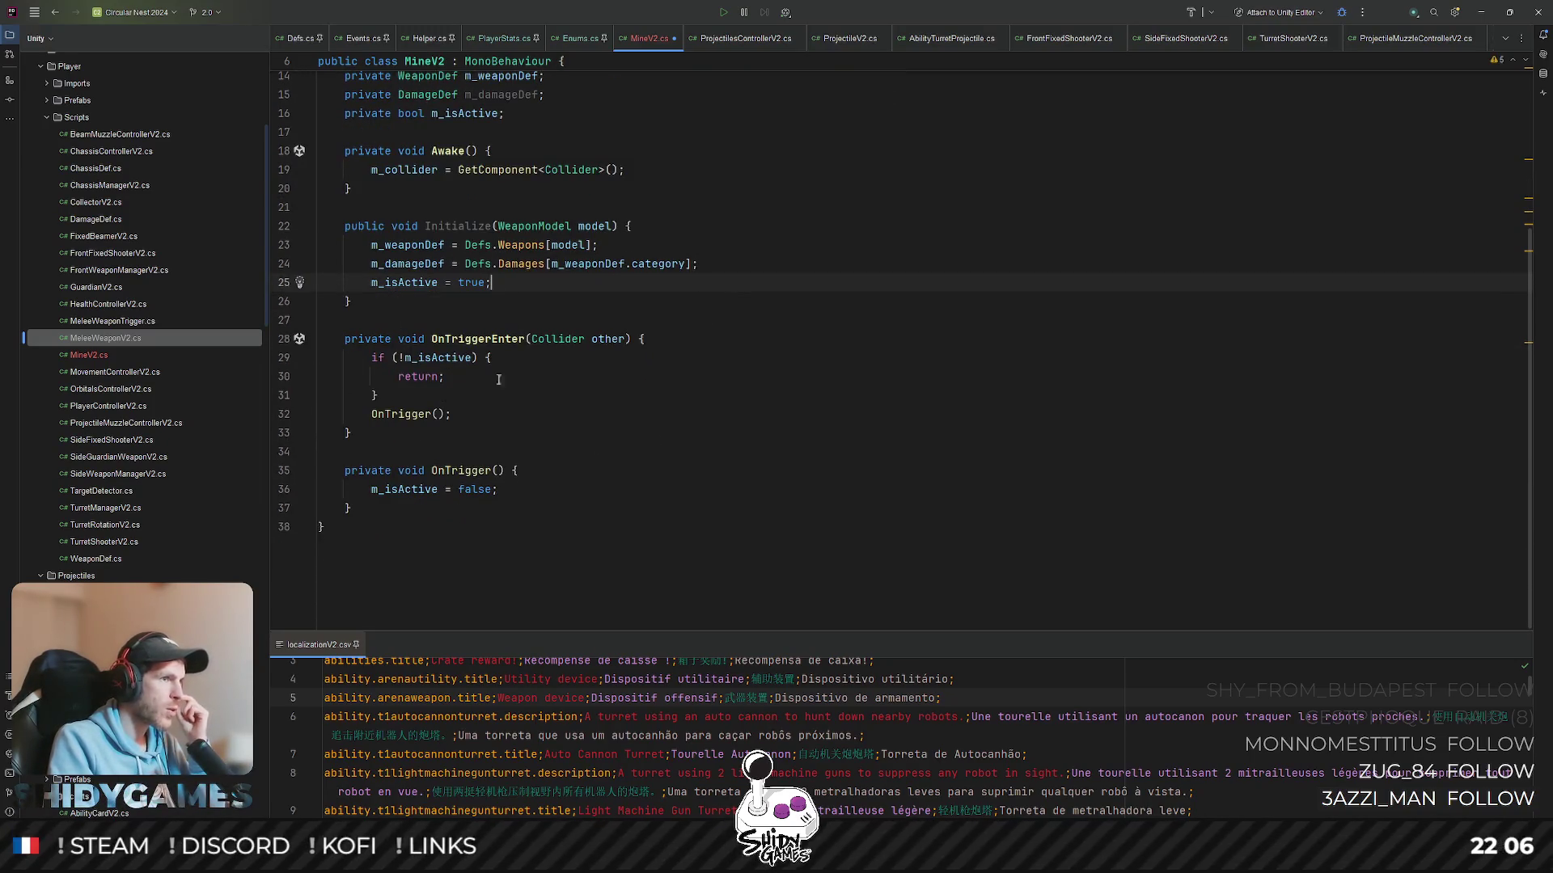
pyautogui.scroll(1, 531, 394)
pyautogui.scroll(2, 570, 388)
pyautogui.doubleClick(457, 394)
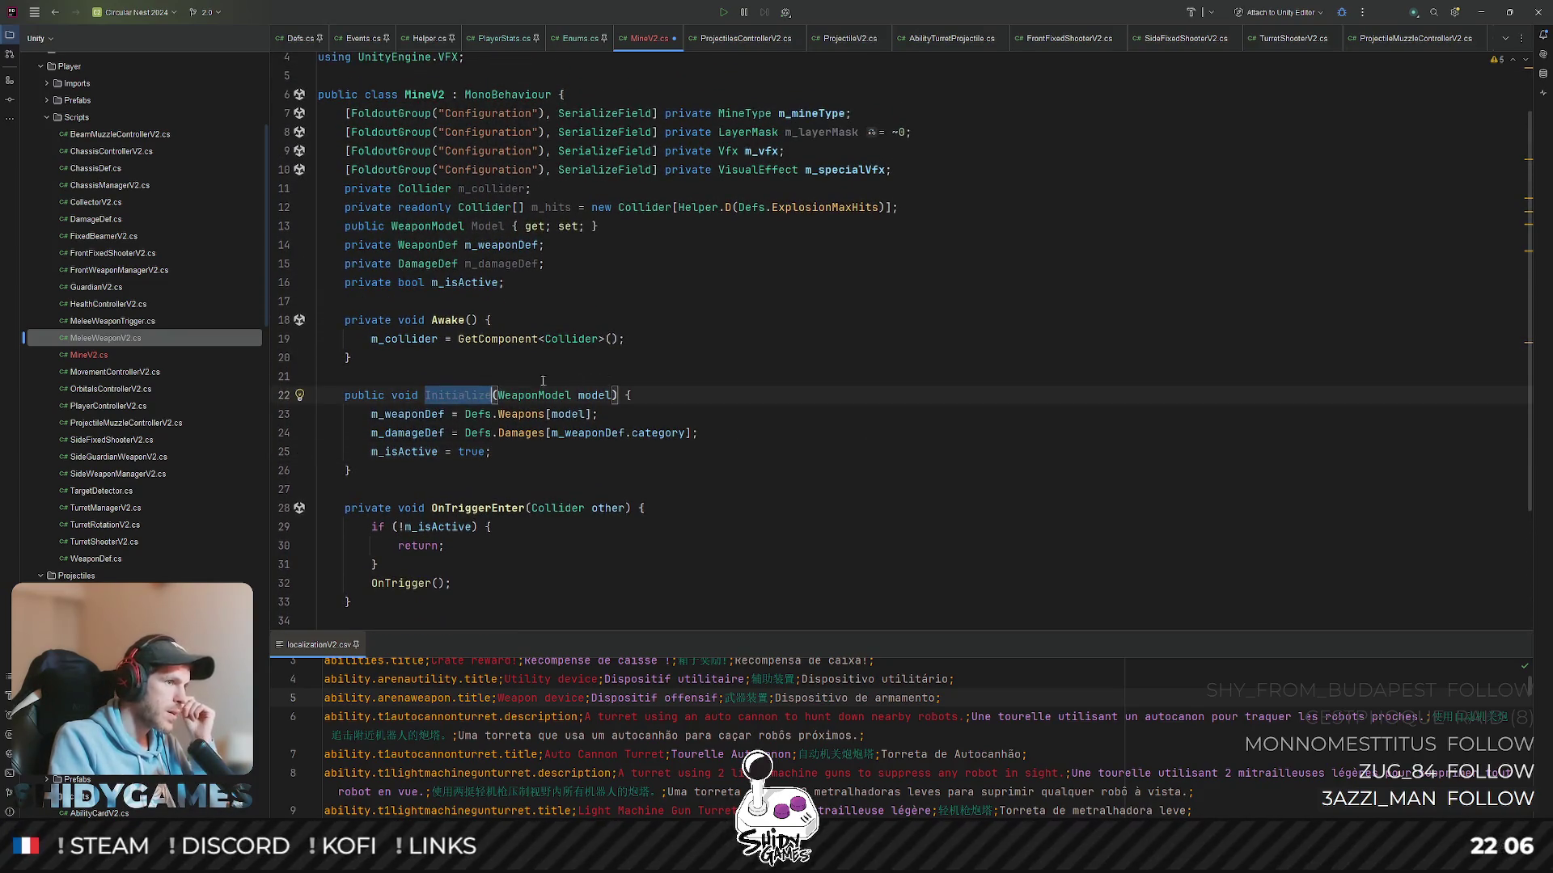
pyautogui.scroll(-3, 722, 383)
pyautogui.scroll(-1, 723, 384)
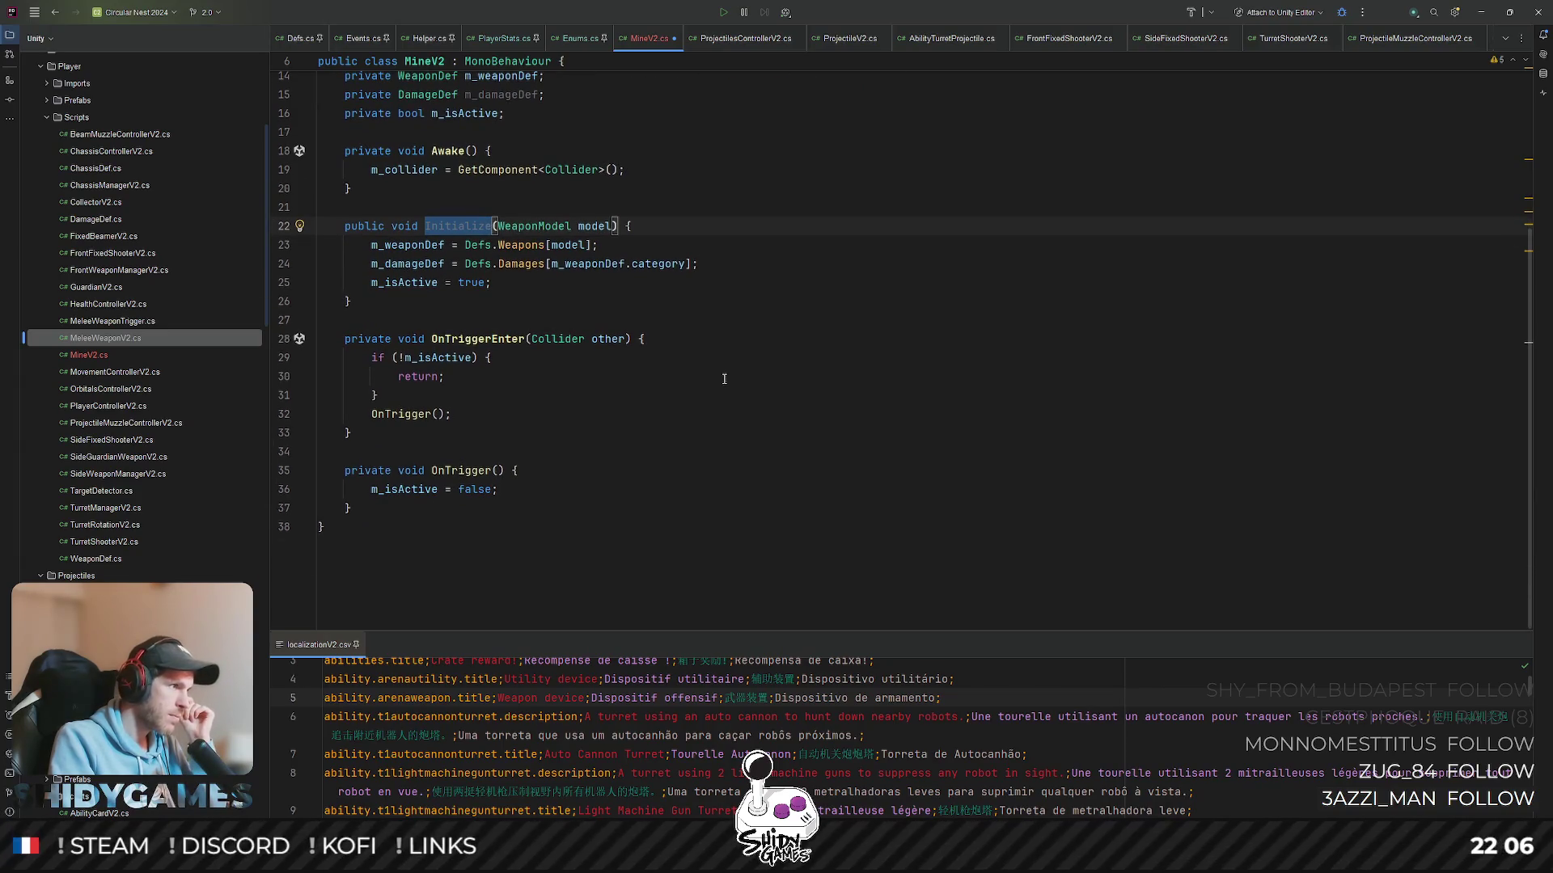
pyautogui.scroll(1, 722, 374)
pyautogui.scroll(4, 721, 372)
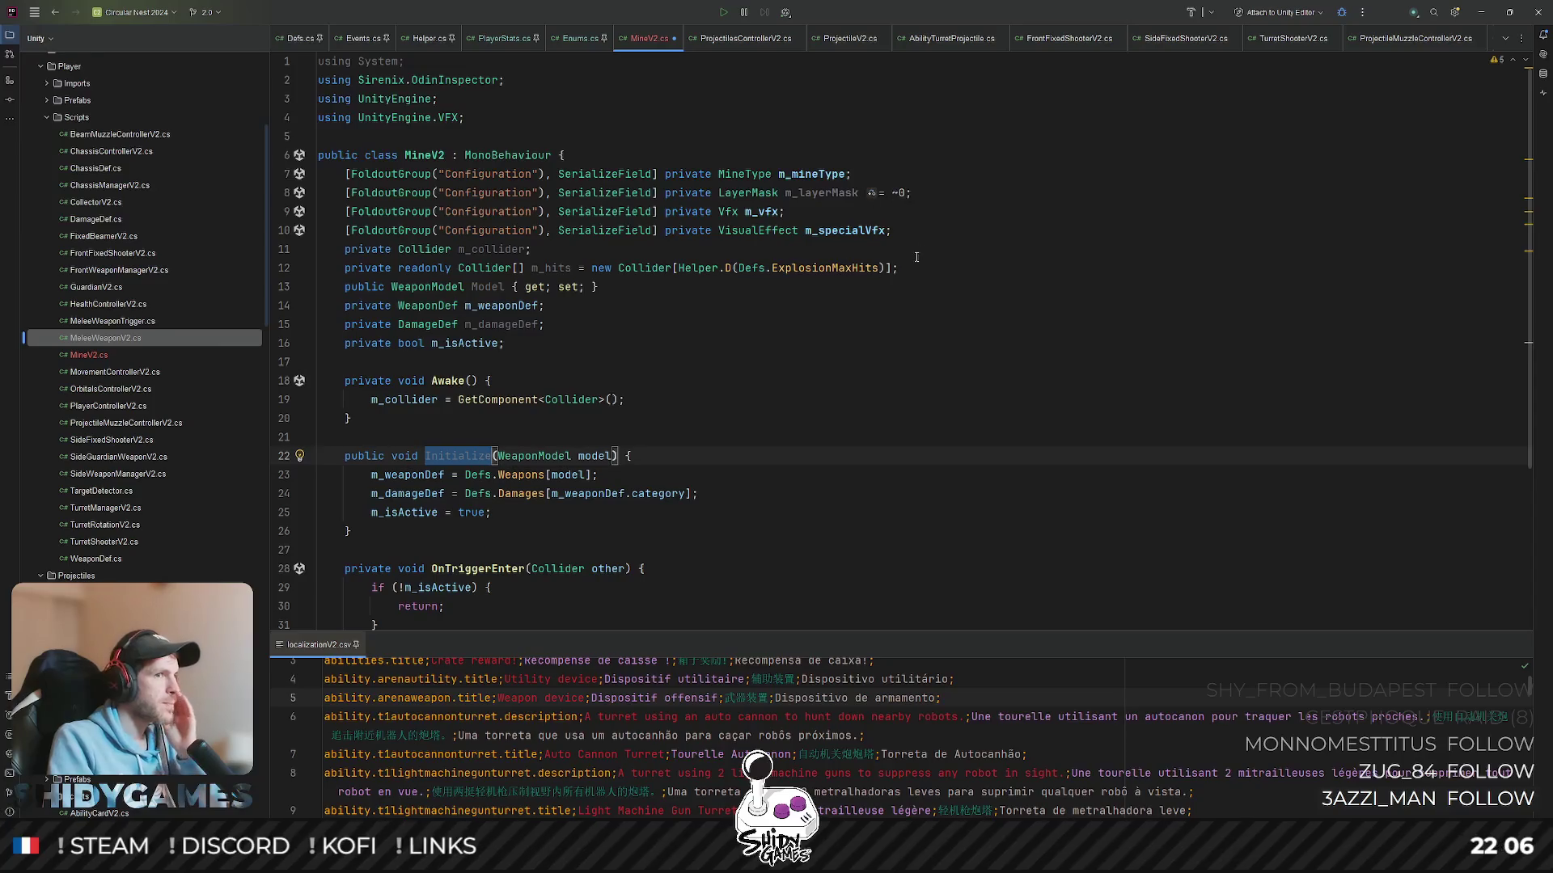
# - Duplicate the LayerMask field line for a new serialized field
pyautogui.click(917, 199)
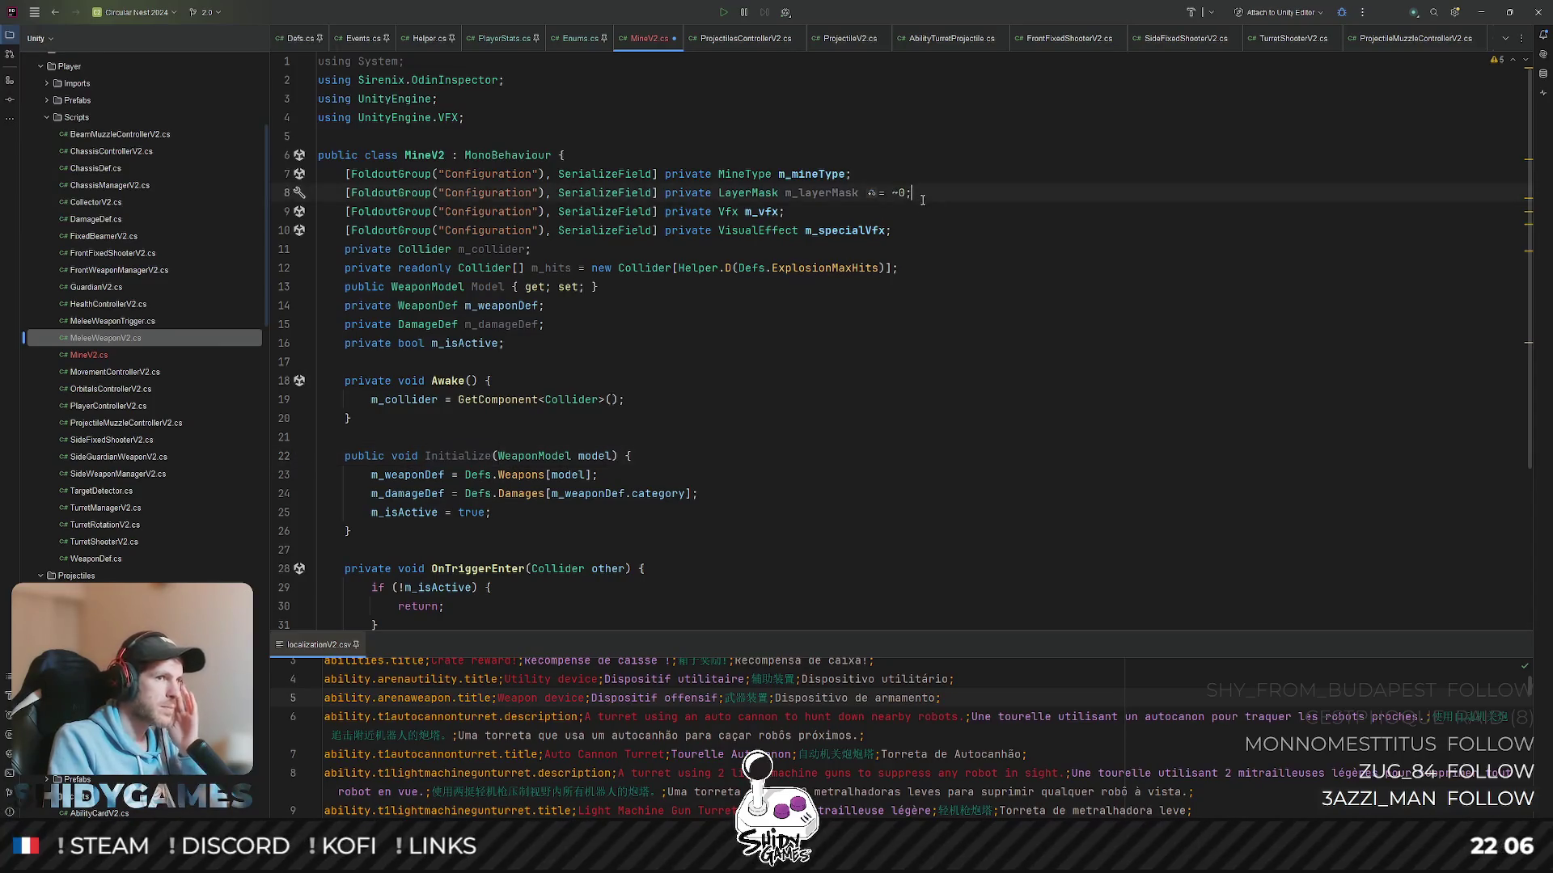
pyautogui.hotkey('ctrl', 'd')
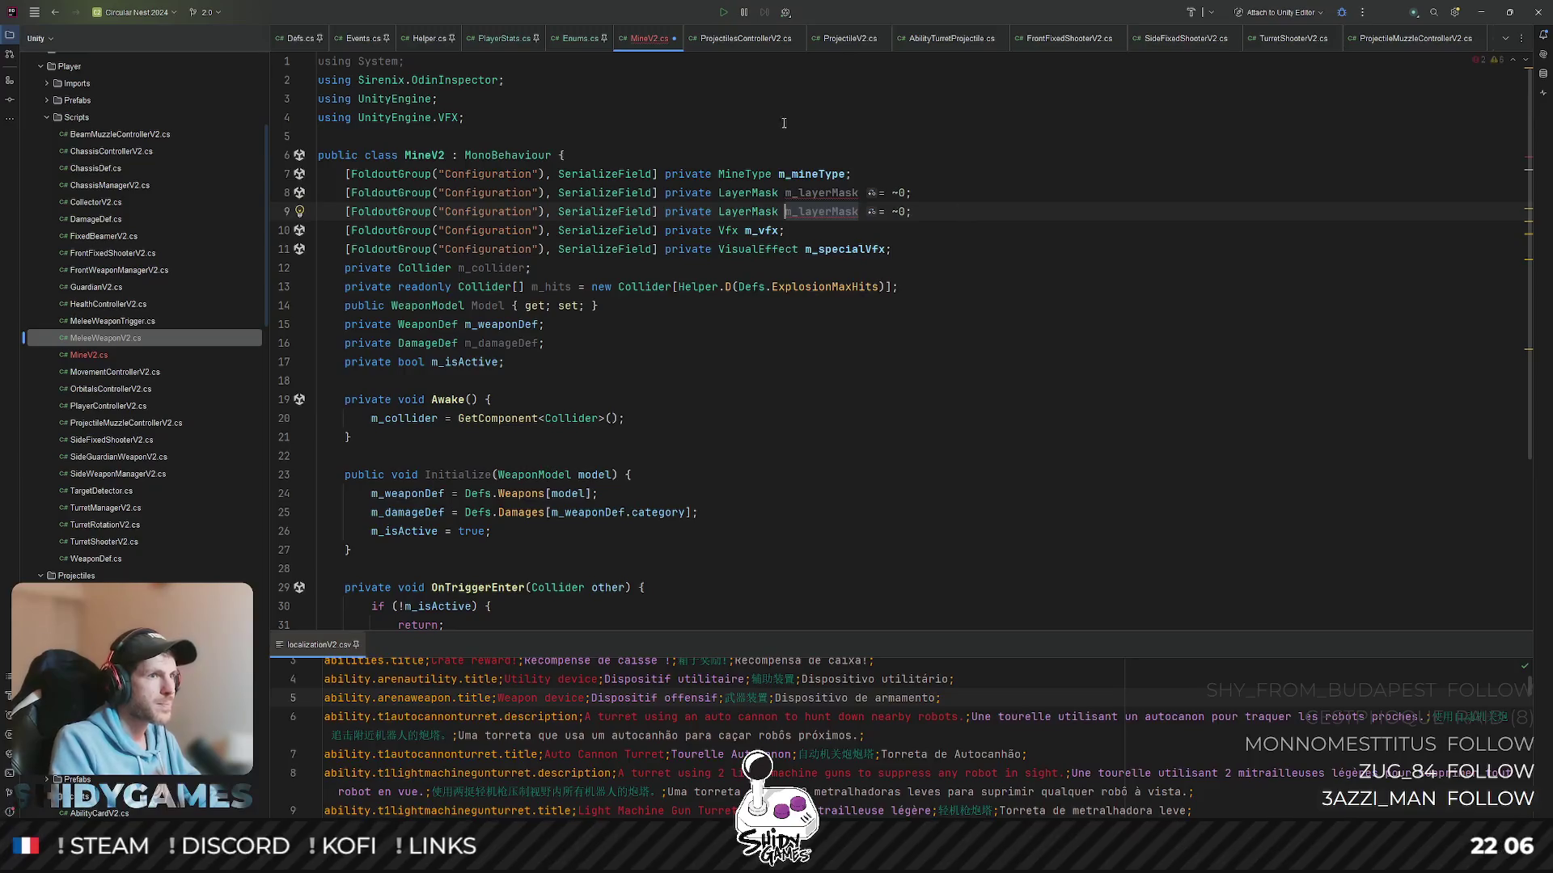
# - Replace the duplicated LayerMask line with a serialized float m_radius field and adjust its default
pyautogui.moveTo(720, 208); pyautogui.dragTo(857, 208)
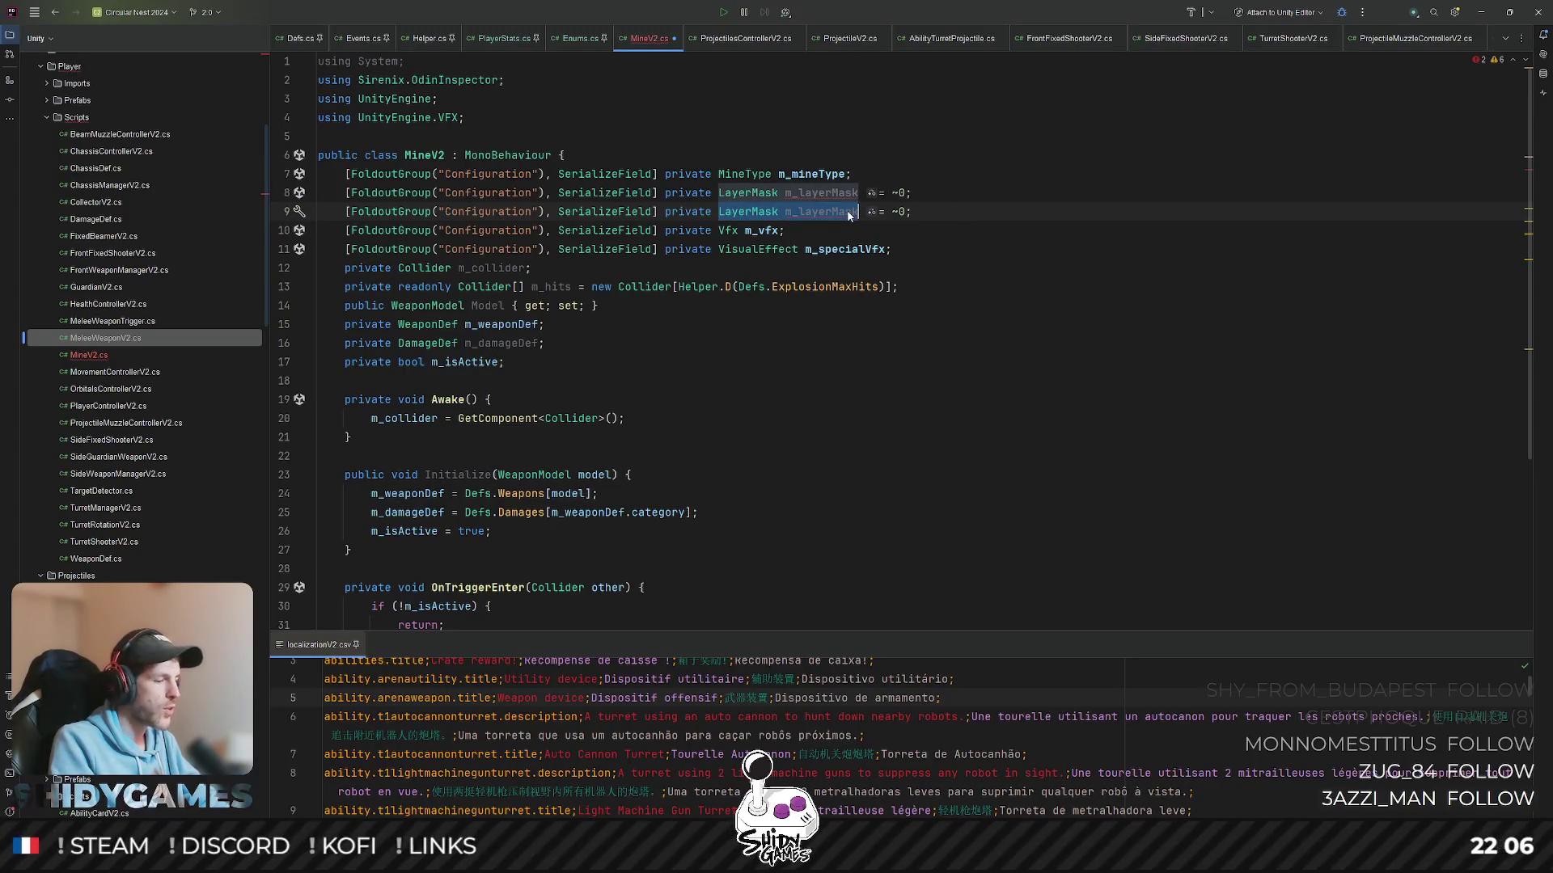
pyautogui.write('float ')
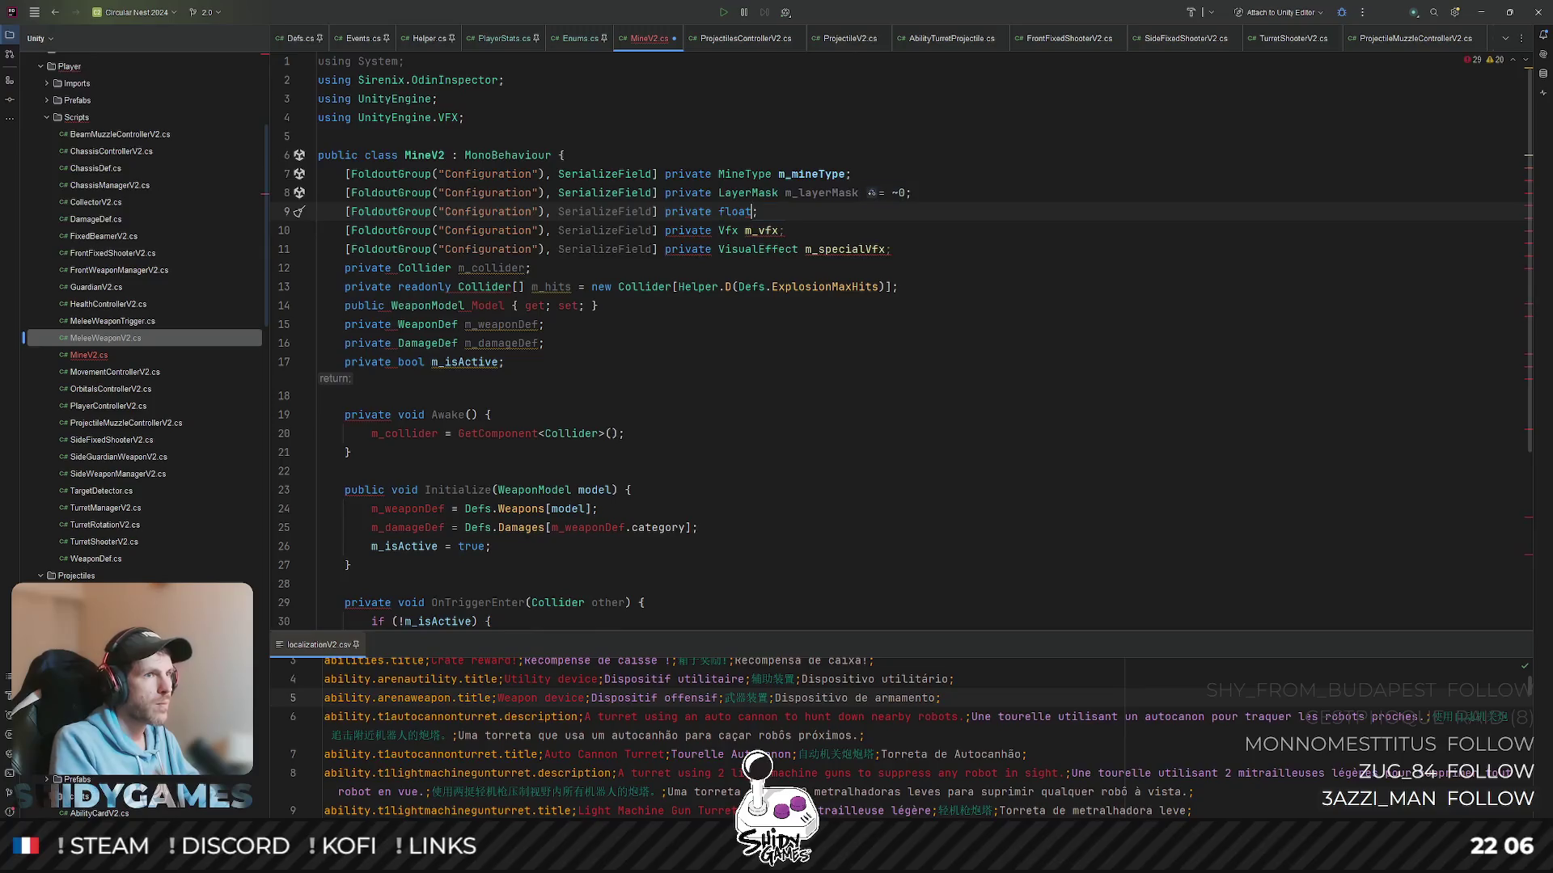
pyautogui.write('m_')
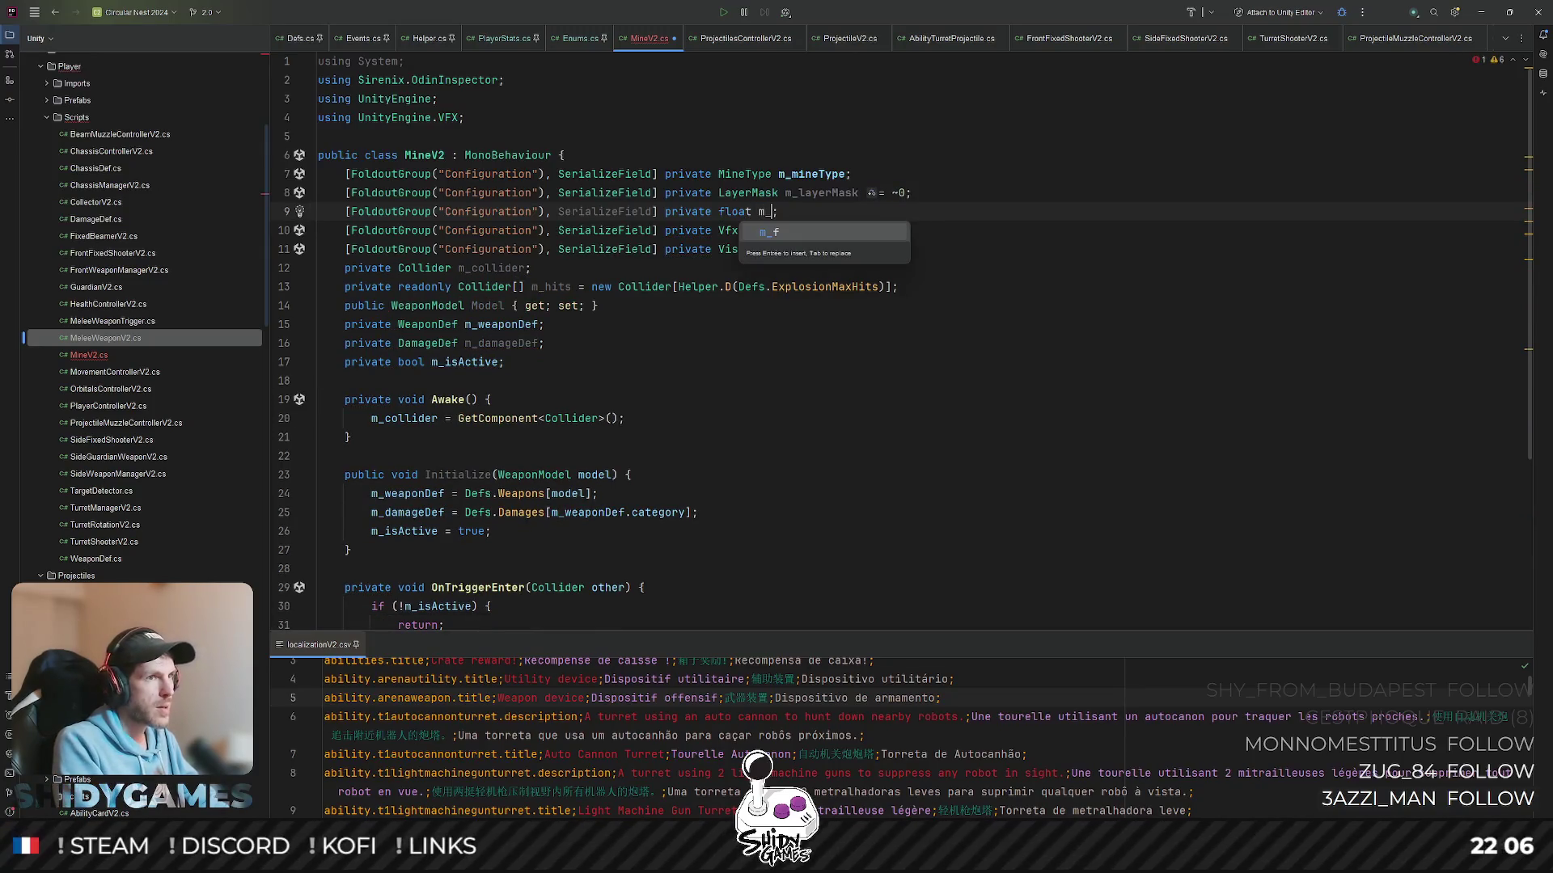
pyautogui.write('rad')
pyautogui.press('Tab')
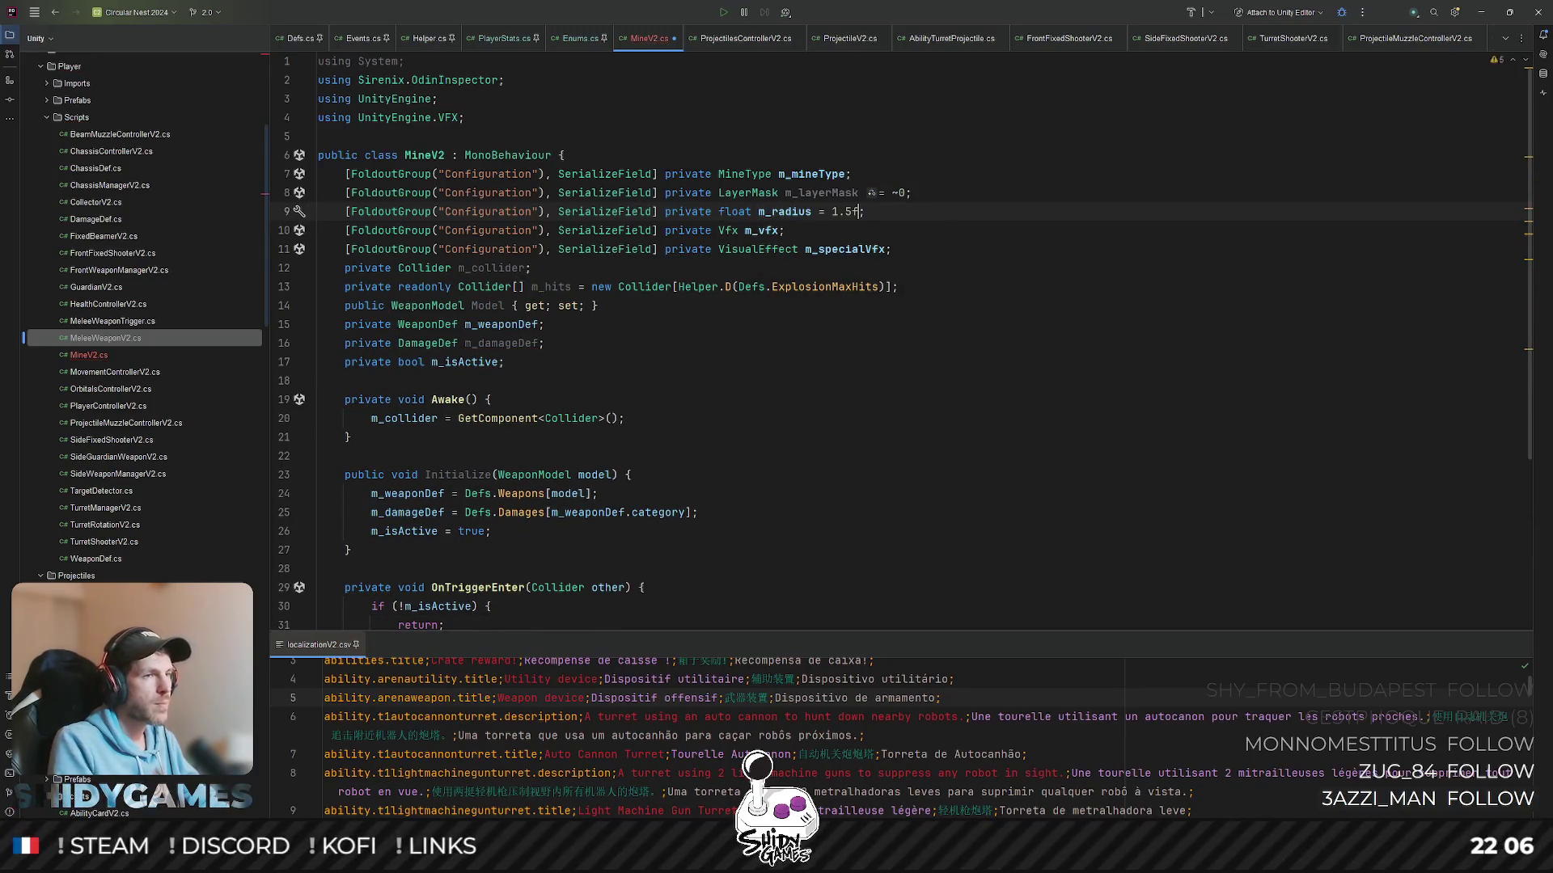
pyautogui.hotkey('shift', 'Left')
pyautogui.hotkey('shift', 'Left')
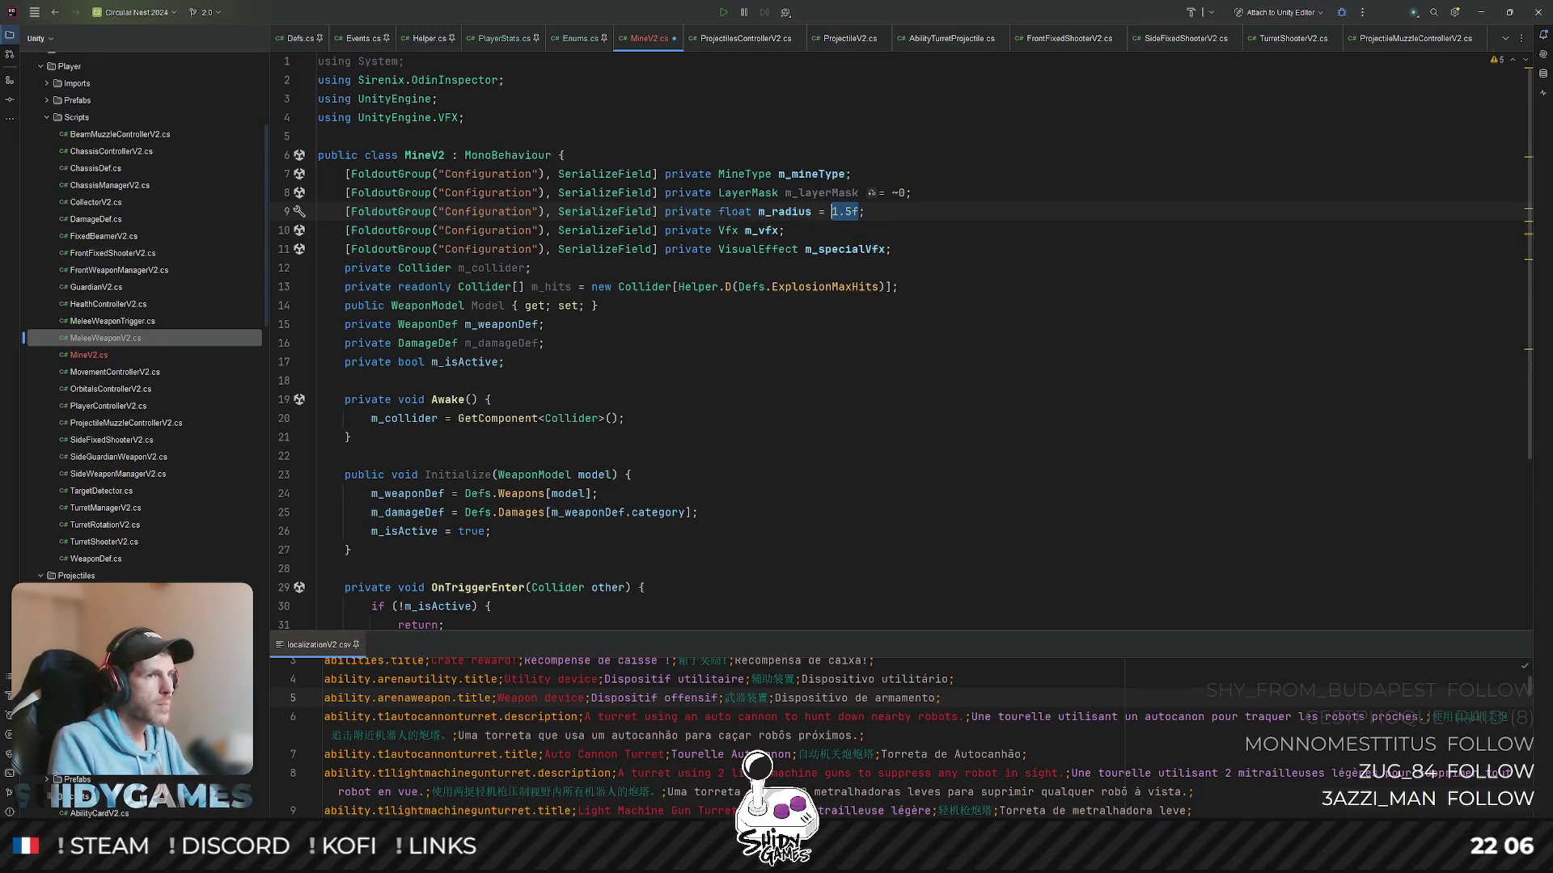
pyautogui.write('0')
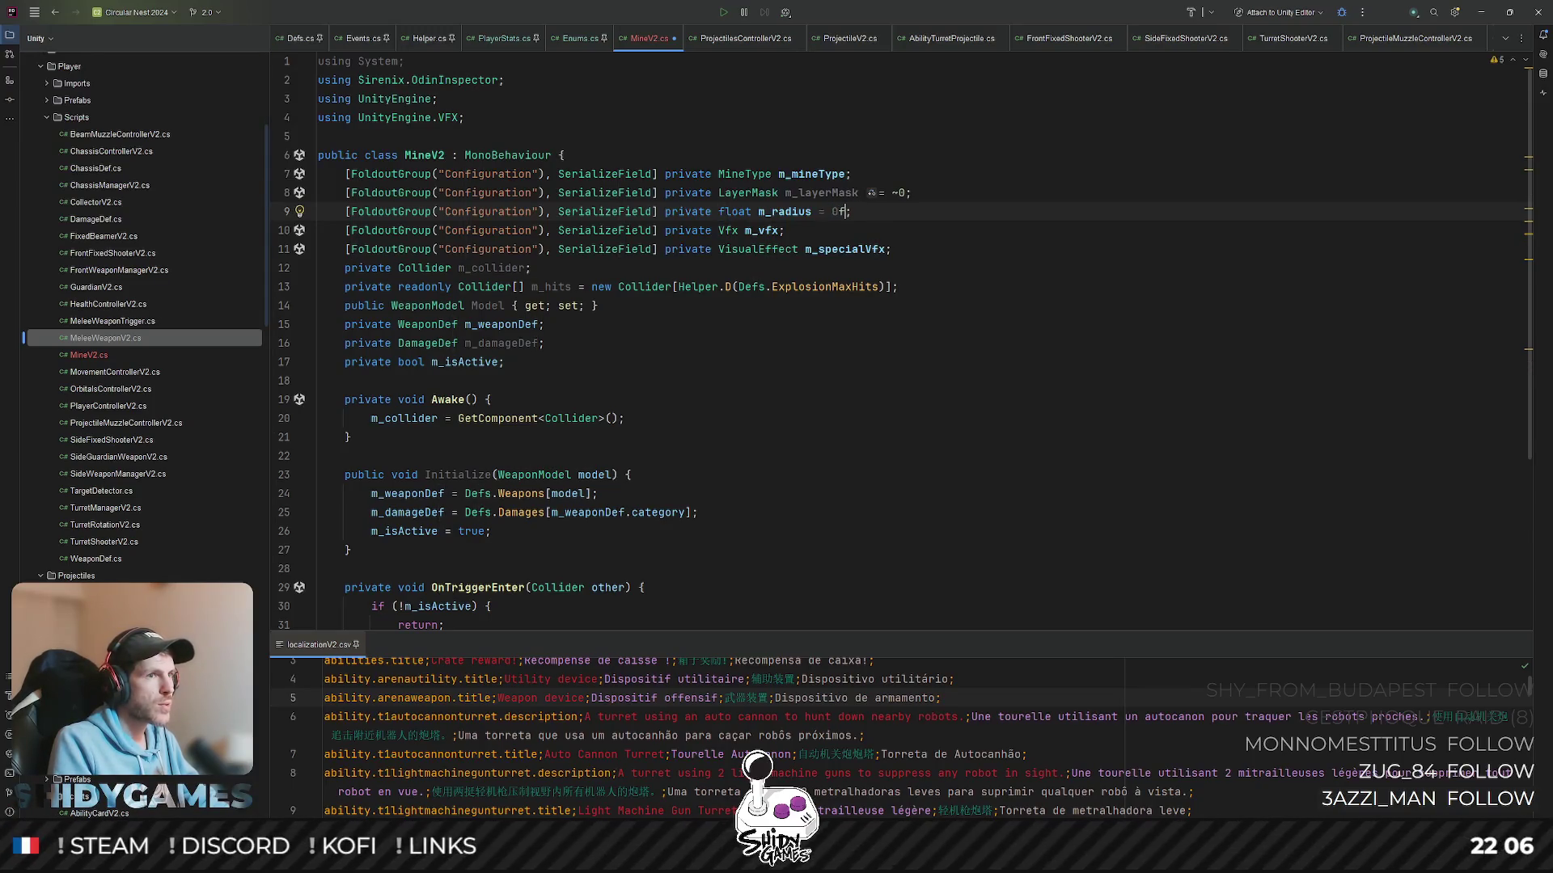
pyautogui.click(1025, 260)
pyautogui.doubleClick(801, 212)
pyautogui.scroll(-4, 808, 222)
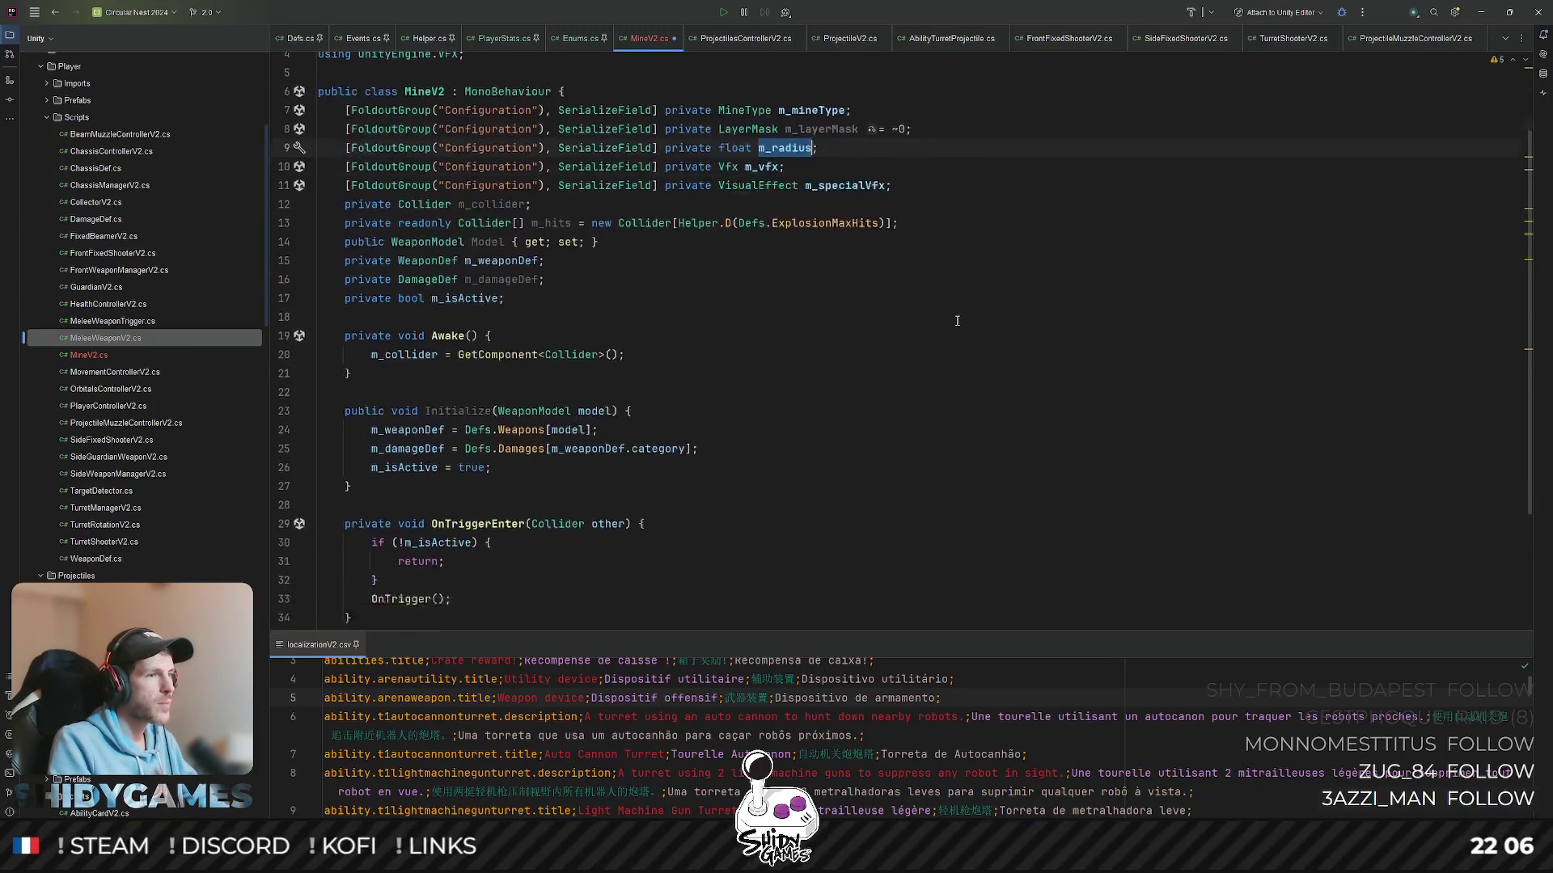
# - Move to the OnTrigger method and bring up the search for files by name
pyautogui.click(375, 418)
pyautogui.scroll(-1, 596, 413)
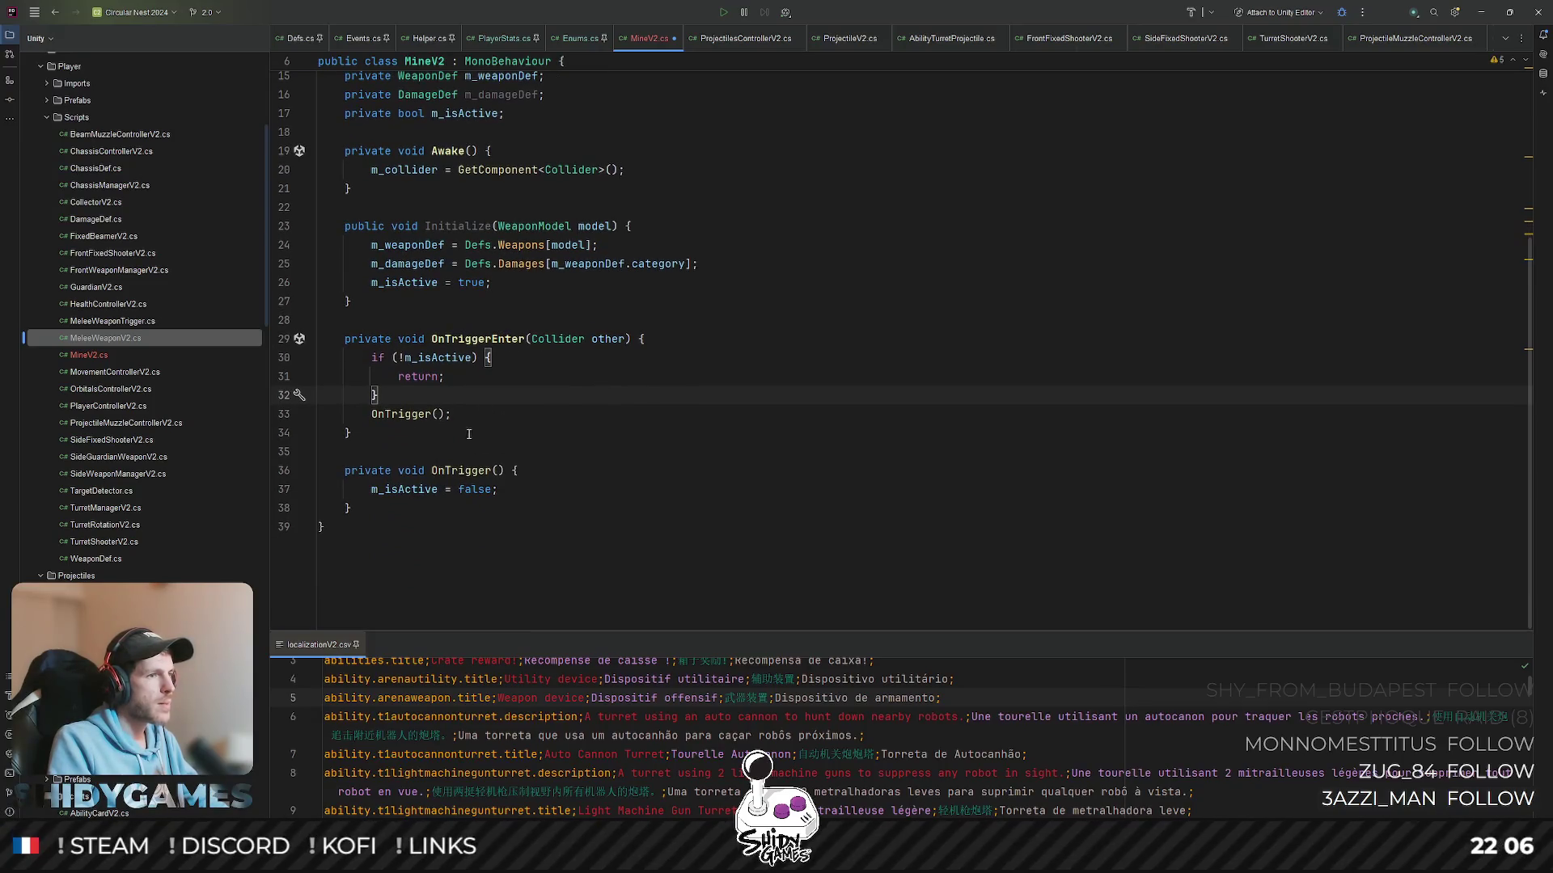
pyautogui.click(524, 490)
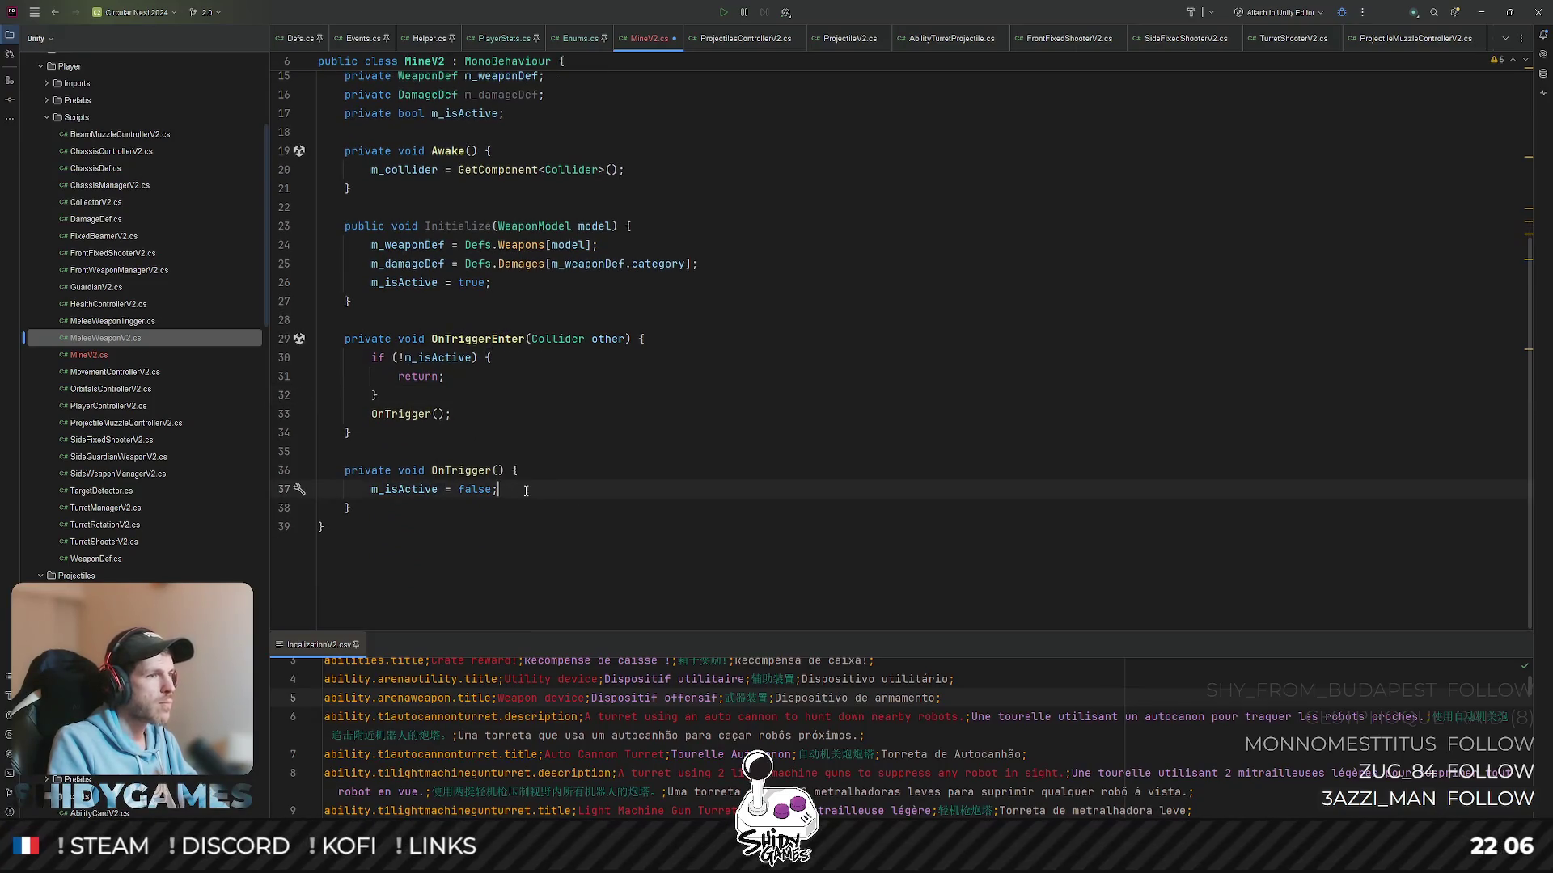
pyautogui.scroll(3, 772, 476)
pyautogui.scroll(-1, 771, 473)
pyautogui.scroll(-2, 769, 469)
pyautogui.scroll(-1, 768, 466)
pyautogui.scroll(-1, 769, 465)
pyautogui.click(770, 471)
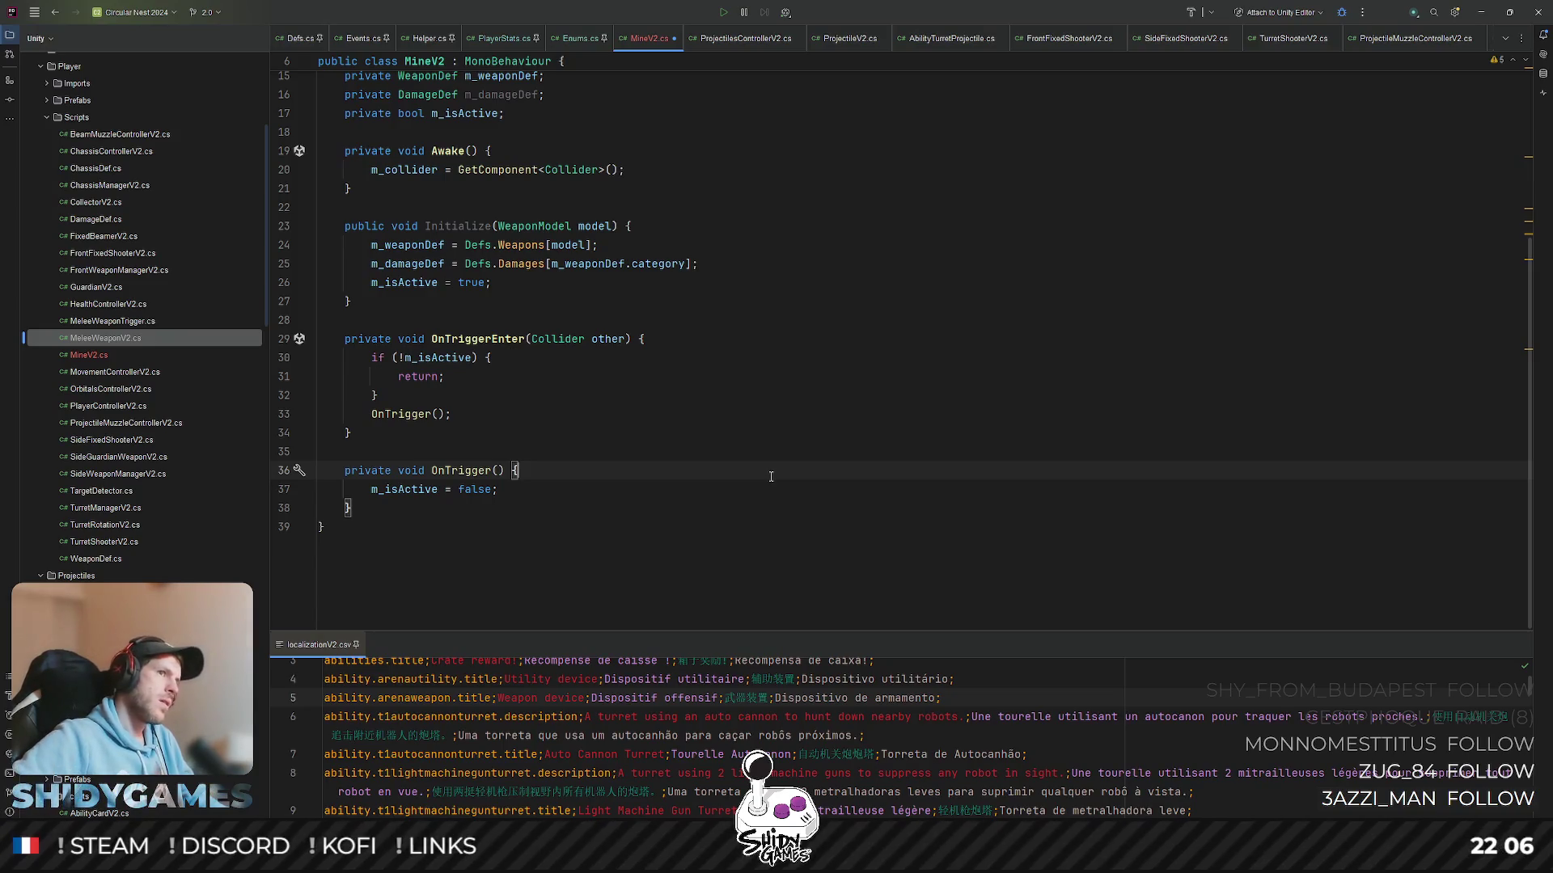
pyautogui.hotkey('ctrl', 'shift', 'n')
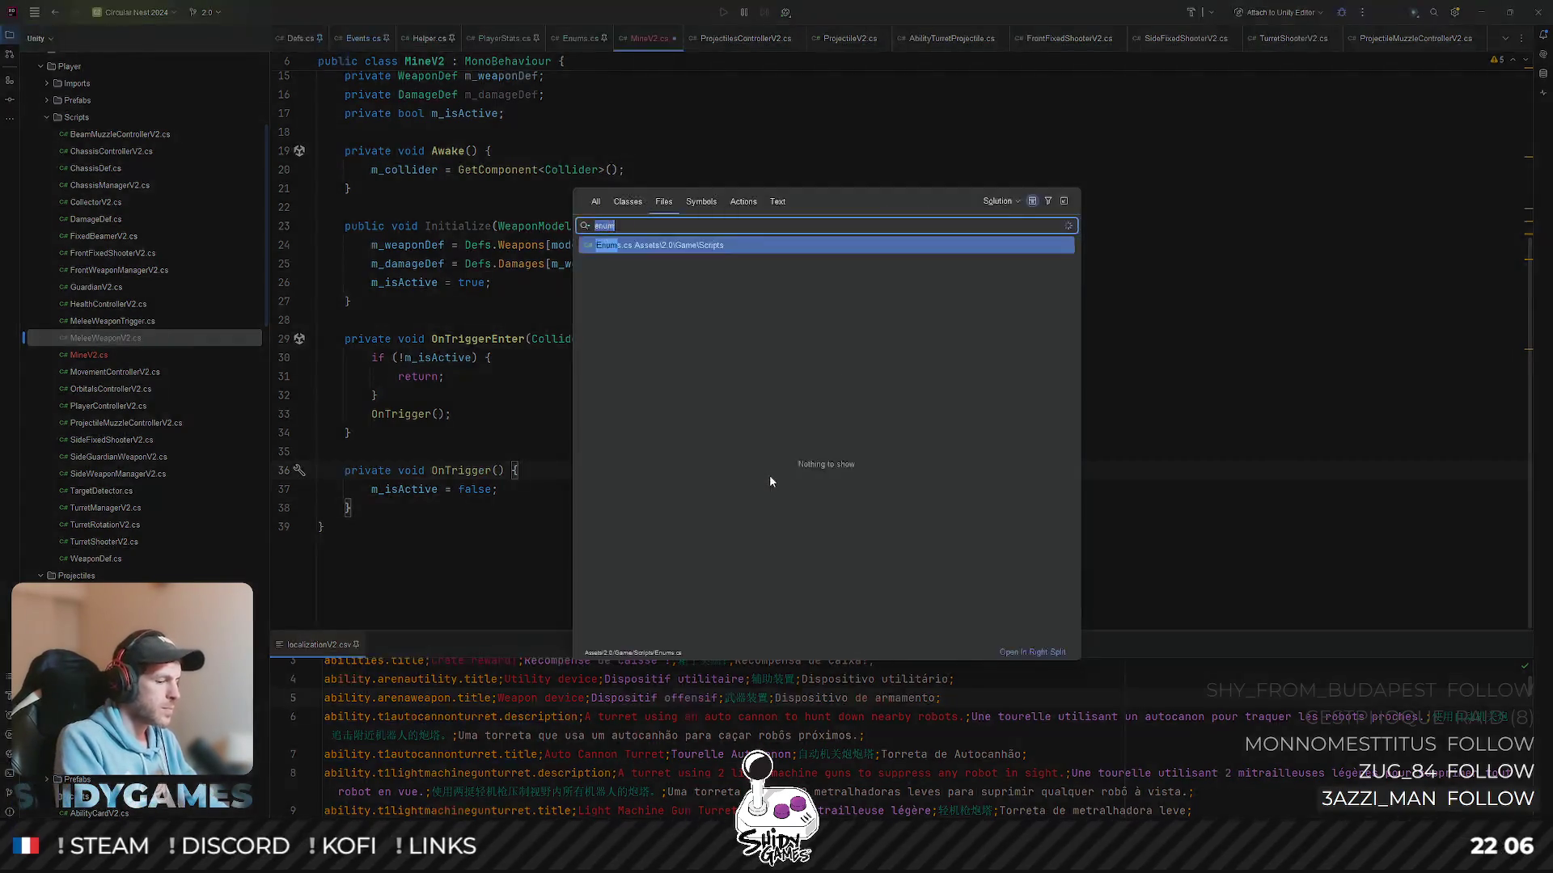
pyautogui.write('guard')
# - Jump into GuardianV2 and locate where m_hits is used in its hit query
pyautogui.press('Return')
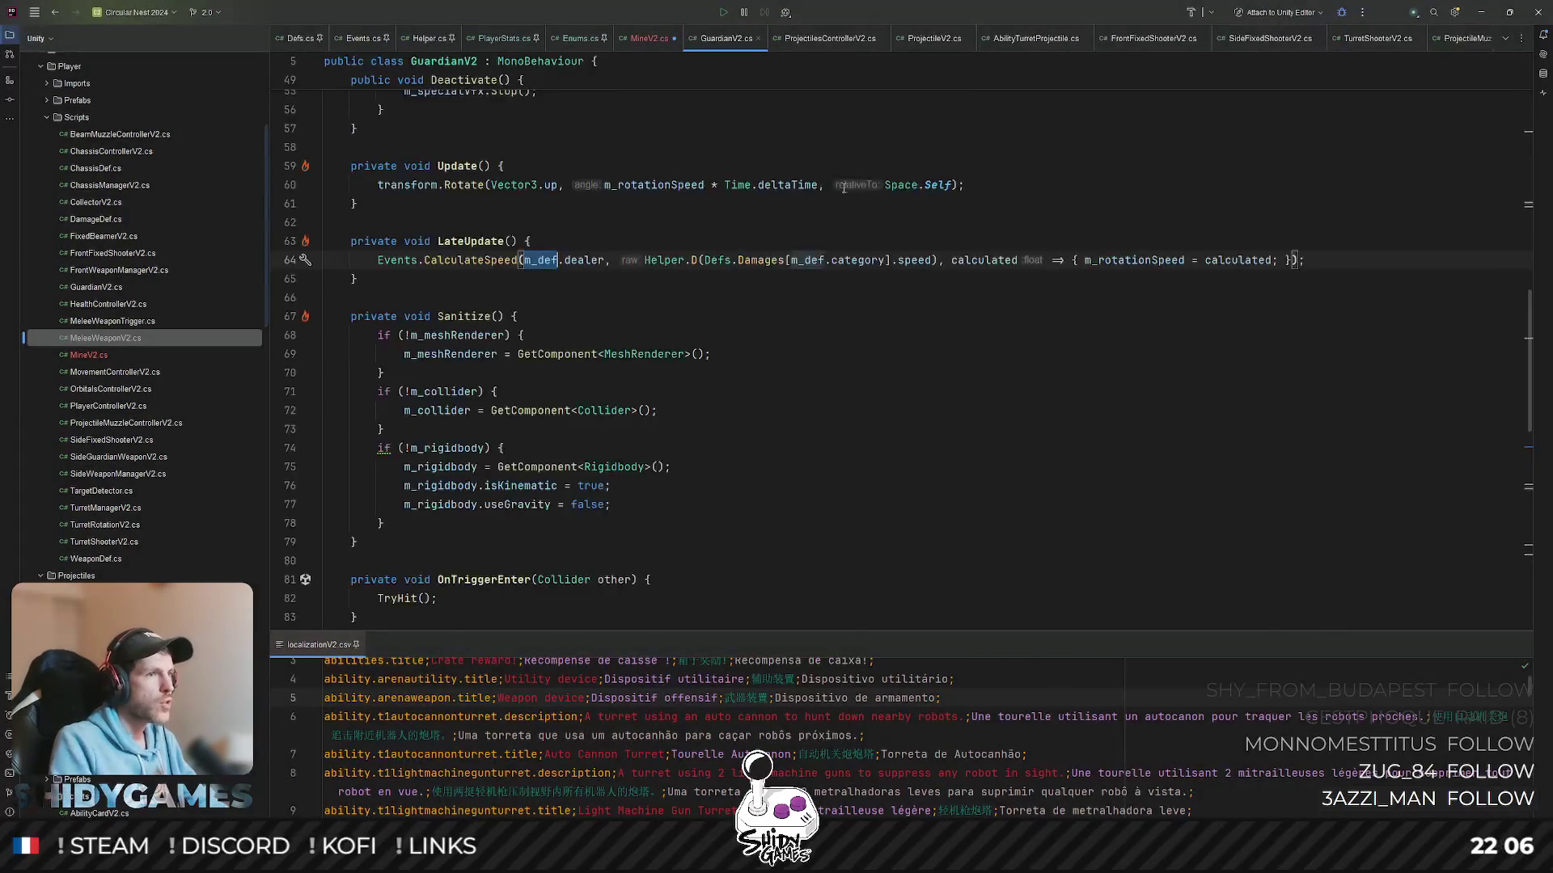
pyautogui.hotkey('ctrl', 'b')
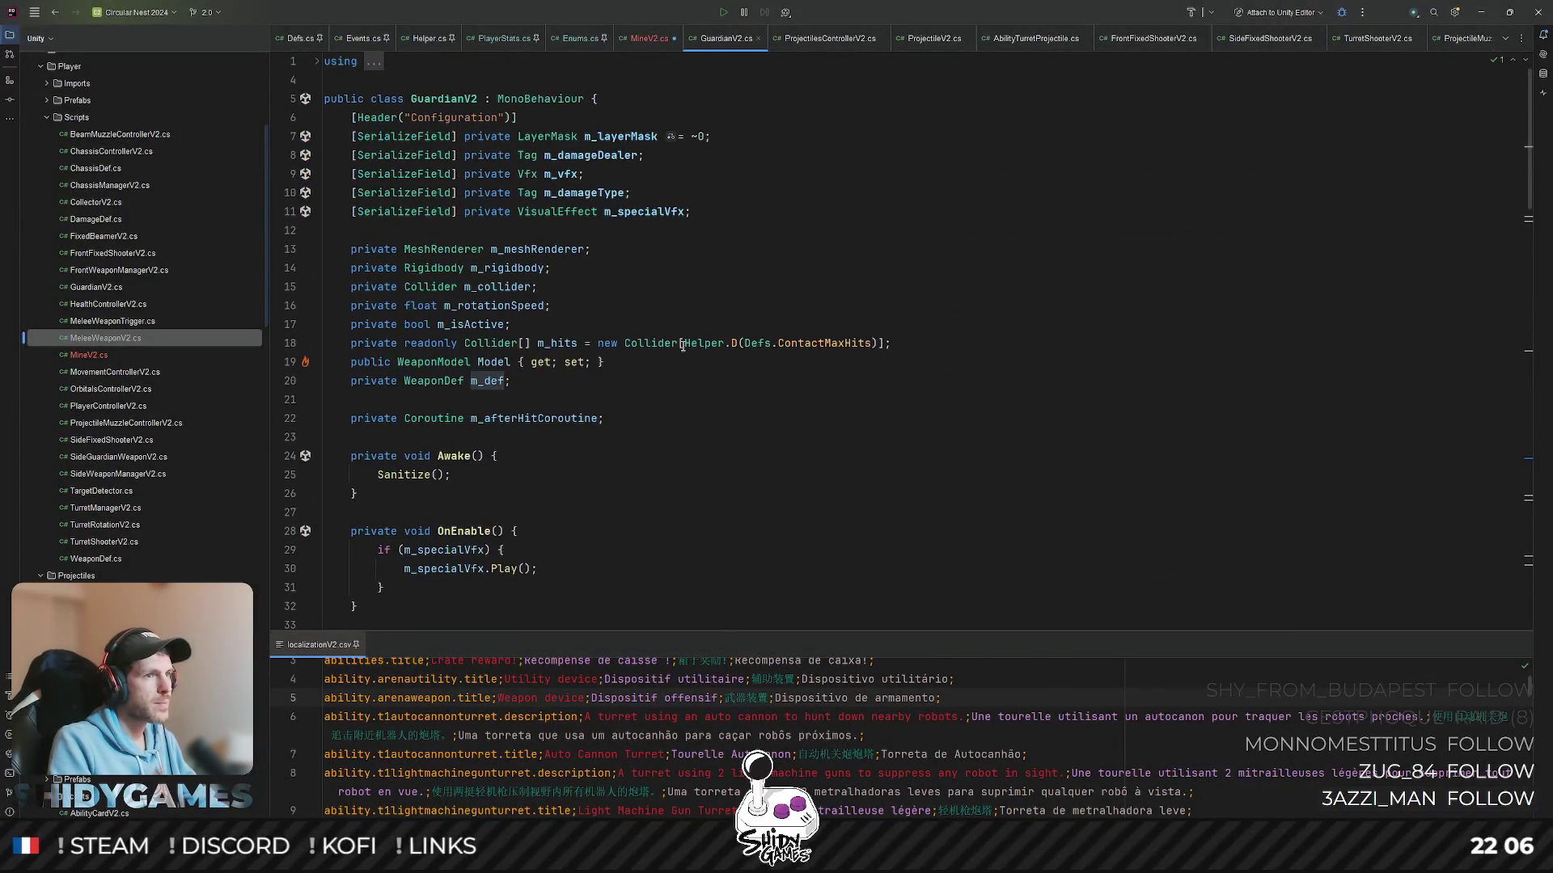
pyautogui.click(558, 344)
pyautogui.hotkey('ctrl', 'f')
pyautogui.press('Return')
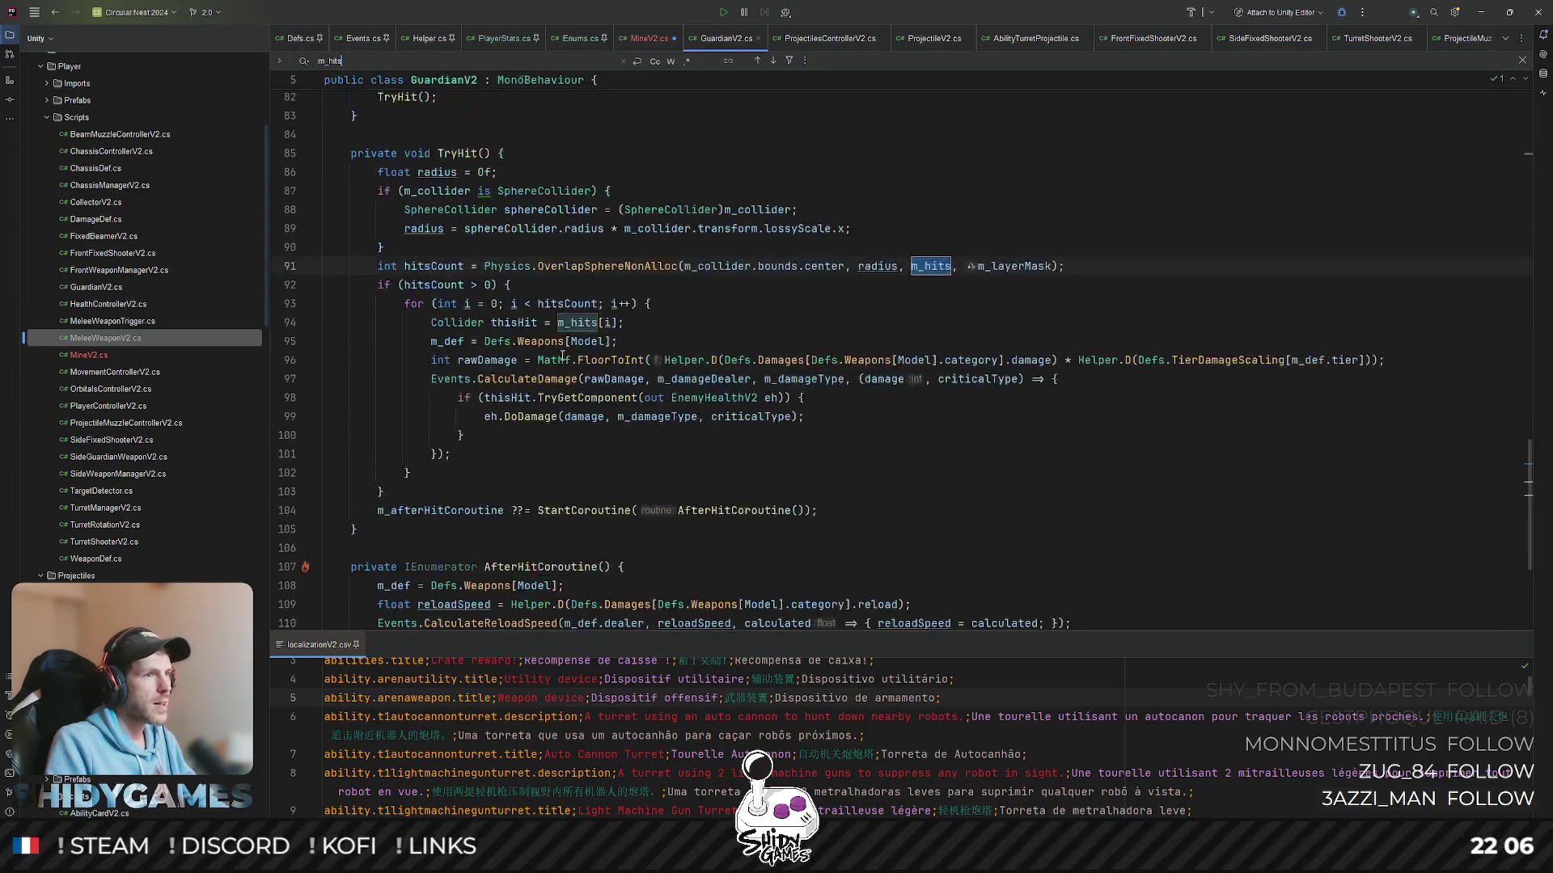
# - Grab GuardianV2's OverlapSphereNonAlloc line and return to MineV2's deactivation line in OnTrigger
pyautogui.click(972, 186)
pyautogui.click(625, 323)
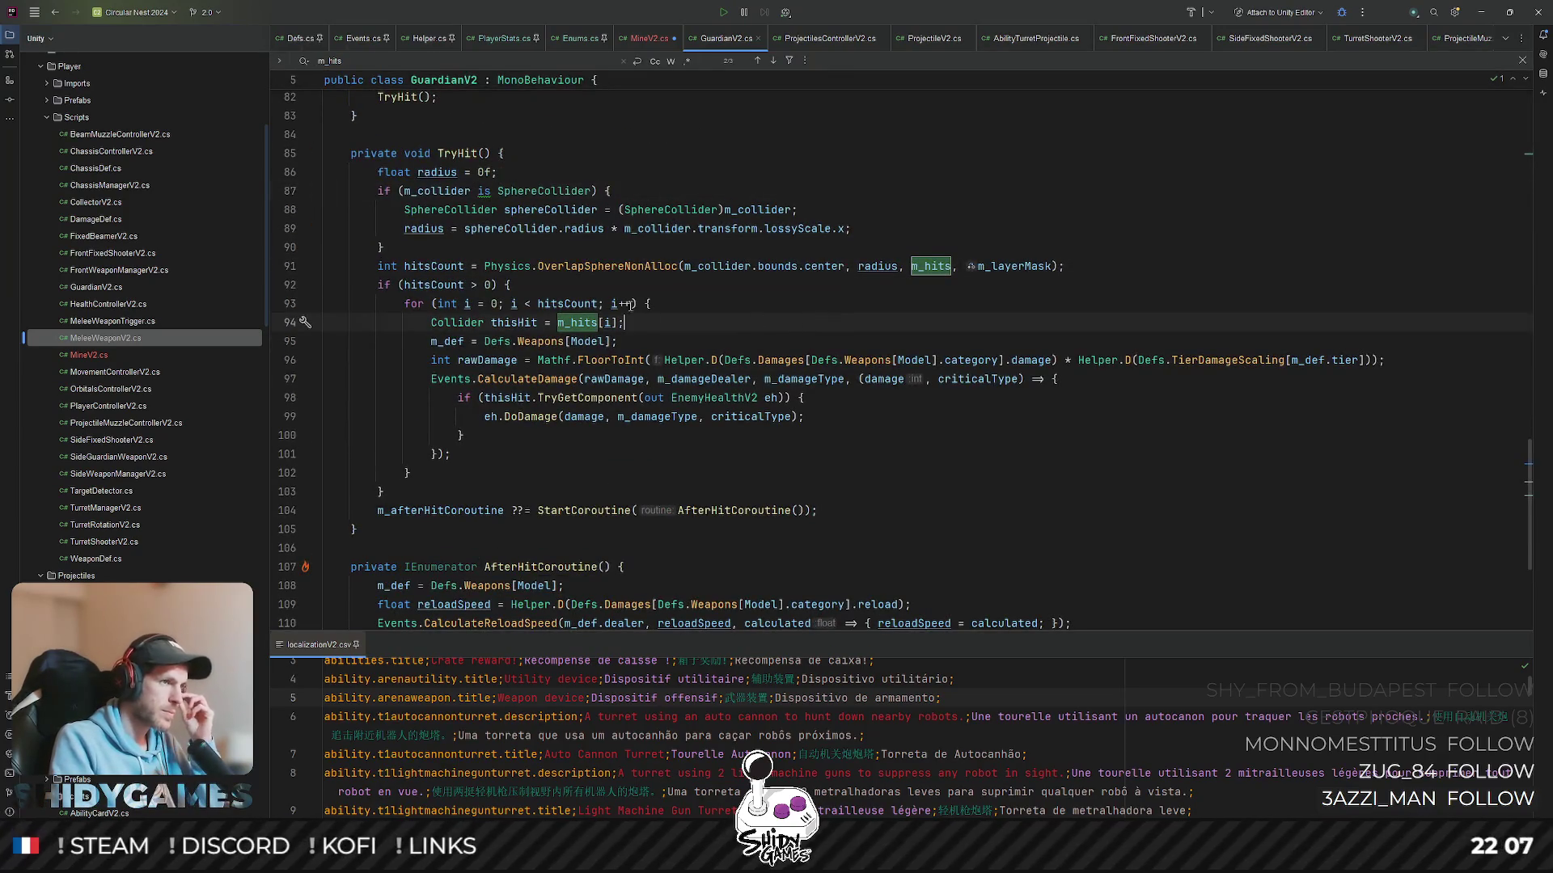
pyautogui.moveTo(377, 266); pyautogui.dragTo(1088, 265)
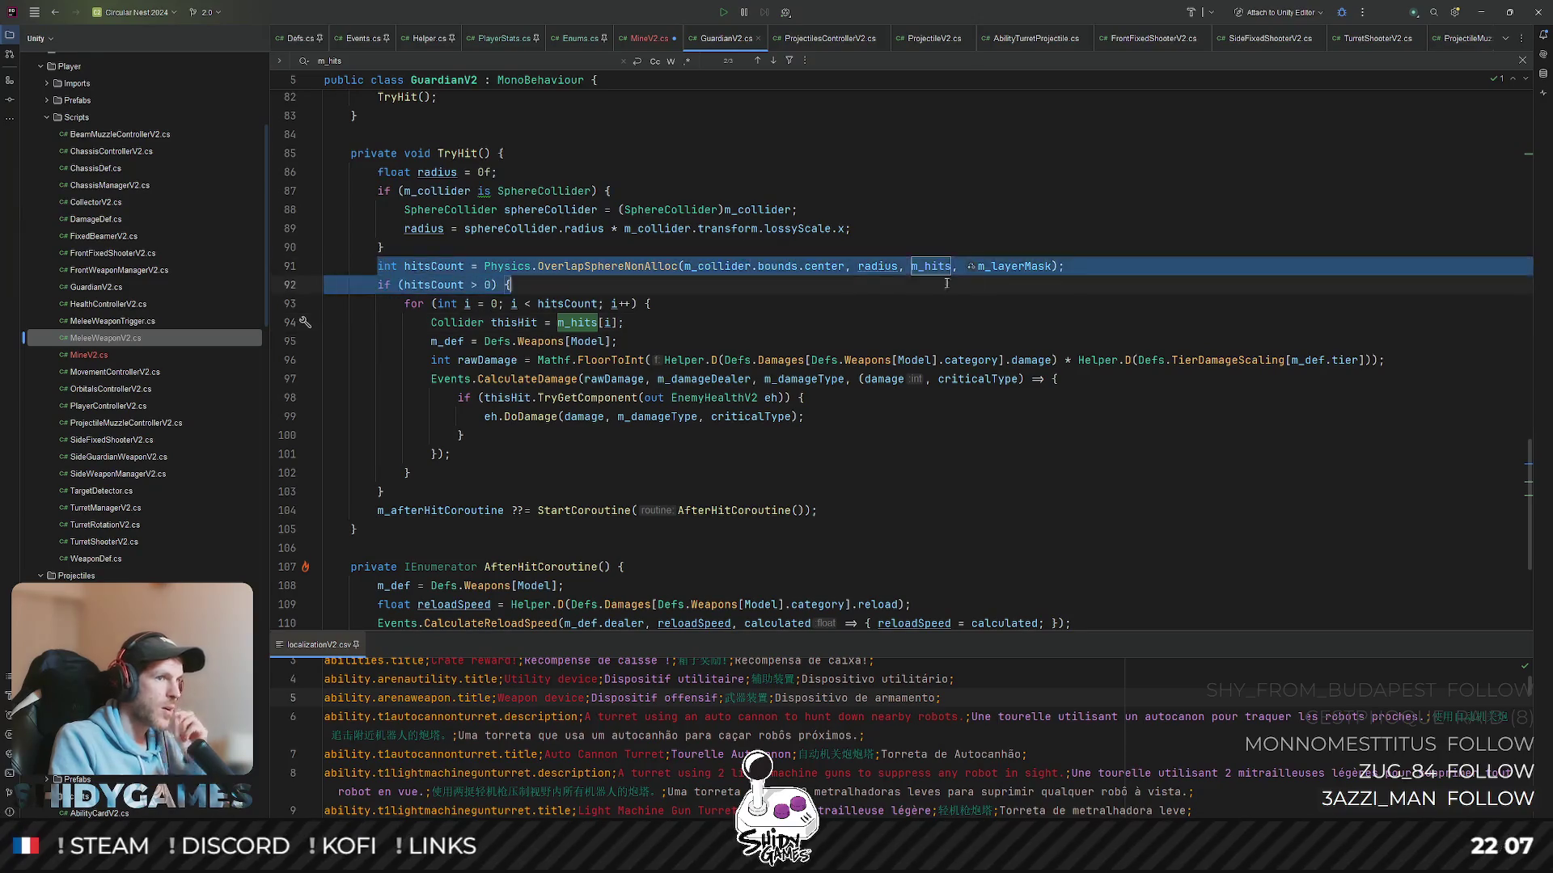
pyautogui.click(646, 38)
pyautogui.click(561, 491)
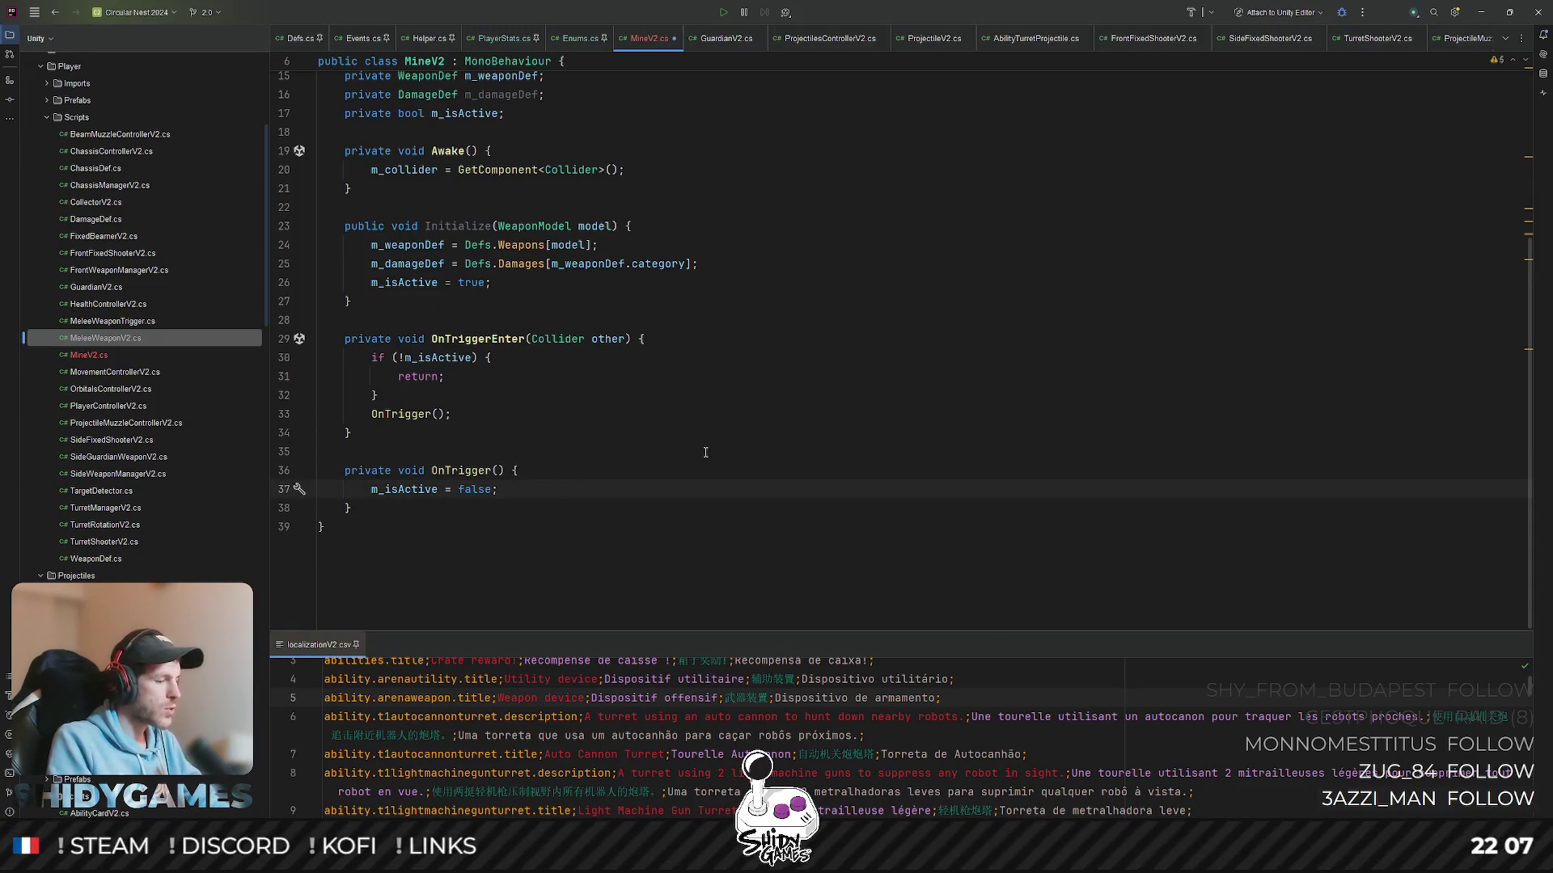
# - Insert the OverlapSphereNonAlloc hit query below m_isActive = false, using m_radius as the radius
pyautogui.press('Return')
pyautogui.press('Tab')
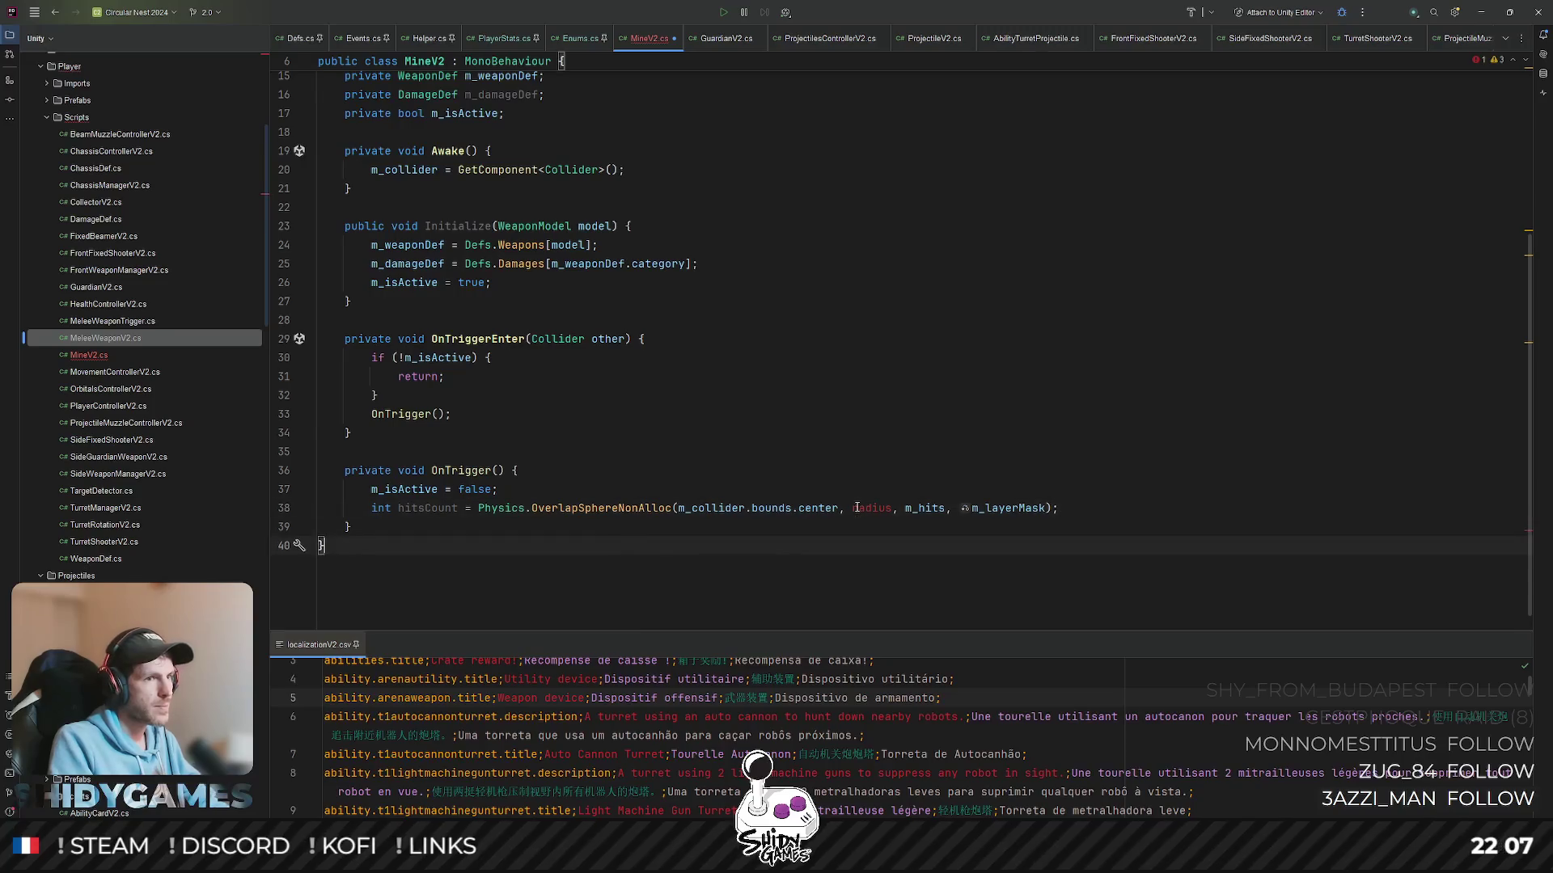
pyautogui.scroll(3, 700, 438)
pyautogui.scroll(-3, 698, 436)
pyautogui.write('m_r')
pyautogui.press('Return')
pyautogui.hotkey('ctrl', 'Left')
pyautogui.hotkey('ctrl', 'Left')
pyautogui.hotkey('ctrl', 'Left')
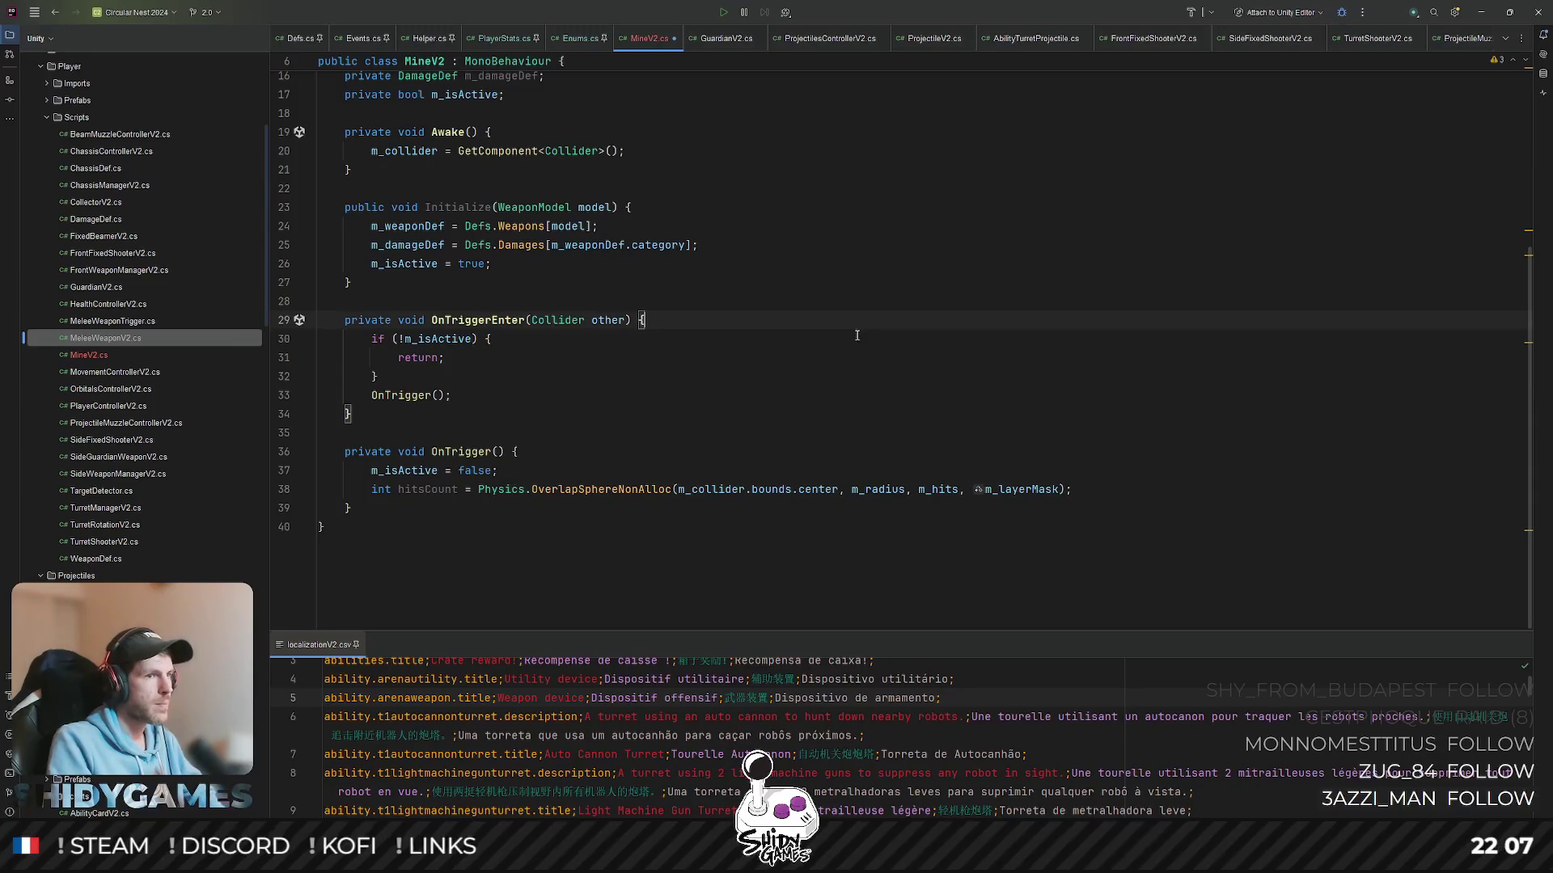
pyautogui.press('Right')
pyautogui.press('Right')
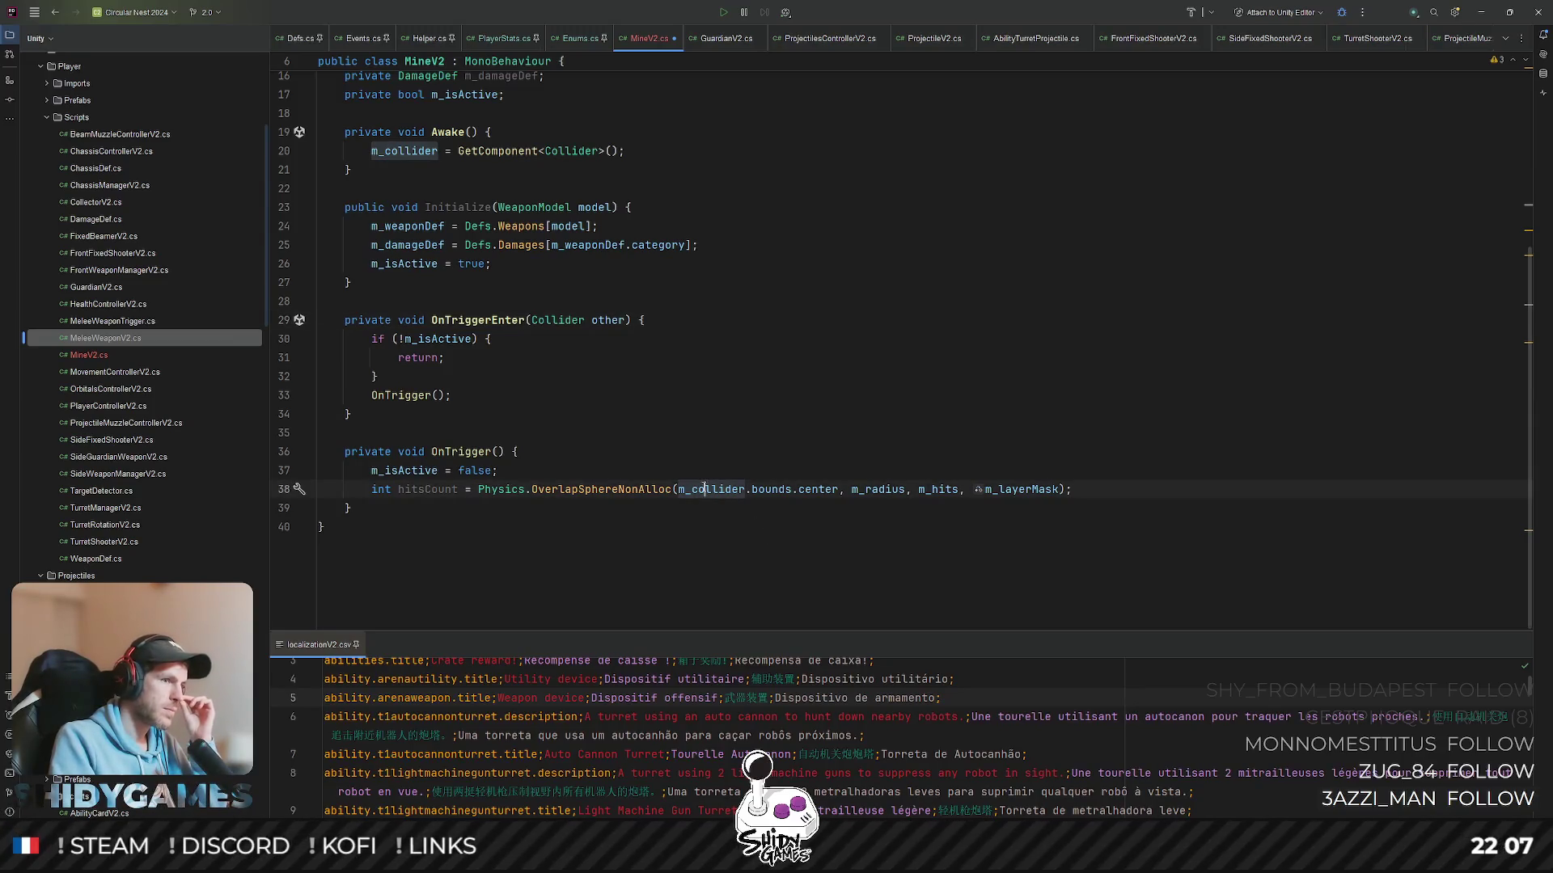
pyautogui.doubleClick(701, 489)
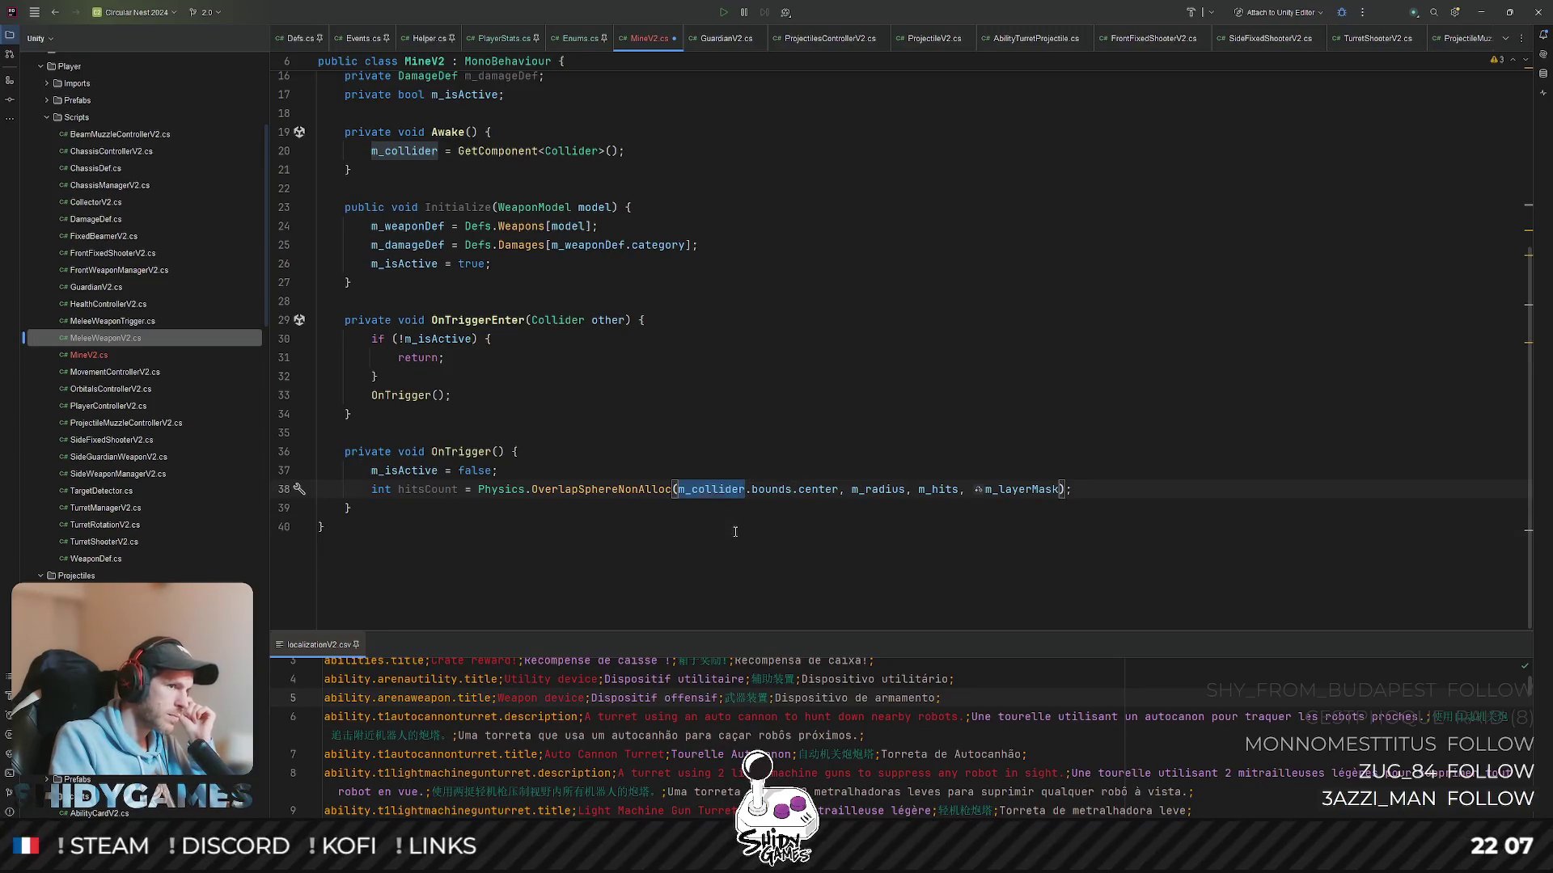
pyautogui.press('Down')
pyautogui.press('Down')
pyautogui.click(566, 465)
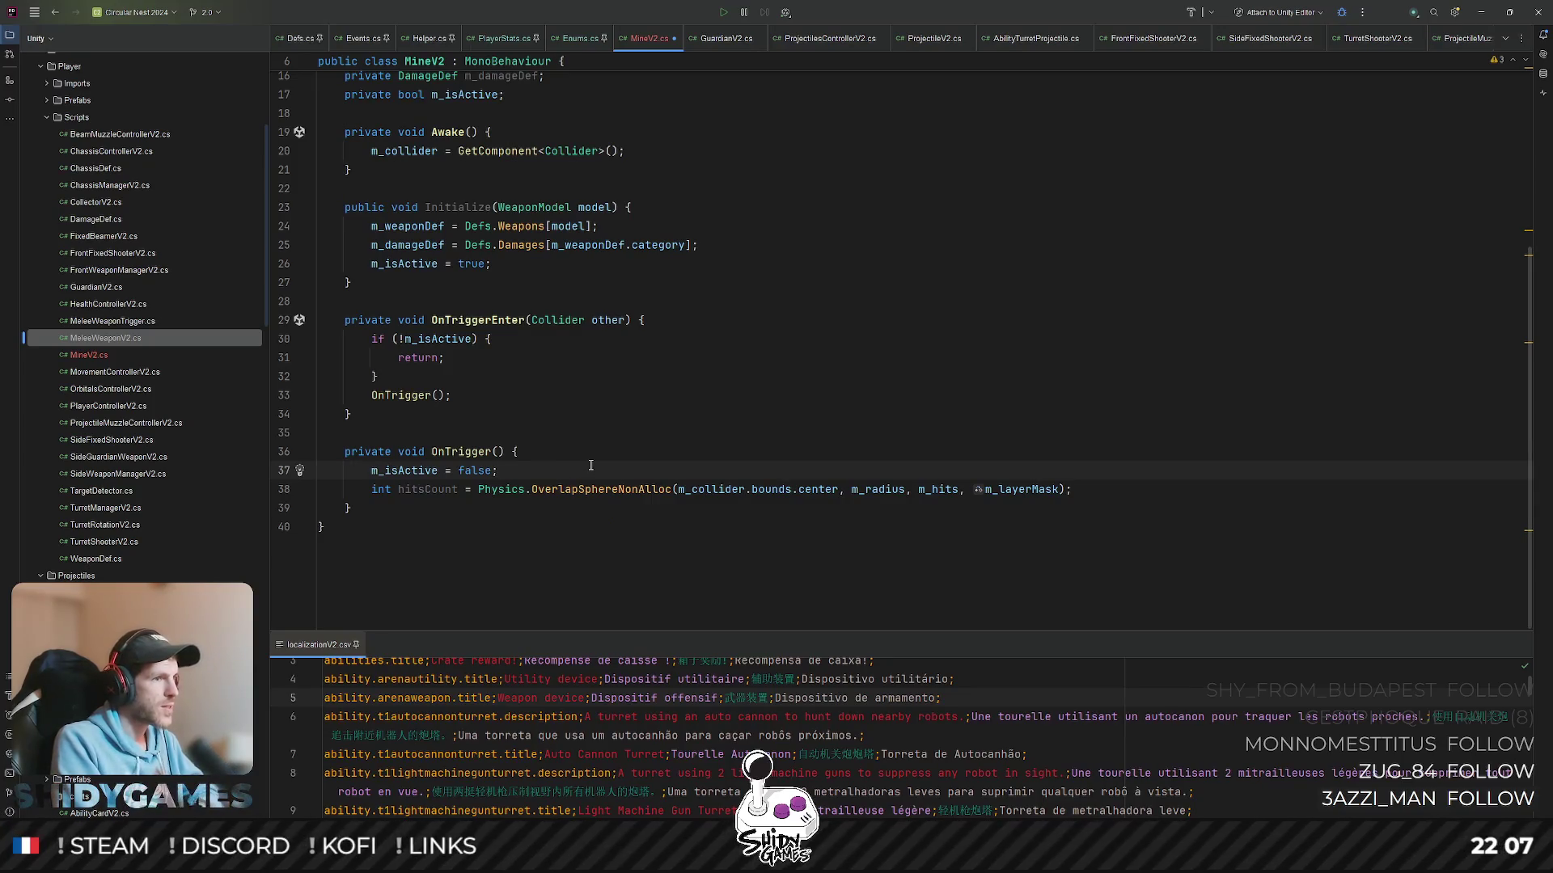
pyautogui.scroll(5, 591, 466)
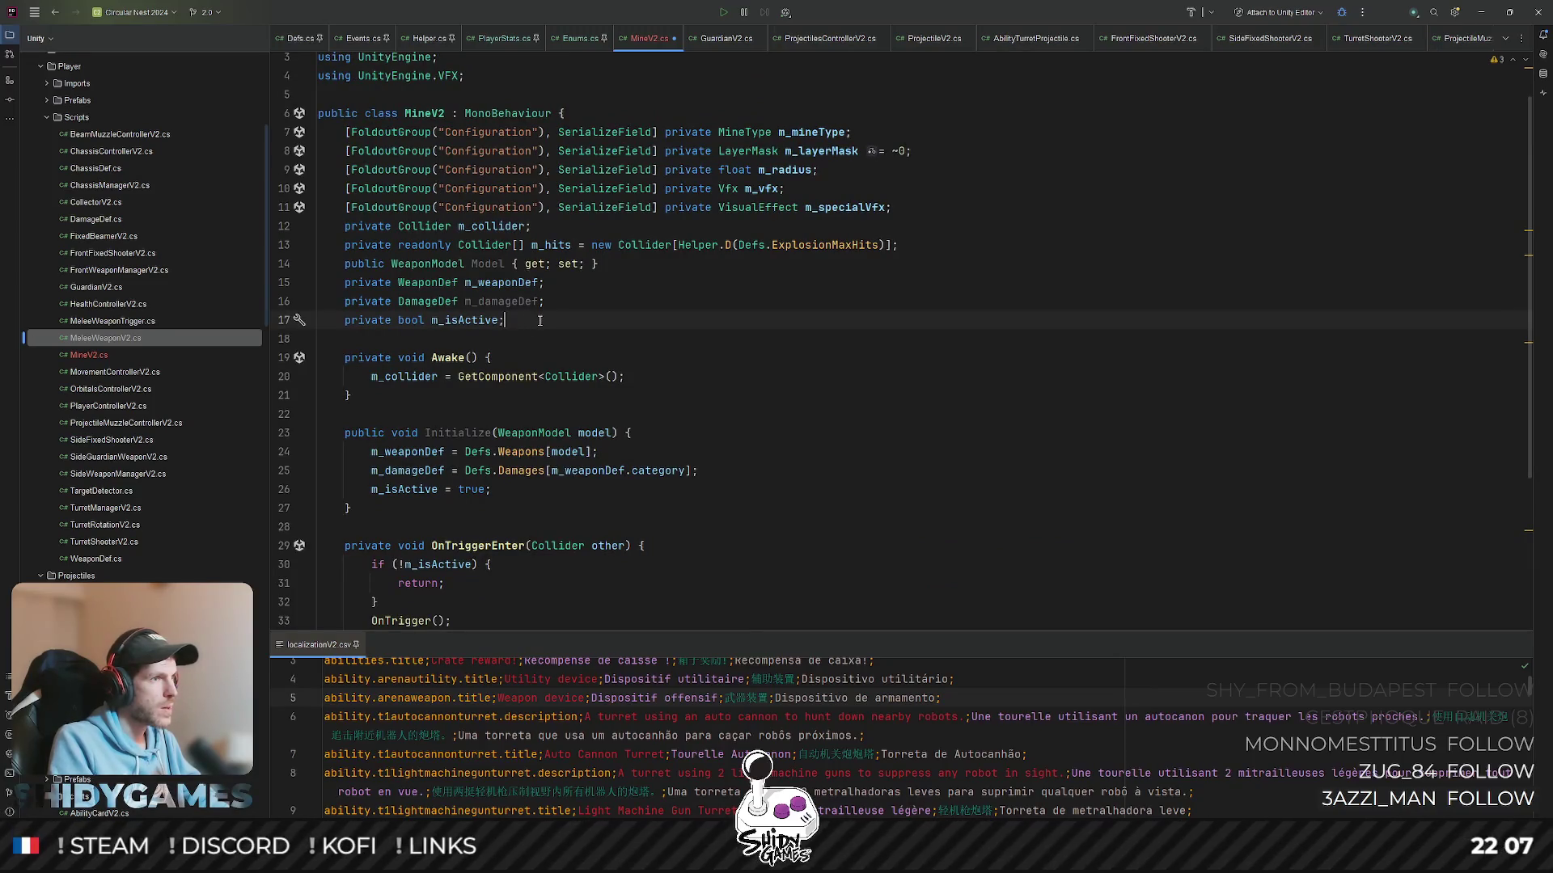
# - Declare a private Vector3 m_centerPos field after m_isActive
pyautogui.press('Return')
pyautogui.write('private ')
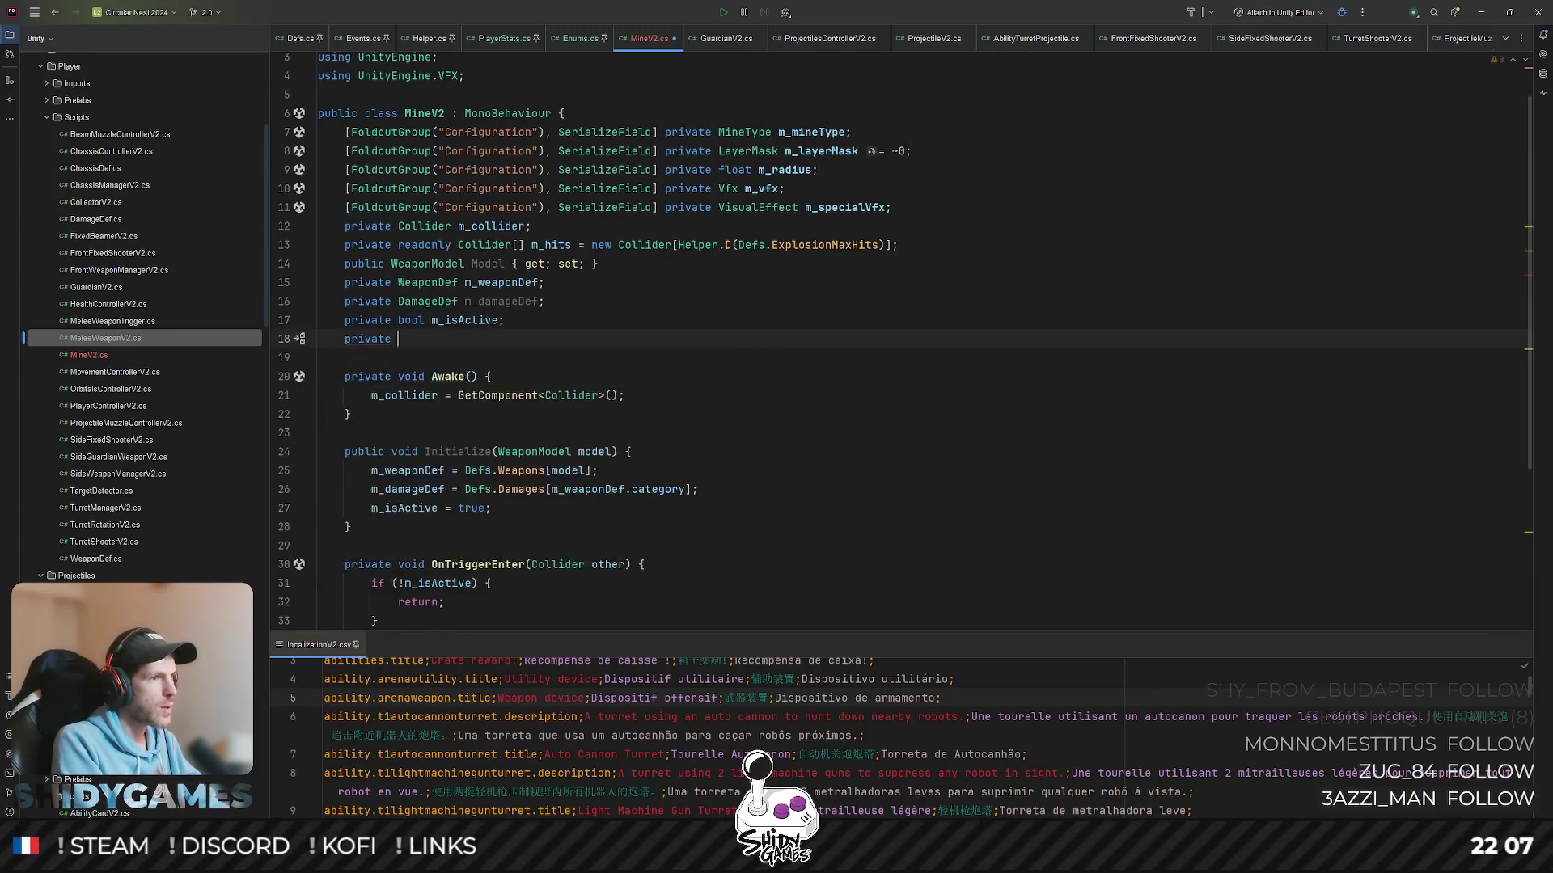
pyautogui.write('Vector3 m_bounds;')
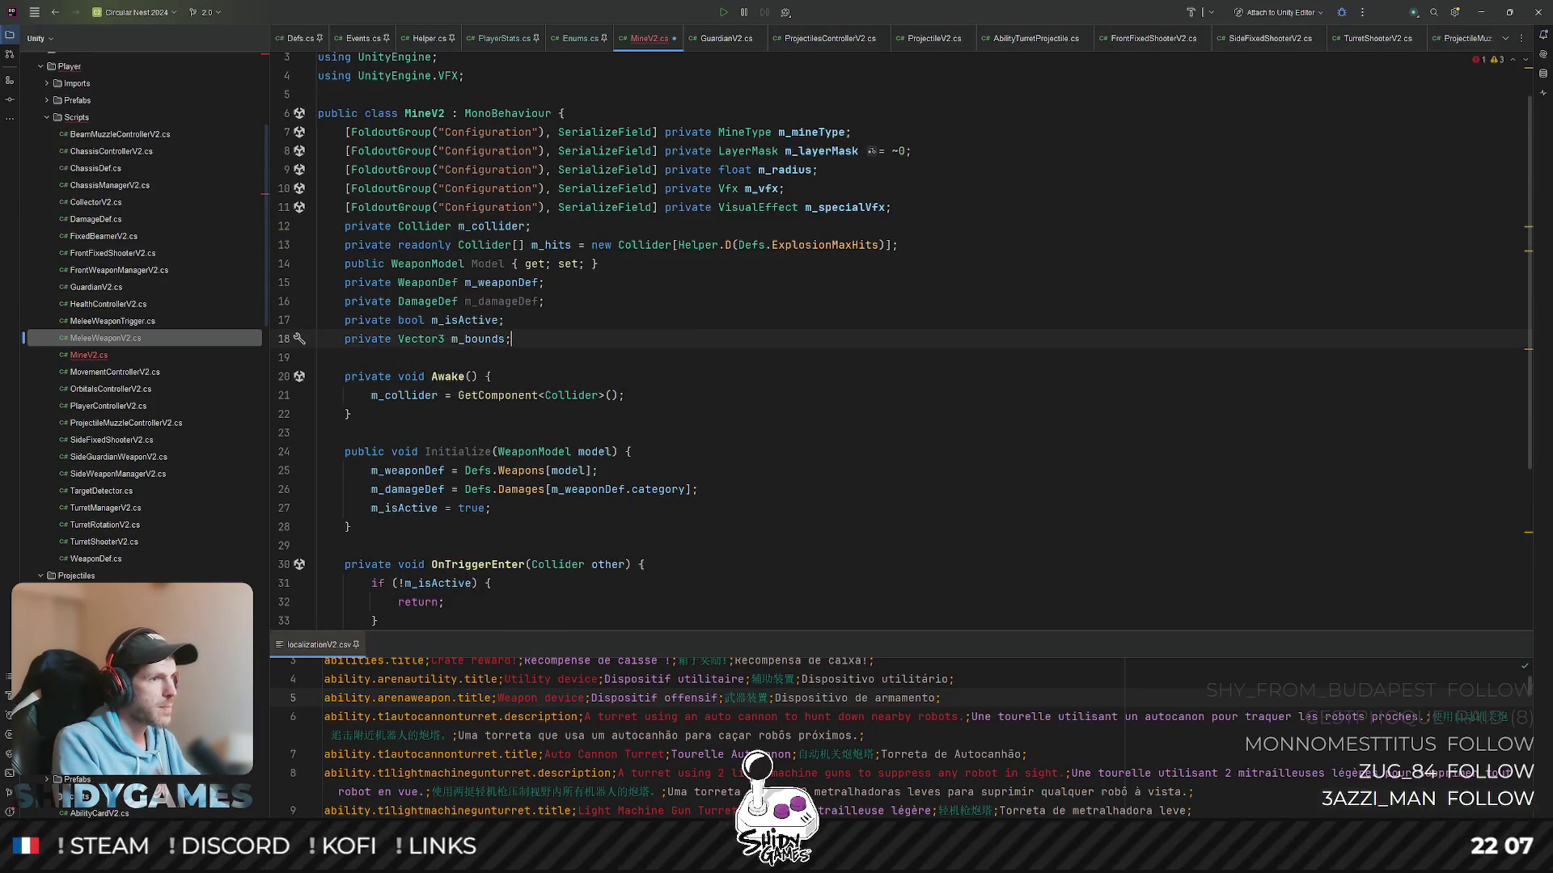
pyautogui.hotkey('ctrl', 'BackSpace')
pyautogui.hotkey('ctrl', 'BackSpace')
pyautogui.write('m_center;')
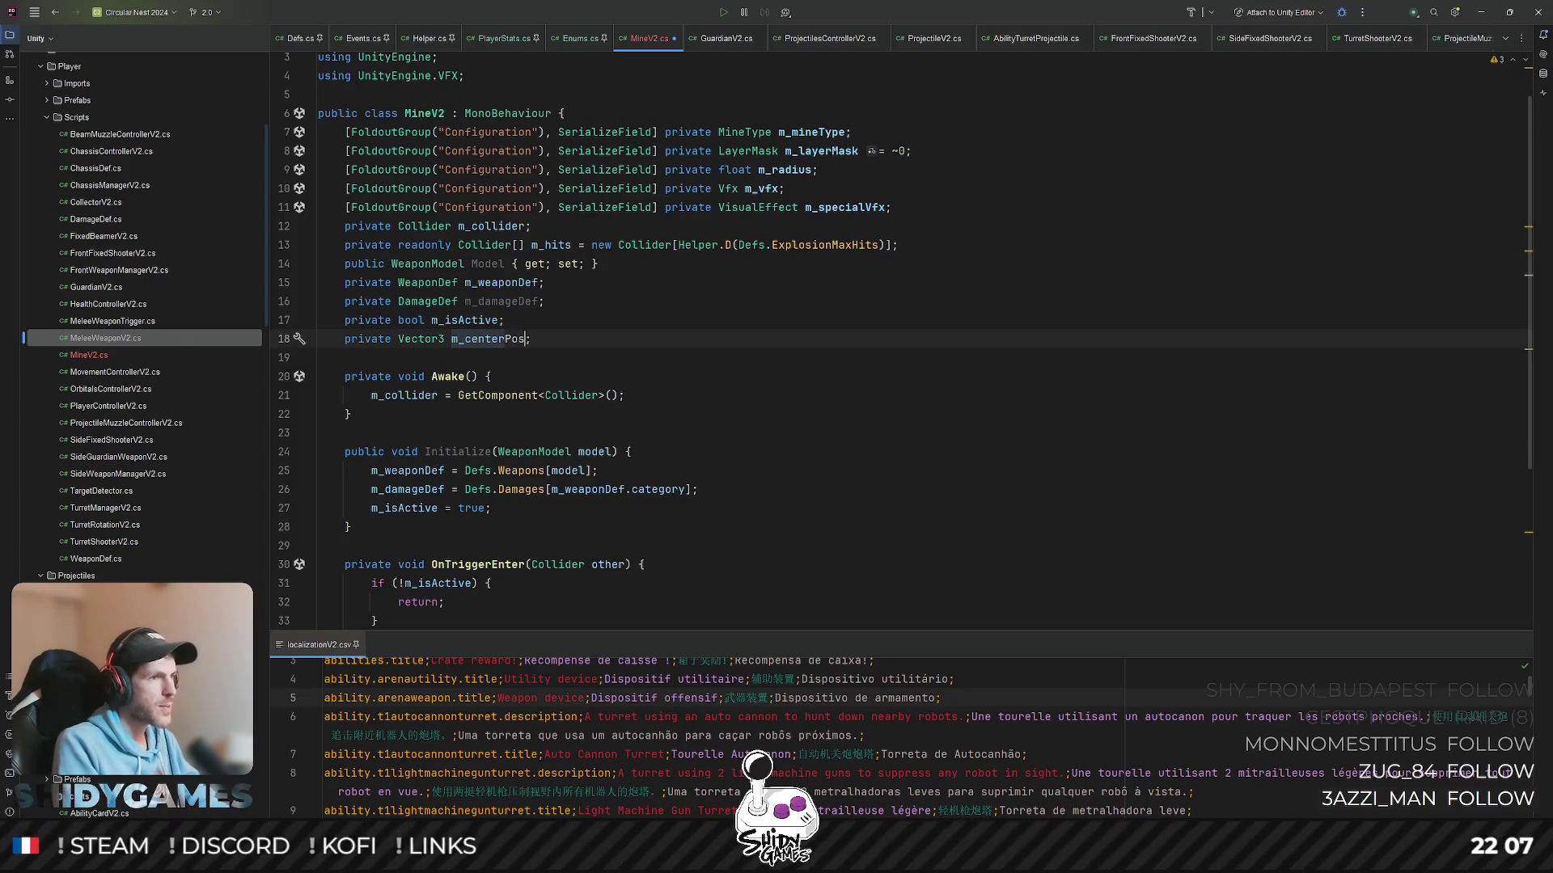
pyautogui.click(508, 341)
pyautogui.write('Pos')
pyautogui.scroll(-1, 525, 358)
pyautogui.scroll(-4, 525, 358)
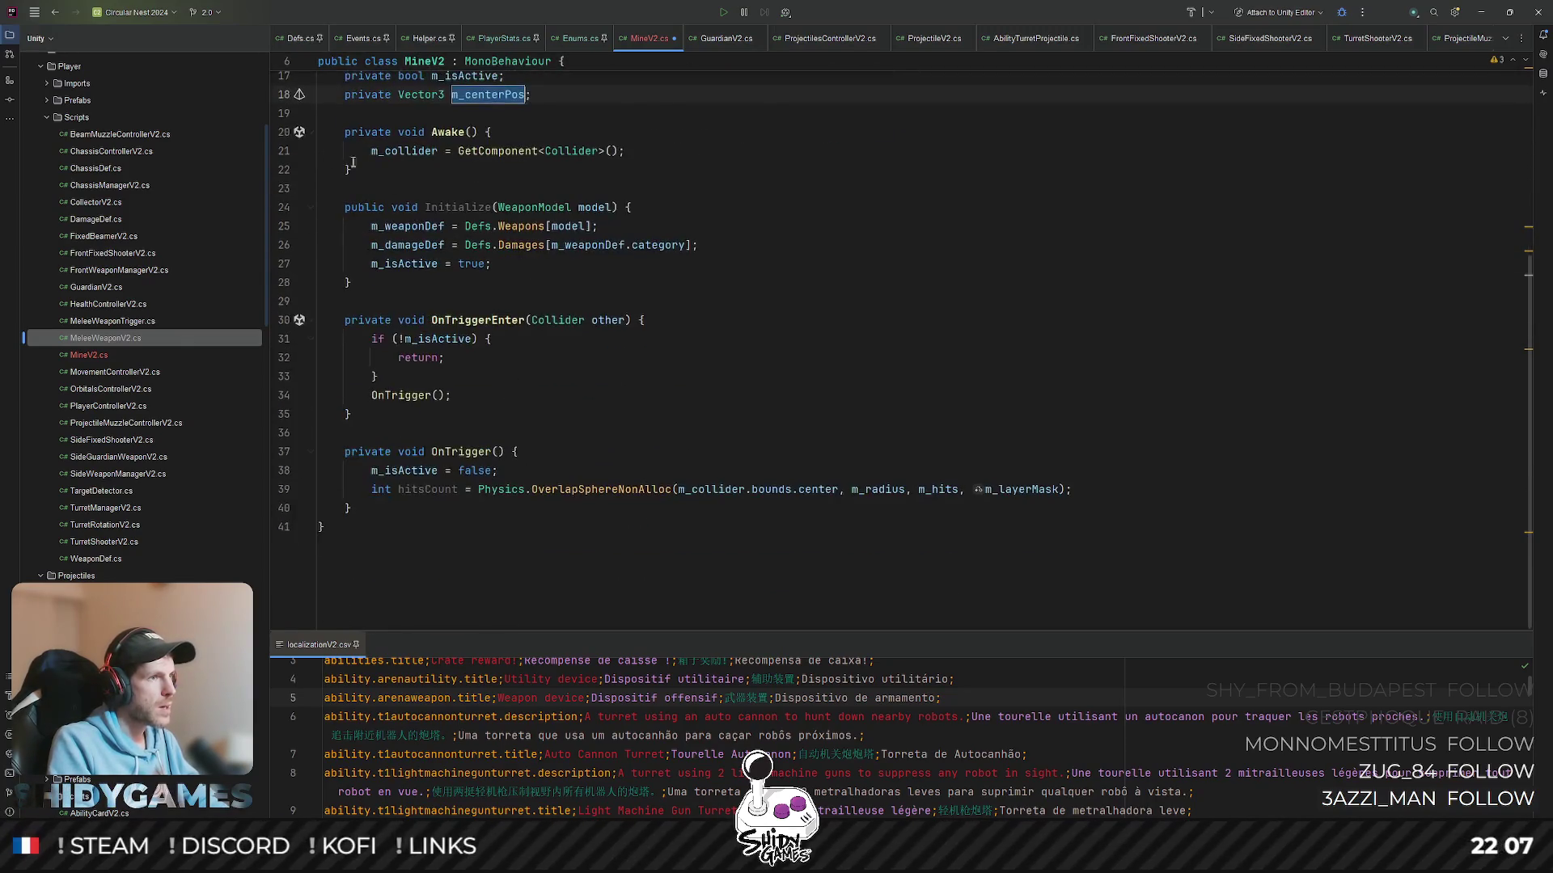
# - Assign m_centerPos from m_collider.bounds.center in Initialize
pyautogui.click(784, 244)
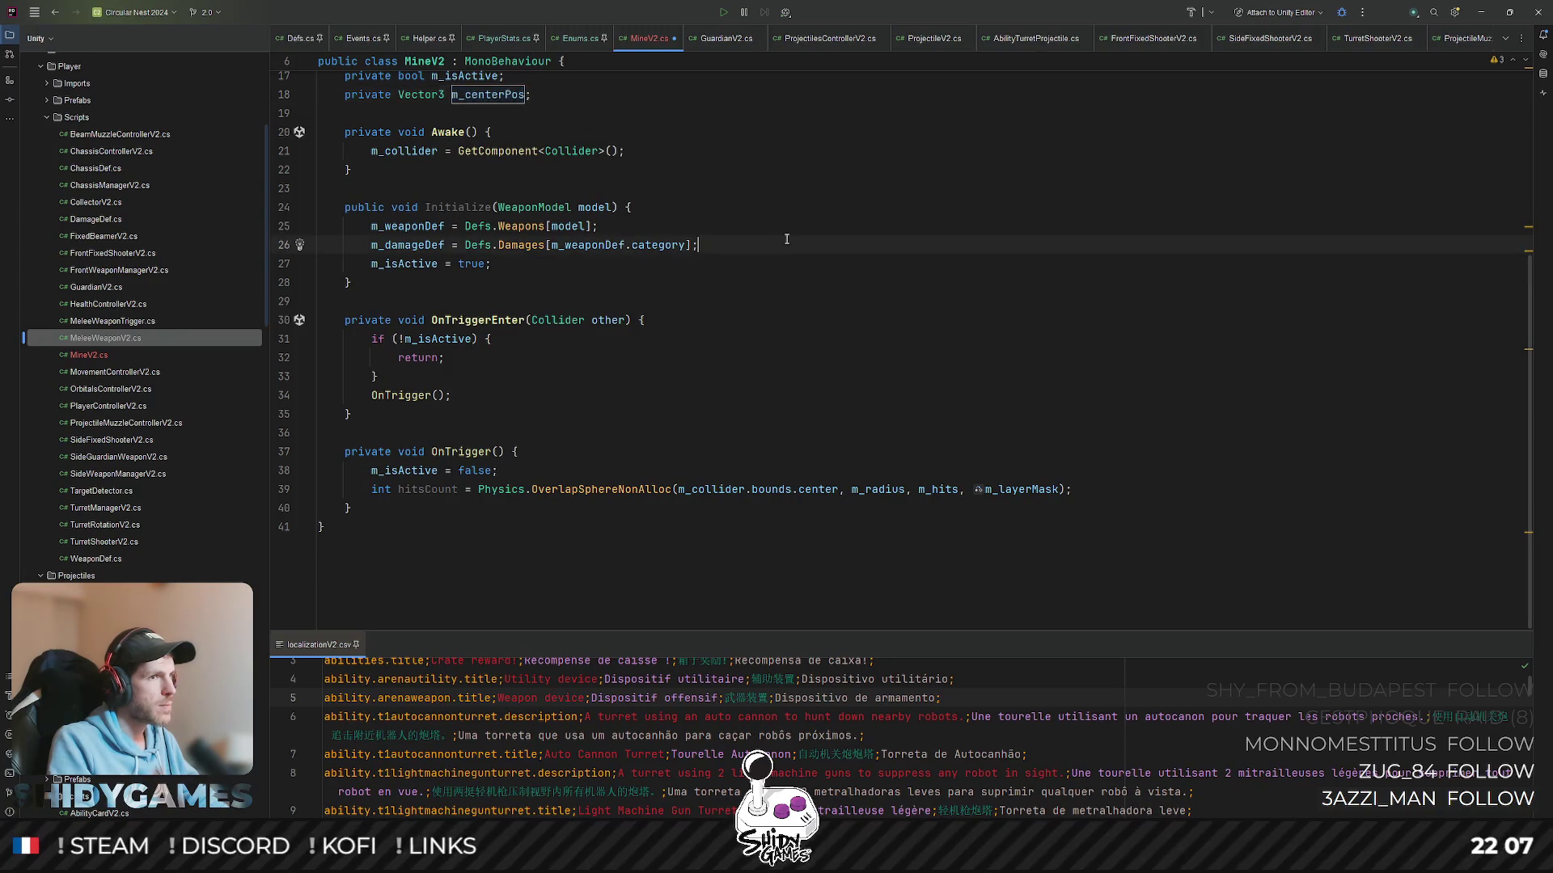
pyautogui.press('Return')
pyautogui.write('m_centerPos = ')
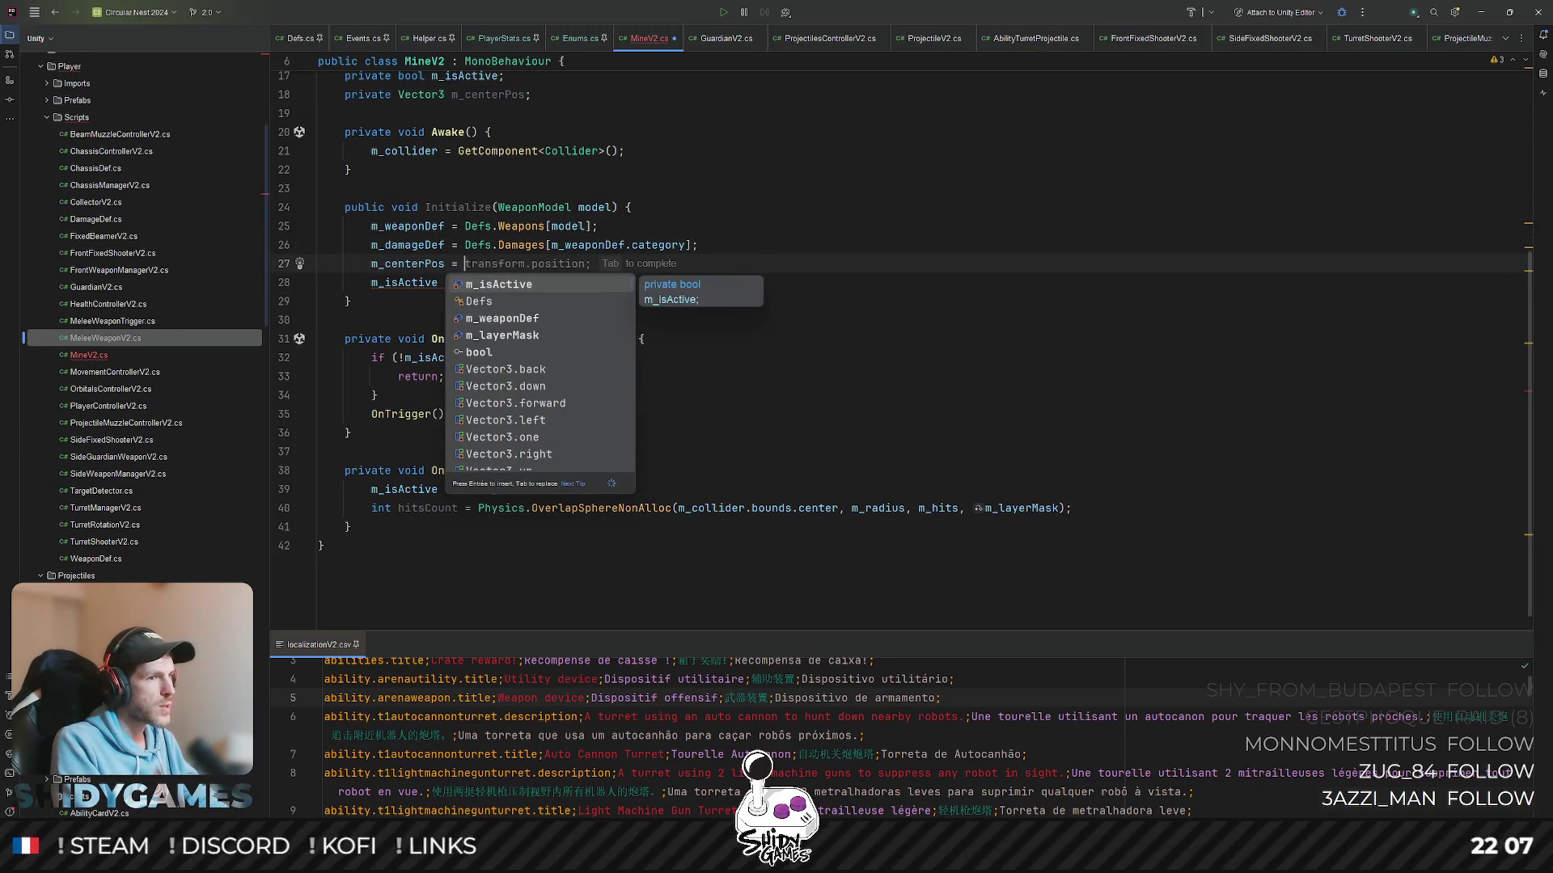
pyautogui.write('m')
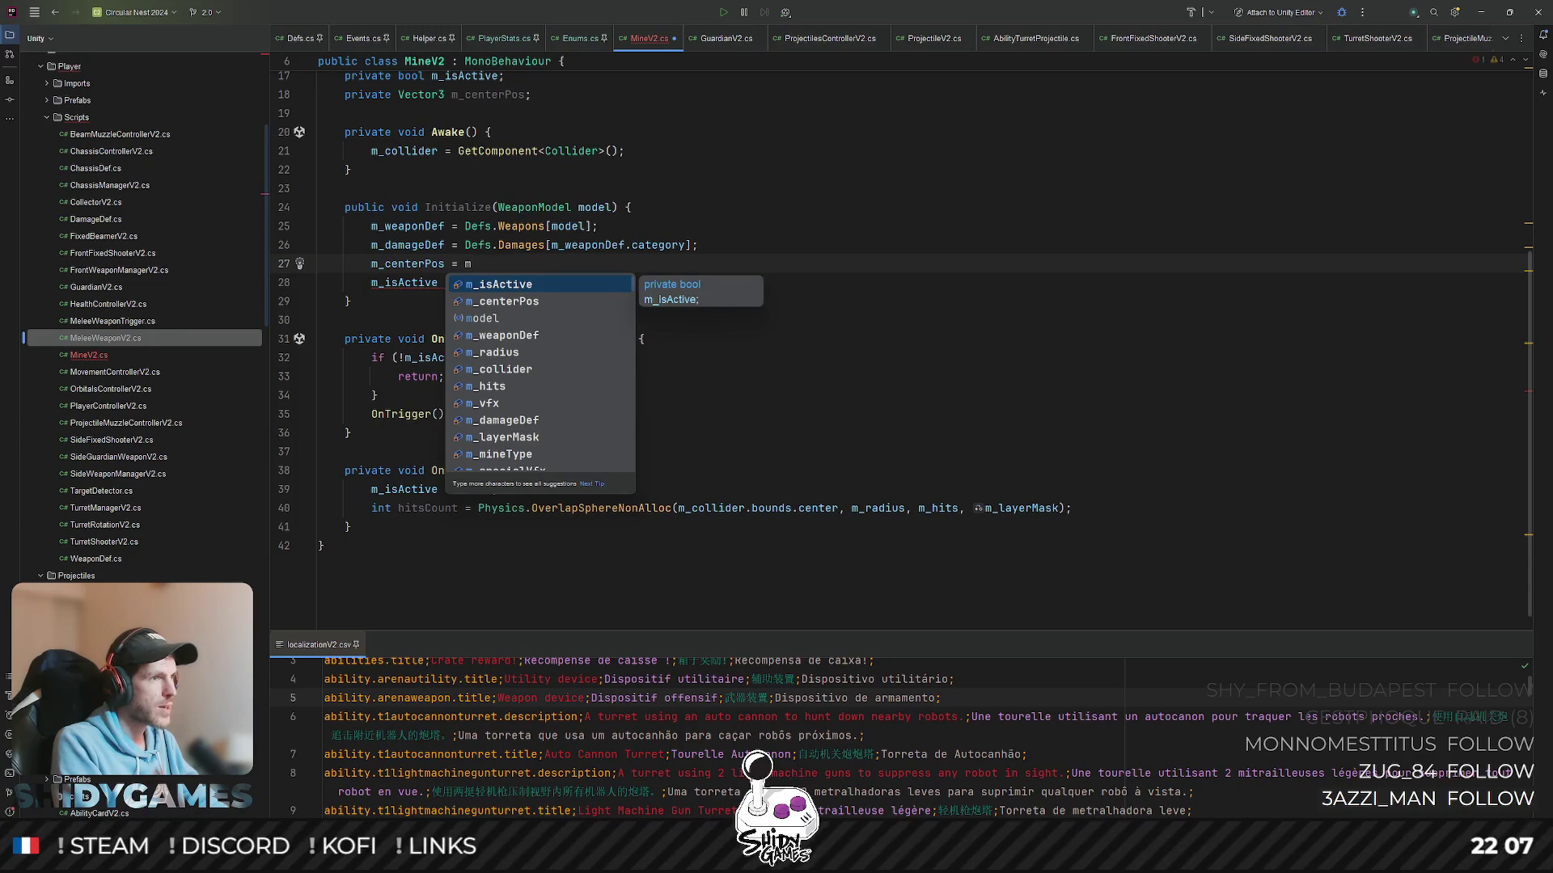
pyautogui.write('_collider.bounds.center;')
pyautogui.press('Up')
pyautogui.press('Up')
pyautogui.doubleClick(416, 263)
pyautogui.hotkey('ctrl', 'c')
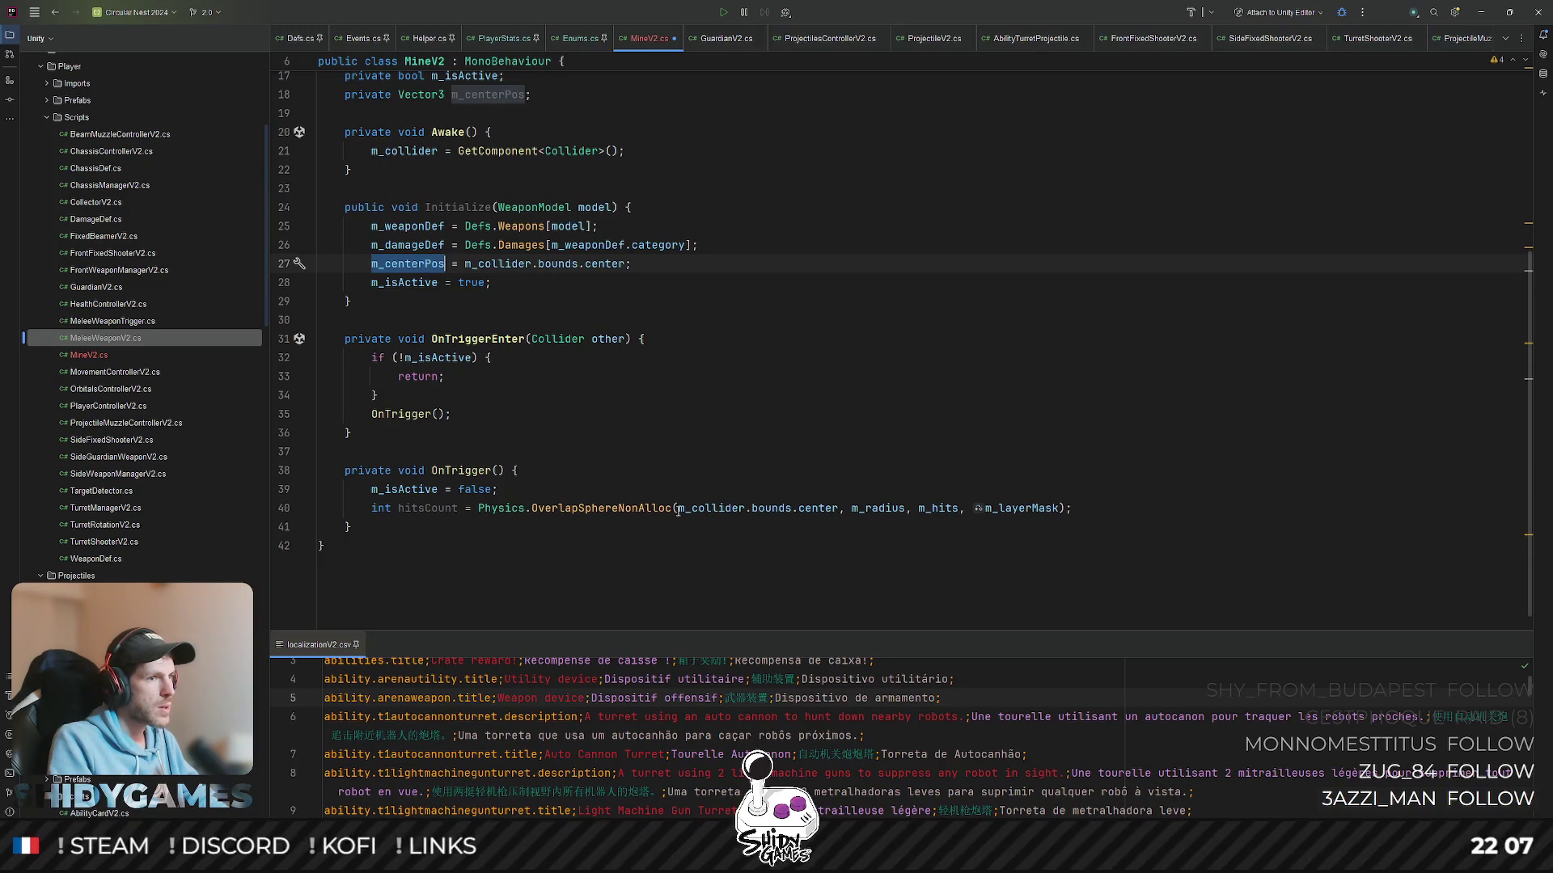
# - Use m_centerPos as the OverlapSphereNonAlloc query's centre and review the finished line
pyautogui.moveTo(677, 511); pyautogui.dragTo(838, 511)
pyautogui.hotkey('ctrl', 'v')
pyautogui.click(908, 318)
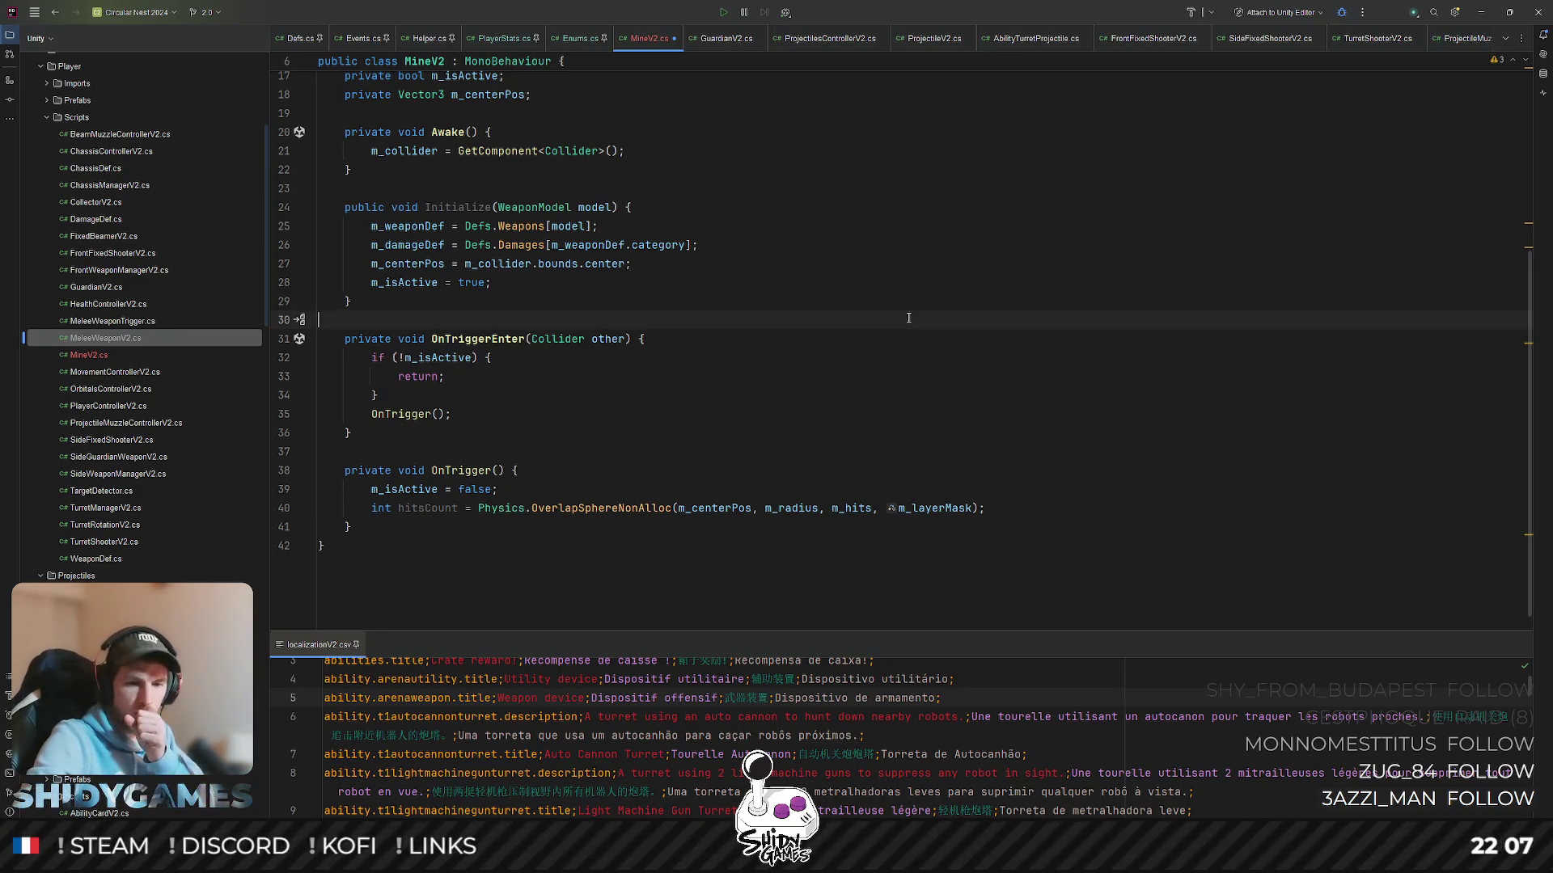
pyautogui.click(807, 376)
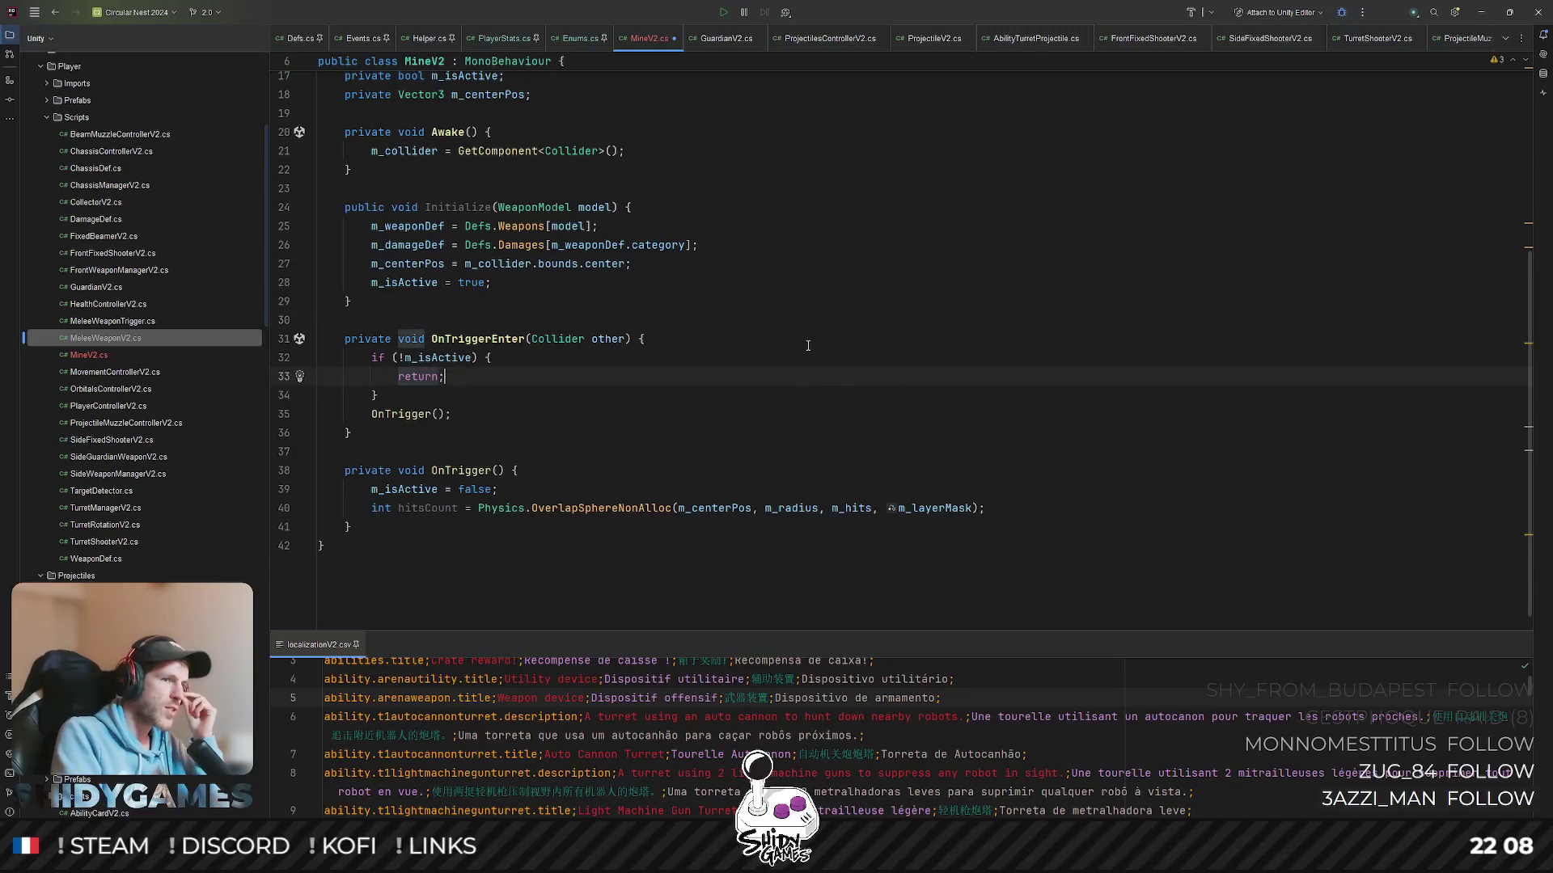
pyautogui.scroll(-1, 807, 345)
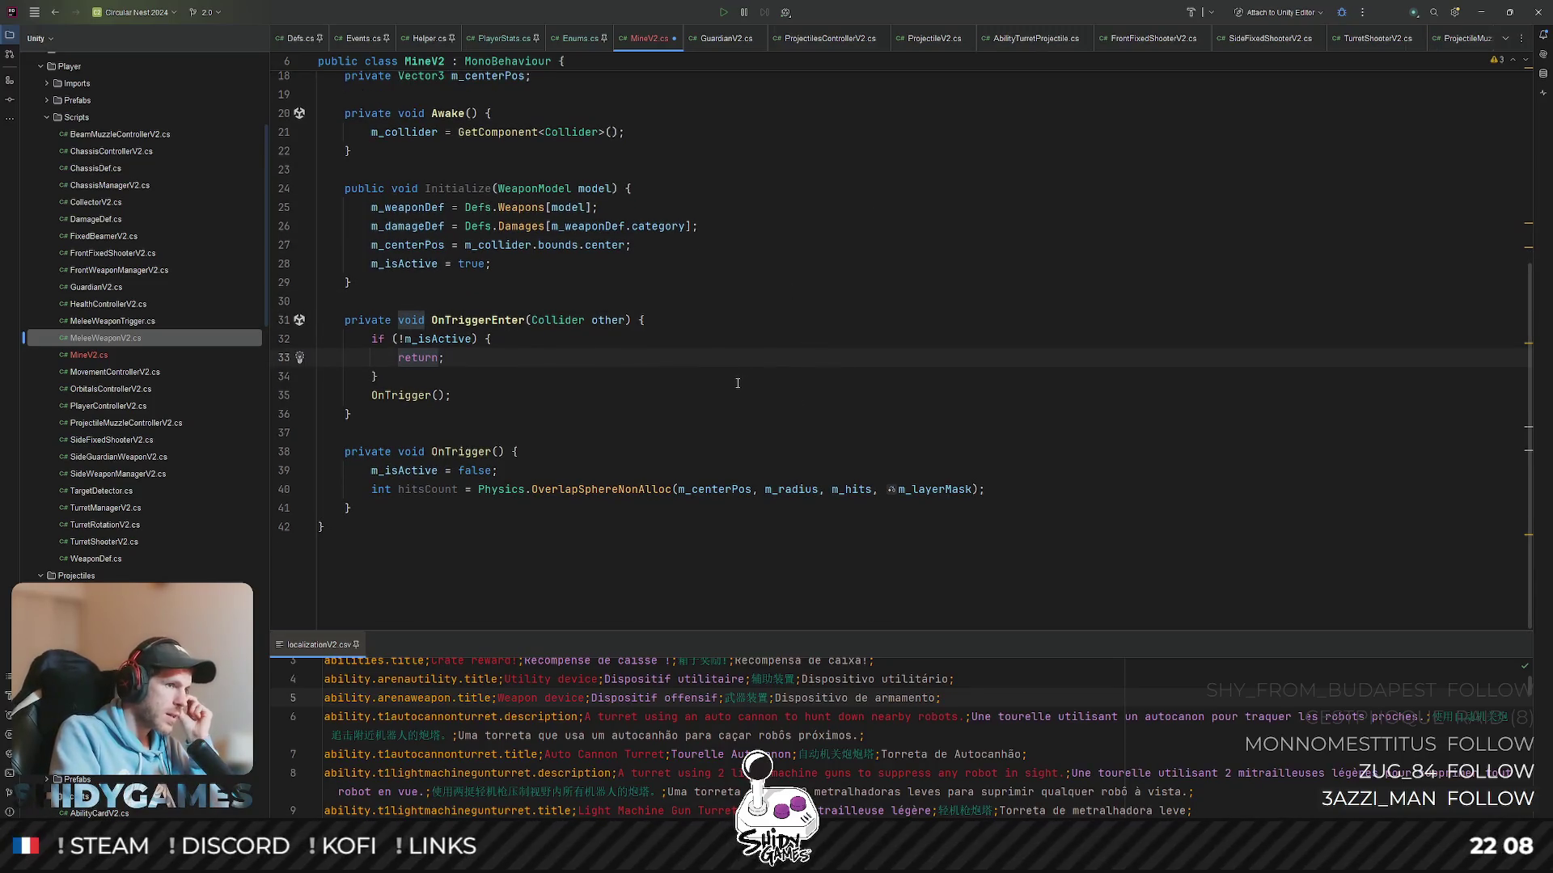
pyautogui.scroll(3, 736, 383)
pyautogui.scroll(3, 737, 384)
pyautogui.scroll(-1, 738, 381)
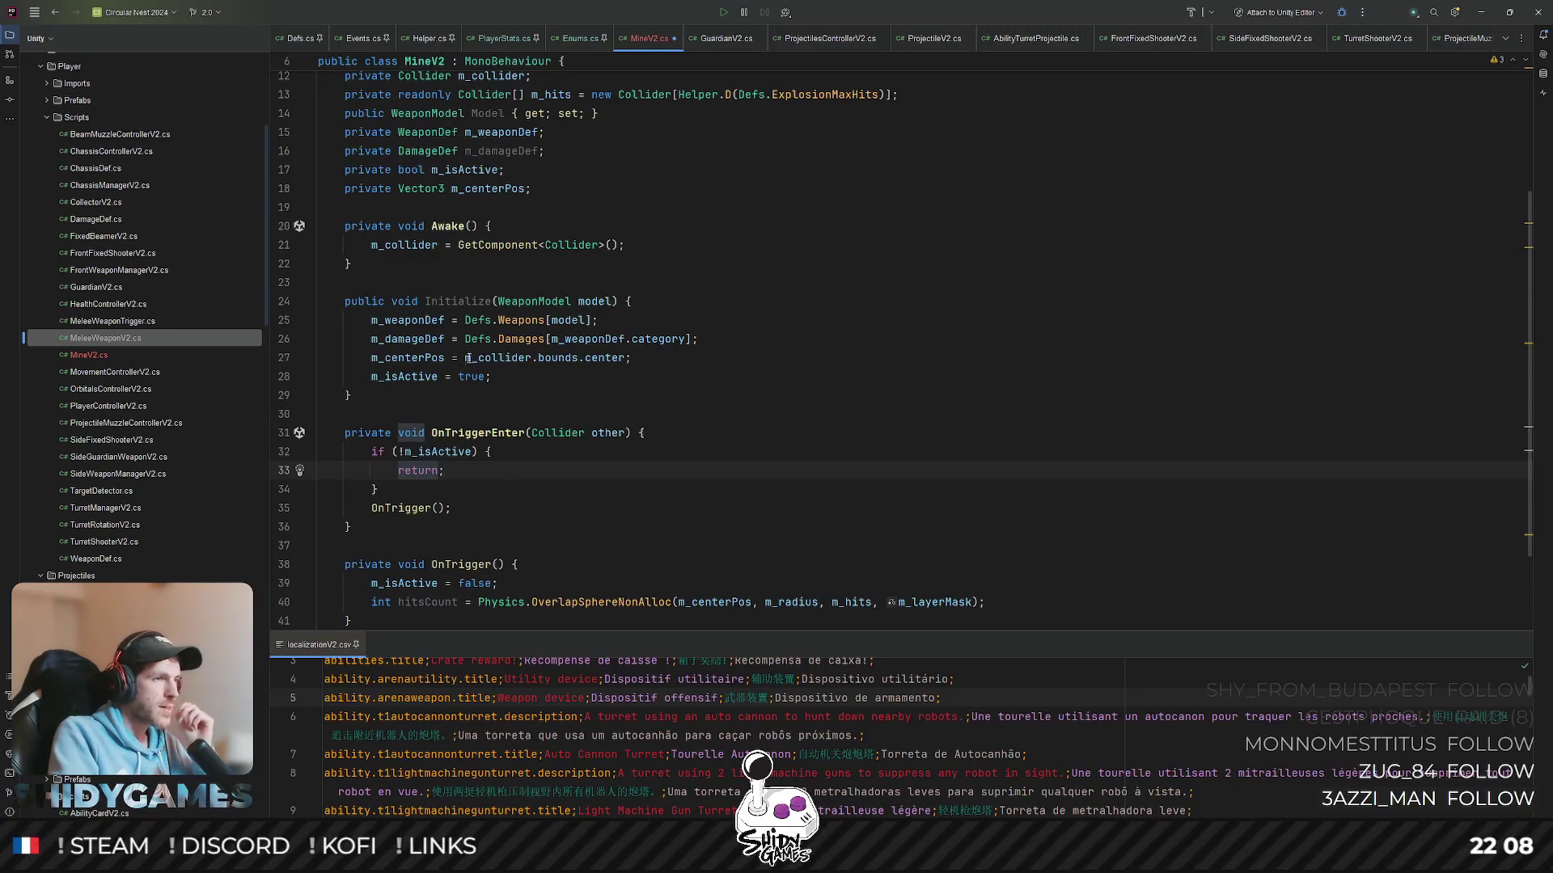
pyautogui.moveTo(495, 245)
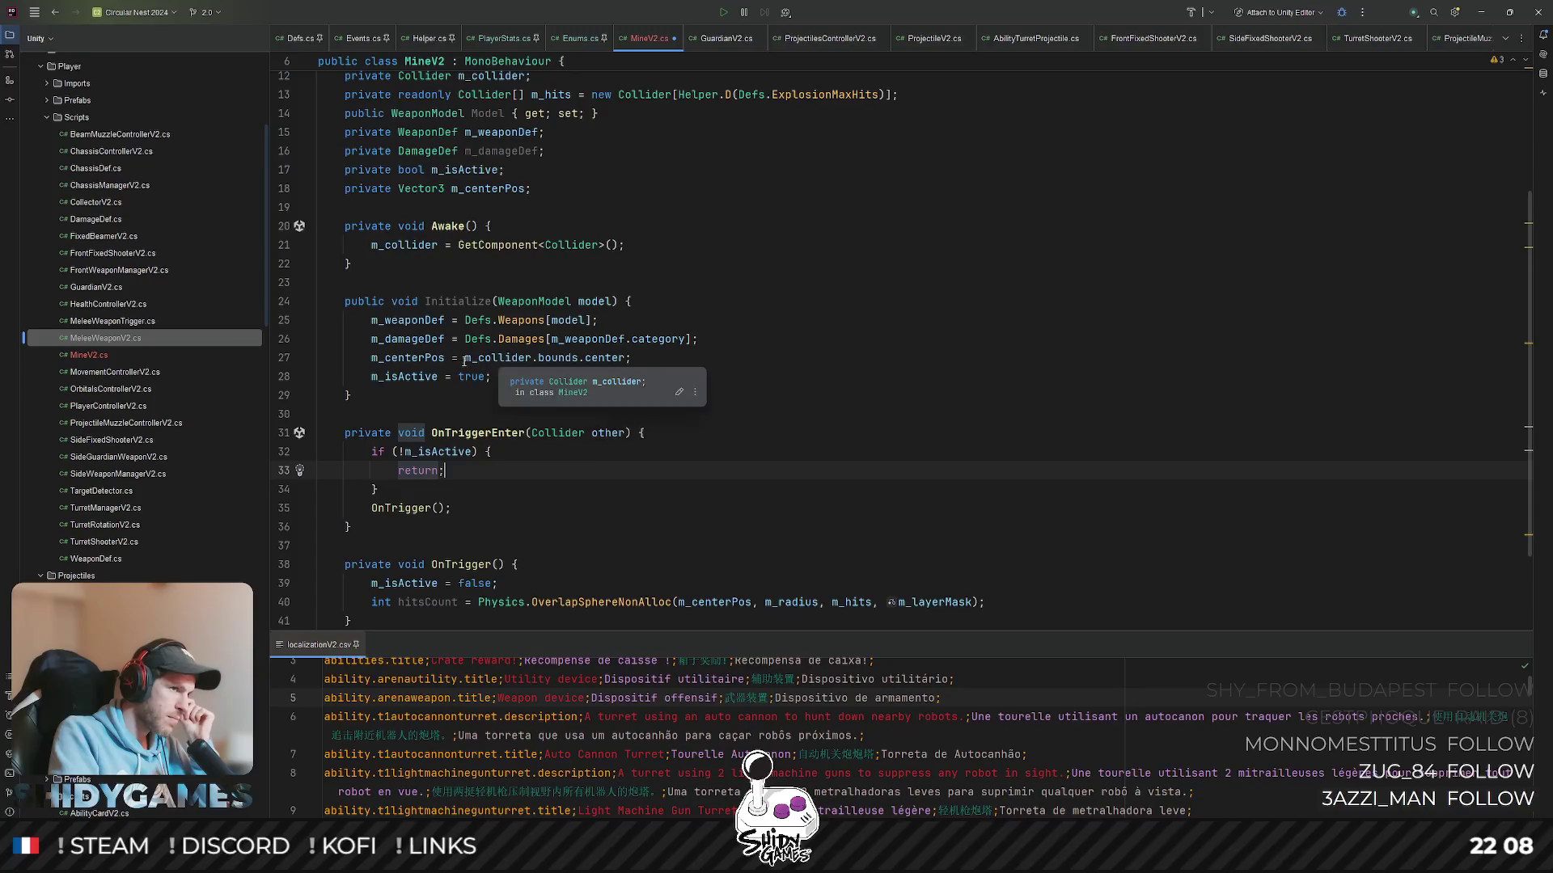
pyautogui.click(676, 359)
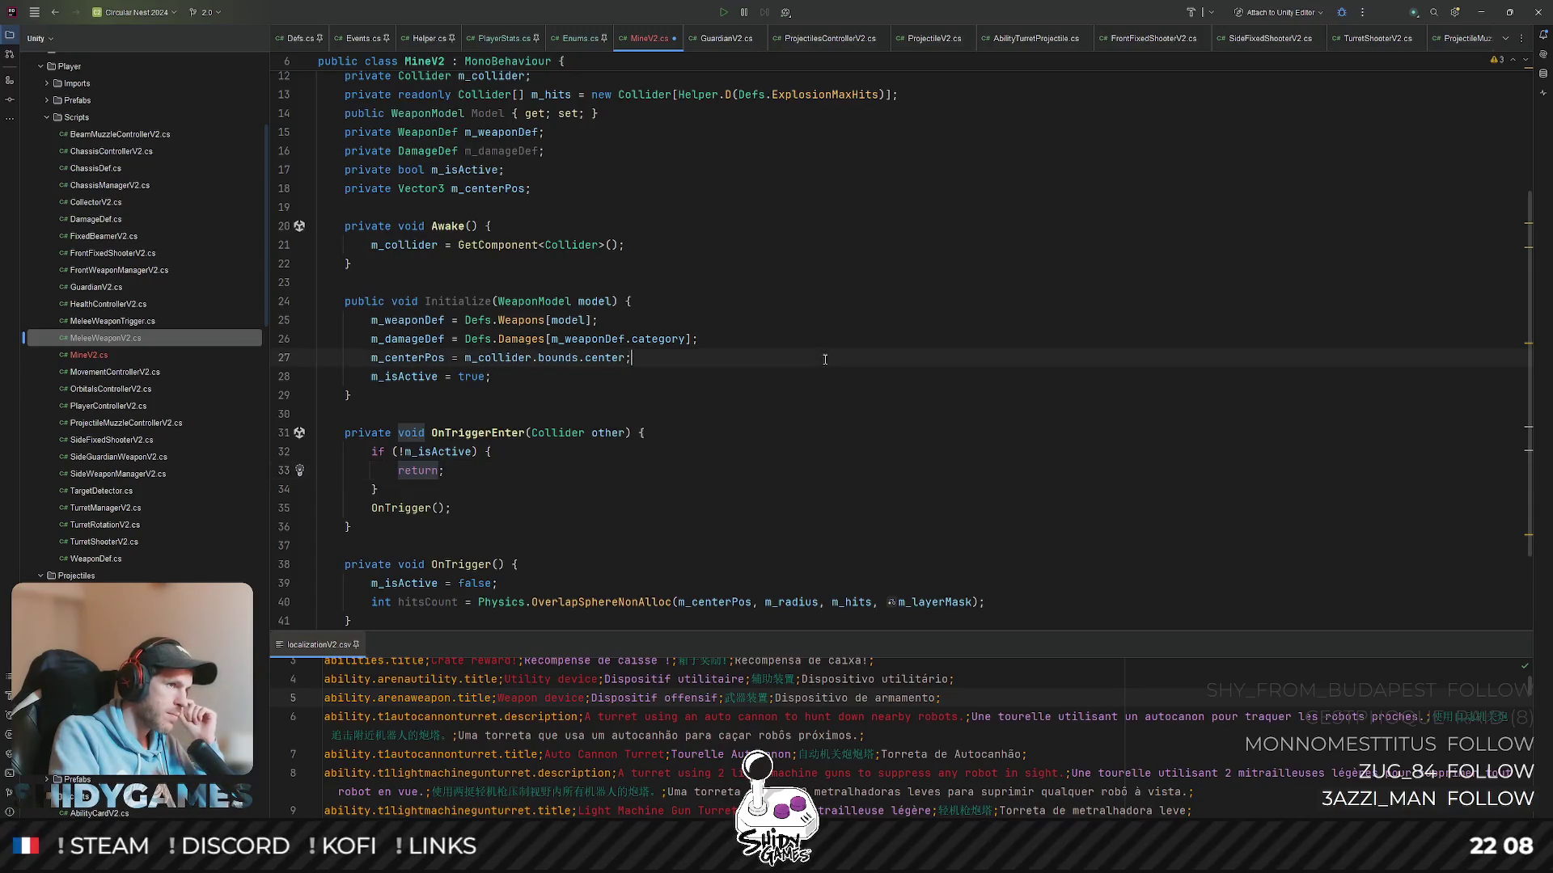
pyautogui.scroll(-2, 647, 375)
pyautogui.click(1041, 488)
pyautogui.press('Up')
pyautogui.press('Up')
pyautogui.click(1033, 489)
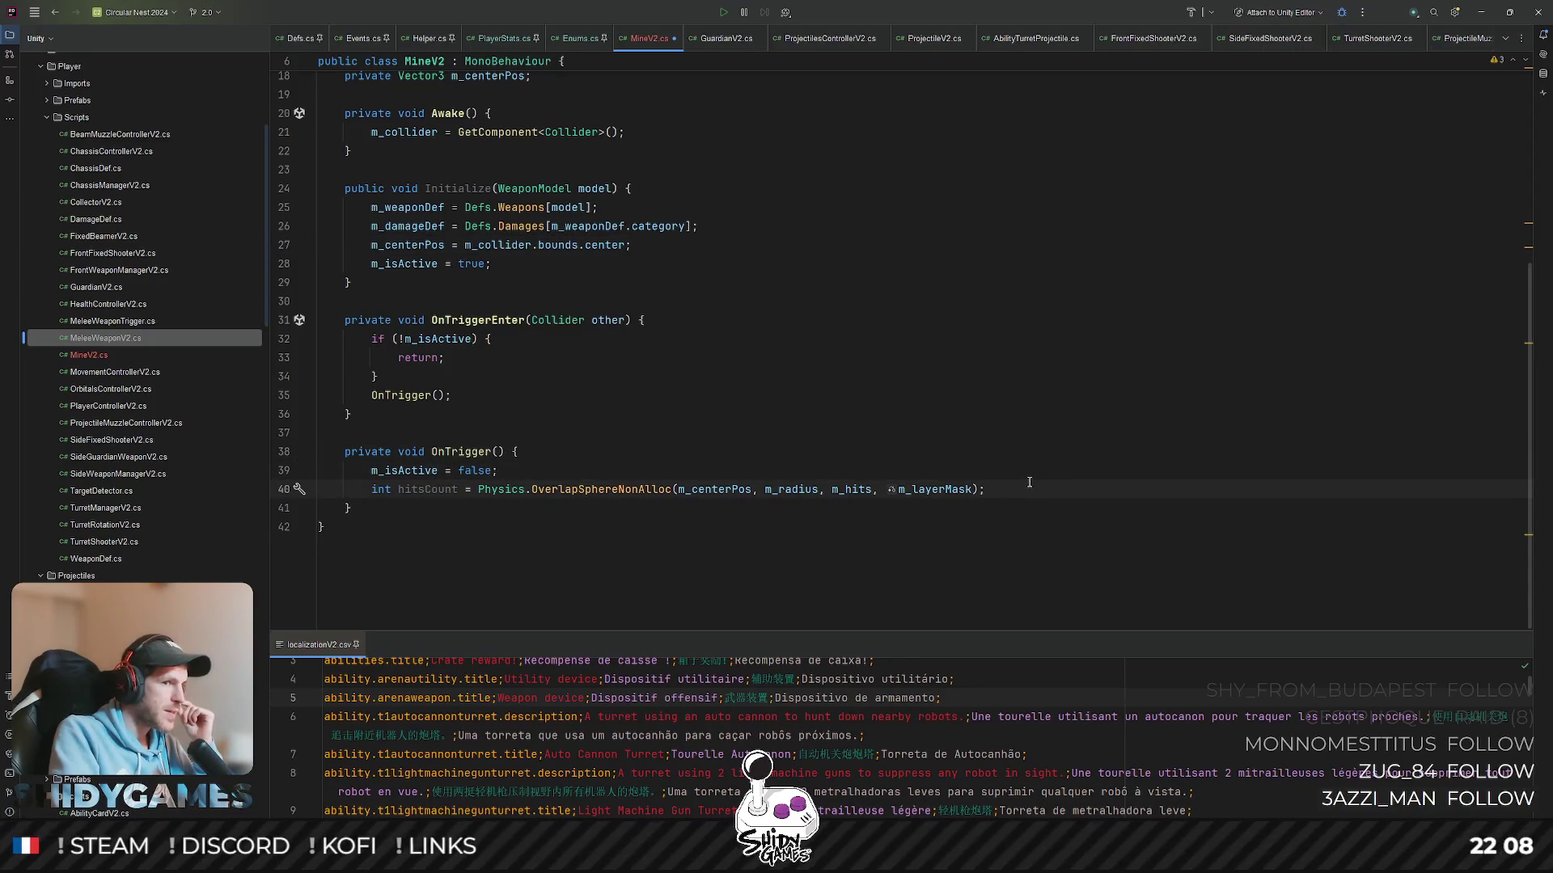
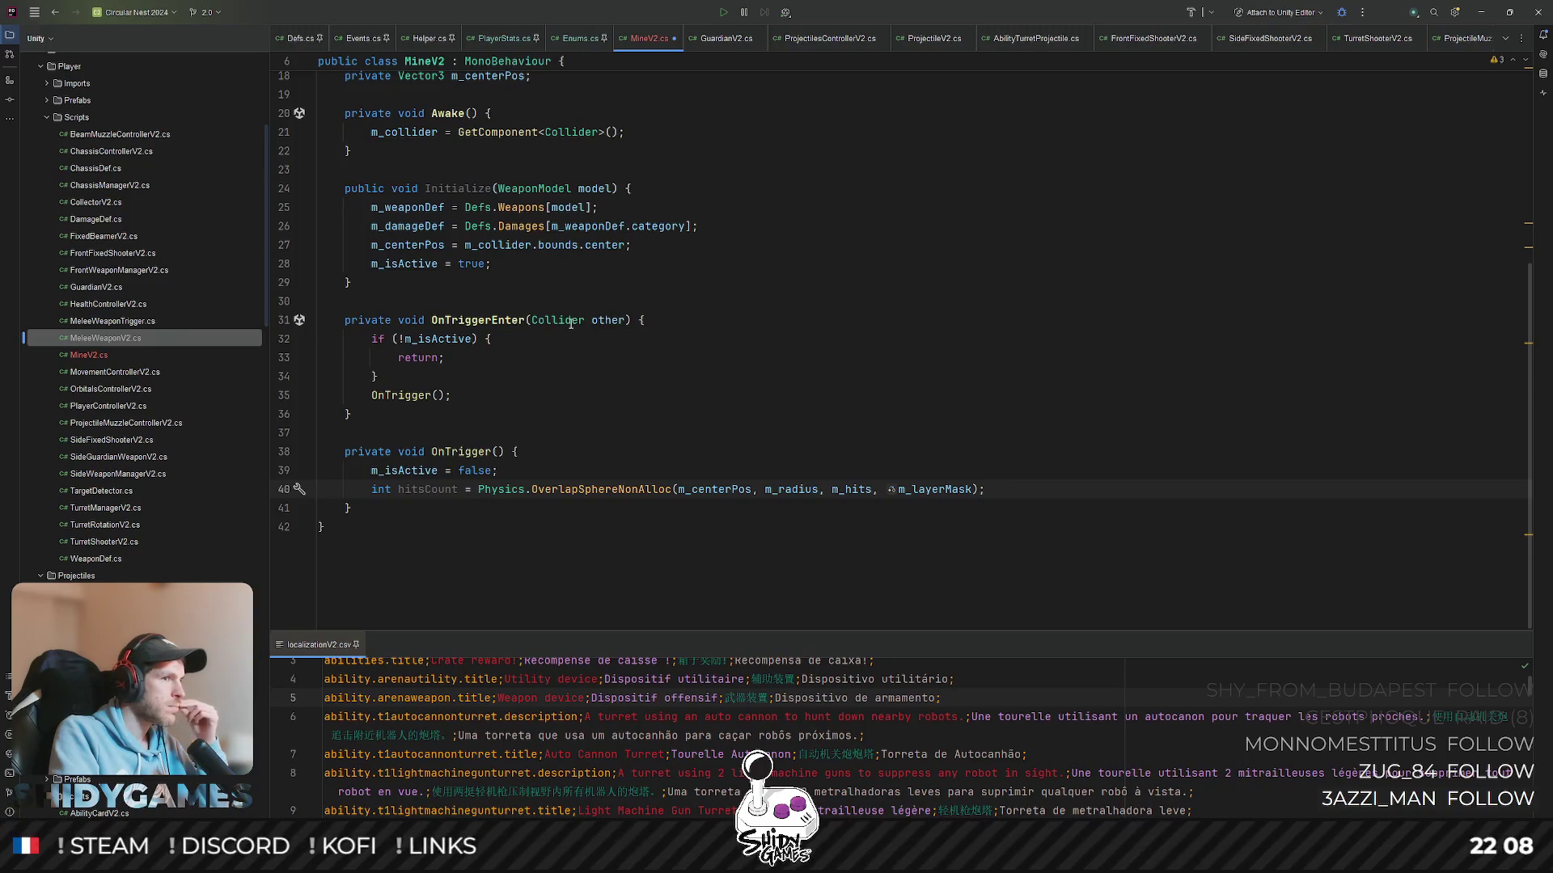
# - Start then discard an if statement after OnTriggerEnter's isActive check, and switch to the Unity Editor
pyautogui.click(605, 352)
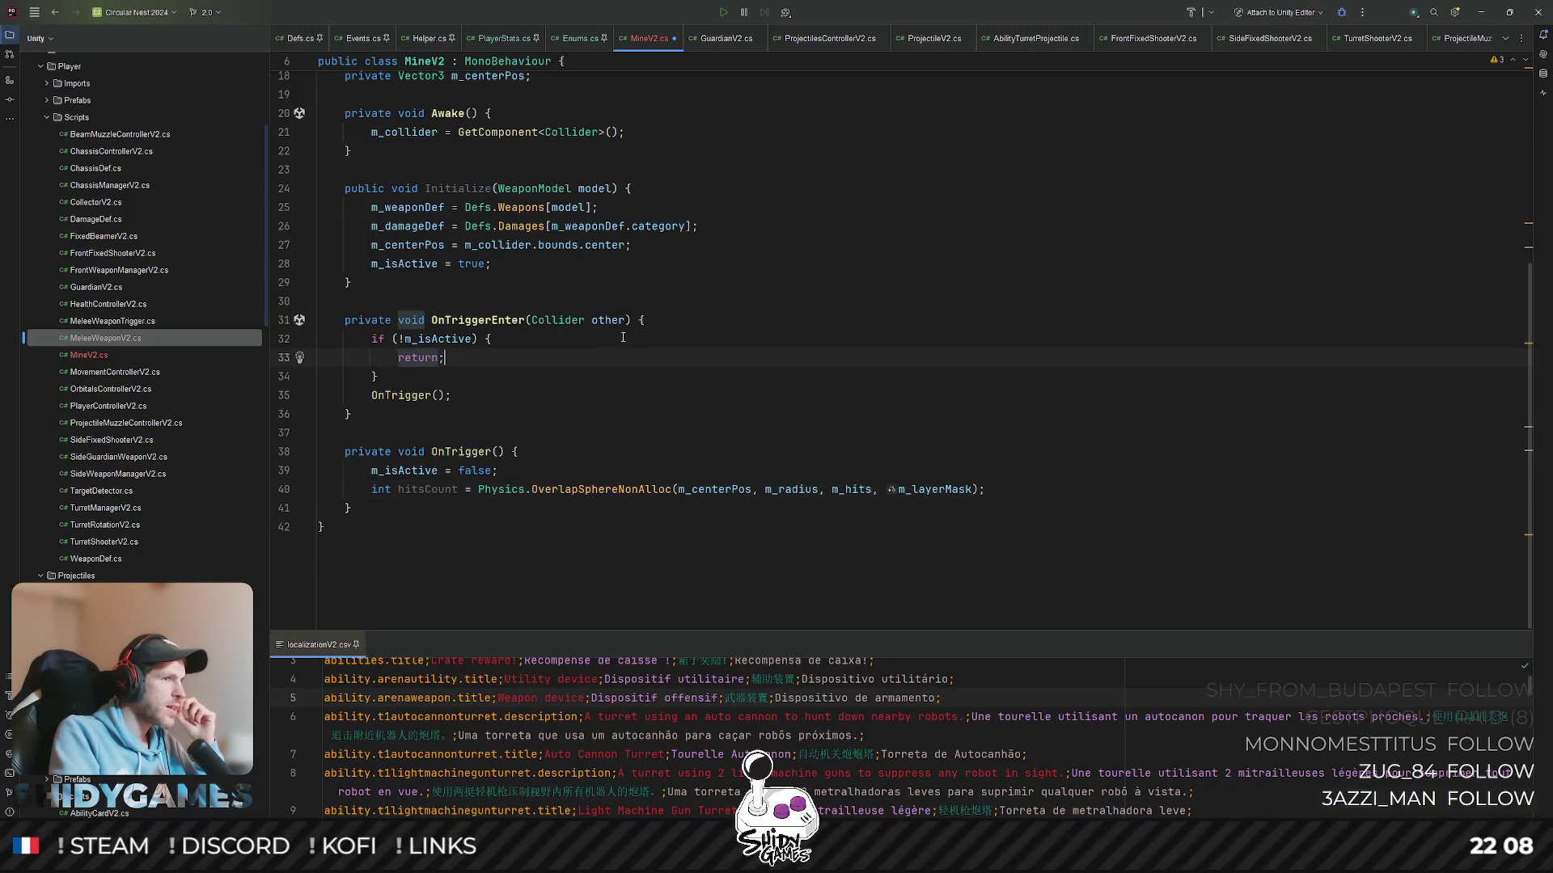
pyautogui.click(579, 332)
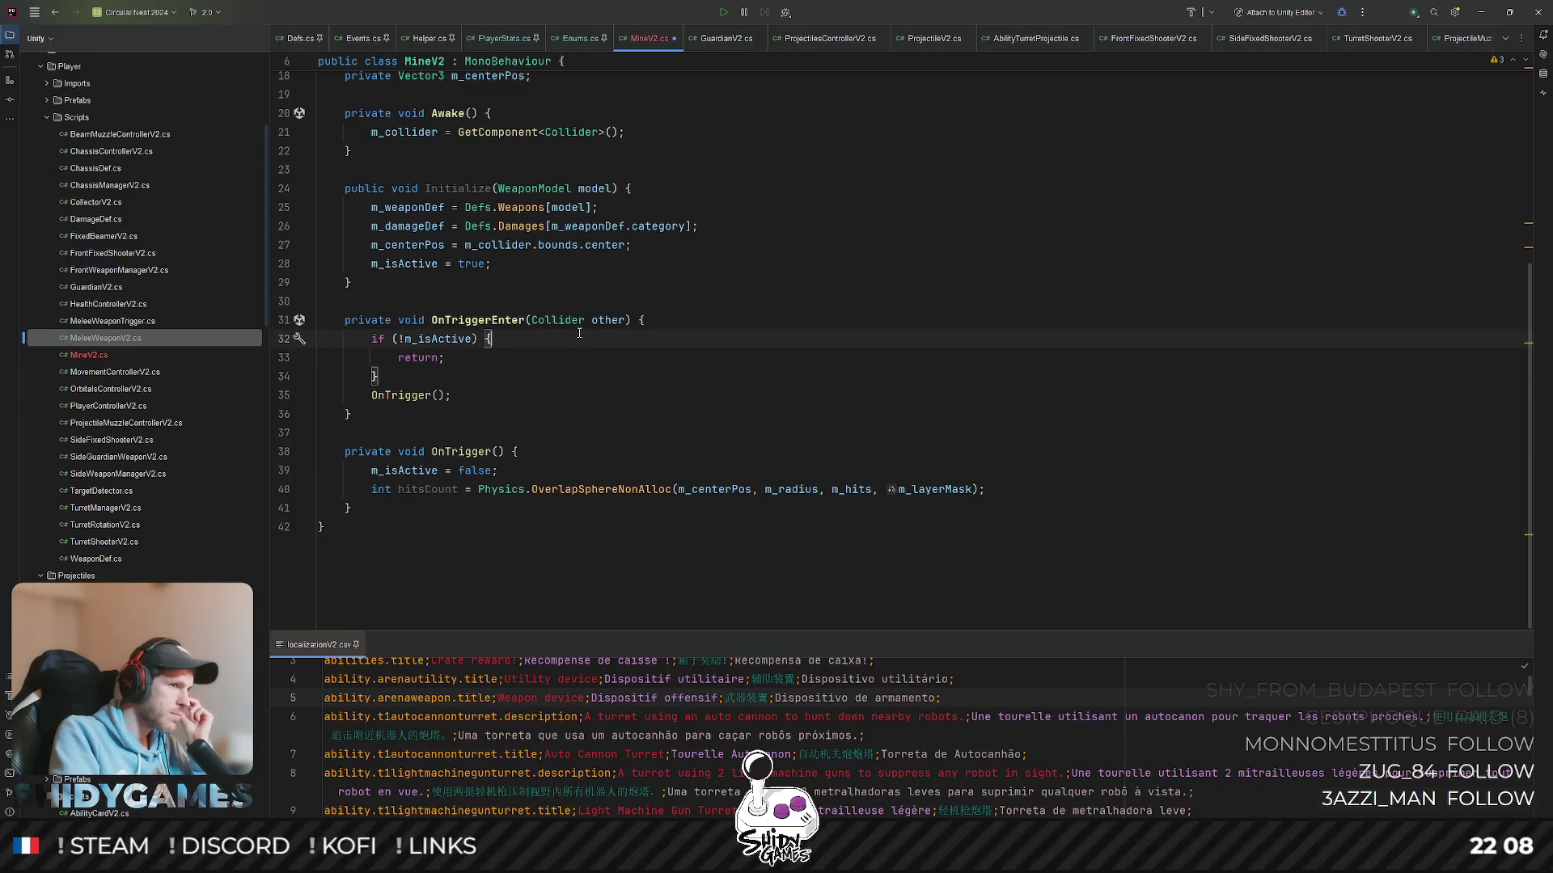
pyautogui.press('Down')
pyautogui.press('Down')
pyautogui.press('Return')
pyautogui.write('if (')
pyautogui.press('BackSpace')
pyautogui.press('BackSpace')
pyautogui.press('BackSpace')
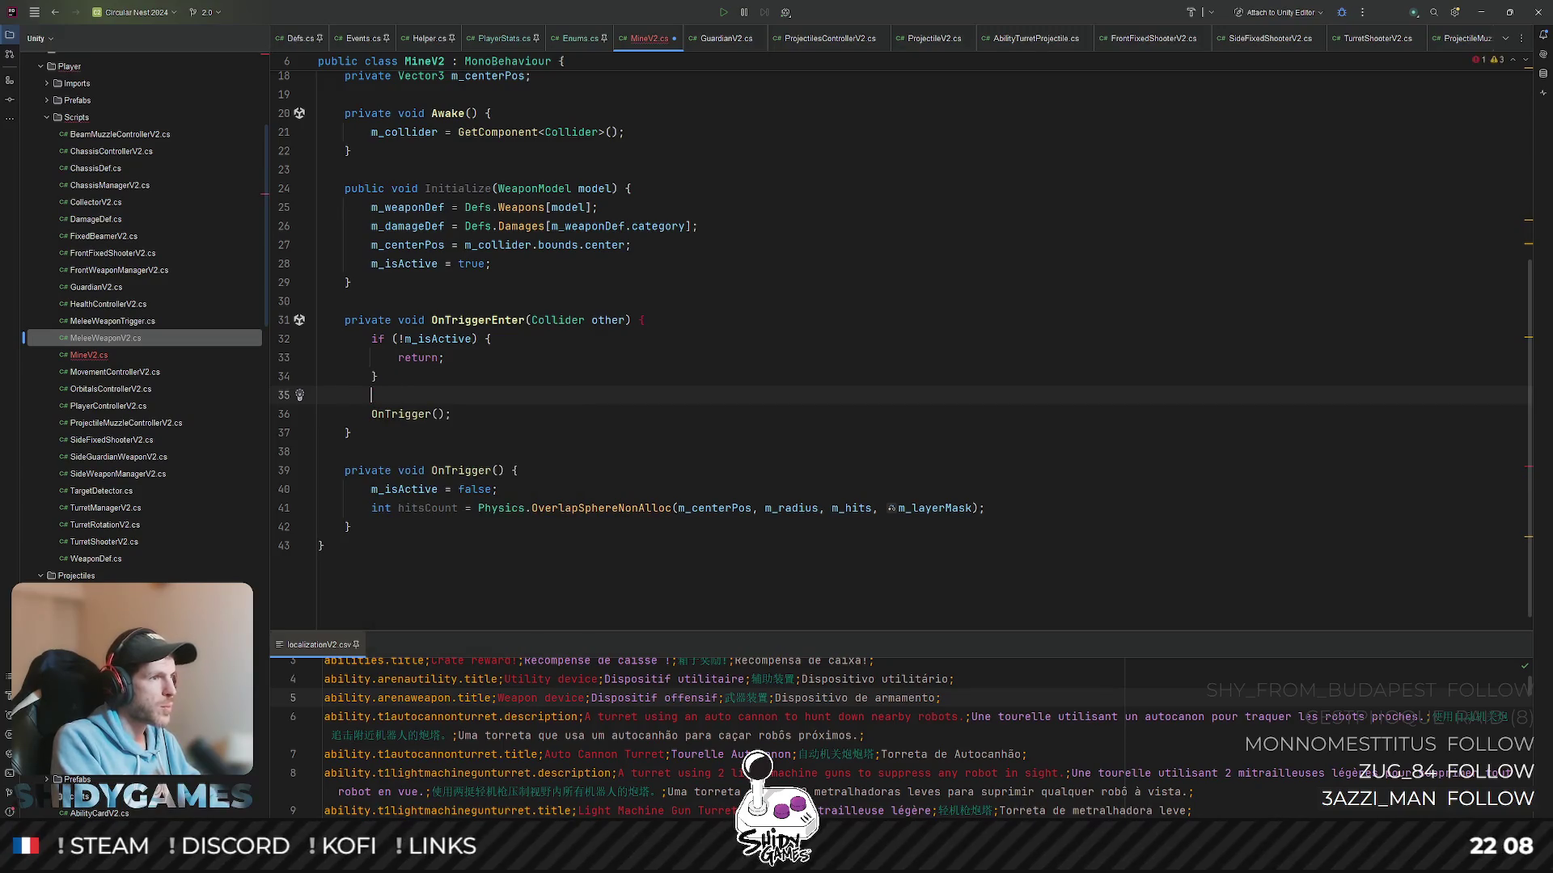
pyautogui.press('BackSpace')
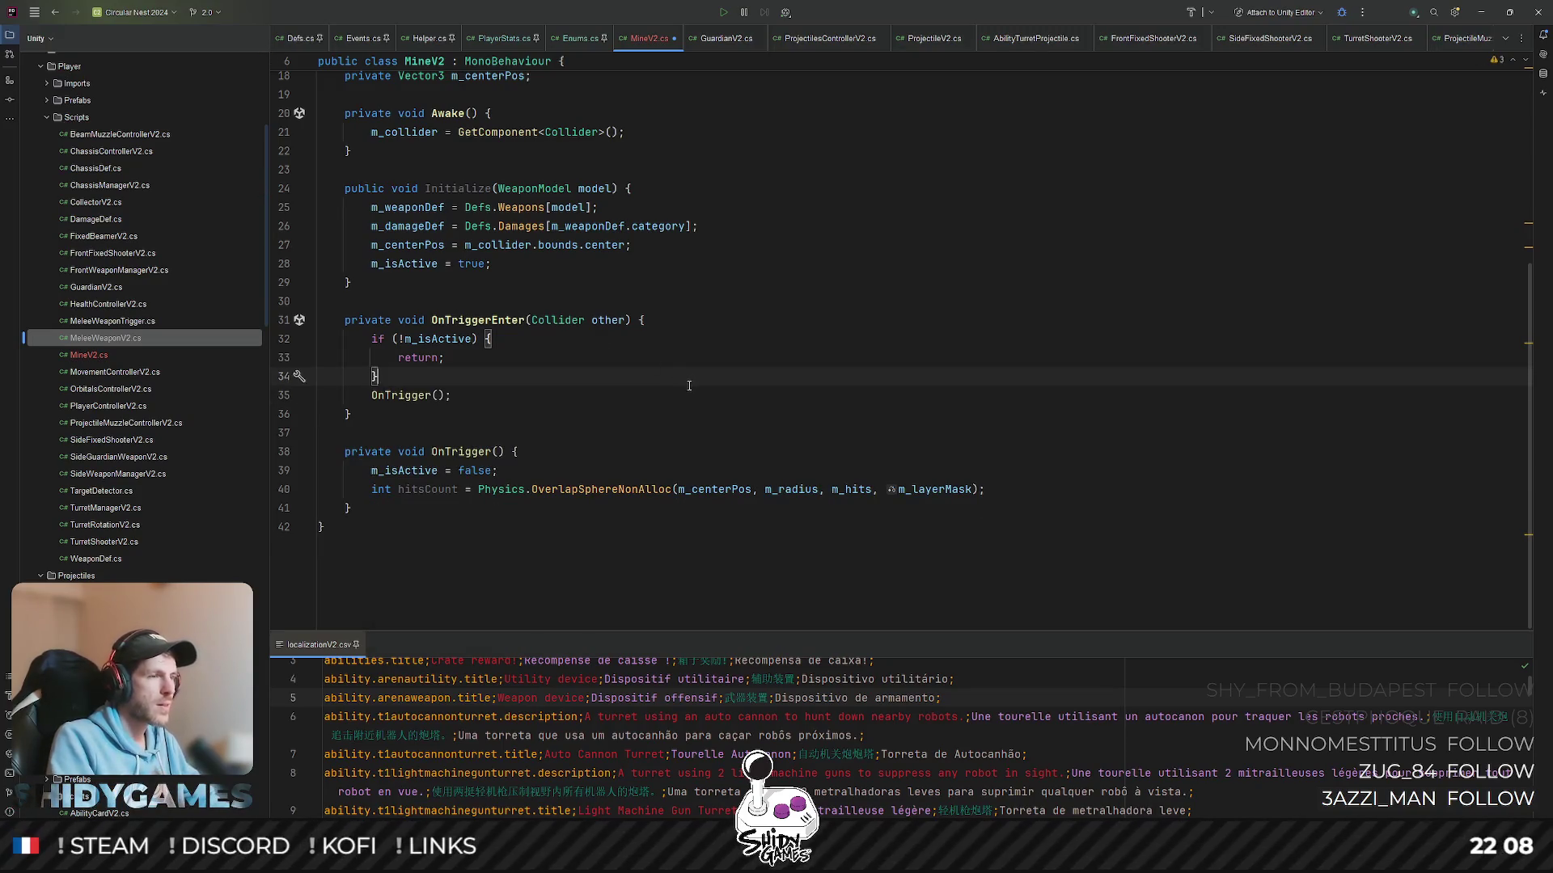
pyautogui.hotkey('alt', 'Tab')
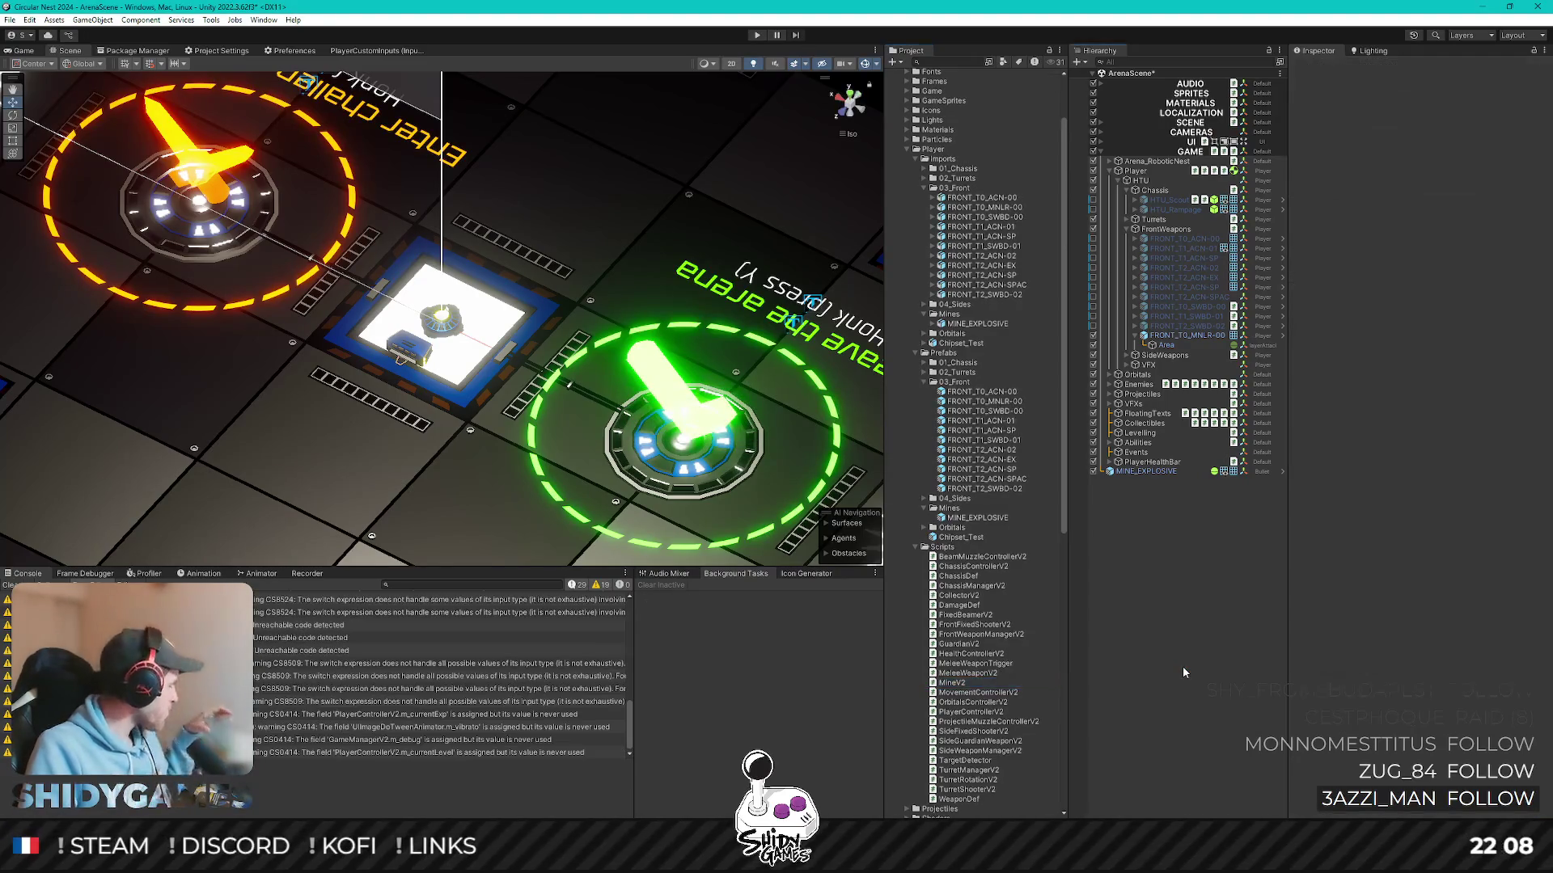
# - On MINE_EXPLOSIVE's Sphere Collider layer overrides, set Include Layers to Enemy only
pyautogui.click(1173, 472)
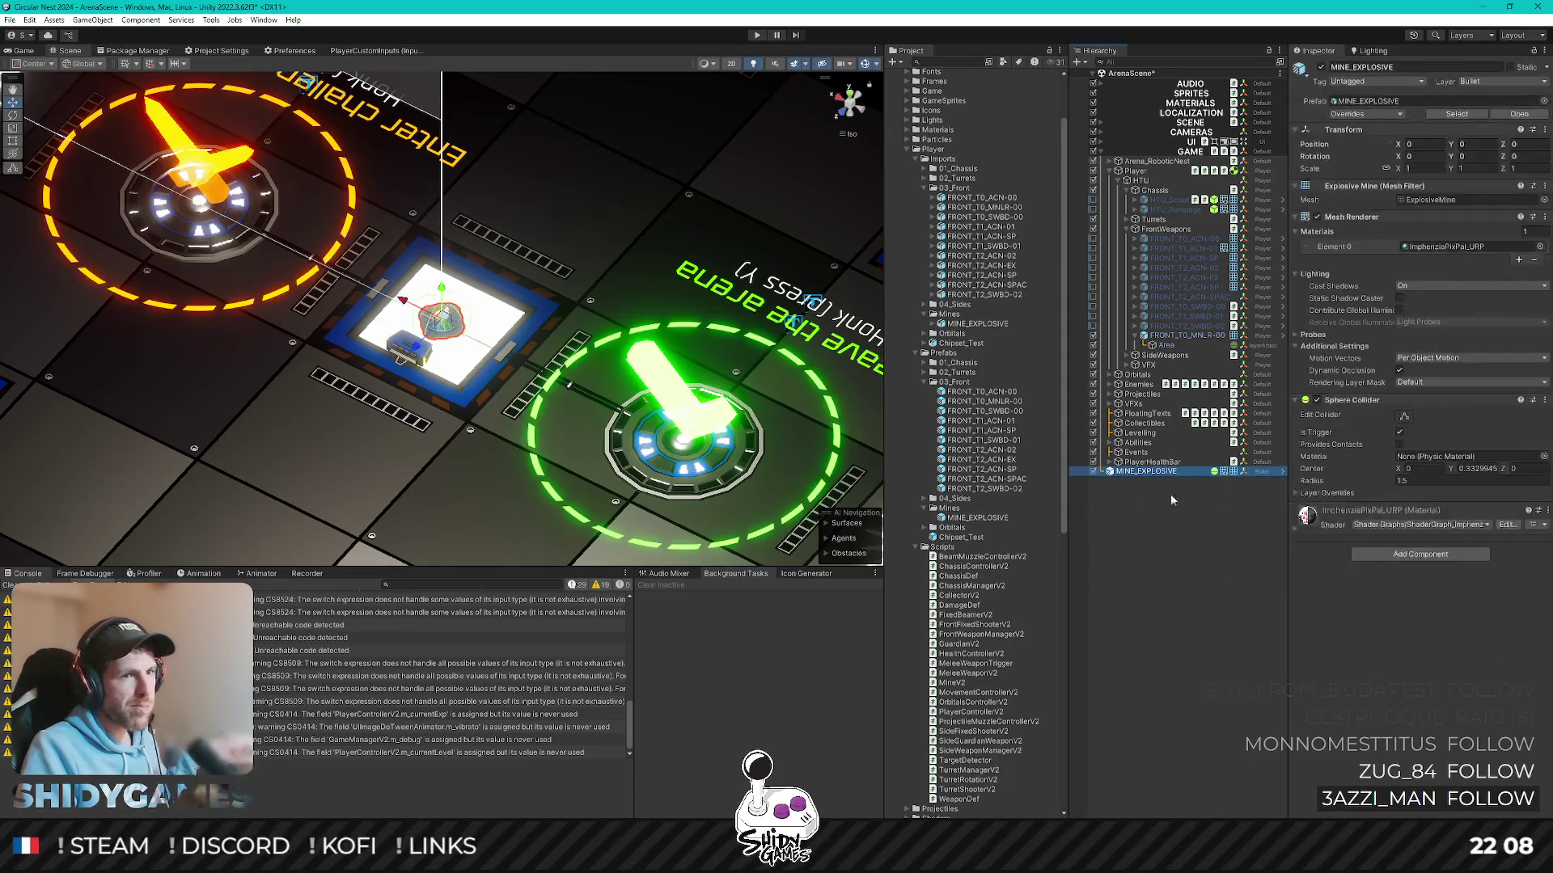
pyautogui.click(1324, 492)
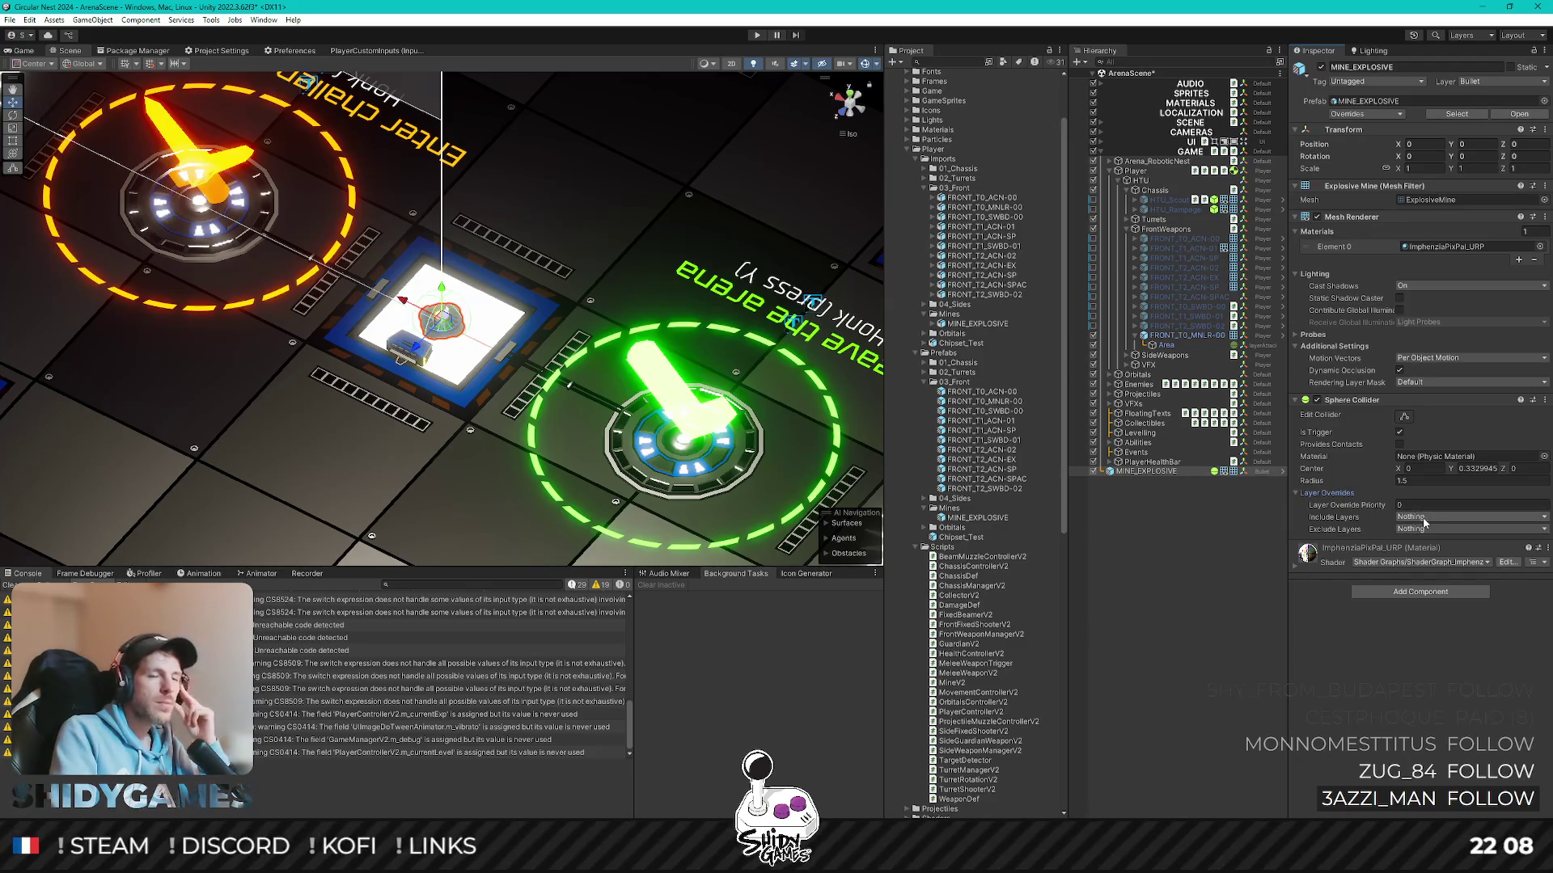
pyautogui.click(1423, 531)
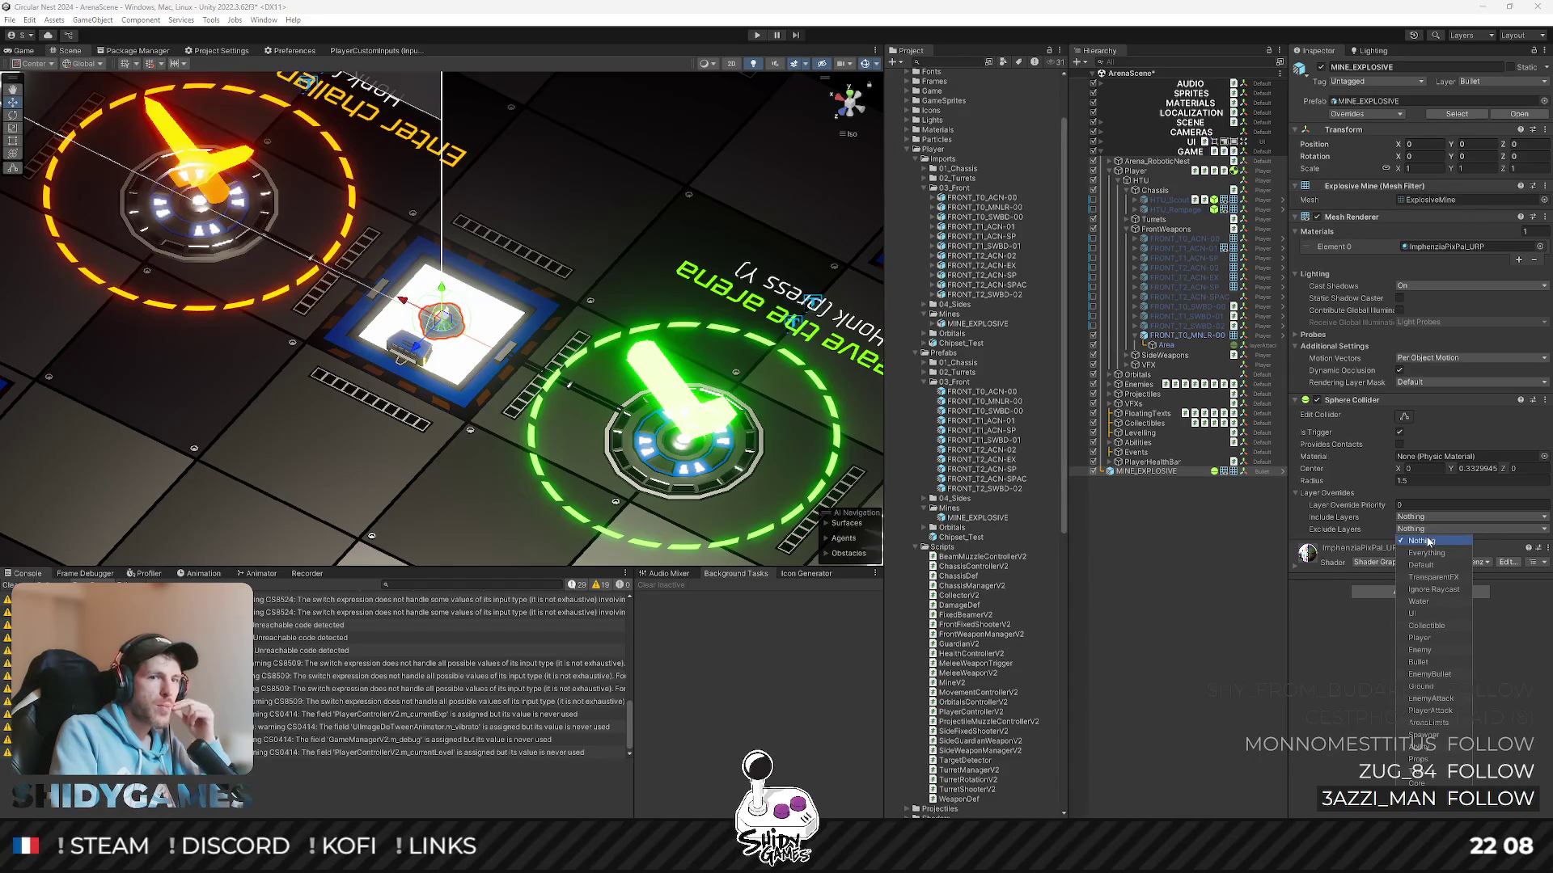
pyautogui.click(1422, 542)
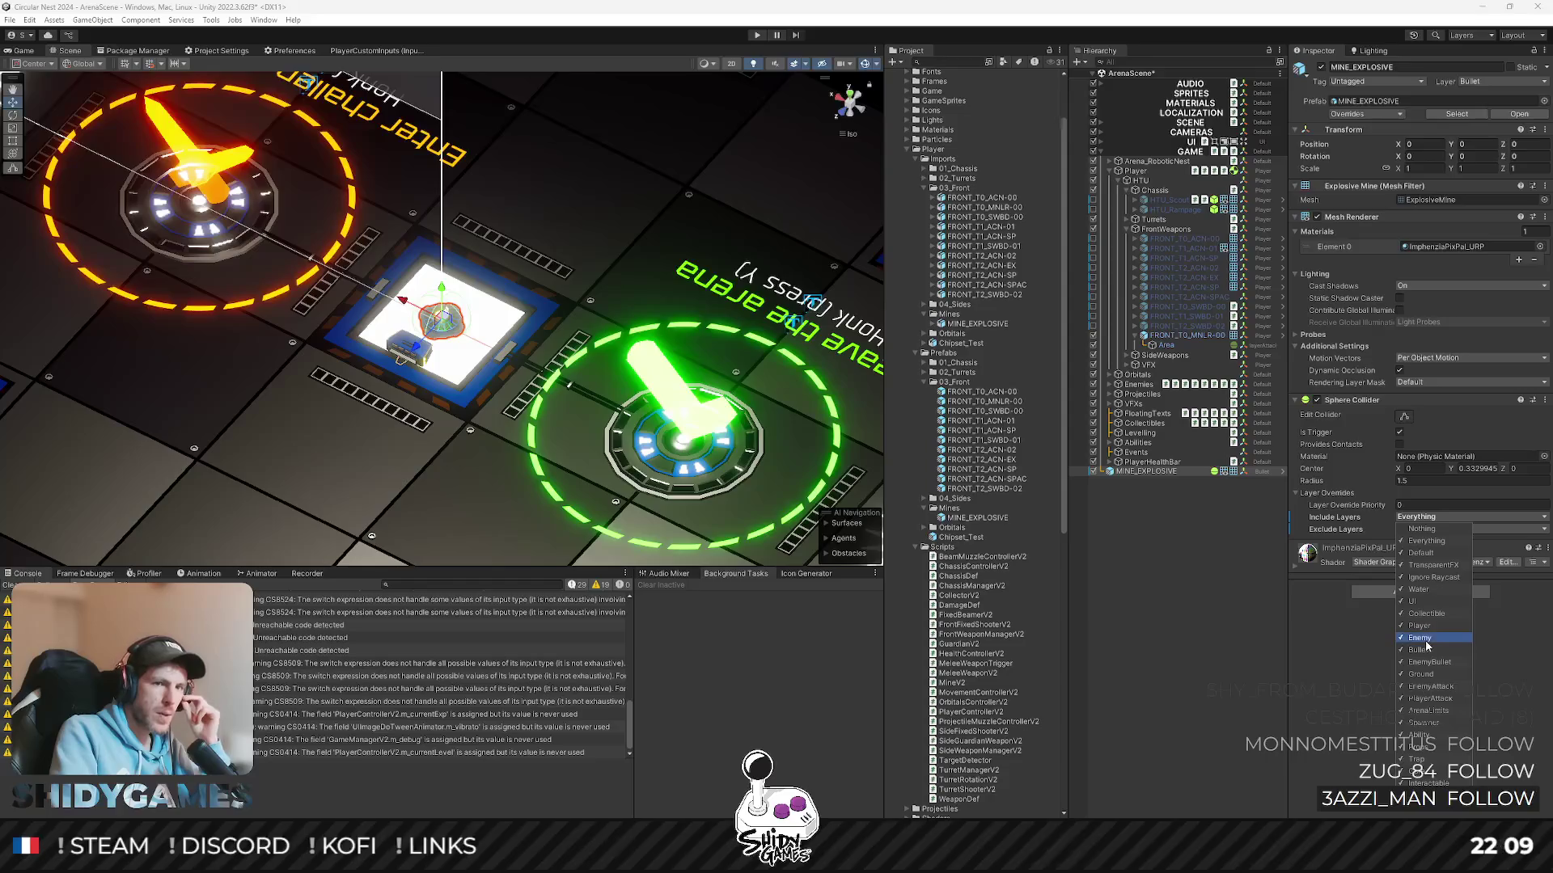
pyautogui.click(1422, 530)
pyautogui.click(1421, 638)
pyautogui.click(1342, 655)
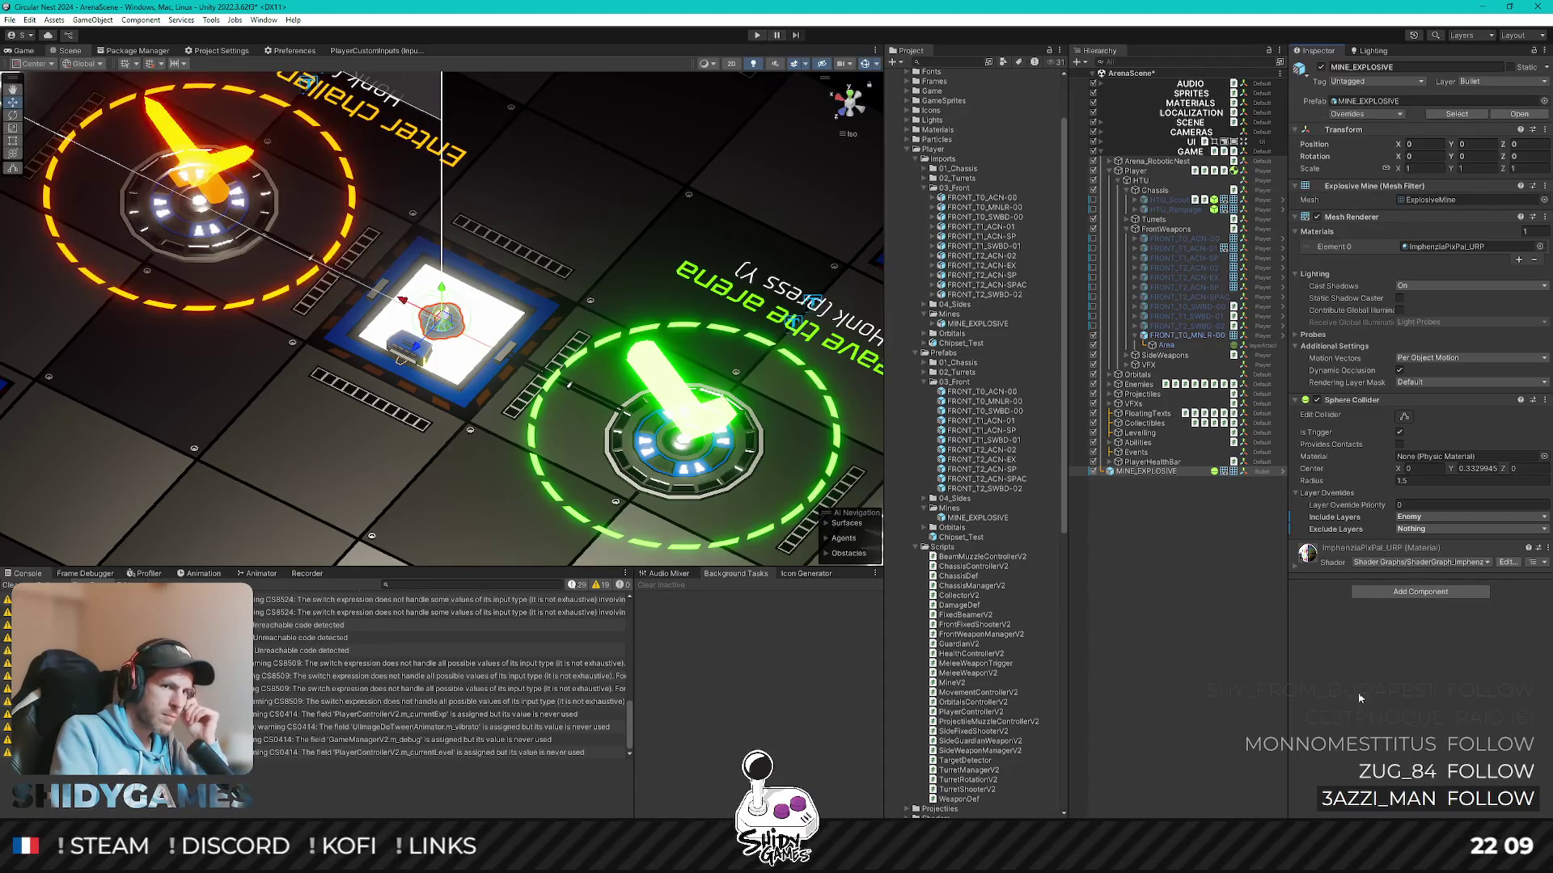
# - Set Exclude Layers to Everything except Enemy, then clear the selection
pyautogui.click(1429, 534)
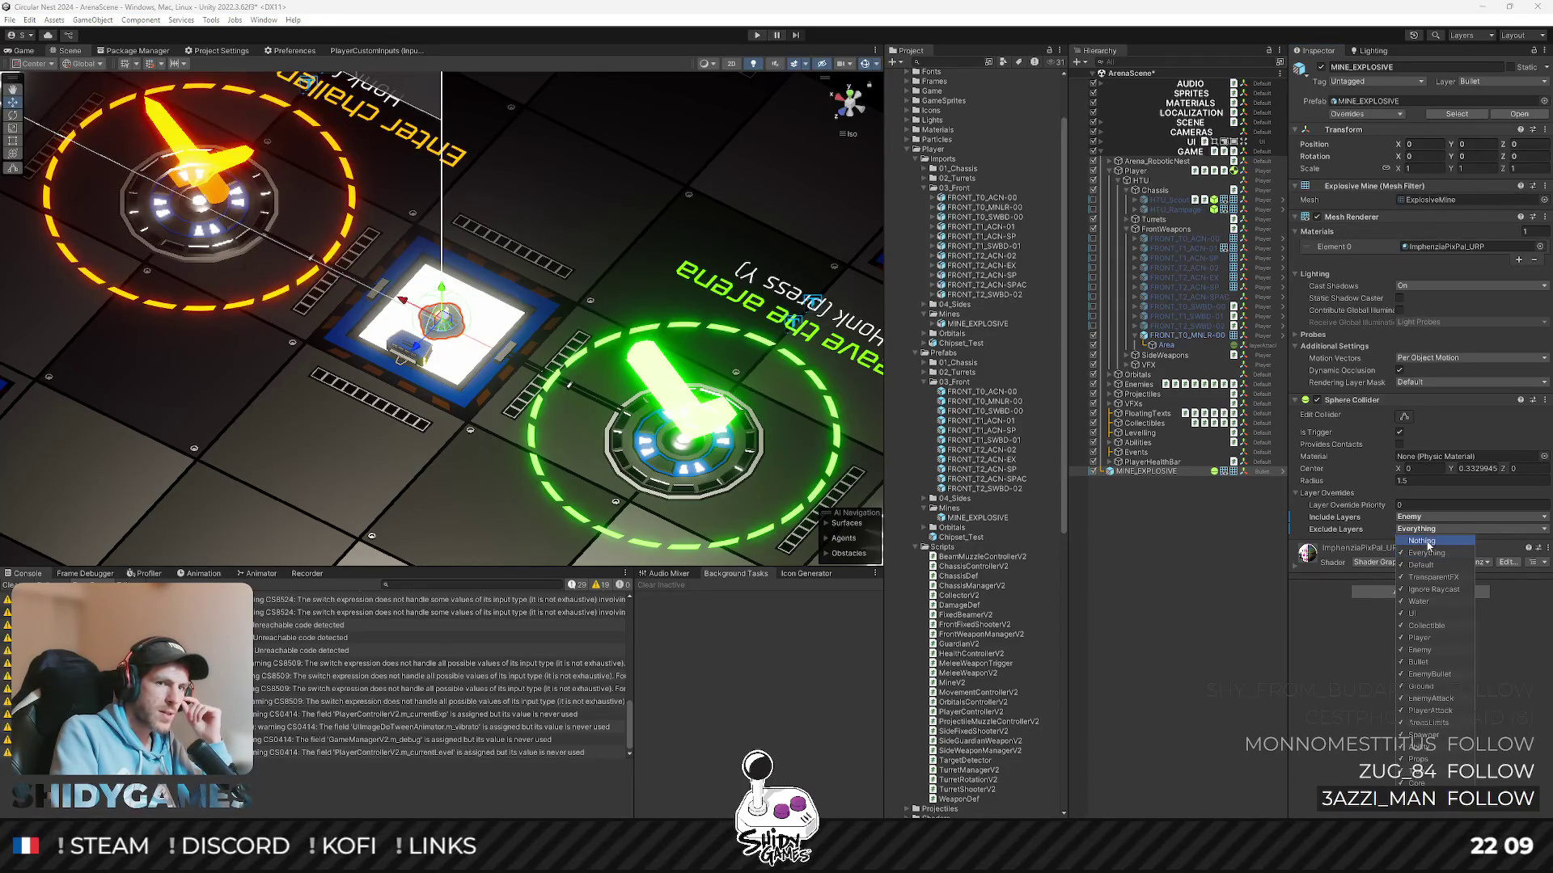
pyautogui.click(1434, 652)
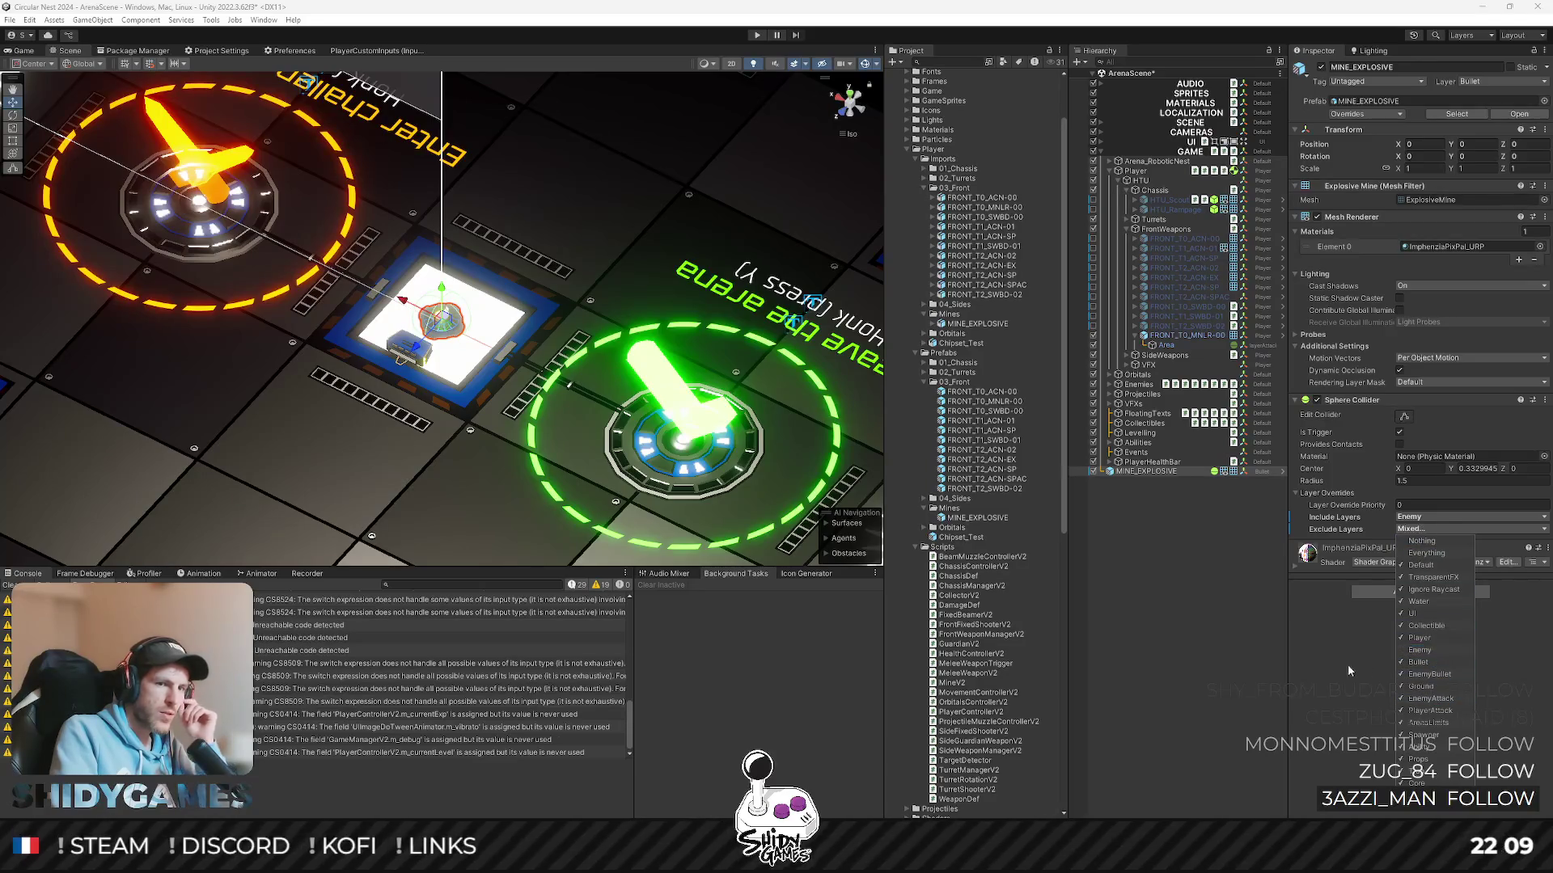
pyautogui.click(1350, 655)
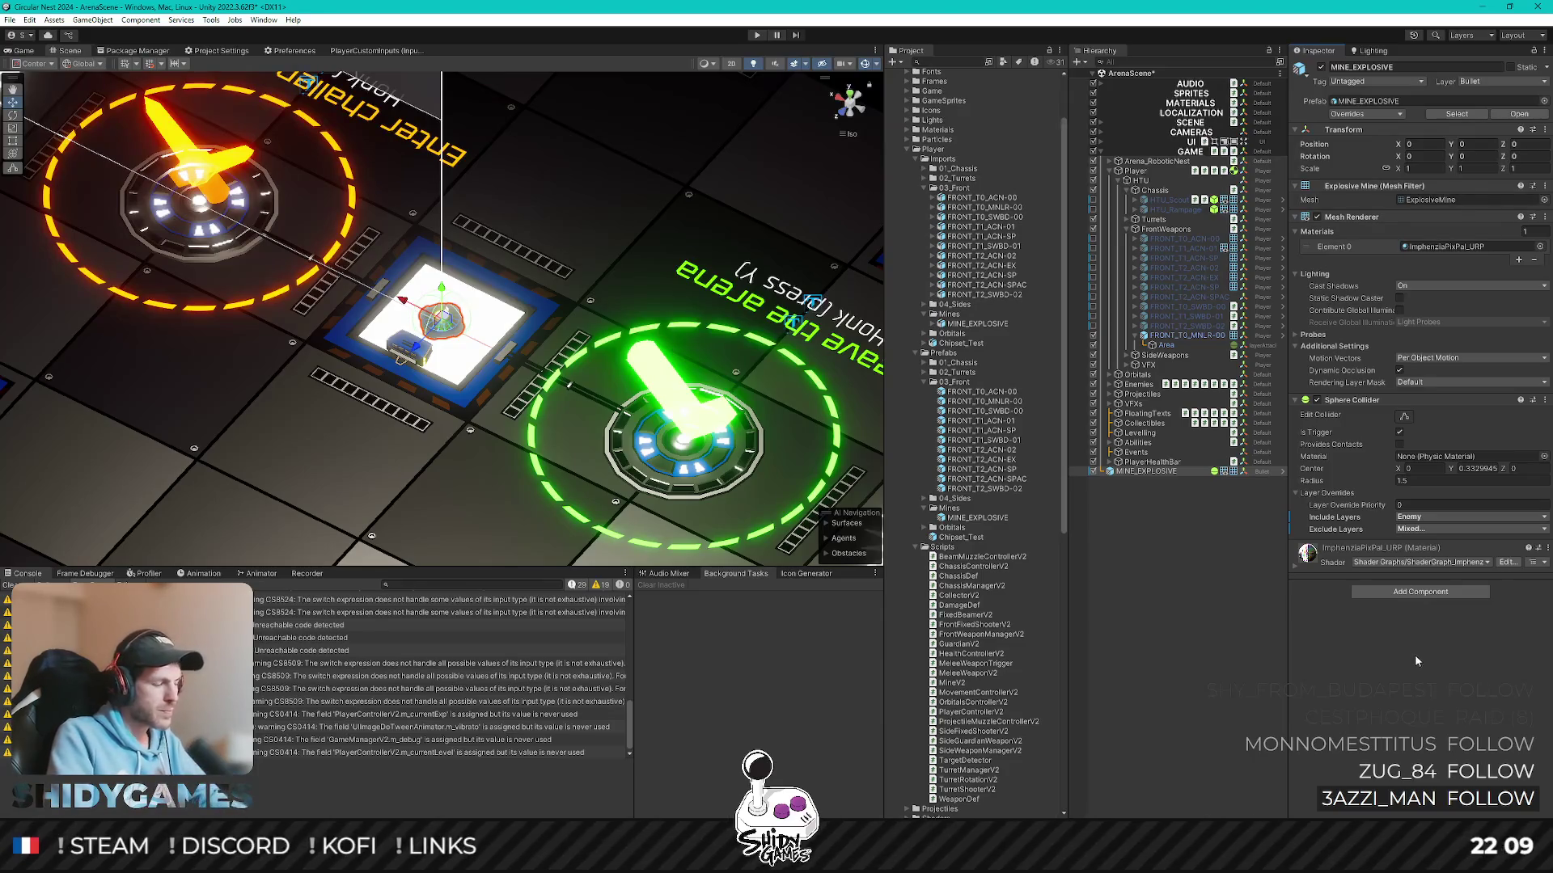
pyautogui.click(1156, 635)
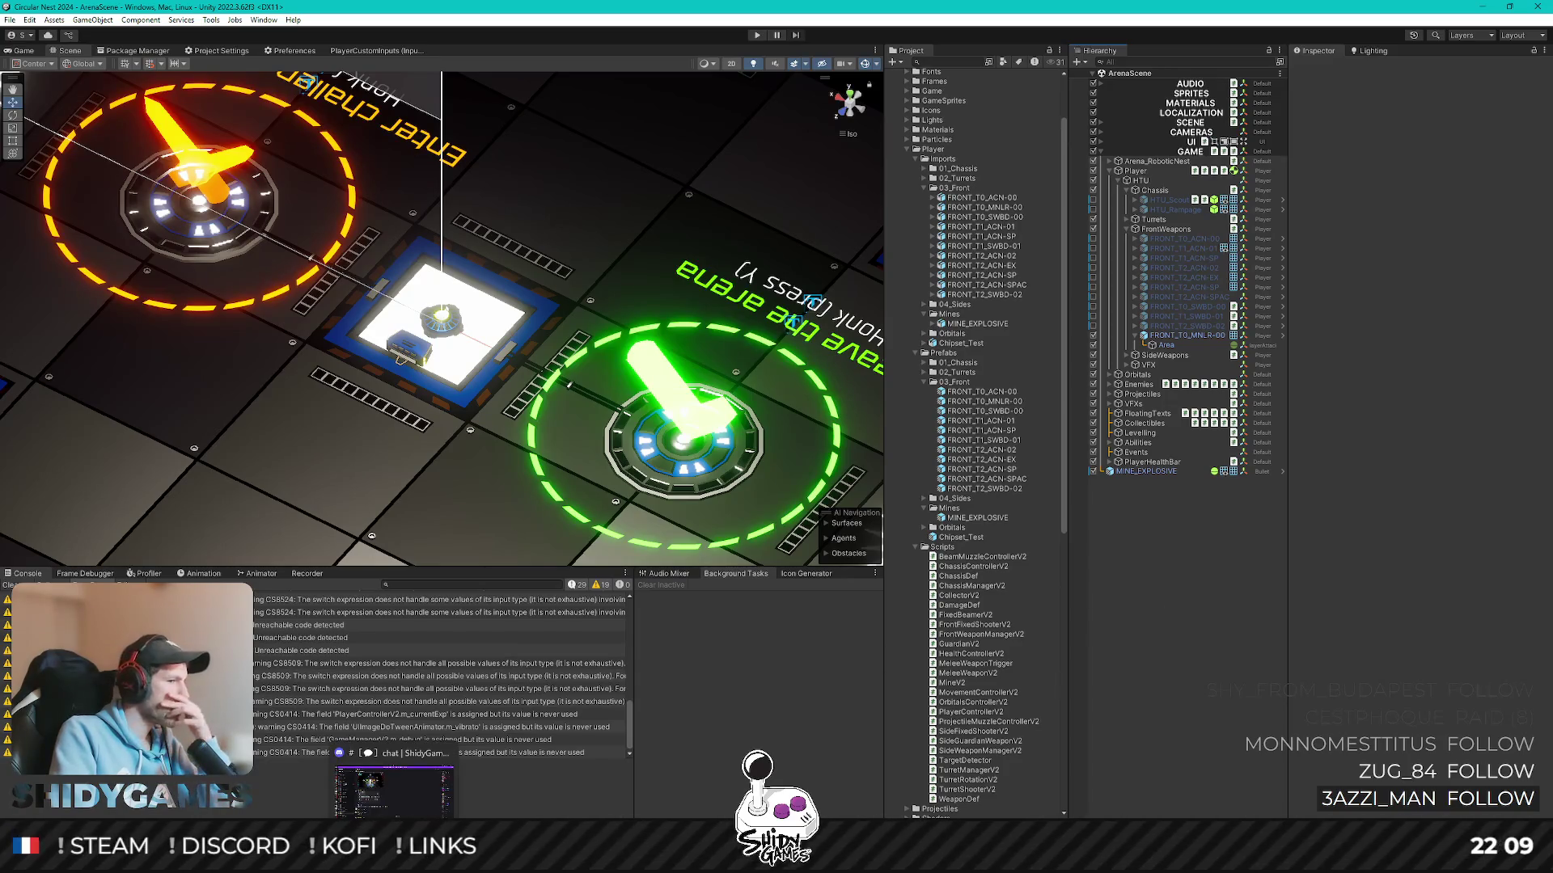
# - Back in MineV2.cs, add a for loop over hitsCount after the overlap-sphere query in OnTrigger
pyautogui.hotkey('alt', 'Tab')
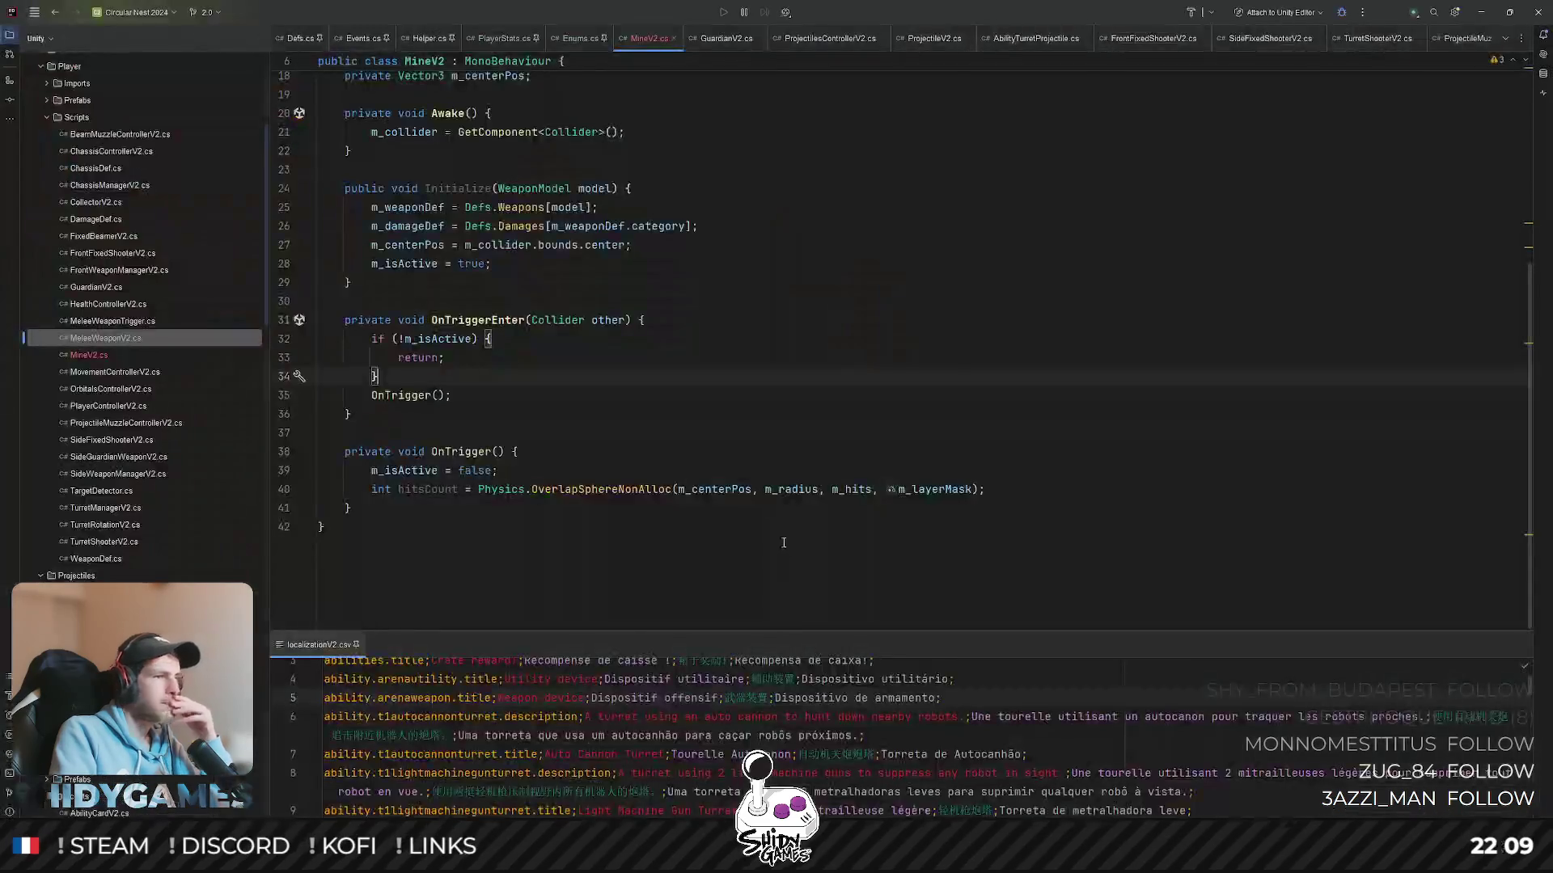
pyautogui.click(1012, 477)
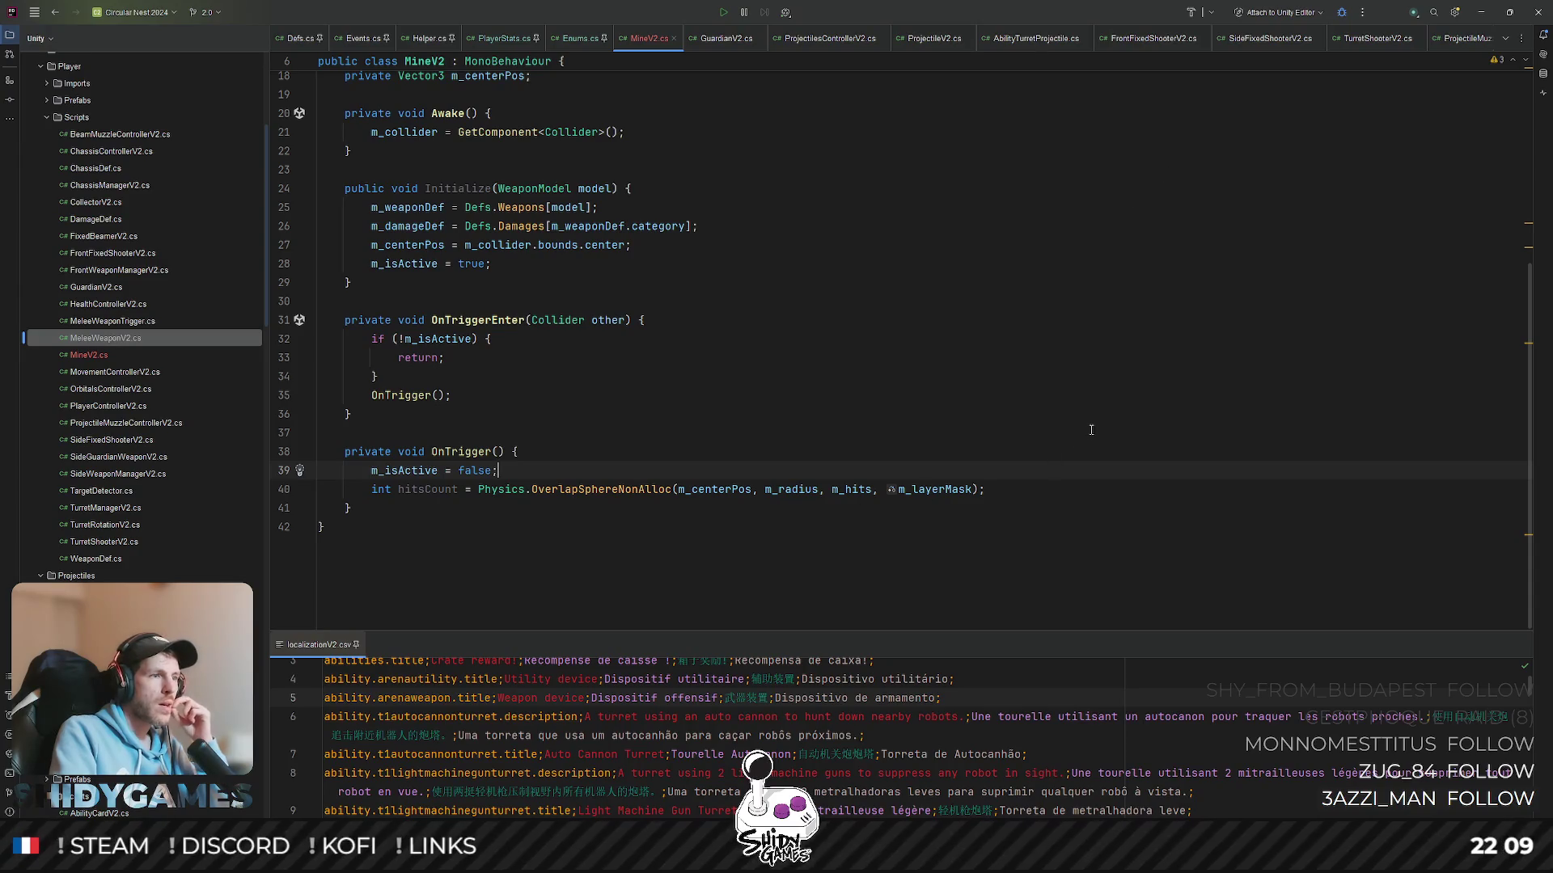
pyautogui.click(996, 491)
pyautogui.press('Return')
pyautogui.write('for')
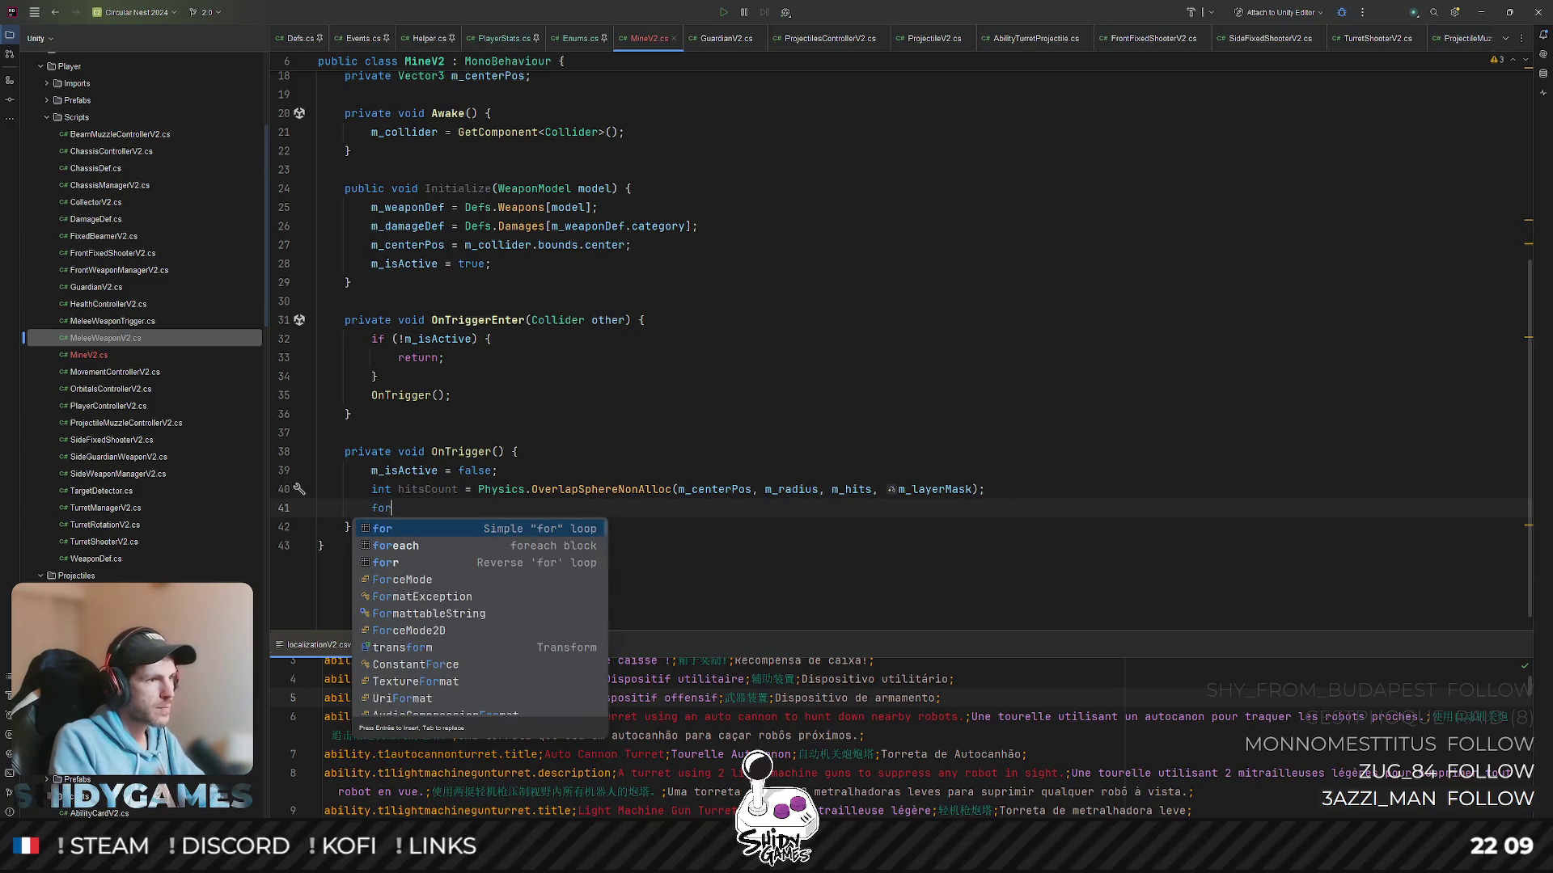
pyautogui.press('Return')
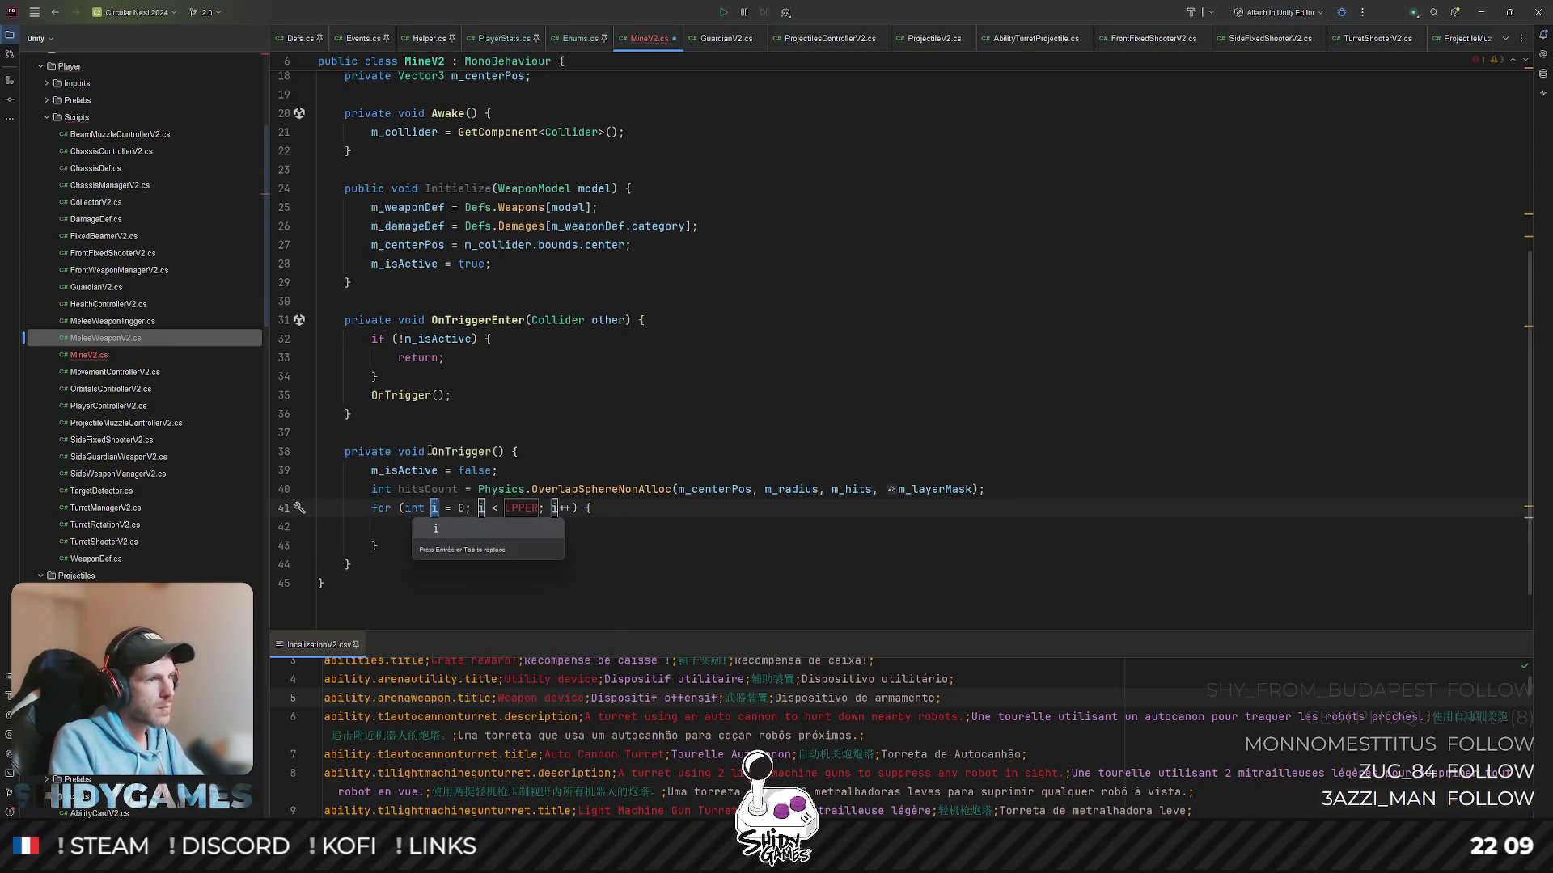
pyautogui.doubleClick(426, 490)
pyautogui.write('hitsCount')
pyautogui.press('Return')
pyautogui.click(622, 507)
pyautogui.press('Return')
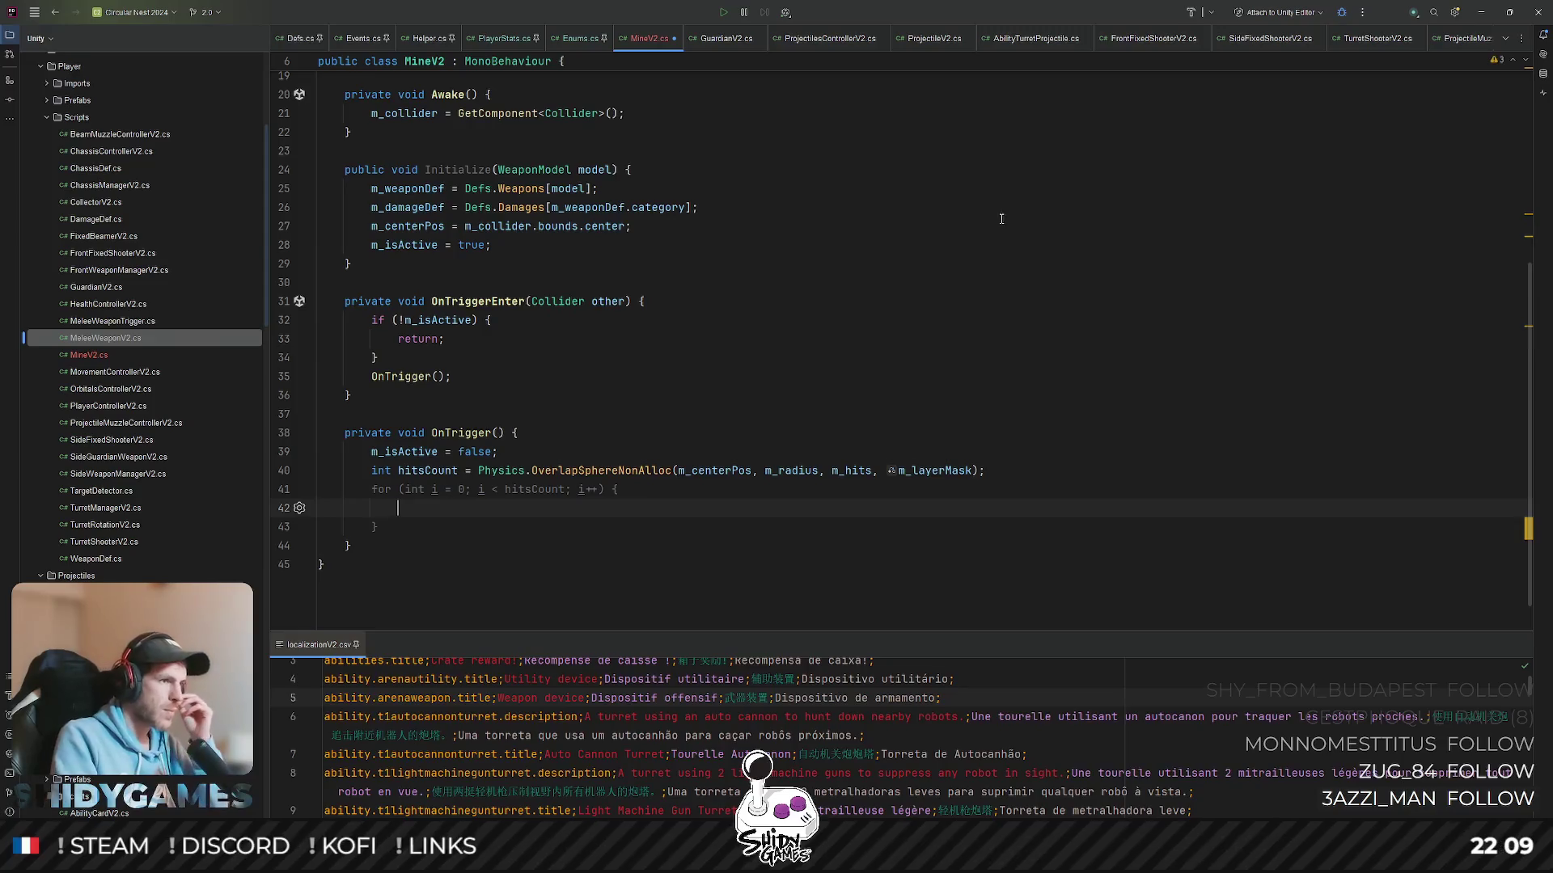
pyautogui.write('if ')
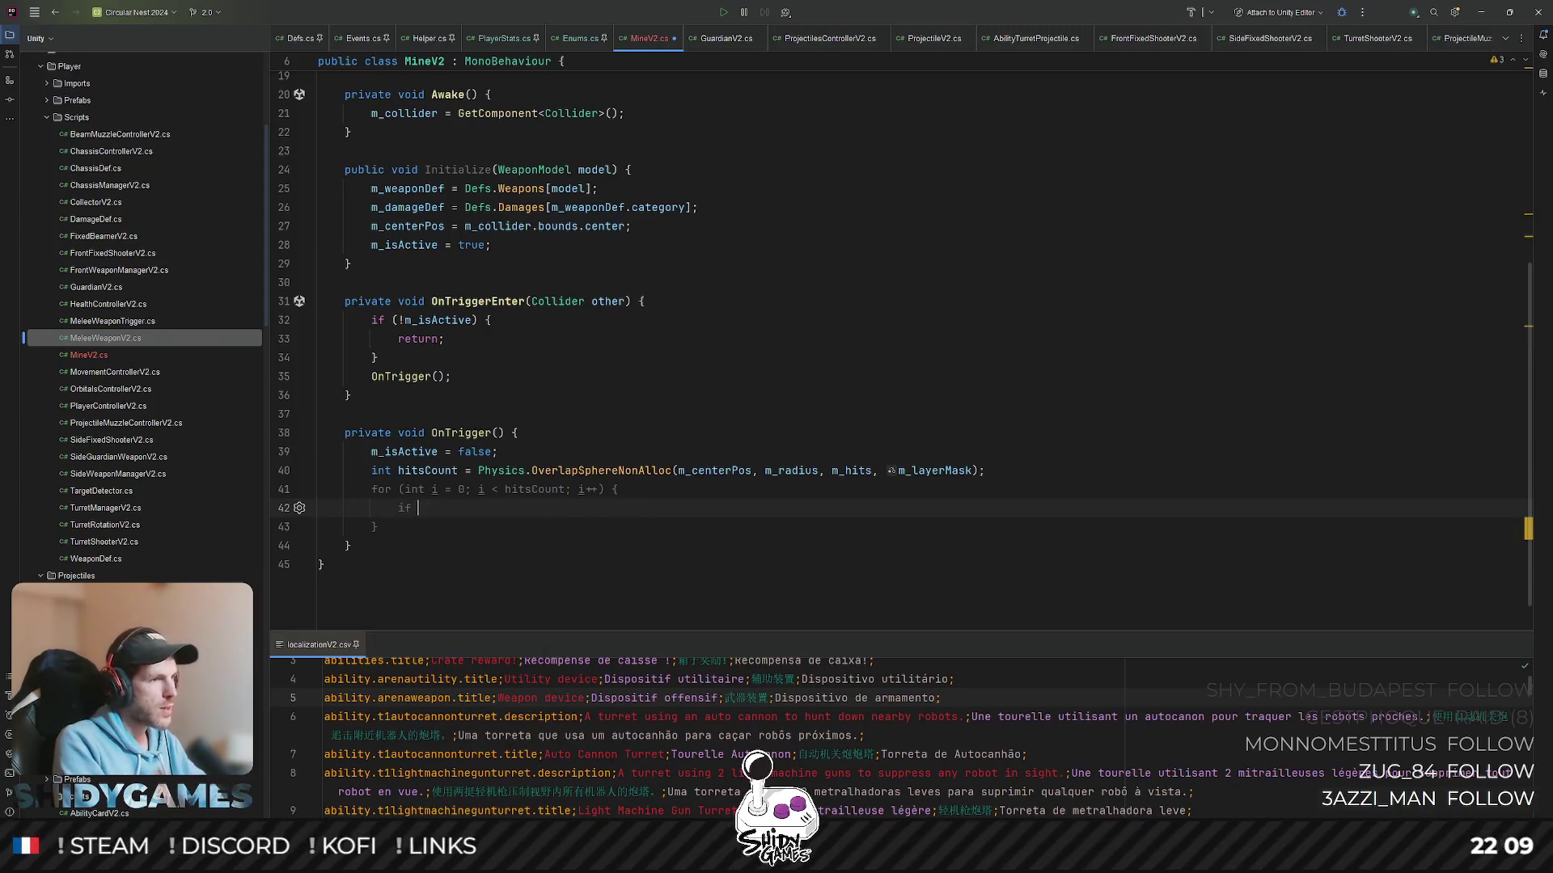
pyautogui.write('(')
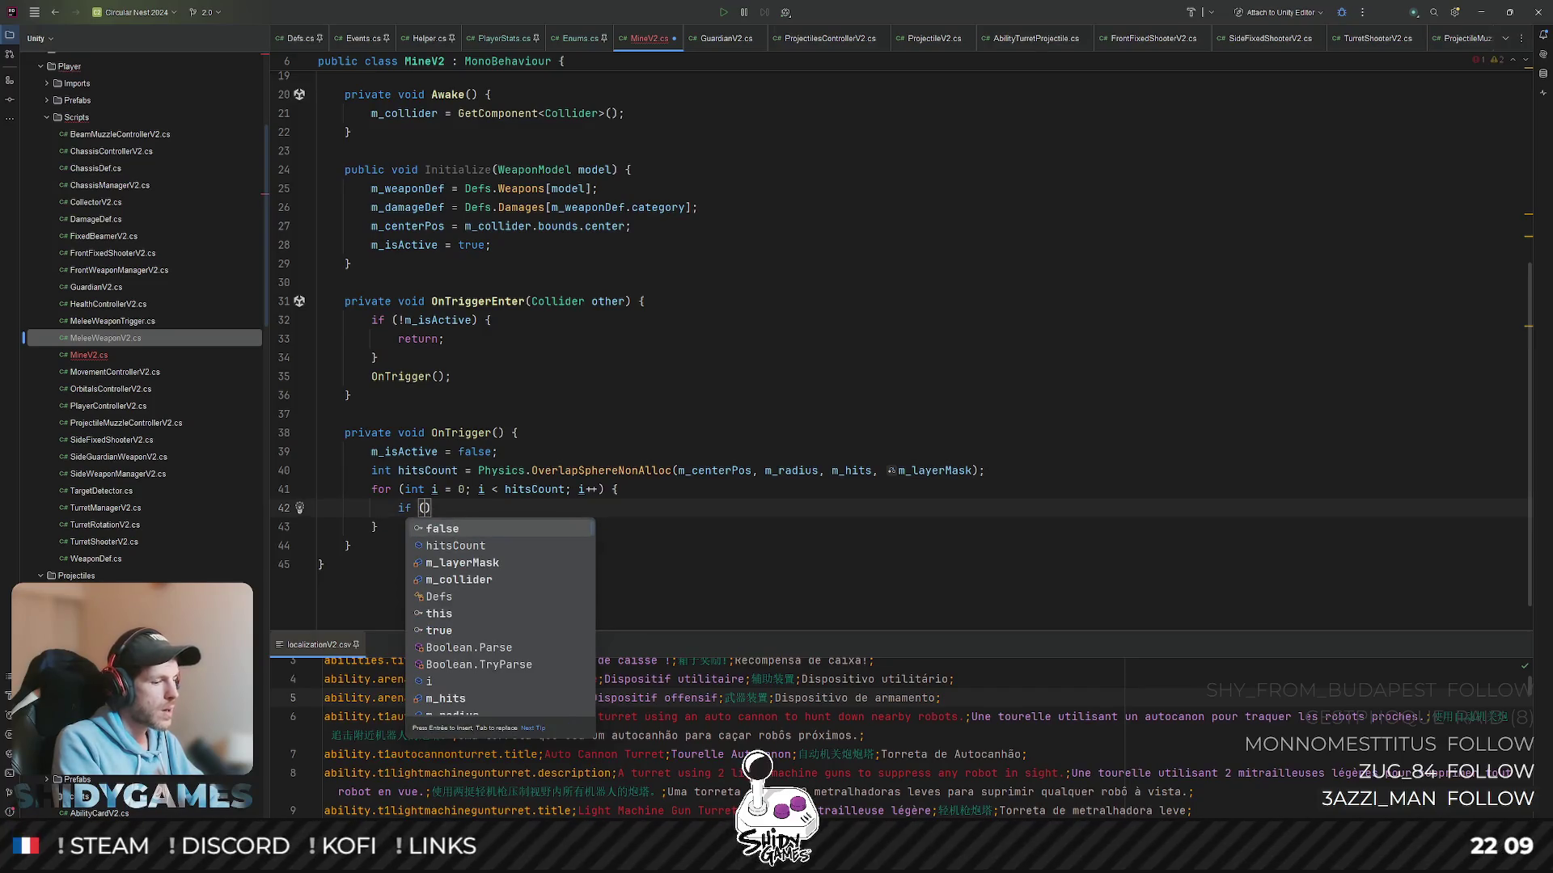
pyautogui.write('m_')
# - Inside the loop add an if with TryGetComponent<EnemyHealthV2> and an empty block, then show the hidden open tabs
pyautogui.press('Tab')
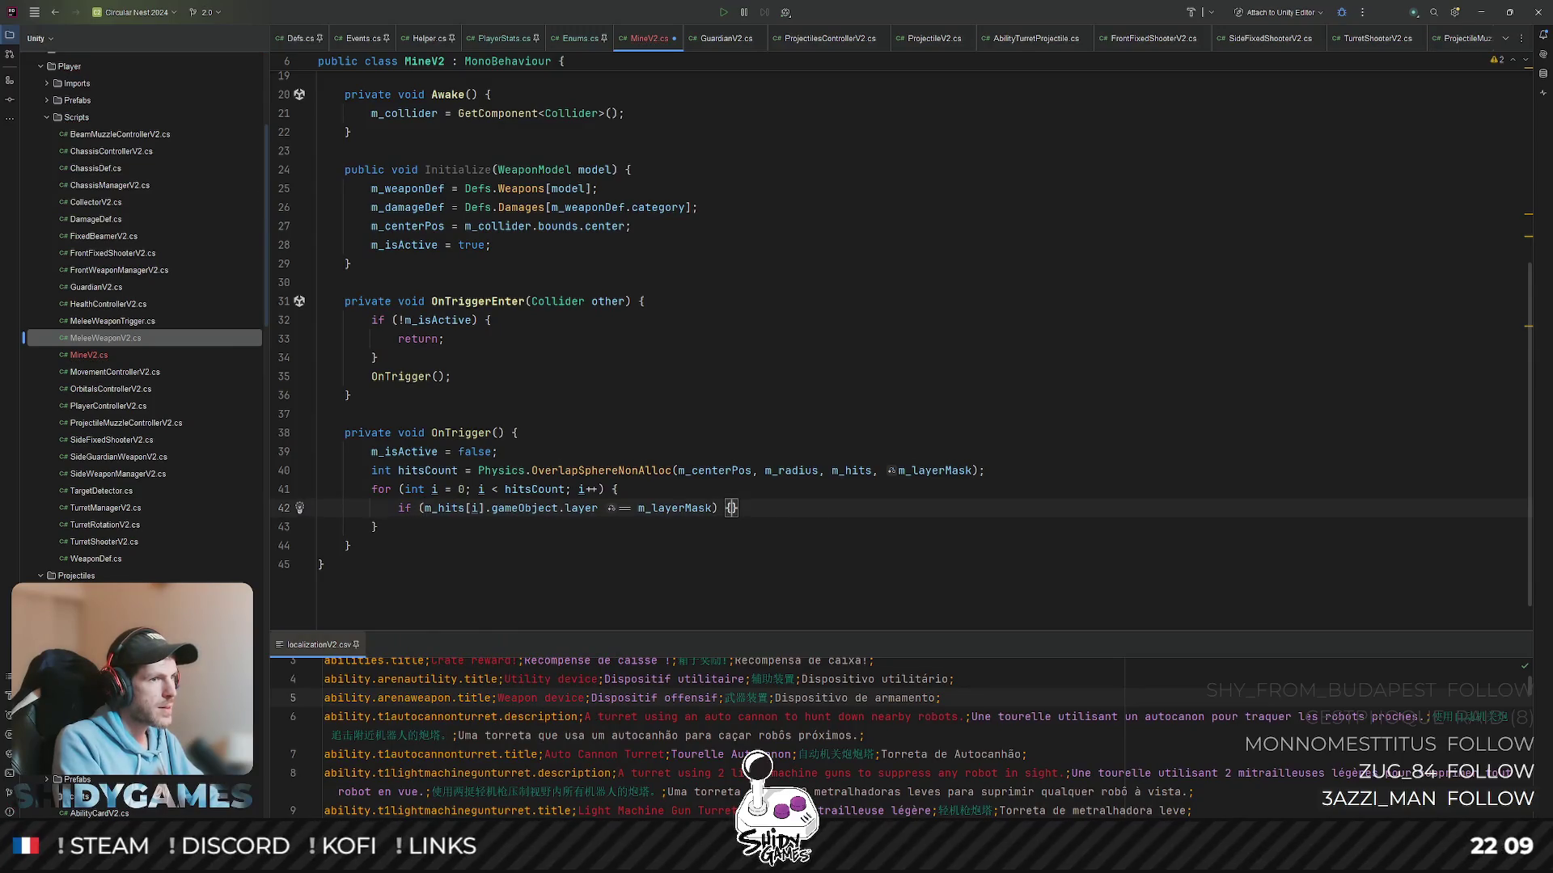
pyautogui.hotkey('ctrl', 'z')
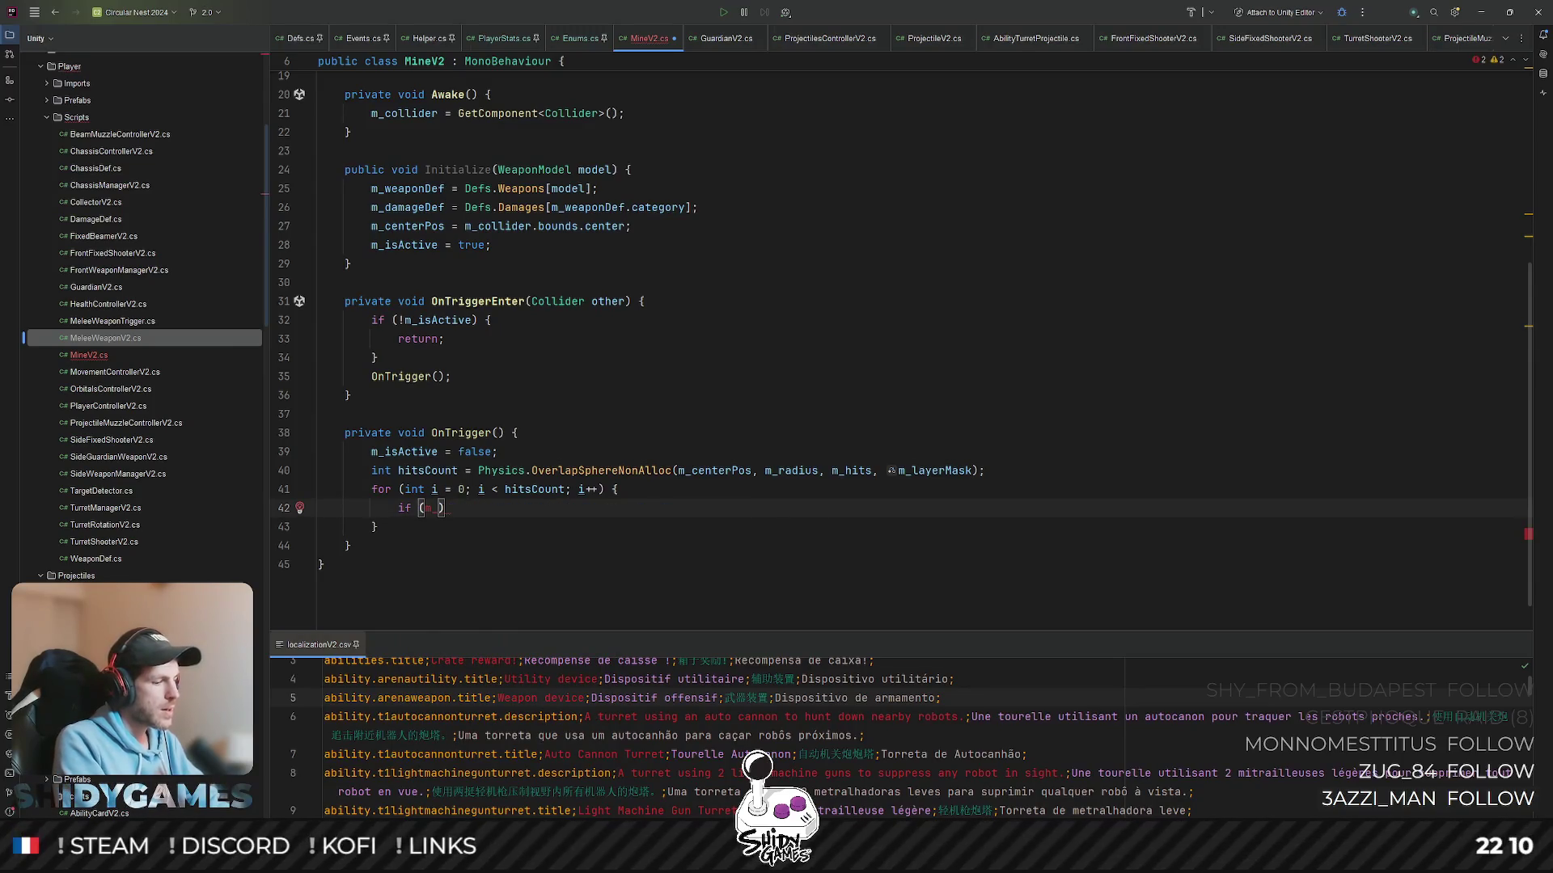
pyautogui.write('hits[i].tr')
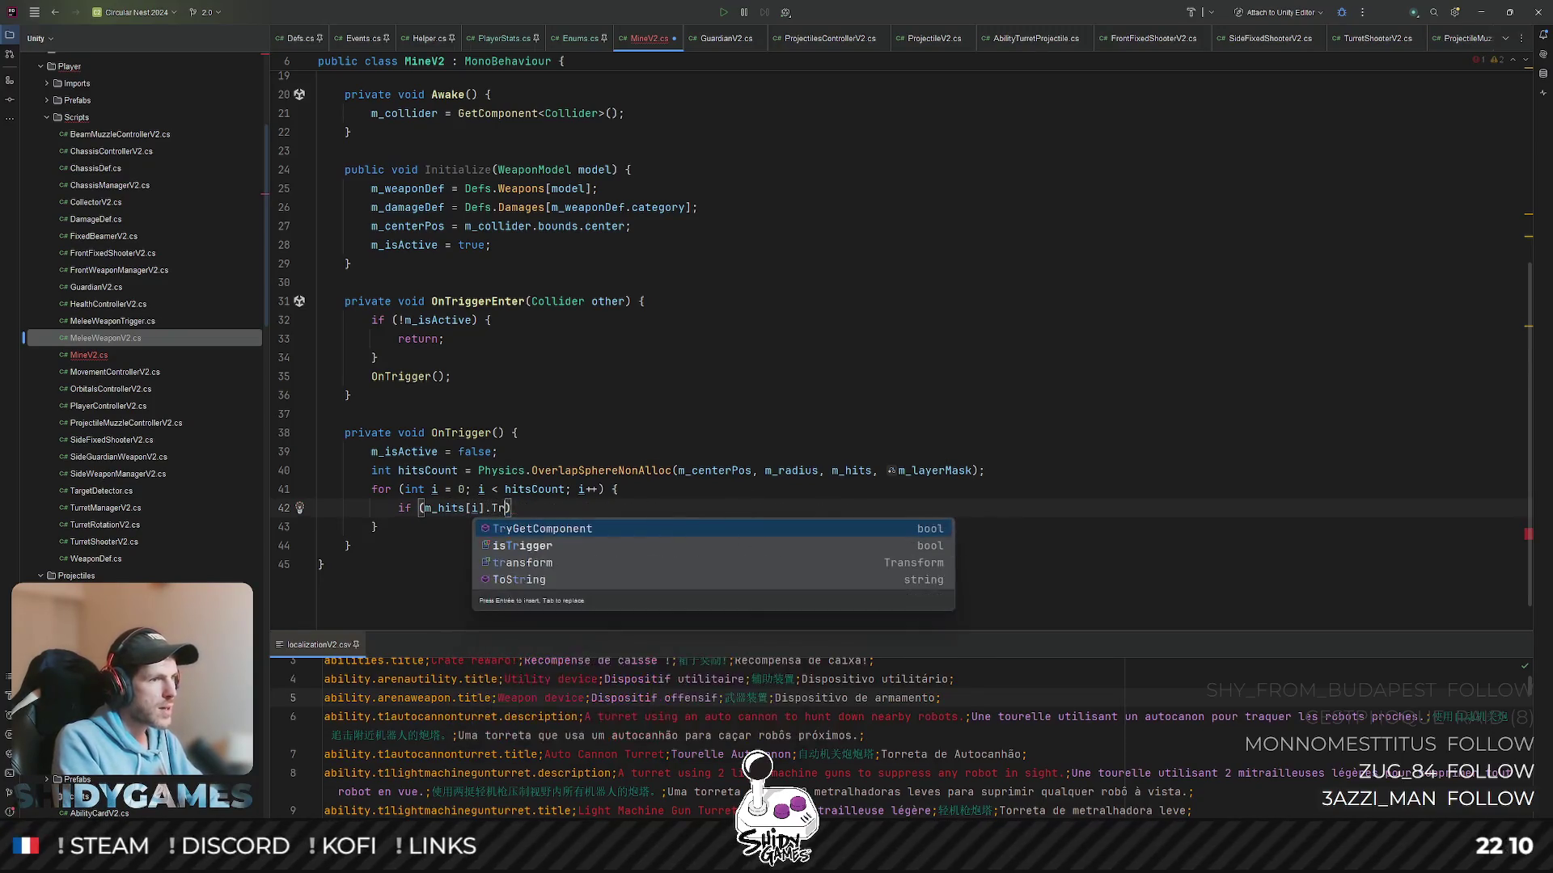
pyautogui.press('Return')
pyautogui.write('out ')
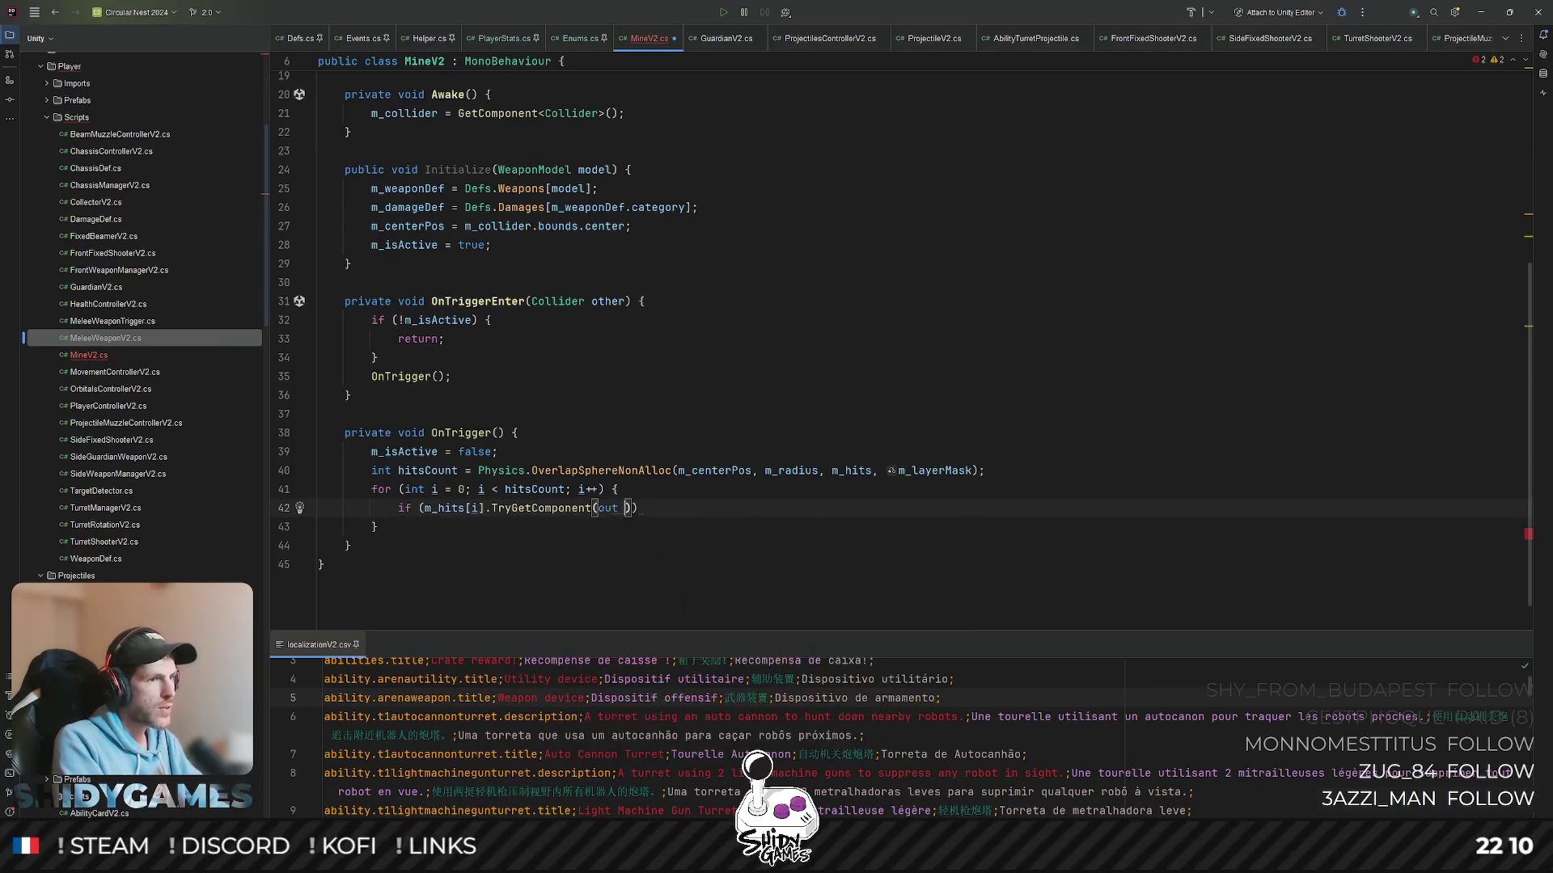
pyautogui.write('en')
pyautogui.press('Return')
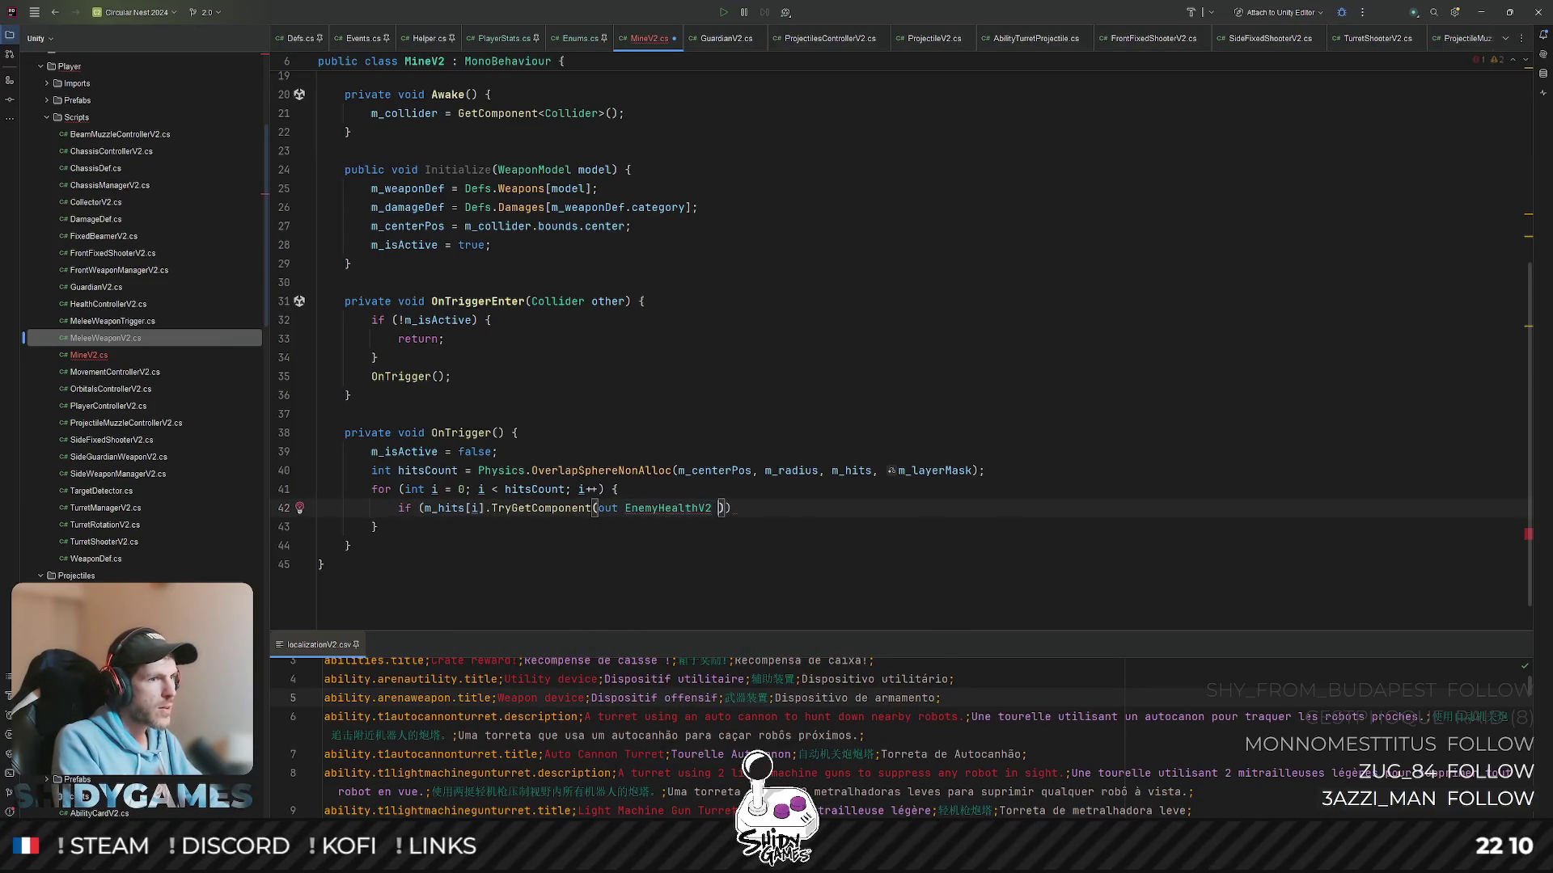
pyautogui.press('BackSpace')
pyautogui.write('h))')
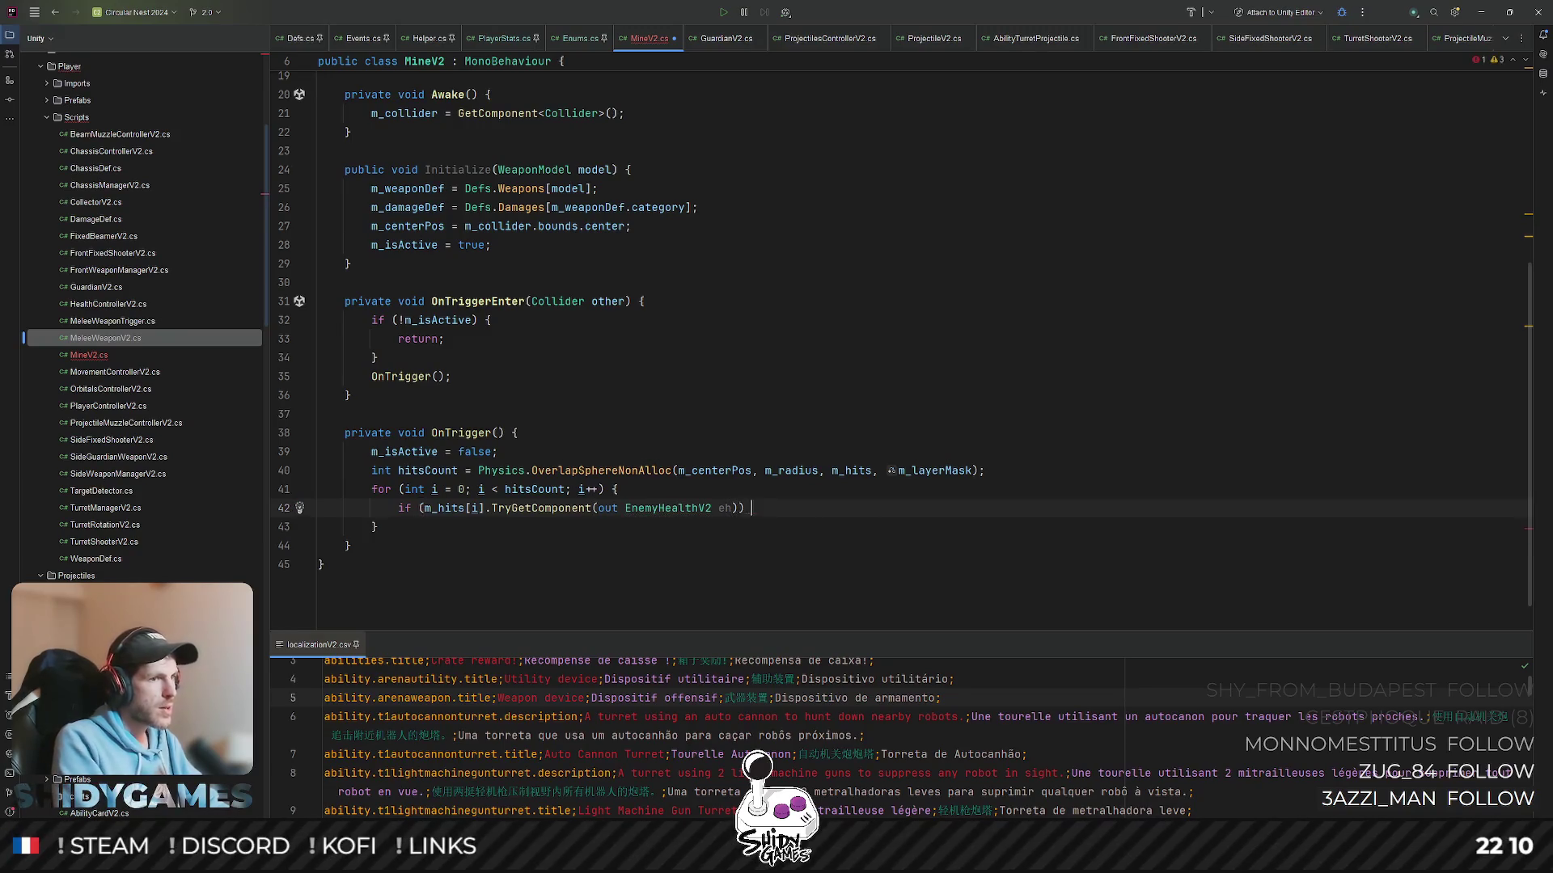
pyautogui.write(' {')
pyautogui.press('Return')
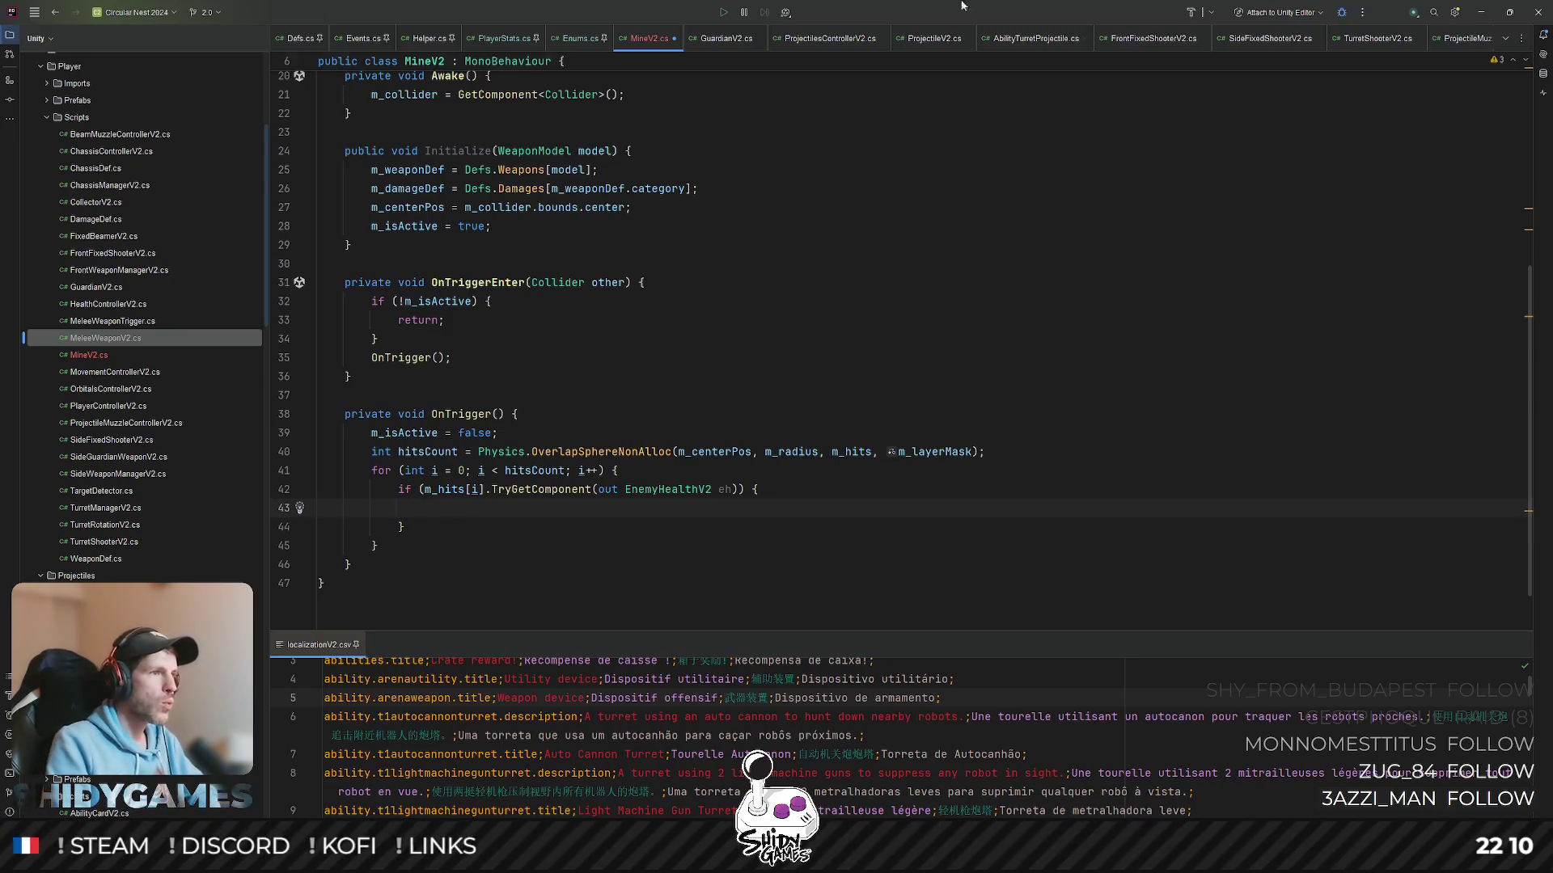
pyautogui.click(1018, 315)
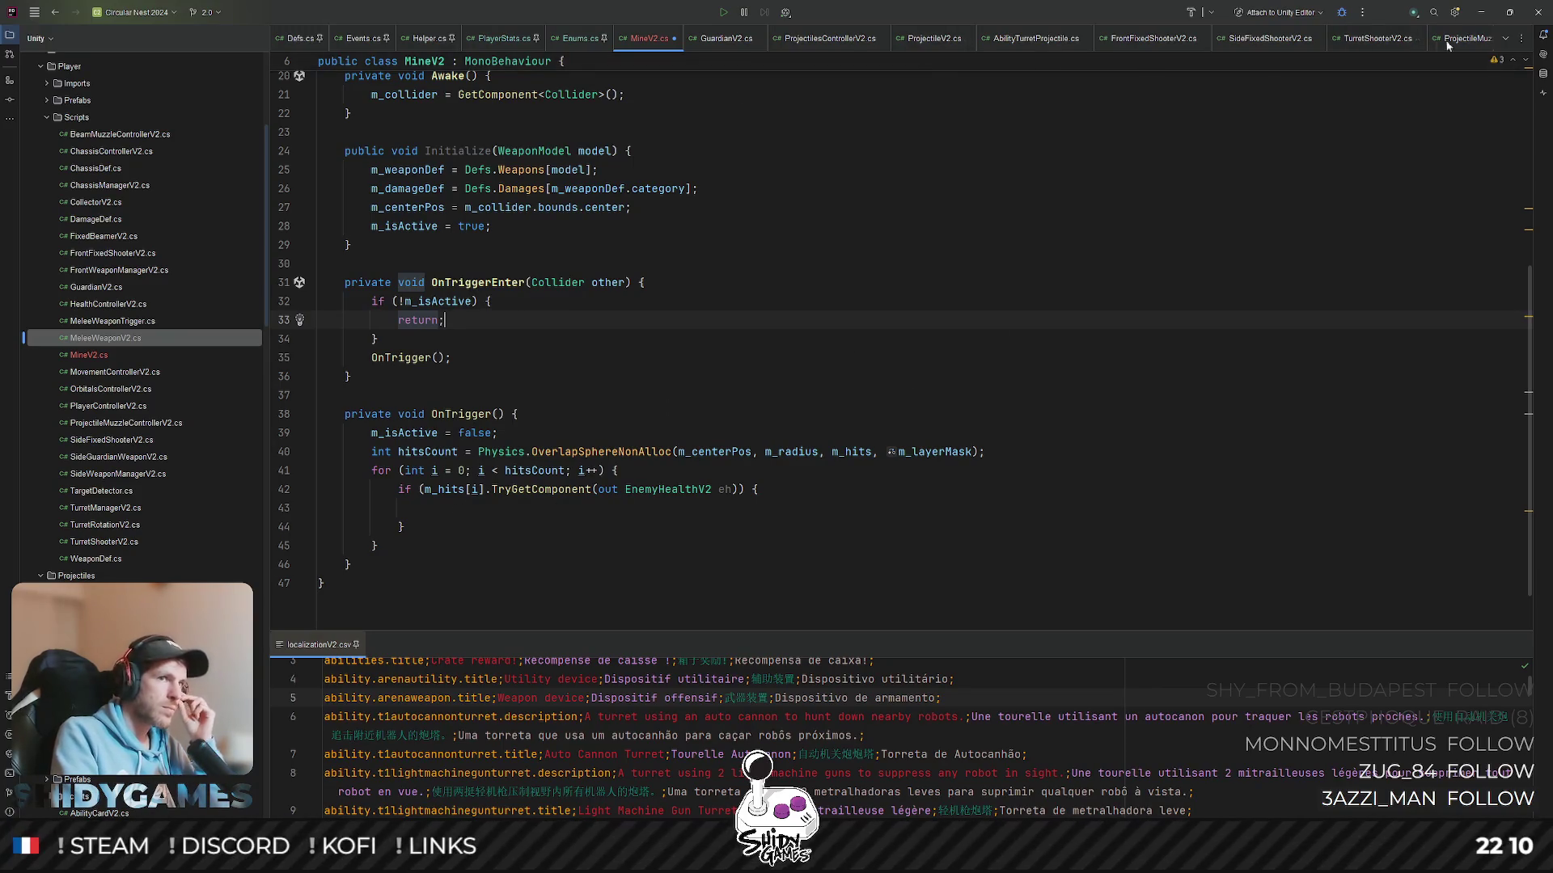
pyautogui.click(1502, 40)
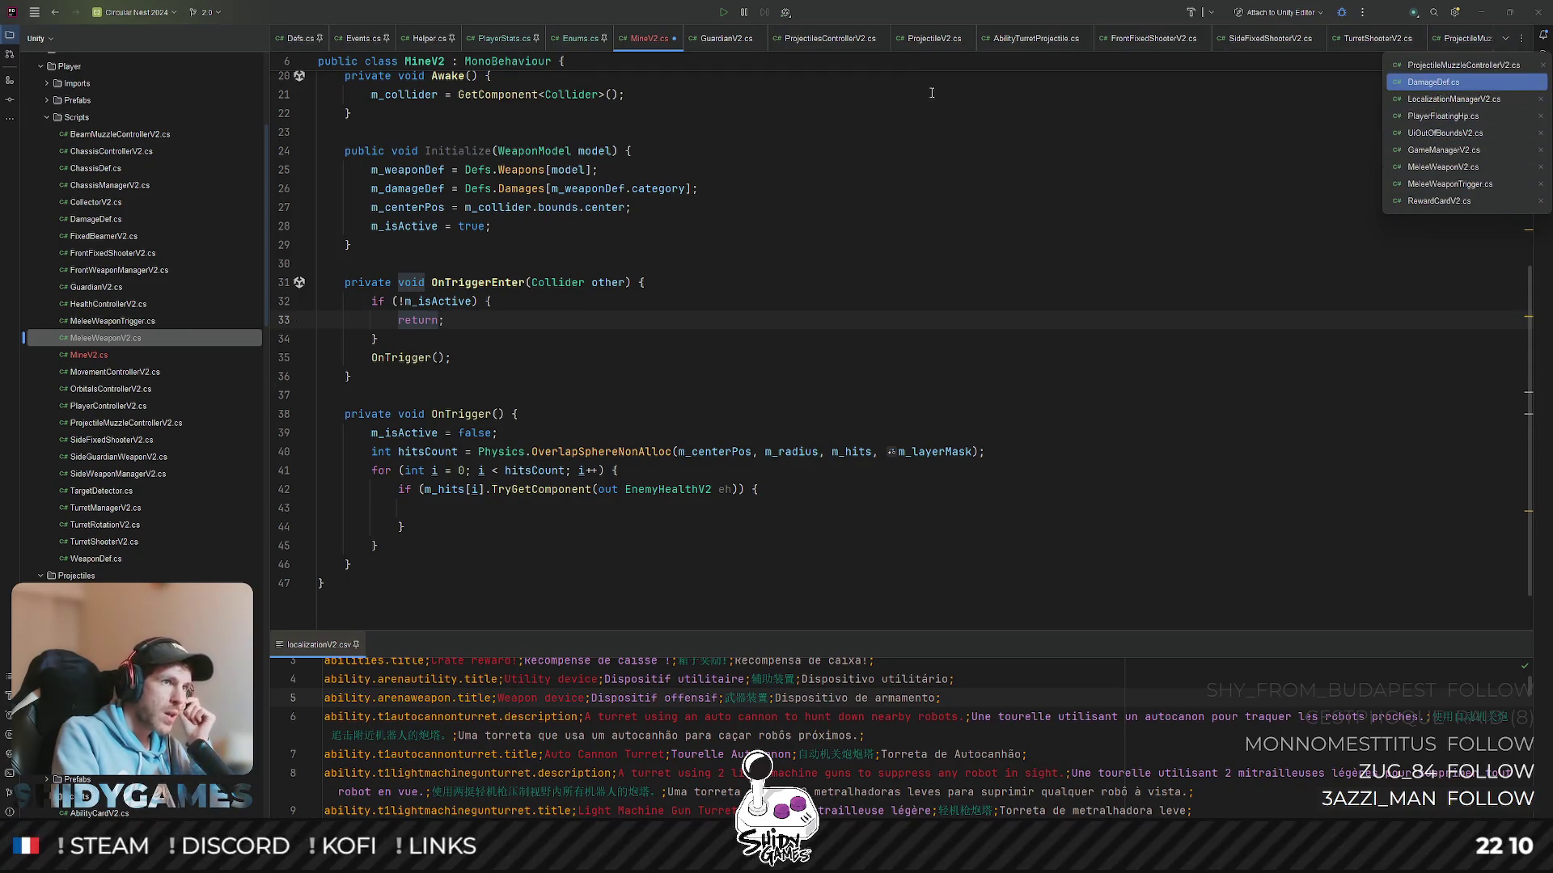
# - In GuardianV2.cs inspect TryHit's DoDamage call, rawDamage usage and loop extent
pyautogui.click(725, 37)
pyautogui.moveTo(463, 434); pyautogui.dragTo(806, 425)
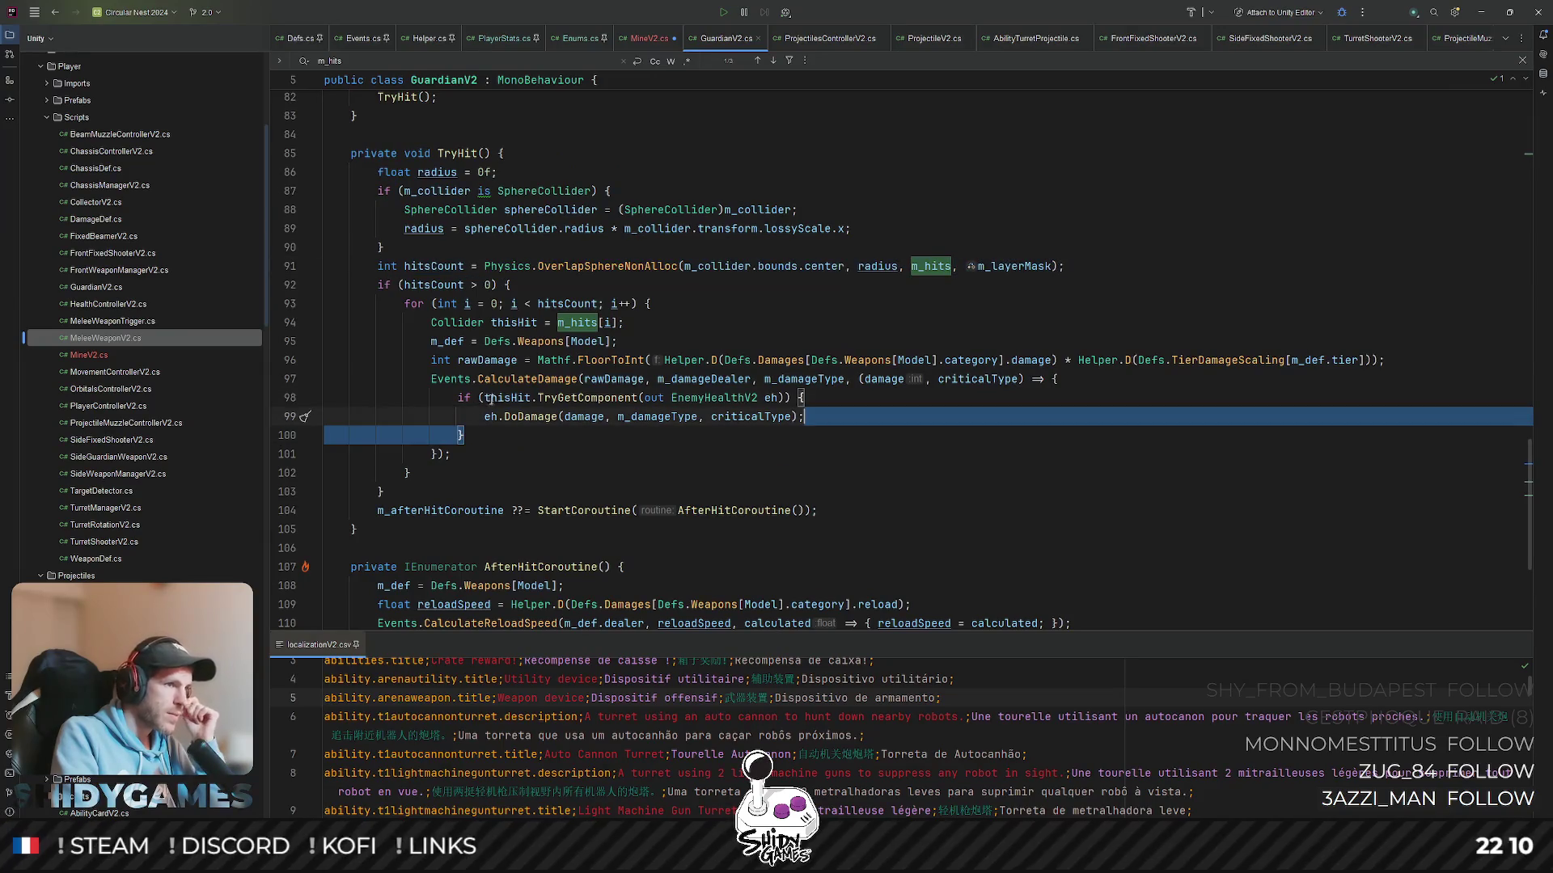
pyautogui.click(876, 418)
pyautogui.hotkey('shift', 'Home')
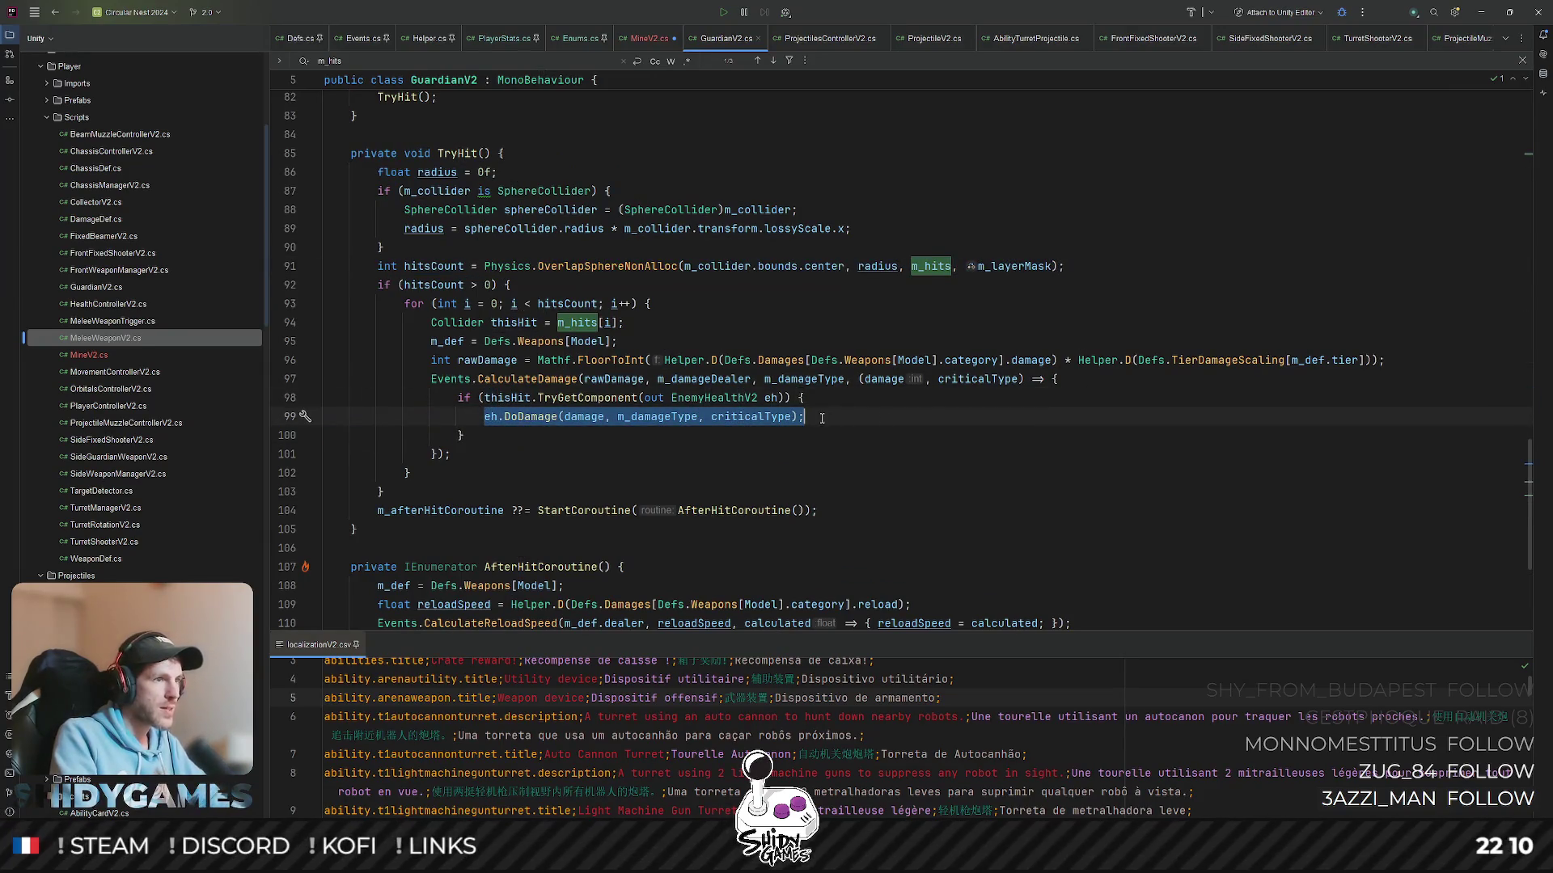
pyautogui.click(458, 359)
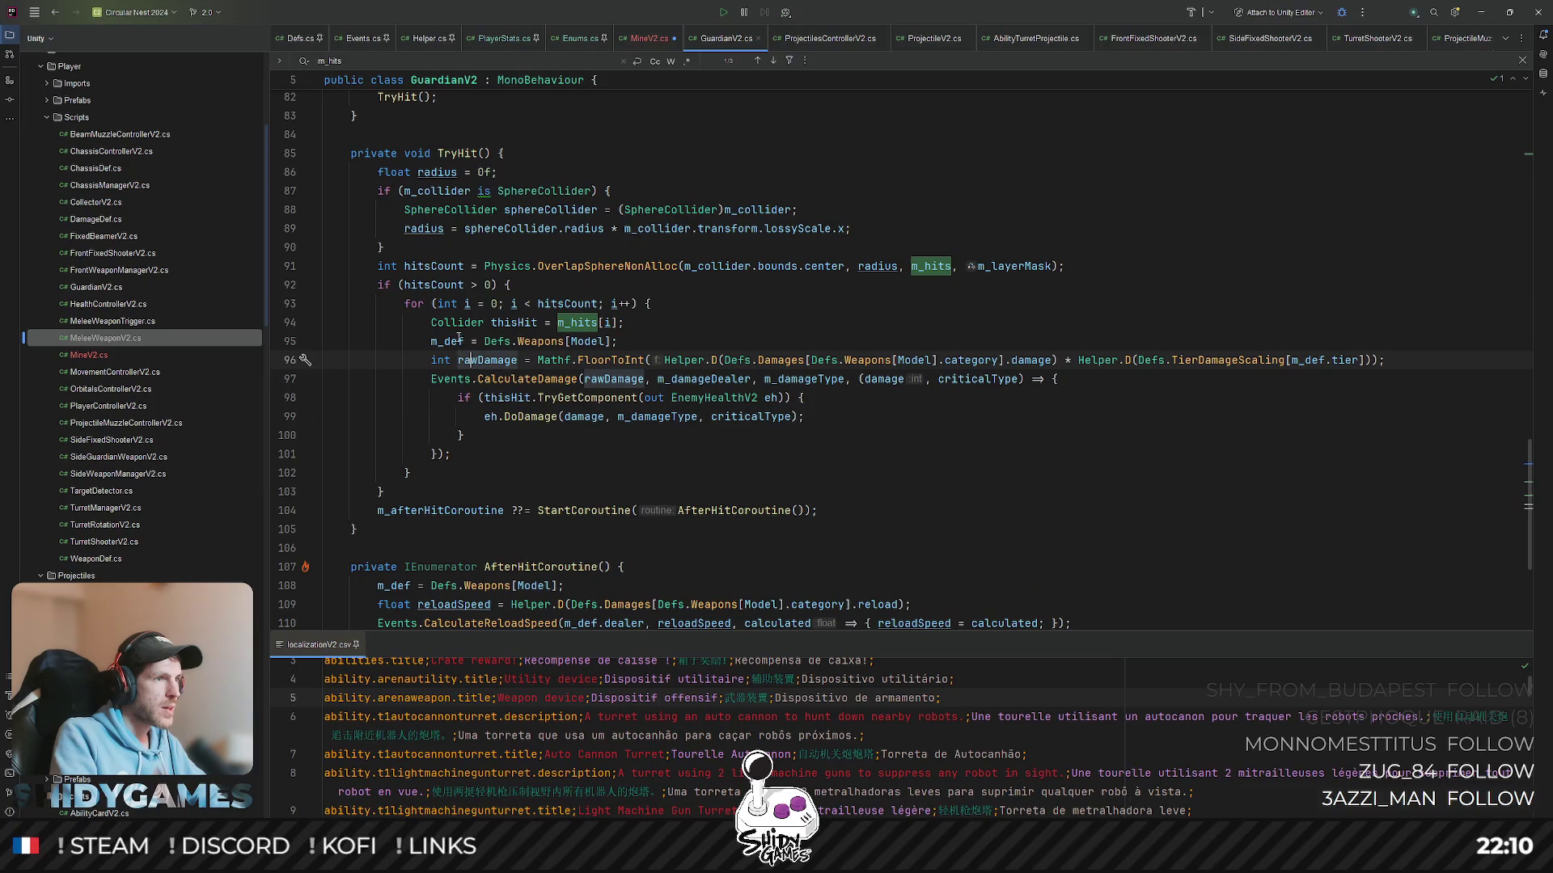
pyautogui.click(425, 296)
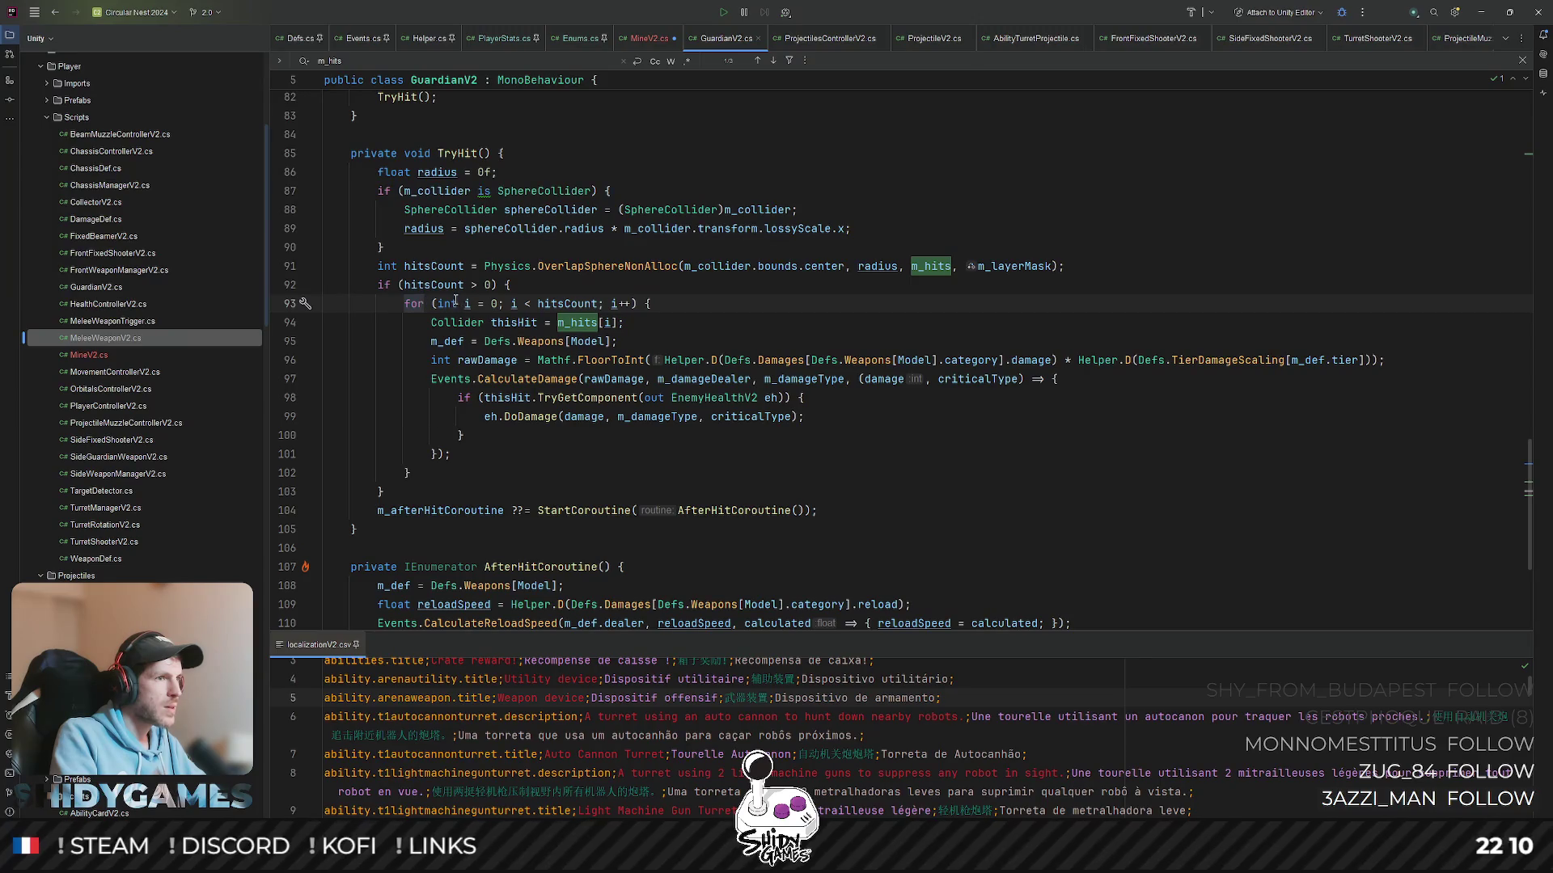
# - Select and copy GuardianV2's hitsCount check together with its damage loop
pyautogui.click(414, 285)
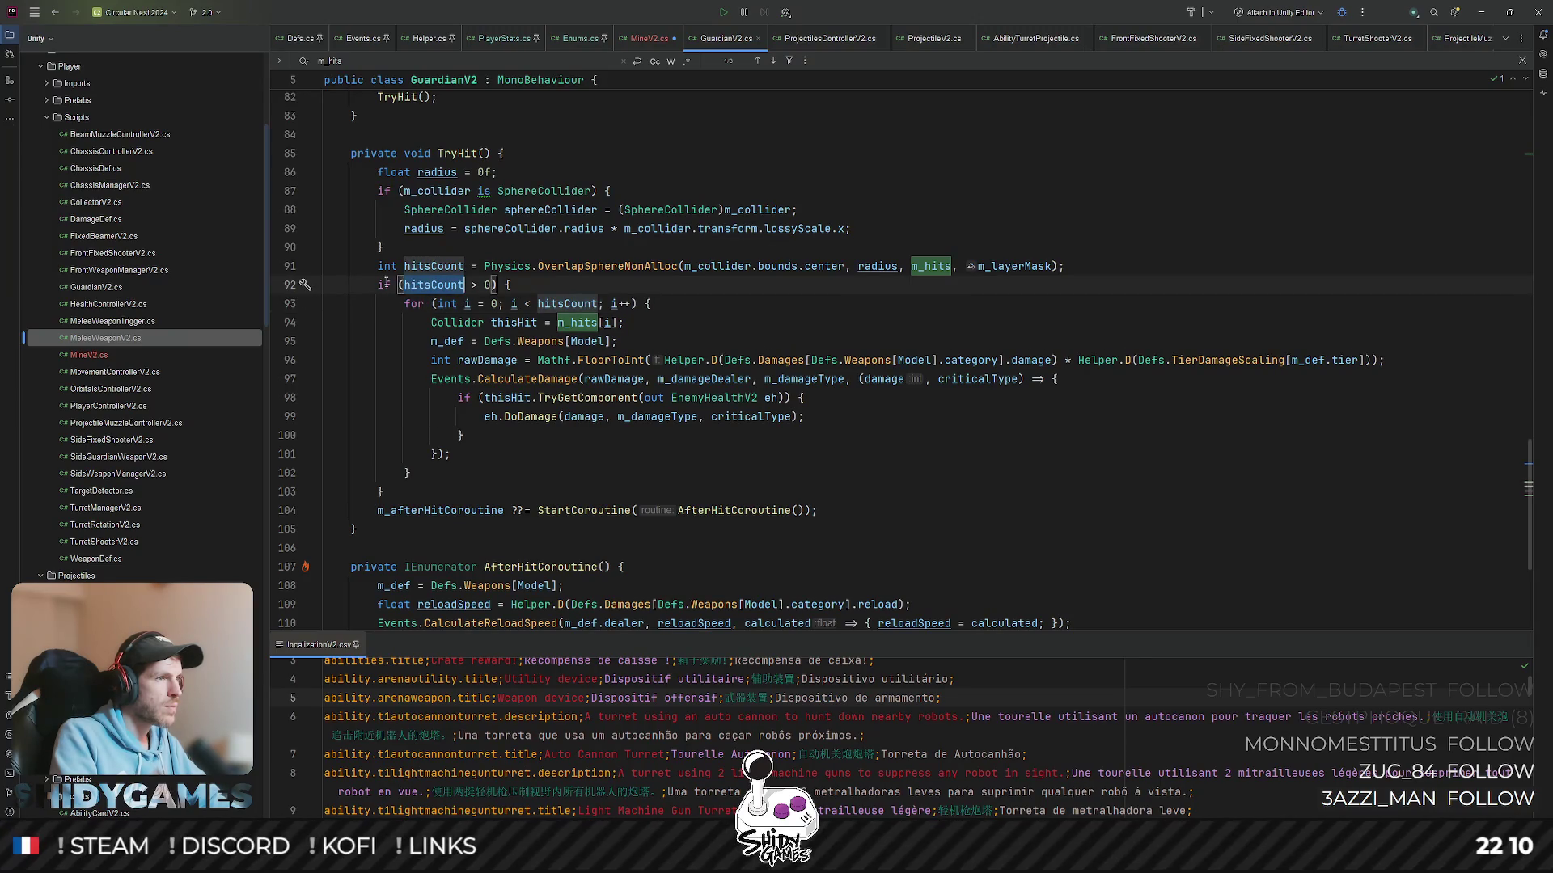
pyautogui.click(383, 284)
pyautogui.moveTo(391, 492); pyautogui.dragTo(384, 284)
pyautogui.hotkey('ctrl', 'c')
pyautogui.hotkey('alt', 'Left')
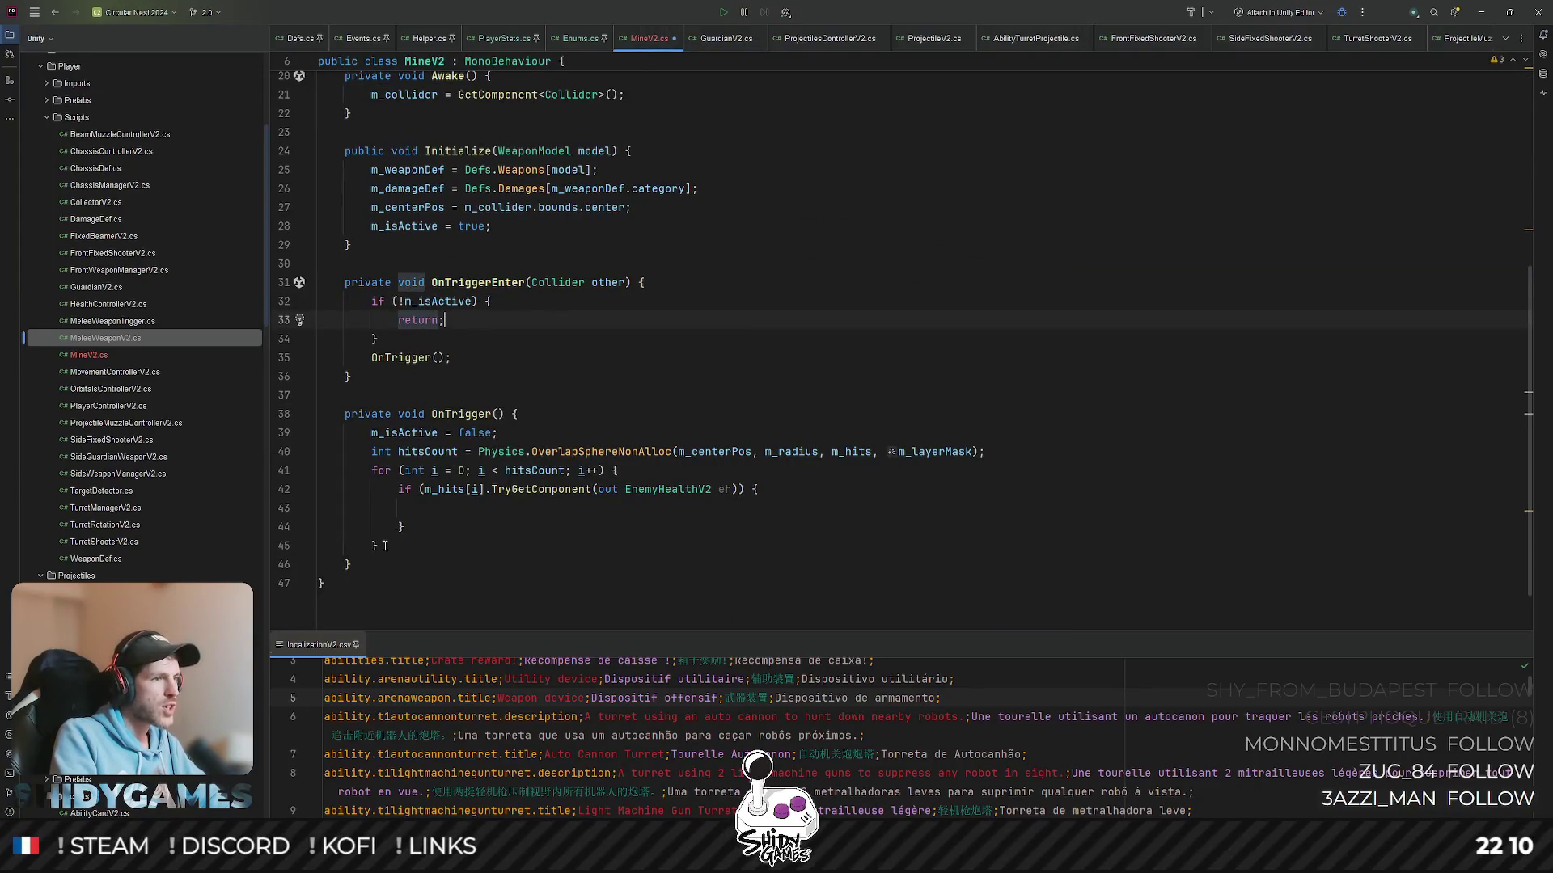
# - Paste the Guardian hit code over MineV2's for loop in OnTrigger
pyautogui.moveTo(384, 546); pyautogui.dragTo(247, 456)
pyautogui.click(448, 551)
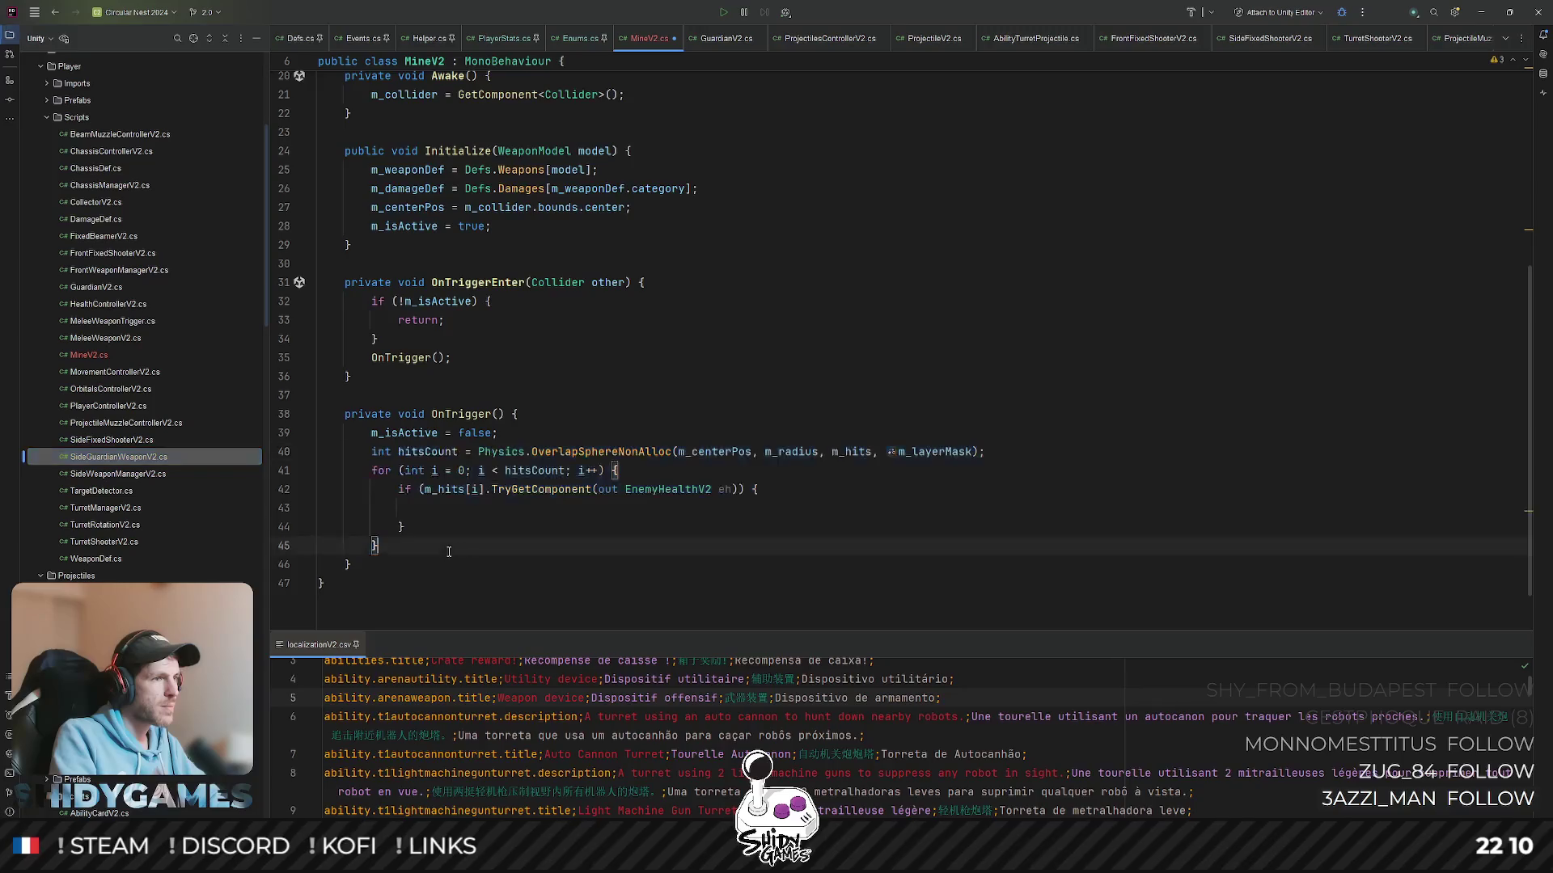
pyautogui.moveTo(392, 547); pyautogui.dragTo(347, 465)
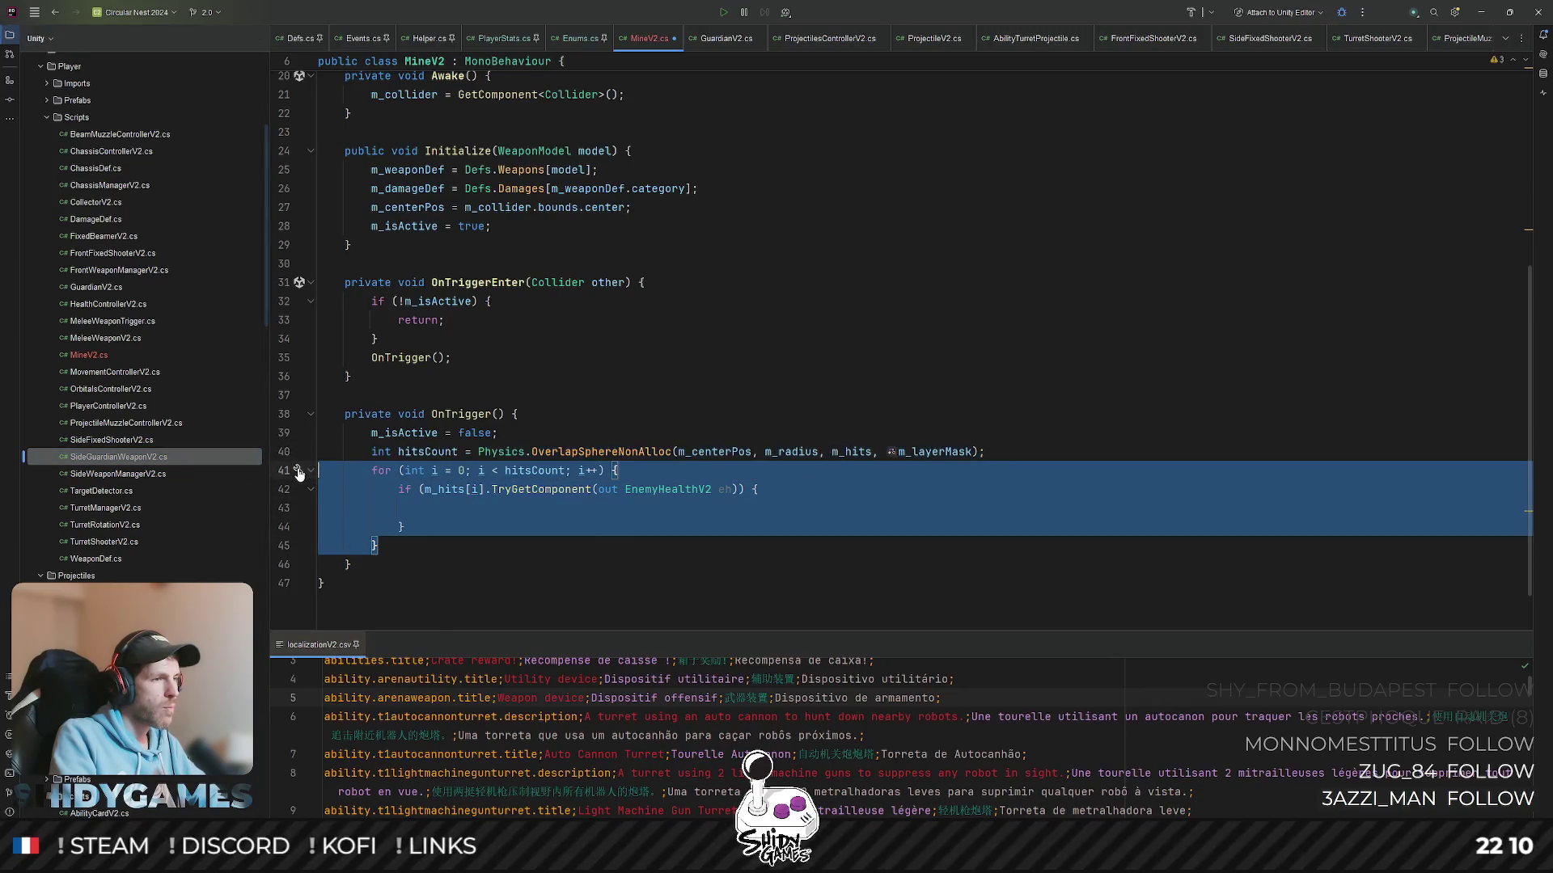
pyautogui.hotkey('ctrl', 'v')
pyautogui.click(740, 325)
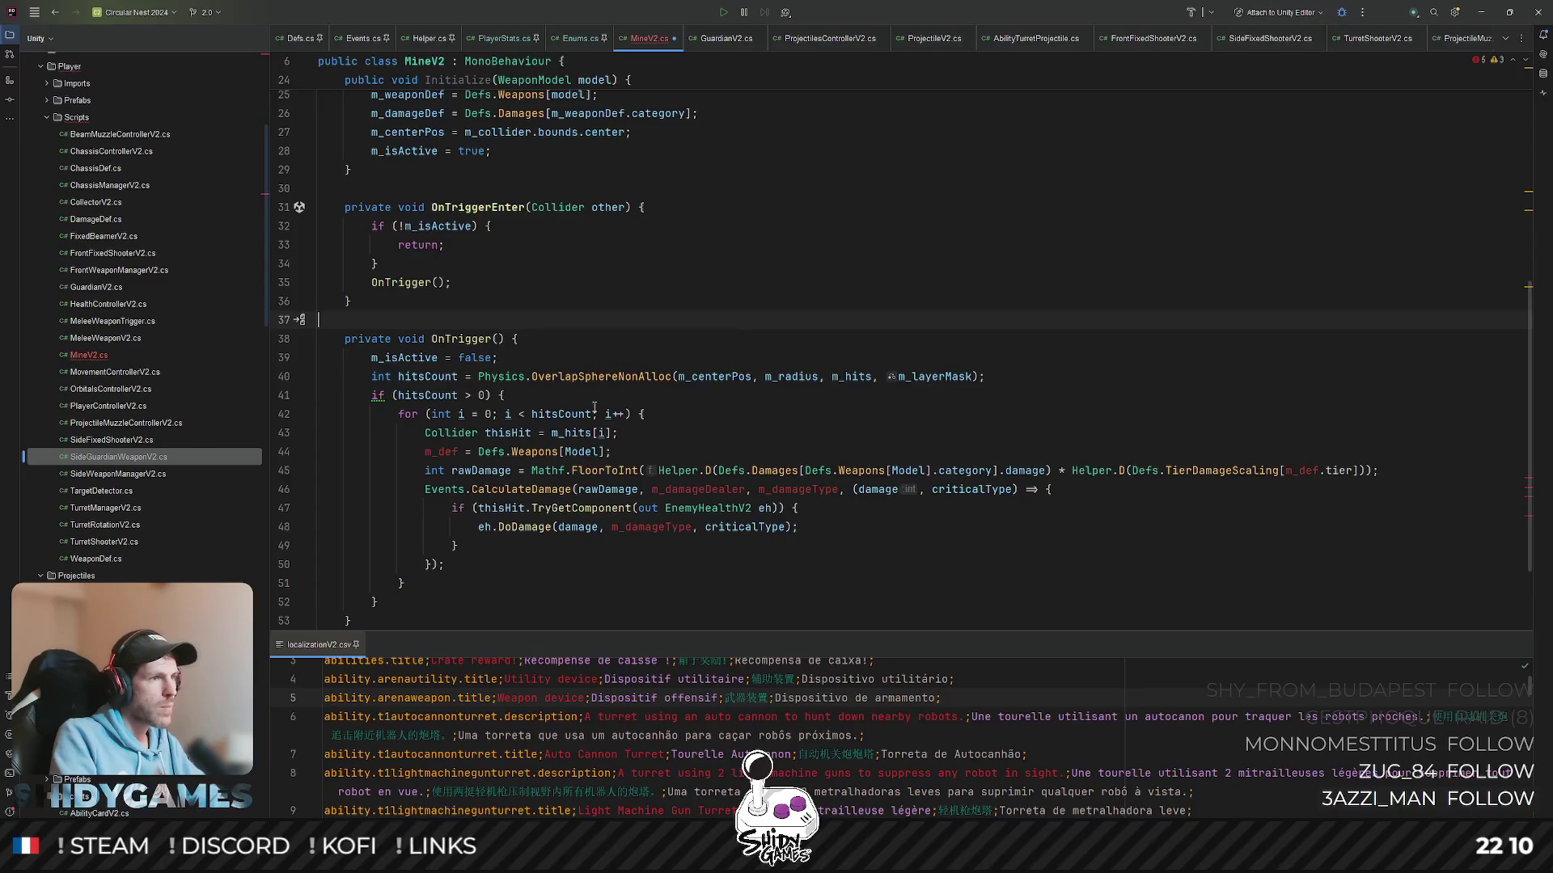
pyautogui.click(376, 395)
pyautogui.hotkey('alt', 'Return')
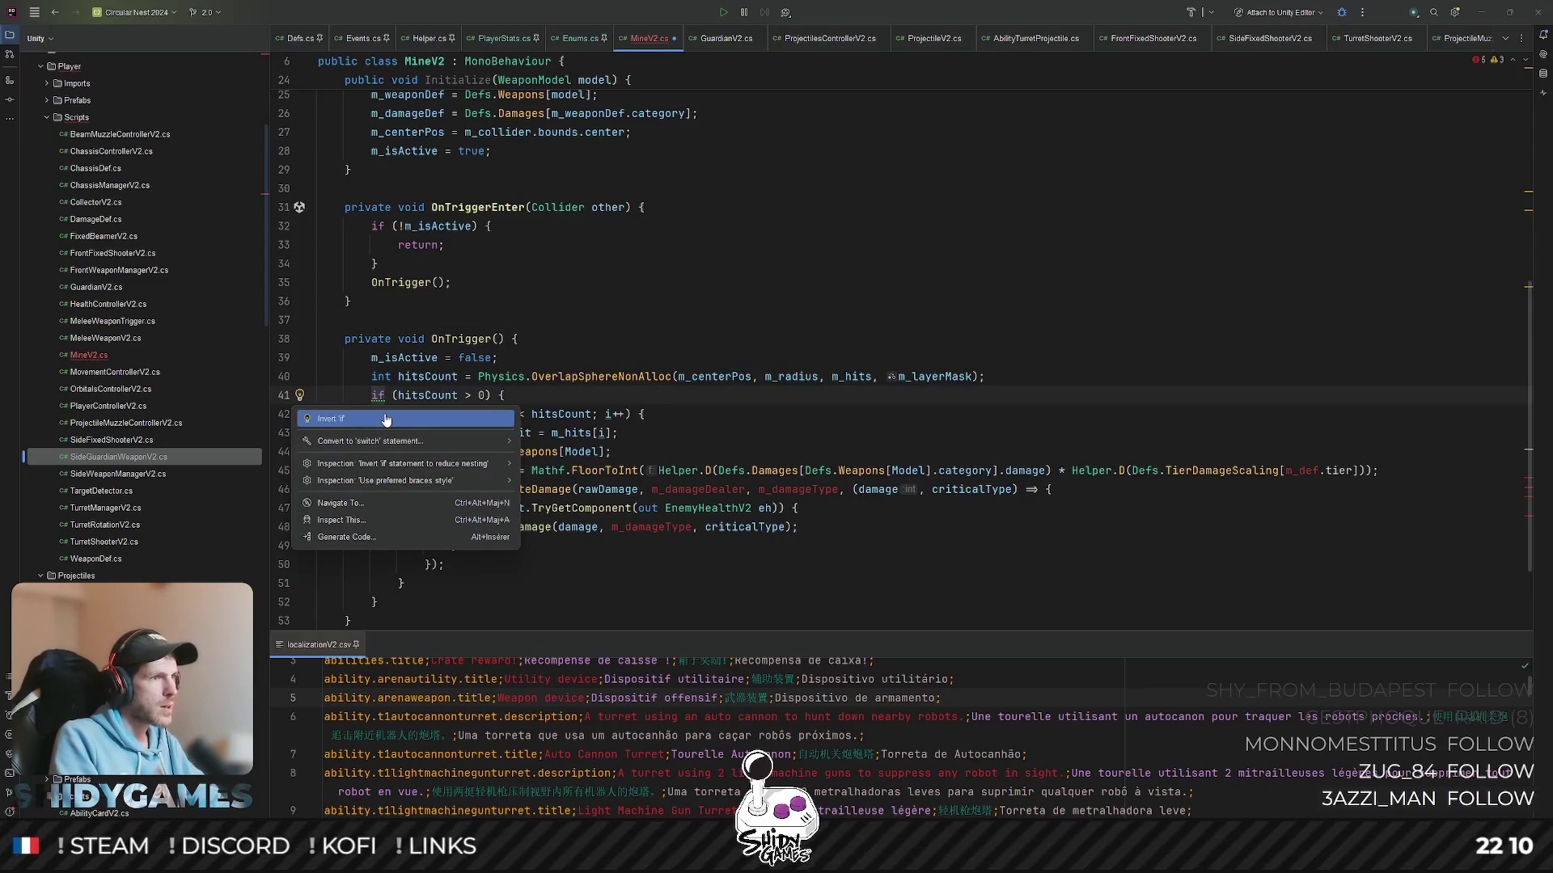
pyautogui.press('Escape')
pyautogui.scroll(-2, 401, 388)
# - Remove the redundant m_def line and rewire the damage lookup to m_damageDef and the tier scaling to m_weaponDef
pyautogui.doubleClick(441, 339)
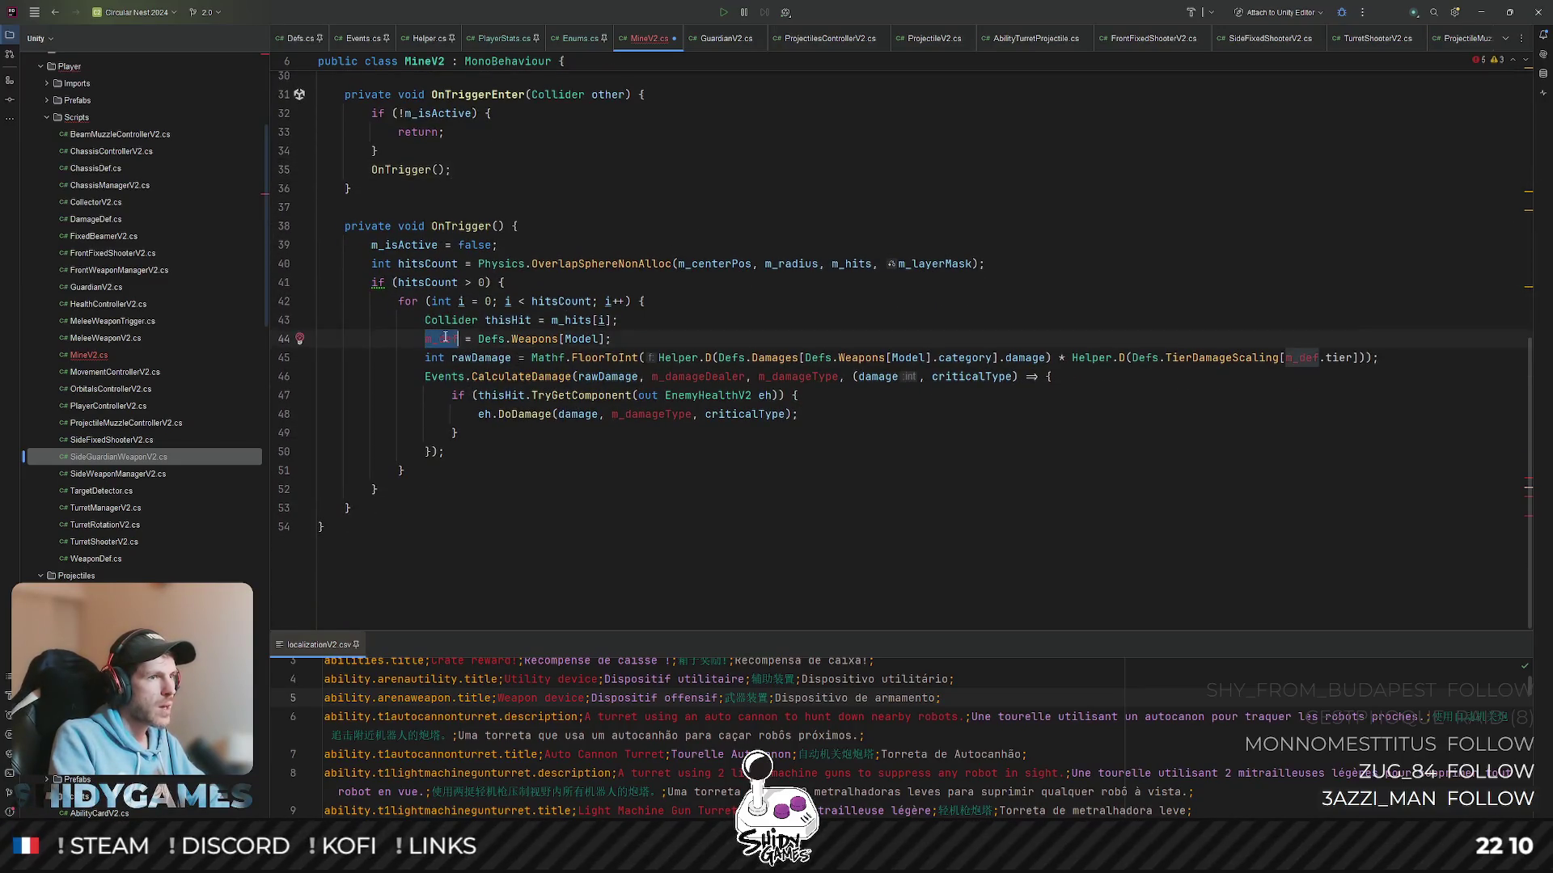
pyautogui.write('m_weap')
pyautogui.press('Return')
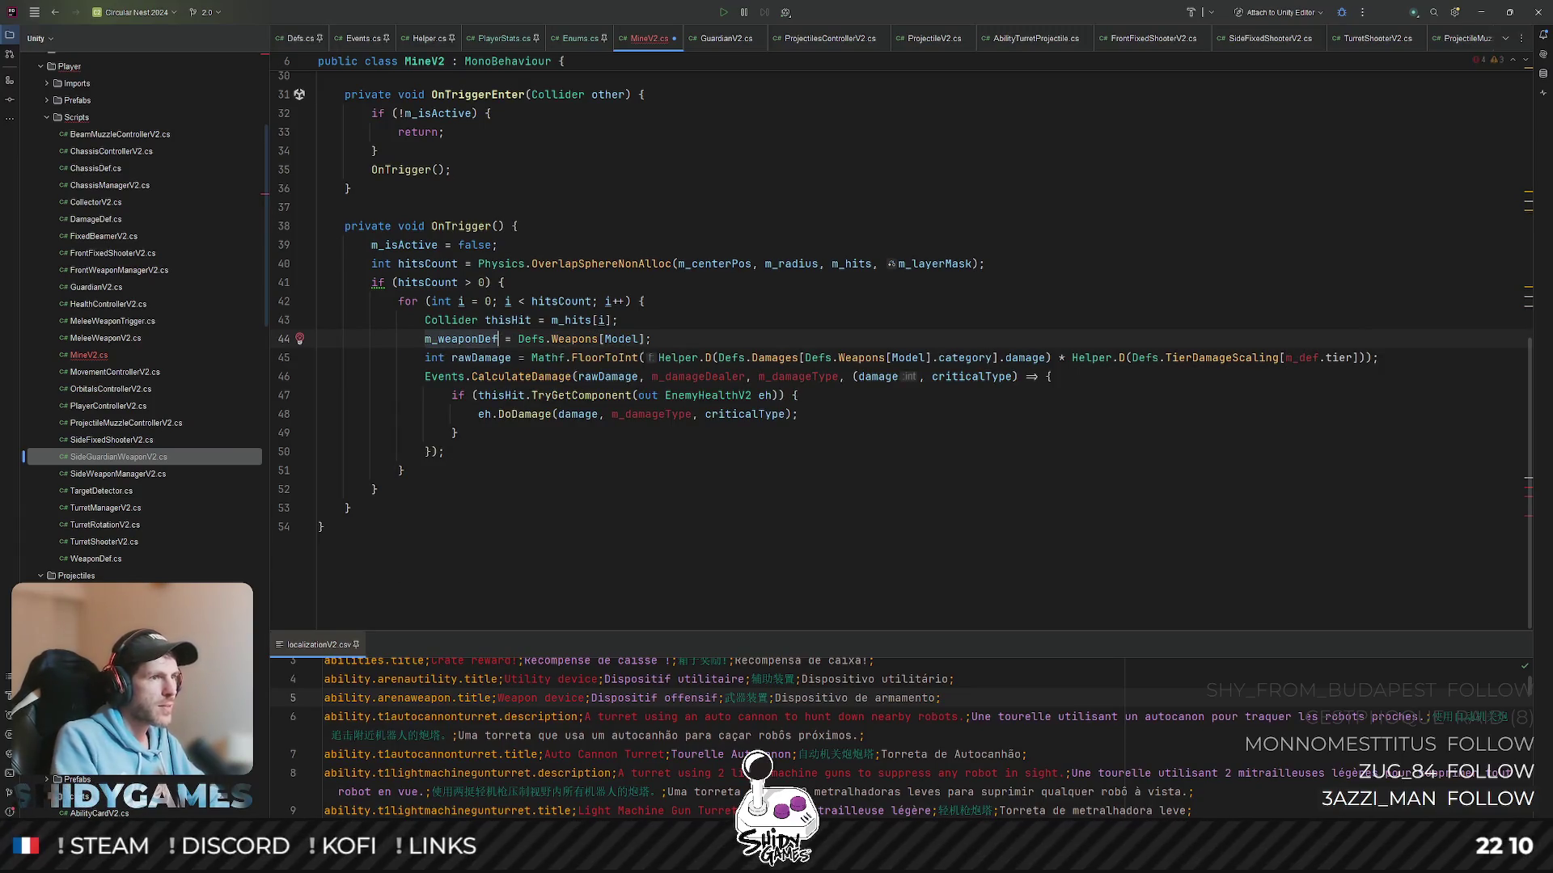
pyautogui.hotkey('ctrl', 'x')
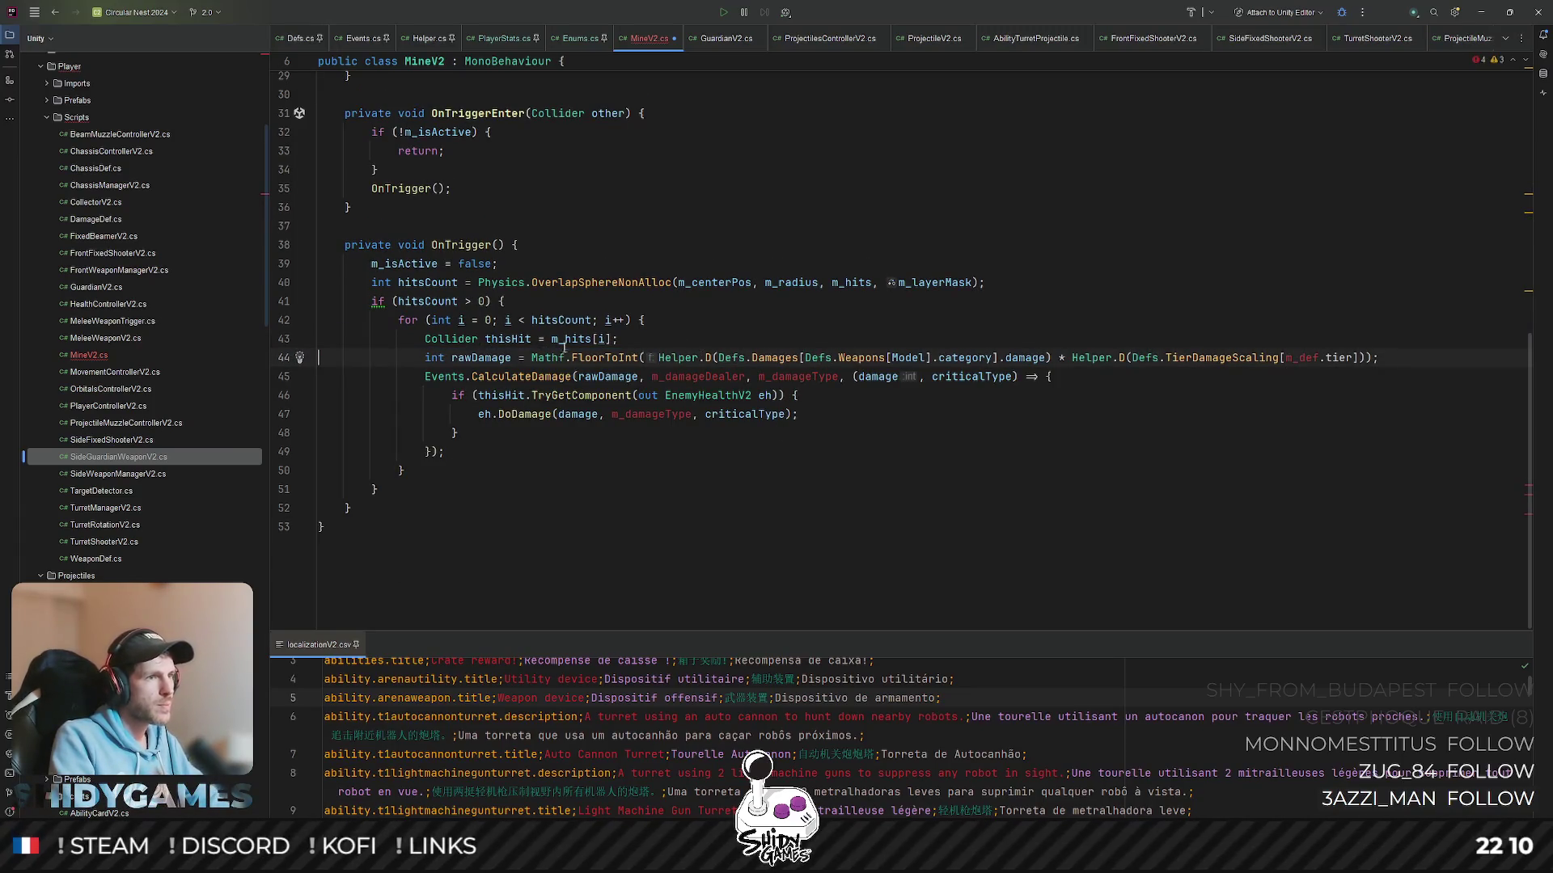
pyautogui.moveTo(717, 357); pyautogui.dragTo(999, 357)
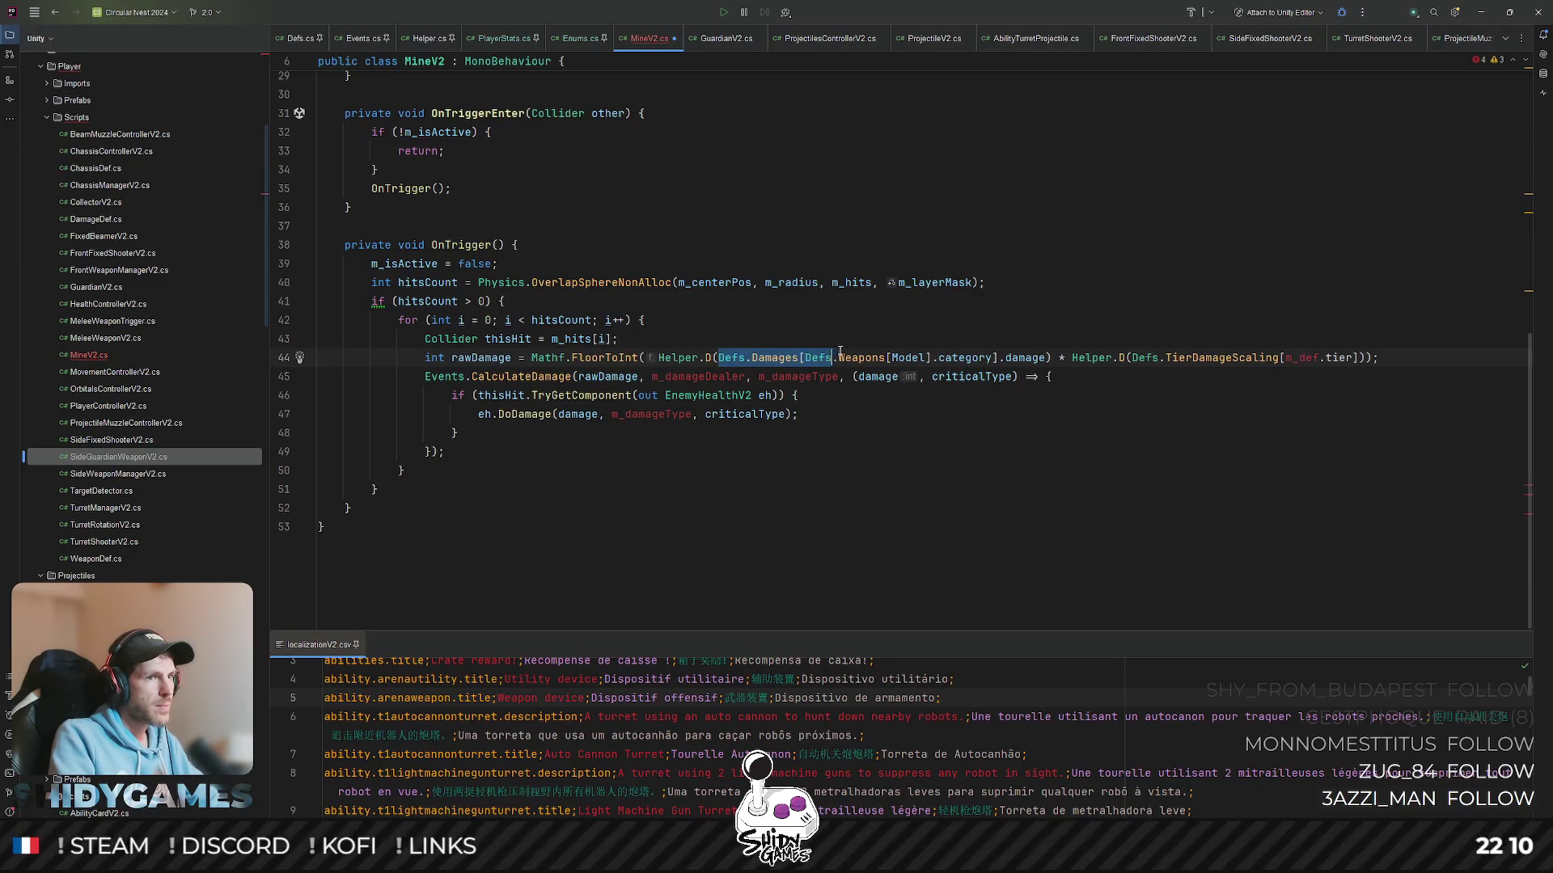
pyautogui.write('m')
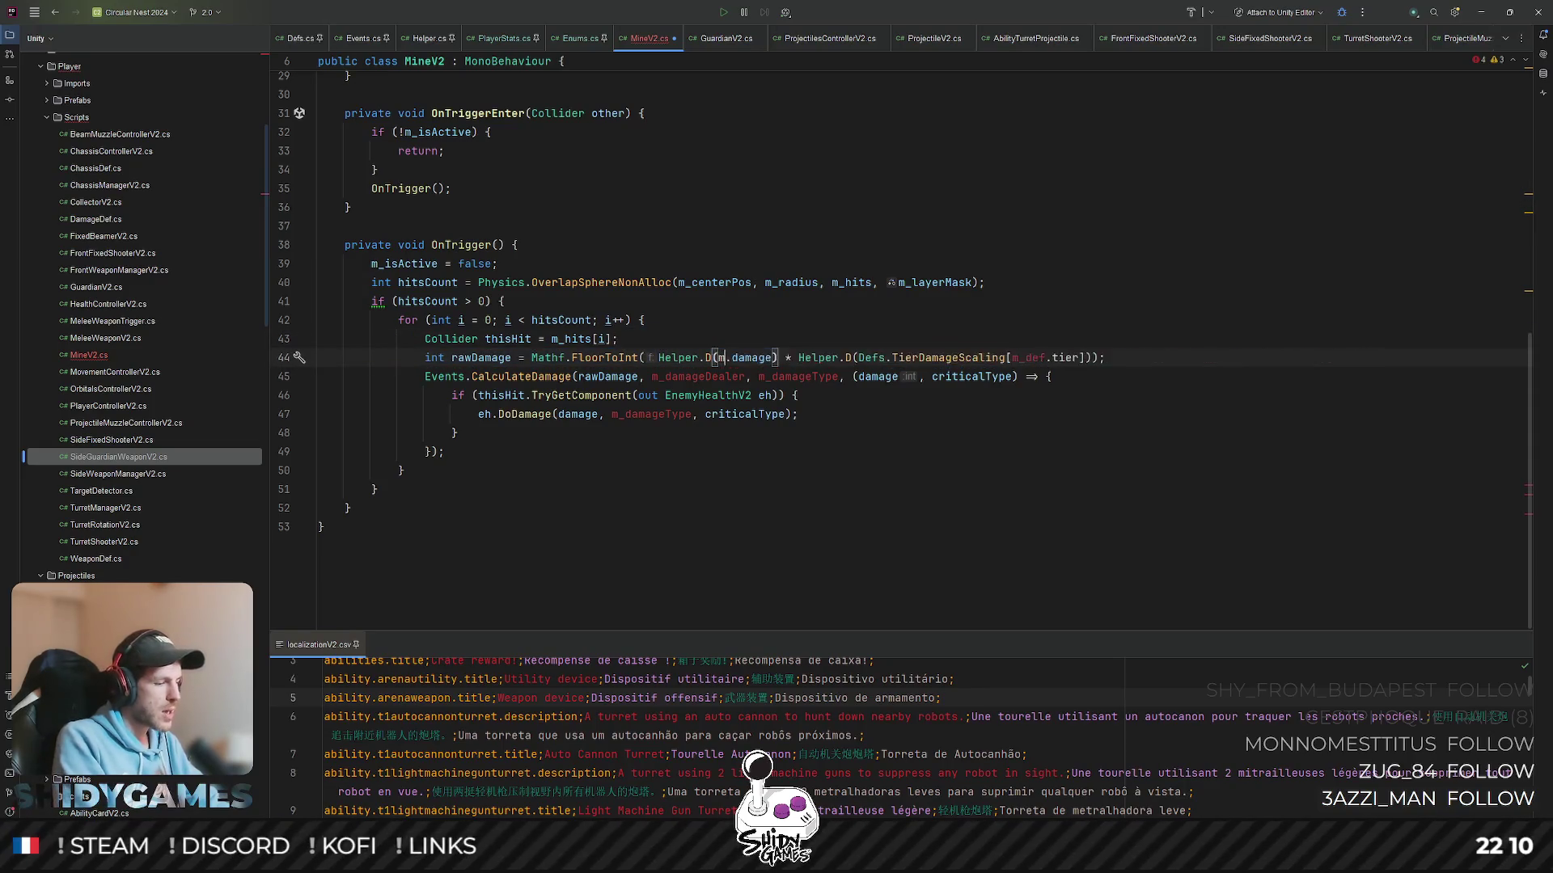
pyautogui.write('we')
pyautogui.press('BackSpace')
pyautogui.press('BackSpace')
pyautogui.write('da')
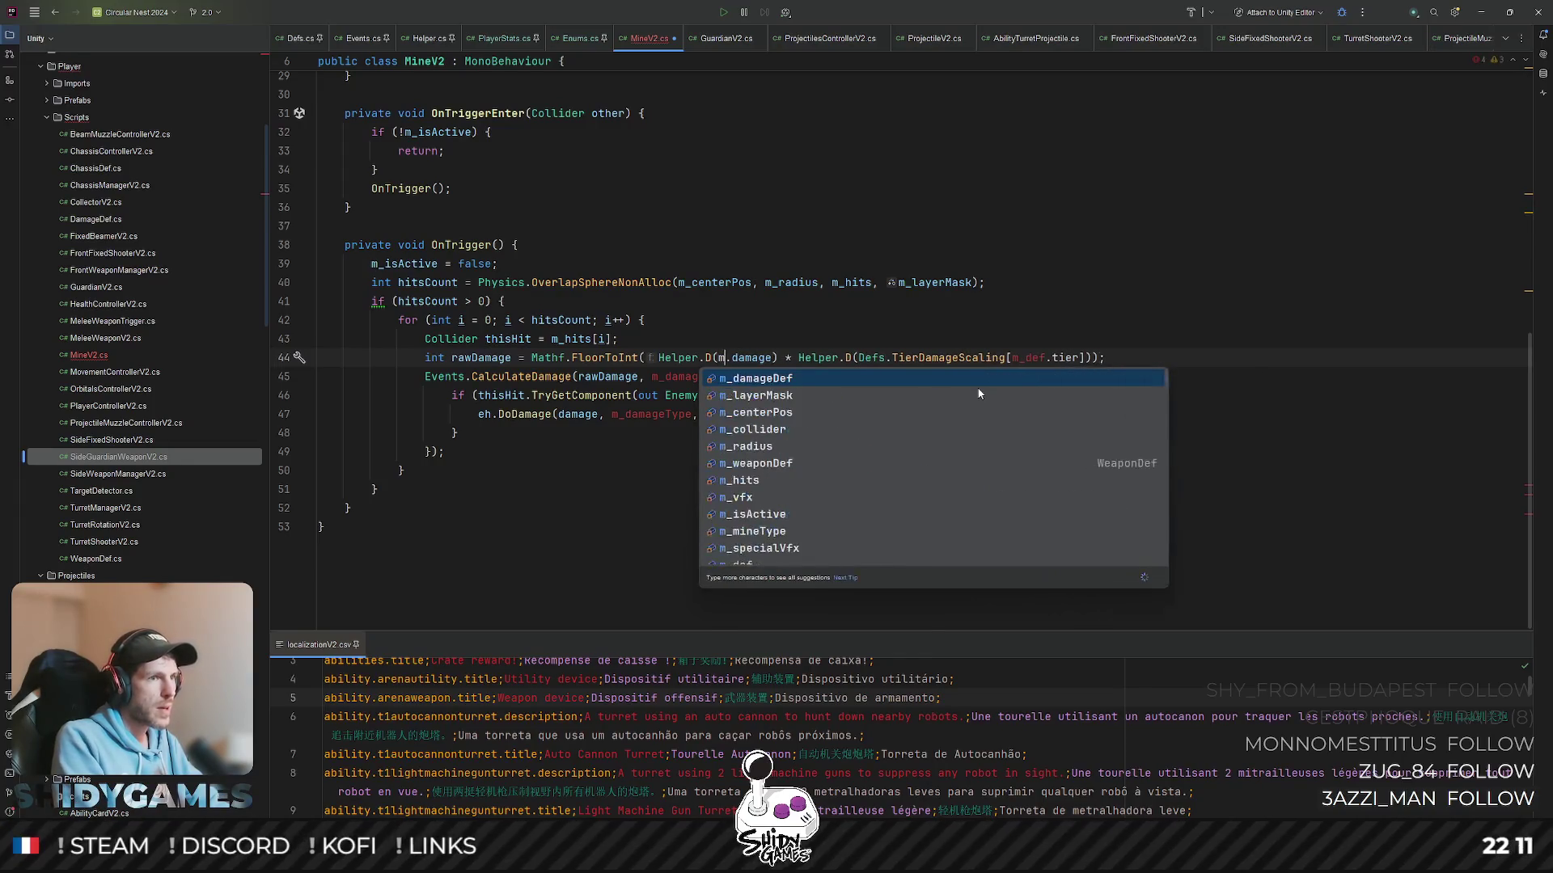
pyautogui.press('Return')
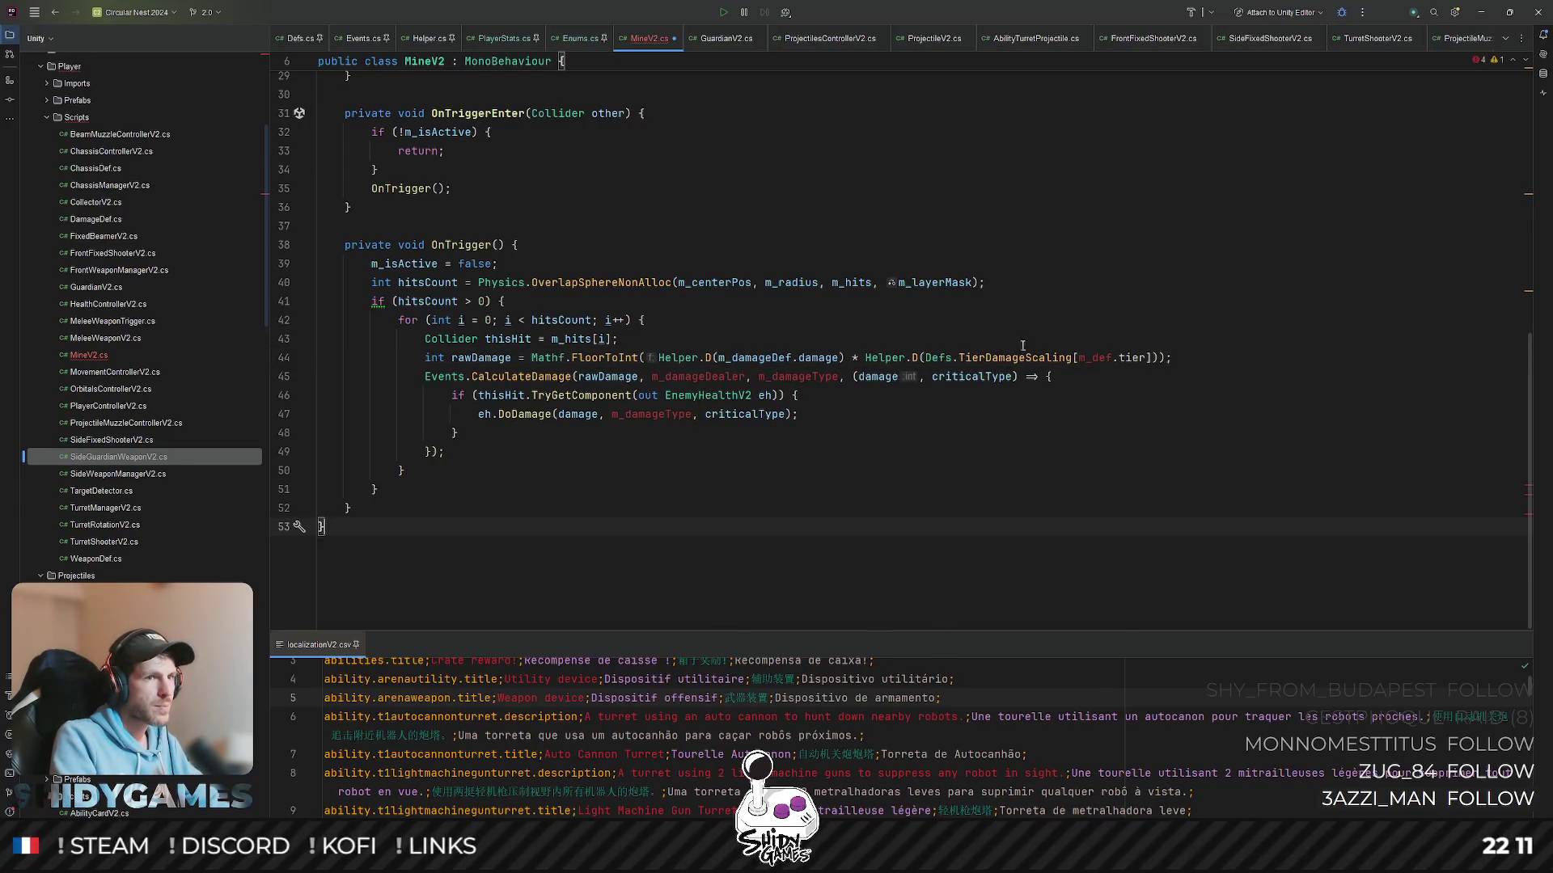
pyautogui.doubleClick(1099, 358)
pyautogui.write('wea')
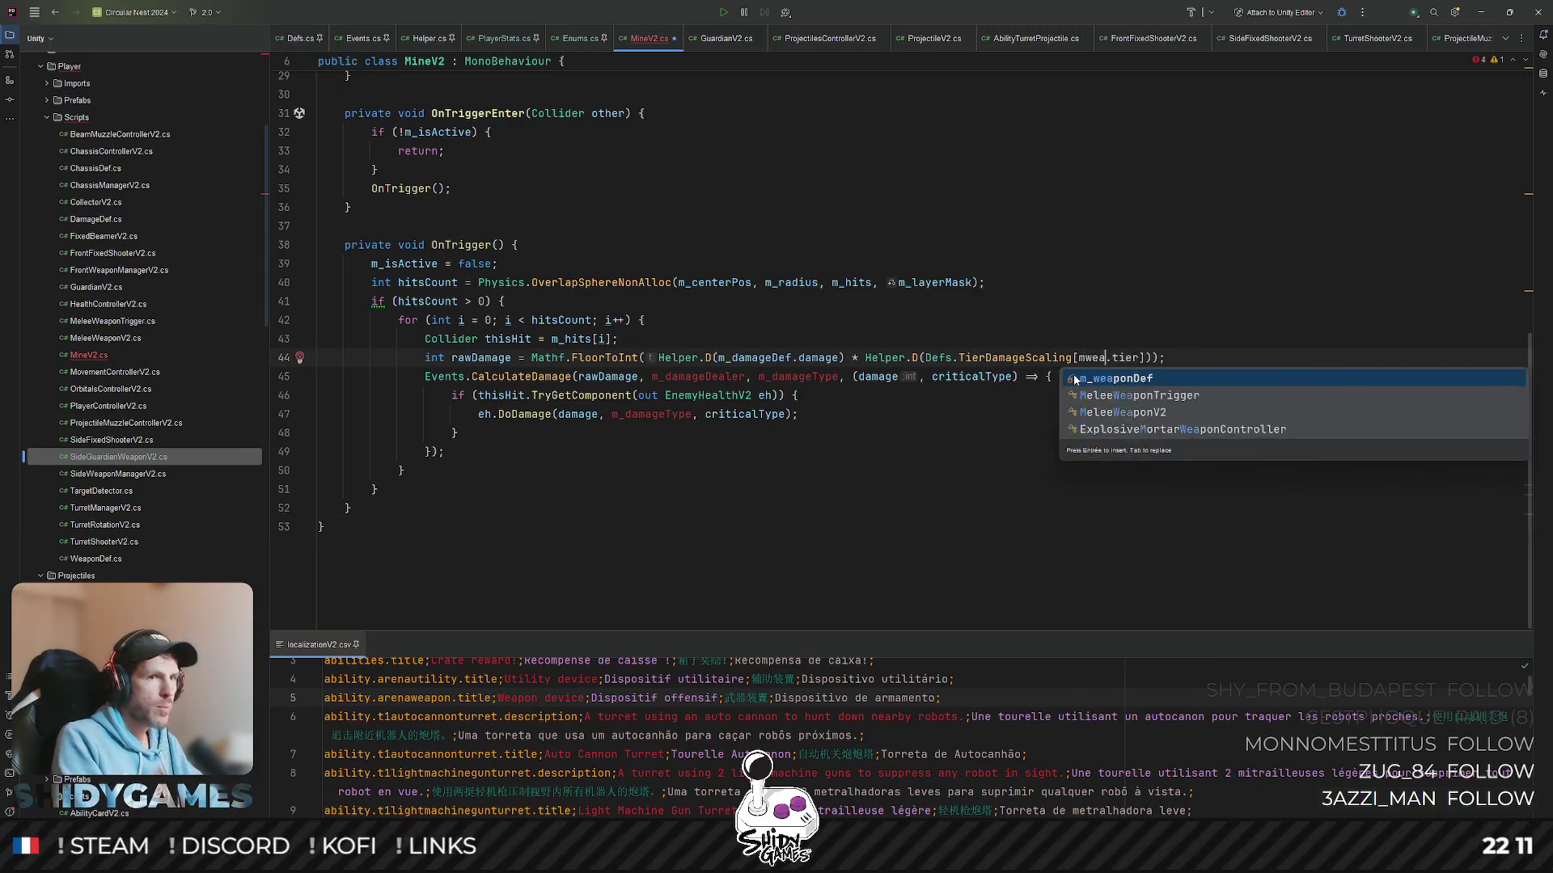
pyautogui.press('Return')
# - Pass m_weaponDef.dealer and m_weaponDef.damageType as the CalculateDamage arguments
pyautogui.doubleClick(698, 377)
pyautogui.write('we')
pyautogui.press('Return')
pyautogui.write('.de')
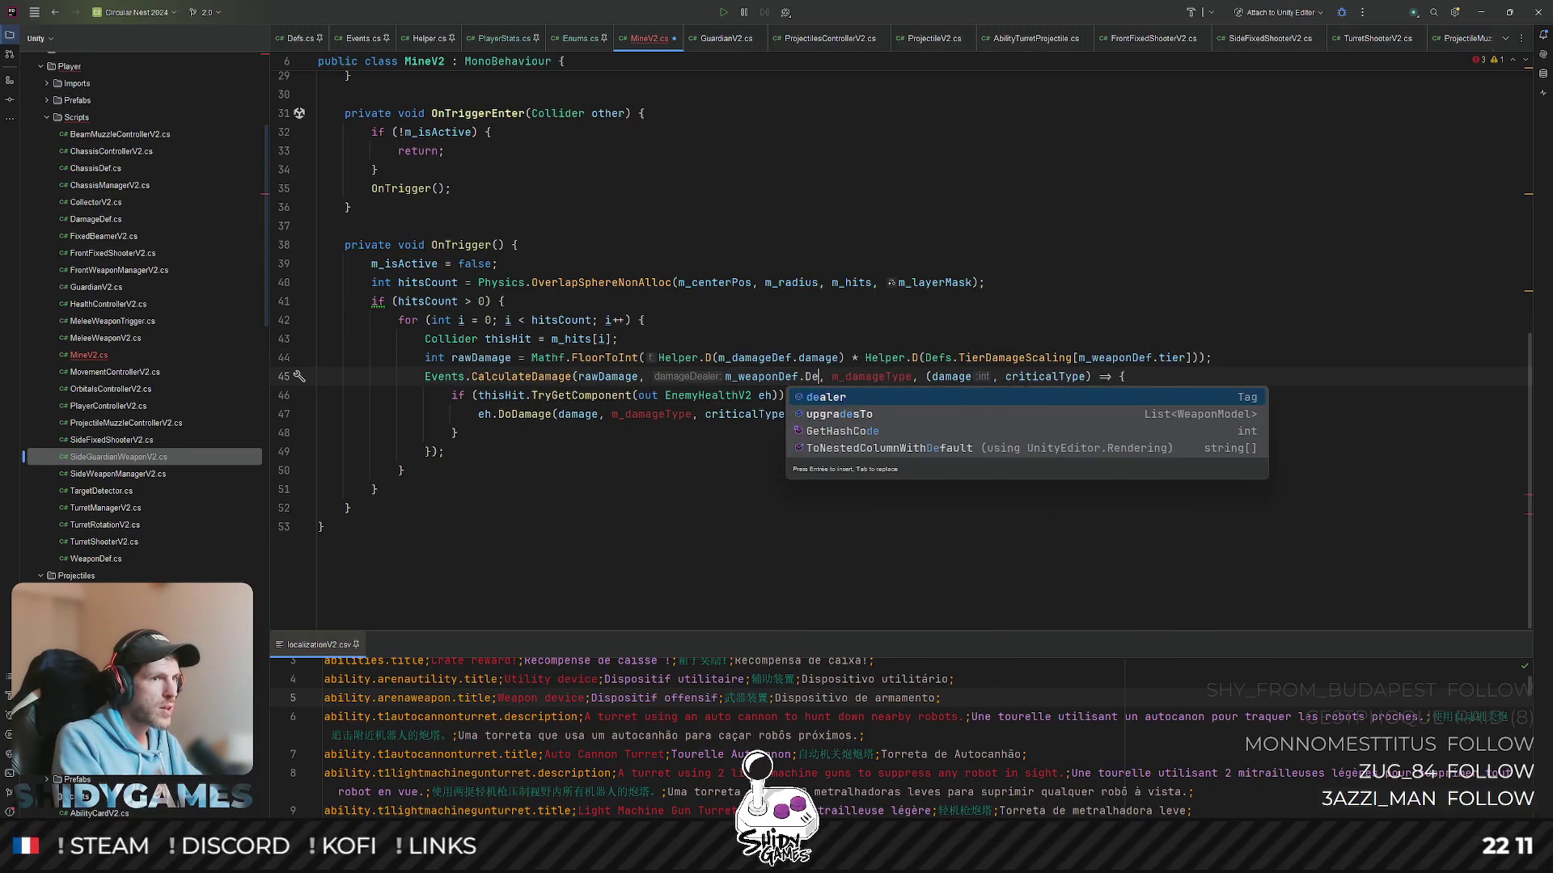
pyautogui.press('Return')
pyautogui.doubleClick(815, 377)
pyautogui.write('mwea')
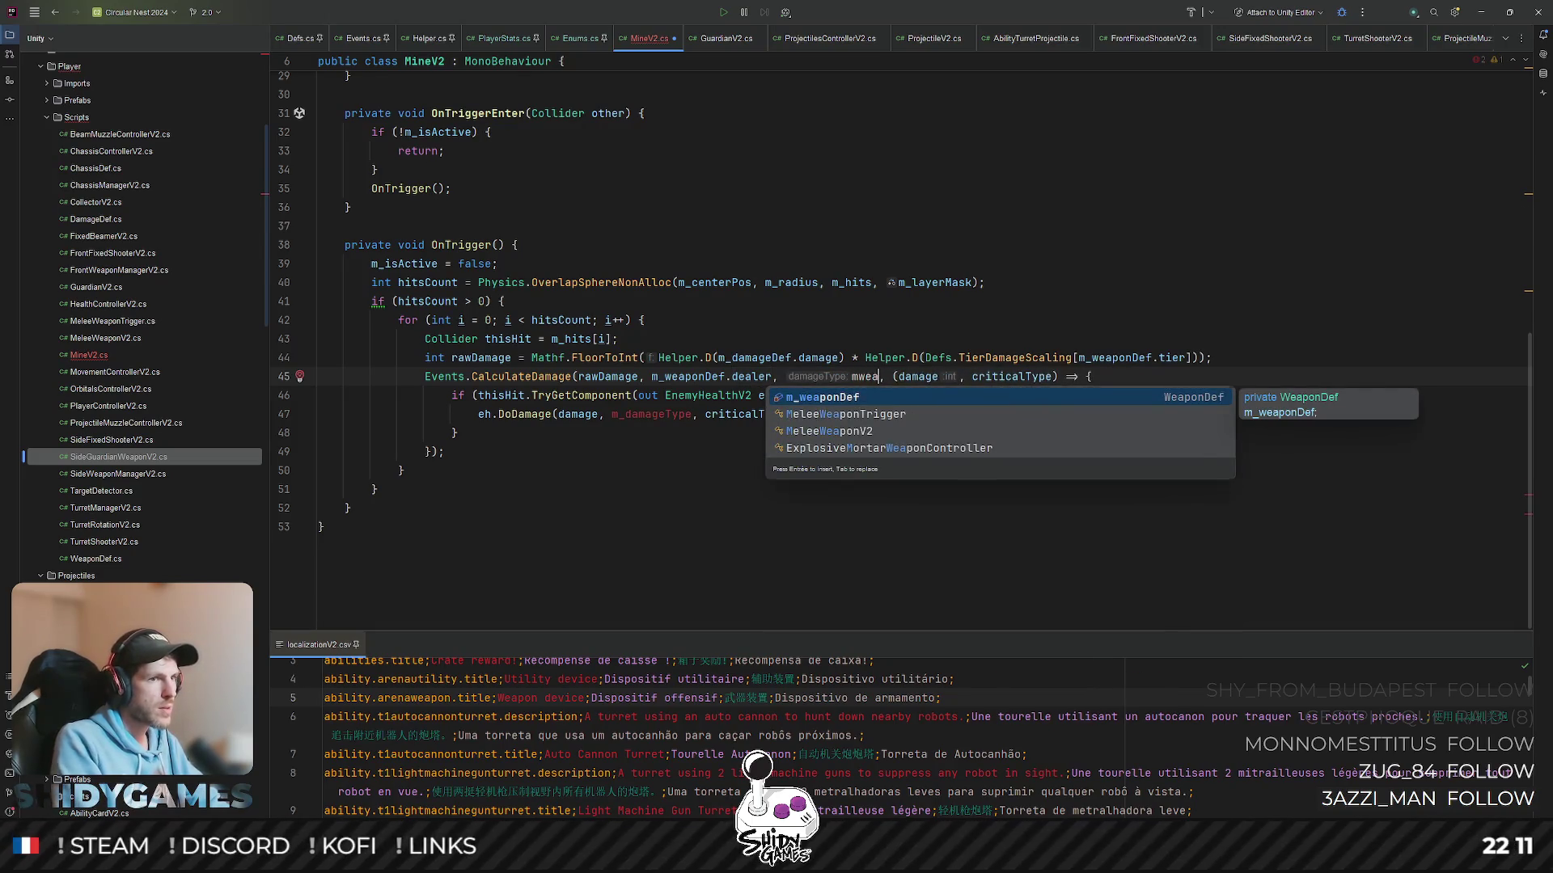
pyautogui.press('Return')
pyautogui.write('.')
pyautogui.press('Down')
pyautogui.press('Return')
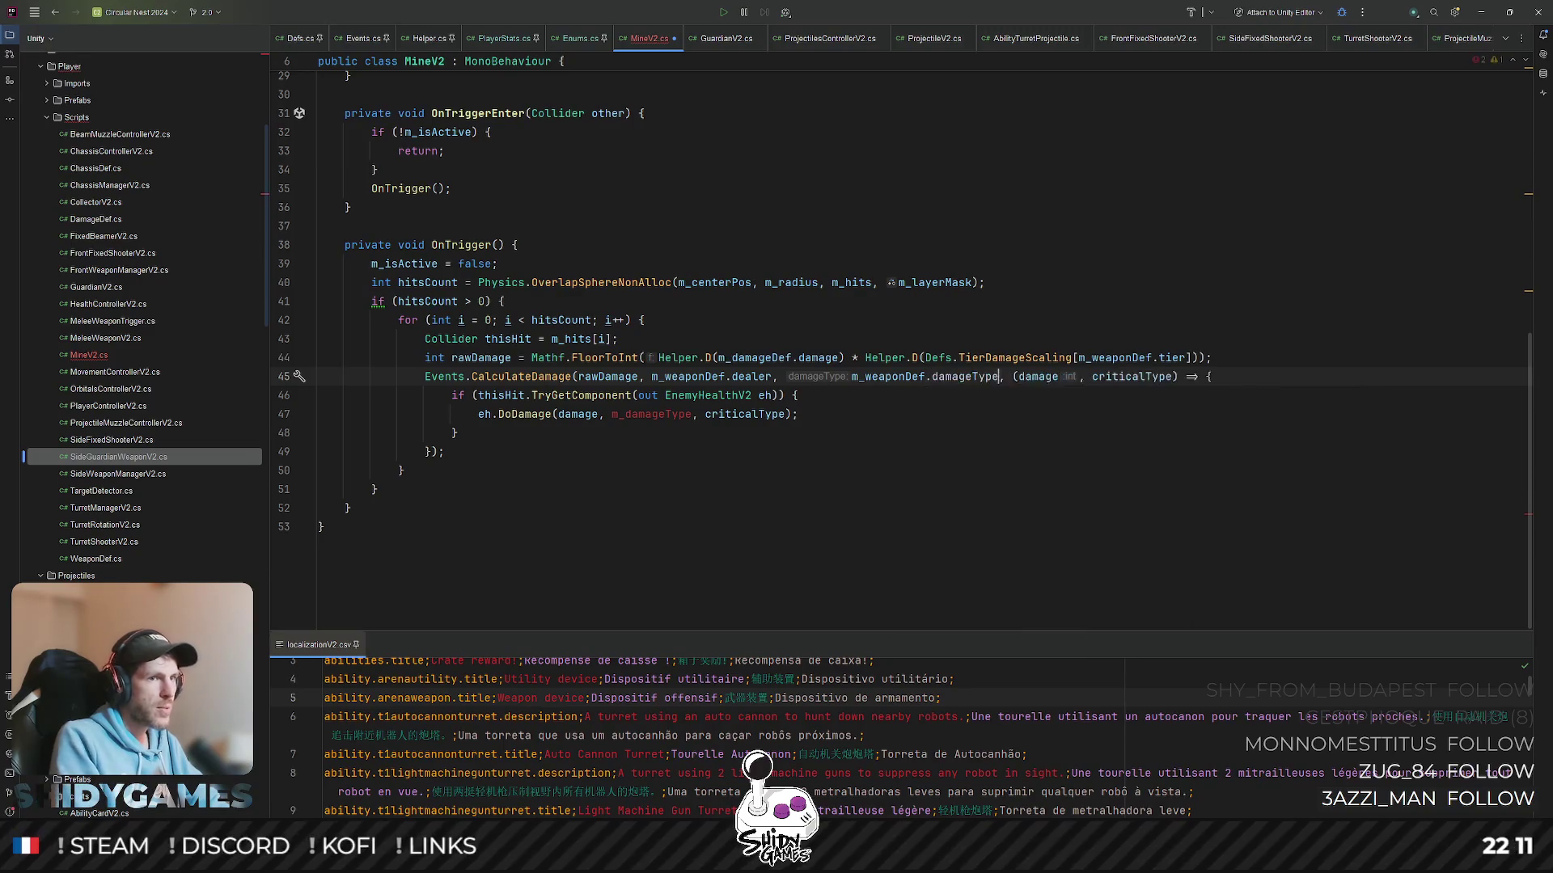
# - Replace m_damageType in the DoDamage callback with m_weaponDef.damageType
pyautogui.click(912, 431)
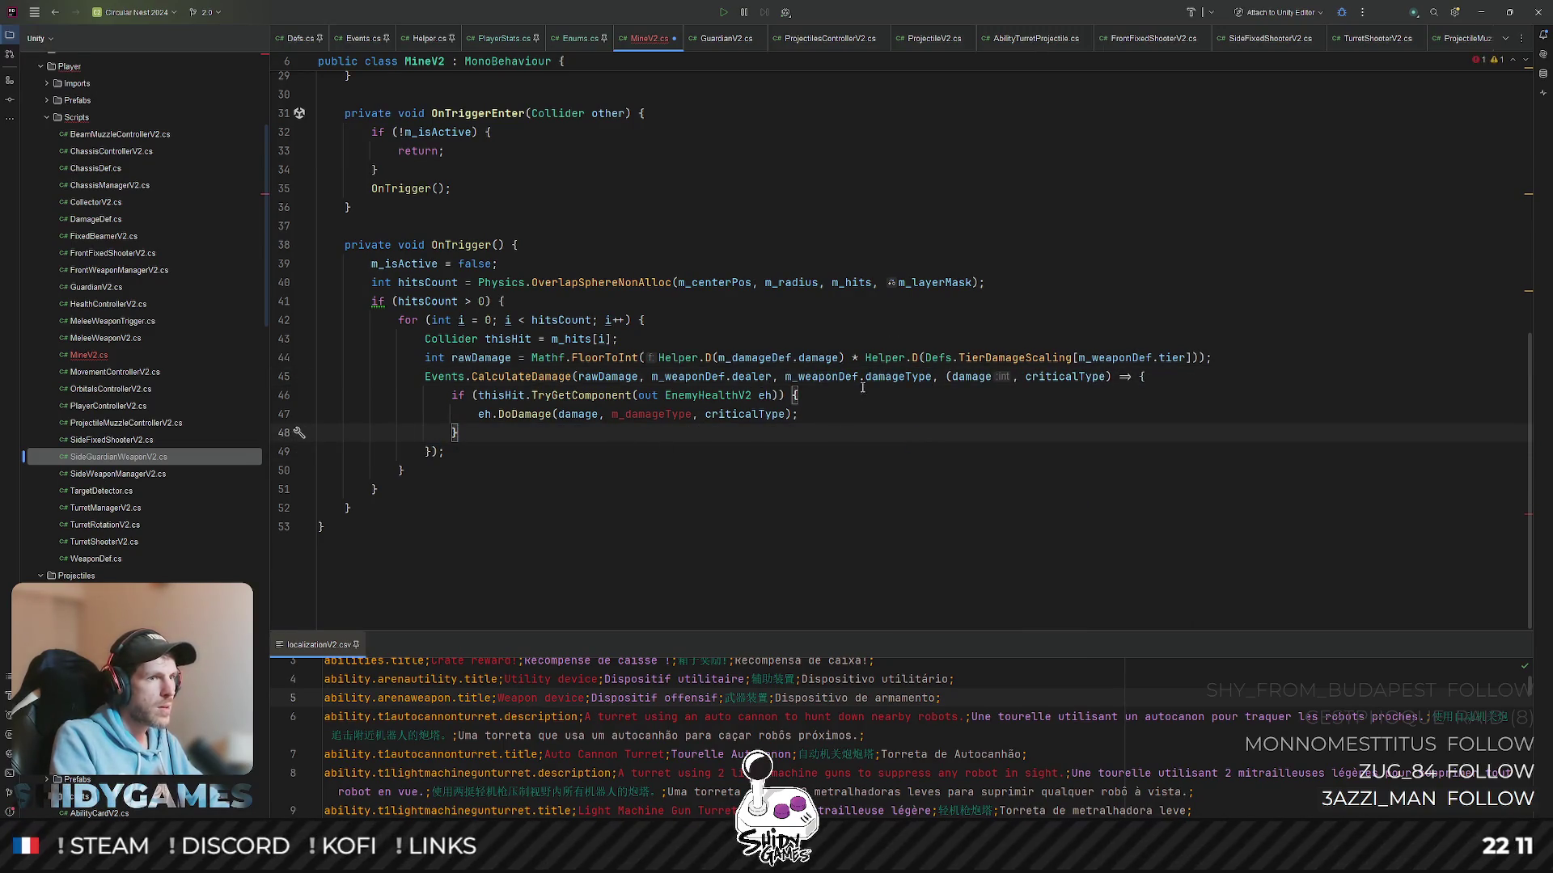
pyautogui.moveTo(787, 376); pyautogui.dragTo(934, 377)
pyautogui.hotkey('ctrl', 'c')
pyautogui.doubleClick(655, 413)
pyautogui.hotkey('ctrl', 'v')
pyautogui.press('Up')
pyautogui.press('Up')
pyautogui.press('Up')
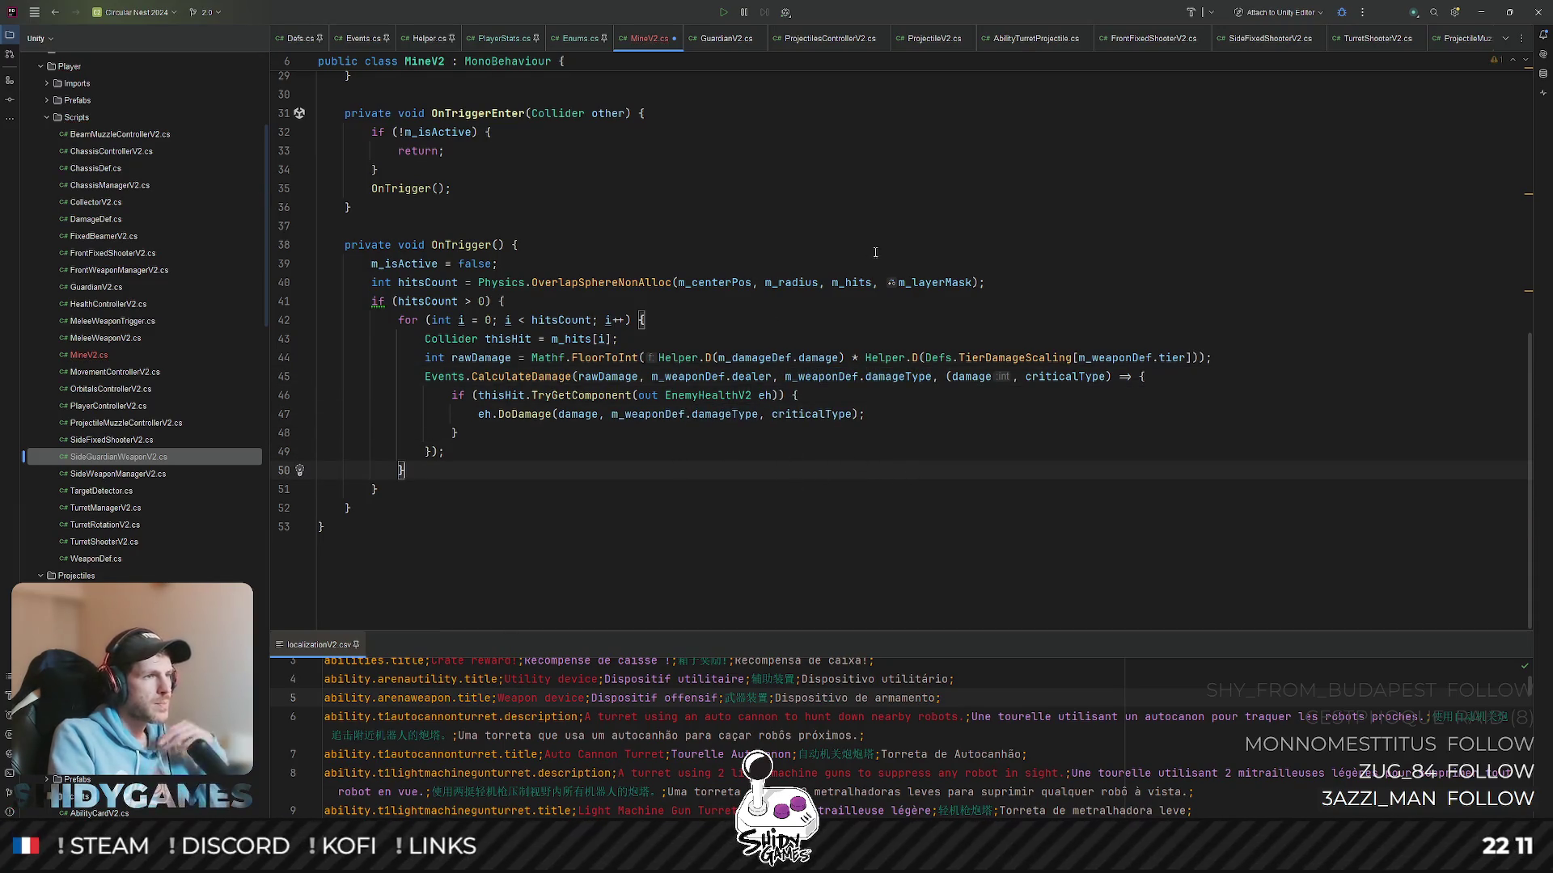
pyautogui.click(610, 431)
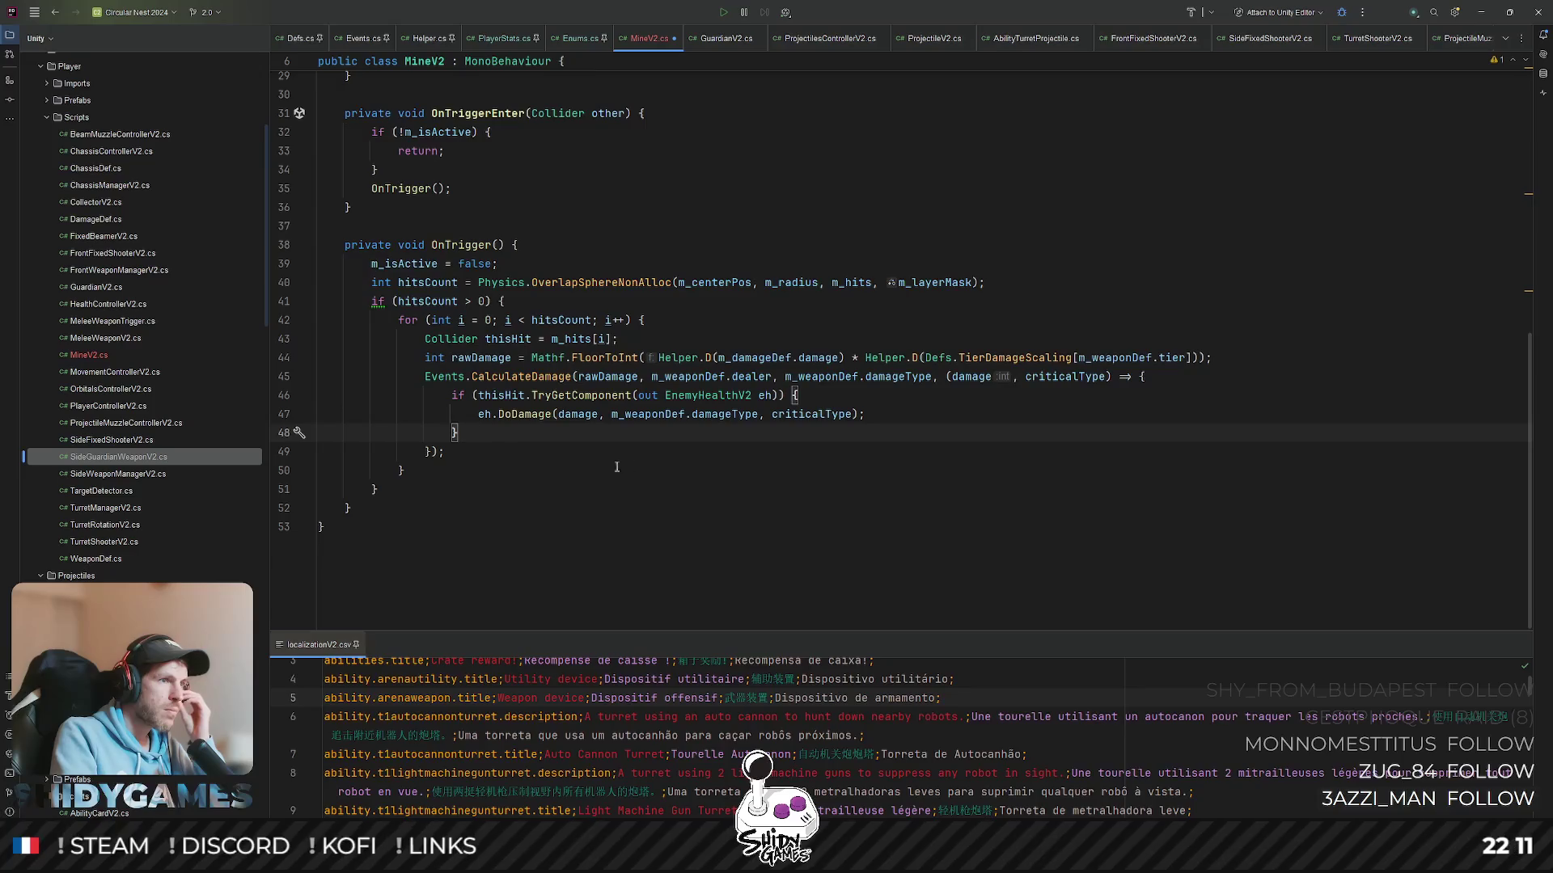
# - Add an empty 'private void Requeue()' method after OnTrigger and bring up the file search
pyautogui.press('Down')
pyautogui.press('Down')
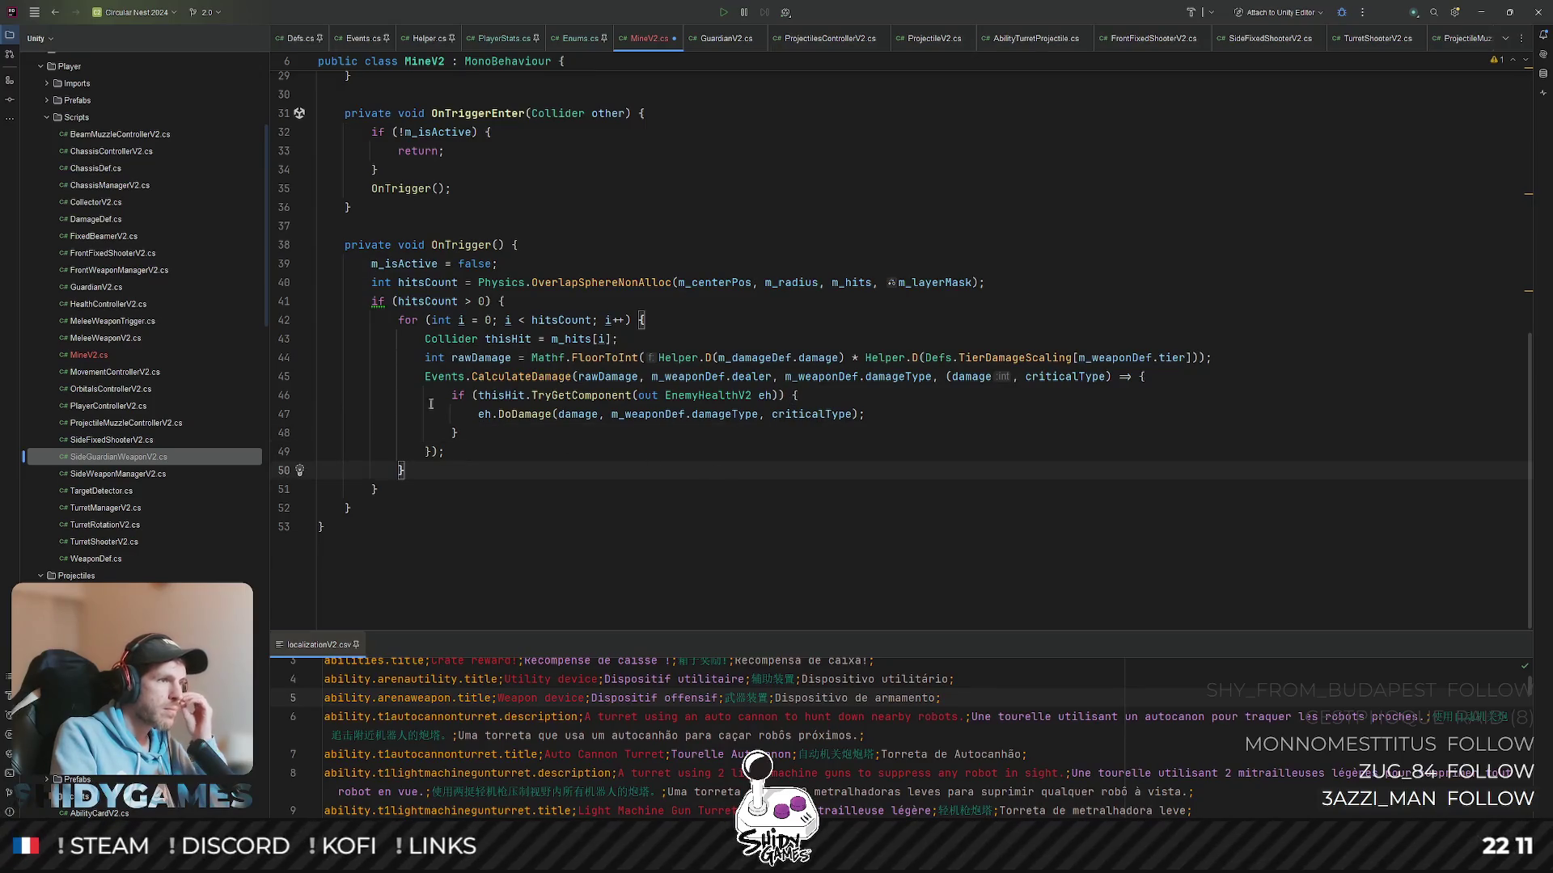
pyautogui.scroll(1, 505, 201)
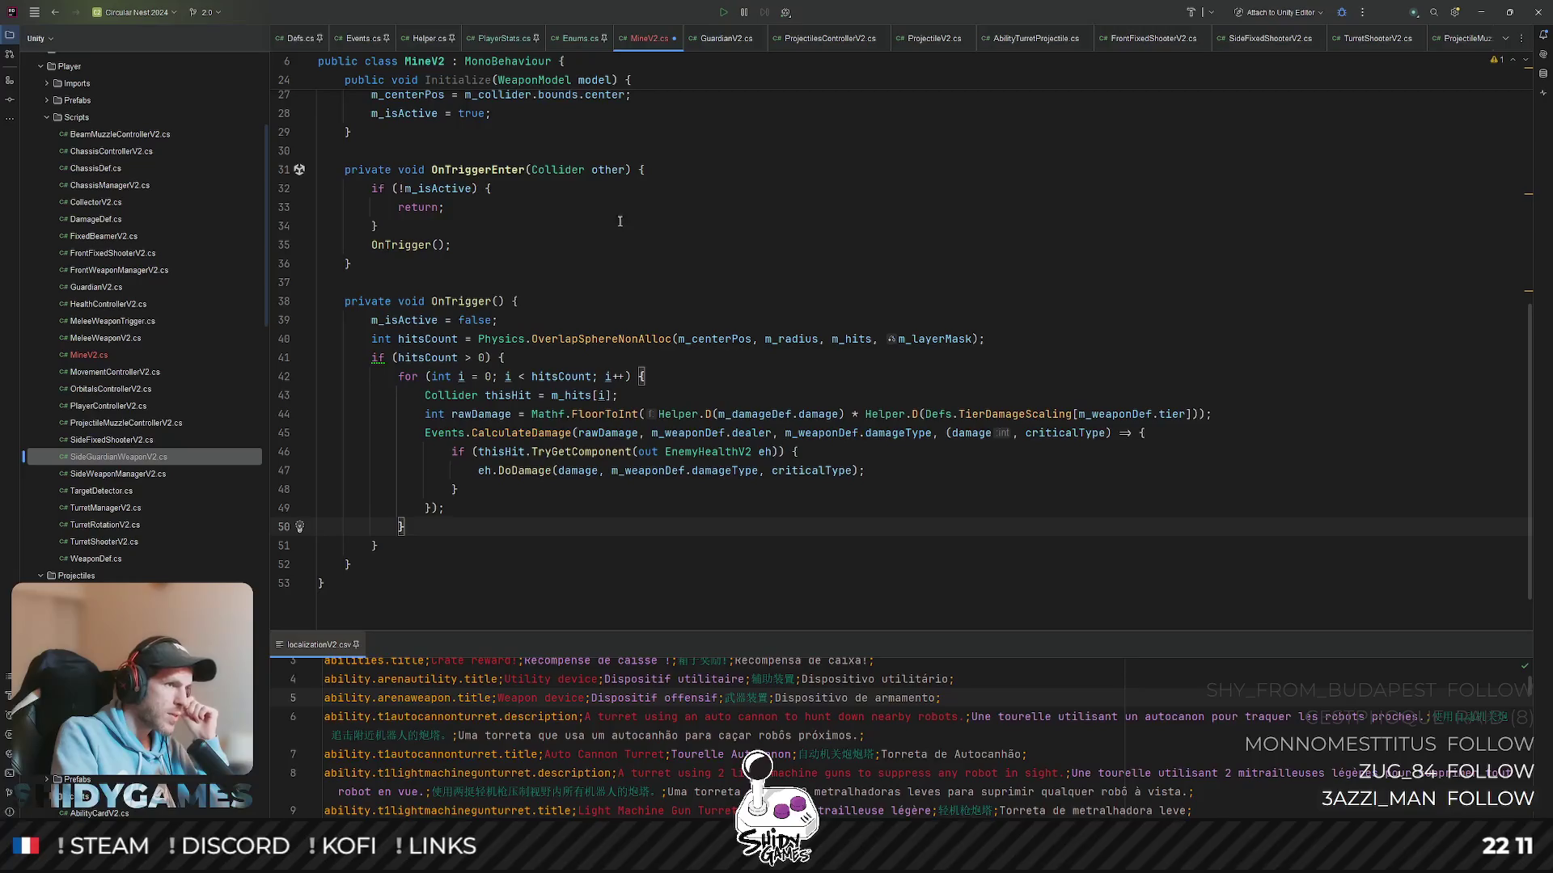
pyautogui.click(376, 566)
pyautogui.press('Return')
pyautogui.press('Return')
pyautogui.write('private v')
pyautogui.press('Return')
pyautogui.write('Requeue()')
pyautogui.press('Return')
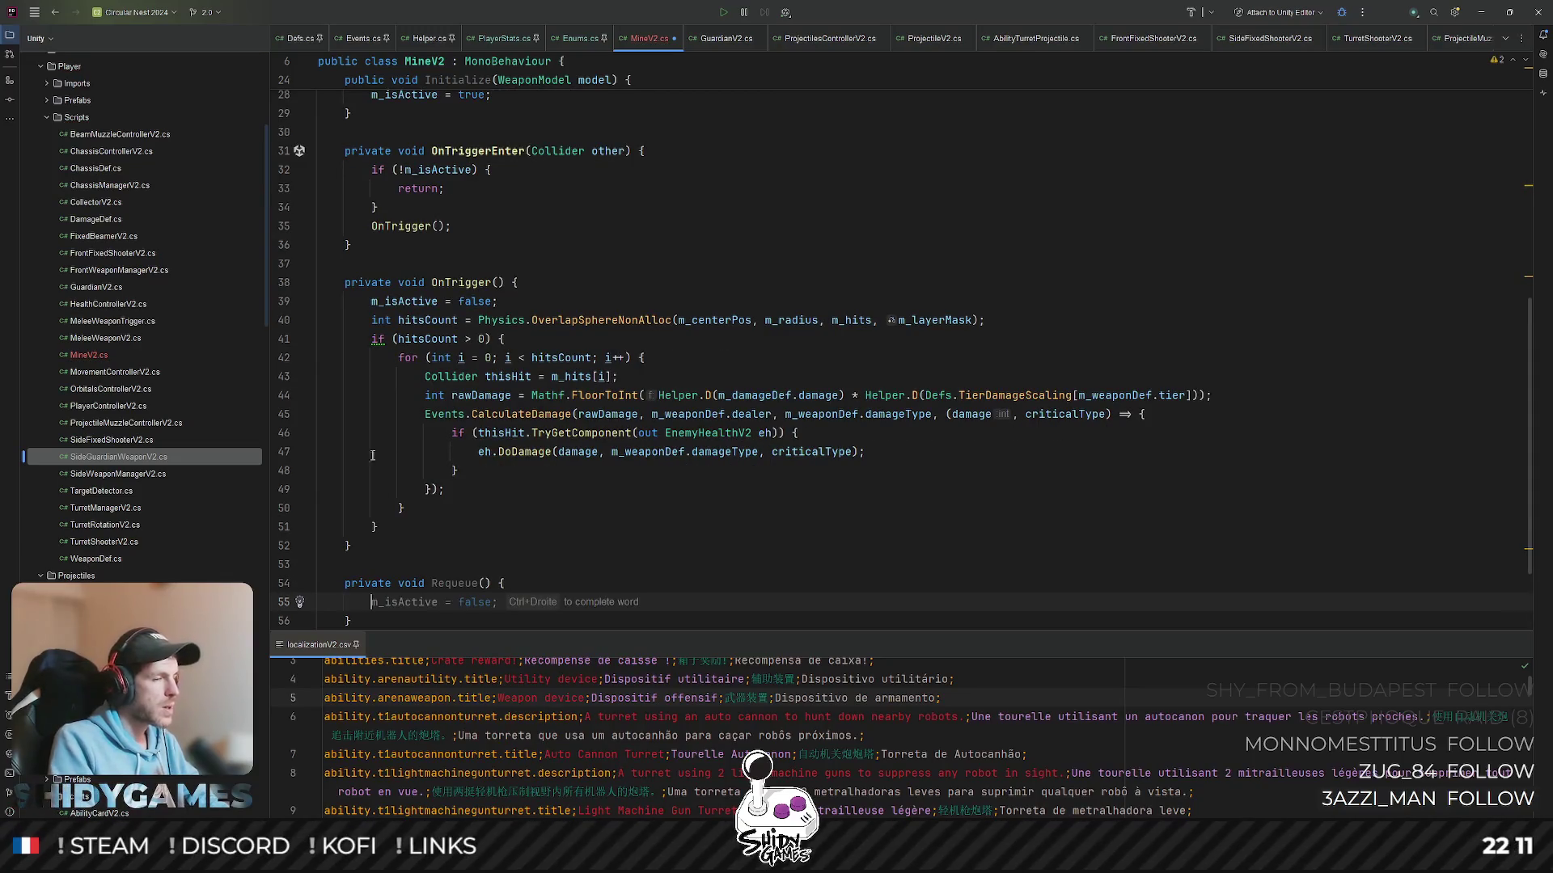
pyautogui.scroll(-2, 528, 528)
pyautogui.click(527, 527)
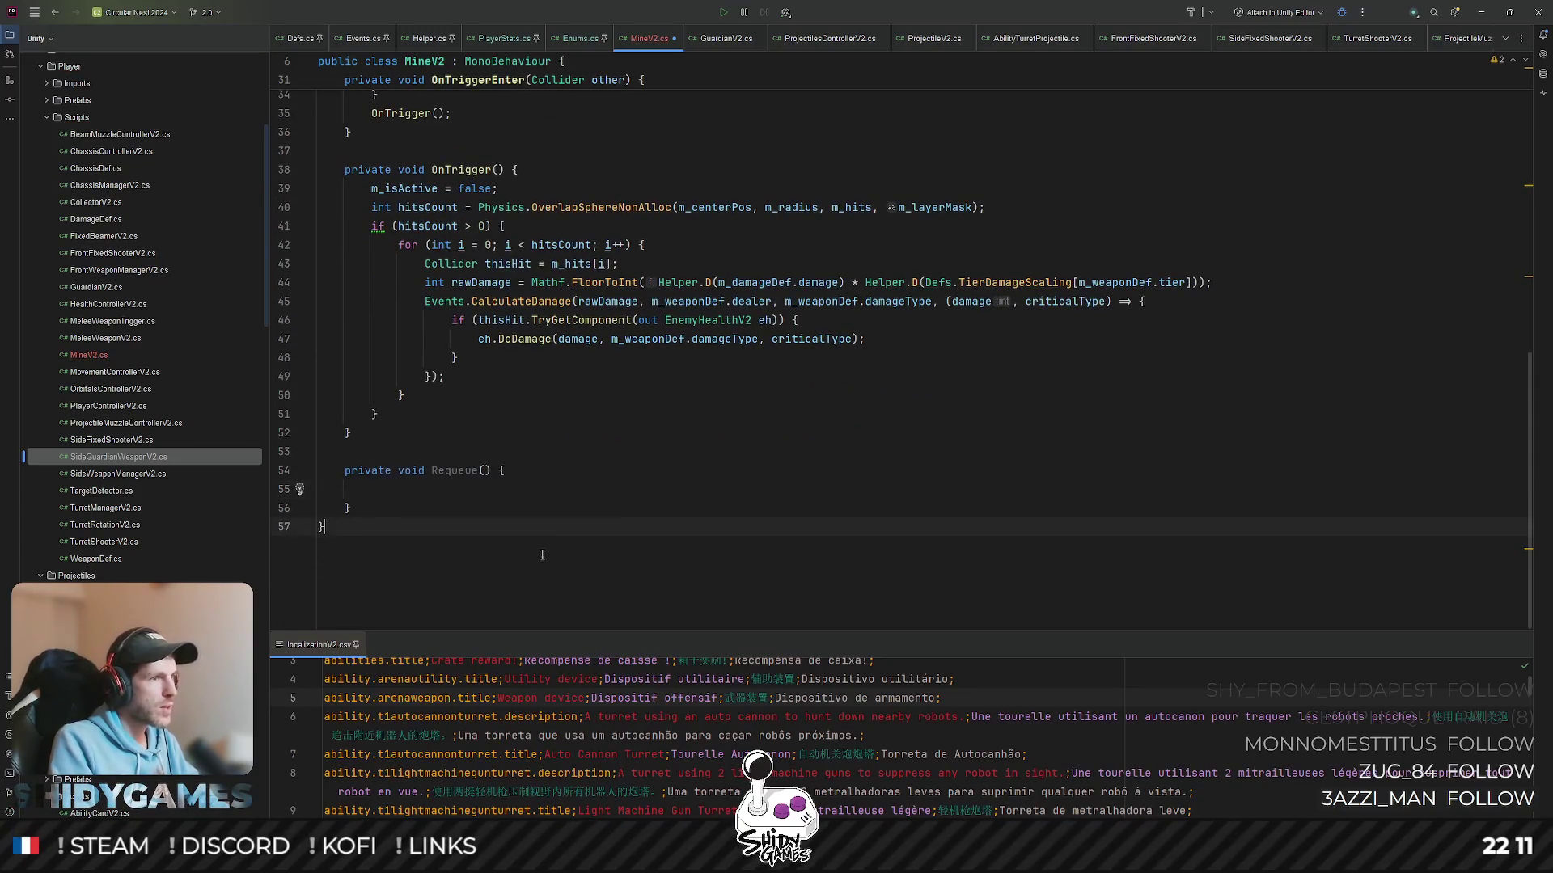
pyautogui.click(722, 354)
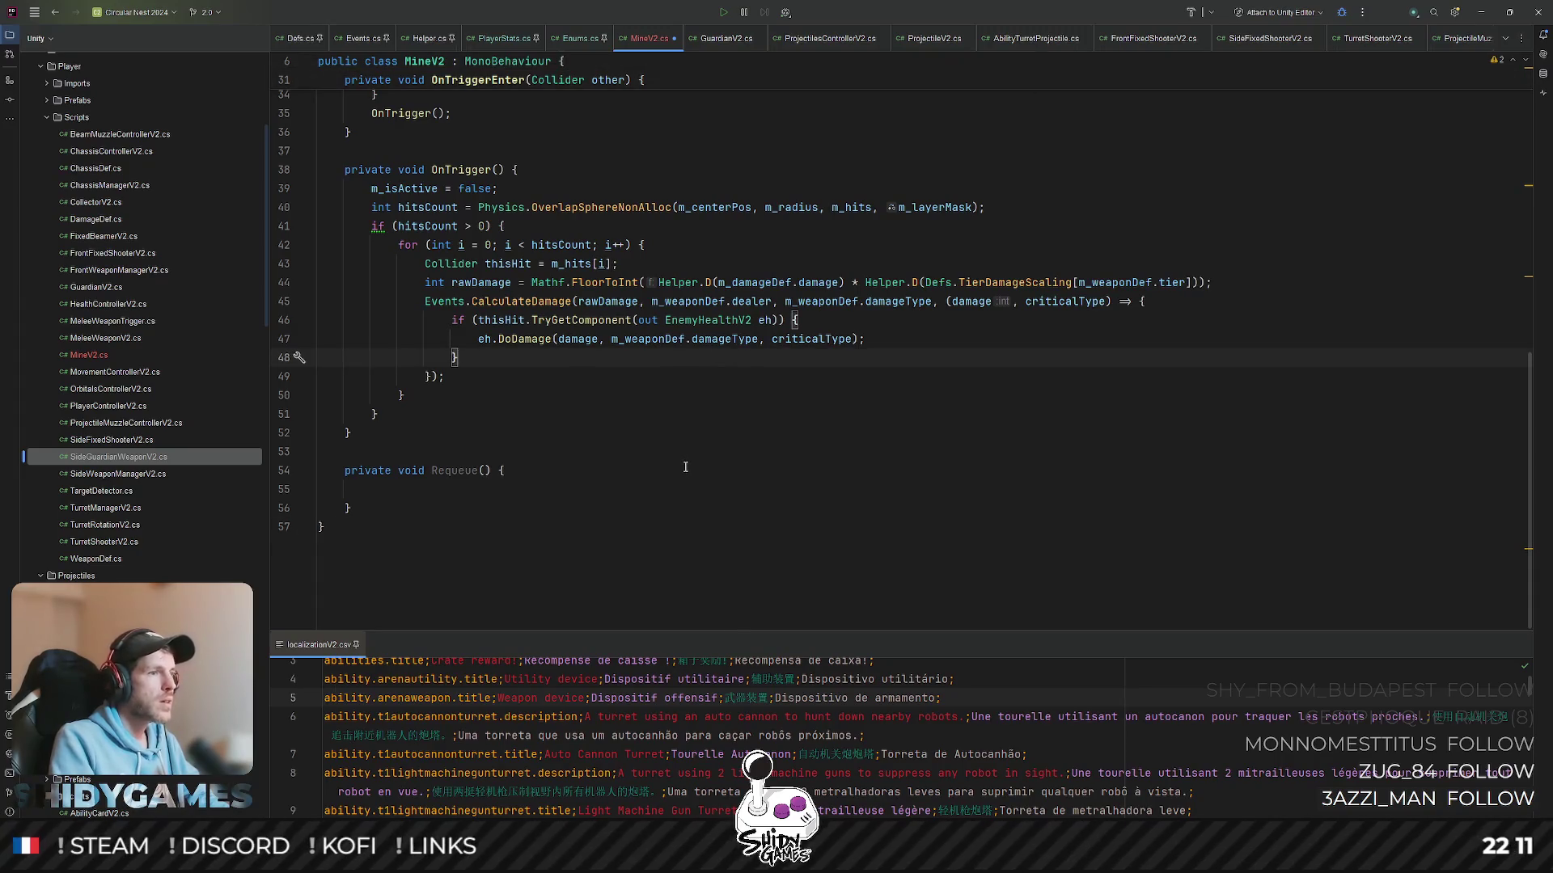
pyautogui.hotkey('ctrl', 'shift', 'n')
pyautogui.write('proj')
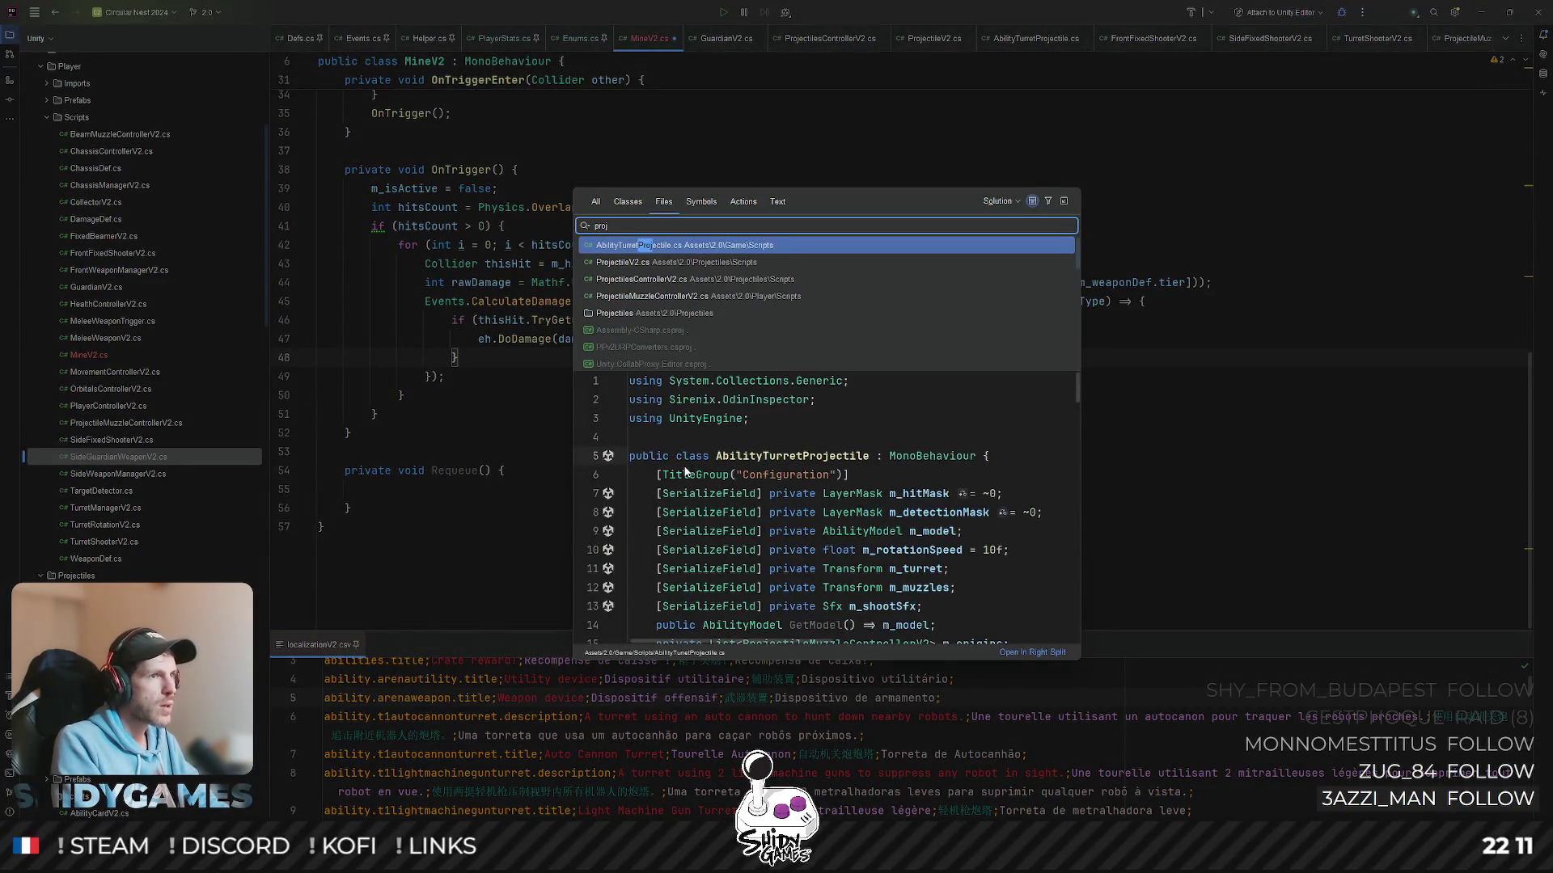
# - Copy ProjectileV2's Requeue method and paste it over MineV2's empty Requeue
pyautogui.press('Down')
pyautogui.press('Return')
pyautogui.scroll(-8, 333, 413)
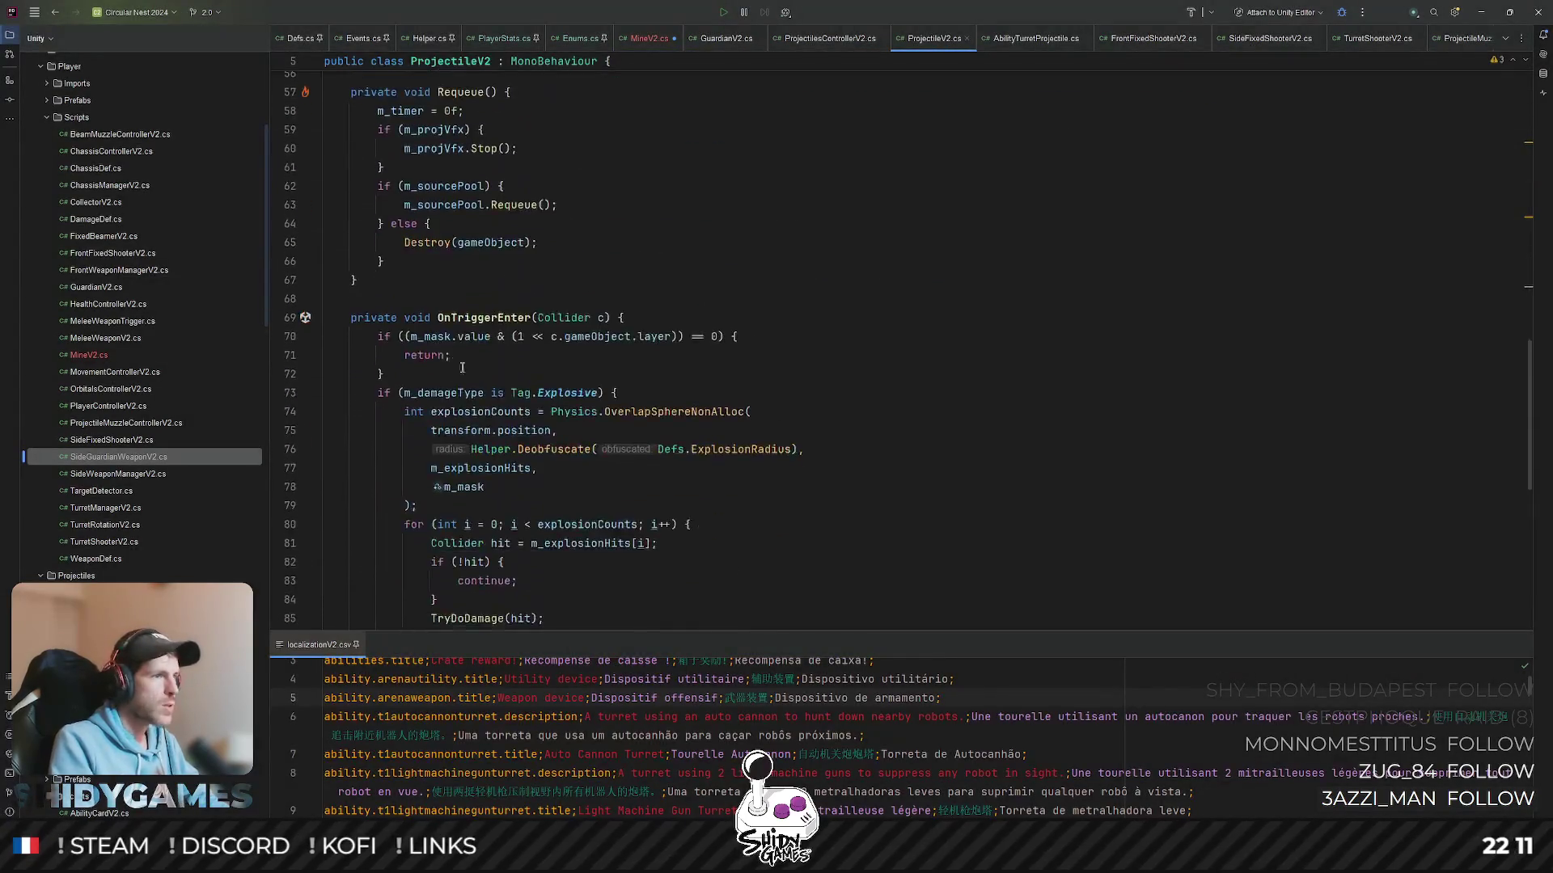
pyautogui.scroll(3, 334, 413)
pyautogui.moveTo(358, 450); pyautogui.dragTo(304, 260)
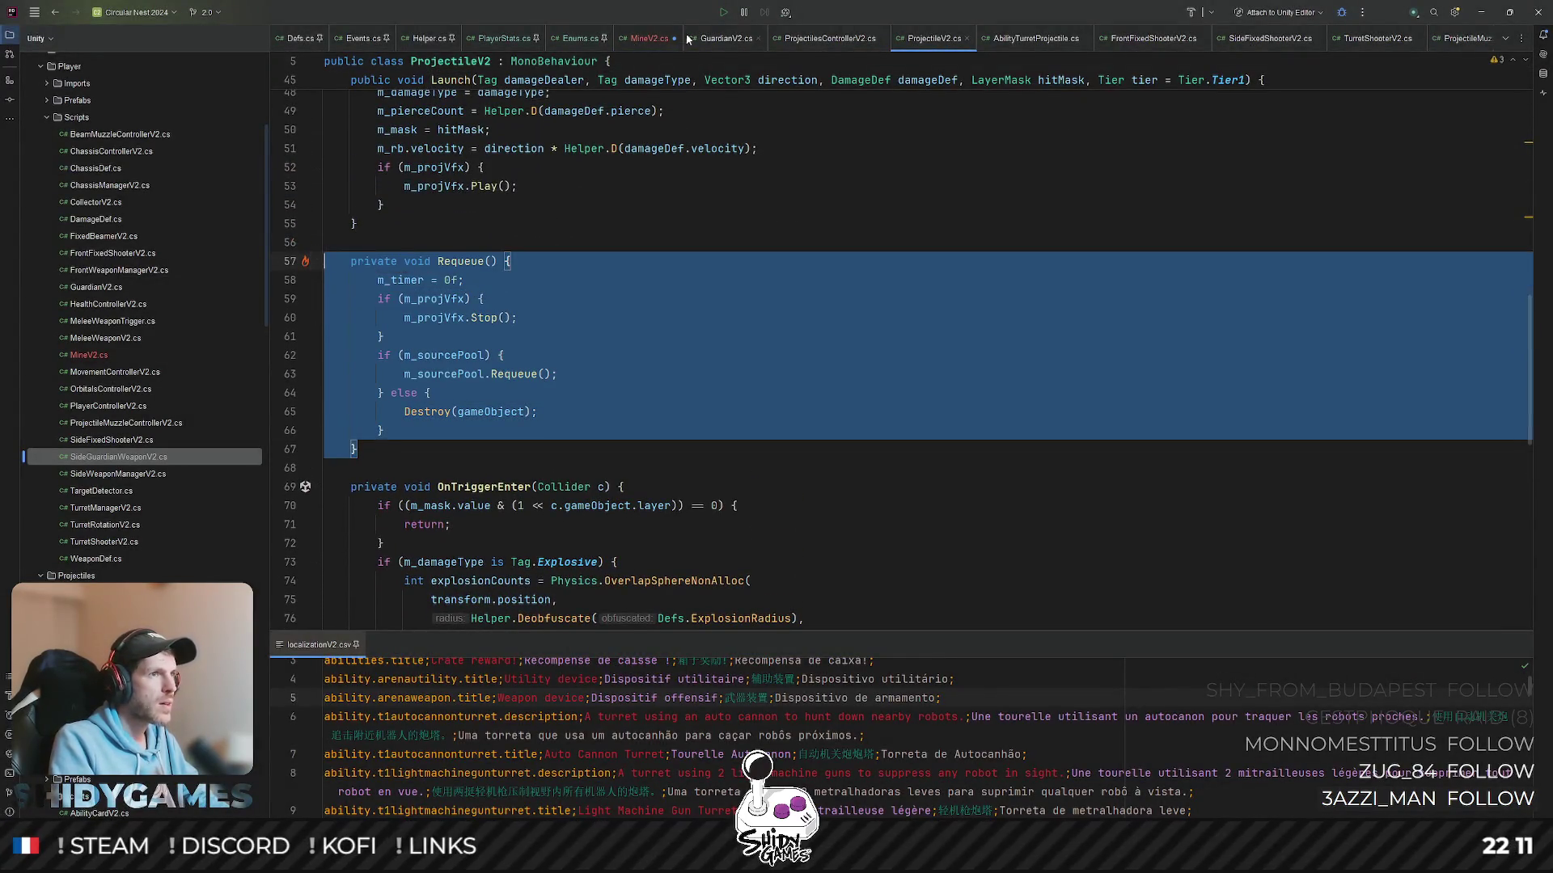
pyautogui.hotkey('ctrl', 'c')
pyautogui.click(650, 38)
pyautogui.click(368, 504)
pyautogui.hotkey('ctrl', 'v')
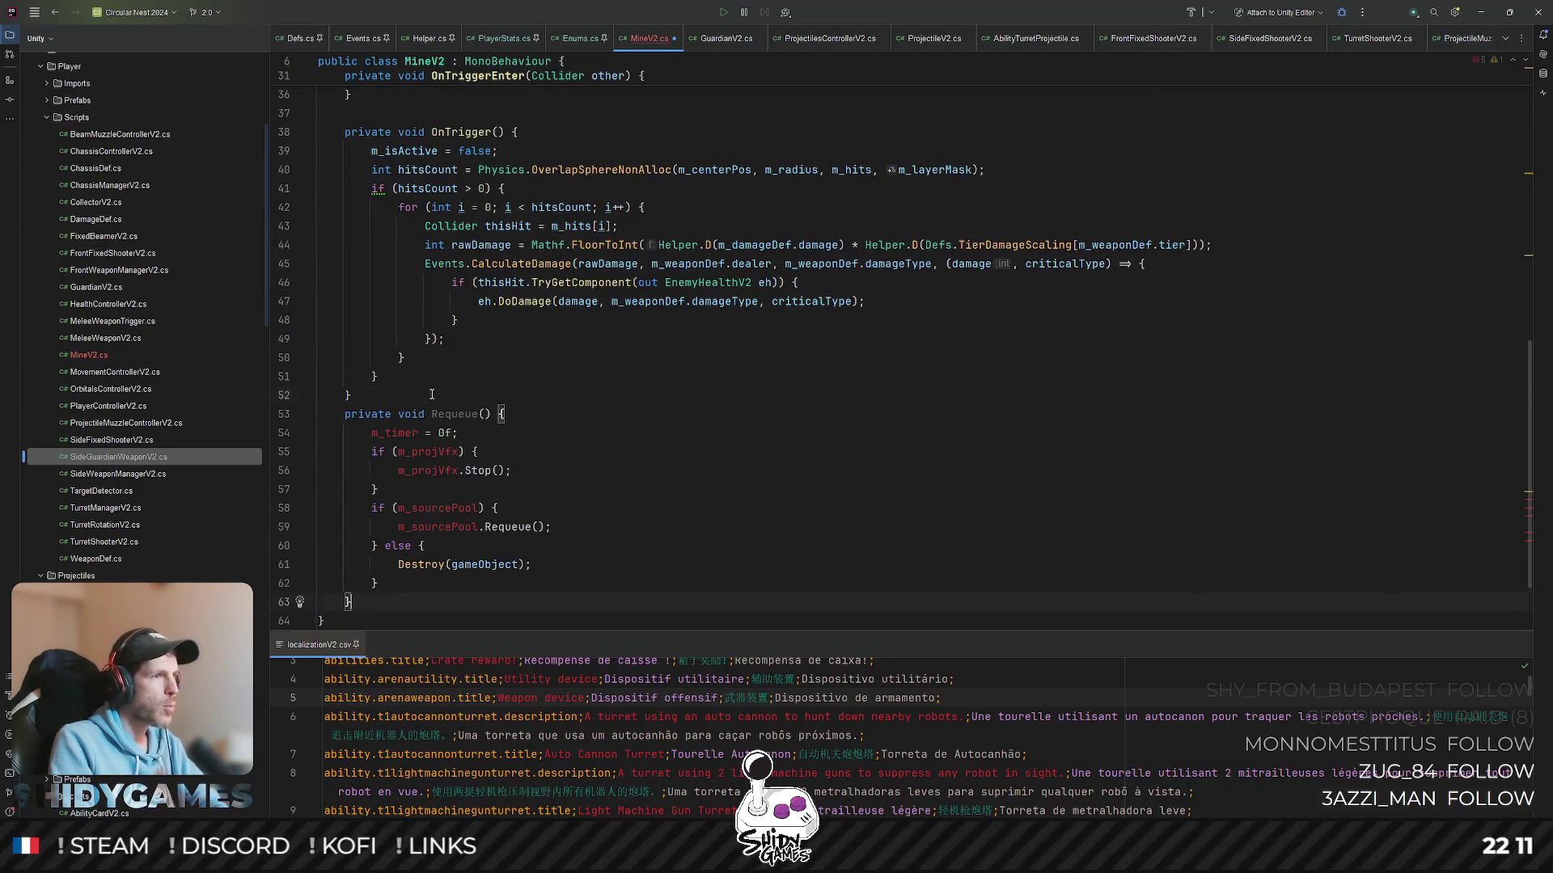
# - Add a blank line before Requeue and start a new method after Awake
pyautogui.click(431, 393)
pyautogui.press('Return')
pyautogui.scroll(-1, 510, 400)
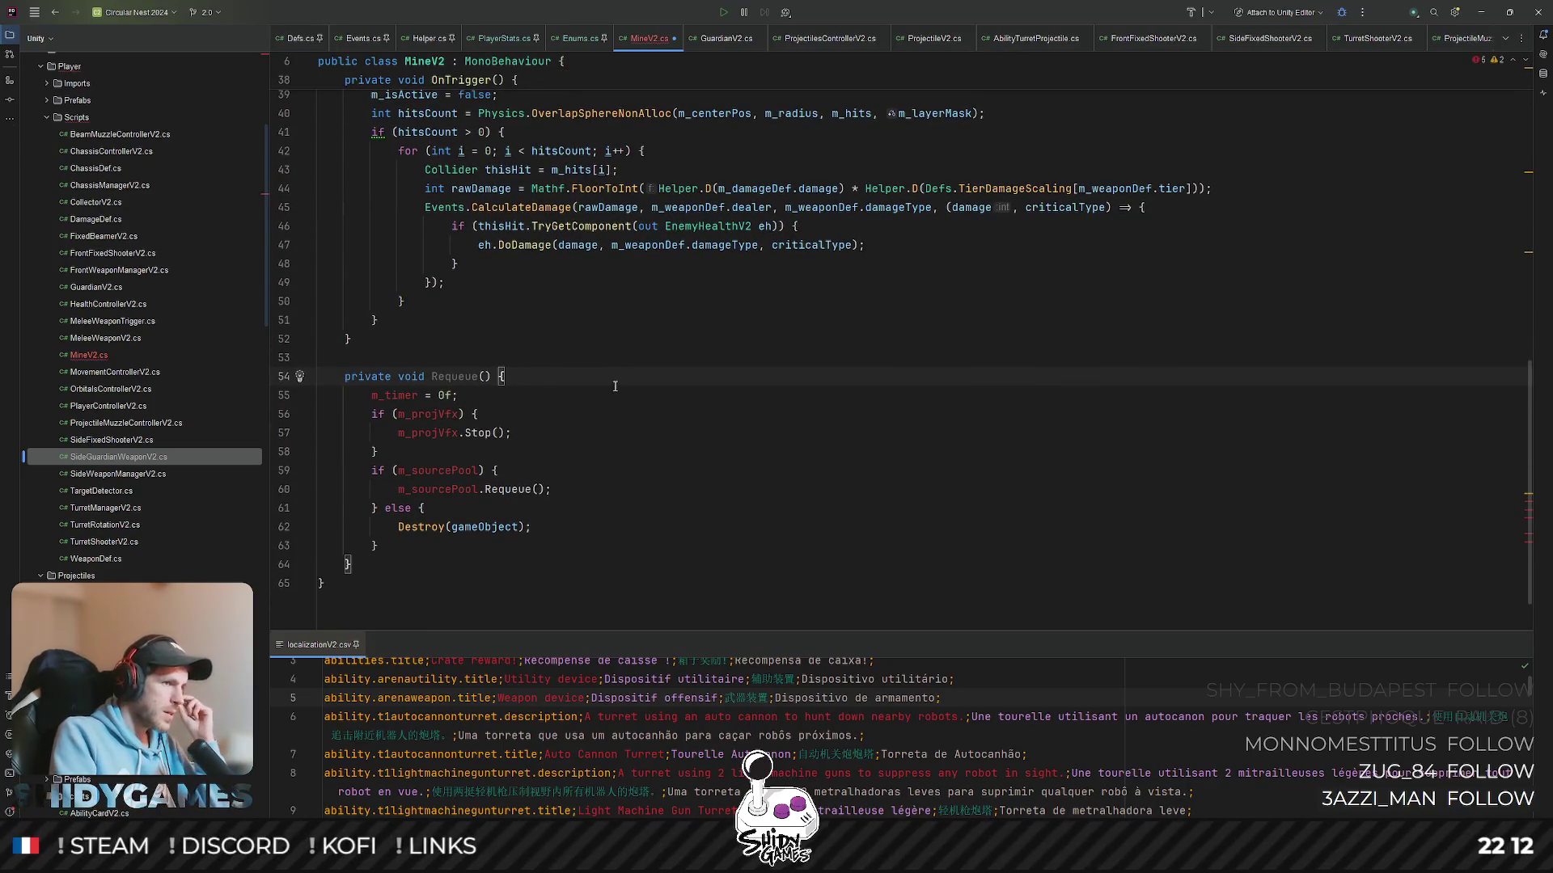
pyautogui.scroll(10, 466, 397)
pyautogui.scroll(-6, 473, 376)
pyautogui.scroll(-3, 476, 361)
pyautogui.scroll(3, 477, 359)
pyautogui.scroll(4, 479, 355)
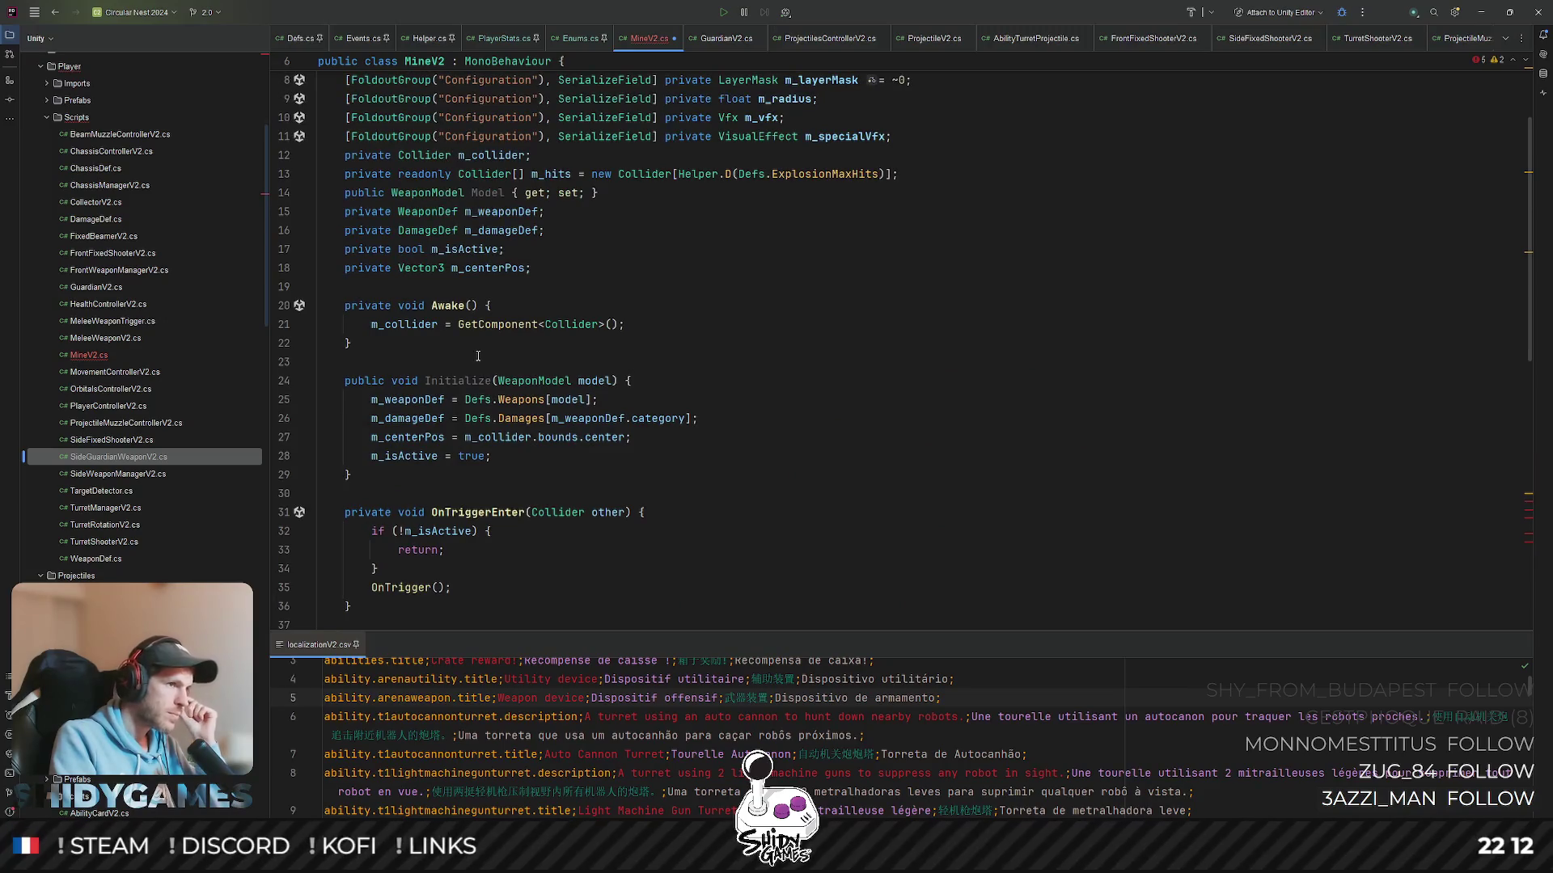
pyautogui.scroll(-4, 750, 340)
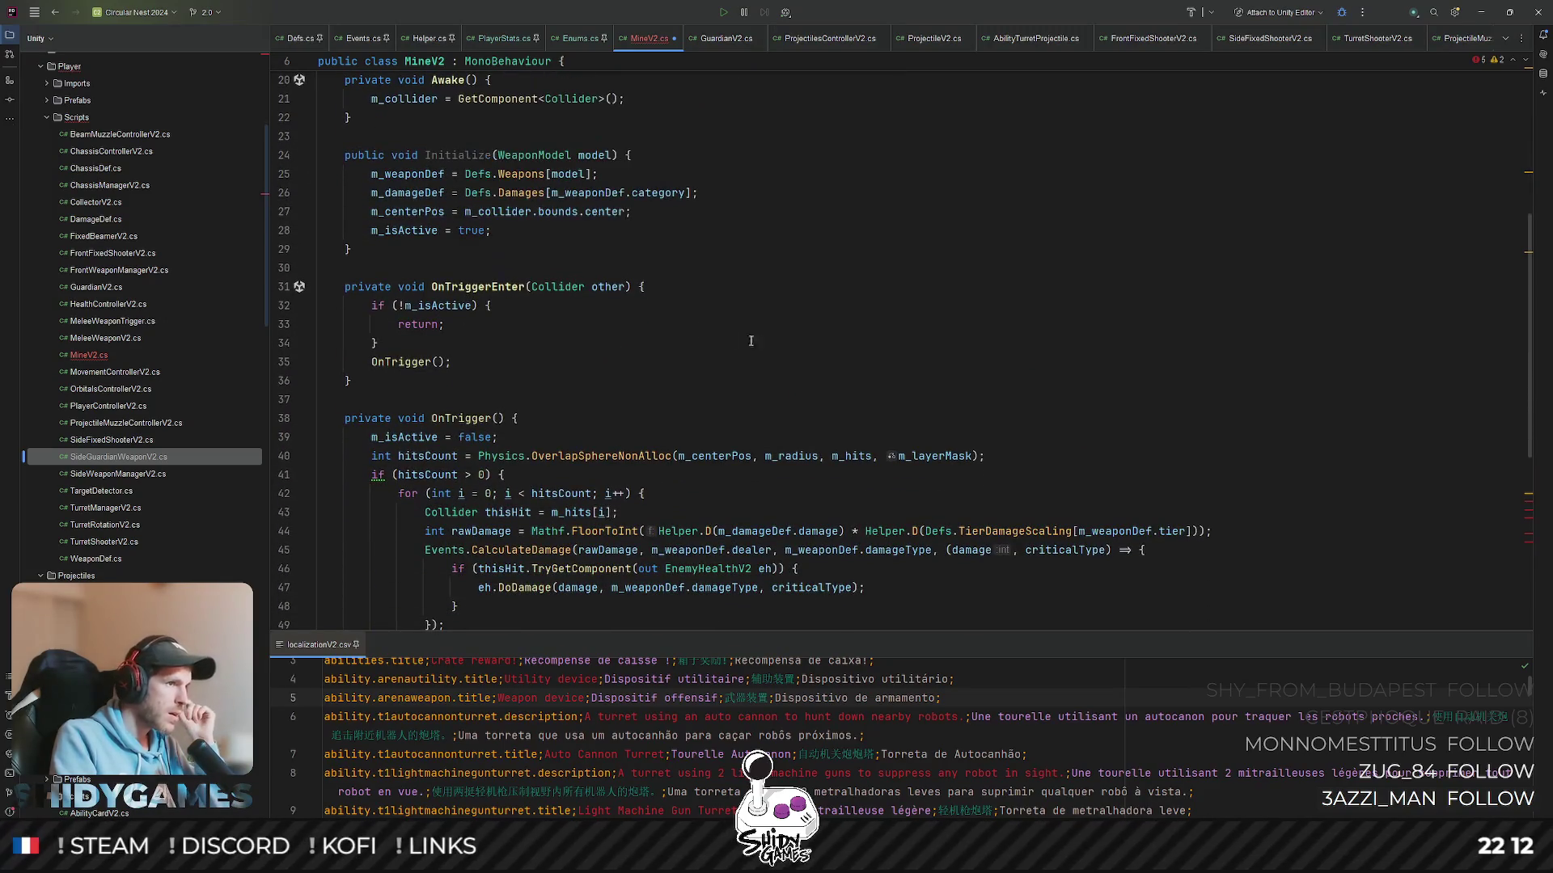
pyautogui.scroll(3, 621, 317)
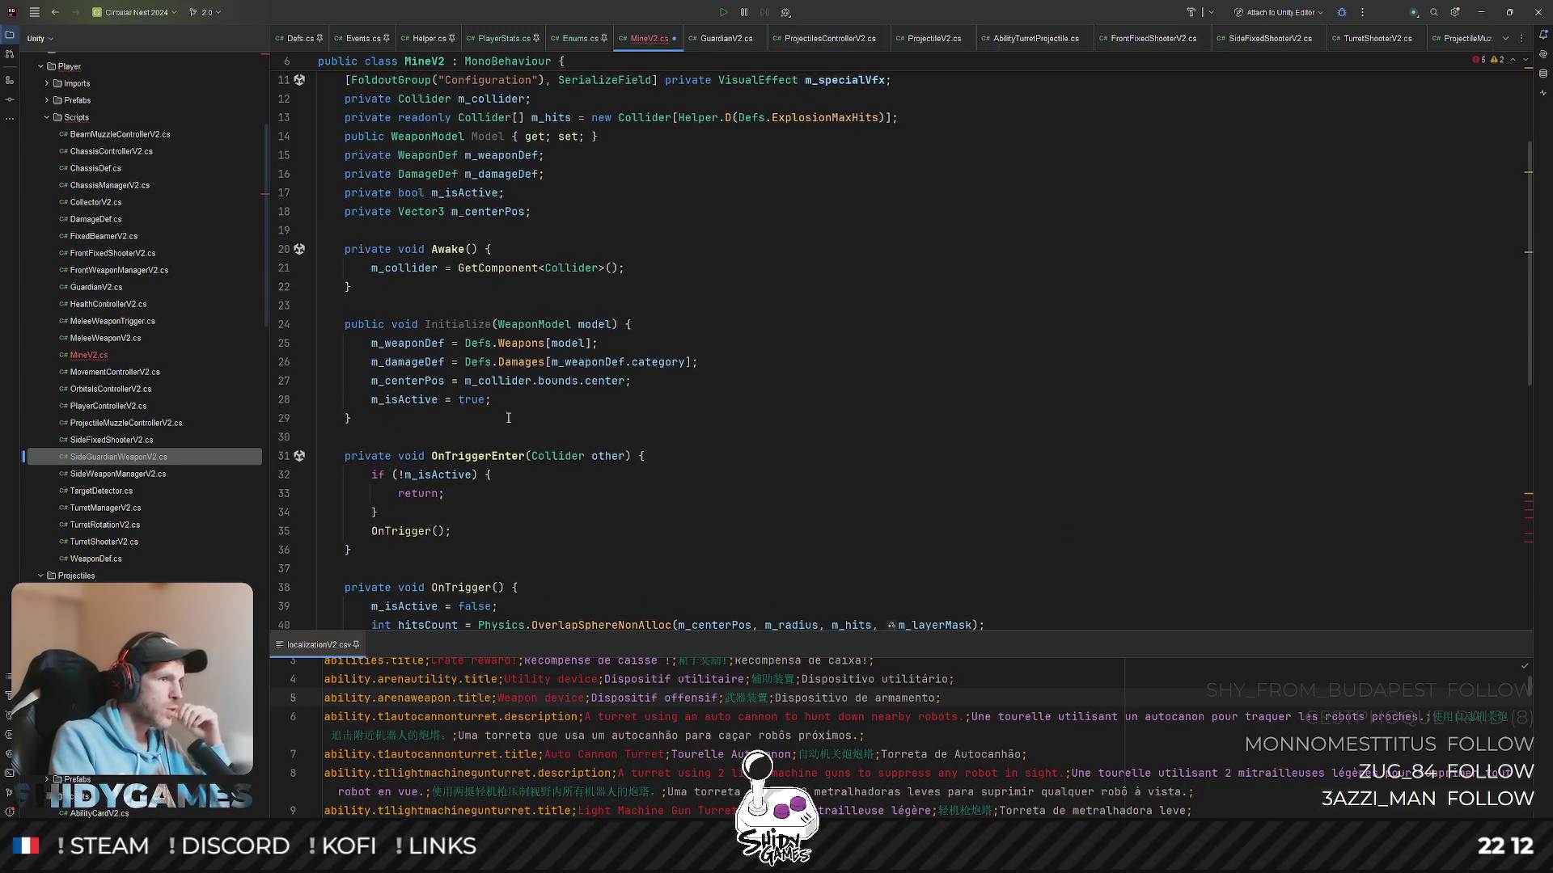
pyautogui.press('Return')
pyautogui.press('Return')
pyautogui.write('private void Up')
# - Generate an Update stub and declare a 'private float m_timer;' field
pyautogui.press('Return')
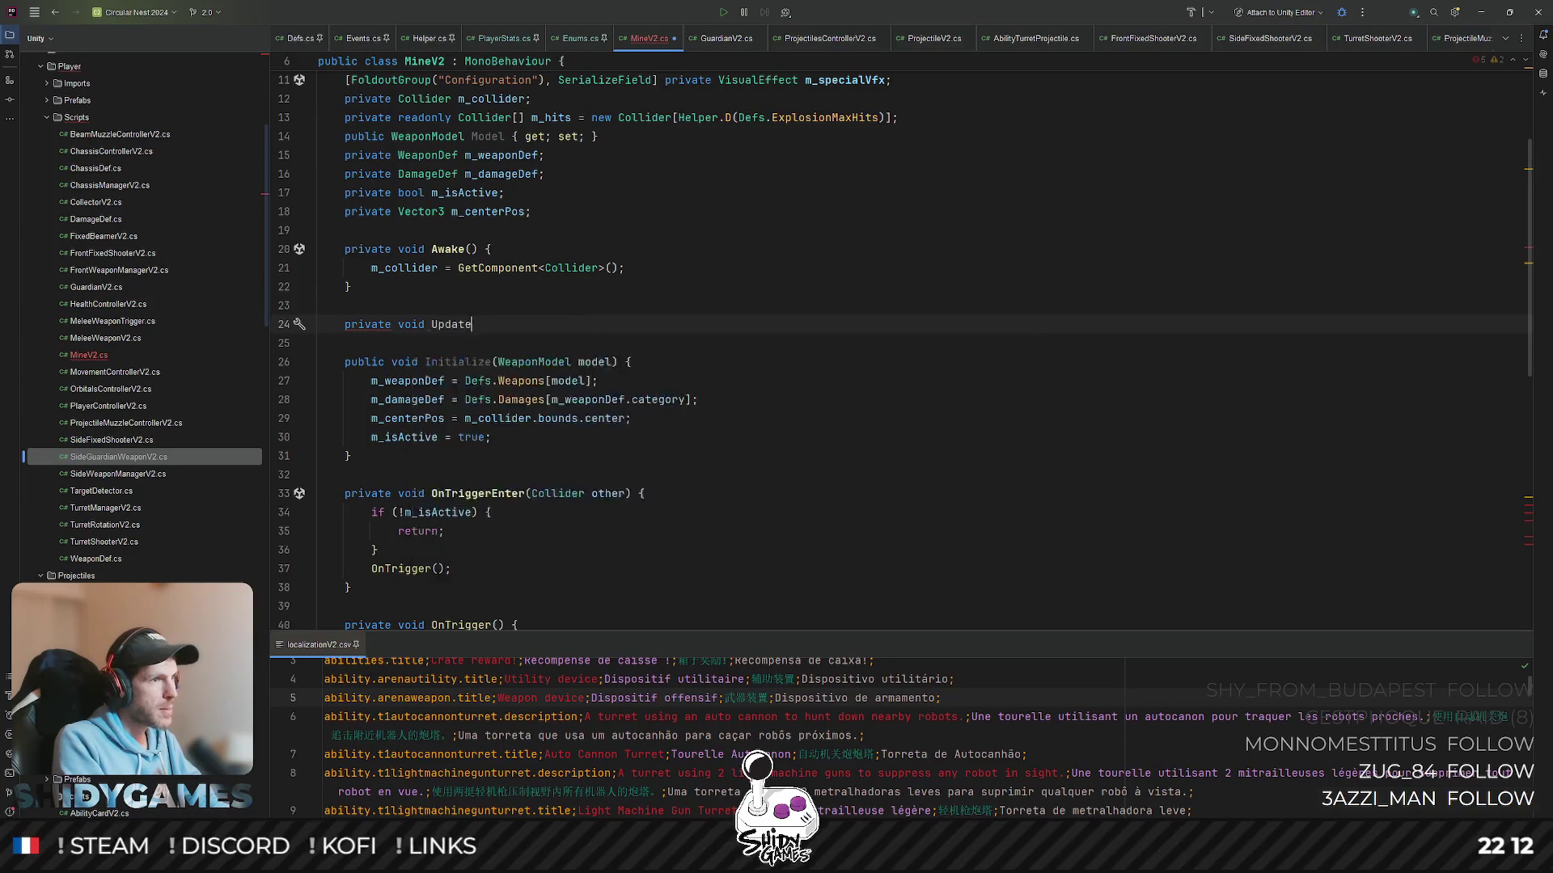
pyautogui.click(571, 211)
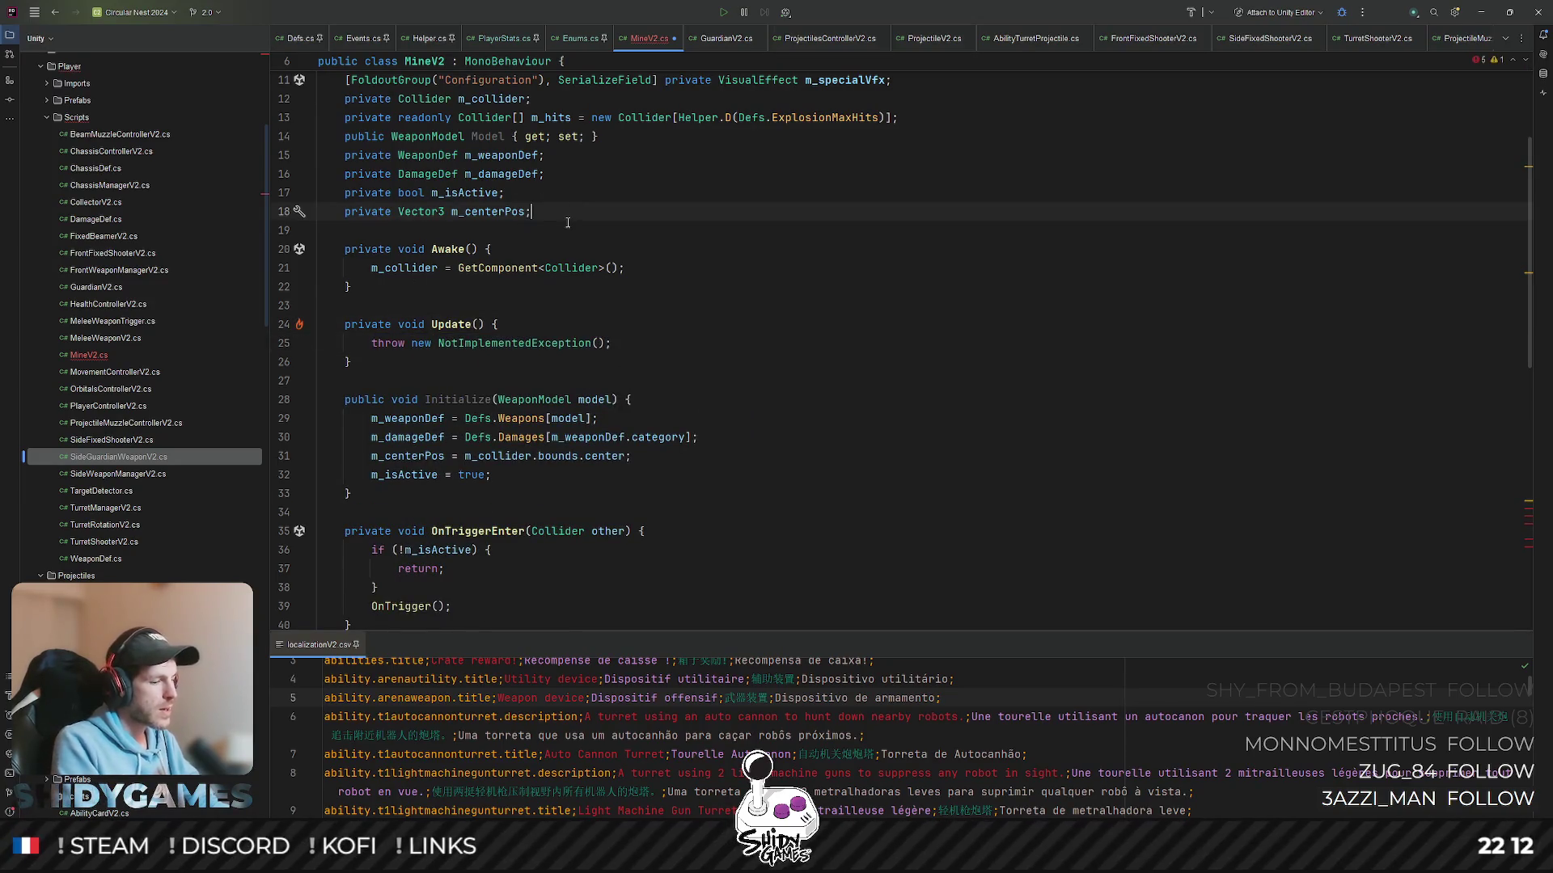
pyautogui.press('Return')
pyautogui.write('private float m_timer;')
pyautogui.scroll(-3, 489, 395)
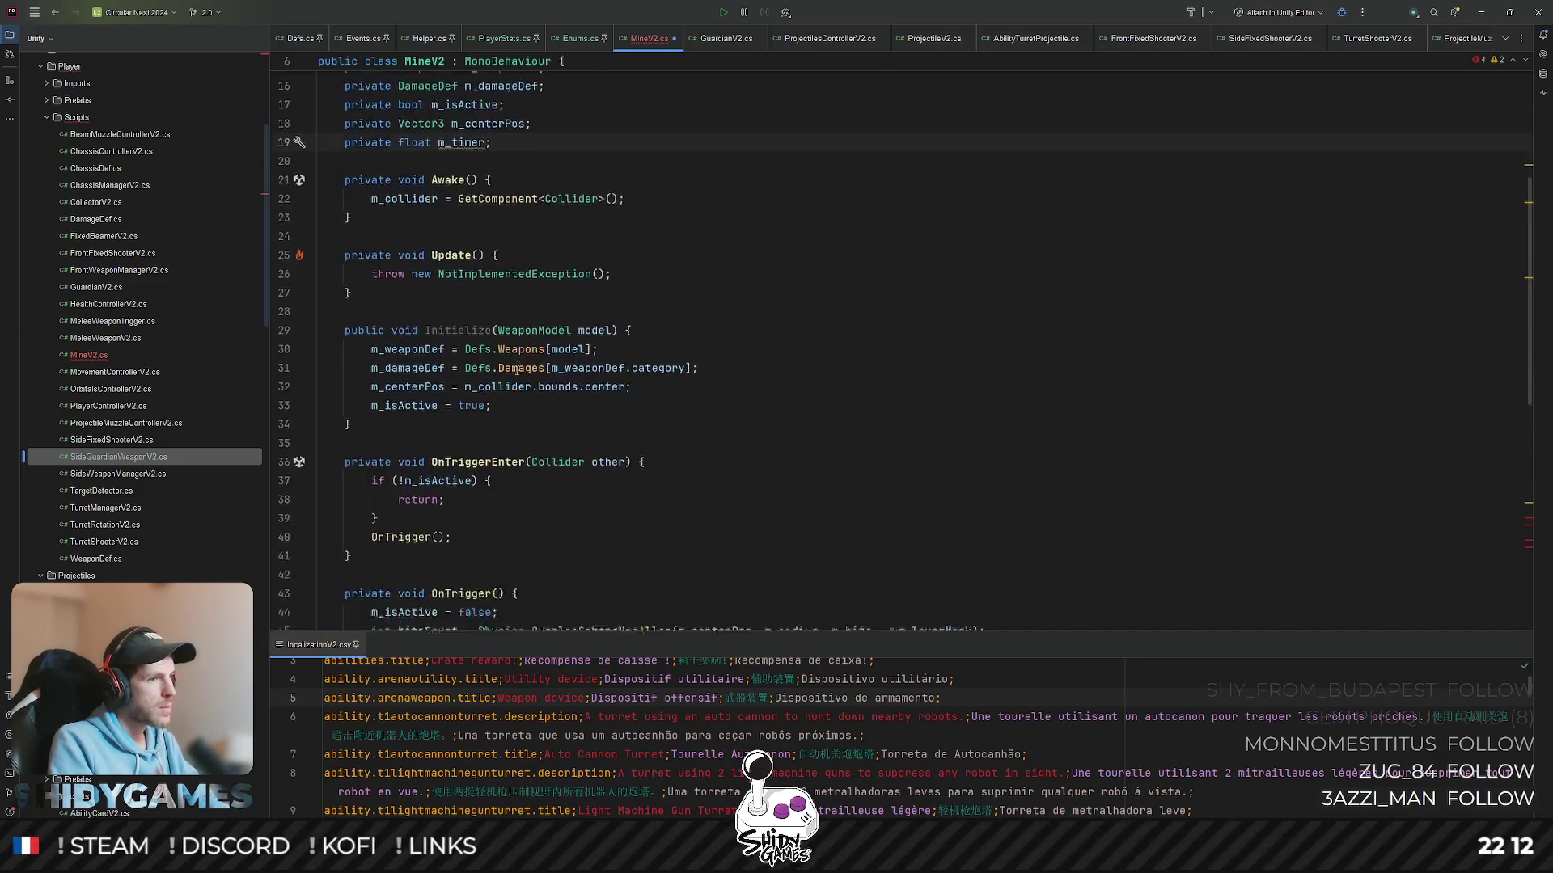
pyautogui.scroll(2, 489, 394)
pyautogui.moveTo(613, 305); pyautogui.dragTo(365, 309)
pyautogui.write('m_timer += Time.deltaTime;')
pyautogui.scroll(-1, 566, 279)
pyautogui.press('Return')
pyautogui.write('if')
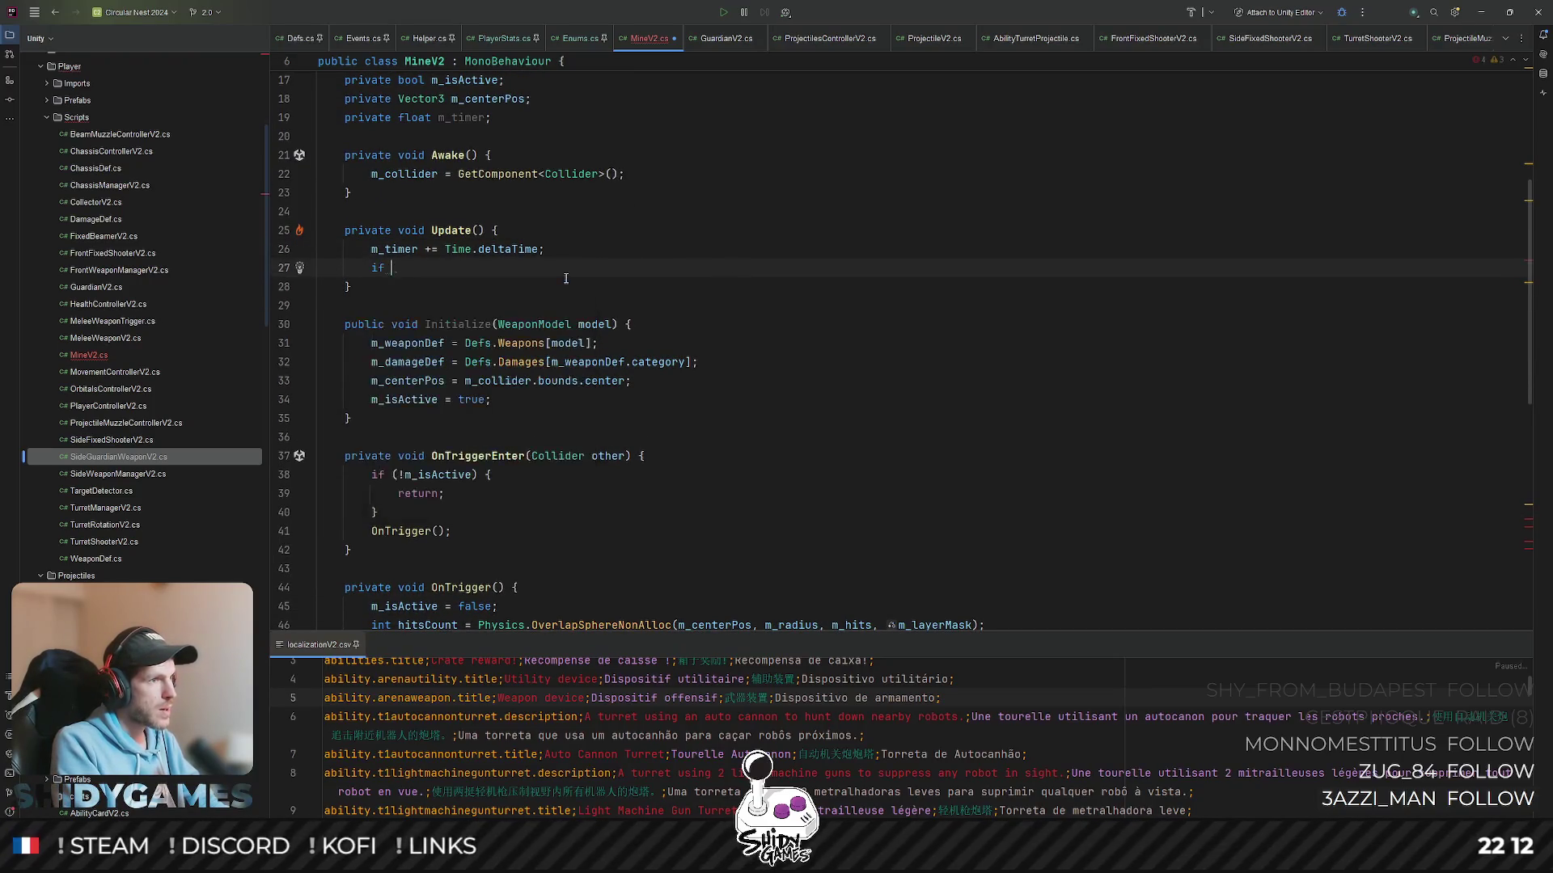
# - In Update add 'if (!m_isActive) return;' and move it above the m_timer += Time.deltaTime line
pyautogui.press('Tab')
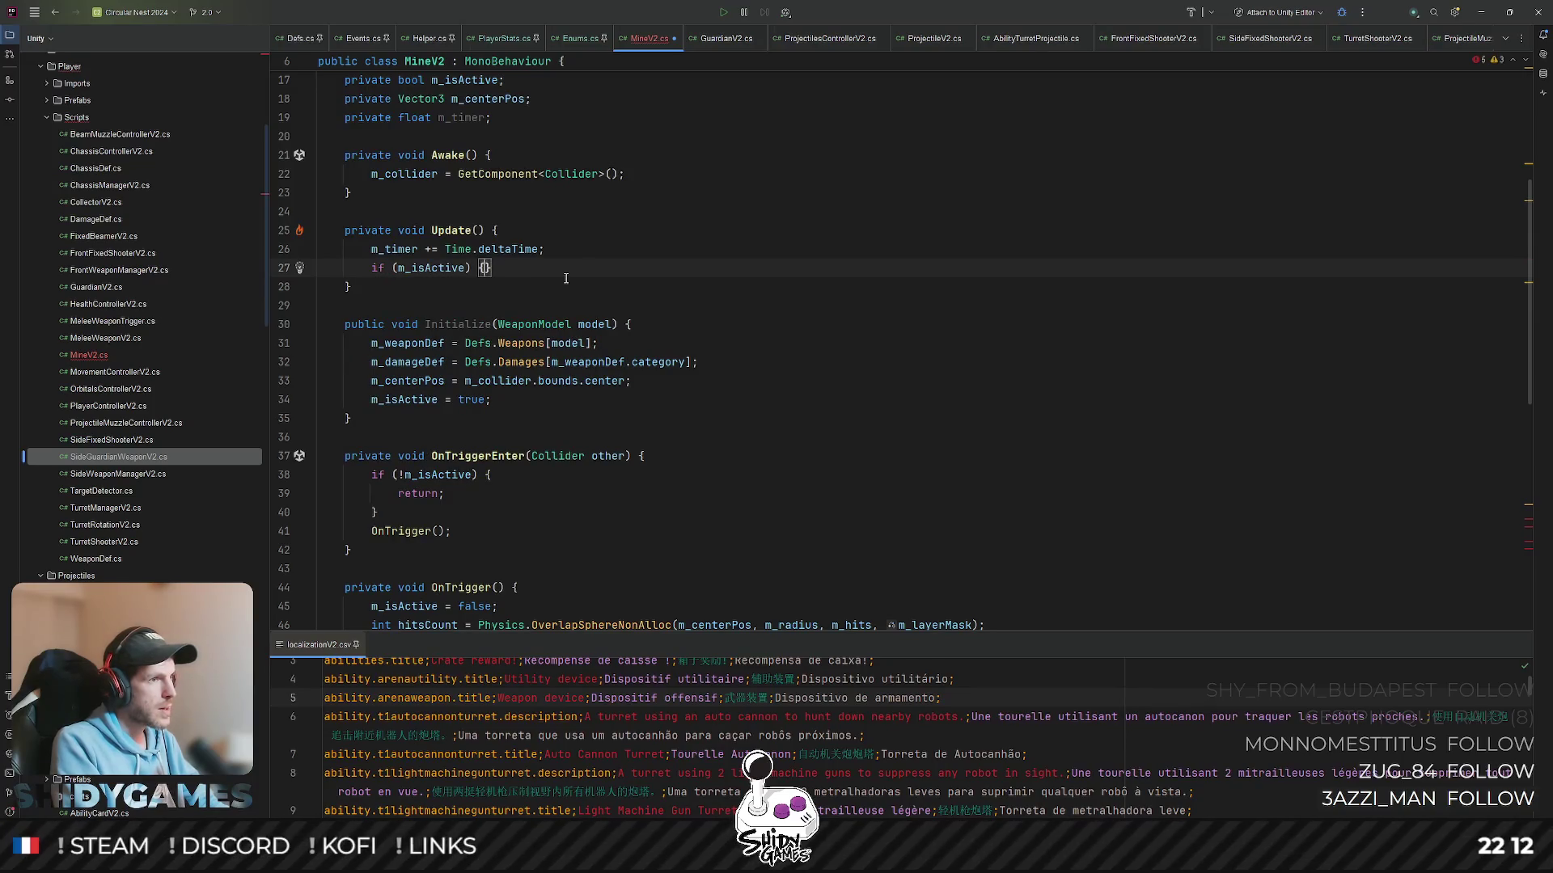
pyautogui.press('Return')
pyautogui.write('if')
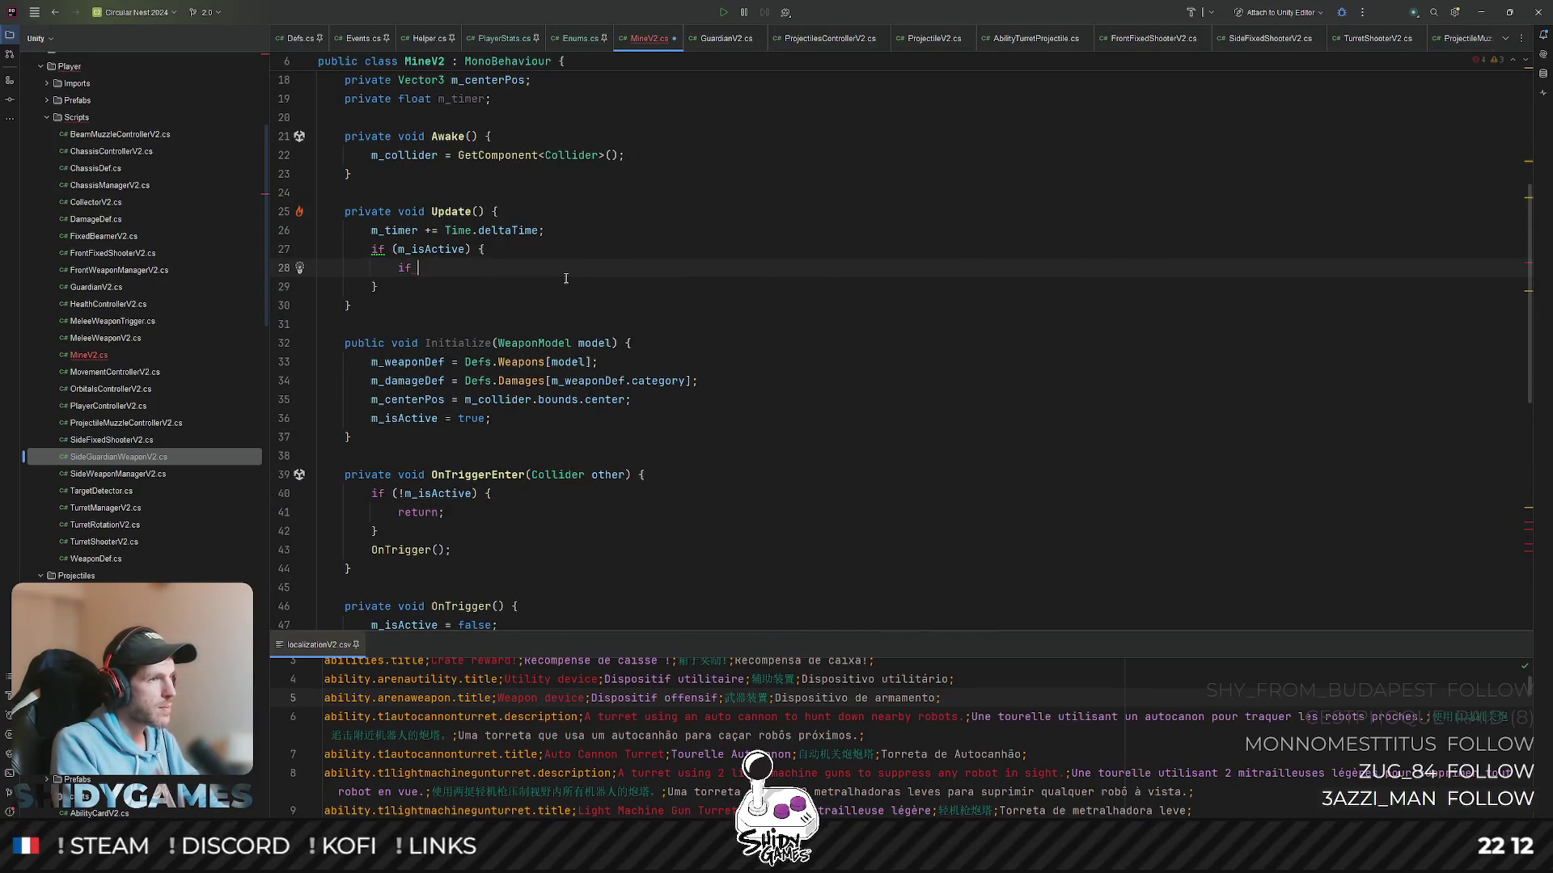
pyautogui.hotkey('ctrl', 'z')
pyautogui.write('(!m')
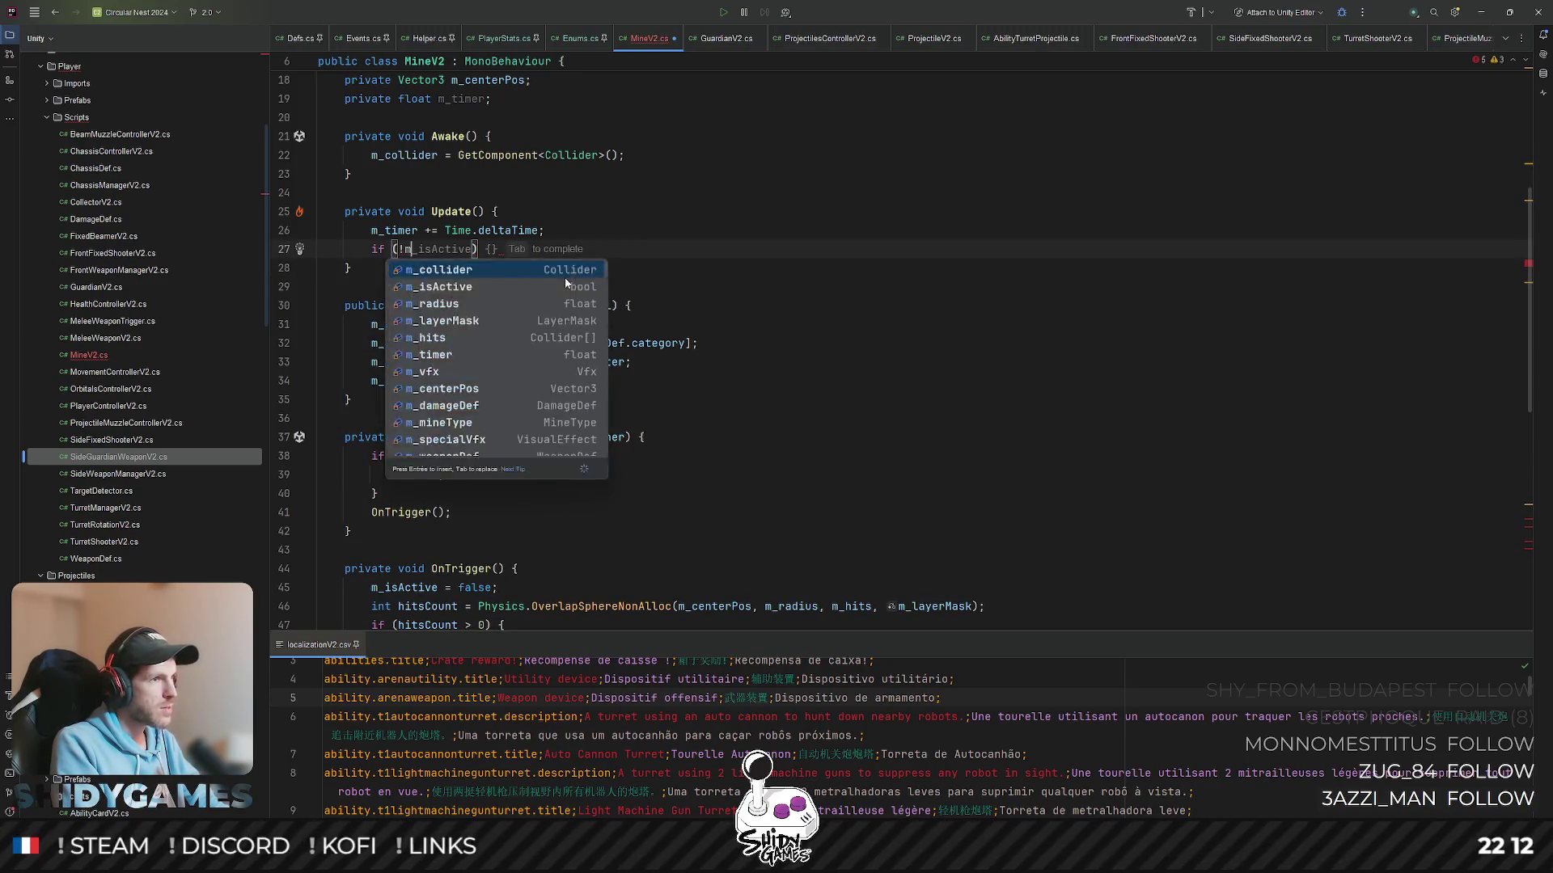
pyautogui.press('Tab')
pyautogui.press('Return')
pyautogui.write('re')
pyautogui.press('Tab')
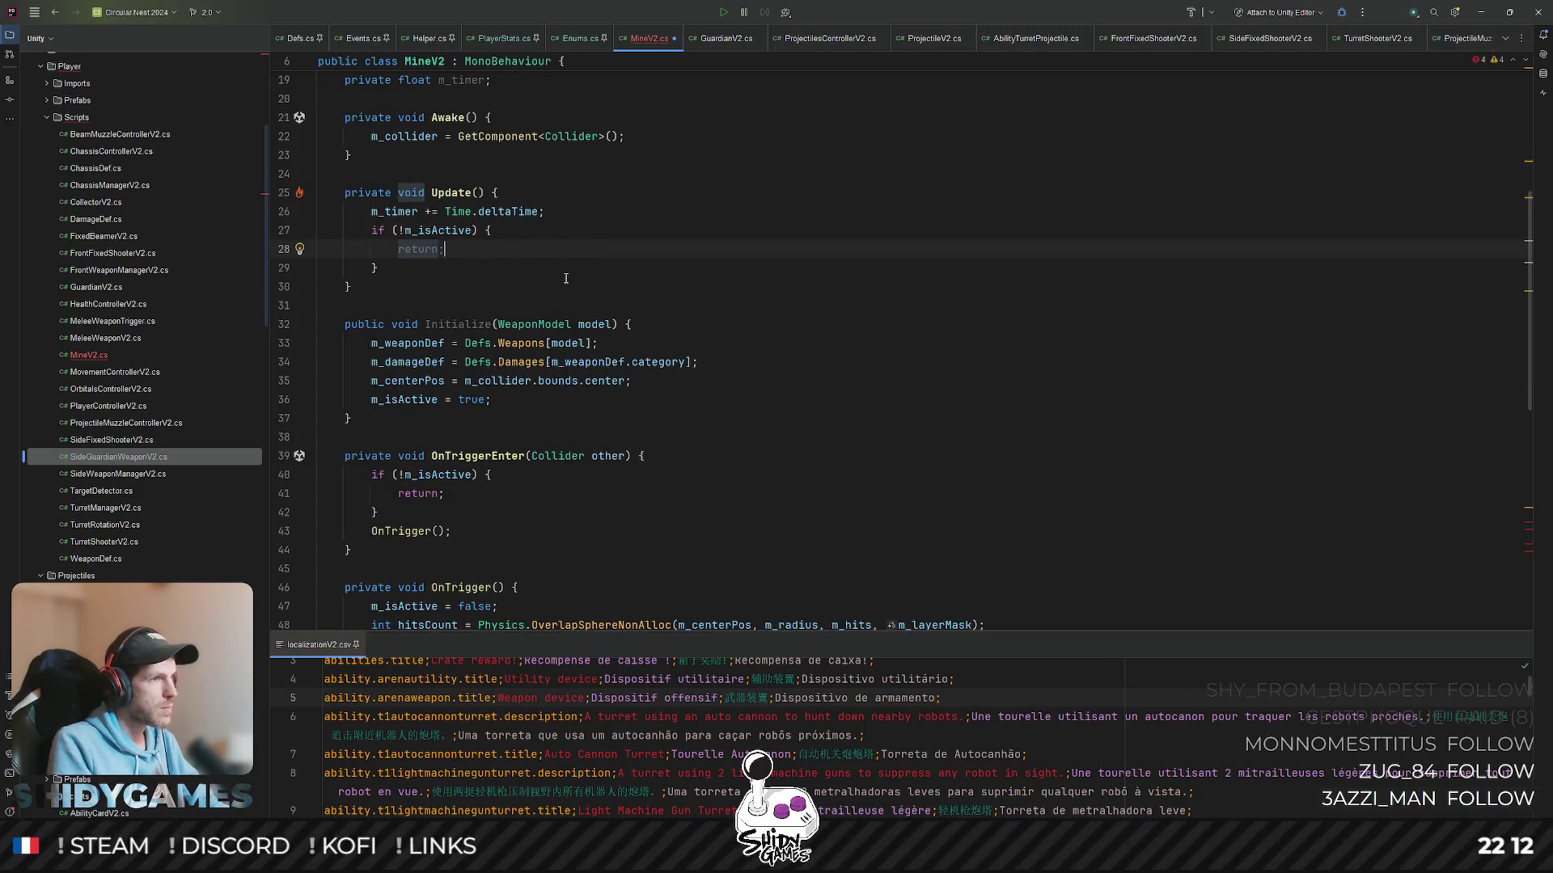
pyautogui.moveTo(375, 270); pyautogui.dragTo(318, 229)
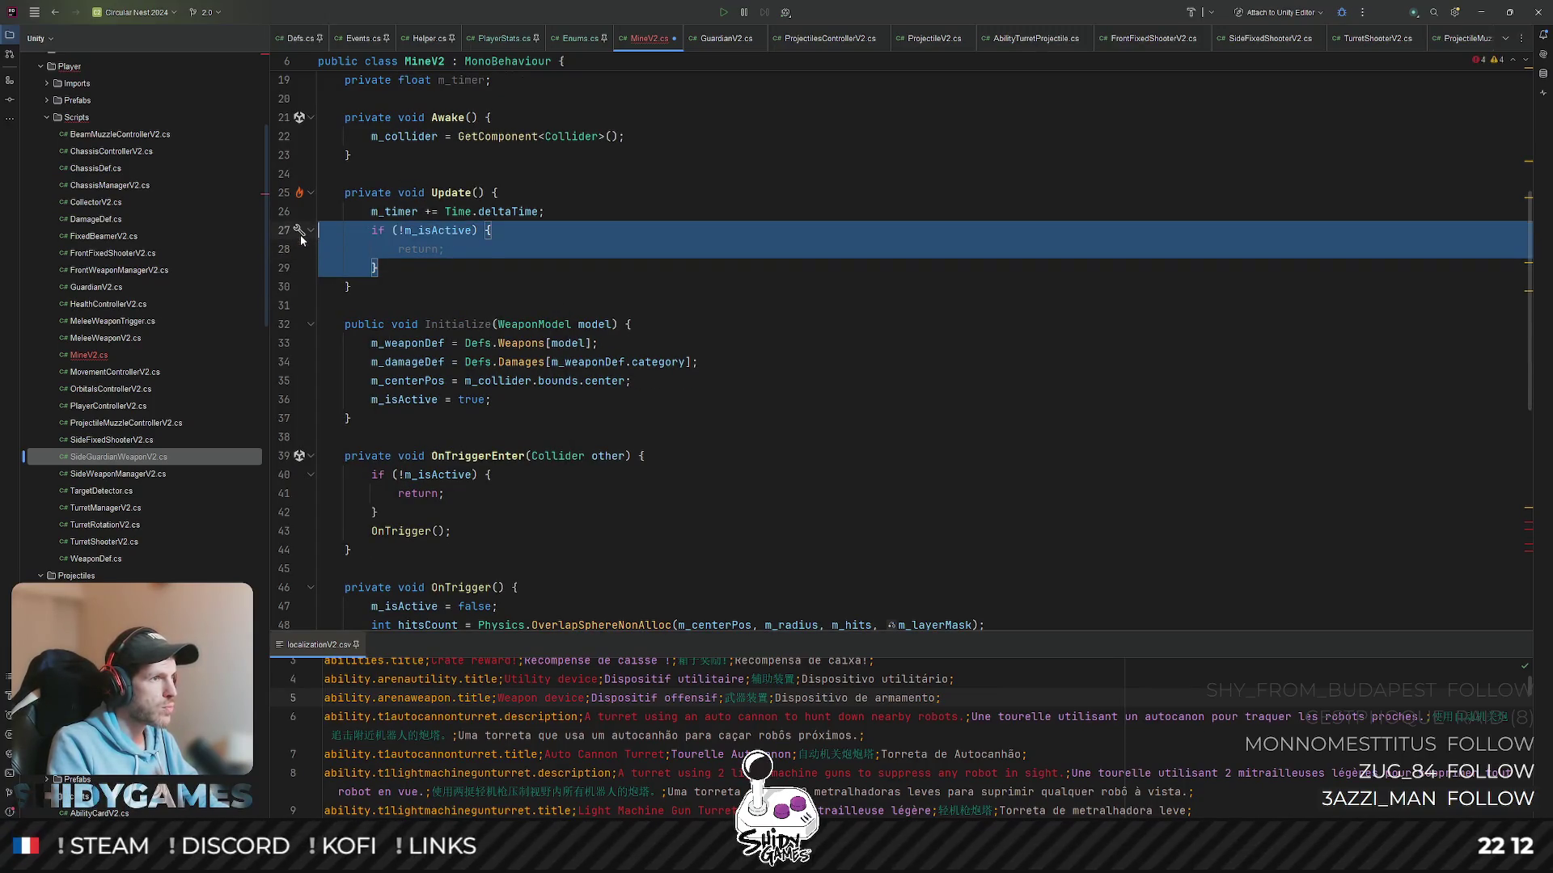
pyautogui.hotkey('ctrl', 'shift', 'Up')
# - After the timer increment call OnTrigger() when m_timer >= 1f
pyautogui.click(573, 266)
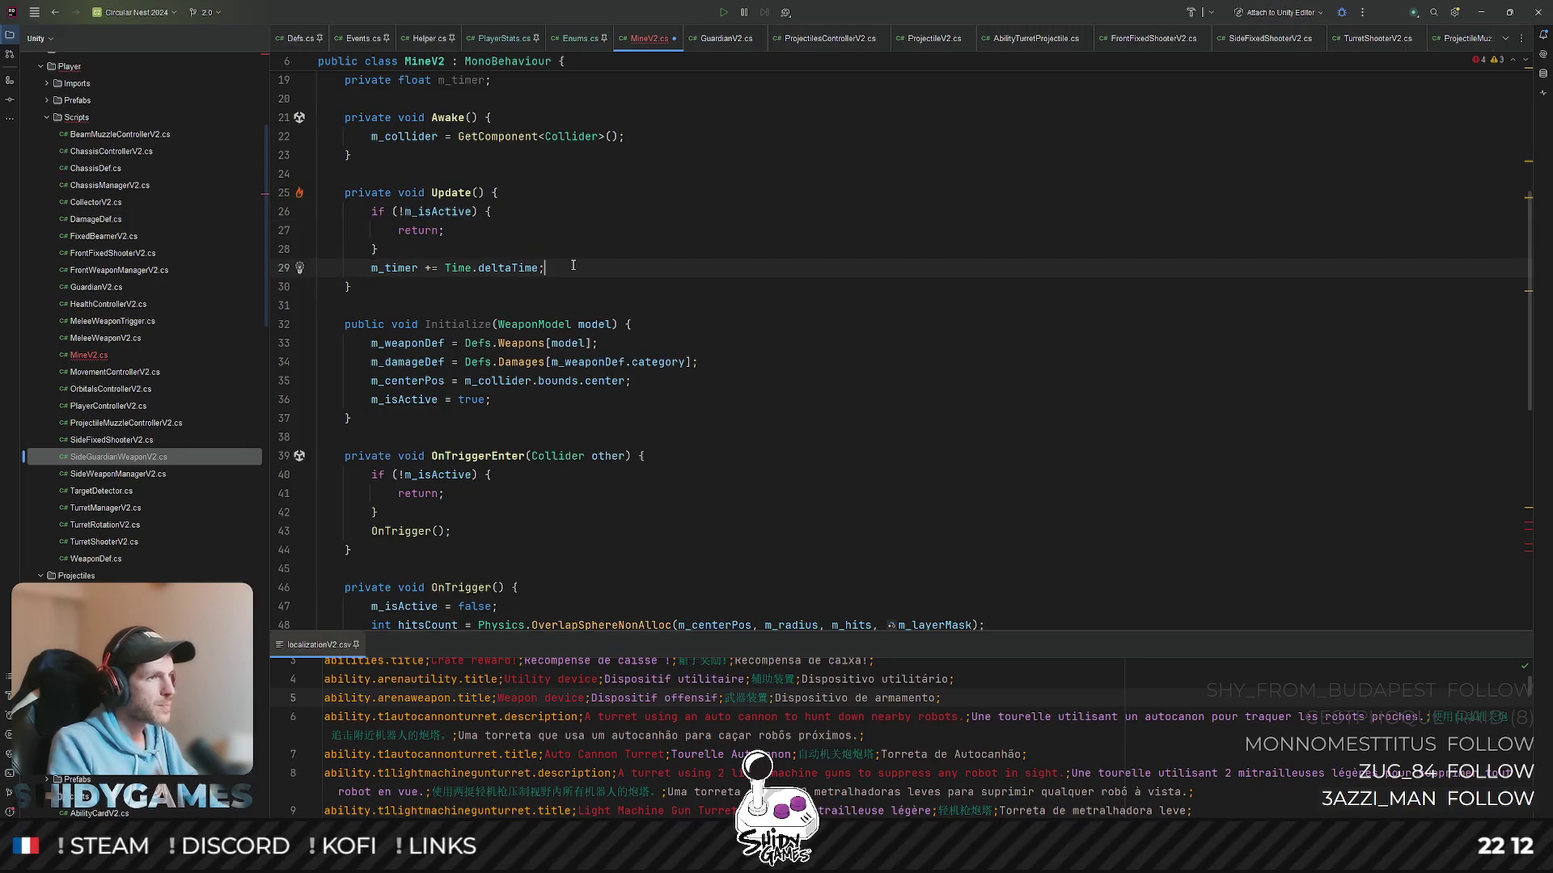
pyautogui.press('Return')
pyautogui.write('(')
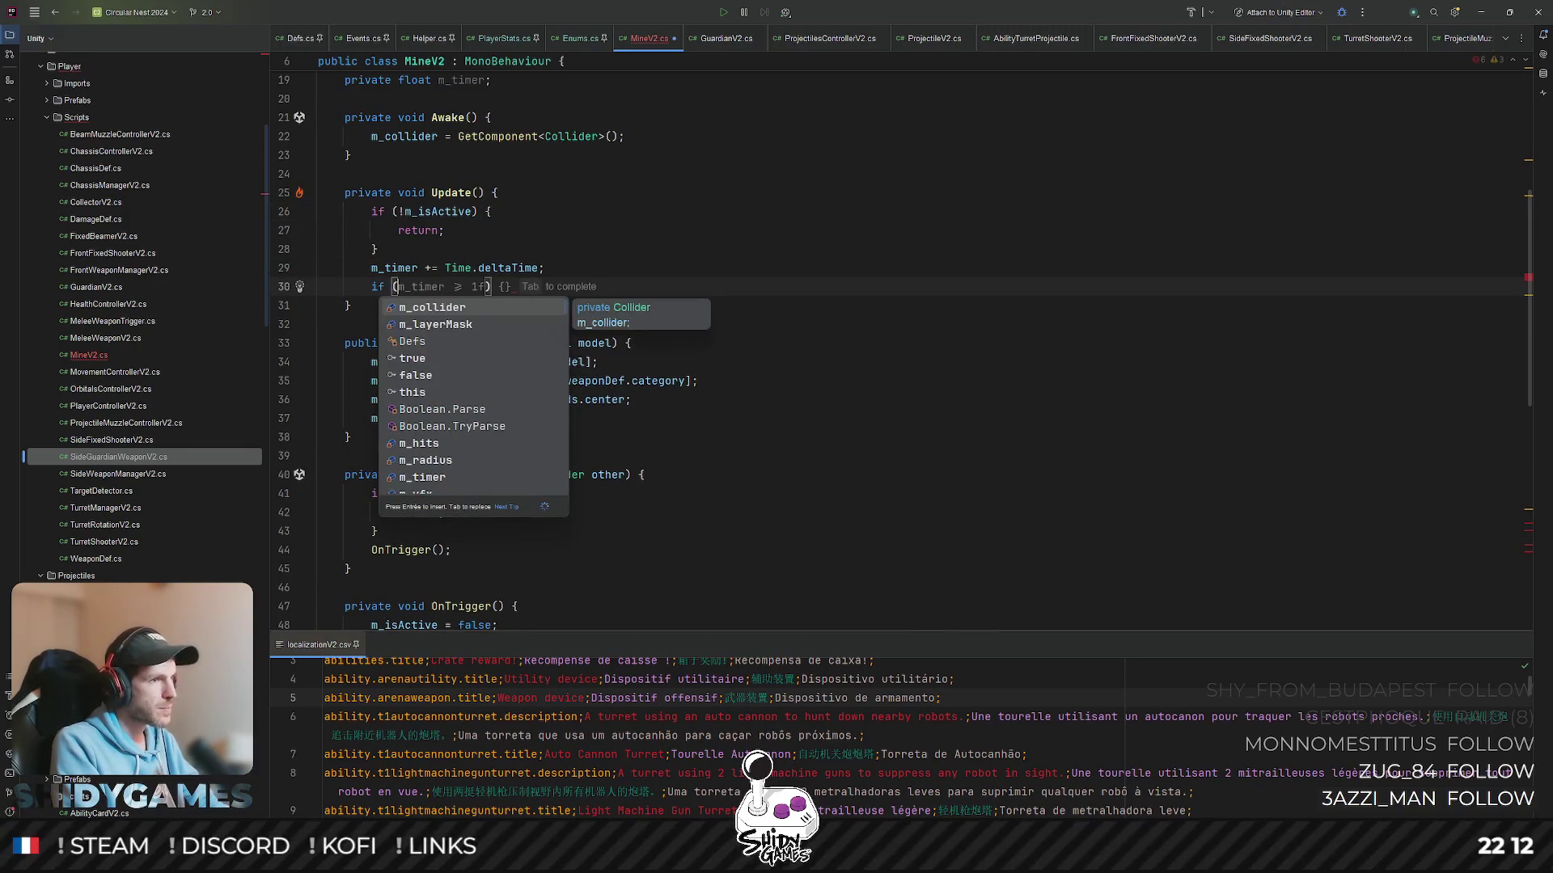
pyautogui.press('Tab')
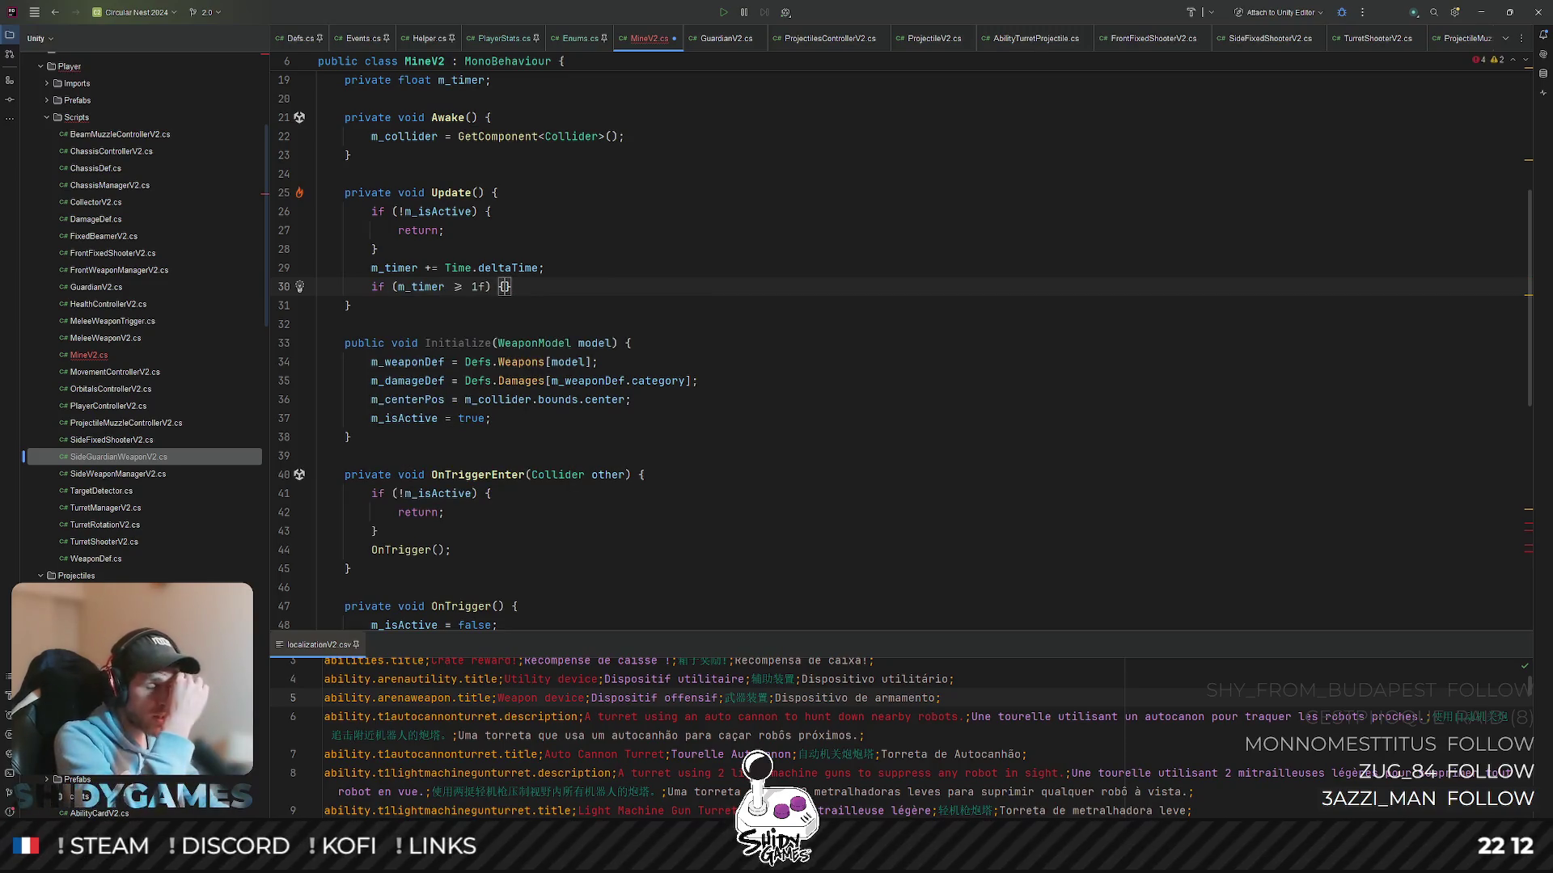
pyautogui.press('Return')
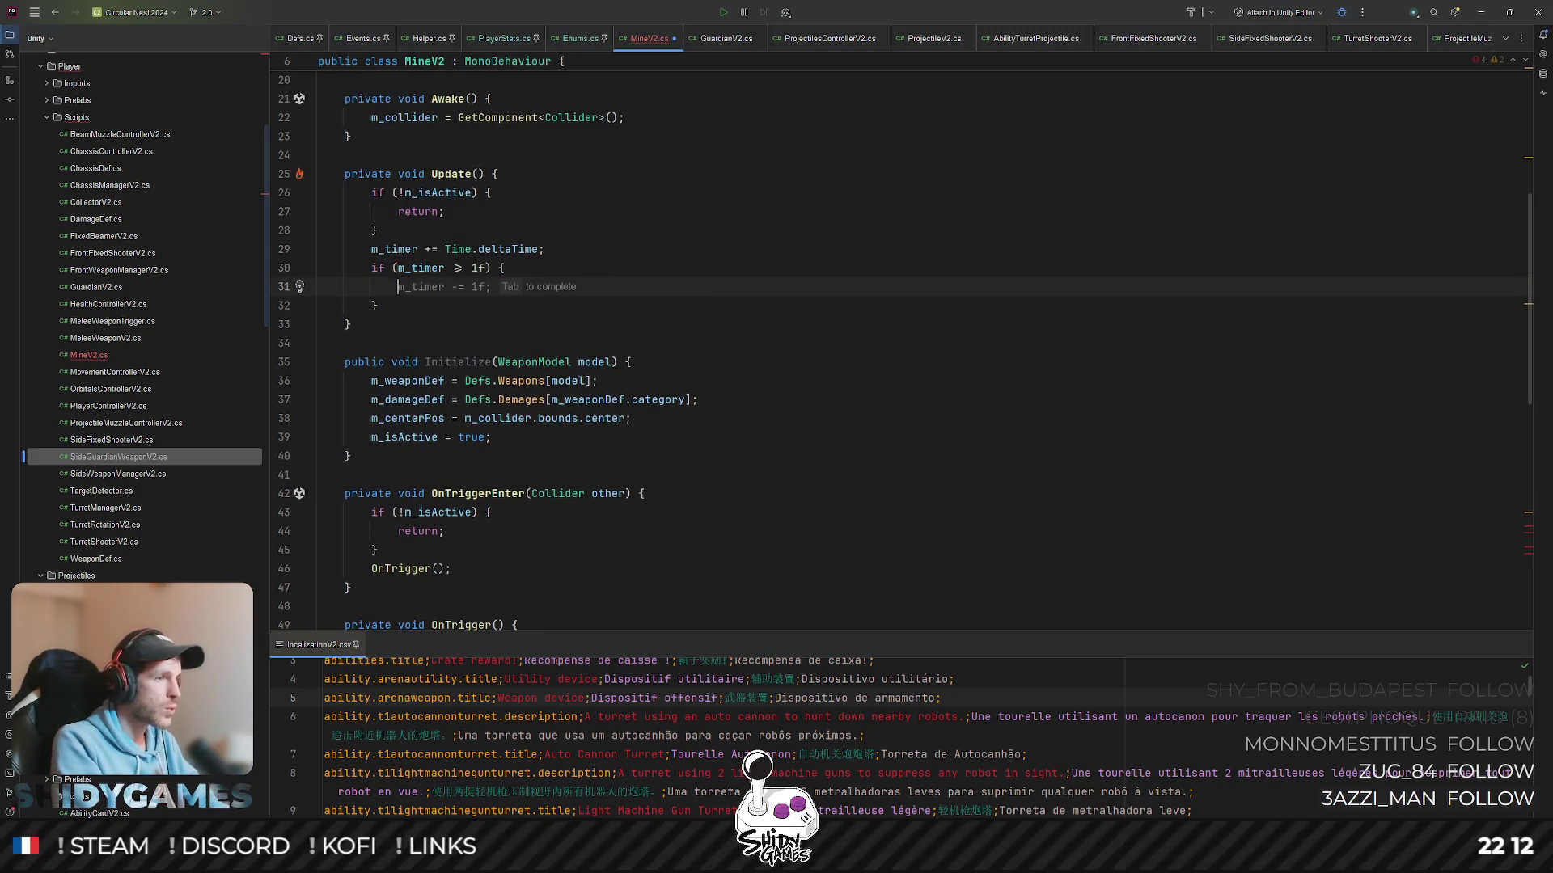
pyautogui.write('OnT')
pyautogui.press('Return')
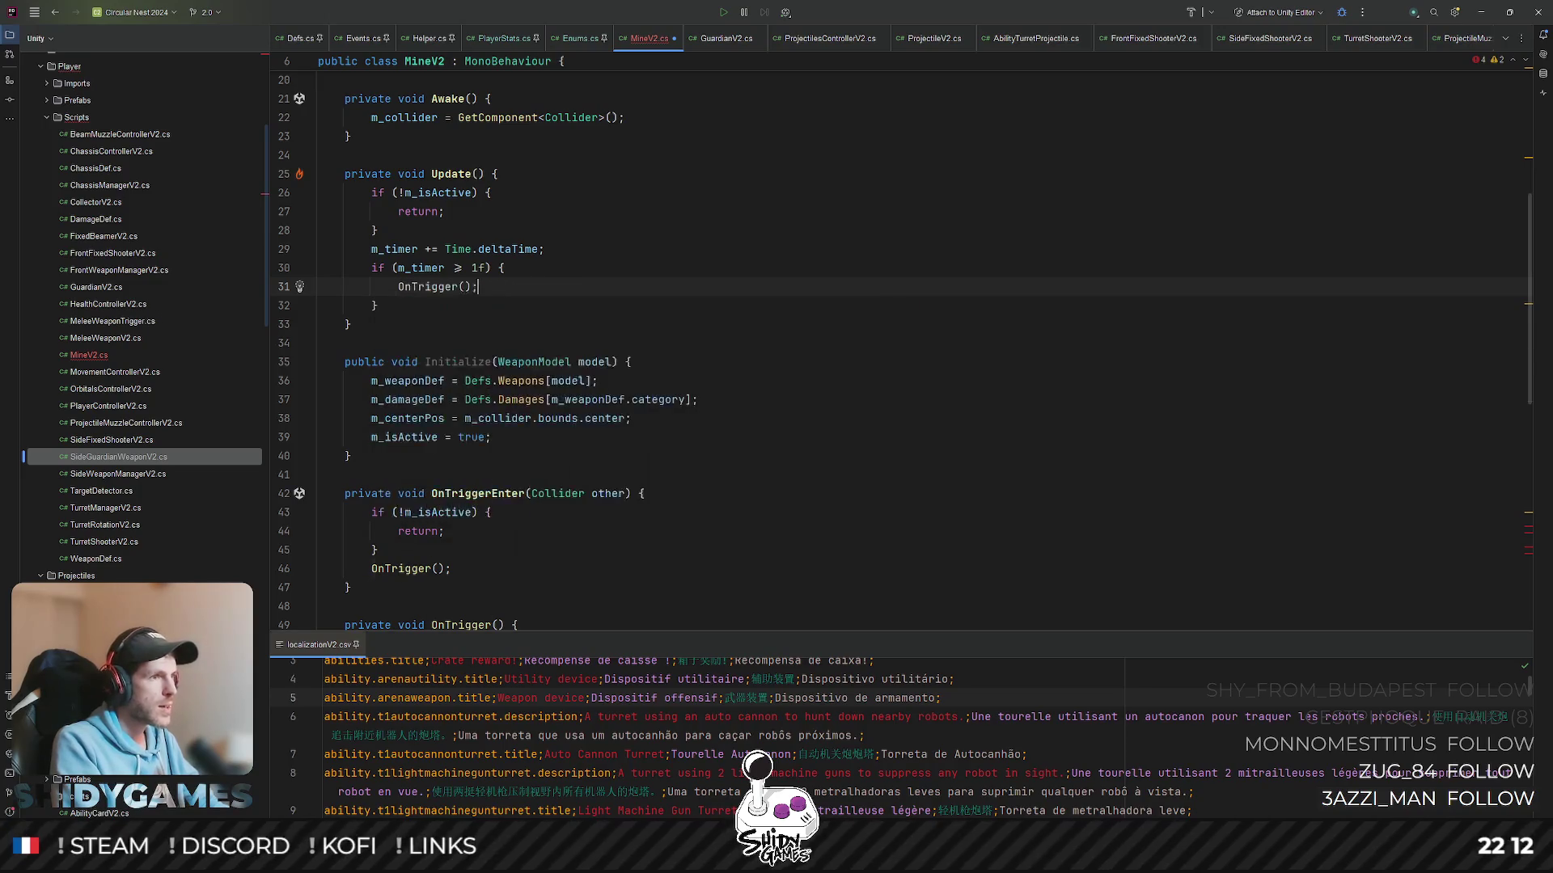
pyautogui.scroll(-3, 897, 340)
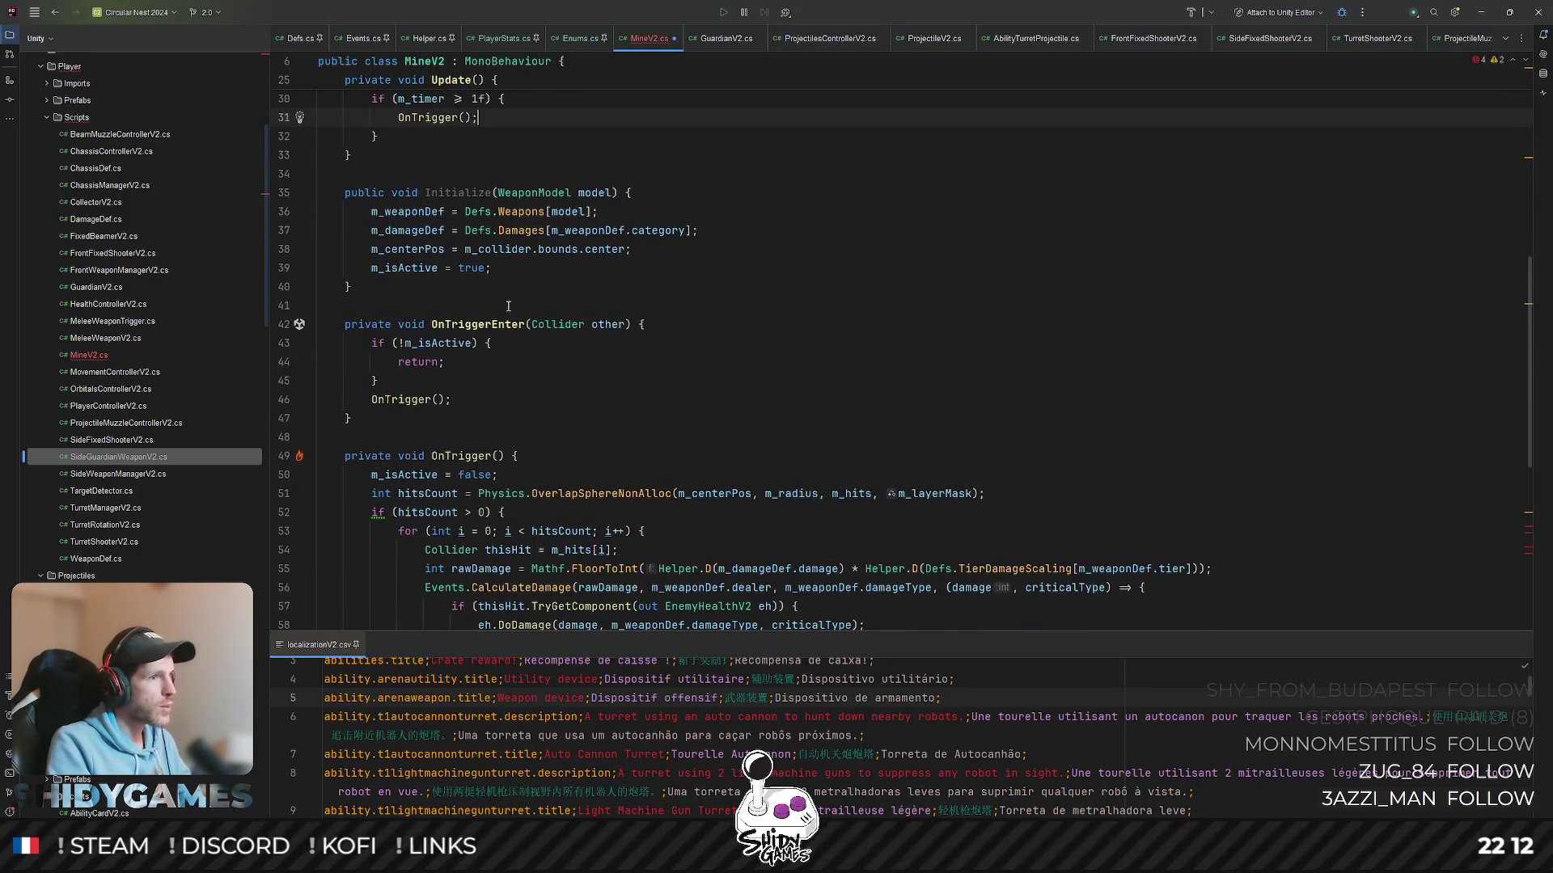
pyautogui.scroll(5, 413, 473)
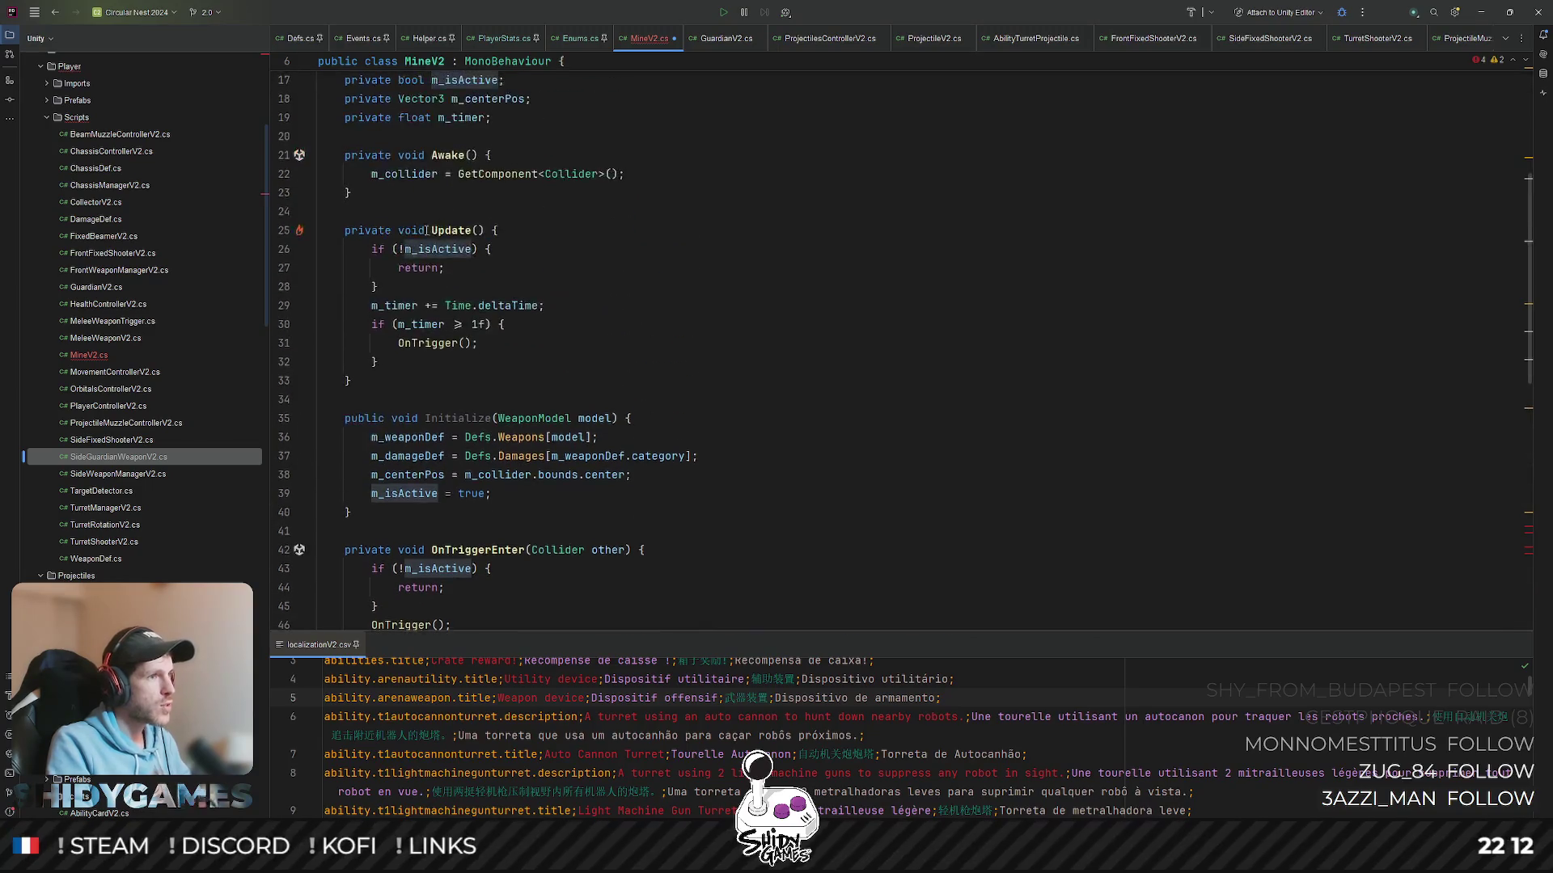
pyautogui.scroll(-3, 684, 342)
# - Move the m_isActive field below m_centerPos and place the caret at the end of the m_hits line
pyautogui.click(851, 349)
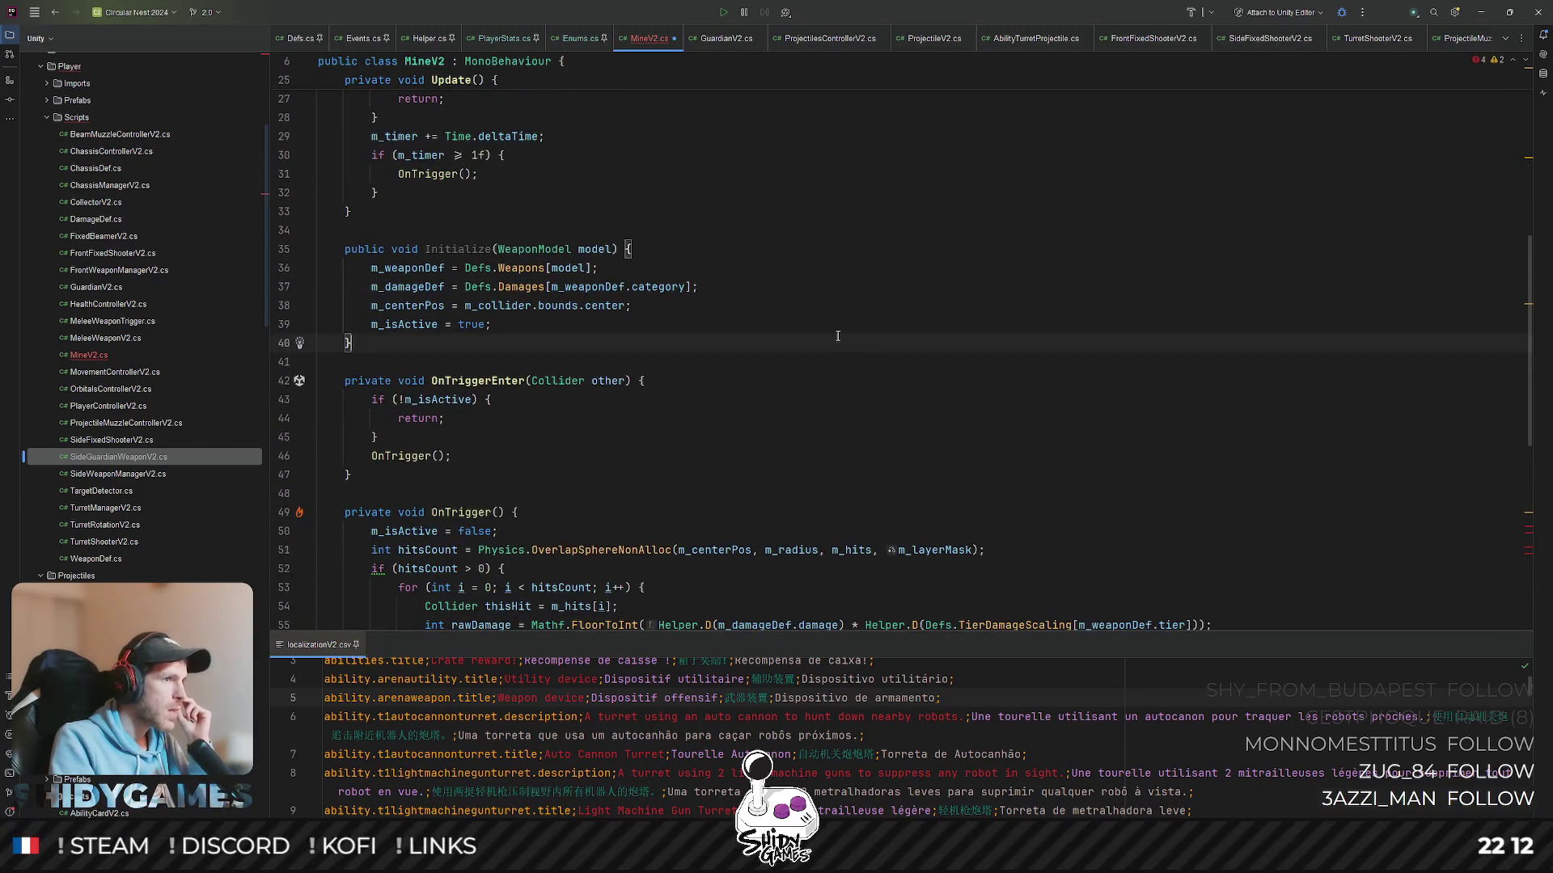
pyautogui.scroll(-2, 777, 291)
pyautogui.scroll(-3, 679, 230)
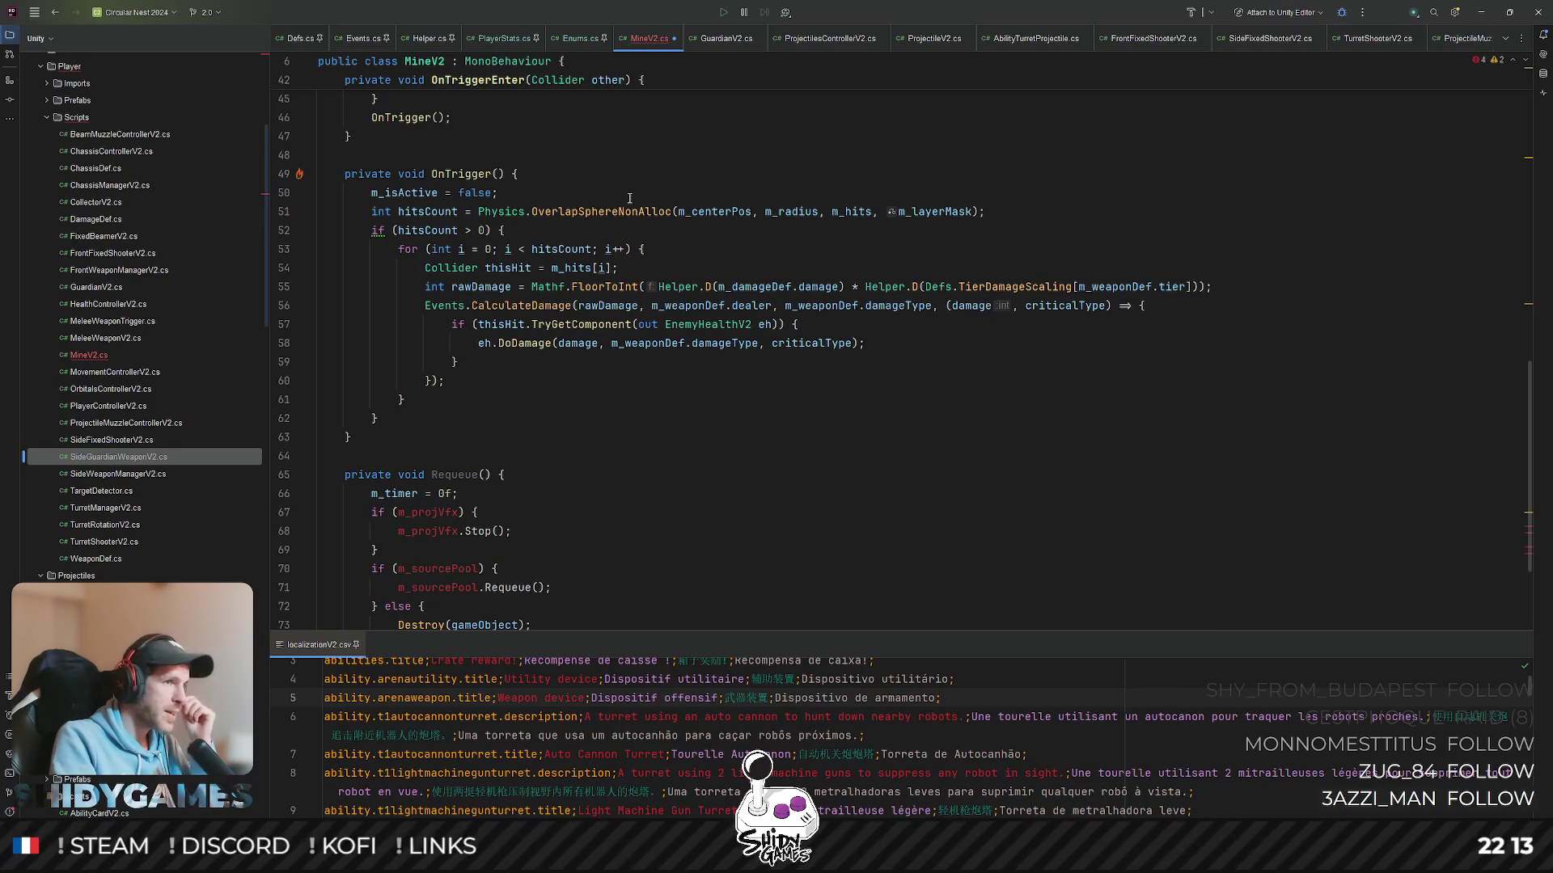
pyautogui.click(587, 433)
pyautogui.scroll(-2, 588, 433)
pyautogui.scroll(-1, 579, 347)
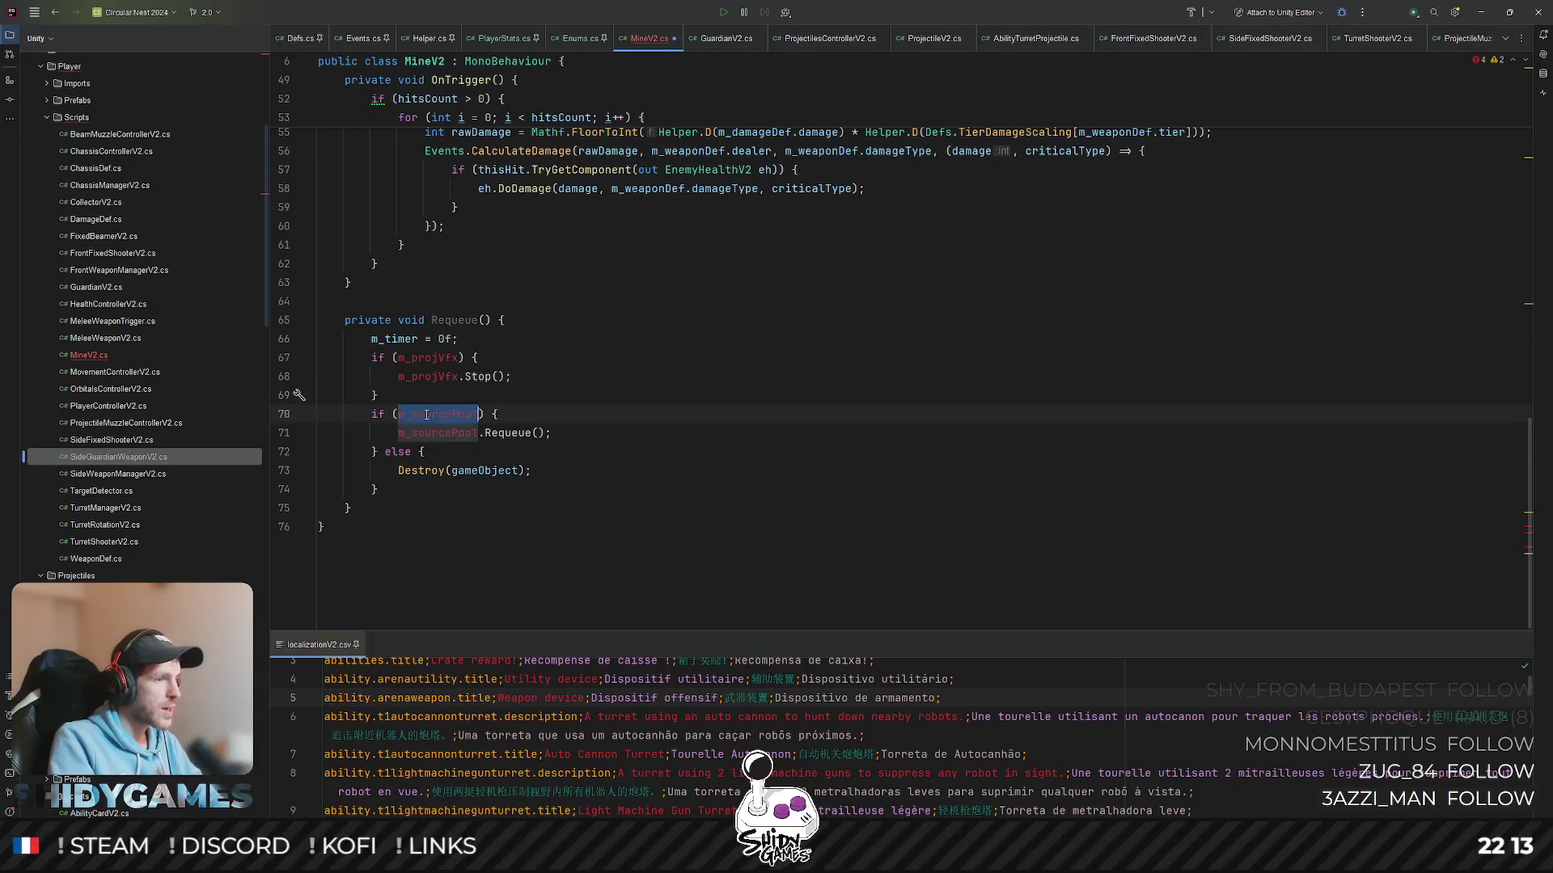
pyautogui.scroll(4, 627, 420)
pyautogui.scroll(5, 627, 420)
pyautogui.scroll(5, 628, 420)
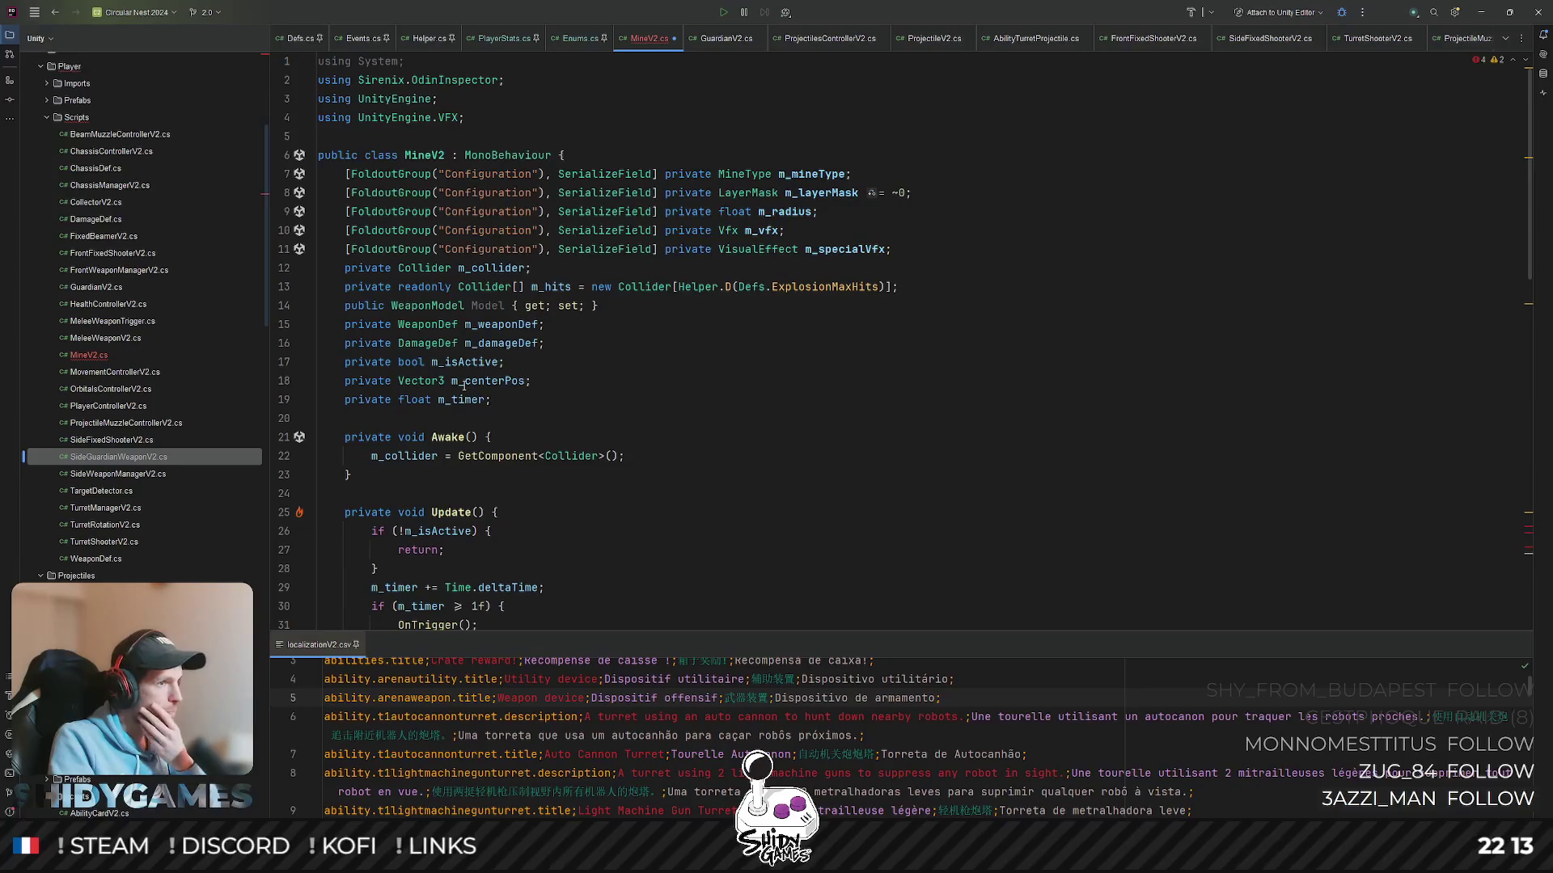
pyautogui.hotkey('alt', 'shift', 'Down')
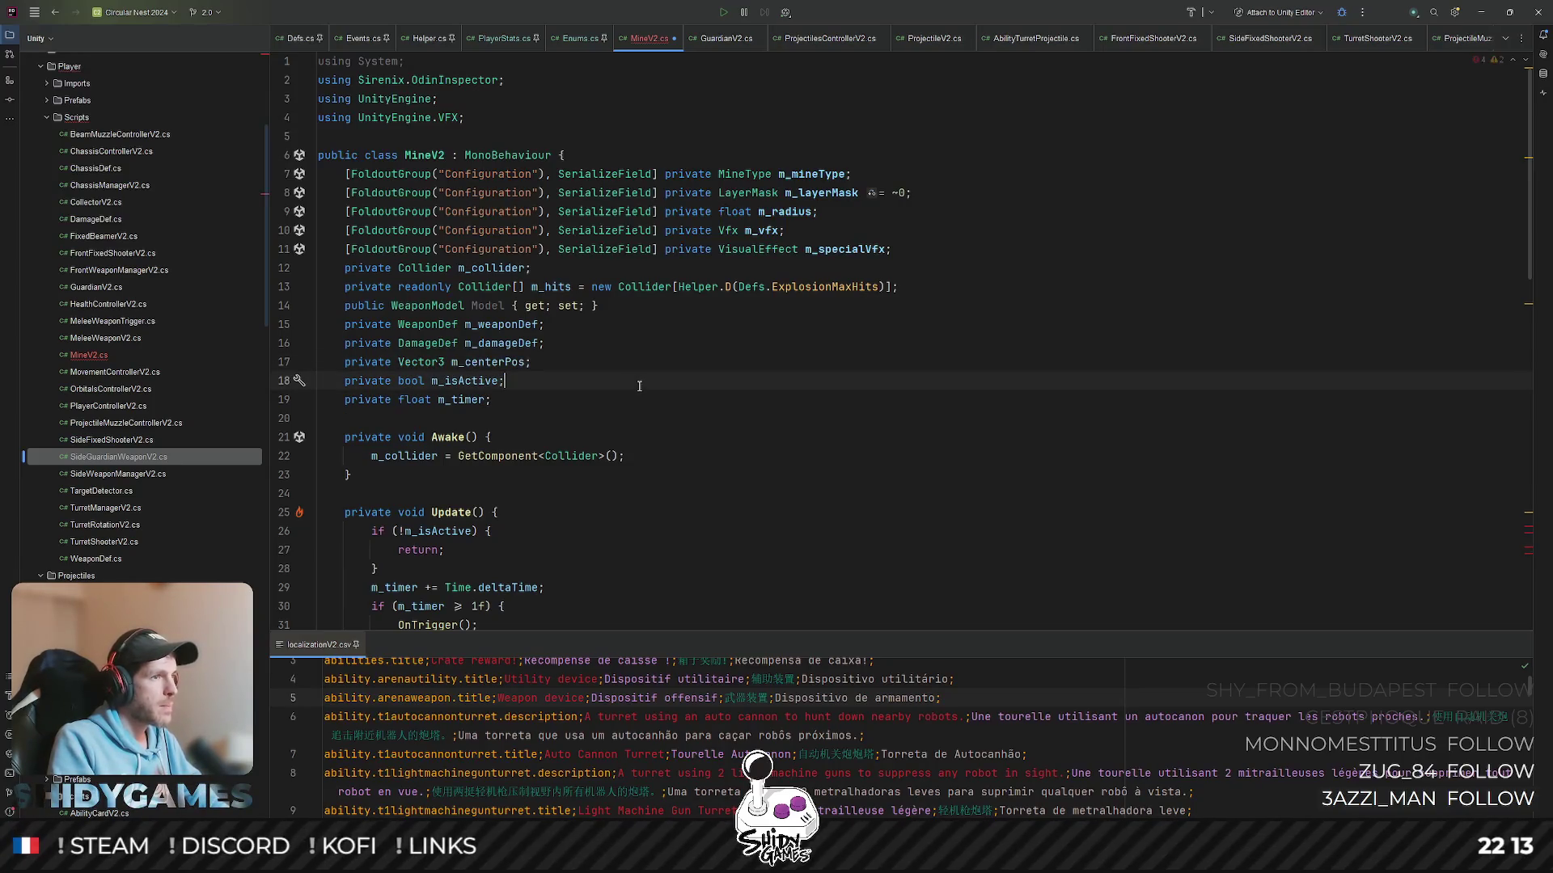
pyautogui.click(558, 360)
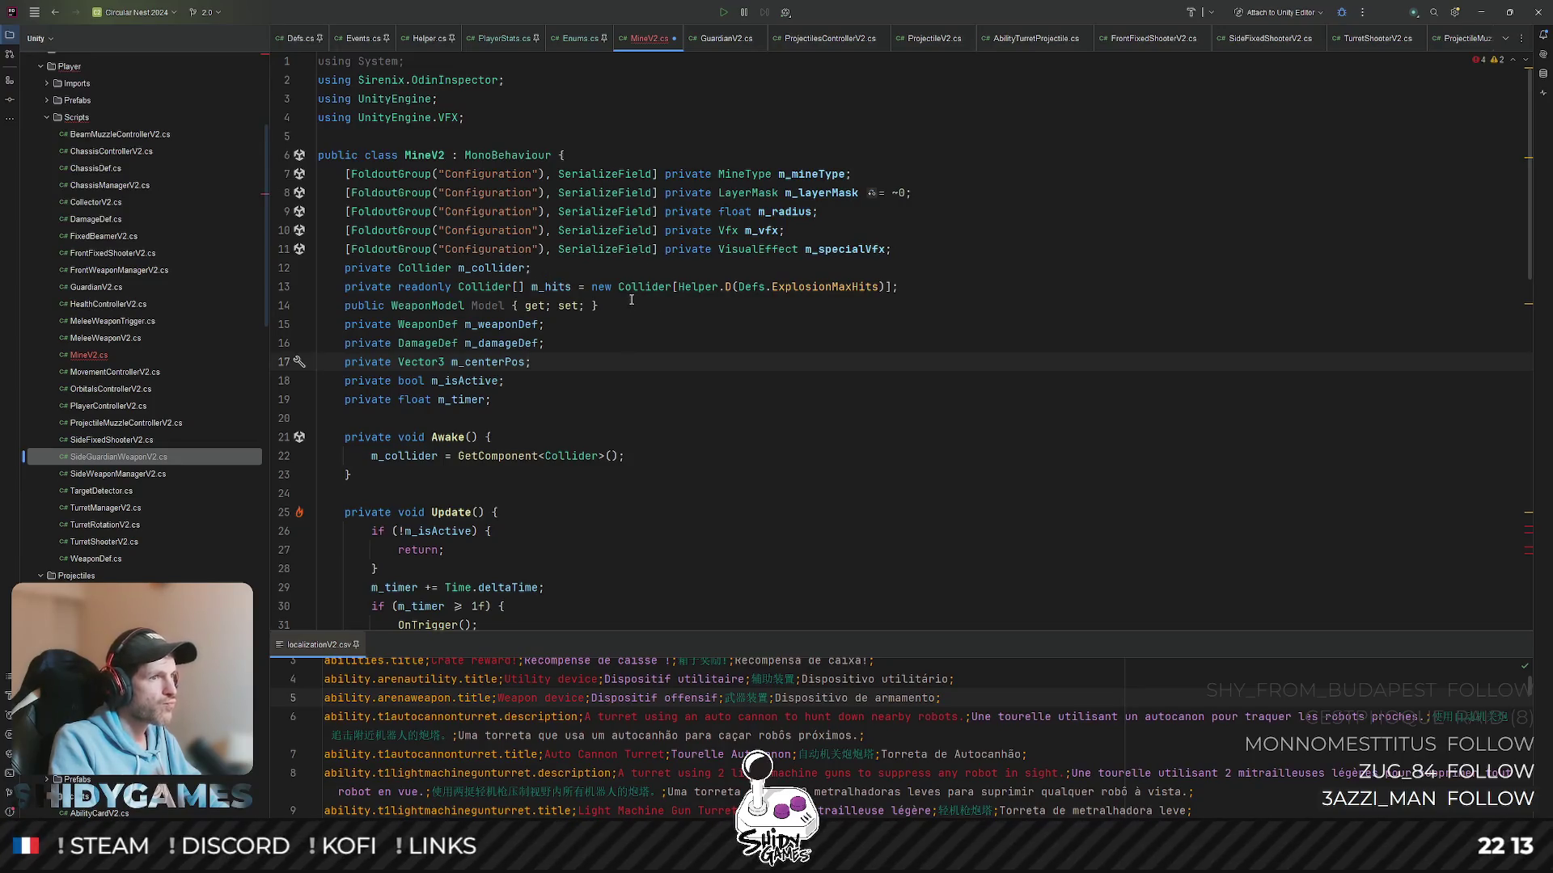
pyautogui.click(950, 291)
# - Declare 'private PoolV2 m_sourcePool;' below the m_hits field
pyautogui.press('Return')
pyautogui.write('rivate')
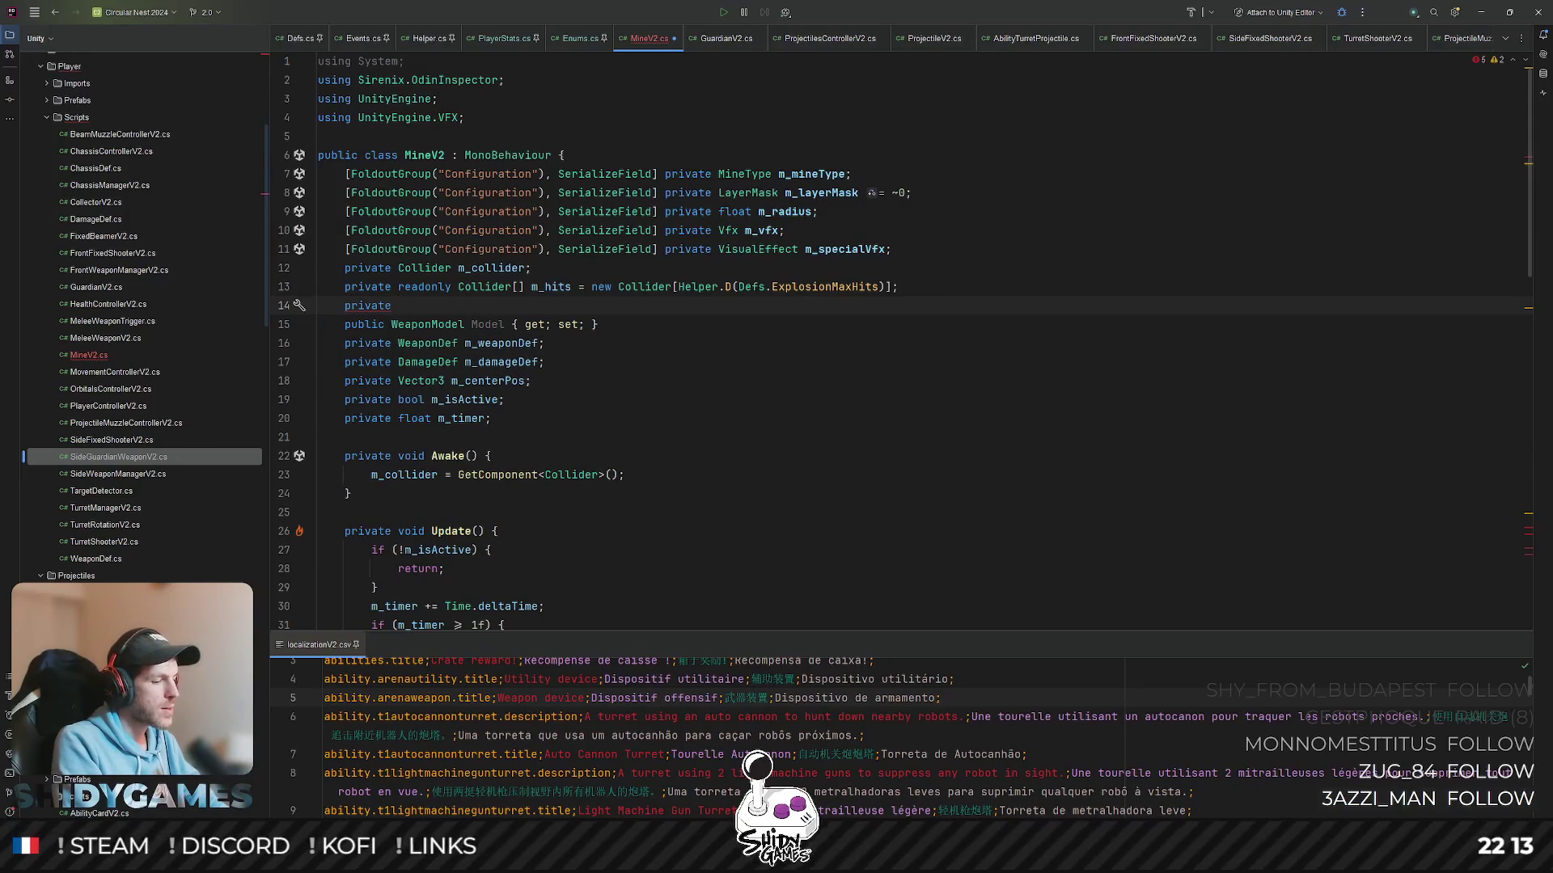
pyautogui.write(' Pool')
pyautogui.press('Return')
pyautogui.write('m_sourcePool;')
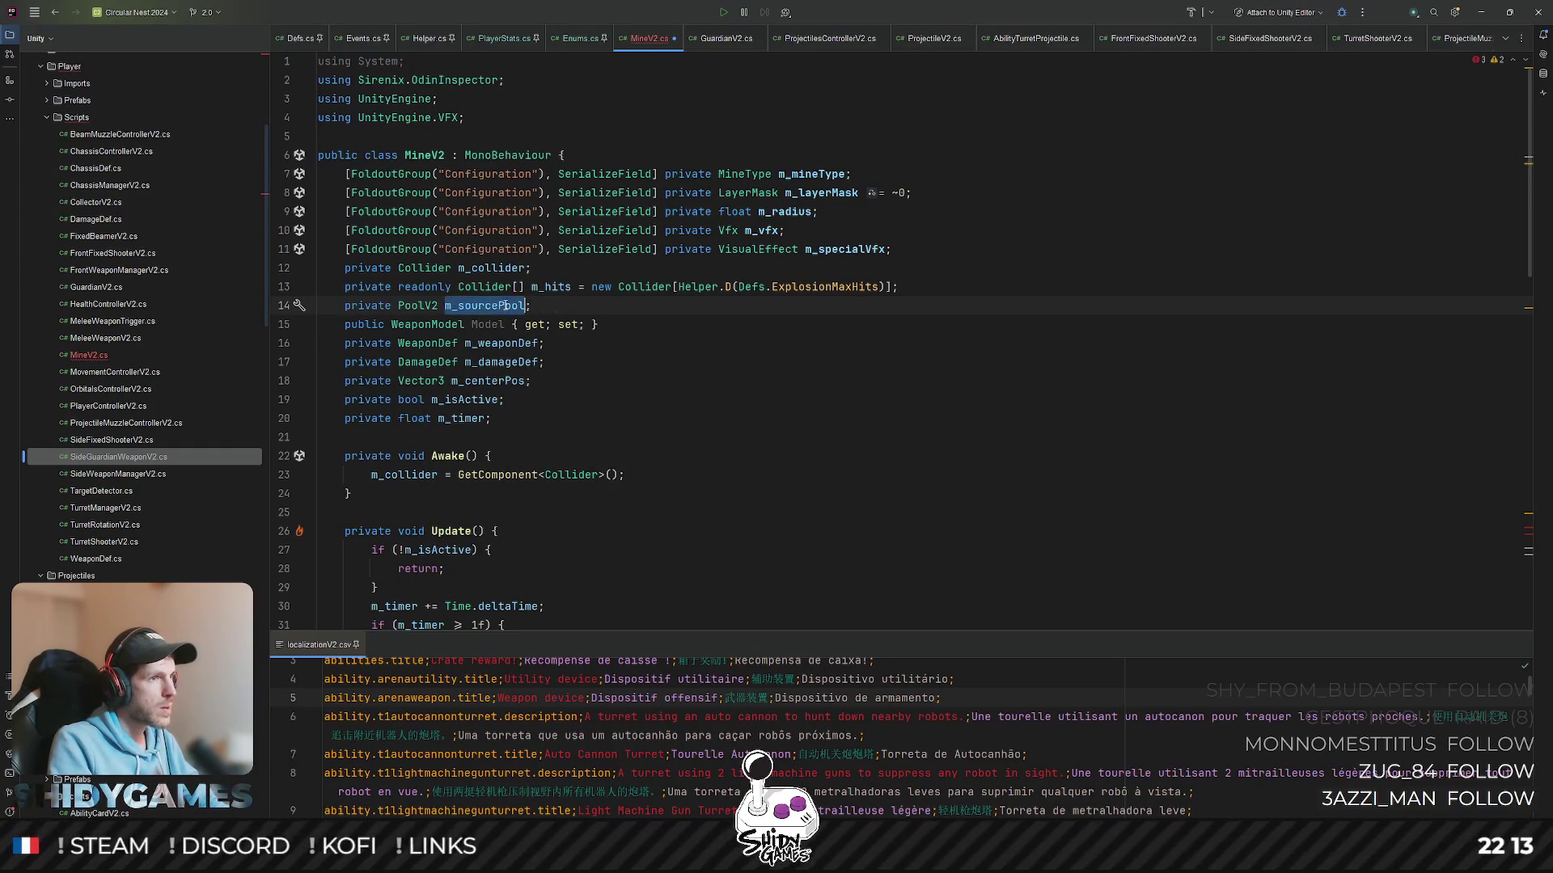
pyautogui.scroll(-5, 510, 320)
pyautogui.scroll(-8, 510, 320)
pyautogui.scroll(5, 418, 352)
pyautogui.scroll(5, 418, 352)
pyautogui.scroll(3, 418, 353)
pyautogui.scroll(-7, 650, 432)
pyautogui.scroll(2, 524, 291)
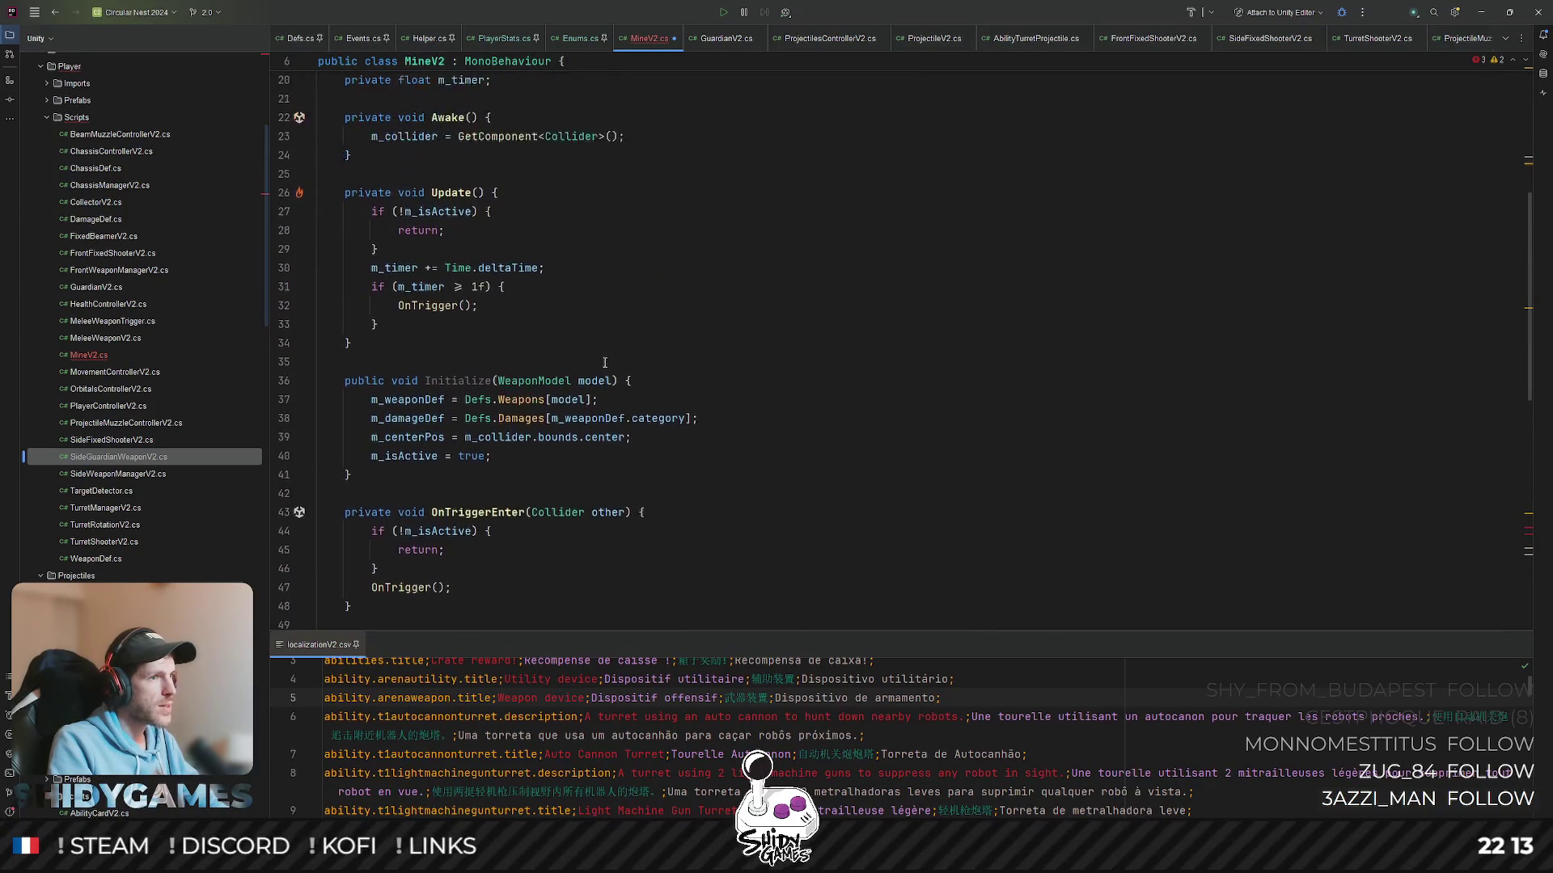
# - Add a 'PoolV2 sourcePool' parameter after the model parameter in Initialize's signature
pyautogui.click(611, 379)
pyautogui.write(', Pp')
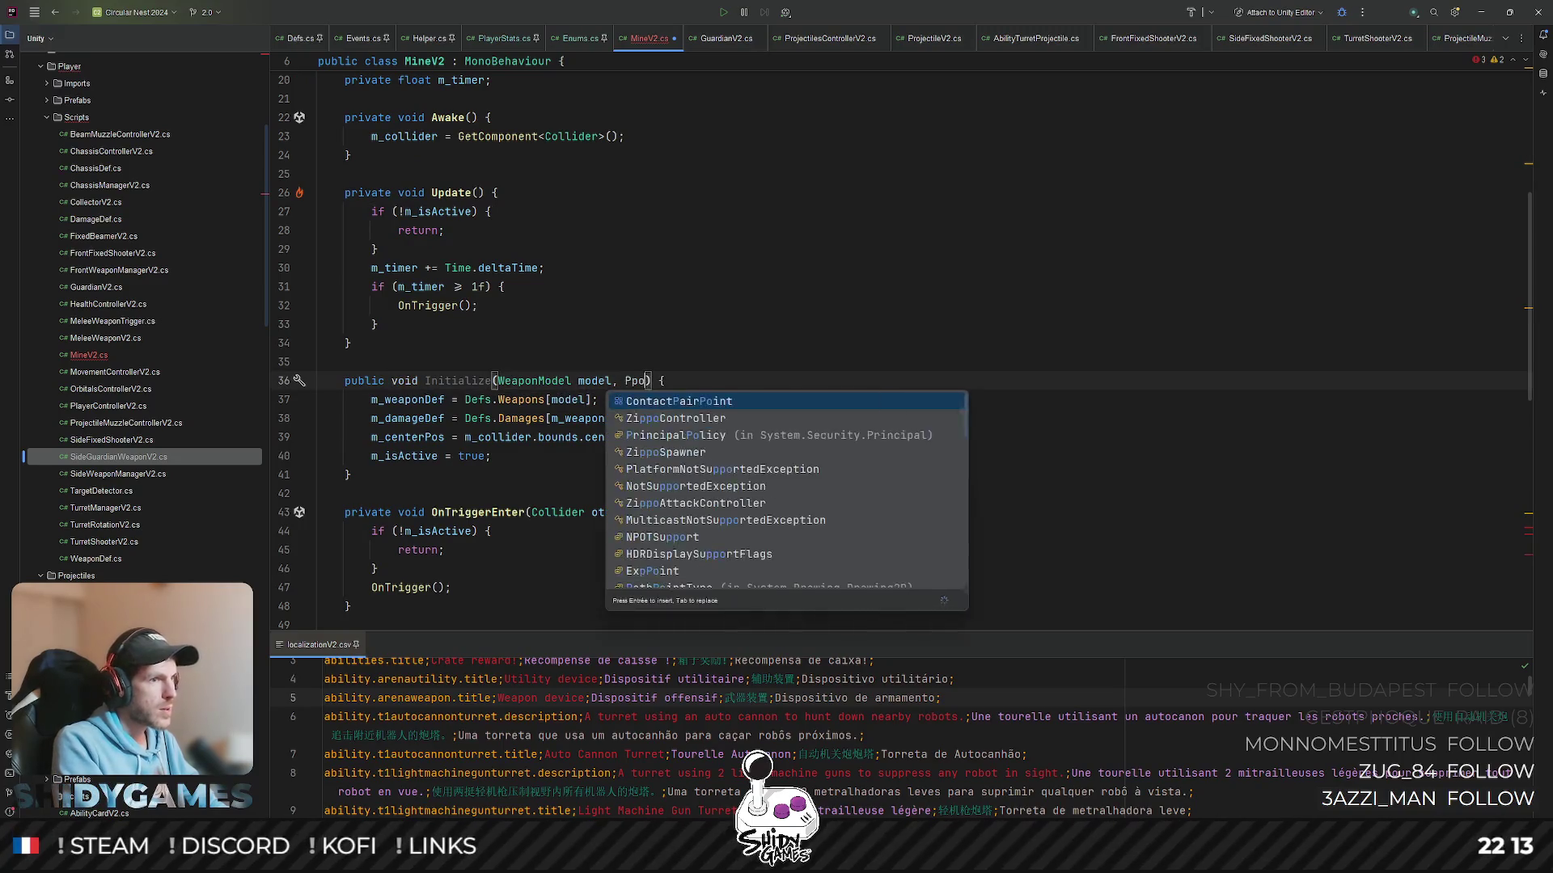
pyautogui.press('BackSpace')
pyautogui.write('ool')
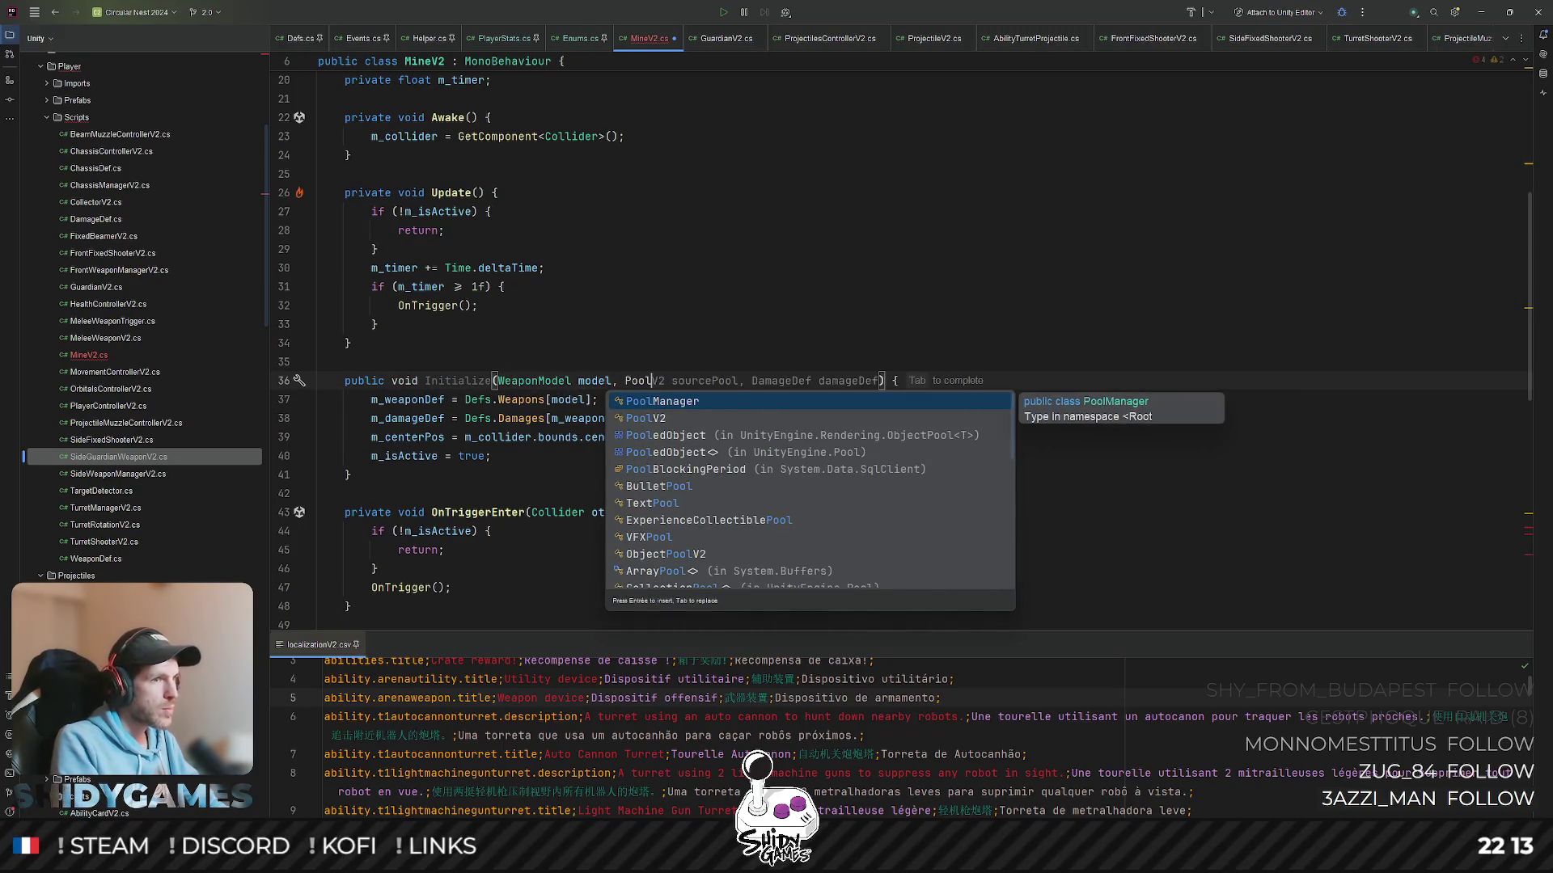
pyautogui.press('Return')
pyautogui.press('Tab')
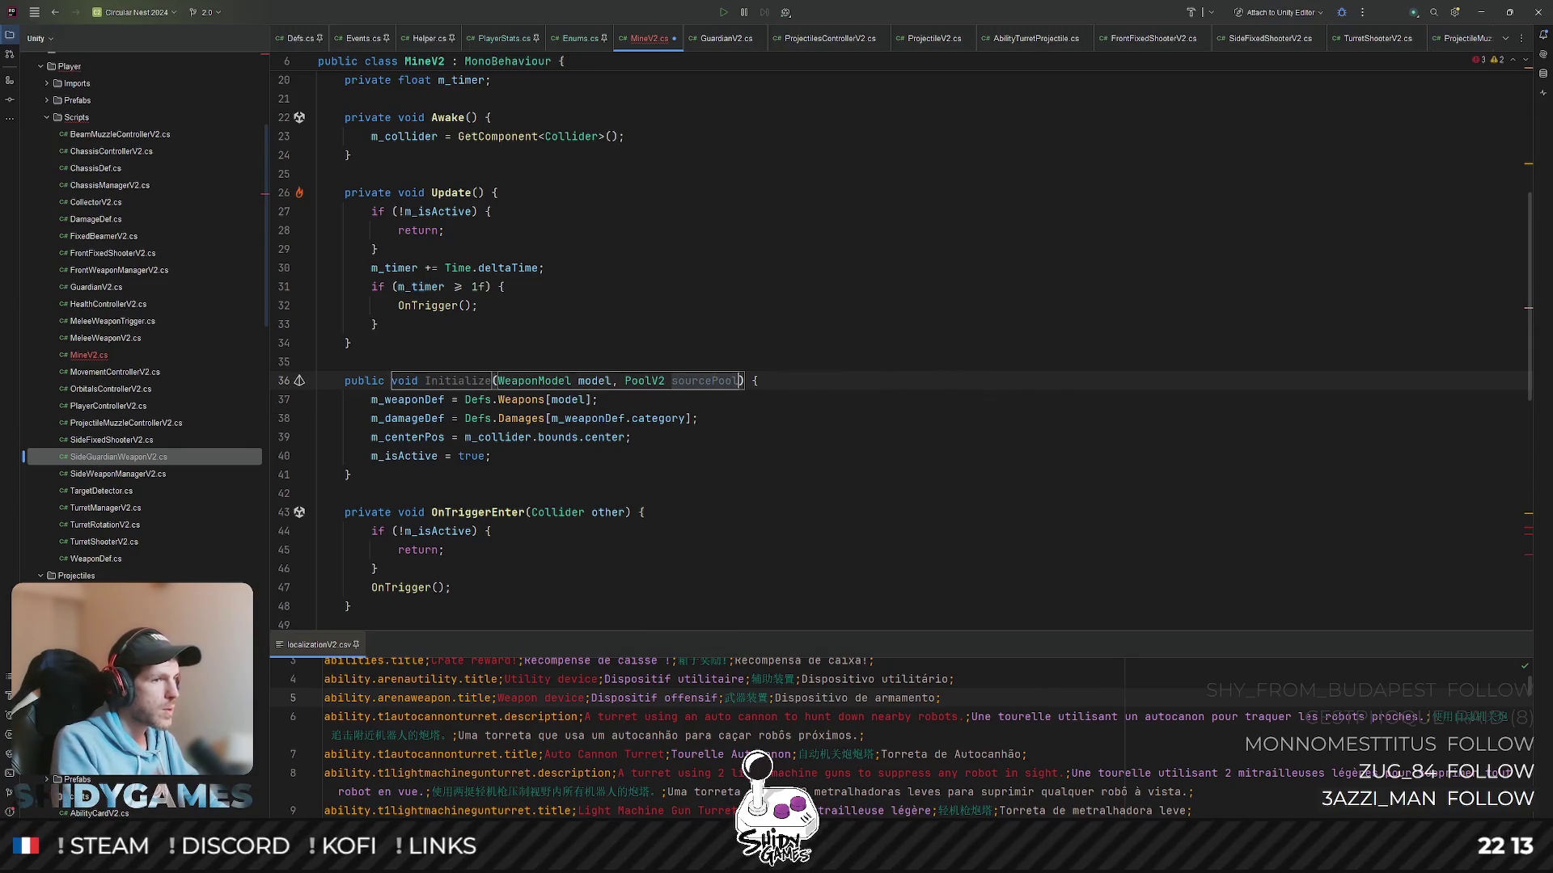
# - Assign 'm_sourcePool = sourcePool;' as the first line of Initialize and check its use in Requeue
pyautogui.click(802, 381)
pyautogui.press('Return')
pyautogui.write('m_sourcePool')
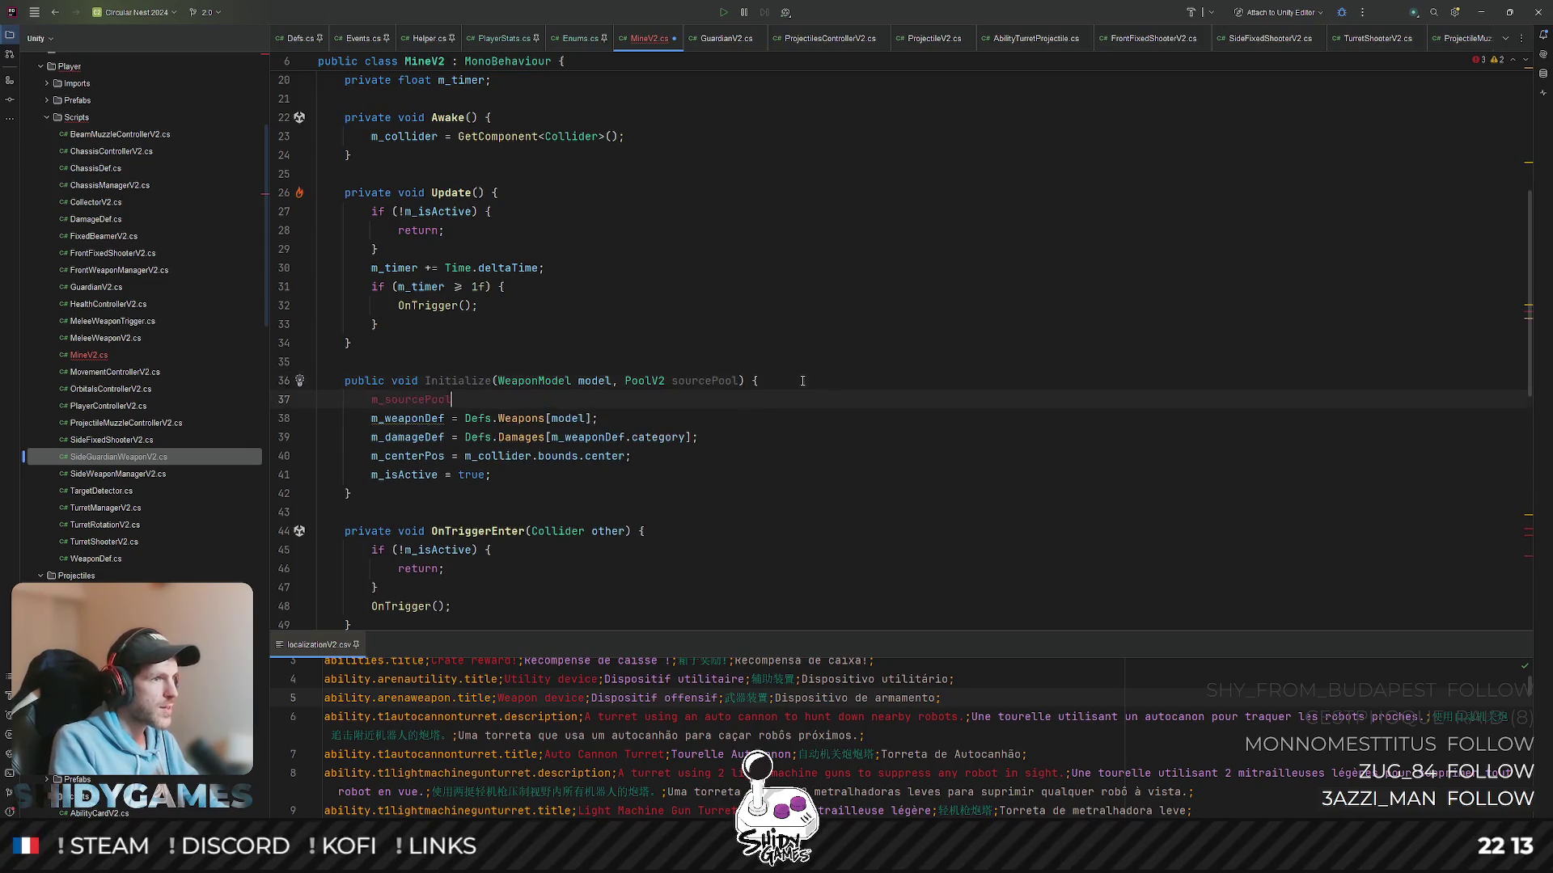
pyautogui.write('so')
pyautogui.press('Return')
pyautogui.write(';')
pyautogui.click(882, 297)
pyautogui.scroll(-1, 883, 297)
pyautogui.scroll(-5, 729, 351)
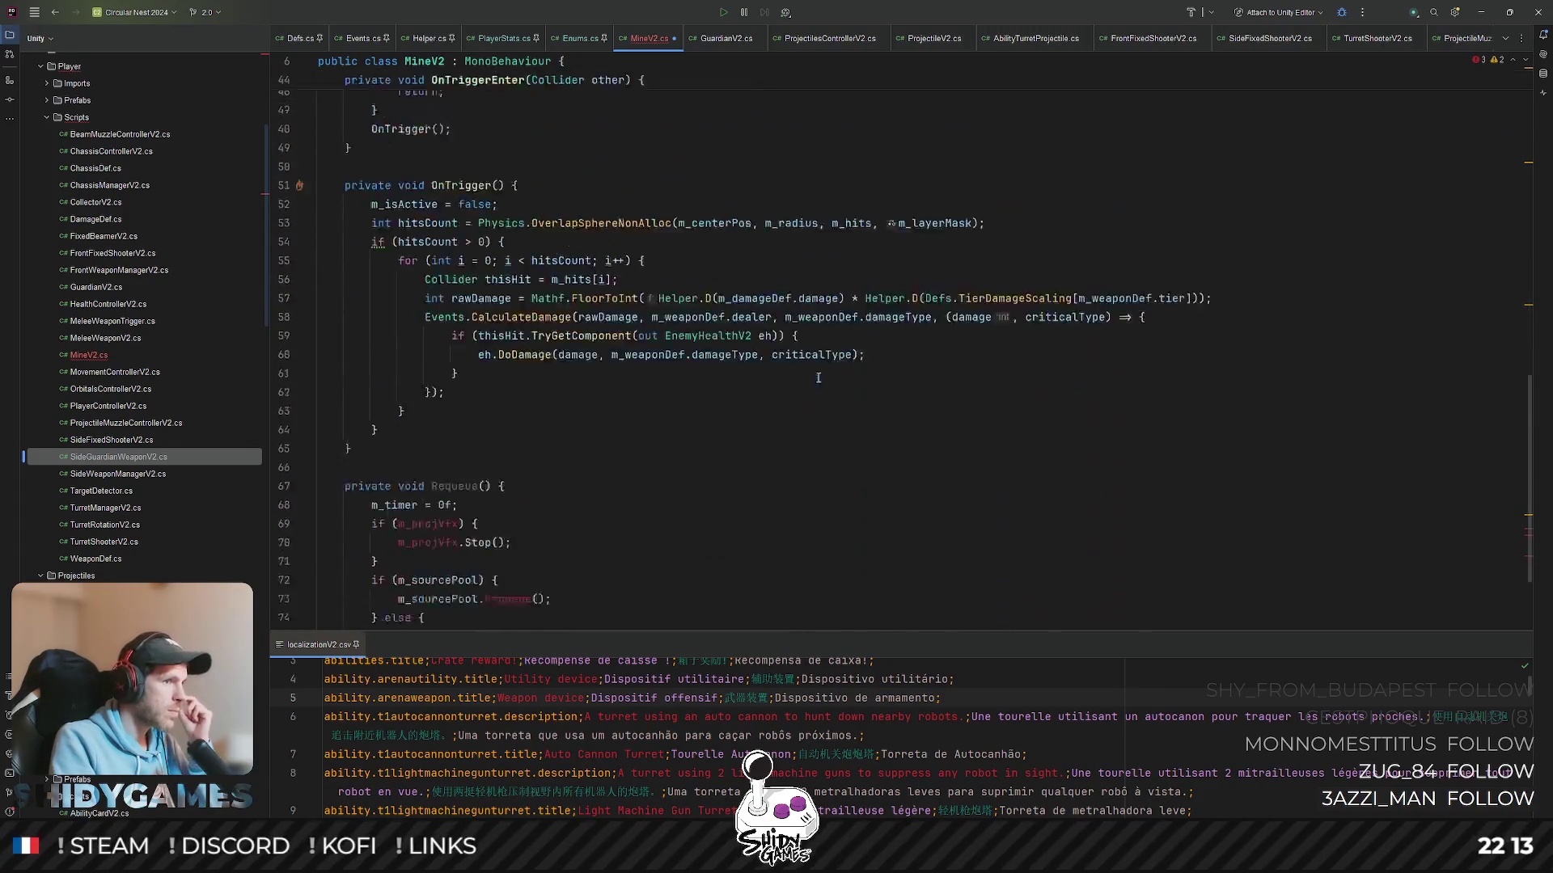
pyautogui.scroll(-3, 579, 405)
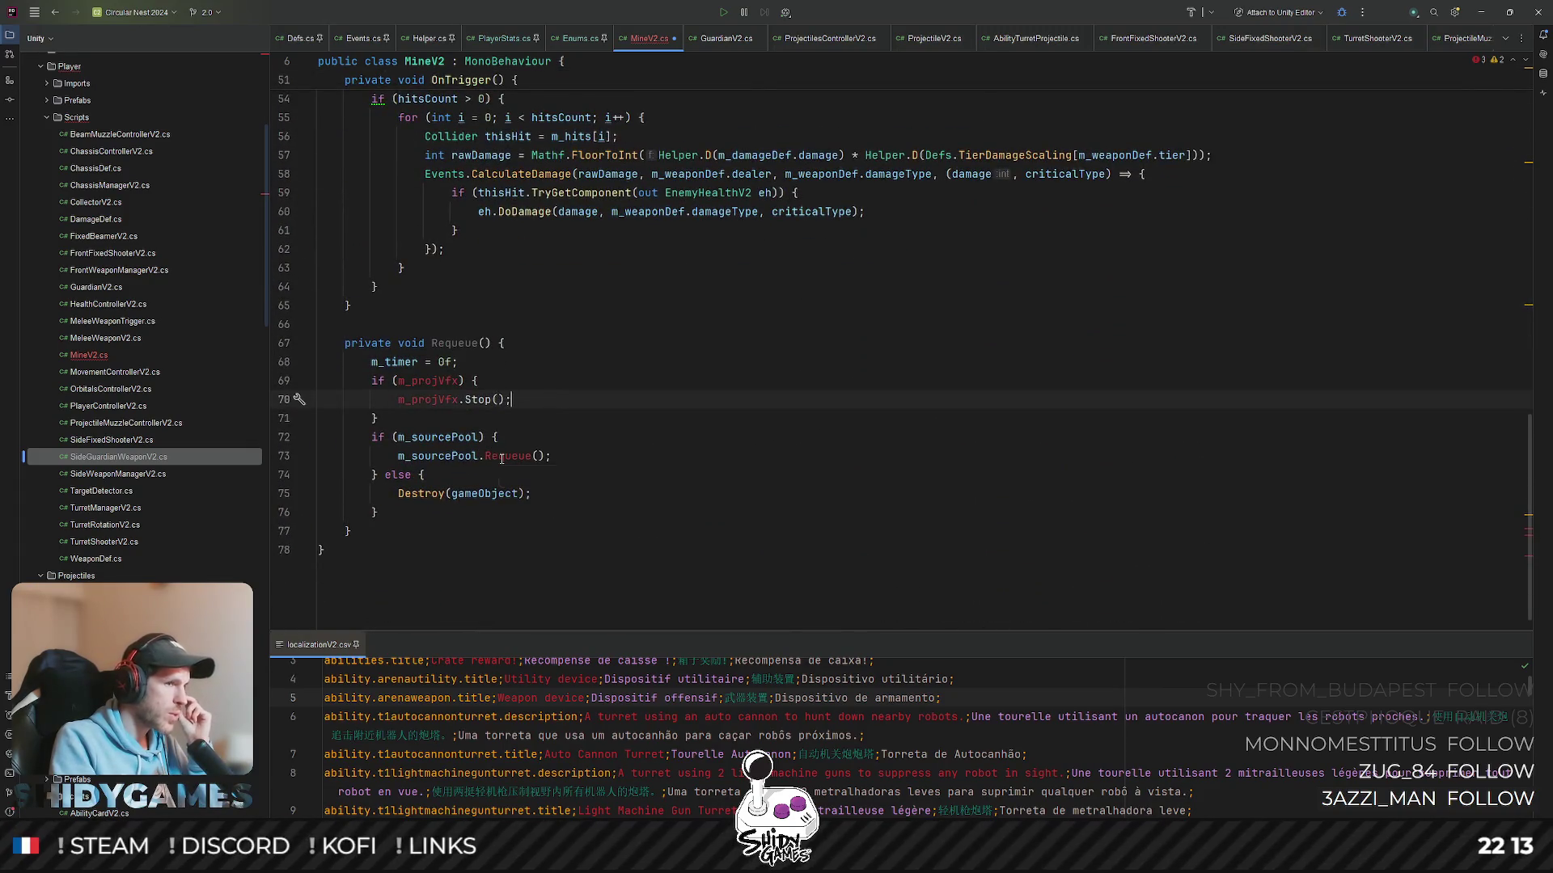
pyautogui.moveTo(508, 457)
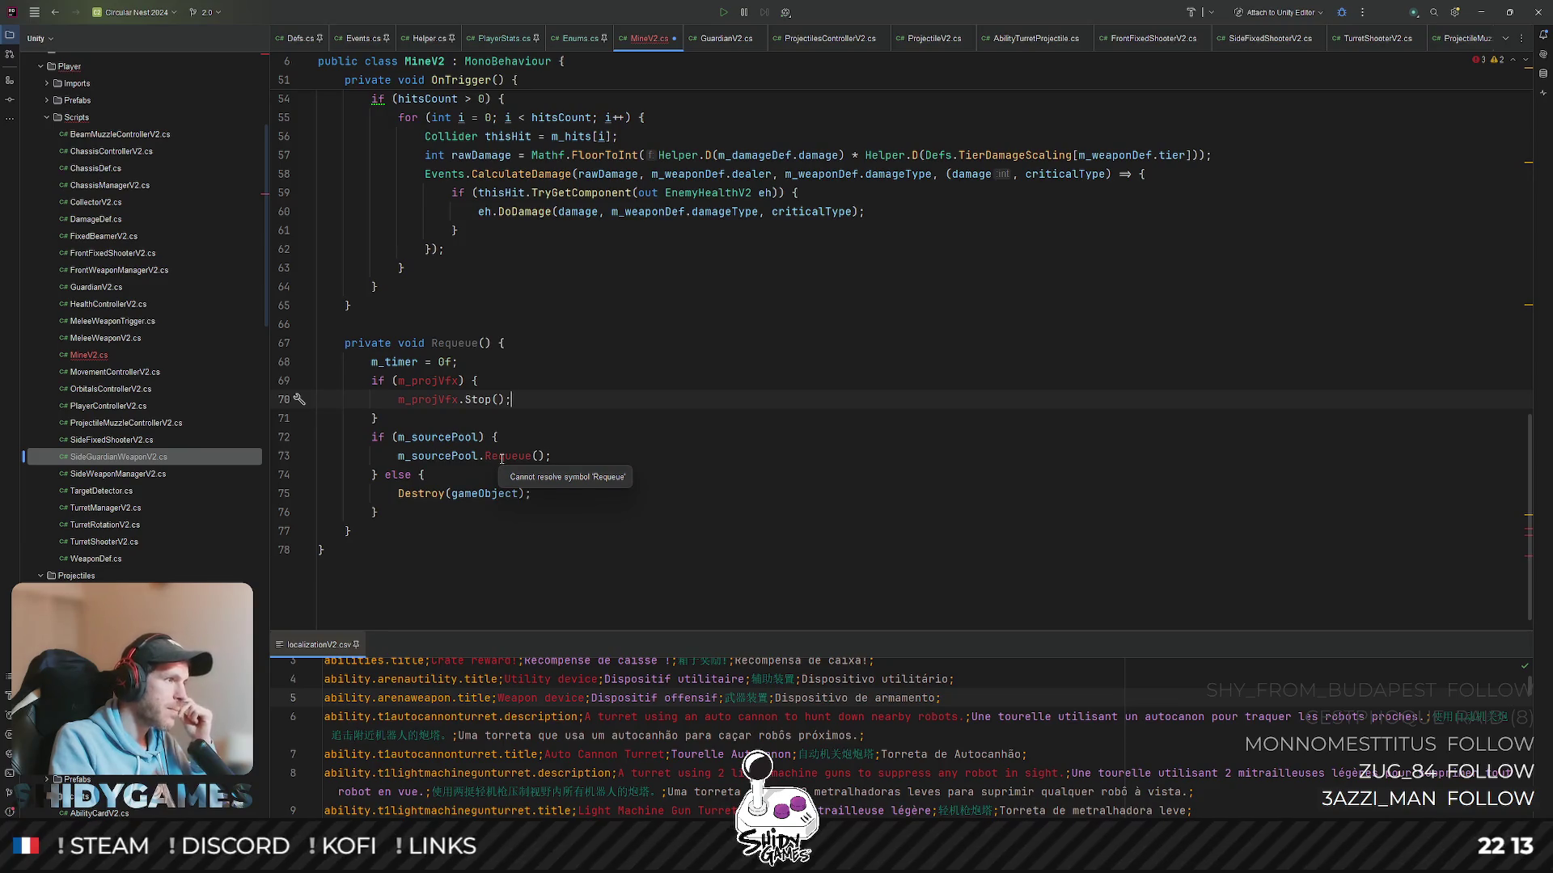
pyautogui.click(539, 434)
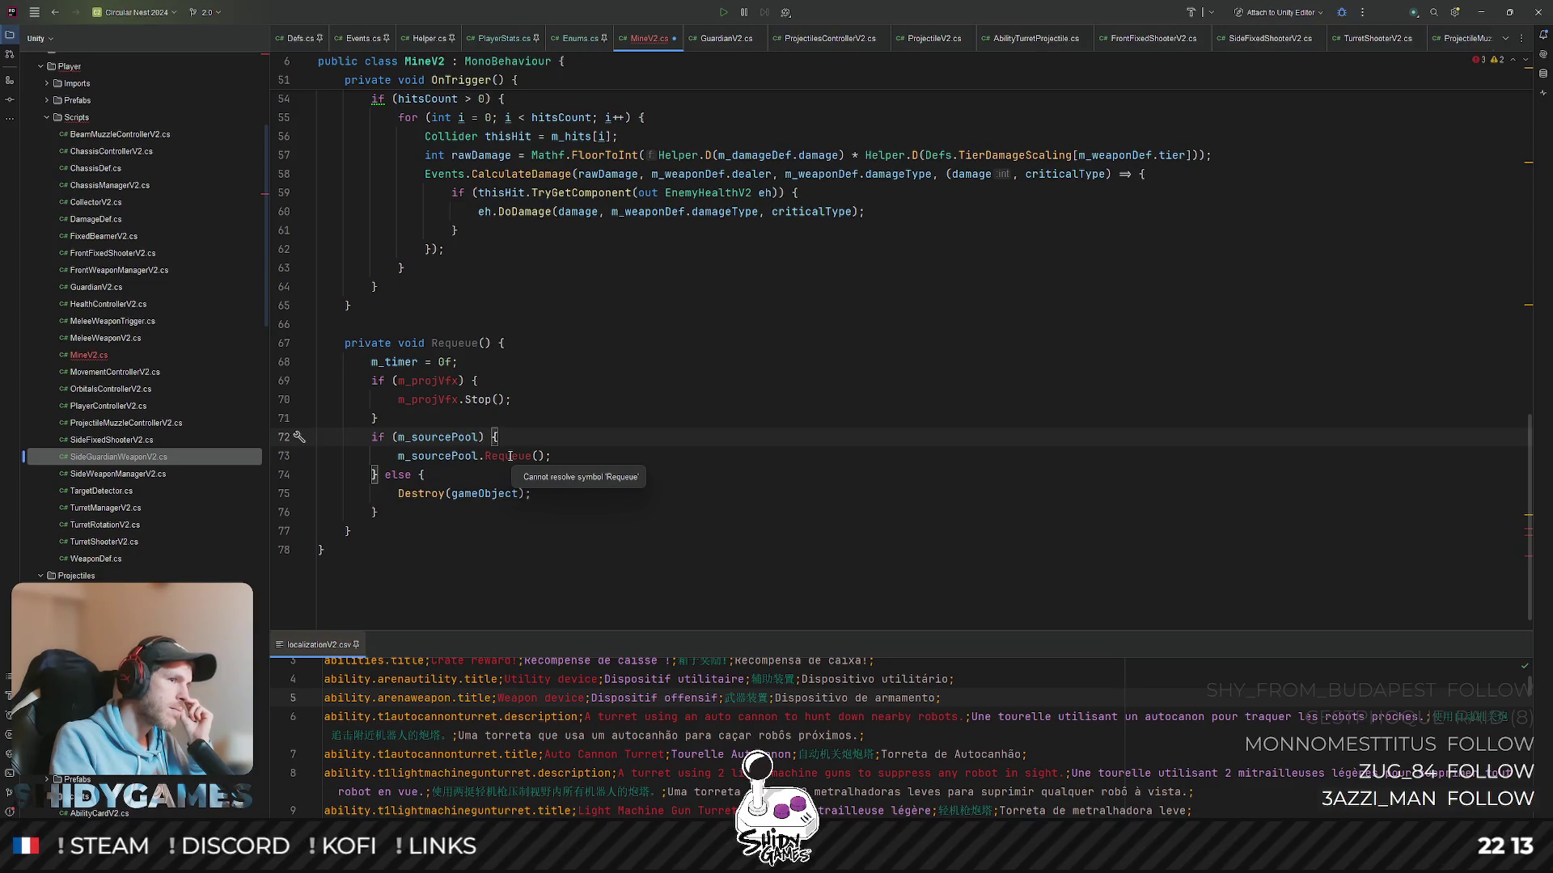
# - Find 'pool' via Go to File, open PoolV2.cs and highlight the Enqueue usages
pyautogui.hotkey('ctrl', 'shift', 'n')
pyautogui.write('p')
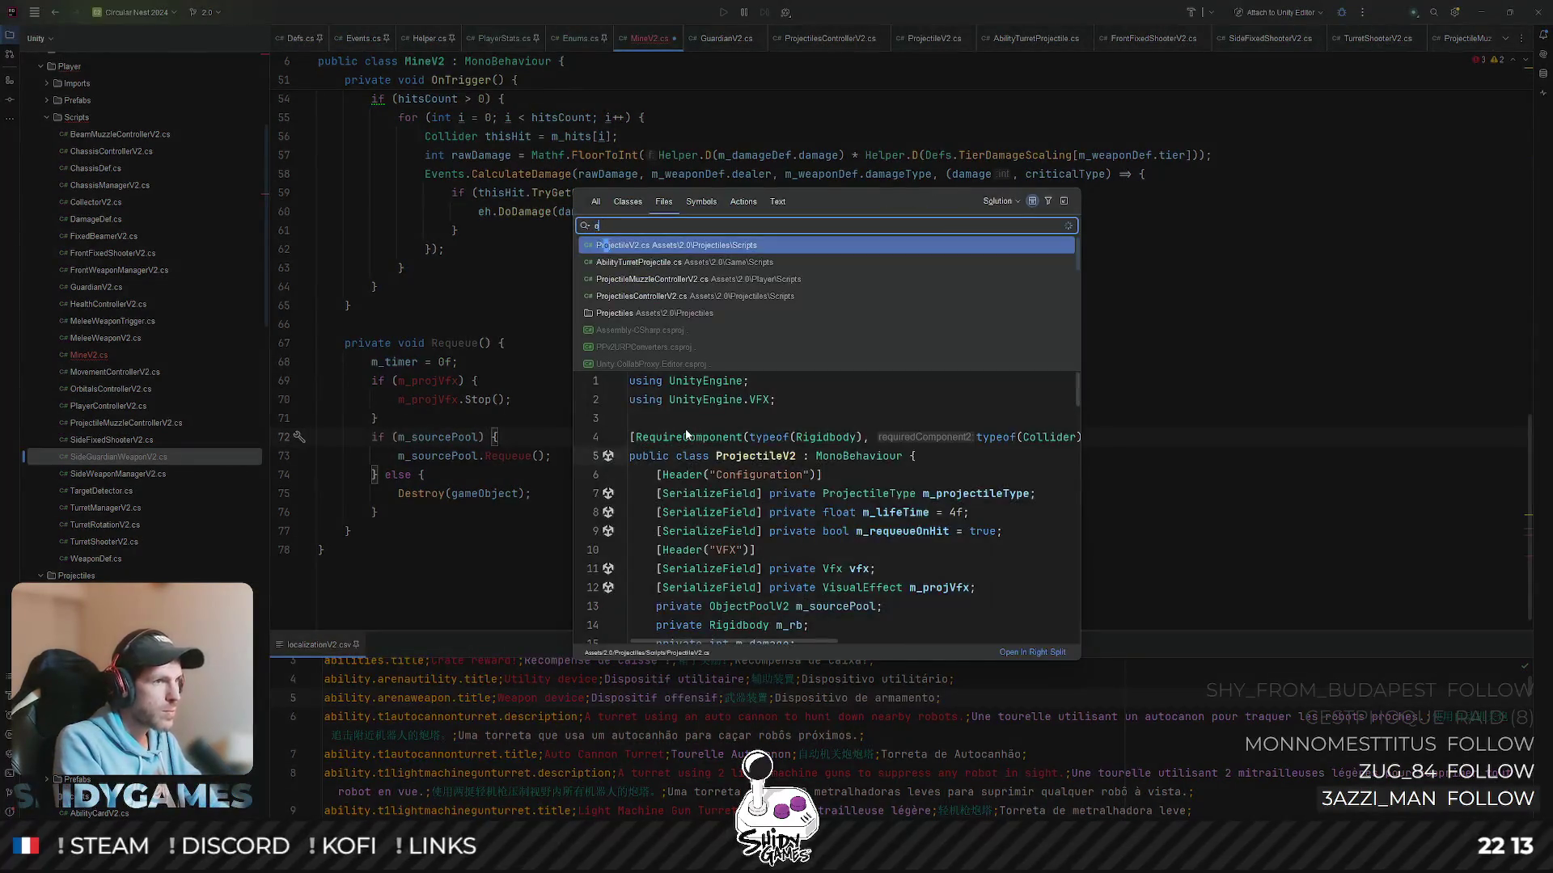
pyautogui.write('aol')
pyautogui.press('Return')
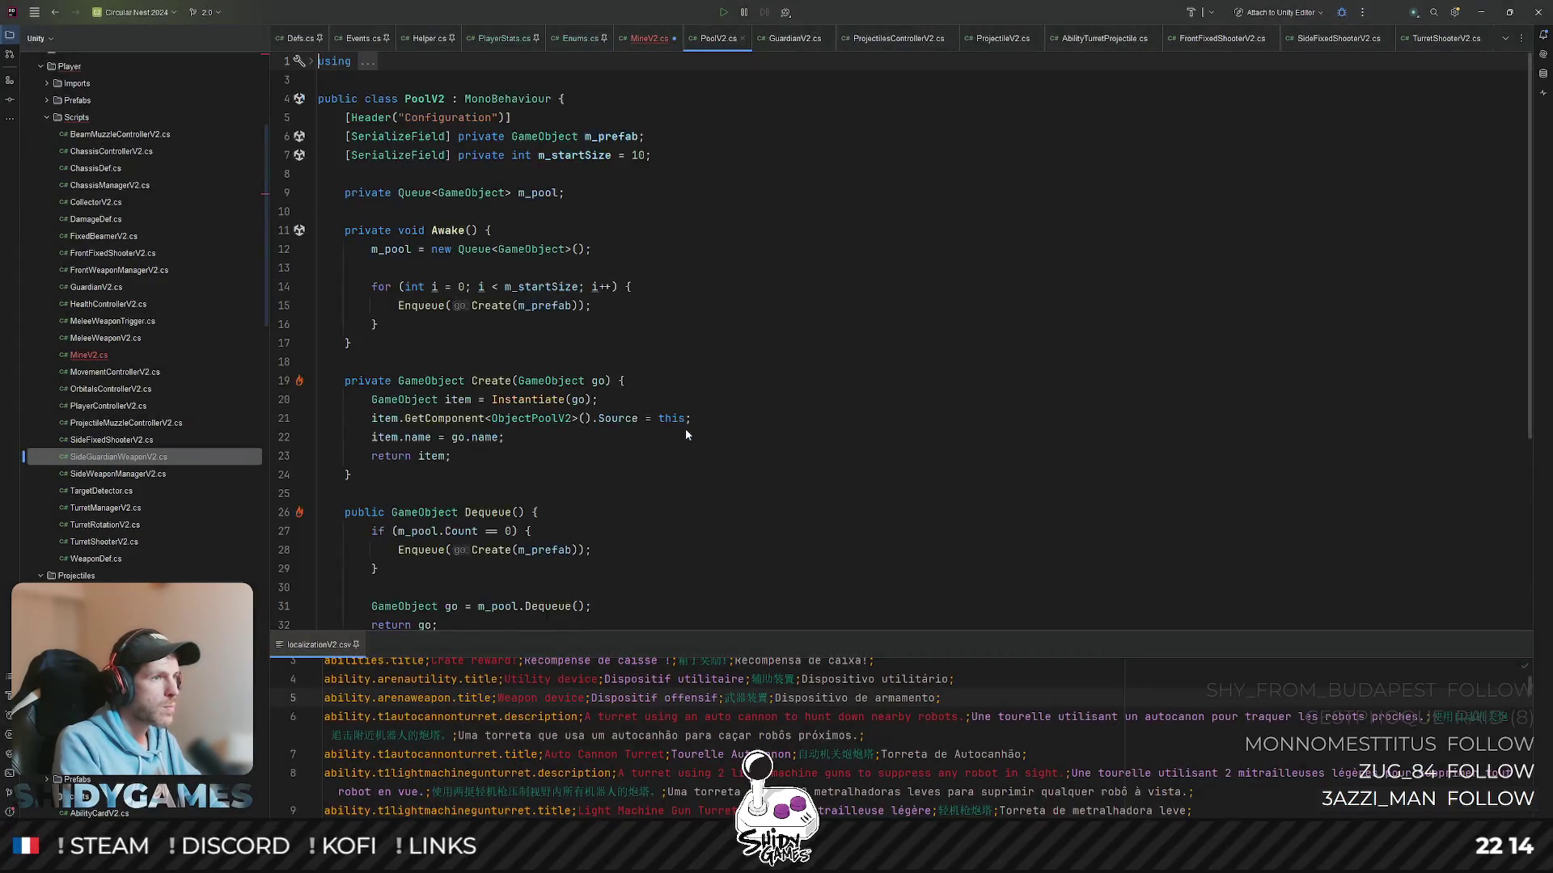
pyautogui.scroll(-5, 686, 352)
pyautogui.scroll(3, 620, 359)
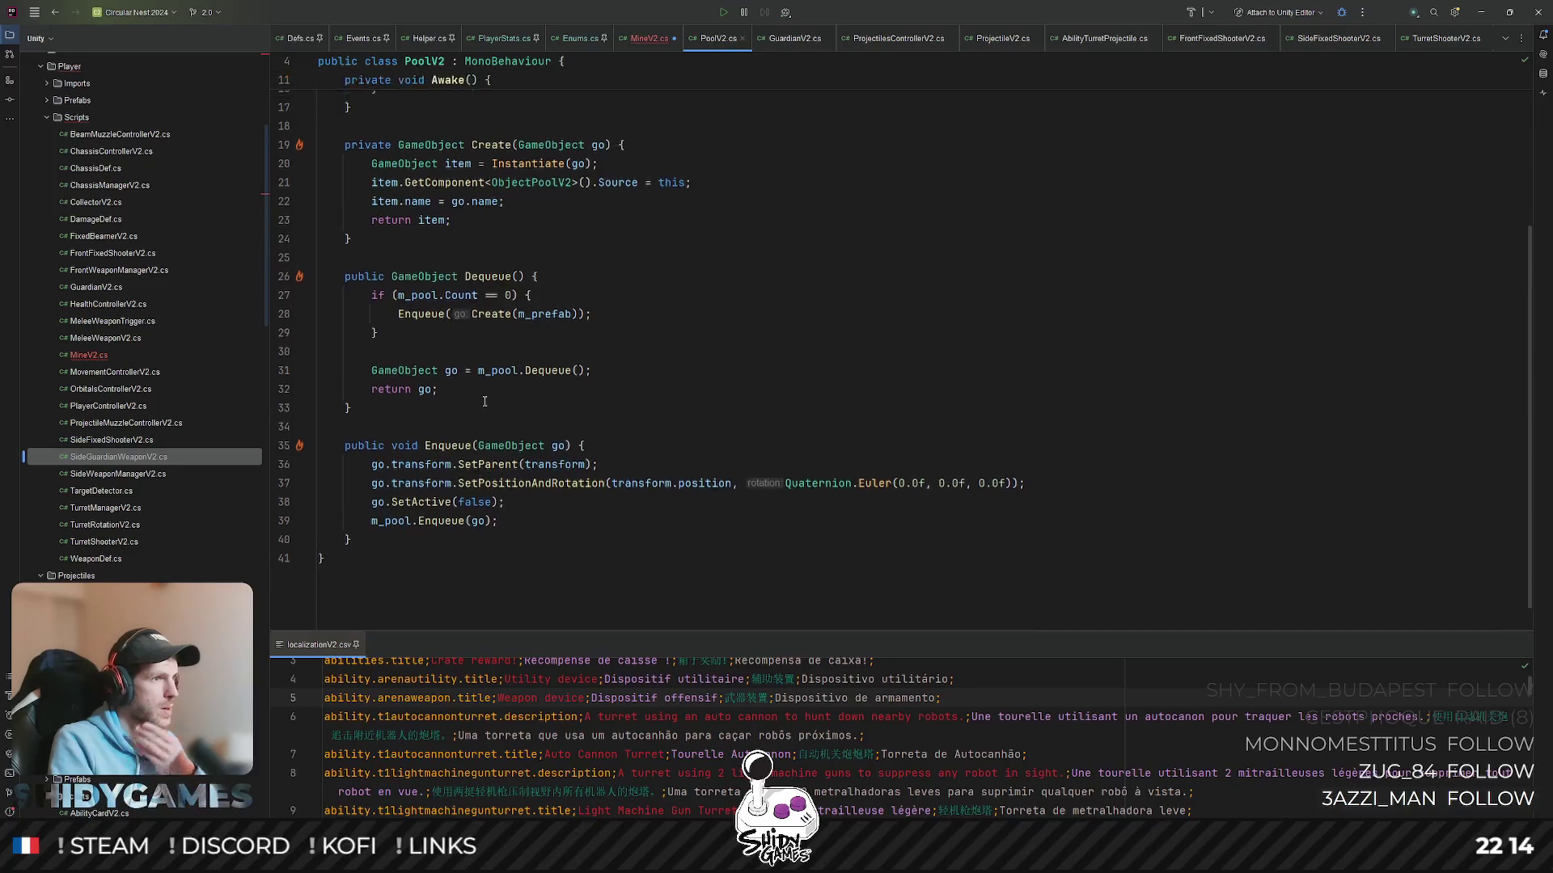
pyautogui.scroll(2, 582, 389)
pyautogui.scroll(-5, 486, 419)
pyautogui.click(468, 415)
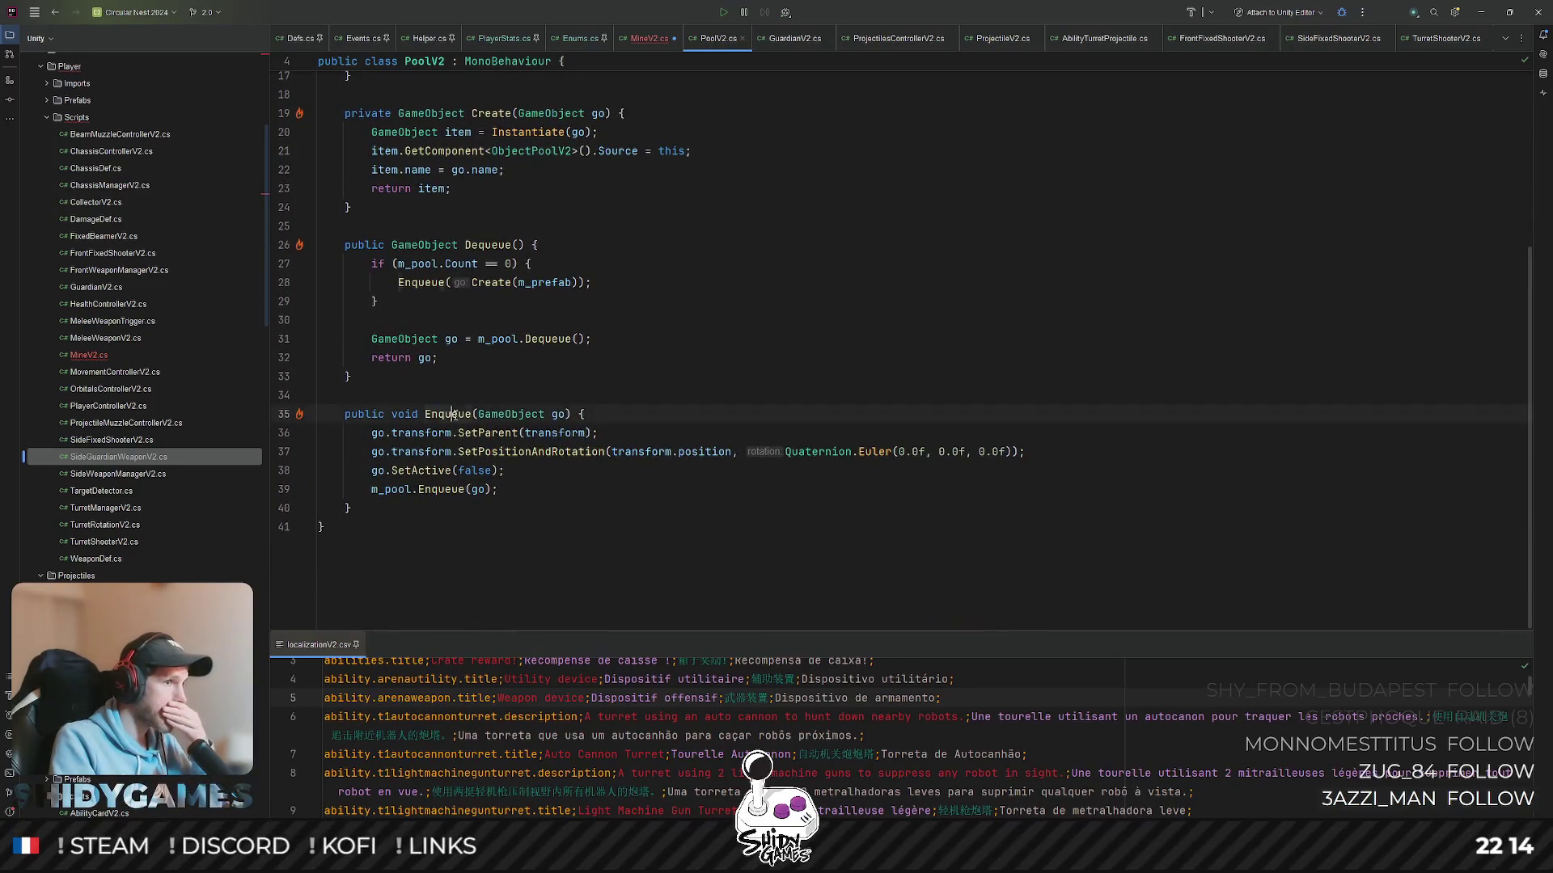
pyautogui.scroll(3, 471, 397)
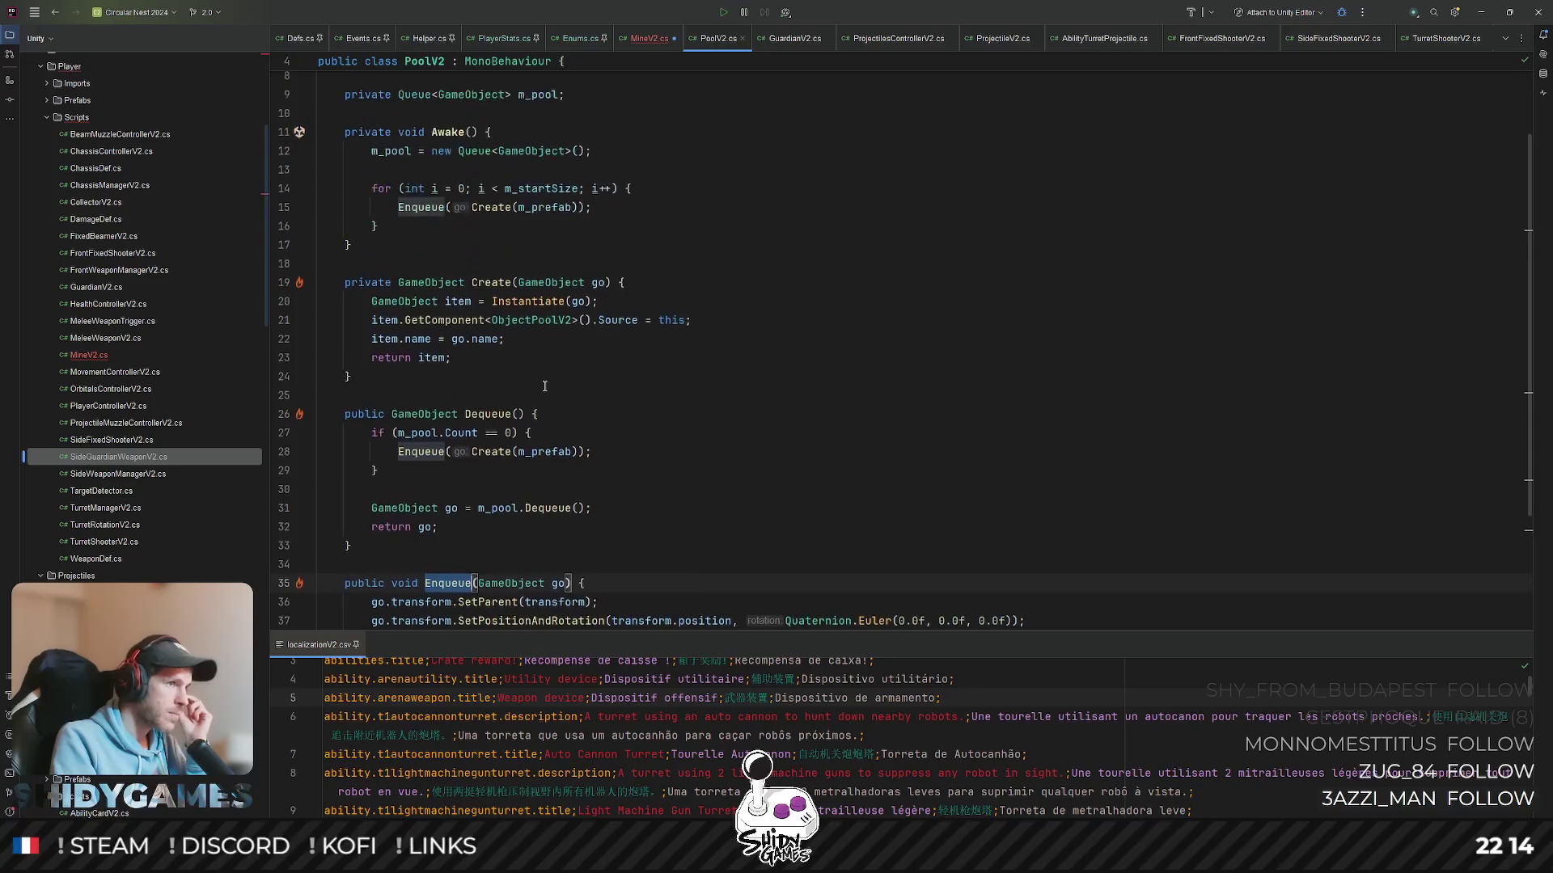
pyautogui.scroll(2, 546, 390)
pyautogui.scroll(-1, 547, 390)
pyautogui.scroll(-2, 546, 388)
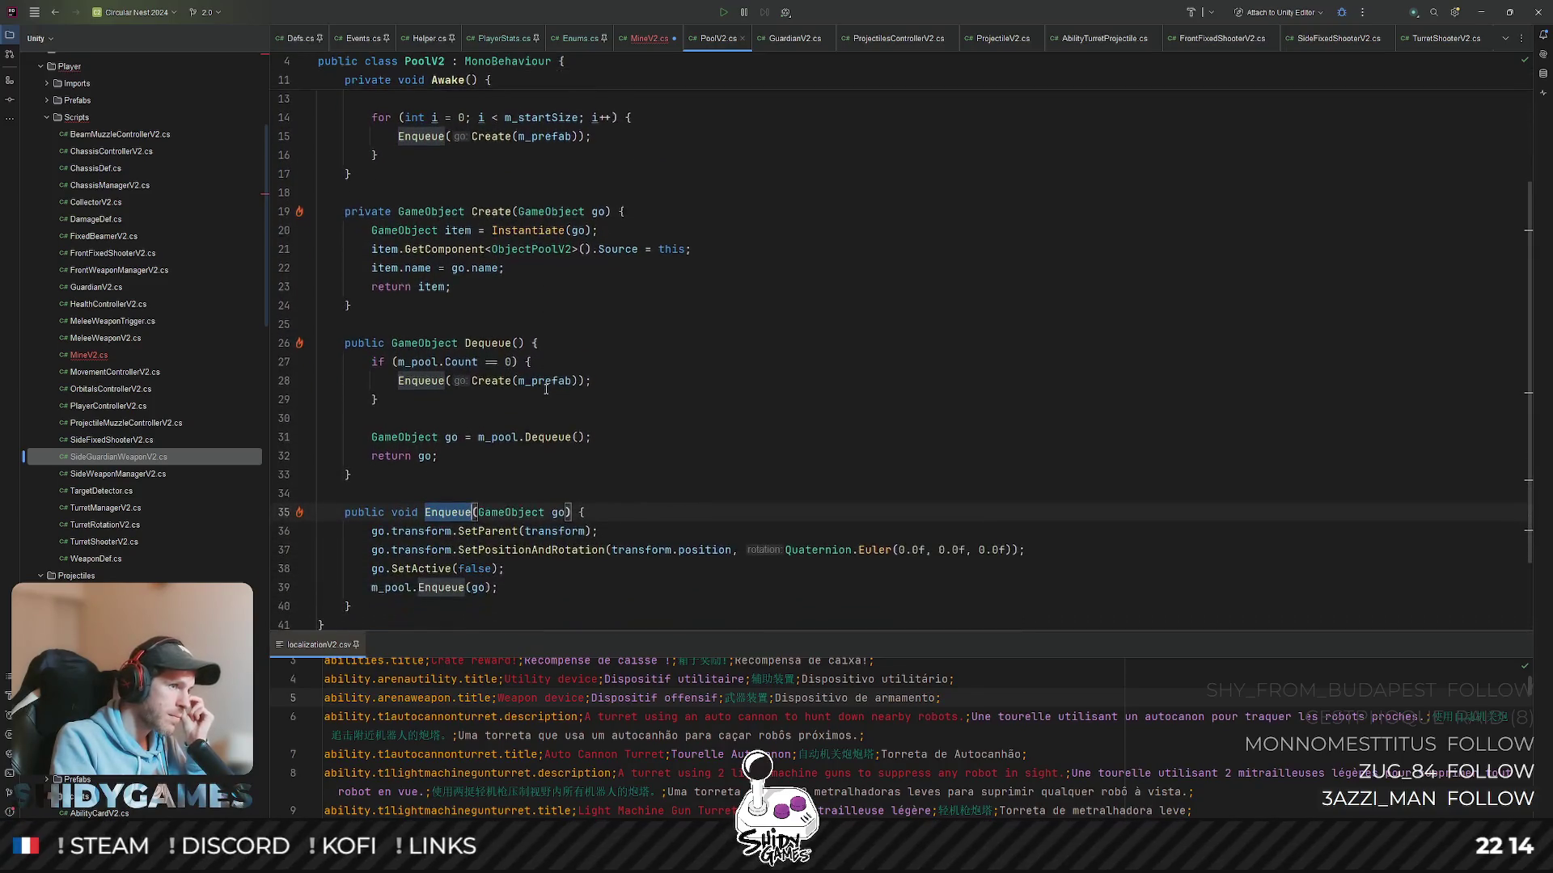
pyautogui.moveTo(549, 451)
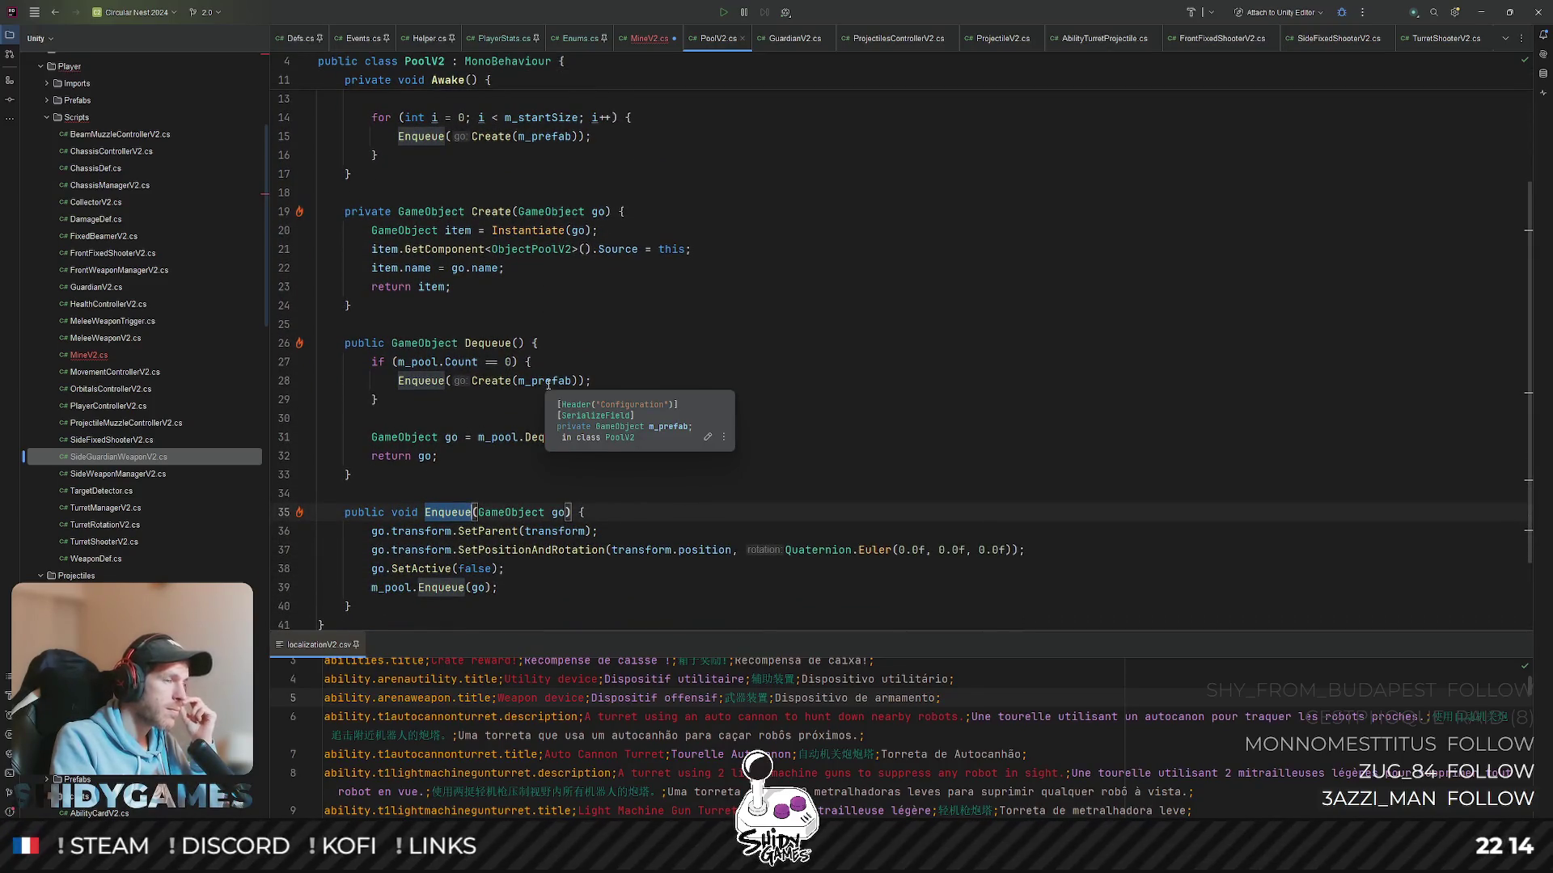
pyautogui.scroll(3, 703, 230)
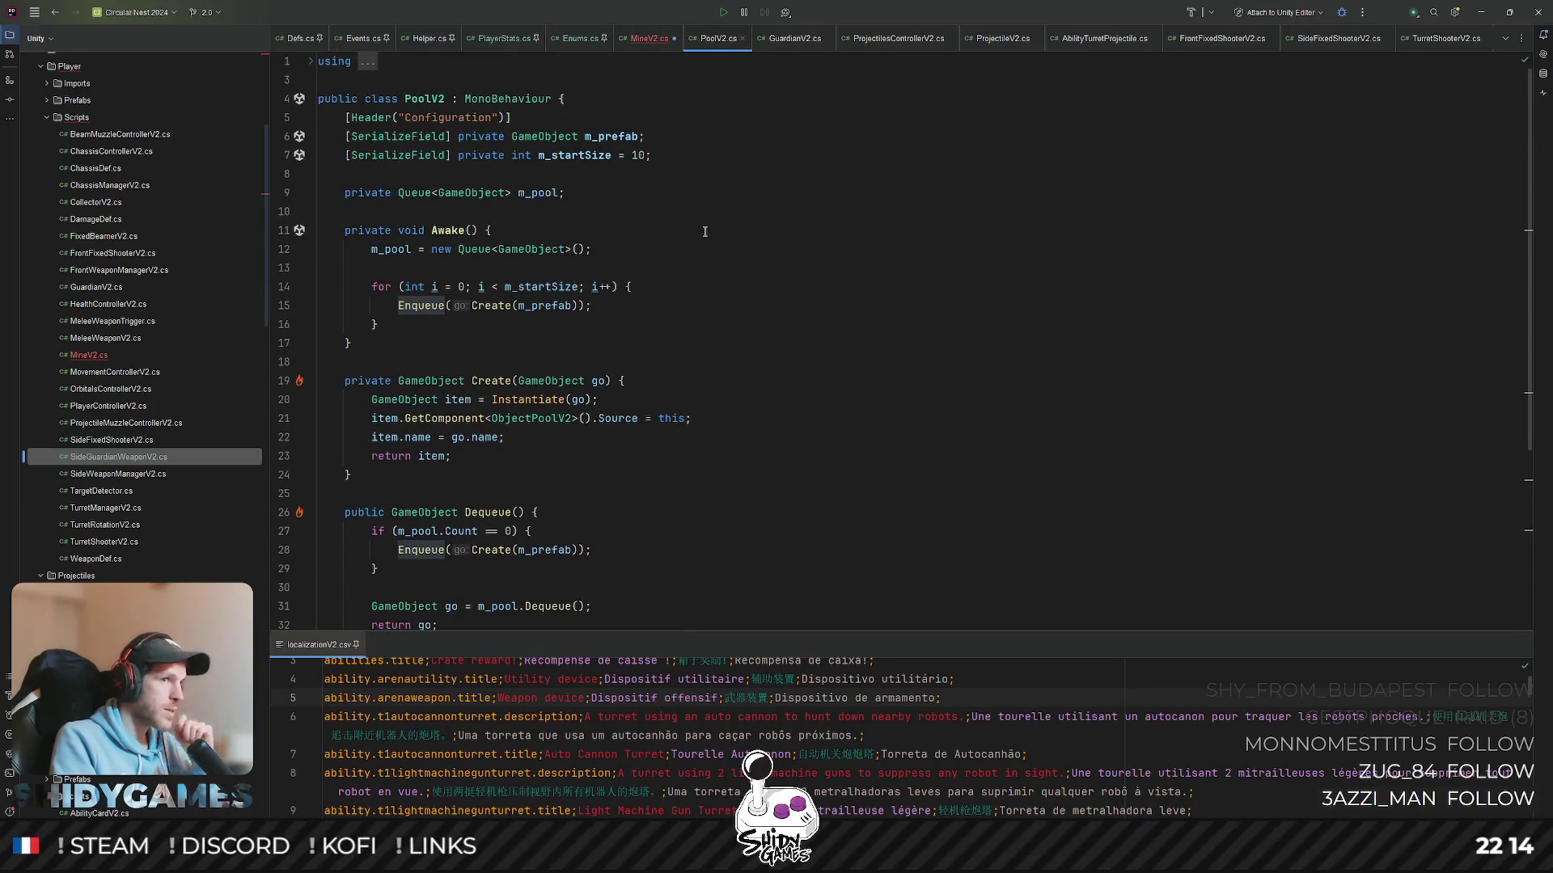
# - Reopen Go to File and clear the search text ready for another file
pyautogui.hotkey('ctrl', 'shift', 'n')
pyautogui.write('manafgerV')
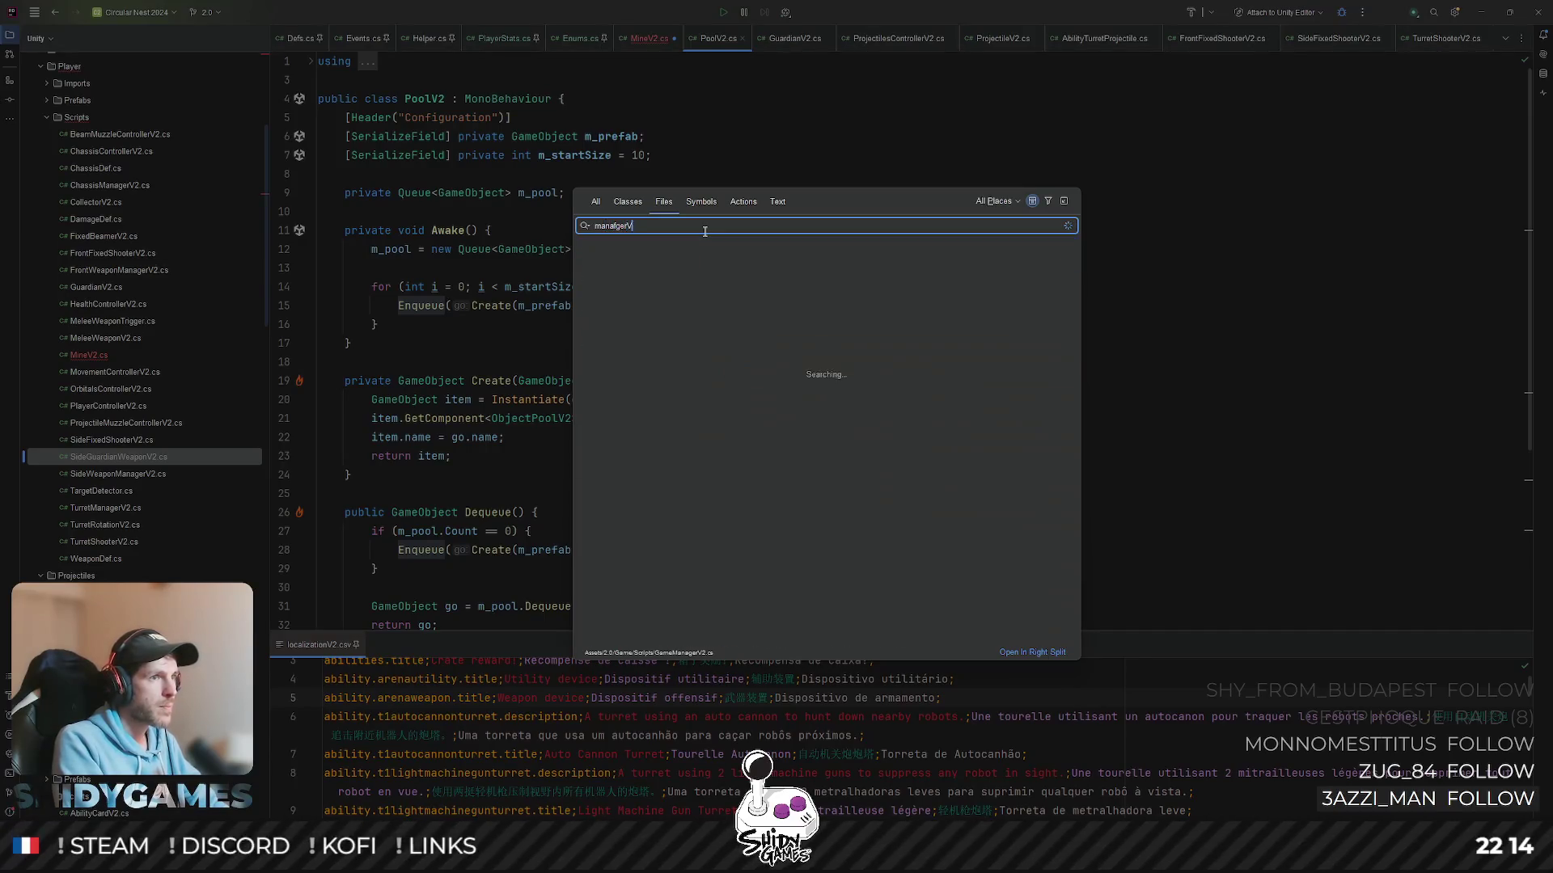
pyautogui.hotkey('ctrl', 'a')
pyautogui.press('BackSpace')
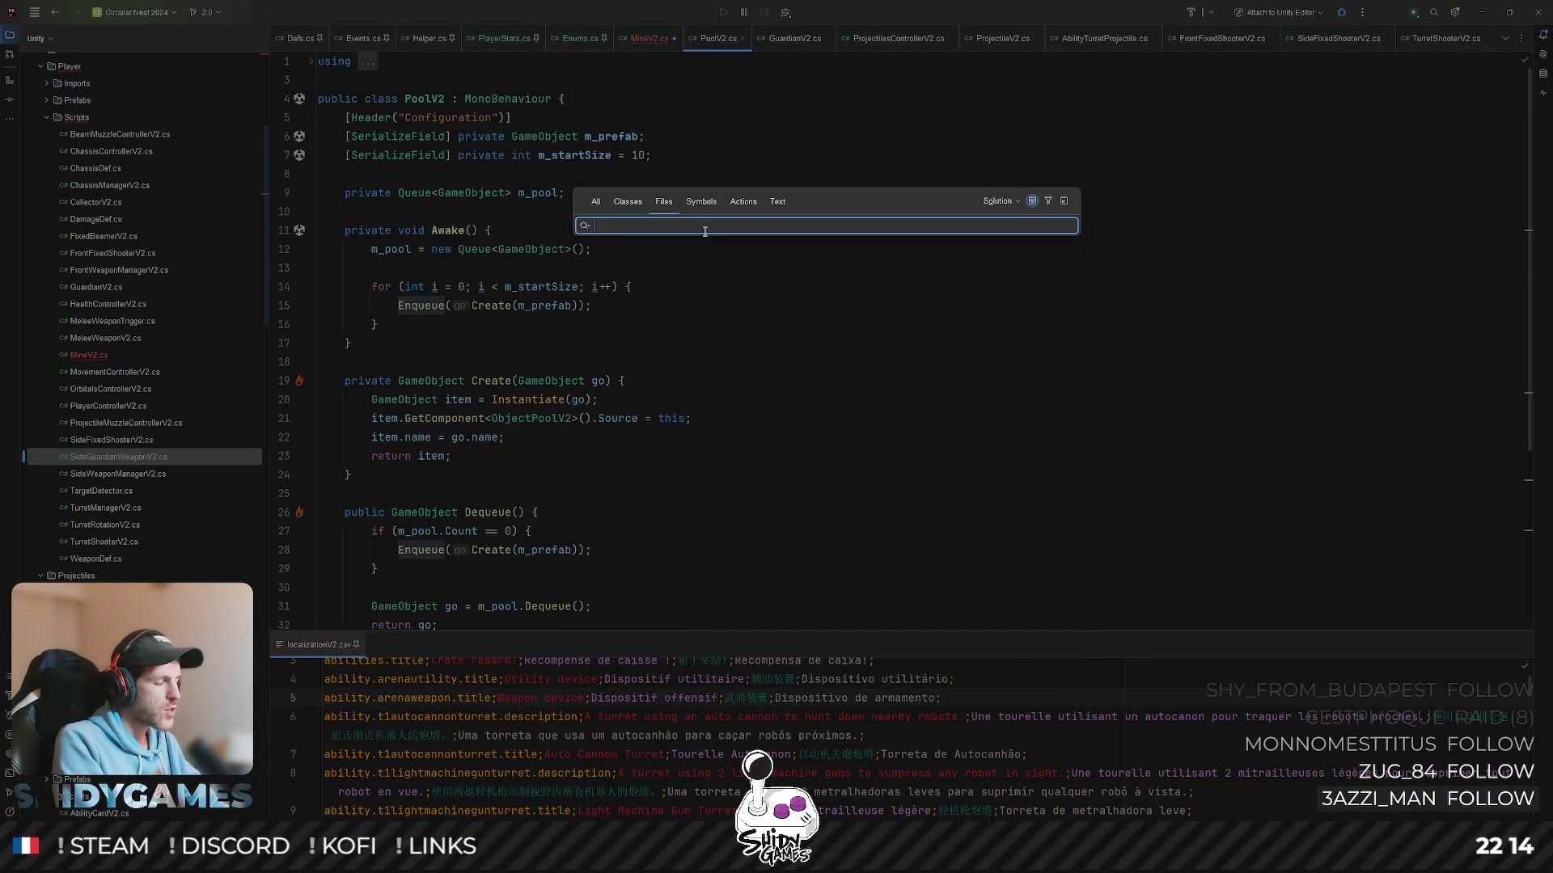